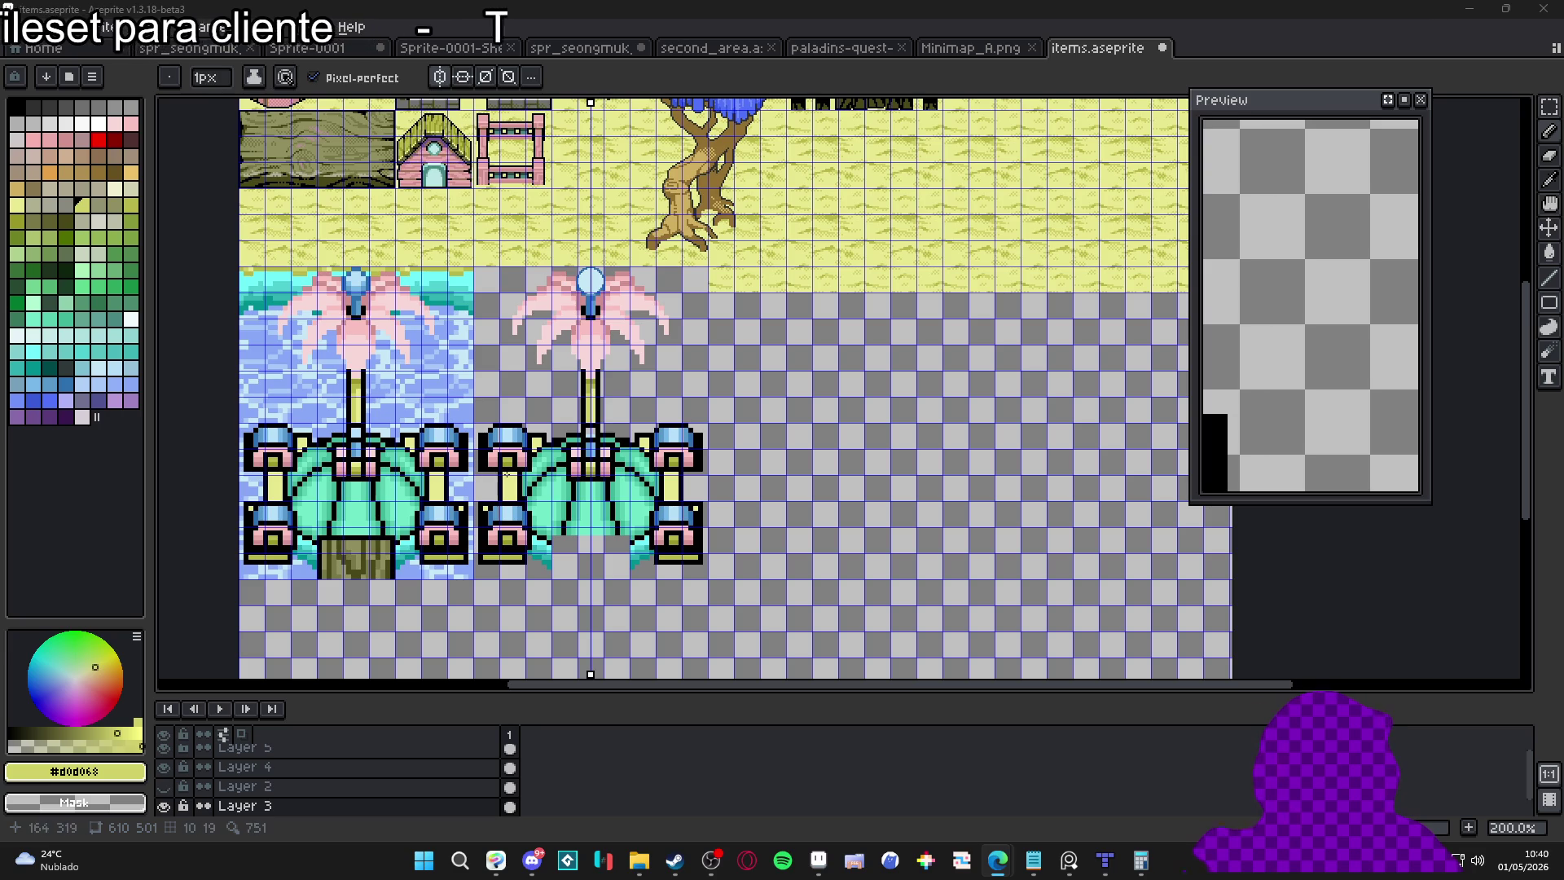
Erase the stray outline pixels on the orb's right stepped edge and top, mirrored by symmetry
scroll(597, 527, left, 2)
scroll(597, 527, down, 1)
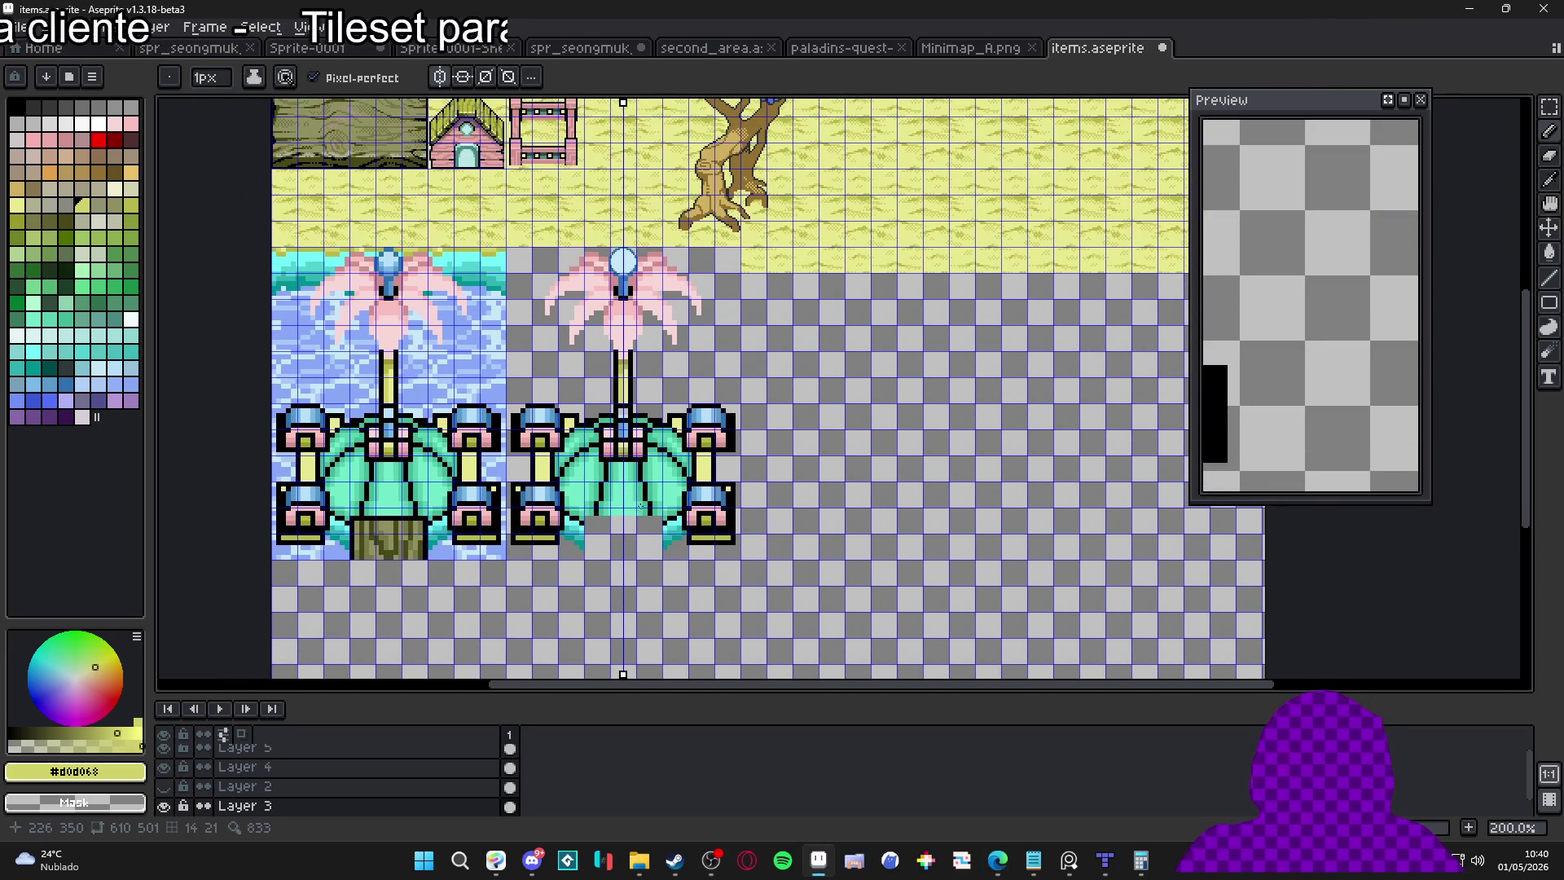
scroll(673, 532, up, 3)
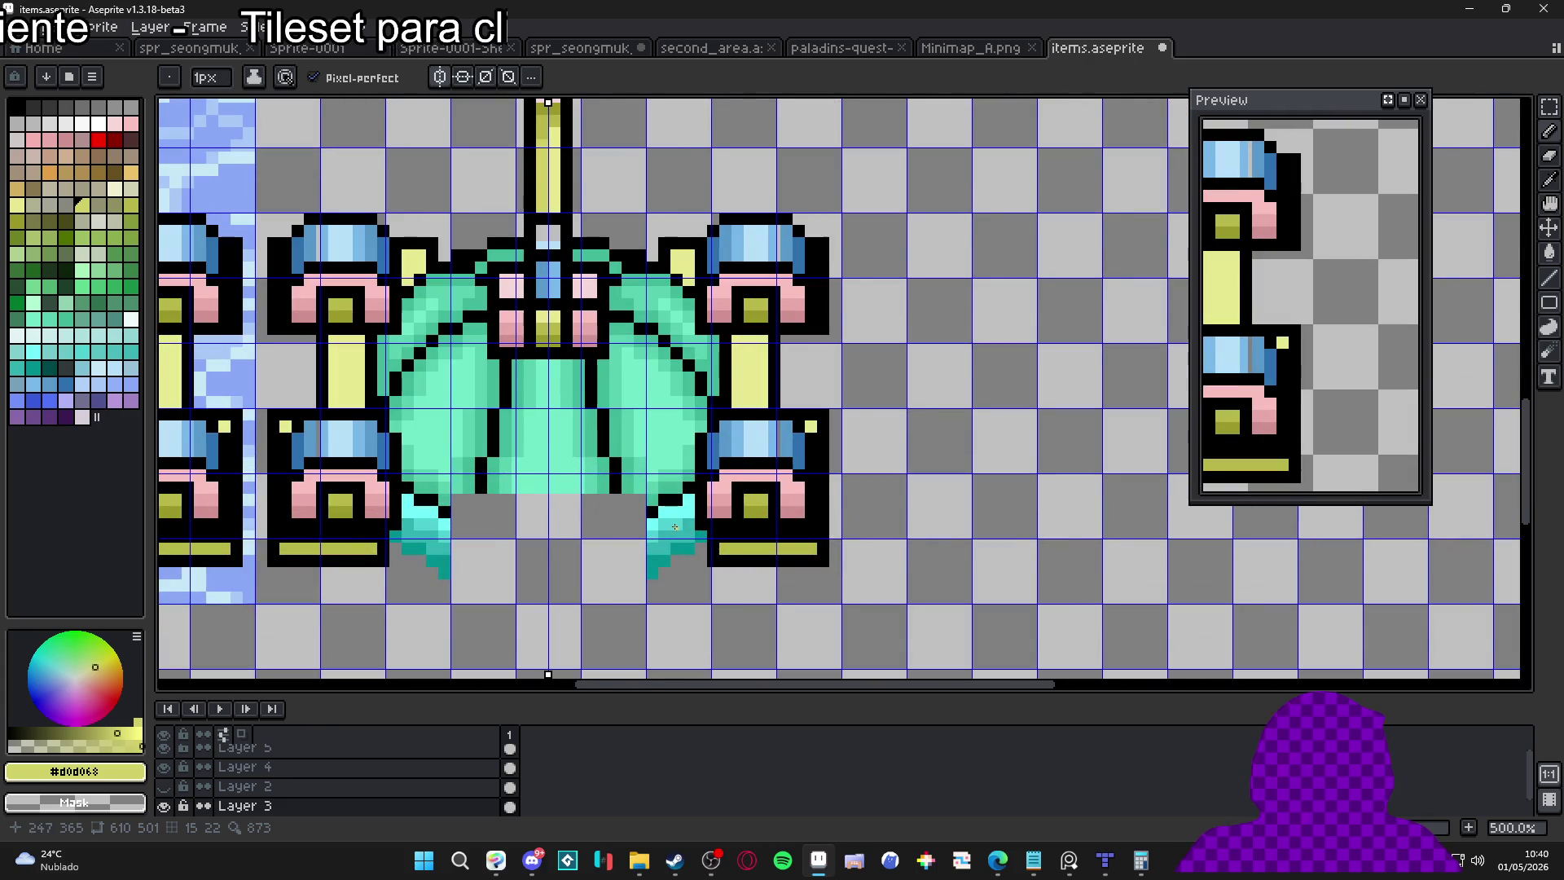
scroll(652, 526, down, 3)
scroll(647, 523, up, 3)
scroll(646, 524, down, 3)
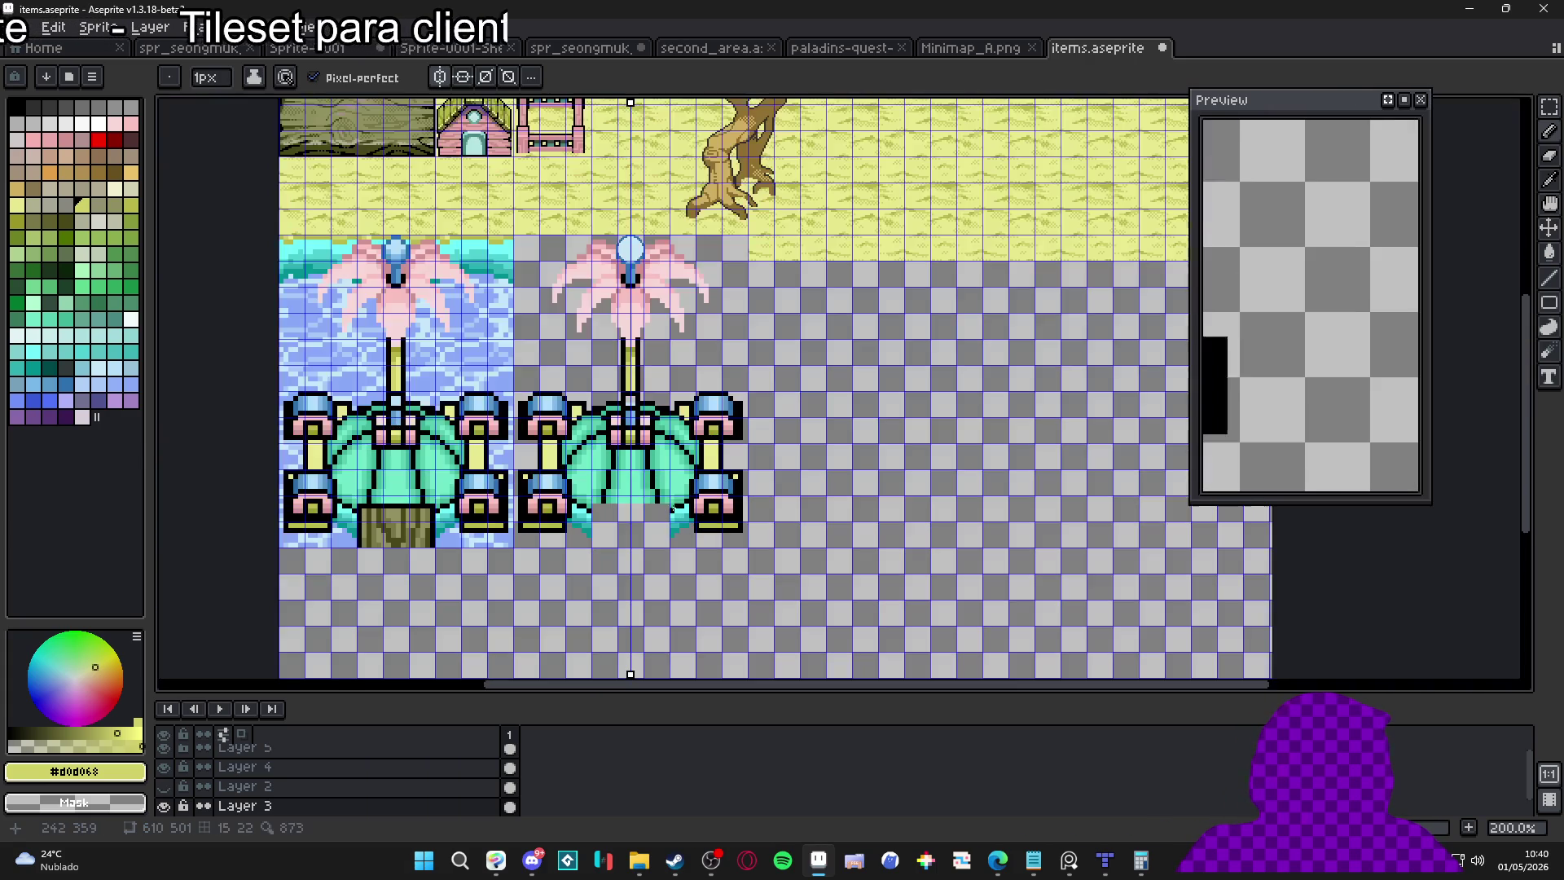
scroll(686, 207, up, 10)
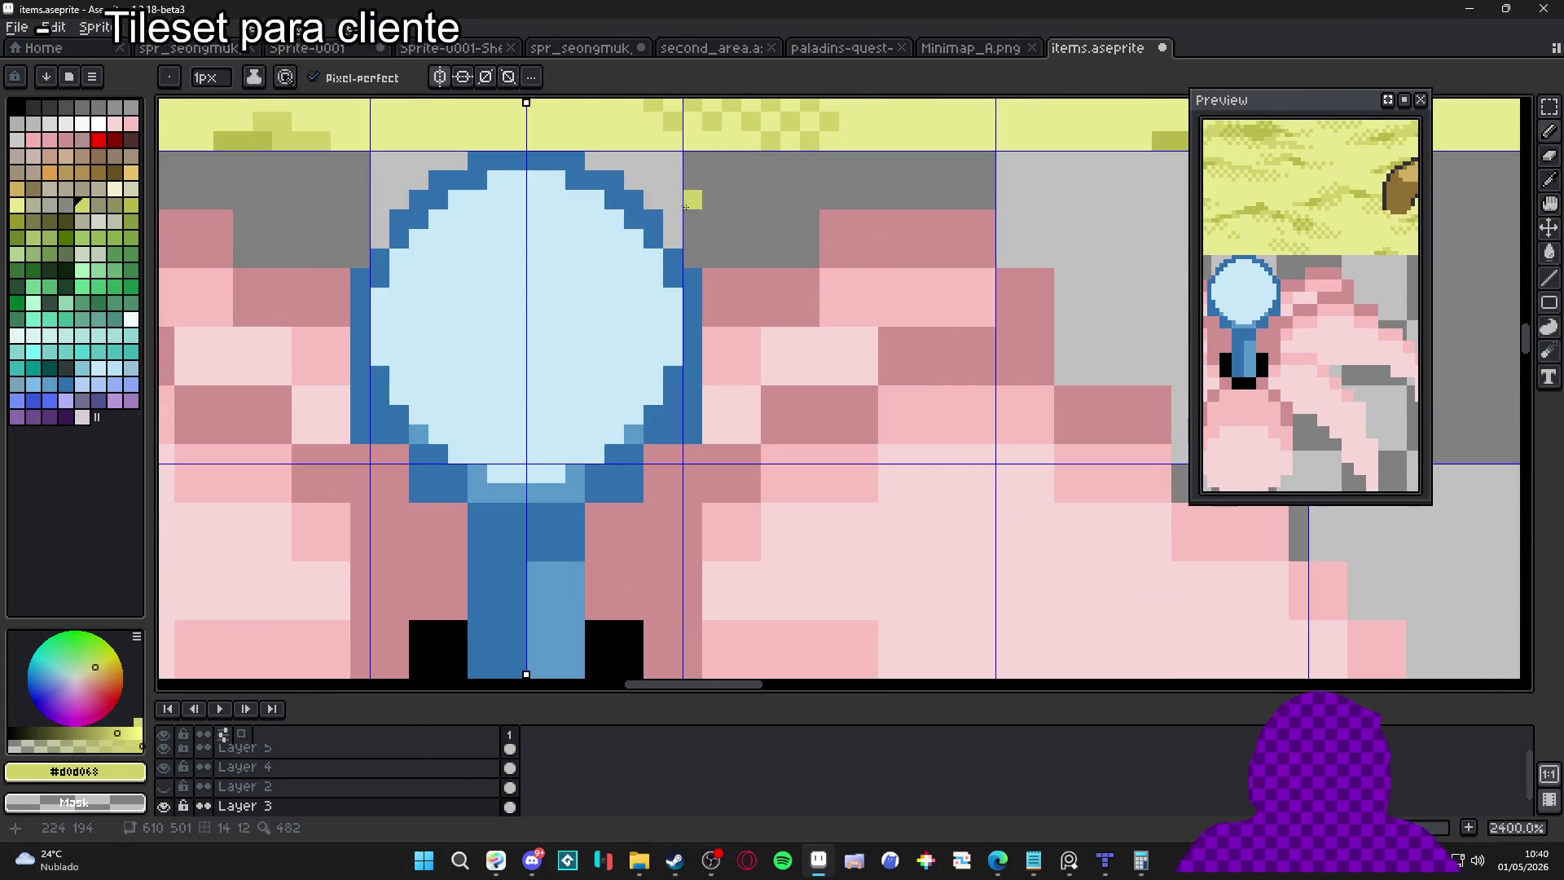
key(e)
click(644, 200)
click(634, 218)
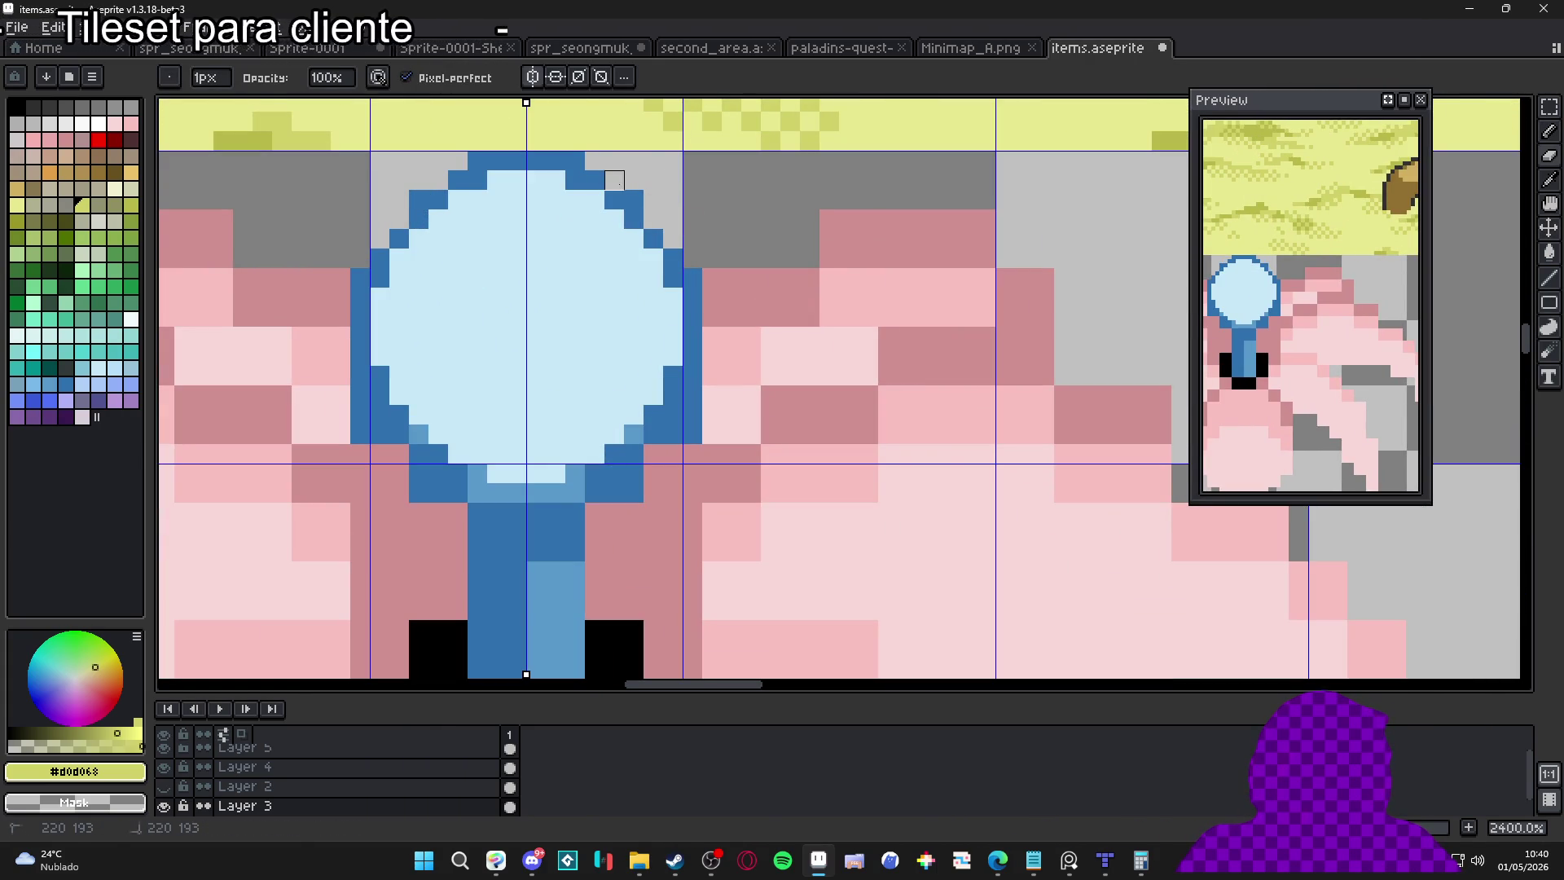
click(614, 180)
click(574, 161)
Eyedrop the pink from the petals as the drawing colour
scroll(639, 214, down, 4)
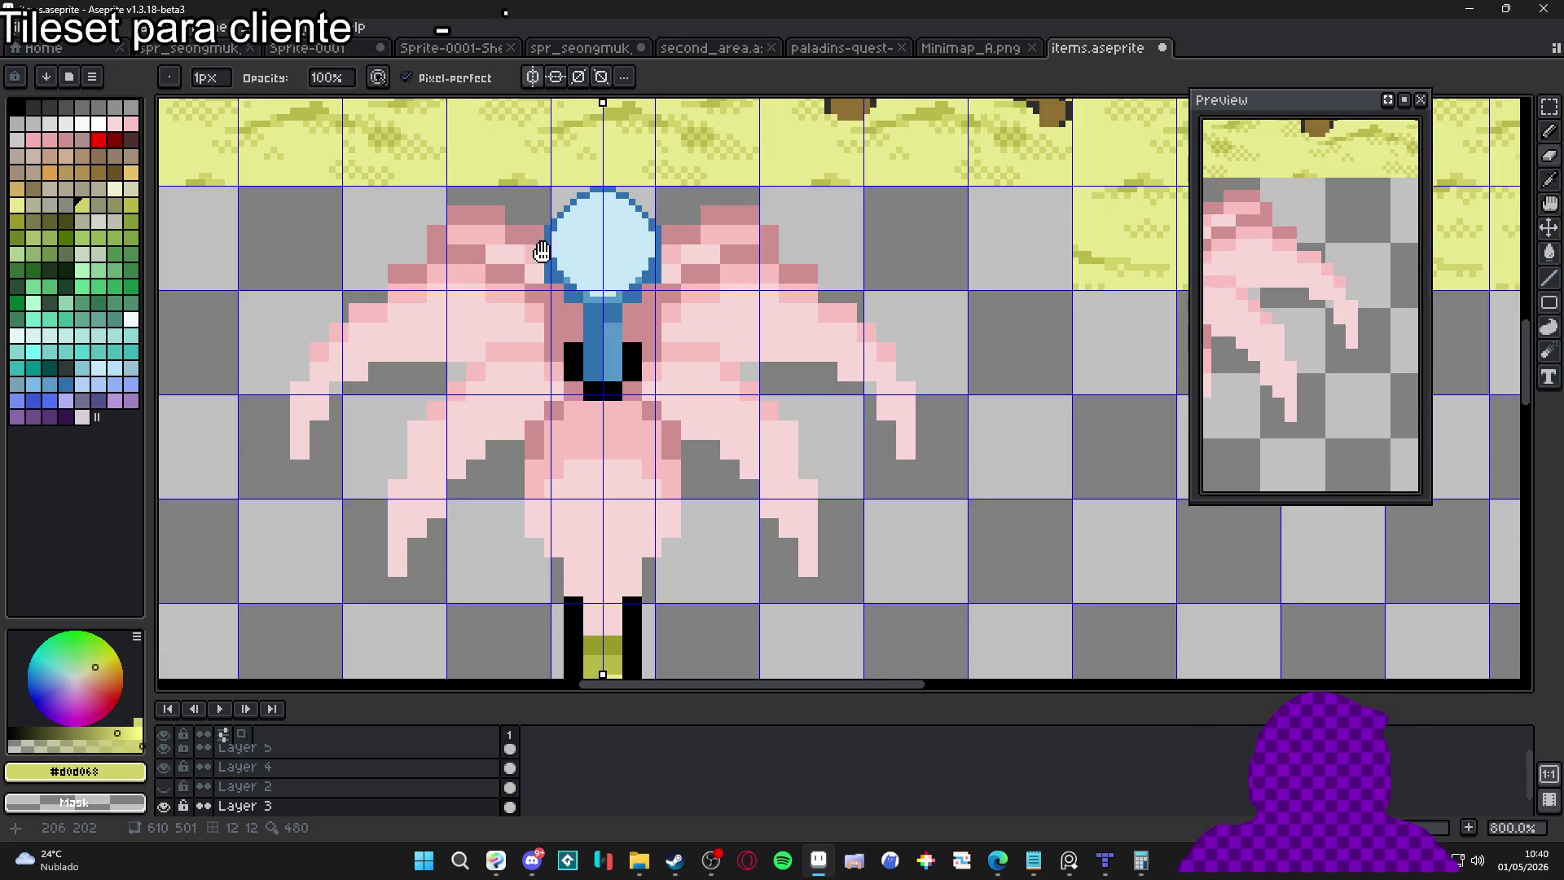
scroll(541, 255, down, 4)
scroll(603, 245, up, 7)
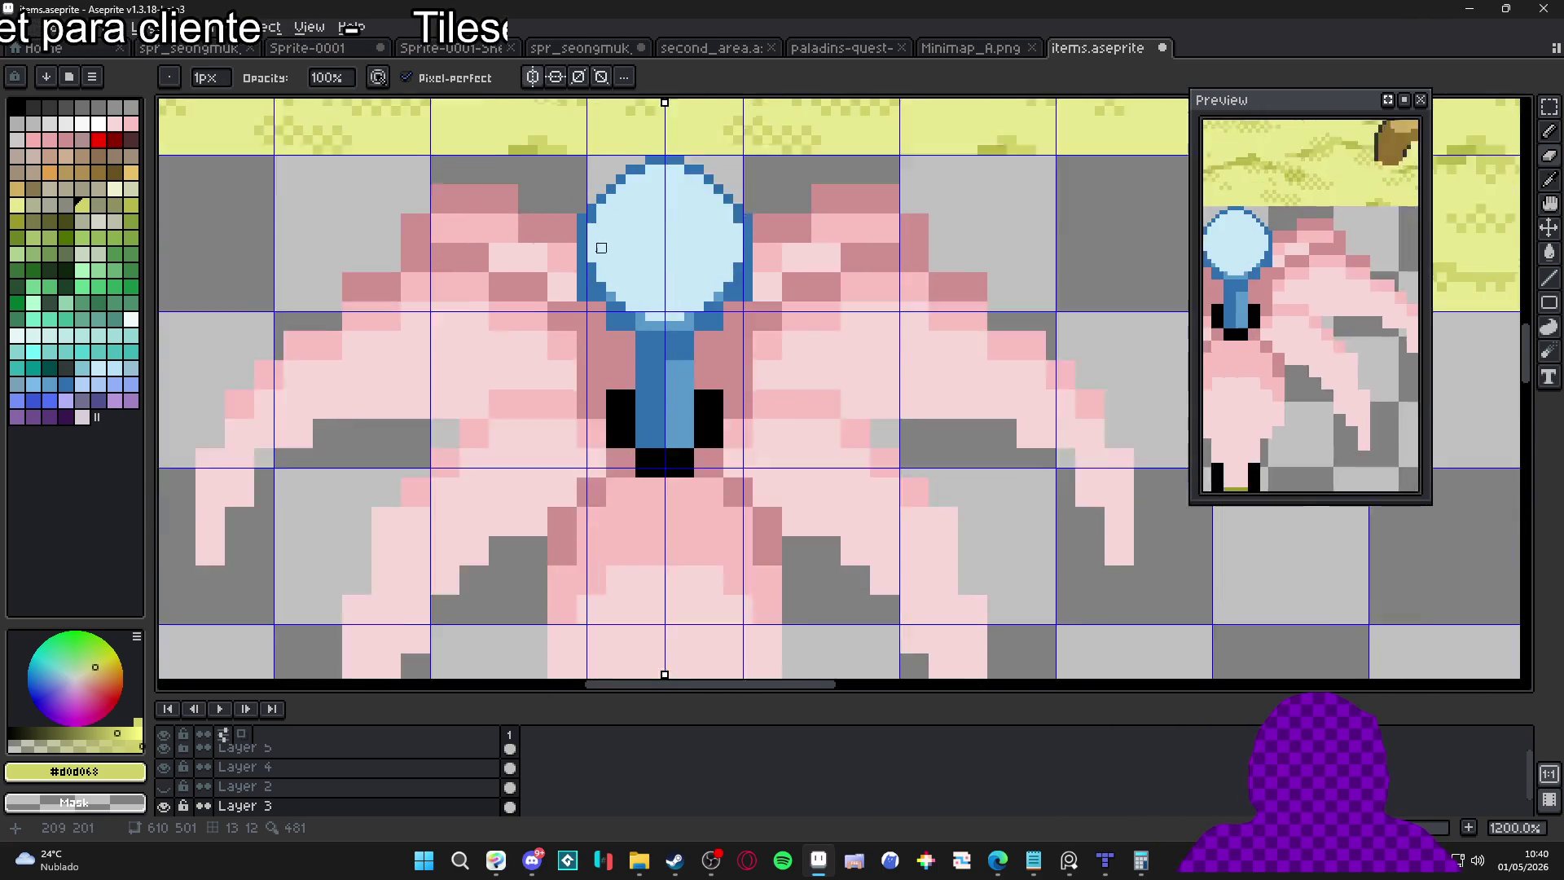
alt+click(548, 274)
Paint pink over the orb's left outline, lower edge and the ends of the bar beneath it
drag(577, 272, 577, 308)
alt+click(562, 216)
click(577, 207)
scroll(782, 293, down, 1)
scroll(789, 298, up, 1)
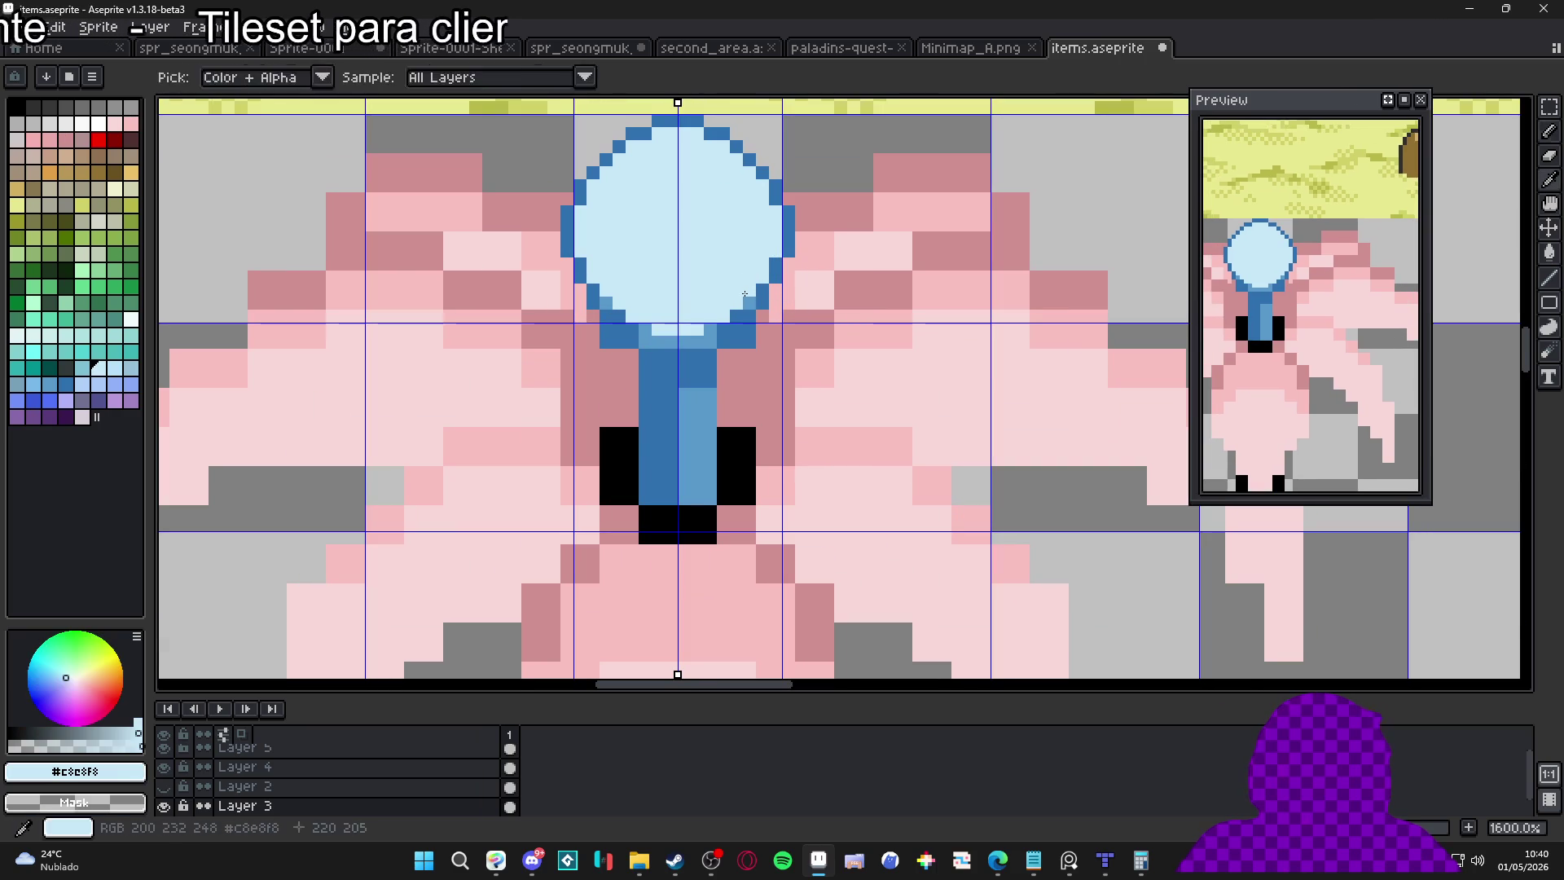
click(750, 303)
drag(754, 330, 746, 330)
drag(746, 330, 723, 343)
click(749, 342)
mouse_move(623, 250)
mouse_down()
mouse_move(670, 294)
mouse_move(599, 279)
mouse_up()
scroll(671, 294, up, 1)
Add medium-blue pixels from the stem inside the orb's lower and upper outline
alt+click(700, 403)
click(634, 352)
click(594, 215)
click(615, 176)
scroll(696, 203, down, 1)
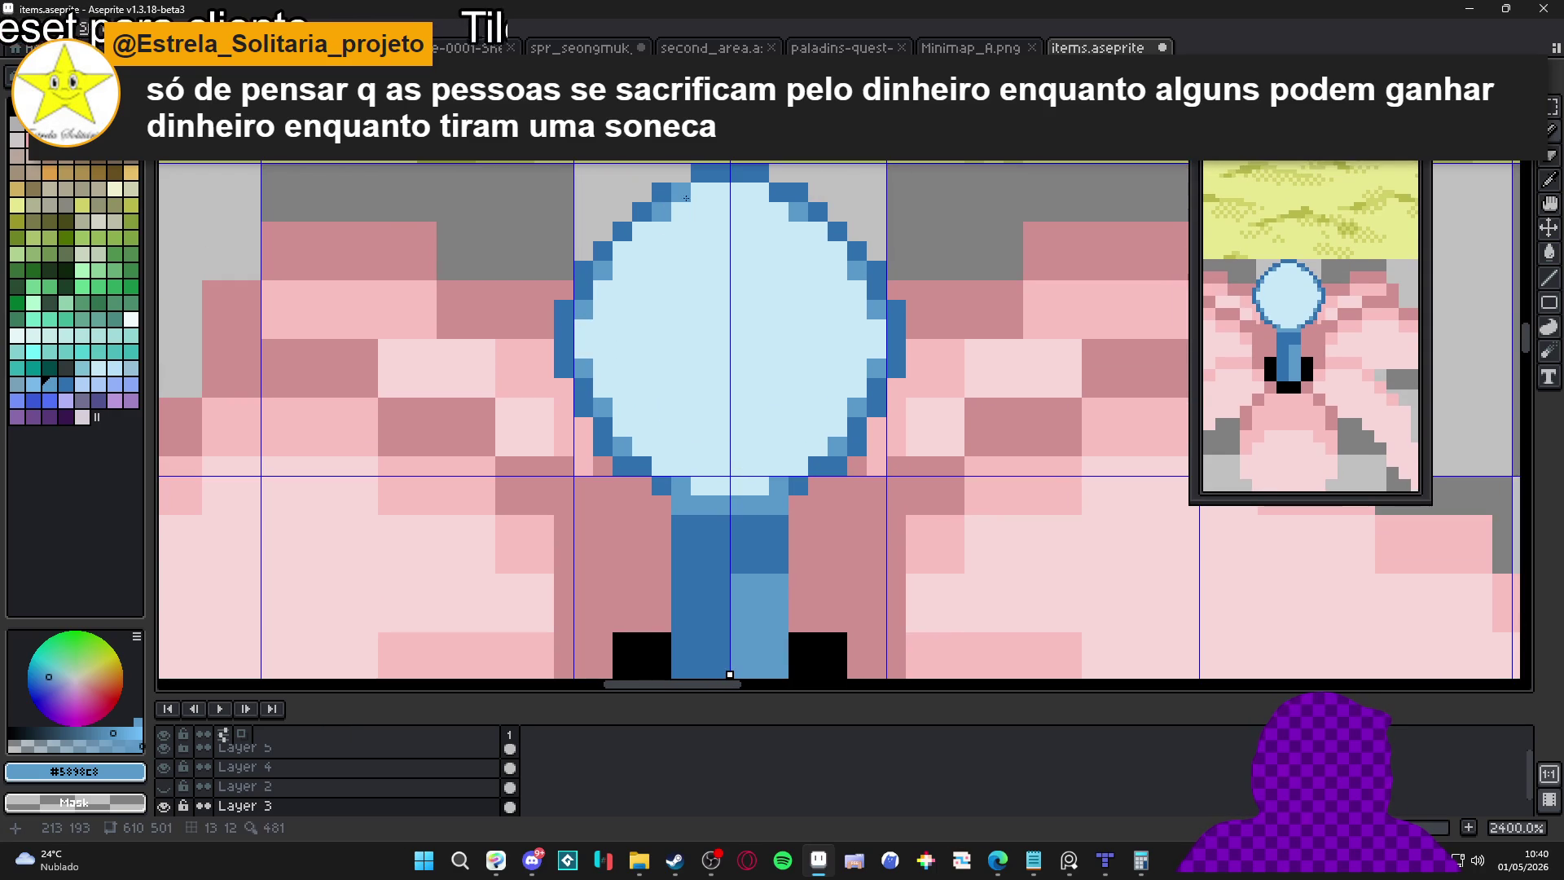
scroll(706, 398, down, 1)
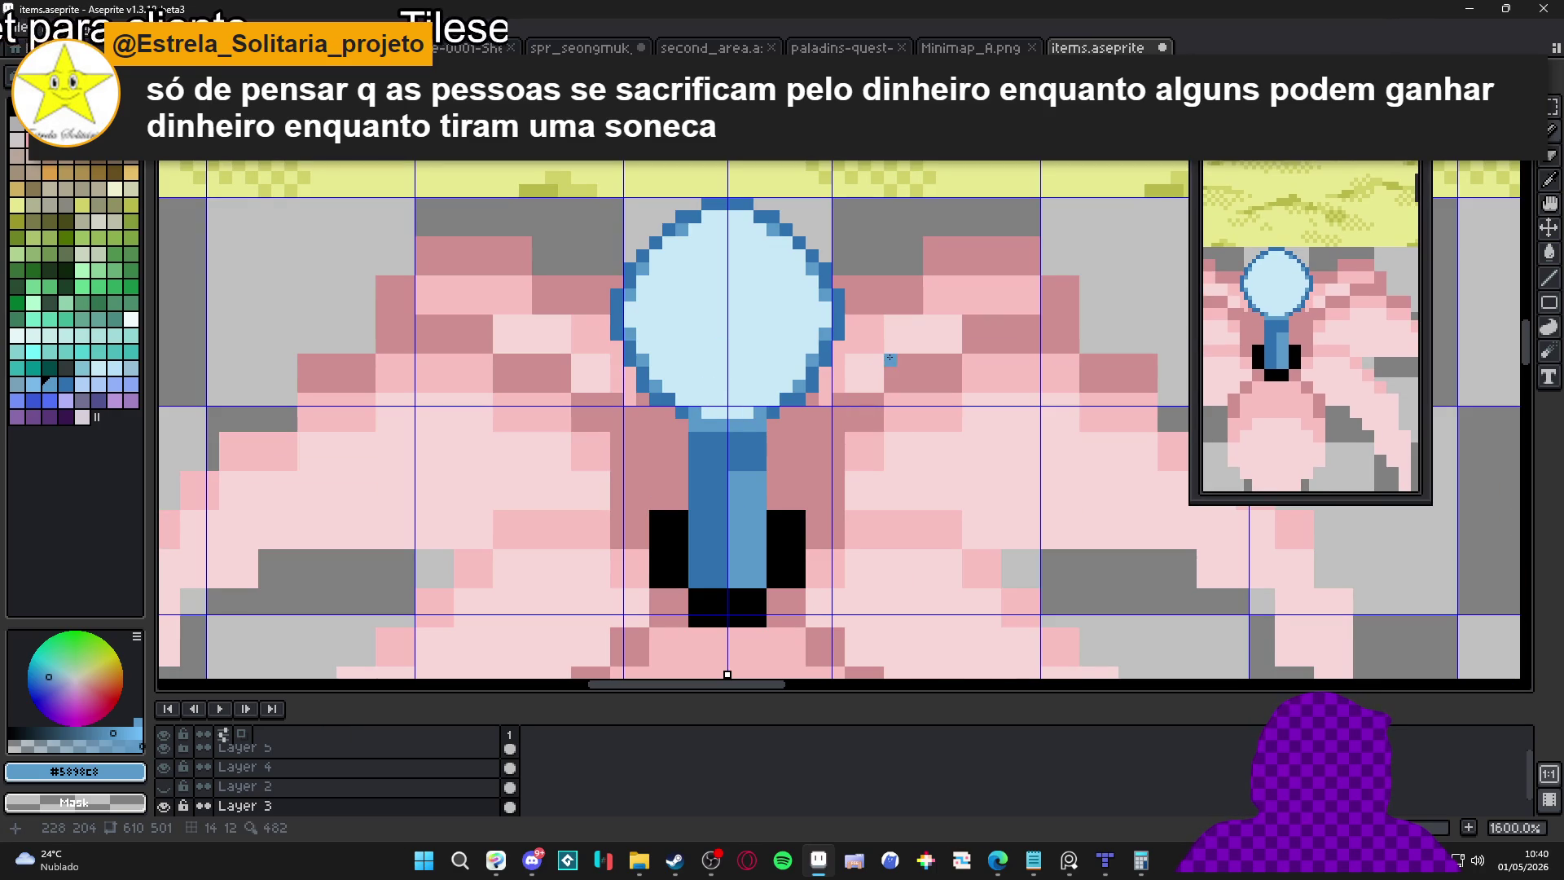
scroll(809, 348, down, 1)
click(790, 366)
scroll(790, 366, down, 1)
scroll(791, 367, up, 2)
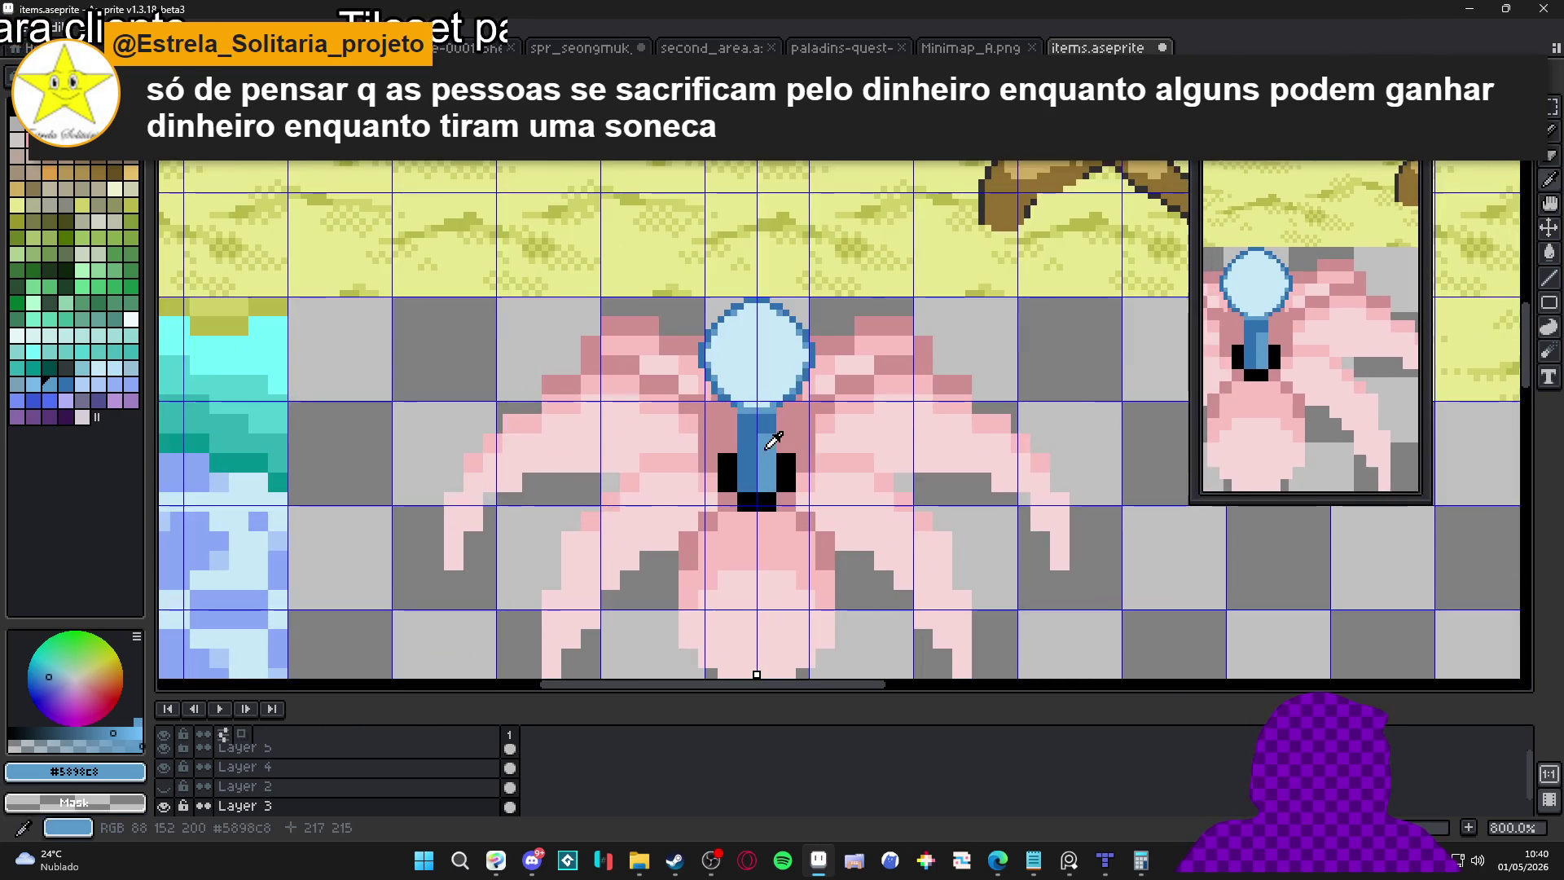
scroll(792, 370, up, 2)
Lighten several orb outline pixels with the orb's interior light blue
alt+click(792, 369)
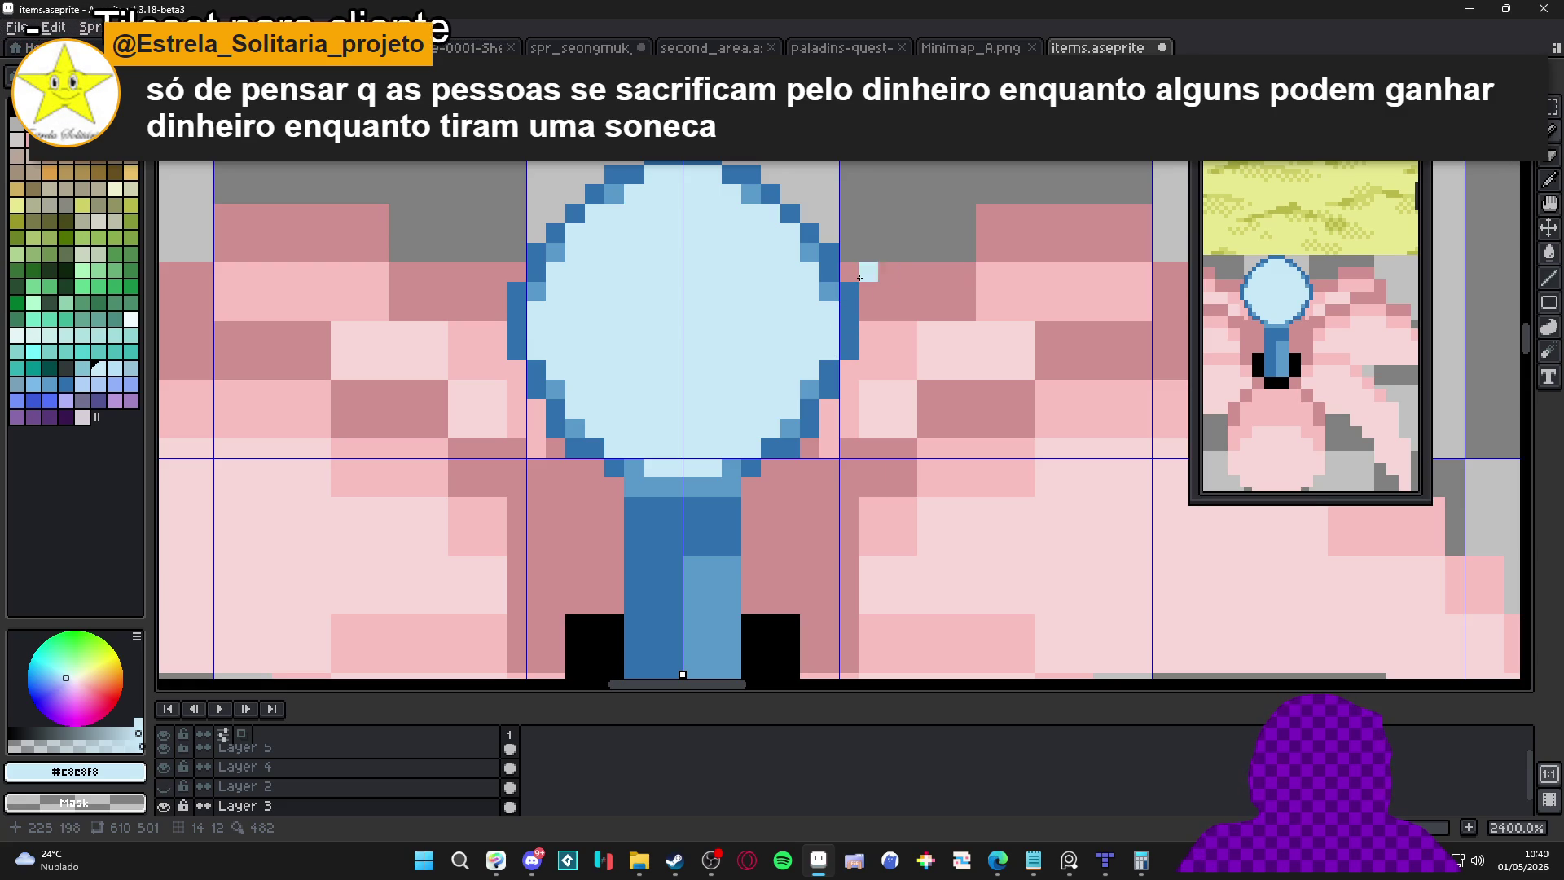
click(574, 427)
click(731, 467)
click(633, 467)
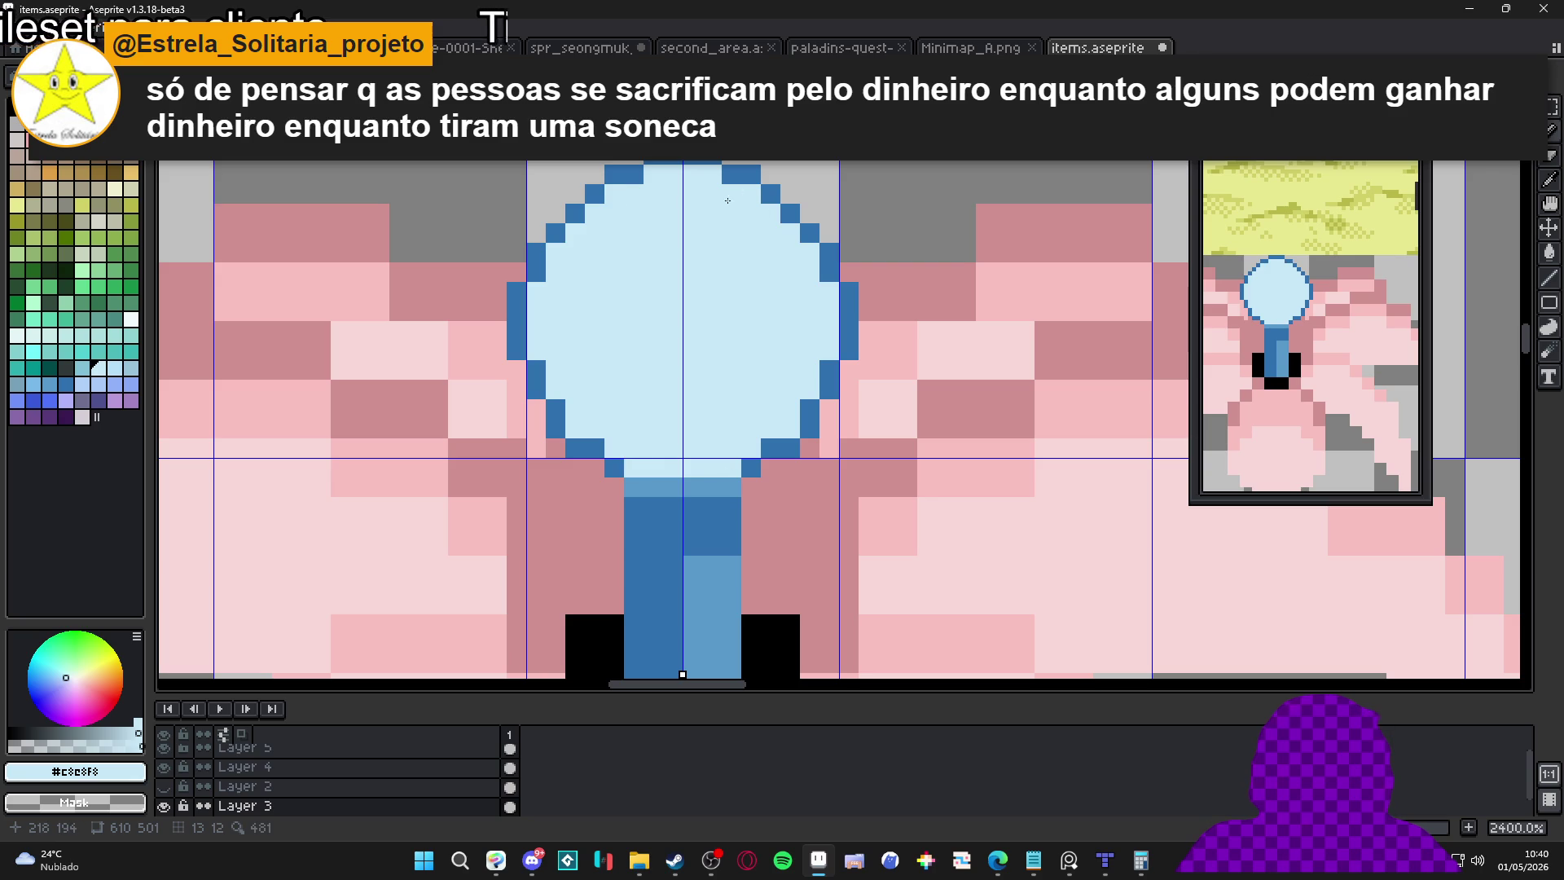
With palette blue Idx-137, lighten the orb's corner, upper-left edge, top-centre and bottom-row pixels
alt+click(683, 483)
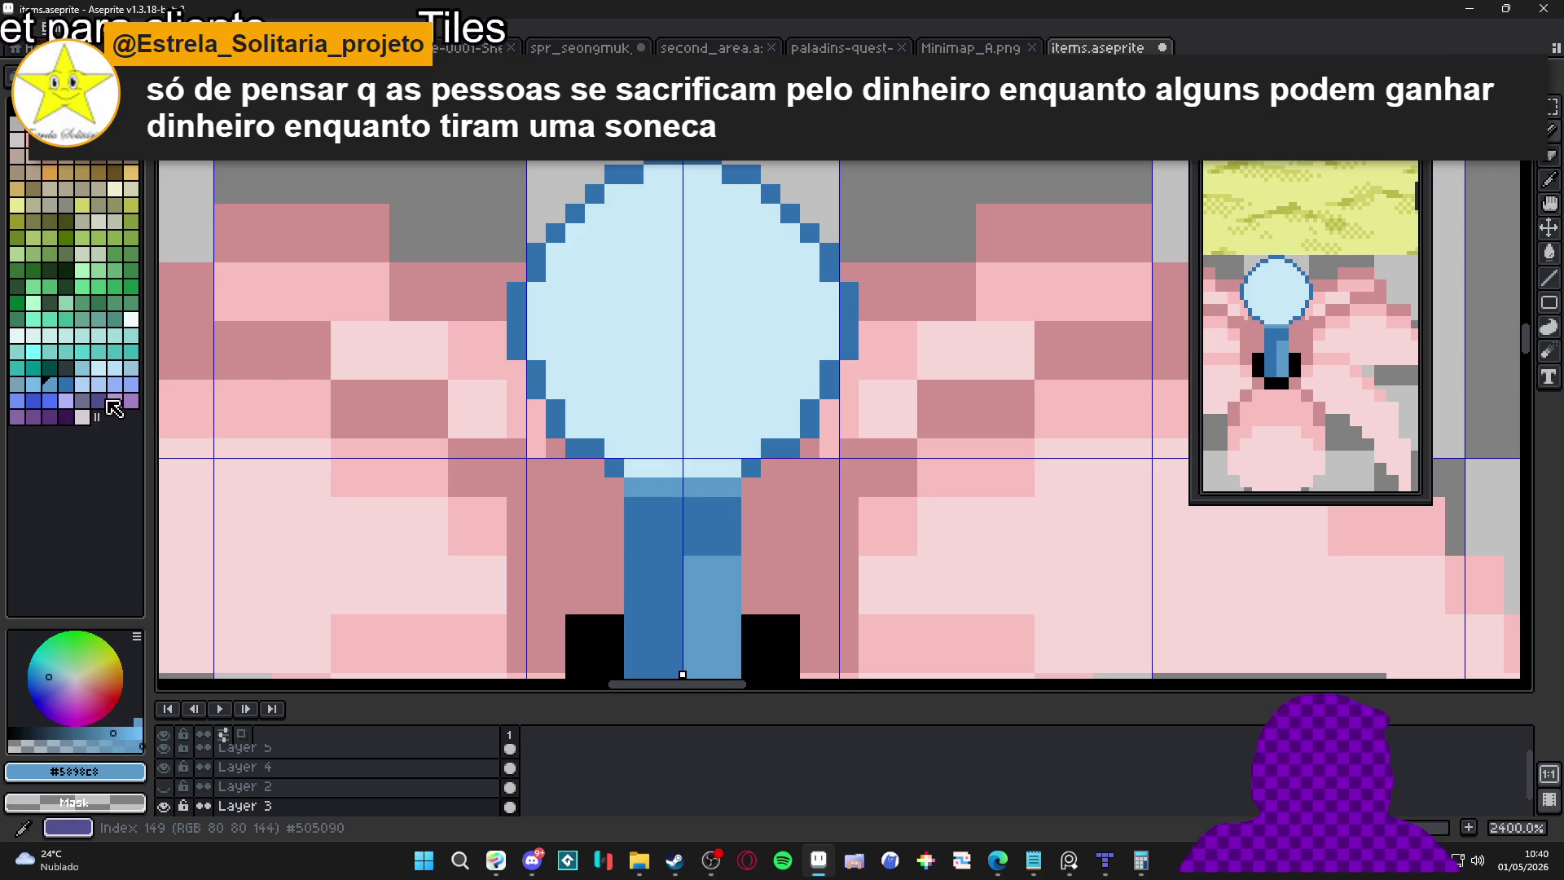
click(33, 384)
click(575, 428)
click(555, 389)
click(535, 351)
click(536, 291)
click(555, 251)
click(614, 193)
click(653, 174)
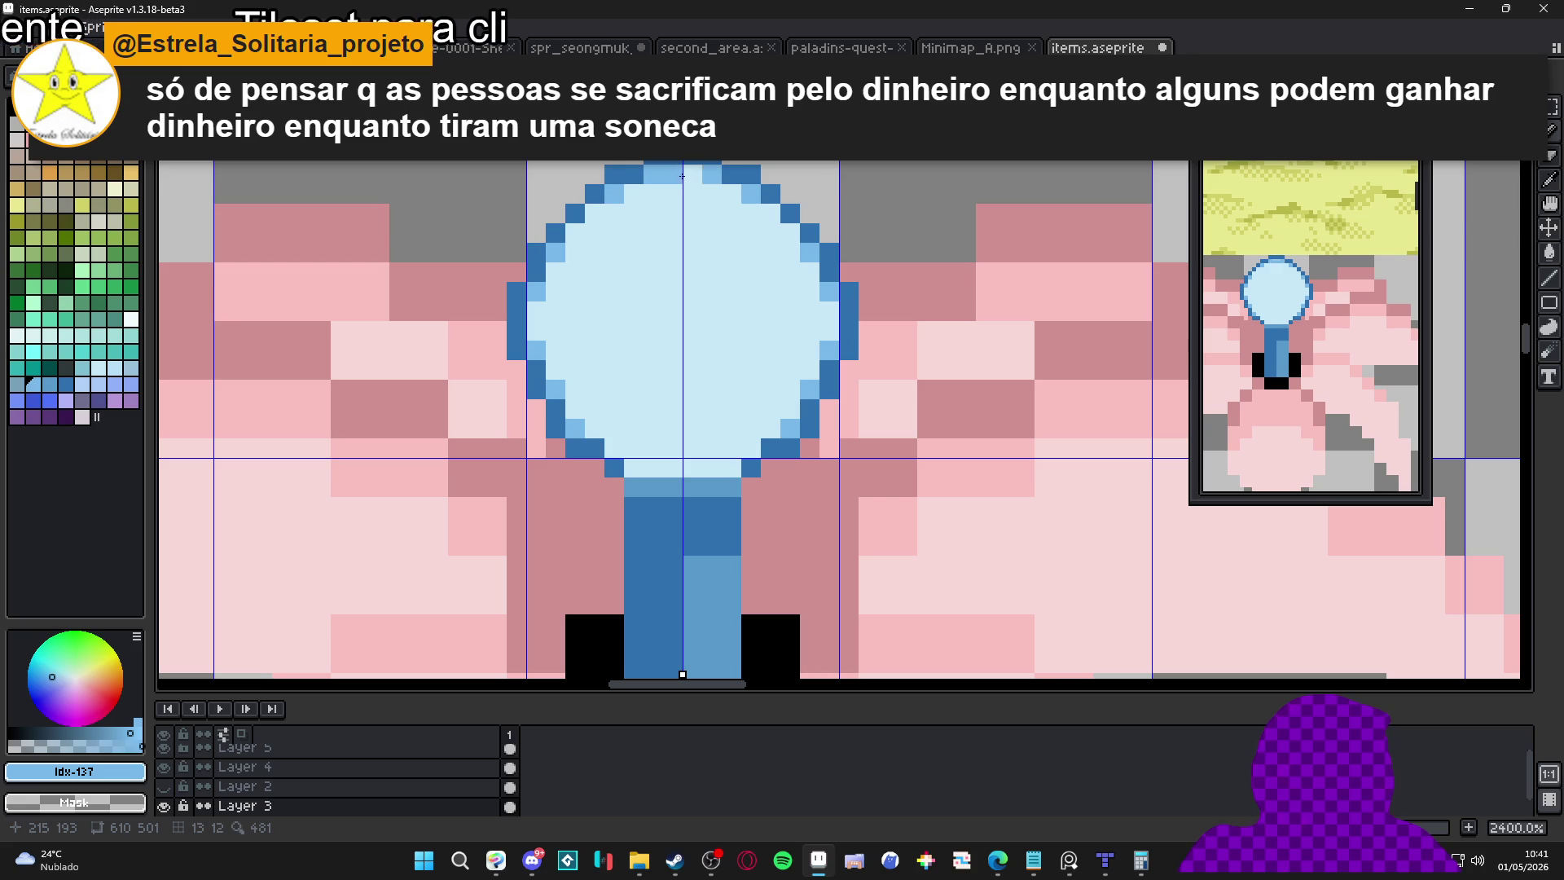
click(683, 177)
click(654, 468)
click(634, 469)
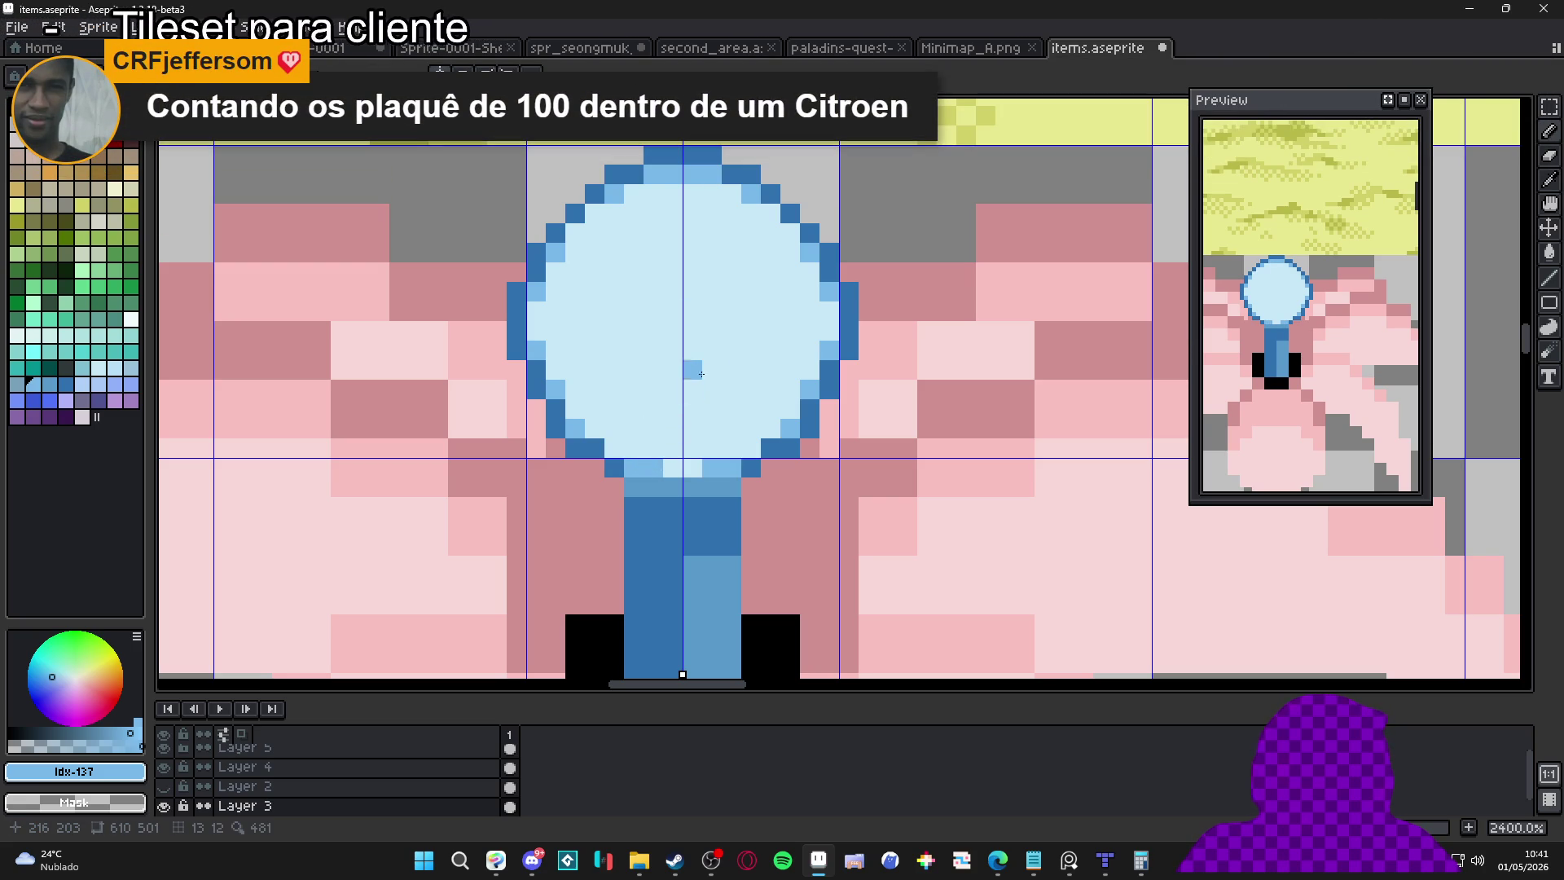
scroll(693, 387, down, 8)
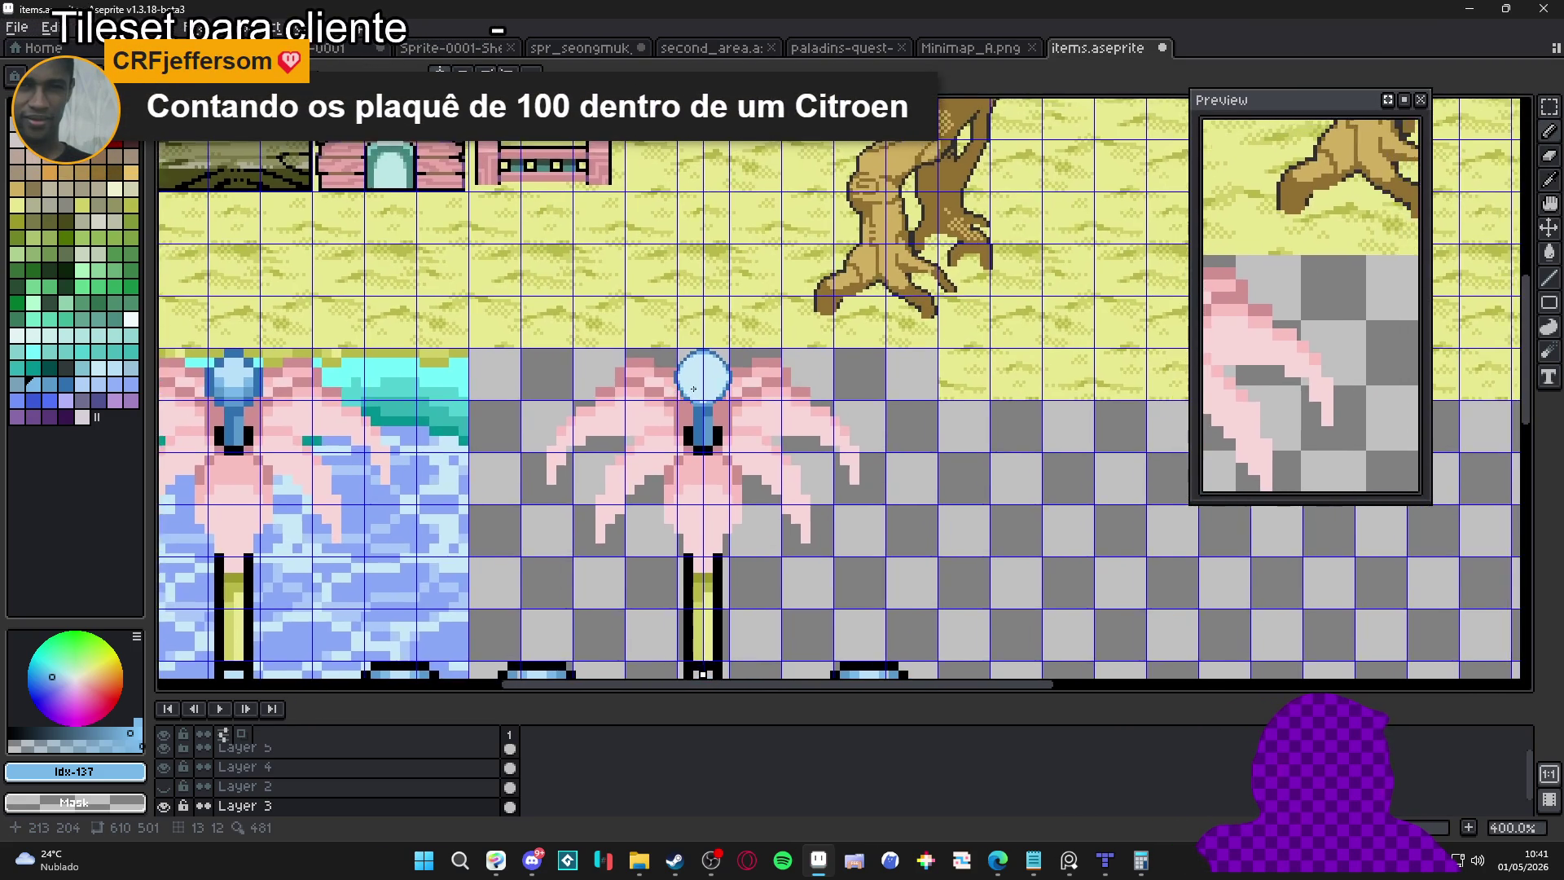
Paint a mid-blue band across the orb and fill its lower half with mid-blue
scroll(694, 389, up, 6)
click(657, 381)
shift+click(789, 381)
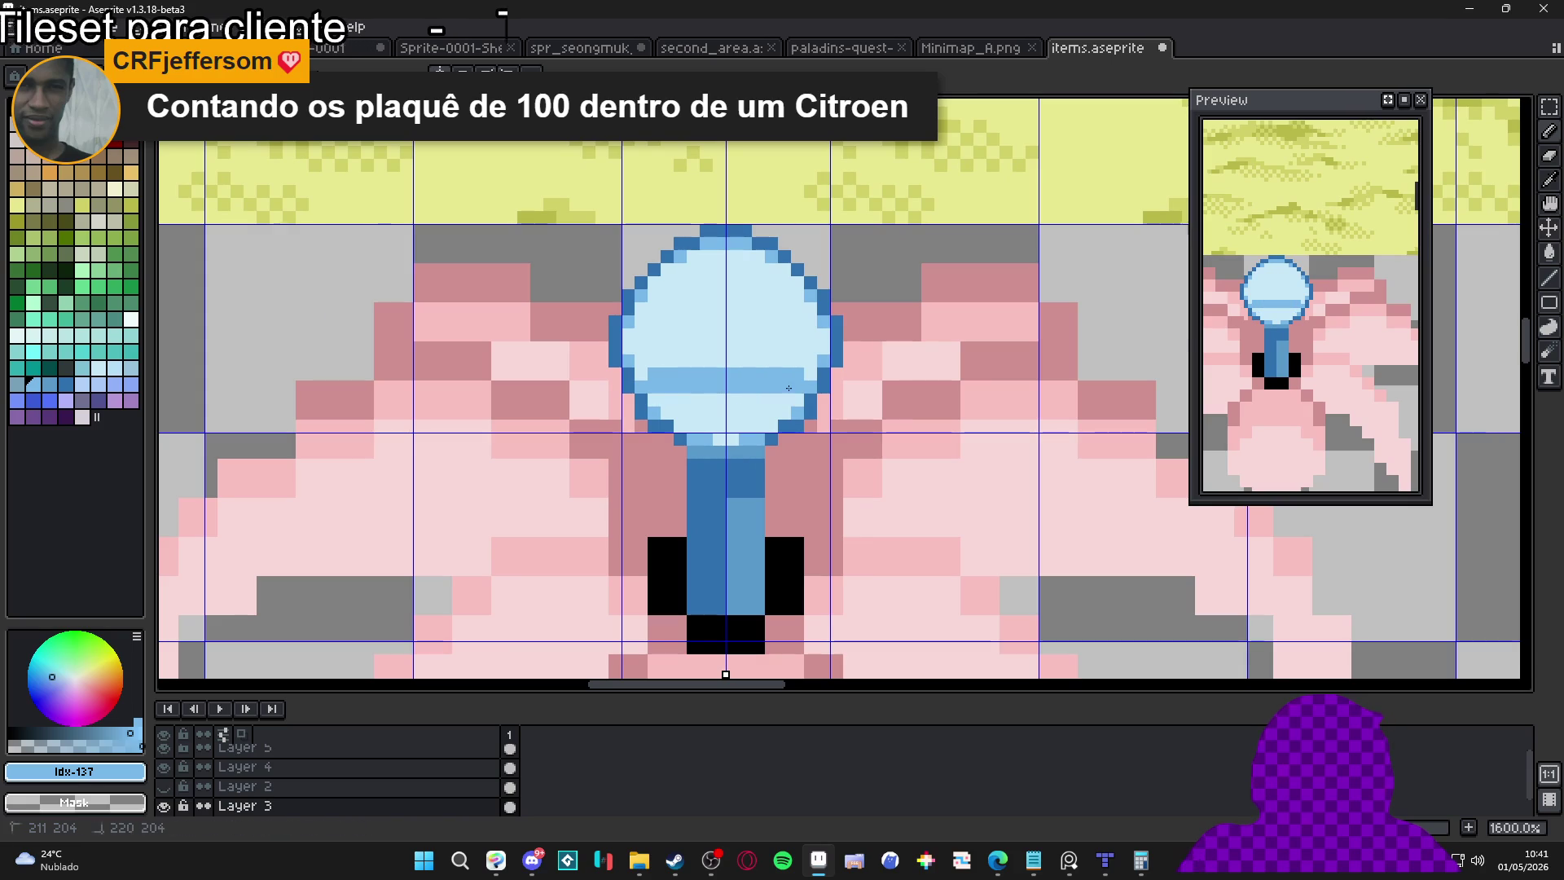
drag(789, 388, 667, 414)
click(666, 412)
click(797, 401)
click(701, 425)
drag(778, 425, 717, 438)
Turn the orb's remaining edge pixels, bottom light row and upper-corner pixels mid-blue
click(804, 368)
mouse_move(661, 361)
mouse_down()
mouse_move(642, 374)
mouse_move(628, 341)
mouse_up()
mouse_move(805, 348)
mouse_down()
mouse_move(824, 341)
mouse_move(804, 295)
mouse_up()
click(648, 324)
drag(648, 302, 651, 312)
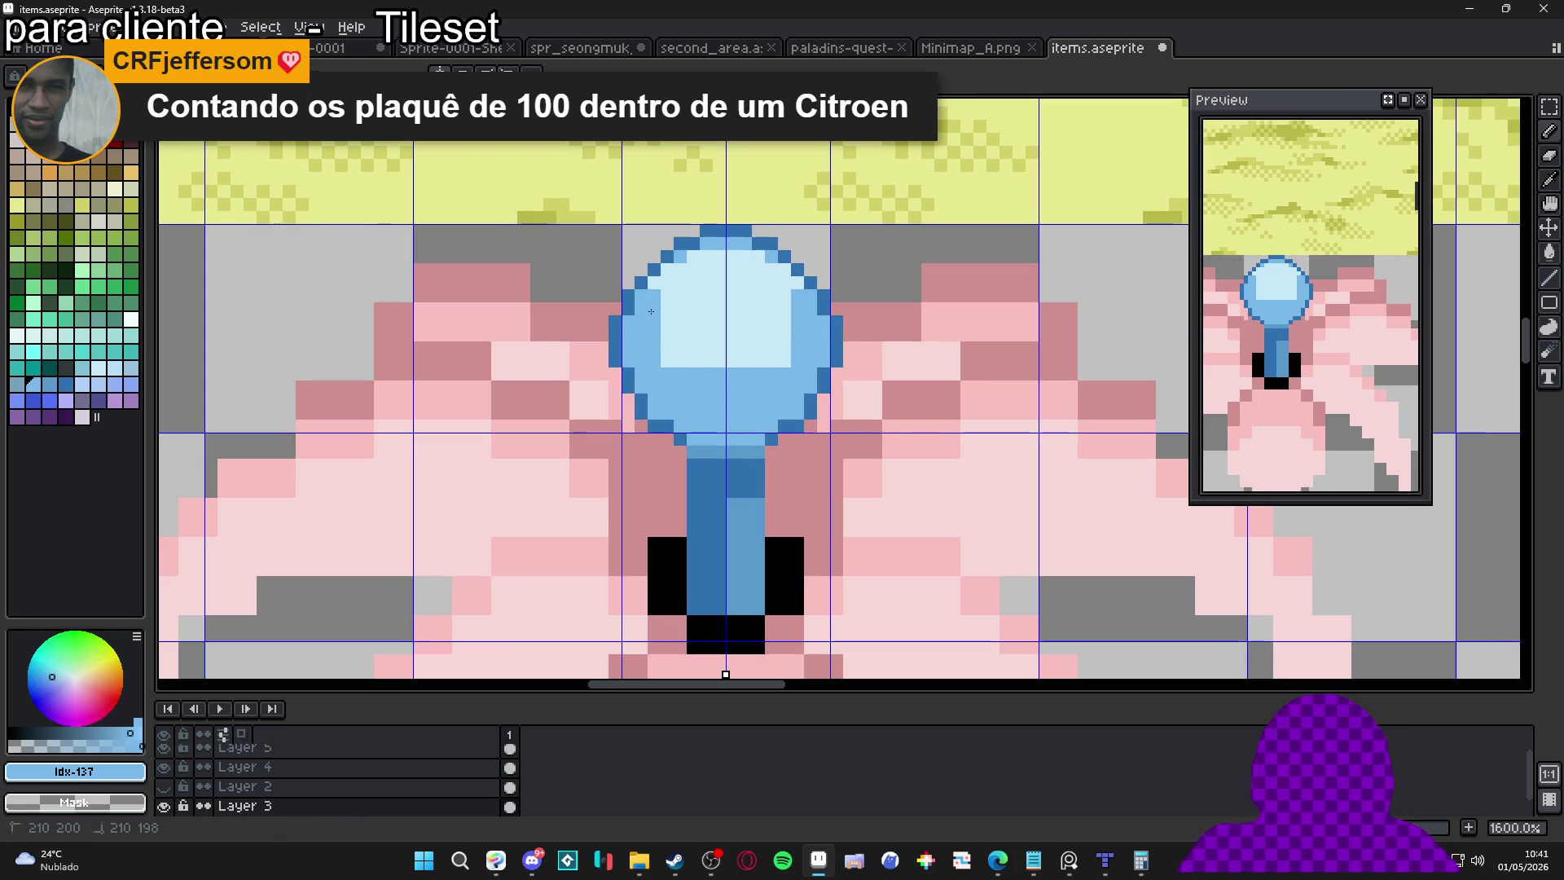
scroll(669, 360, down, 1)
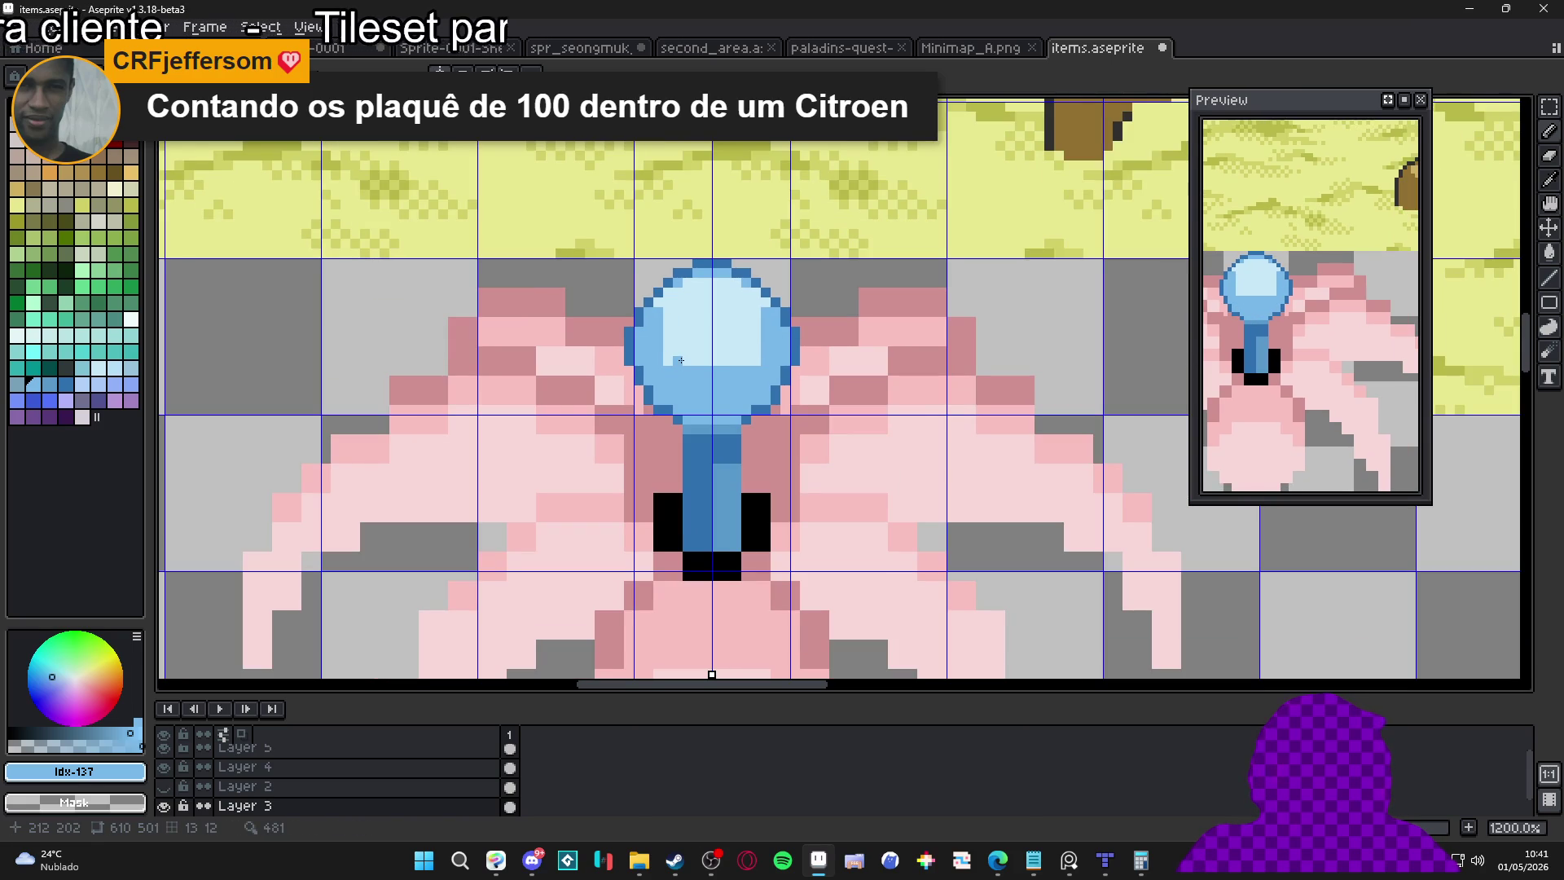
drag(670, 364, 753, 361)
click(668, 352)
click(757, 350)
Widen the orb's light-blue centre at its upper edges
alt+click(693, 359)
click(659, 301)
drag(766, 326, 766, 308)
drag(659, 322, 659, 302)
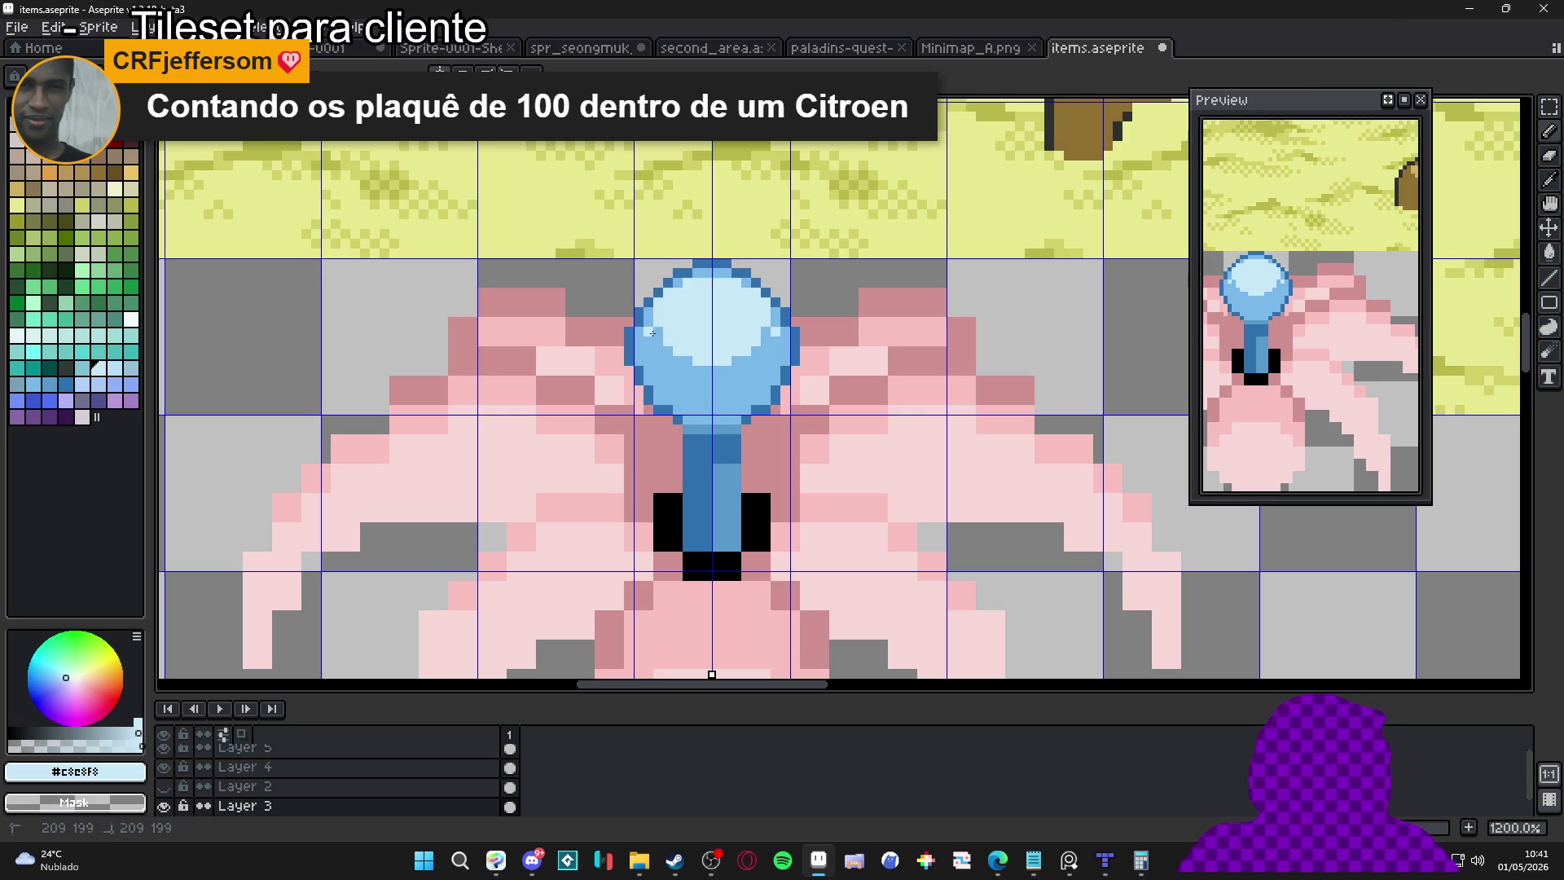
Choose palette purple Idx-144 and dab purple pixels across the orb's lower right and edges
alt+click(657, 301)
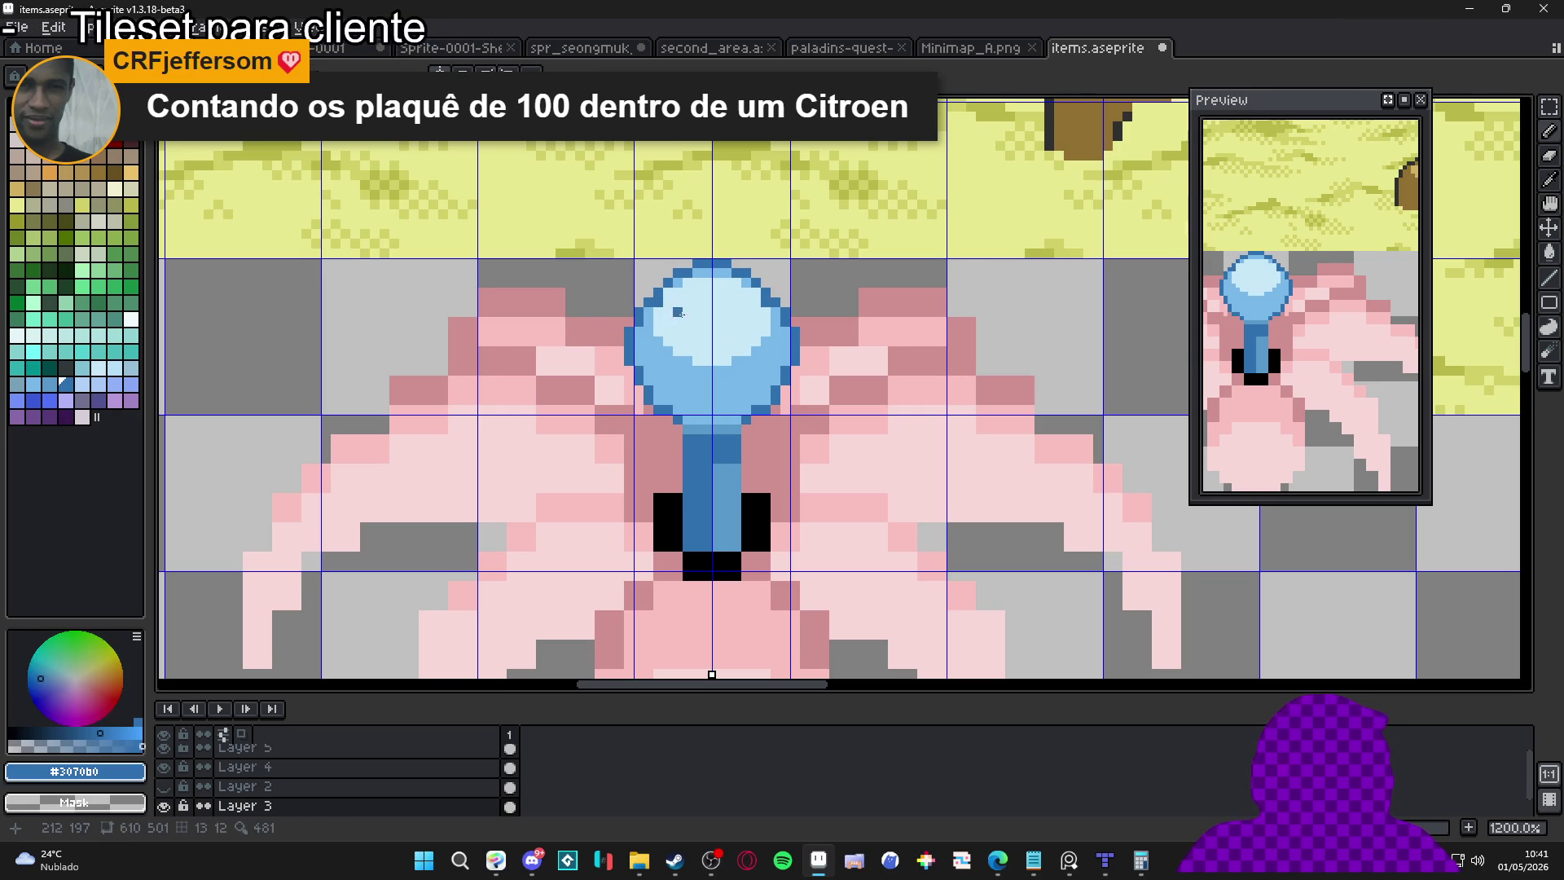
alt+click(652, 310)
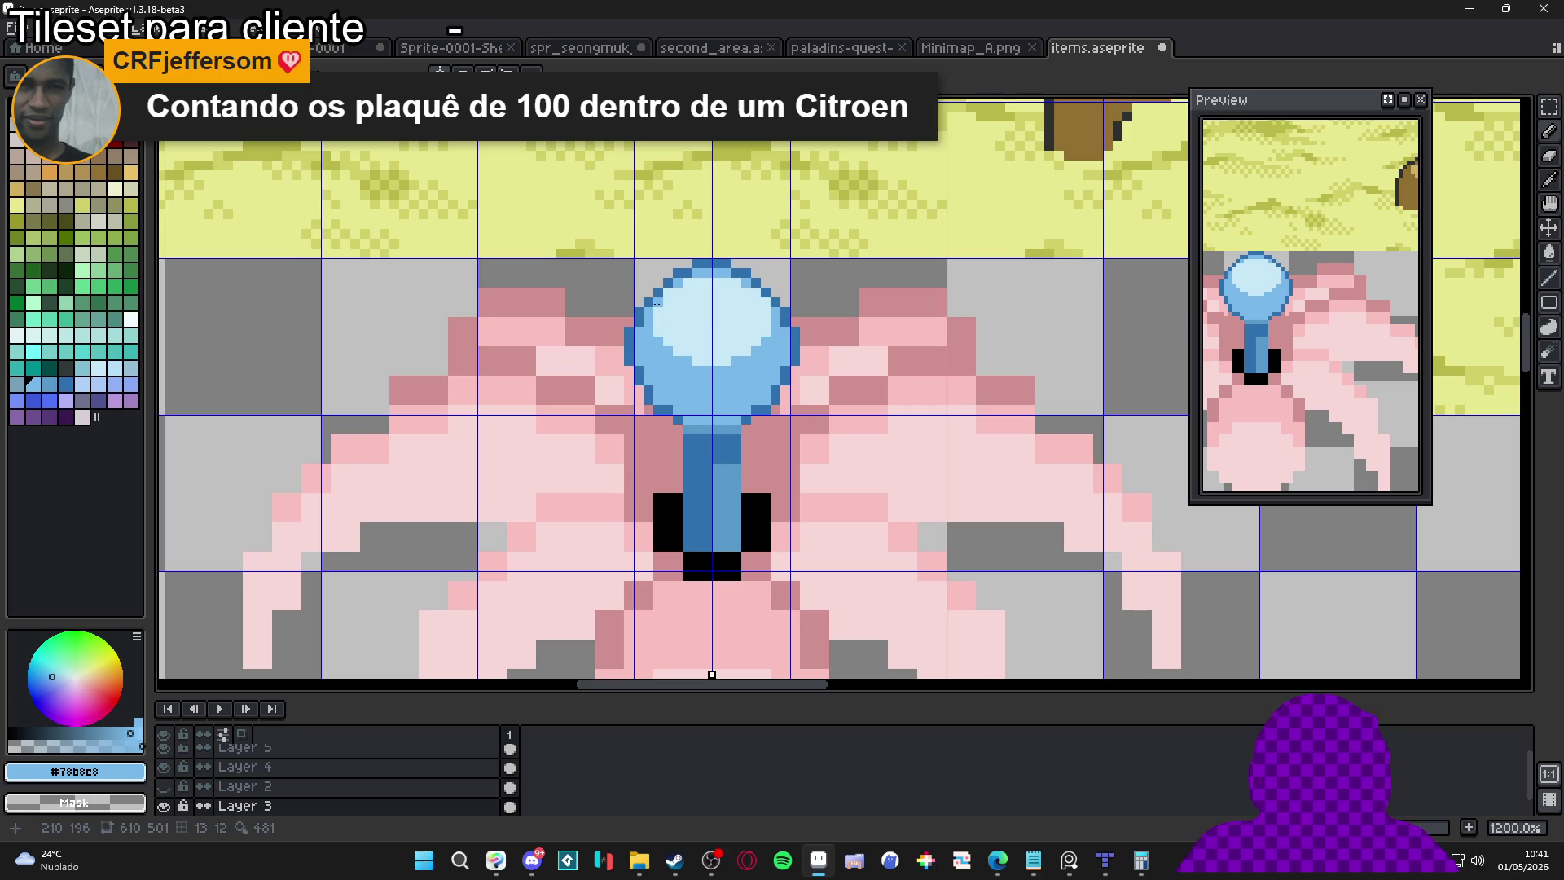
scroll(737, 339, down, 4)
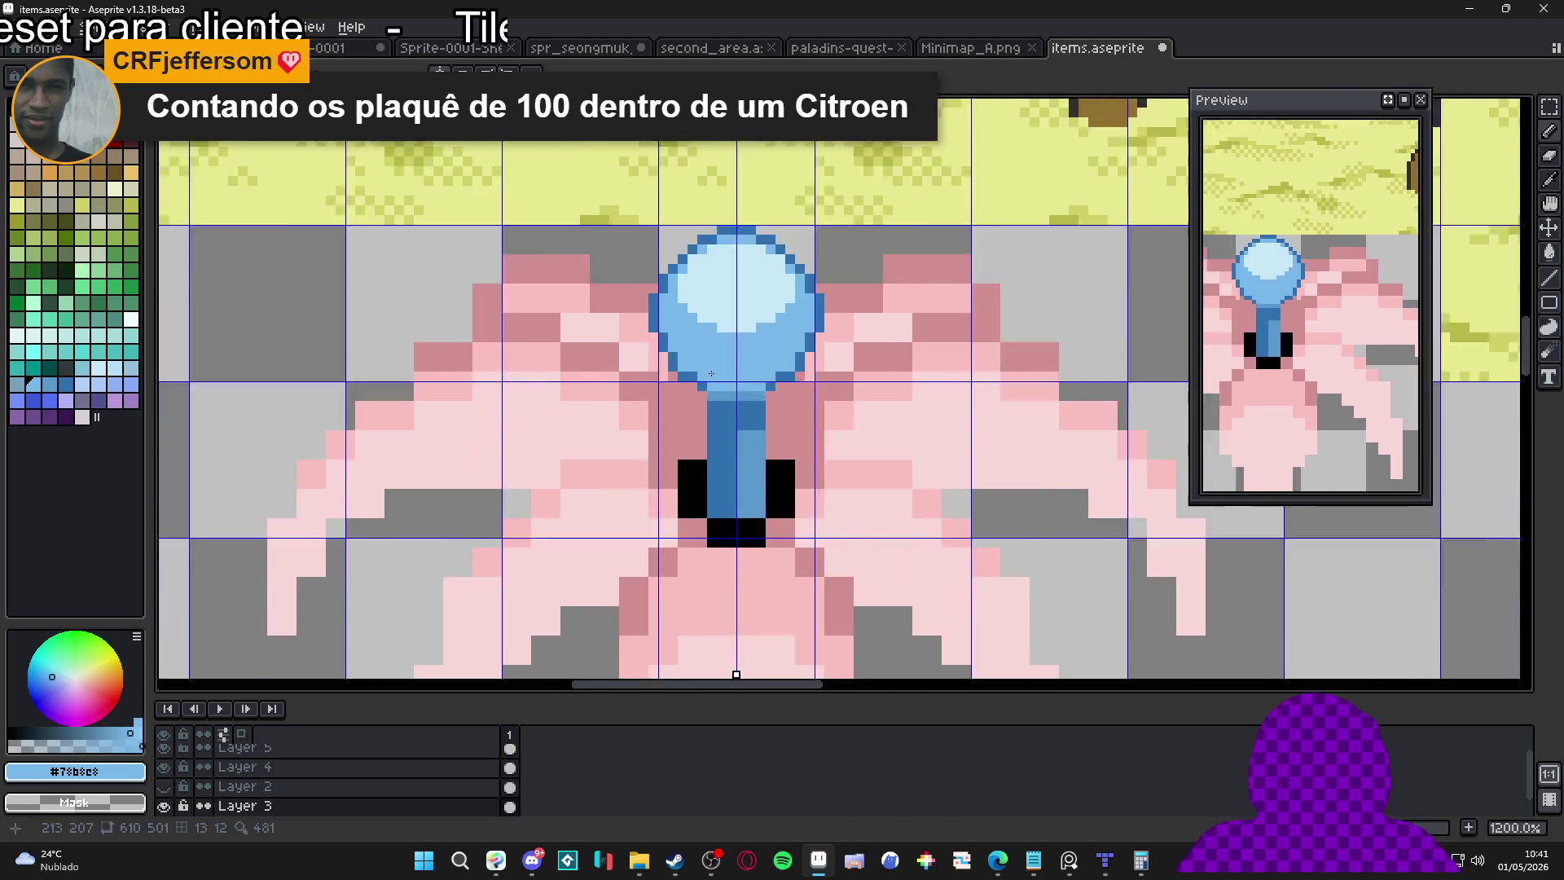
scroll(713, 377, up, 2)
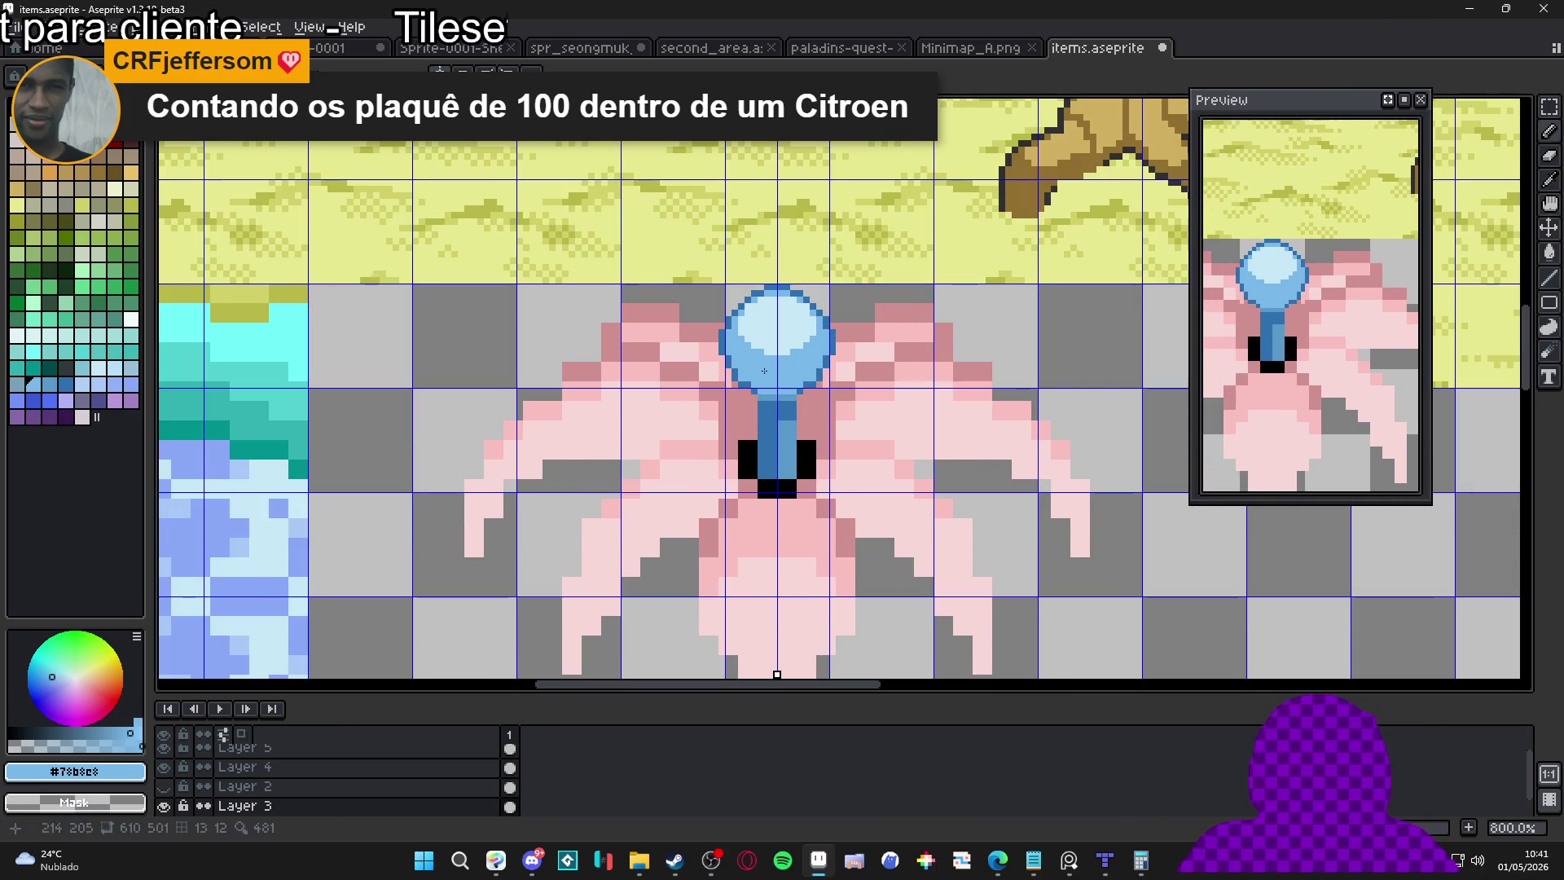
alt+click(768, 425)
scroll(768, 425, up, 3)
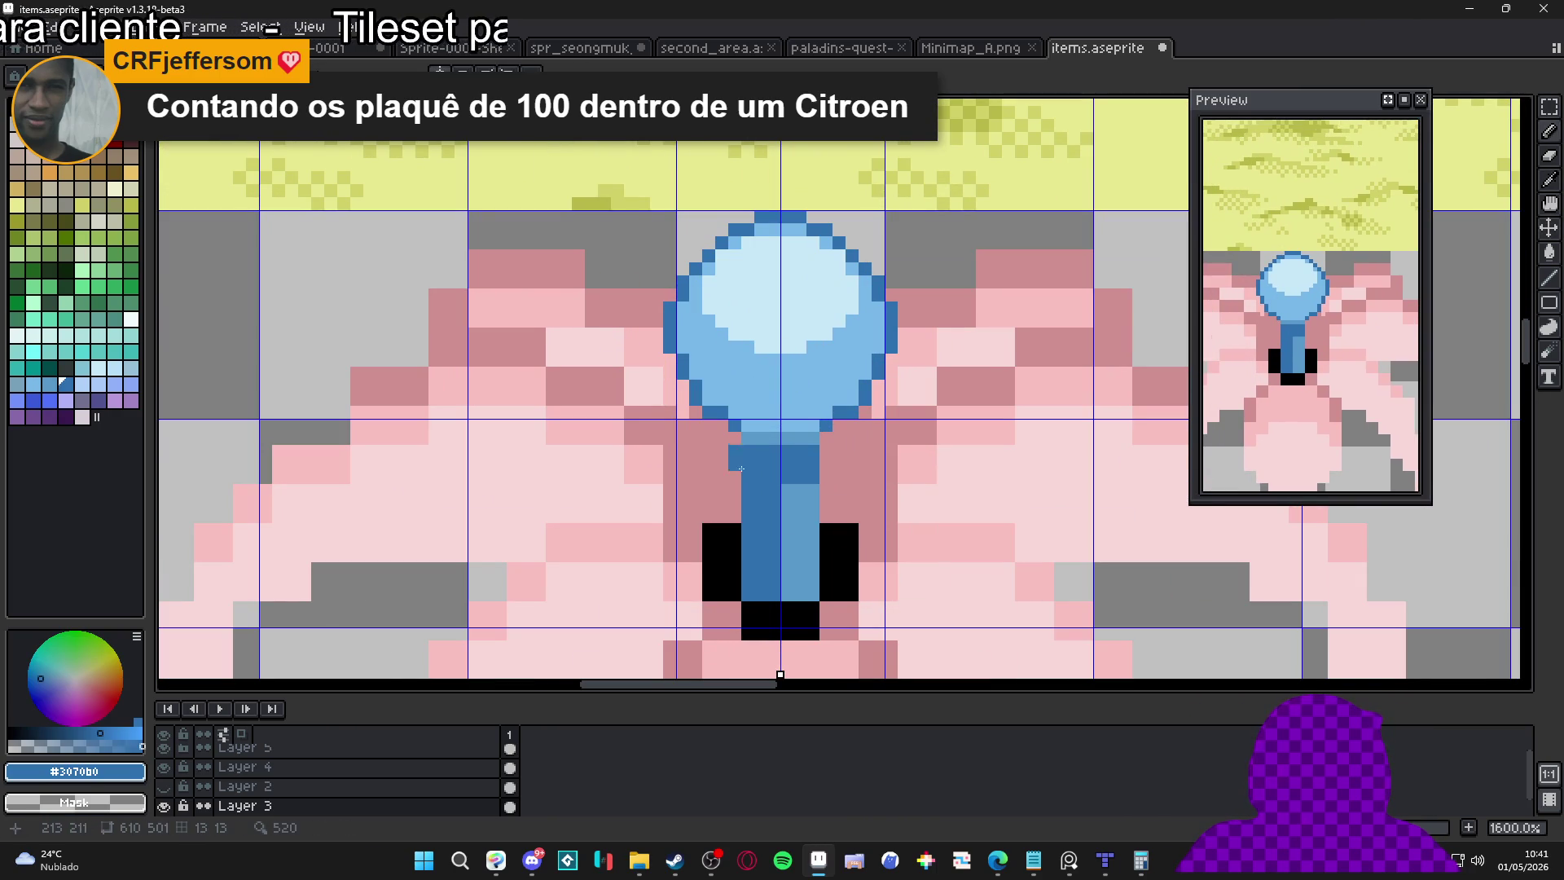
click(49, 400)
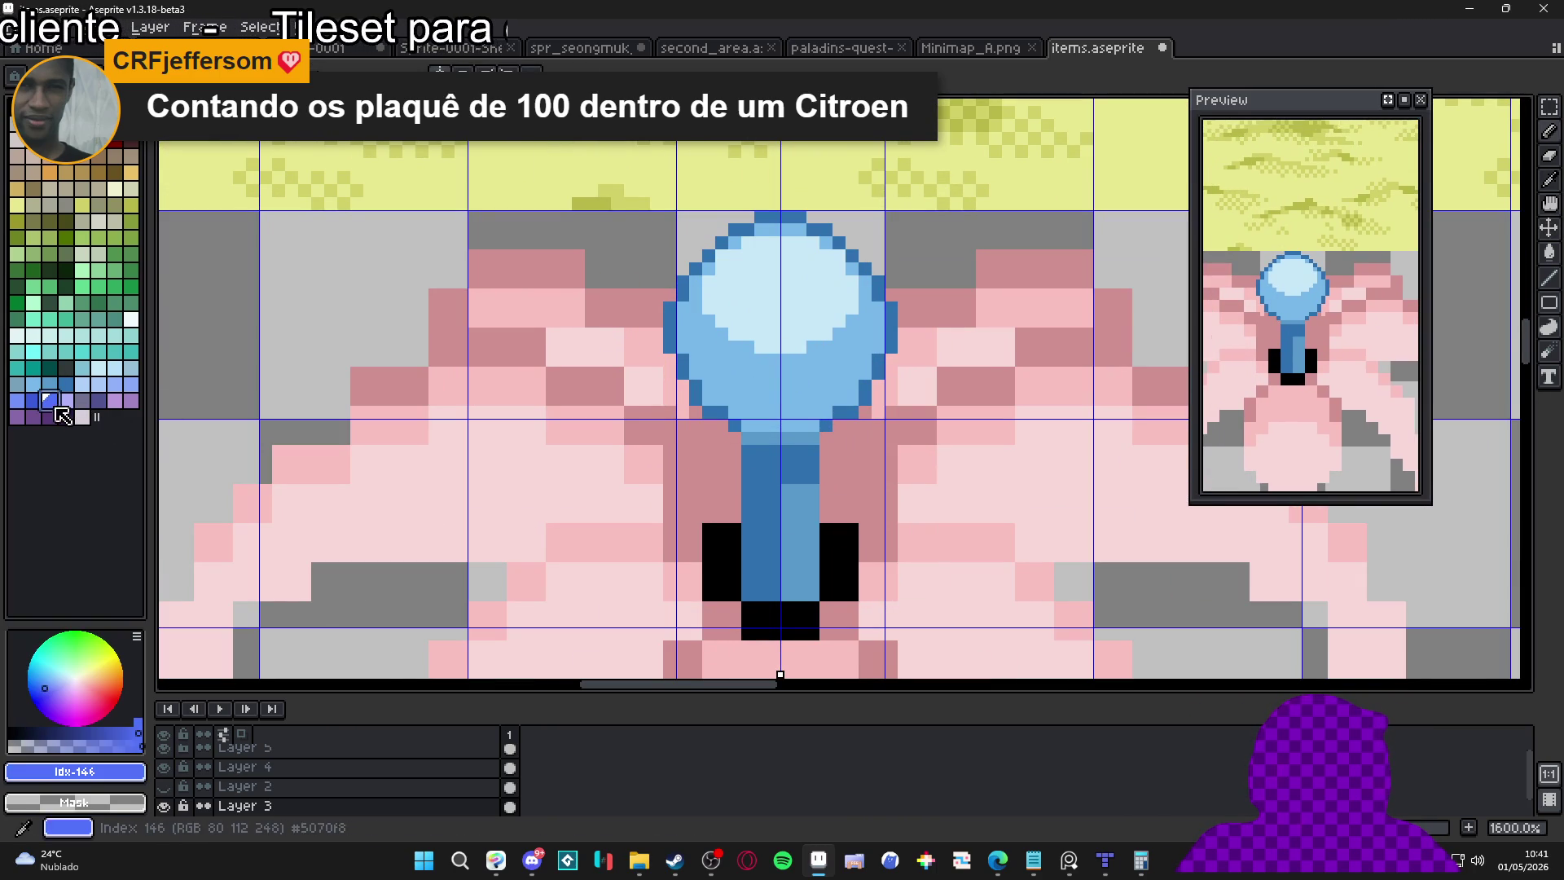
click(18, 400)
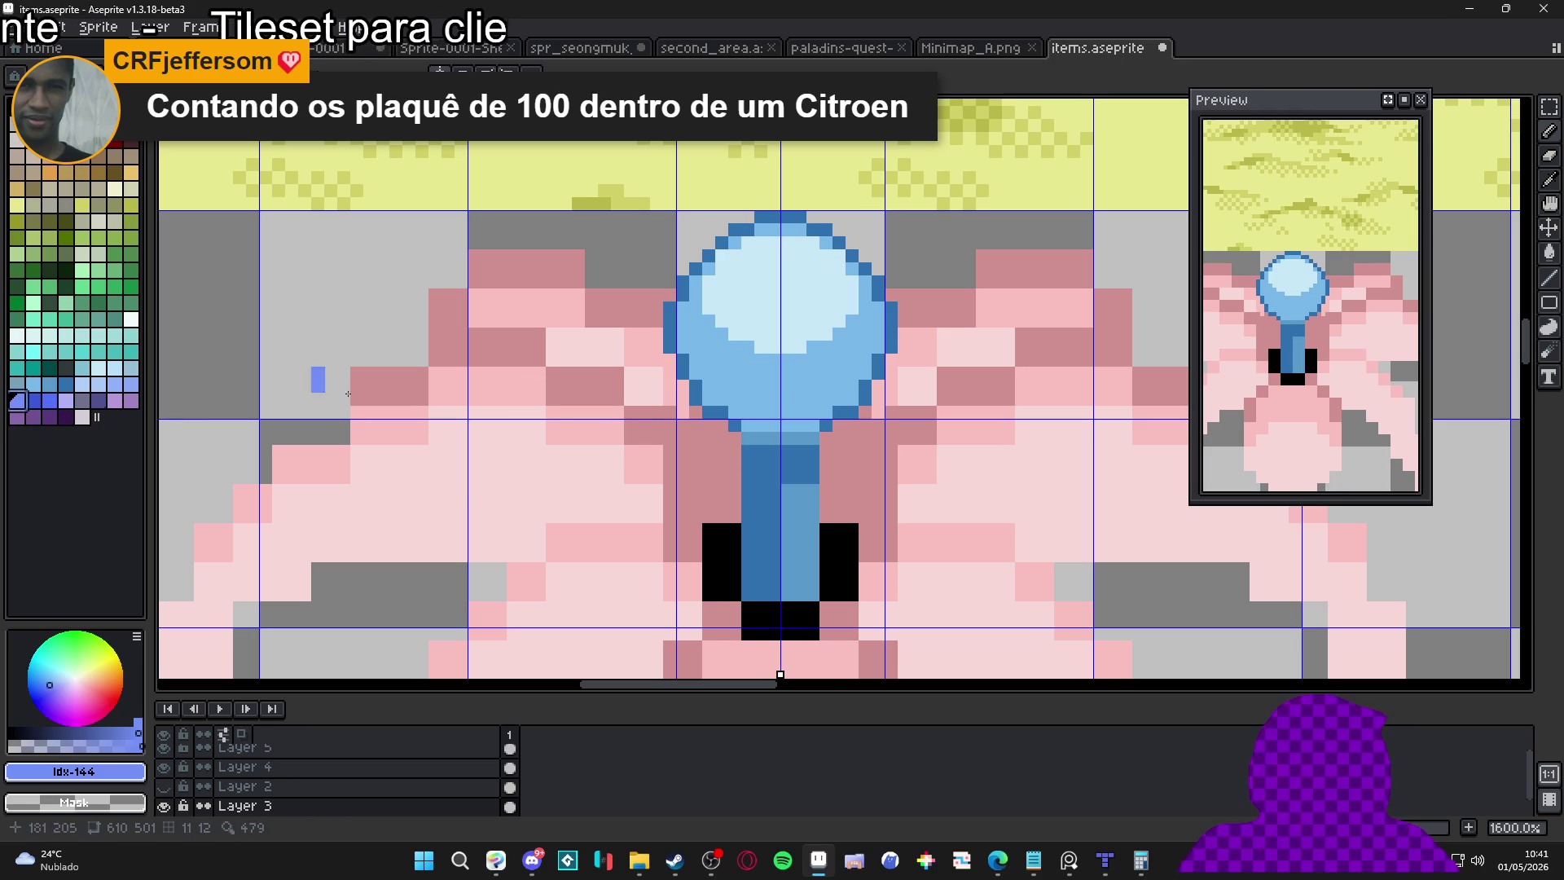
drag(768, 367, 825, 367)
click(735, 347)
click(839, 347)
scroll(843, 341, down, 1)
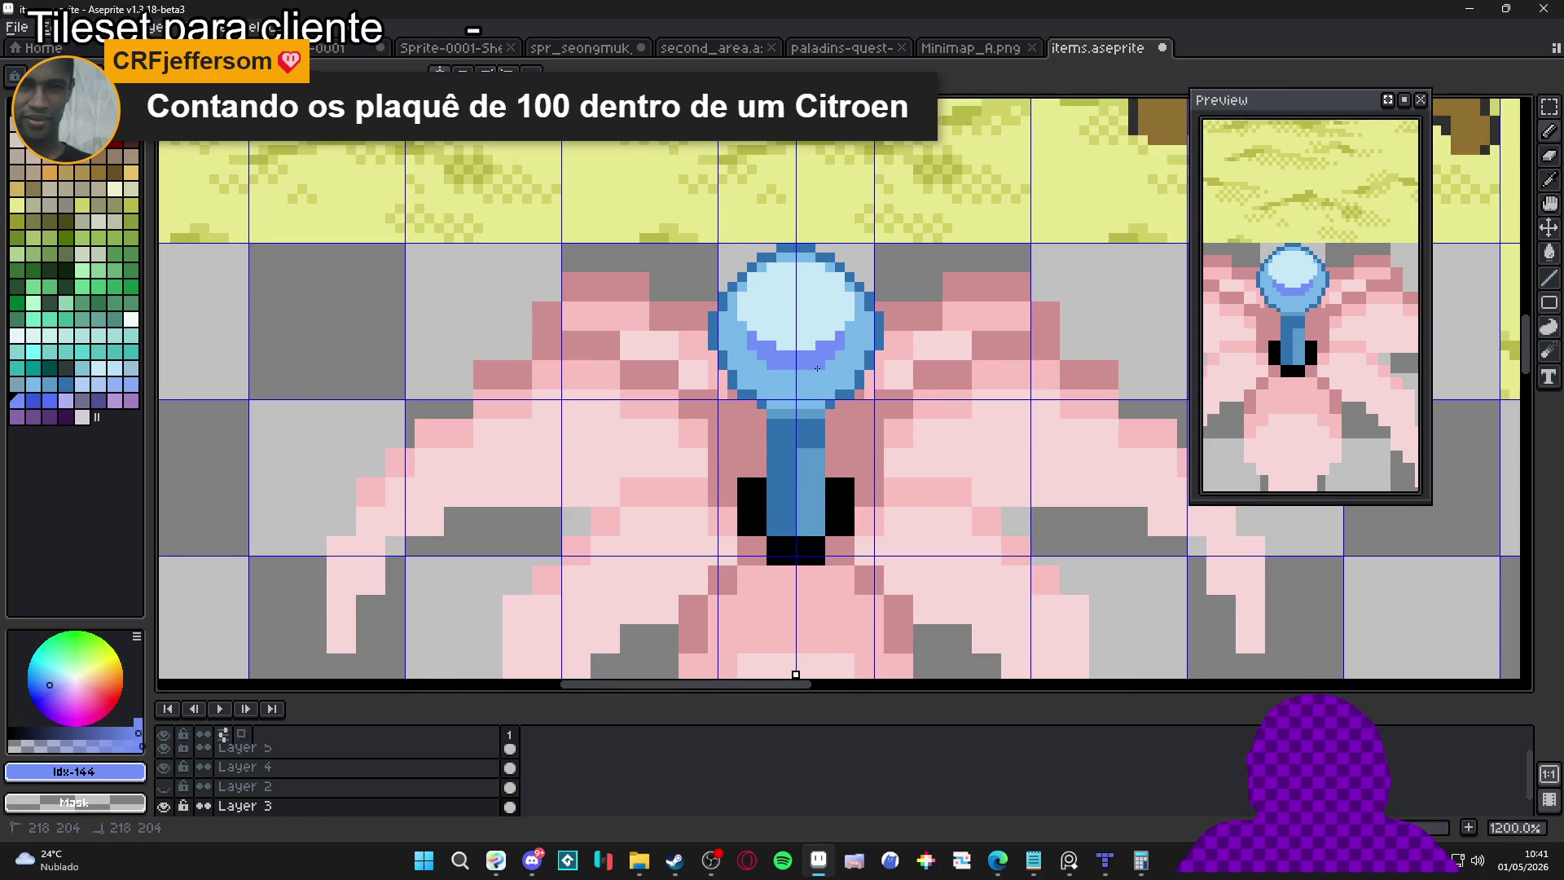
Zoom the view, sample the orb's pale blue, then pick lavender swatch Idx-142
key(z)
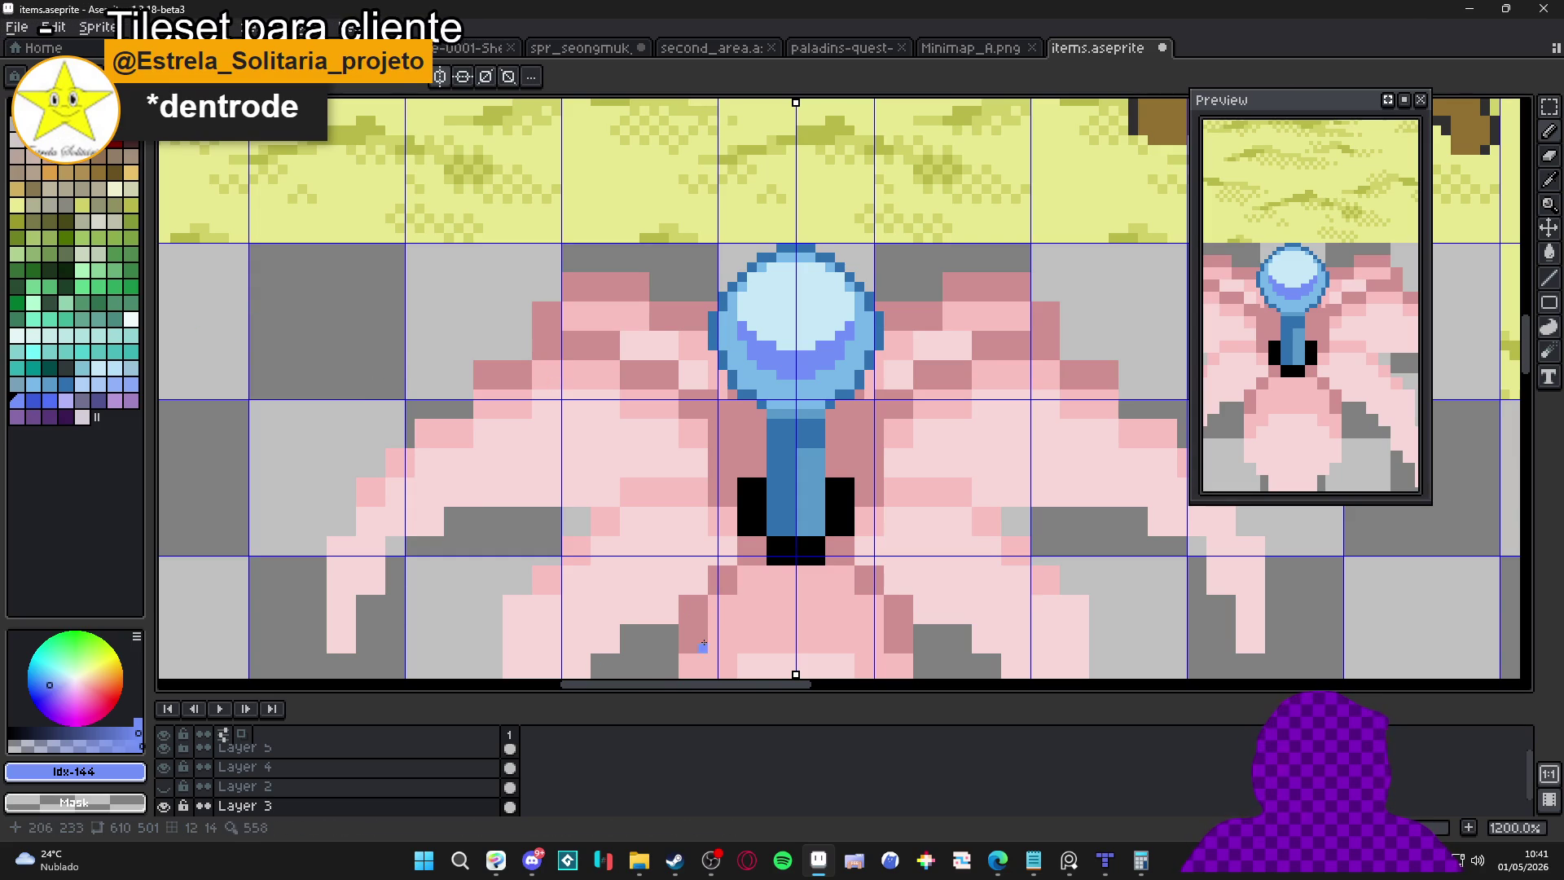
scroll(831, 375, down, 1)
scroll(831, 375, up, 1)
scroll(827, 405, up, 1)
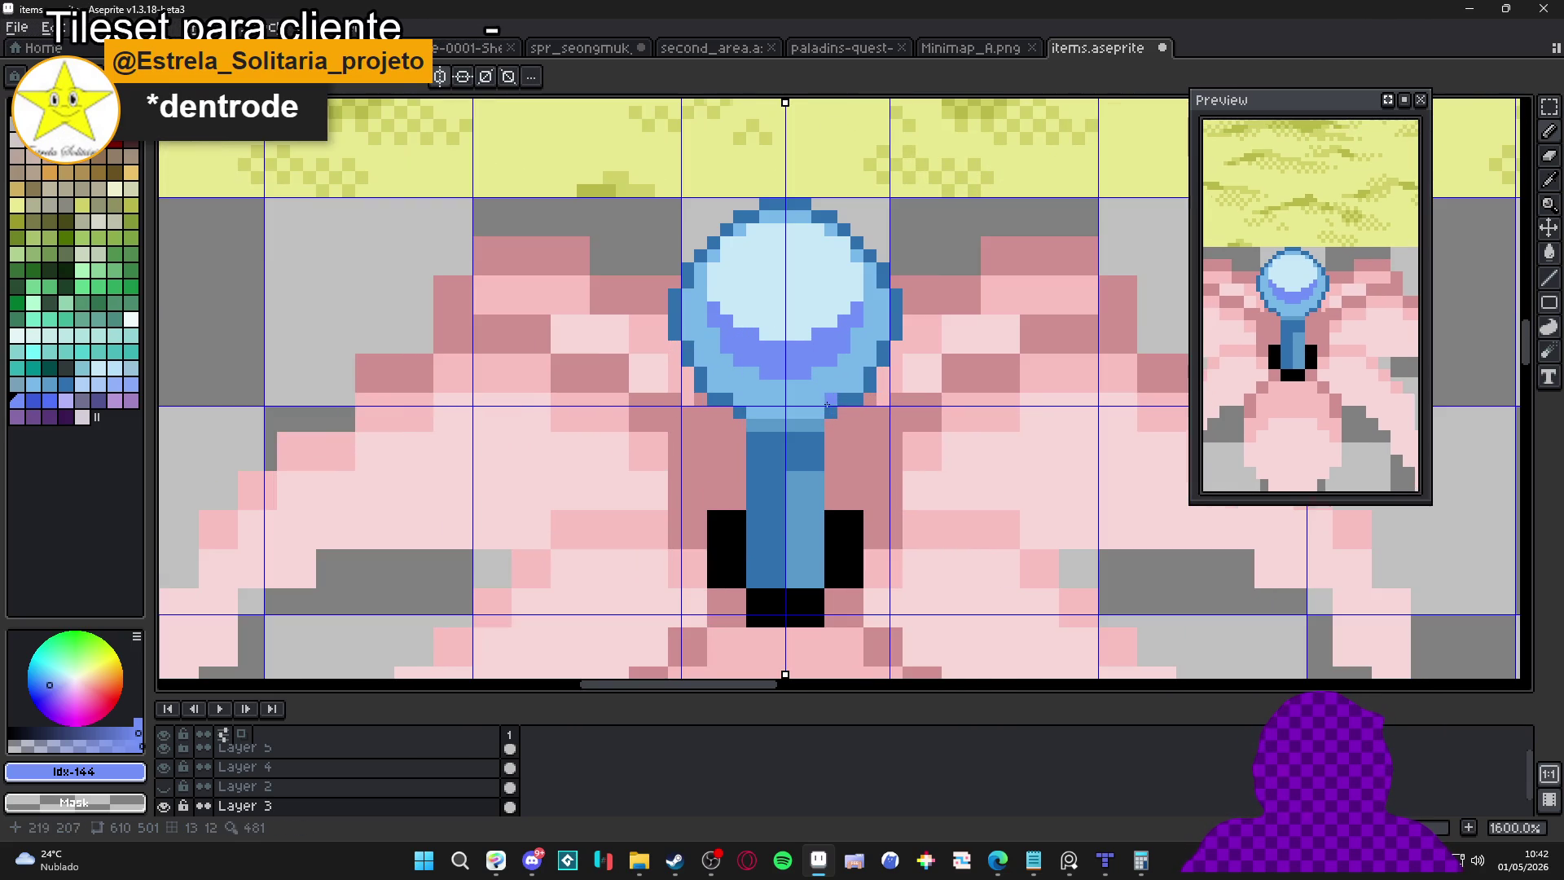
scroll(798, 413, down, 3)
scroll(794, 419, up, 3)
alt+click(789, 426)
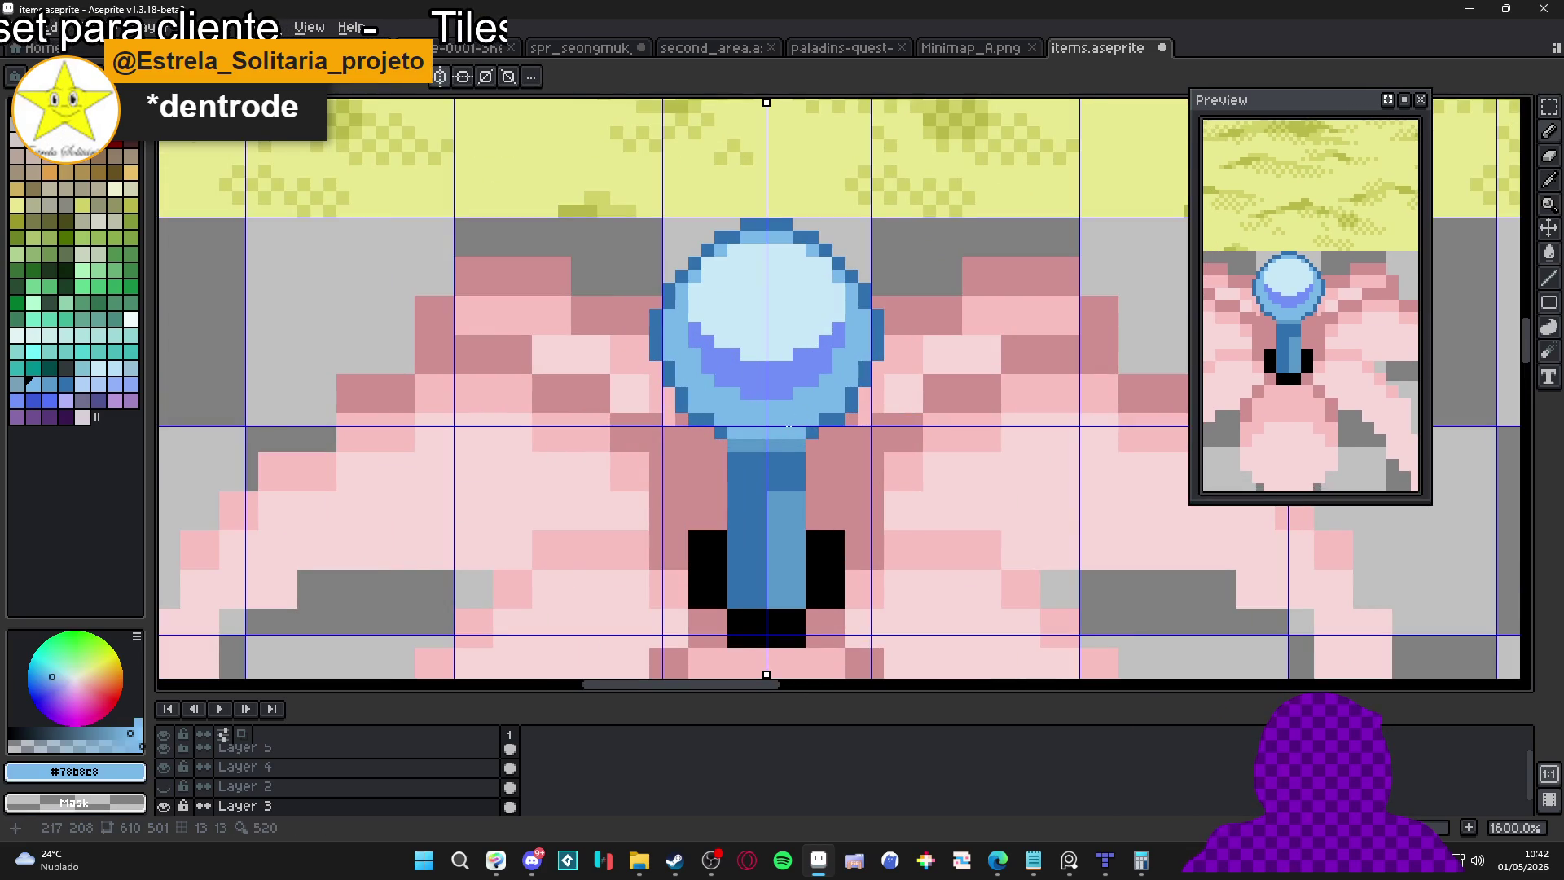
scroll(789, 424, down, 5)
scroll(792, 411, up, 3)
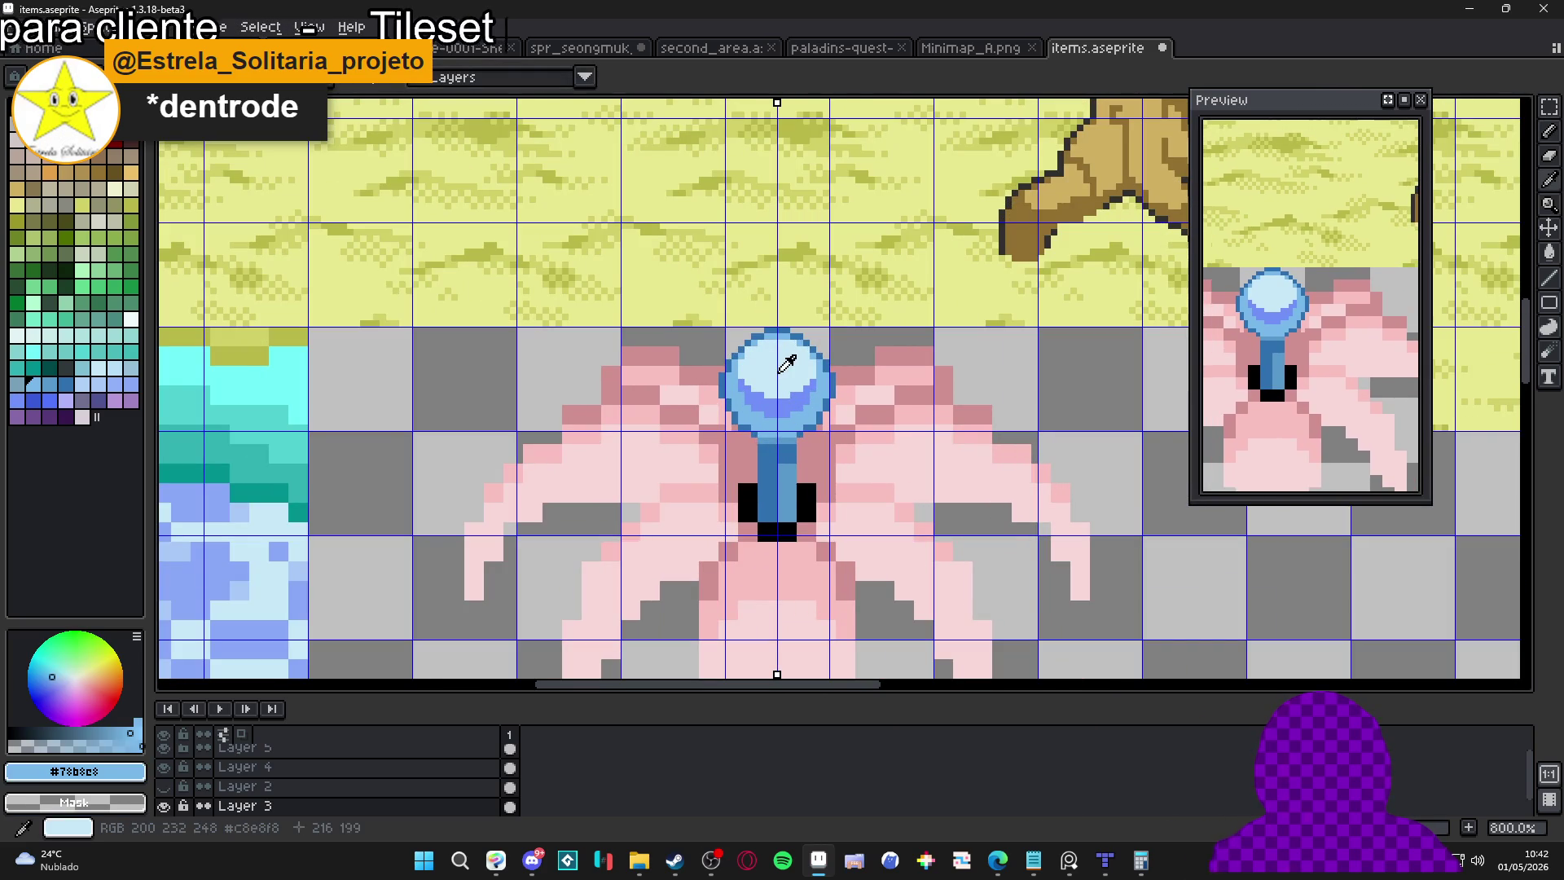
click(114, 384)
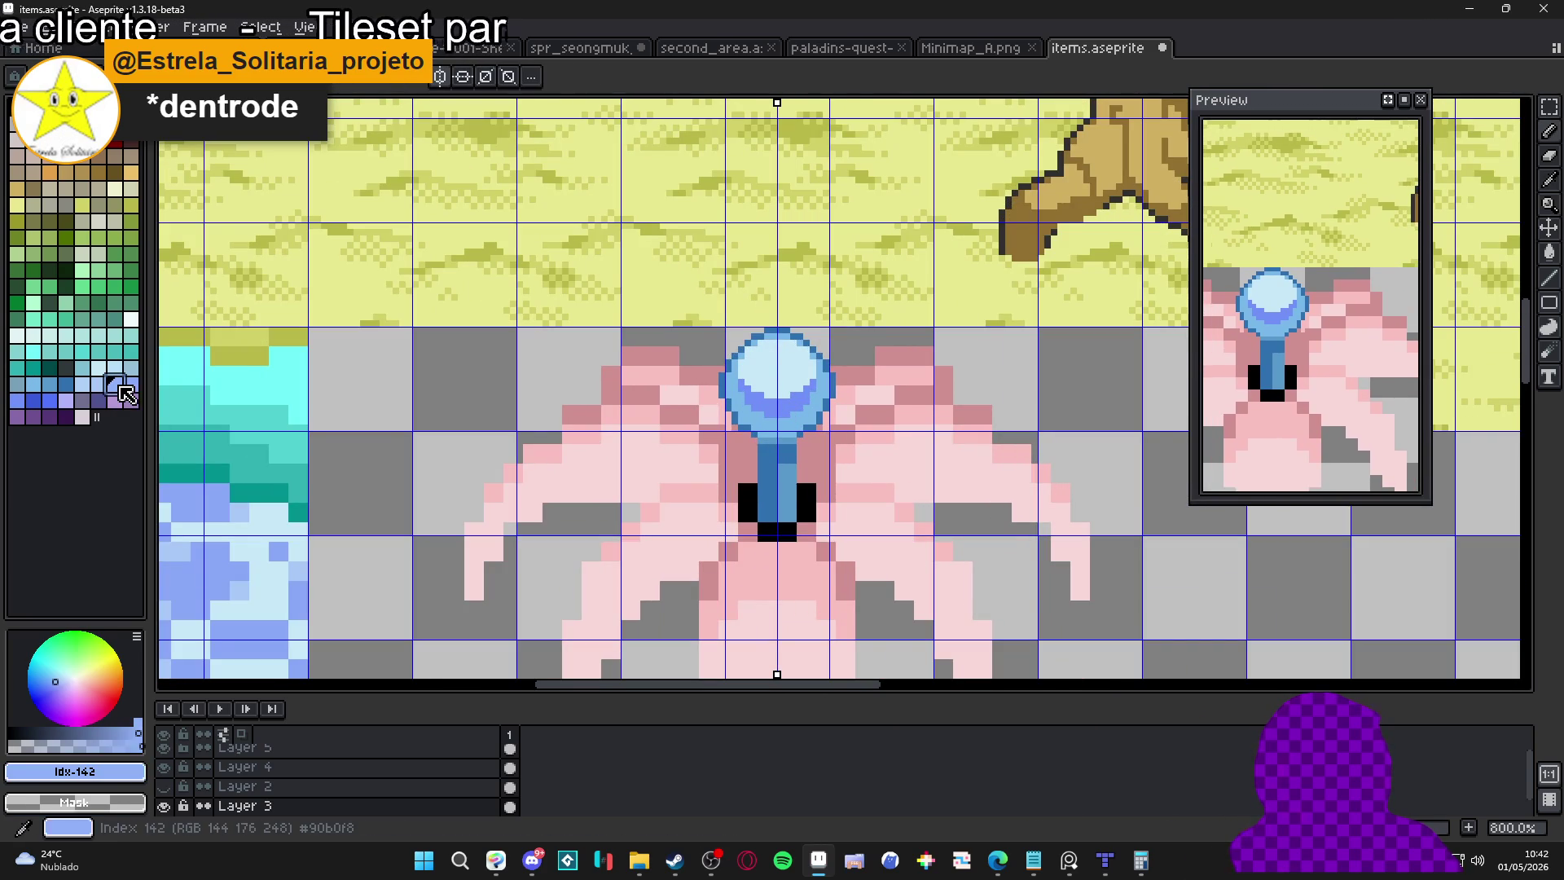
scroll(728, 468, up, 5)
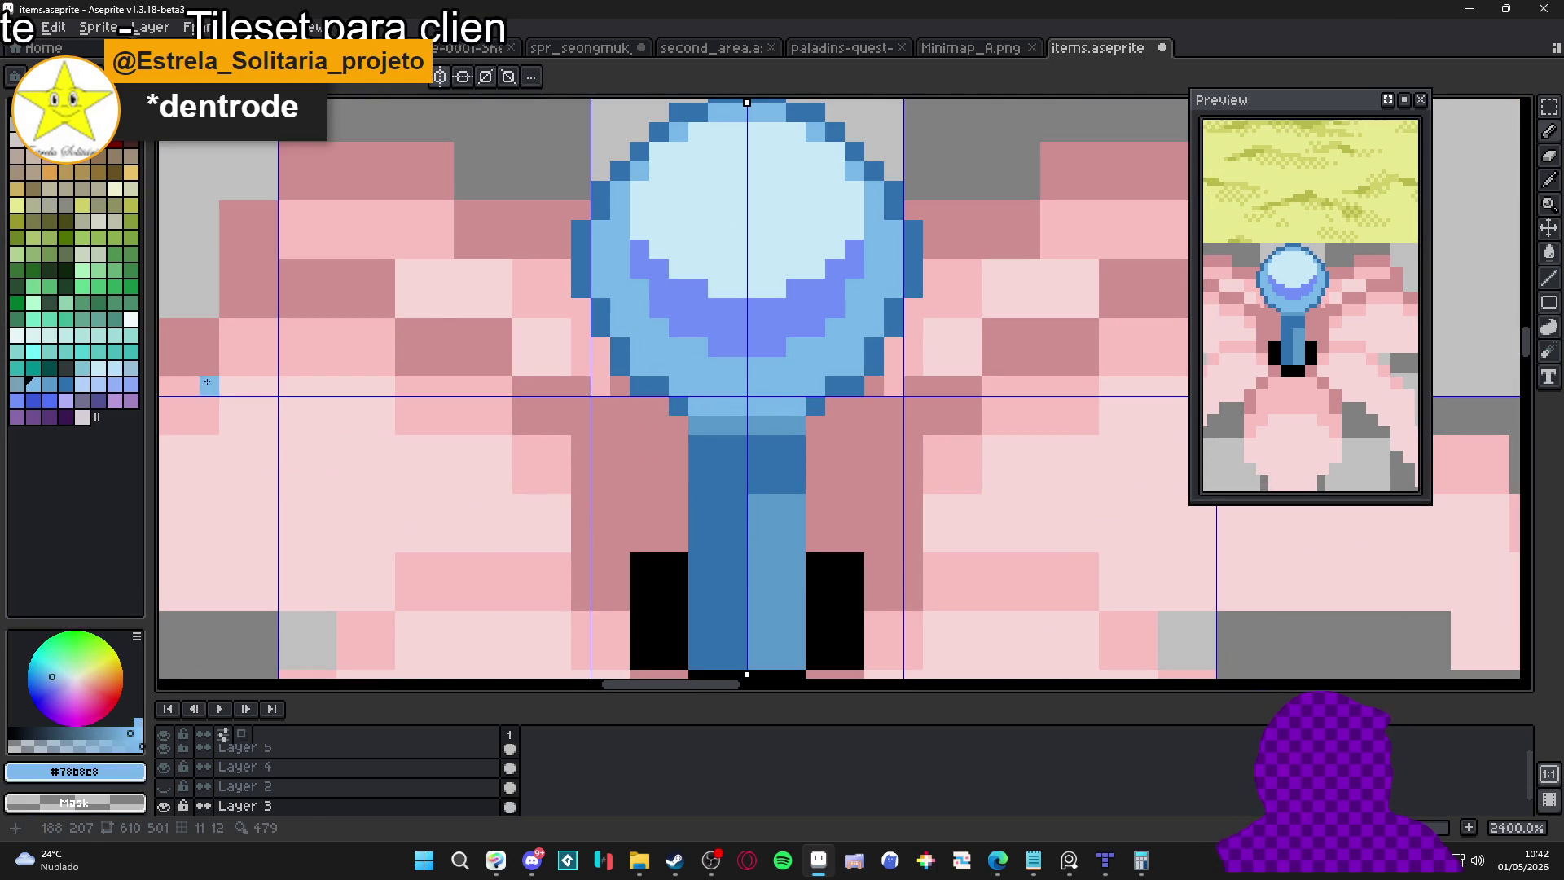
Choose the in-between lavender-blue and paint pixels just below the orb's lower edge
click(82, 383)
click(765, 399)
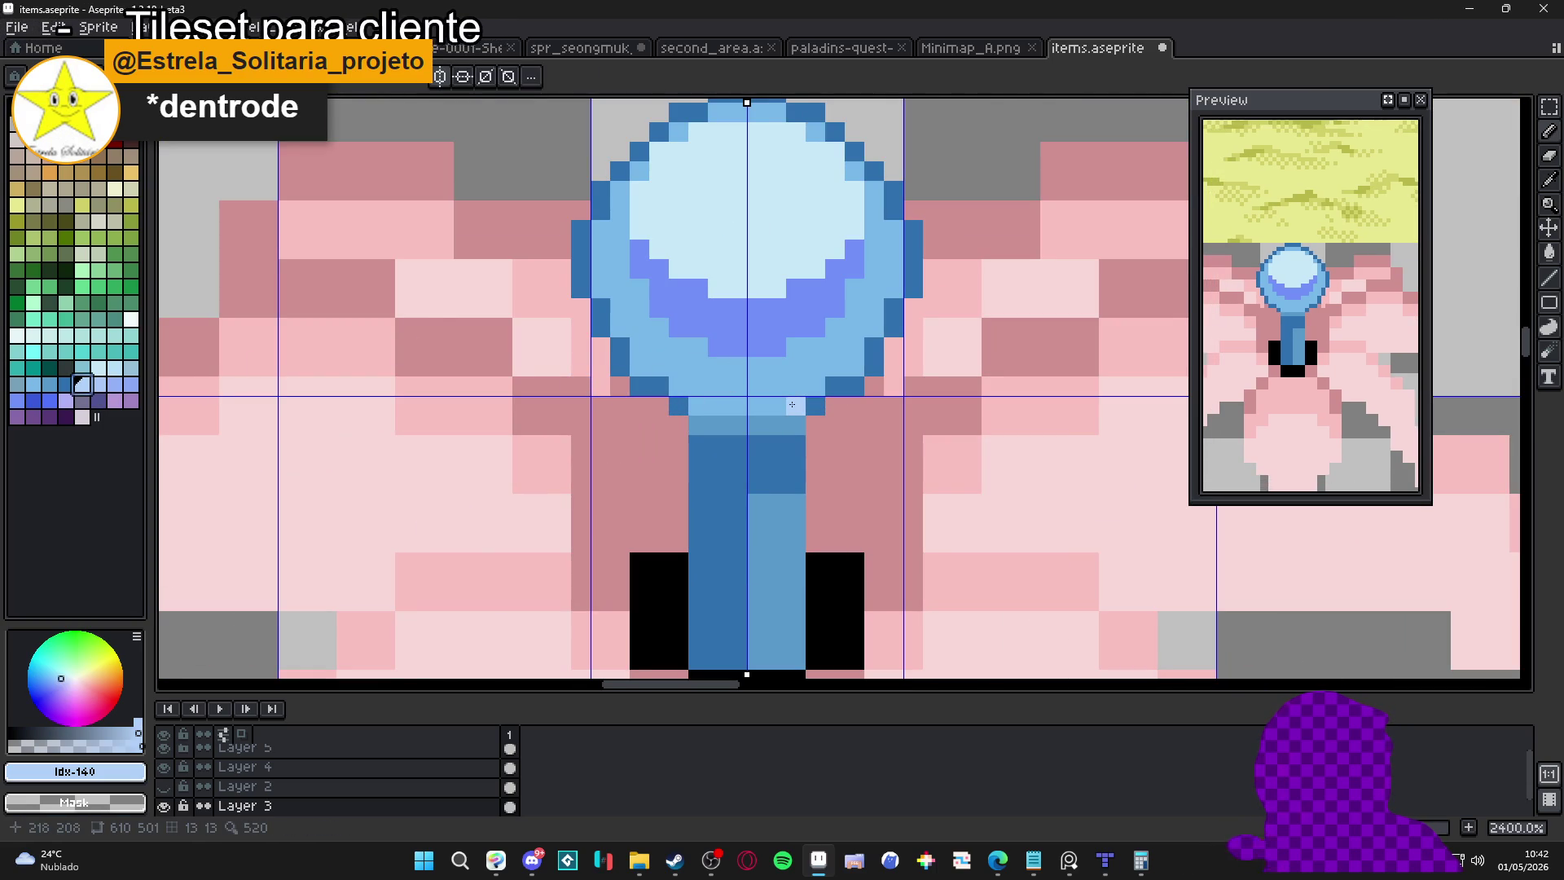
click(114, 384)
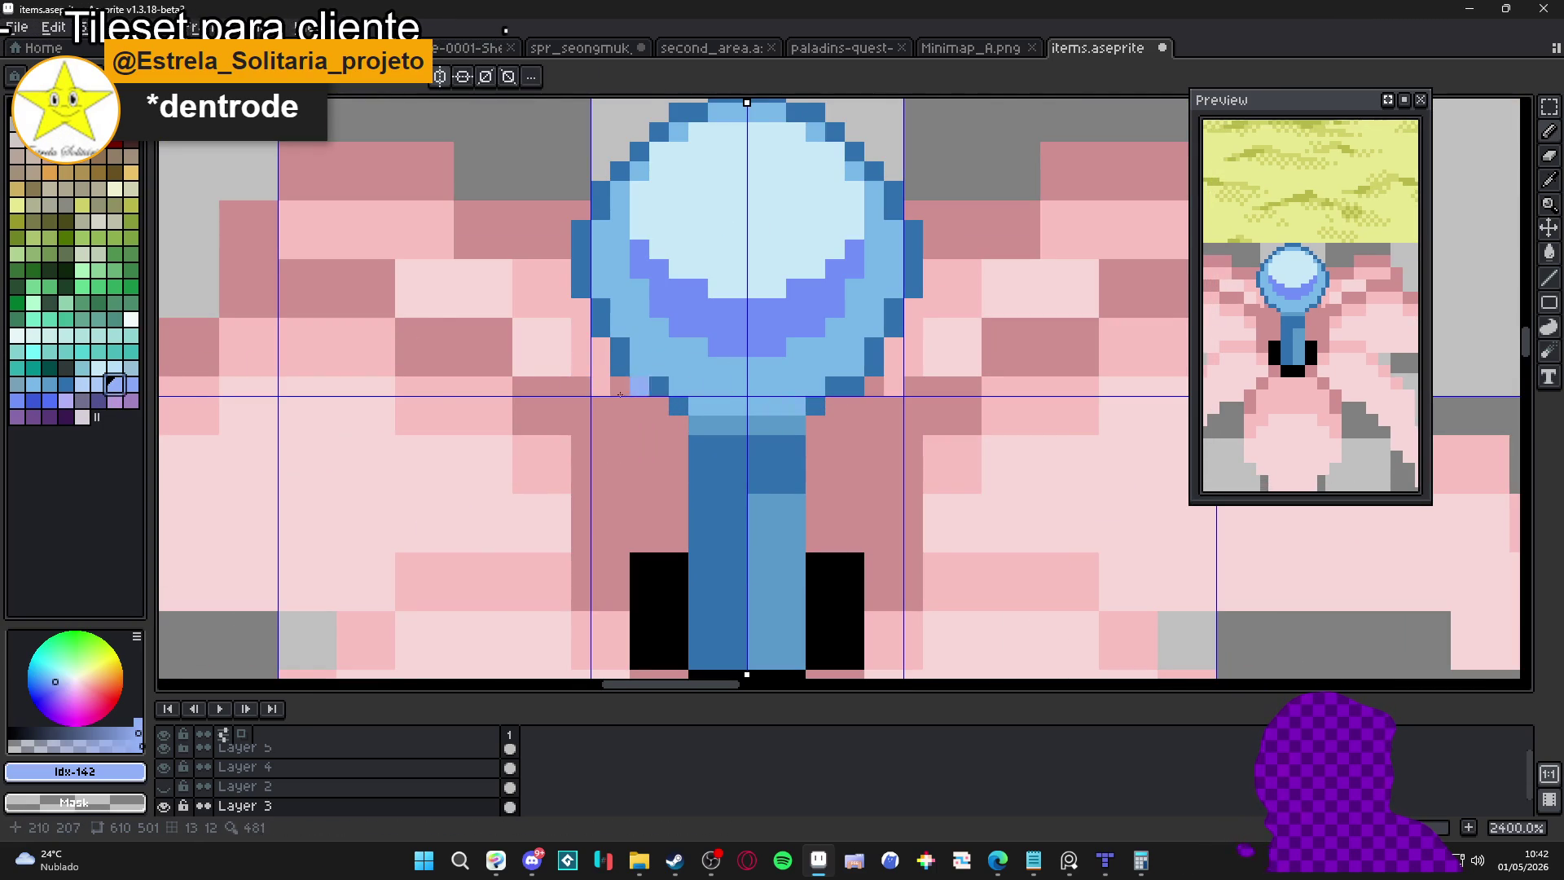
click(98, 384)
click(778, 405)
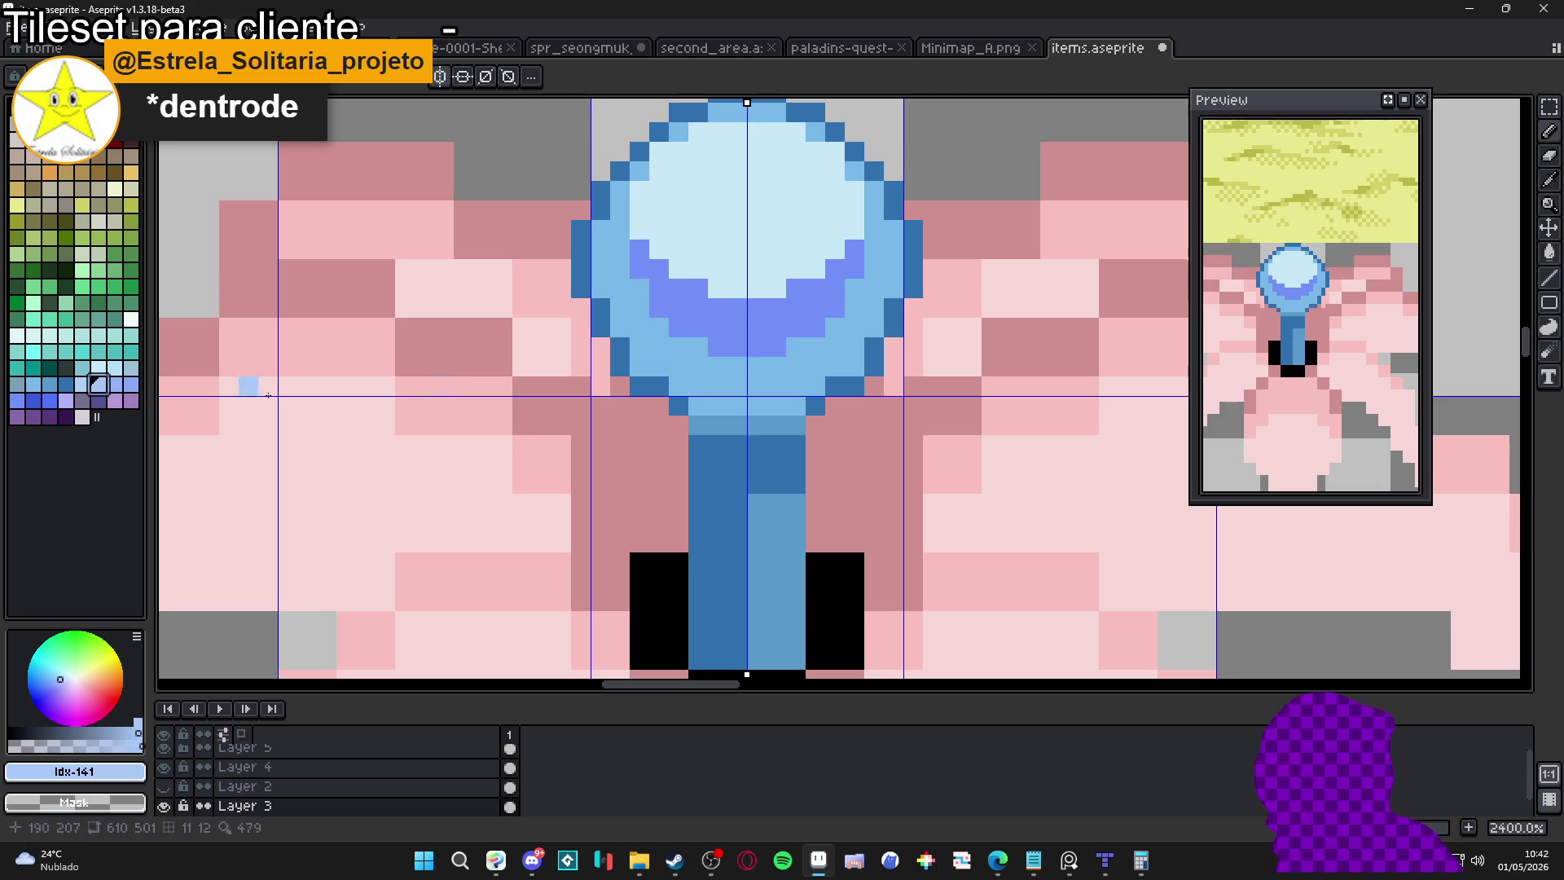
click(797, 405)
click(778, 386)
click(718, 386)
click(758, 406)
click(738, 405)
click(735, 388)
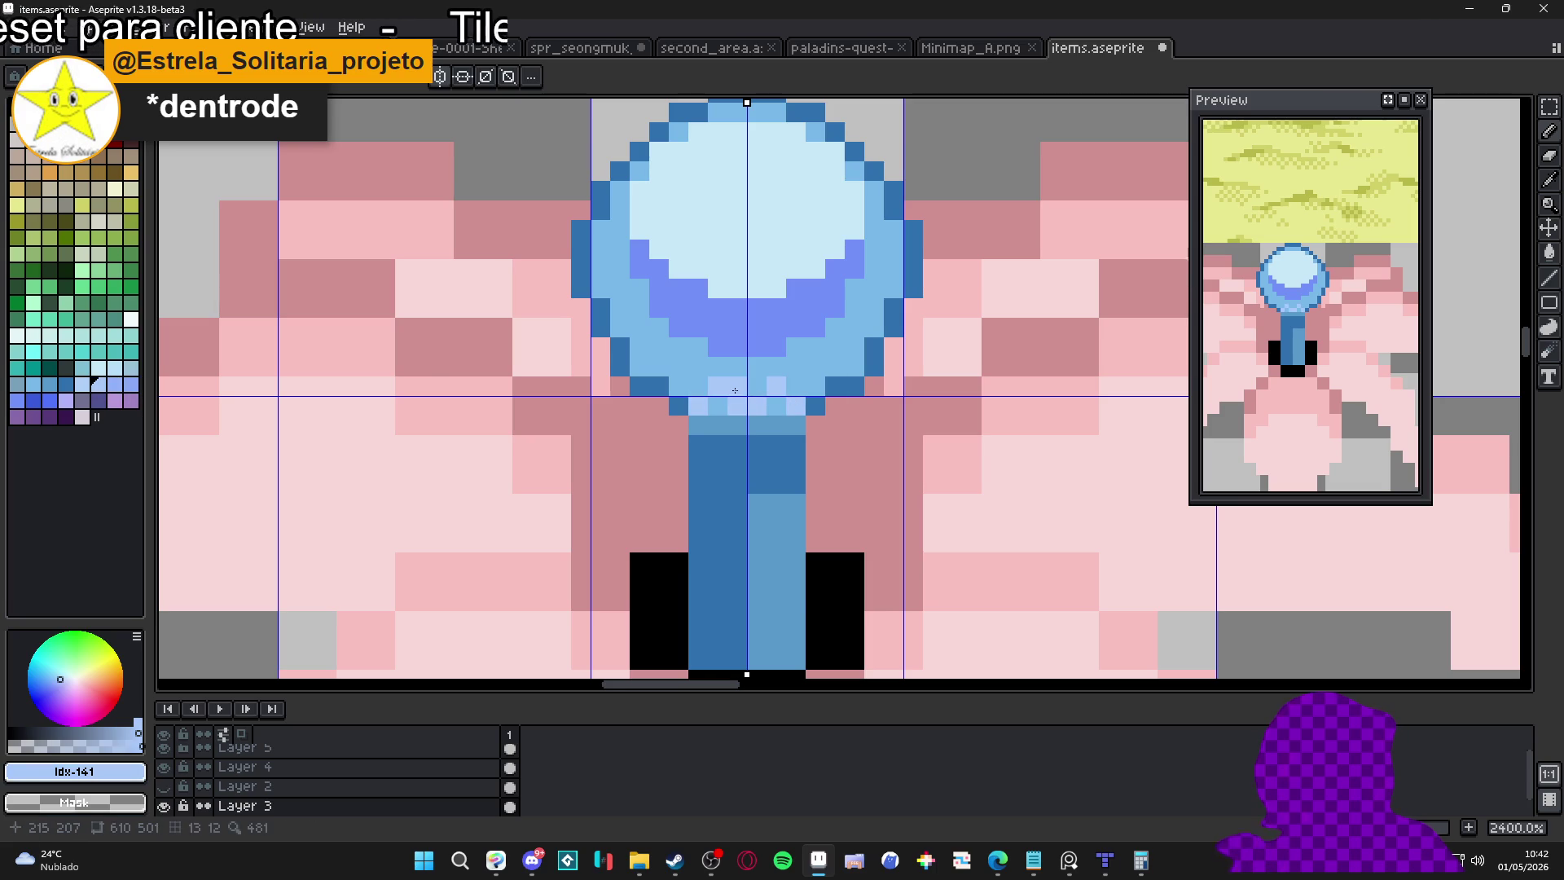
Extend the lavender highlight along the orb's lower rows and up both sides
click(717, 406)
click(777, 406)
click(815, 386)
click(678, 386)
click(699, 386)
click(856, 367)
click(641, 367)
click(839, 366)
click(875, 328)
click(621, 328)
click(601, 288)
click(894, 289)
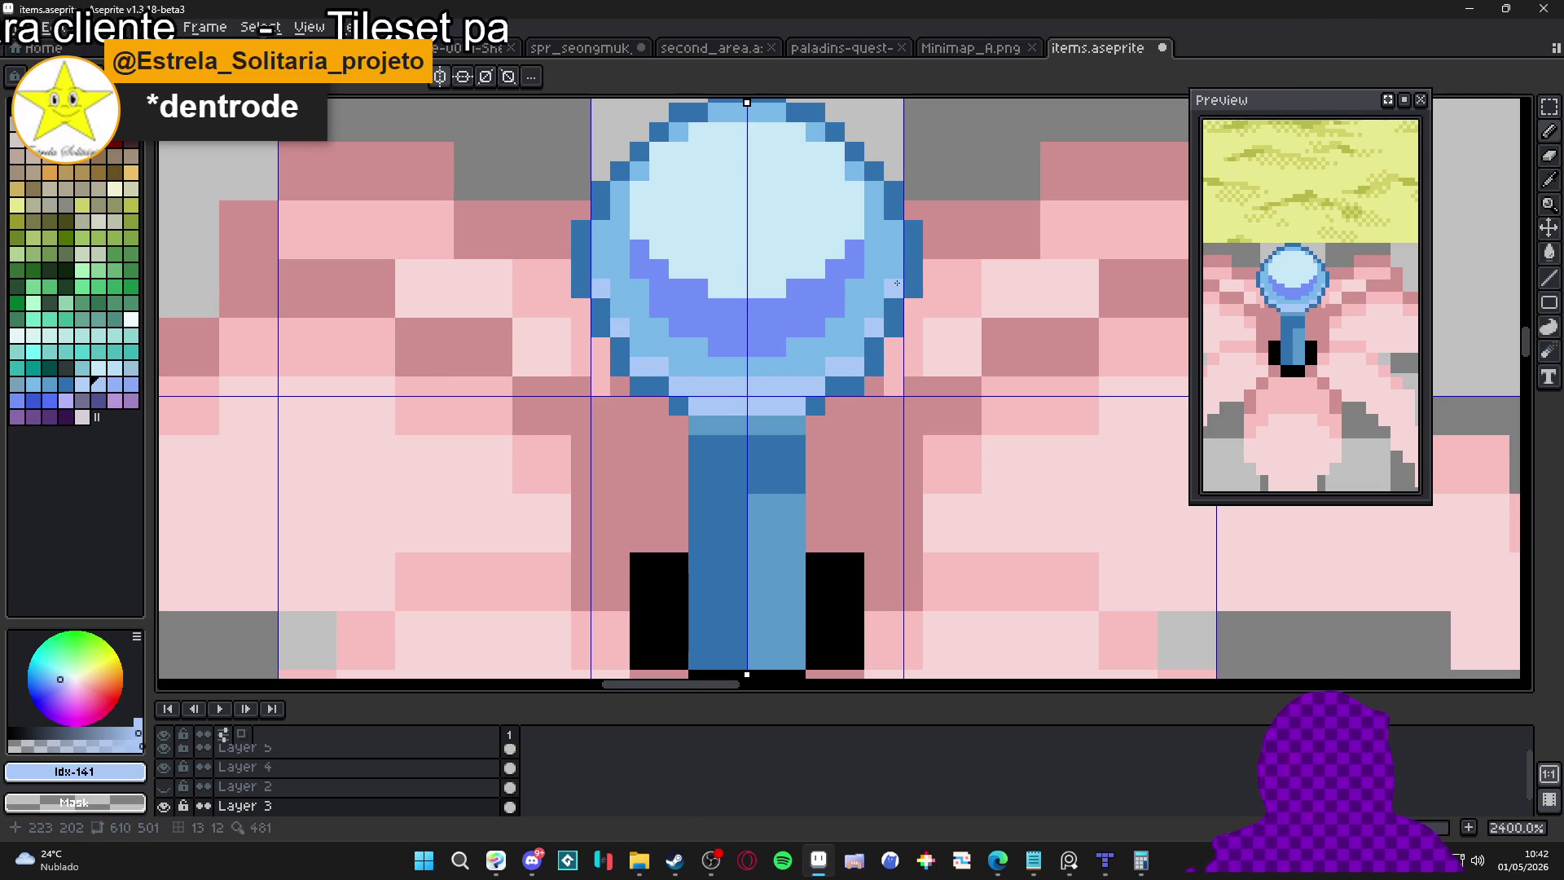
scroll(845, 302, down, 6)
scroll(768, 306, up, 5)
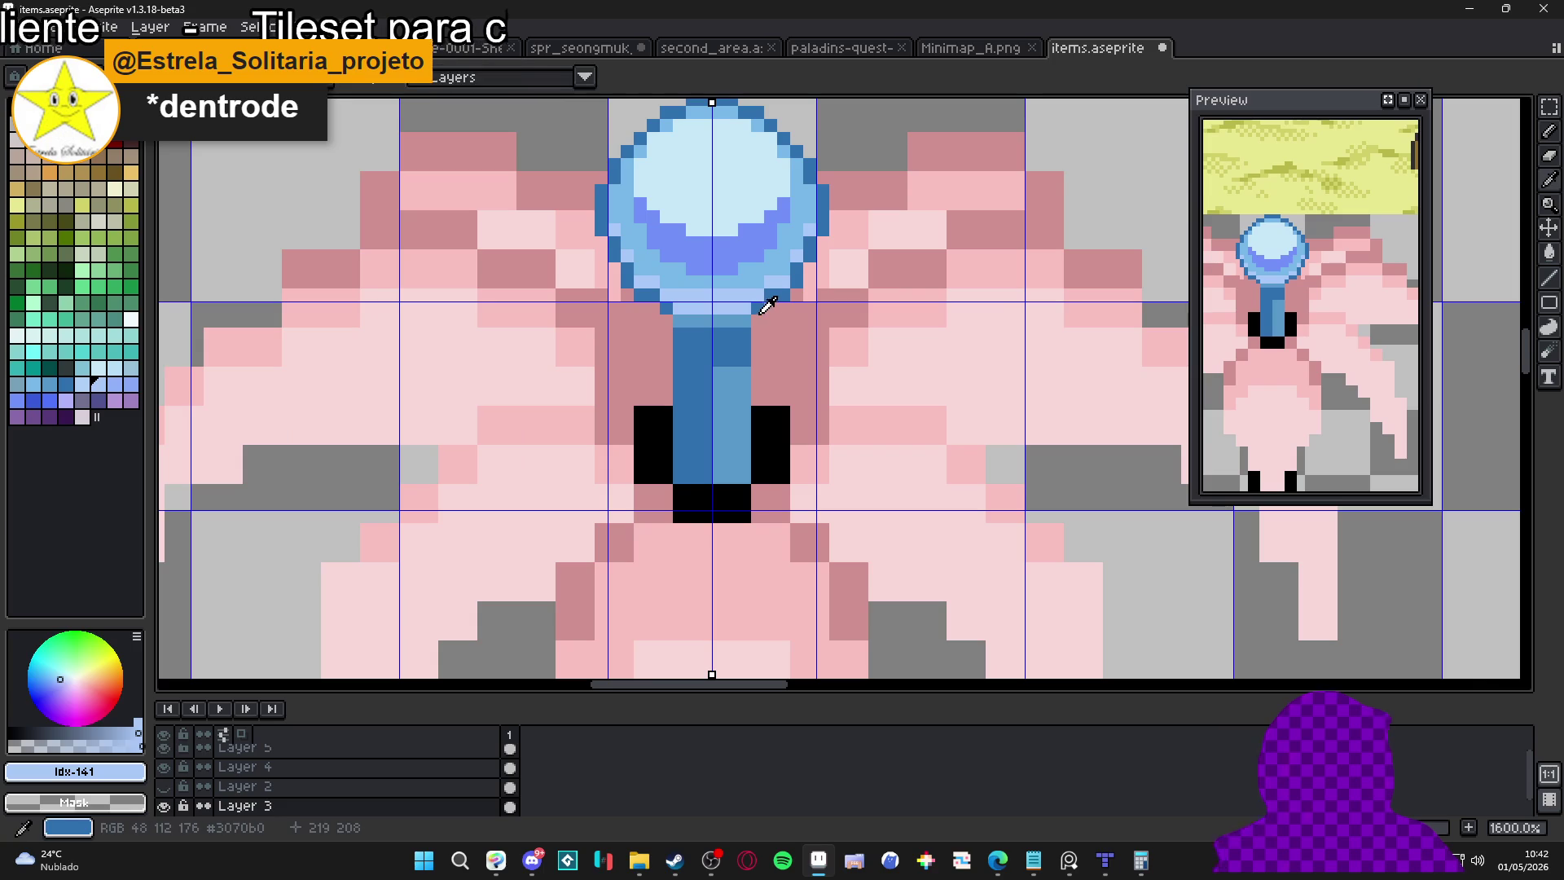
Paint a light blue column up the stem, then compare it against a dark blue repaint
alt+click(761, 311)
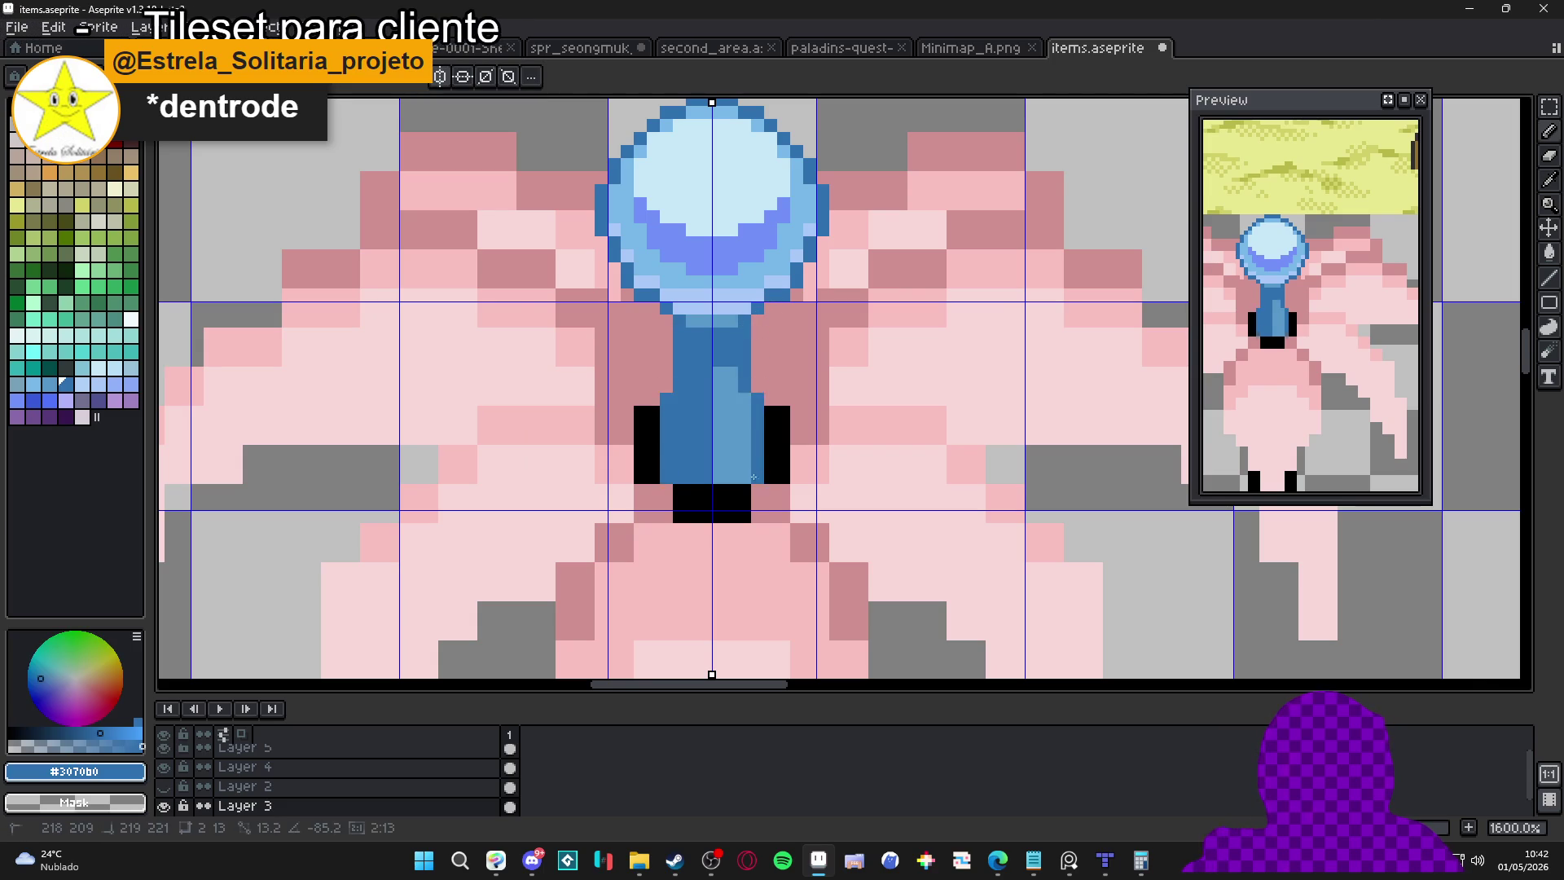
alt+click(714, 480)
drag(700, 465, 709, 347)
alt+click(693, 326)
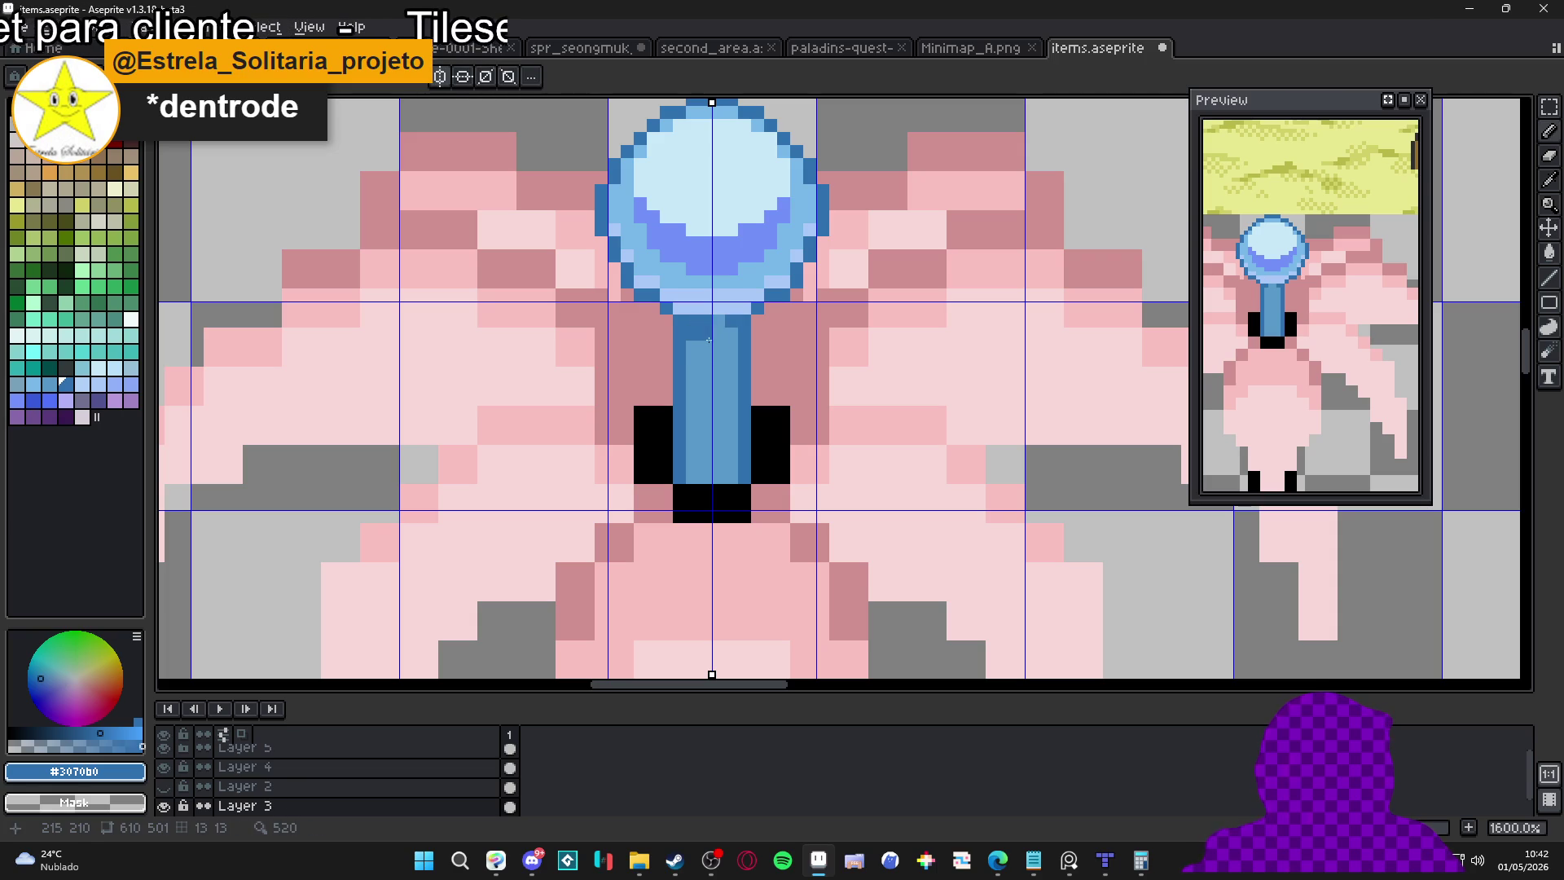
drag(706, 340, 705, 472)
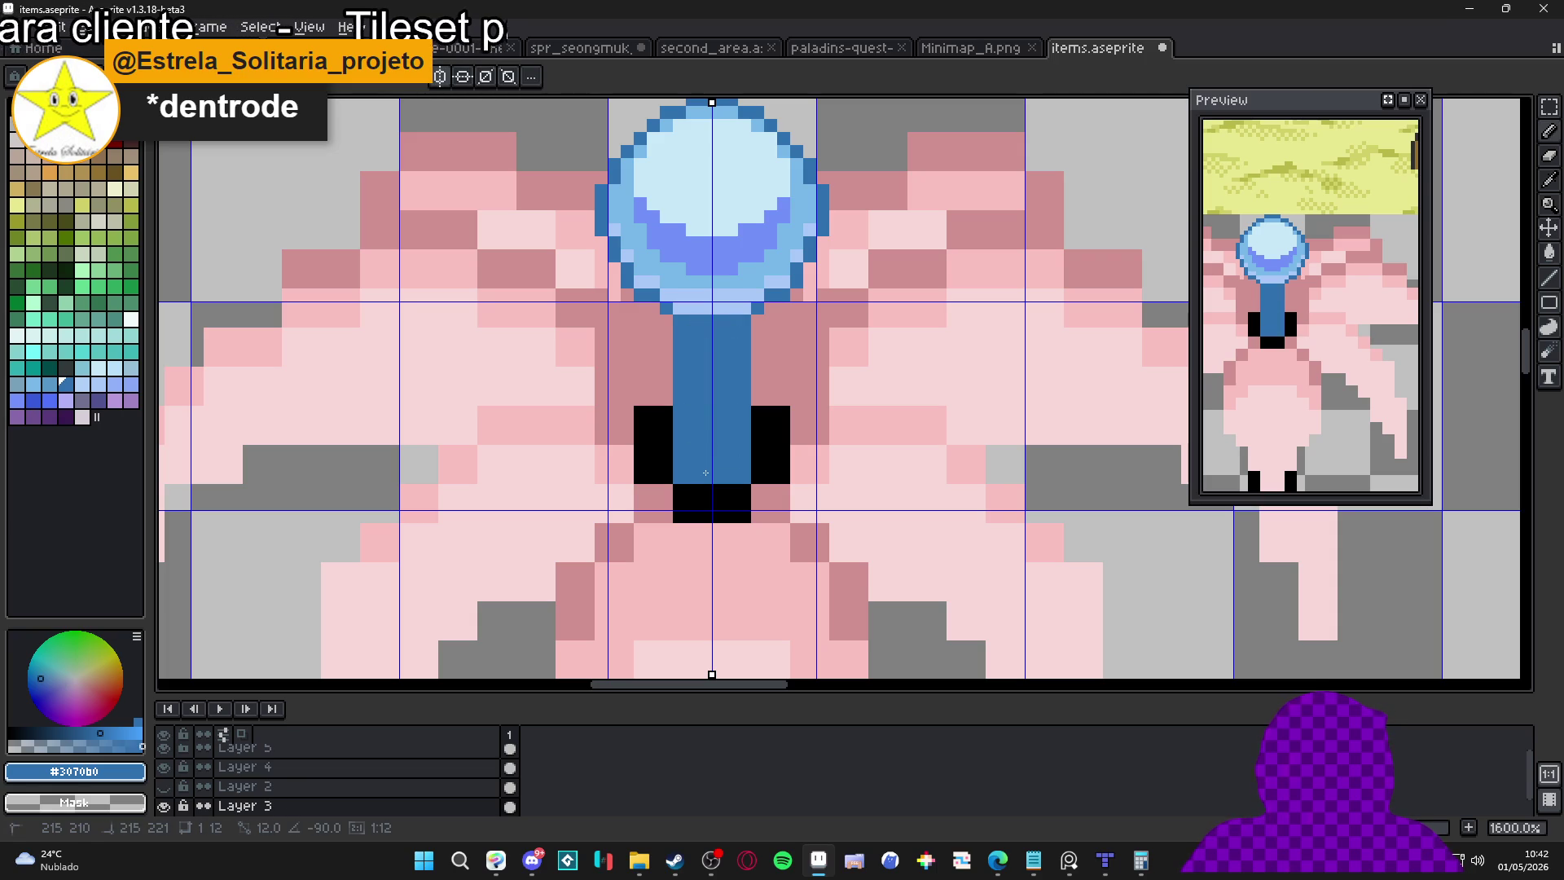
key(ctrl+z)
key(ctrl+z)
key(ctrl+y)
key(ctrl+z)
key(ctrl+y)
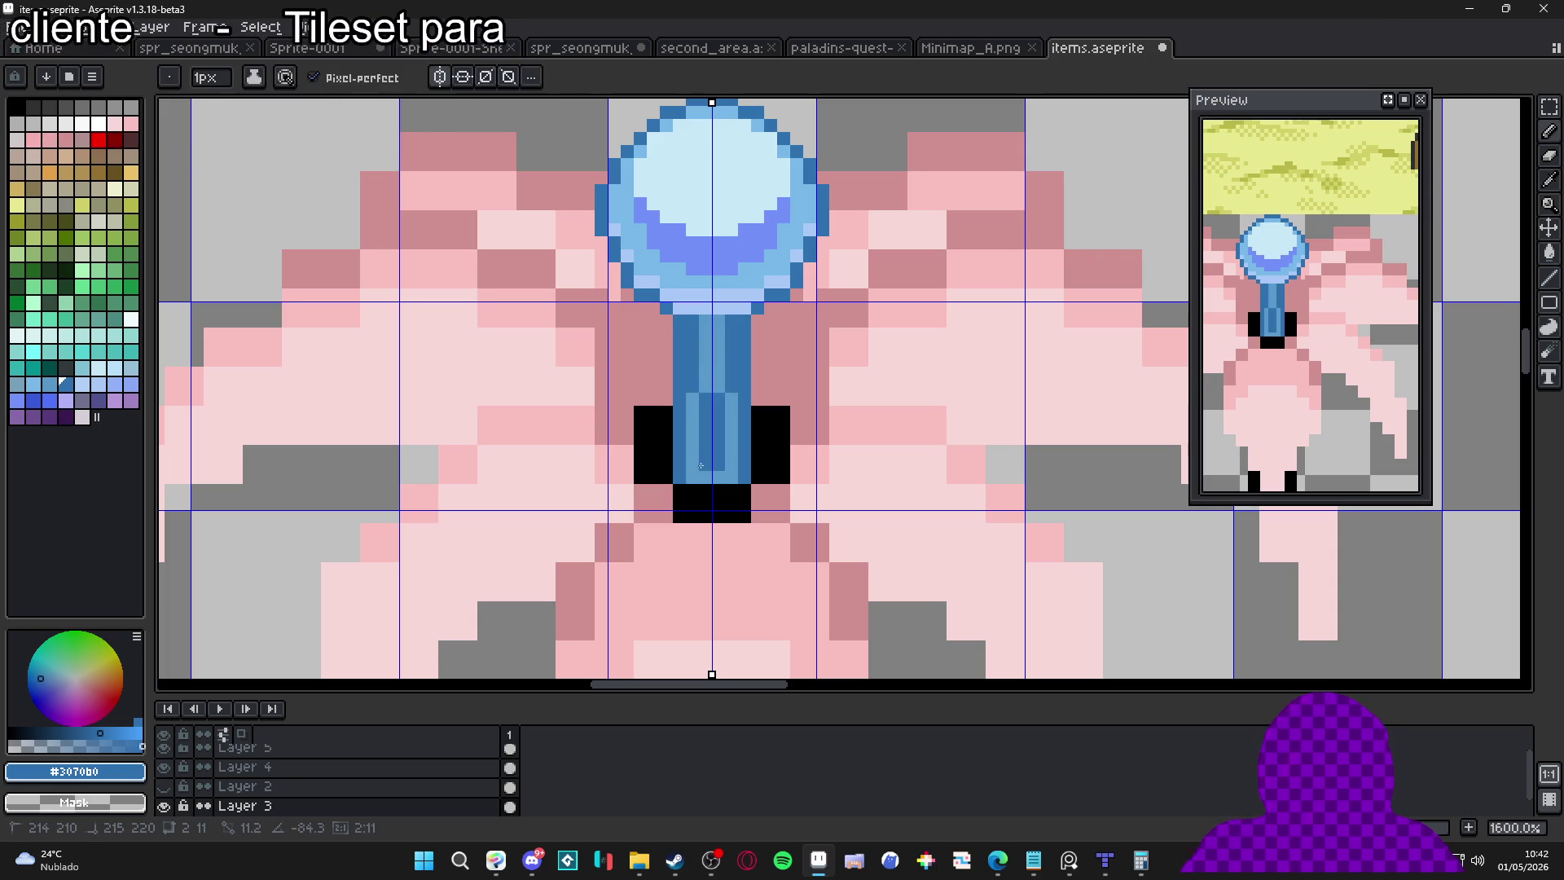
key(ctrl+z)
scroll(700, 464, down, 5)
scroll(784, 409, up, 4)
Replace black corner pixels beside the stem with petal pink and add a black base pixel
key(i)
alt+click(785, 409)
drag(658, 418, 657, 428)
drag(765, 418, 765, 471)
mouse_move(657, 438)
mouse_down()
mouse_move(657, 466)
mouse_move(745, 474)
mouse_up()
alt+click(709, 487)
Rework the stem's centre column in dark and light blues to form the ribbed stripe
alt+click(726, 476)
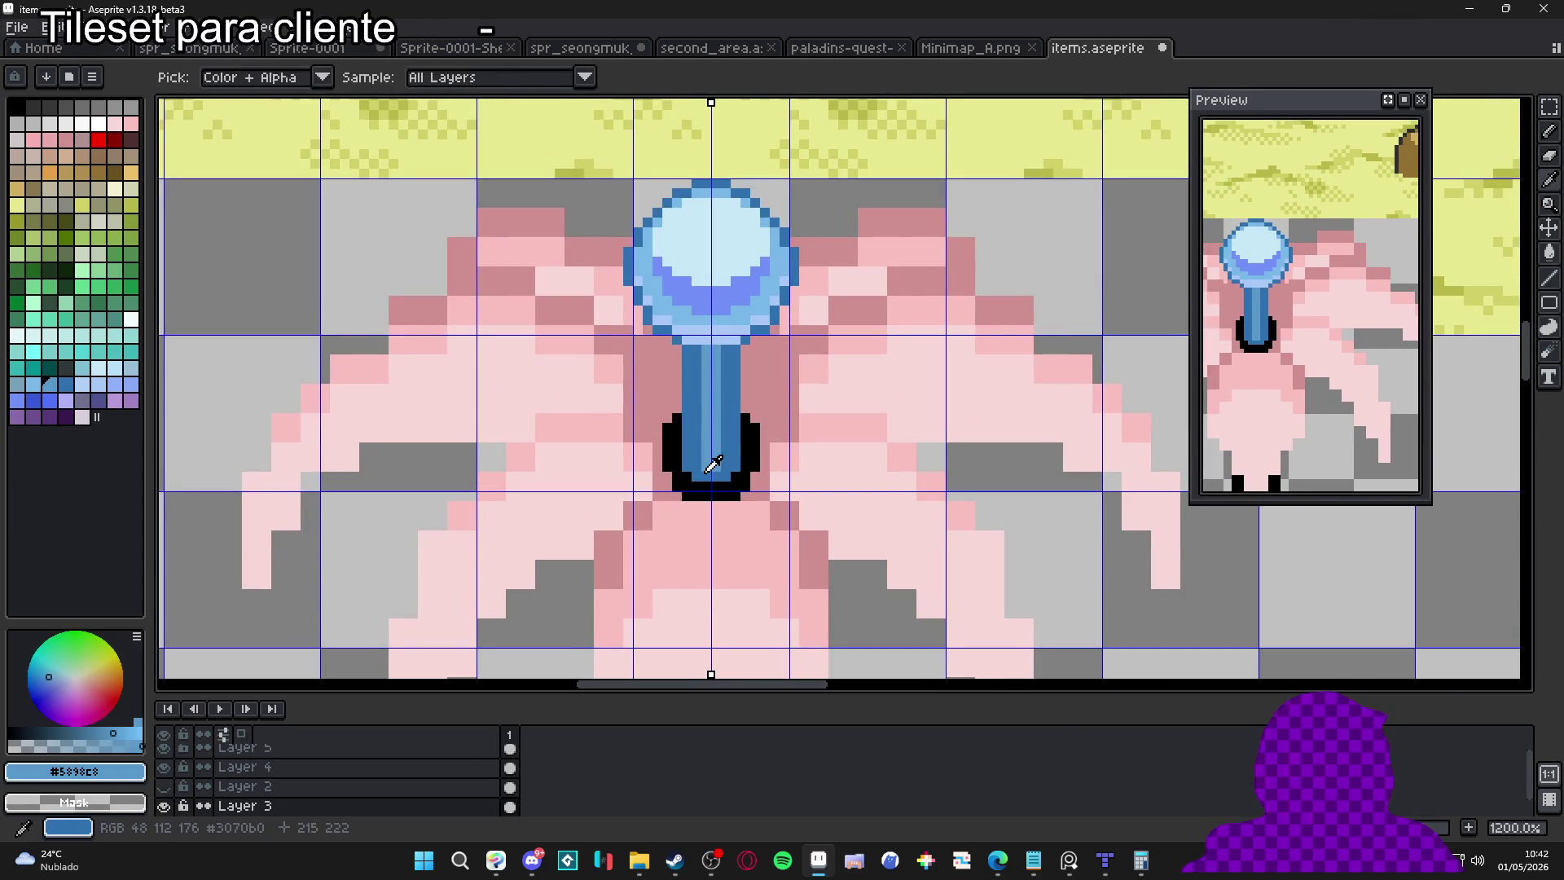
mouse_move(716, 479)
mouse_down()
mouse_move(714, 408)
mouse_move(724, 473)
mouse_up()
alt+click(712, 358)
key(ctrl+z)
alt+click(714, 368)
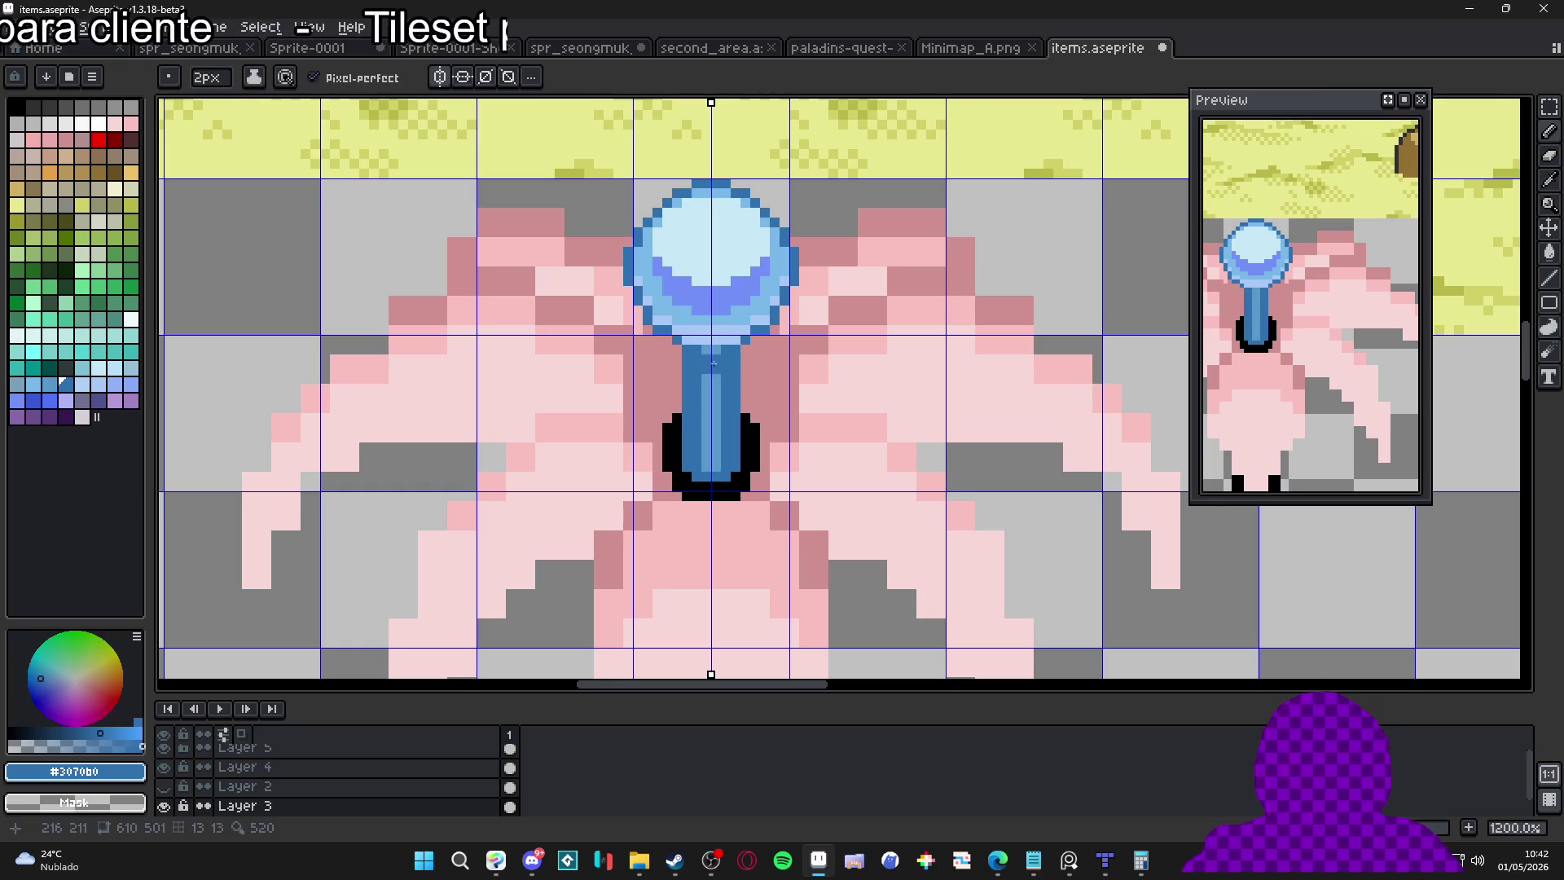
alt+click(717, 412)
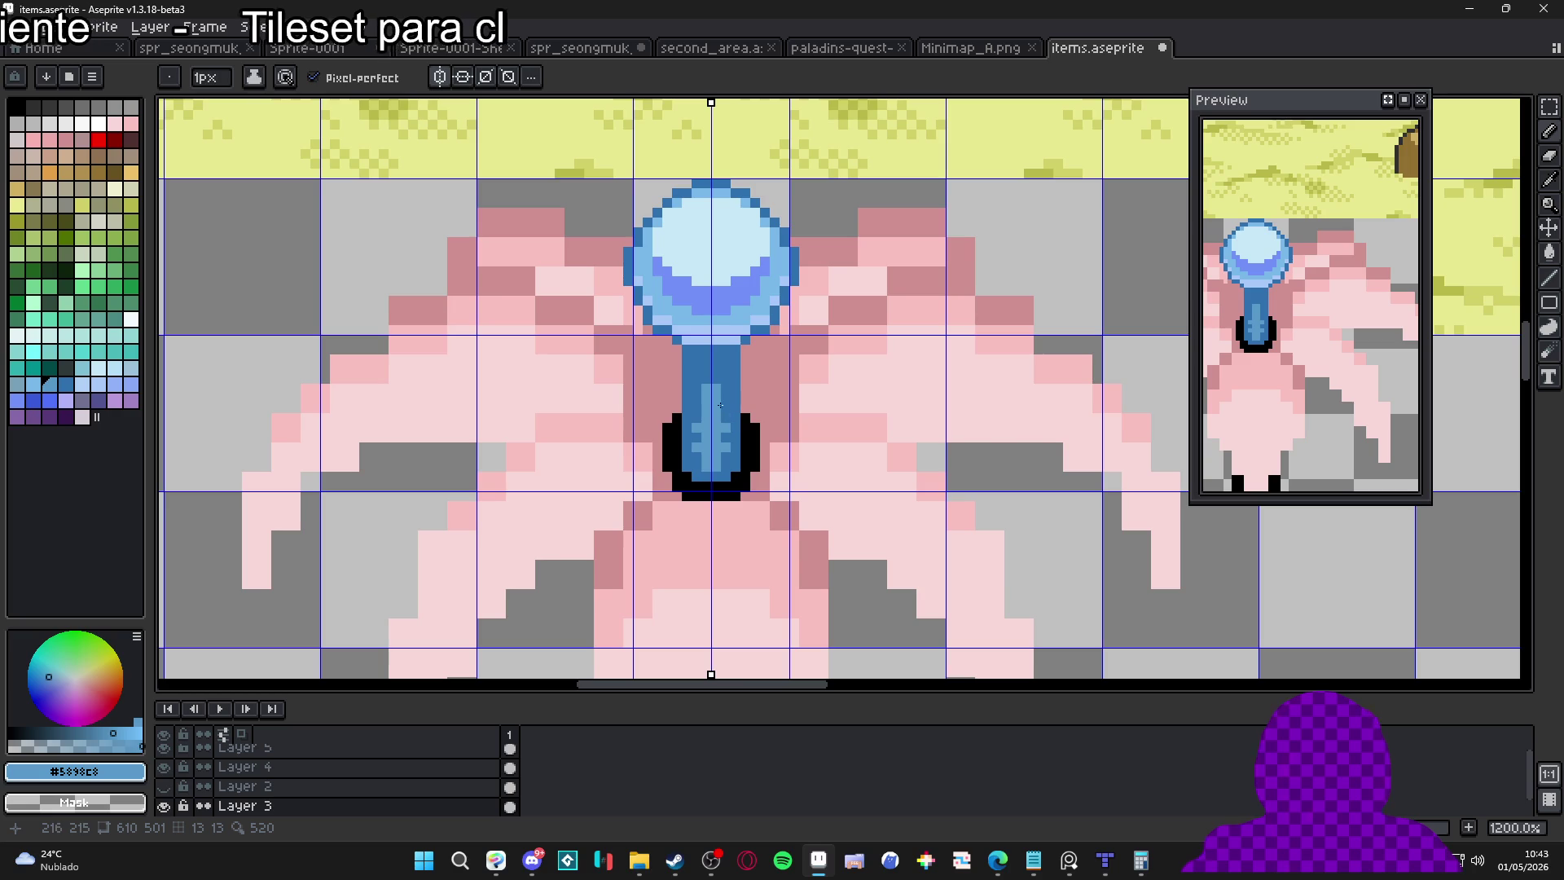
scroll(708, 374, down, 3)
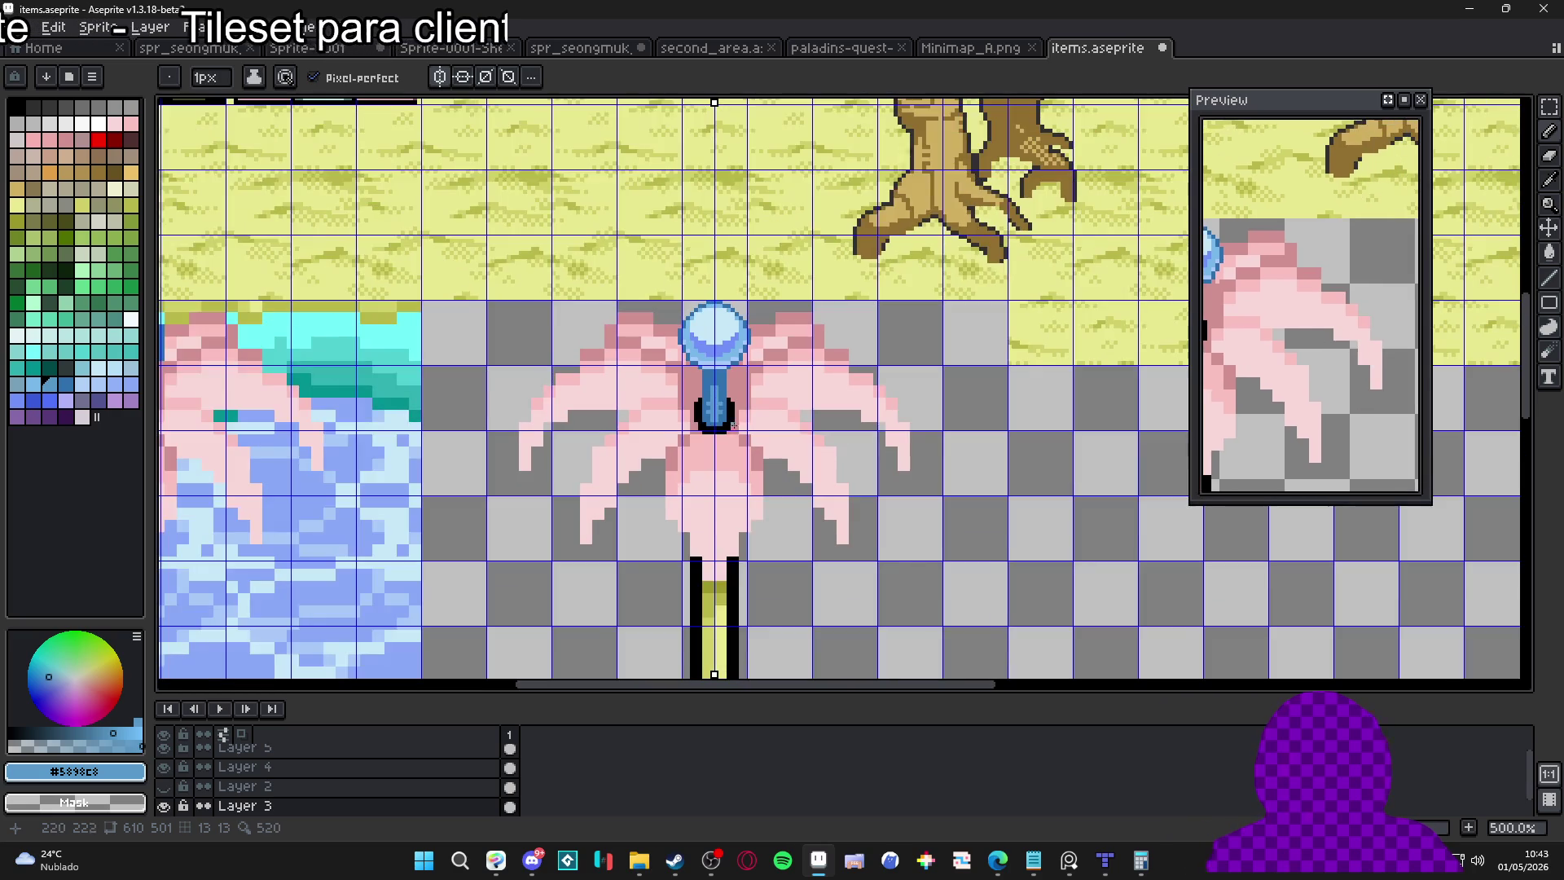
Try a 2px brush, then set the brush size back to 1px
scroll(725, 376, up, 4)
key(plus)
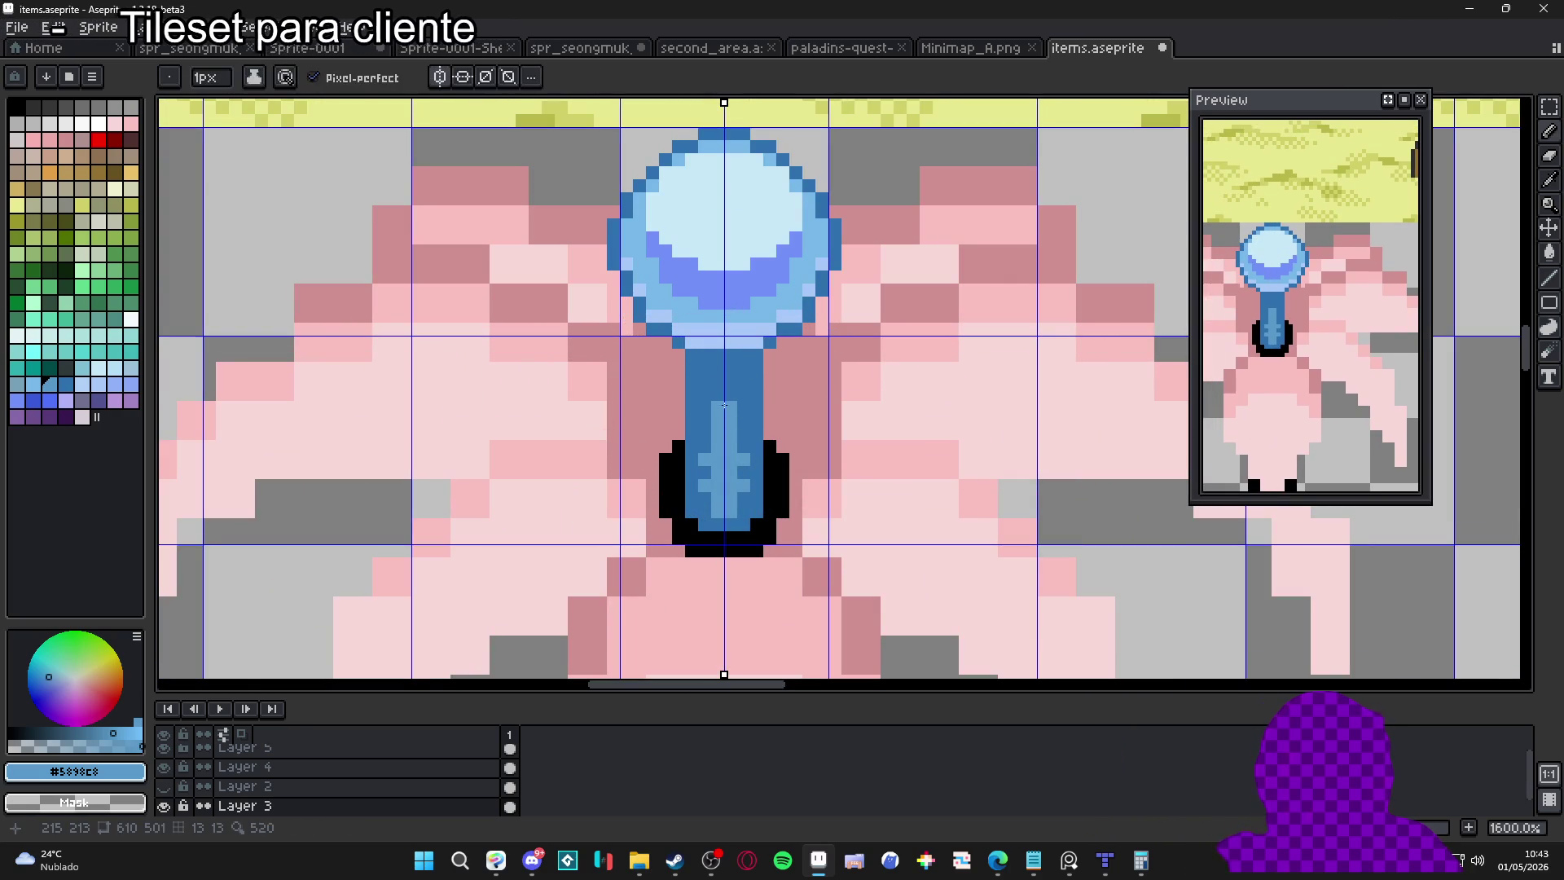
key(minus)
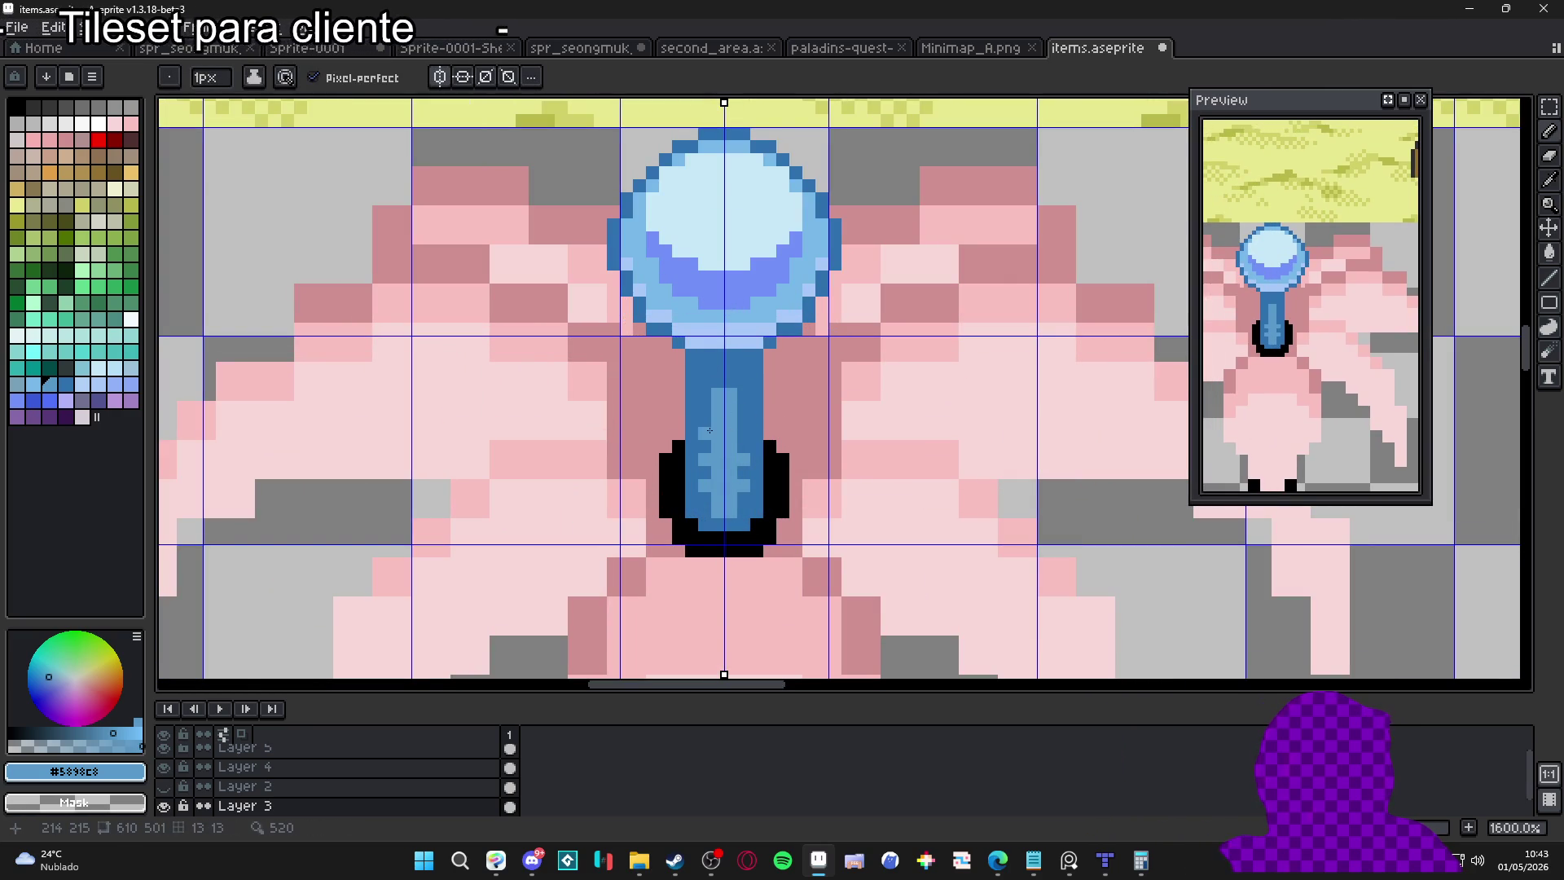
scroll(717, 456, down, 4)
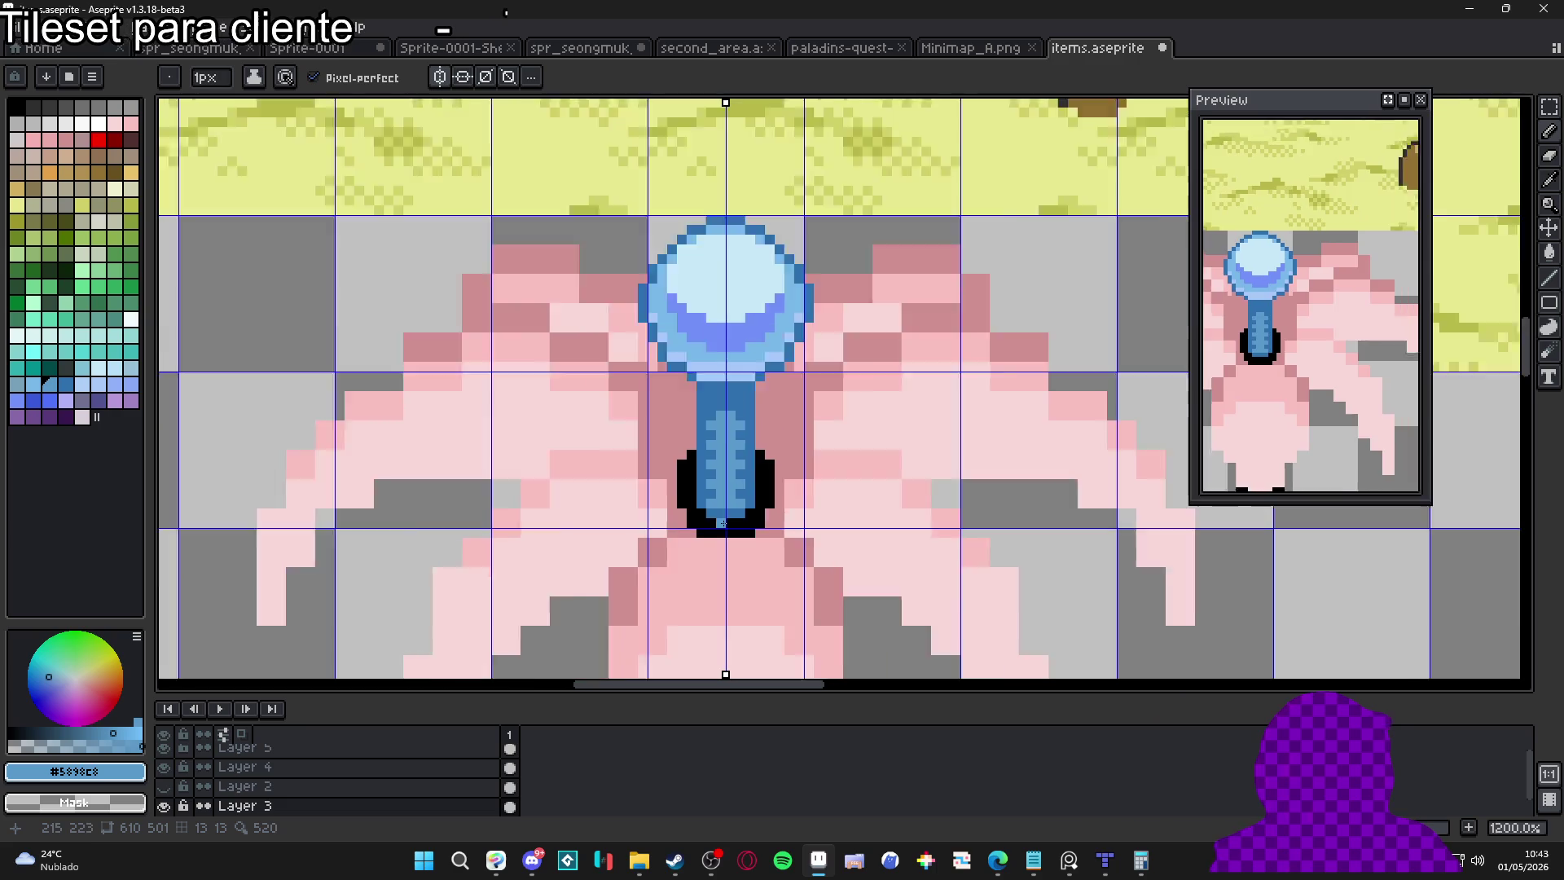
scroll(725, 521, up, 2)
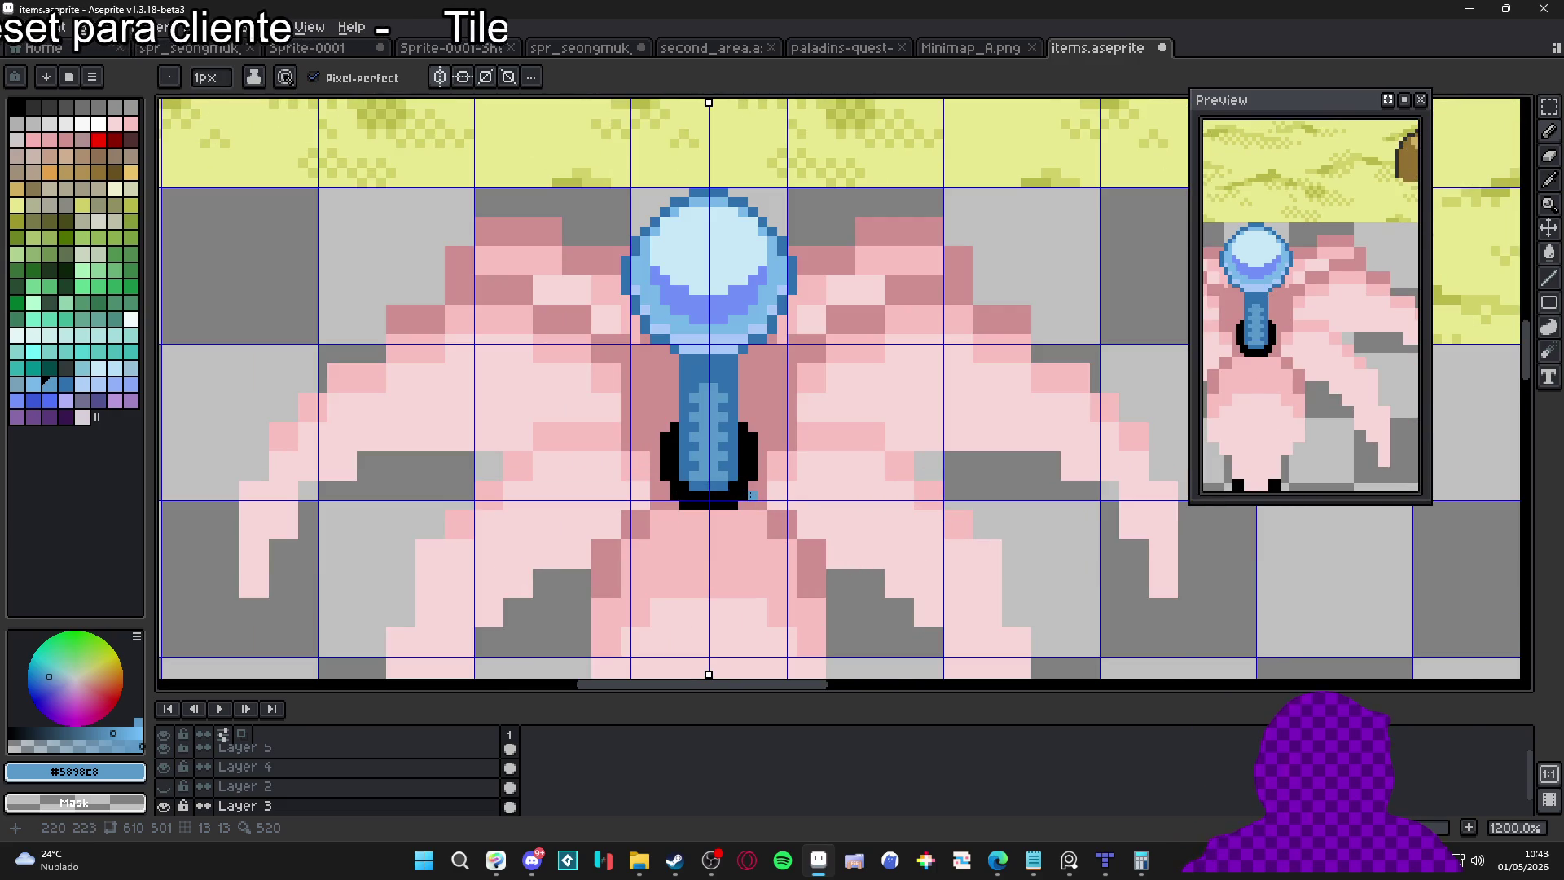
scroll(758, 494, up, 2)
scroll(758, 493, down, 5)
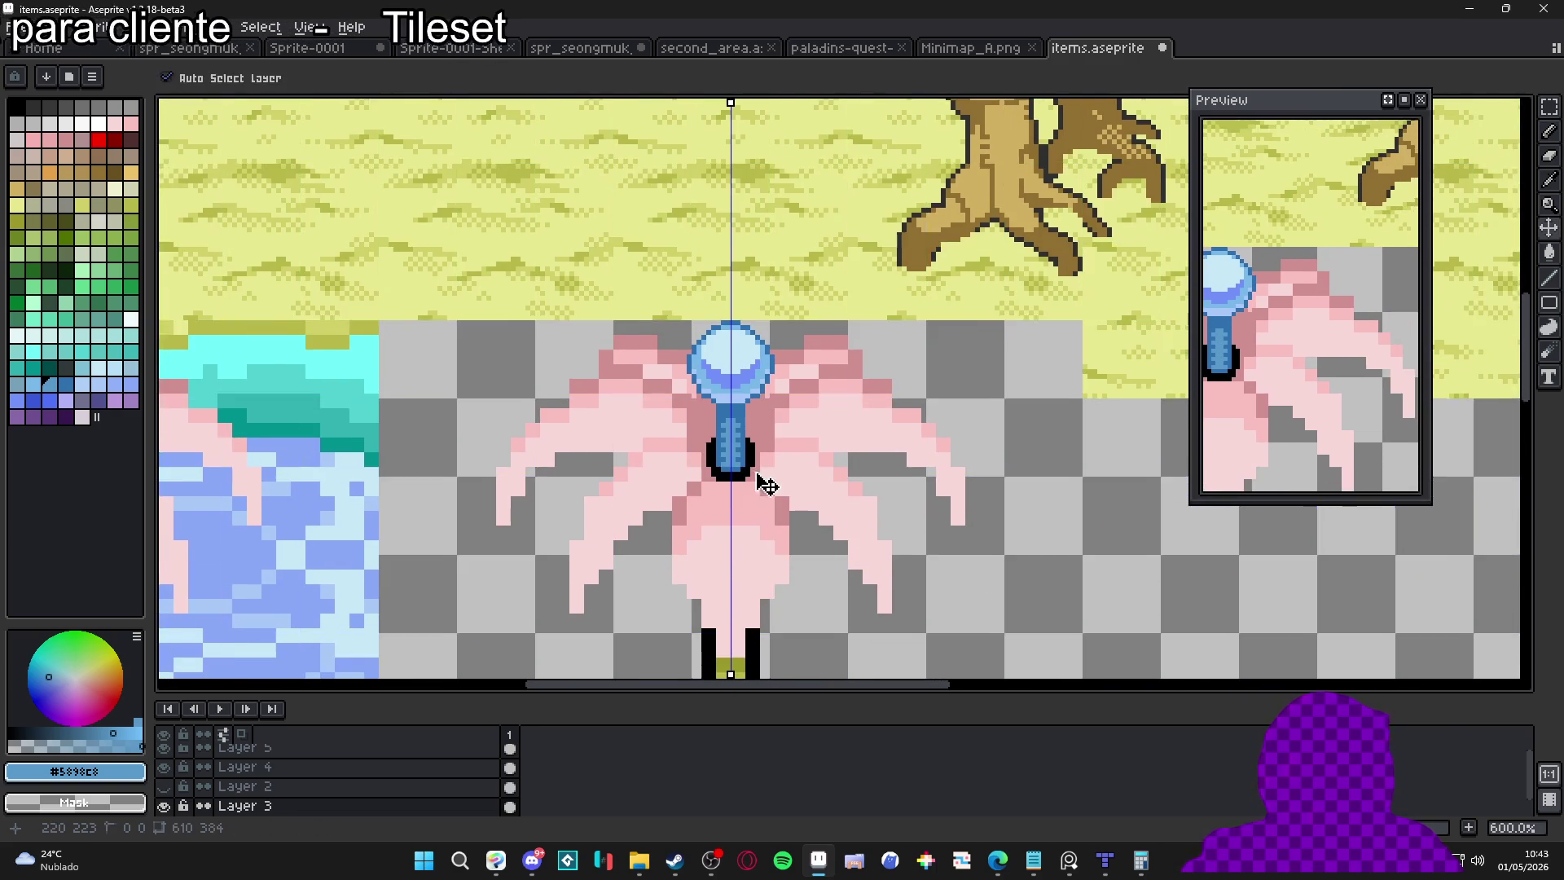
scroll(768, 429, down, 2)
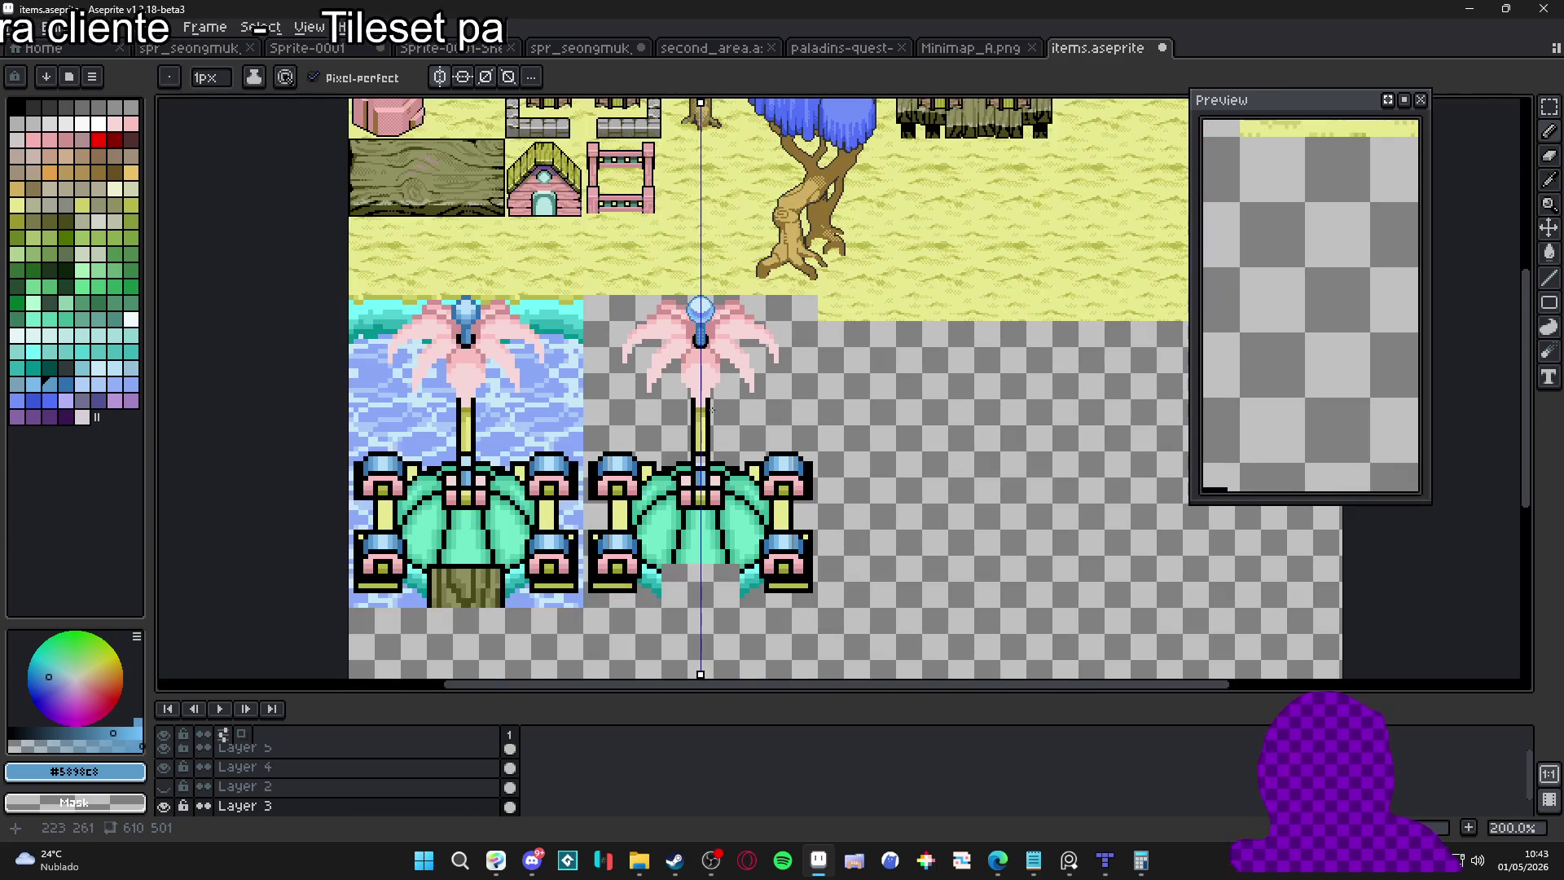
scroll(348, 804, down, 1)
Add a new Layer 6 below Layer 3 and marquee-select the plant's 112x160 tile area
click(166, 787)
click(166, 787)
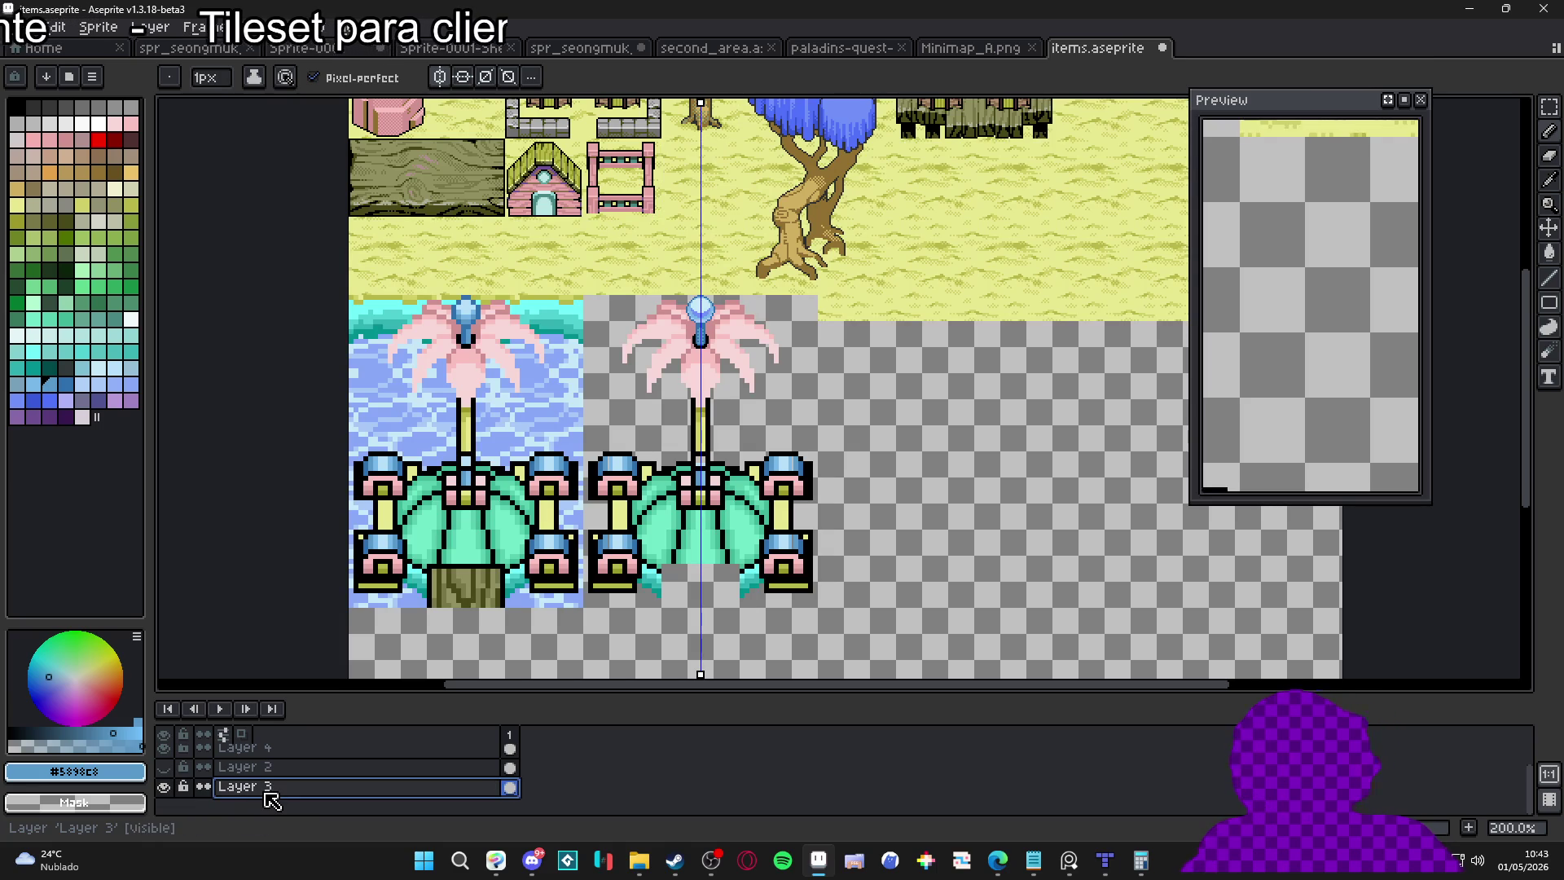
key(shift+n)
mouse_move(271, 802)
mouse_down()
mouse_move(269, 776)
mouse_move(314, 802)
mouse_up()
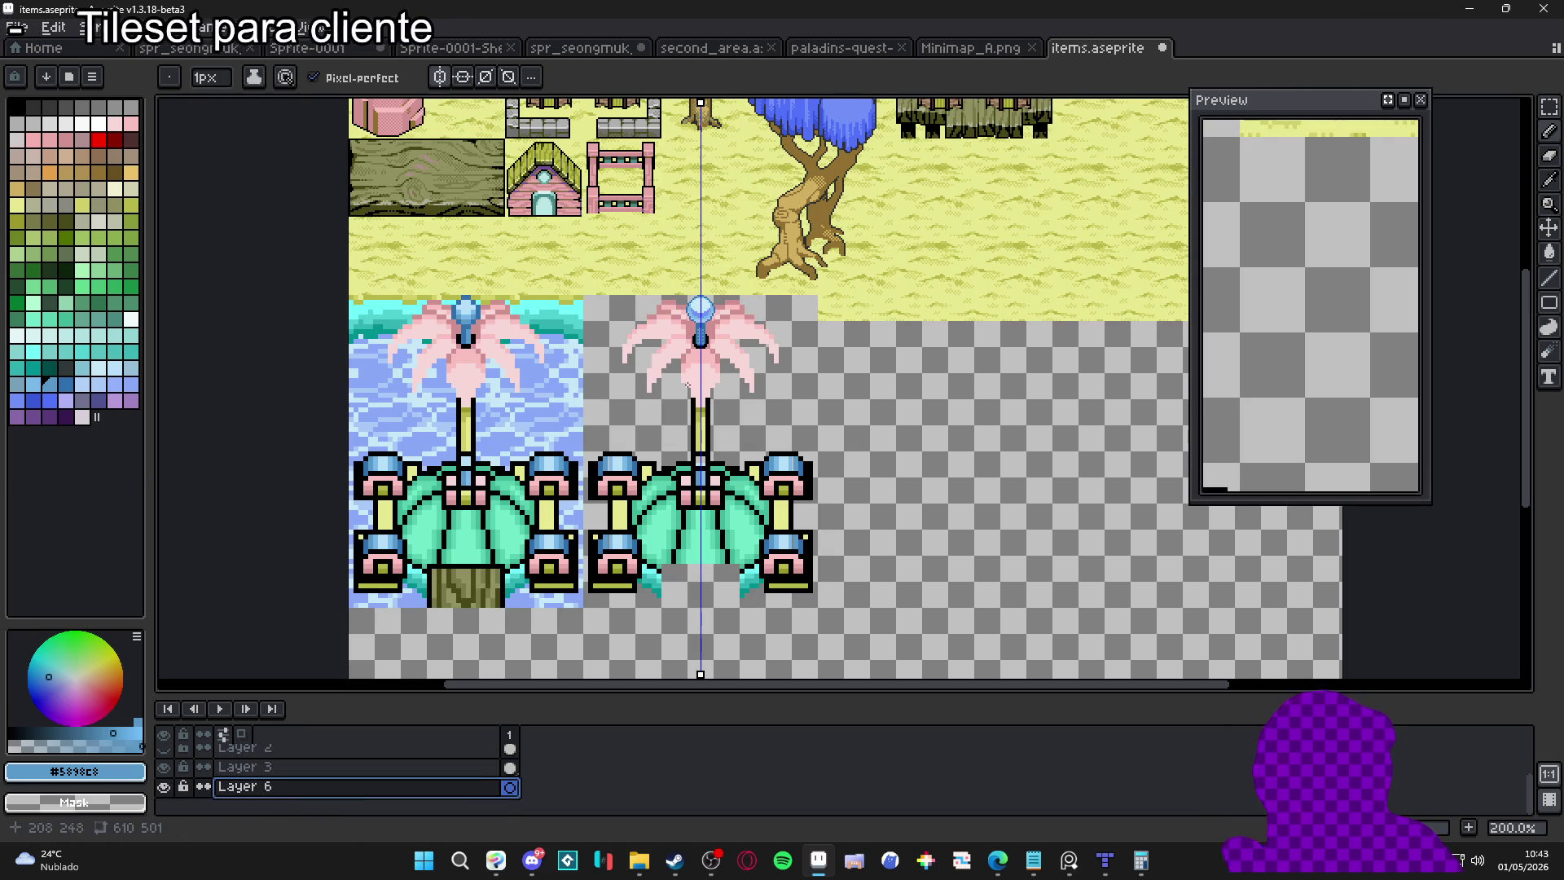
key(m)
mouse_move(582, 296)
mouse_down()
mouse_move(759, 556)
mouse_move(818, 582)
mouse_move(818, 608)
mouse_up()
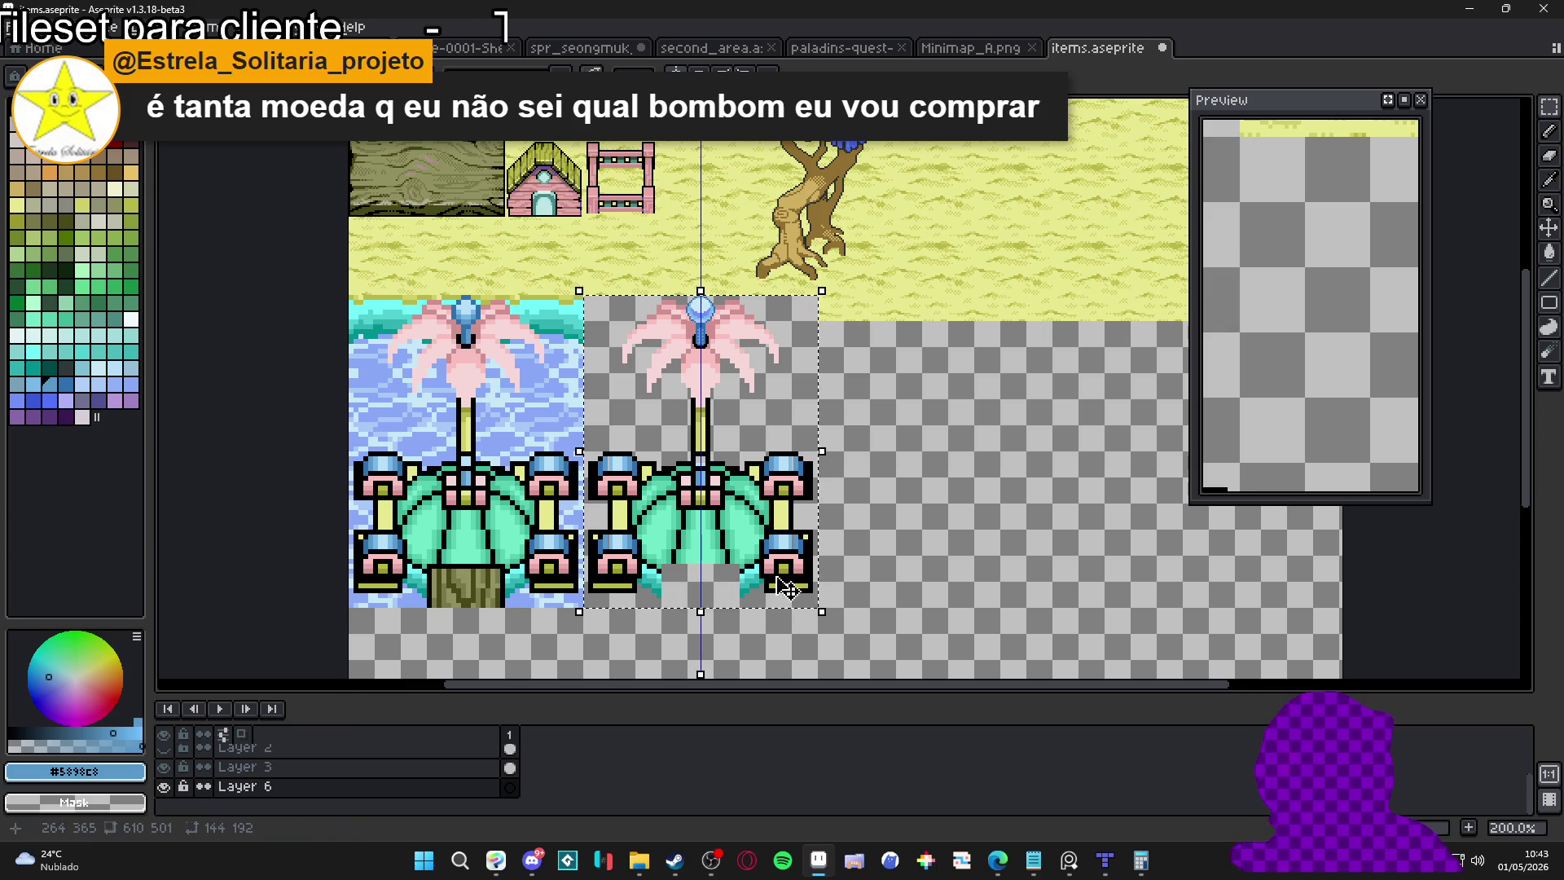
Fill the selected tile area on Layer 6 with dark green
click(46, 272)
key(f)
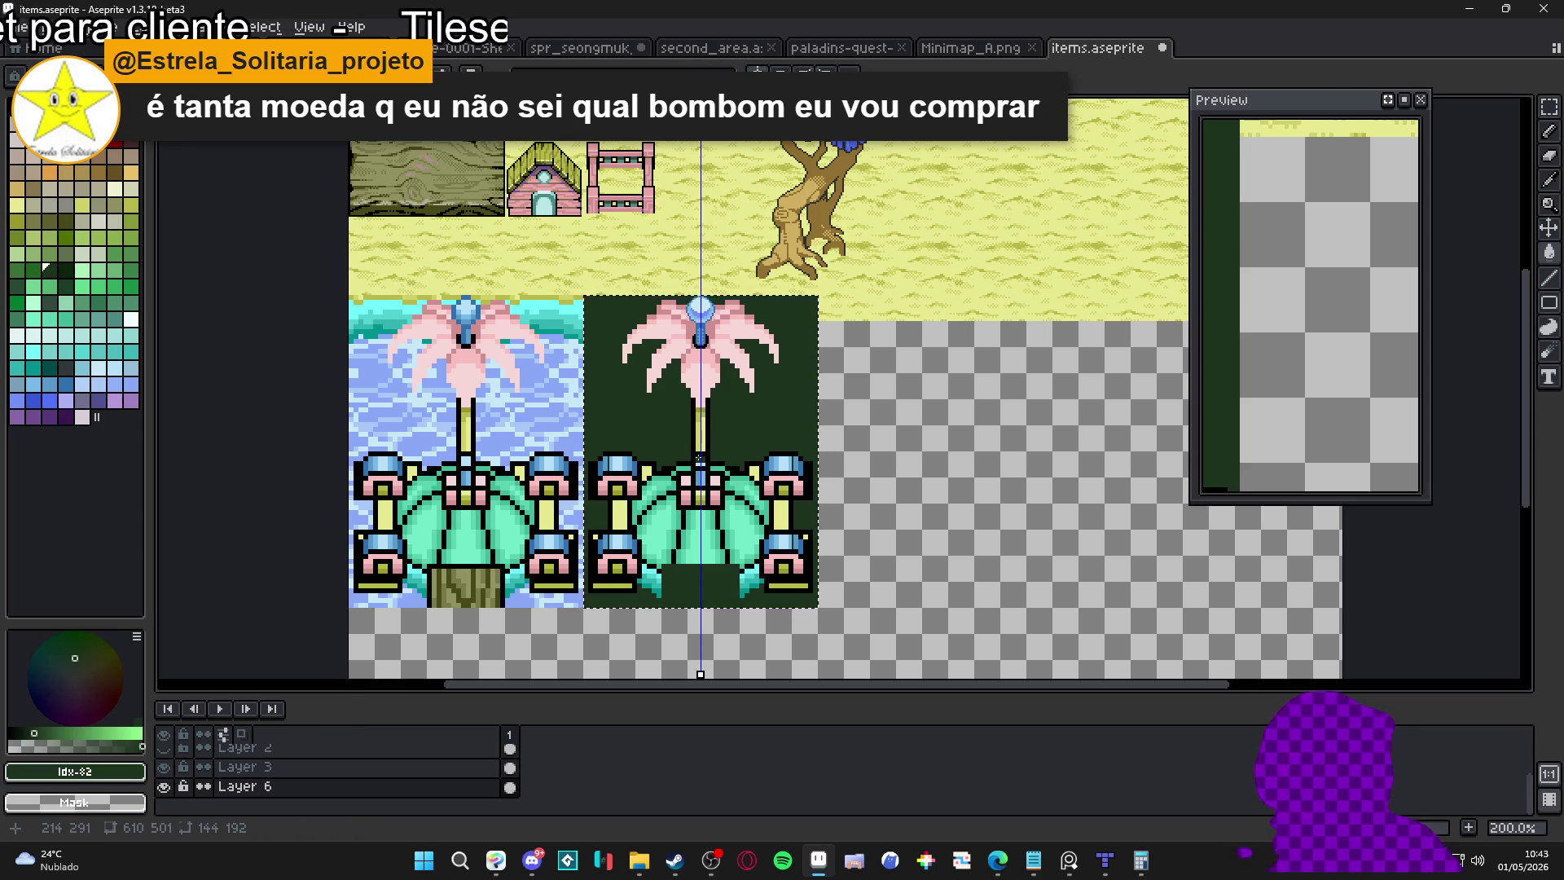
scroll(706, 344, up, 4)
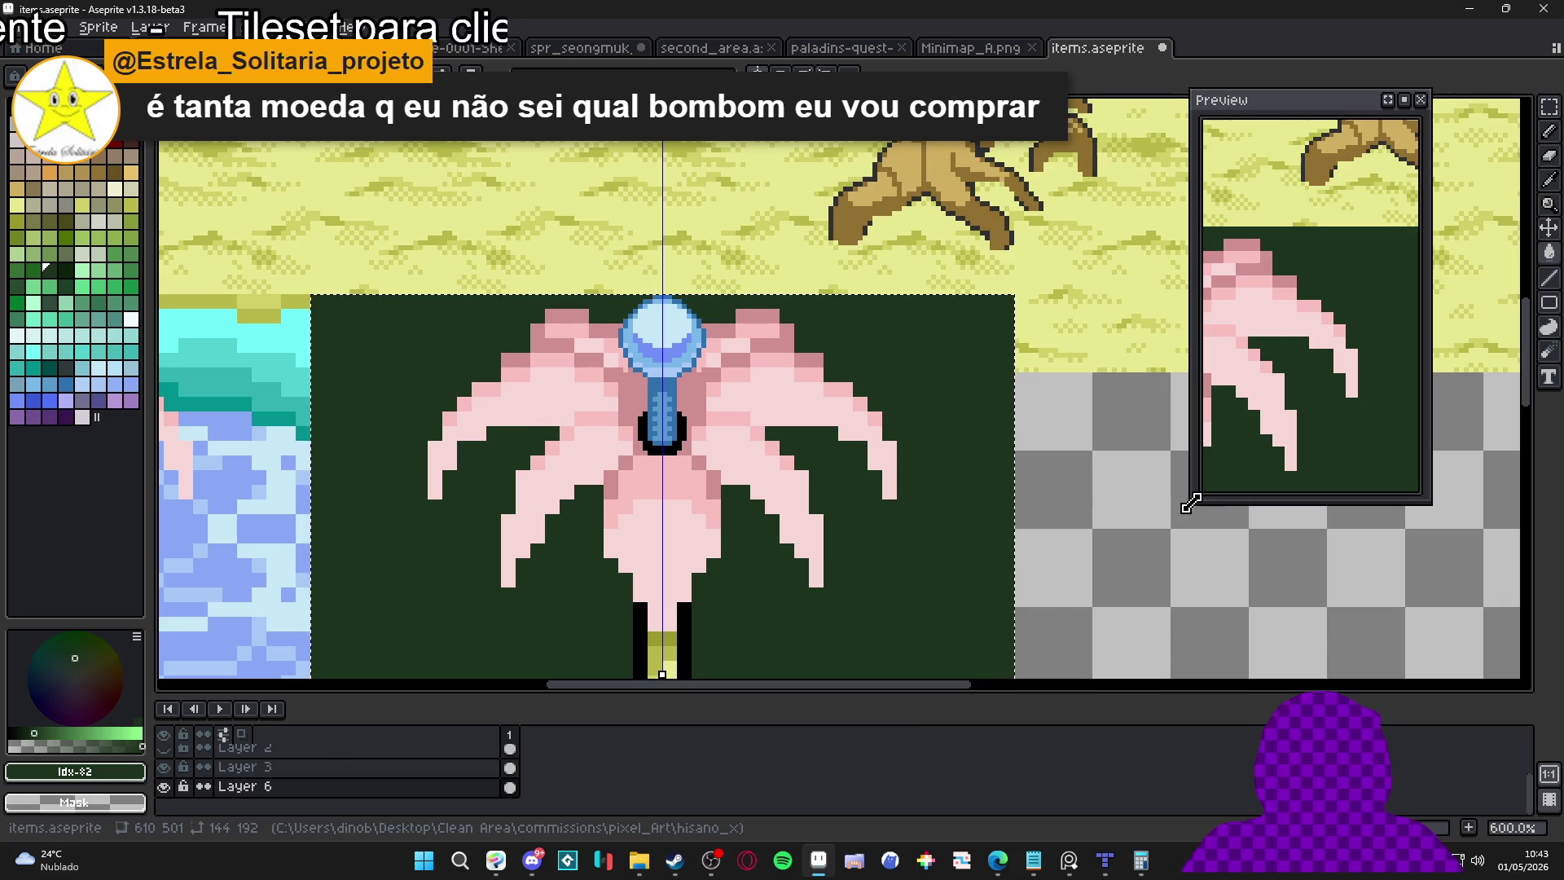
Resize the Preview panel, re-centre it on the plant, and sample the petal pink #d09090
drag(1222, 501, 1071, 698)
scroll(1304, 424, down, 4)
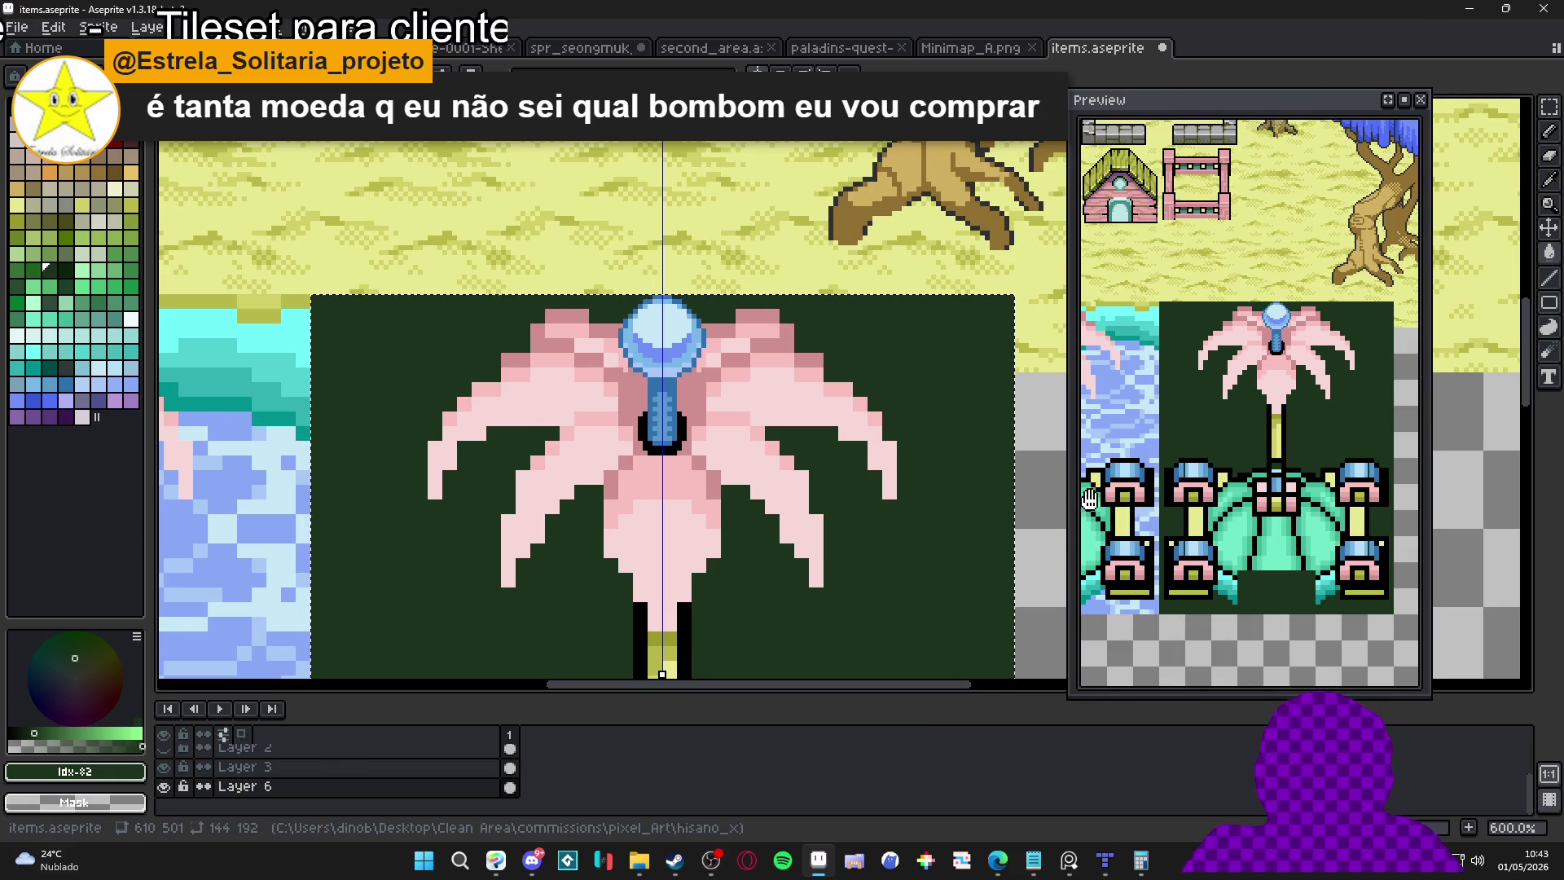
drag(1070, 522, 1199, 523)
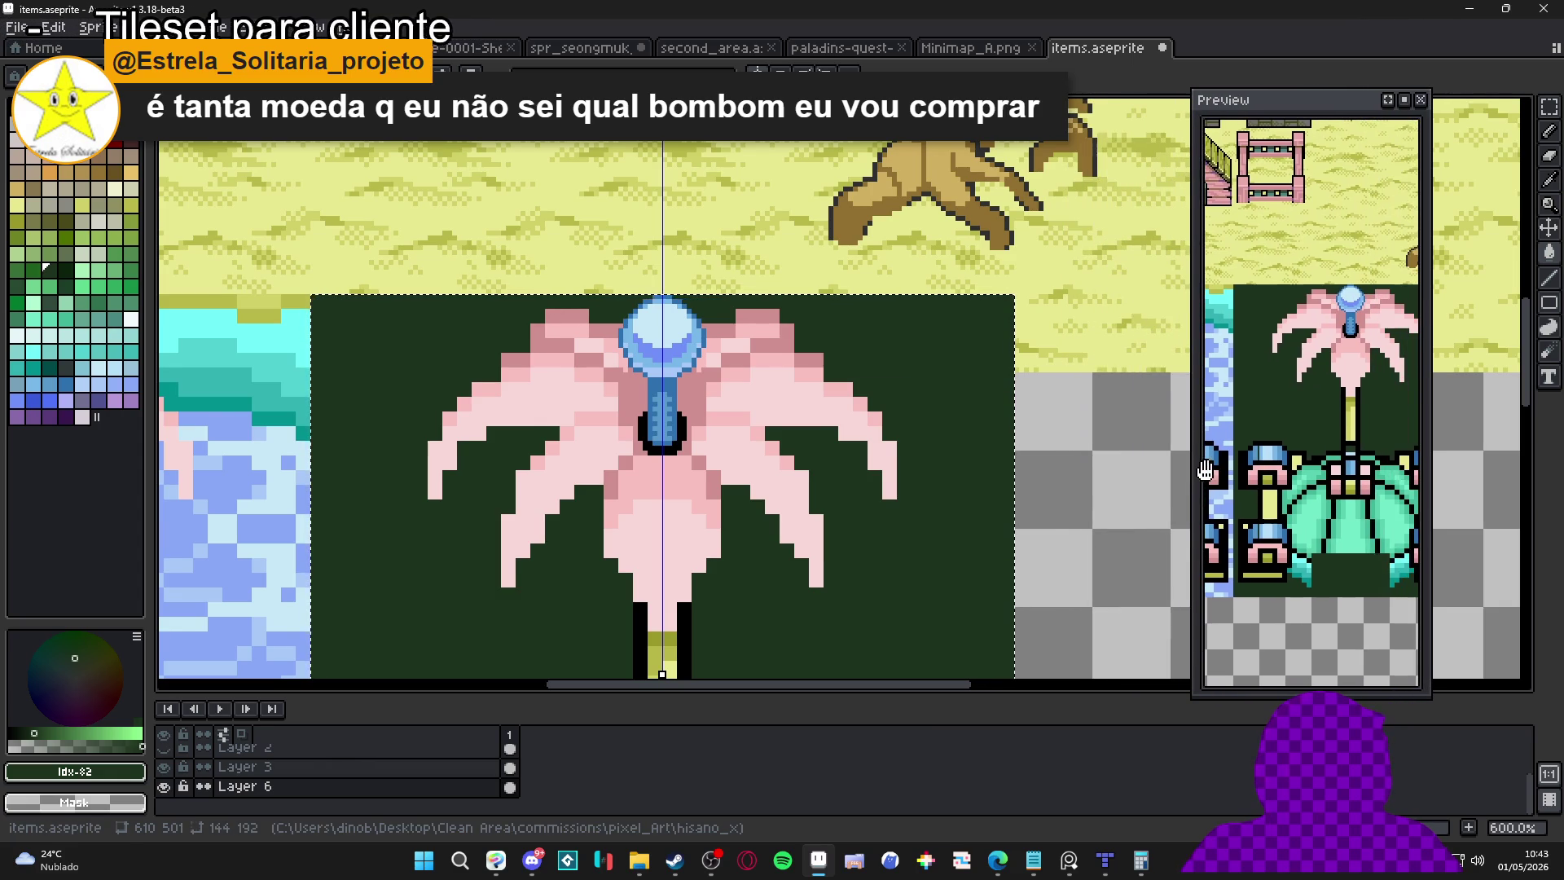
drag(596, 393, 582, 373)
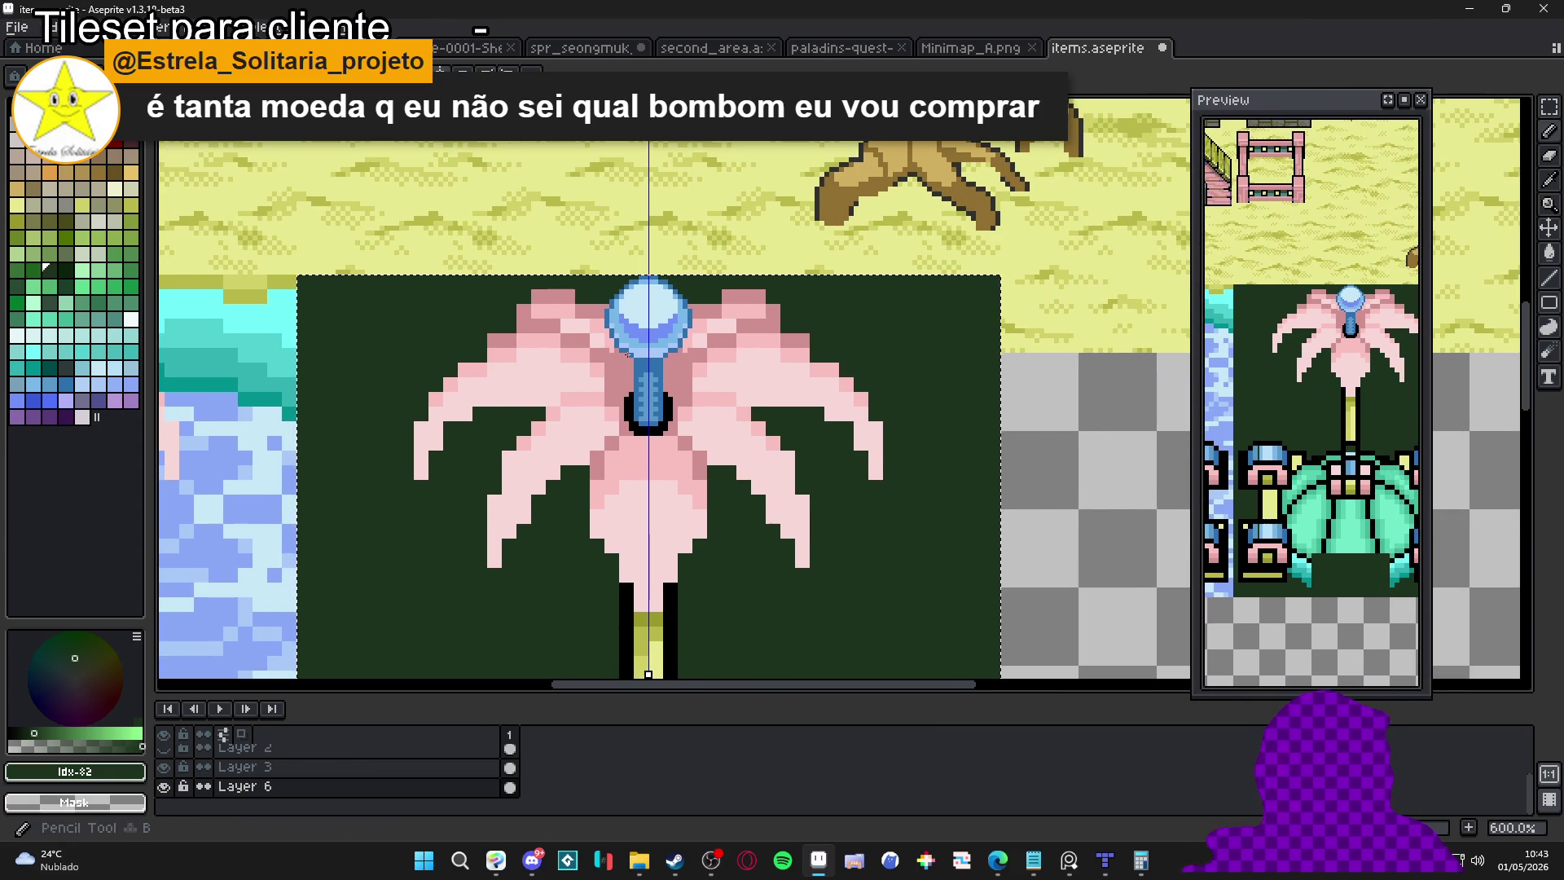
scroll(623, 353, up, 3)
scroll(579, 316, down, 2)
scroll(579, 316, up, 3)
alt+click(646, 349)
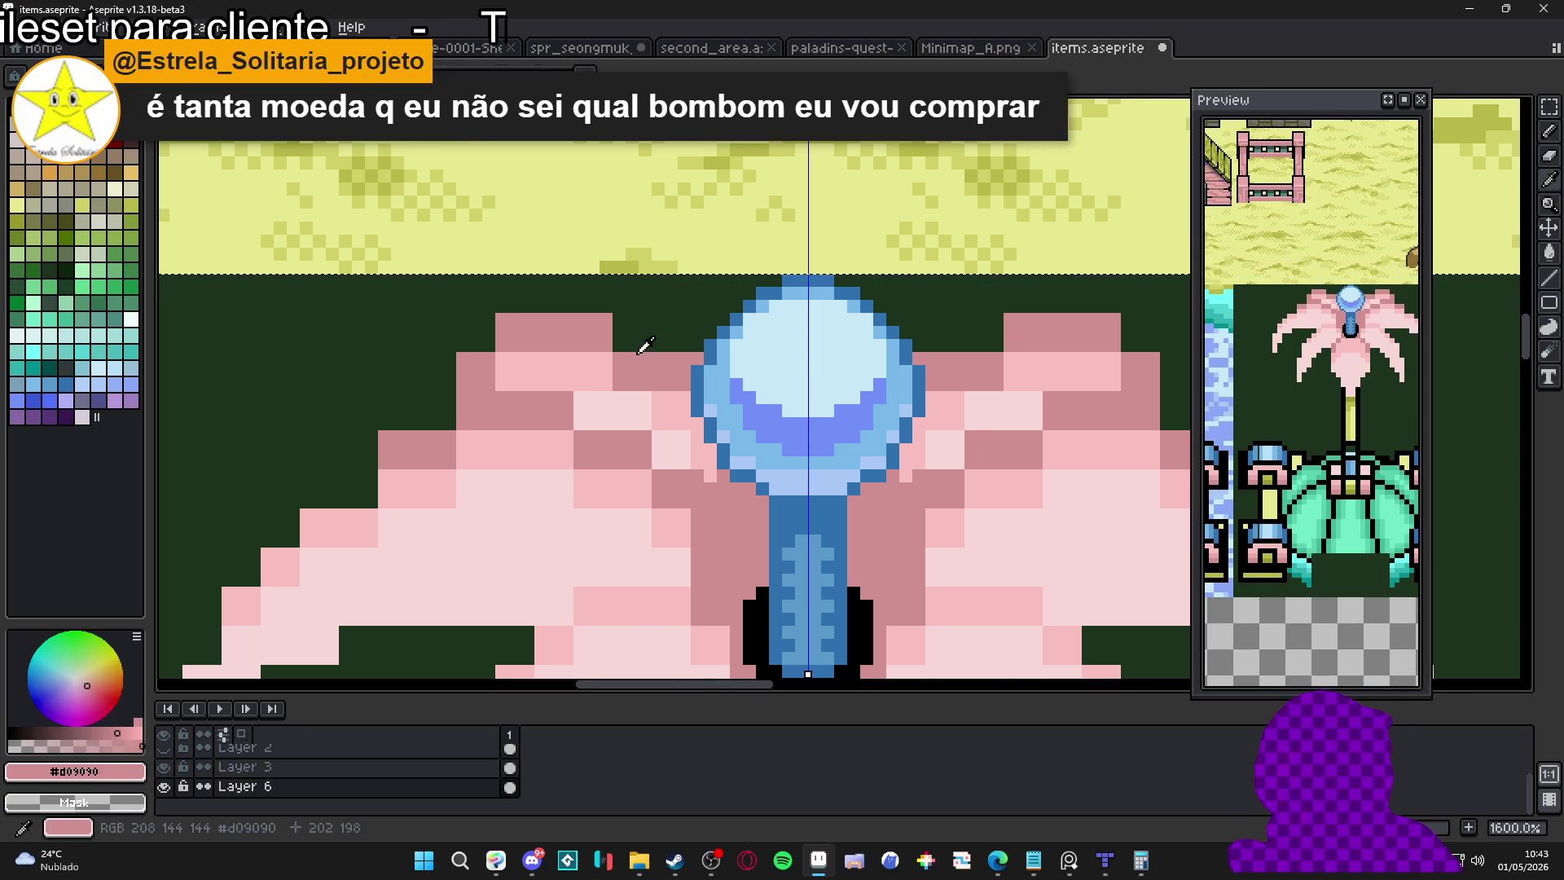
Trim the upper left petal's top corner with dark green, then return to mid pink
alt+click(619, 307)
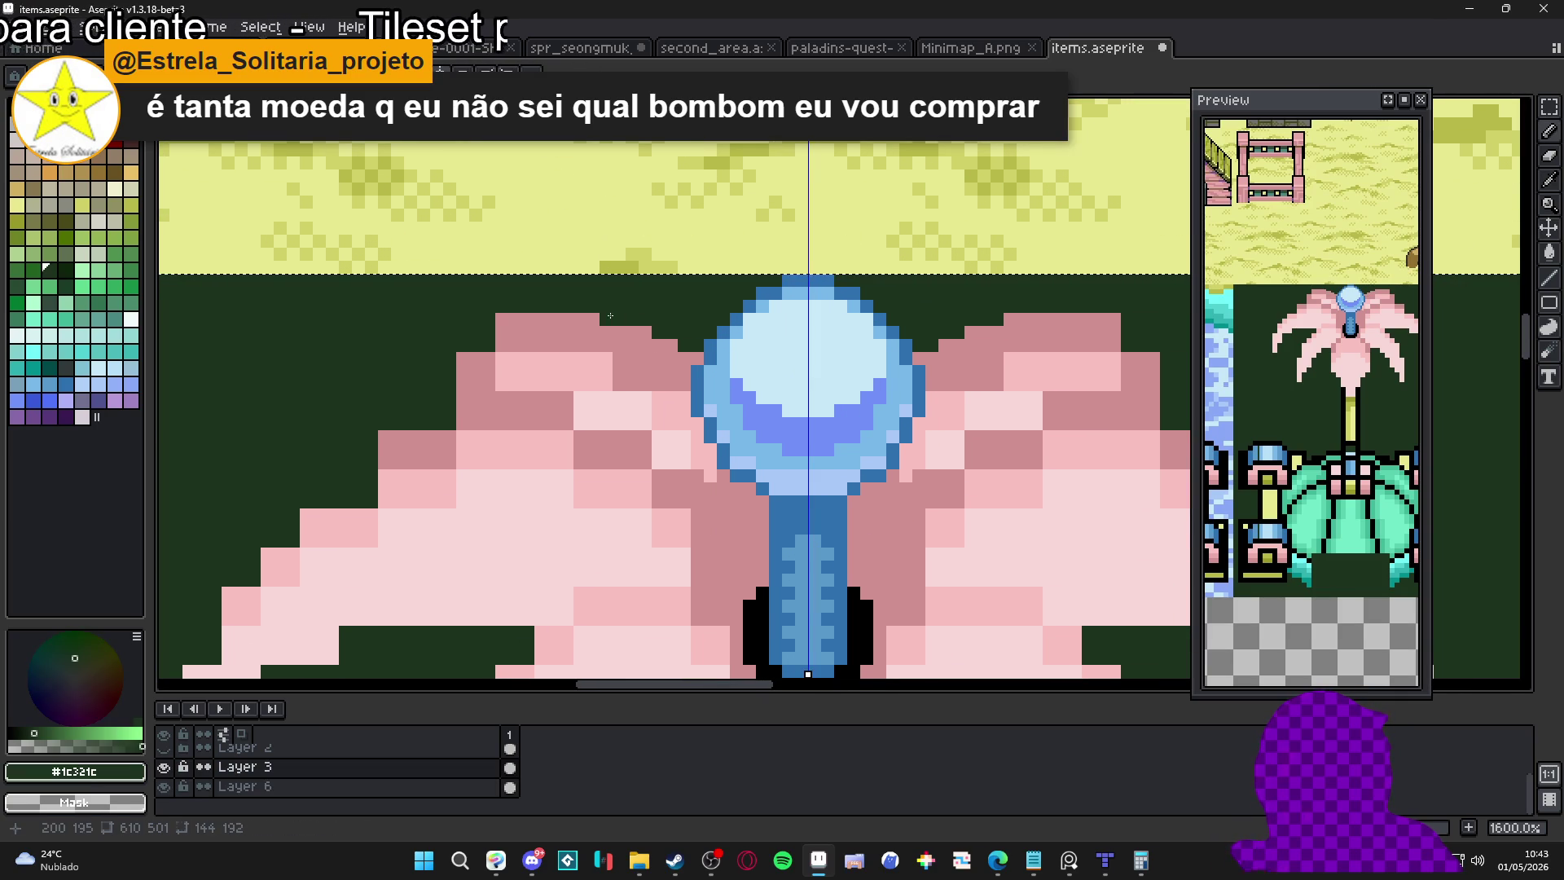
drag(515, 319, 541, 319)
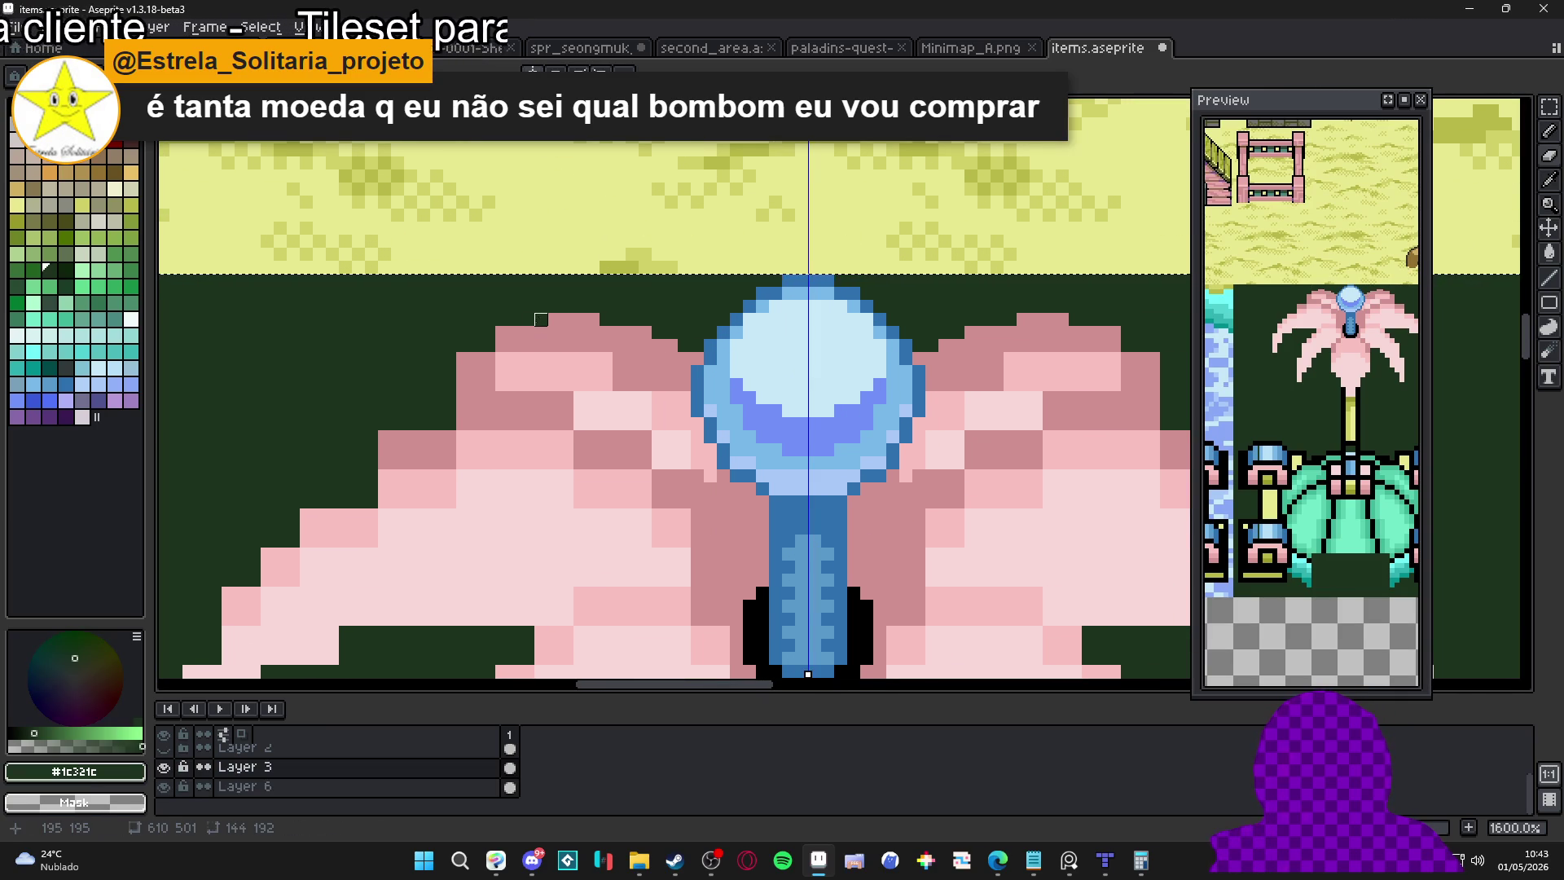
alt+click(541, 334)
scroll(562, 220, down, 3)
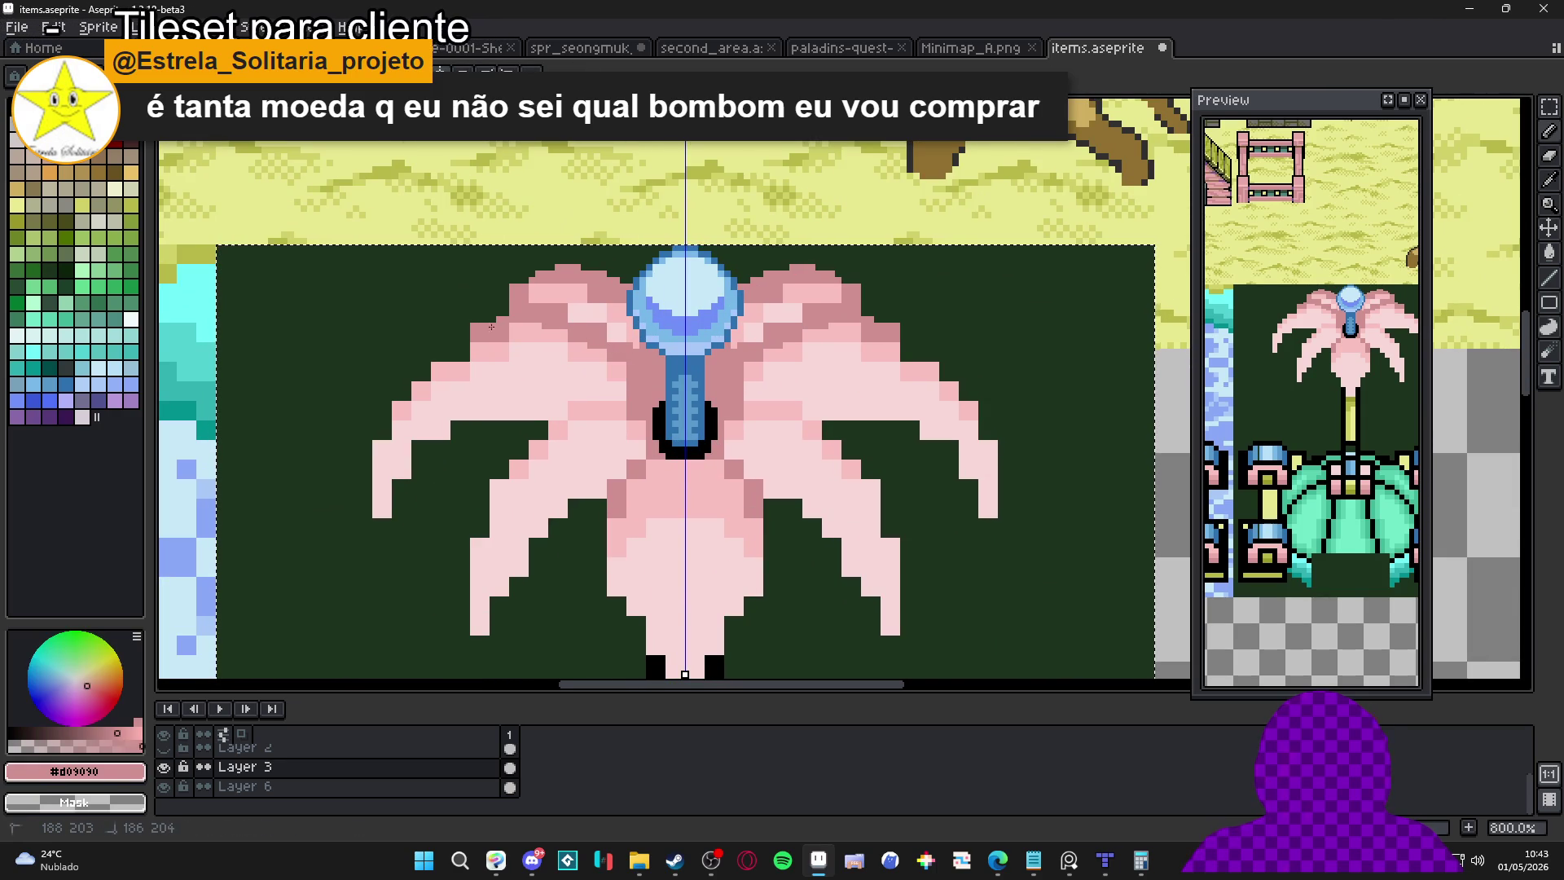
Pick the lightest petal pink #f8d8d8 and add pixels curling the outer petal tips downward
alt+click(462, 364)
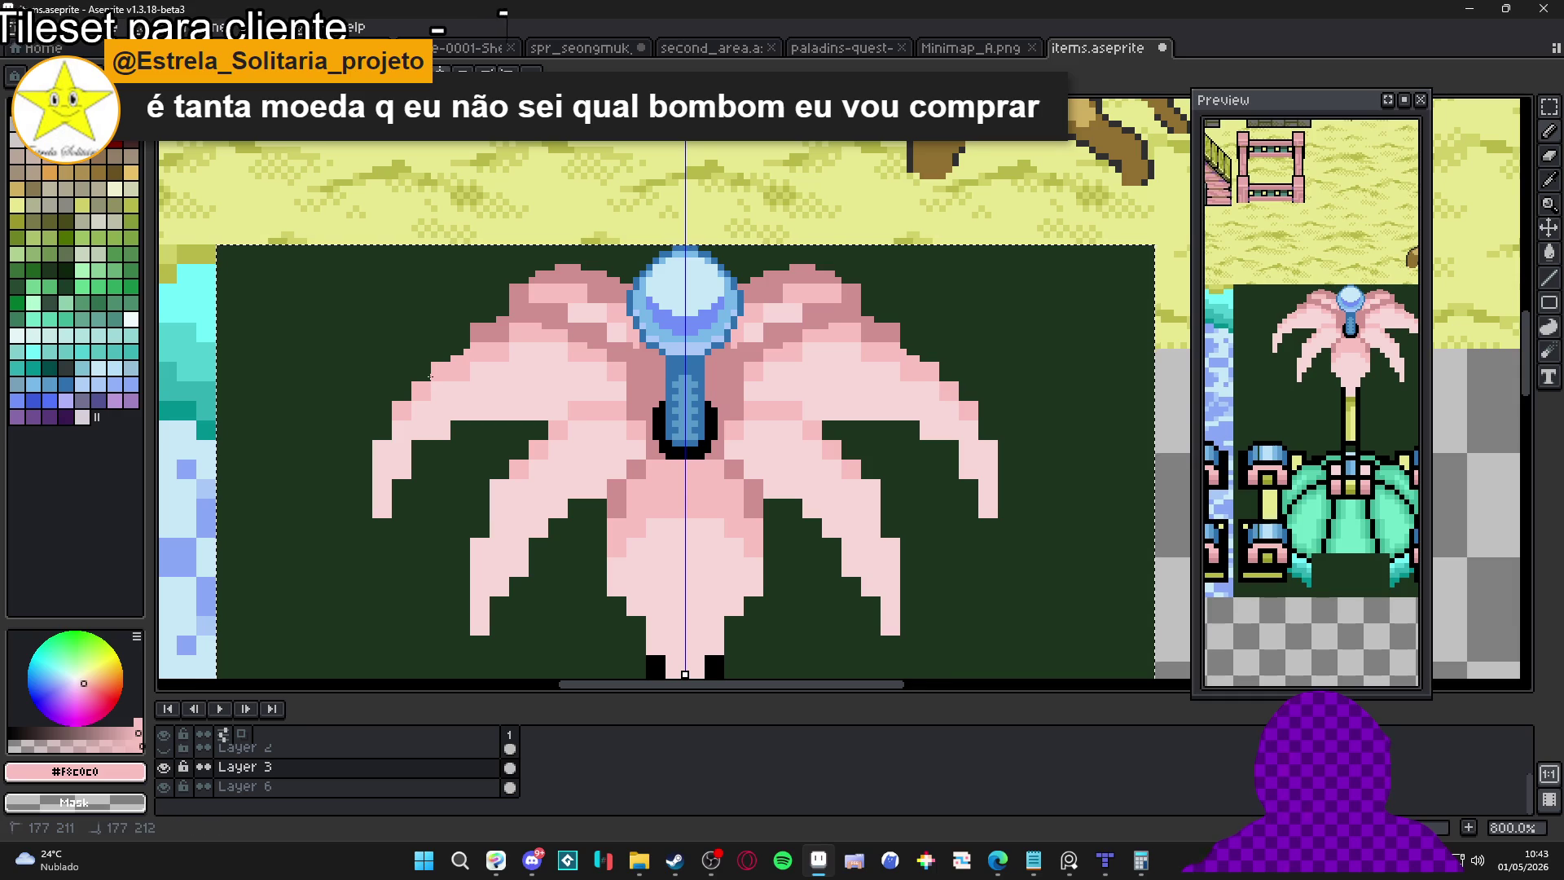
alt+click(389, 435)
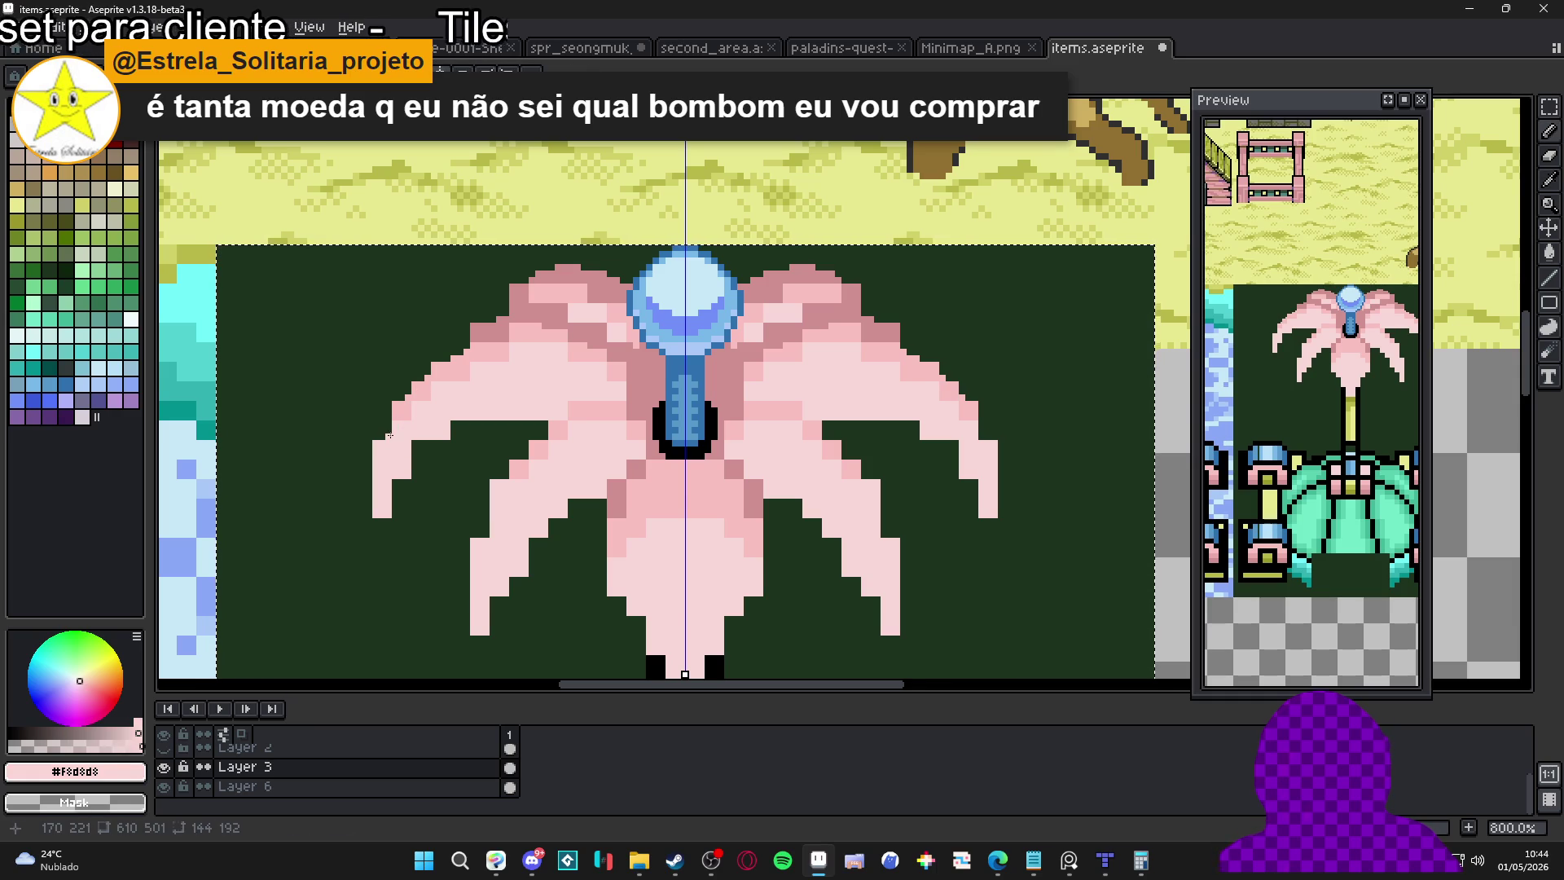
key(e)
key(b)
click(418, 448)
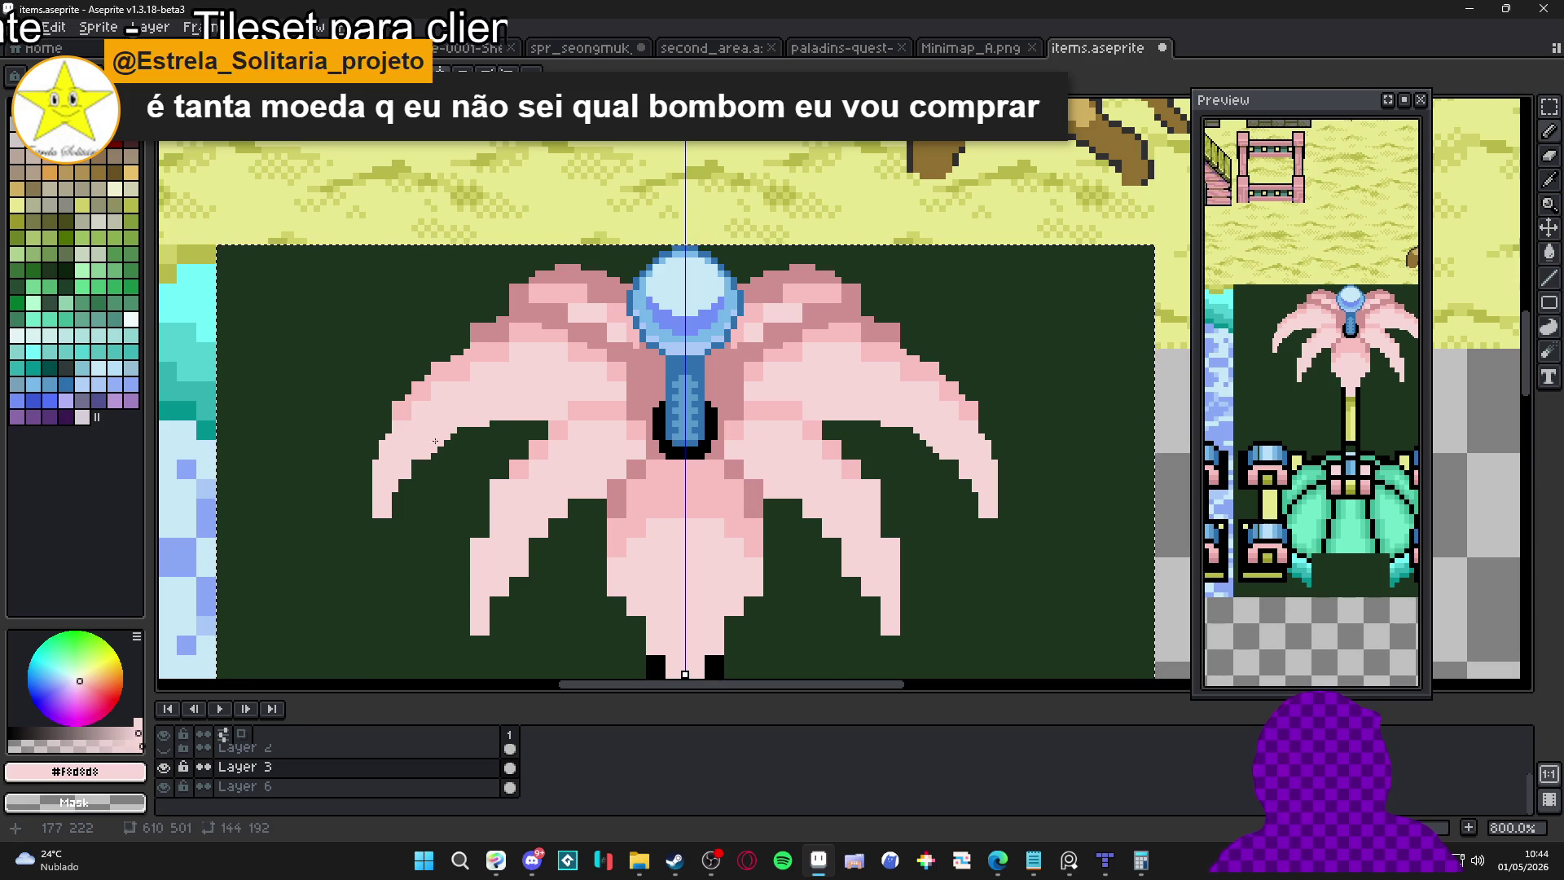
click(461, 429)
key(e)
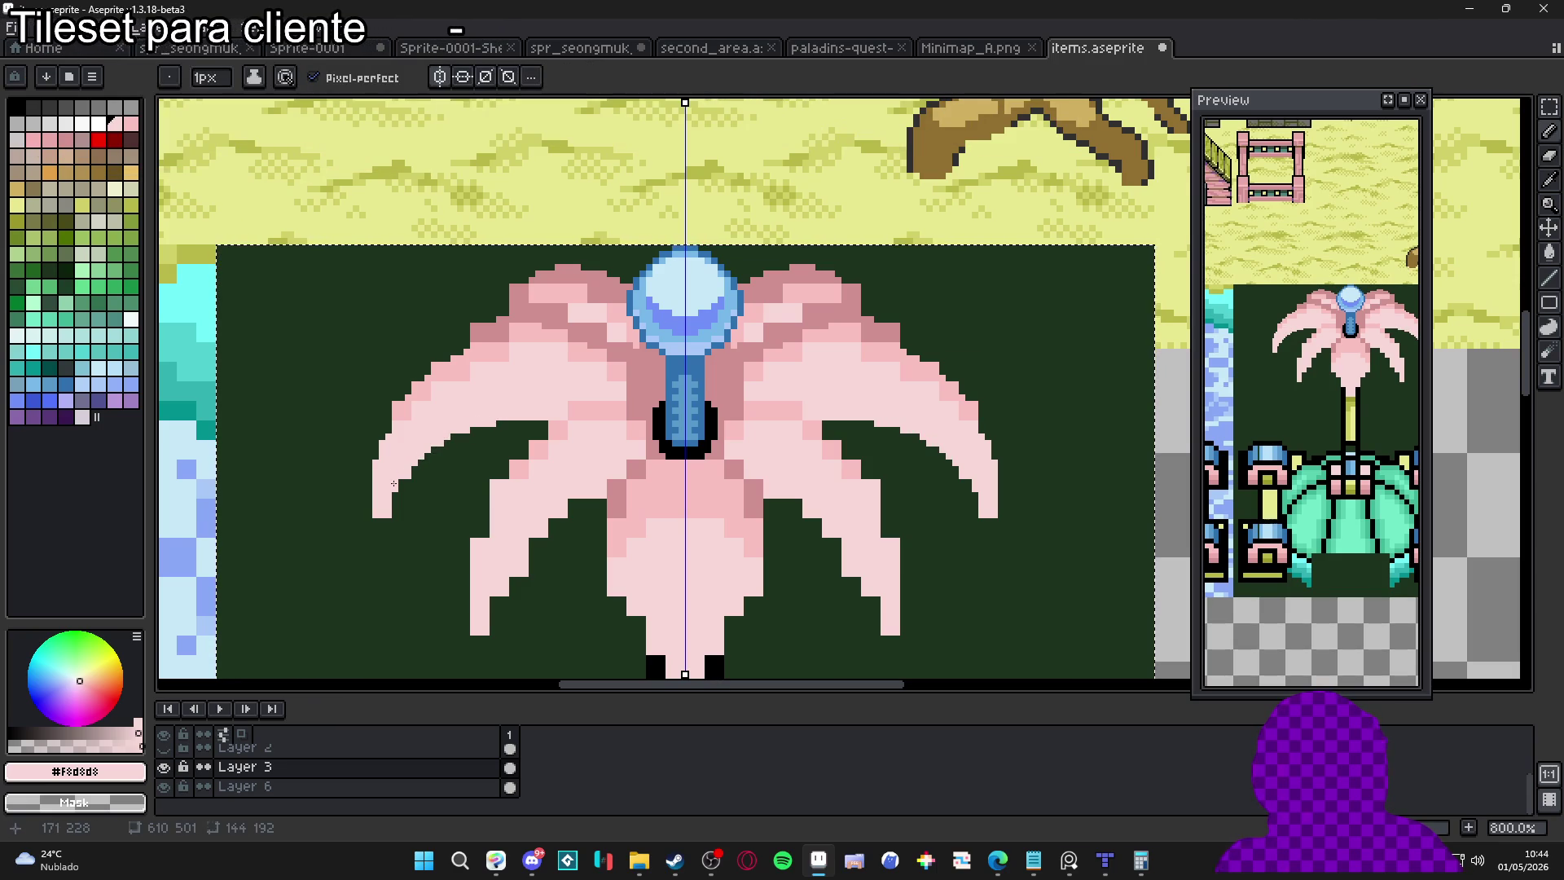
Extend the left petal tip one pixel lower
scroll(475, 430, up, 2)
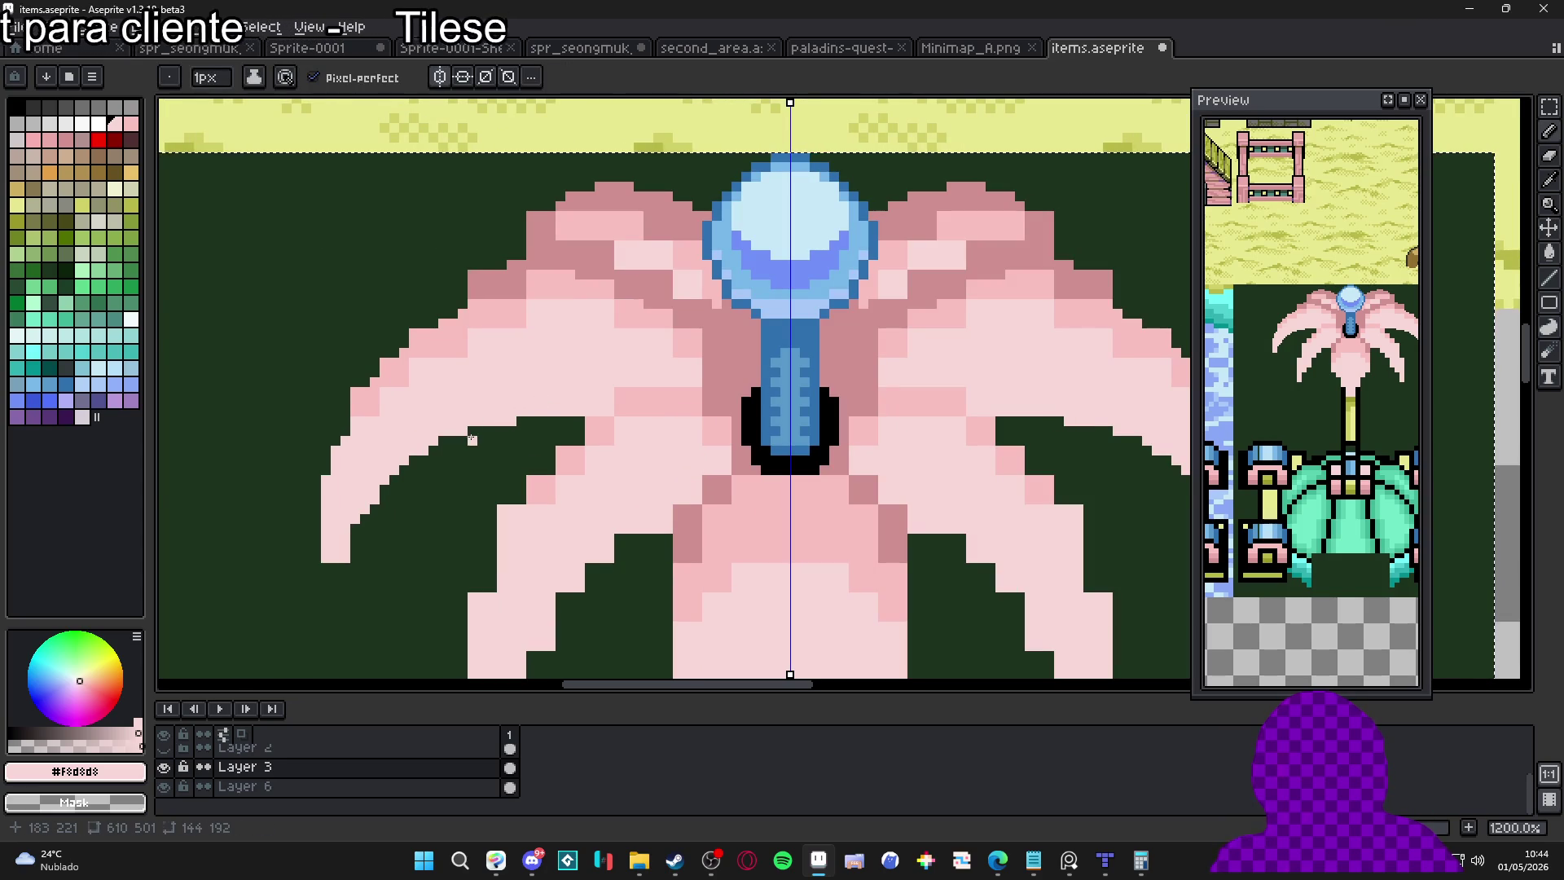
key(e)
key(b)
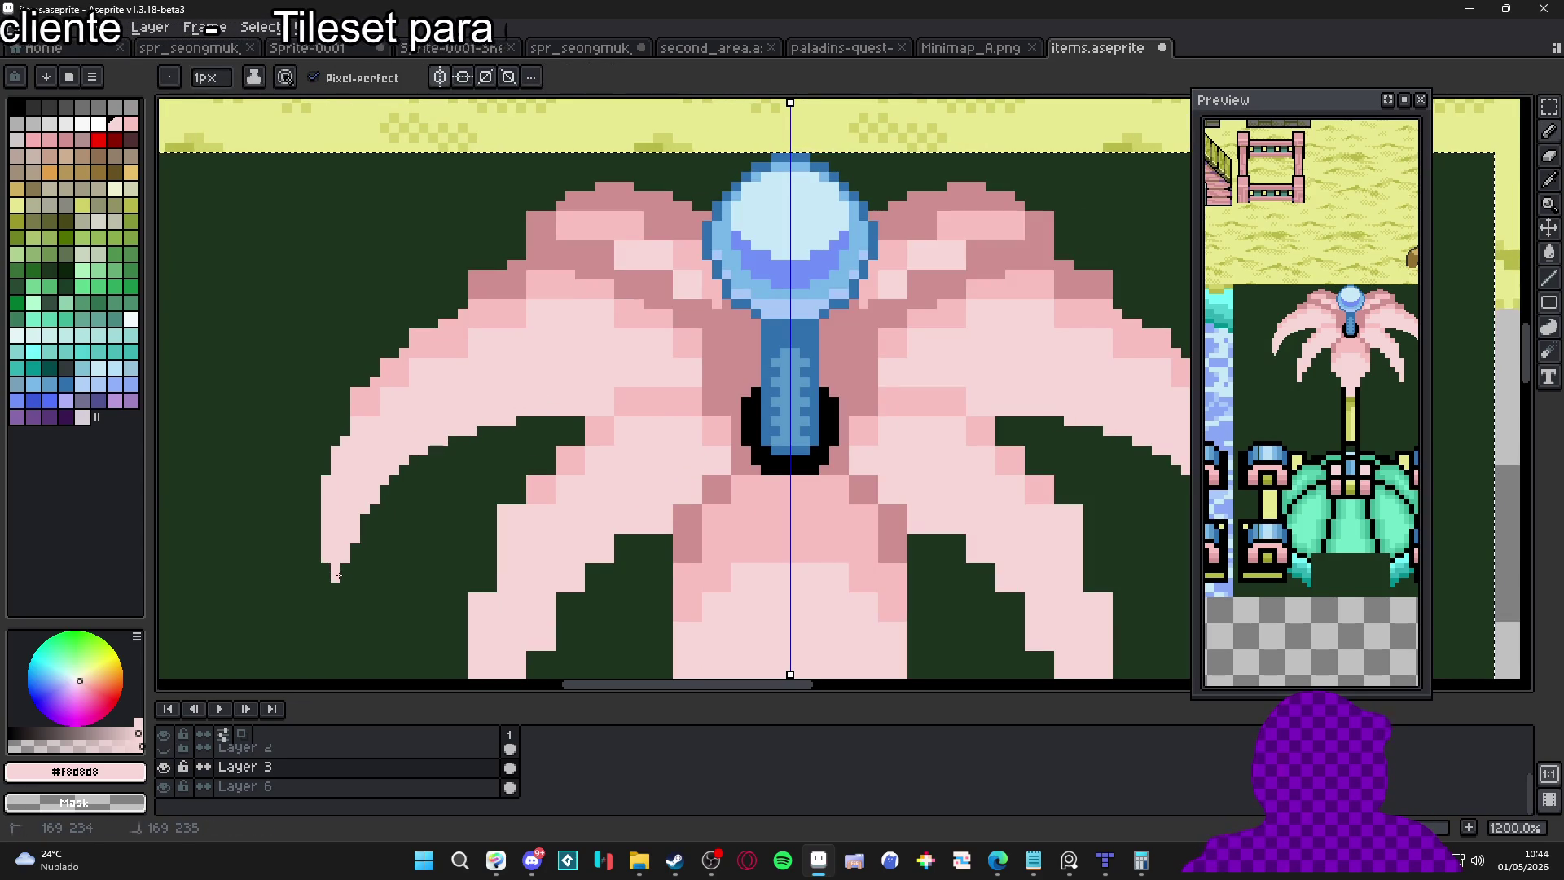
click(350, 587)
scroll(352, 585, down, 3)
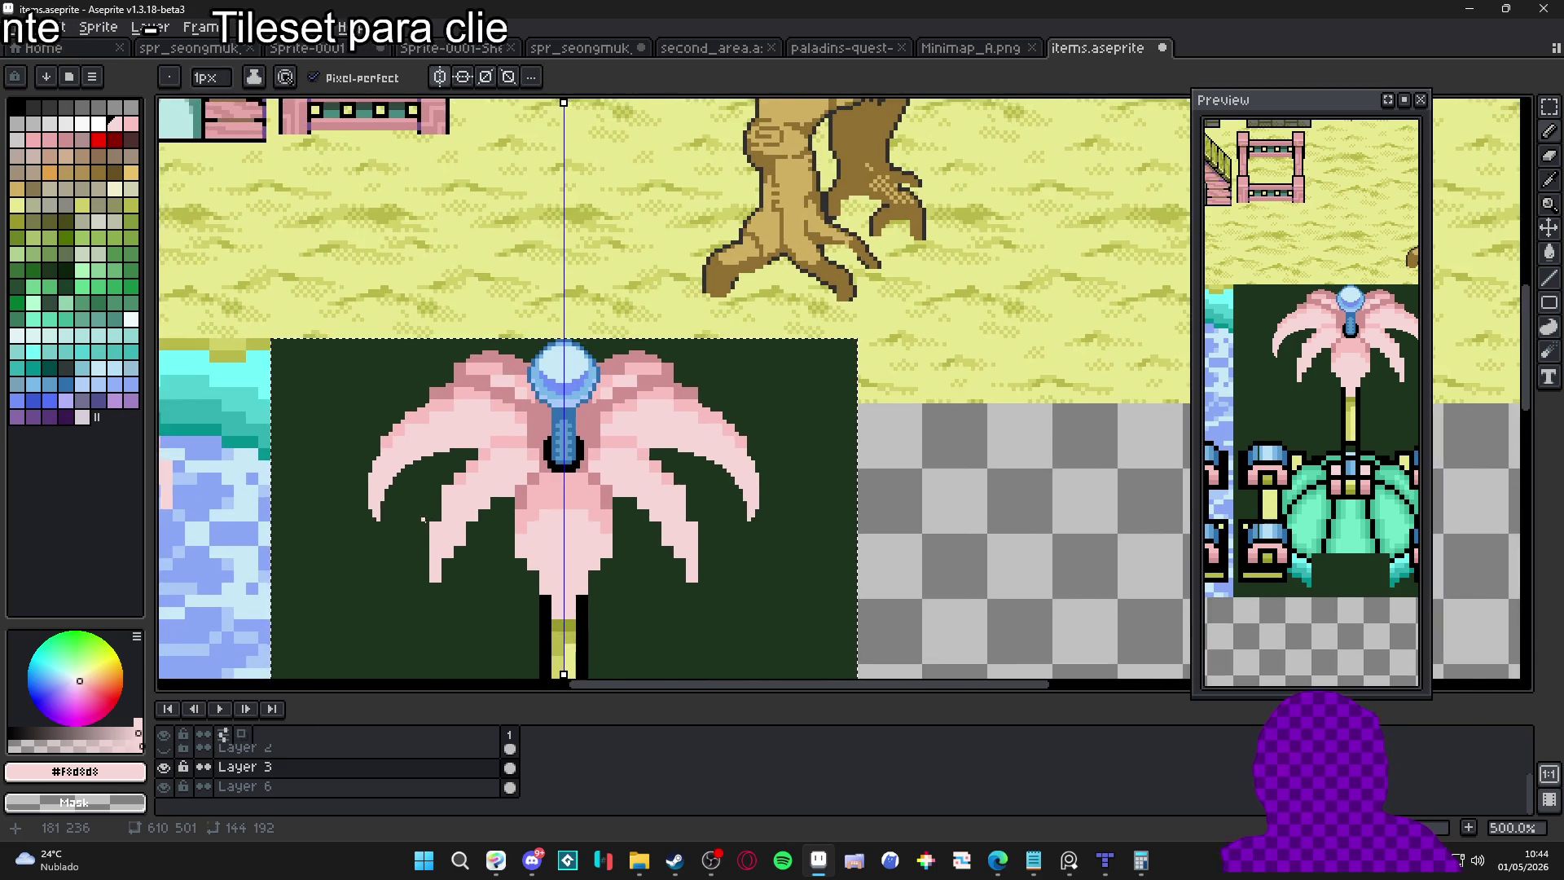
scroll(385, 489, up, 3)
scroll(386, 489, up, 1)
key(e)
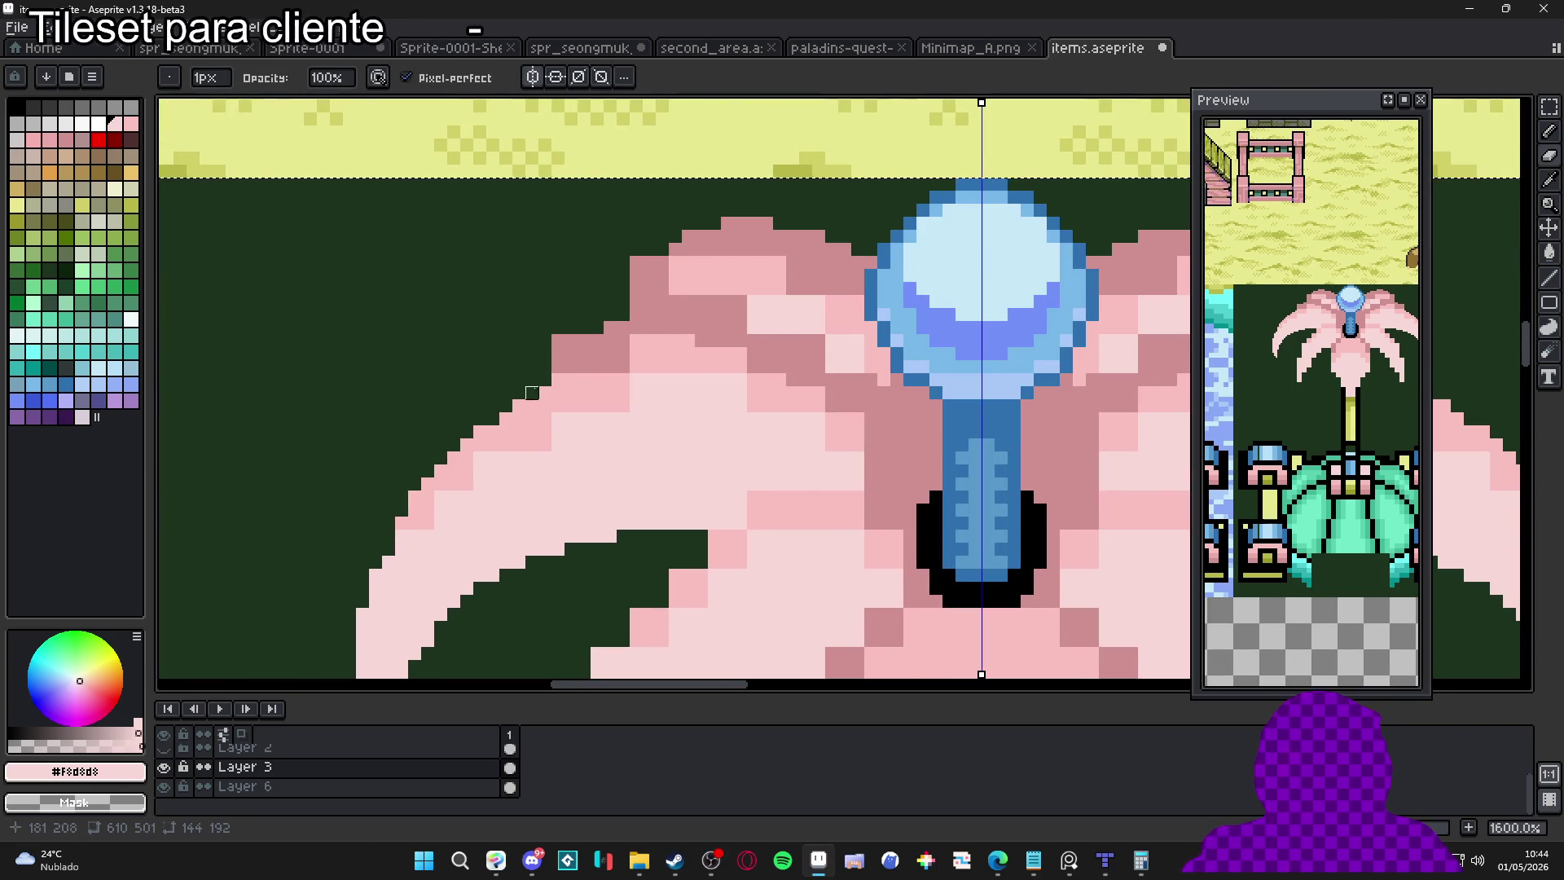
scroll(571, 380, down, 4)
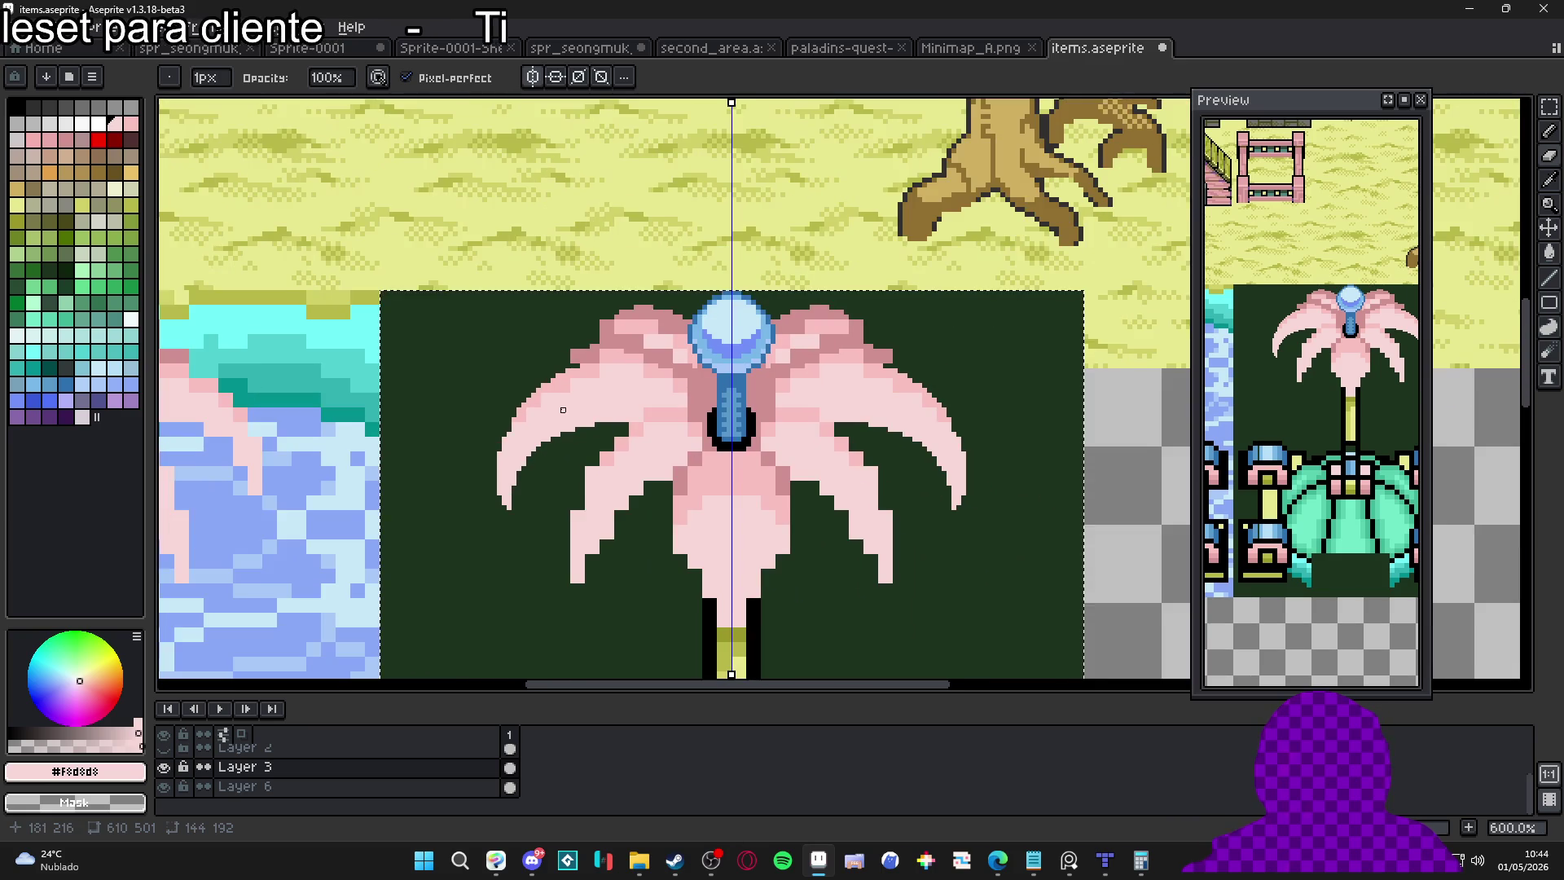
scroll(576, 377, up, 3)
key(b)
scroll(576, 378, up, 1)
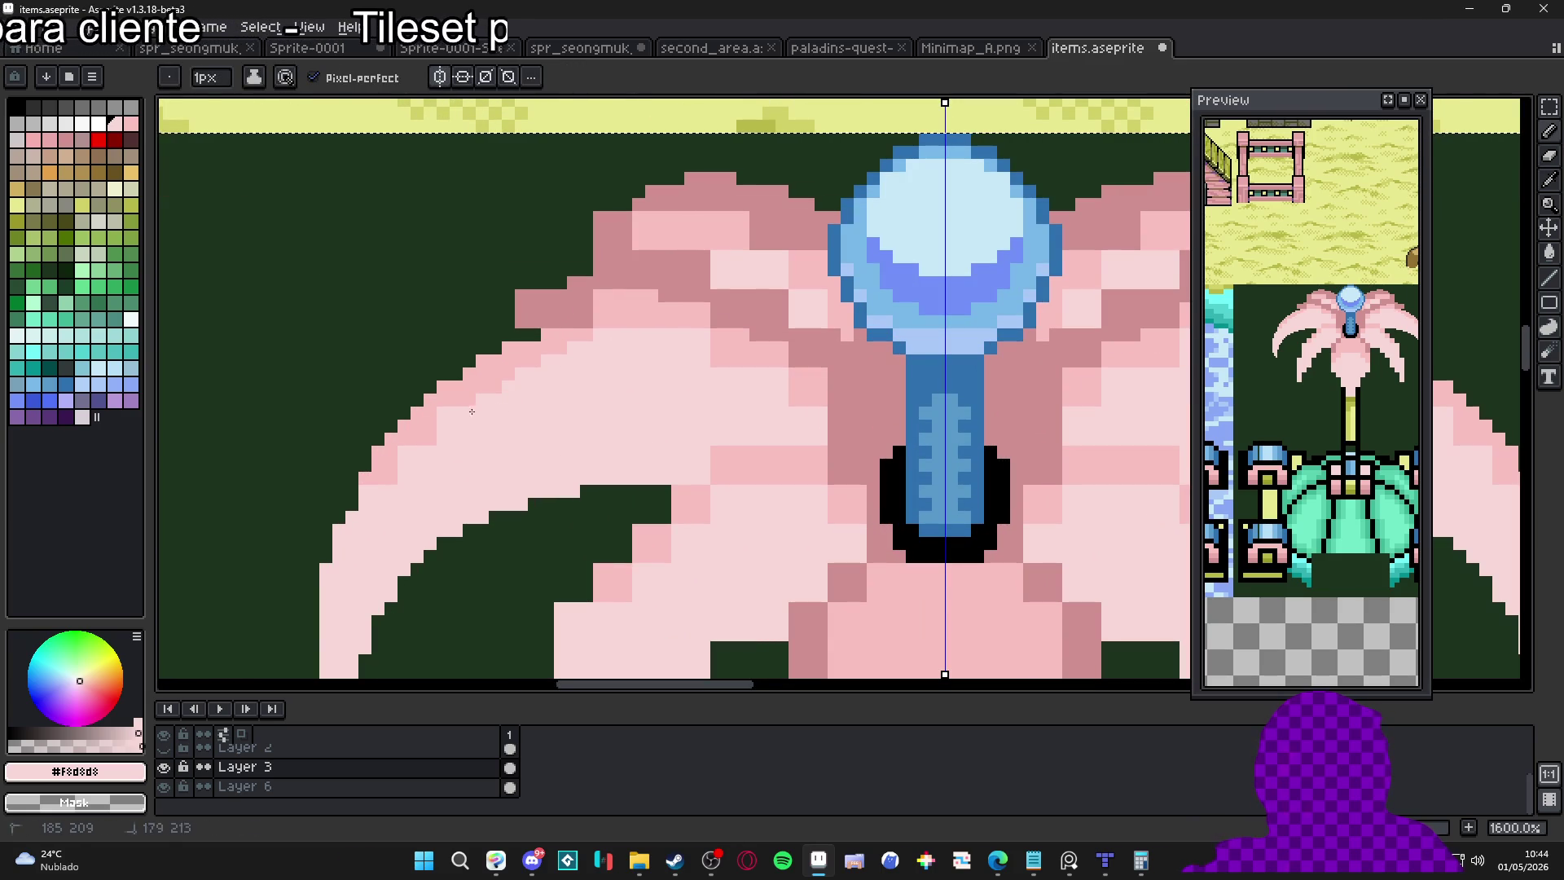
Shade the left petal's upper edge with darker pink #F8C0C0, then bring AudioTitan forward
key(alt)
alt+click(417, 419)
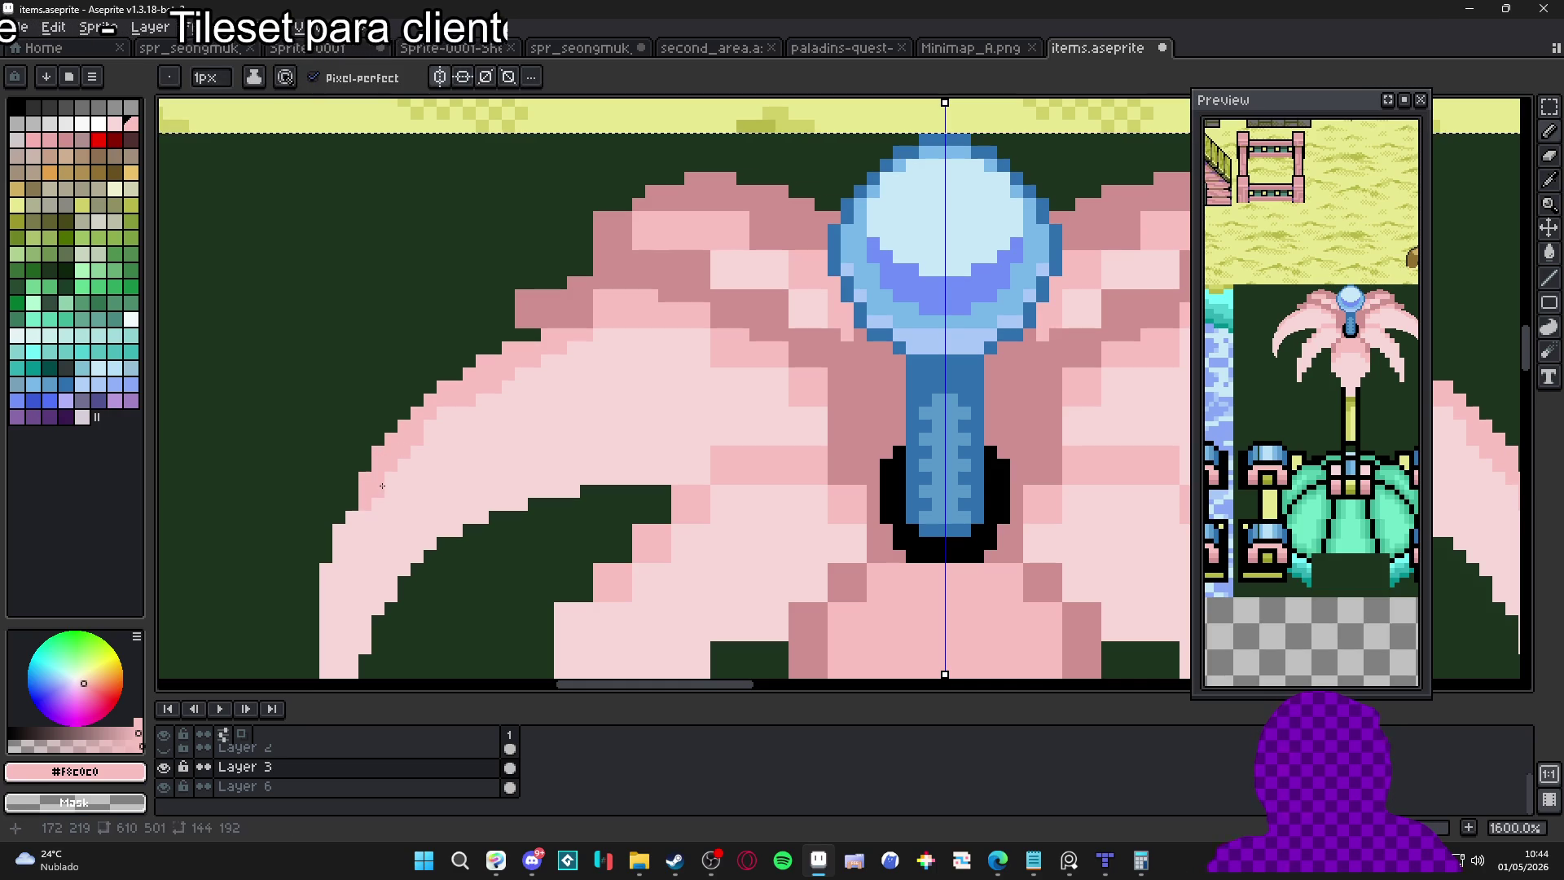
drag(344, 534, 335, 574)
scroll(389, 547, down, 2)
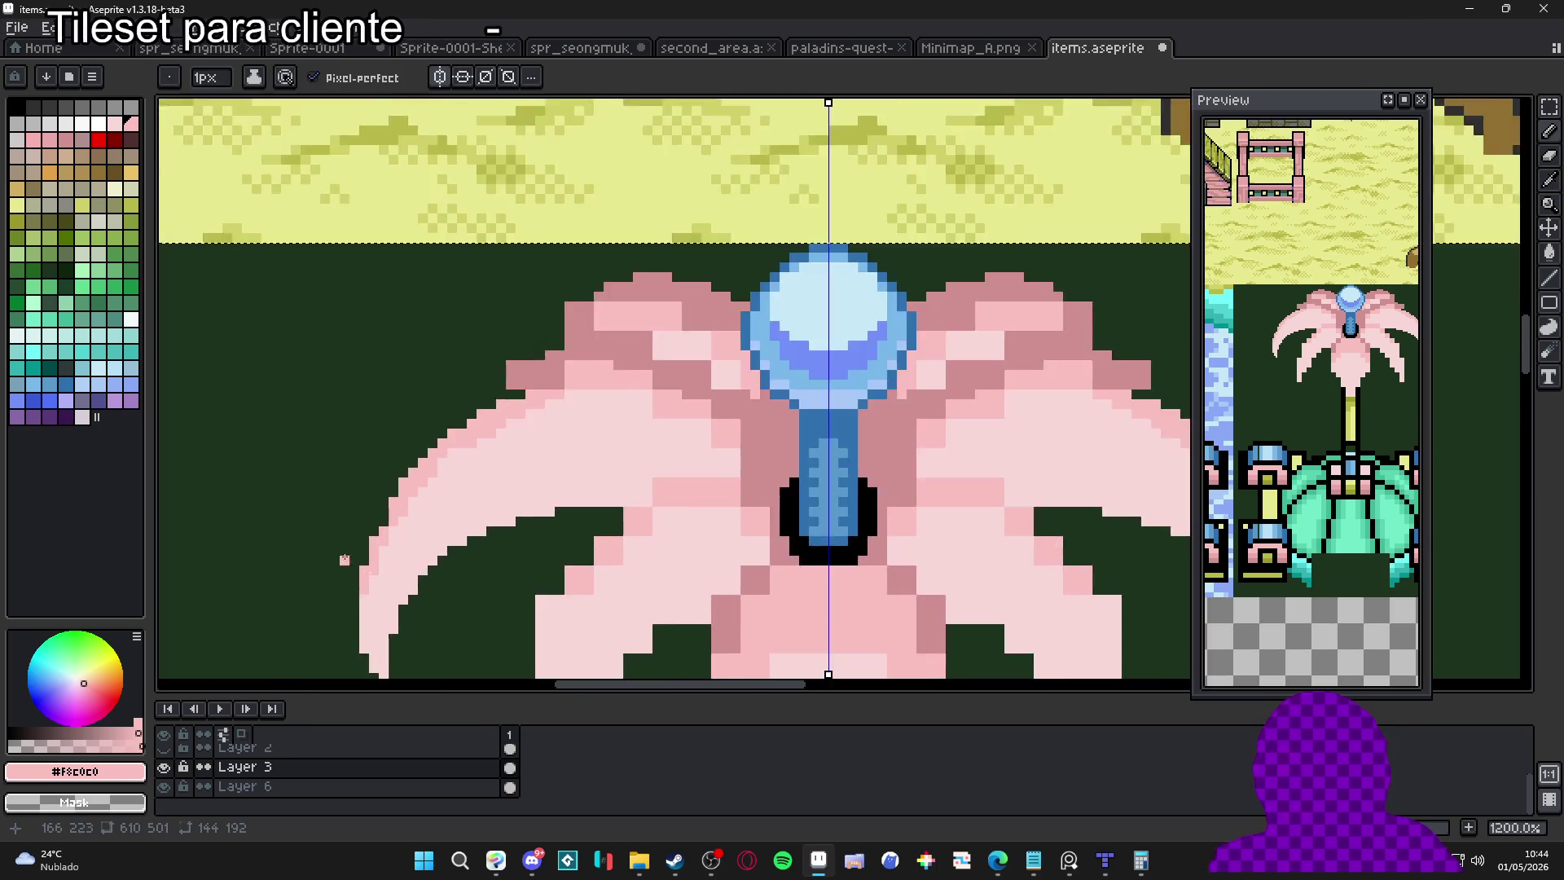
scroll(448, 362, up, 4)
key(e)
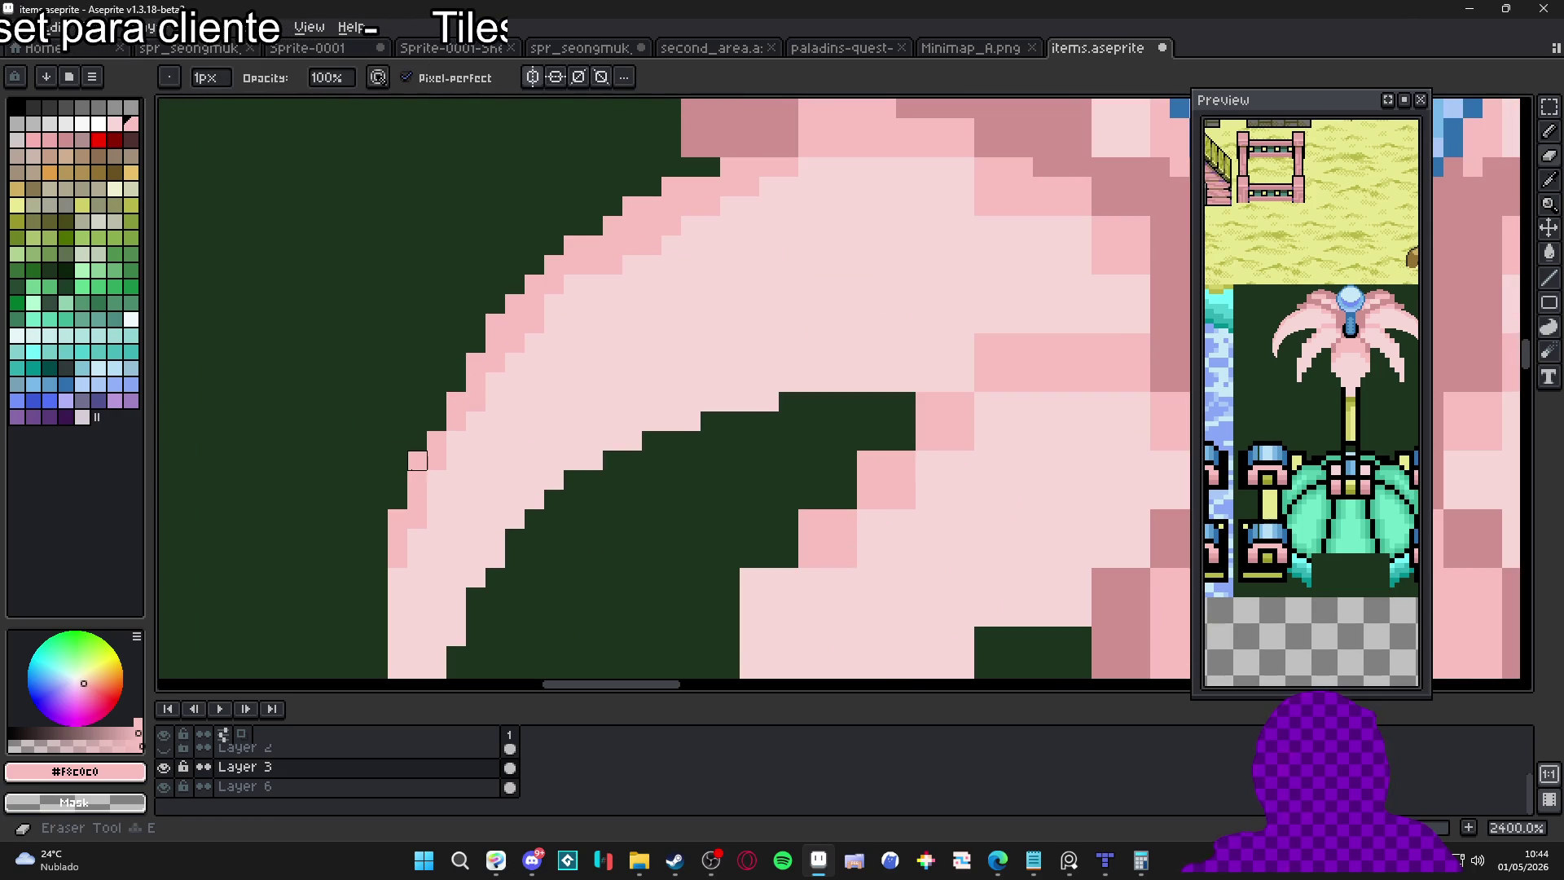
scroll(412, 499, down, 2)
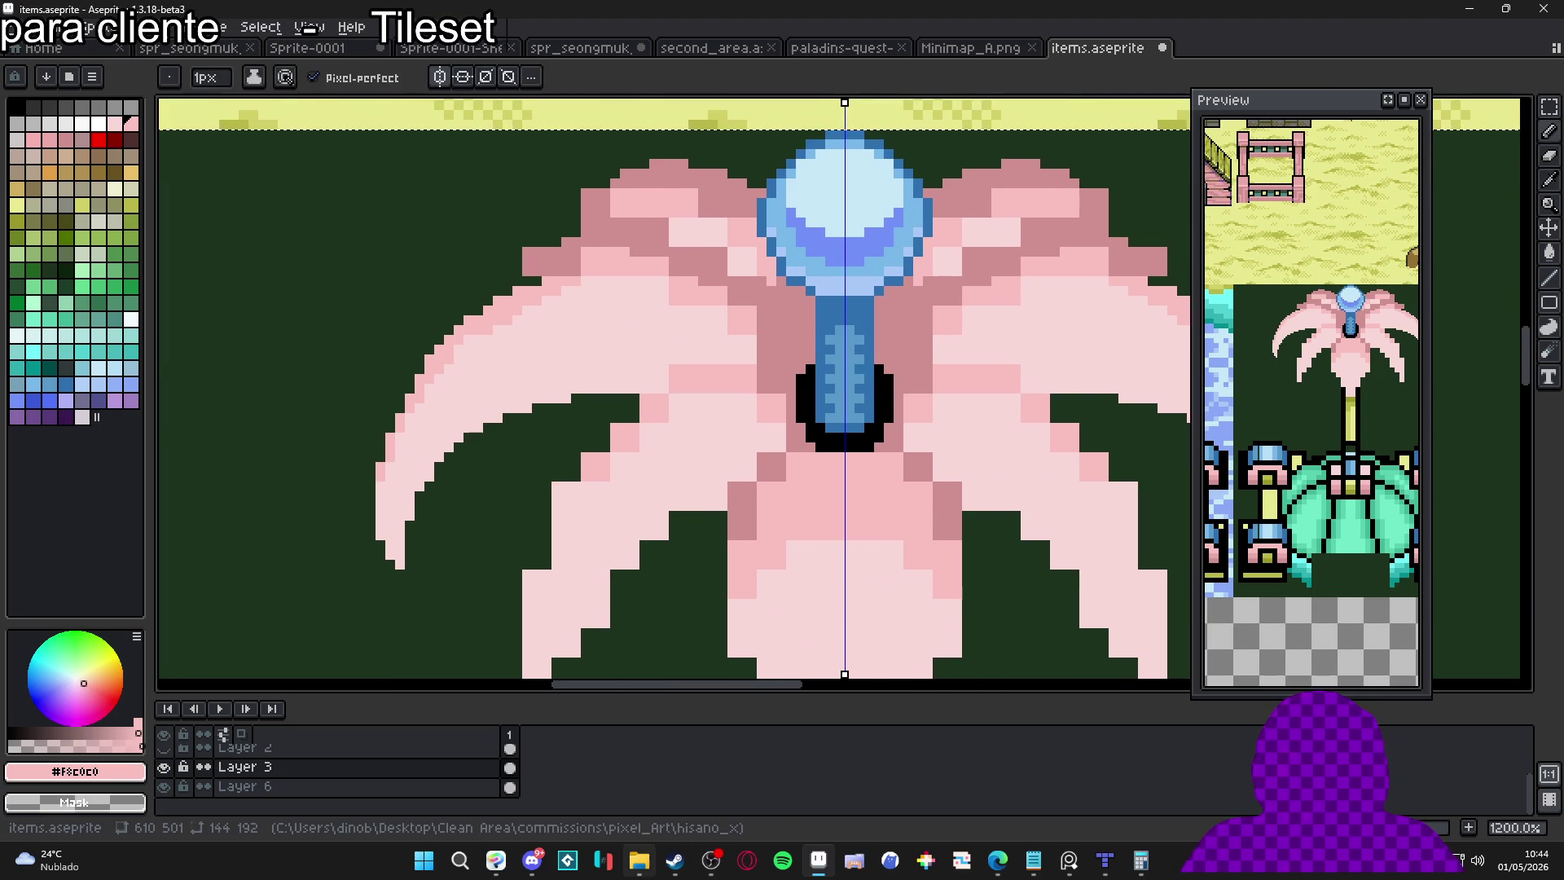
click(638, 860)
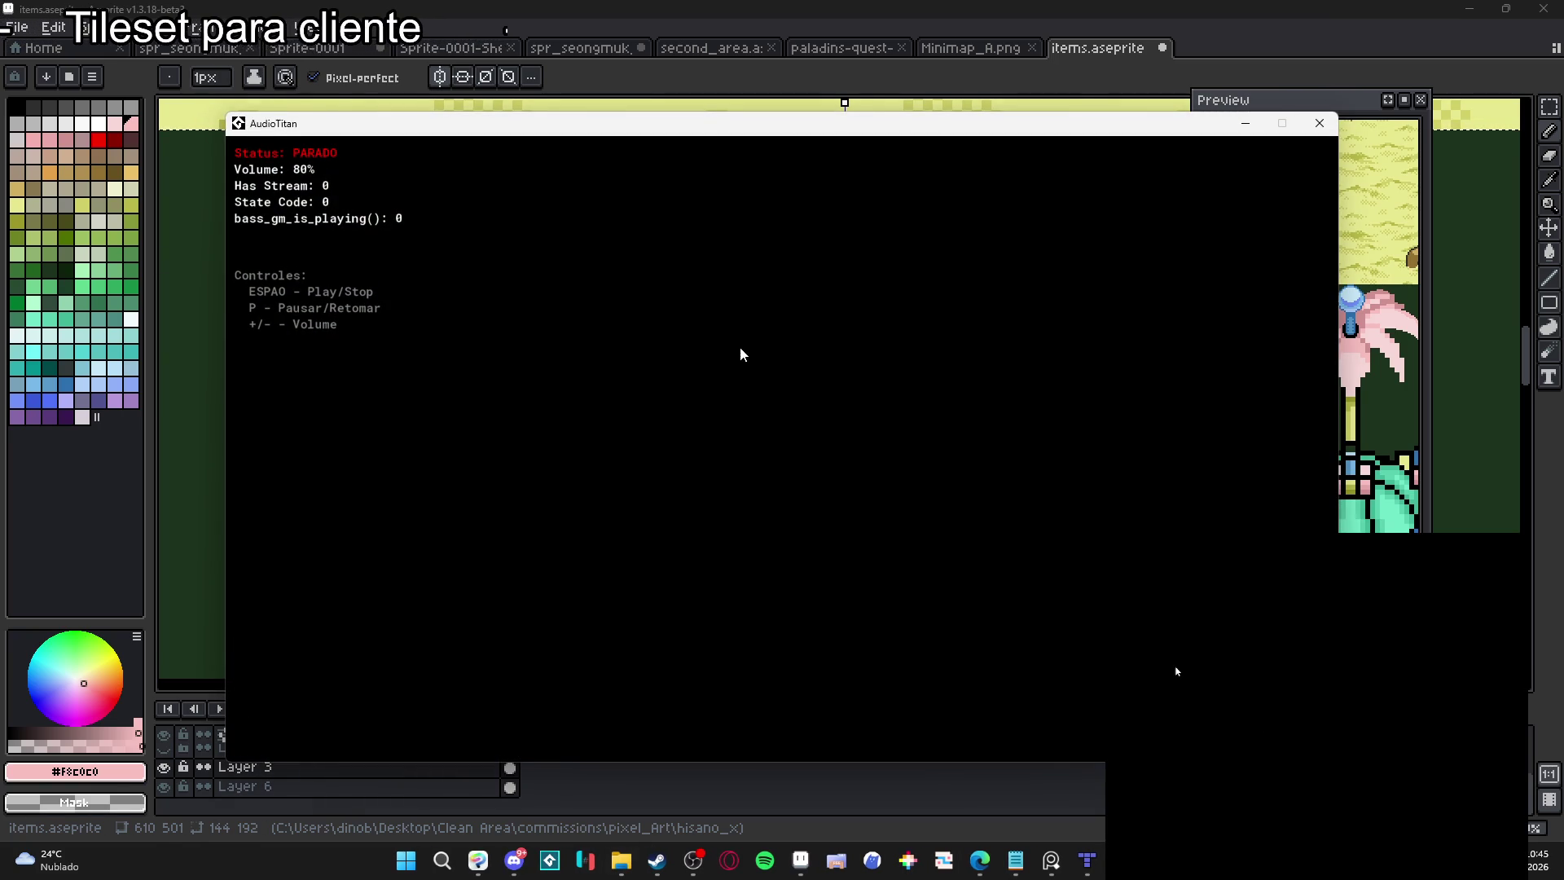
Start the music playing in AudioTitan and minimize the player
key(space)
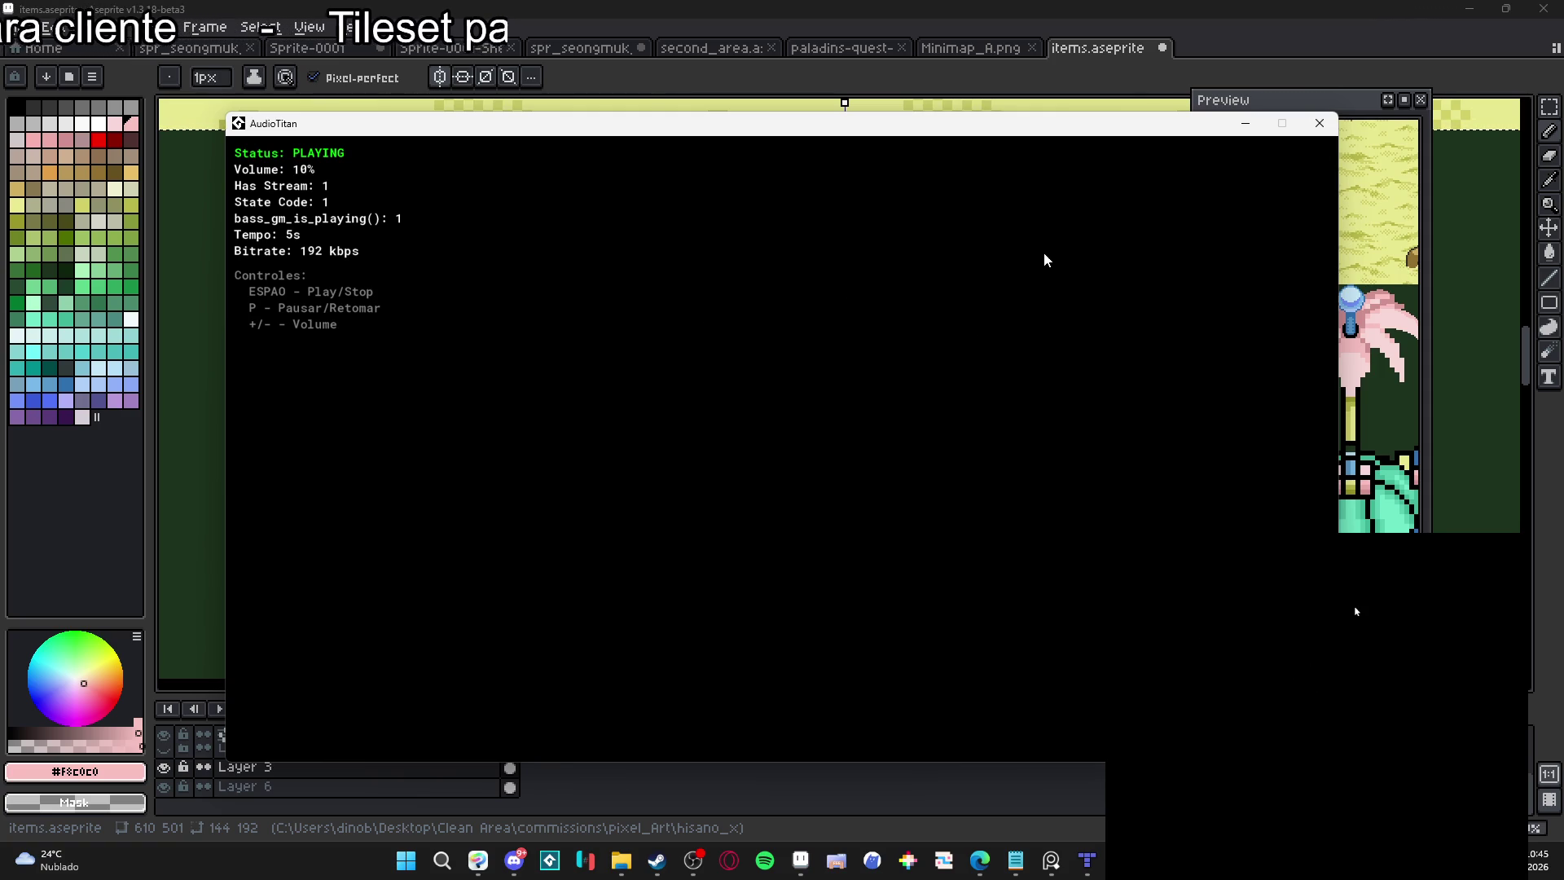
click(1245, 123)
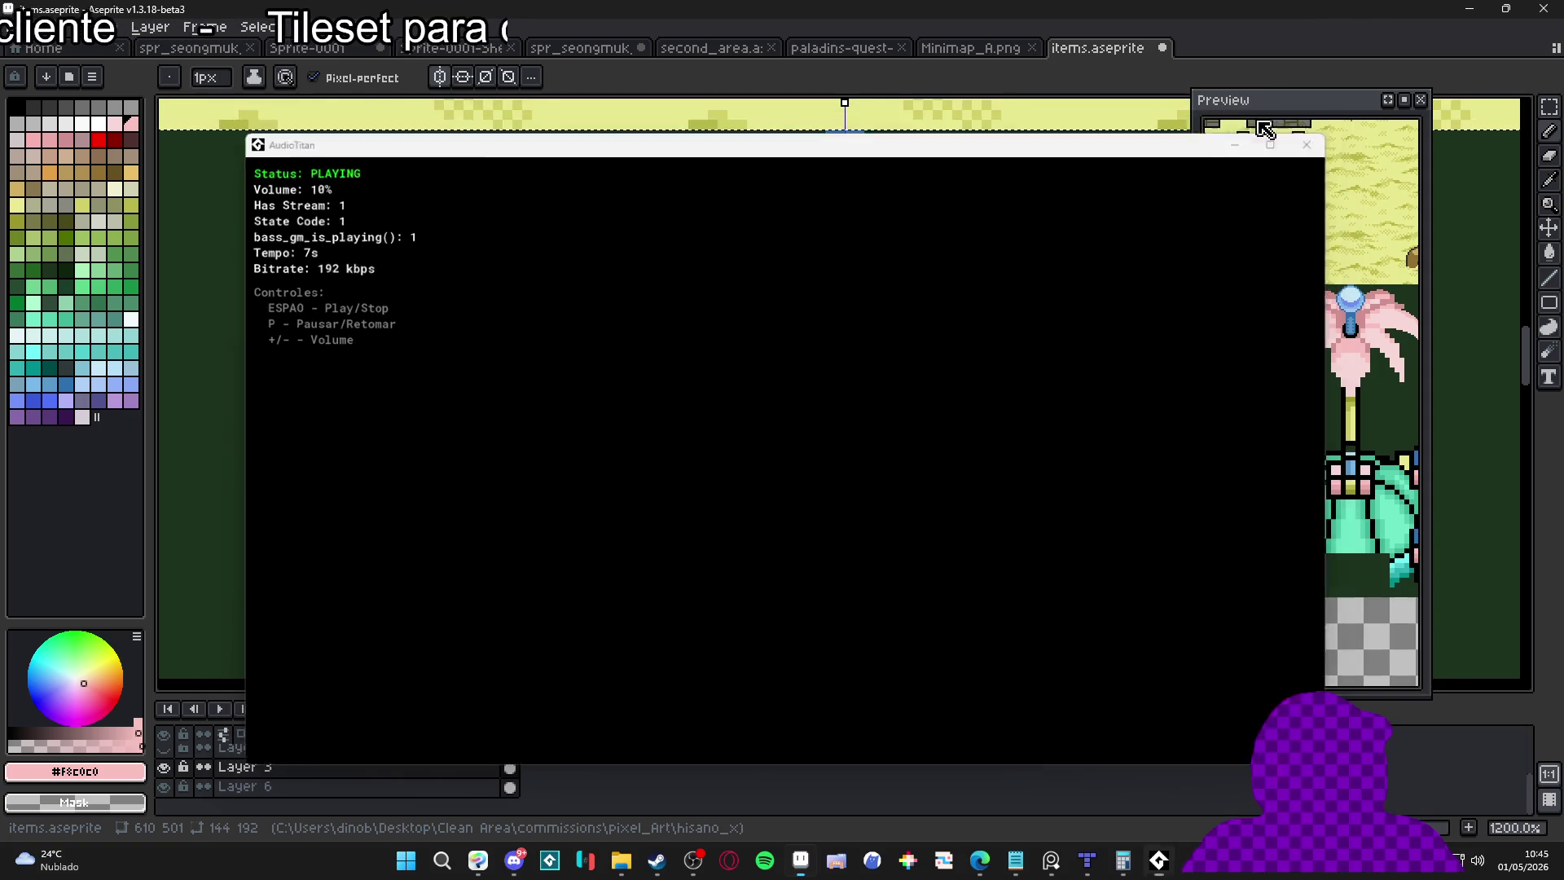
Sample the lighter and darker petal pinks from the canvas
scroll(619, 377, down, 3)
scroll(603, 391, up, 3)
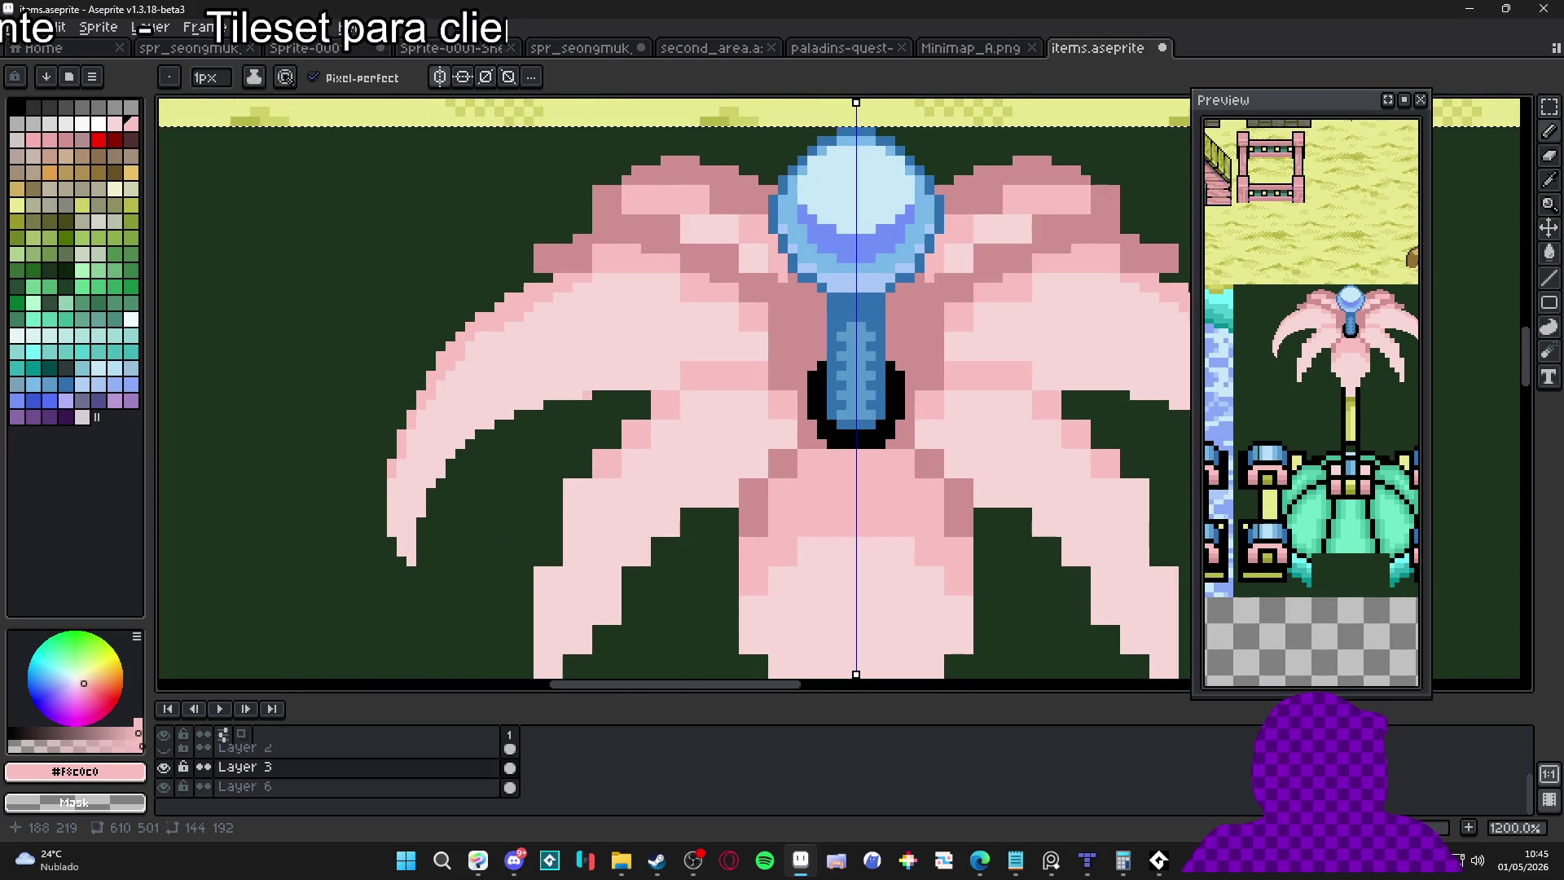
scroll(655, 384, up, 1)
key(i)
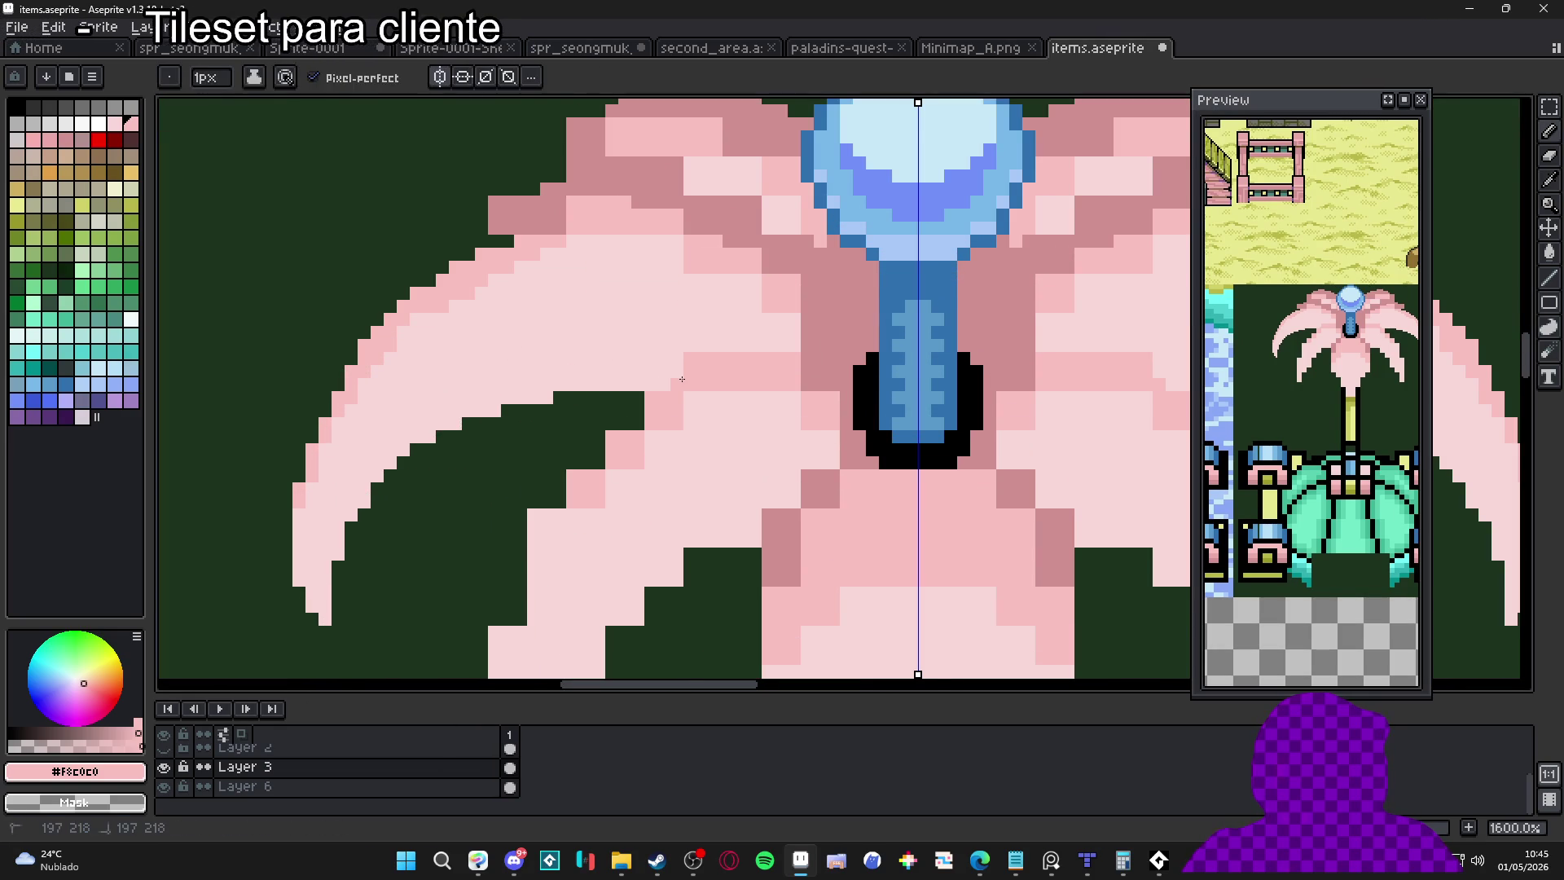
alt+click(685, 357)
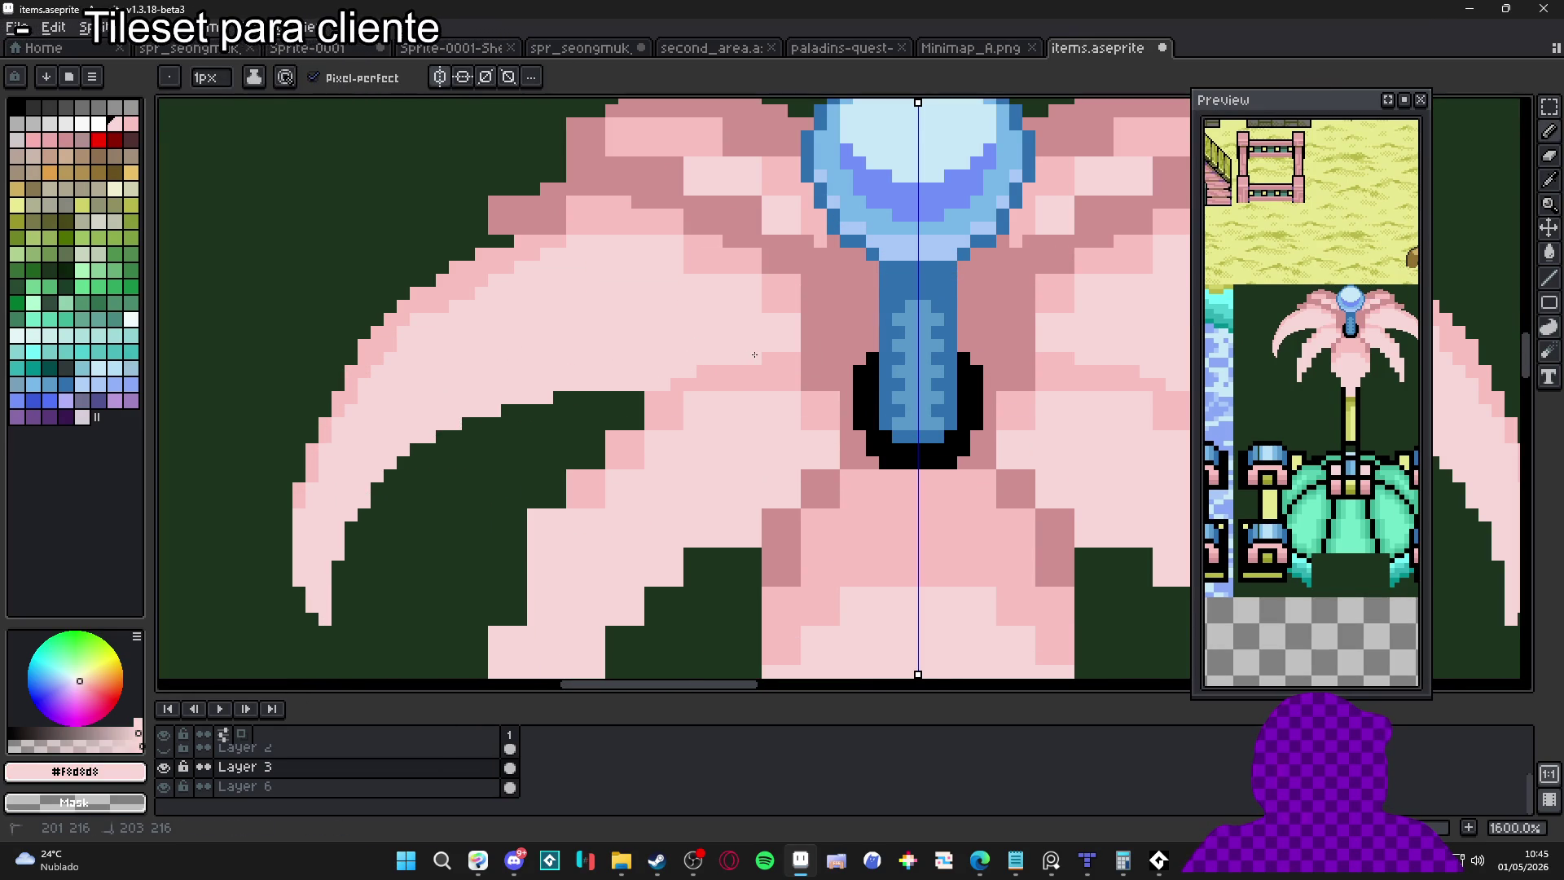
alt+click(689, 397)
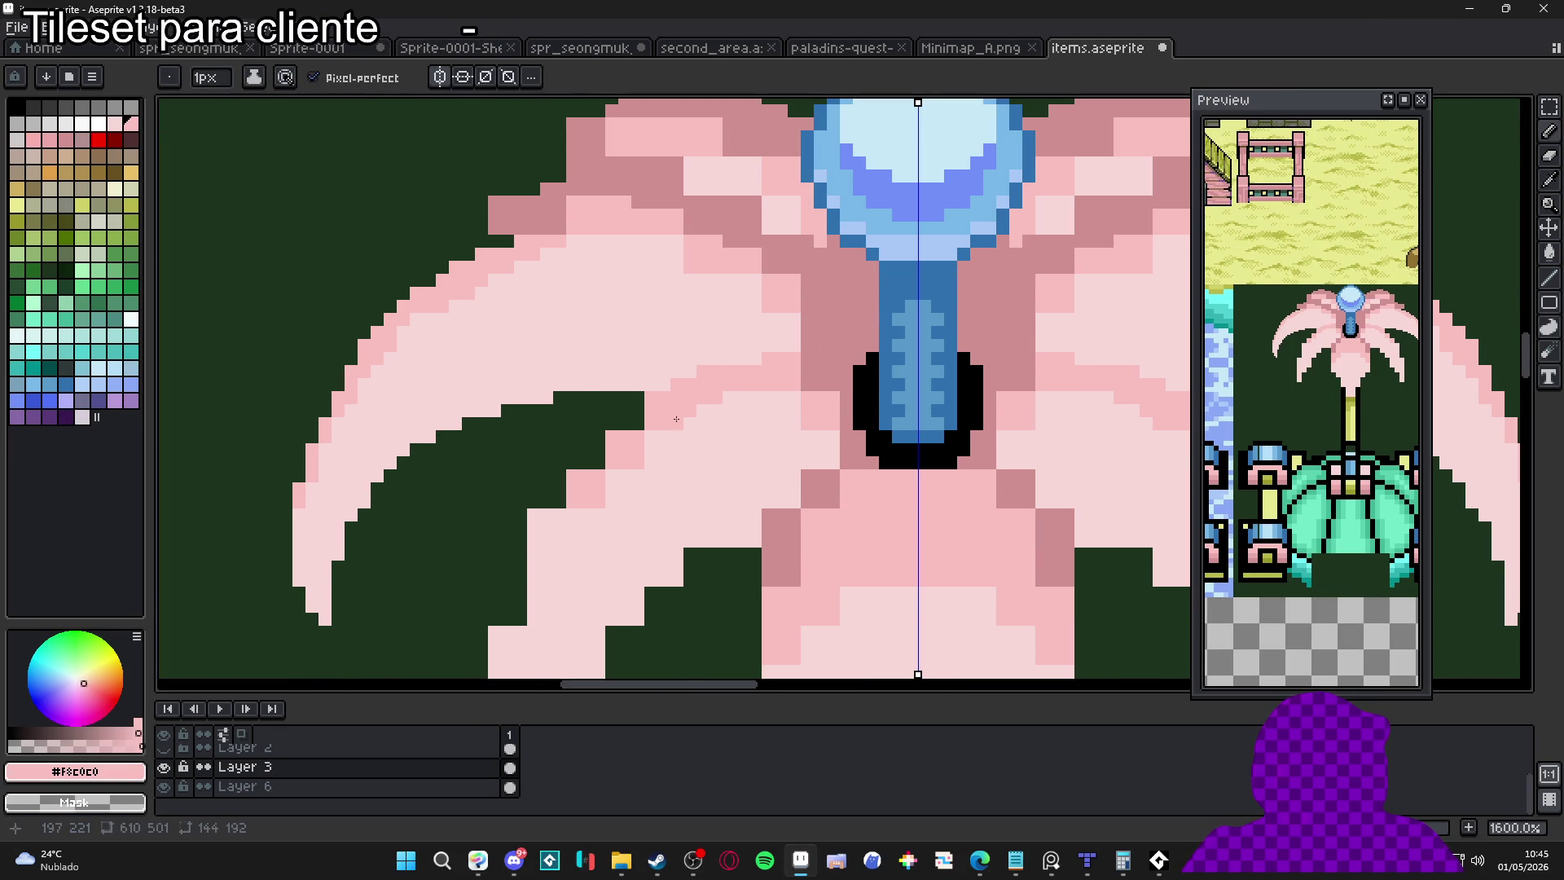
alt+click(651, 419)
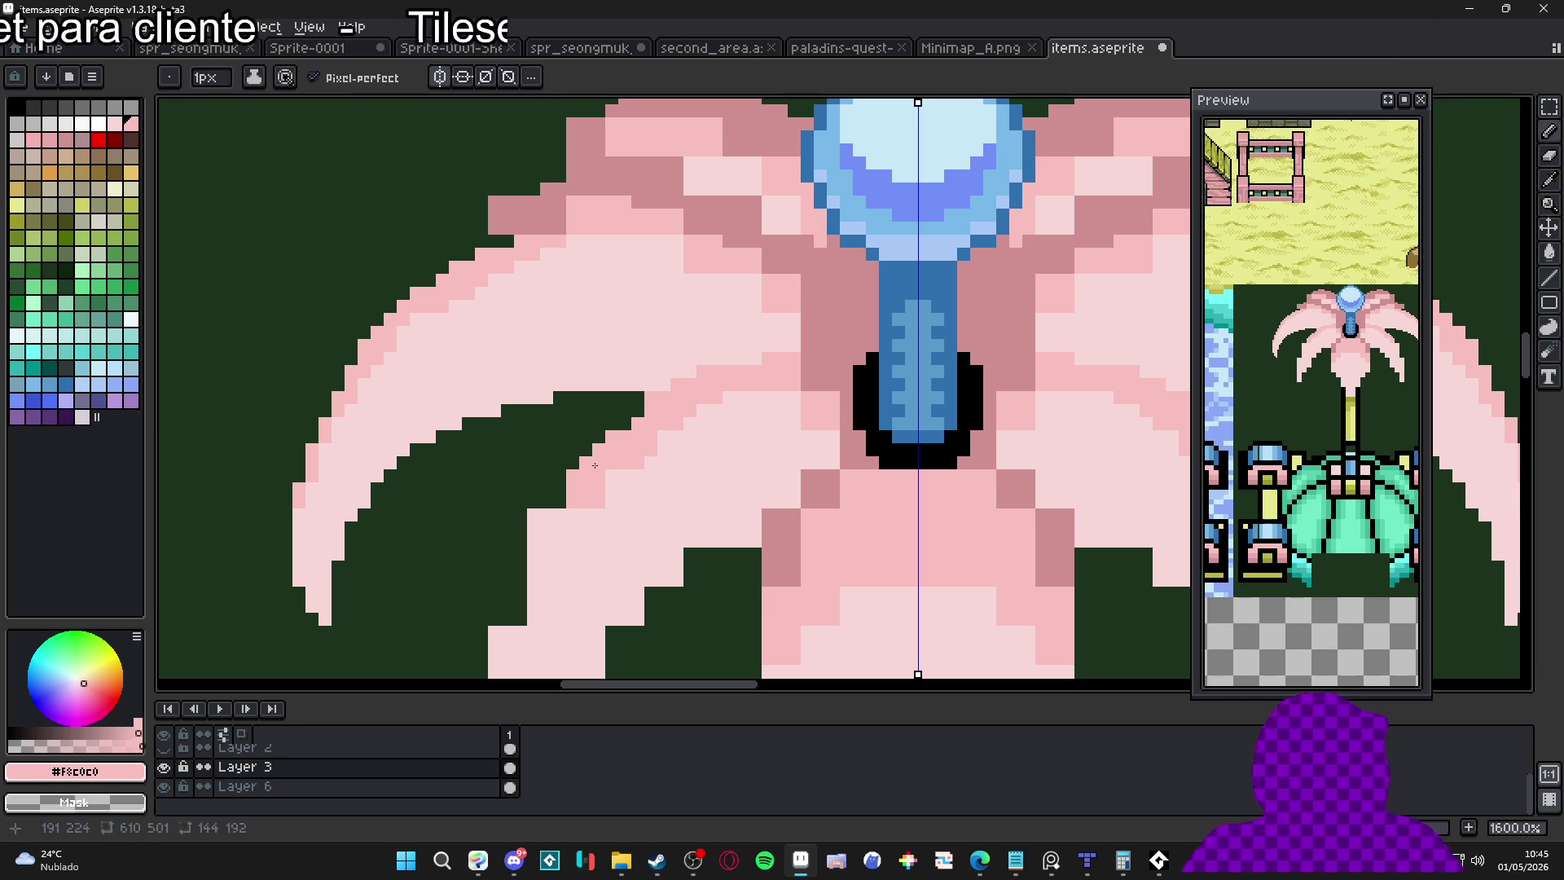
key(e)
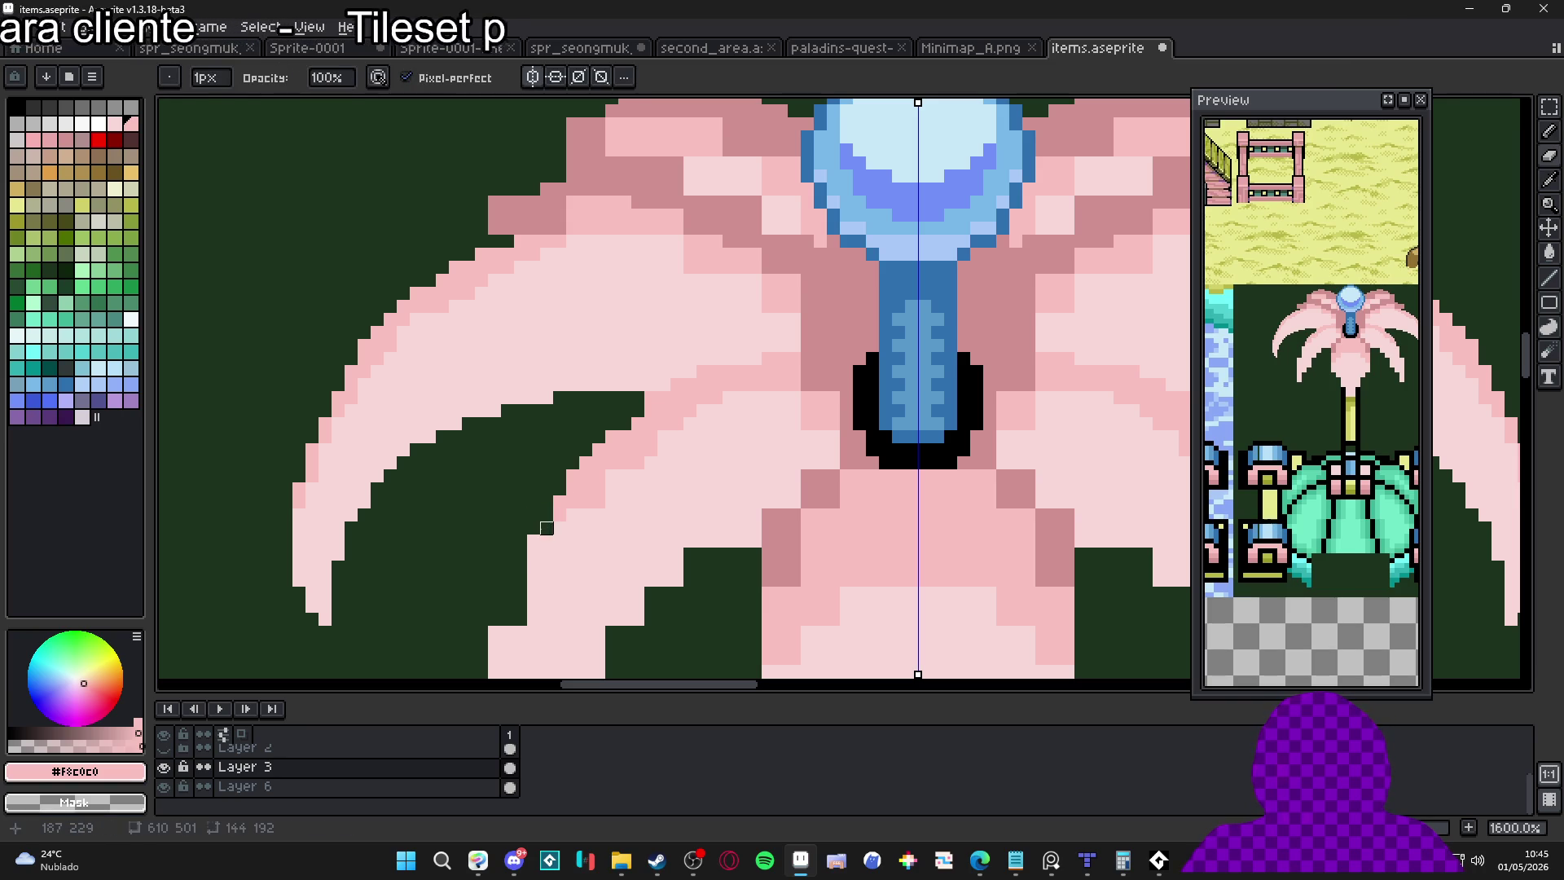
key(b)
Pan to the lower petals and add a pale-pink #F8D8D8 pixel to the lower left petal edge
scroll(521, 541, down, 2)
scroll(514, 530, up, 2)
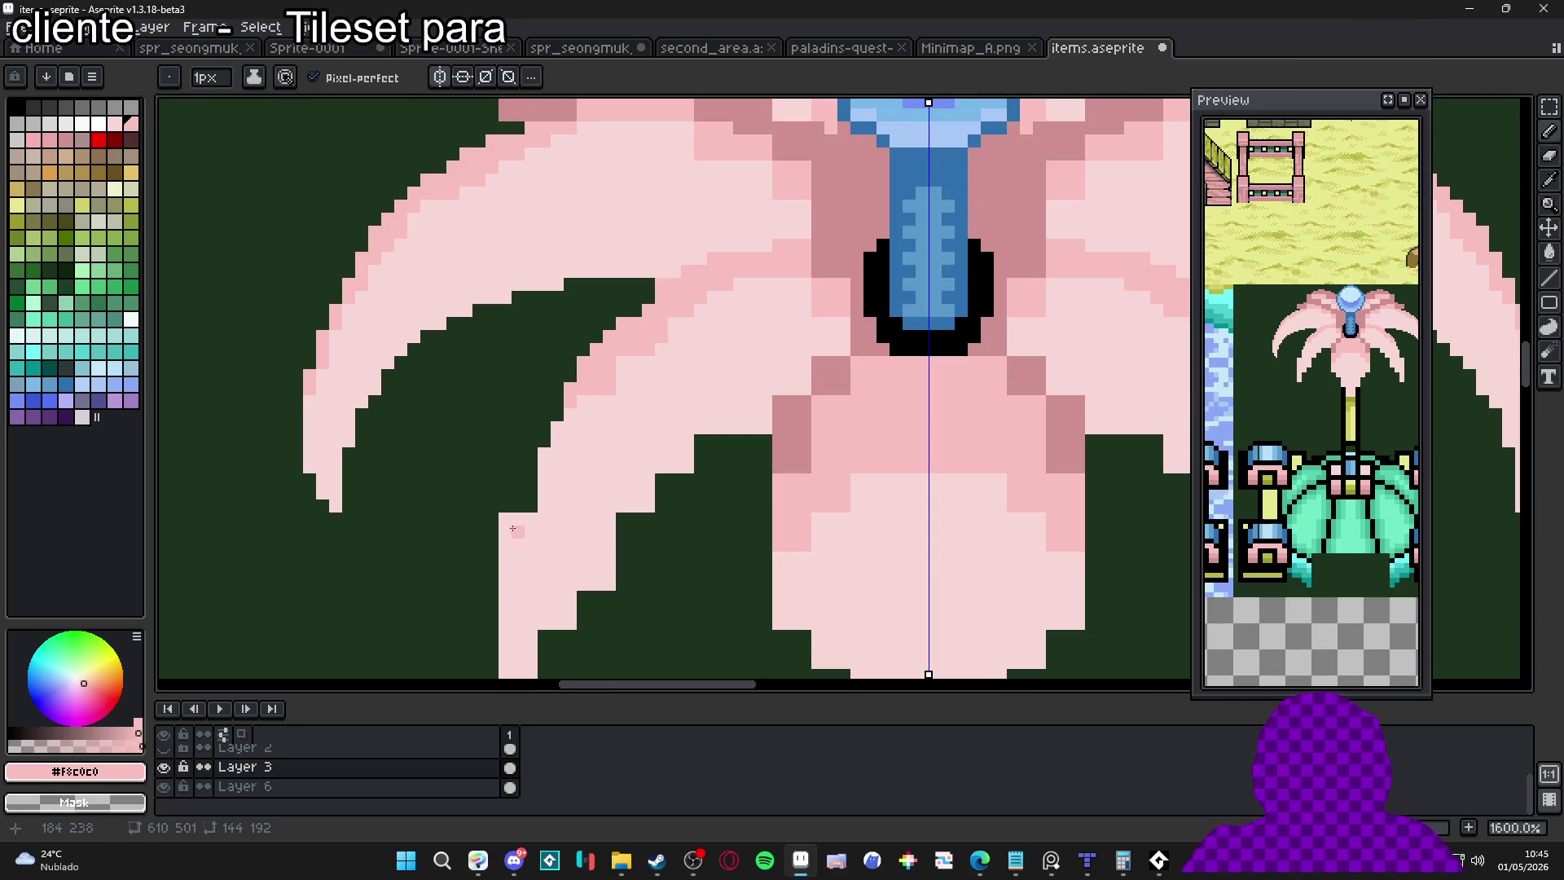
drag(508, 520, 471, 541)
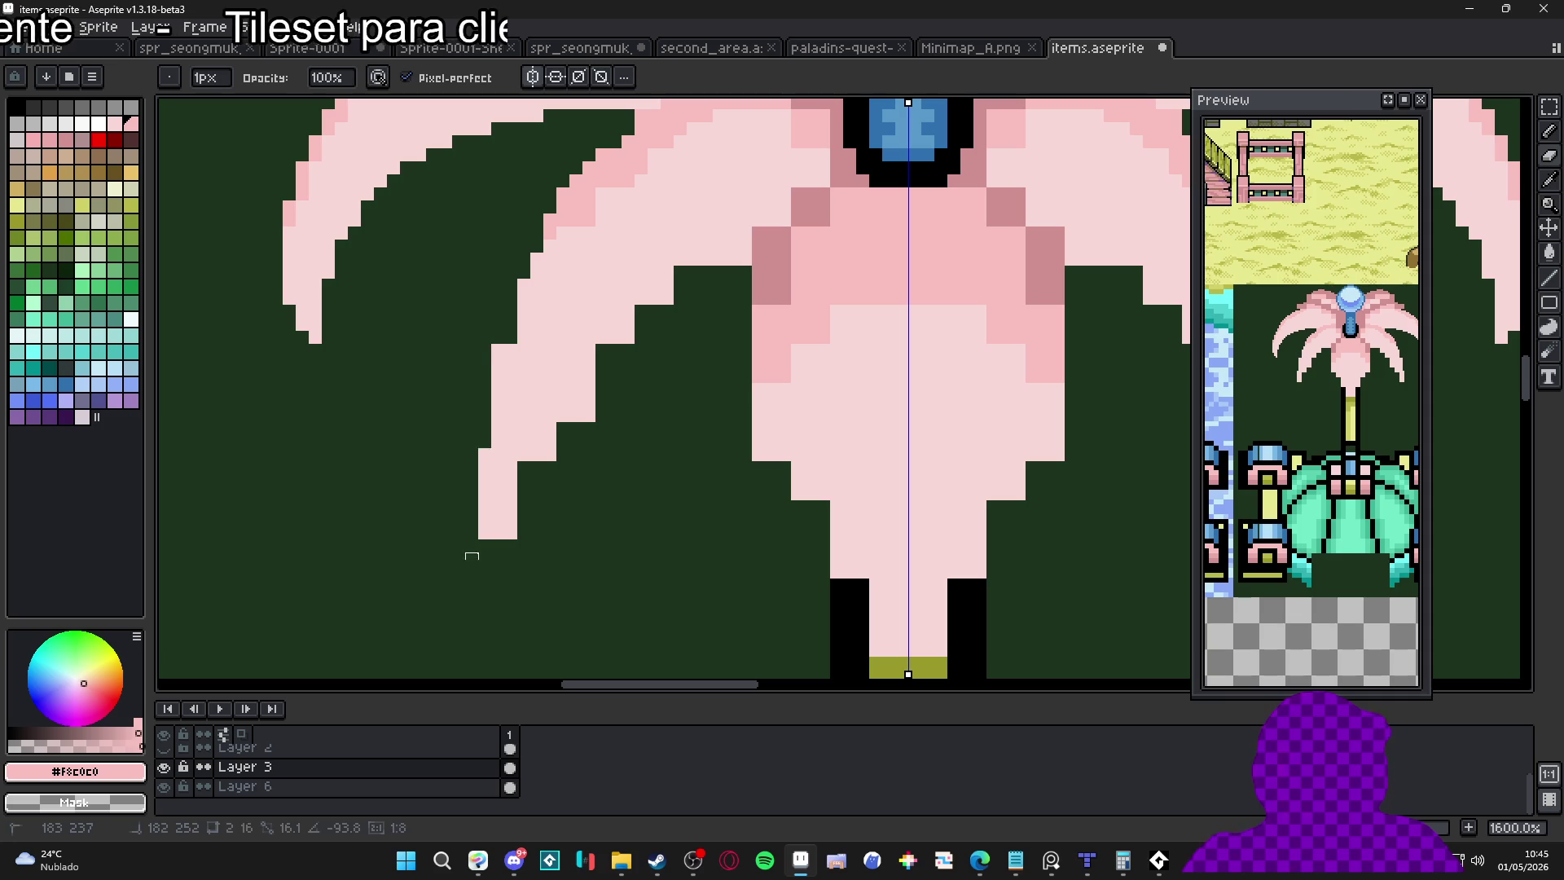
alt+click(505, 438)
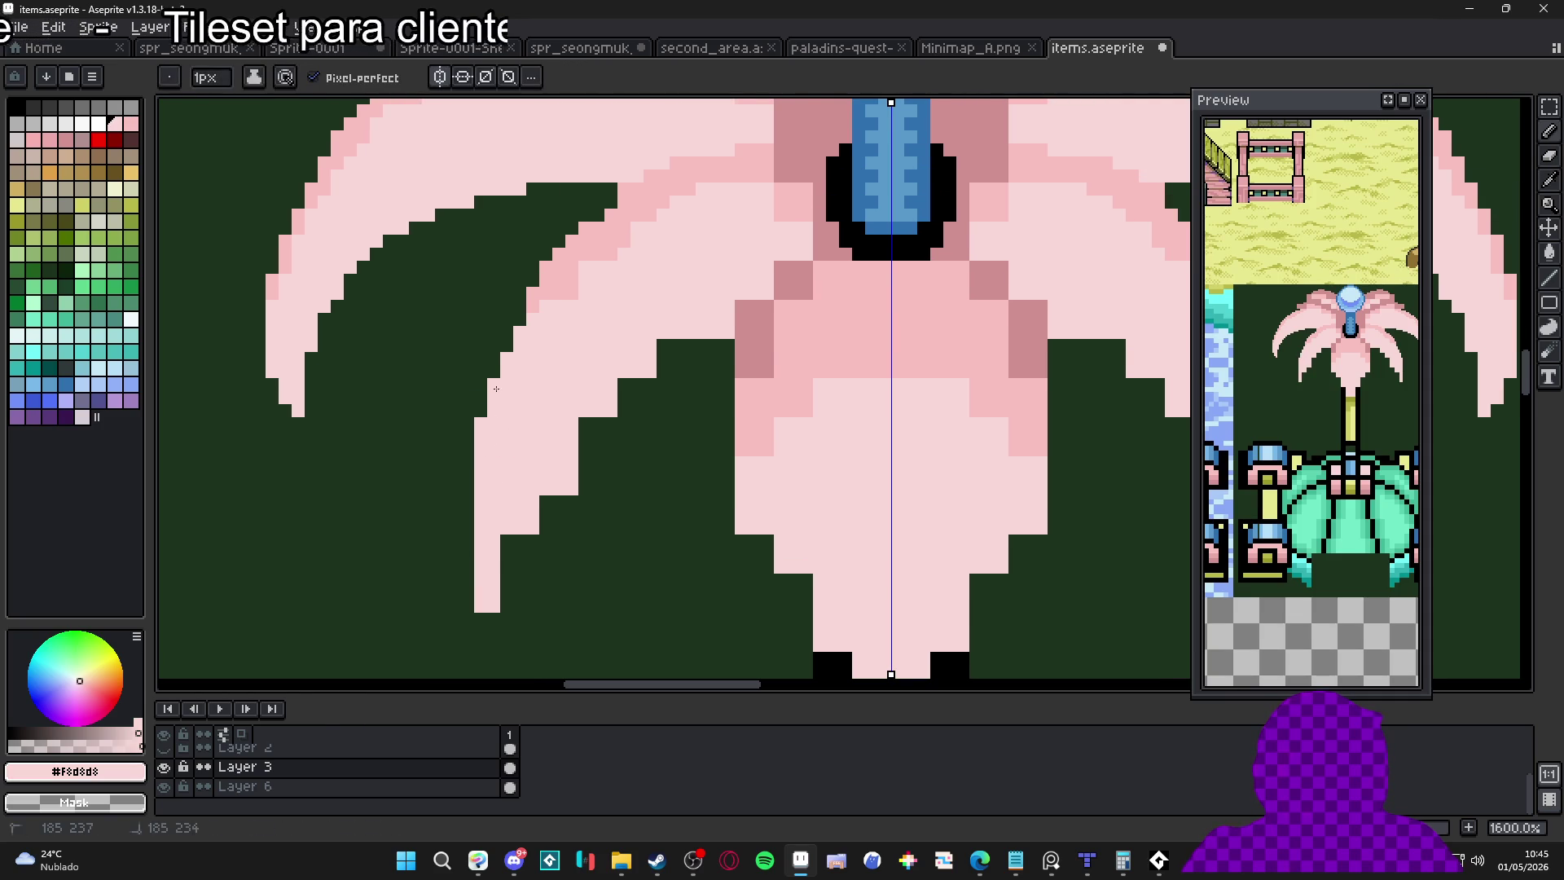
click(662, 345)
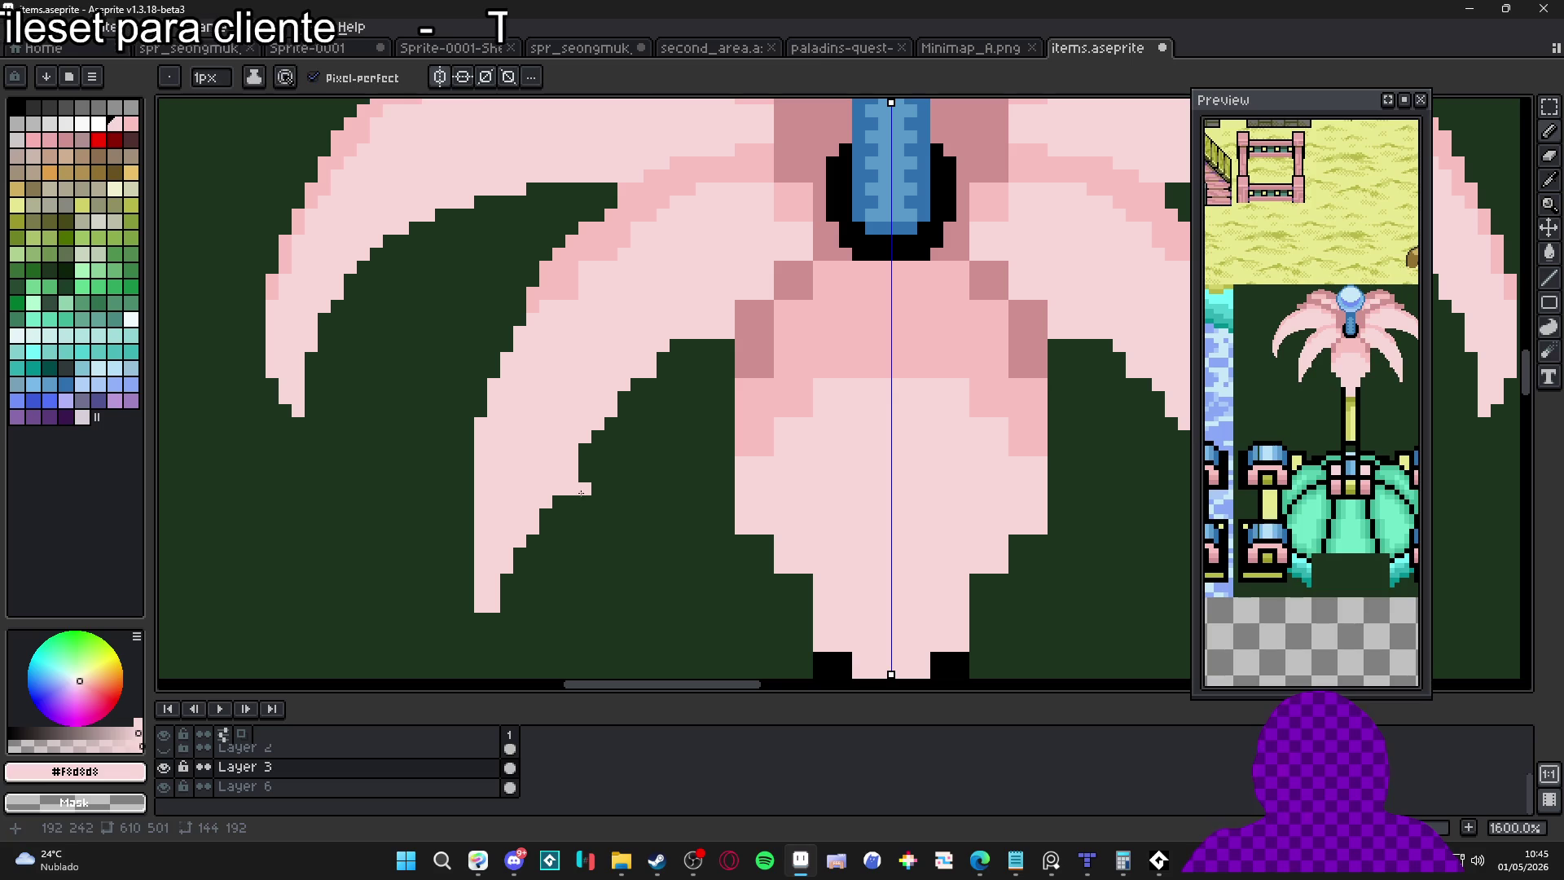
scroll(562, 485, right, 1)
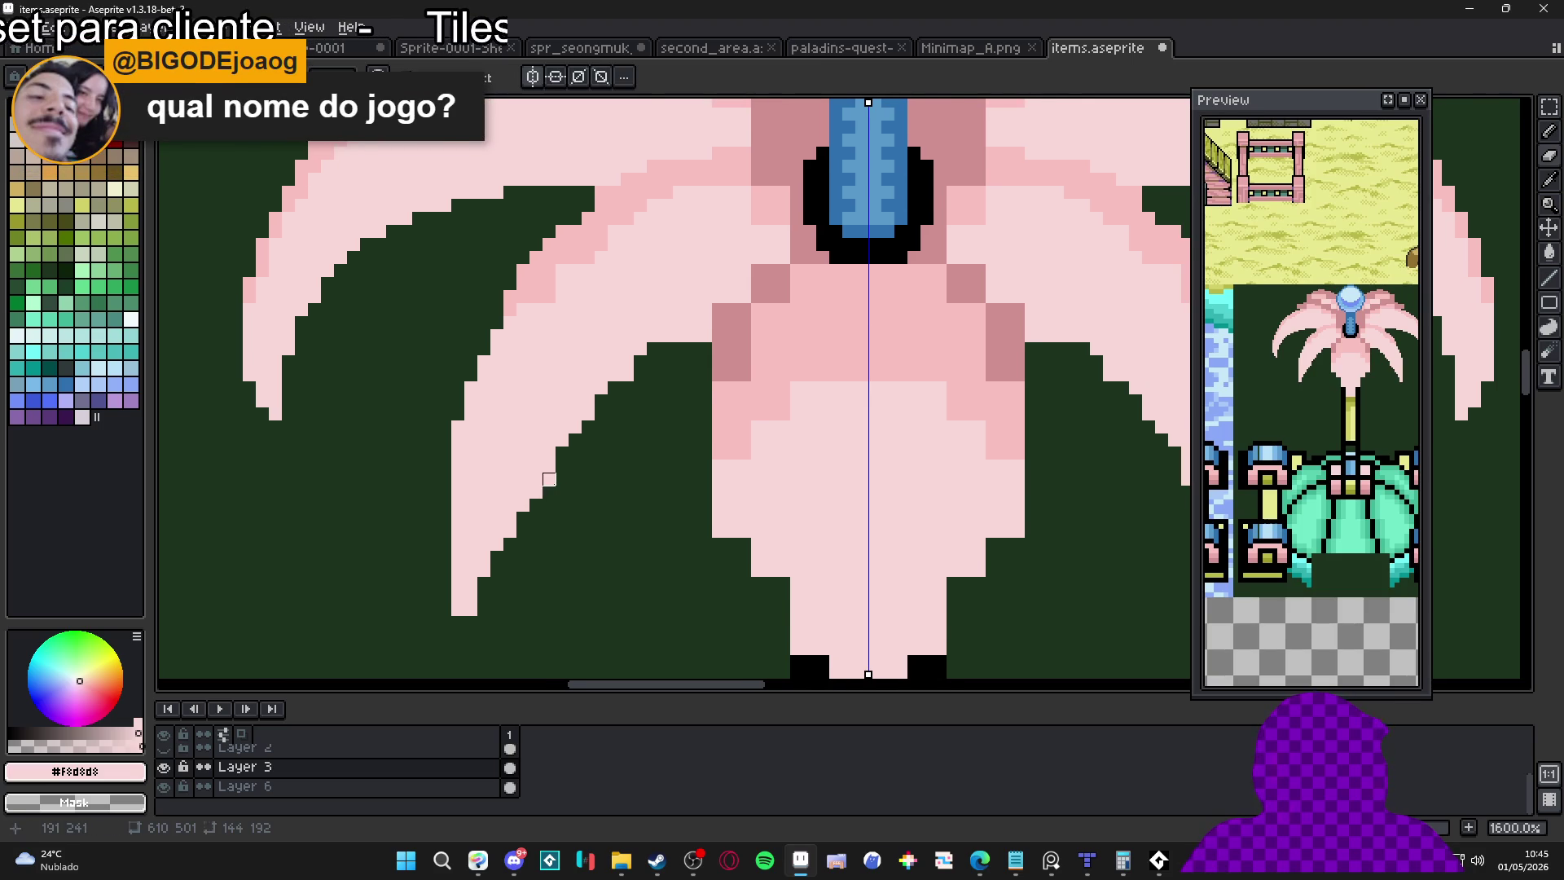
Zoom in on the flower and turn stray light-pink petal-edge pixels dark green
scroll(550, 479, down, 2)
scroll(548, 552, up, 1)
scroll(538, 520, up, 1)
scroll(570, 448, down, 3)
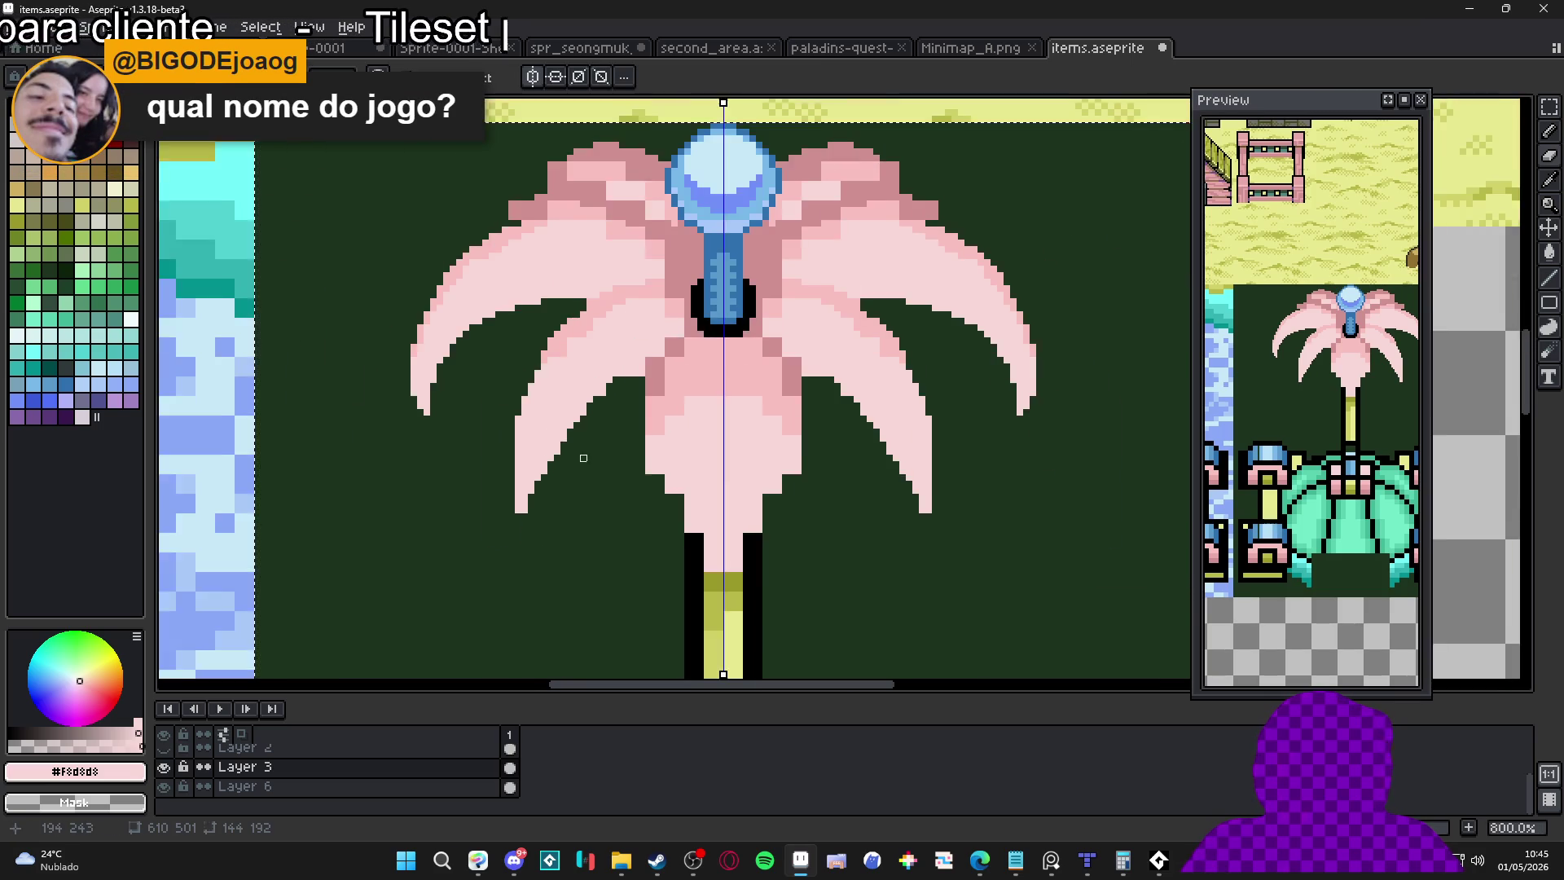
scroll(586, 436, up, 3)
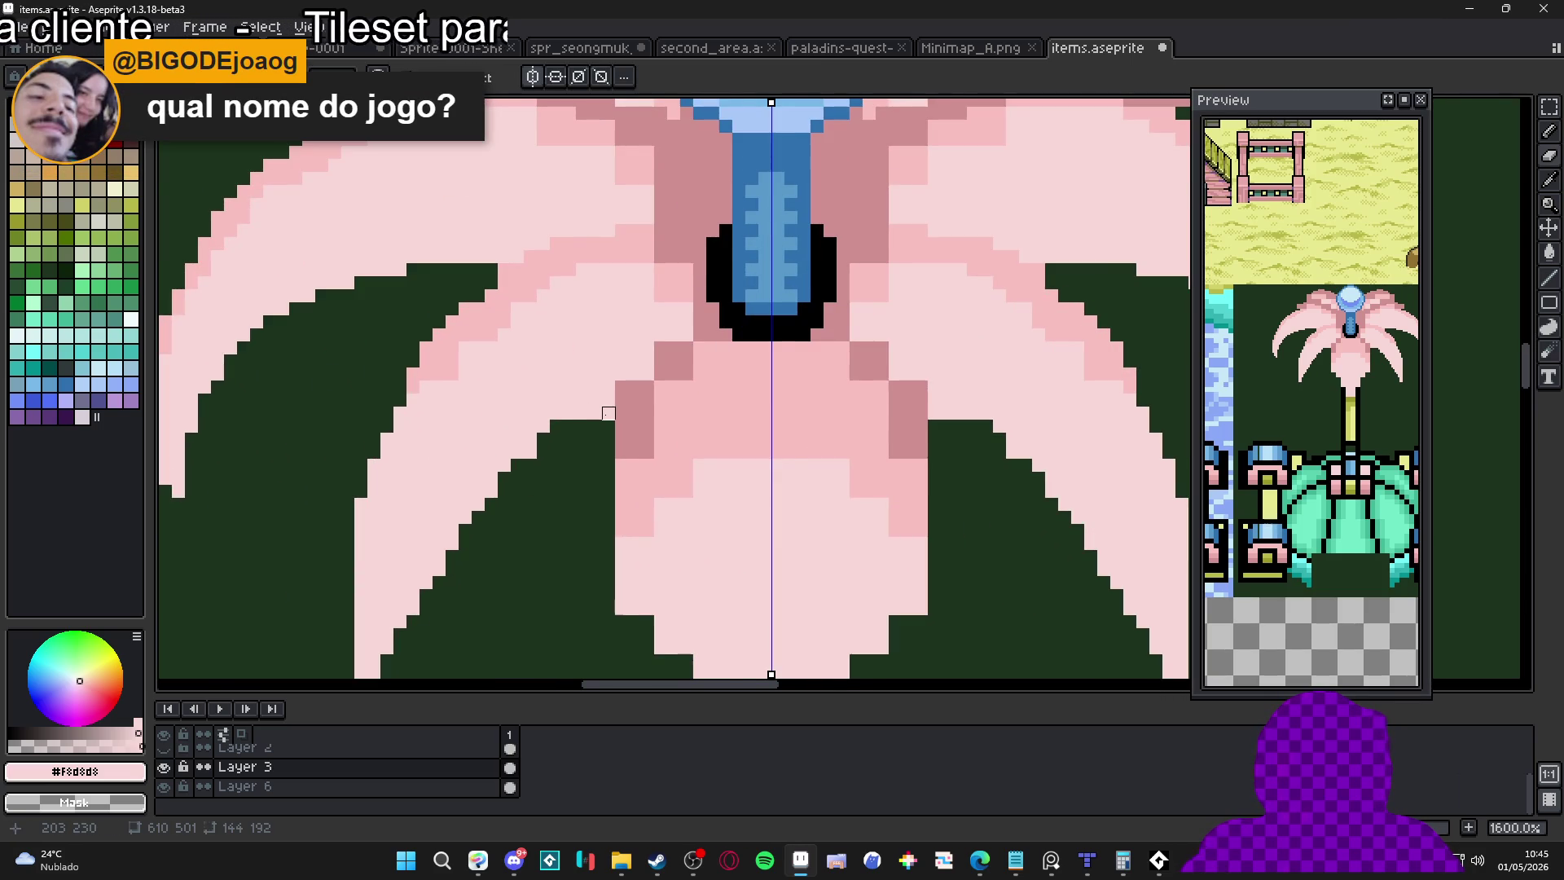
scroll(609, 413, down, 3)
scroll(603, 408, up, 3)
scroll(599, 405, down, 2)
scroll(593, 402, up, 1)
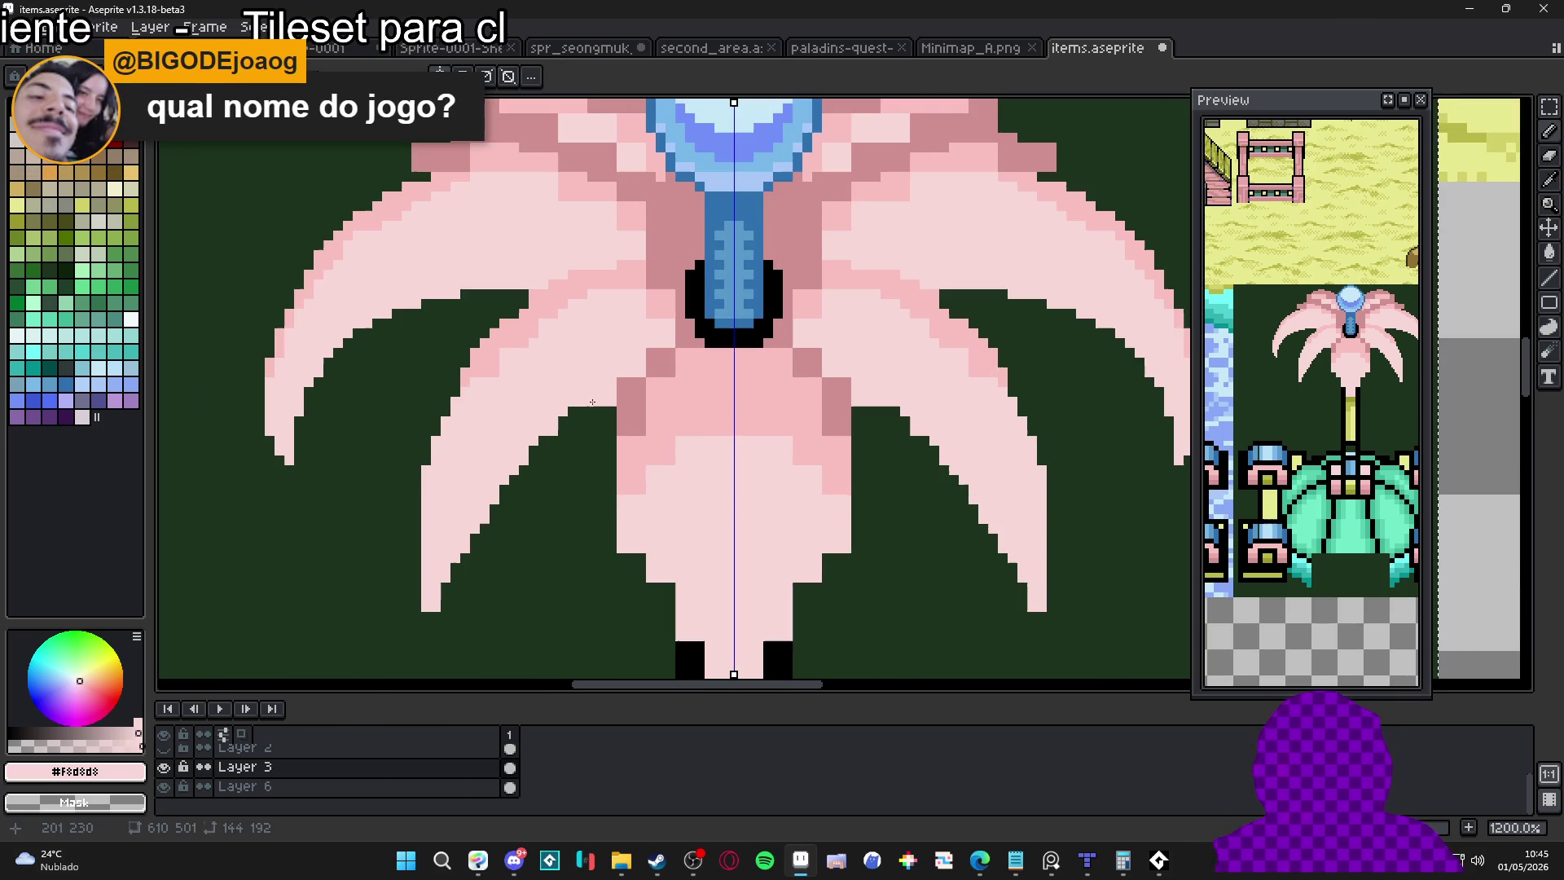
scroll(594, 400, up, 1)
drag(602, 398, 615, 385)
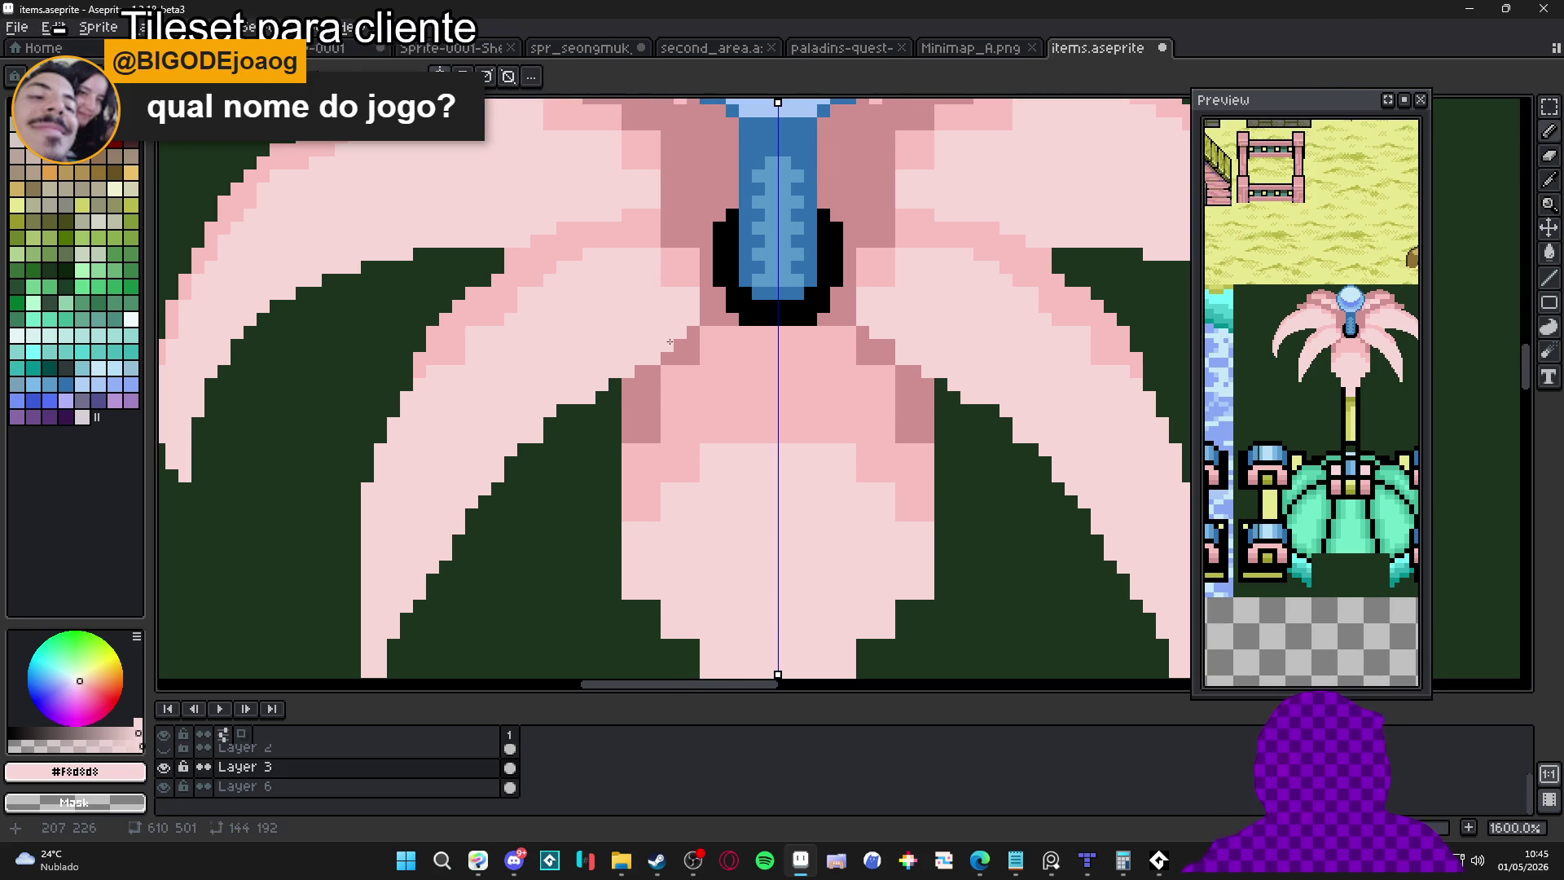
Sample the darker petal pink #d09090 from the canvas as the drawing colour
key(i)
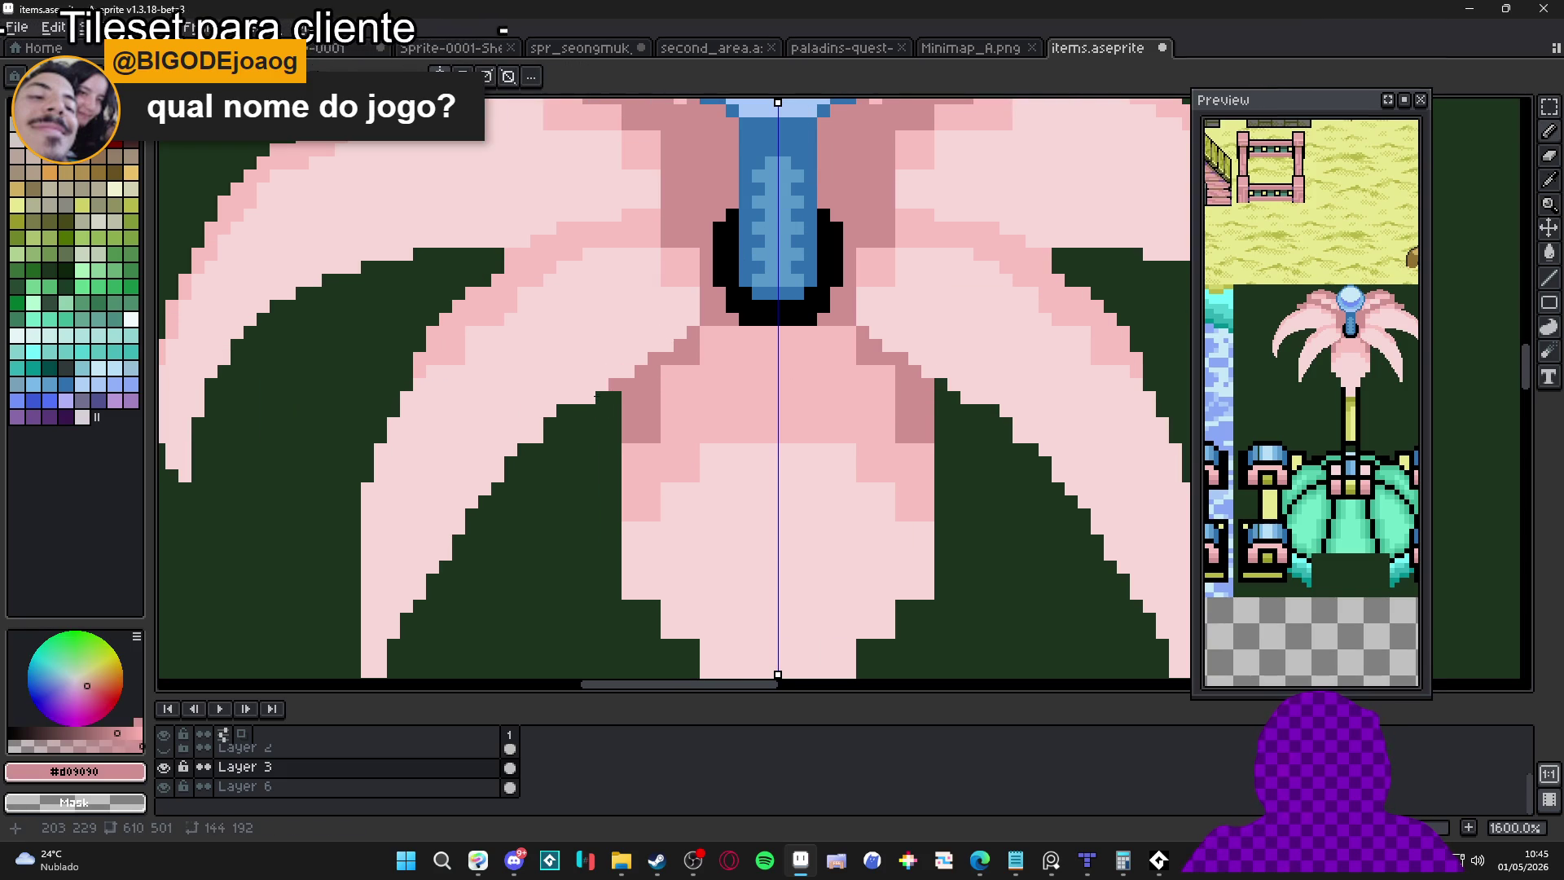
key(m)
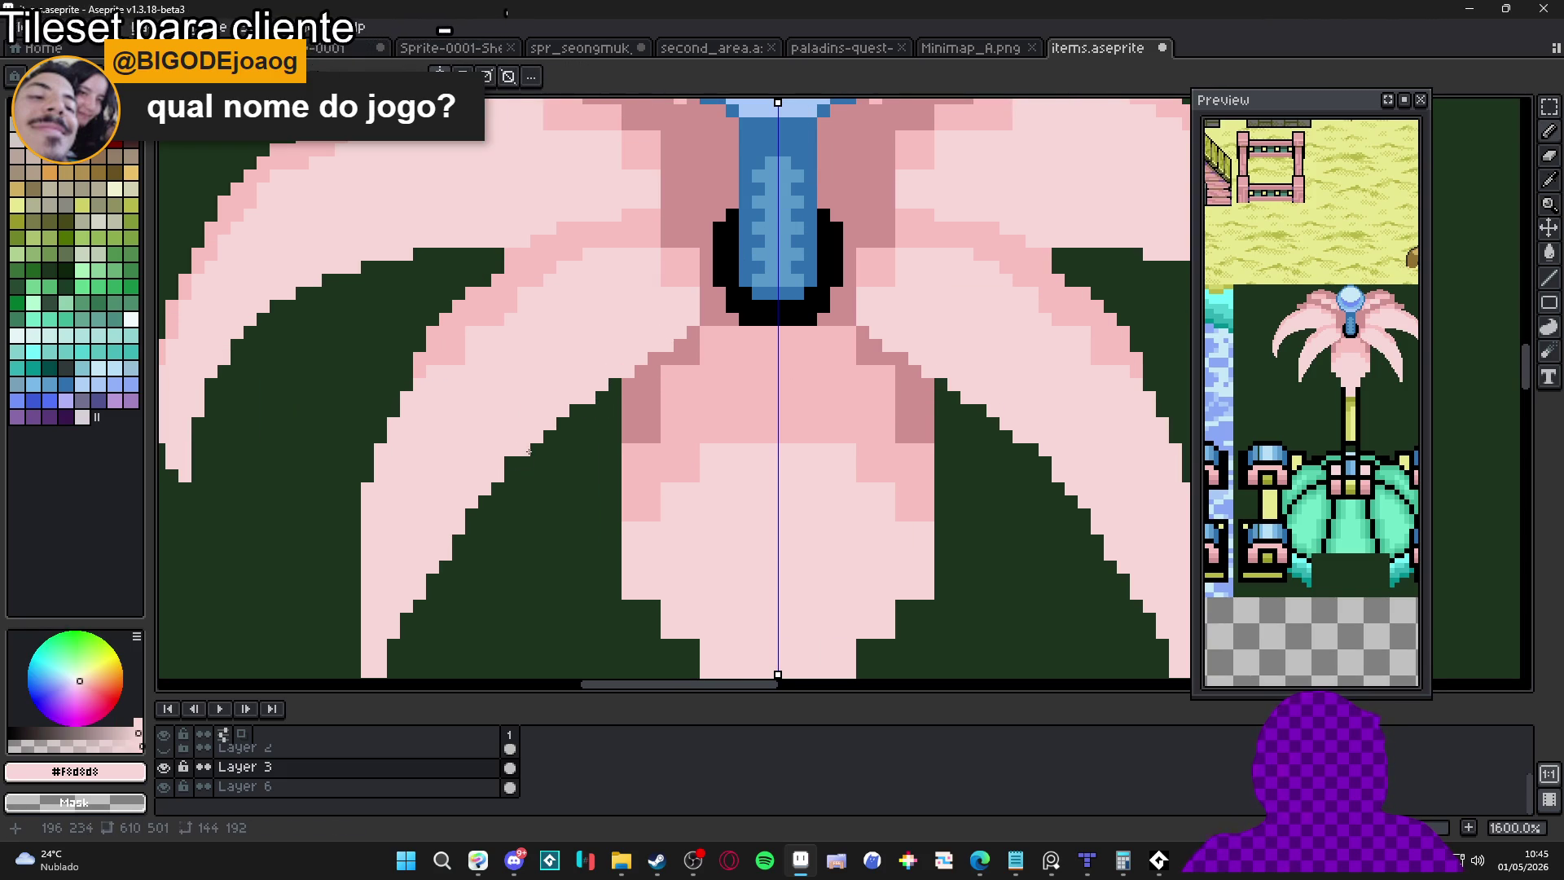
scroll(515, 466, down, 3)
scroll(419, 518, up, 3)
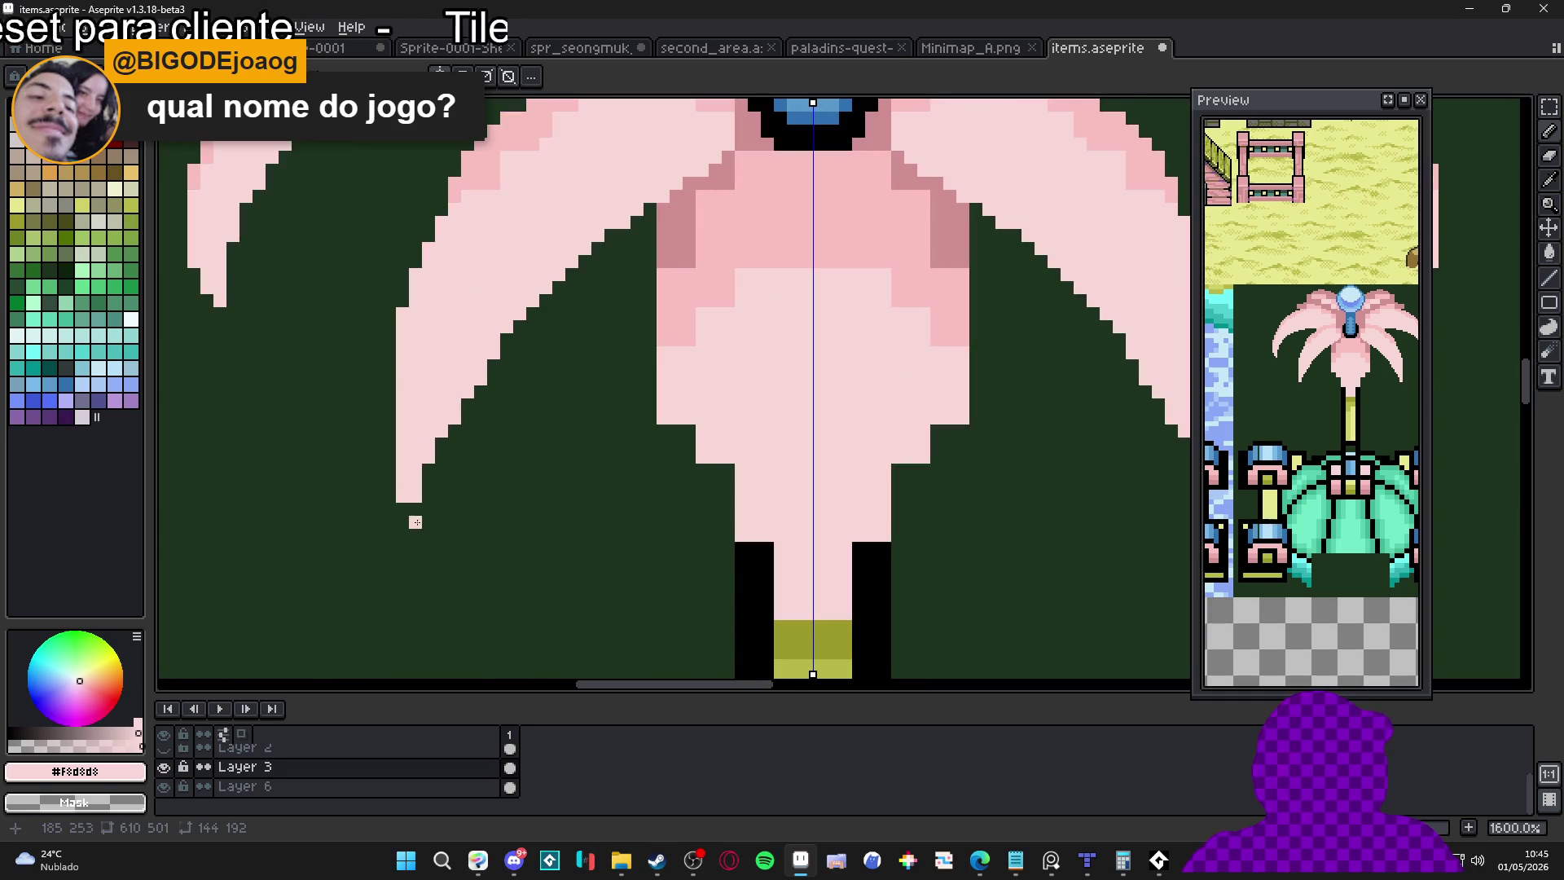
scroll(419, 518, down, 4)
scroll(419, 501, up, 3)
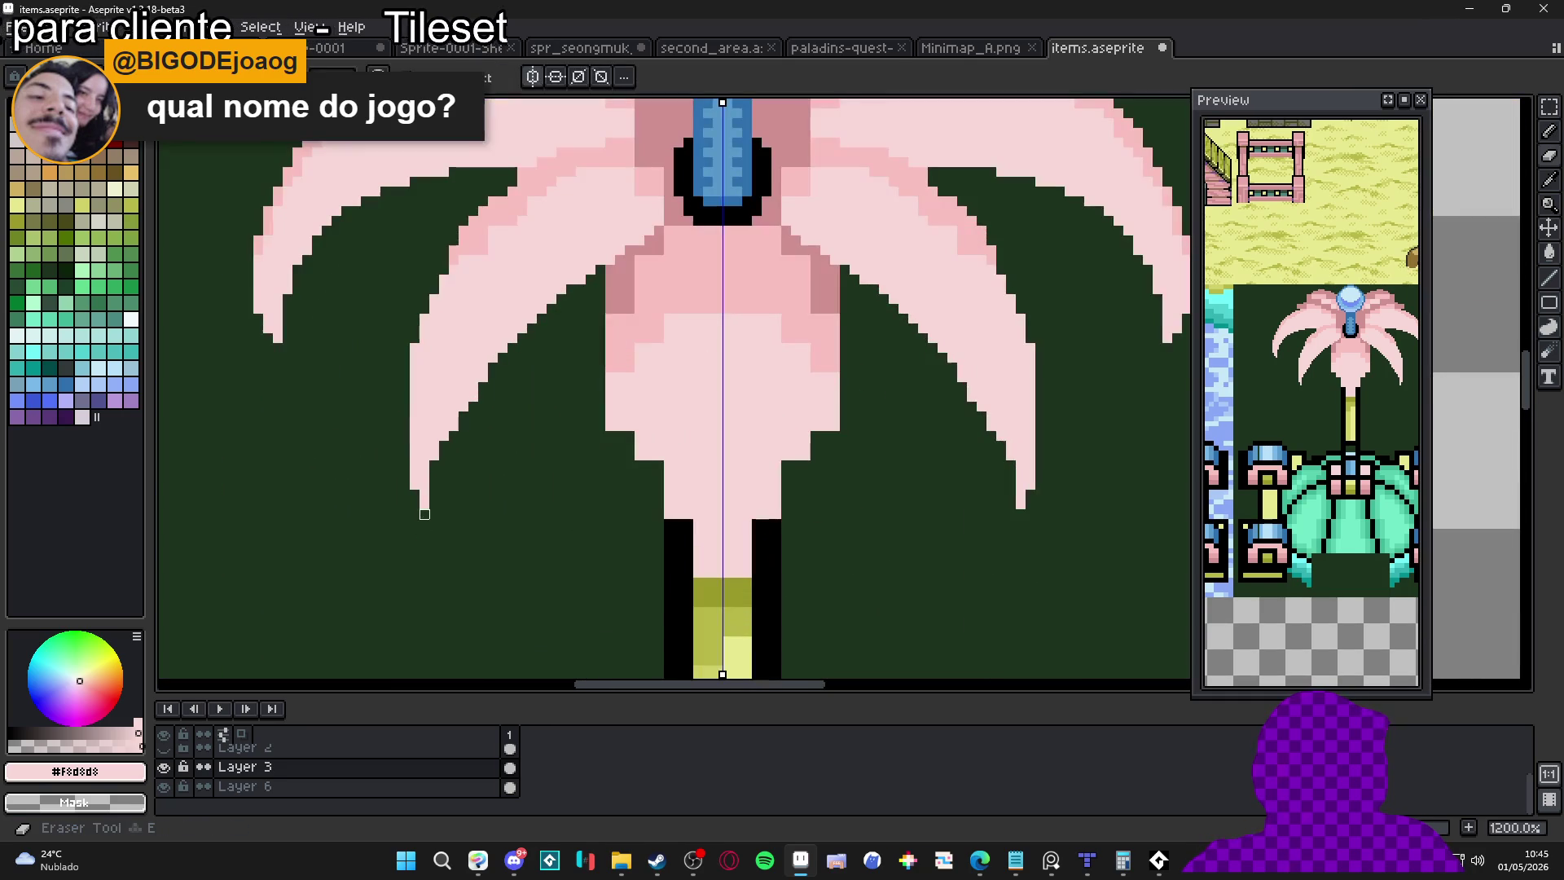
scroll(419, 499, down, 3)
scroll(447, 478, up, 2)
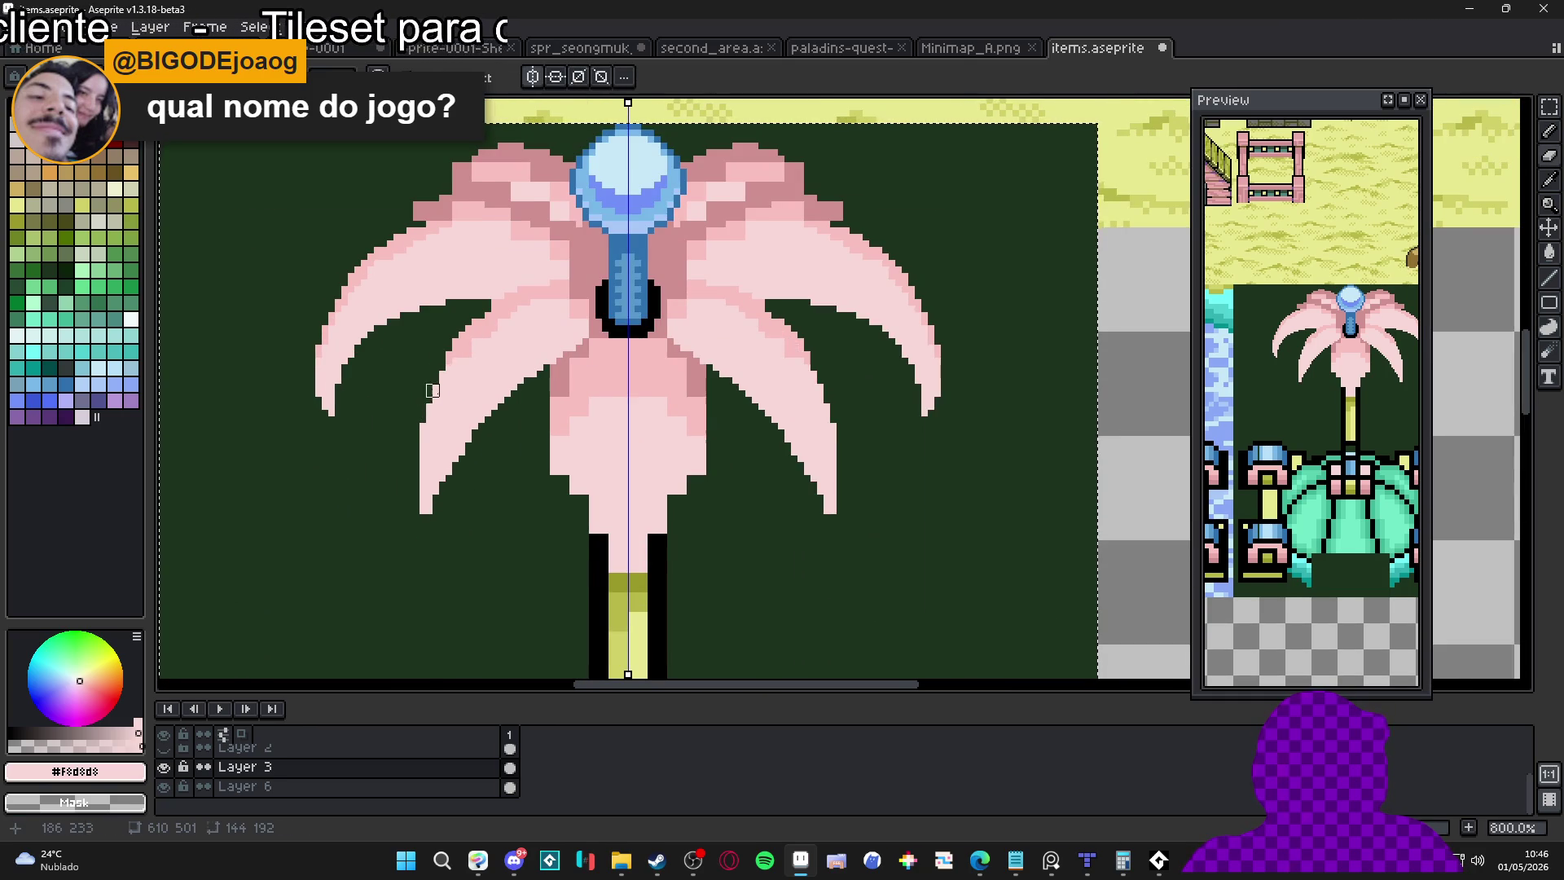
scroll(413, 420, down, 2)
scroll(500, 436, down, 2)
scroll(536, 396, up, 4)
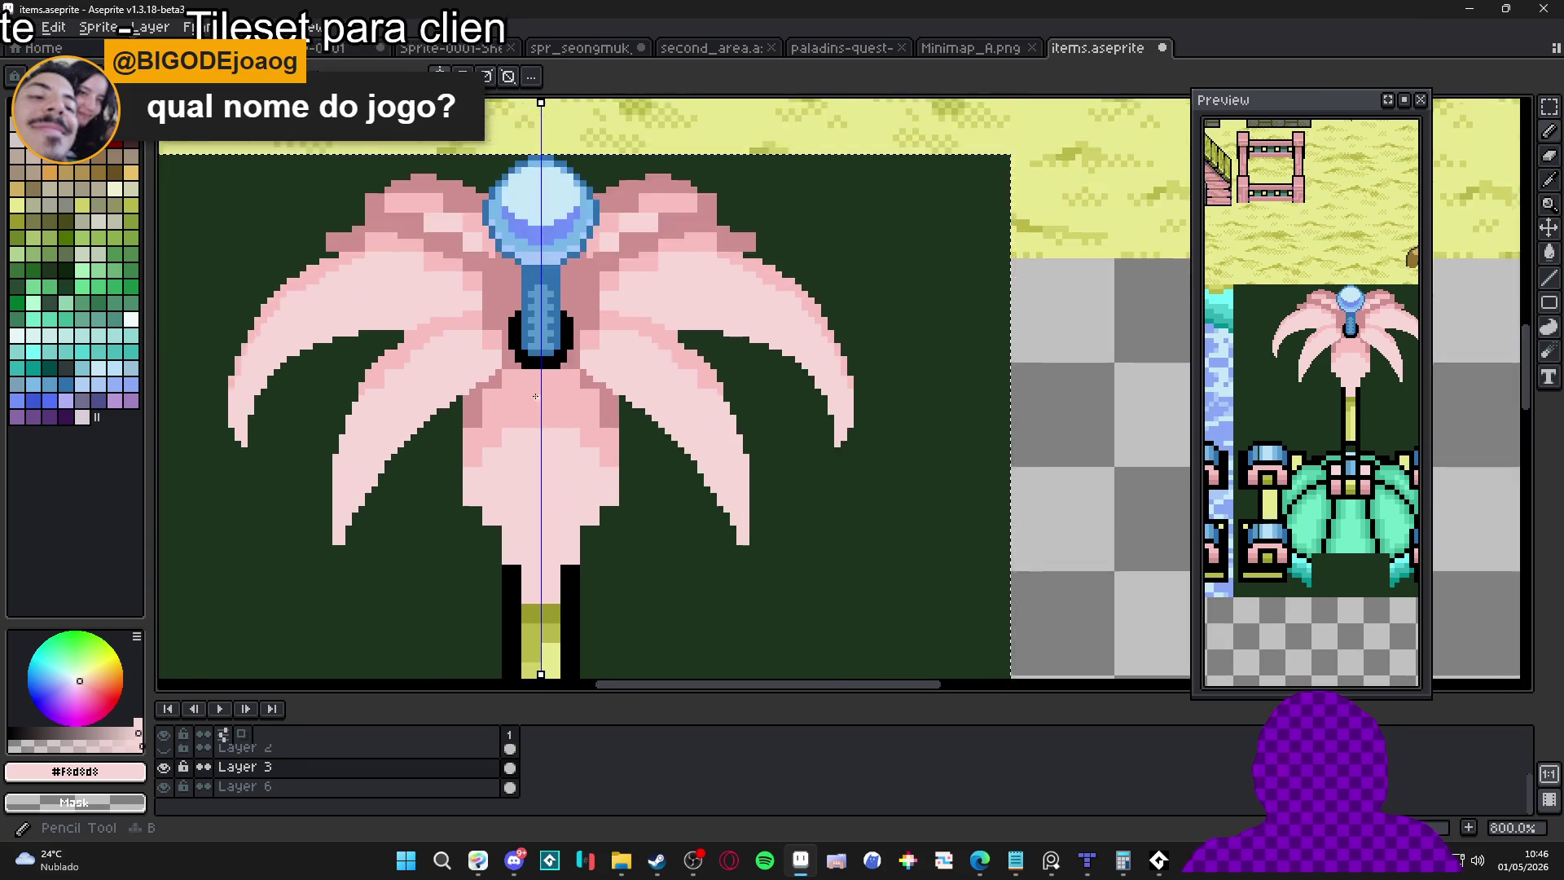
scroll(535, 396, up, 3)
alt+click(448, 373)
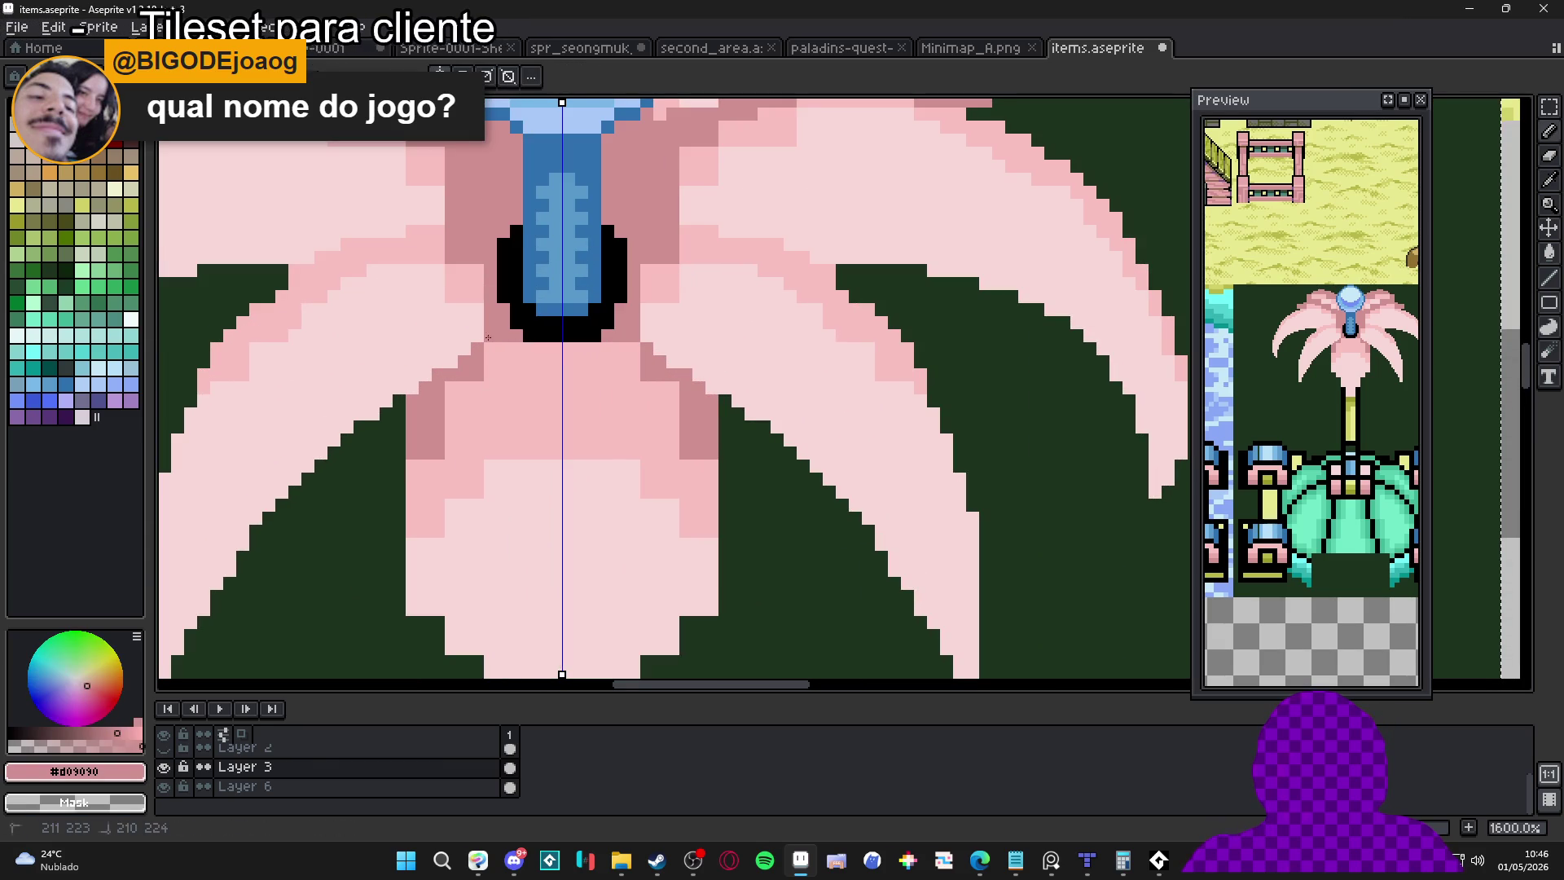
Shade beside the stem's left base in darker pink and add light-pink pixels left of the stem
click(451, 362)
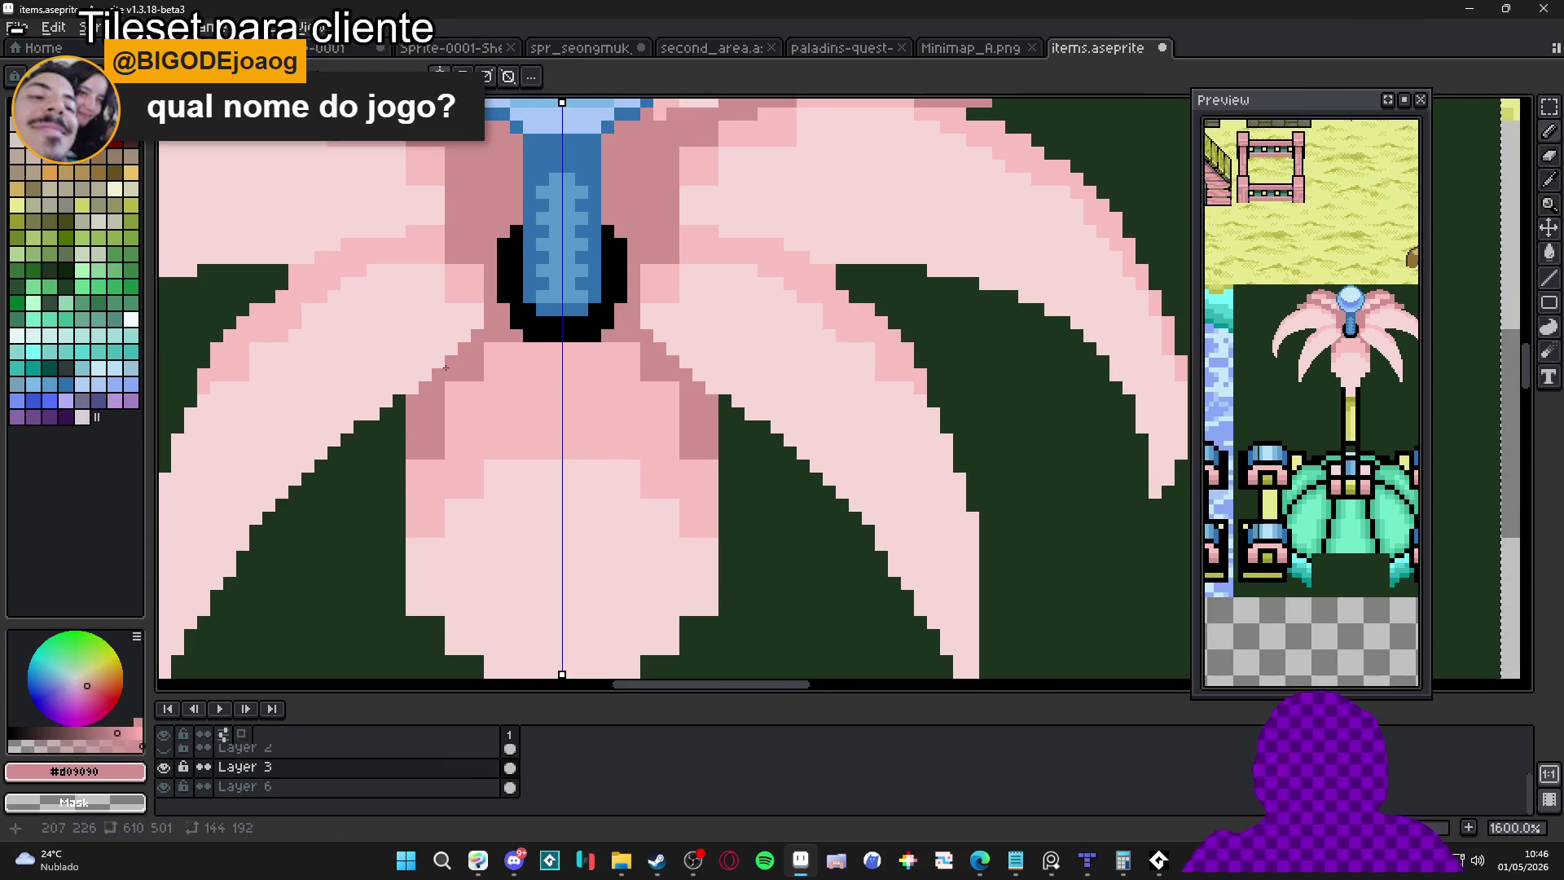
drag(396, 504, 417, 356)
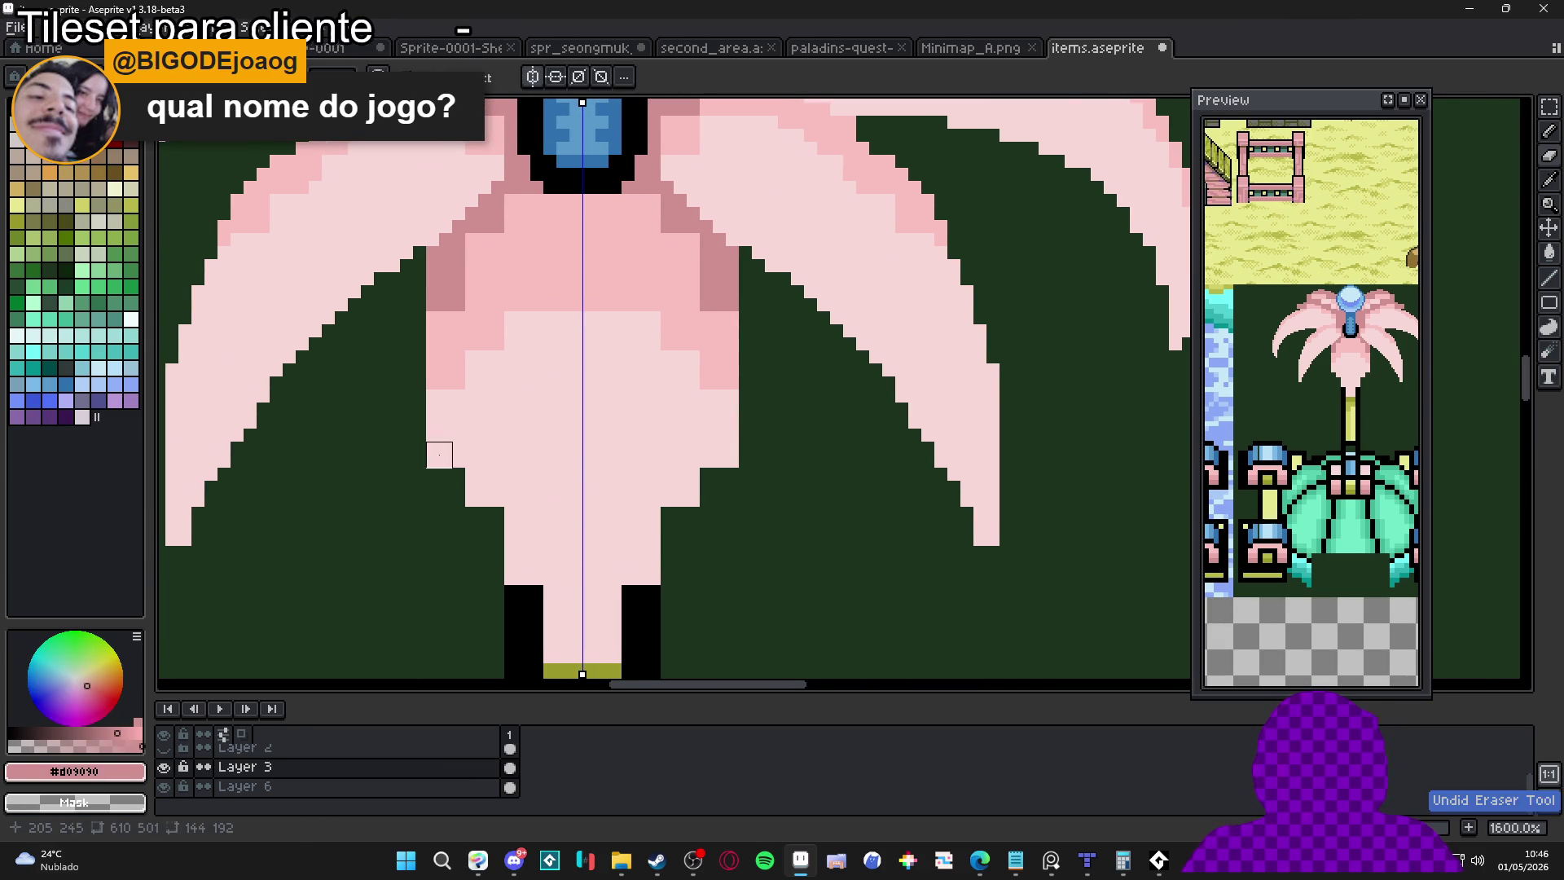
alt+click(540, 492)
click(498, 513)
click(497, 526)
drag(523, 592, 547, 623)
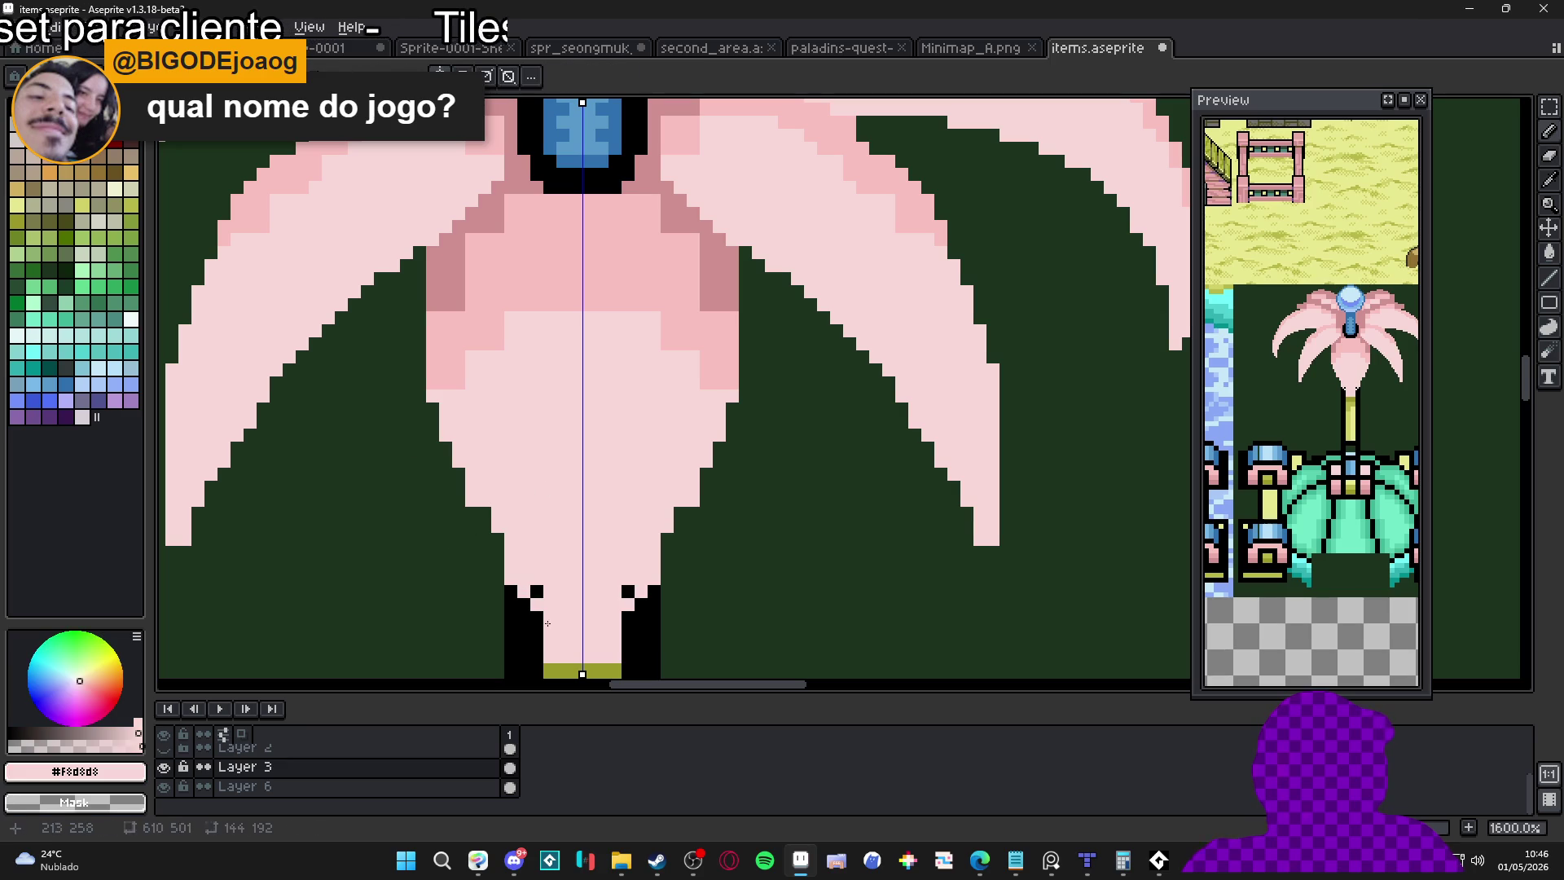
Erase a pink pixel at the stem's left edge, restore its black outline, and undo a stroke
key(e)
click(510, 578)
click(511, 592)
key(b)
key(e)
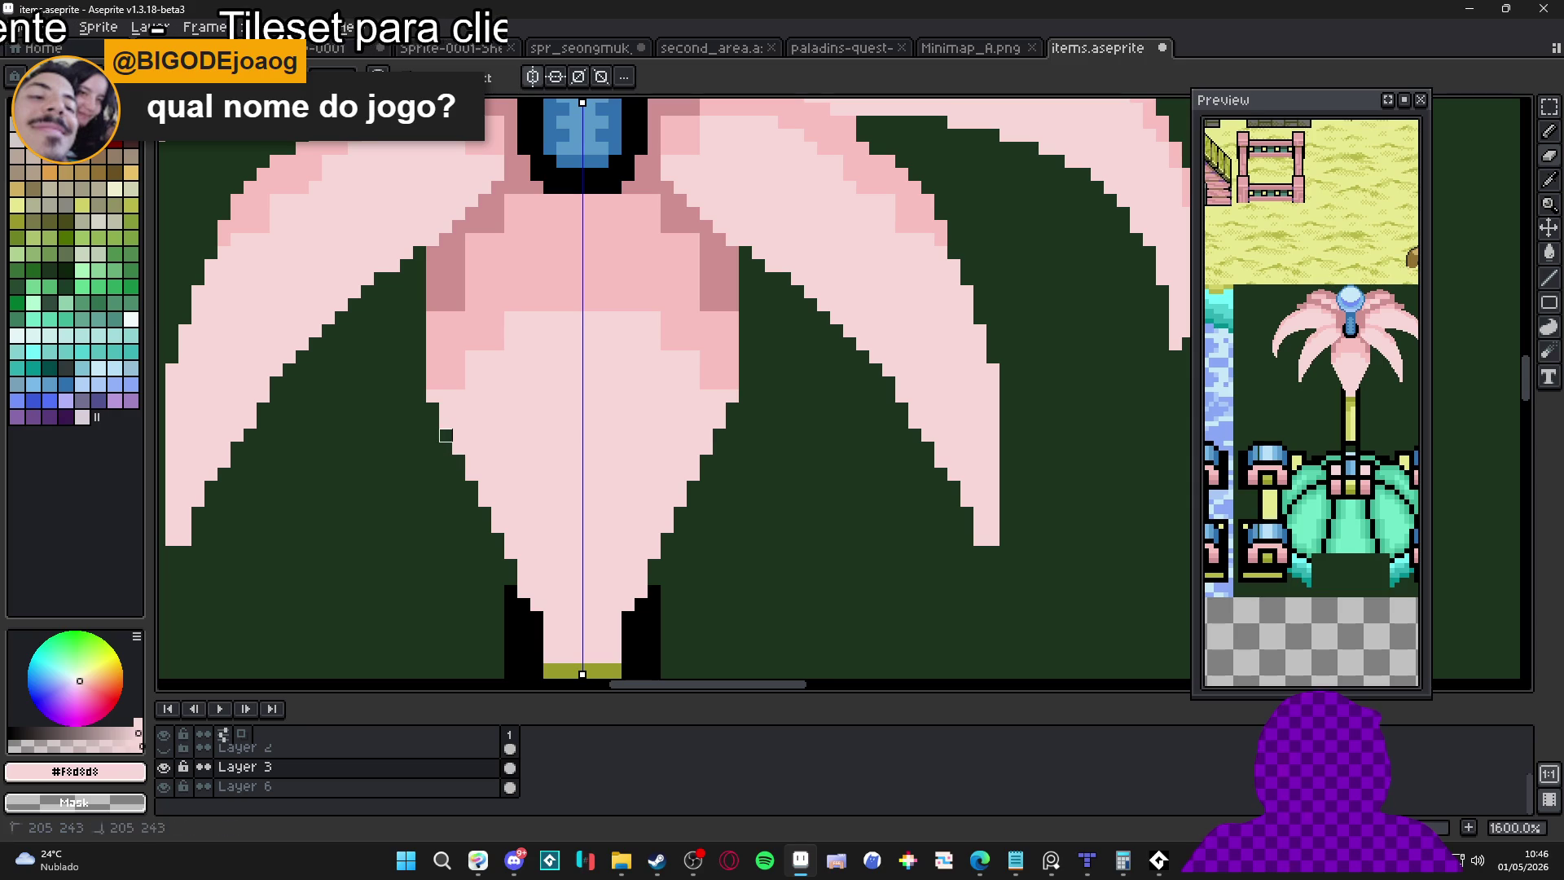
scroll(458, 461, down, 3)
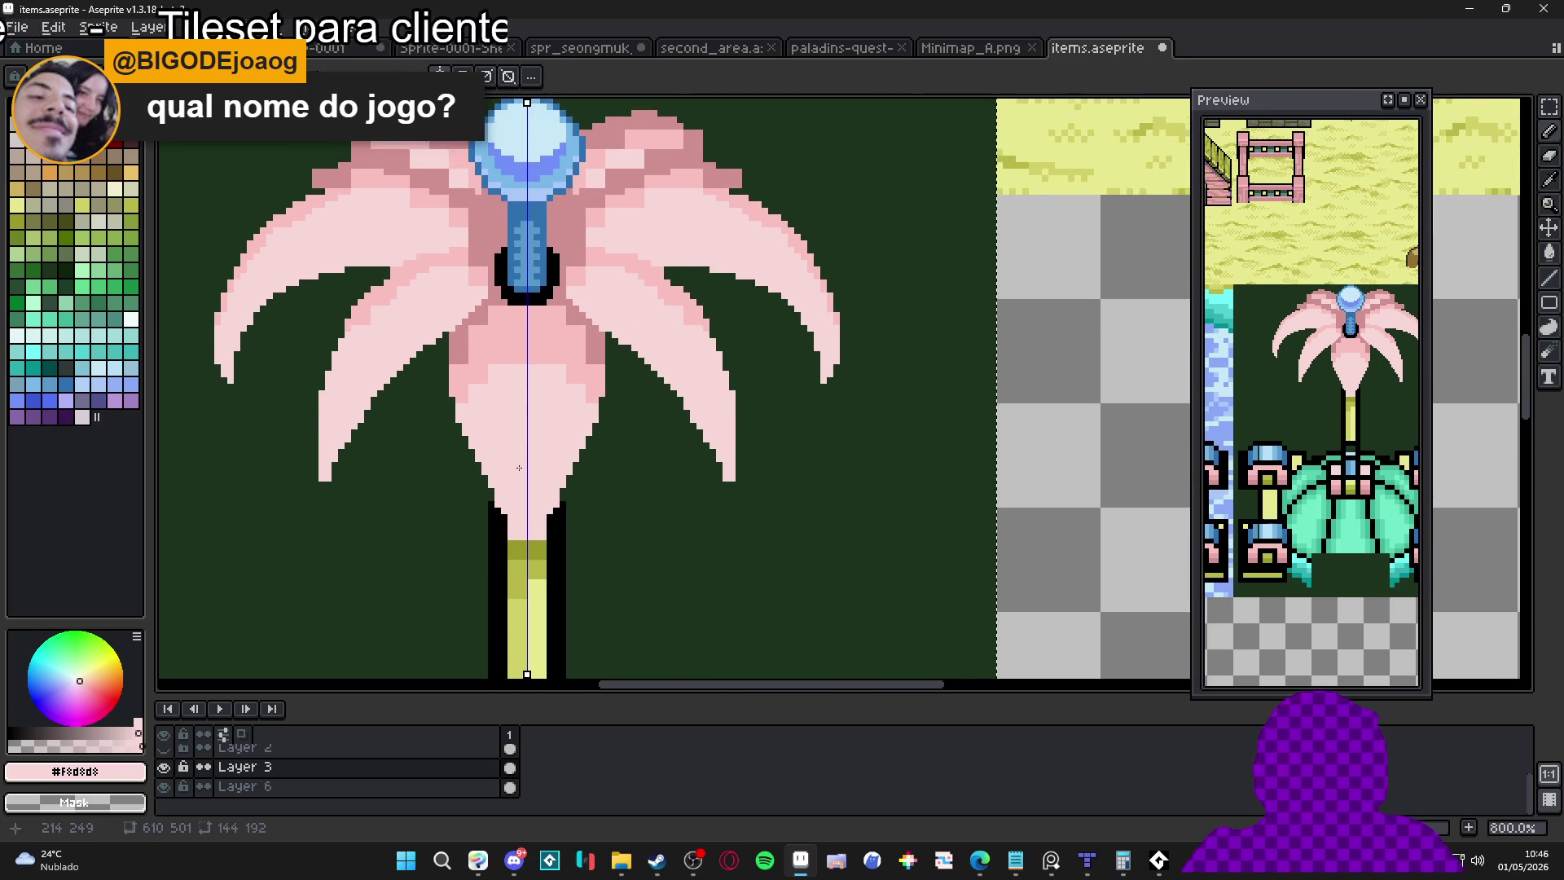
scroll(498, 436, down, 1)
scroll(505, 444, up, 3)
alt+click(531, 429)
key(ctrl+z)
Paint a darker pink #d09090 staircase up the inner left petal edge
scroll(530, 429, down, 3)
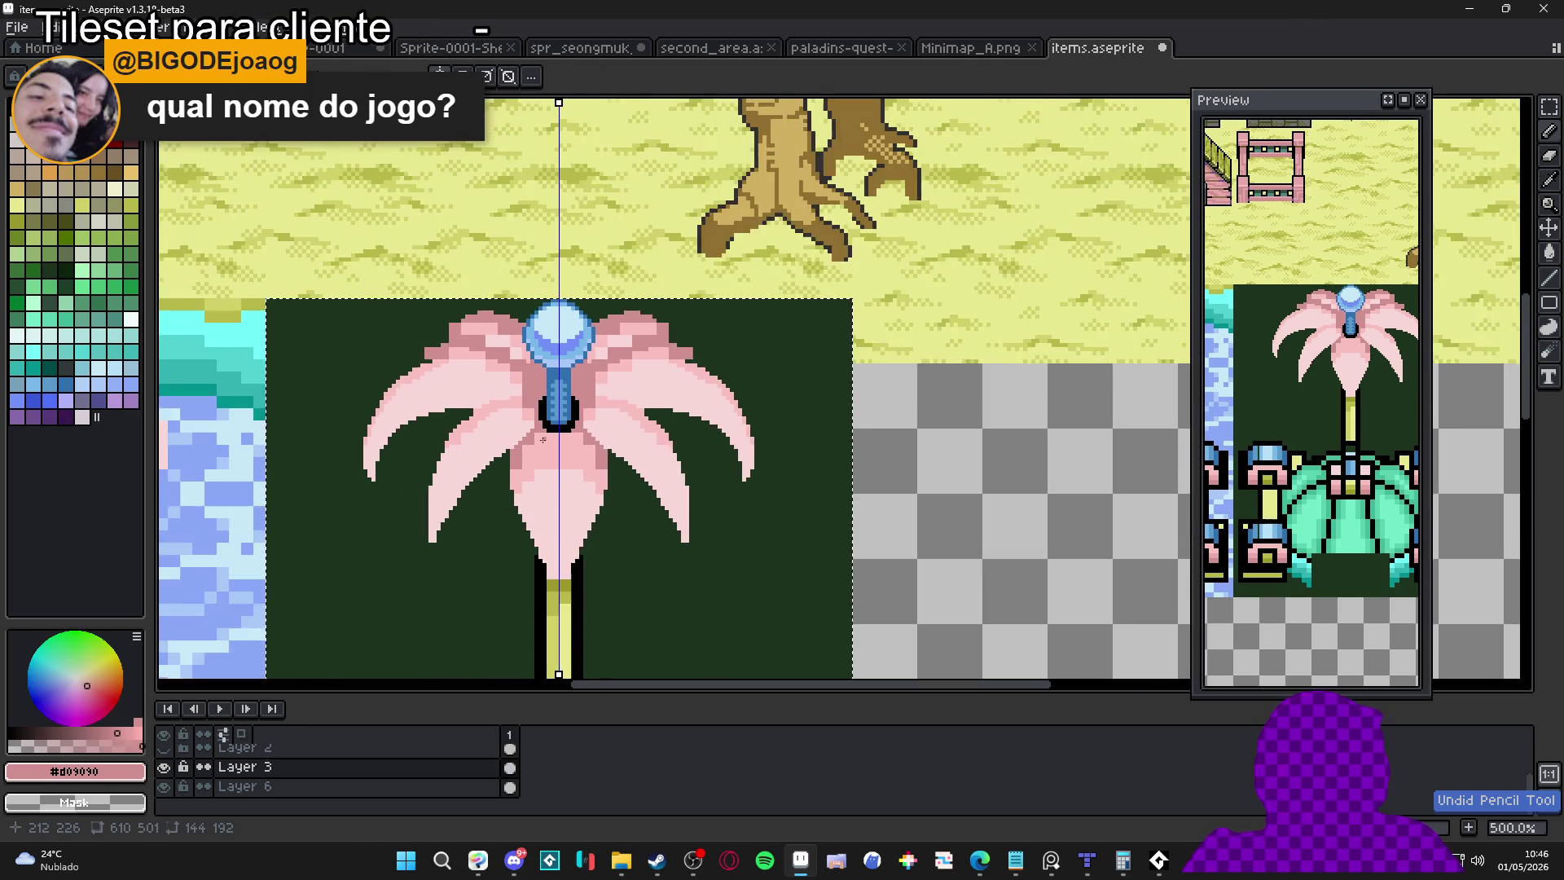
scroll(489, 428, up, 6)
drag(427, 458, 478, 388)
click(497, 389)
click(498, 370)
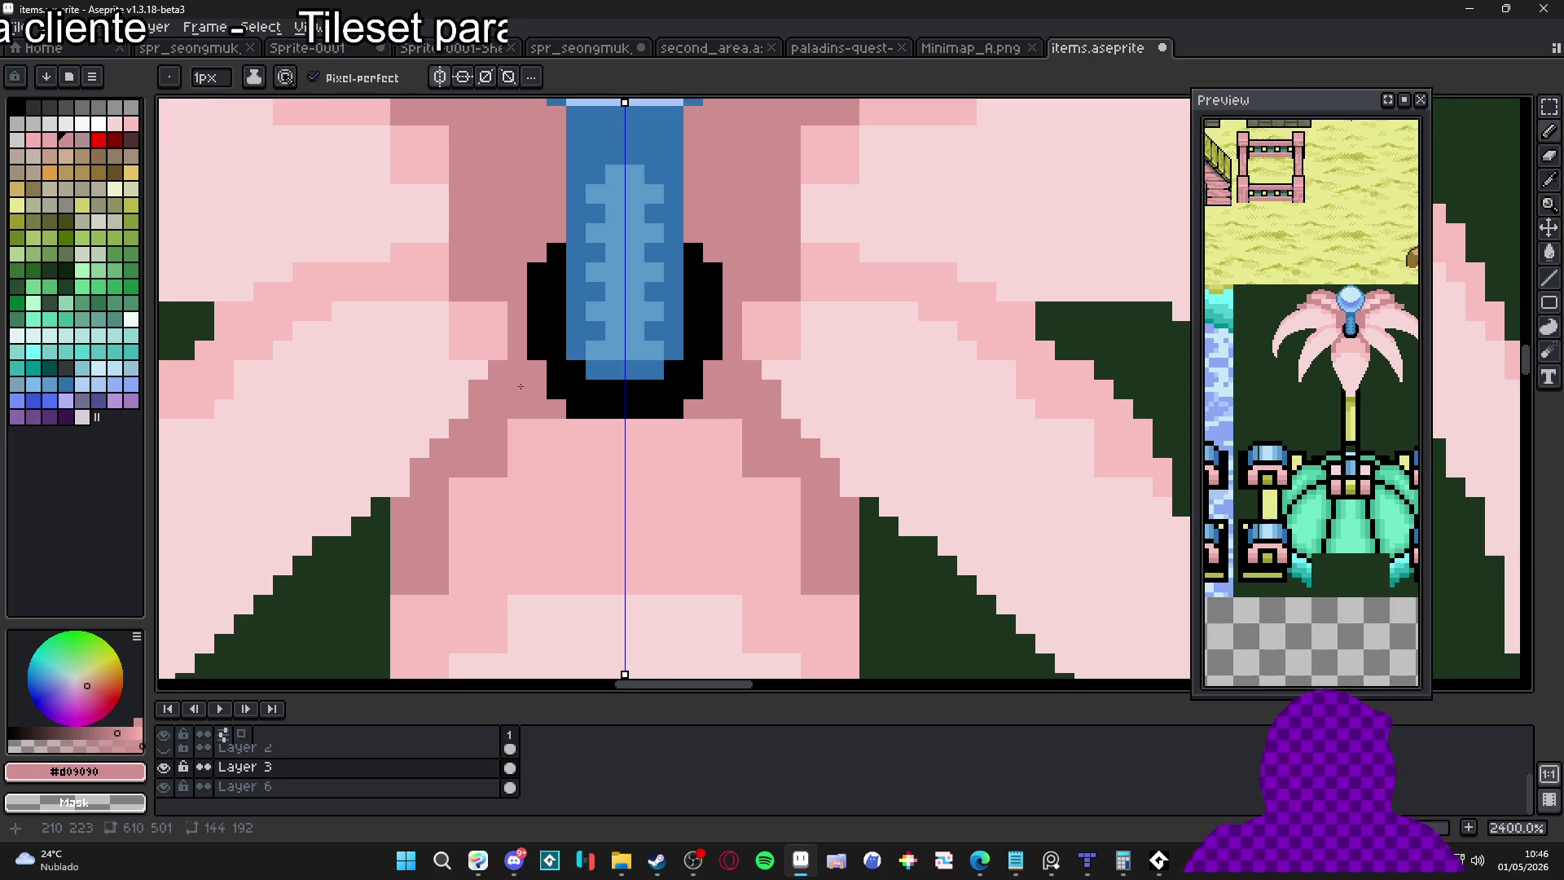
Add a darker pink edge pixel and lighten petal pixels around the blue centre to #F8C0C0
click(460, 408)
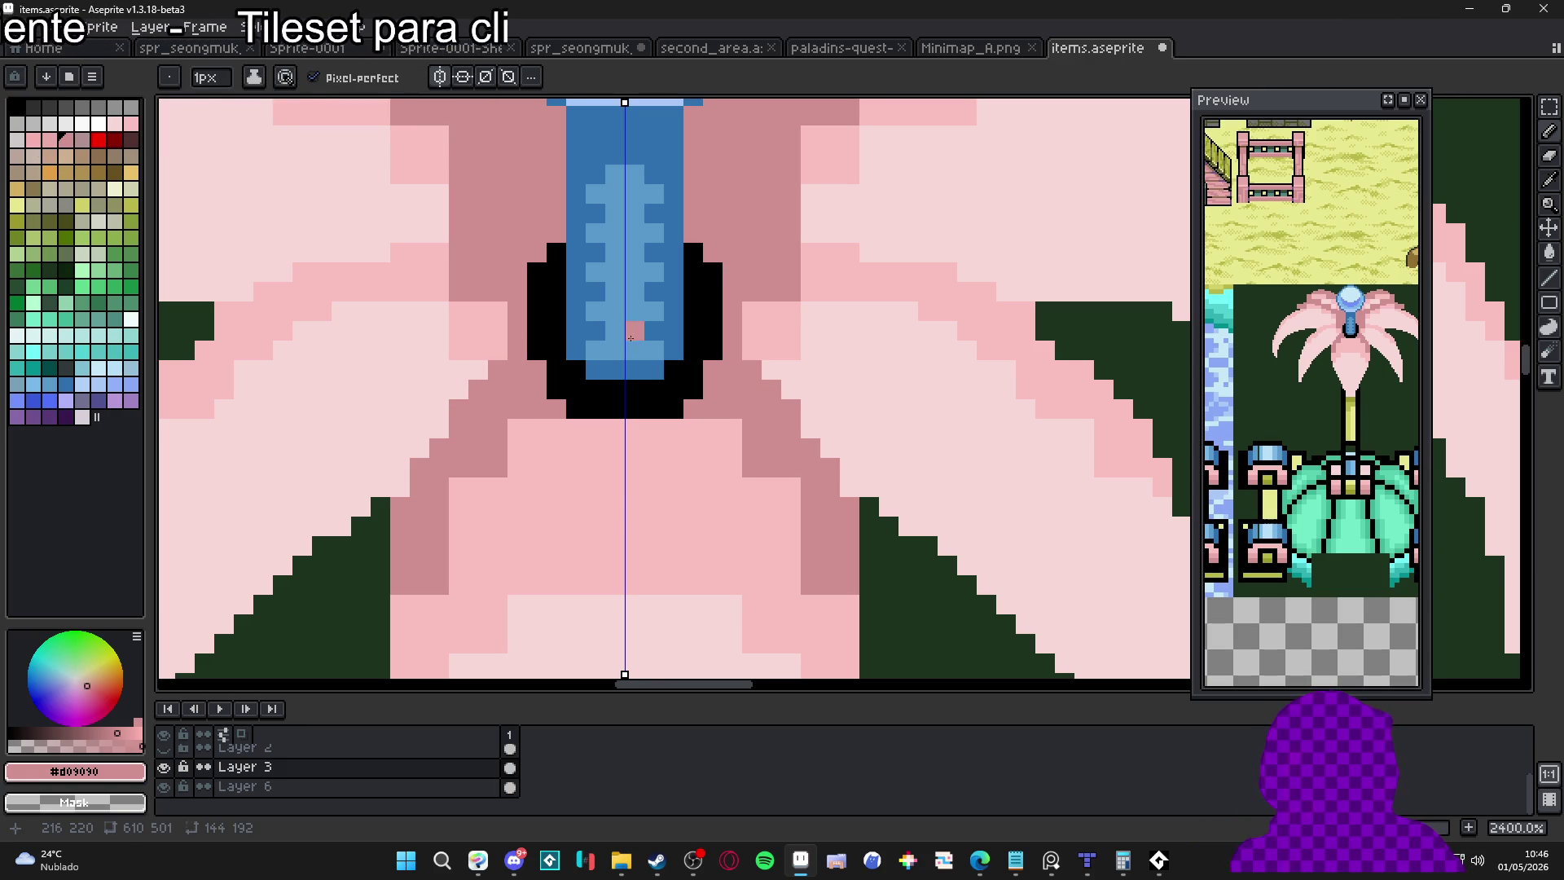
alt+click(776, 363)
click(751, 368)
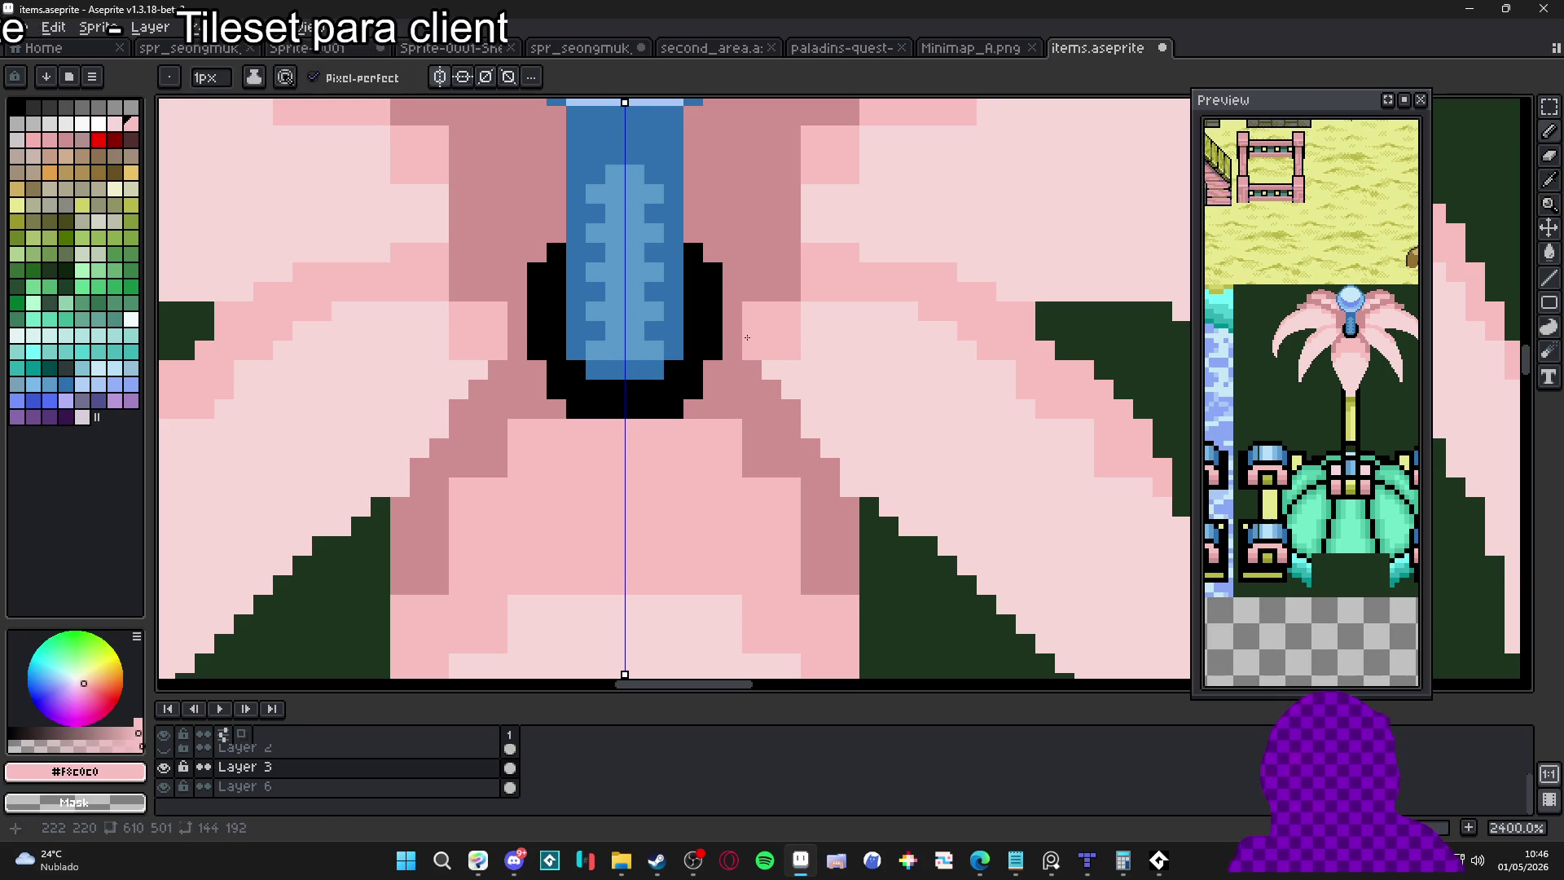
click(734, 321)
alt+click(838, 343)
alt+click(789, 329)
drag(772, 369, 794, 386)
click(780, 252)
click(780, 272)
Paint a #D09090 row across the left petal and add dark-pink pixels on it
scroll(780, 274, down, 3)
scroll(701, 321, up, 2)
alt+click(775, 315)
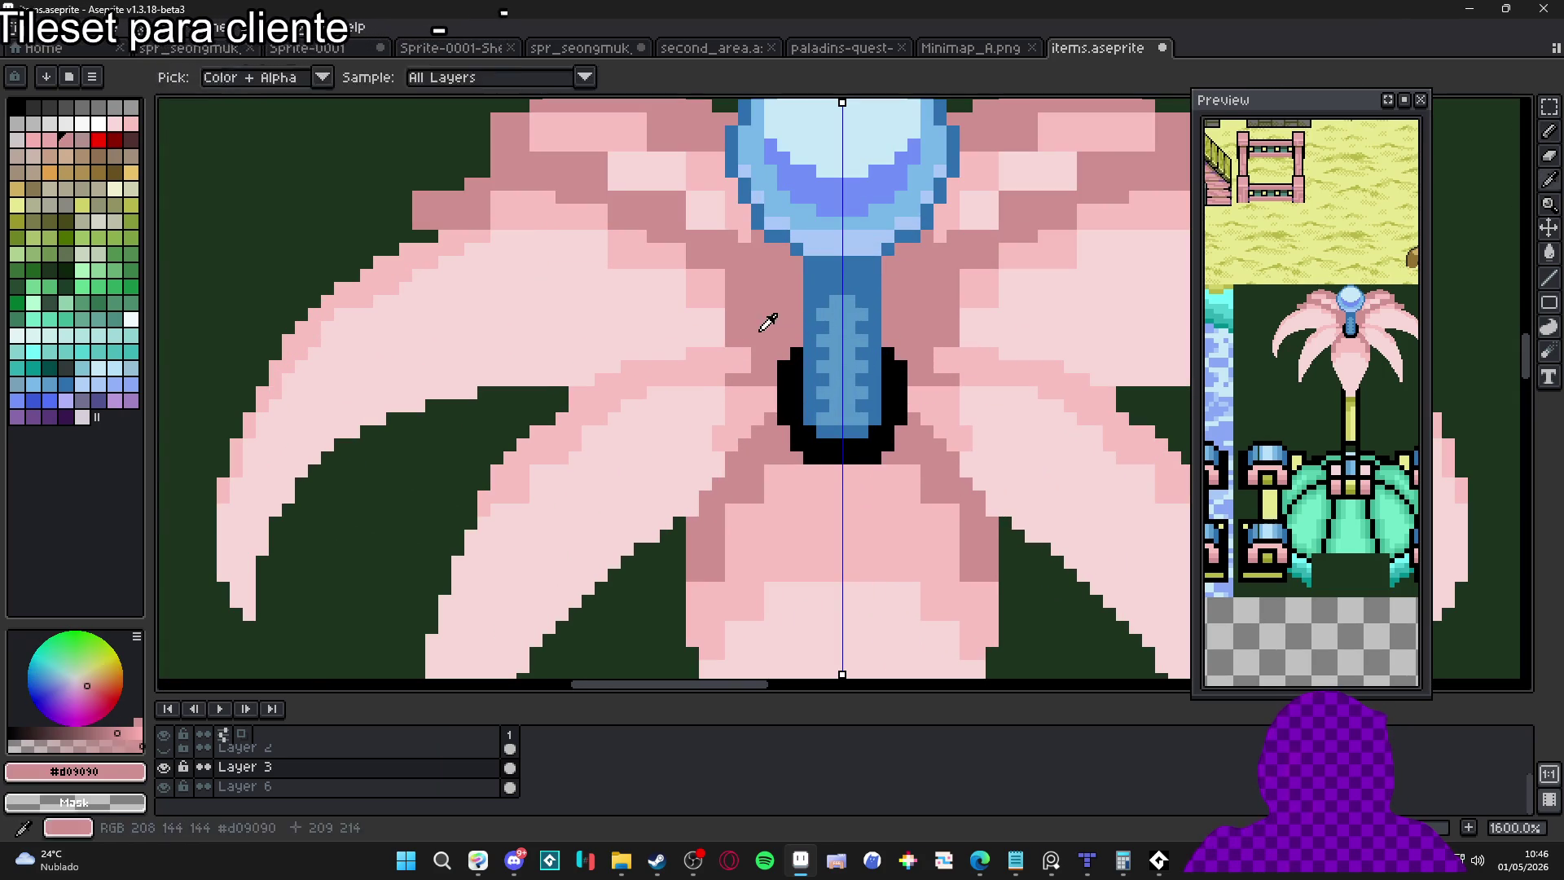
drag(685, 347, 627, 358)
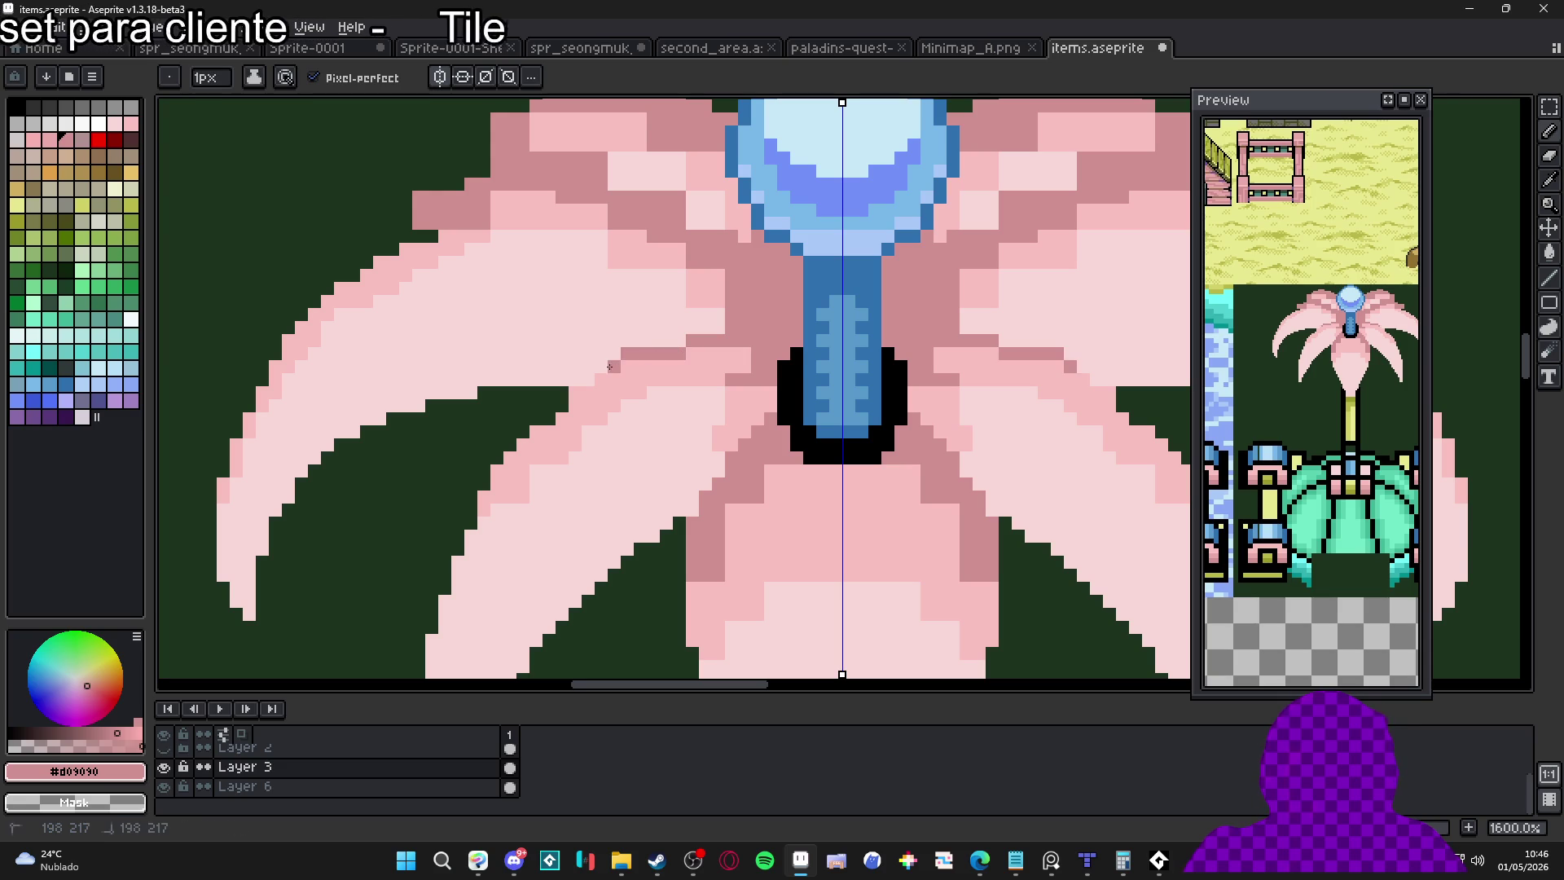
alt+click(570, 407)
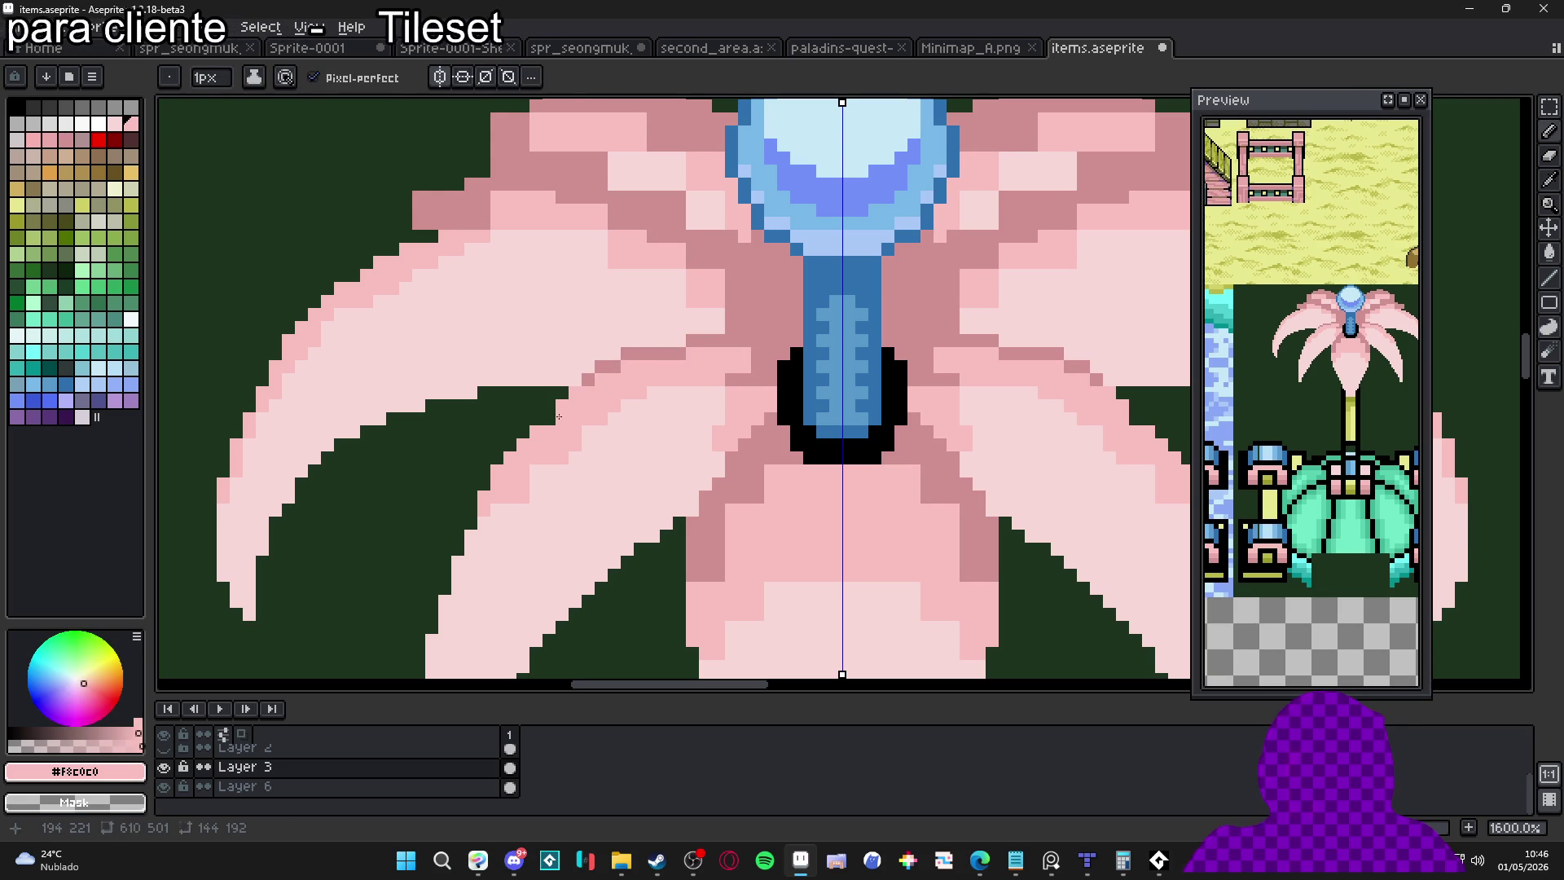
alt+click(621, 341)
alt+click(619, 354)
alt+click(608, 341)
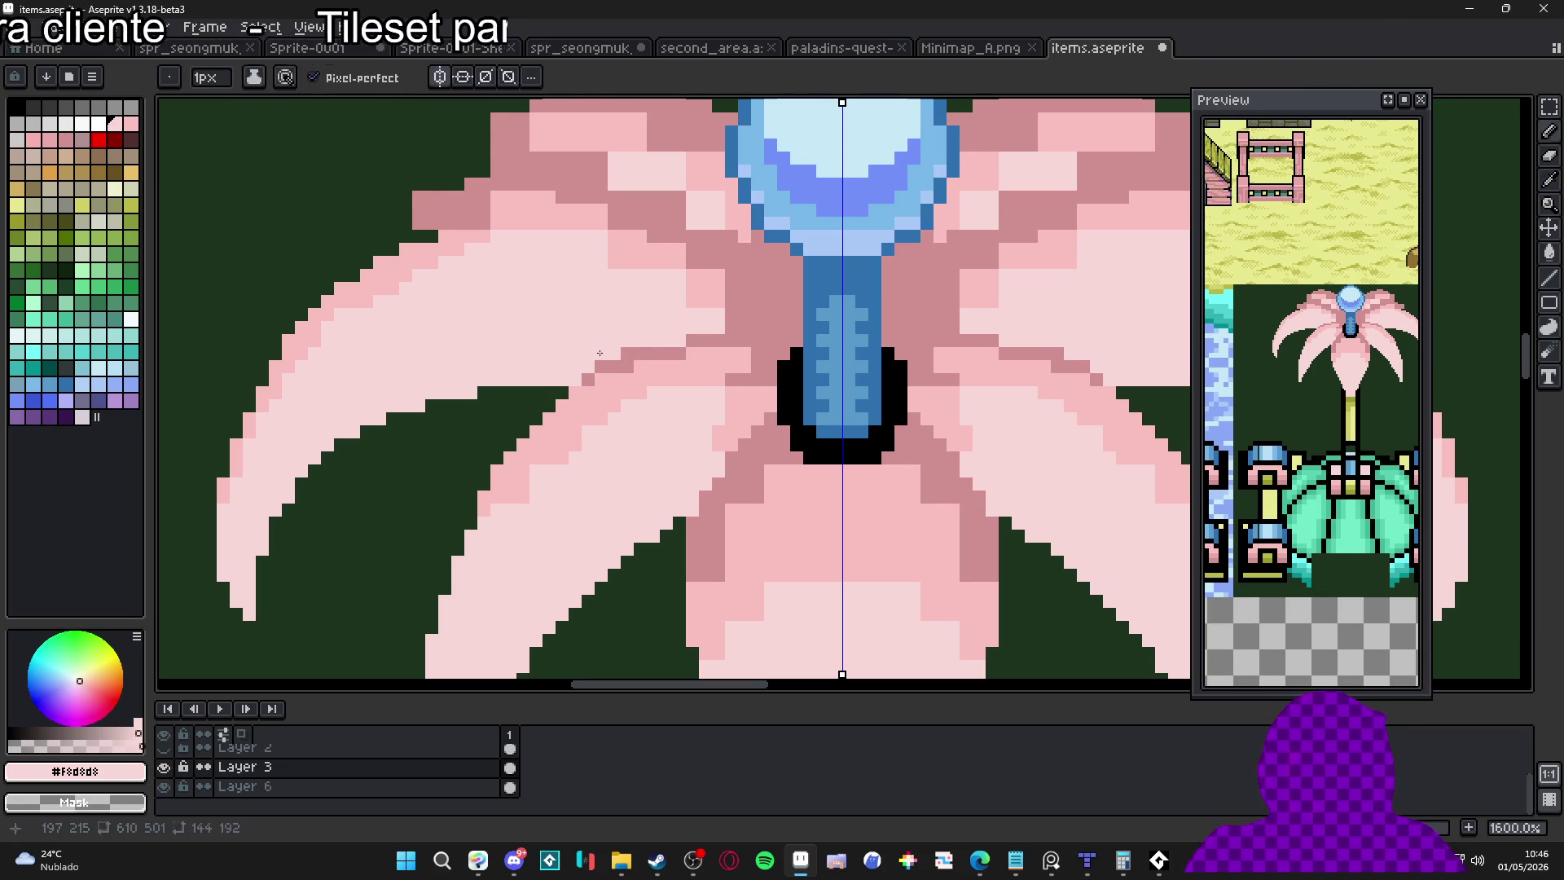
alt+click(589, 379)
click(601, 380)
Paint light-pink #F8D8D8 pixels on the left petal
alt+click(627, 338)
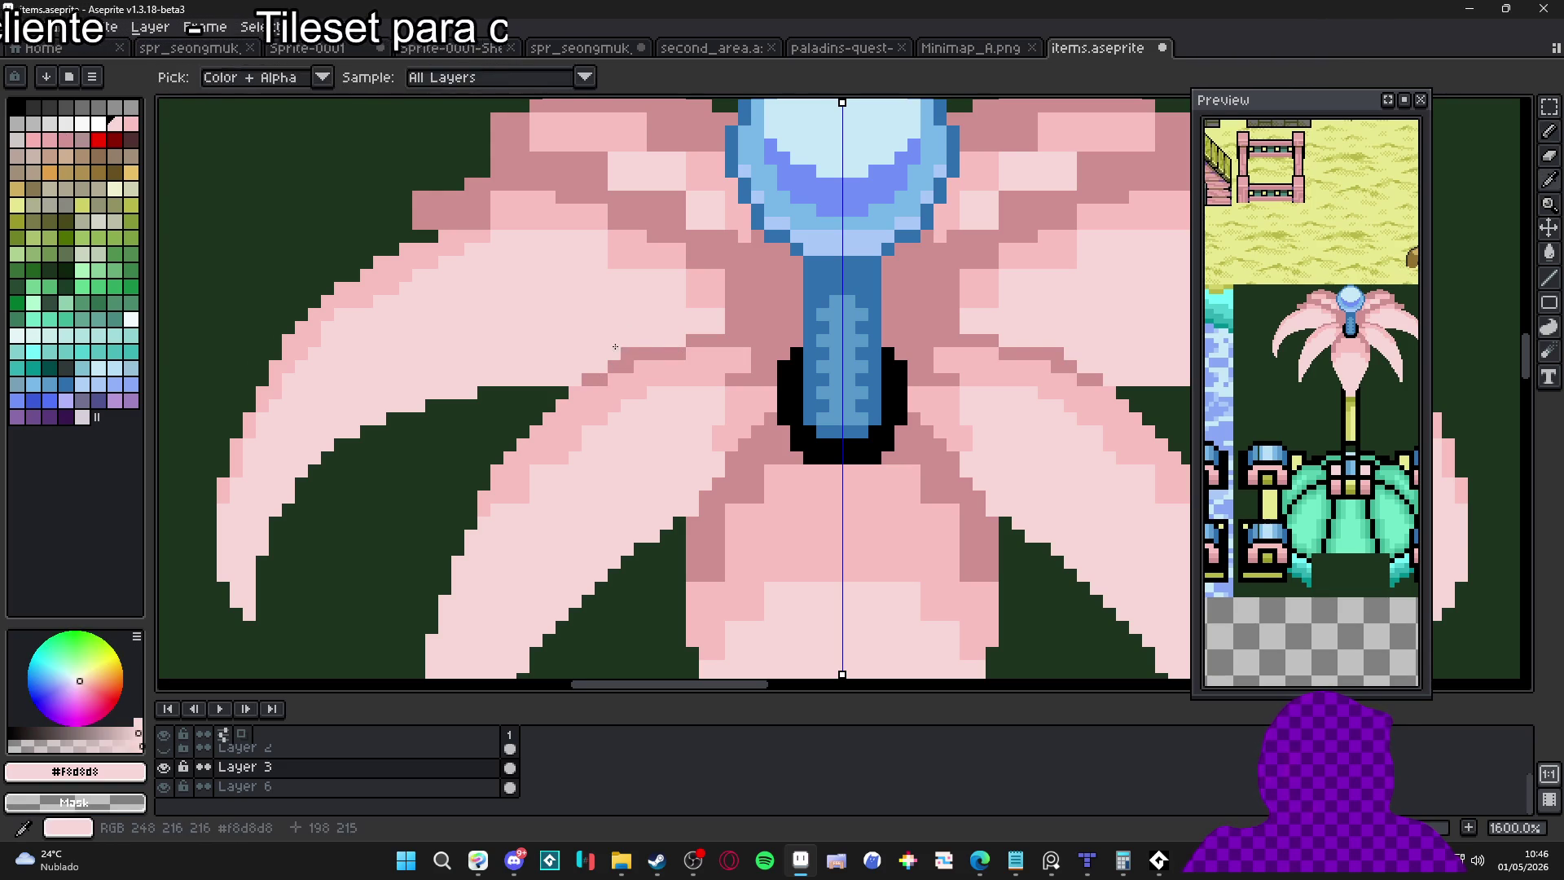
alt+click(633, 372)
alt+click(629, 356)
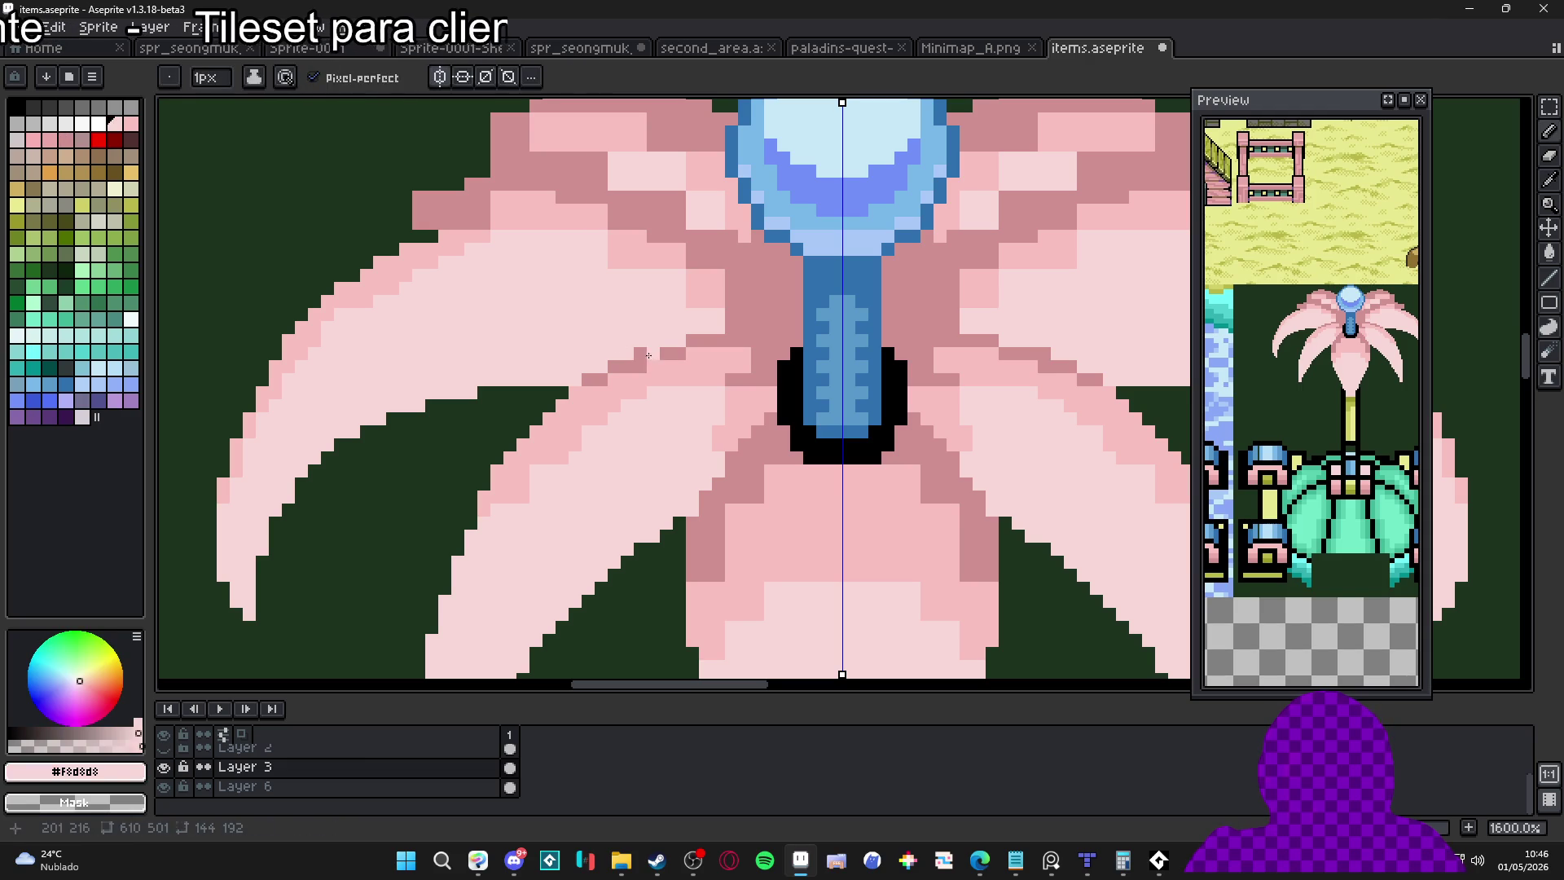
click(738, 328)
click(751, 328)
Add a #D09090 pixel on the lower petal and a #F8D8D8 diagonal across the left petal
scroll(757, 339, down, 3)
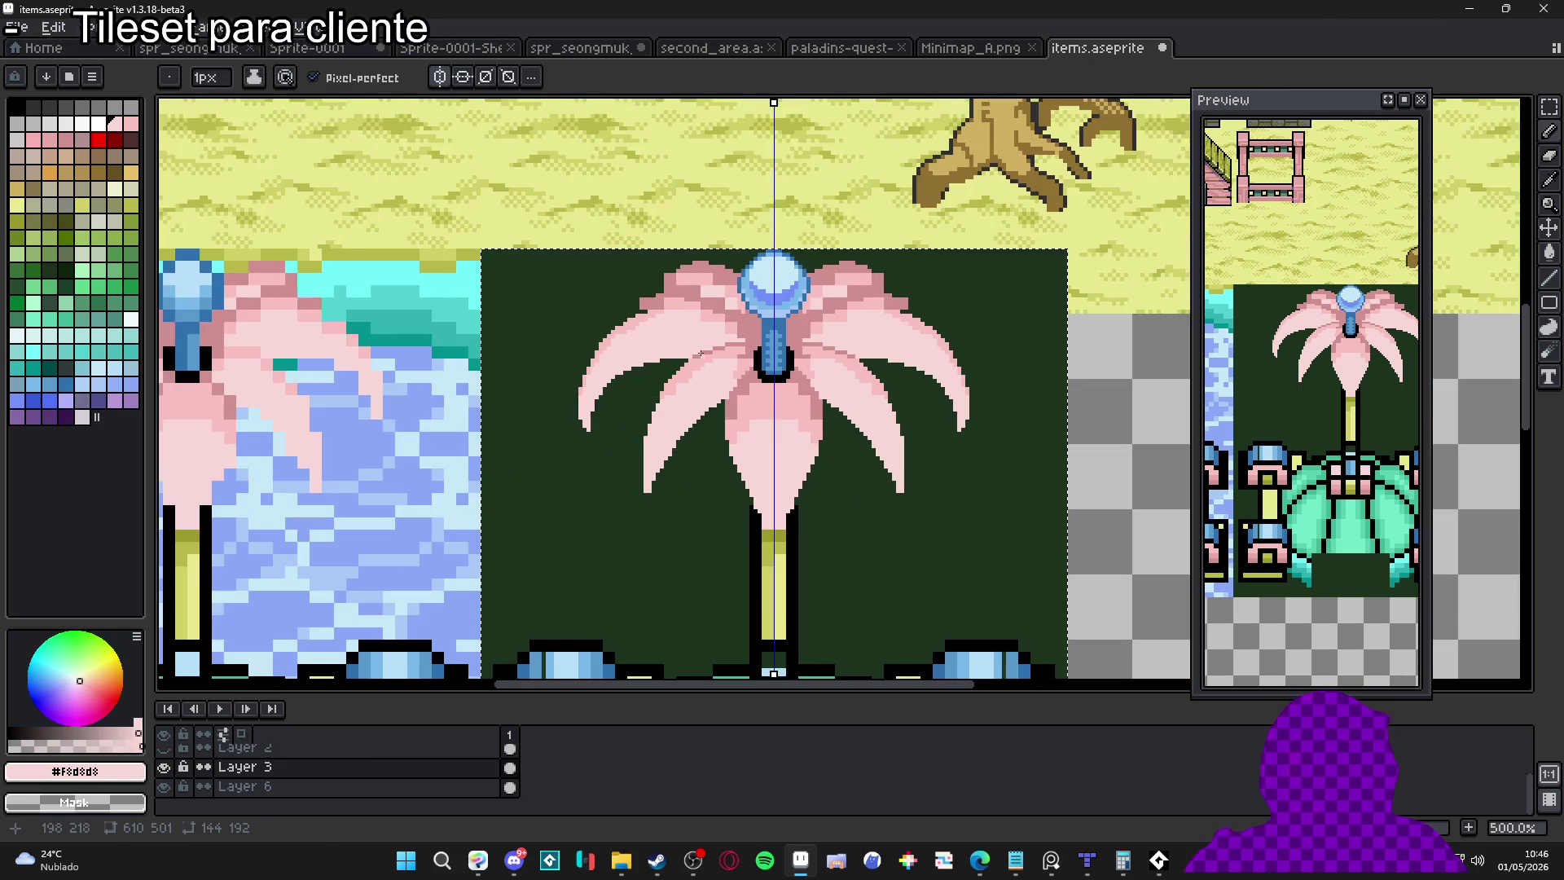
scroll(698, 430, up, 3)
alt+click(698, 431)
click(694, 424)
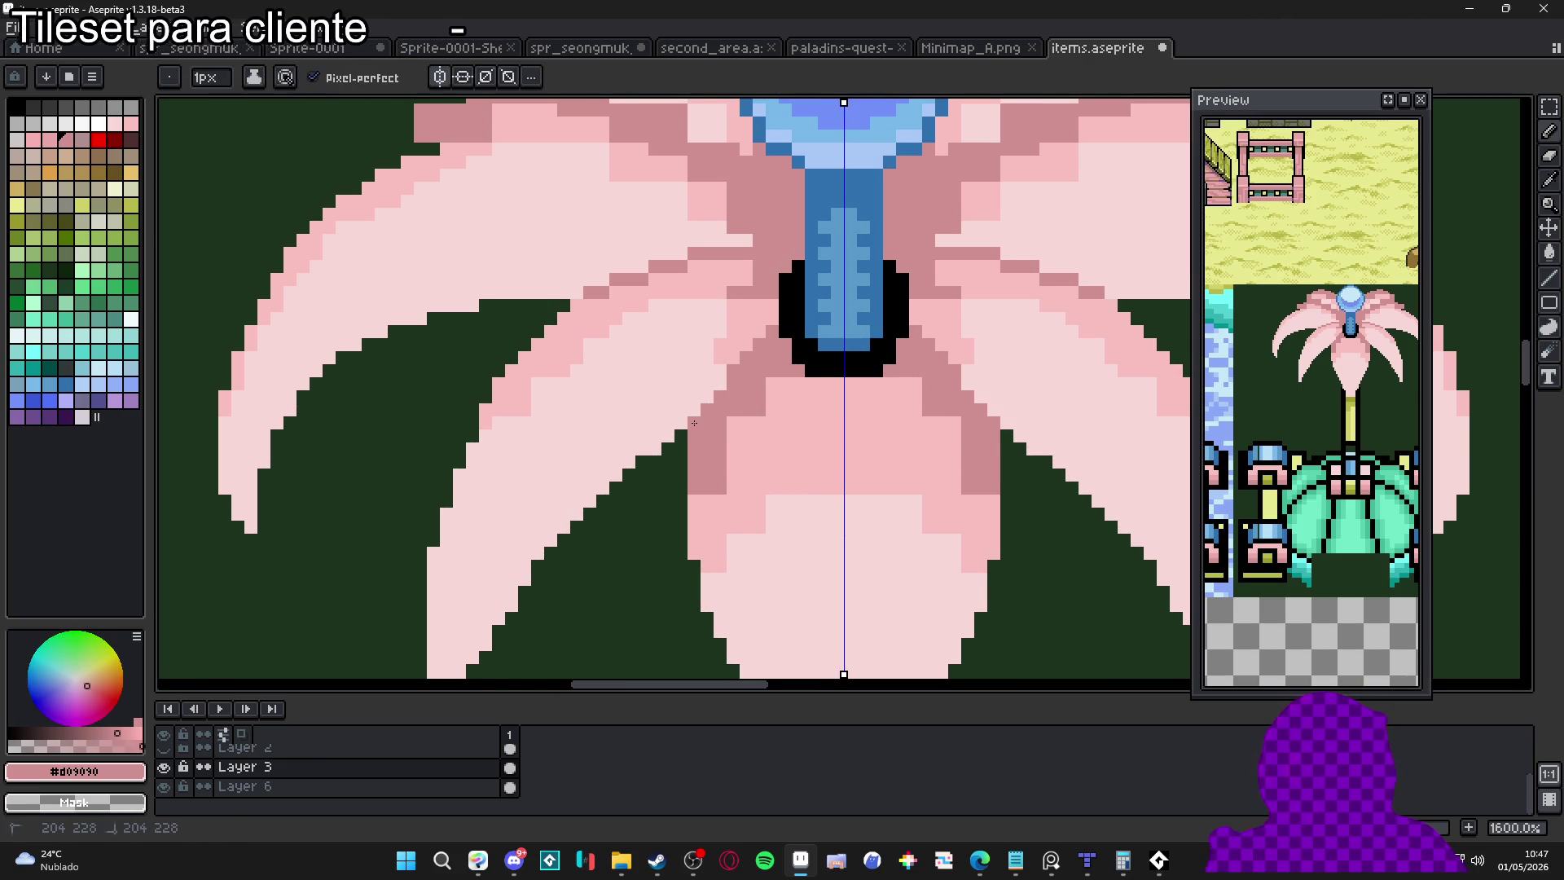
scroll(583, 462, down, 3)
scroll(581, 453, down, 1)
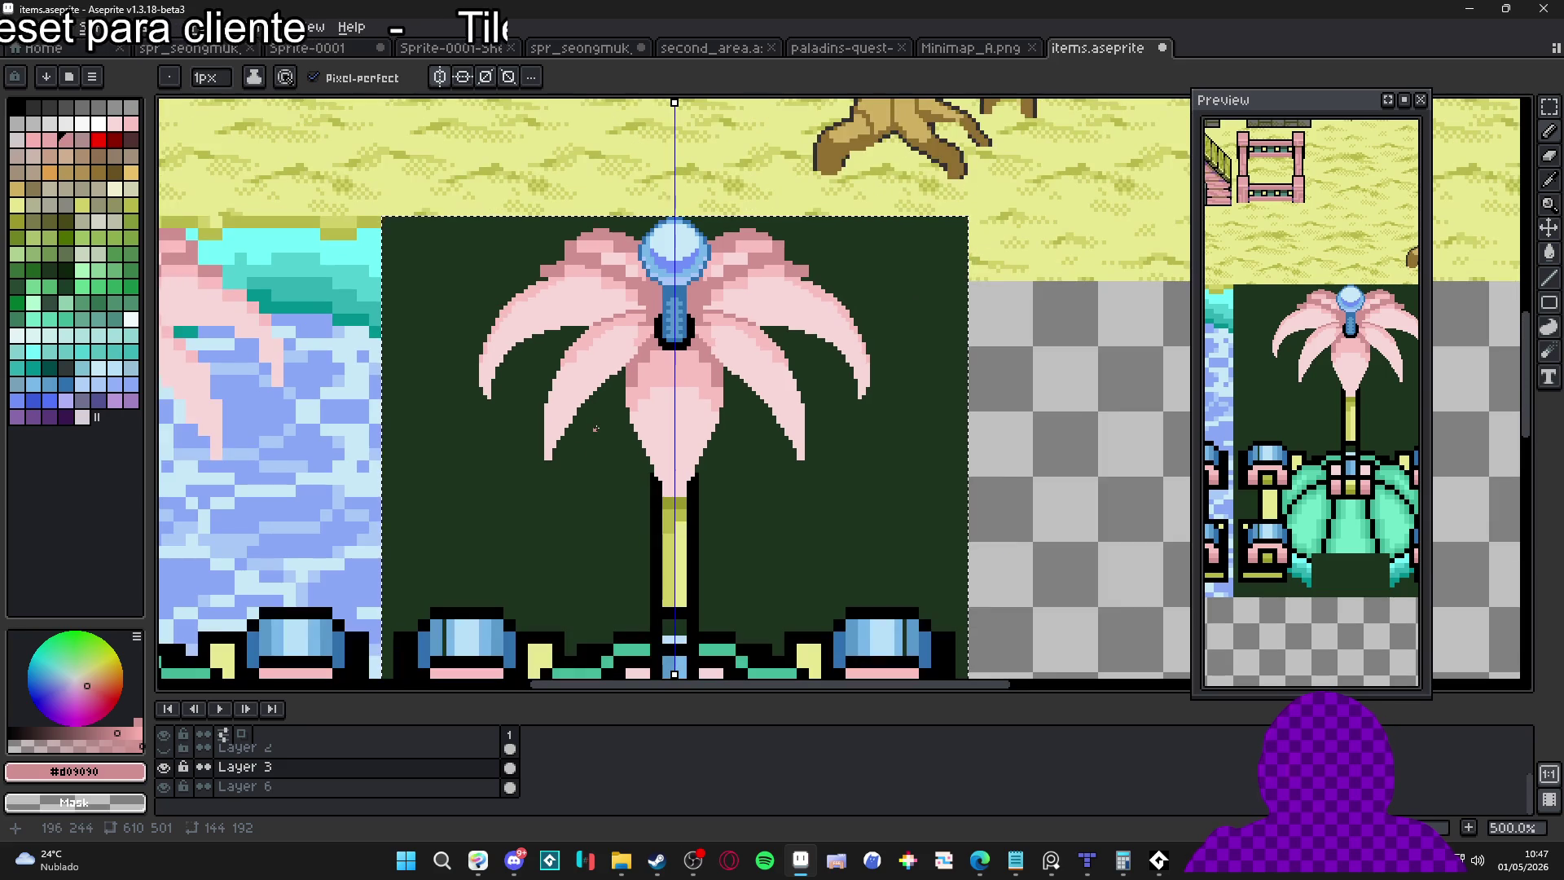
scroll(583, 453, up, 6)
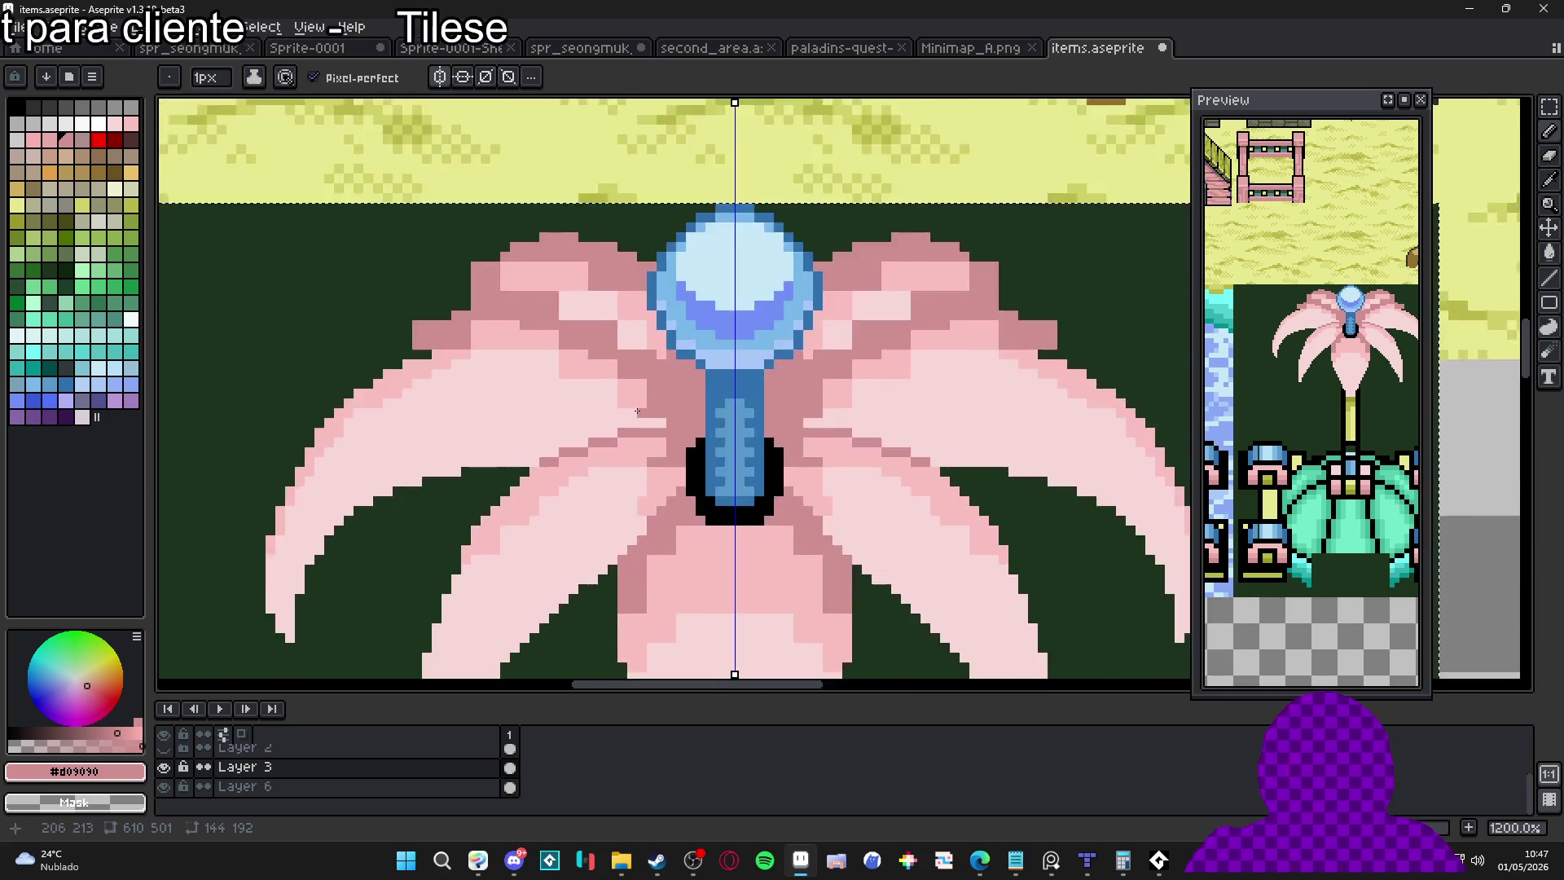
alt+click(635, 433)
click(705, 434)
drag(627, 357, 666, 396)
Paint mirrored light-pink highlights on the right petal with a 2-pixel brush
scroll(619, 371, down, 5)
scroll(677, 413, down, 2)
scroll(802, 391, up, 2)
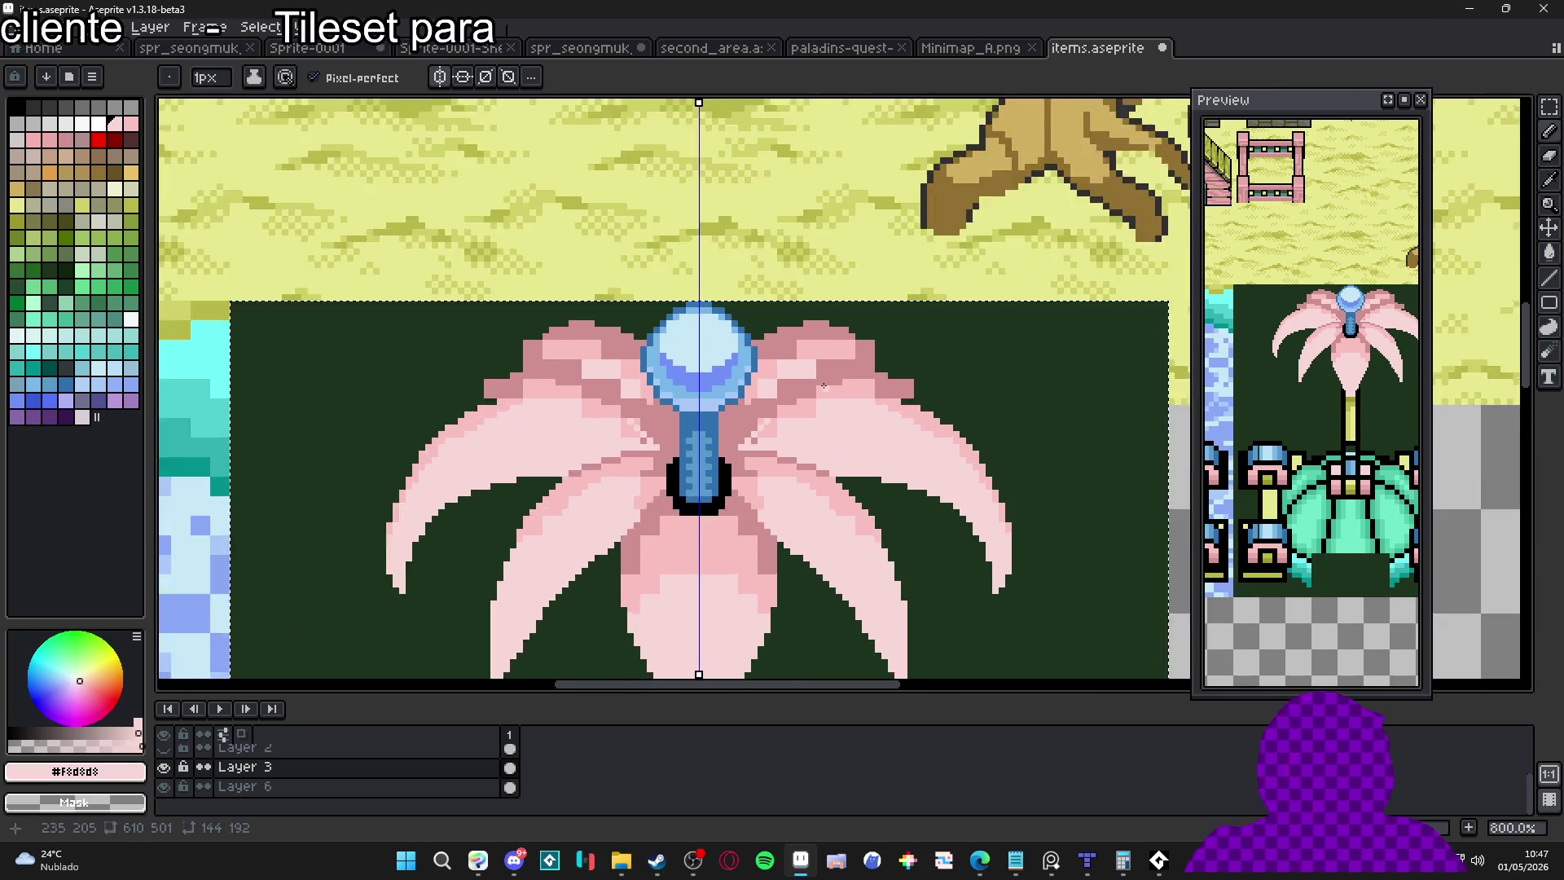
scroll(824, 386, up, 2)
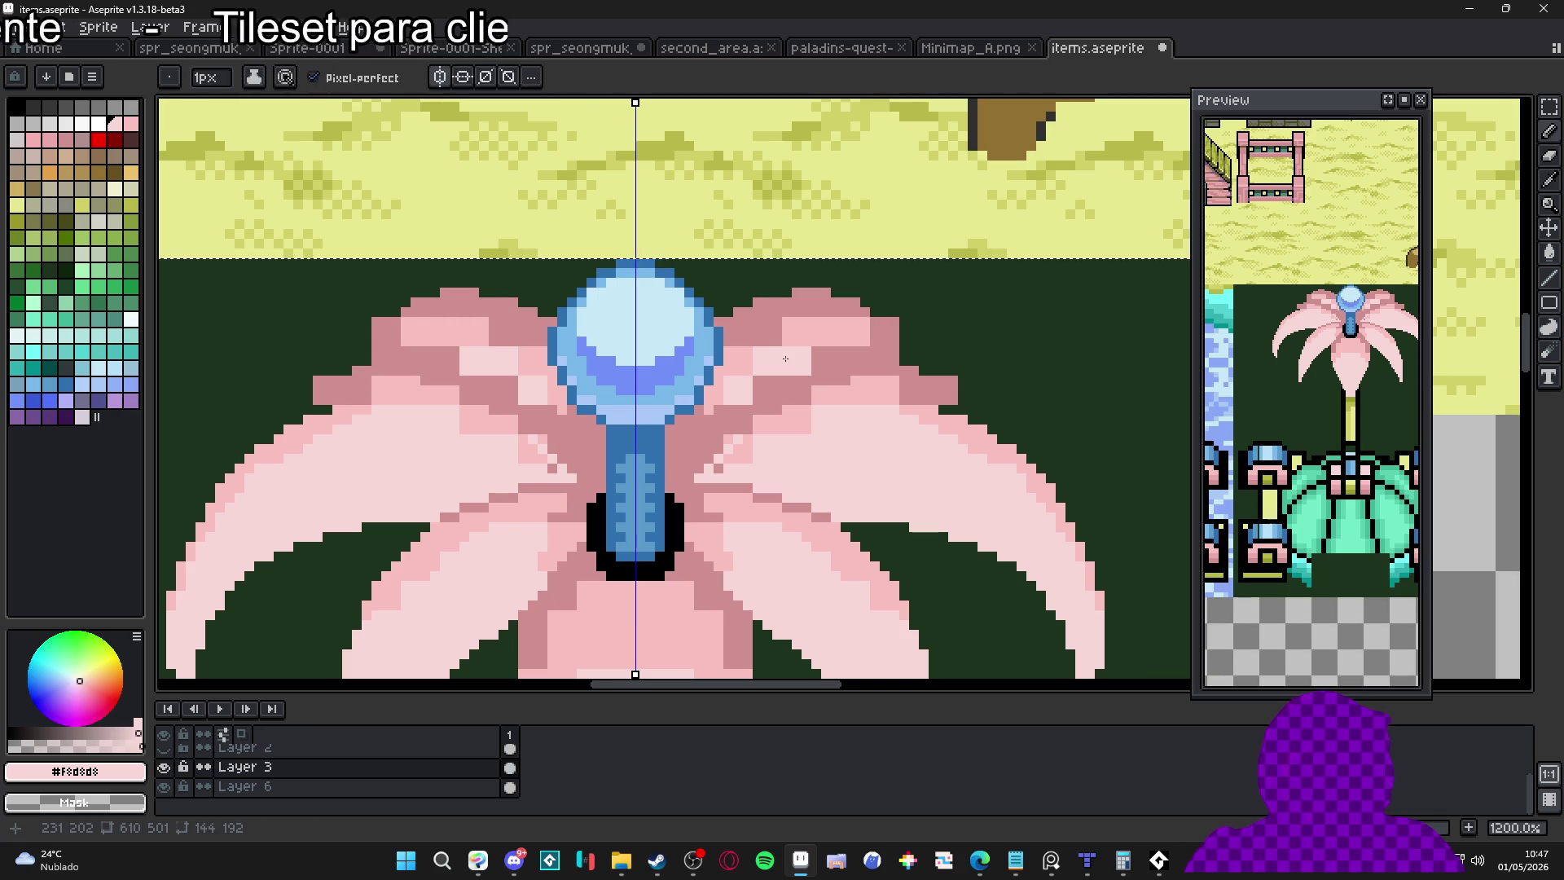
click(789, 330)
key(plus)
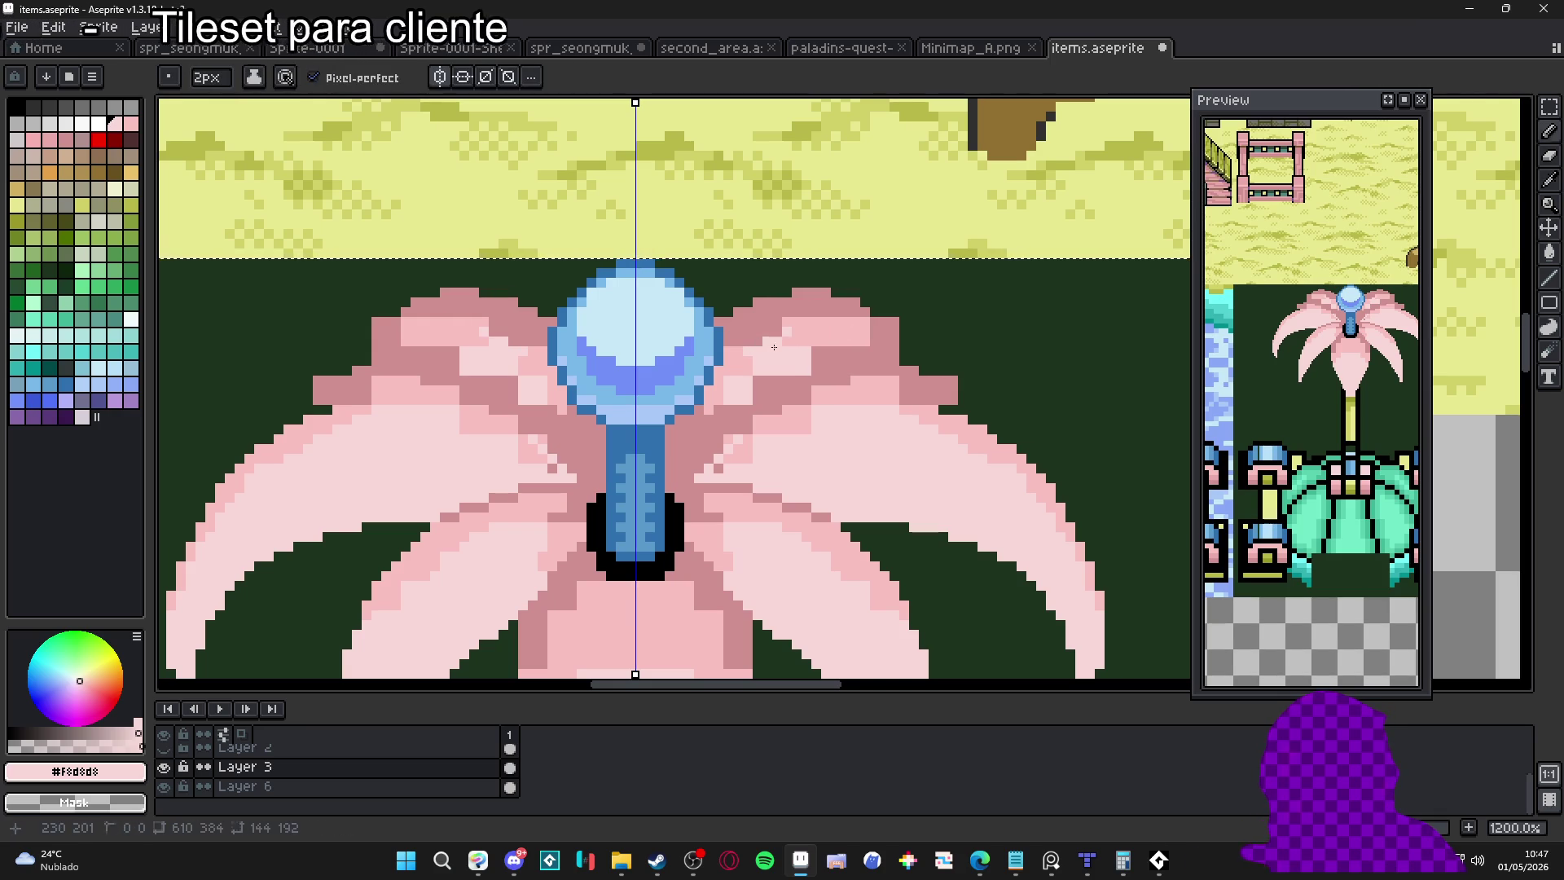
mouse_move(783, 336)
mouse_down()
mouse_move(734, 346)
mouse_move(791, 320)
mouse_move(746, 326)
mouse_move(786, 326)
mouse_up()
Dab #F8C0C0 pixels and a light-pink streak along the right petal to its tip
alt+click(839, 331)
click(812, 312)
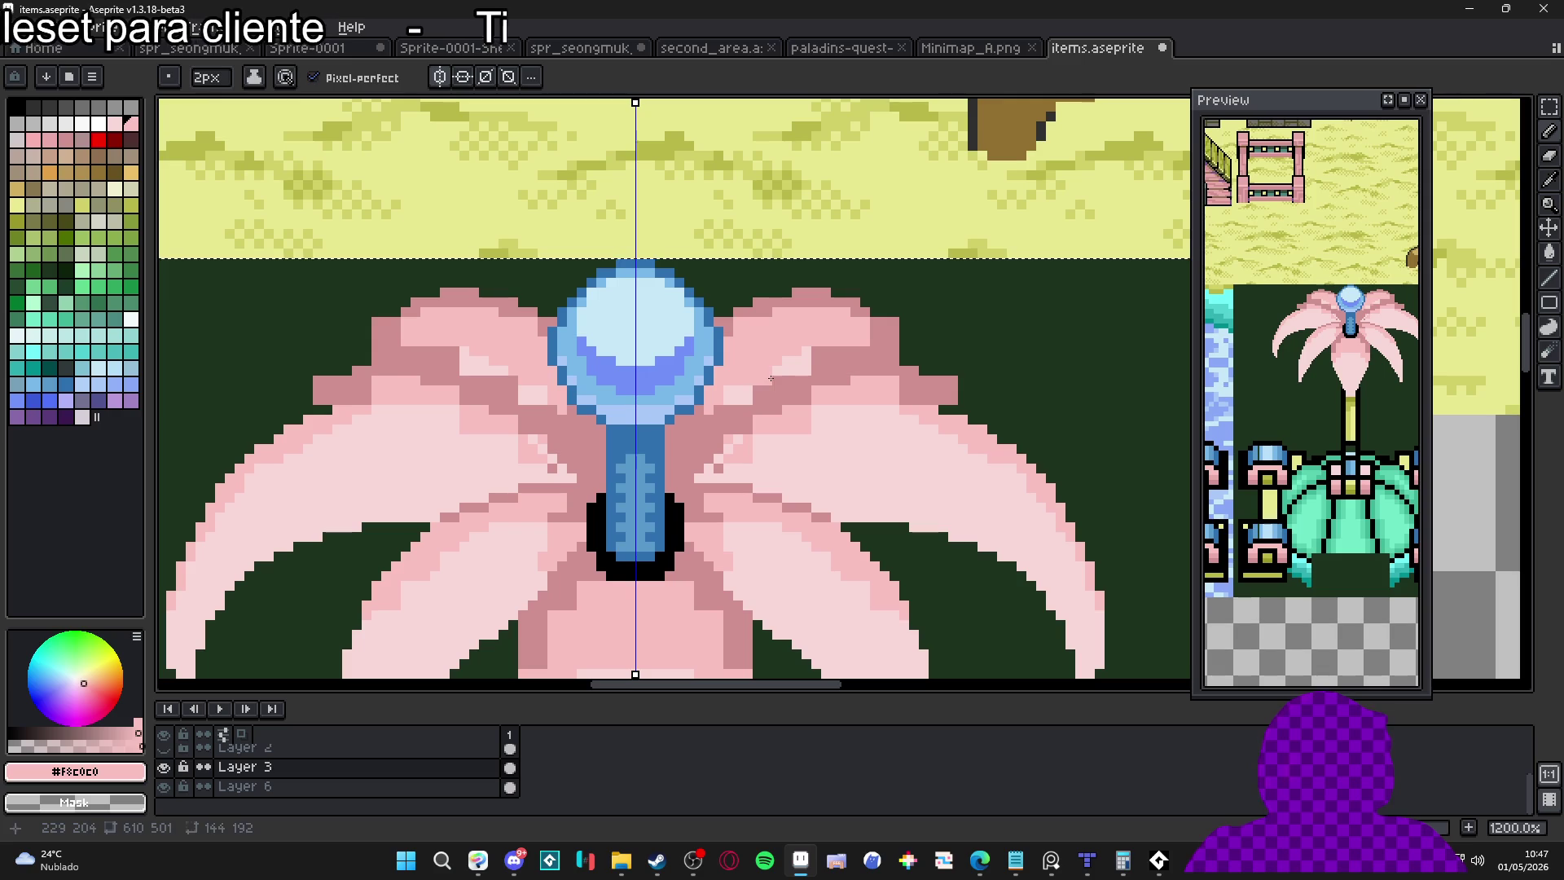
click(762, 388)
scroll(766, 384, up, 1)
click(922, 329)
drag(927, 337, 716, 393)
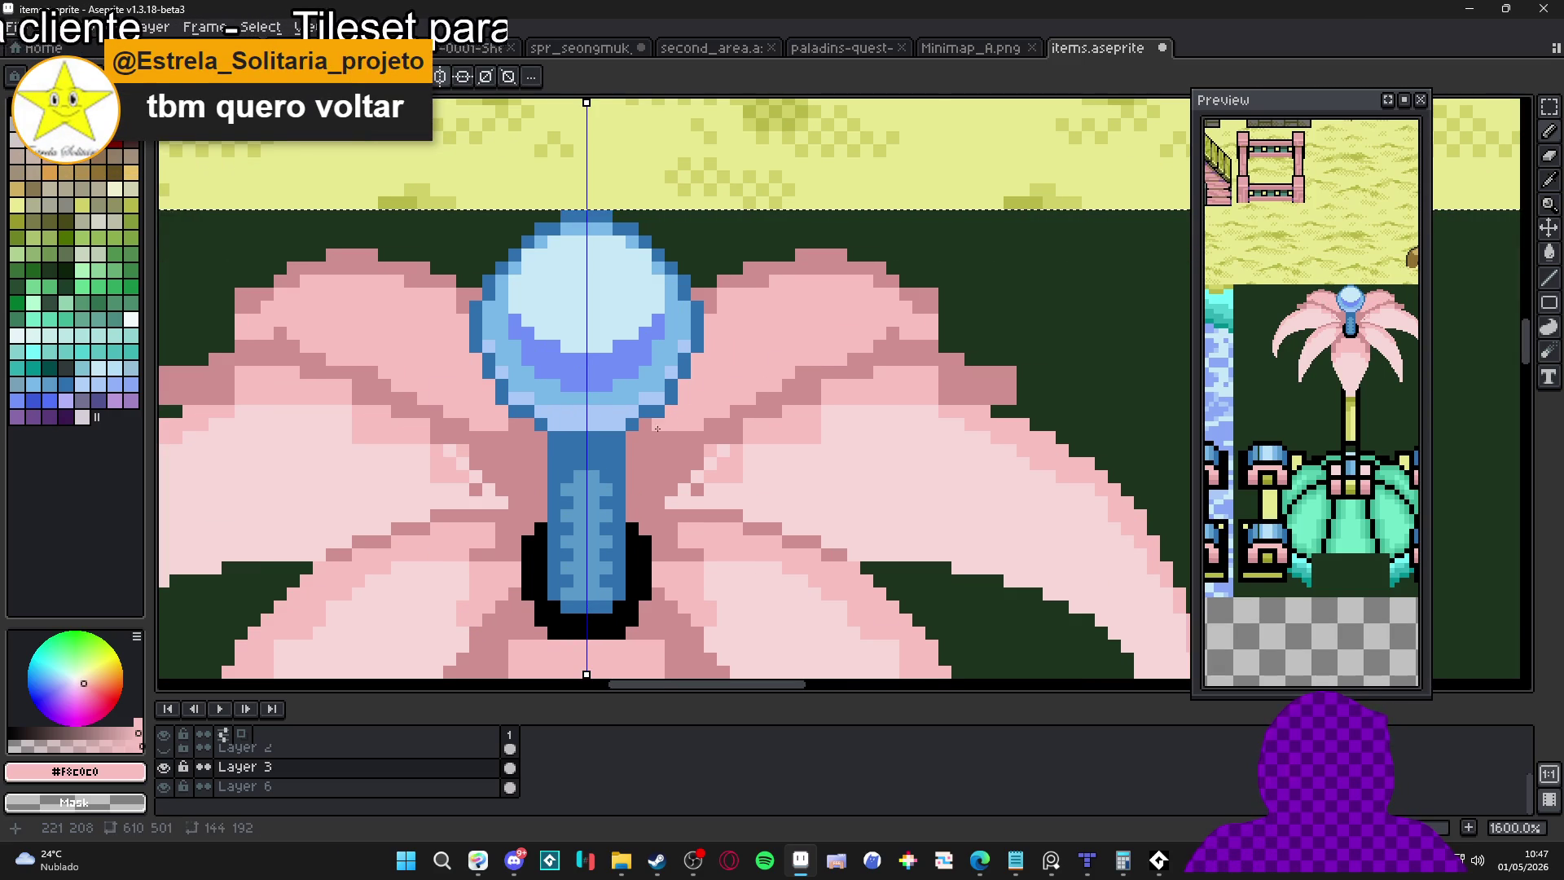
alt+click(856, 368)
alt+click(907, 333)
click(946, 347)
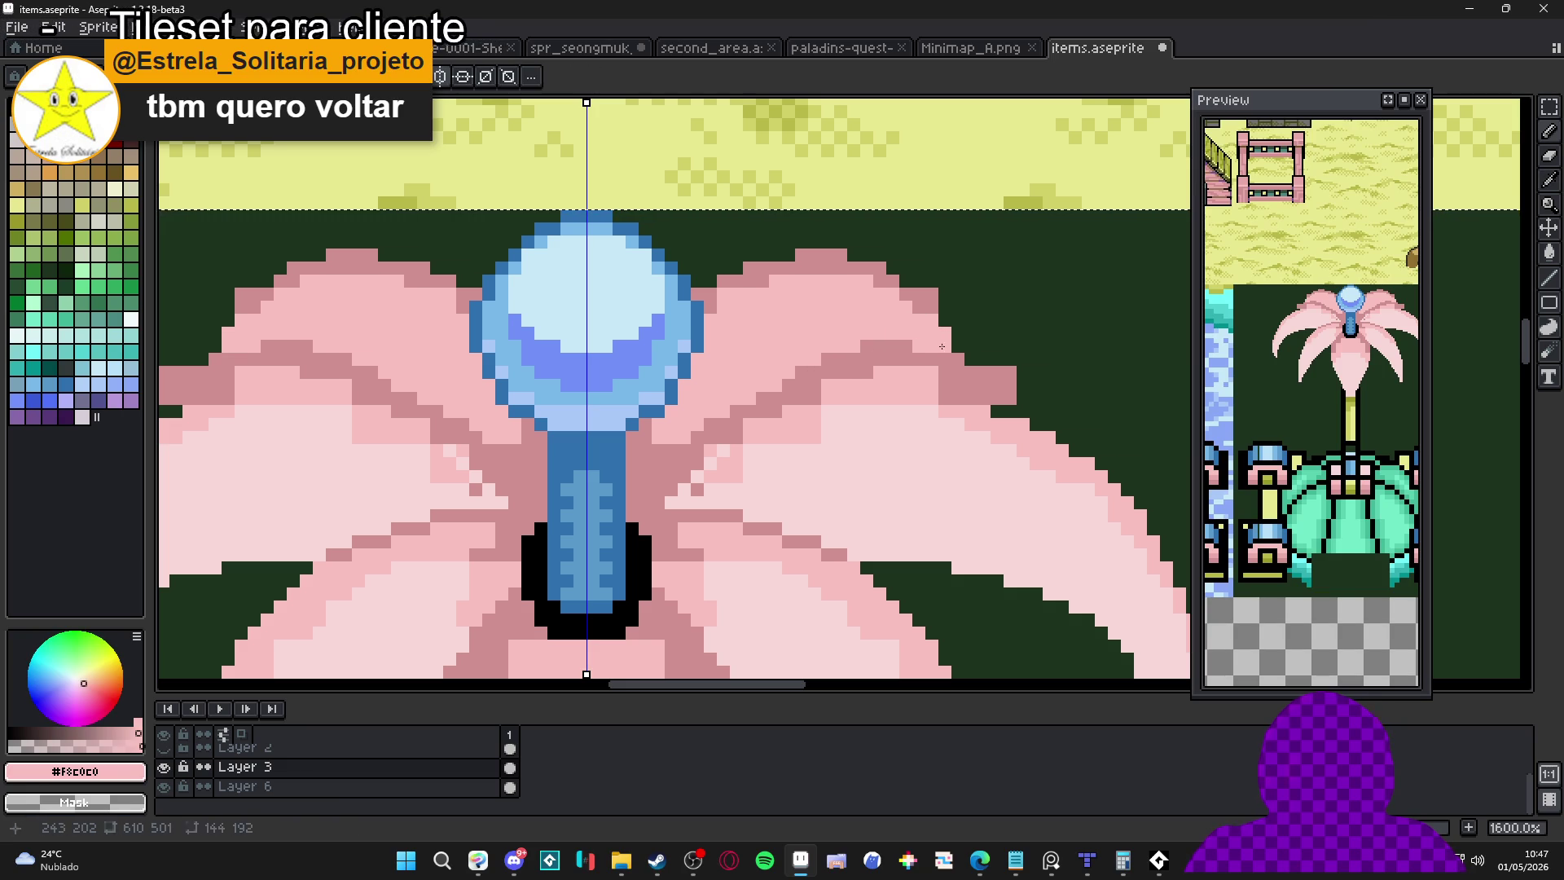
Trim two petal-edge pixels back to the dark green background
alt+click(943, 308)
click(931, 294)
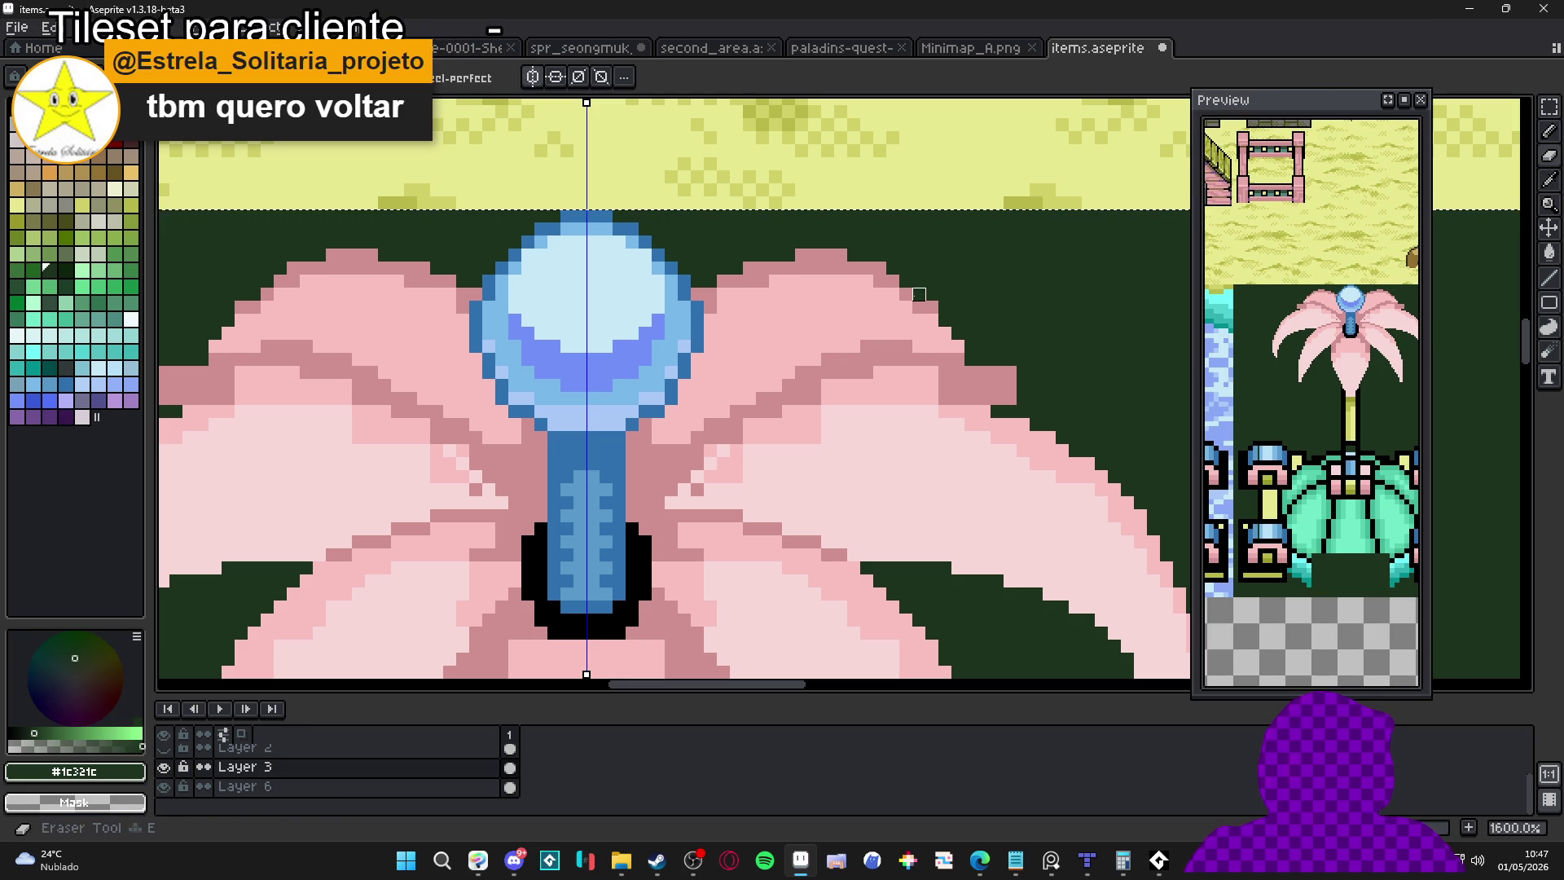
click(932, 307)
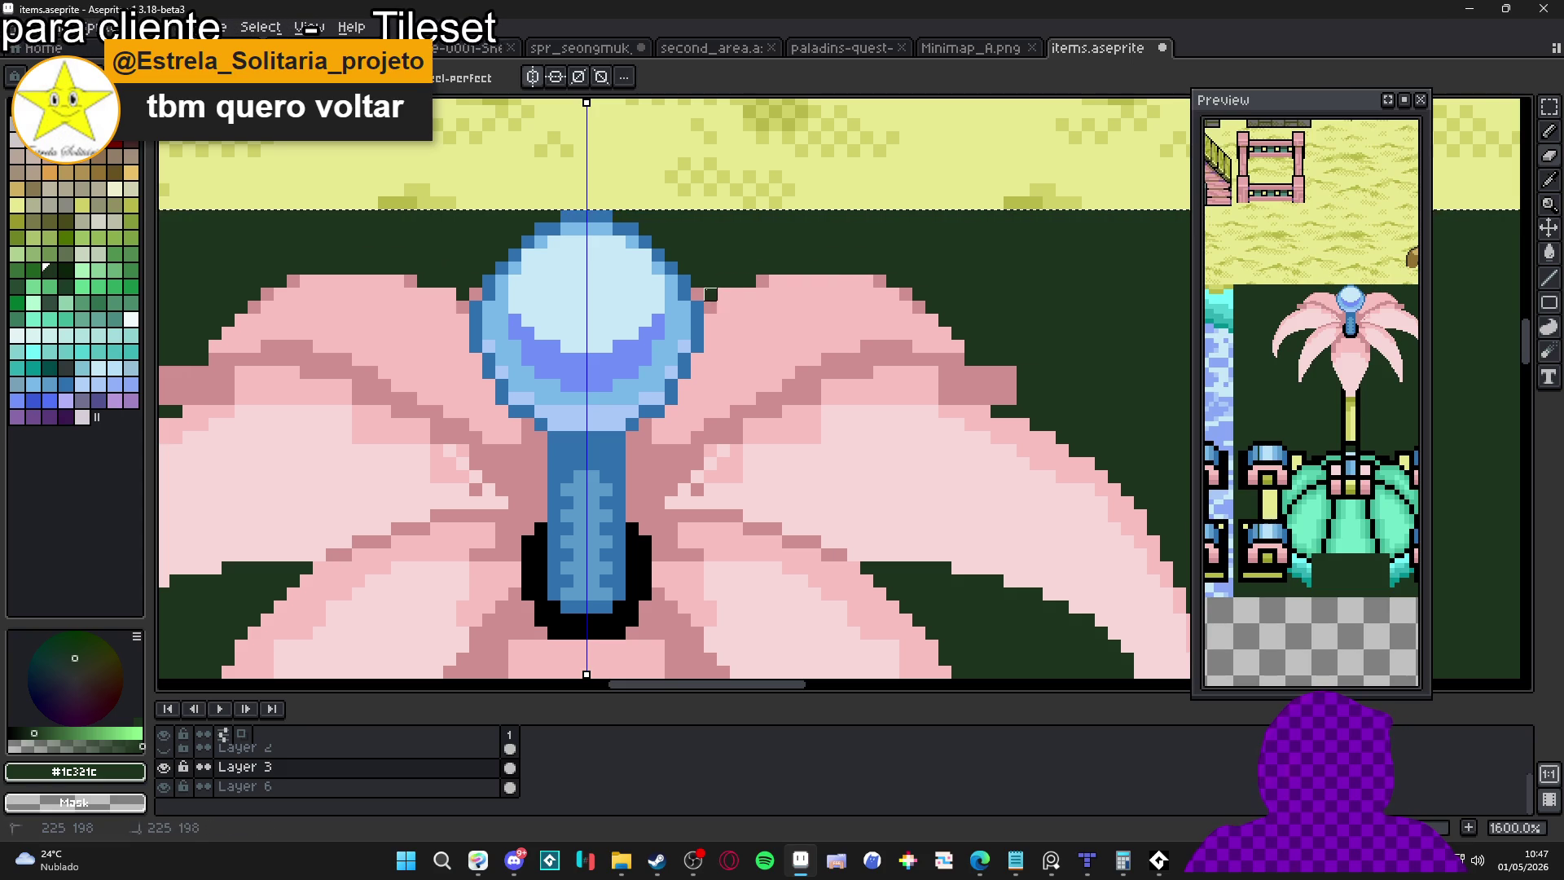
scroll(701, 293, down, 3)
scroll(652, 291, up, 5)
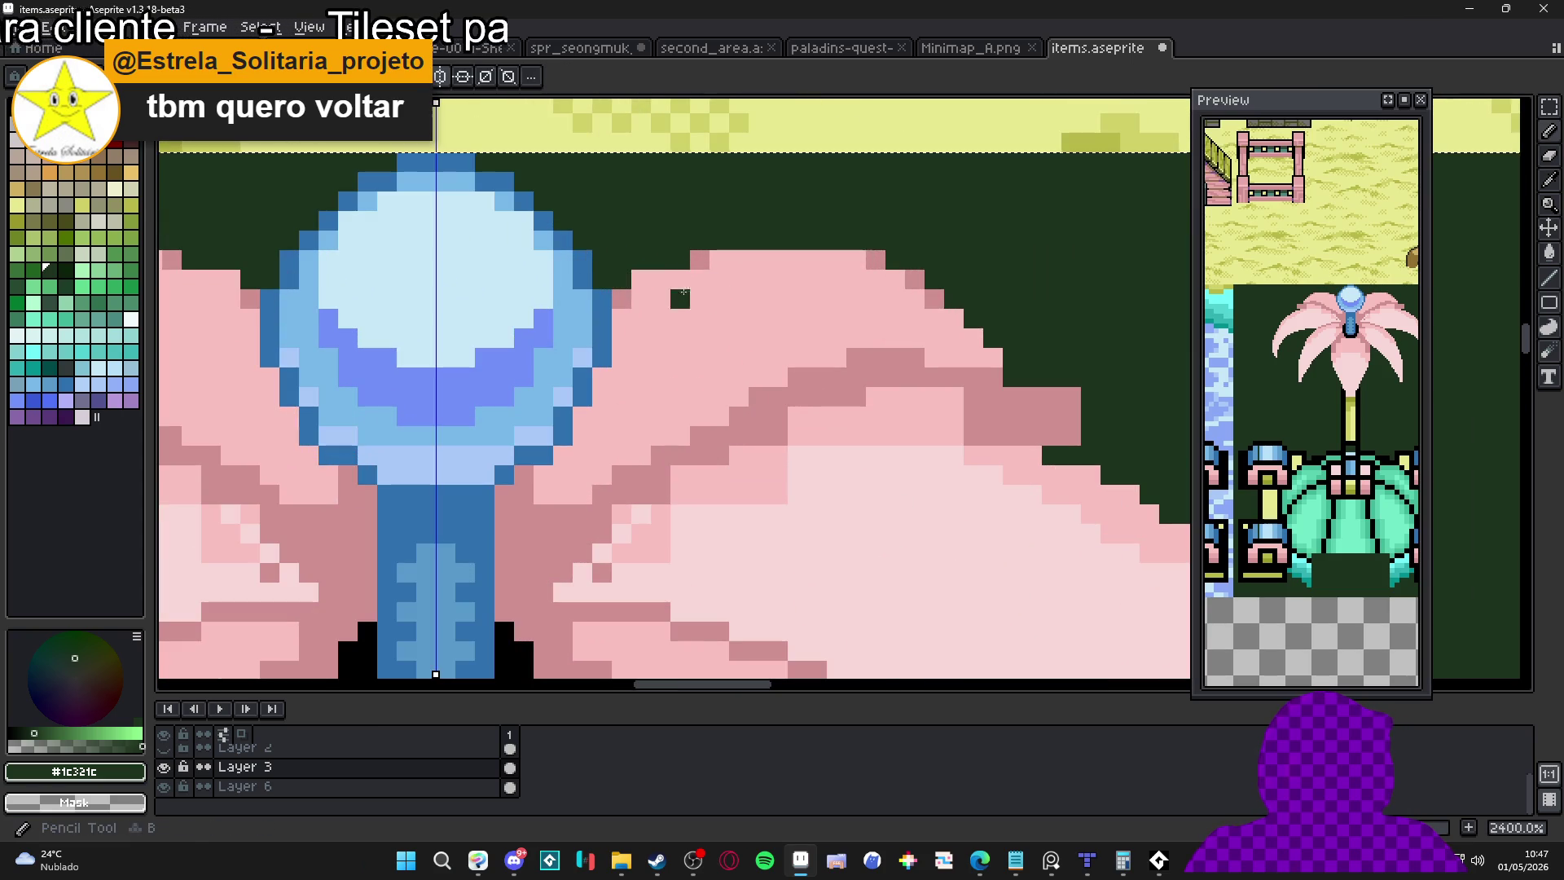
Try a light-pink strip on the left petal edge, undo it, and remove a stray pixel
alt+click(630, 299)
scroll(782, 279, down, 3)
scroll(818, 274, up, 3)
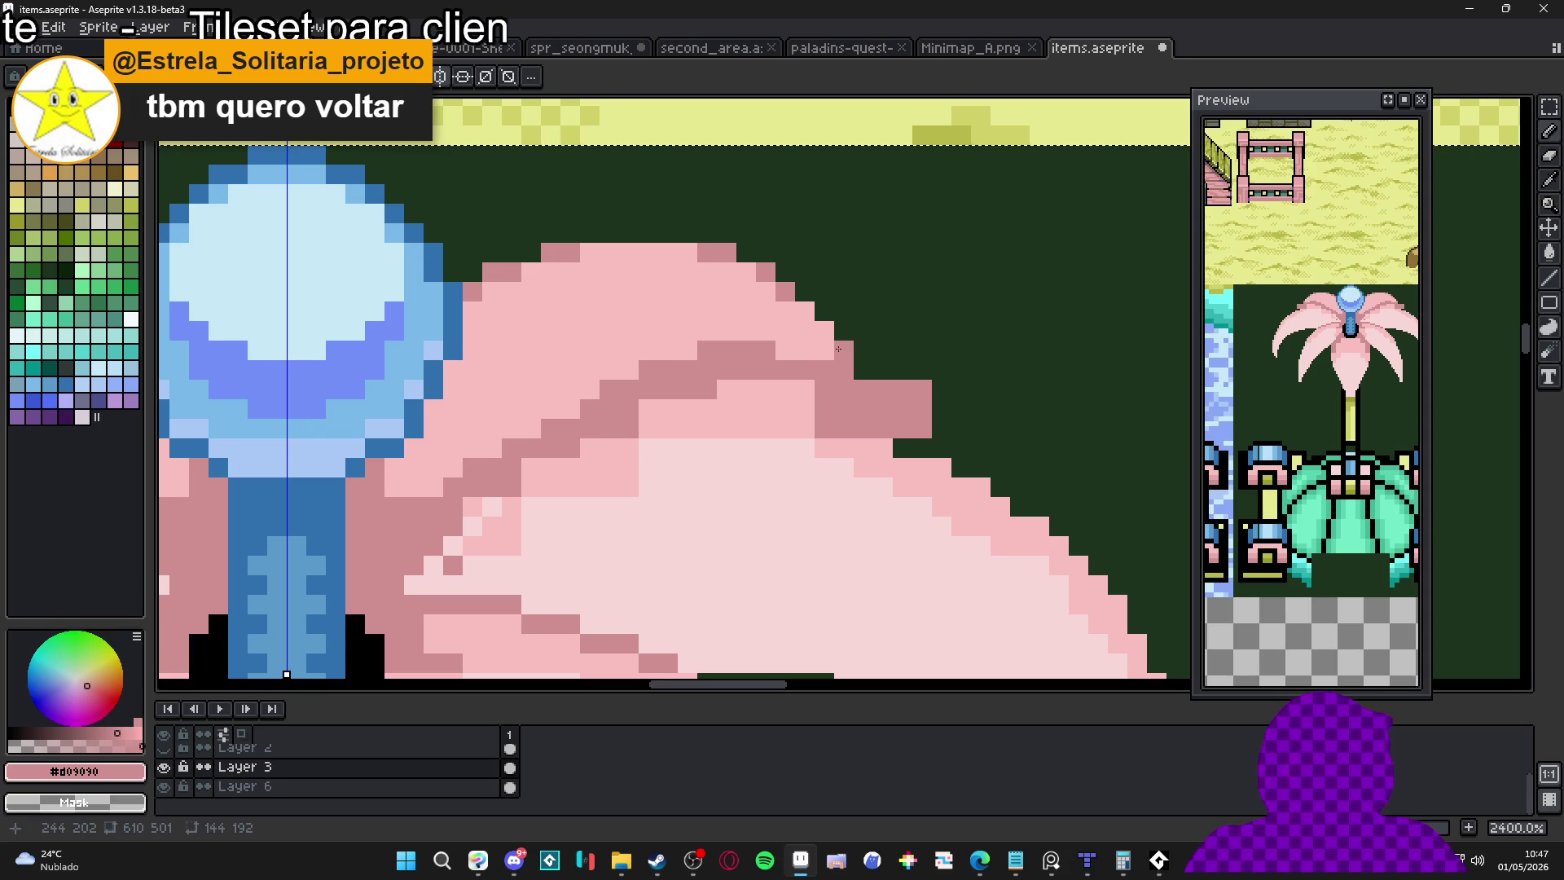
scroll(529, 338, down, 4)
scroll(529, 337, up, 4)
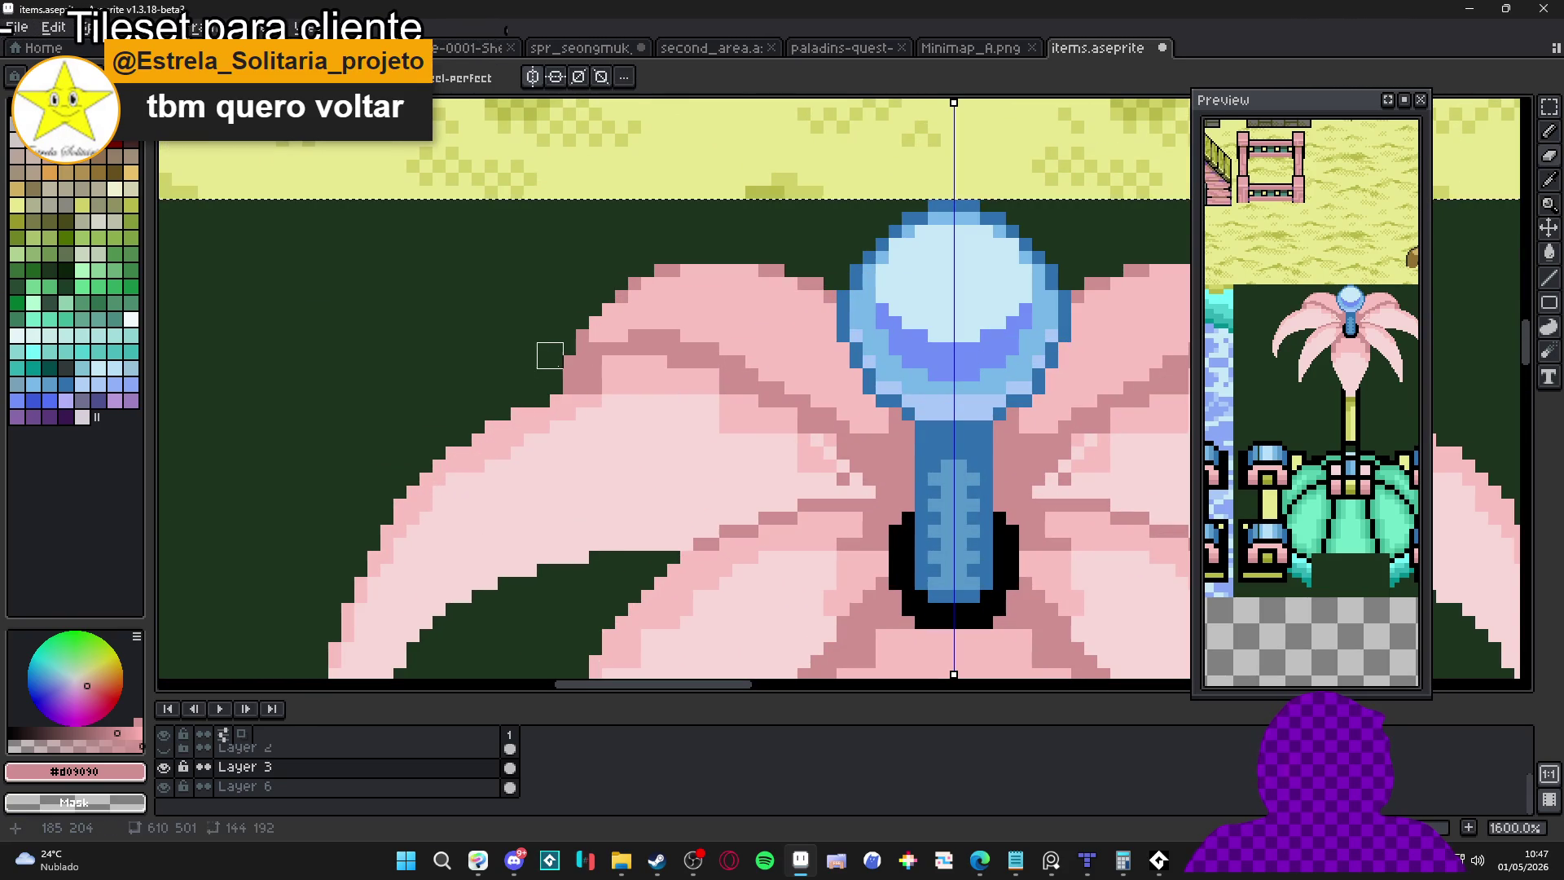
alt+click(618, 377)
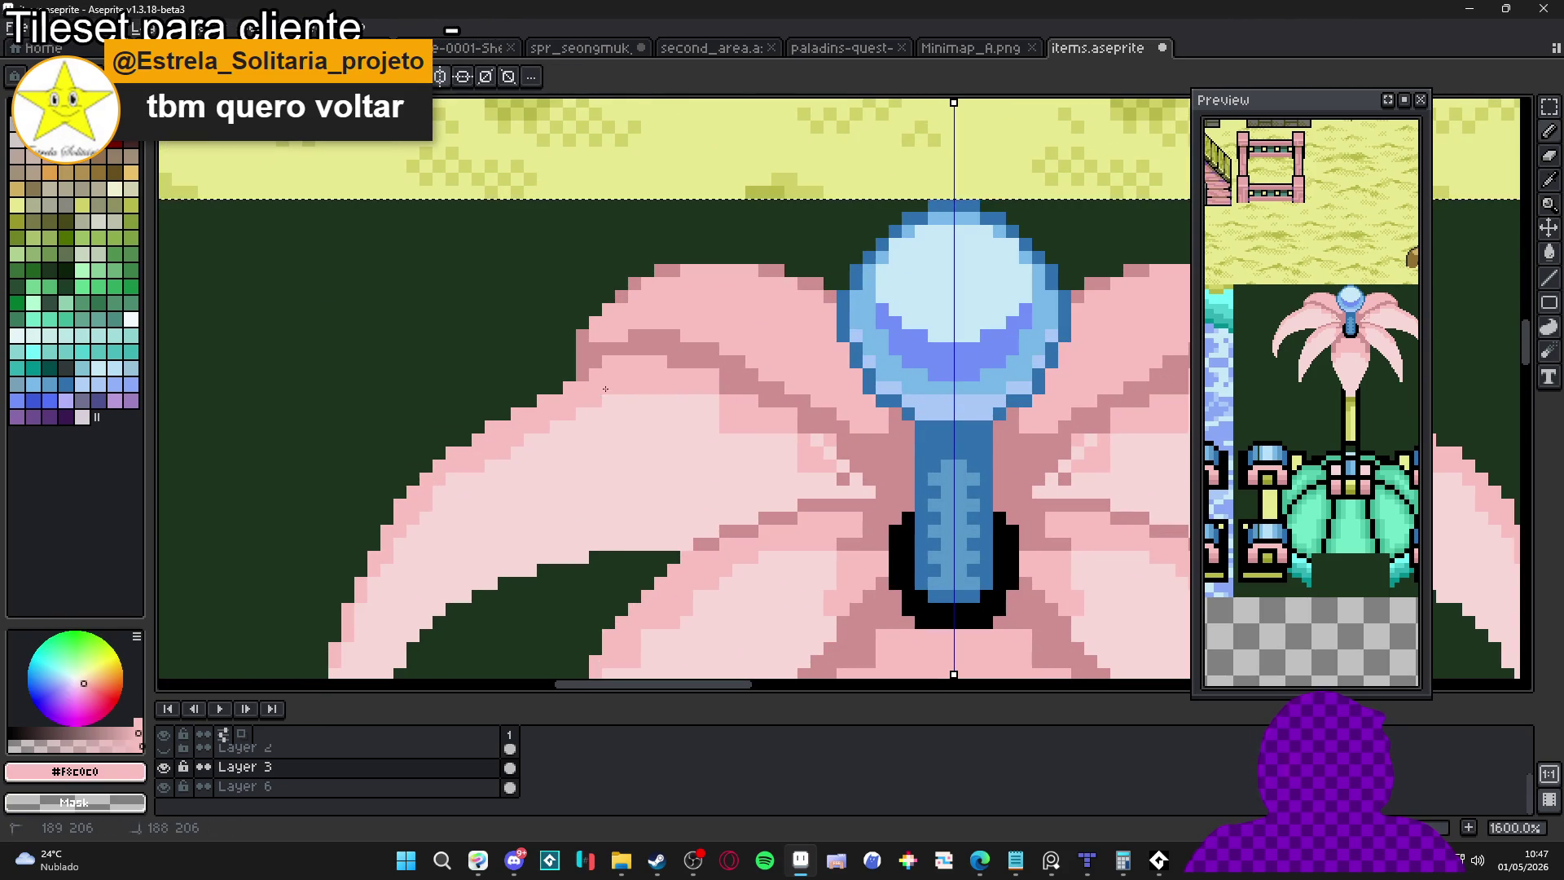
drag(589, 362, 549, 364)
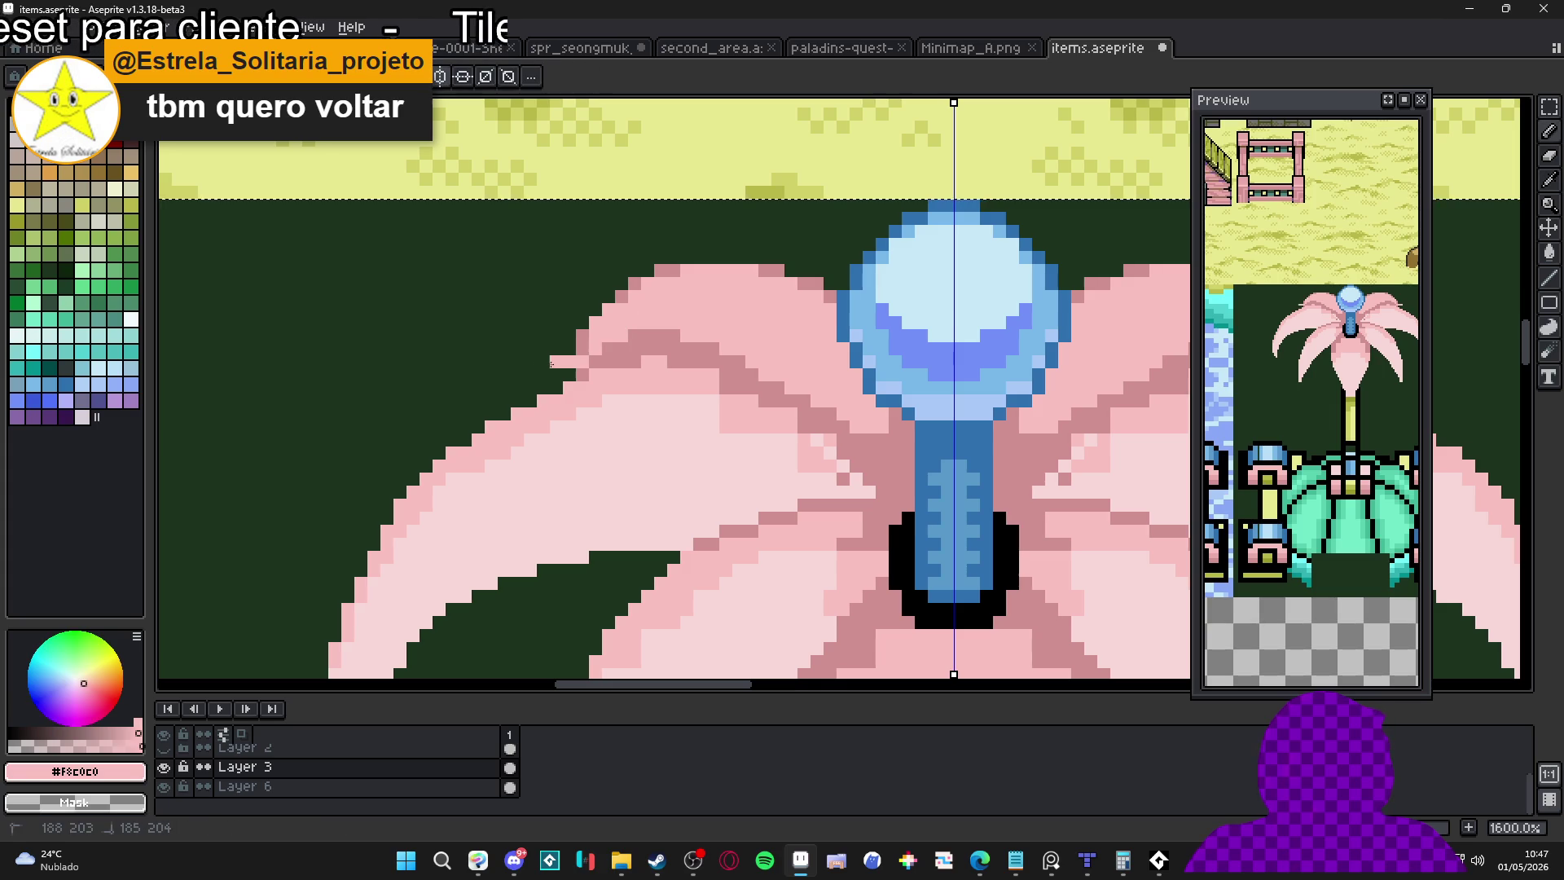
key(ctrl+z)
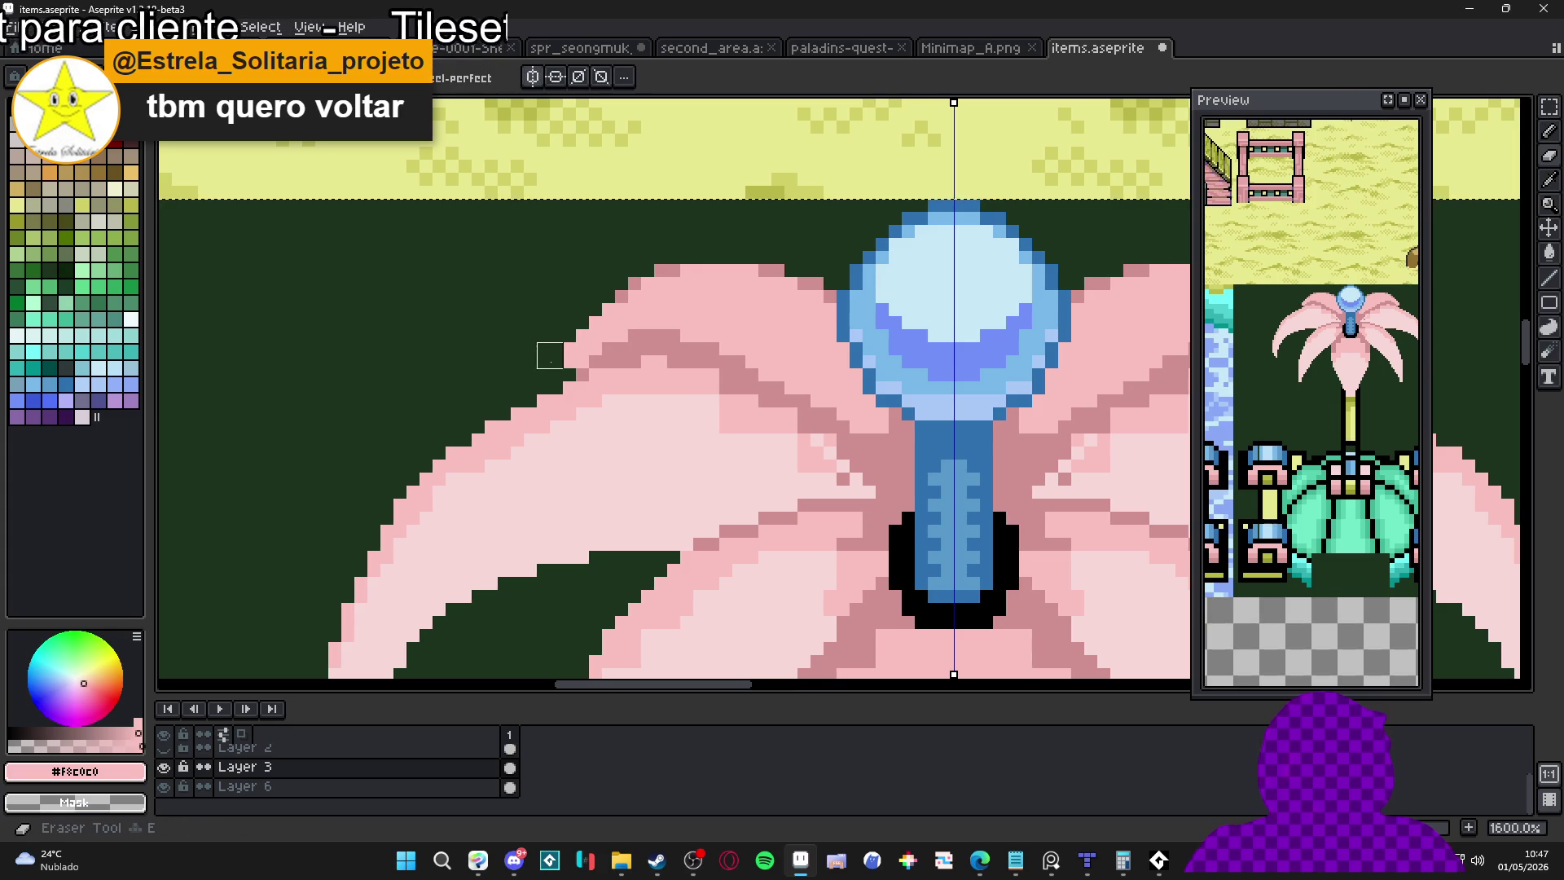
alt+click(611, 349)
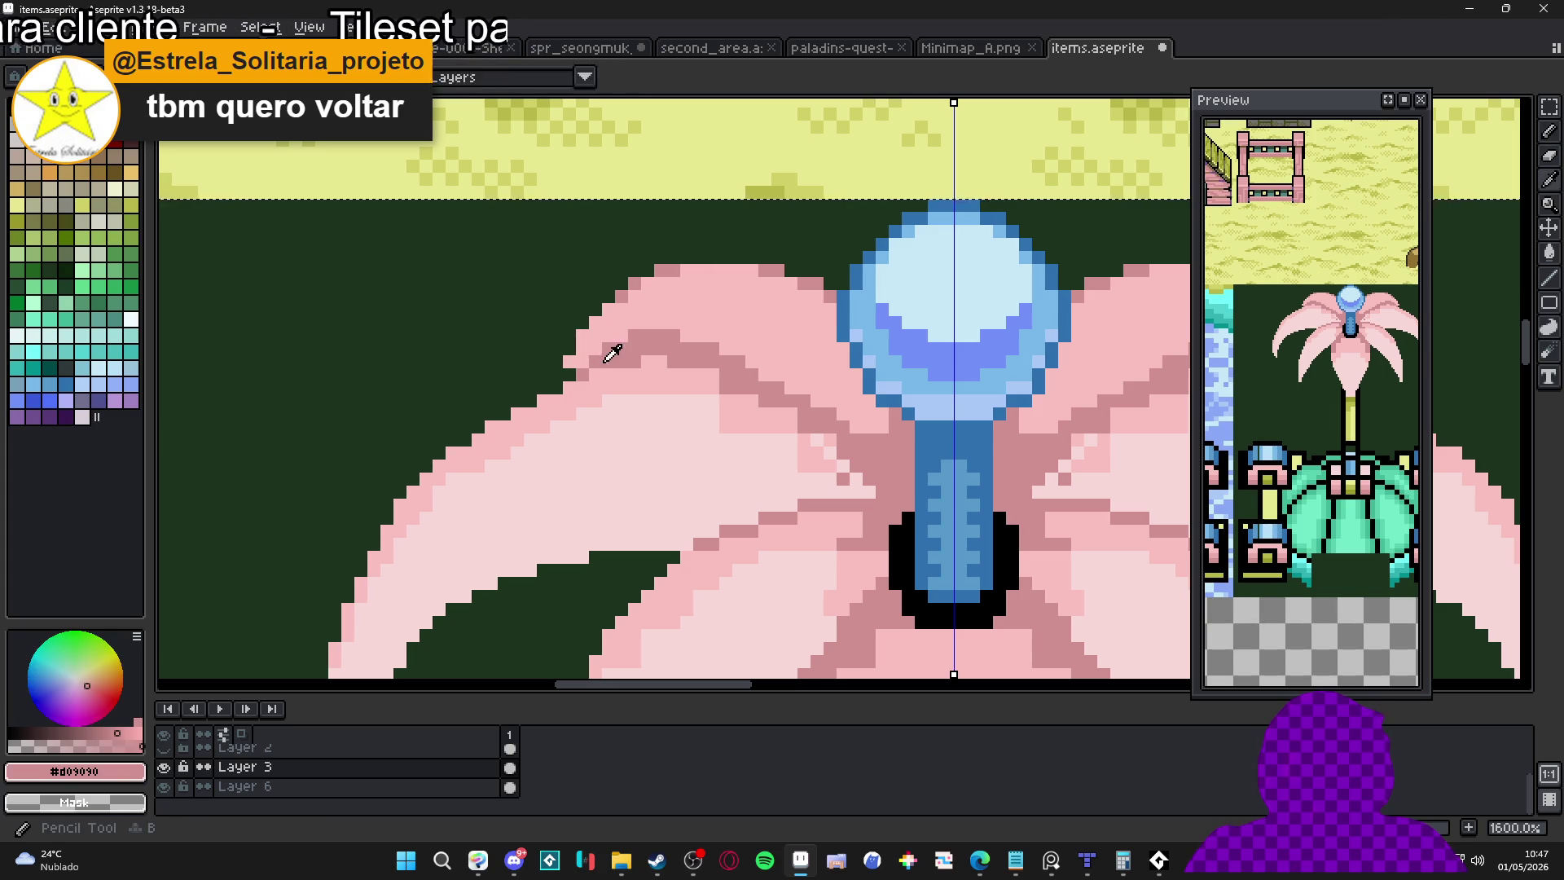
right_click(569, 363)
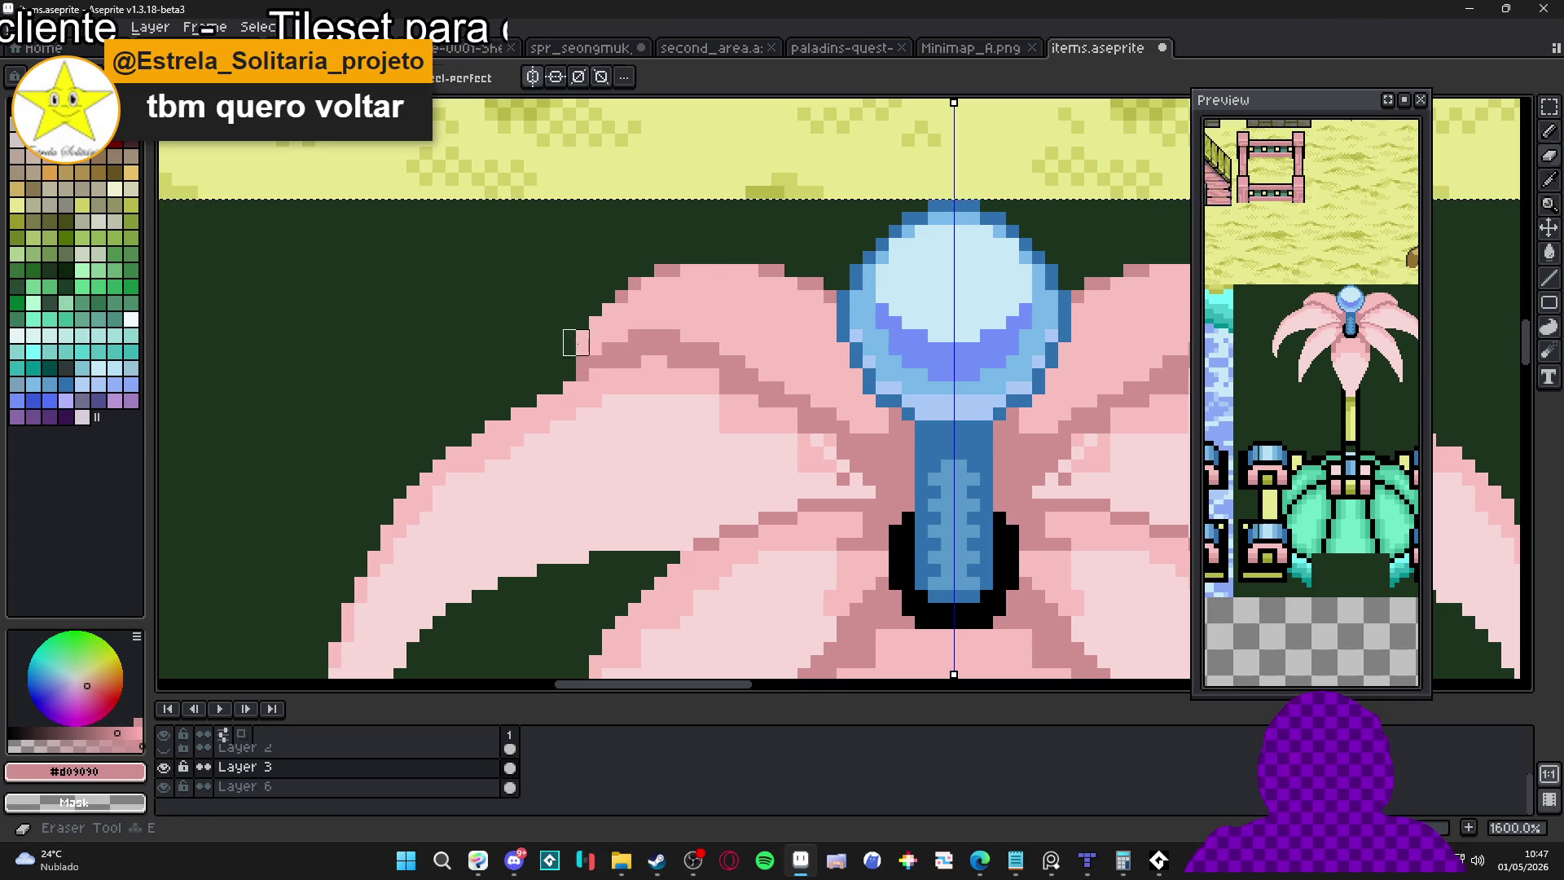
Paint a mirrored #F8C0C0 pixel on the upper petal, then undo it
scroll(641, 247, down, 3)
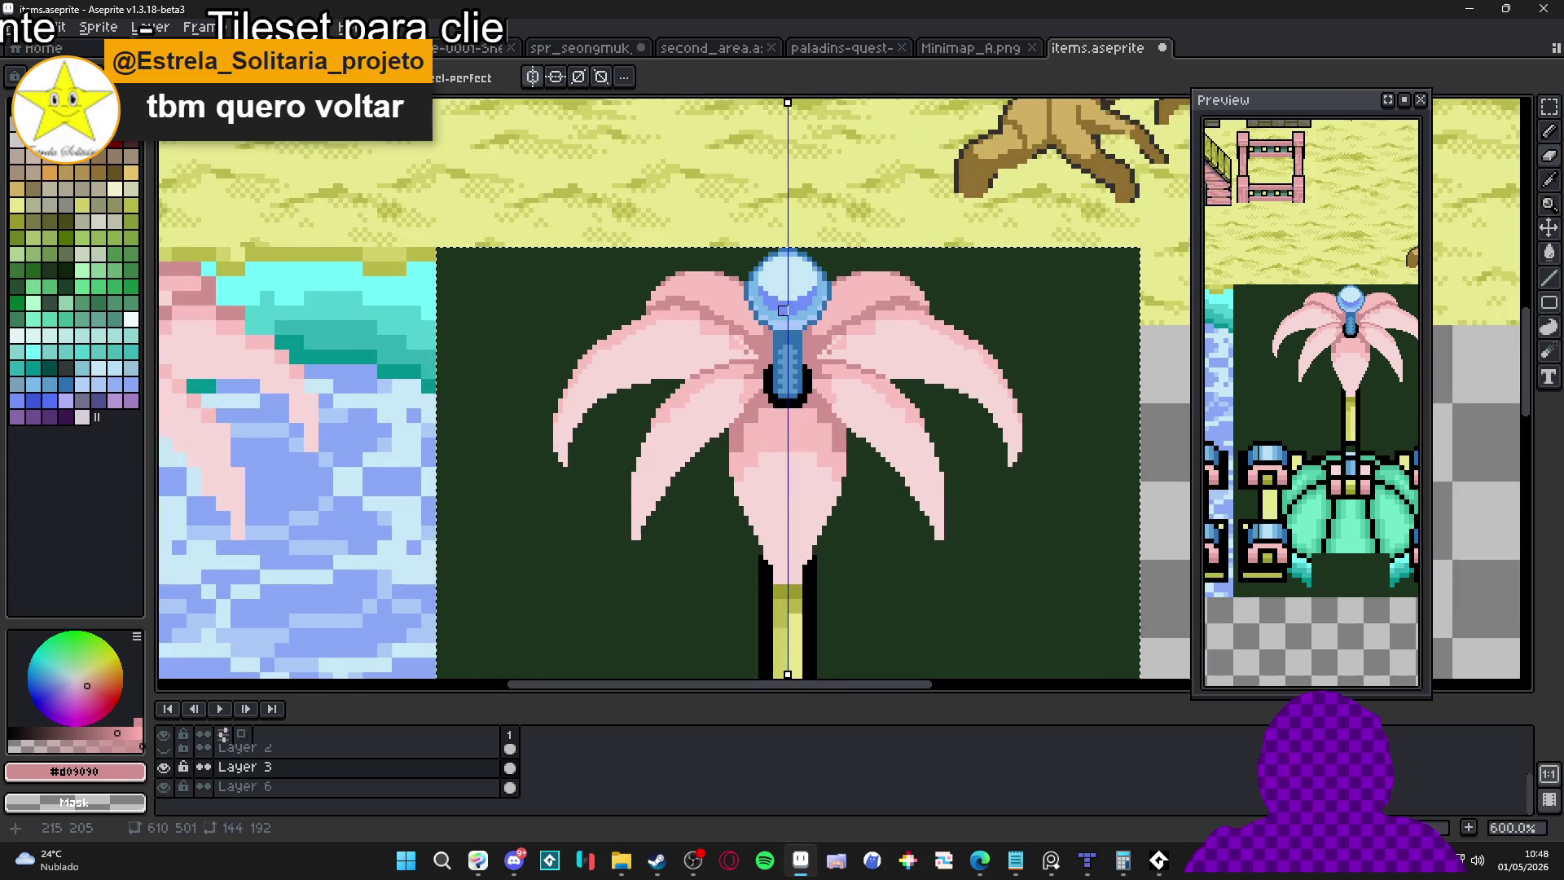
scroll(907, 300, up, 3)
alt+click(904, 299)
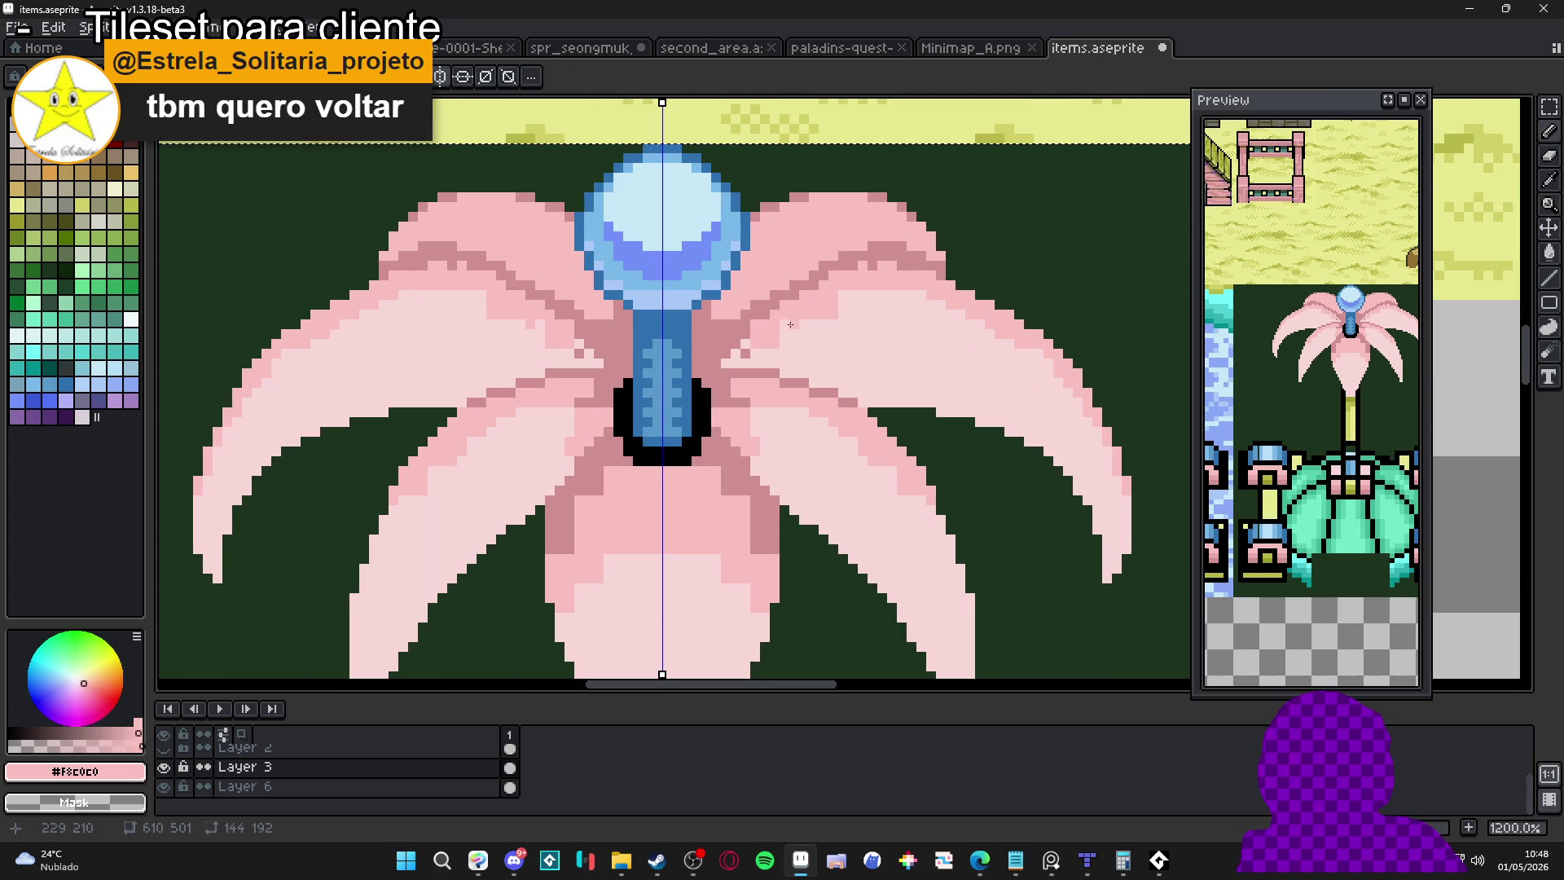
click(745, 345)
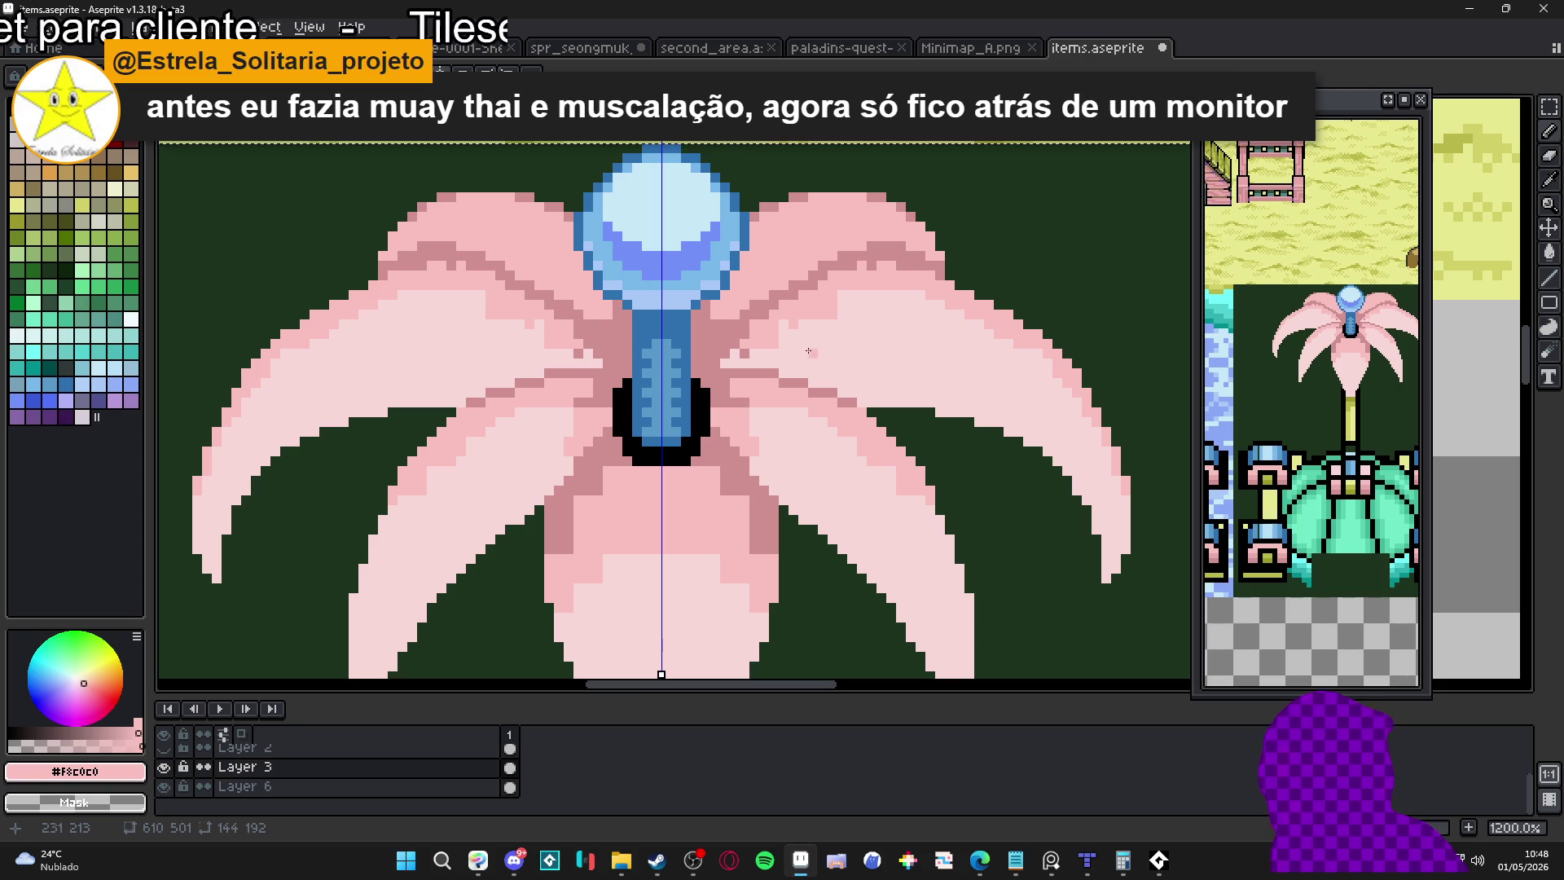
scroll(808, 351, up, 1)
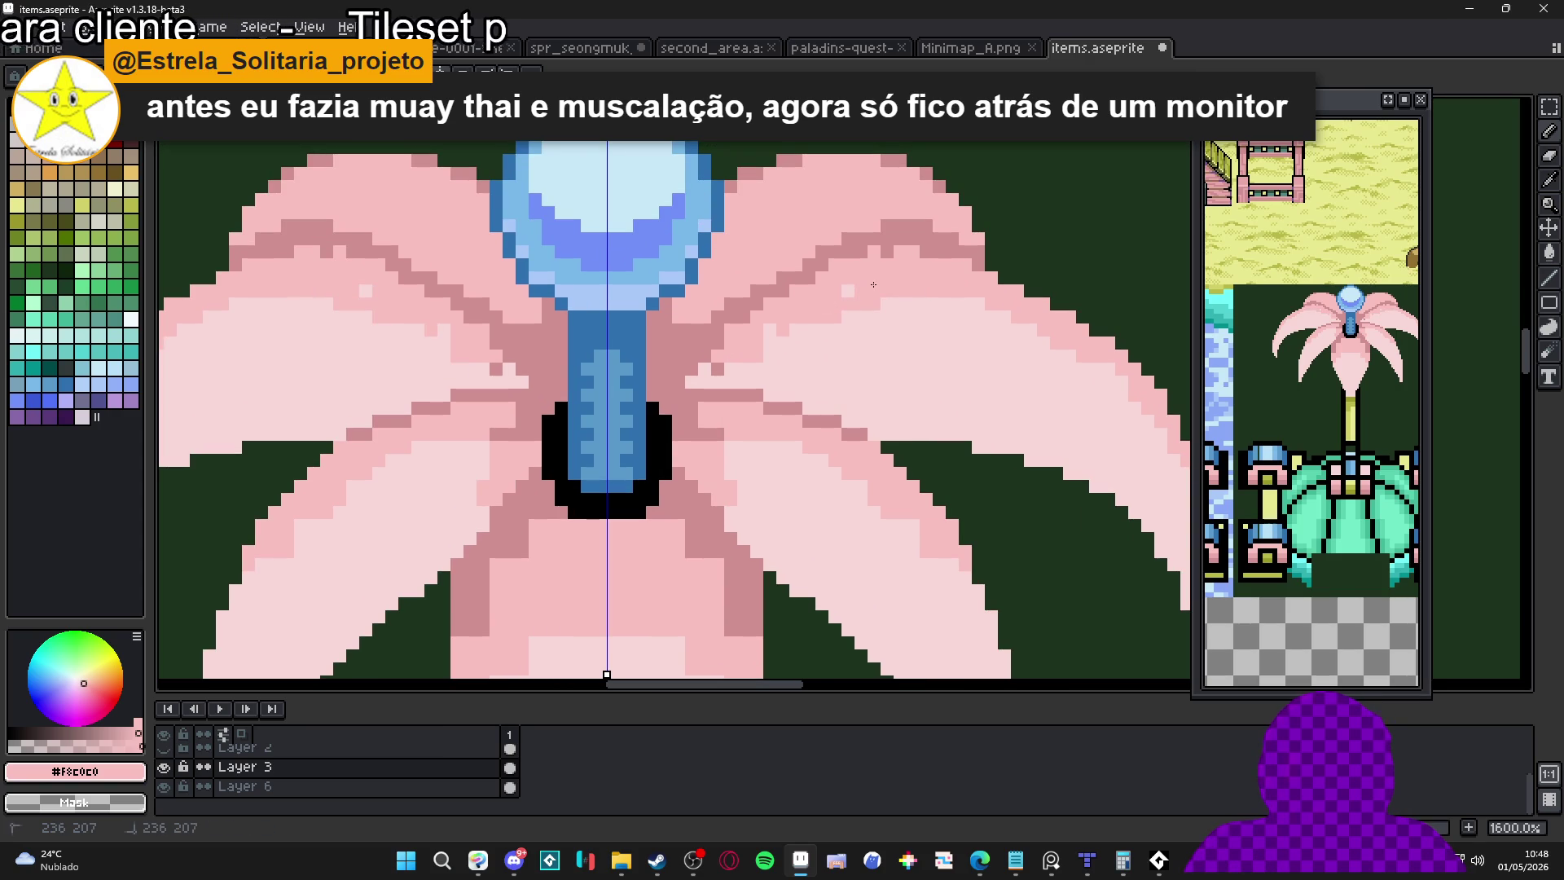
key(ctrl+z)
Paint pale-pink #F8D8D8 pixels along the upper petals' edge, undoing a later stroke
alt+click(720, 375)
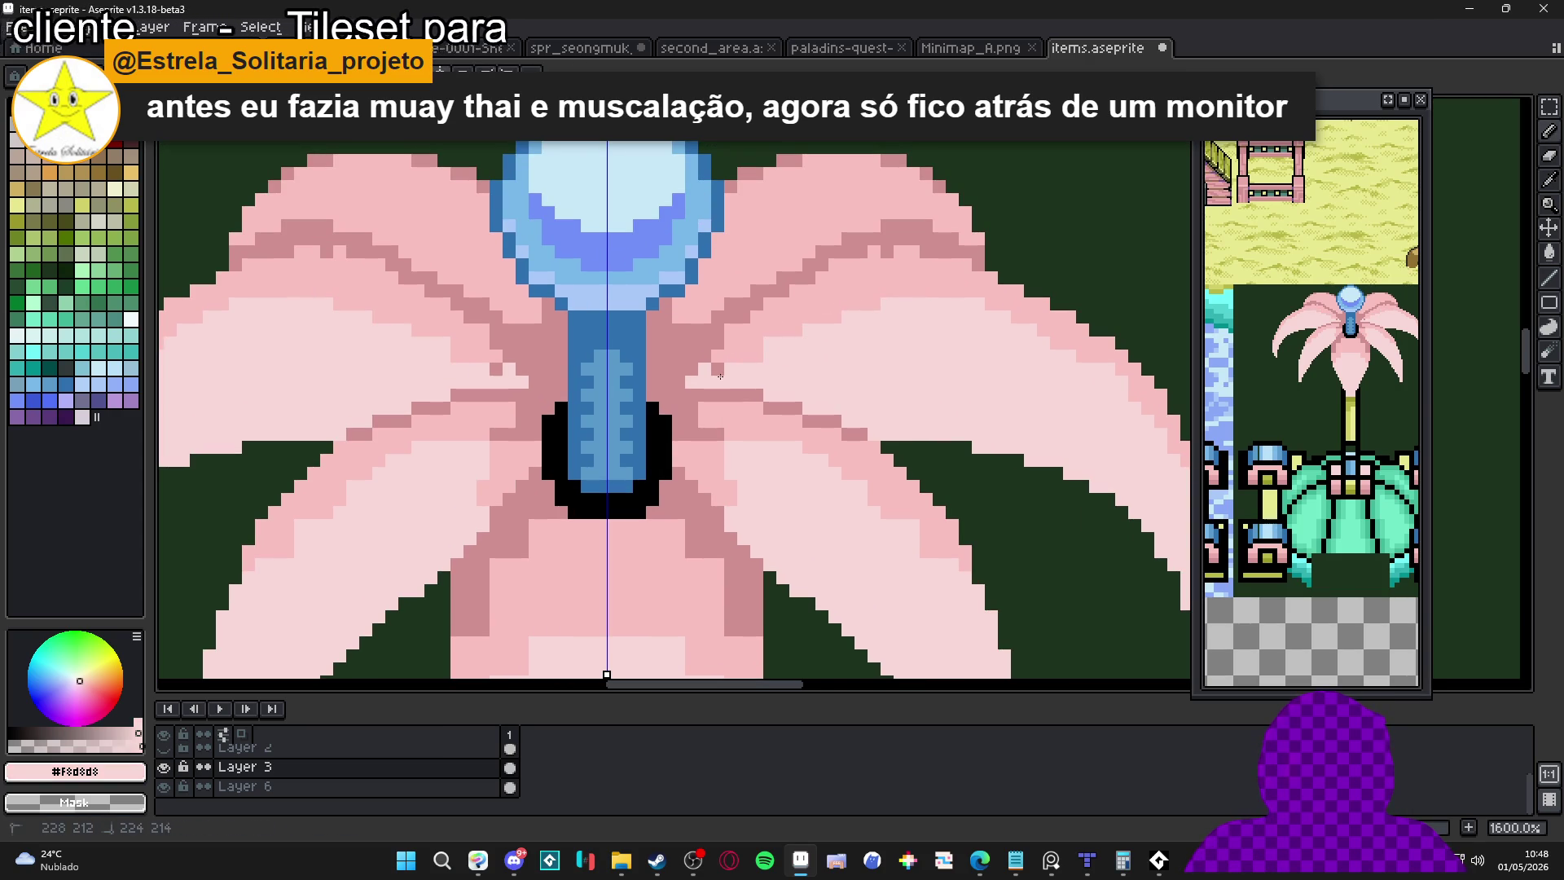
drag(779, 330, 800, 330)
mouse_move(885, 291)
mouse_down()
mouse_move(943, 286)
mouse_move(807, 308)
mouse_move(747, 351)
mouse_up()
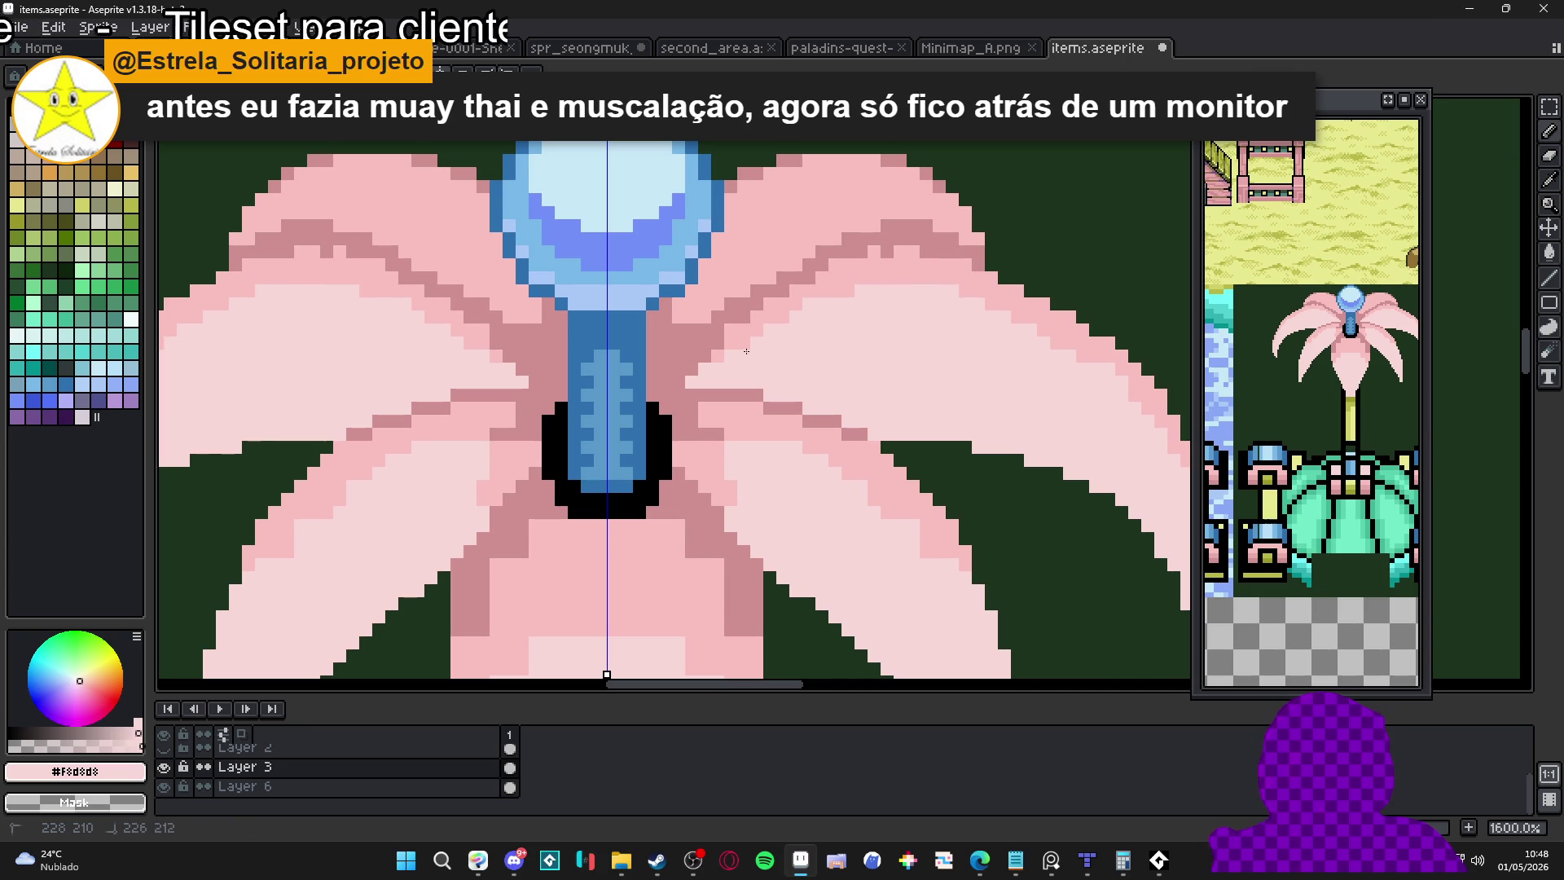
alt+click(714, 325)
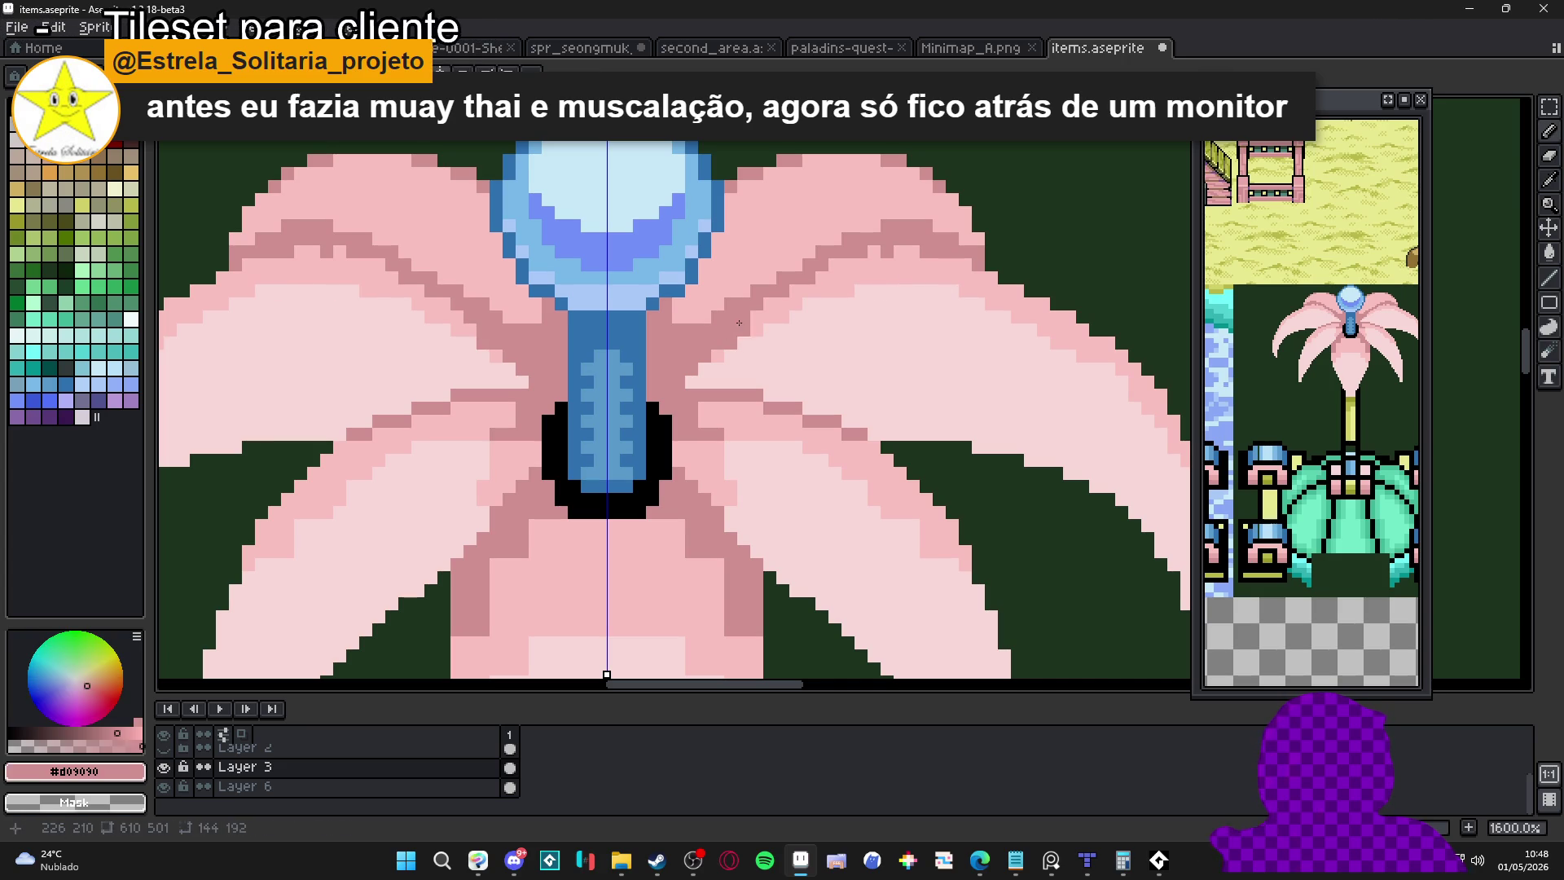
alt+click(730, 334)
alt+click(705, 320)
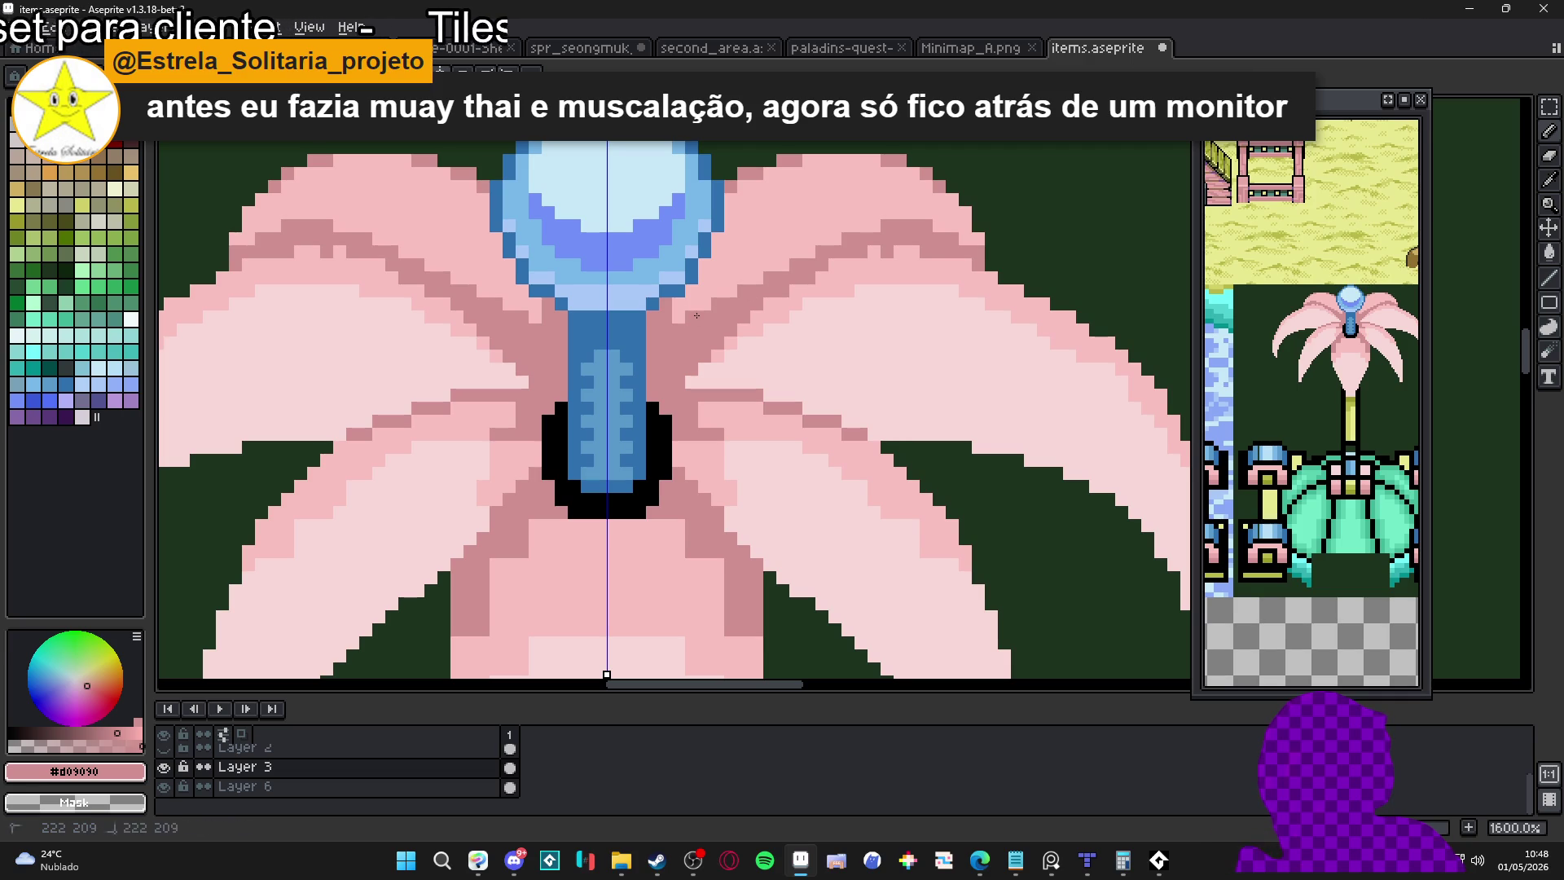
drag(821, 264, 972, 261)
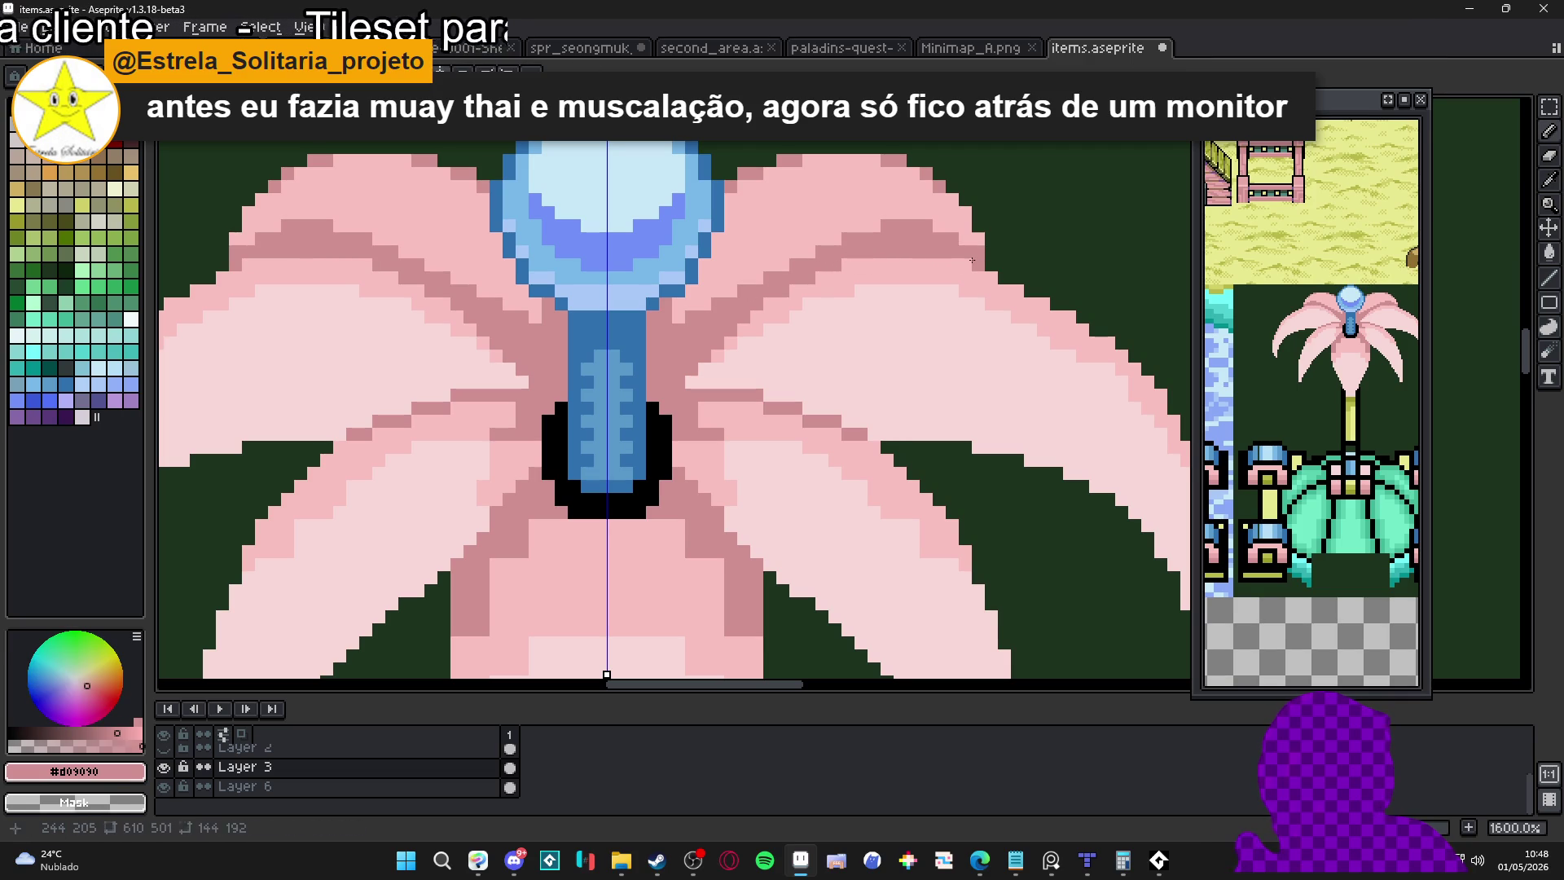
alt+click(738, 342)
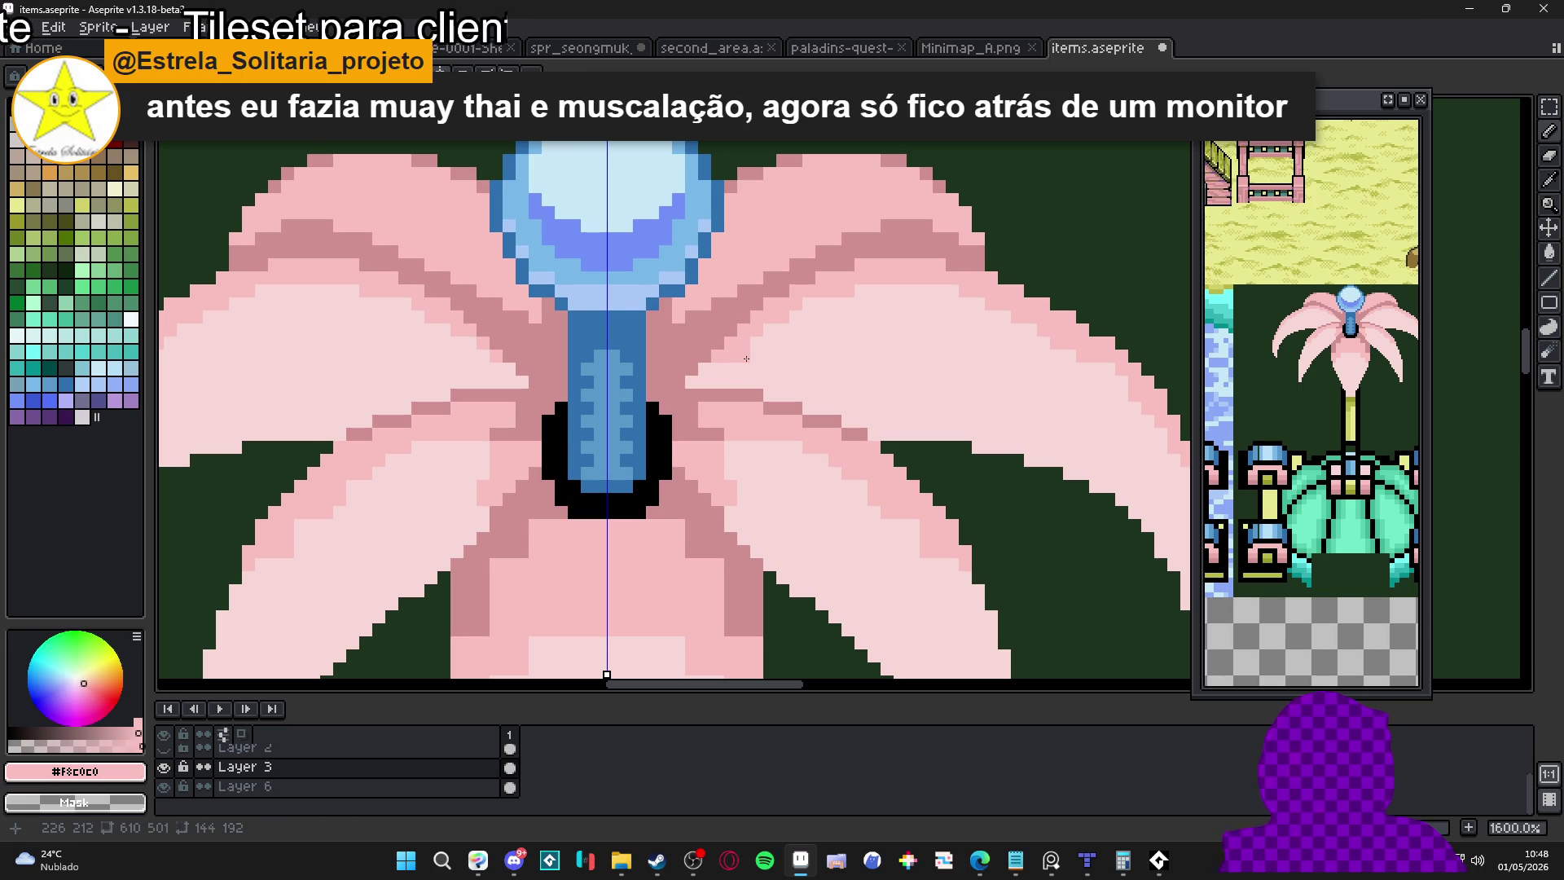
key(ctrl+z)
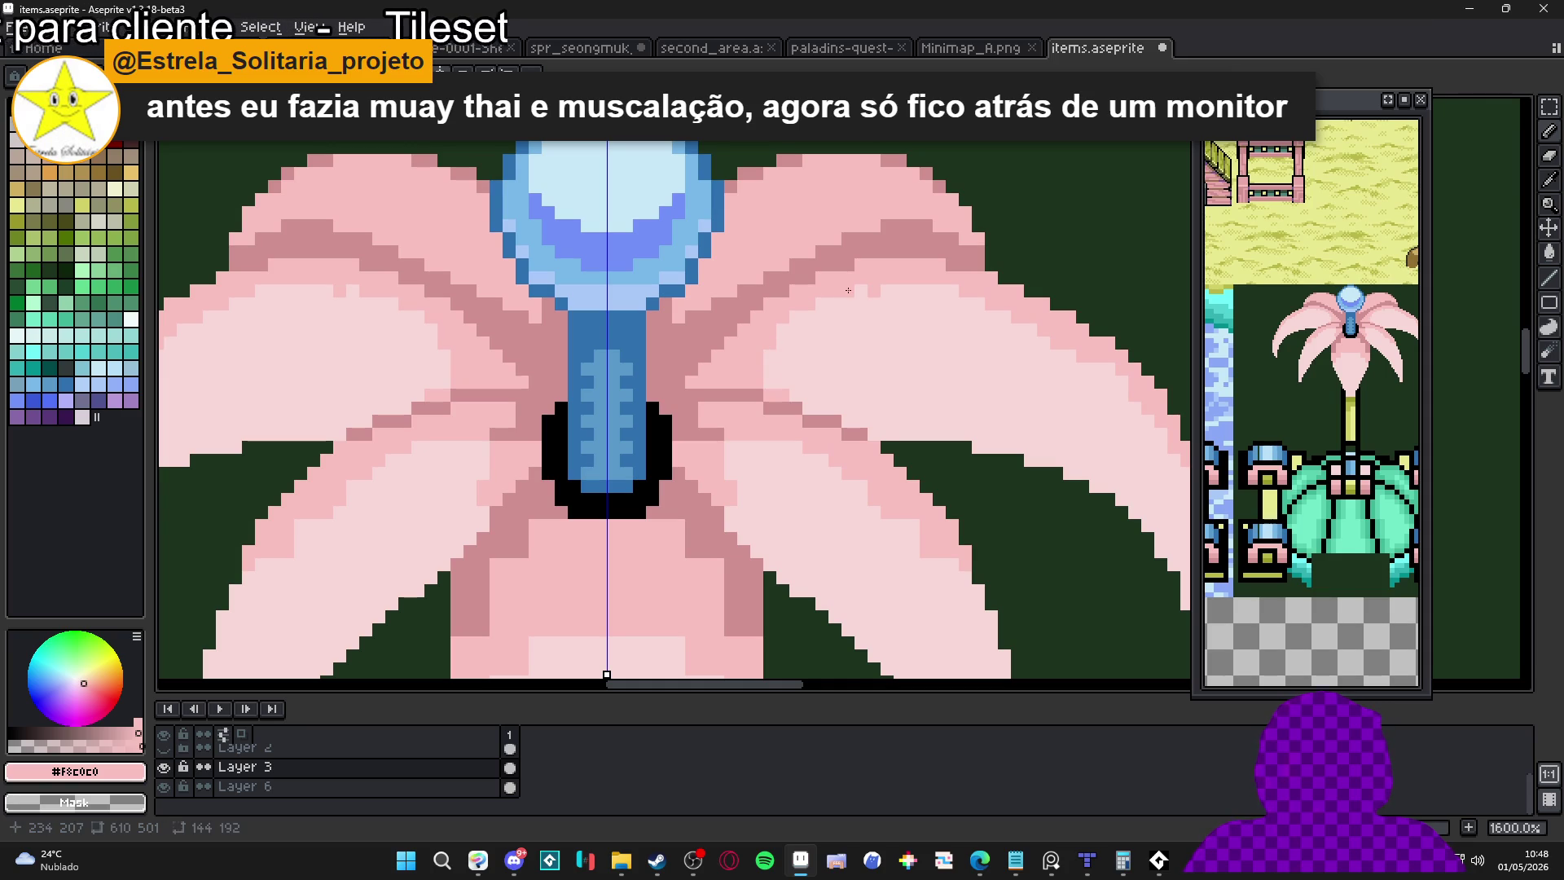
Sample the petal pinks #F8D8D8 and #F8C0C0, then zoom out to view the whole tile
alt+click(897, 296)
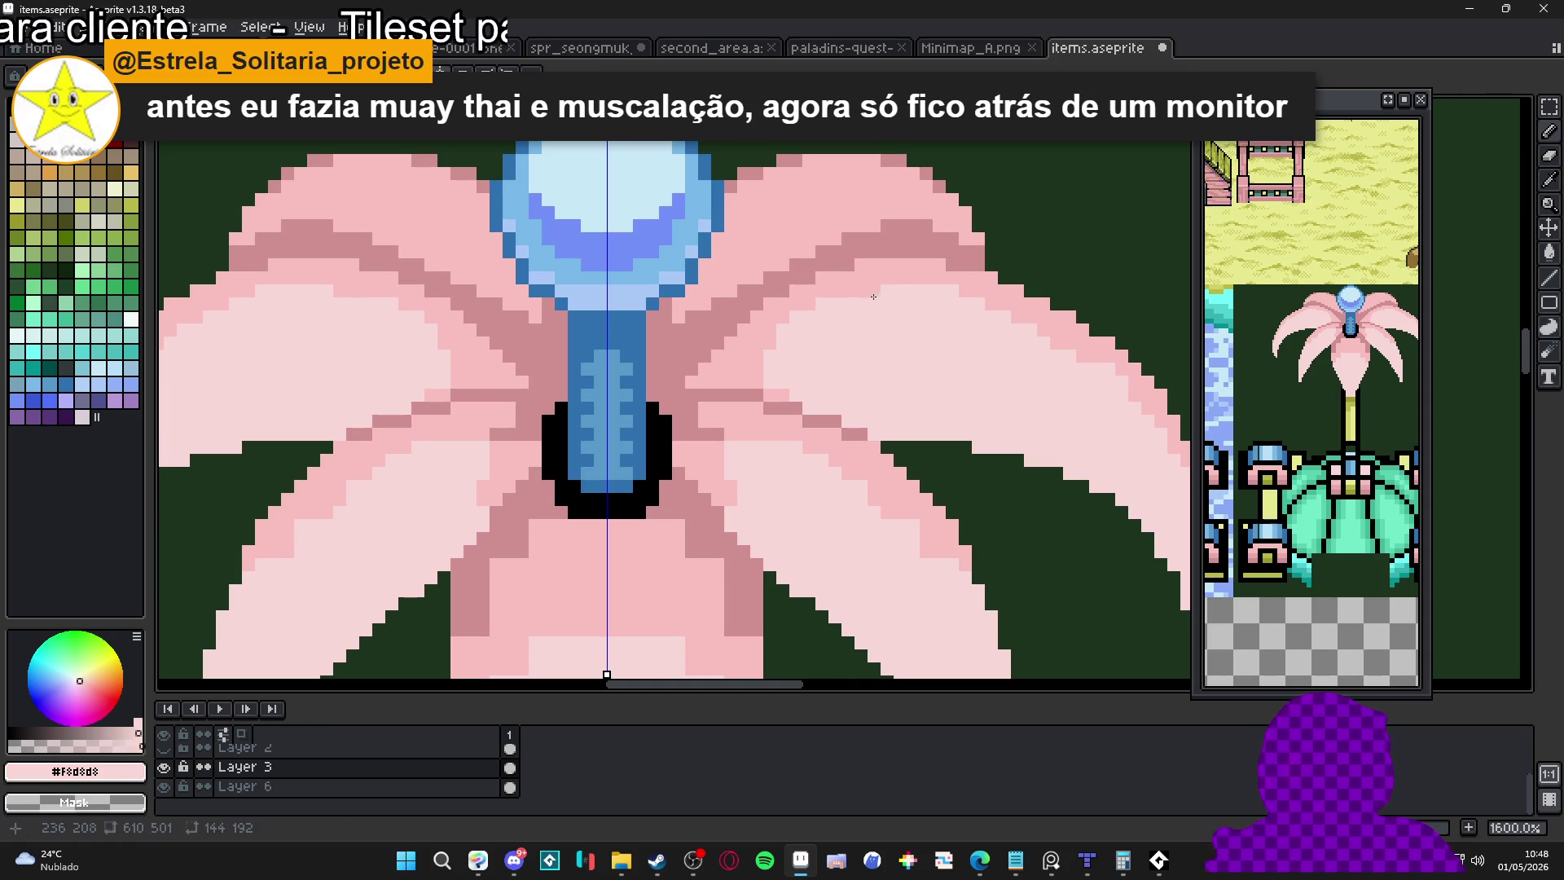
alt+click(971, 281)
scroll(986, 350, down, 4)
scroll(999, 370, up, 6)
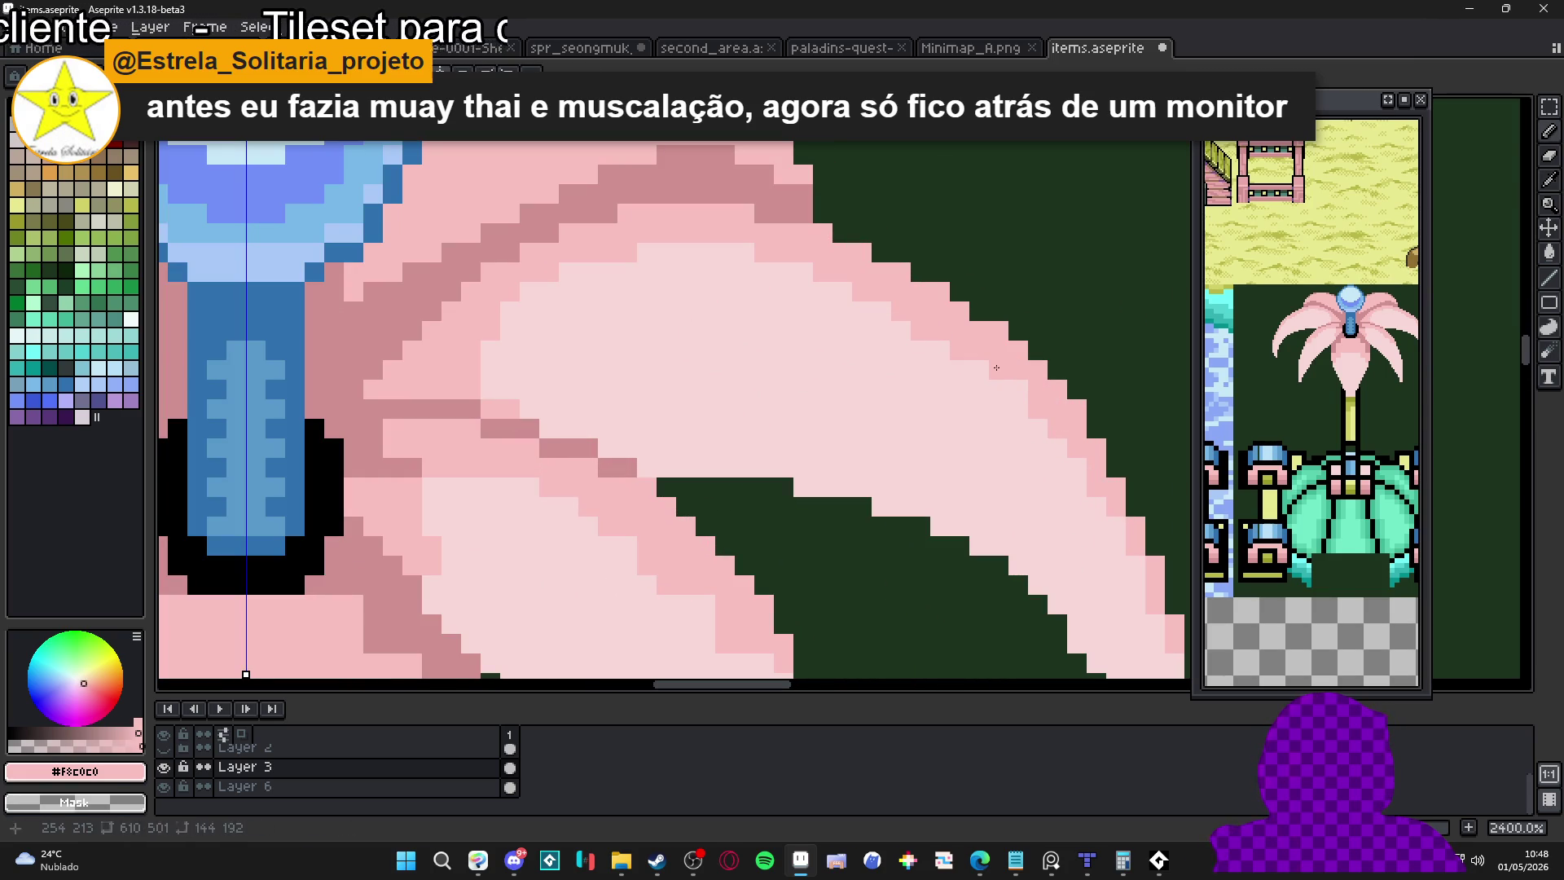
scroll(1034, 384, down, 5)
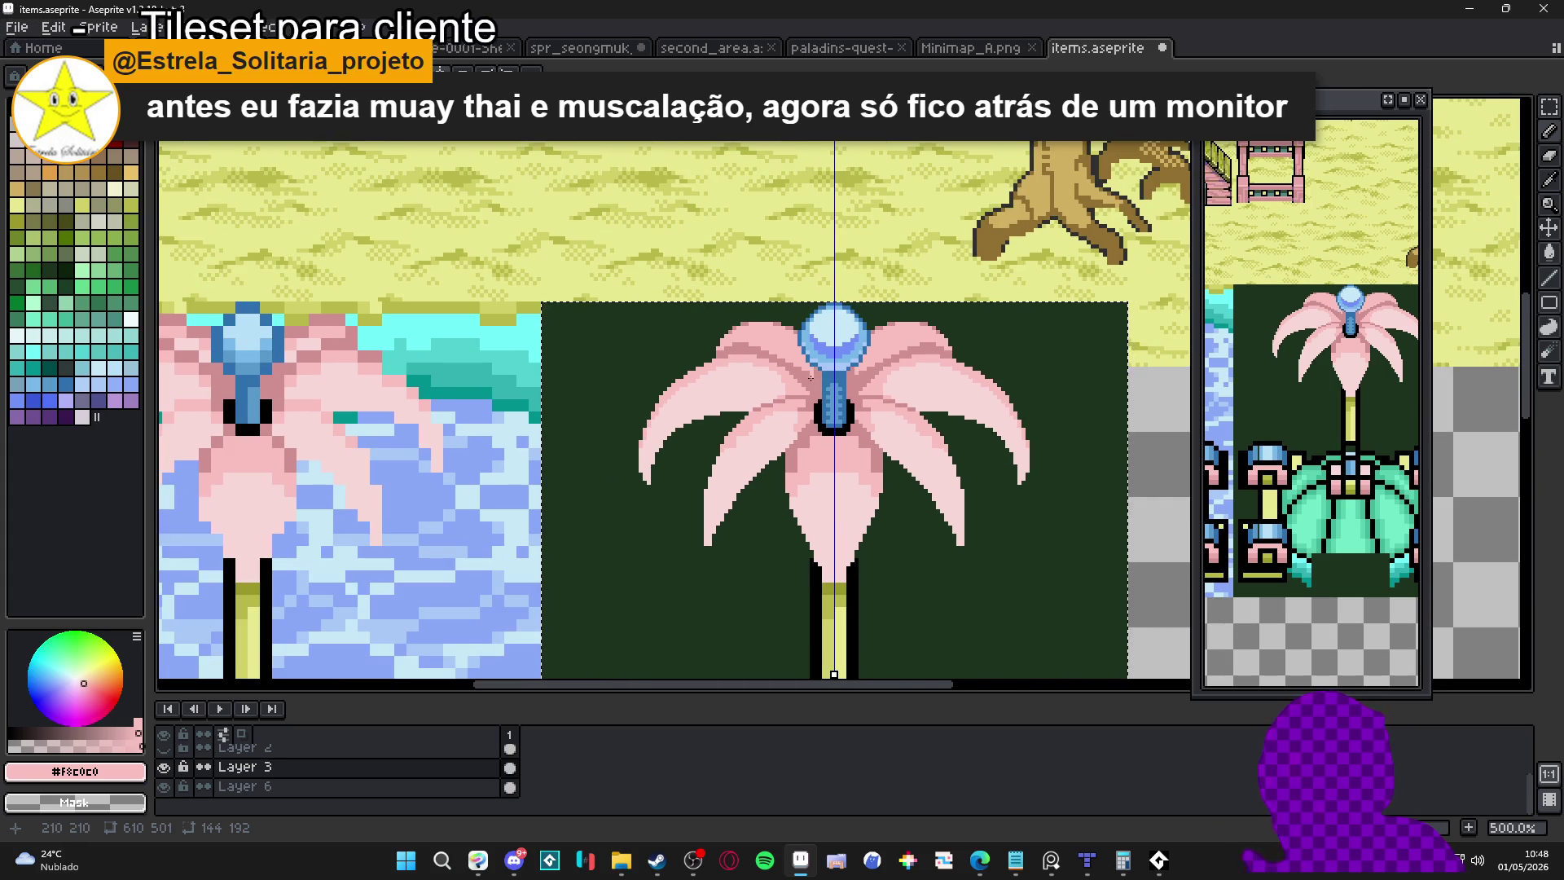
scroll(772, 369, down, 1)
Shade the lower petals with mirrored darker-pink #D09090 pixels and a diagonal run
scroll(788, 336, up, 1)
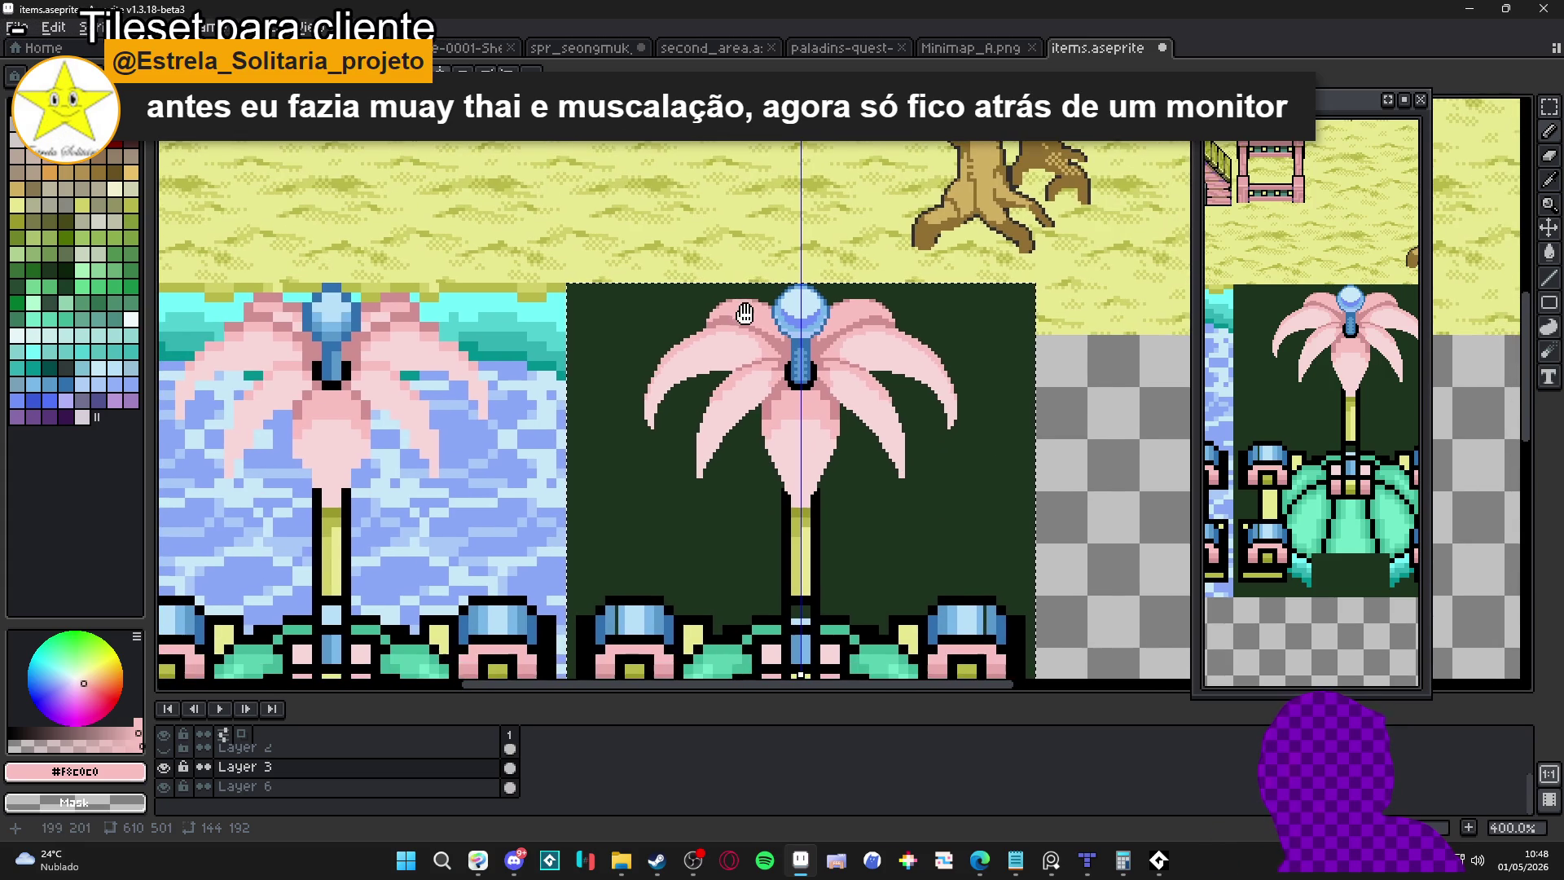
scroll(759, 402, up, 3)
alt+click(758, 402)
scroll(744, 426, up, 1)
click(725, 443)
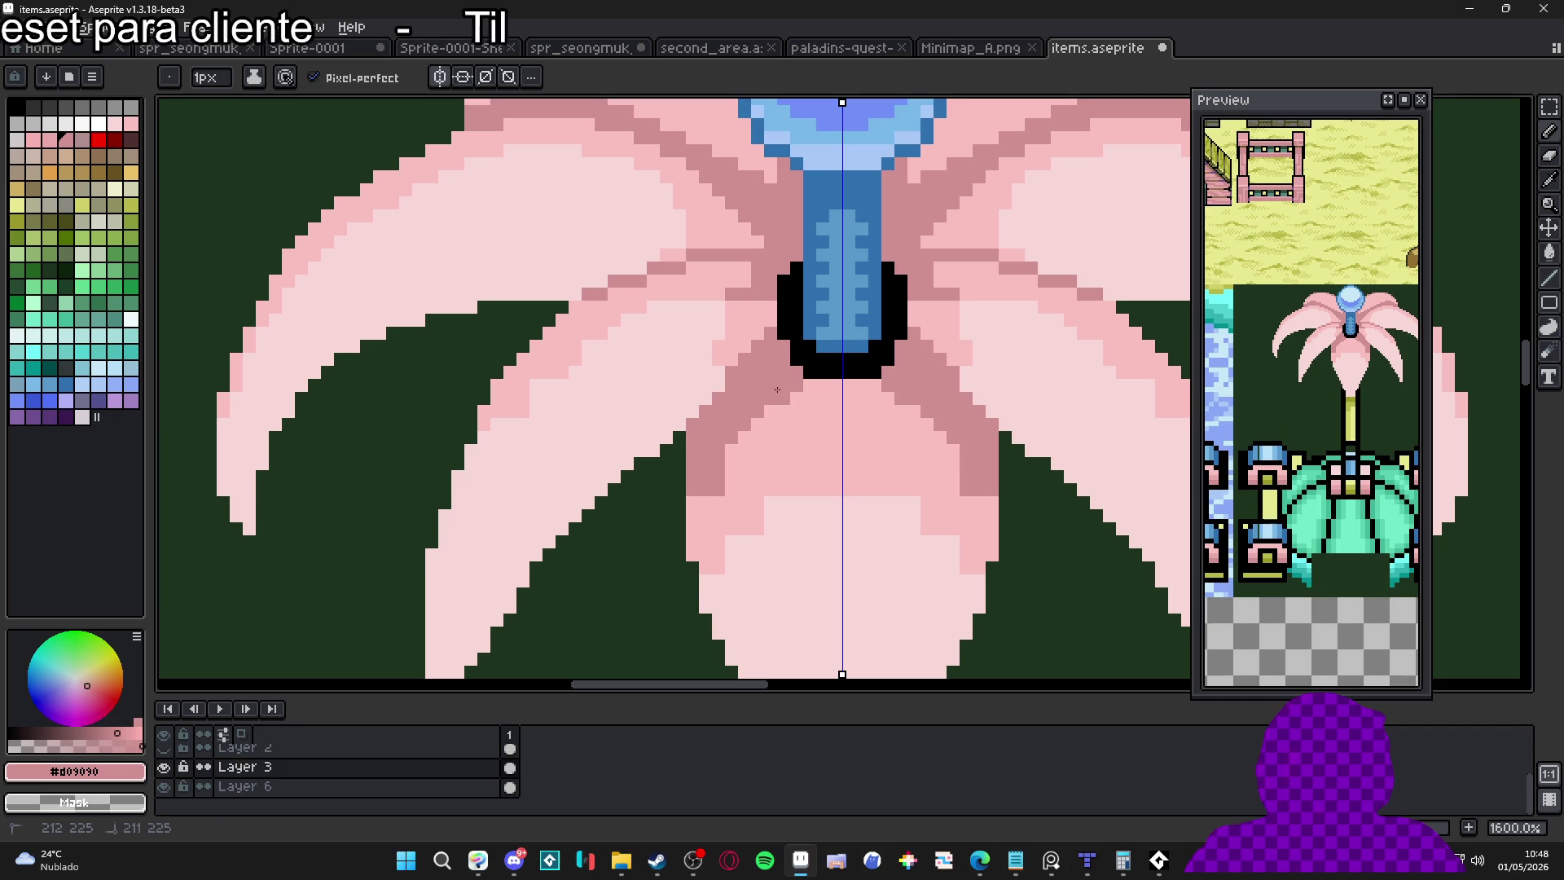
drag(760, 414, 691, 542)
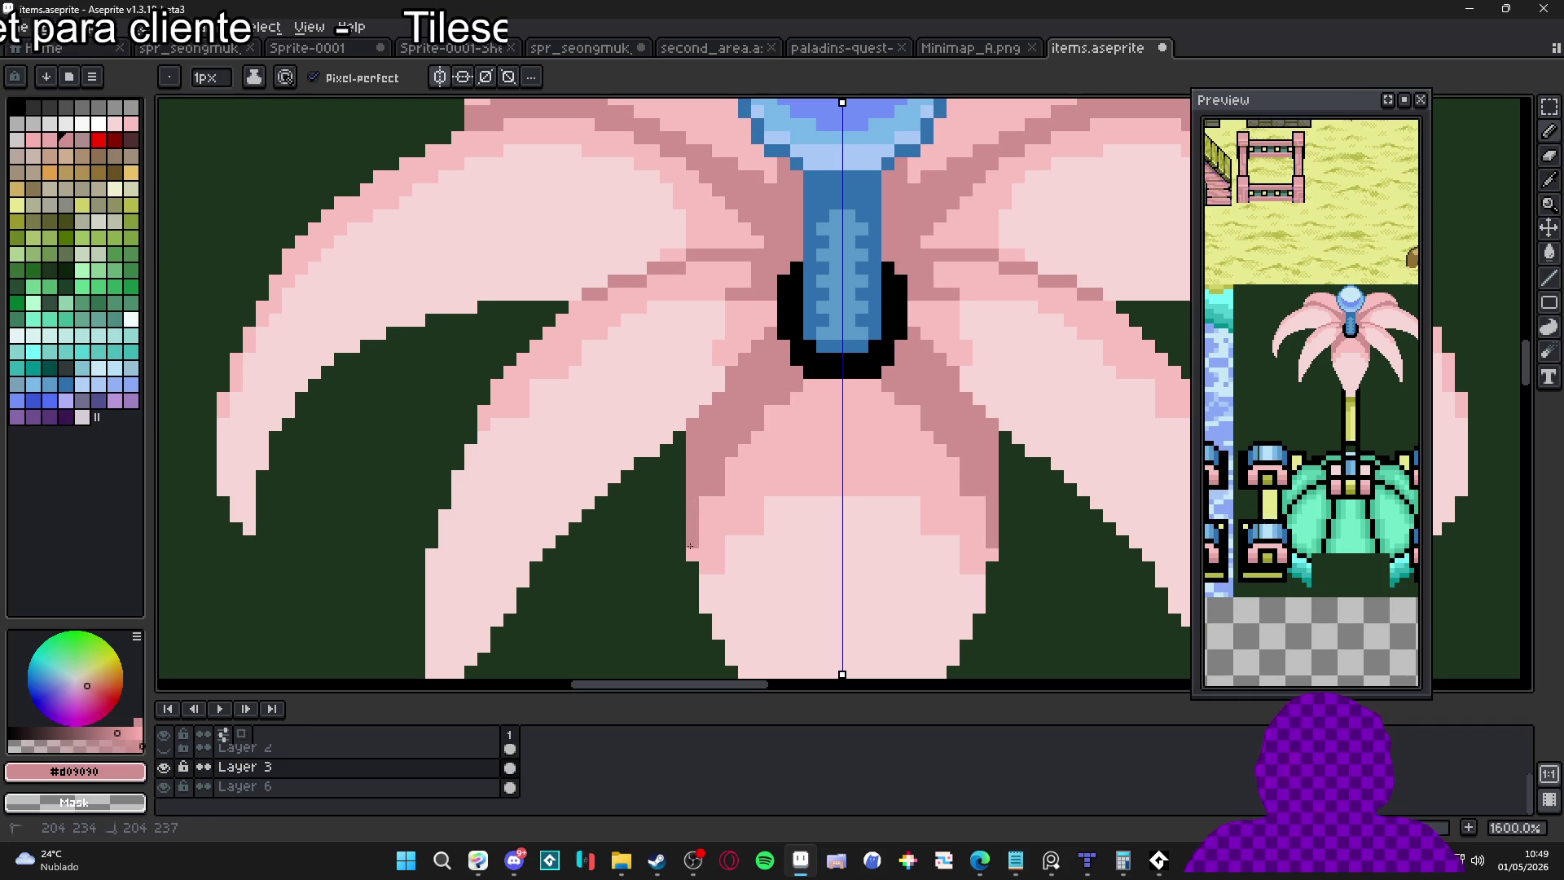
click(713, 502)
scroll(709, 505, down, 1)
scroll(734, 489, up, 1)
Add pale-pink #F8D8D8 pixels near the centre line and light-pink #F8C0C0 touches on the petal
alt+click(769, 489)
mouse_move(815, 465)
mouse_down()
mouse_move(819, 436)
mouse_move(797, 492)
mouse_up()
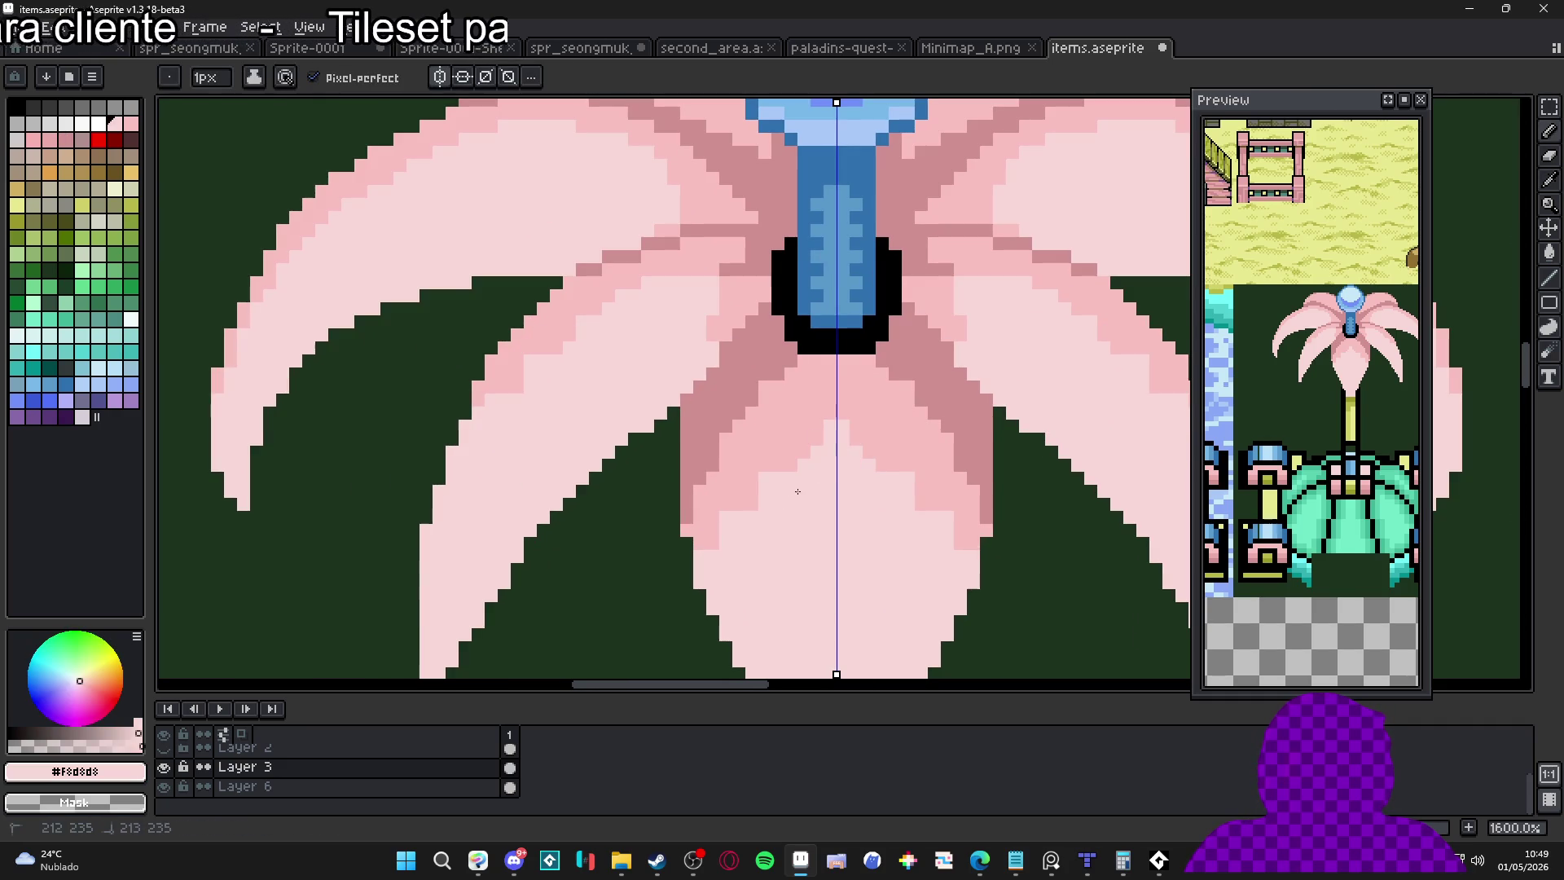
alt+click(747, 475)
click(726, 517)
click(726, 530)
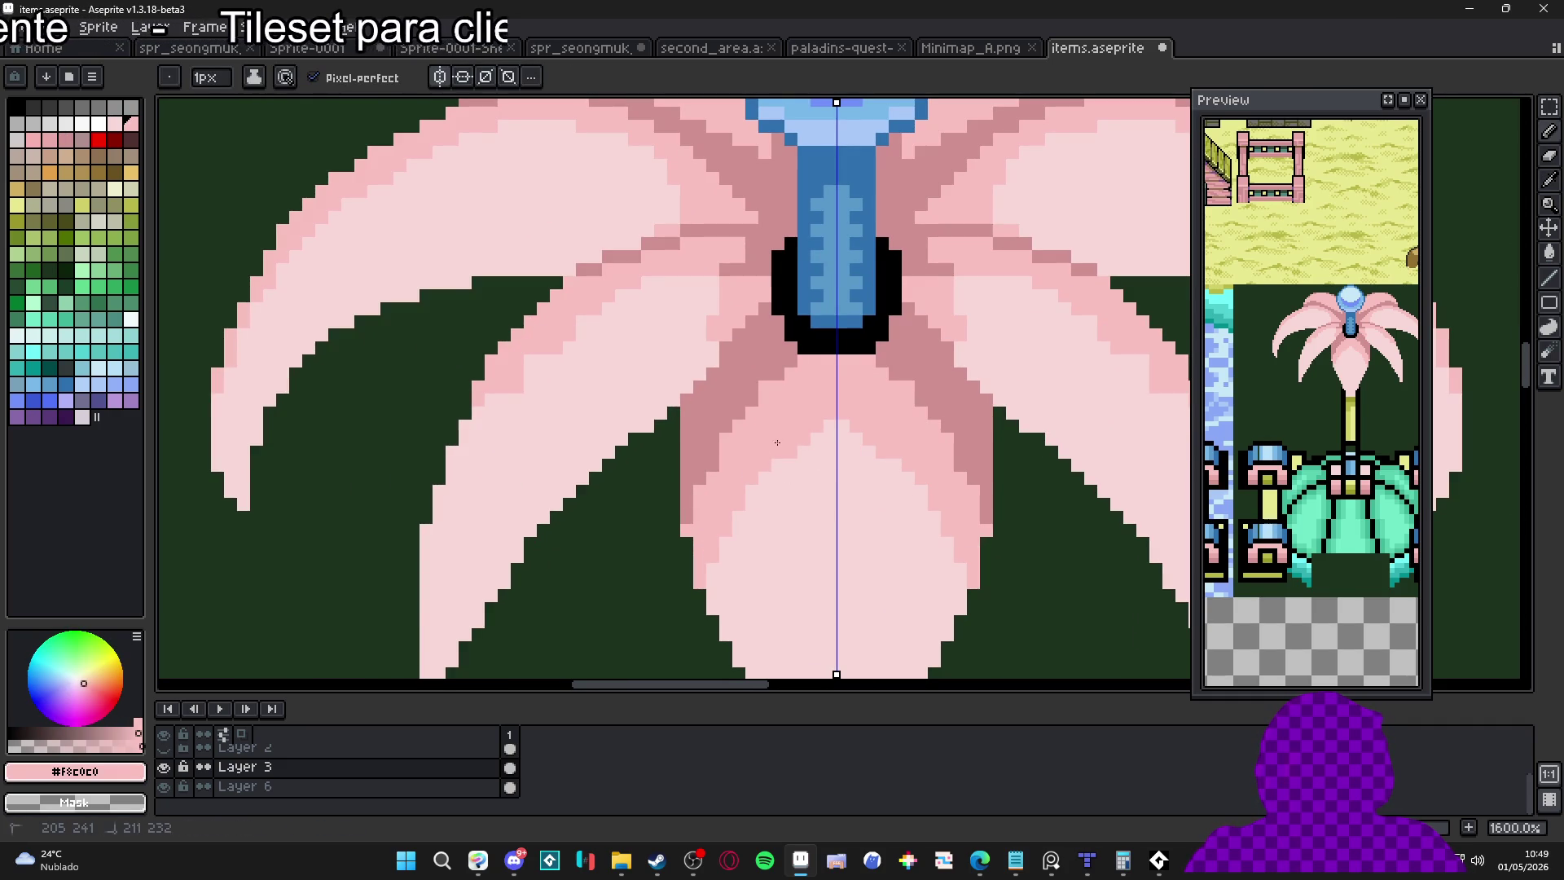
drag(753, 490, 810, 436)
alt+click(779, 463)
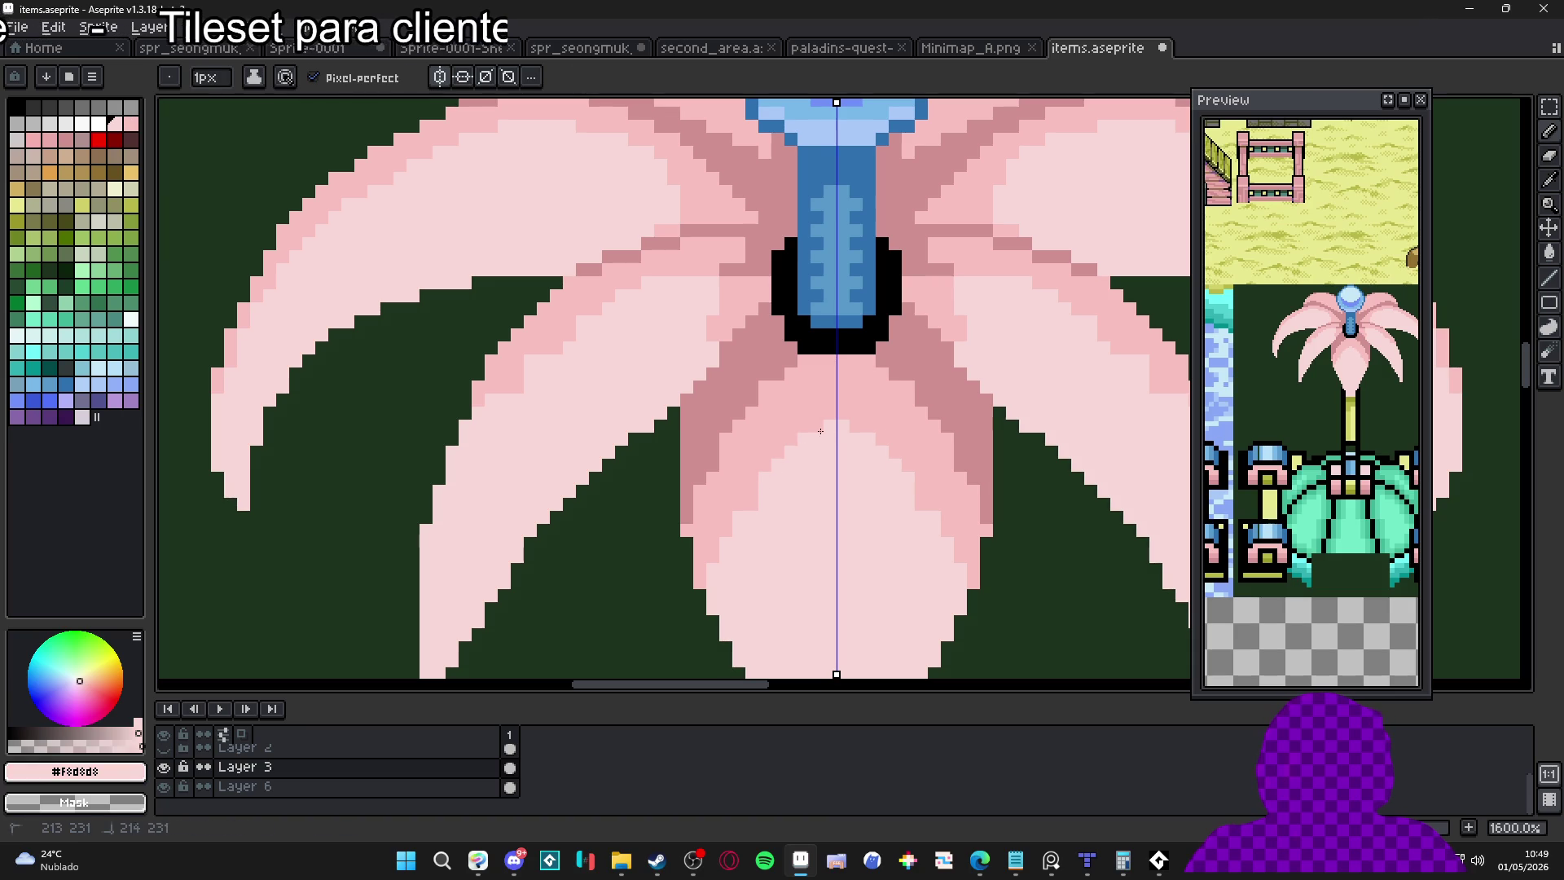
Step darker-pink shading down the lower petal's edges and around the top of the stem
alt+click(736, 481)
click(739, 505)
drag(705, 570, 711, 611)
scroll(712, 473, up, 2)
click(707, 488)
click(726, 528)
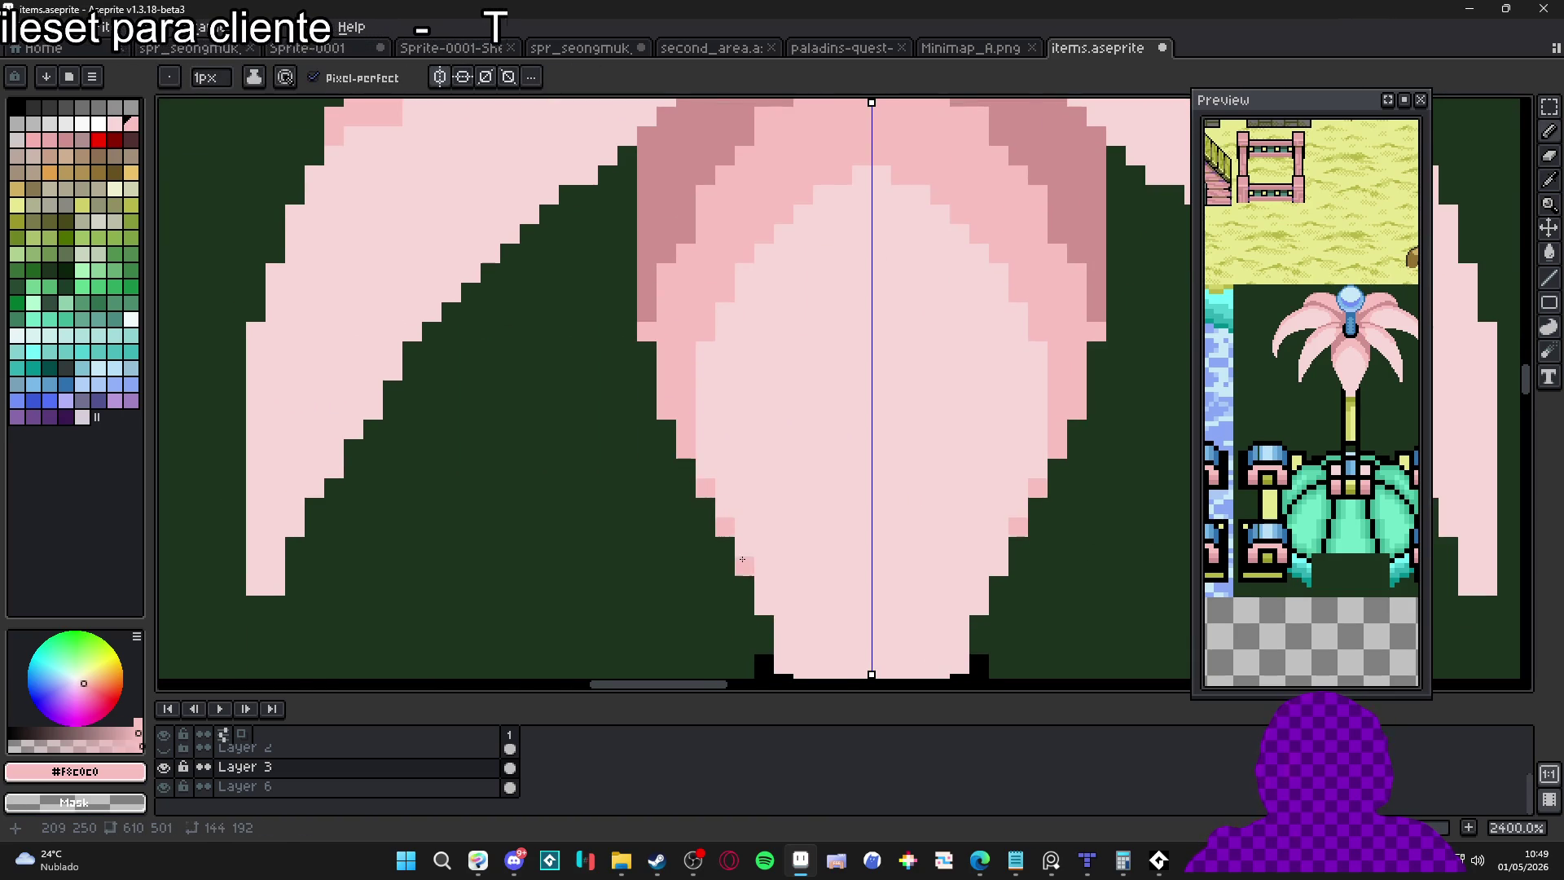
drag(726, 528, 713, 381)
click(731, 418)
click(751, 458)
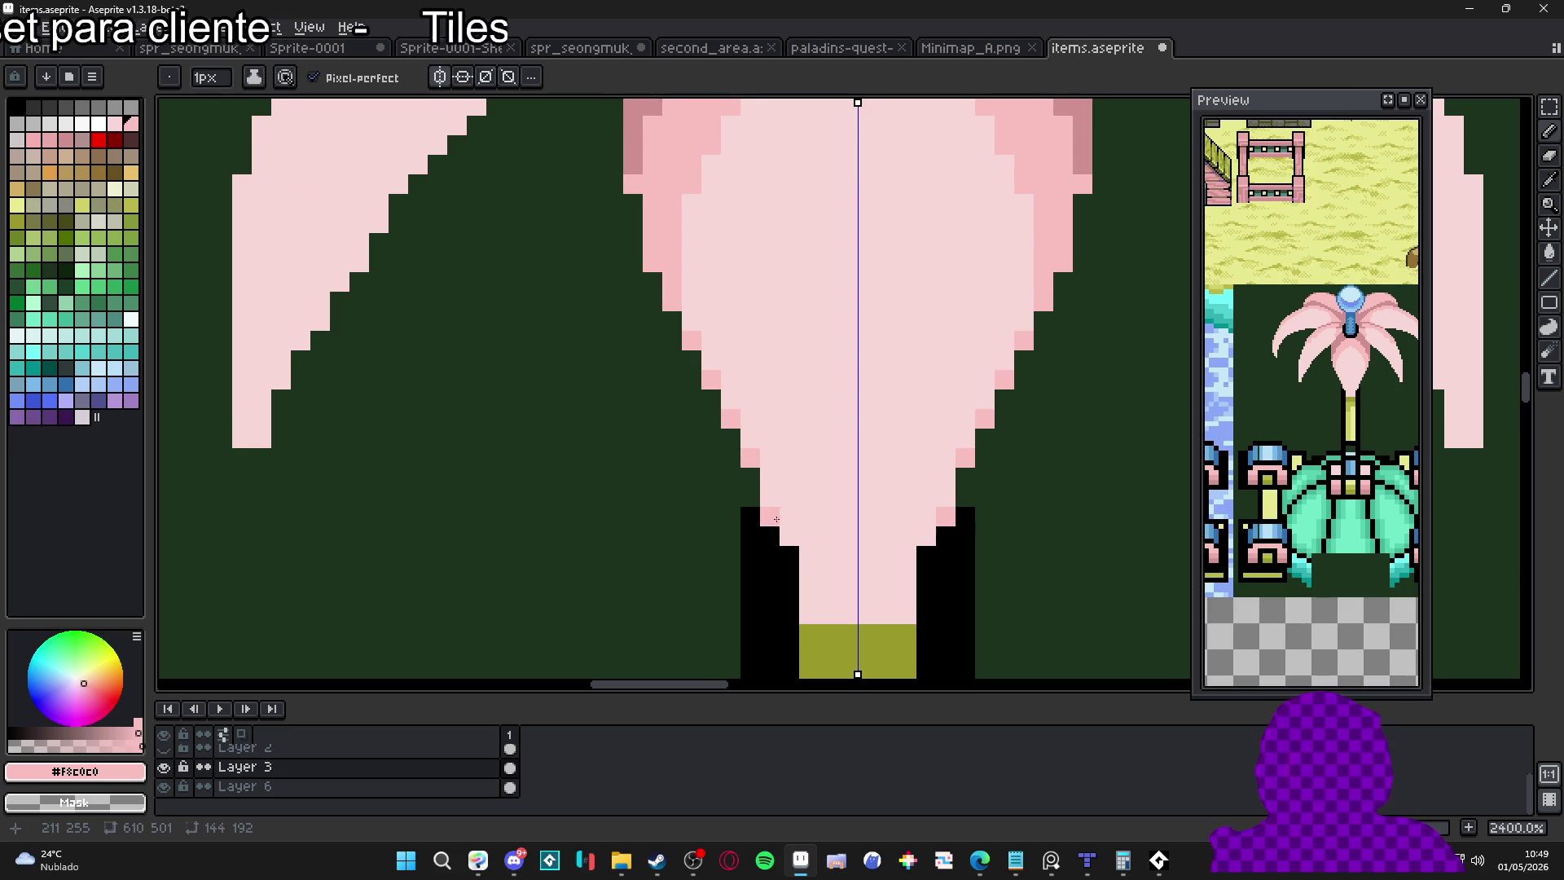
scroll(785, 540, down, 4)
scroll(786, 528, up, 3)
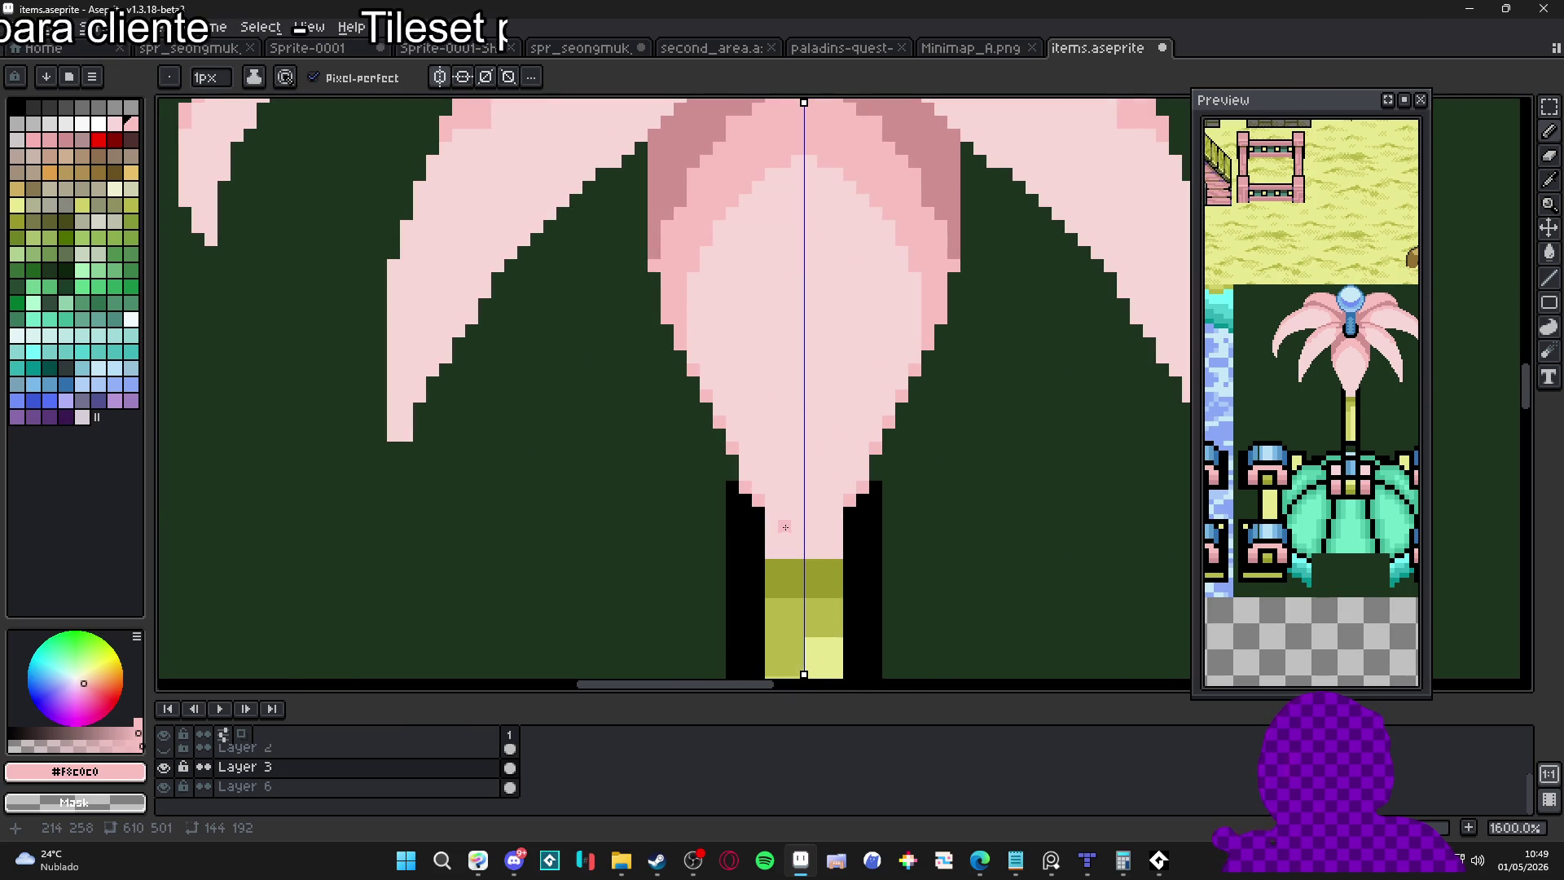
drag(777, 524, 782, 538)
Paint light-pink pixels at the lower petal's tip
click(783, 539)
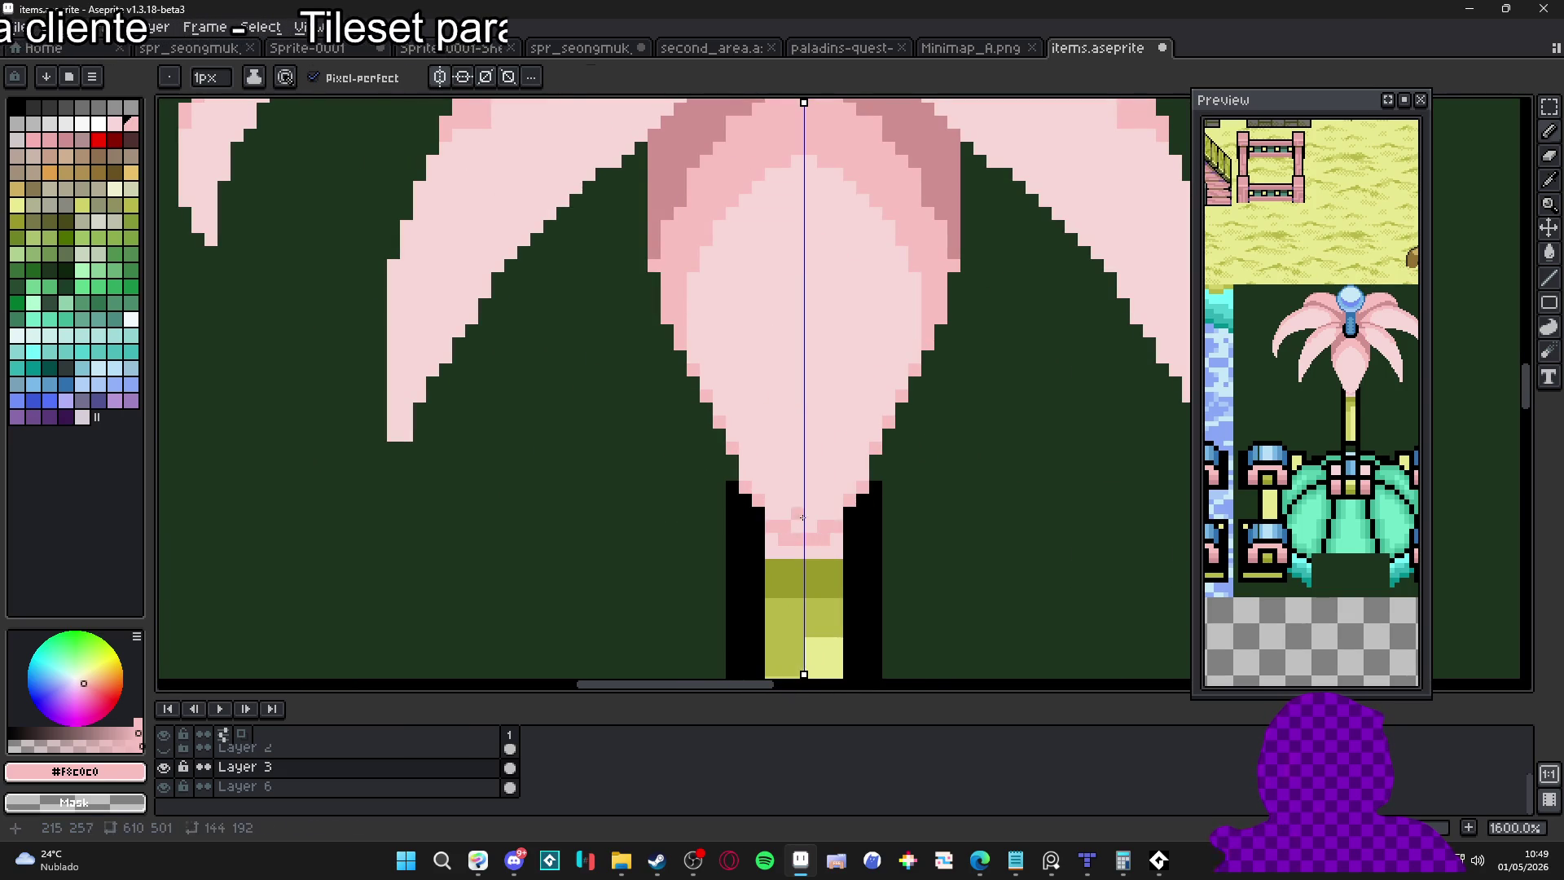
alt+click(785, 530)
click(785, 528)
scroll(785, 529, down, 4)
scroll(786, 407, up, 1)
scroll(786, 393, down, 1)
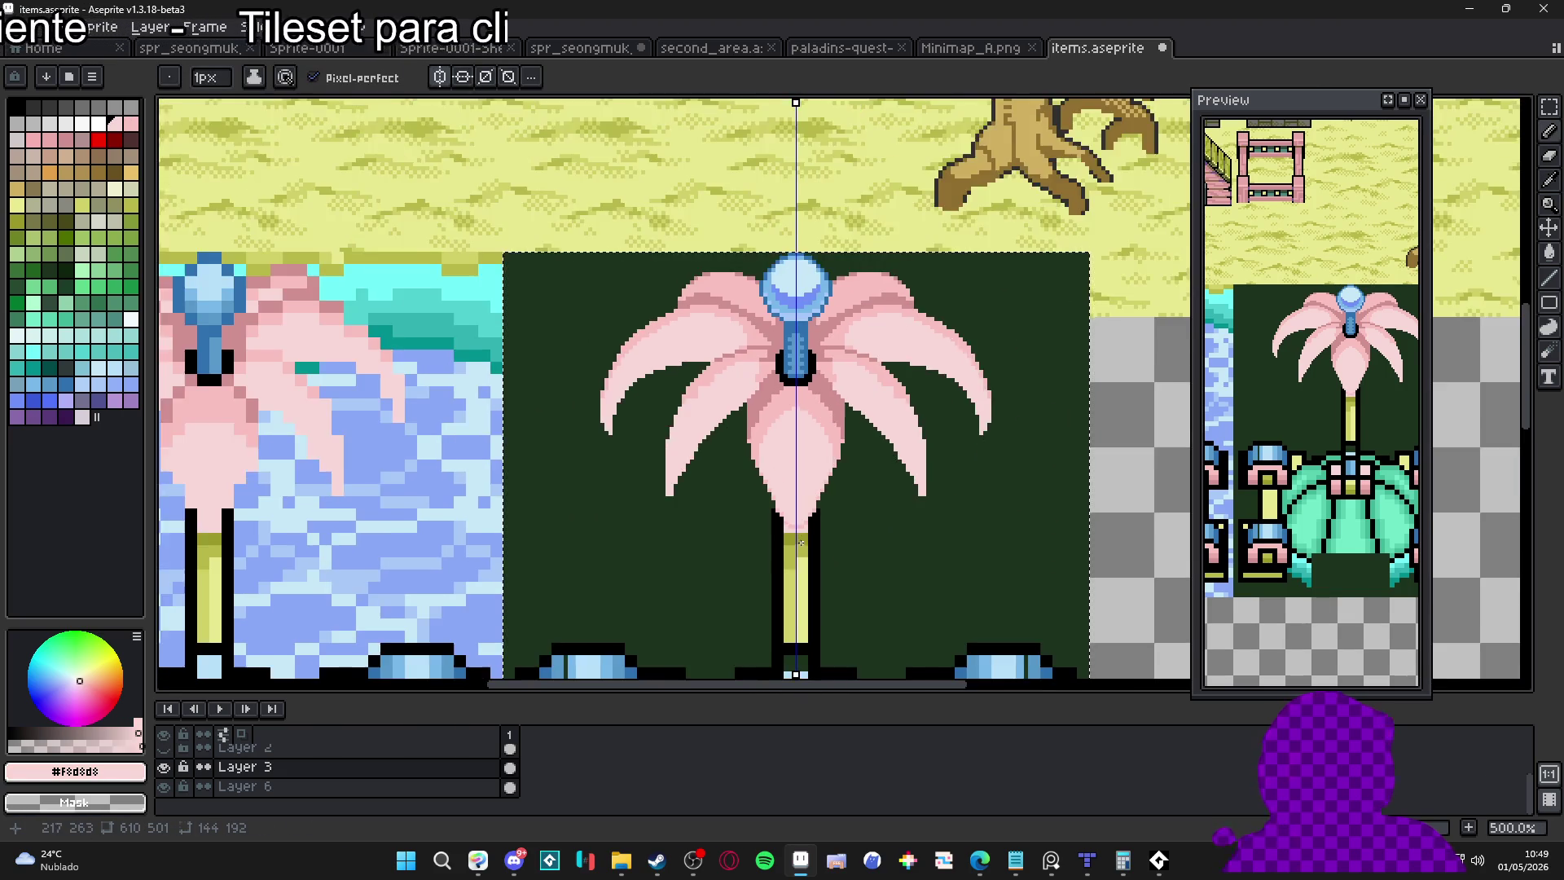
scroll(785, 393, down, 2)
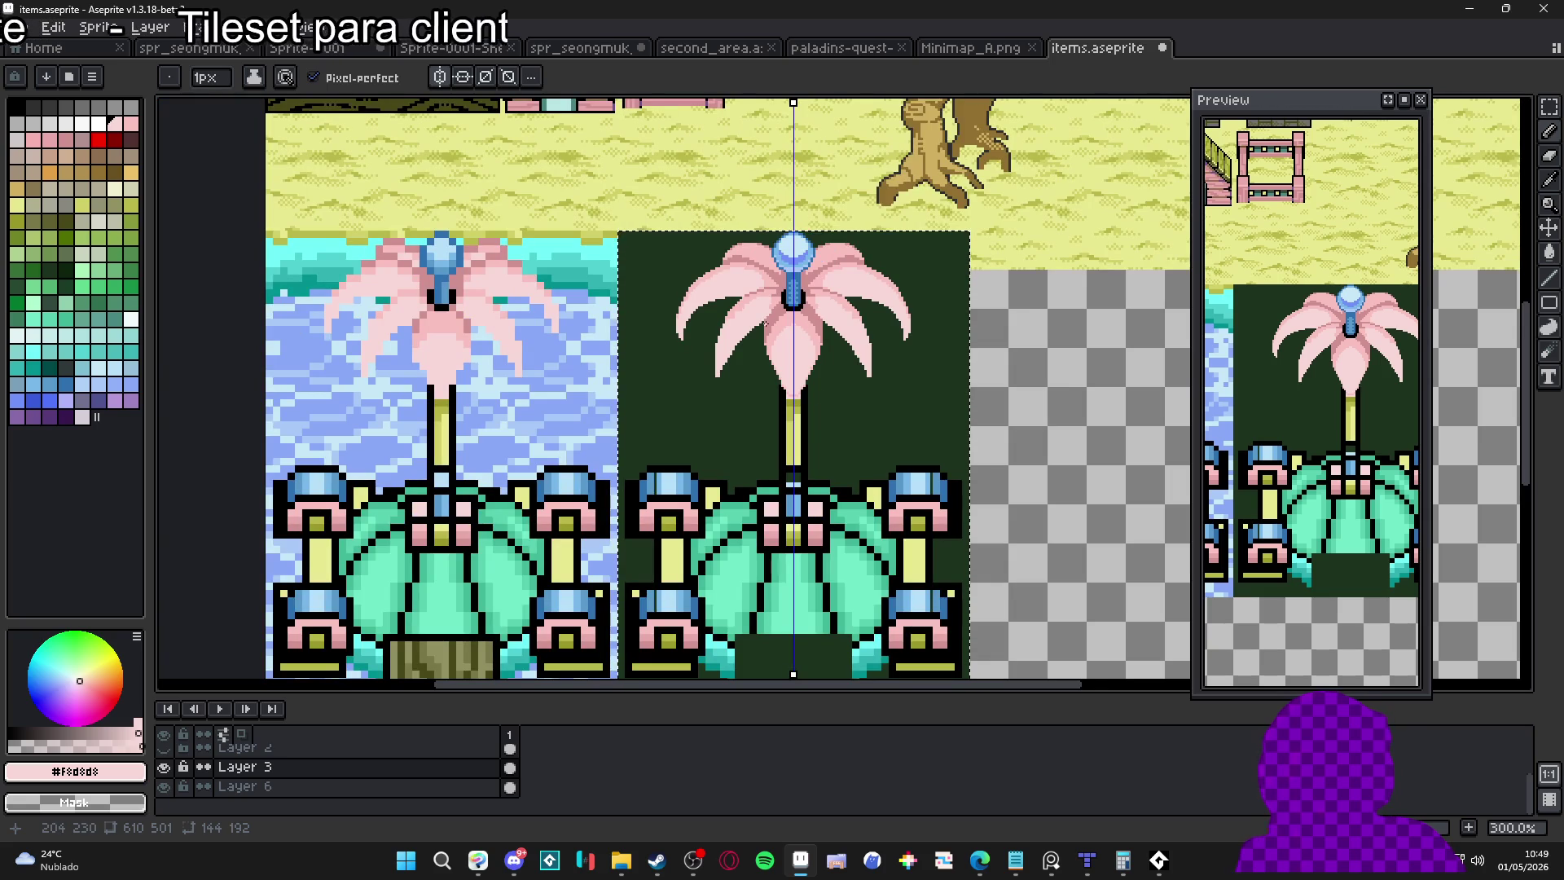
Reframe the view on the whole tile and pick black #000000 from the stem outline
drag(769, 310, 759, 258)
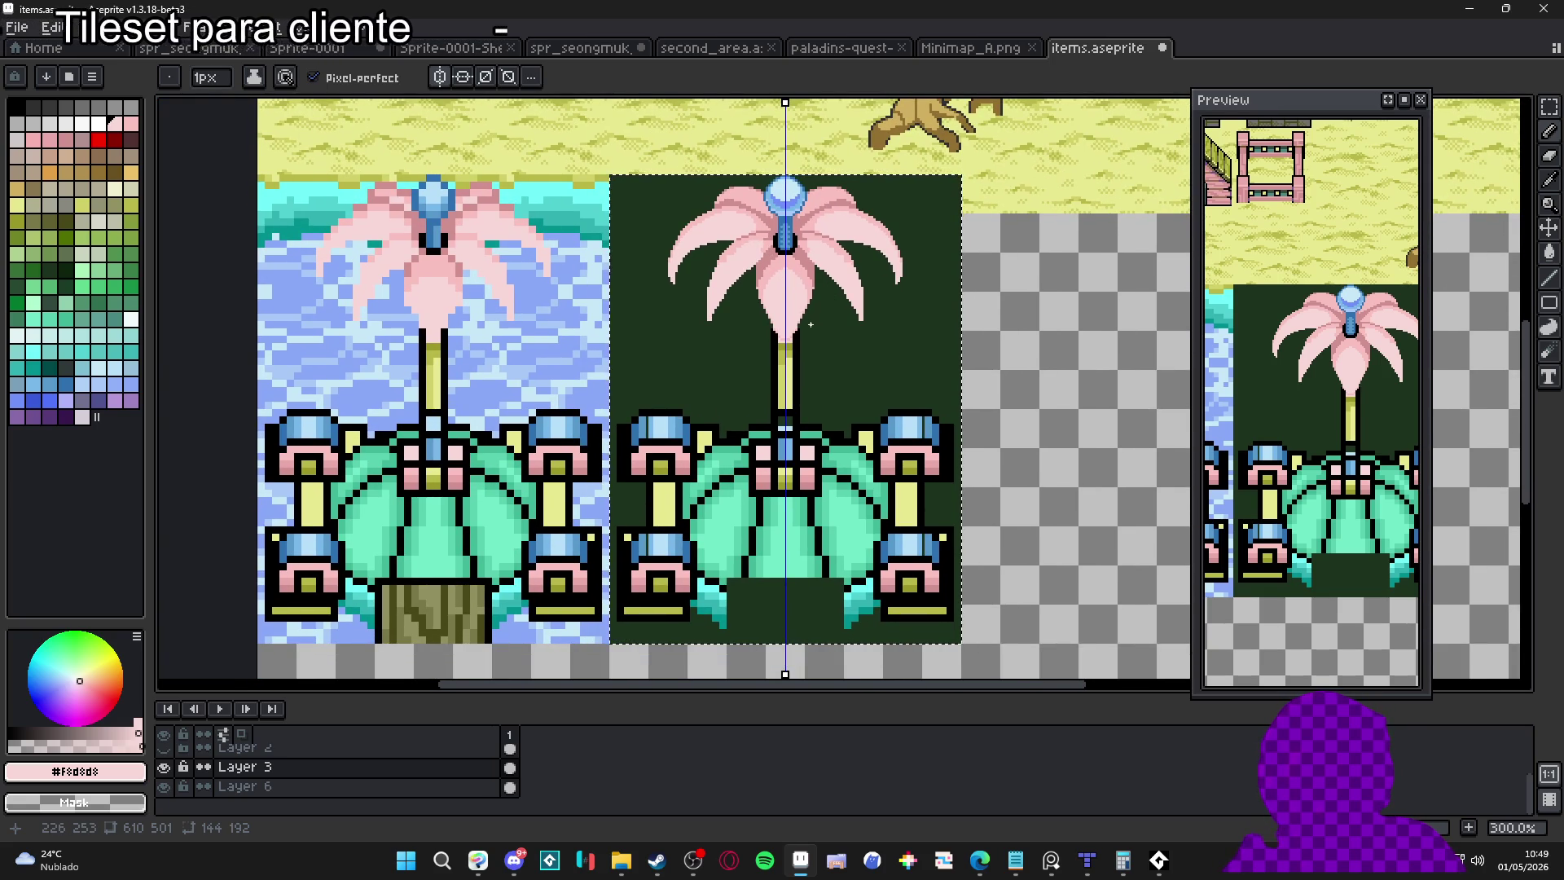
drag(782, 221, 782, 248)
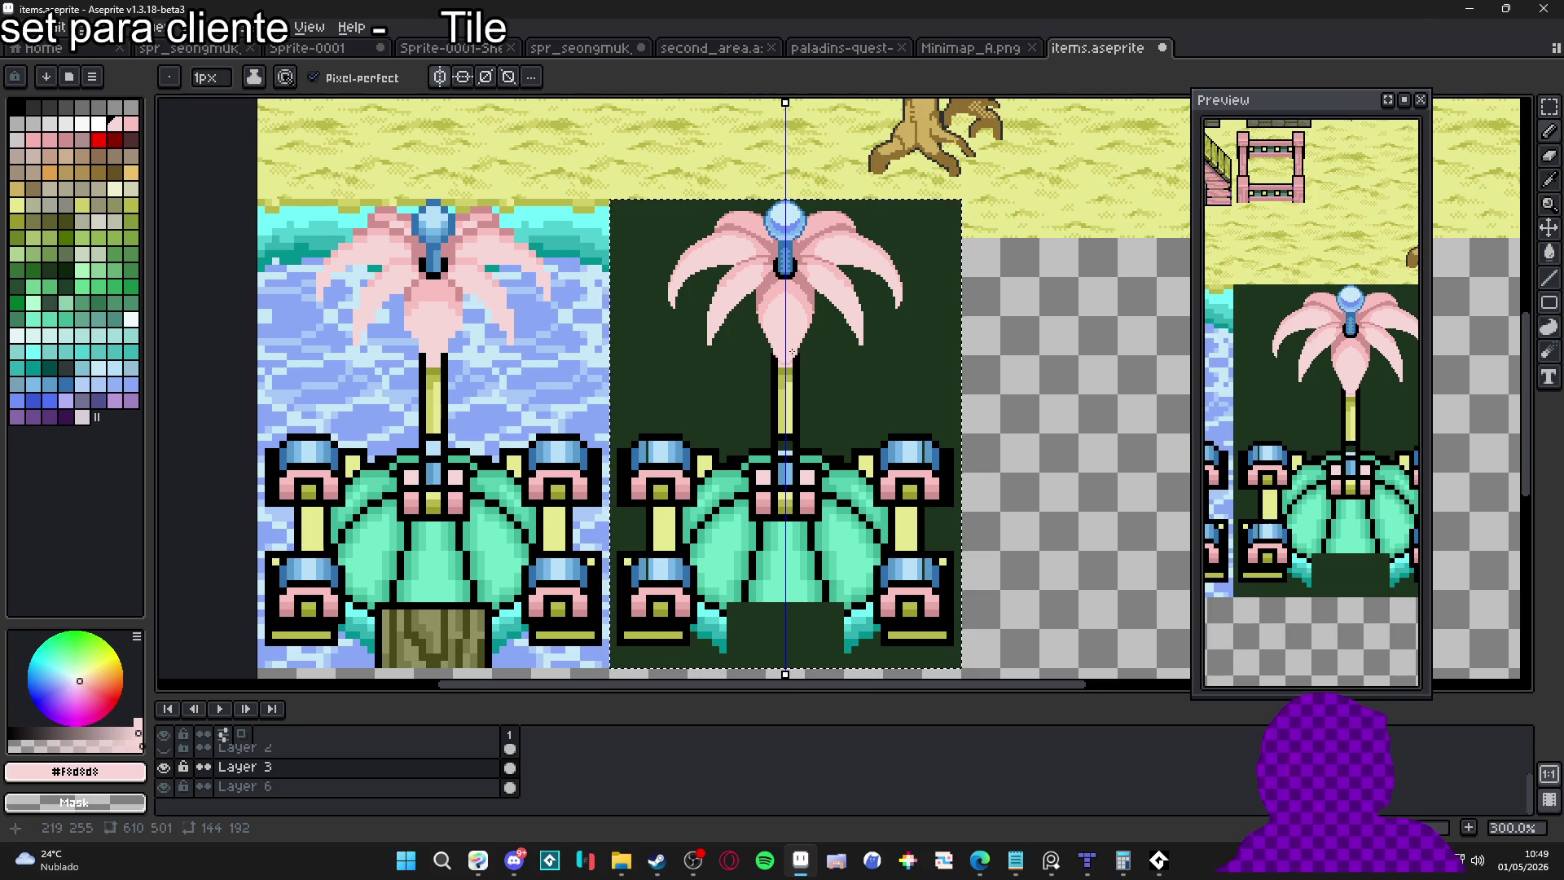
scroll(829, 403, up, 6)
alt+click(831, 427)
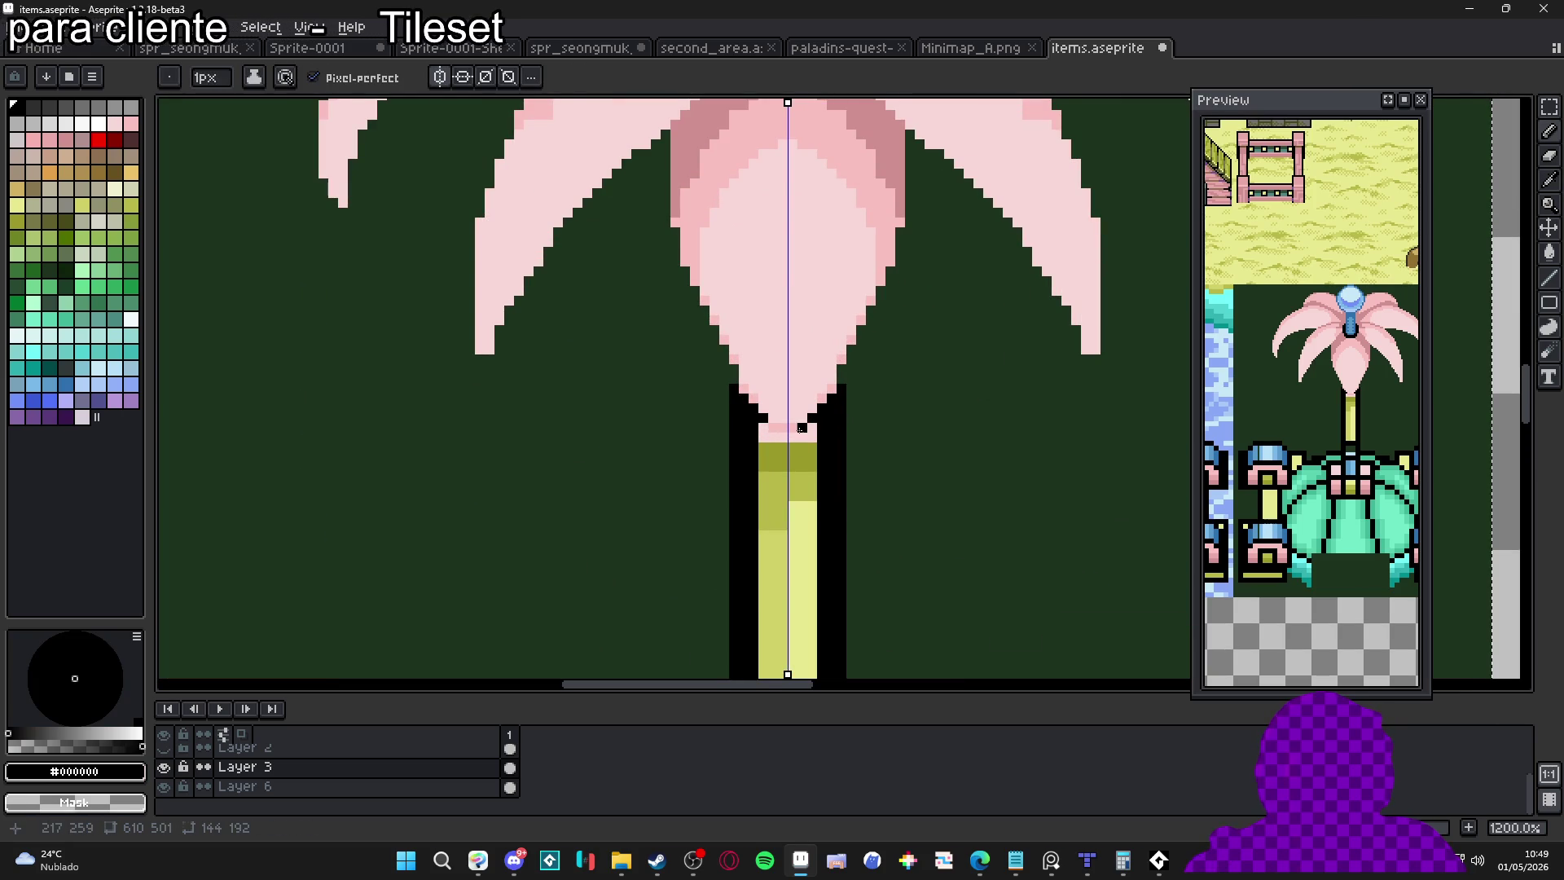
scroll(792, 430, down, 3)
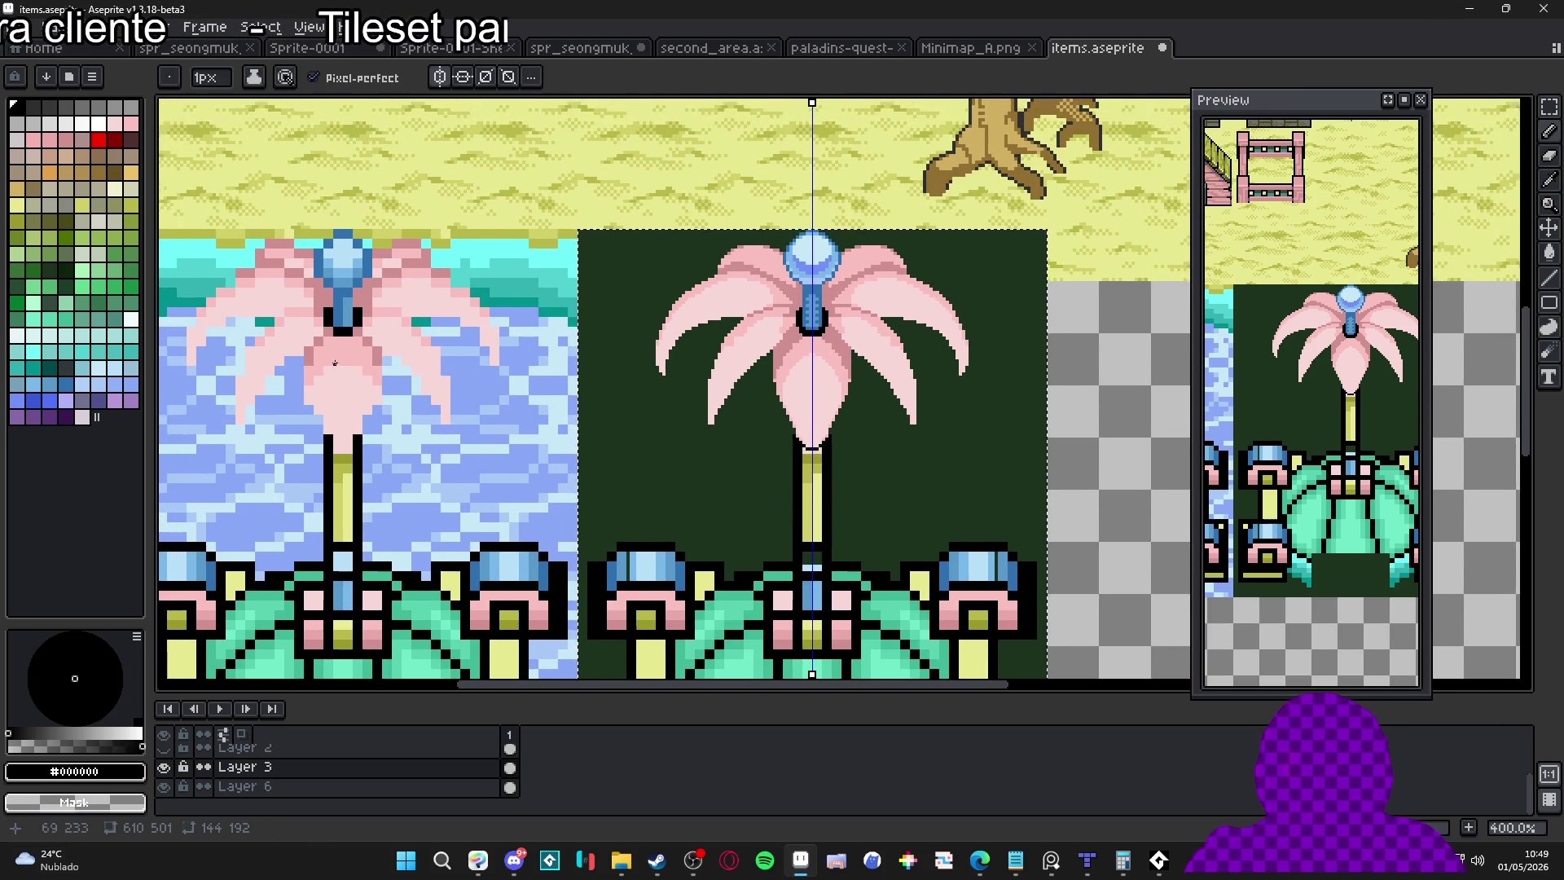
scroll(562, 291, down, 1)
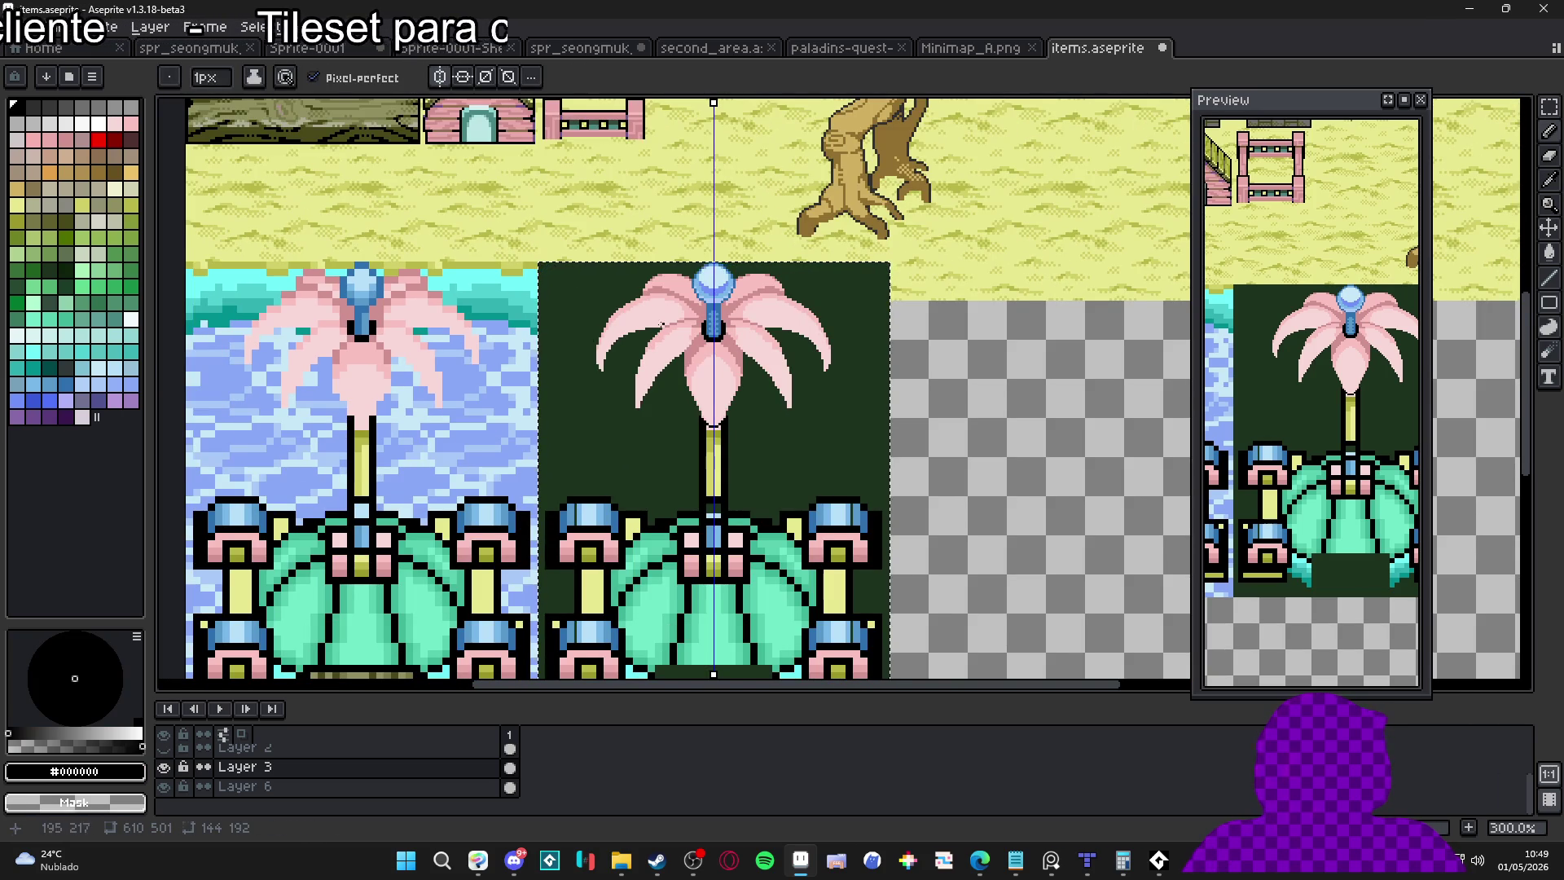
scroll(600, 318, down, 2)
scroll(691, 379, down, 1)
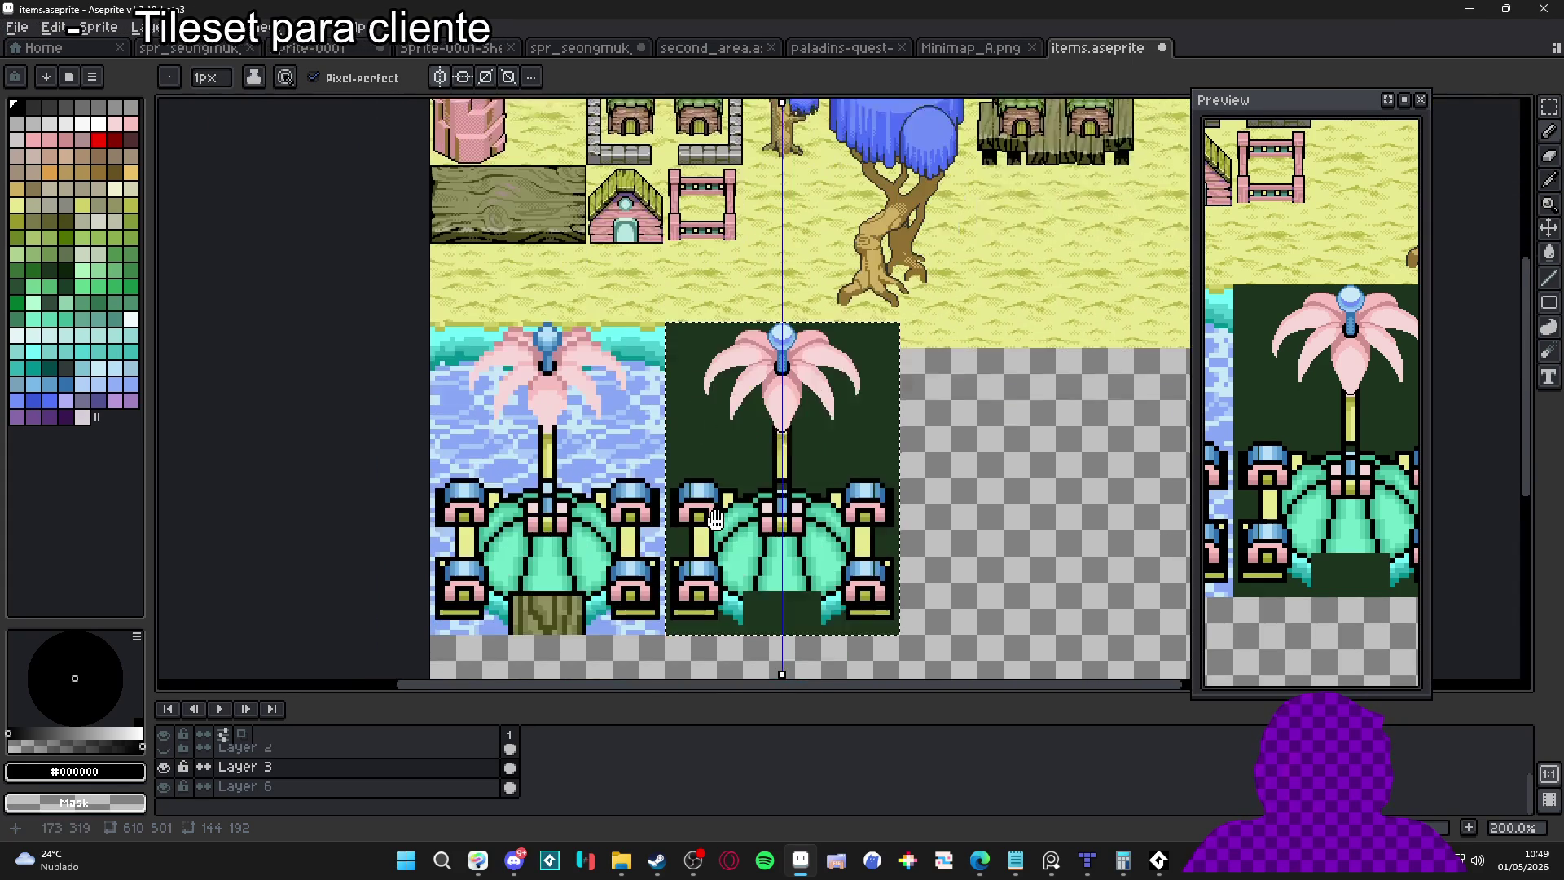
scroll(842, 251, up, 6)
scroll(843, 250, up, 3)
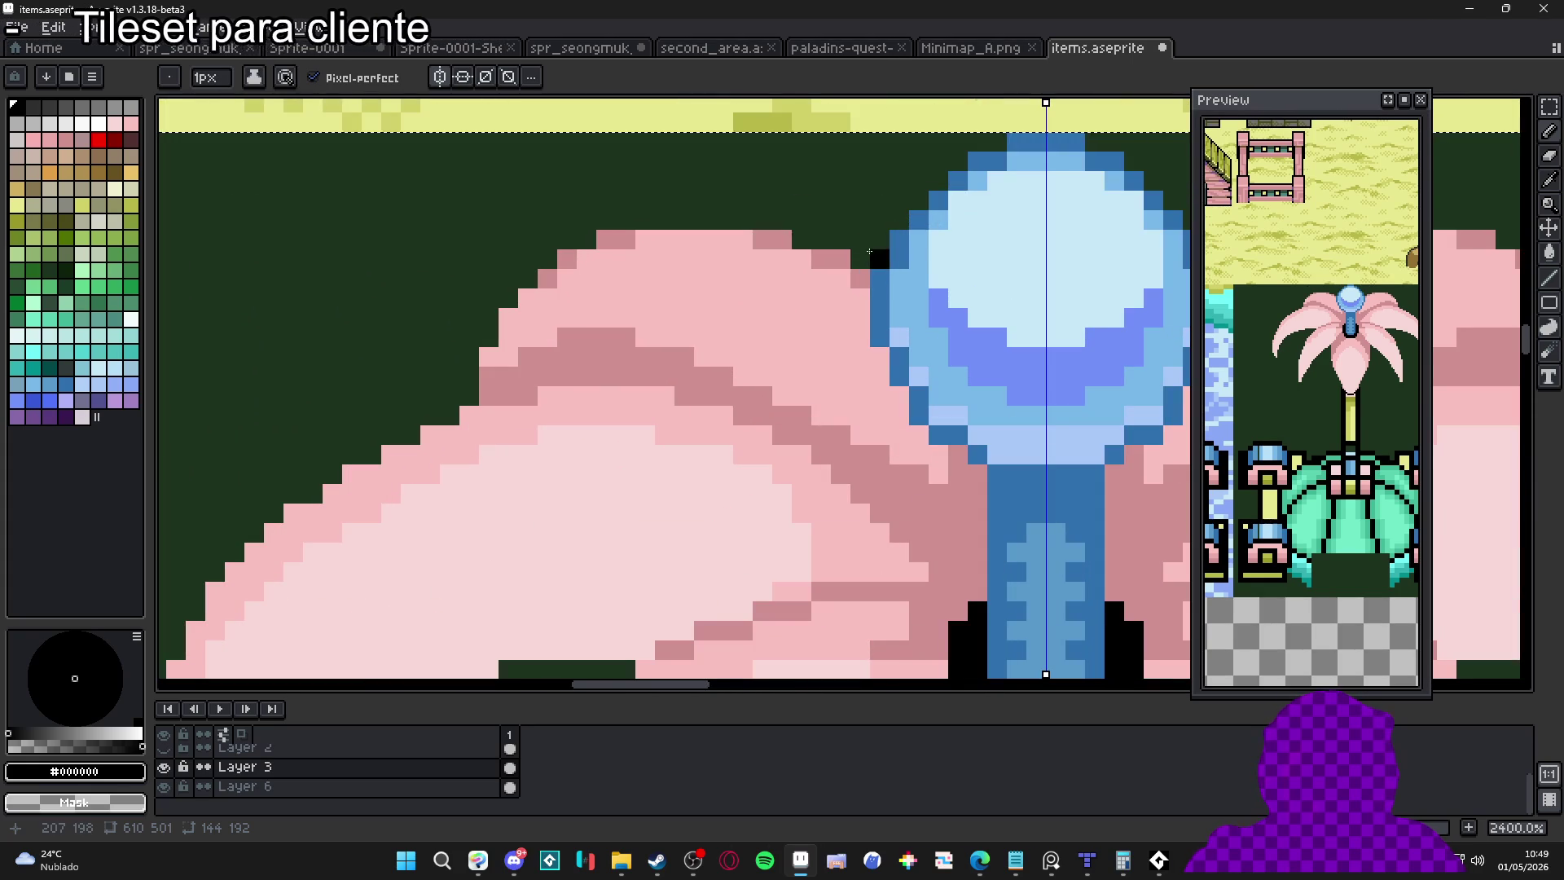
Trace mirrored black pixels along the orb's top and stepped sides, including where it meets the petals
click(899, 240)
click(919, 220)
scroll(798, 419, down, 3)
scroll(822, 389, up, 3)
mouse_move(822, 389)
mouse_down()
mouse_move(886, 330)
mouse_move(941, 317)
mouse_up()
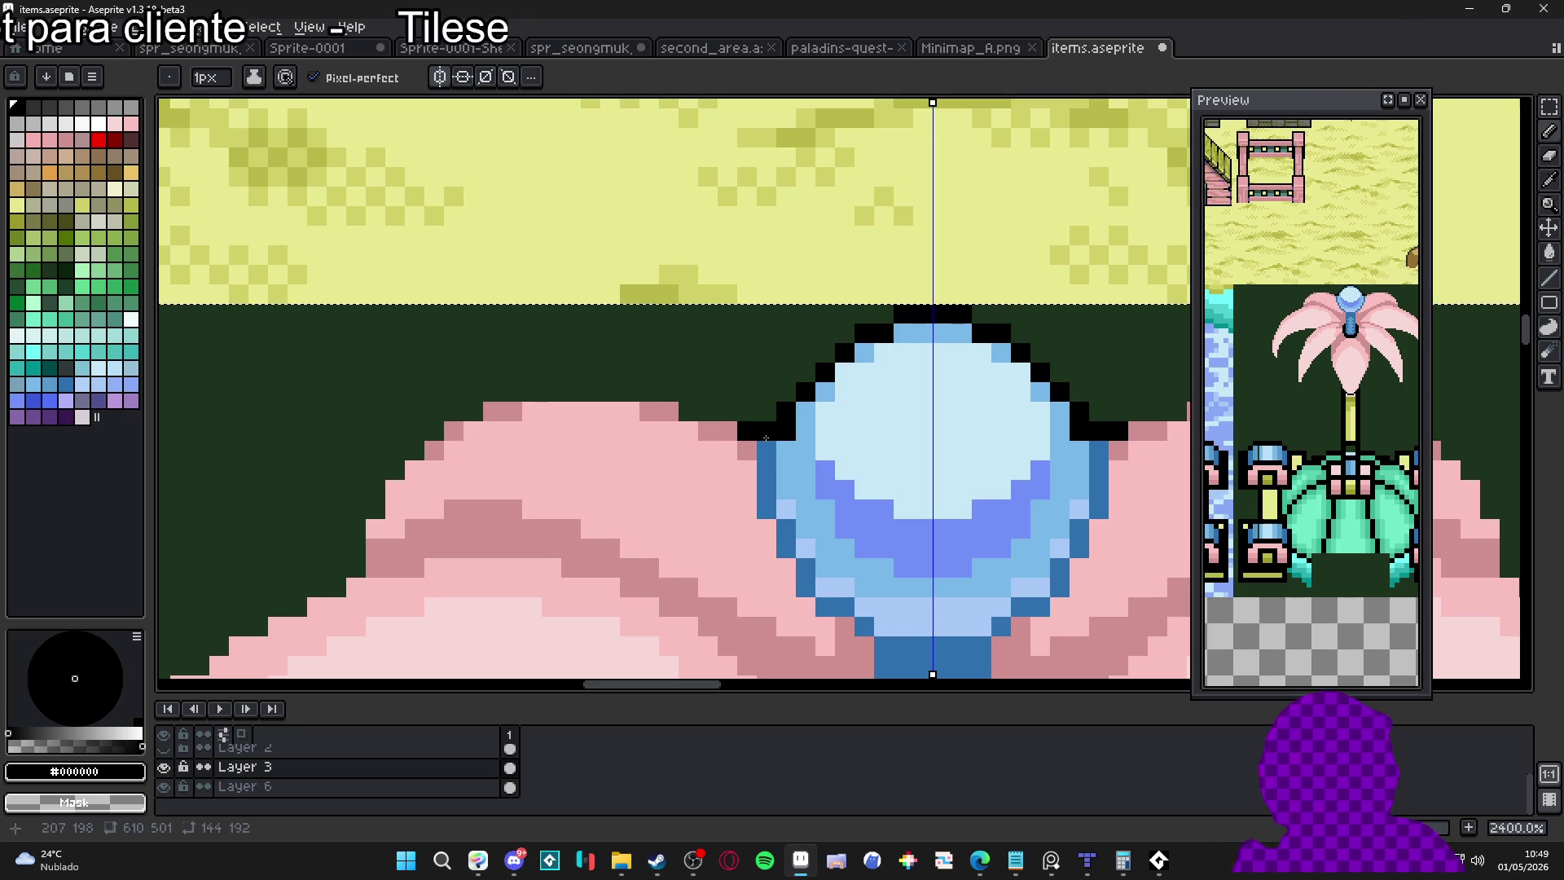
drag(767, 447, 767, 512)
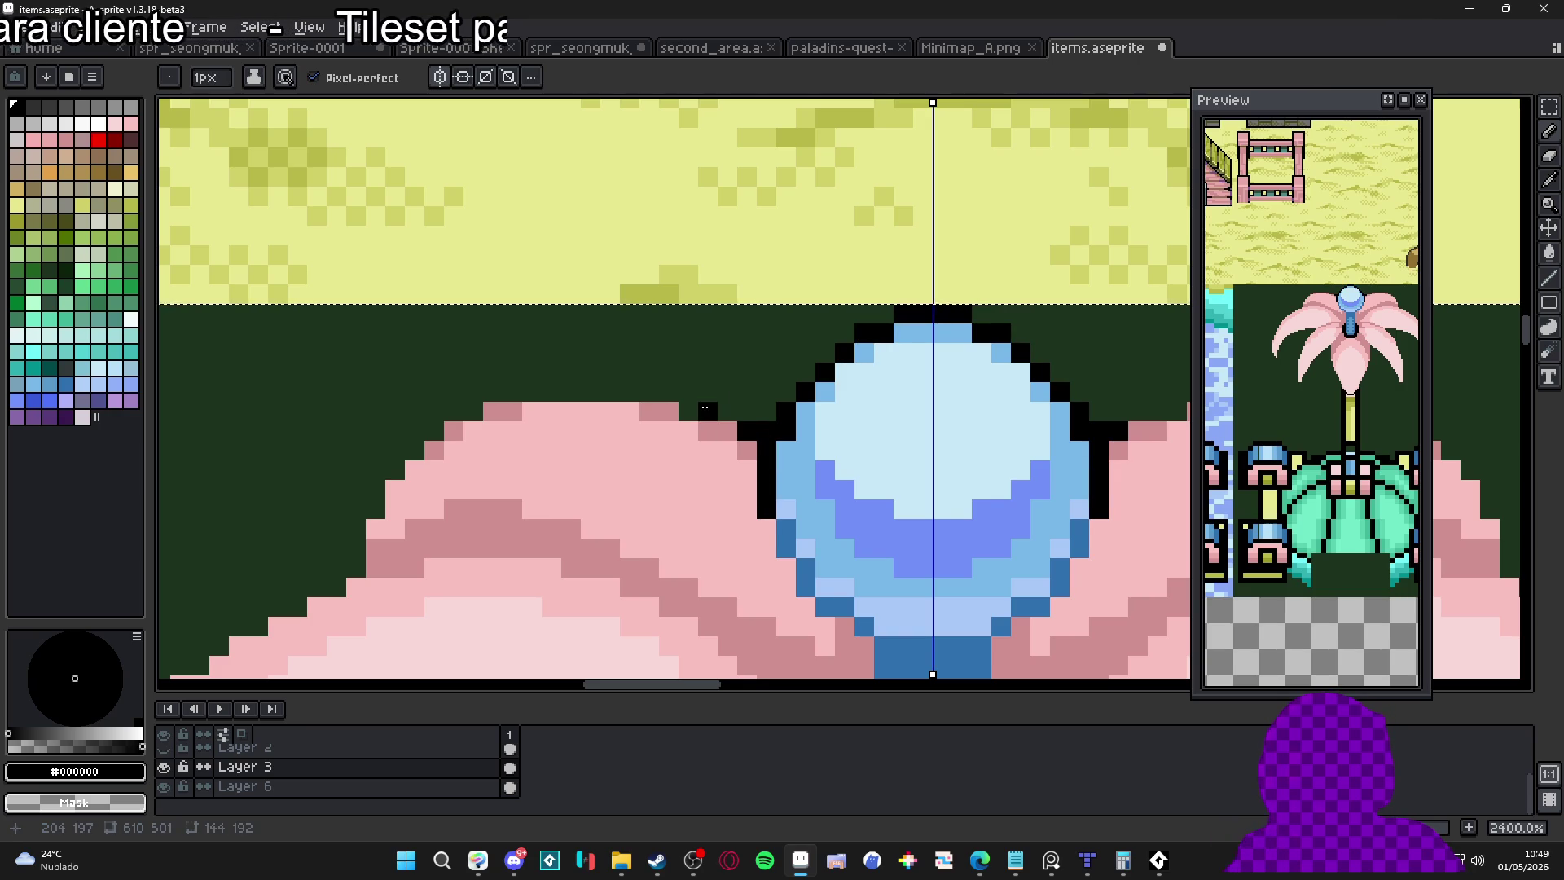
mouse_move(722, 409)
mouse_down()
mouse_move(752, 429)
mouse_move(689, 409)
mouse_move(563, 409)
mouse_up()
click(752, 428)
scroll(584, 329, down, 5)
drag(585, 330, 604, 308)
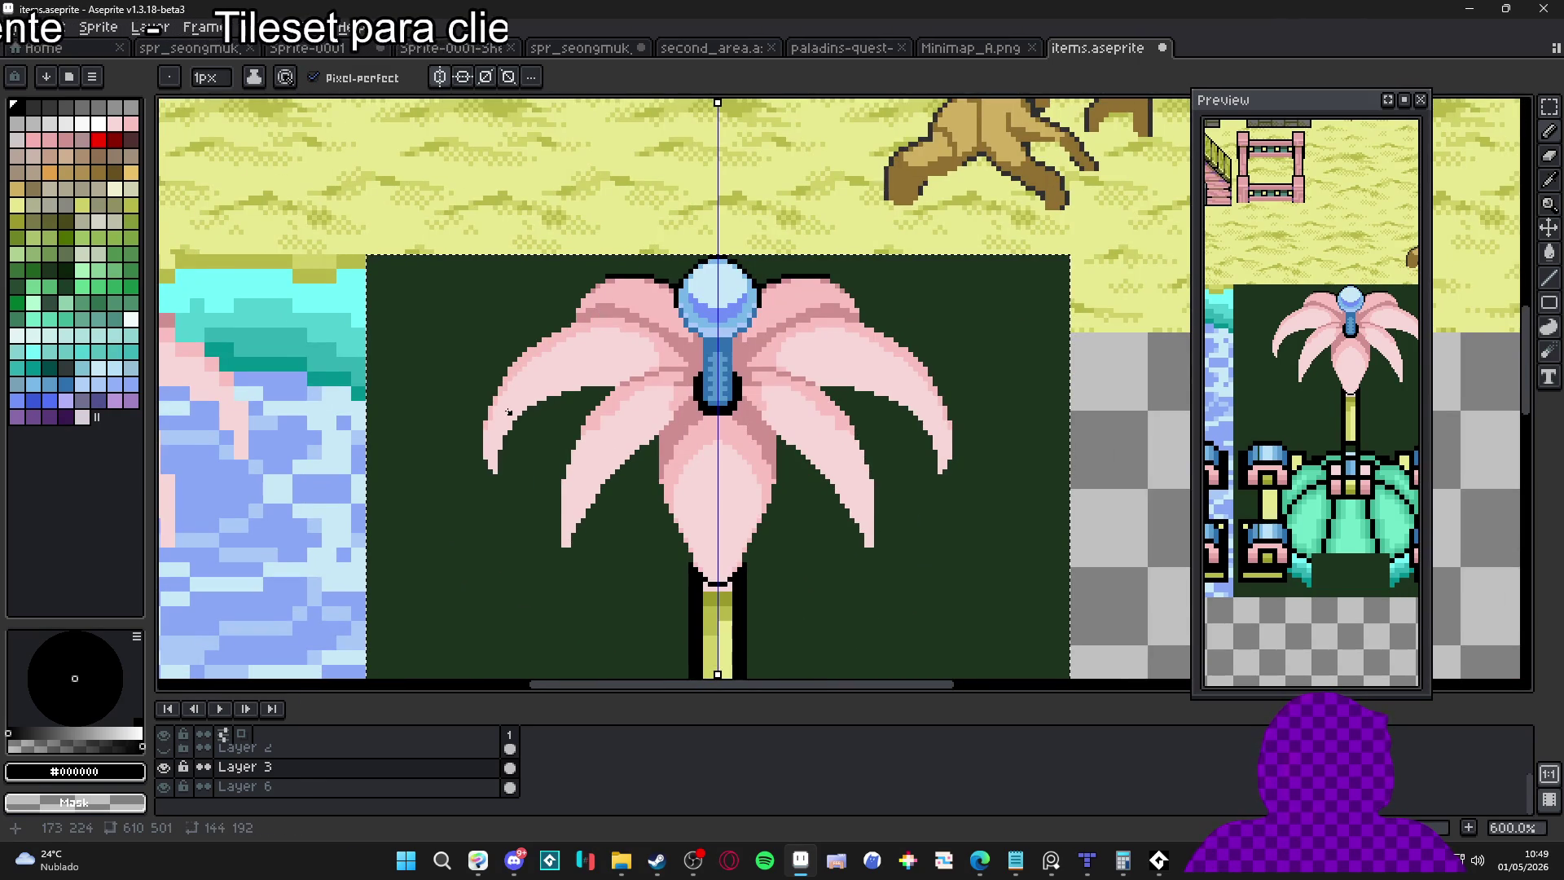
key(m)
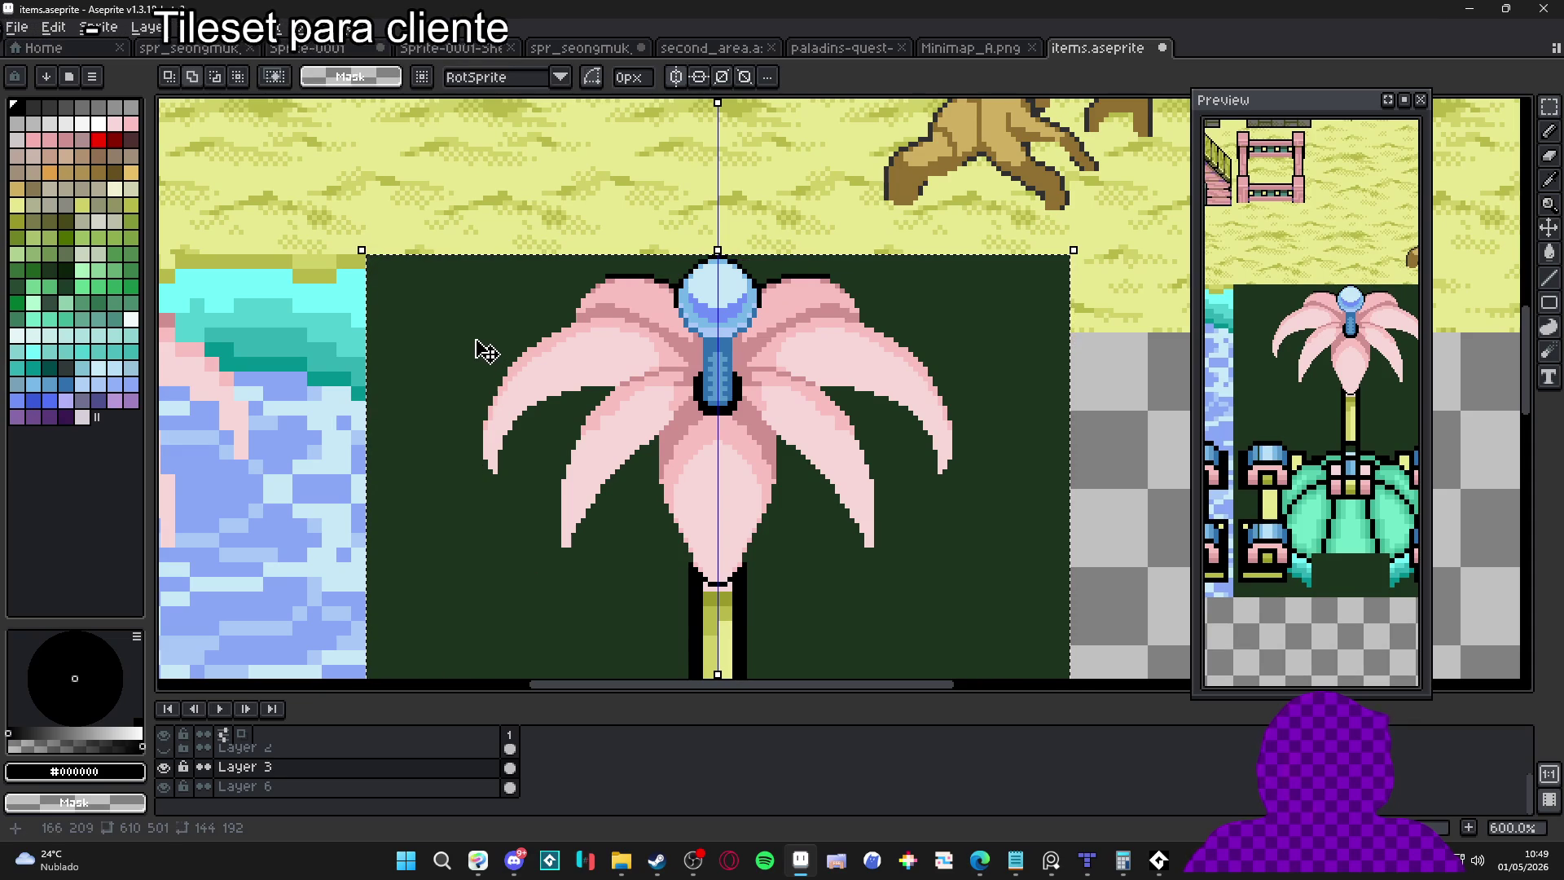
Select the flower head and apply a one-pixel black cross-pattern outline to it
scroll(599, 395, down, 4)
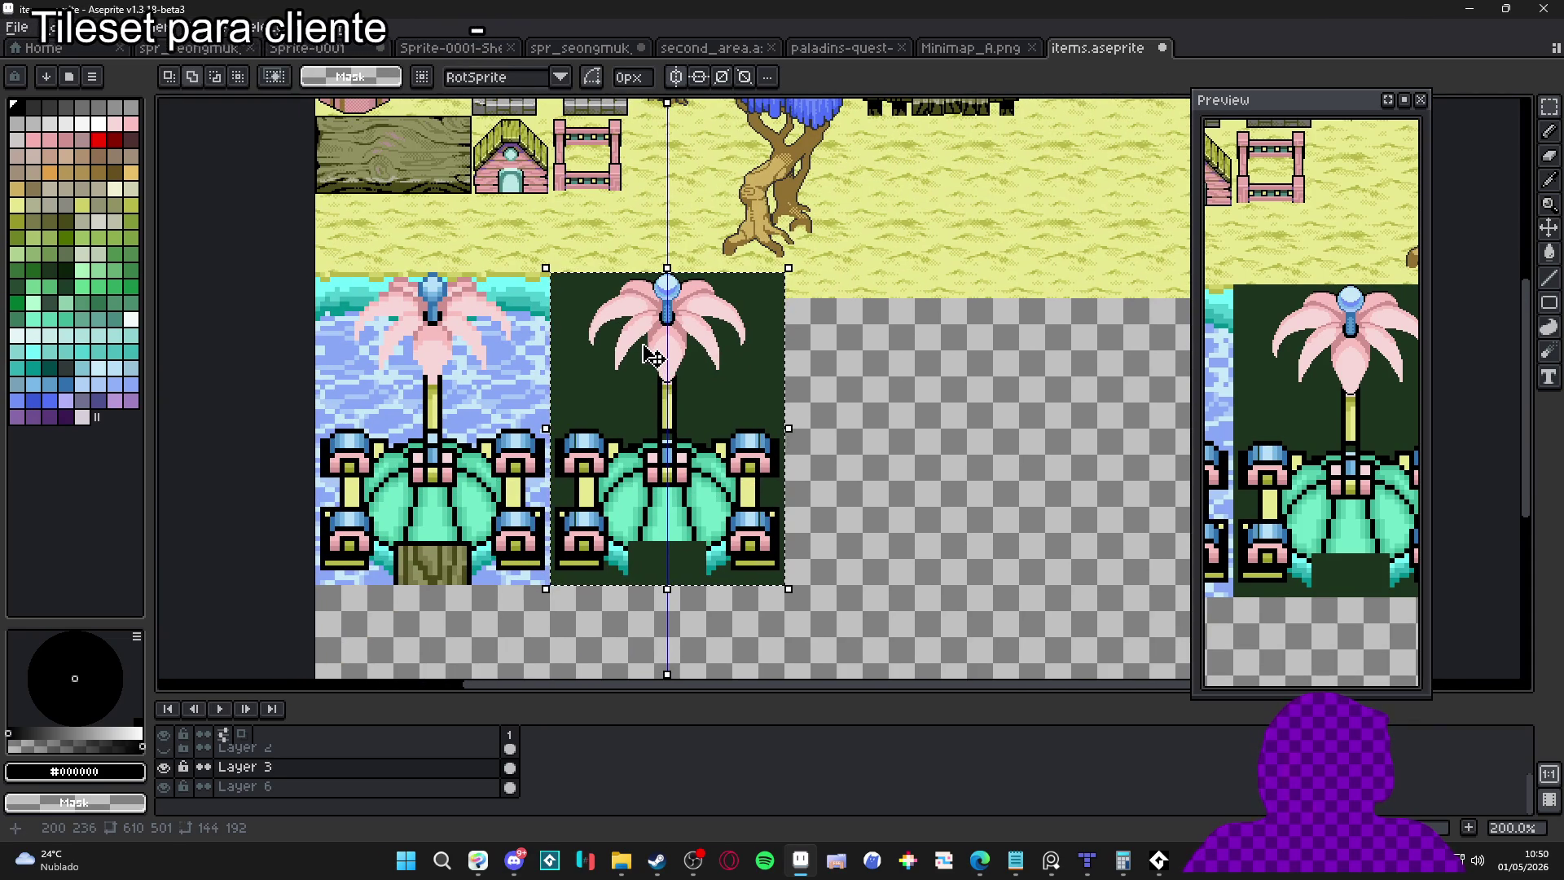
scroll(645, 306, up, 5)
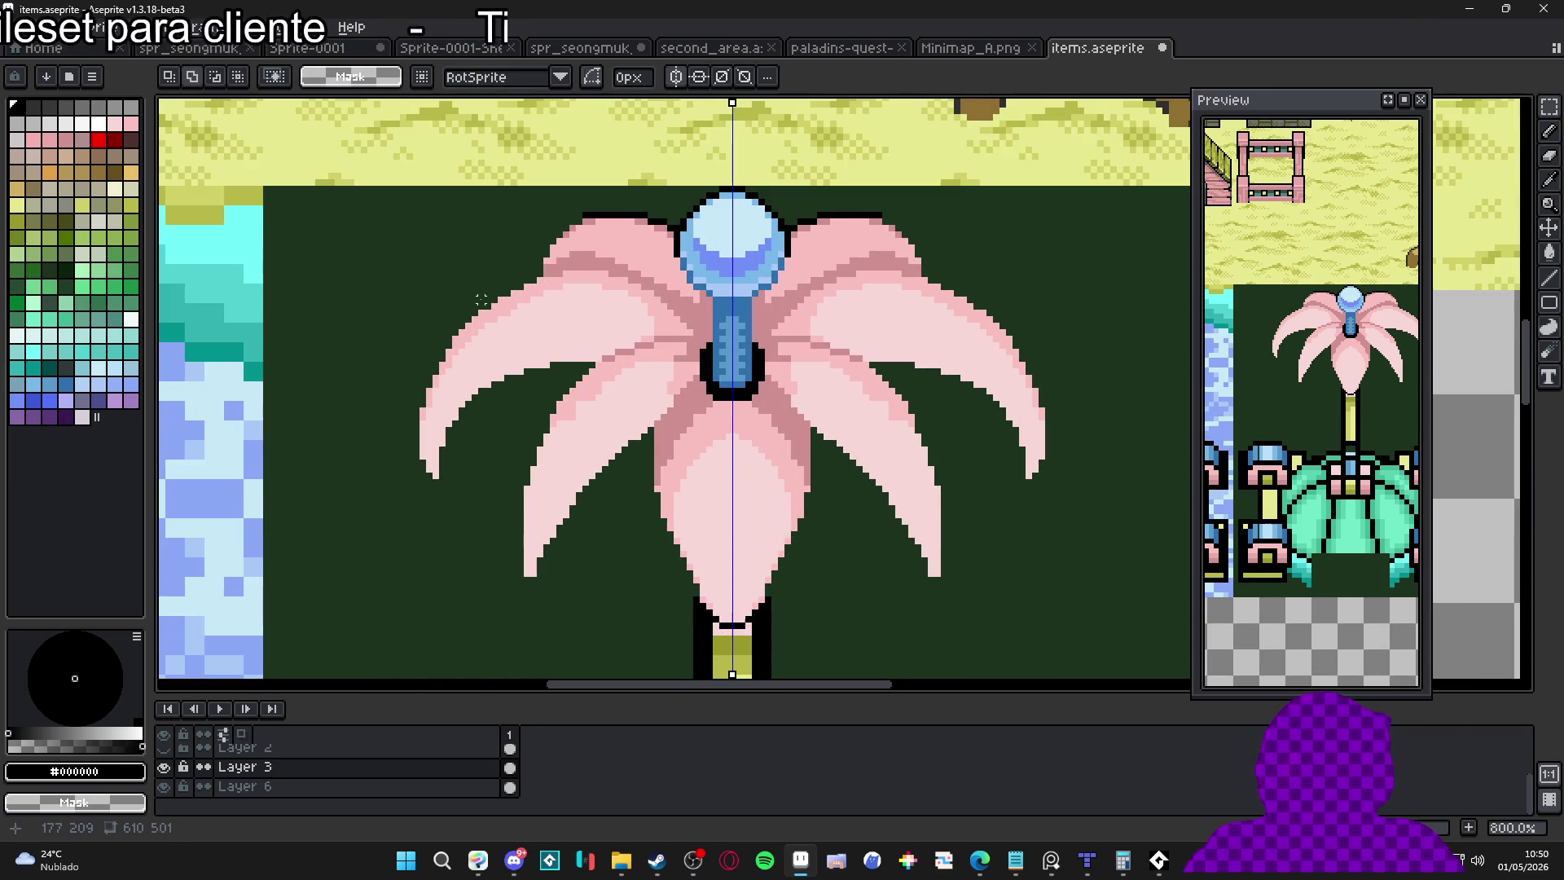
scroll(449, 461, down, 1)
mouse_move(394, 577)
mouse_down()
mouse_move(1065, 307)
mouse_move(958, 284)
mouse_up()
scroll(958, 284, down, 1)
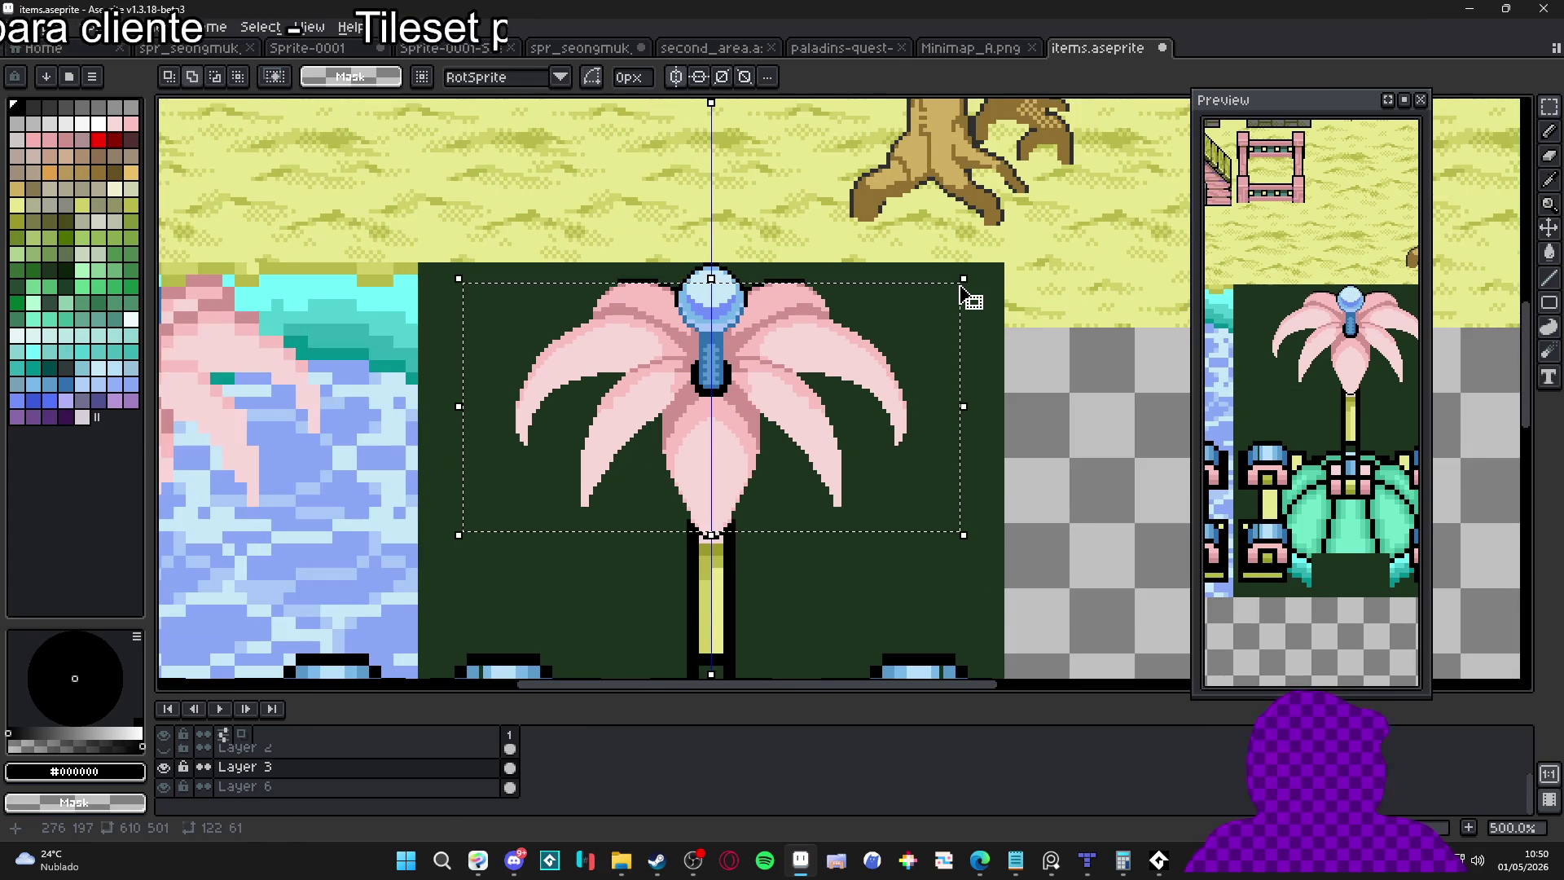
key(shift+o)
click(136, 282)
click(409, 217)
Fill black inner outline pixels in the gaps between the petals
key(b)
scroll(528, 426, up, 5)
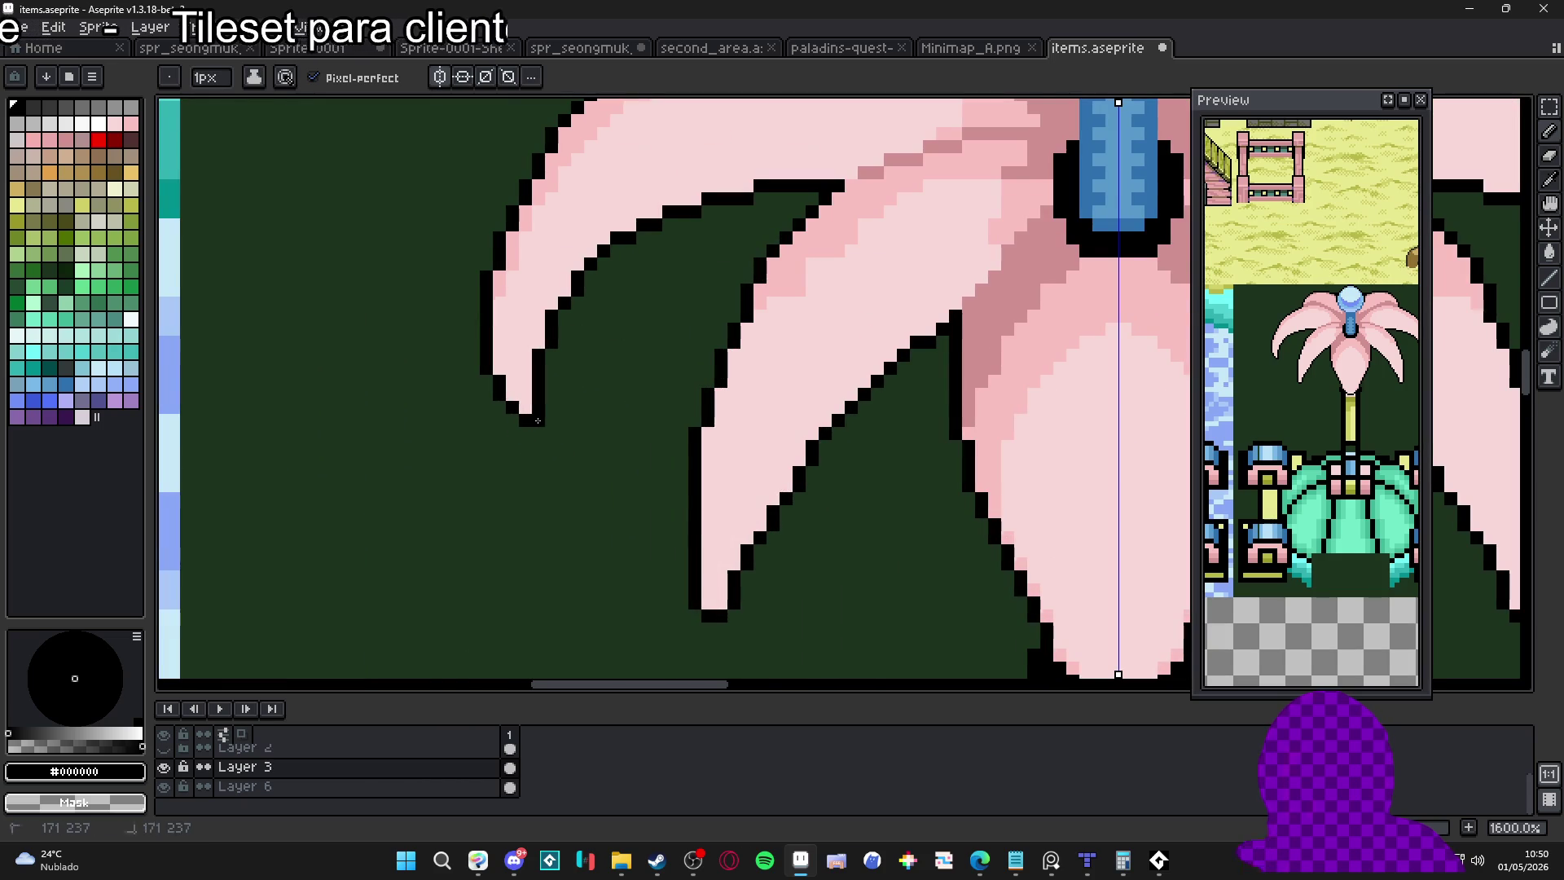
drag(652, 414, 674, 412)
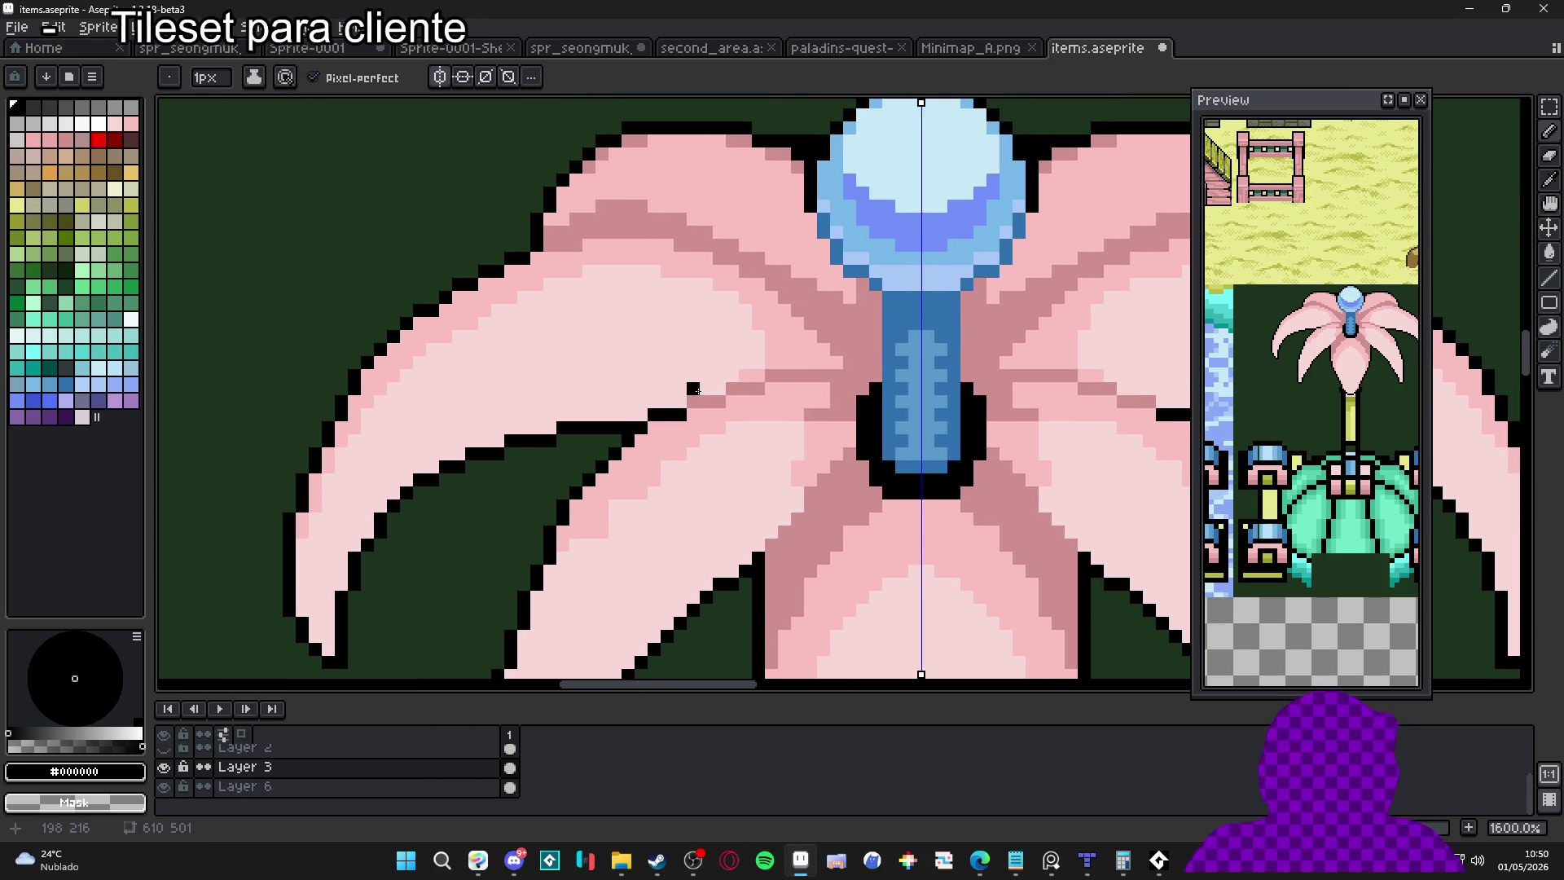
click(717, 401)
scroll(709, 407, down, 4)
scroll(704, 412, up, 3)
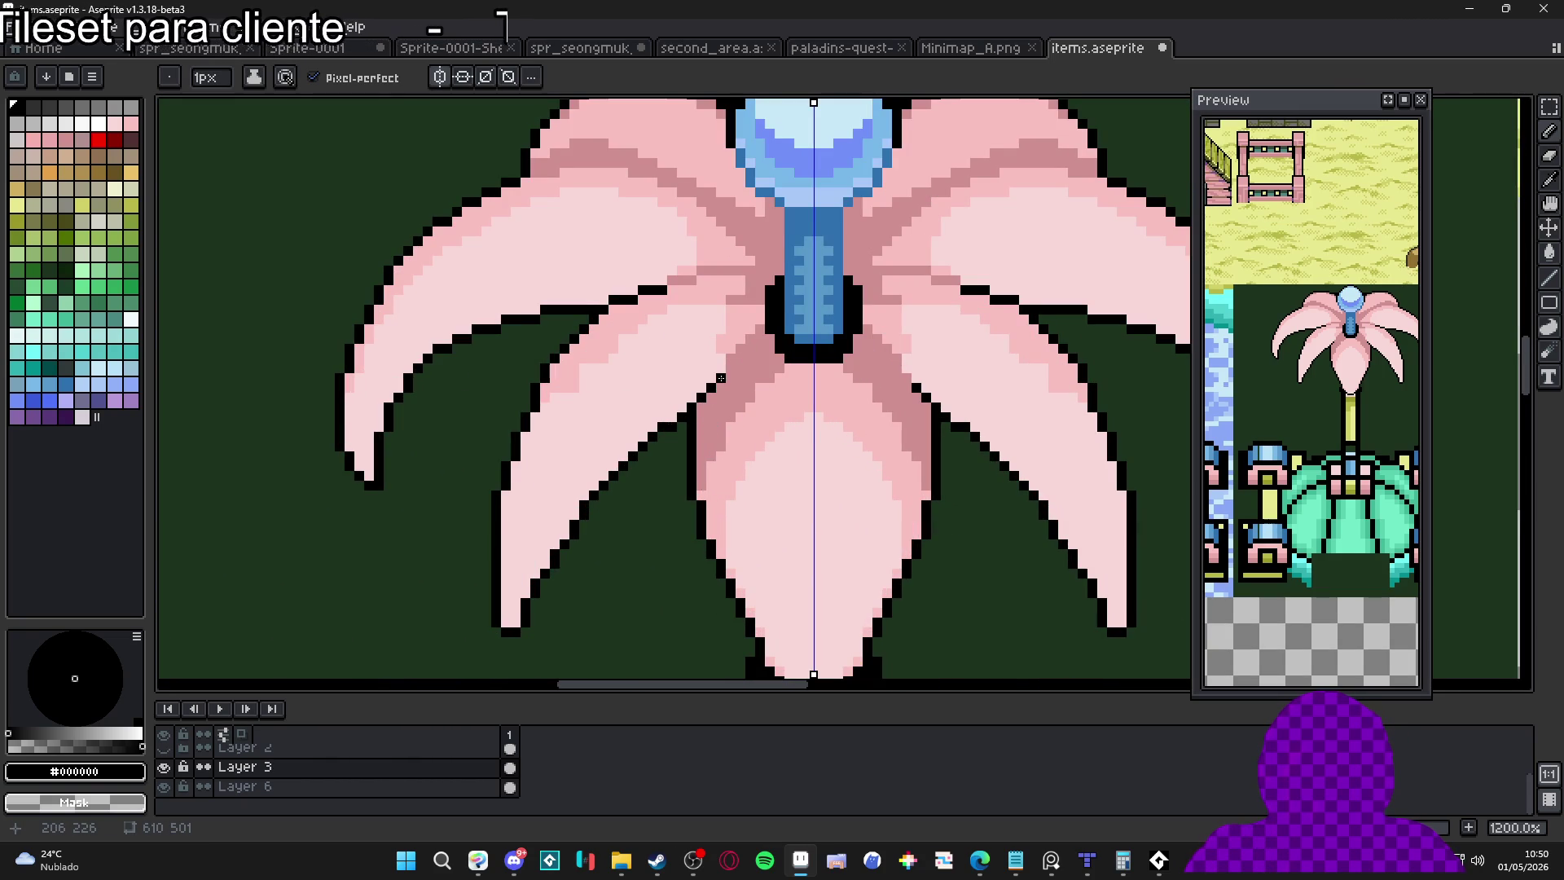
mouse_move(702, 389)
mouse_down()
mouse_move(694, 400)
mouse_move(708, 379)
mouse_up()
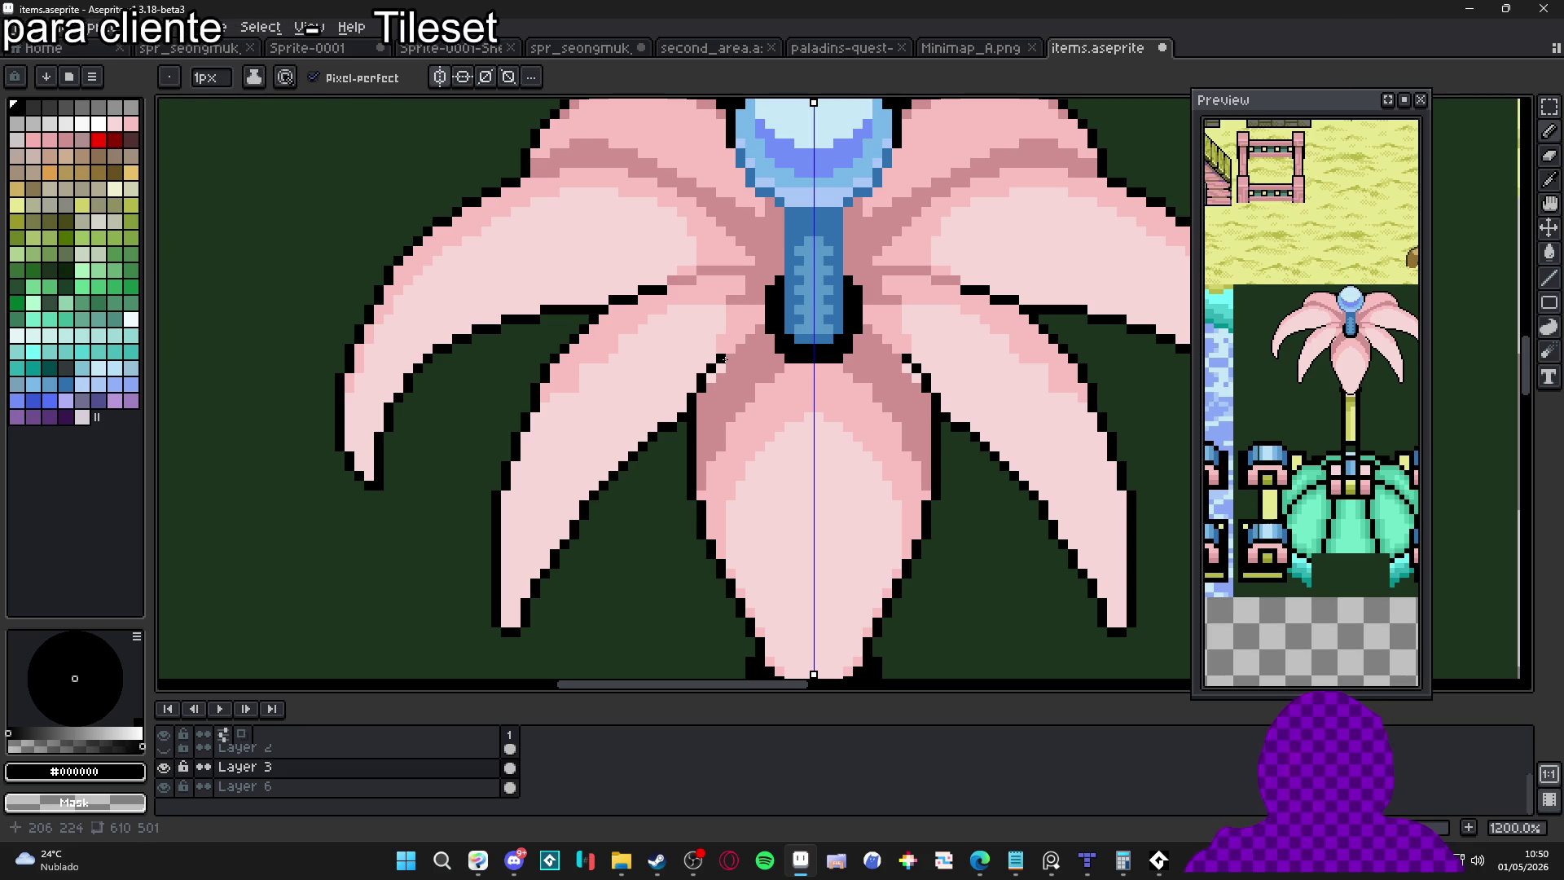
Sample the petal pinks #D09090 and light pink, and add a light-pink pixel at the lower petal tip
alt+click(722, 378)
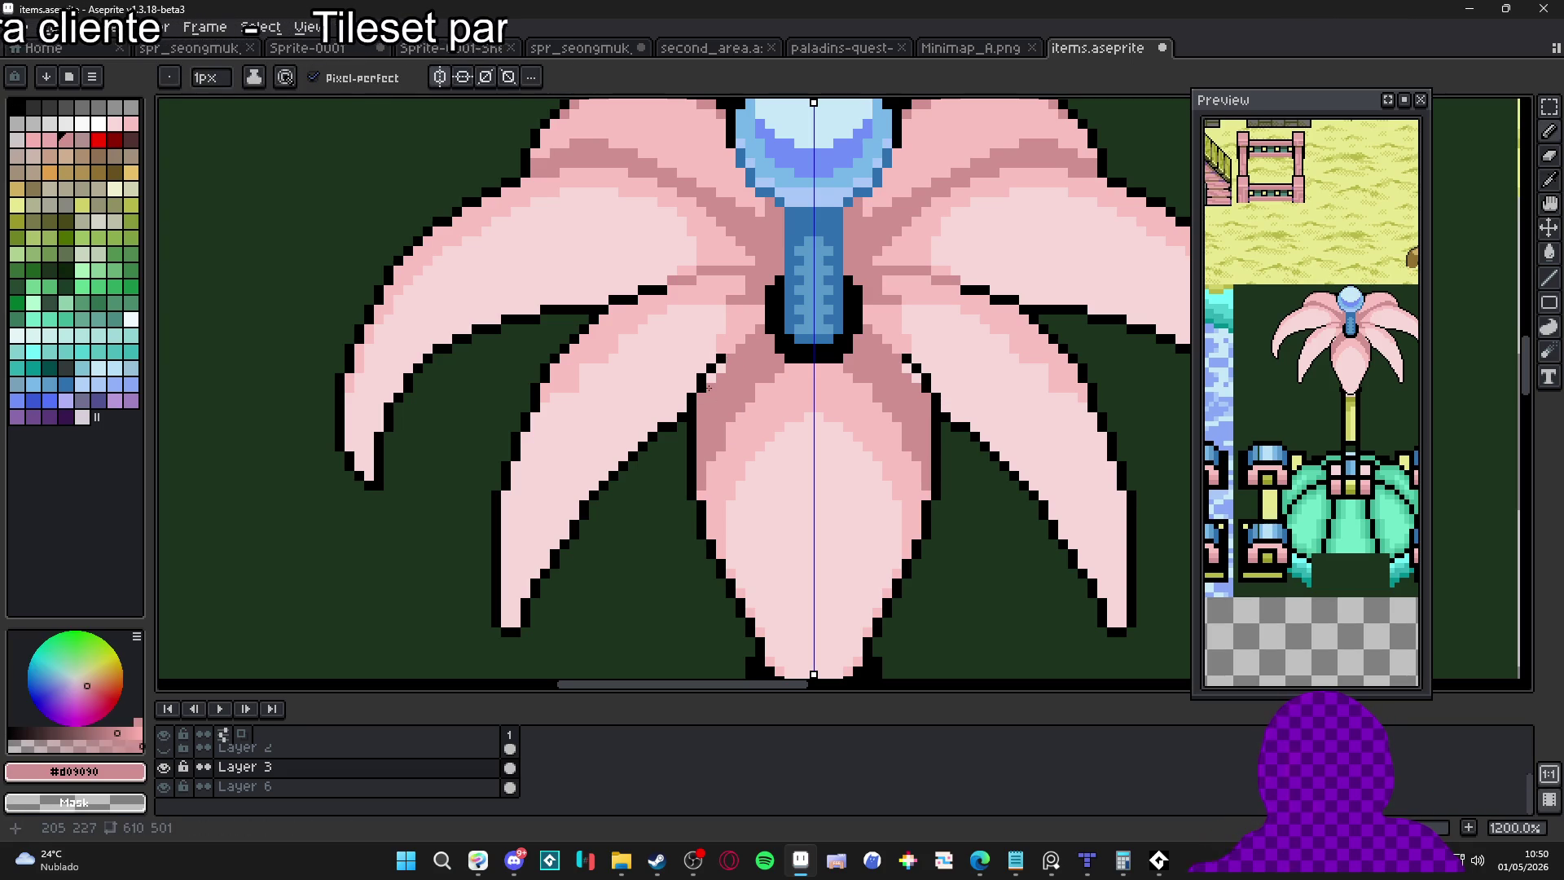
alt+click(703, 387)
scroll(761, 362, down, 3)
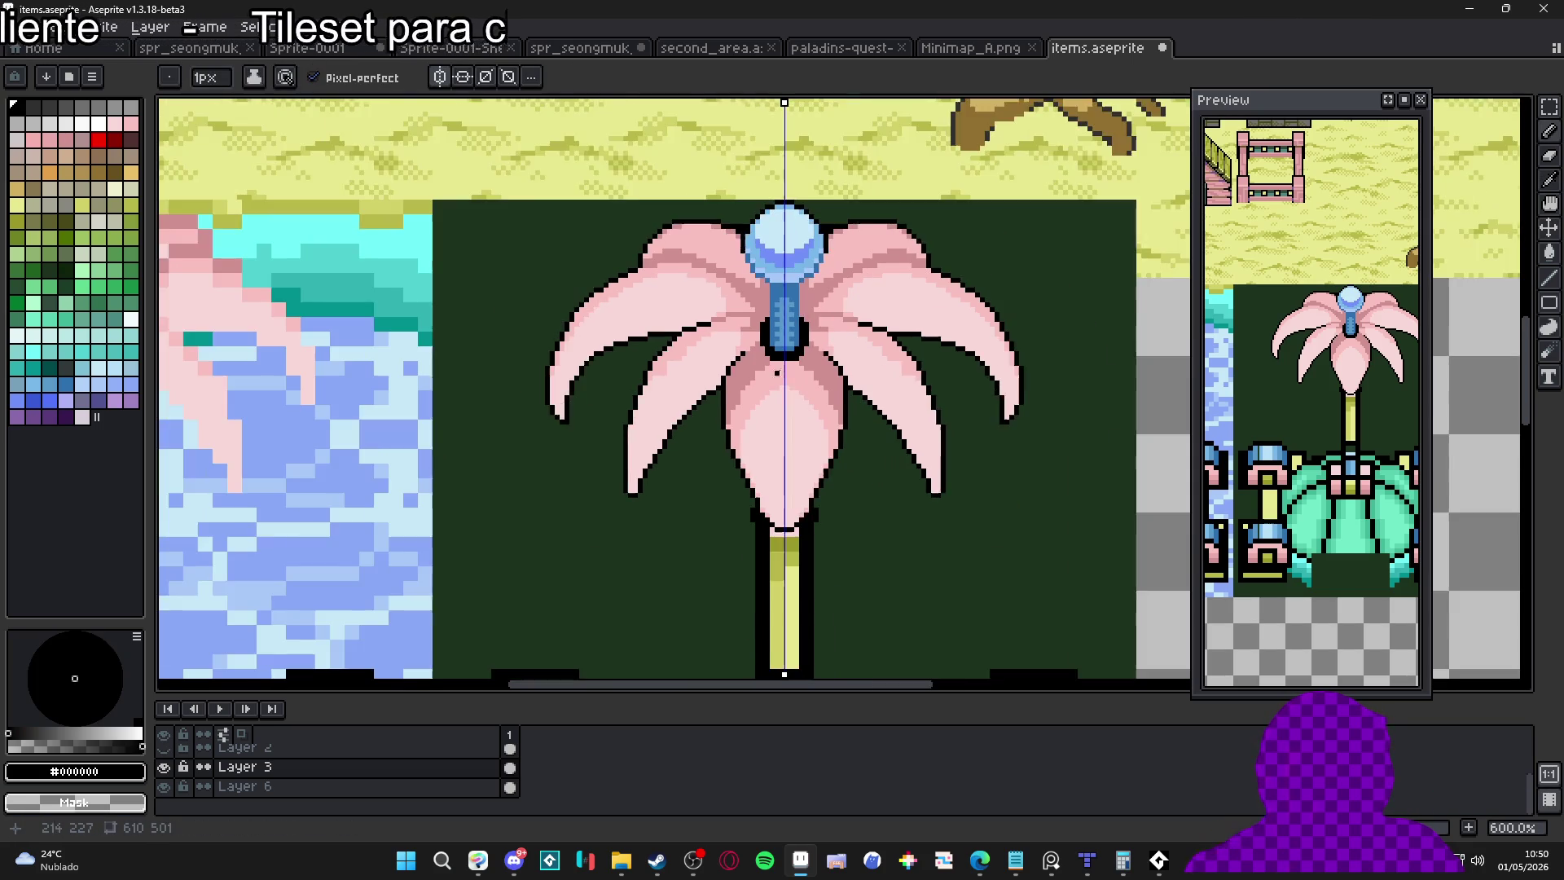
scroll(725, 383, up, 4)
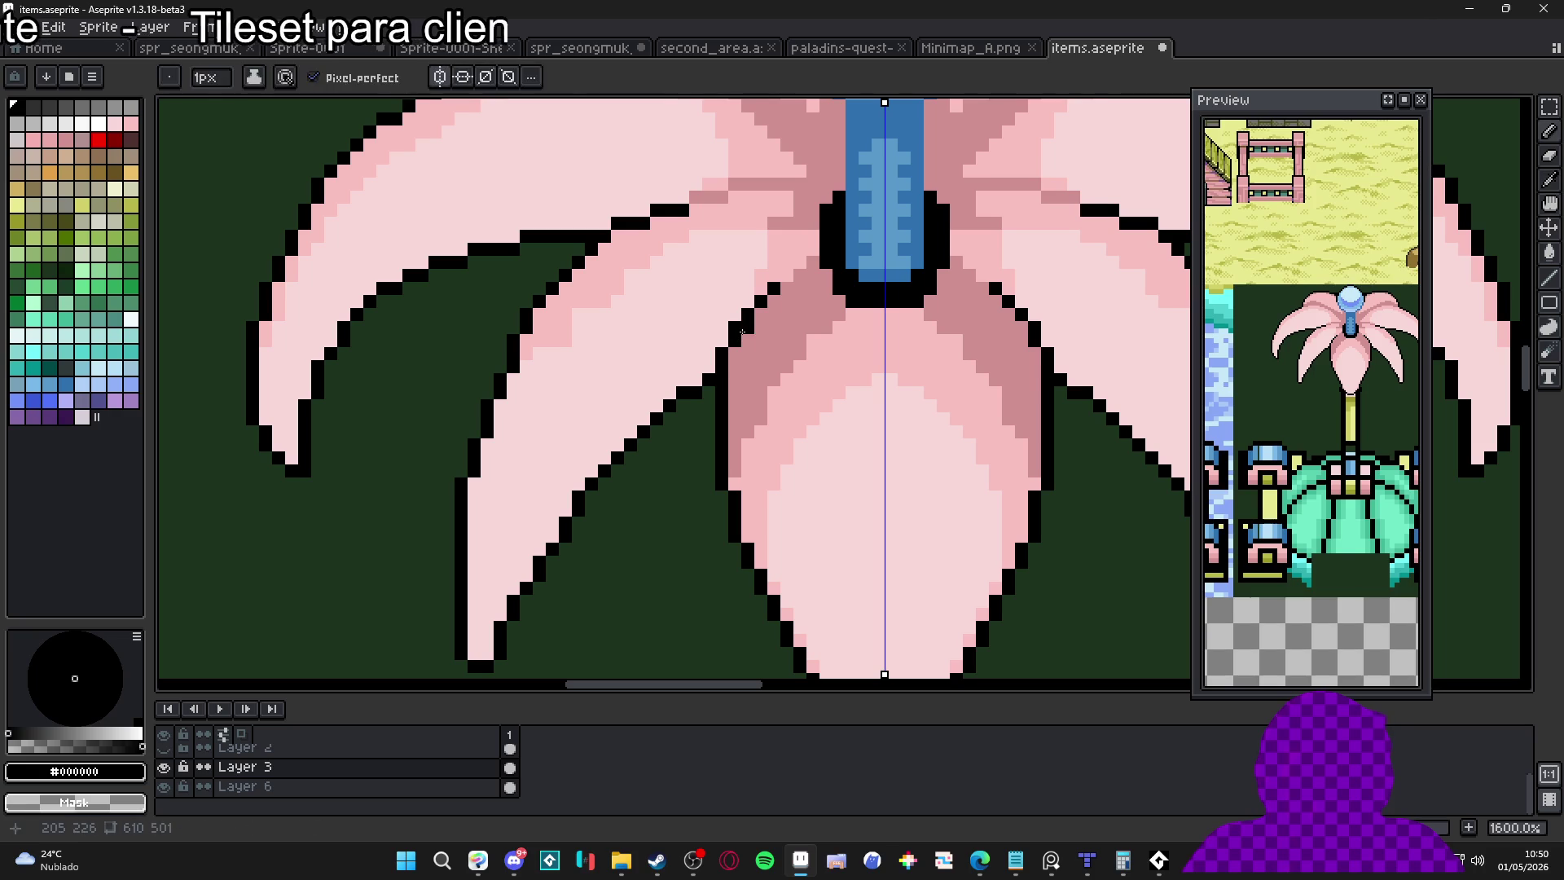
alt+click(740, 335)
alt+click(734, 350)
alt+click(733, 350)
scroll(734, 359, down, 4)
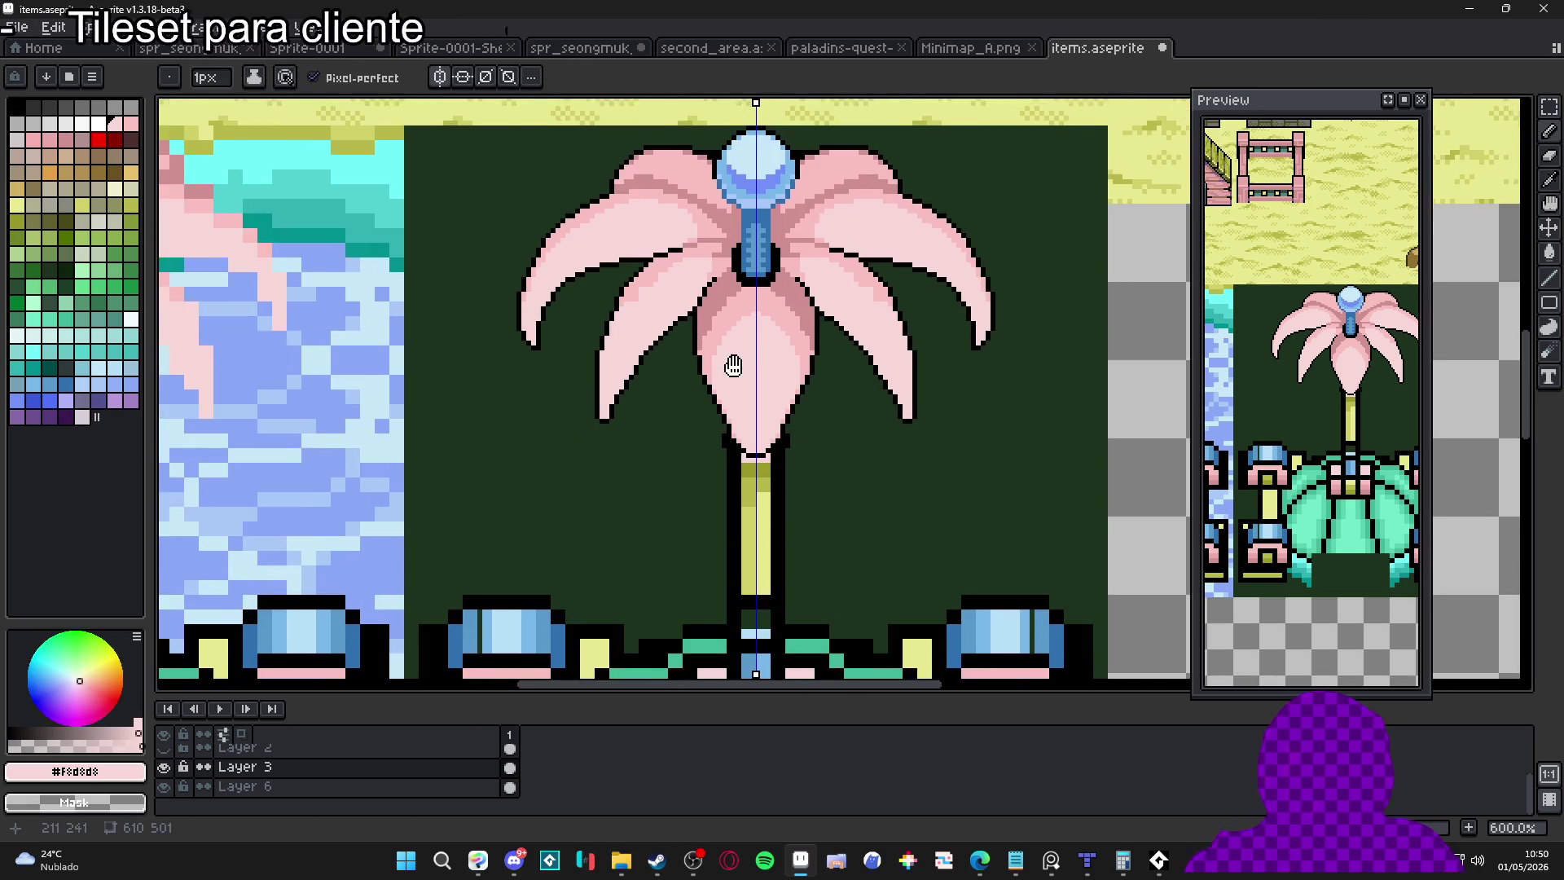
scroll(763, 416, down, 1)
scroll(733, 456, up, 6)
click(726, 561)
alt+click(737, 554)
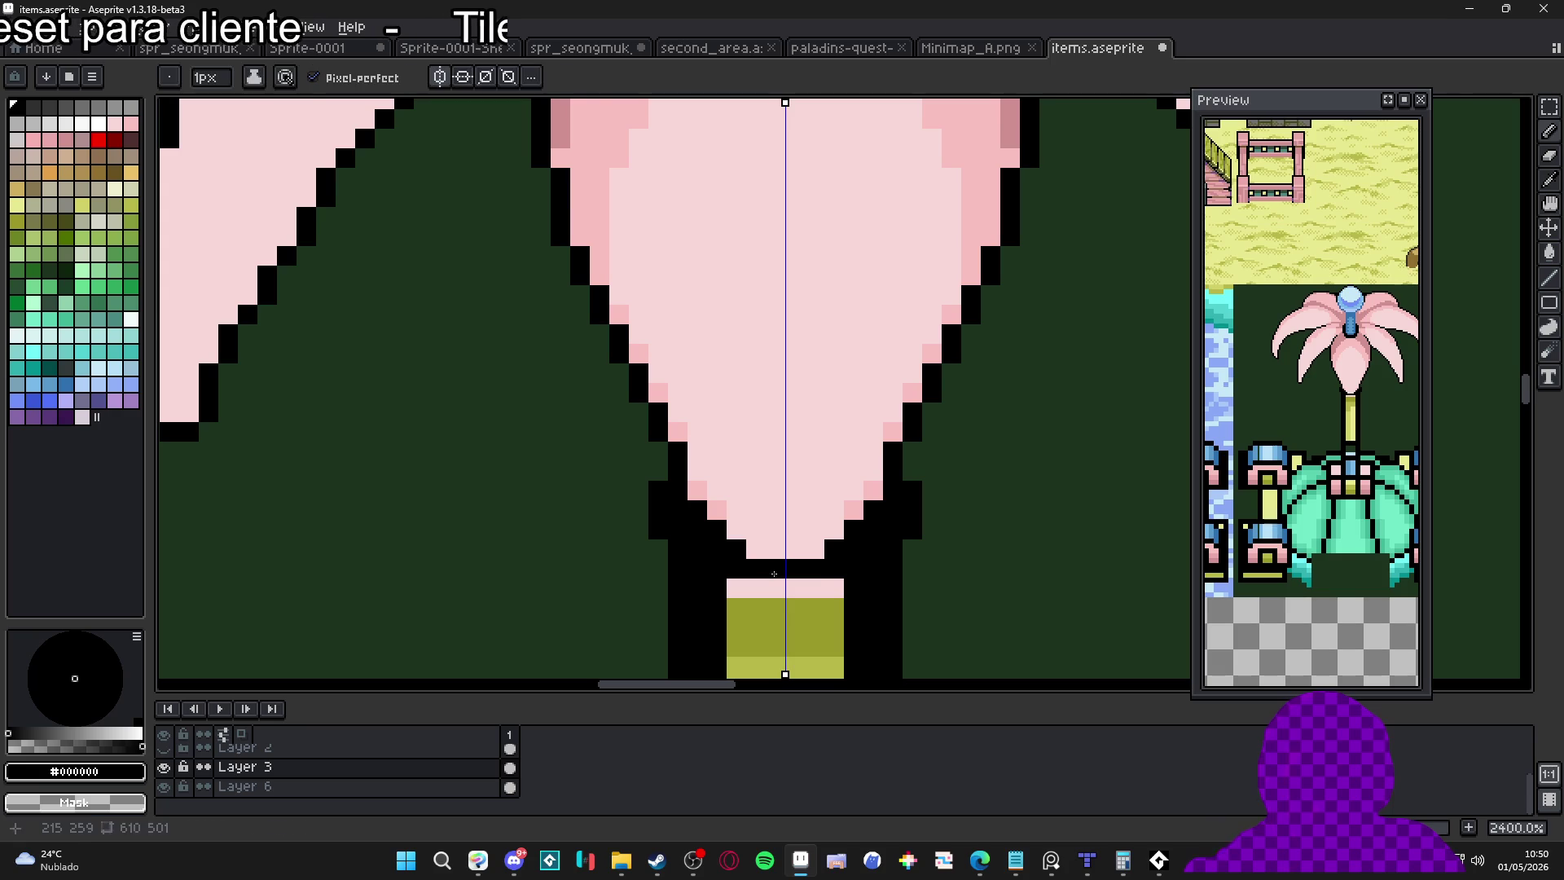
Draw a black row over the stem top and repaint neighbouring pixels pink so the tip narrows cleanly
mouse_move(757, 587)
mouse_down()
mouse_move(815, 587)
mouse_move(795, 568)
mouse_move(795, 607)
mouse_up()
alt+click(774, 547)
click(756, 568)
click(815, 568)
click(778, 588)
alt+click(795, 588)
alt+click(774, 571)
click(795, 588)
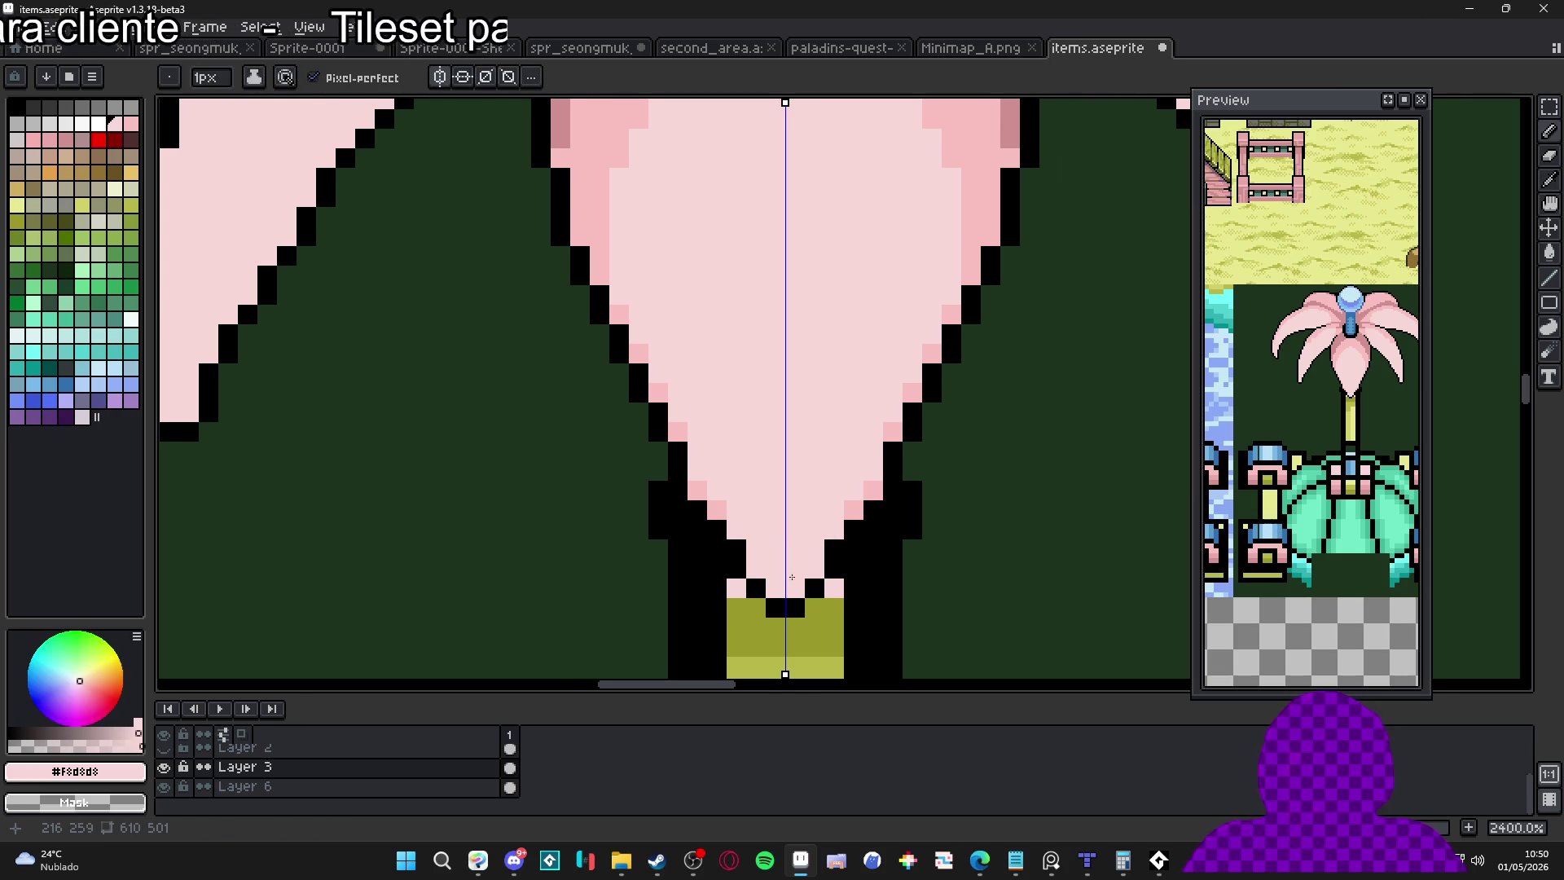
scroll(790, 578, down, 5)
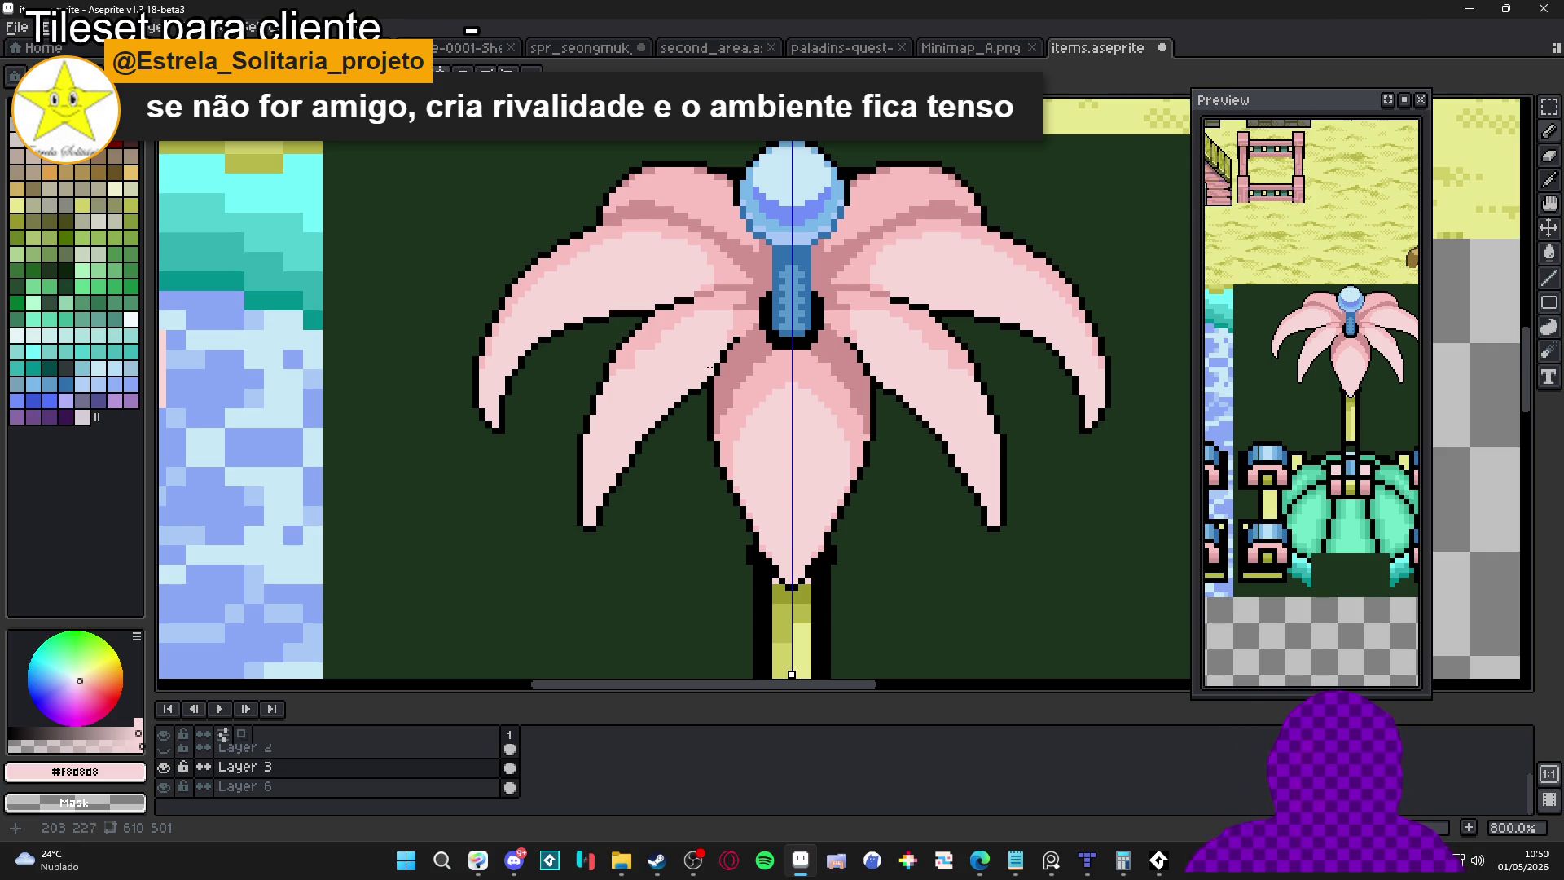
Draw a black outline run along the left petal tip and recentre on the flower
scroll(651, 357, up, 5)
alt+click(582, 238)
mouse_move(578, 240)
mouse_down()
mouse_move(774, 220)
mouse_move(872, 254)
mouse_move(931, 298)
mouse_move(932, 319)
mouse_up()
scroll(845, 459, down, 6)
drag(845, 458, 795, 424)
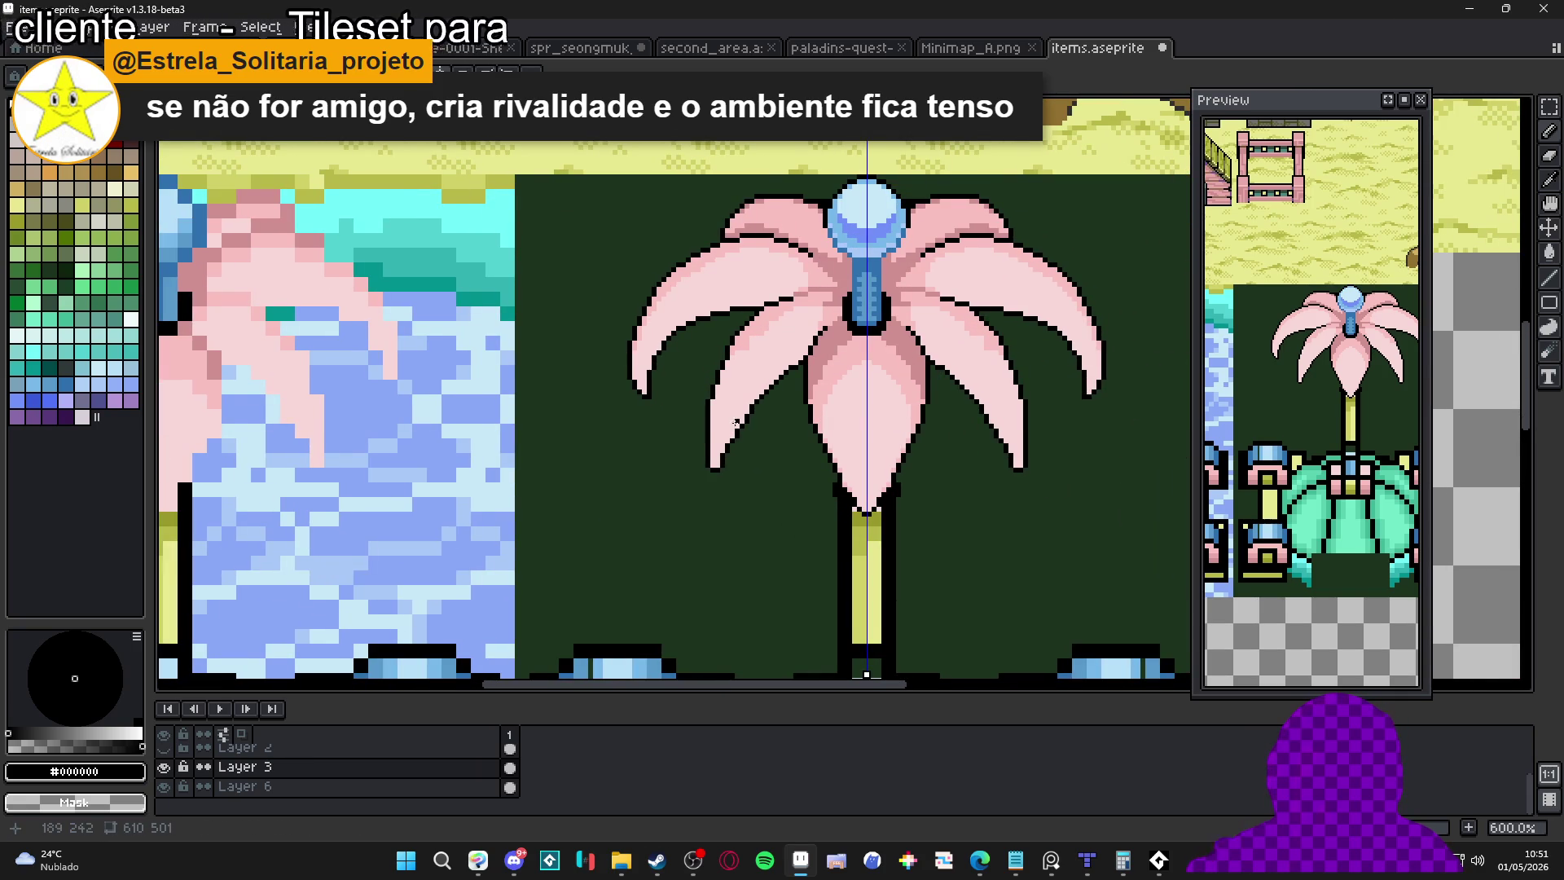
scroll(759, 477, up, 4)
Blacken the pink pixels at the petal tip and erase the stray black pixel beside it
drag(732, 422, 731, 449)
key(e)
click(712, 429)
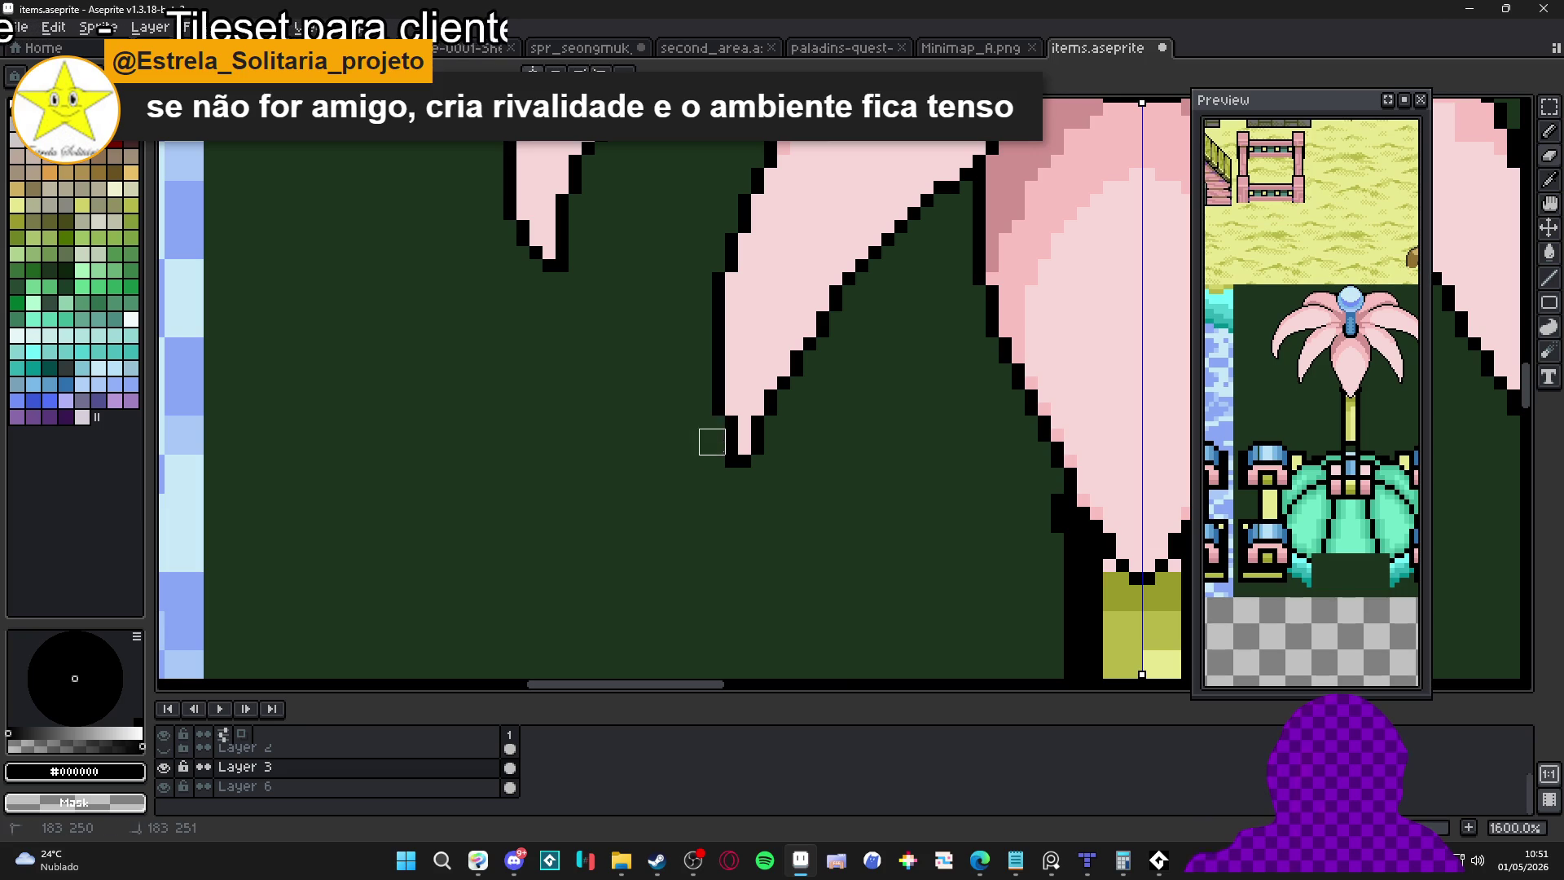
key(b)
scroll(712, 429, down, 5)
drag(811, 479, 764, 459)
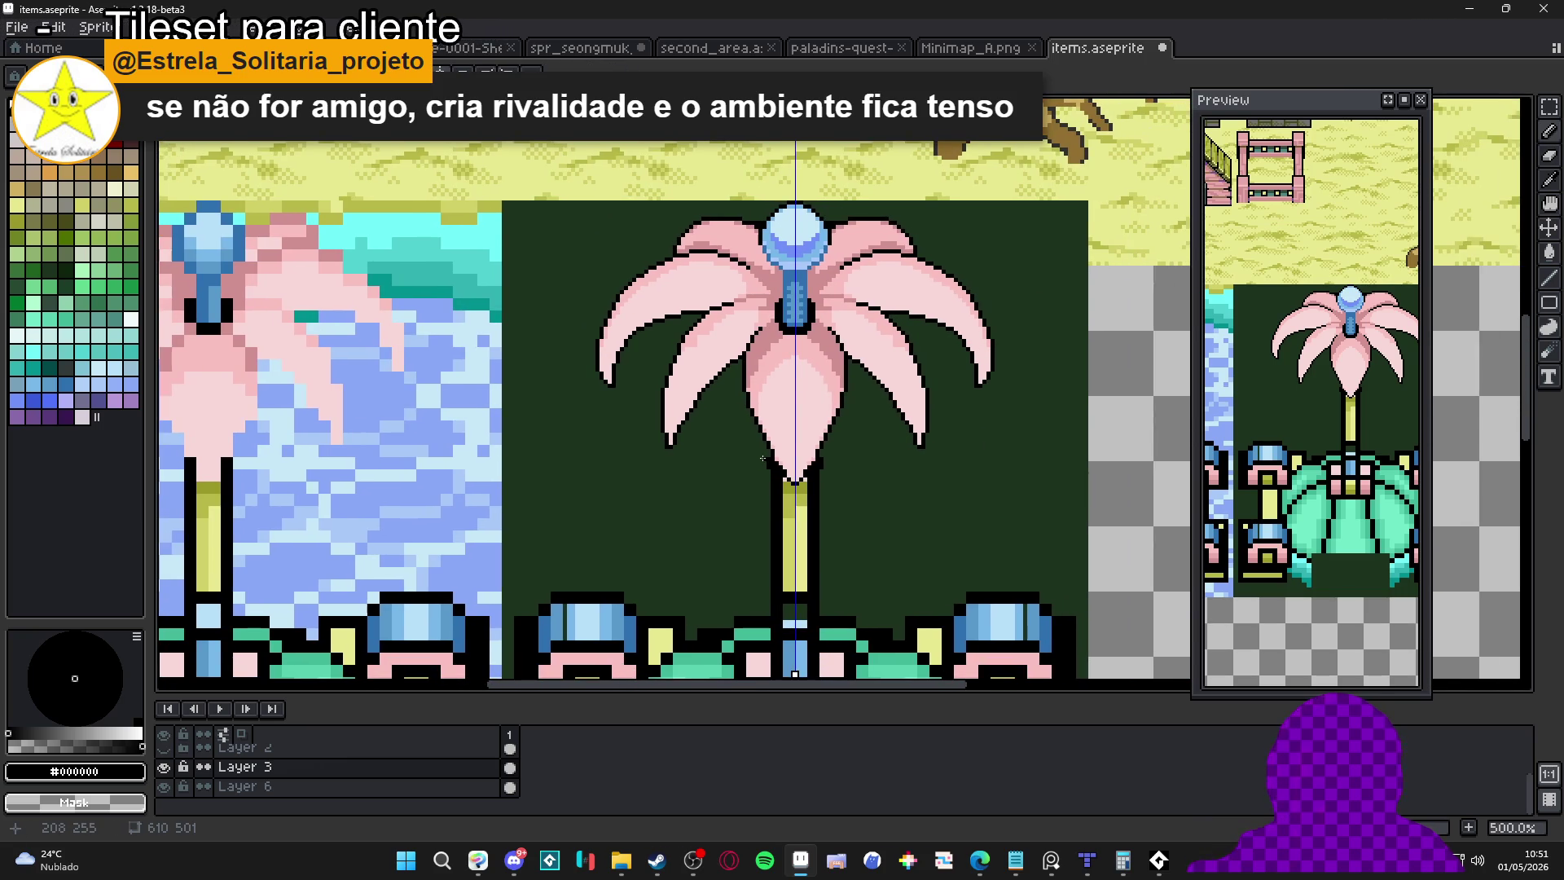
scroll(728, 433, up, 7)
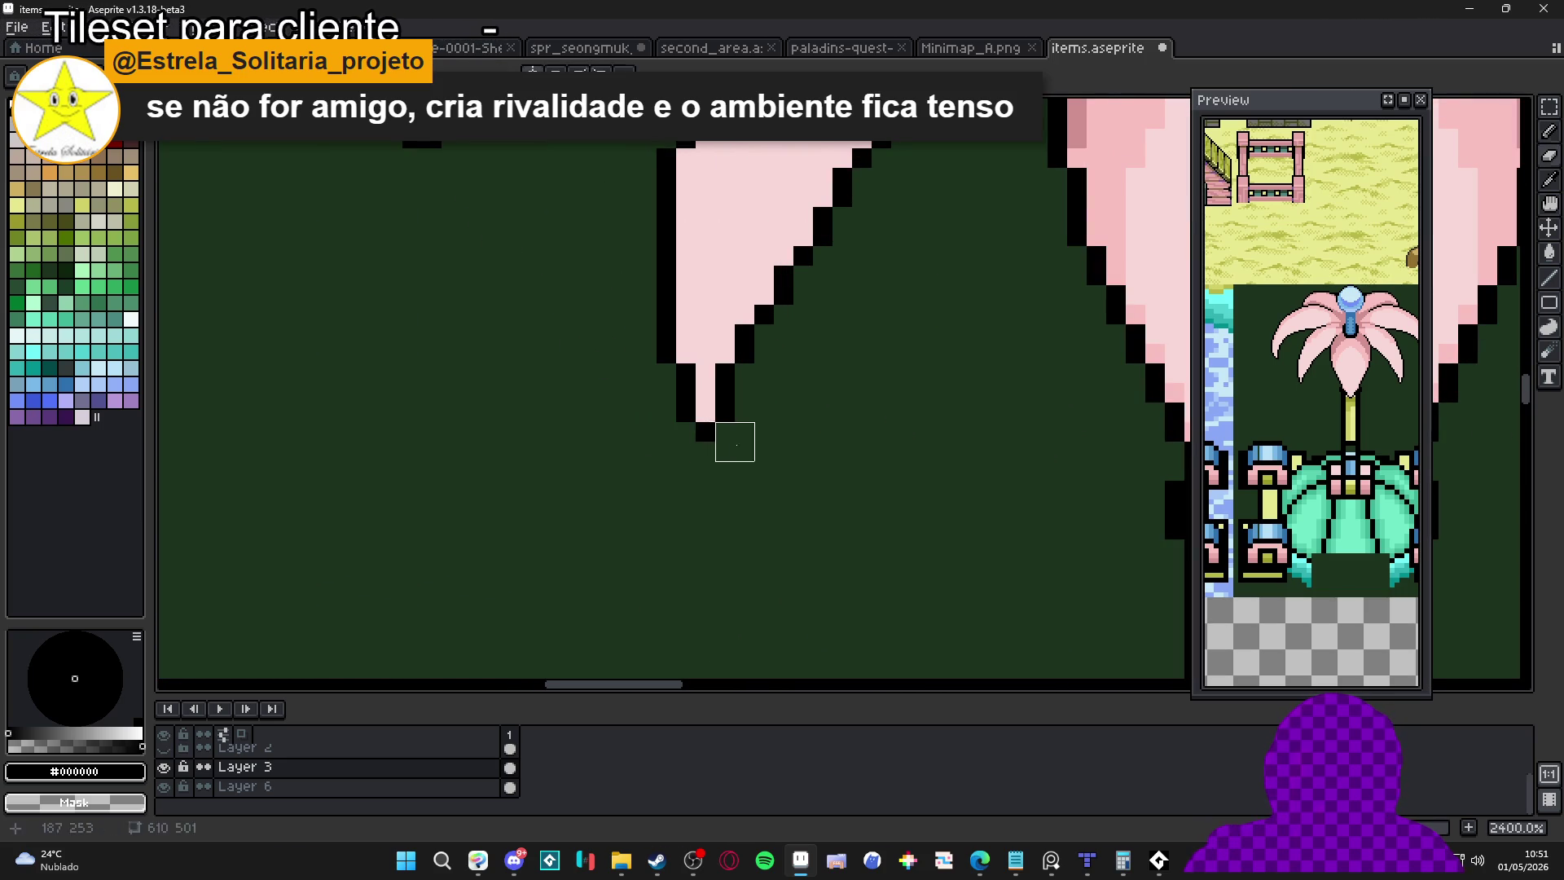
scroll(725, 429, down, 5)
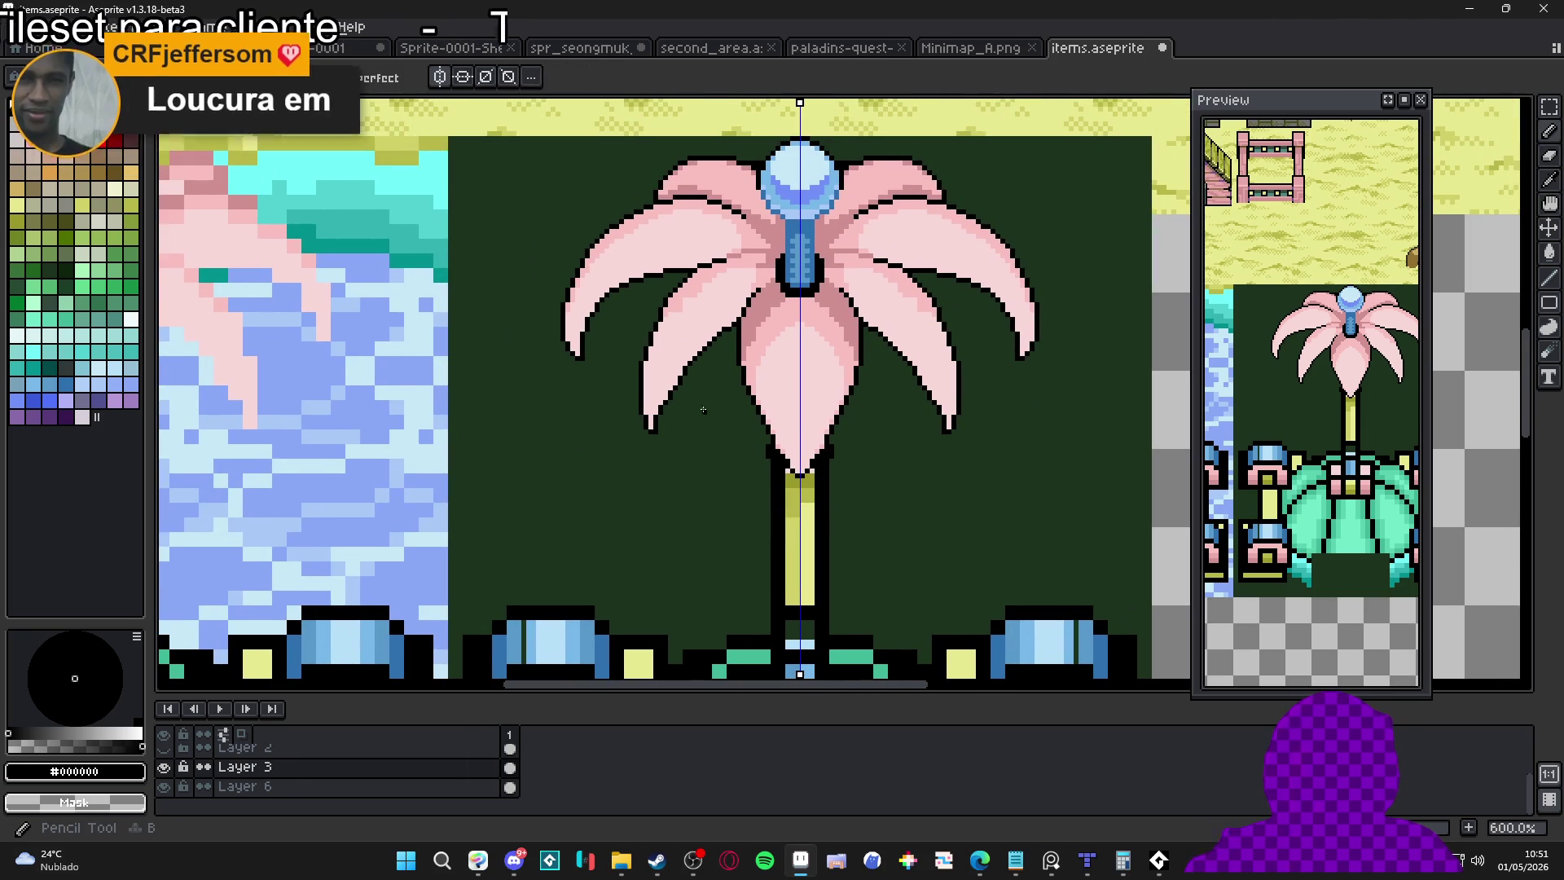
Draw black pixels up the petal edge beside the orb, then repaint four of them petal pink
scroll(763, 308, up, 5)
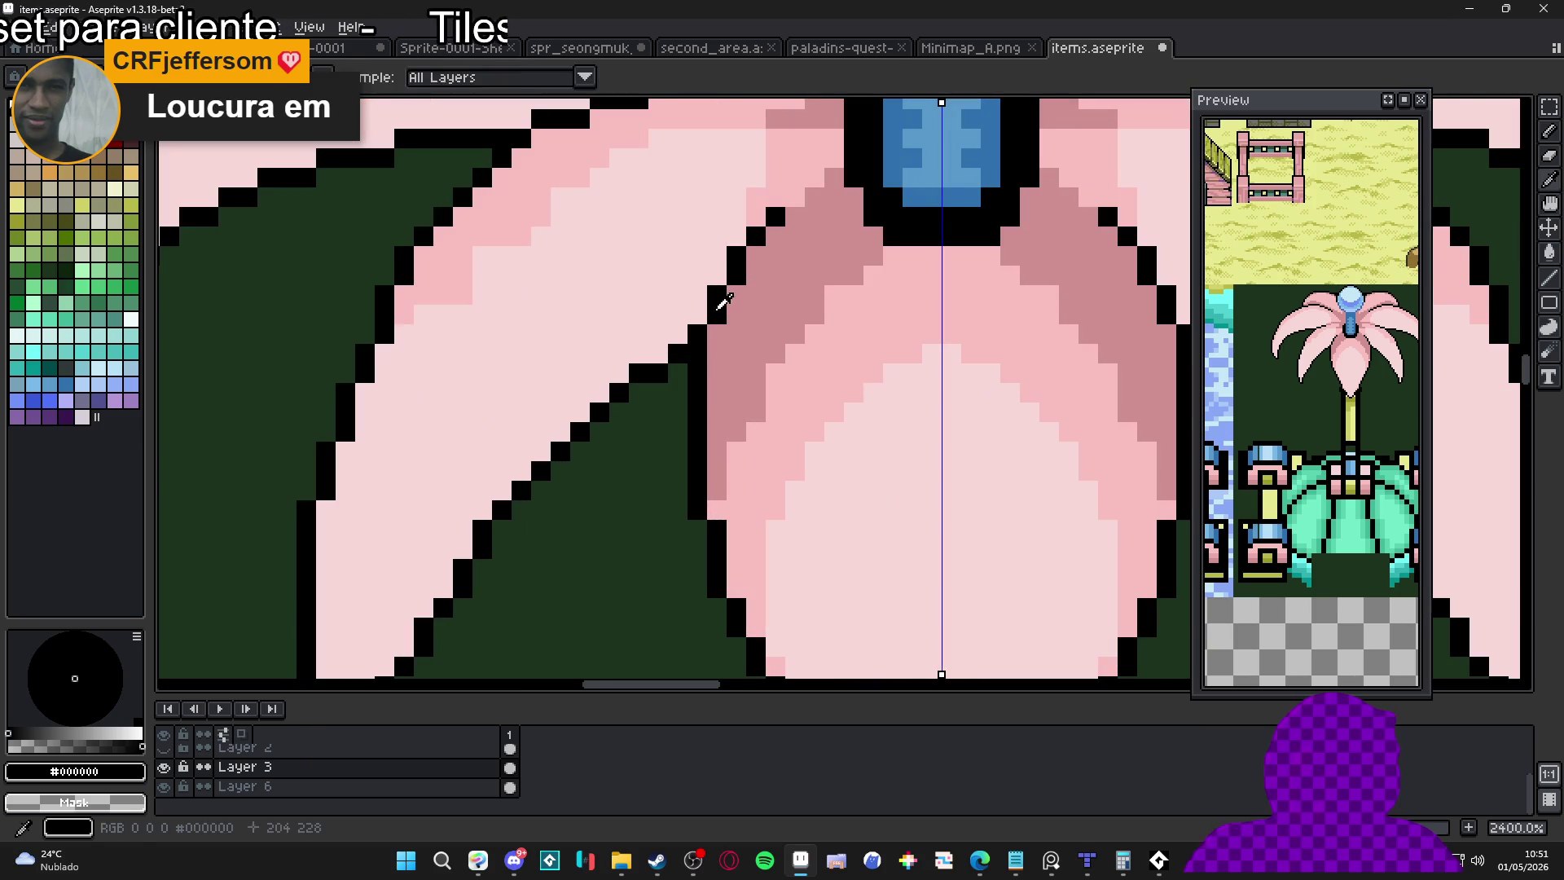
drag(745, 269, 795, 216)
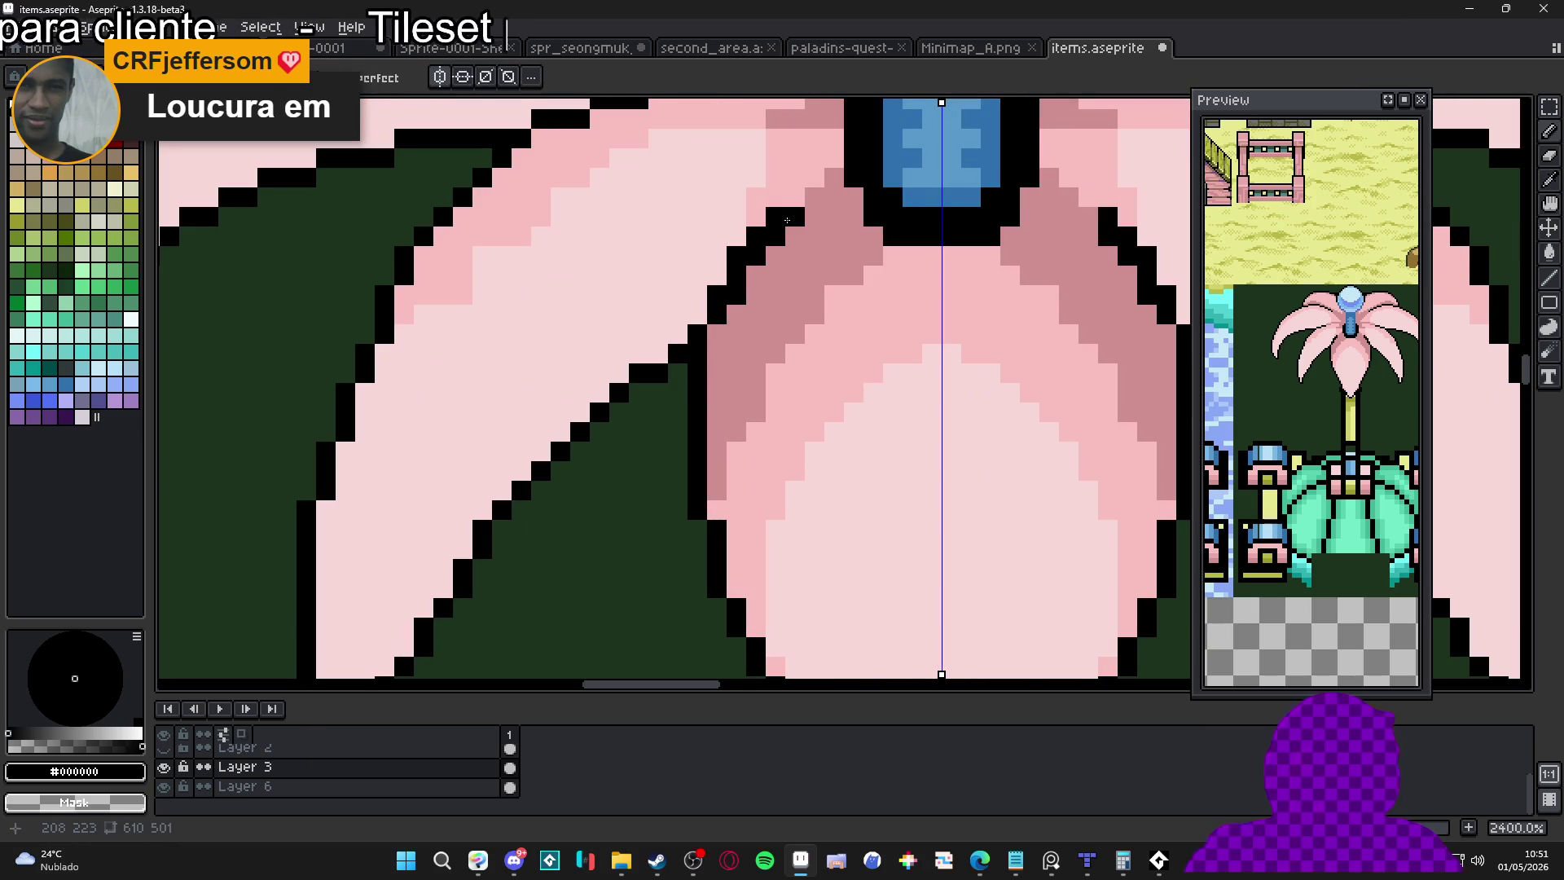
alt+click(772, 181)
click(770, 216)
click(756, 232)
alt+click(717, 244)
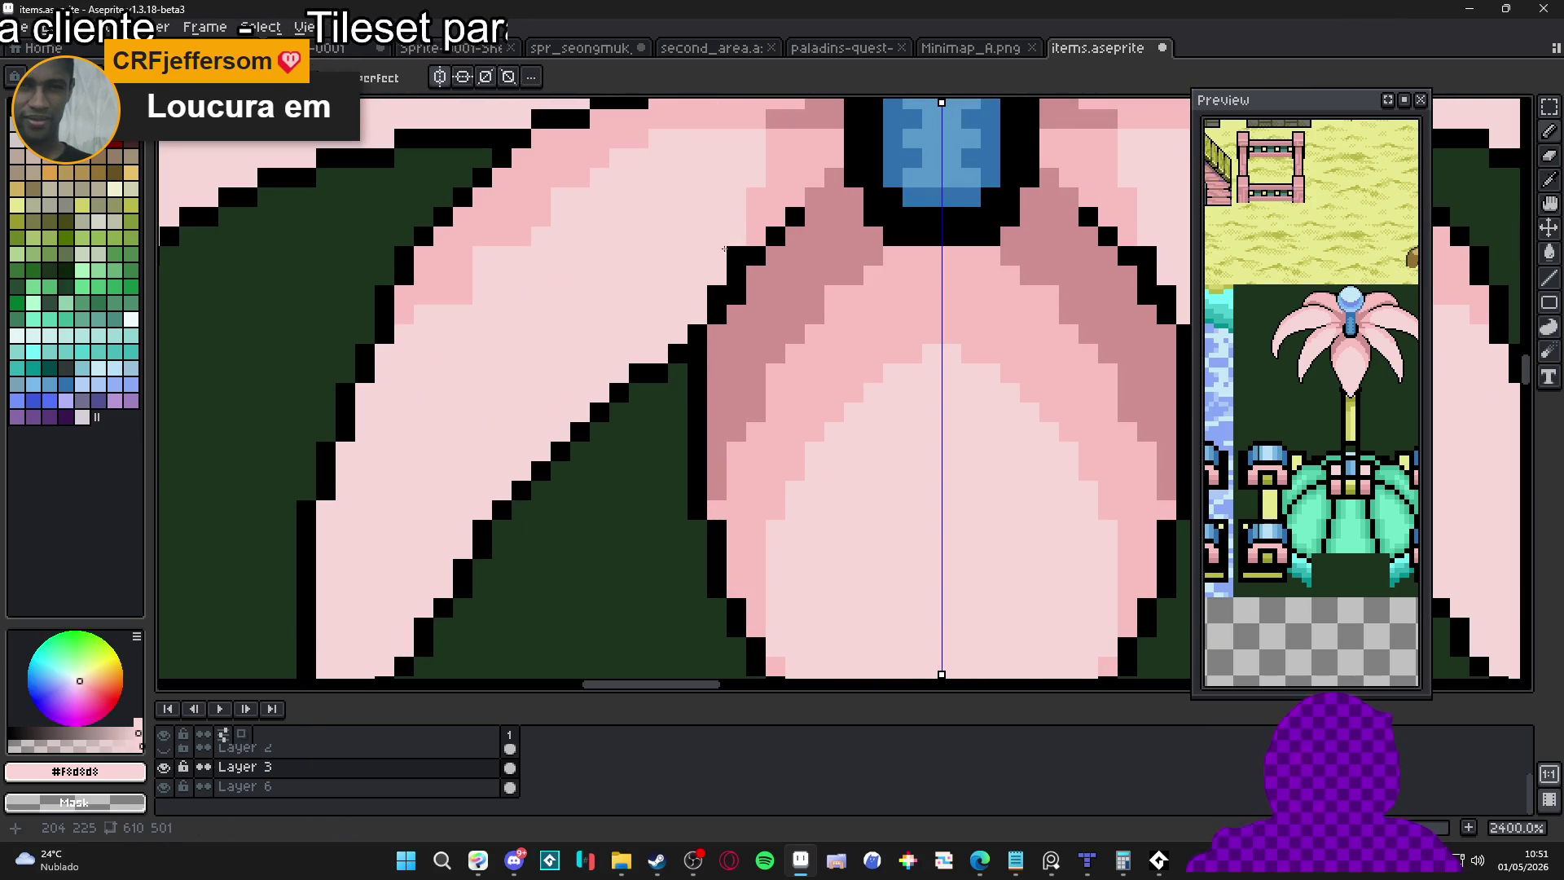
click(733, 255)
click(717, 295)
Add black outline pixels at the petal edge, undoing one stroke and redoing the mirrored edge
scroll(715, 295, down, 2)
scroll(717, 309, up, 3)
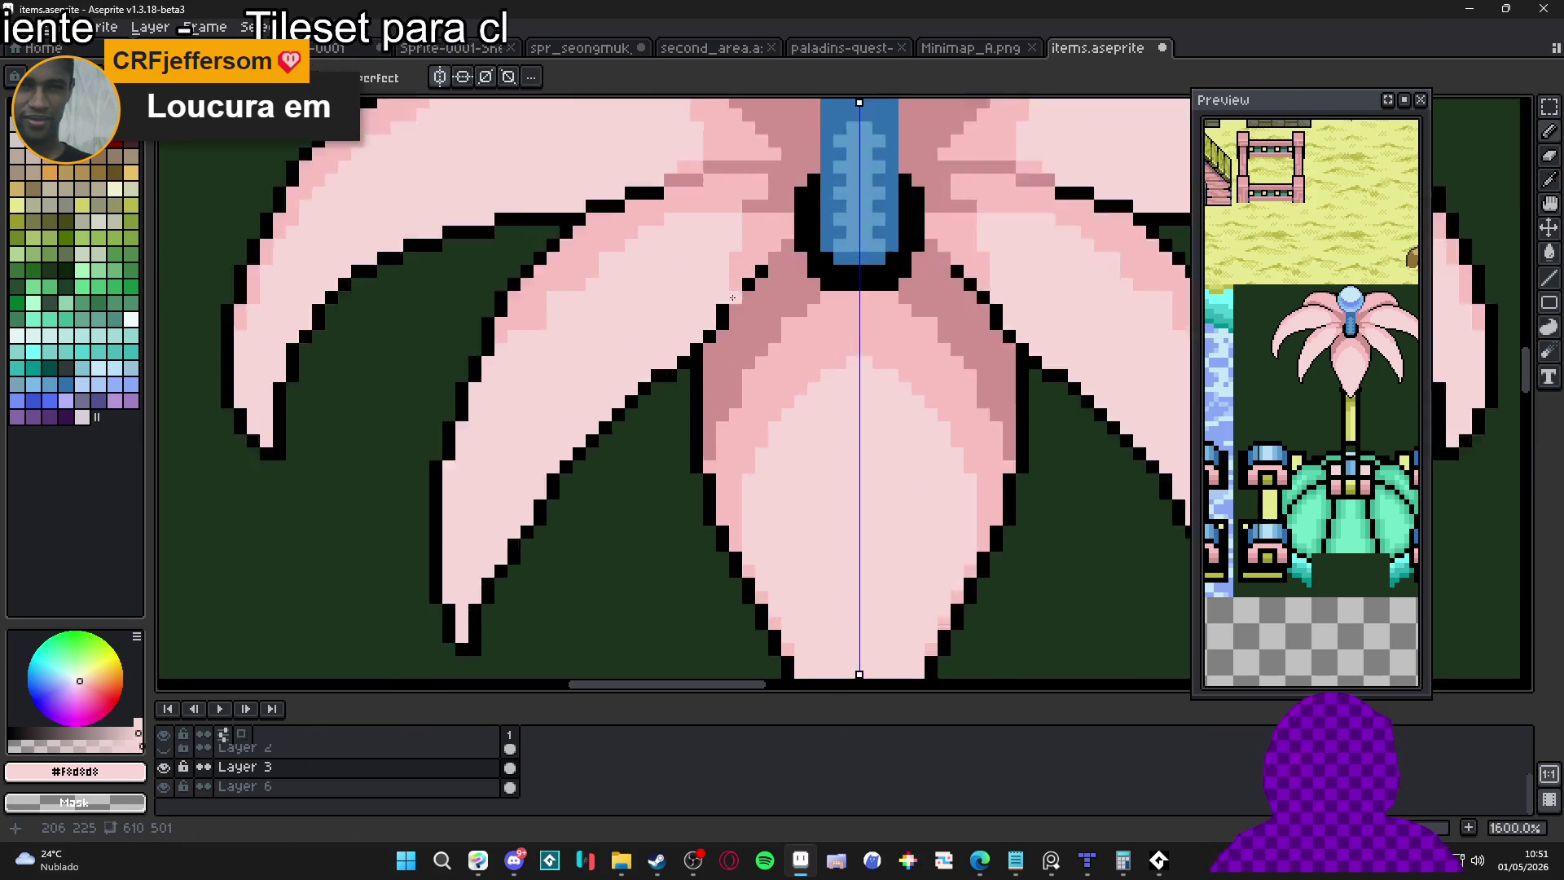
alt+click(766, 269)
click(770, 297)
click(792, 269)
scroll(792, 293, down, 6)
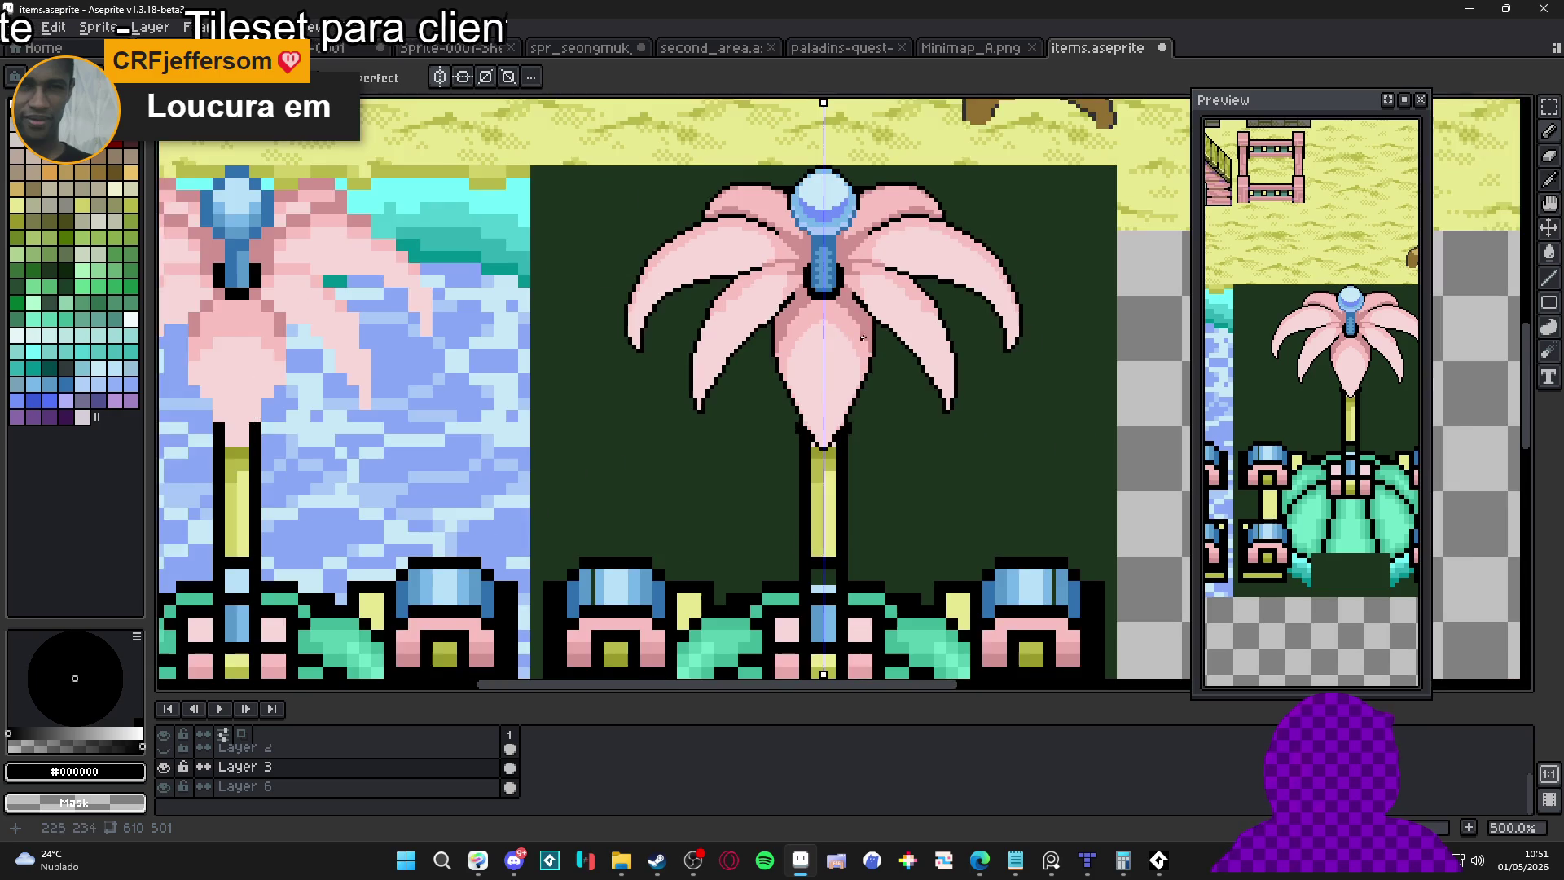
scroll(750, 306, up, 5)
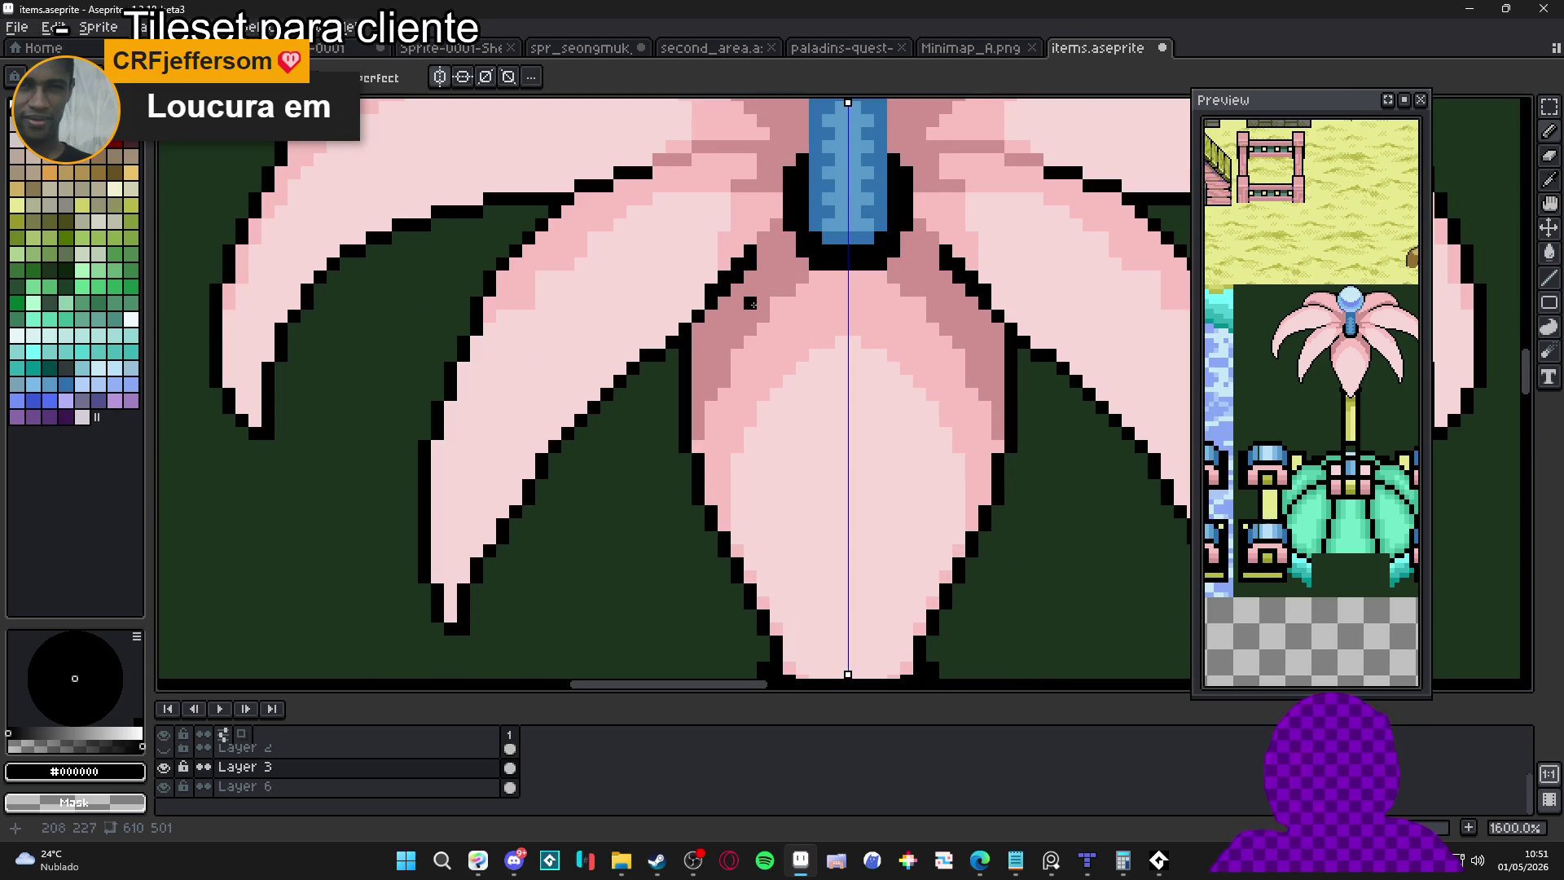
key(ctrl+z)
click(695, 308)
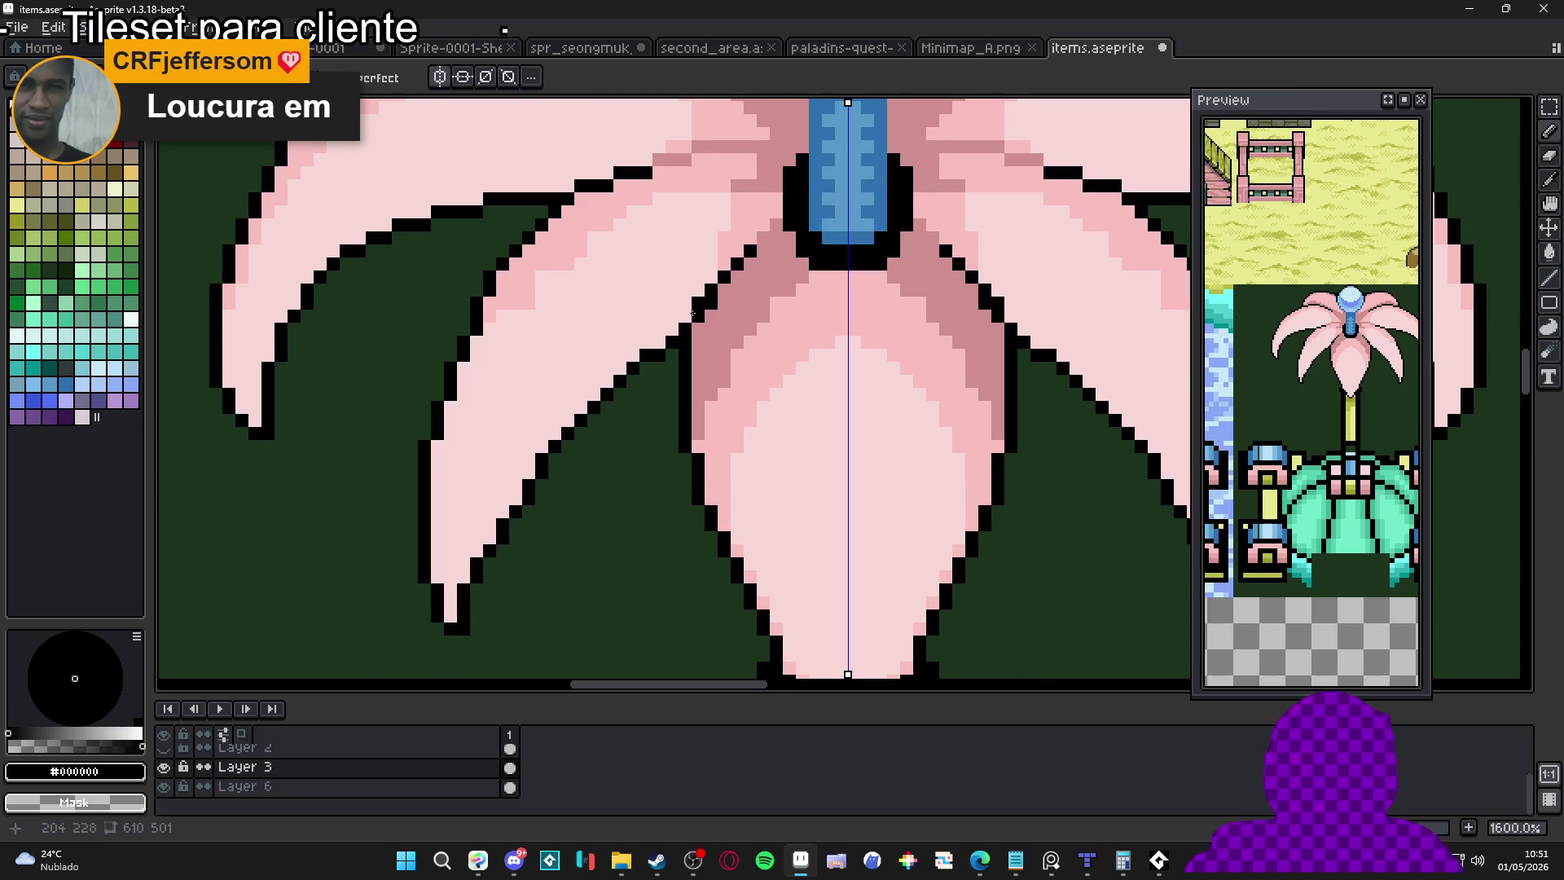
Rework the inner petal outline near the bulb, alternating dark-pink and black pixels
alt+click(702, 318)
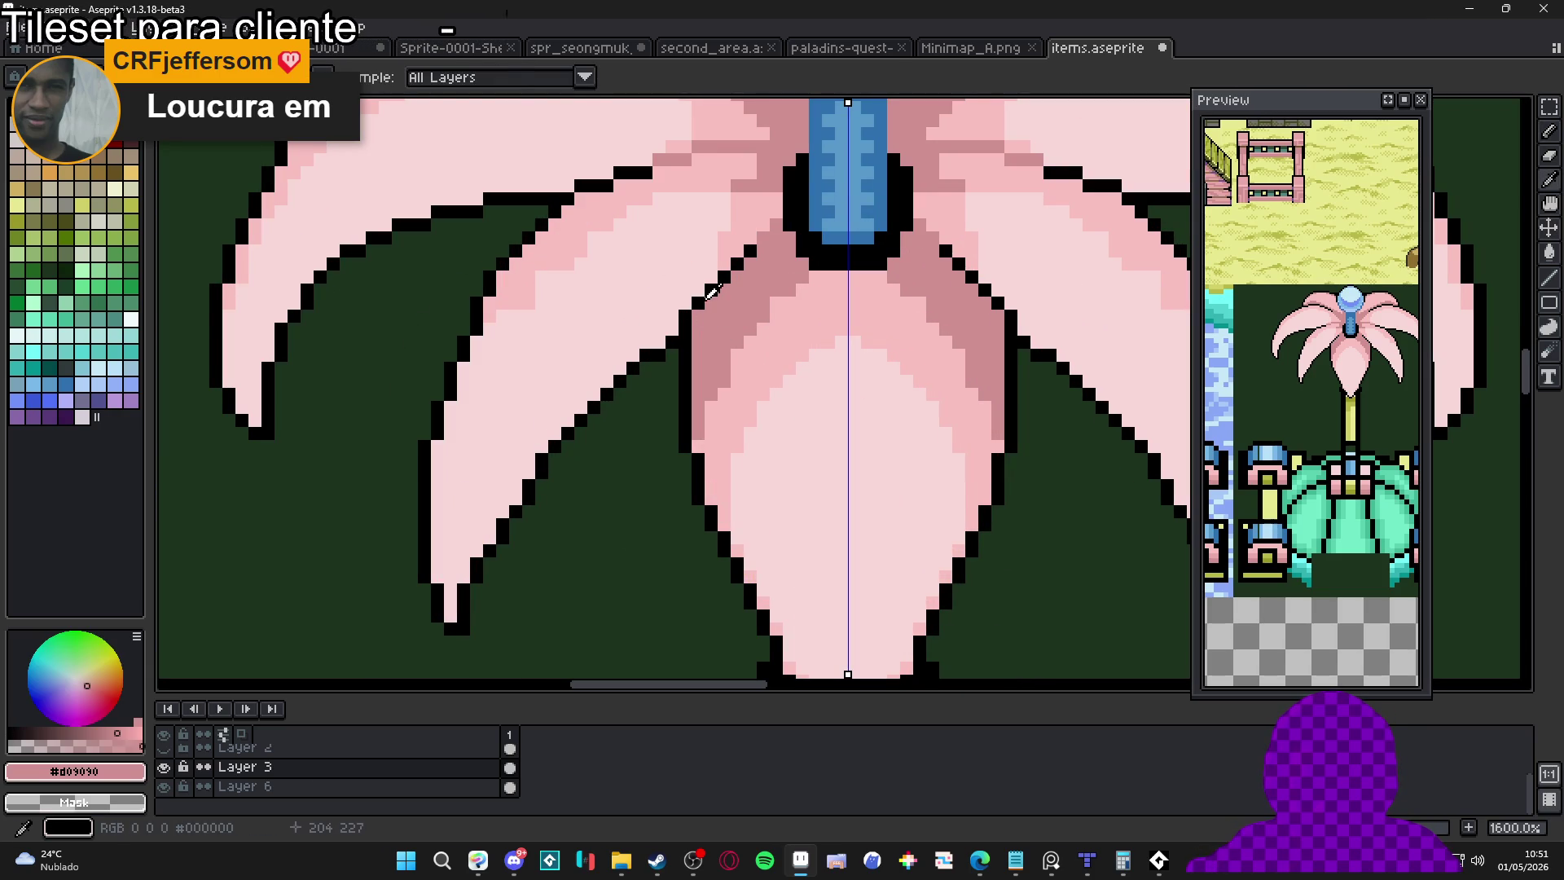
alt+click(712, 288)
click(737, 251)
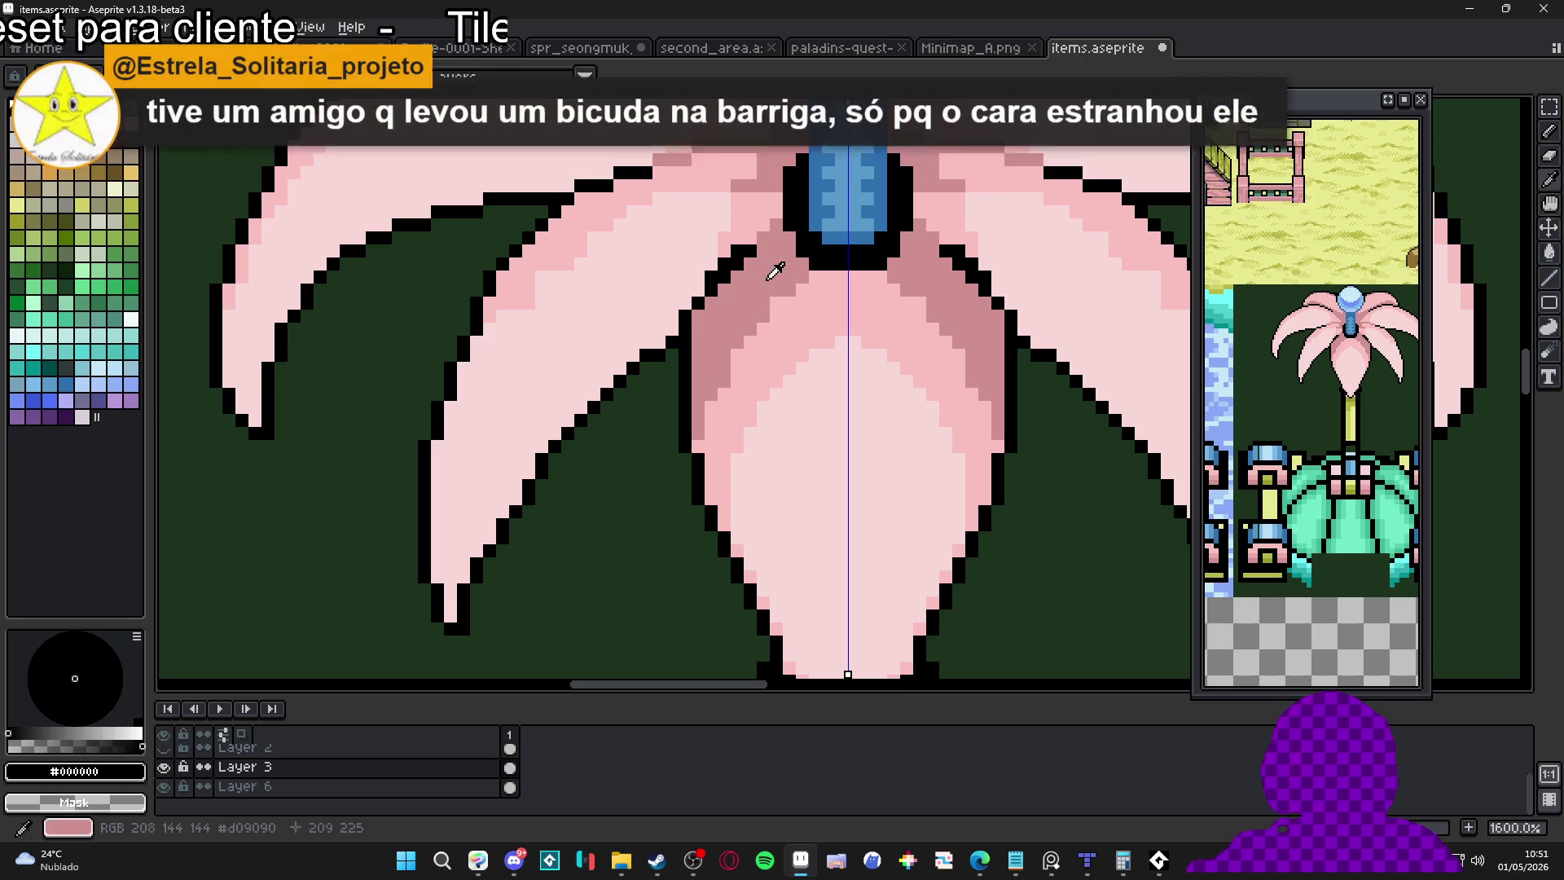
alt+click(724, 282)
click(739, 252)
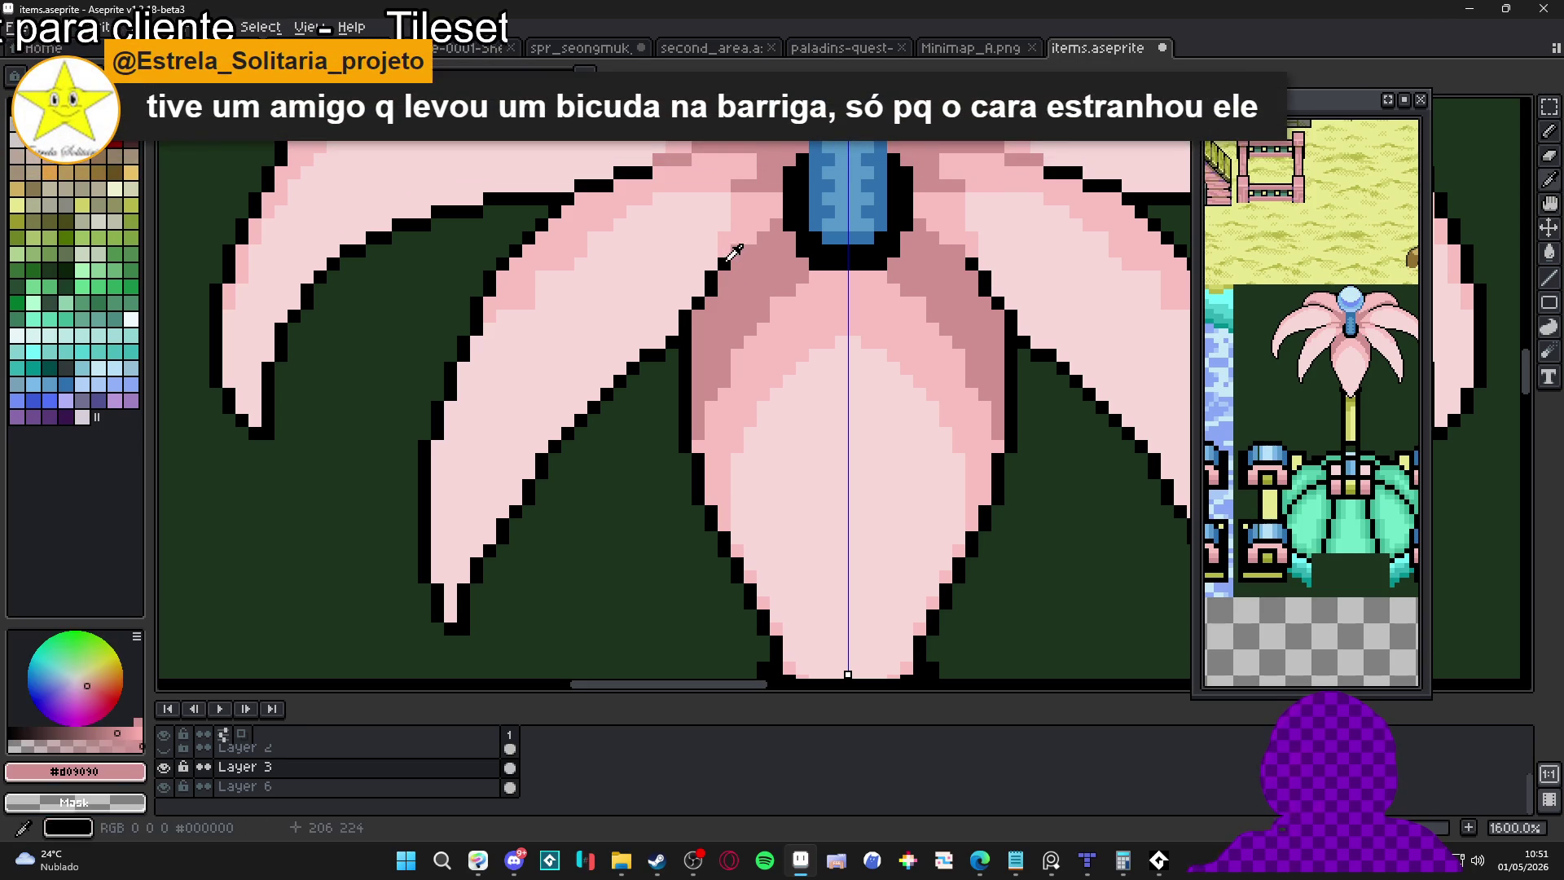
alt+click(725, 256)
click(738, 238)
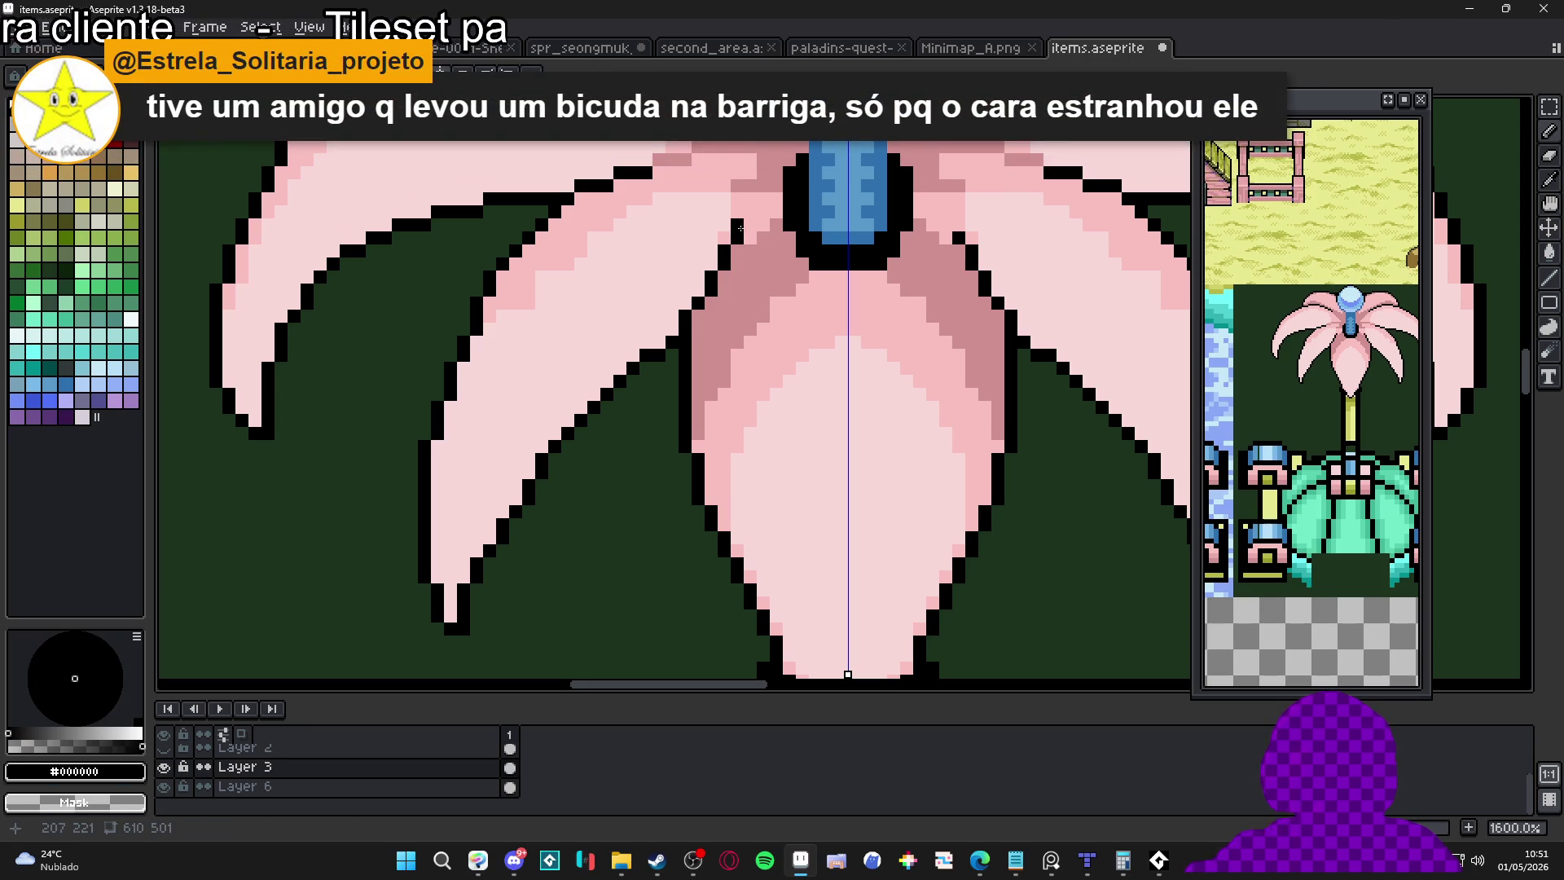
click(684, 303)
alt+click(675, 298)
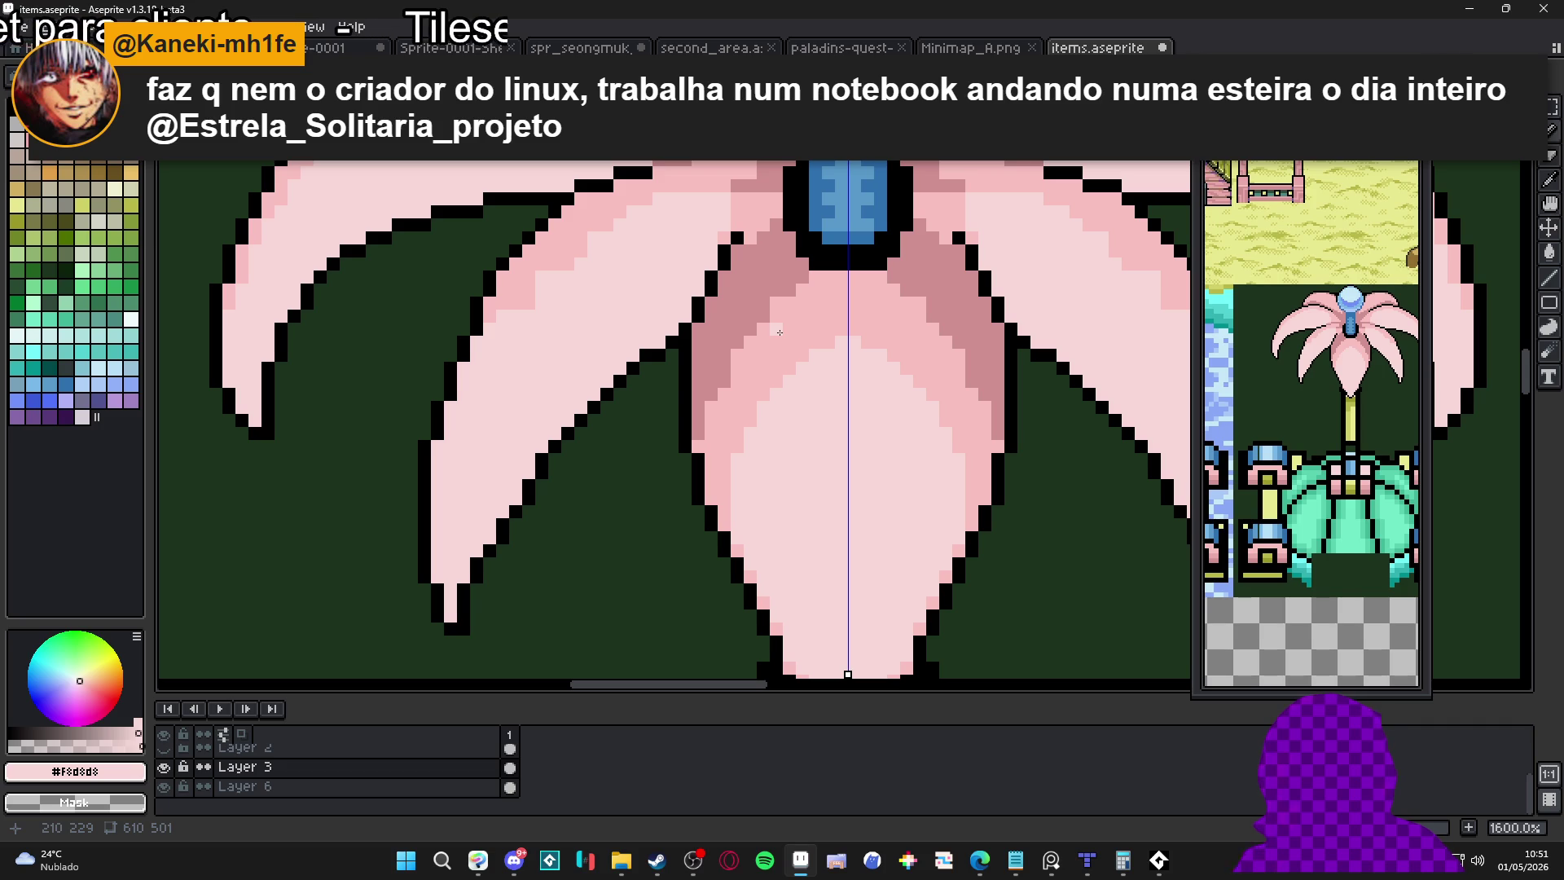
Add a mirrored black outline pixel at the inner petal edge
scroll(750, 252, up, 1)
key(x)
click(753, 229)
scroll(746, 245, down, 3)
scroll(737, 265, down, 2)
scroll(733, 277, up, 2)
scroll(735, 271, down, 1)
scroll(735, 271, down, 5)
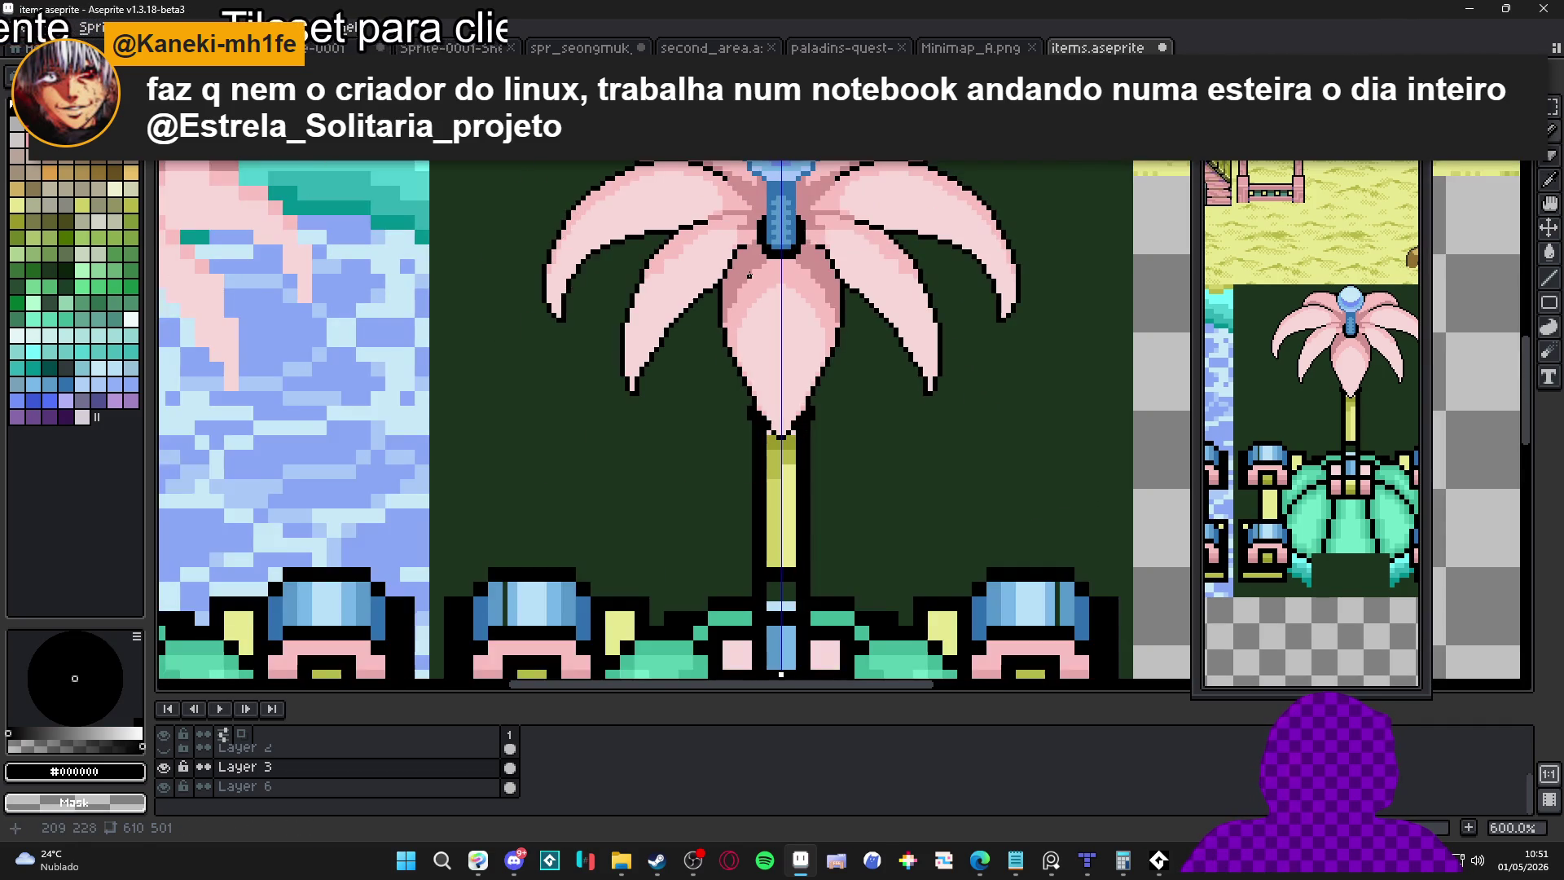
scroll(772, 236, up, 5)
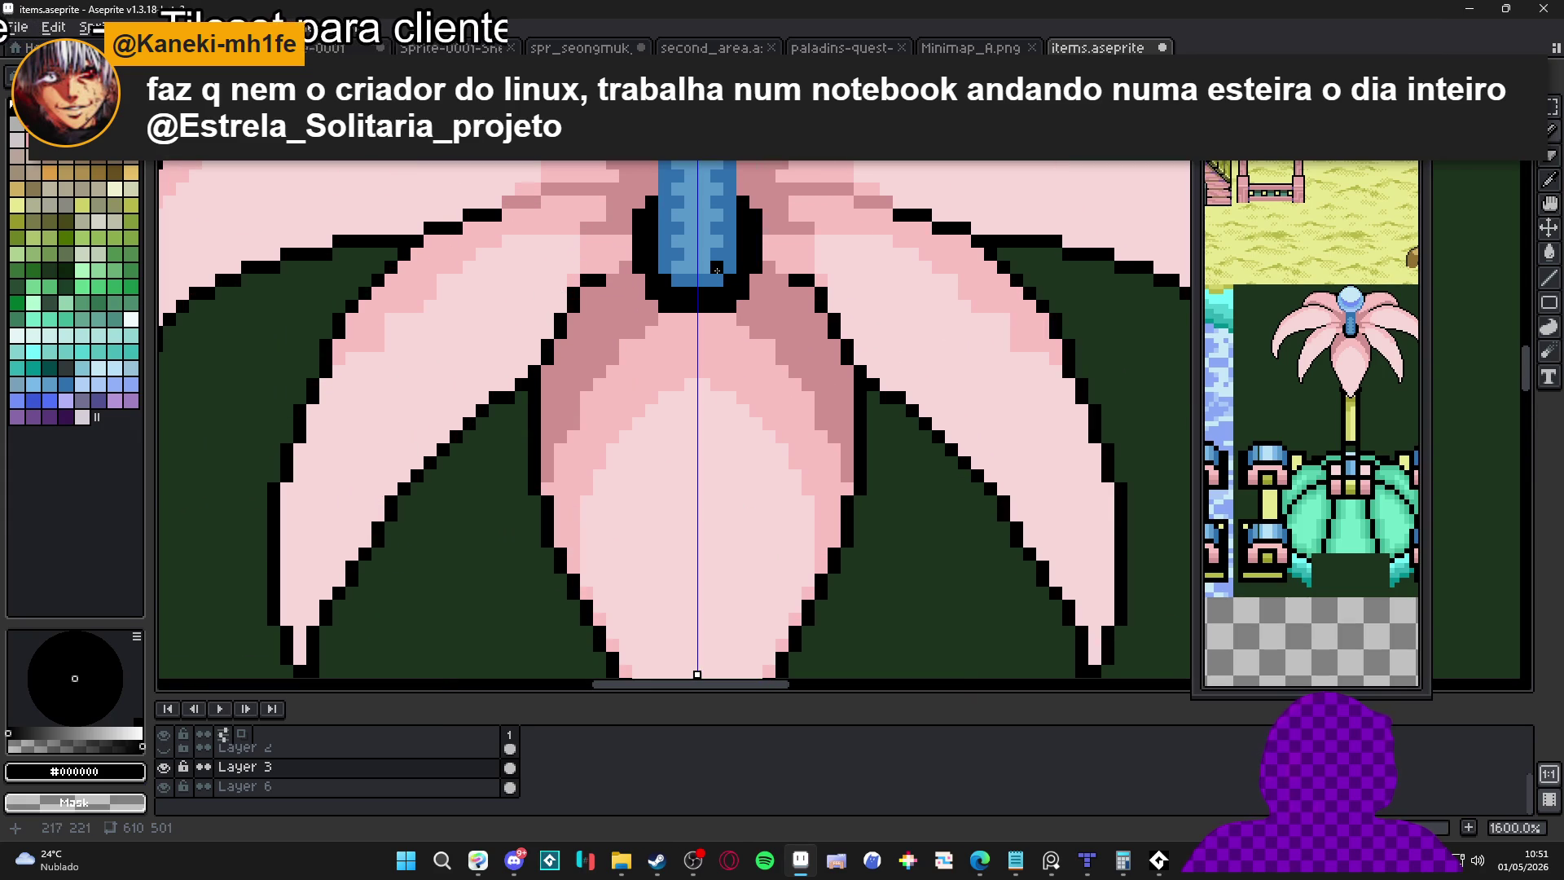
Cover the petal's left edge in #F8D8D8 and draw a #F8C0C0 diagonal stripe across it
alt+click(573, 290)
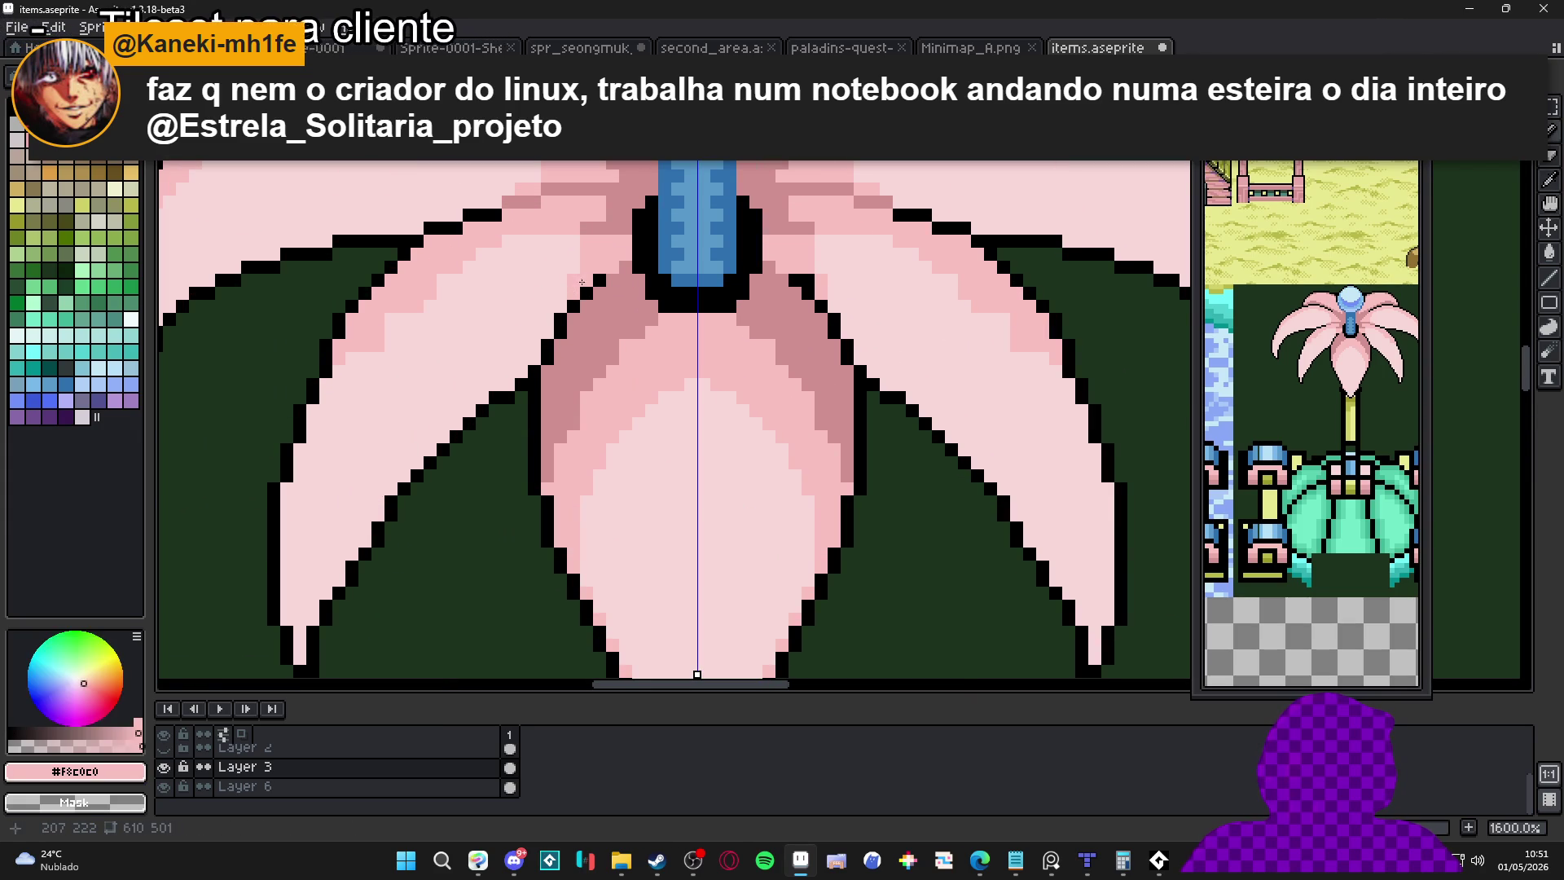
alt+click(603, 279)
scroll(614, 280, down, 3)
scroll(621, 355, down, 1)
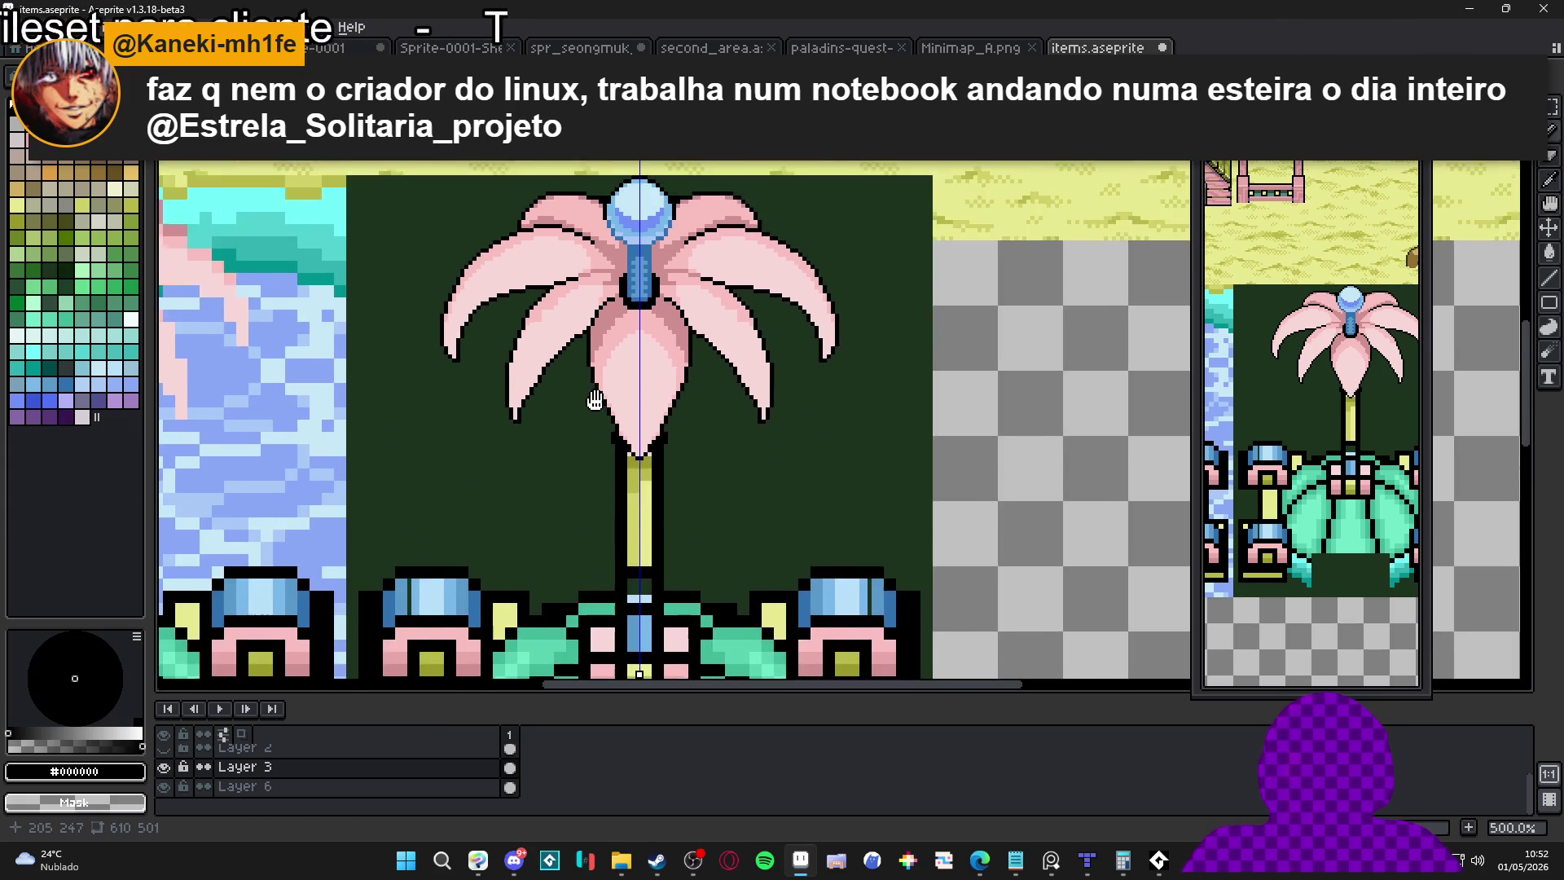
scroll(652, 363, up, 7)
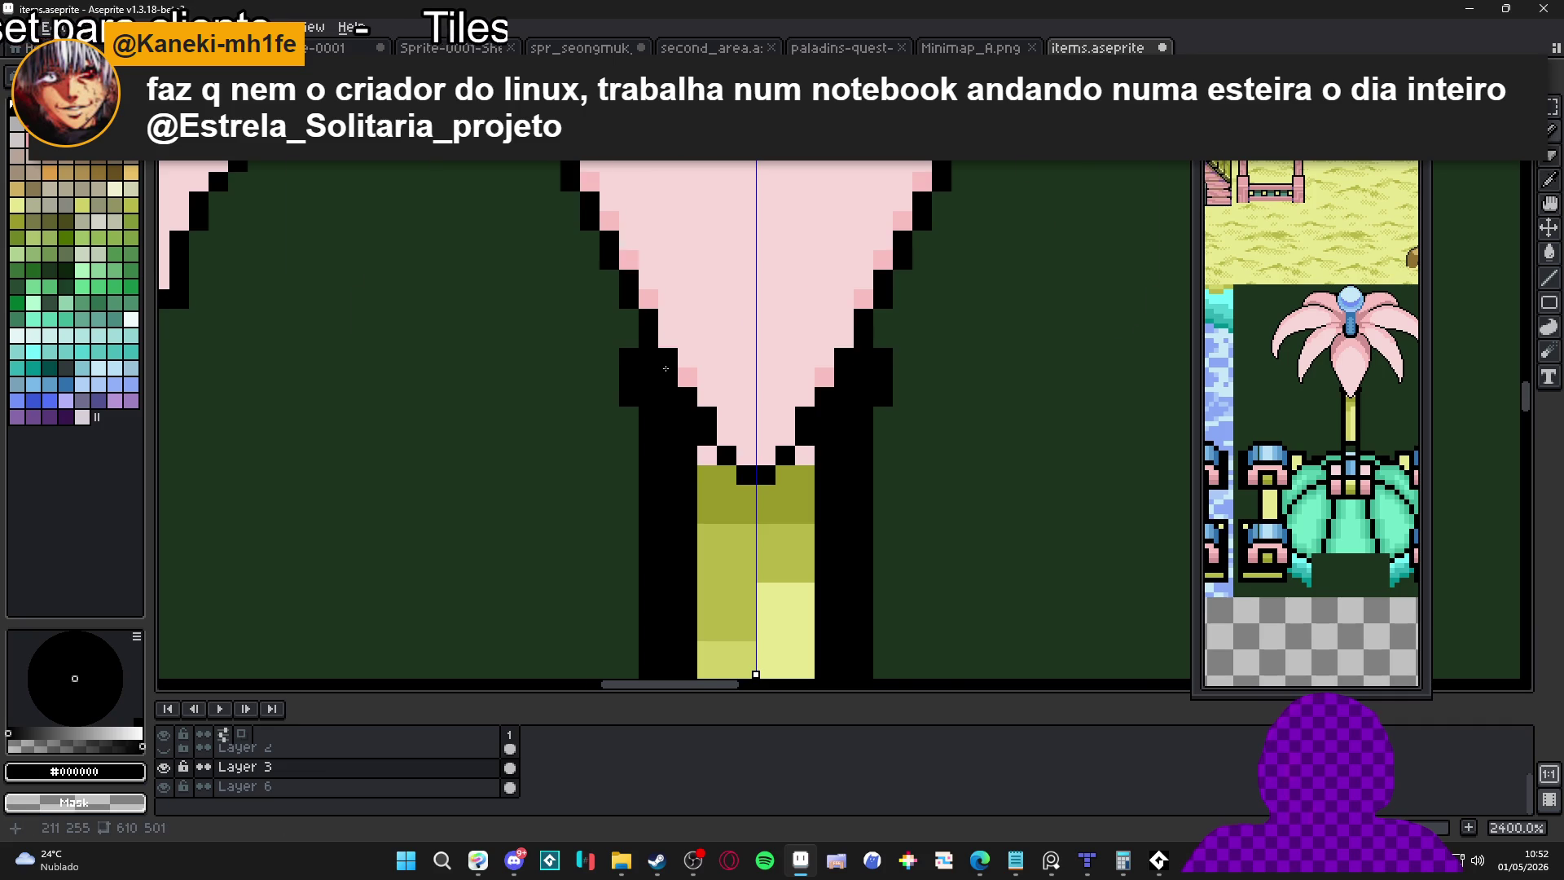
scroll(667, 363, down, 1)
scroll(666, 364, up, 1)
alt+click(657, 350)
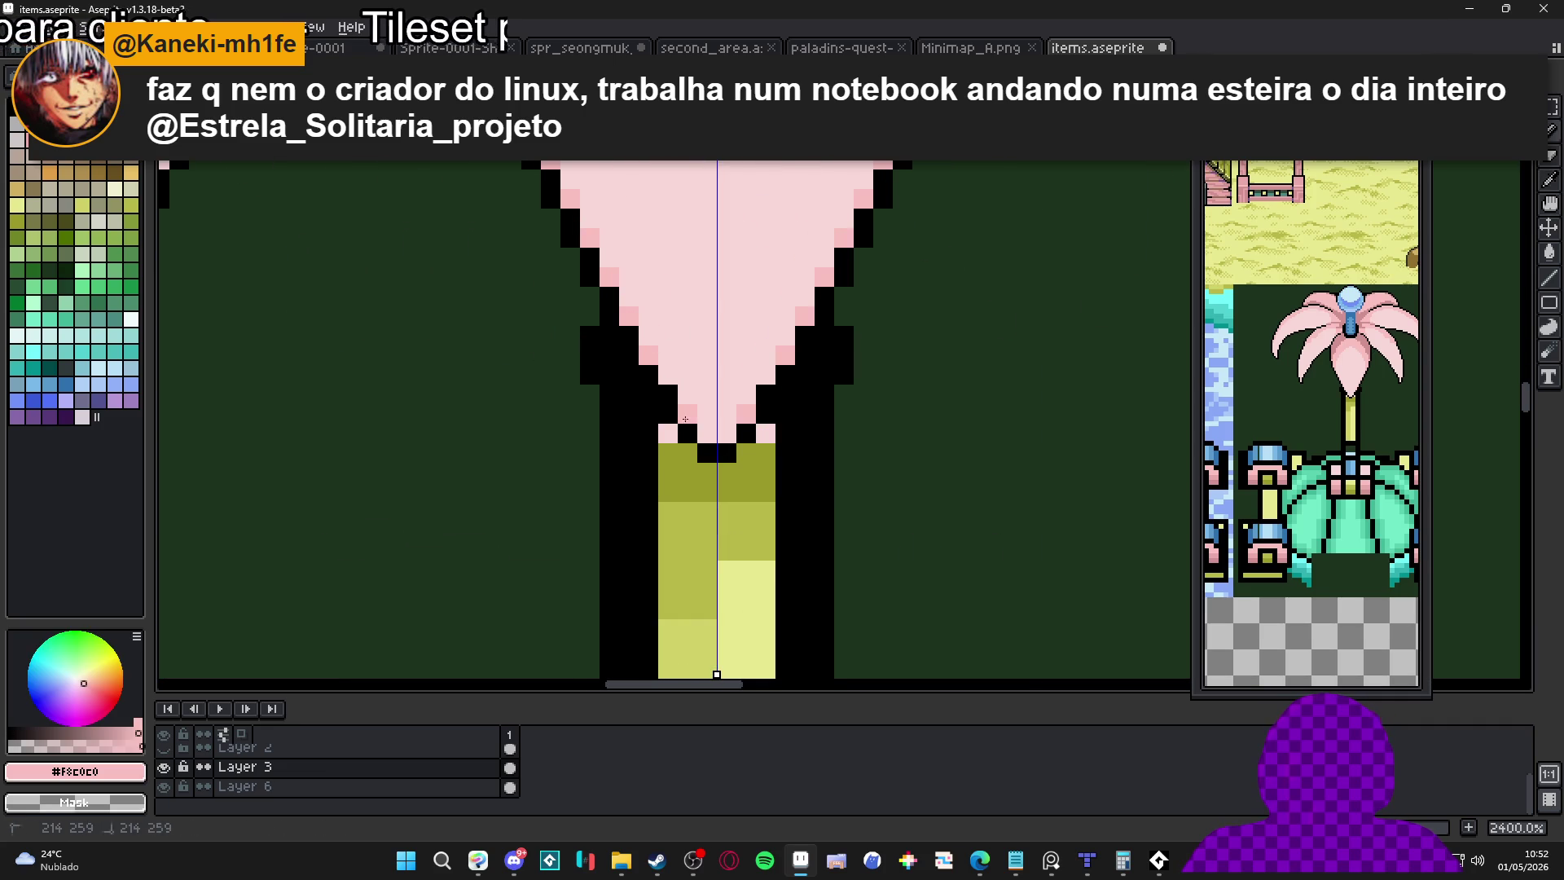
scroll(699, 427, down, 6)
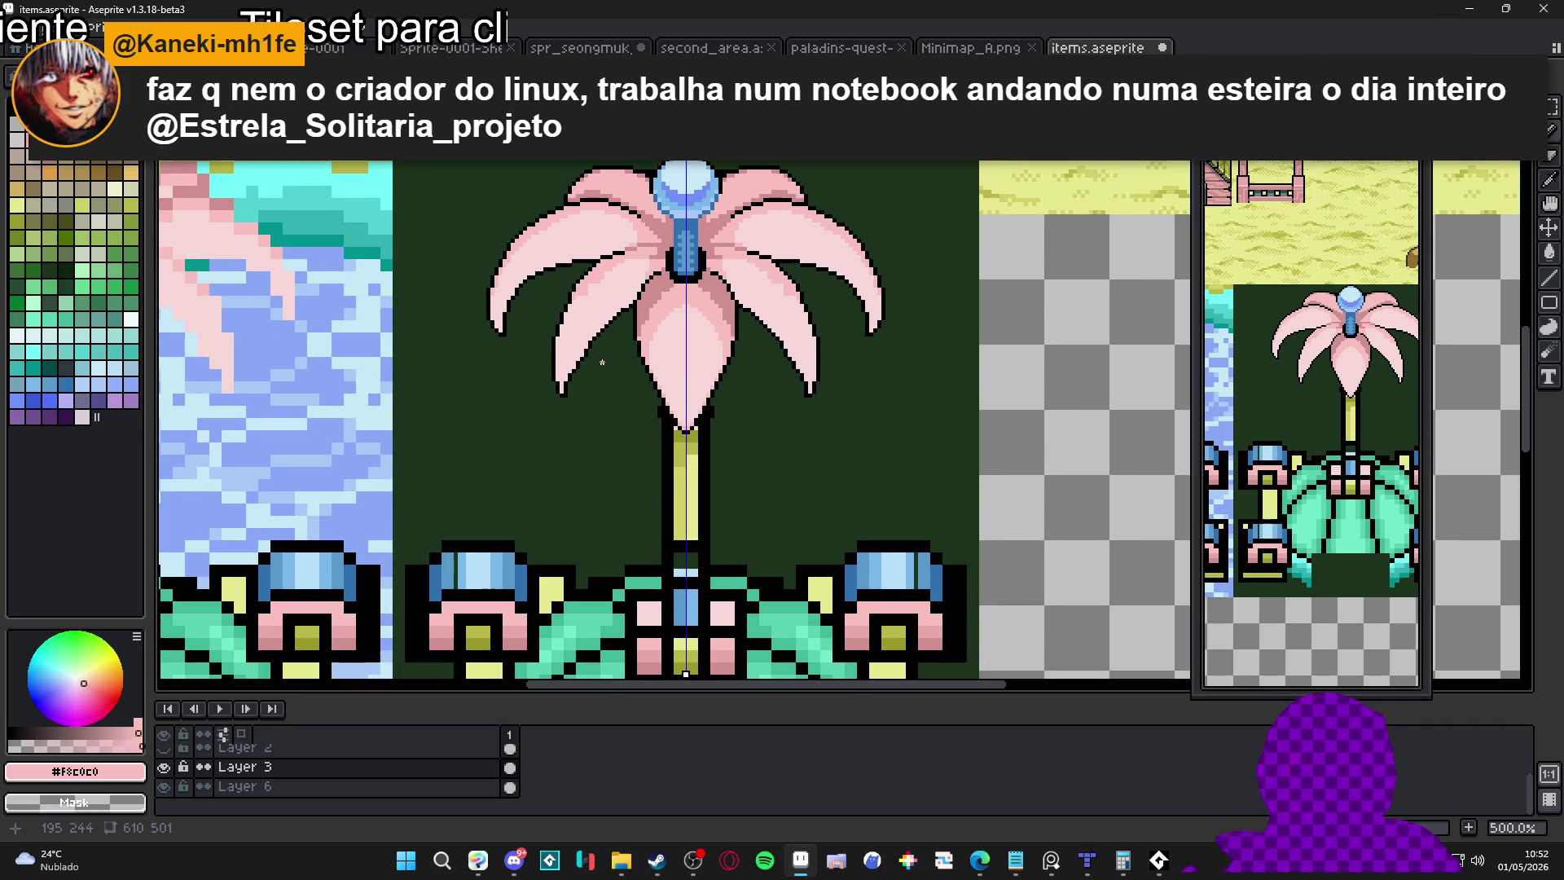
scroll(602, 362, up, 7)
alt+click(636, 251)
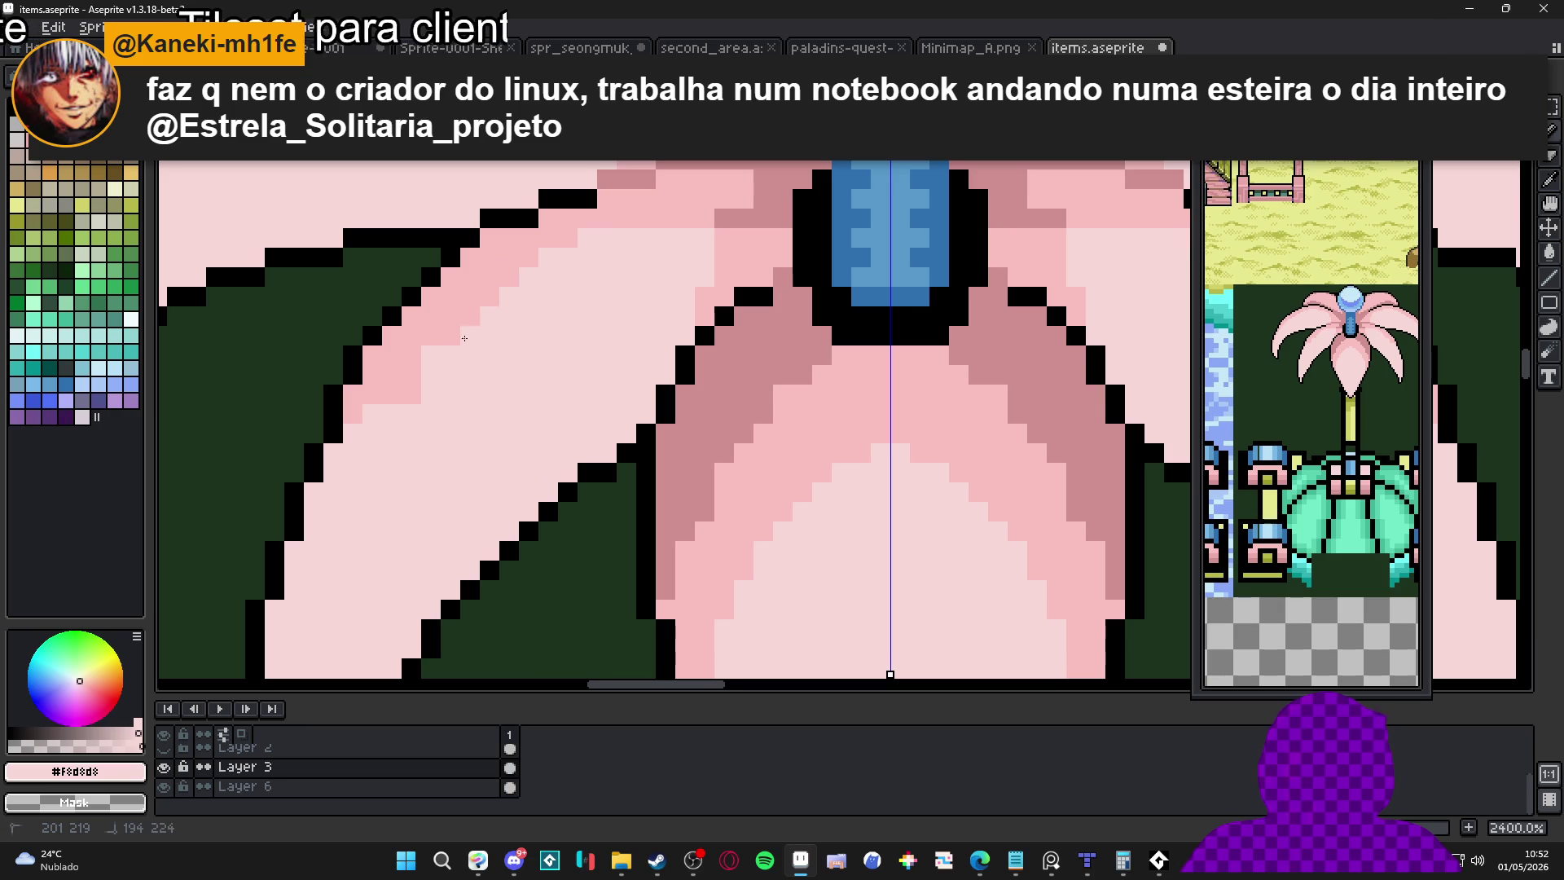
mouse_move(447, 338)
mouse_down()
mouse_move(383, 394)
mouse_move(457, 310)
mouse_up()
mouse_move(685, 296)
mouse_down()
mouse_move(562, 358)
mouse_move(505, 417)
mouse_up()
Reshape the stripe steps, light-pink the petal edge, and extend a #F8C0C0 stripe down the left petal
mouse_move(569, 244)
mouse_down()
mouse_move(489, 261)
mouse_move(568, 237)
mouse_up()
drag(479, 277, 451, 317)
click(371, 364)
click(352, 404)
alt+click(671, 335)
mouse_move(670, 335)
mouse_down()
mouse_move(636, 326)
mouse_move(489, 452)
mouse_up()
scroll(522, 334, down, 2)
mouse_move(518, 334)
mouse_down()
mouse_move(447, 423)
mouse_move(416, 520)
mouse_up()
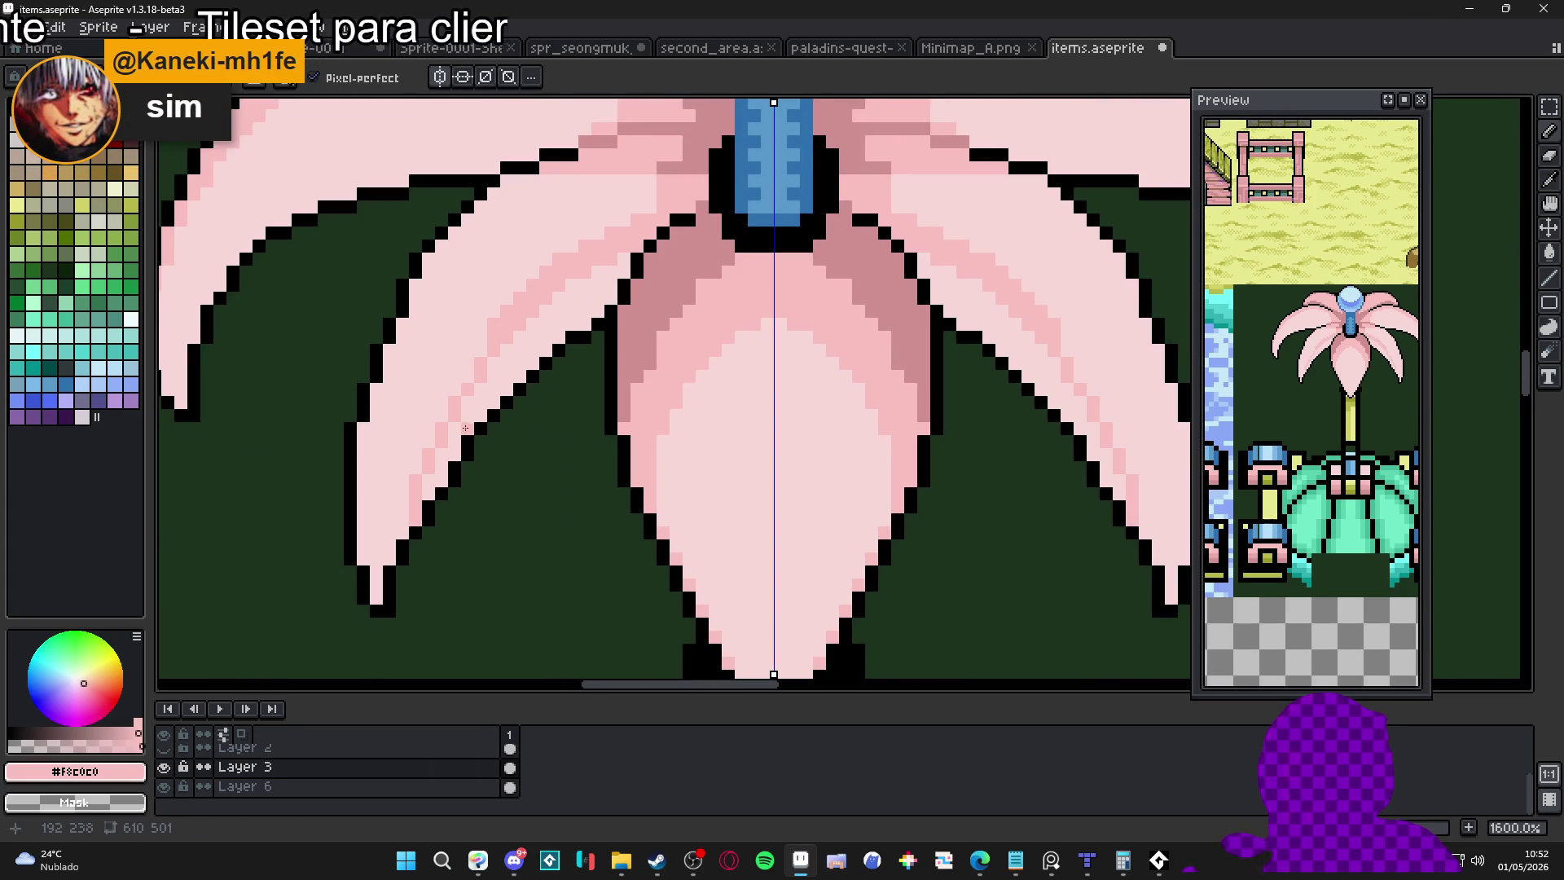
Undo an accidental flat fill, then bucket-fill the light left-petal stripe and its mirror with mid pink
key(g)
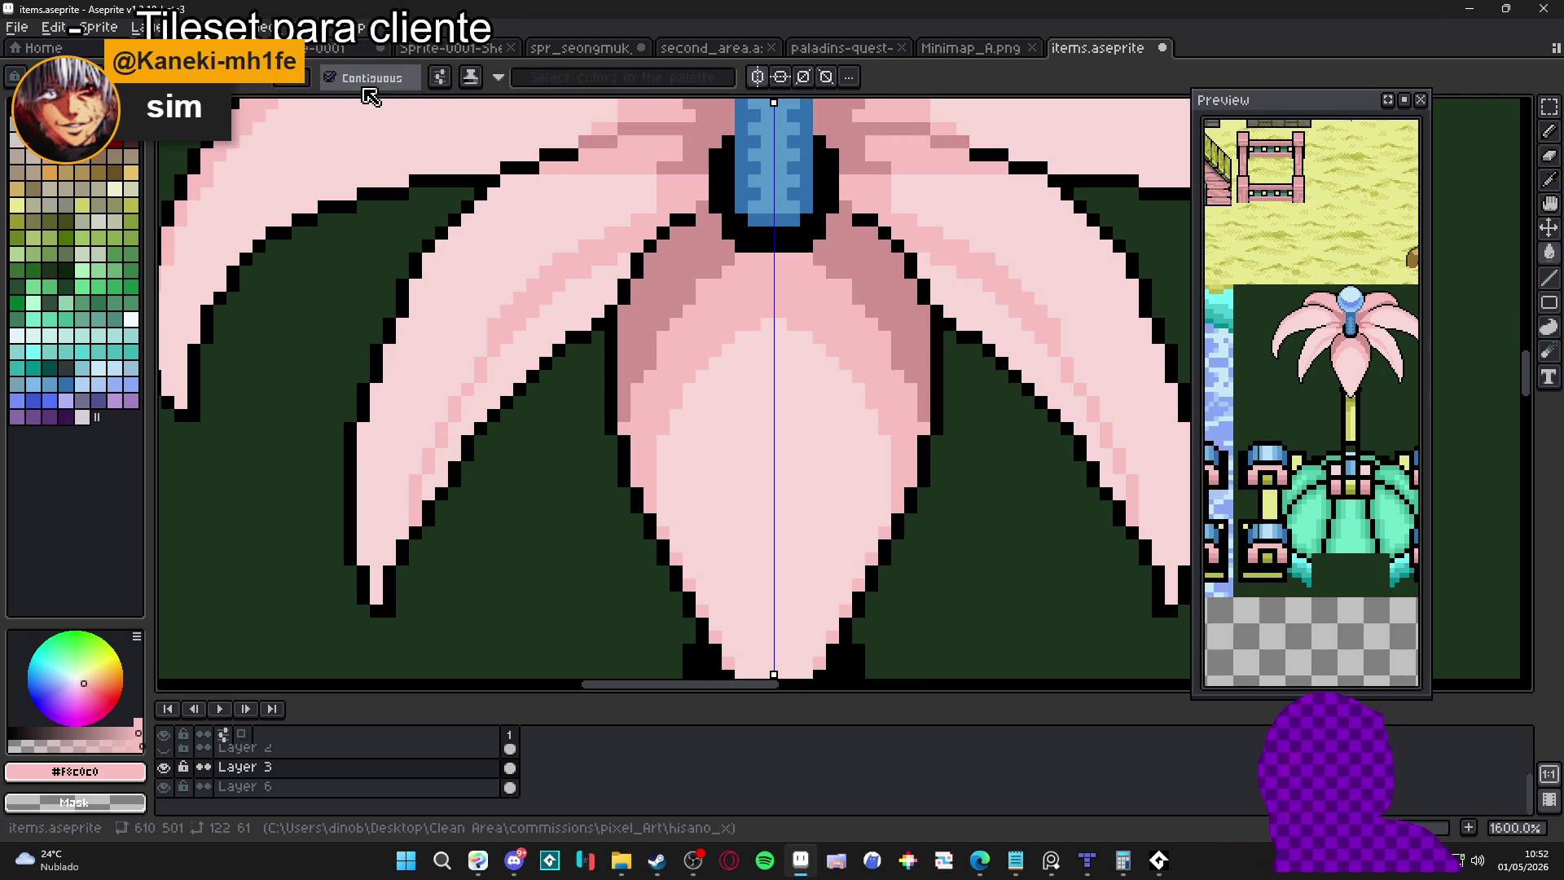
key(b)
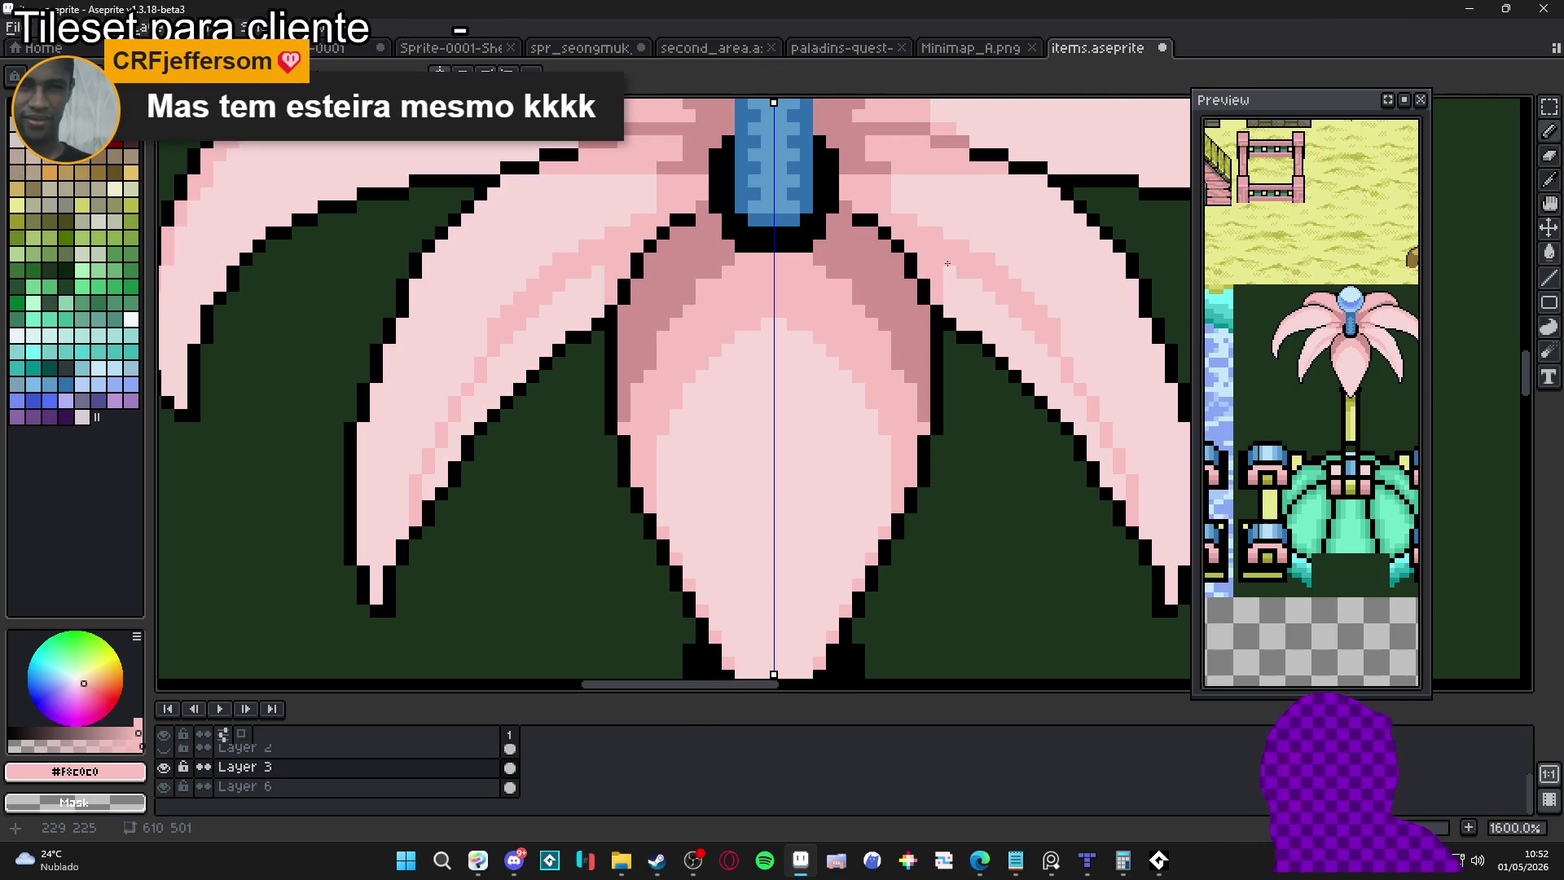
key(g)
click(988, 311)
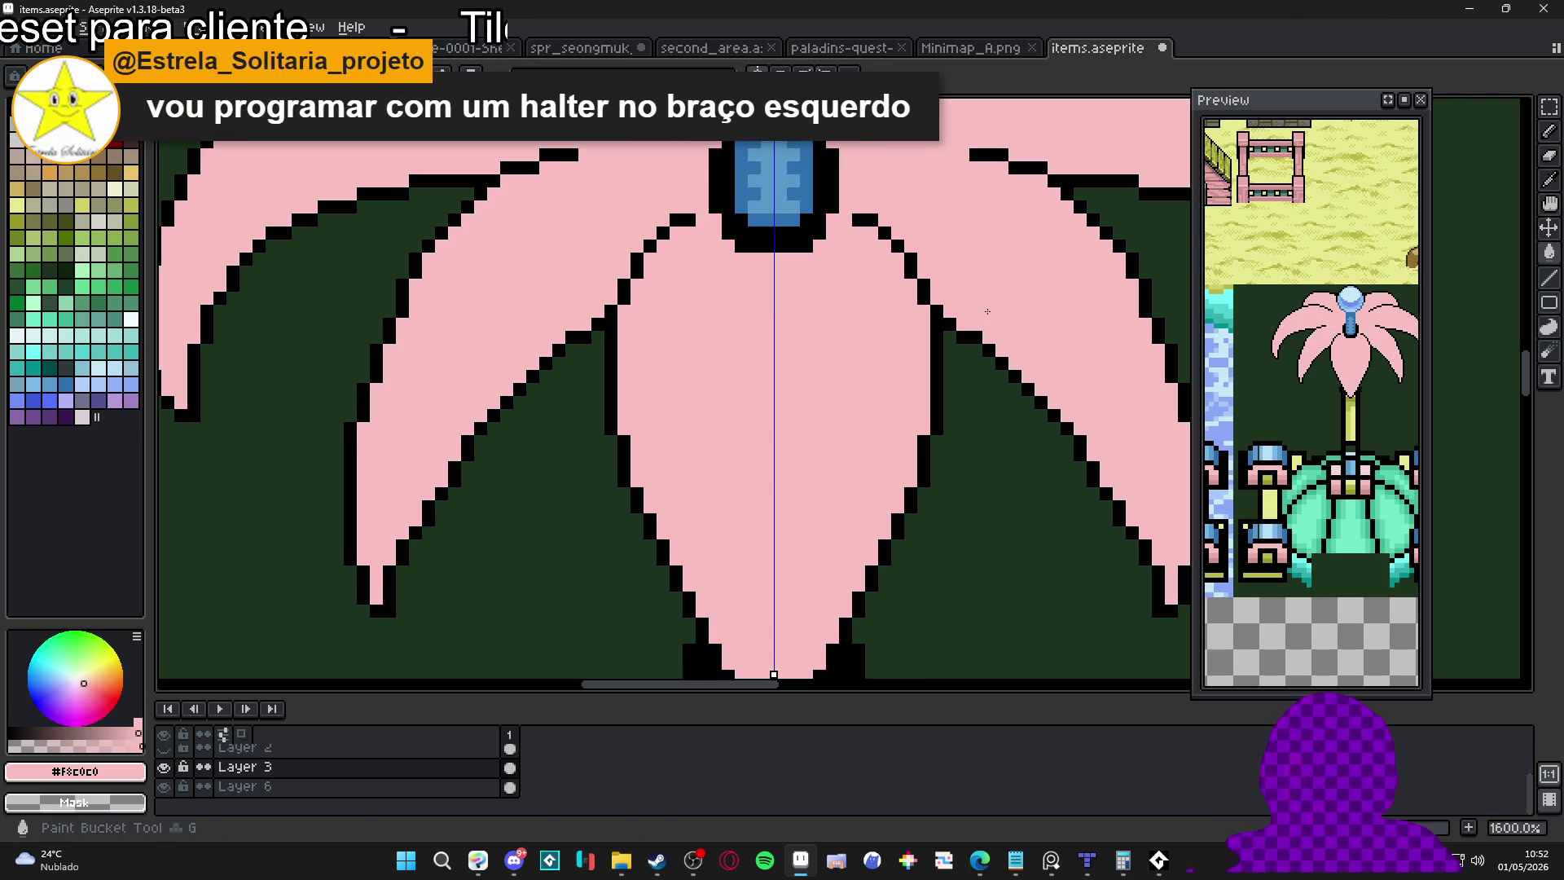
key(ctrl+z)
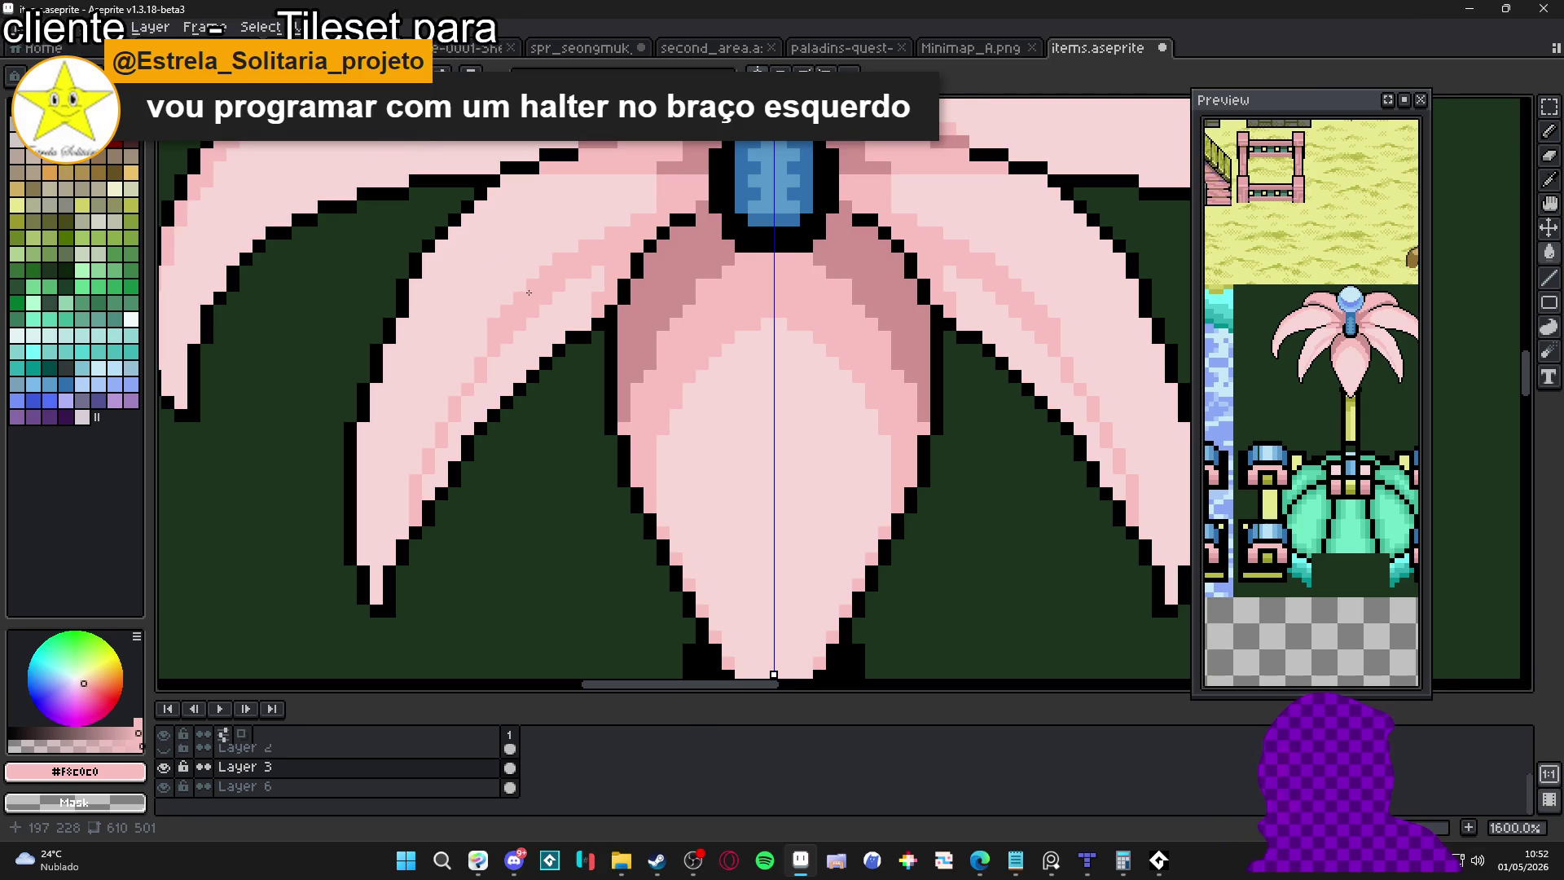
click(552, 322)
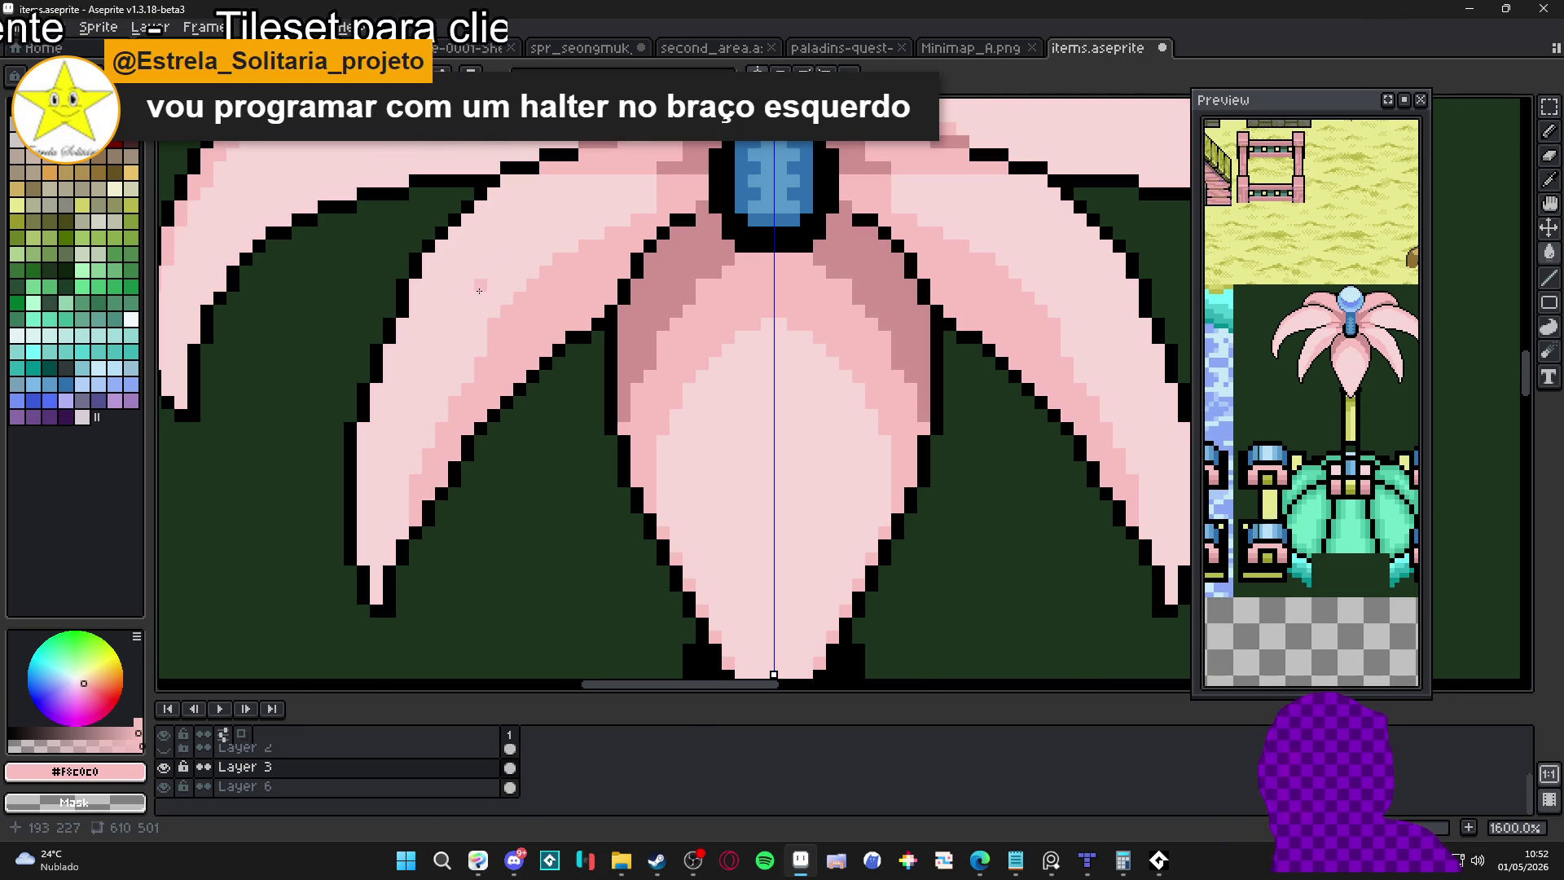
scroll(482, 291, up, 2)
key(b)
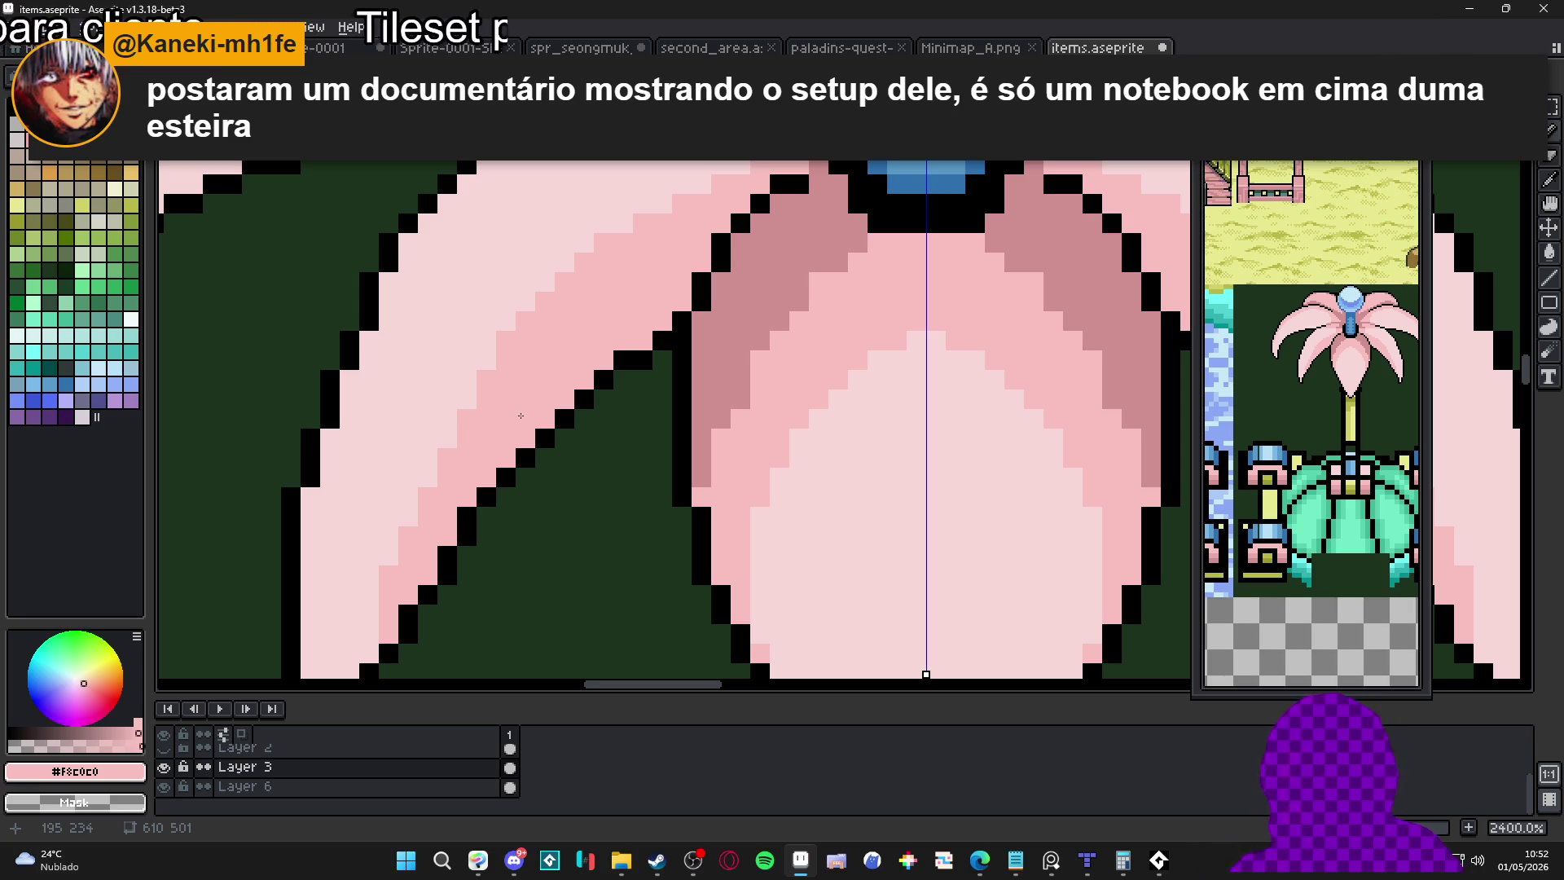
Repaint the petal-tip pixels in the mid pink sampled from the artwork
scroll(523, 430, down, 3)
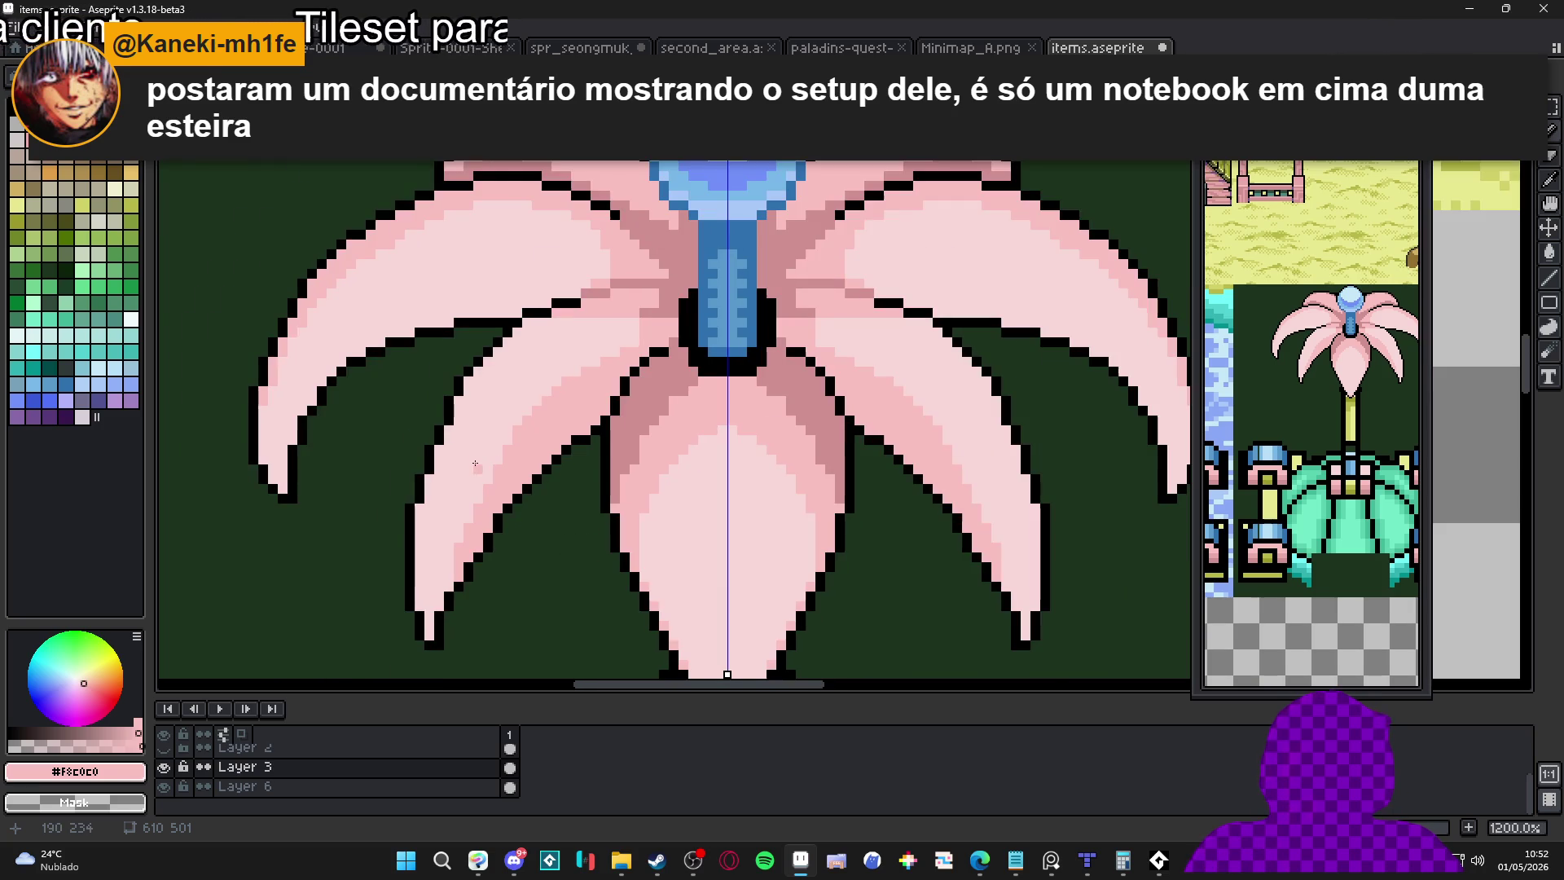
scroll(525, 429, up, 2)
alt+click(527, 429)
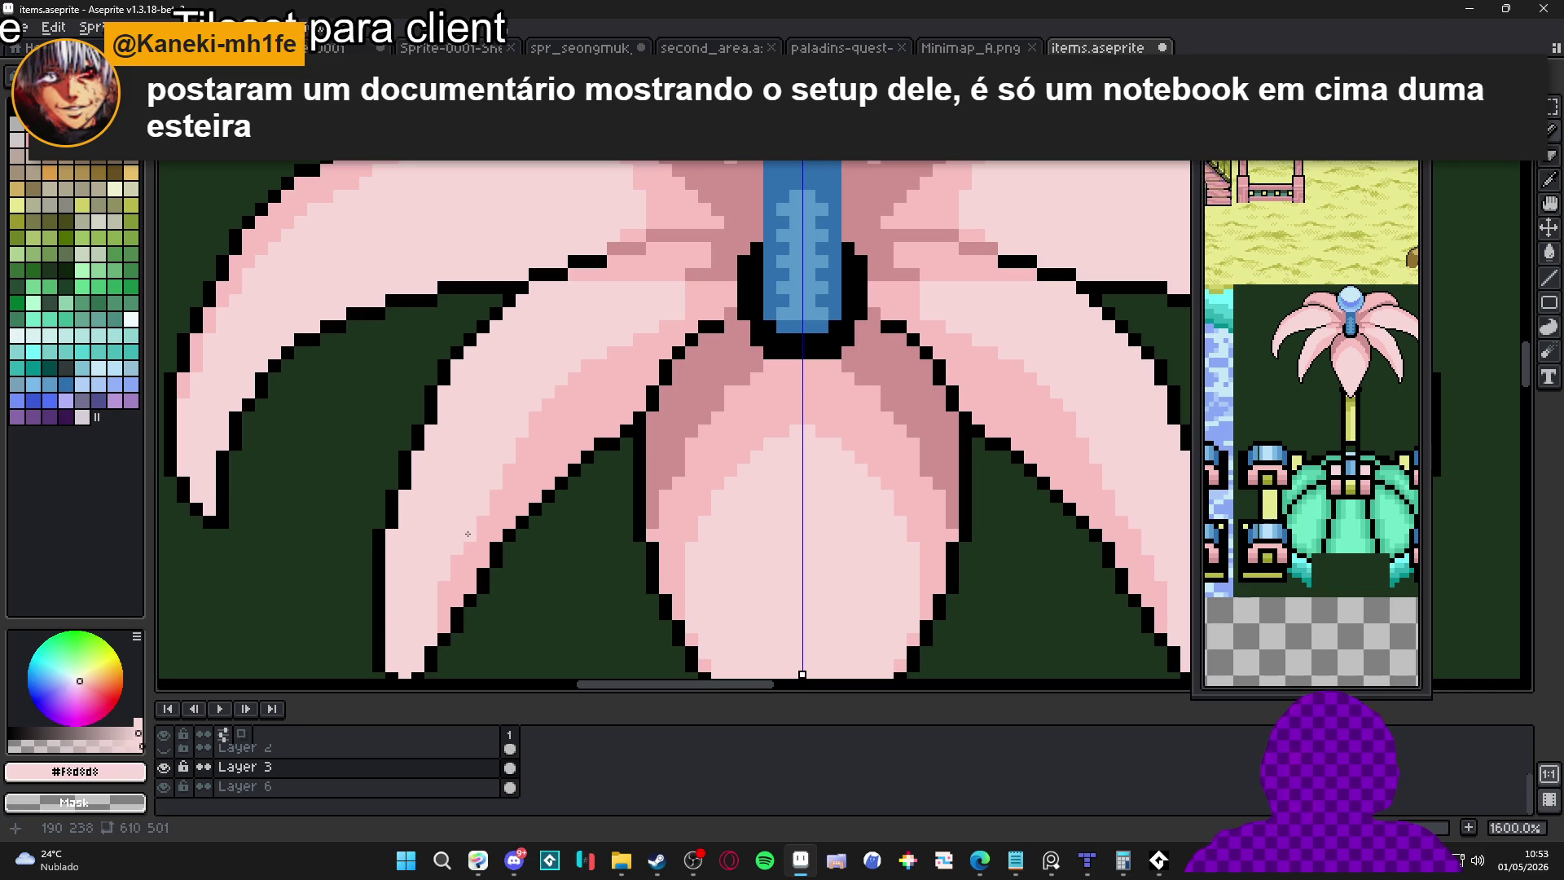
alt+click(443, 582)
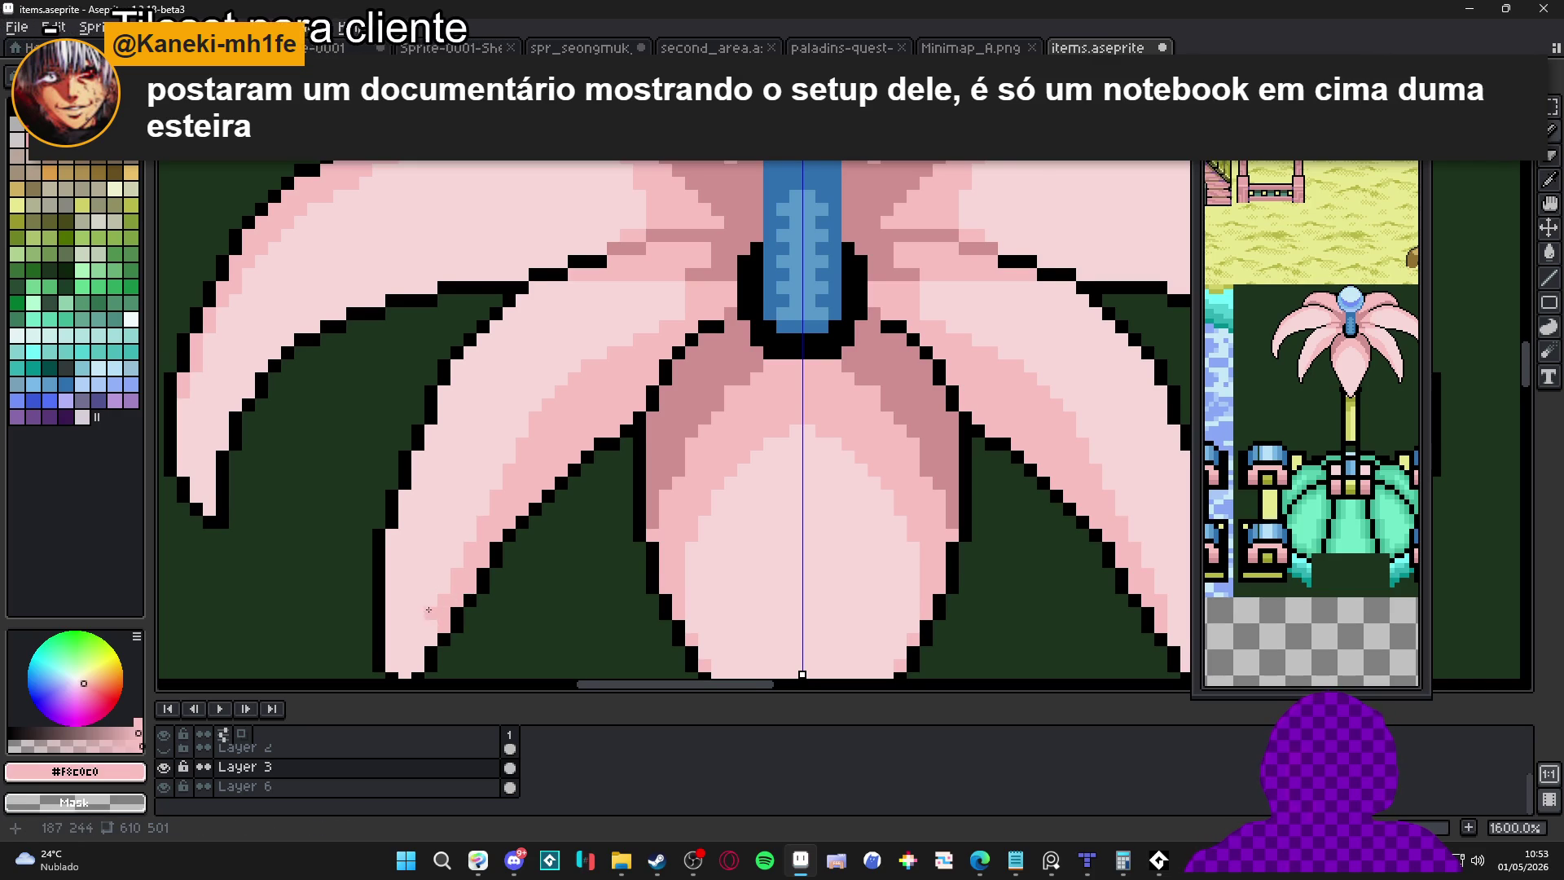
scroll(432, 578, down, 2)
mouse_move(430, 581)
mouse_down()
mouse_move(430, 568)
mouse_move(418, 581)
mouse_up()
click(417, 607)
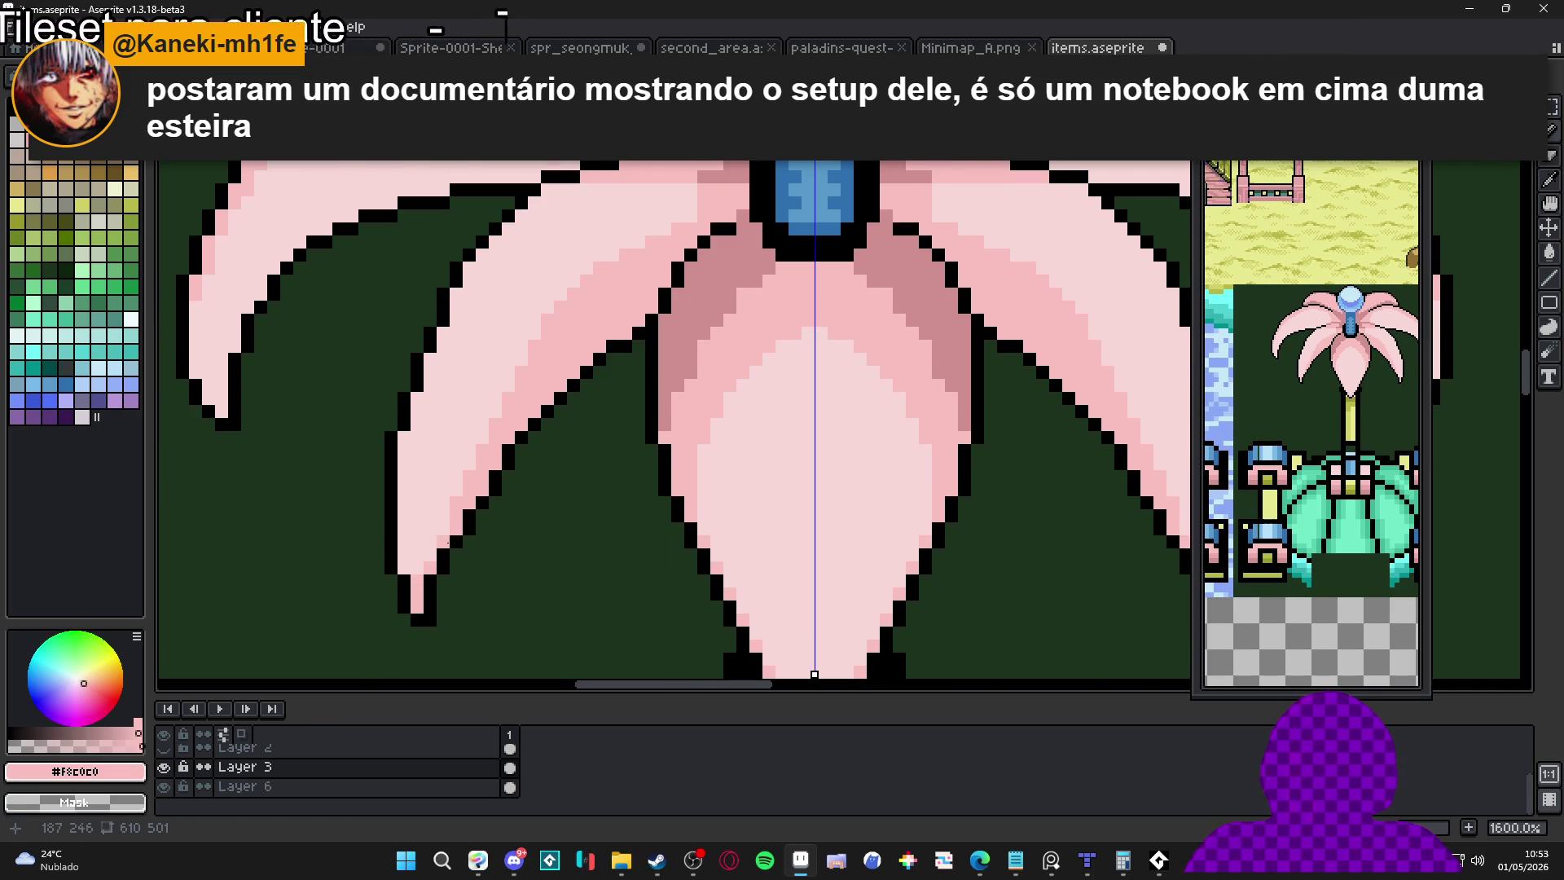
Lighten a mirrored row of petal pixels with the lightest pink and add a highlight pixel
scroll(453, 290, up, 2)
scroll(440, 362, down, 5)
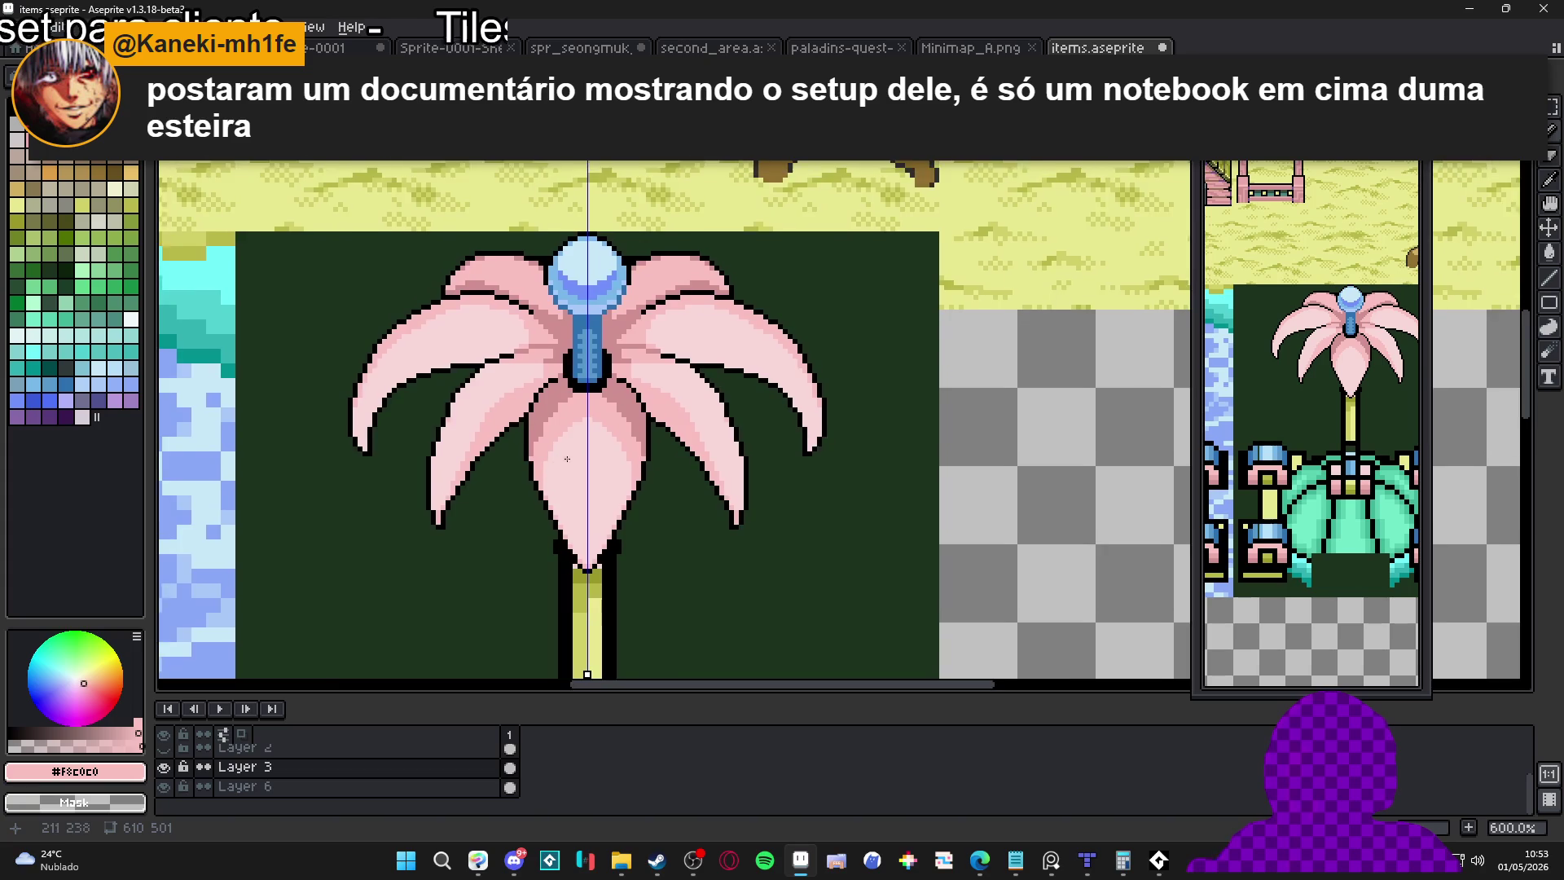
scroll(490, 380, up, 4)
alt+click(491, 381)
mouse_move(480, 381)
mouse_down()
mouse_move(558, 375)
mouse_move(551, 394)
mouse_move(566, 393)
mouse_move(581, 384)
mouse_move(568, 368)
mouse_up()
click(504, 369)
click(556, 366)
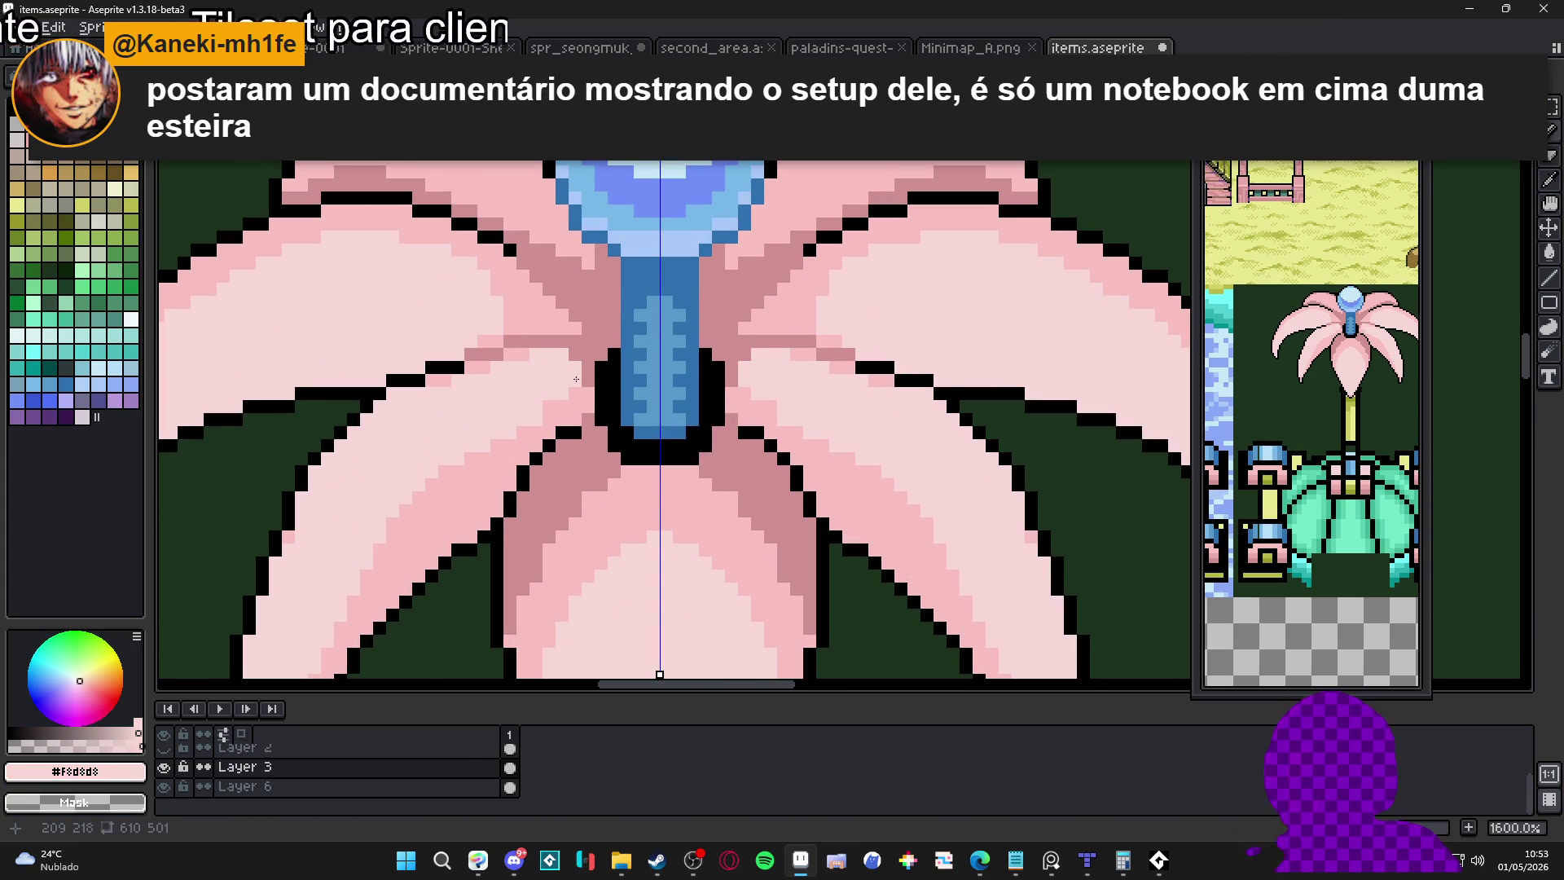
Add light-pink highlight and darker shading pixels to the petal
alt+click(562, 420)
alt+click(530, 399)
click(554, 407)
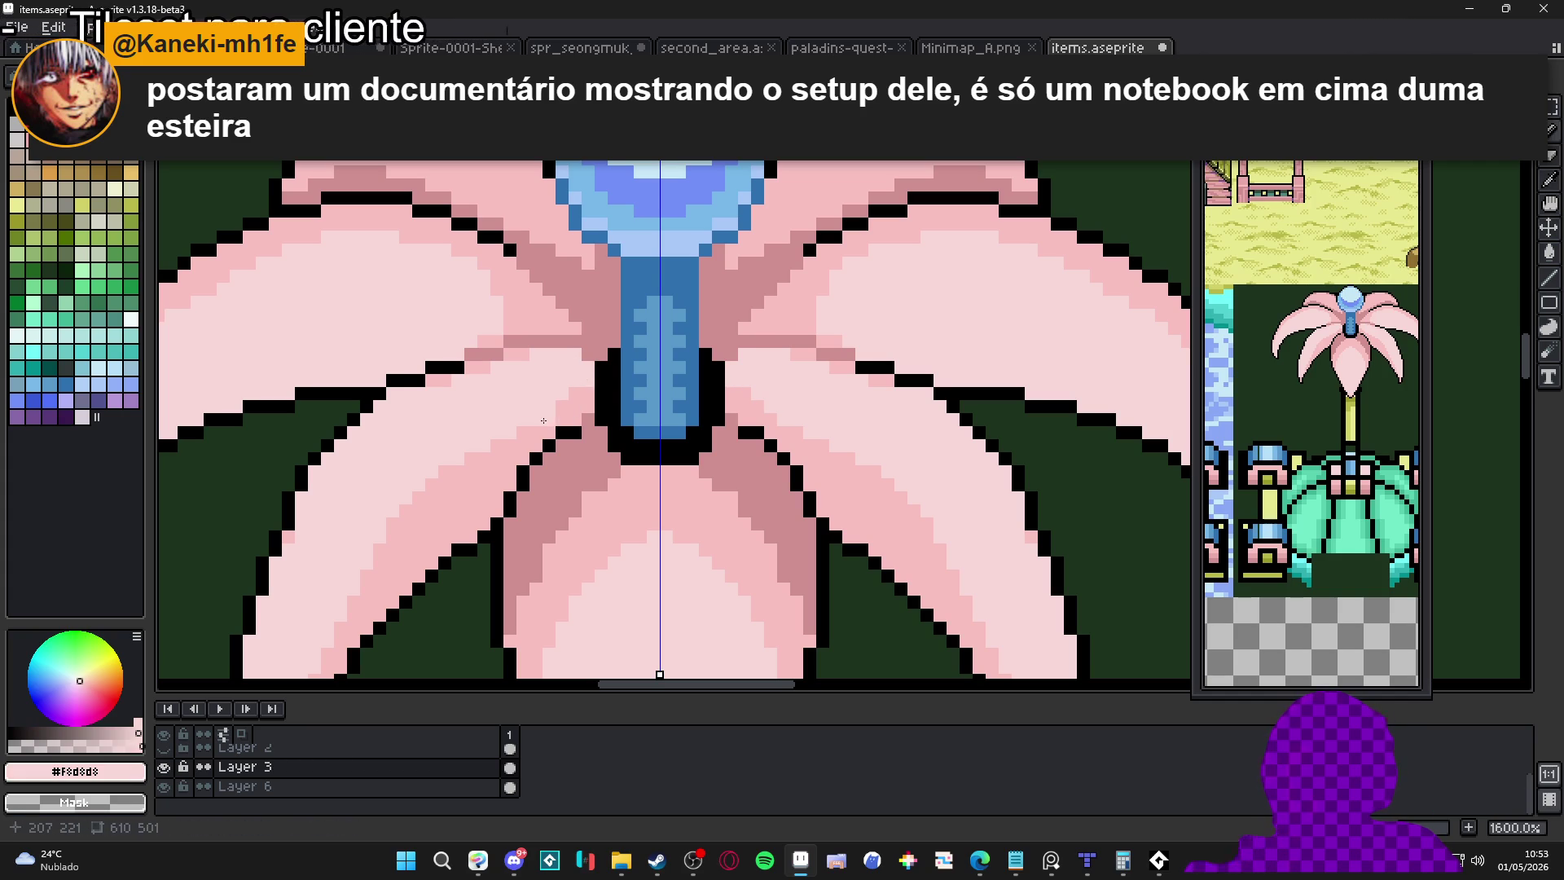
alt+click(549, 408)
click(539, 419)
alt+click(549, 393)
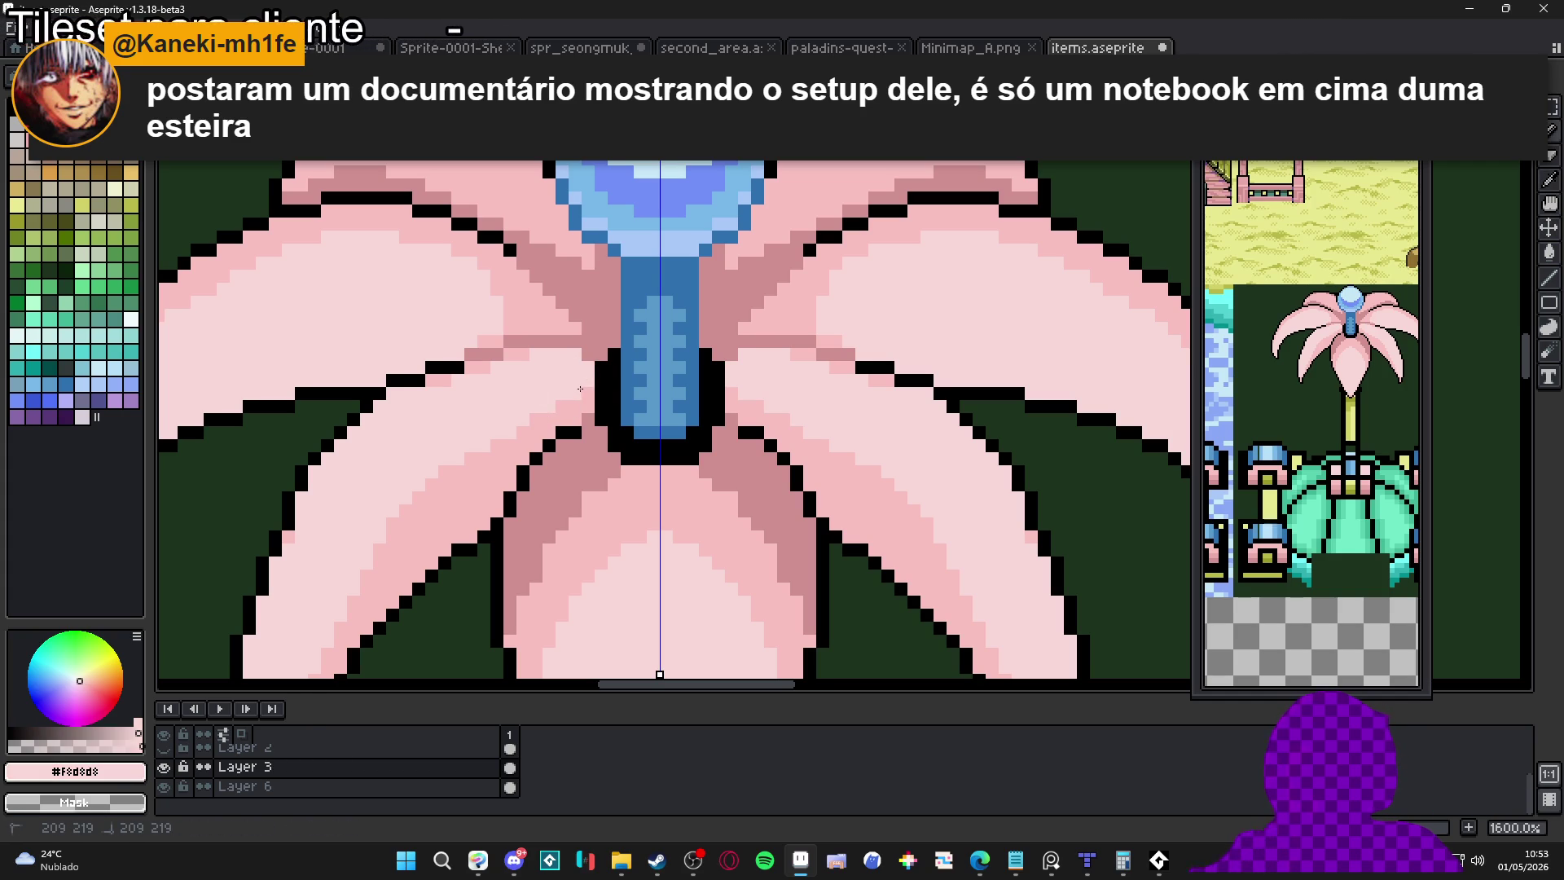
Paint mirrored light-pink pixels on the petals beside the stem
scroll(577, 391, down, 5)
scroll(573, 392, up, 7)
click(570, 412)
click(589, 394)
click(608, 394)
scroll(535, 407, down, 3)
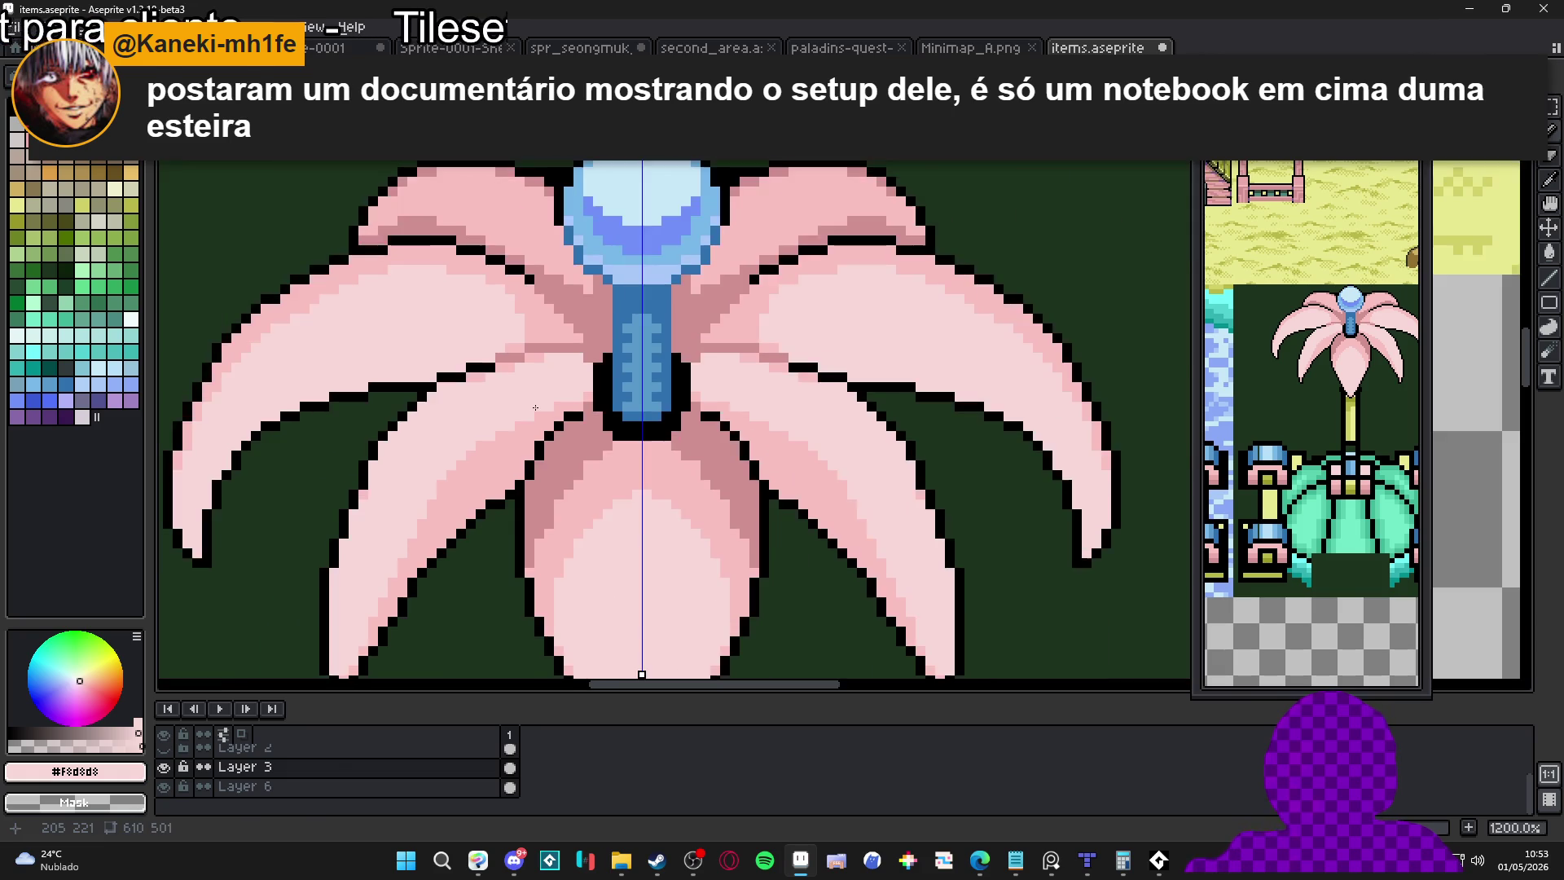
scroll(536, 408, down, 2)
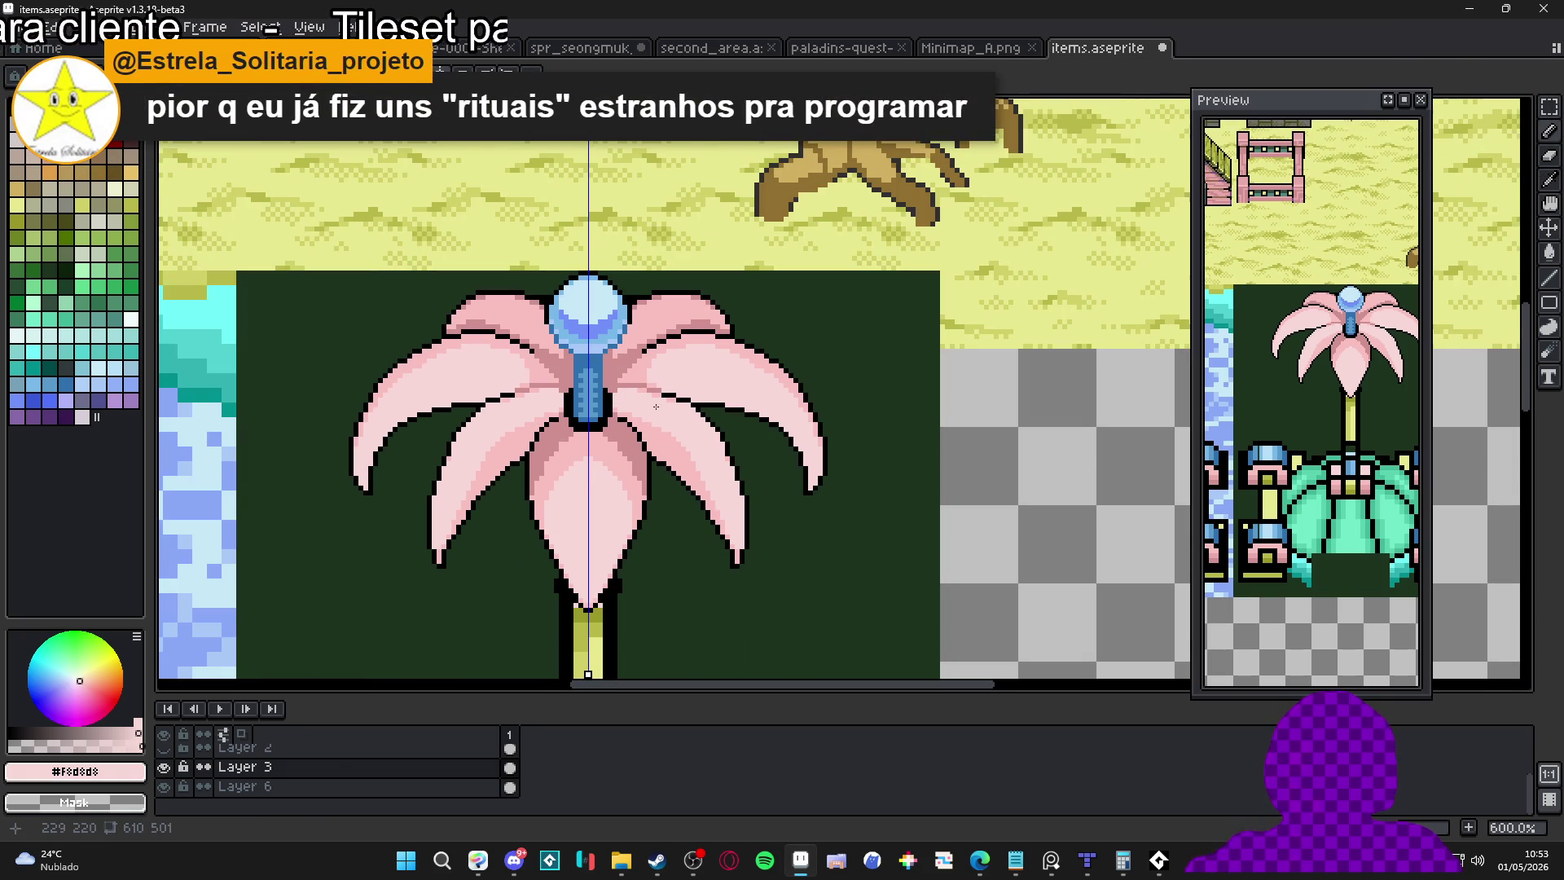
scroll(664, 383, up, 1)
scroll(666, 394, down, 1)
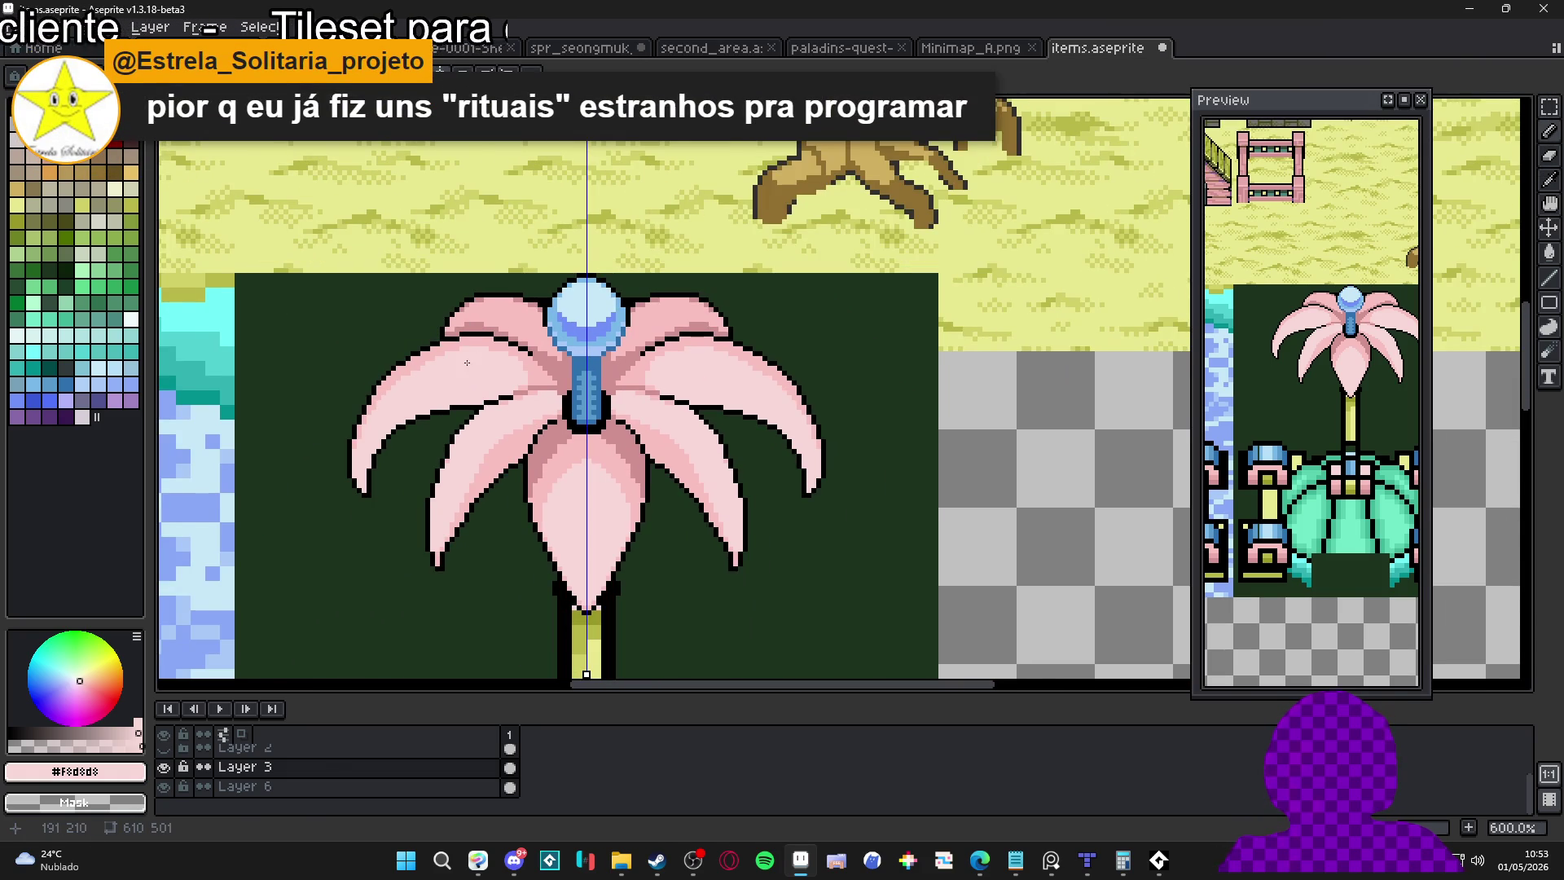
scroll(466, 368, down, 1)
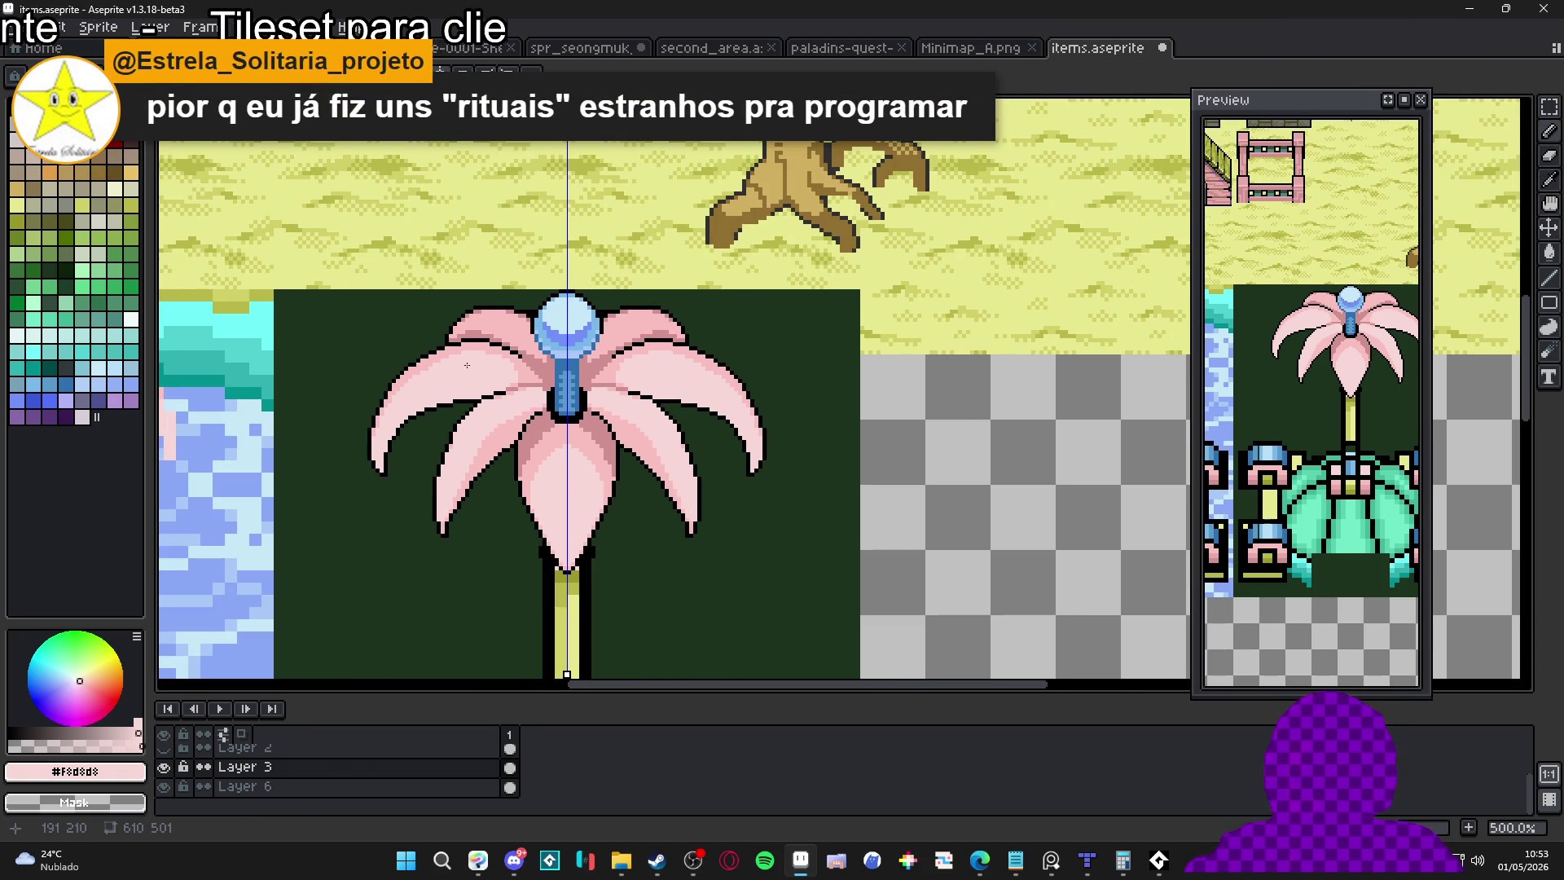
scroll(466, 364, down, 1)
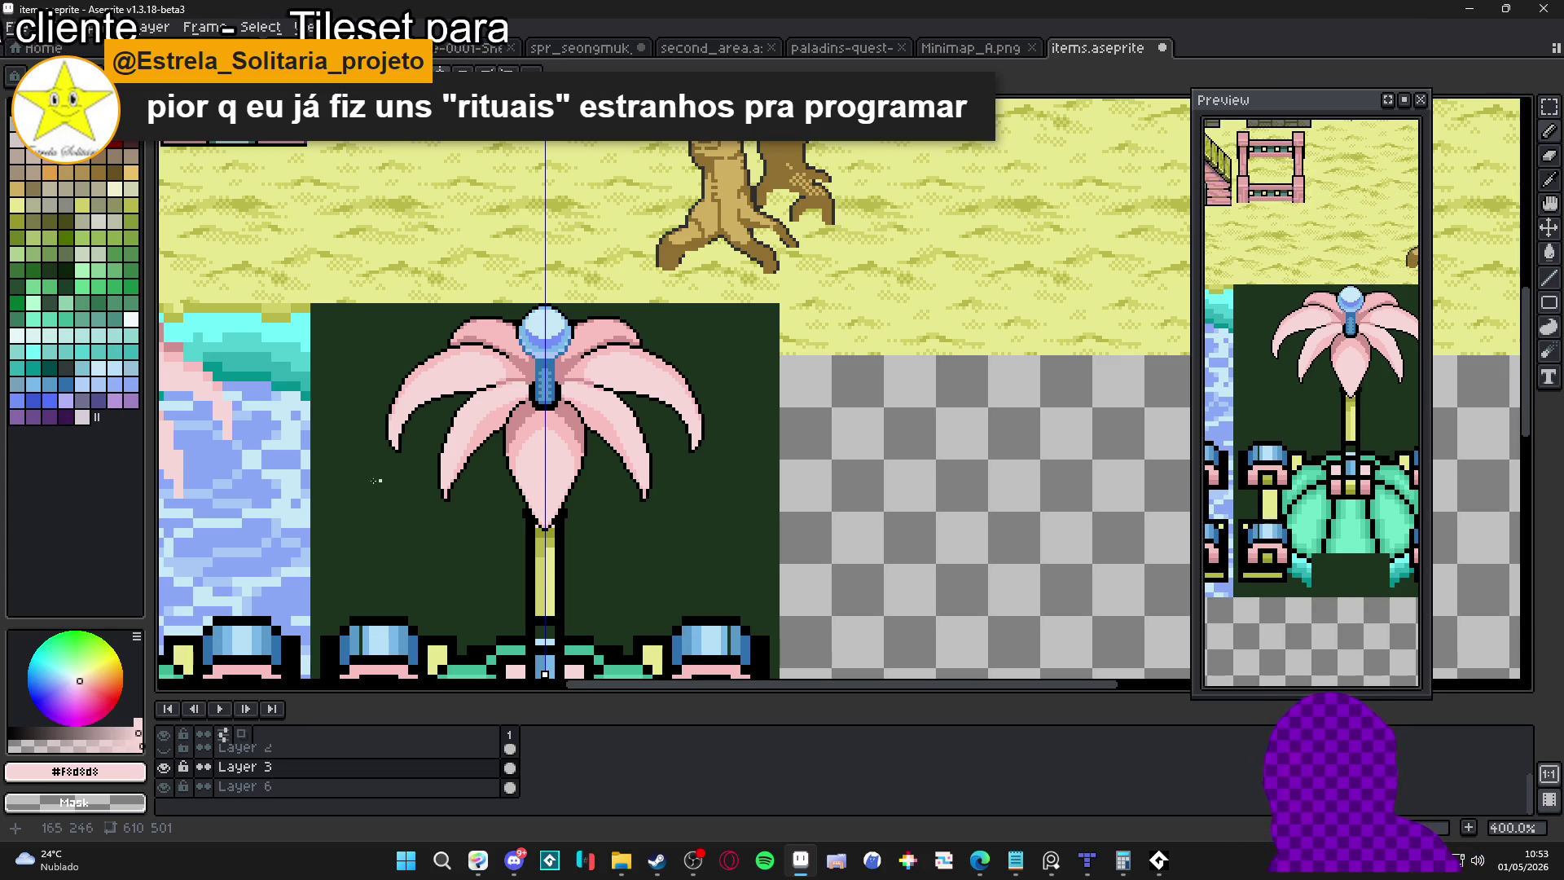
scroll(409, 487, up, 5)
Sample black, return to the Pencil, and save the flower to items.aseprite with Ctrl+S
alt+click(374, 450)
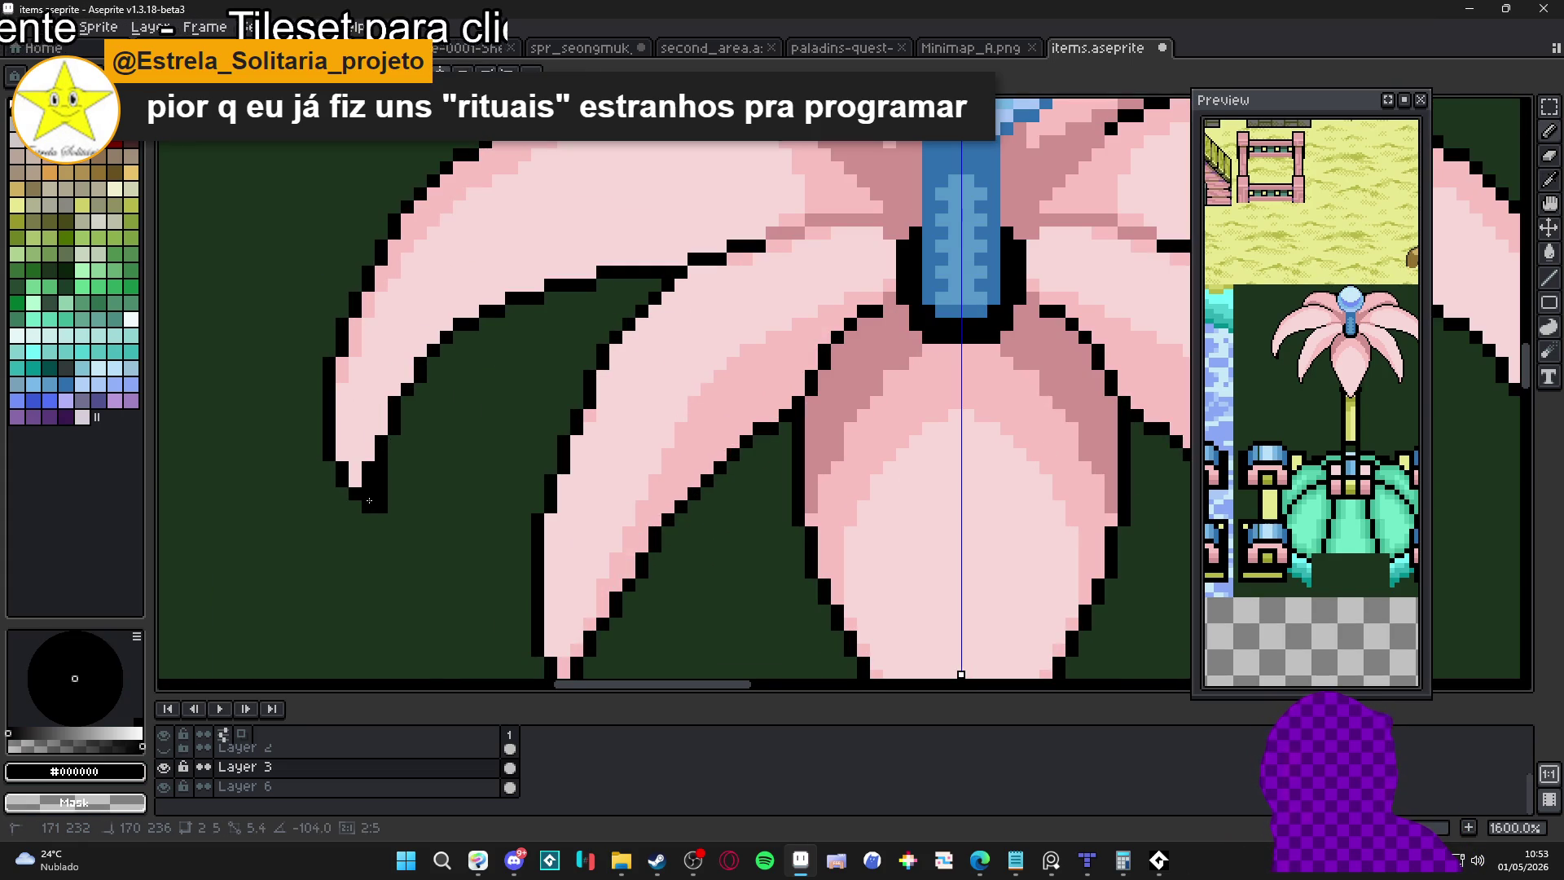
key(e)
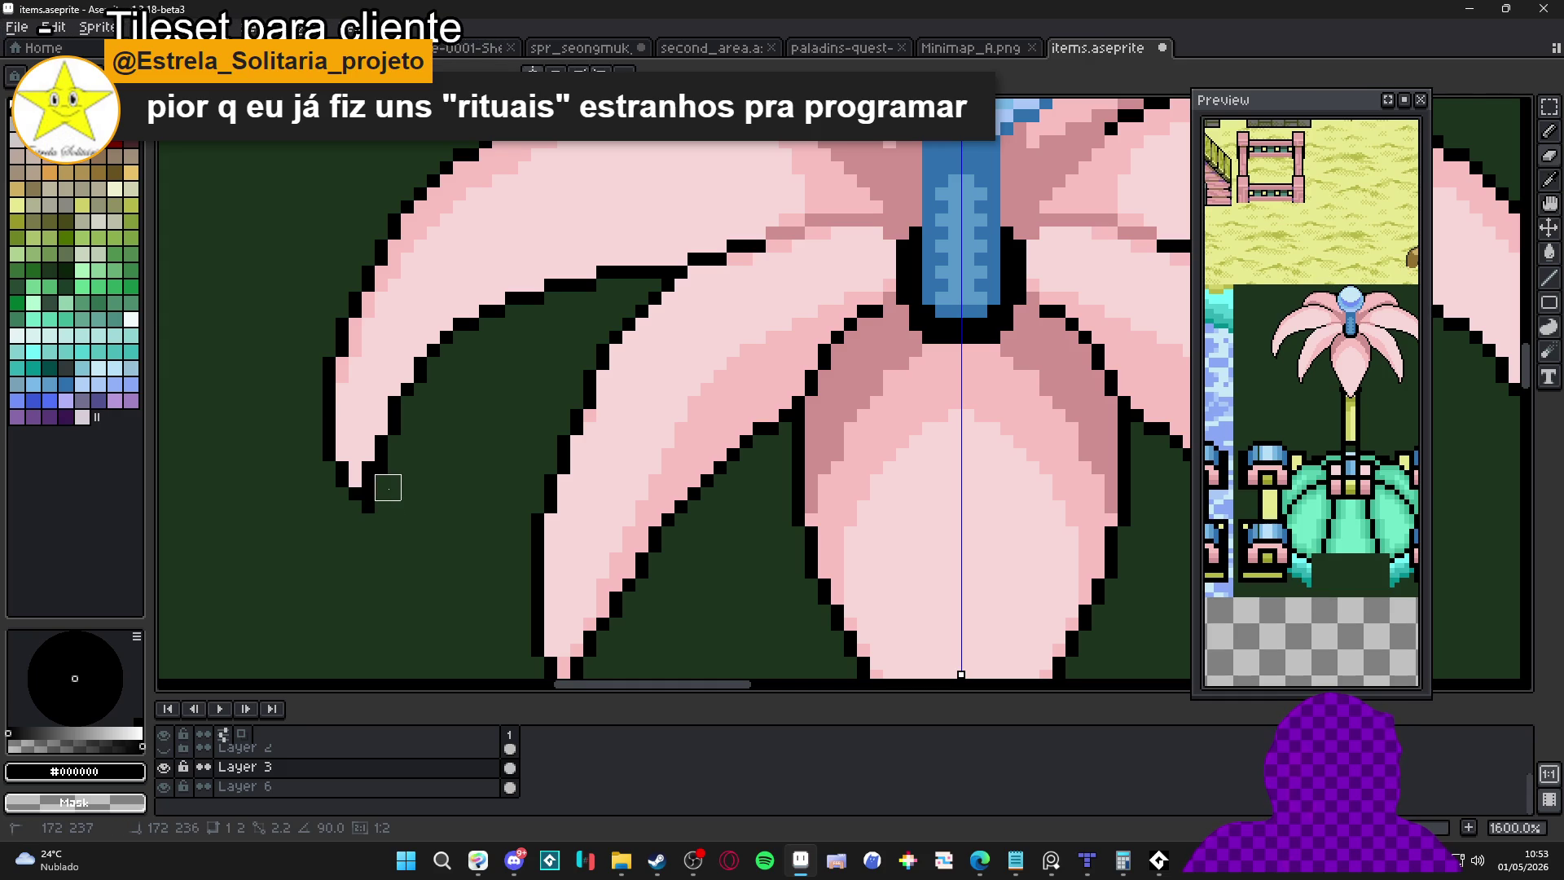
scroll(369, 509, down, 4)
key(b)
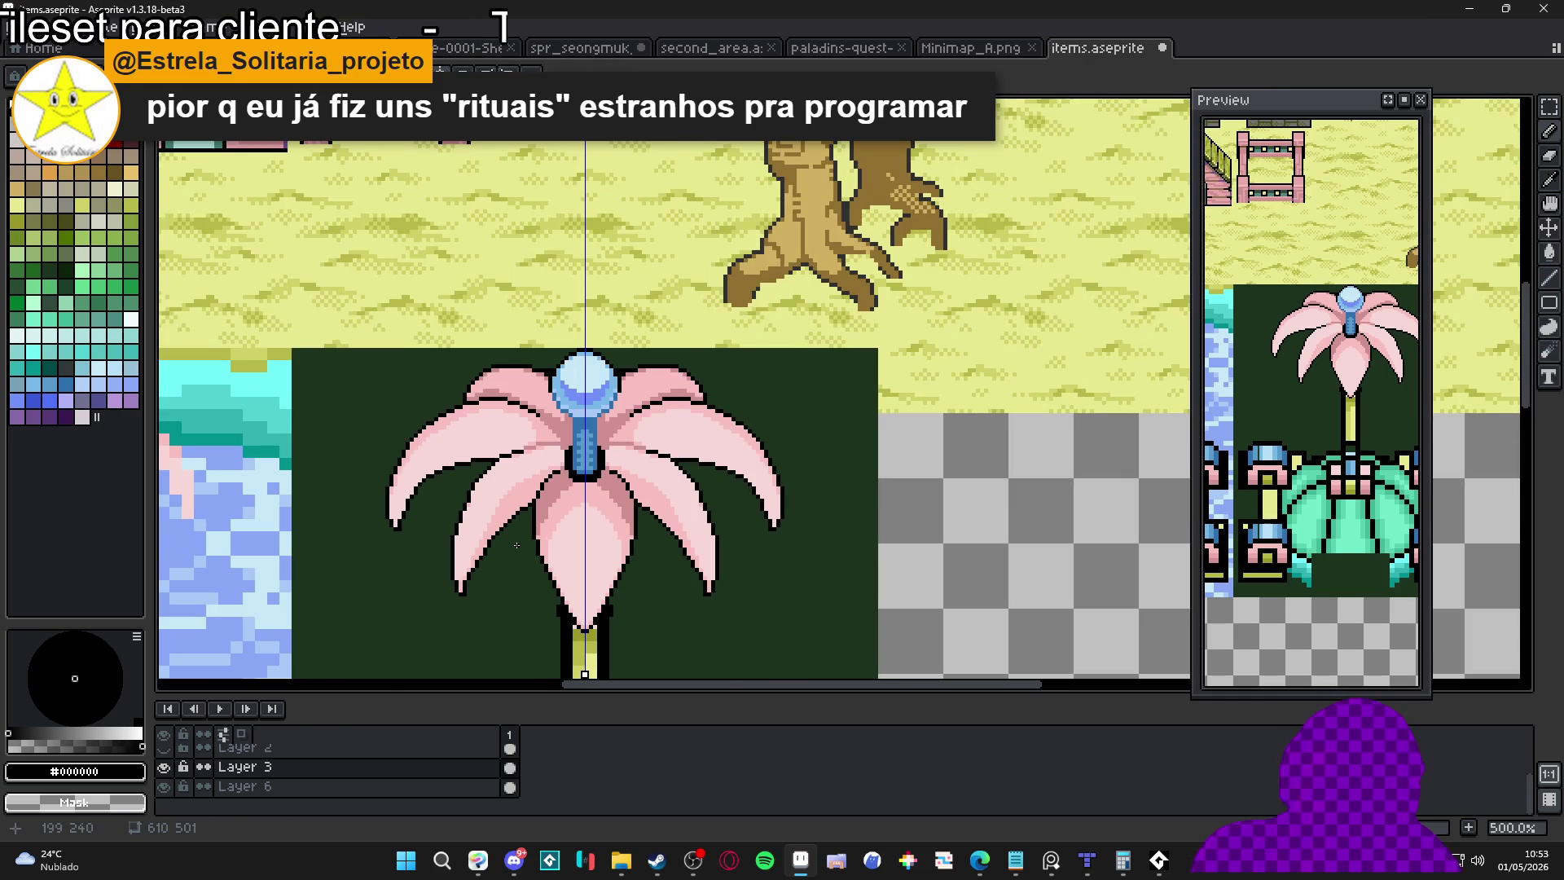
scroll(554, 489, down, 2)
key(ctrl+s)
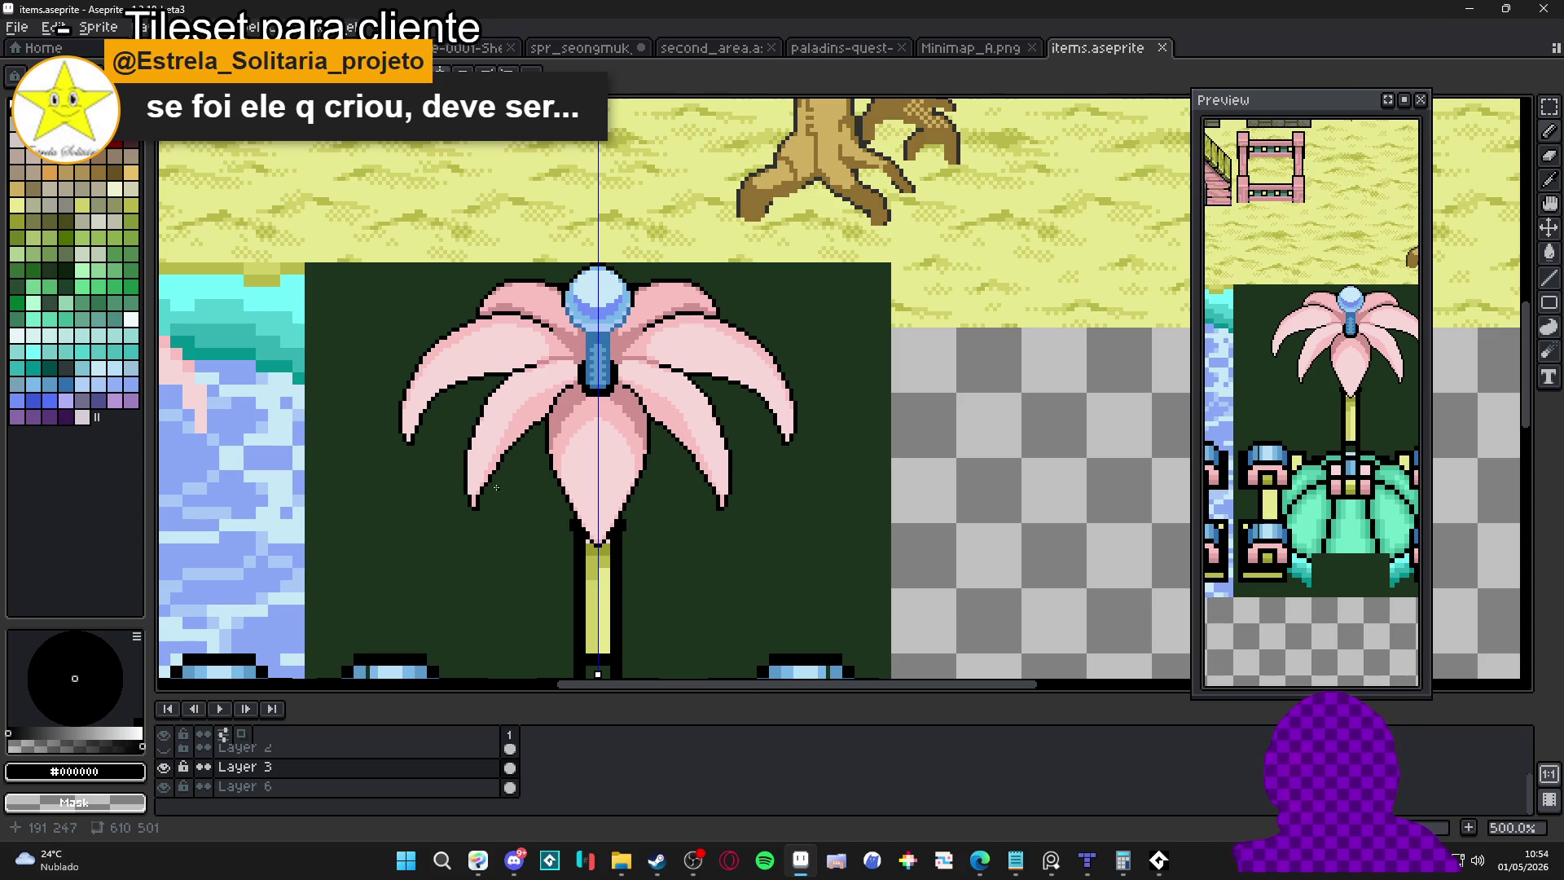
scroll(528, 386, up, 7)
Draw black outline pixels on the petal edge and recolour one in darker pink #d09090
drag(477, 349, 541, 330)
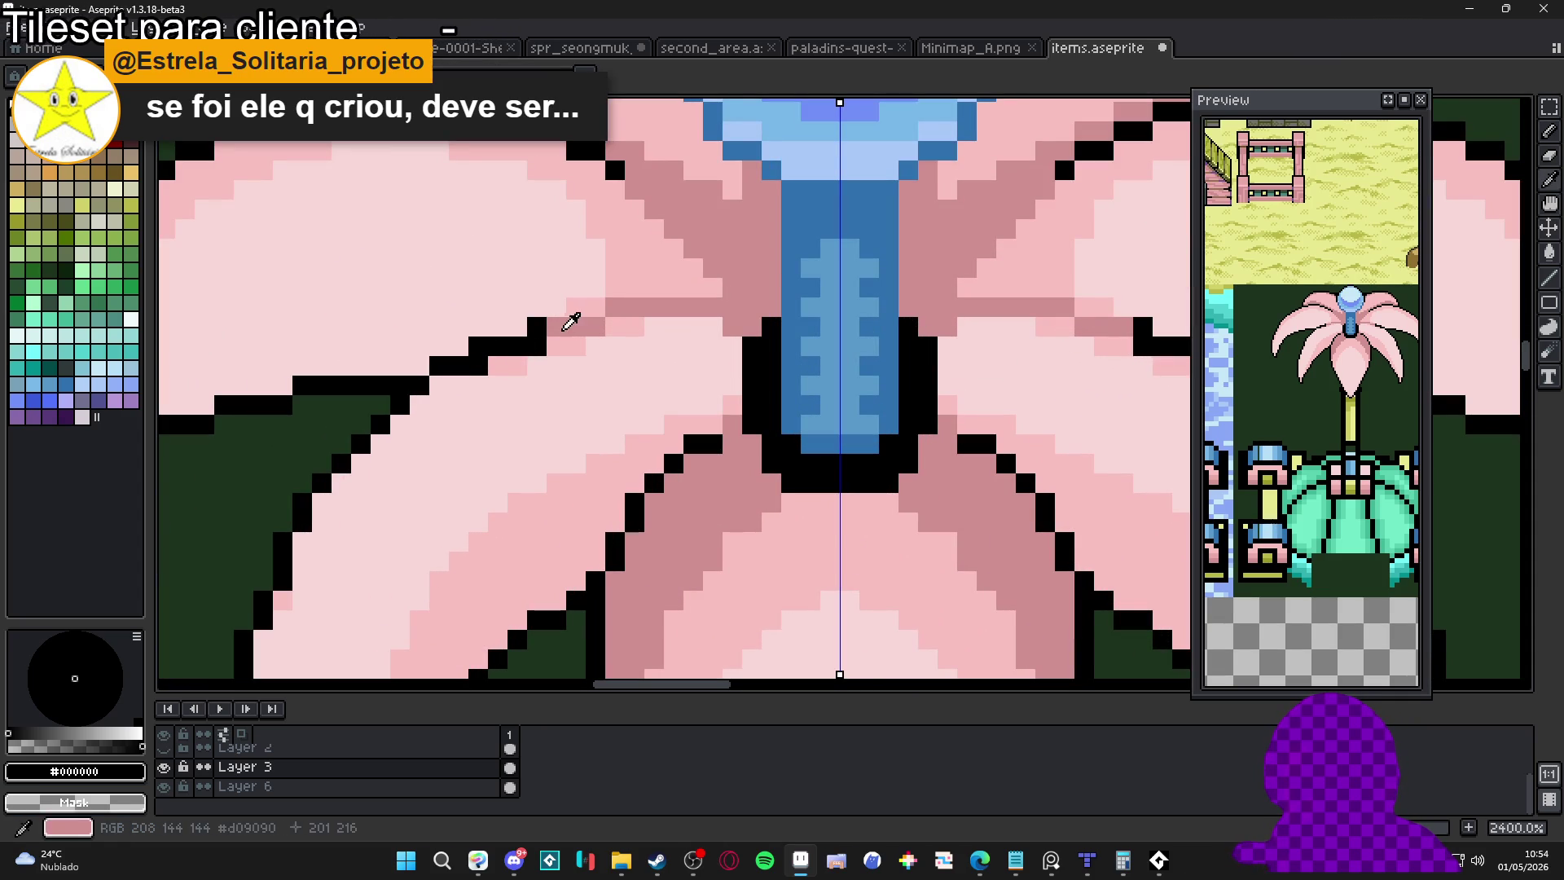
alt+click(569, 325)
click(538, 346)
click(478, 382)
key(ctrl+z)
scroll(479, 377, down, 6)
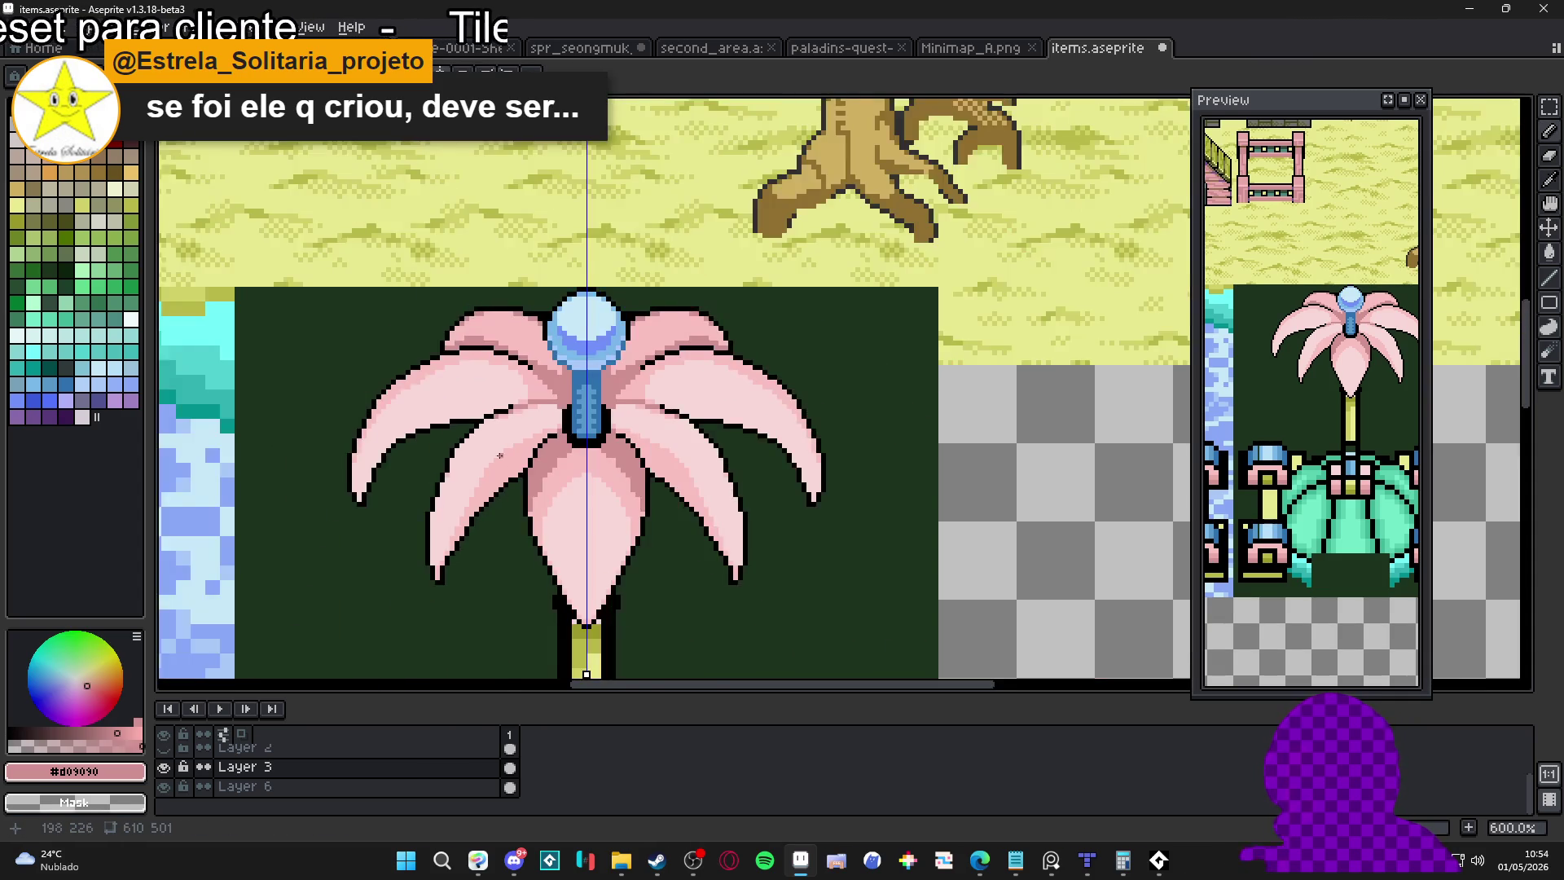
scroll(478, 376, up, 7)
Lighten the pixels along the diagonal petal edge to #f8d8d8
alt+click(514, 377)
click(495, 342)
click(469, 340)
click(548, 315)
click(572, 315)
click(651, 296)
scroll(651, 296, down, 4)
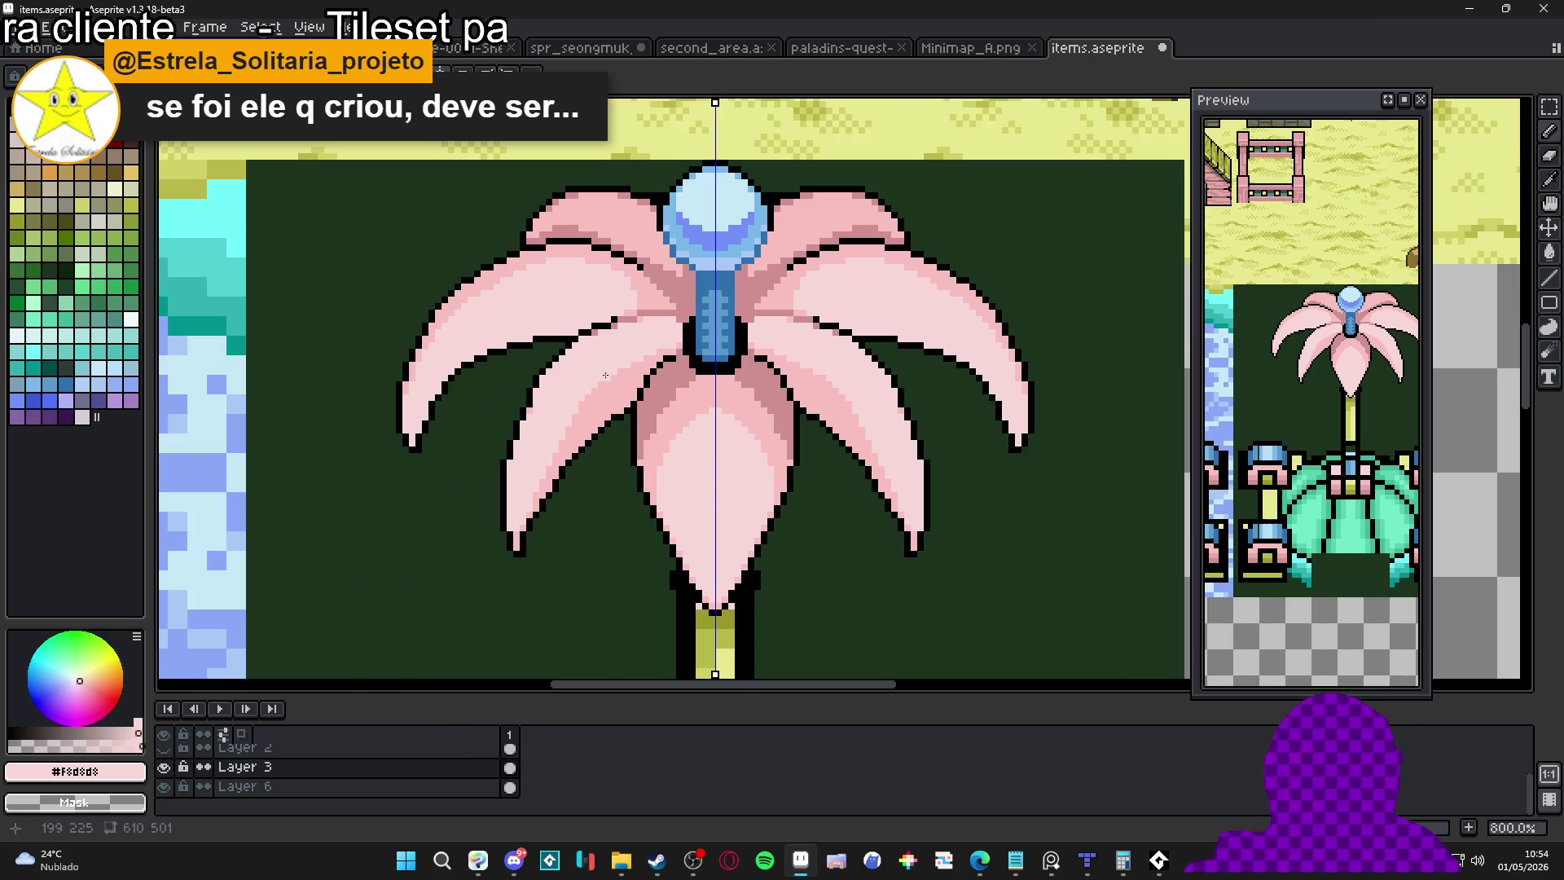
scroll(606, 394, up, 2)
Darken a left-petal edge pixel to #f8c0c0 and add one black outline pixel
alt+click(602, 400)
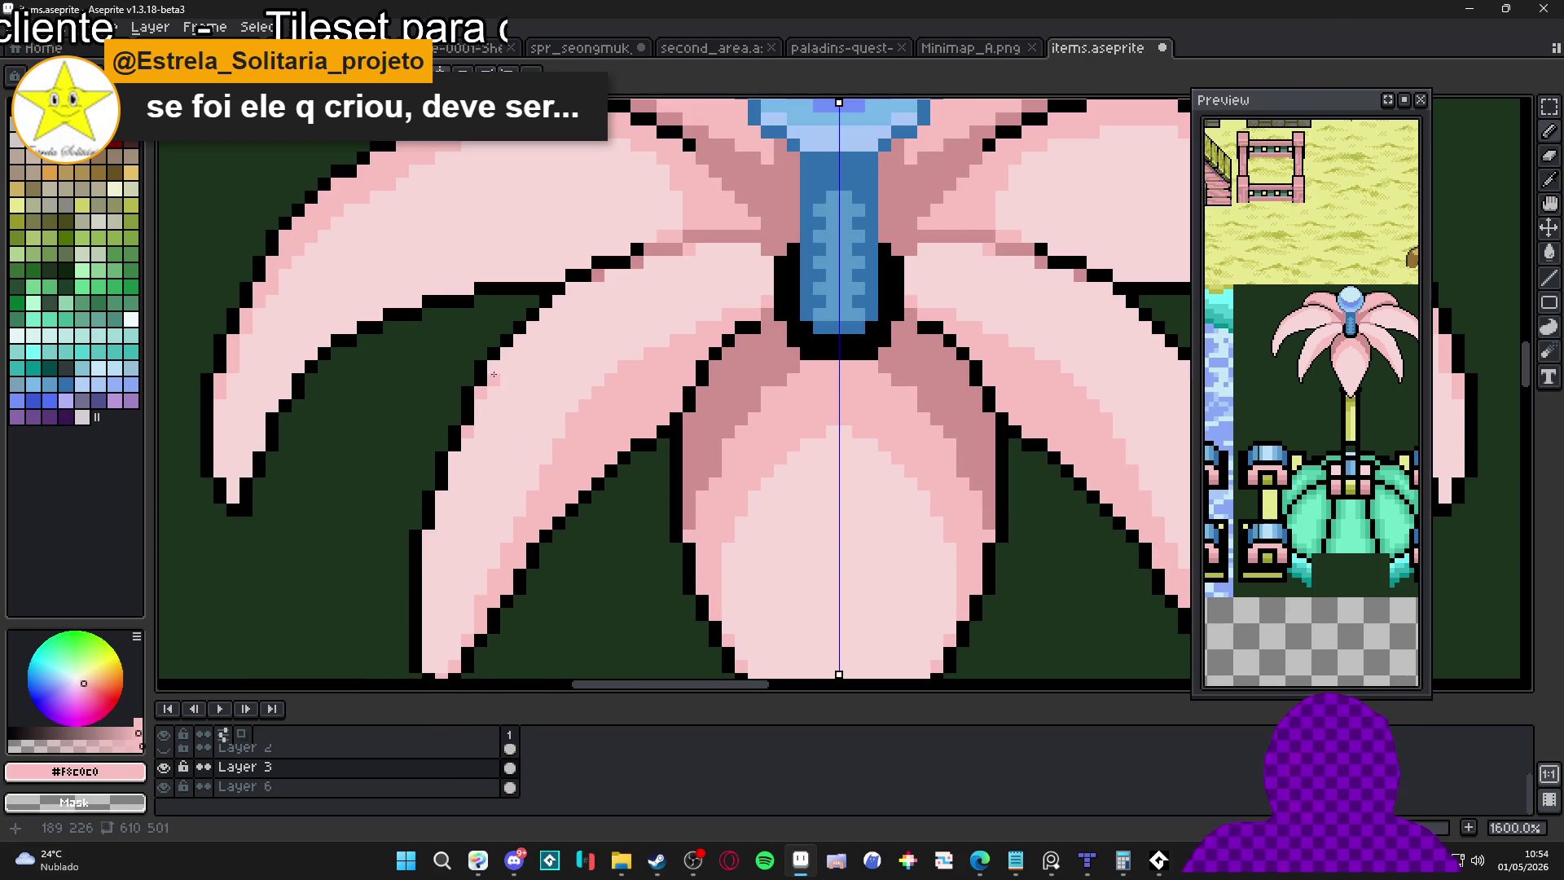
click(454, 458)
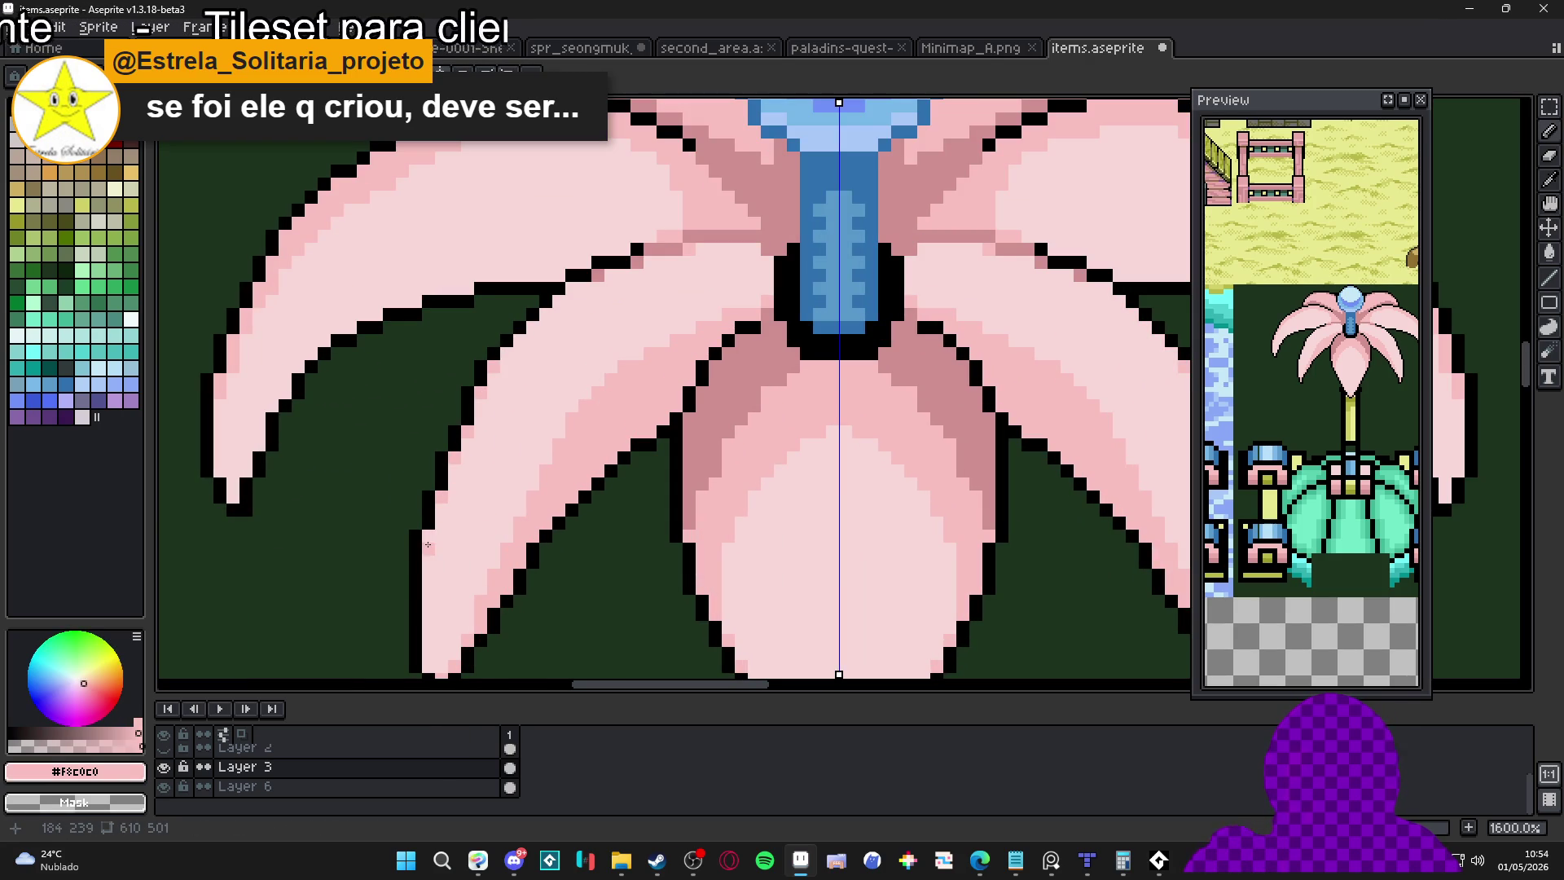
scroll(401, 376, down, 3)
scroll(555, 377, up, 4)
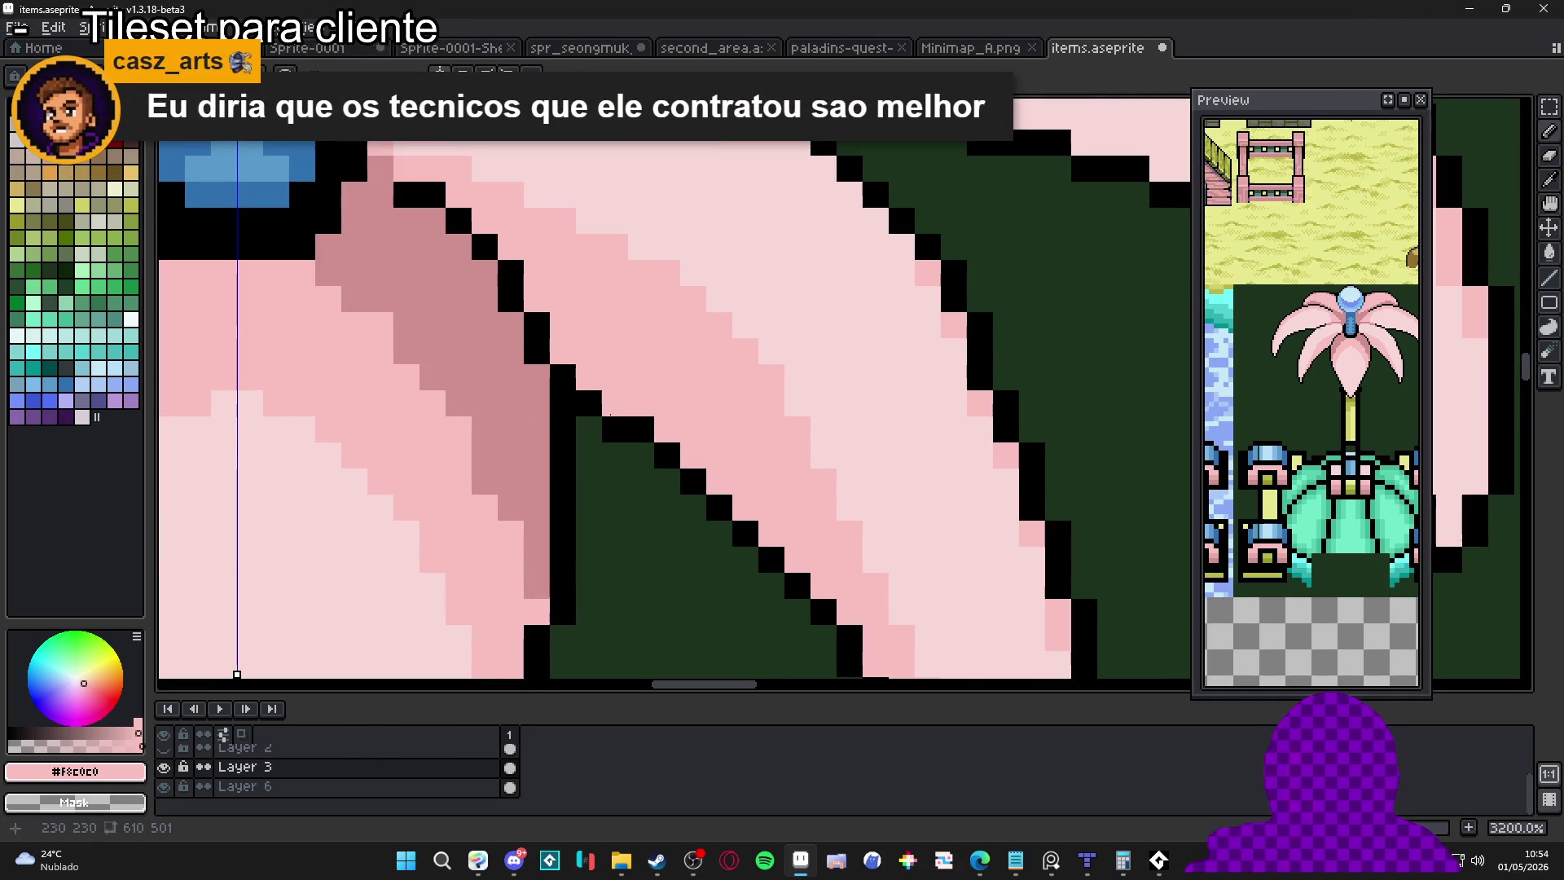
alt+click(612, 420)
click(617, 416)
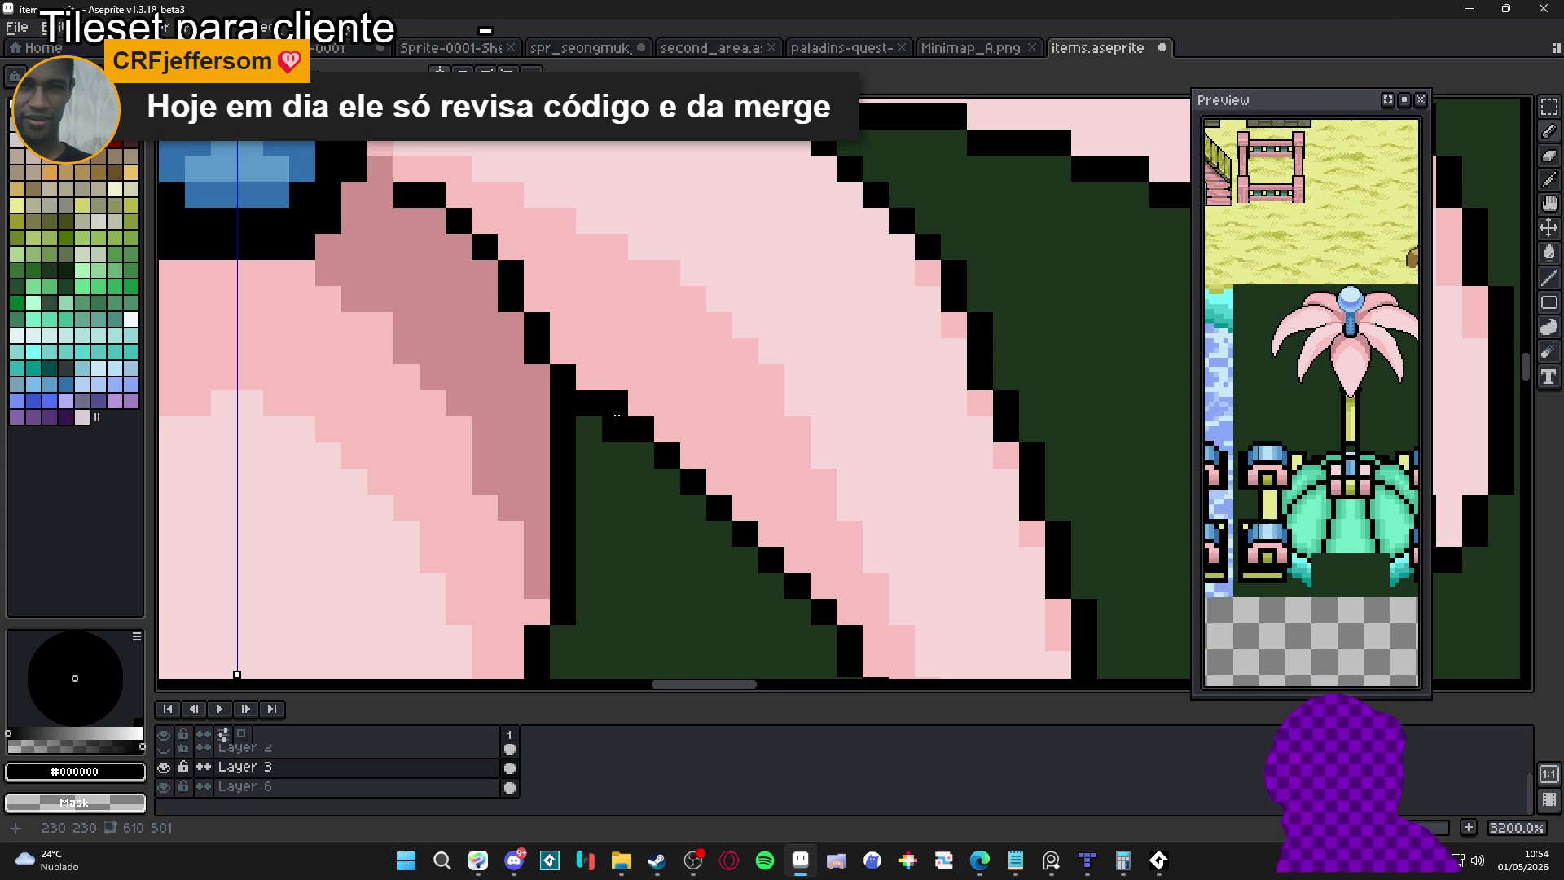
Save items.aseprite again with the touch-ups
scroll(616, 416, down, 5)
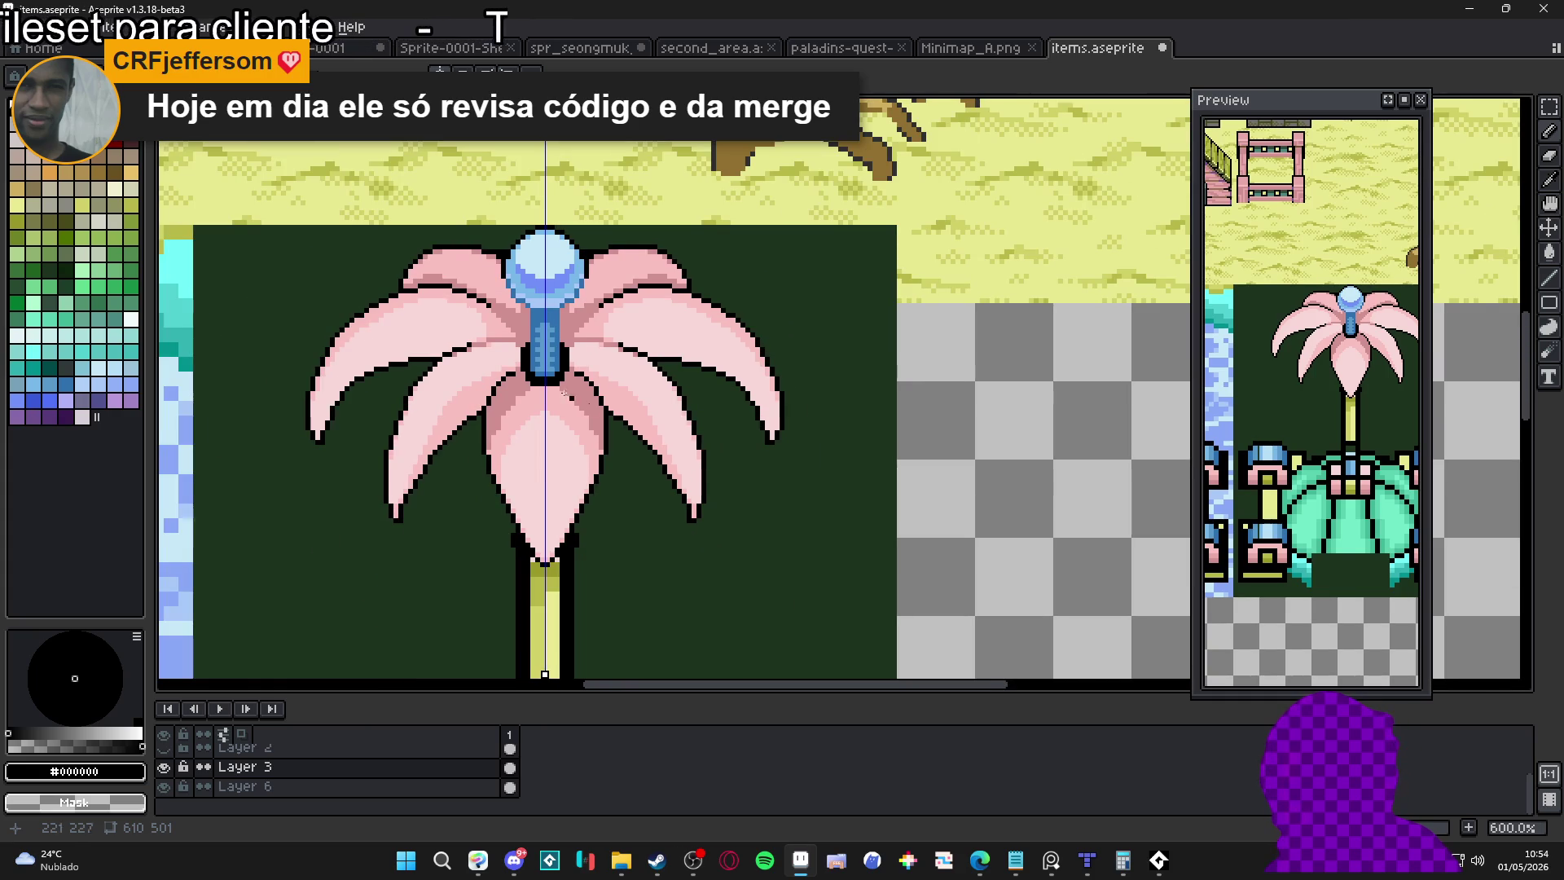
scroll(590, 405, left, 2)
key(ctrl+s)
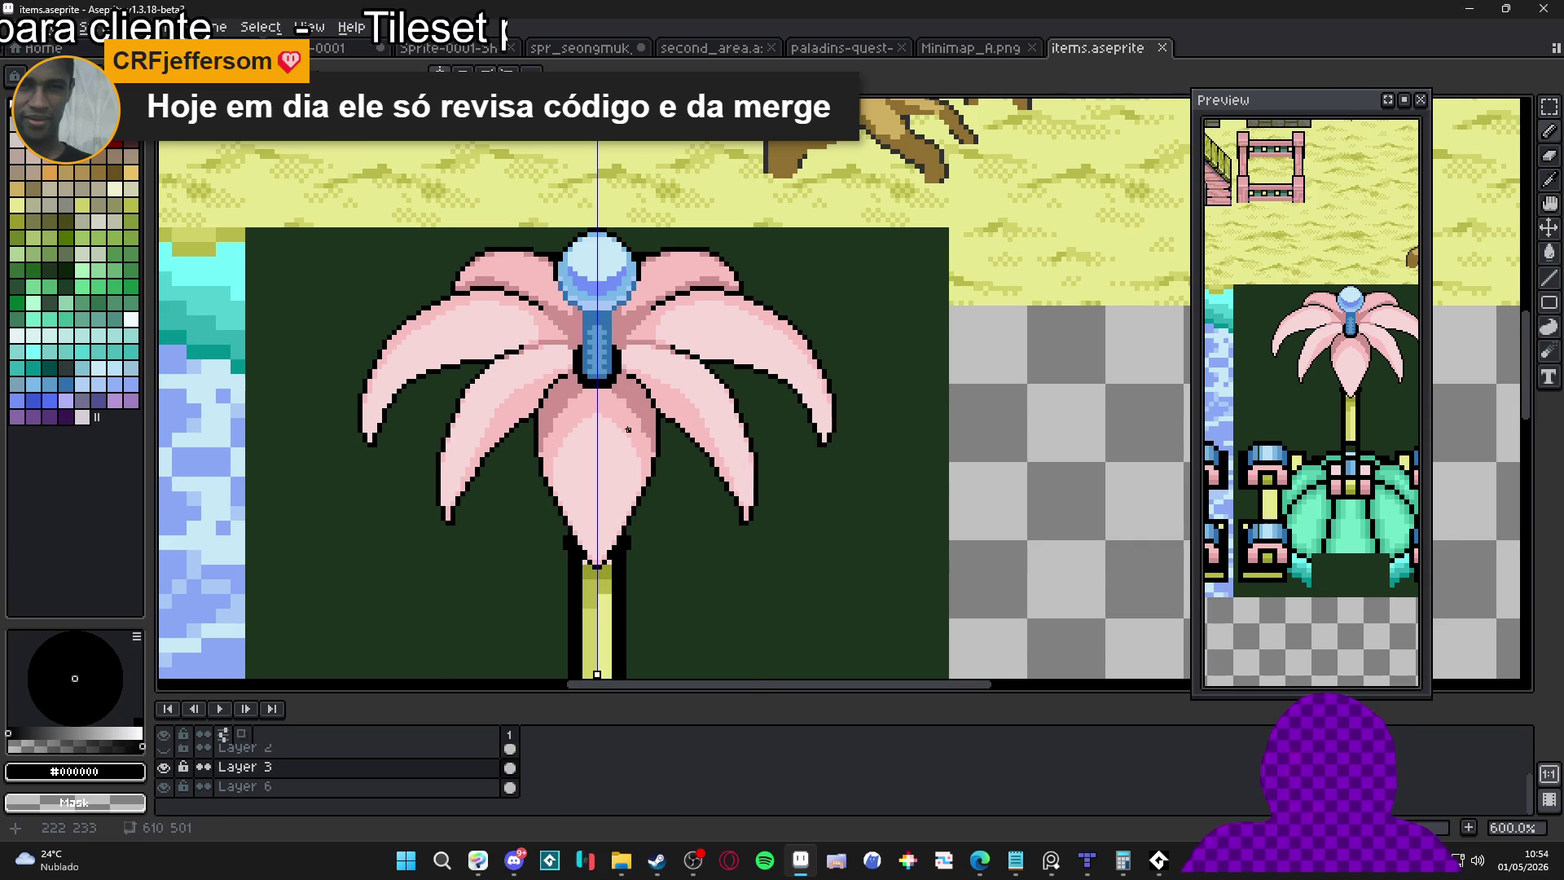
scroll(625, 433, down, 1)
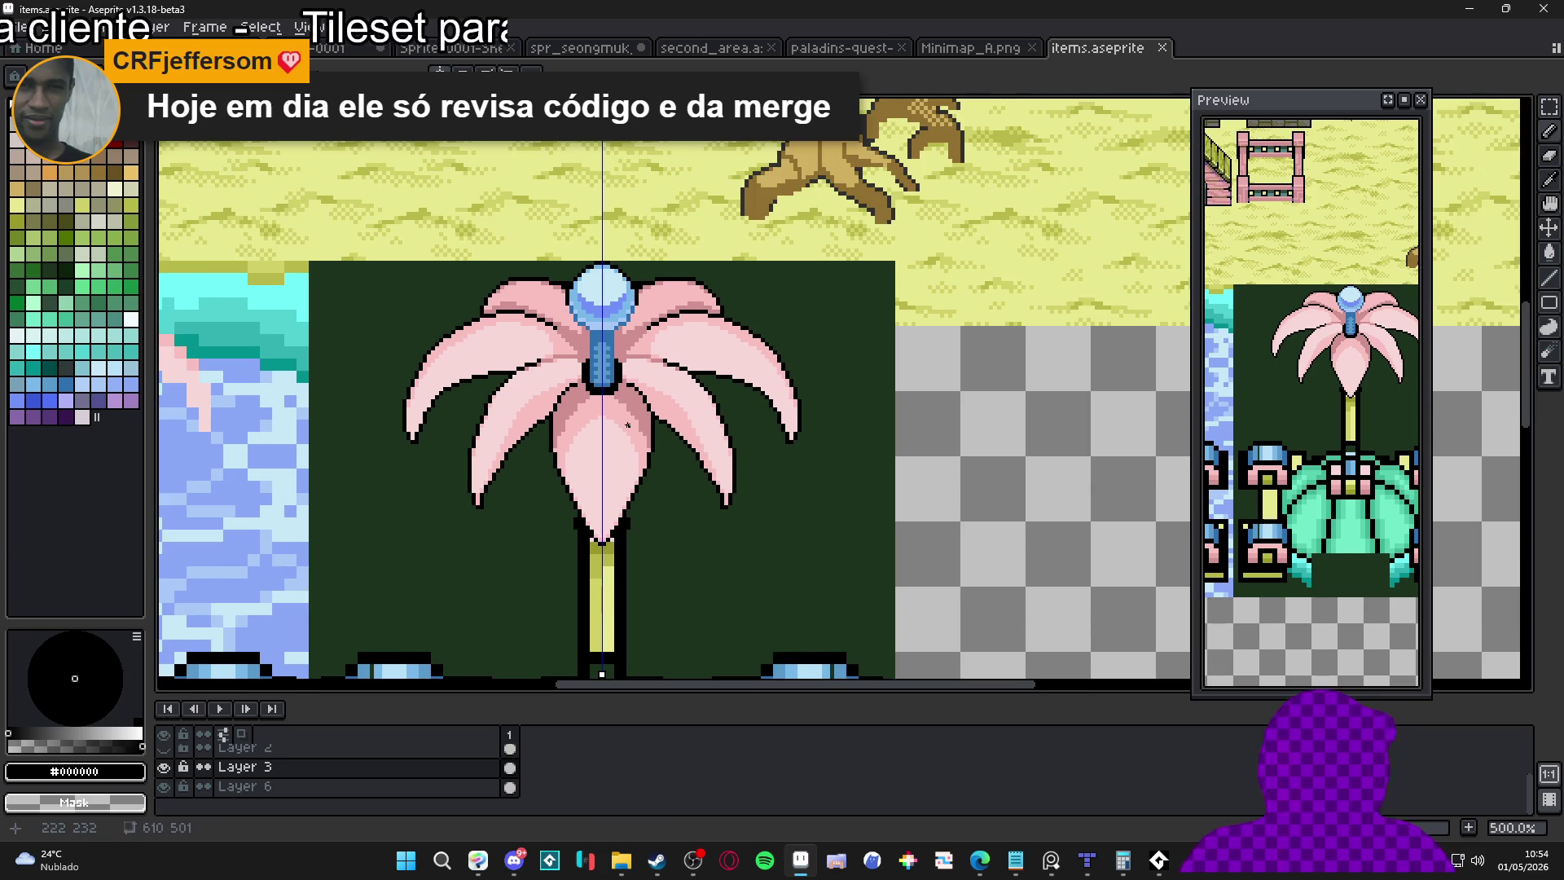
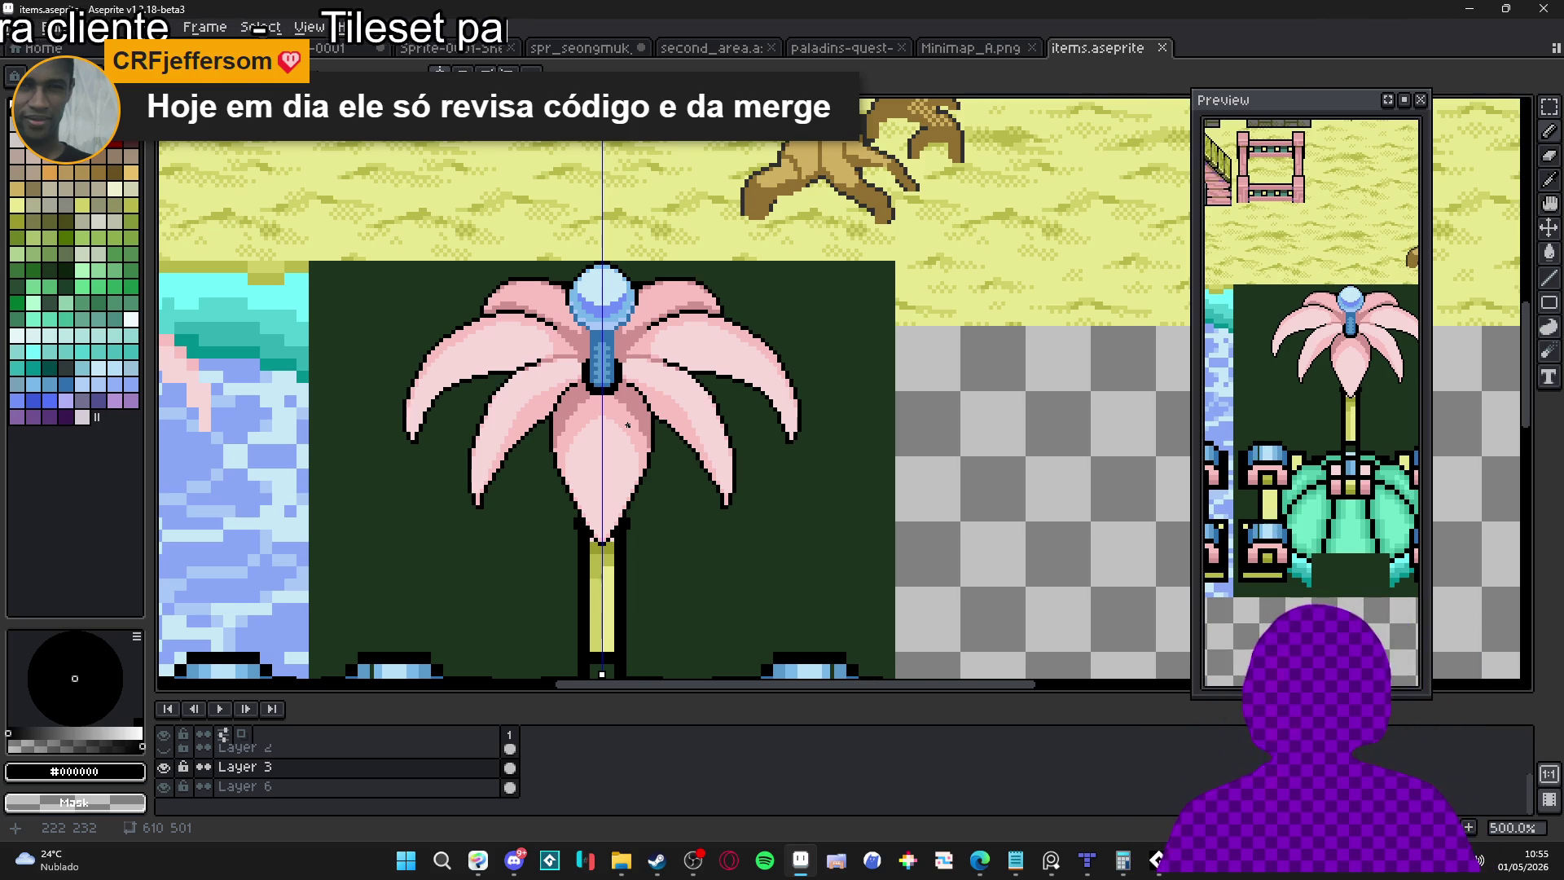
Outline the pink petal tip's lower edges with olive pixels
scroll(627, 424, down, 2)
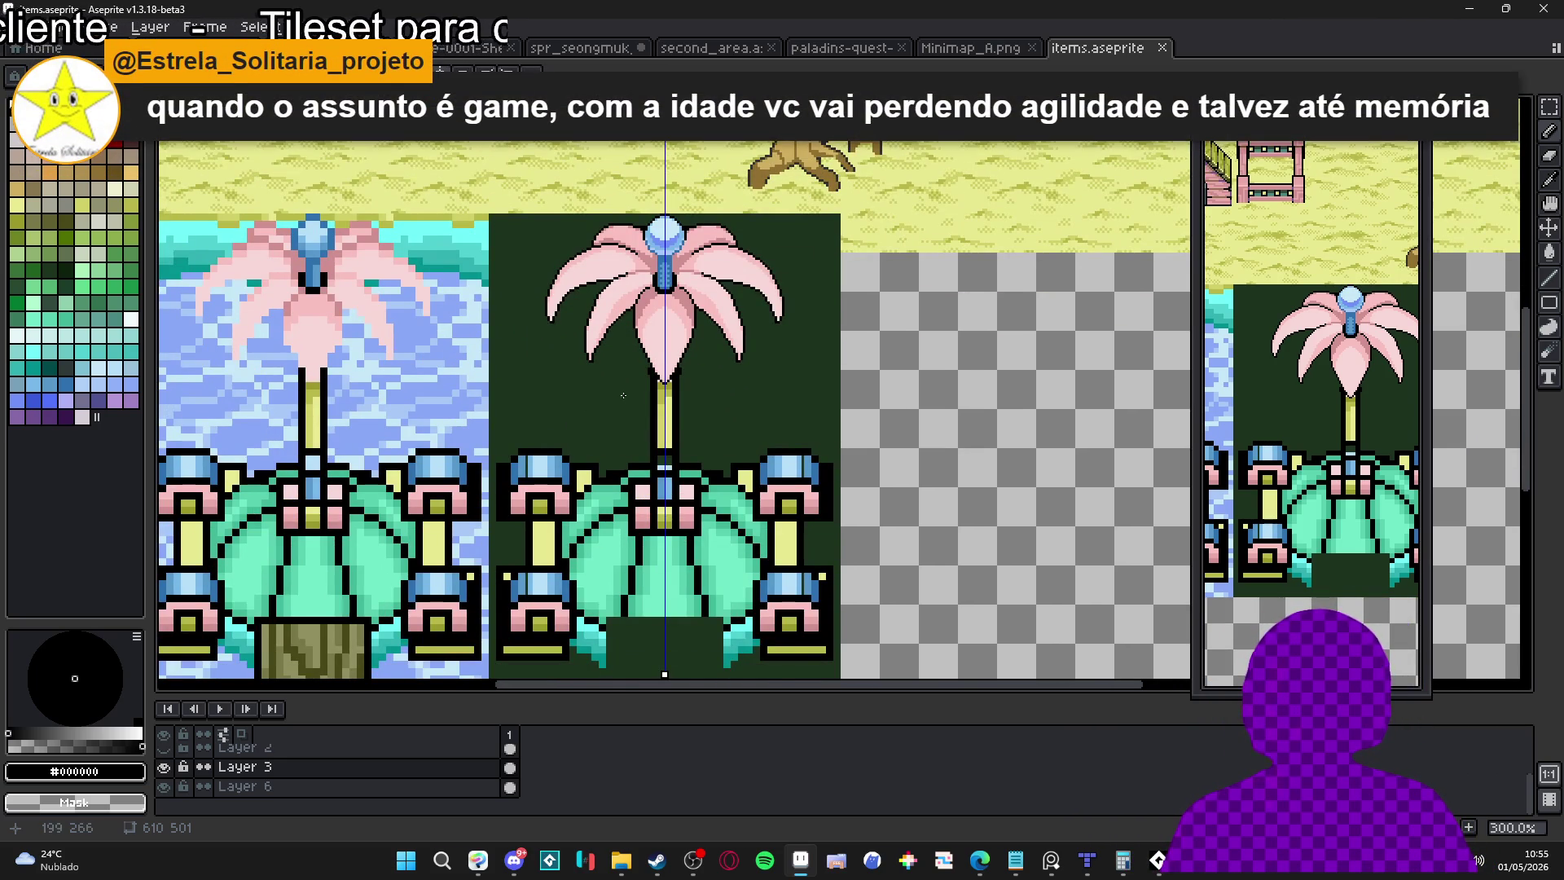
scroll(686, 400, up, 6)
alt+click(622, 408)
click(661, 388)
click(611, 389)
mouse_move(670, 369)
mouse_down()
mouse_move(689, 668)
mouse_move(701, 530)
mouse_up()
click(689, 350)
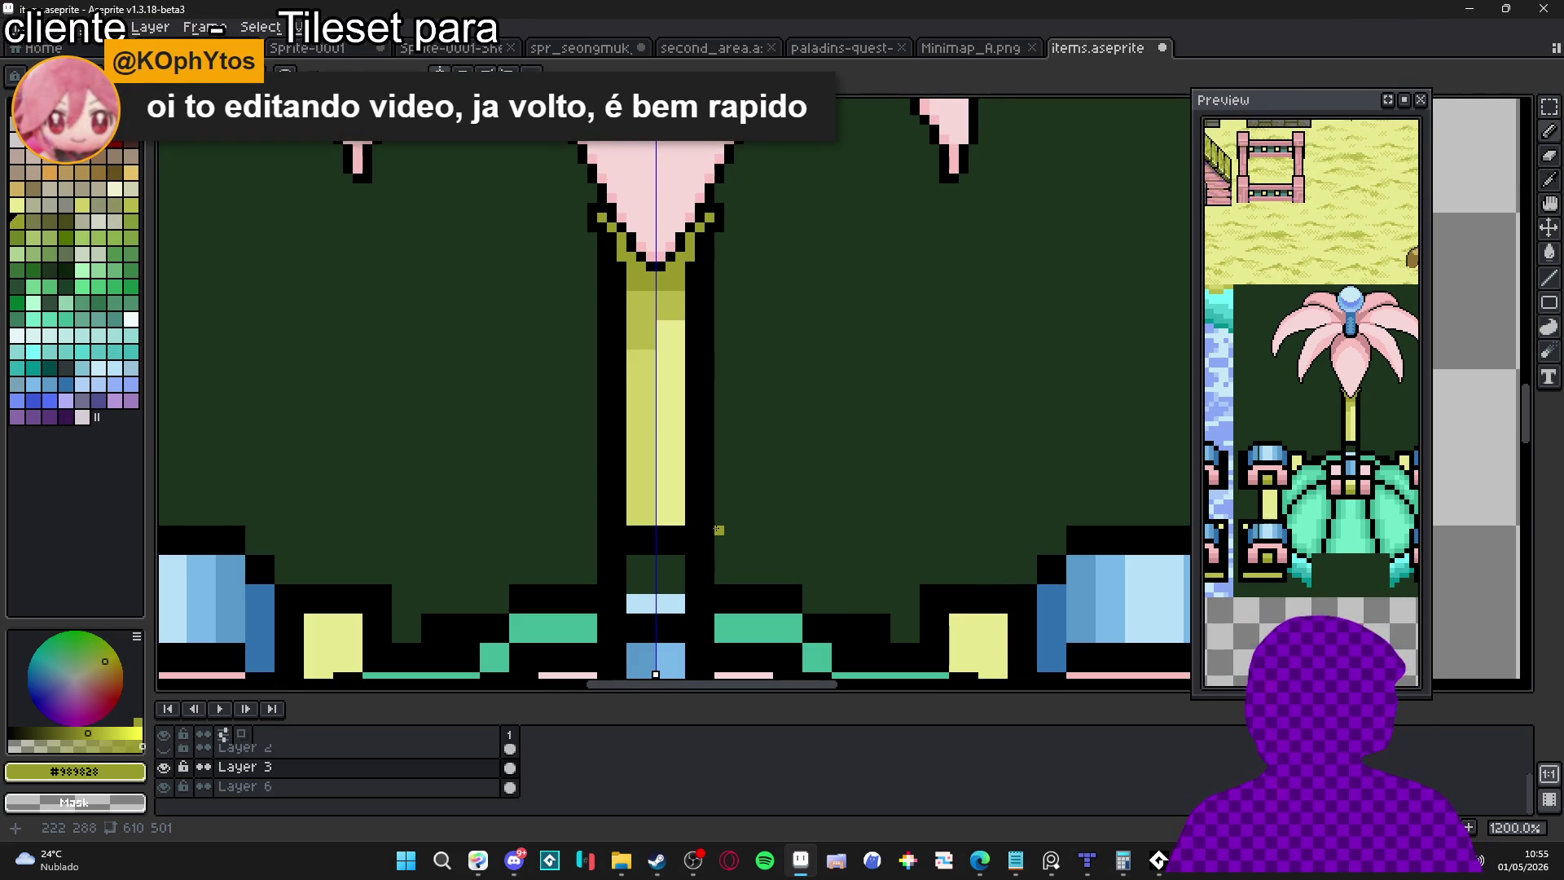
Draw olive edge lines down both sides of the stem
alt+click(705, 222)
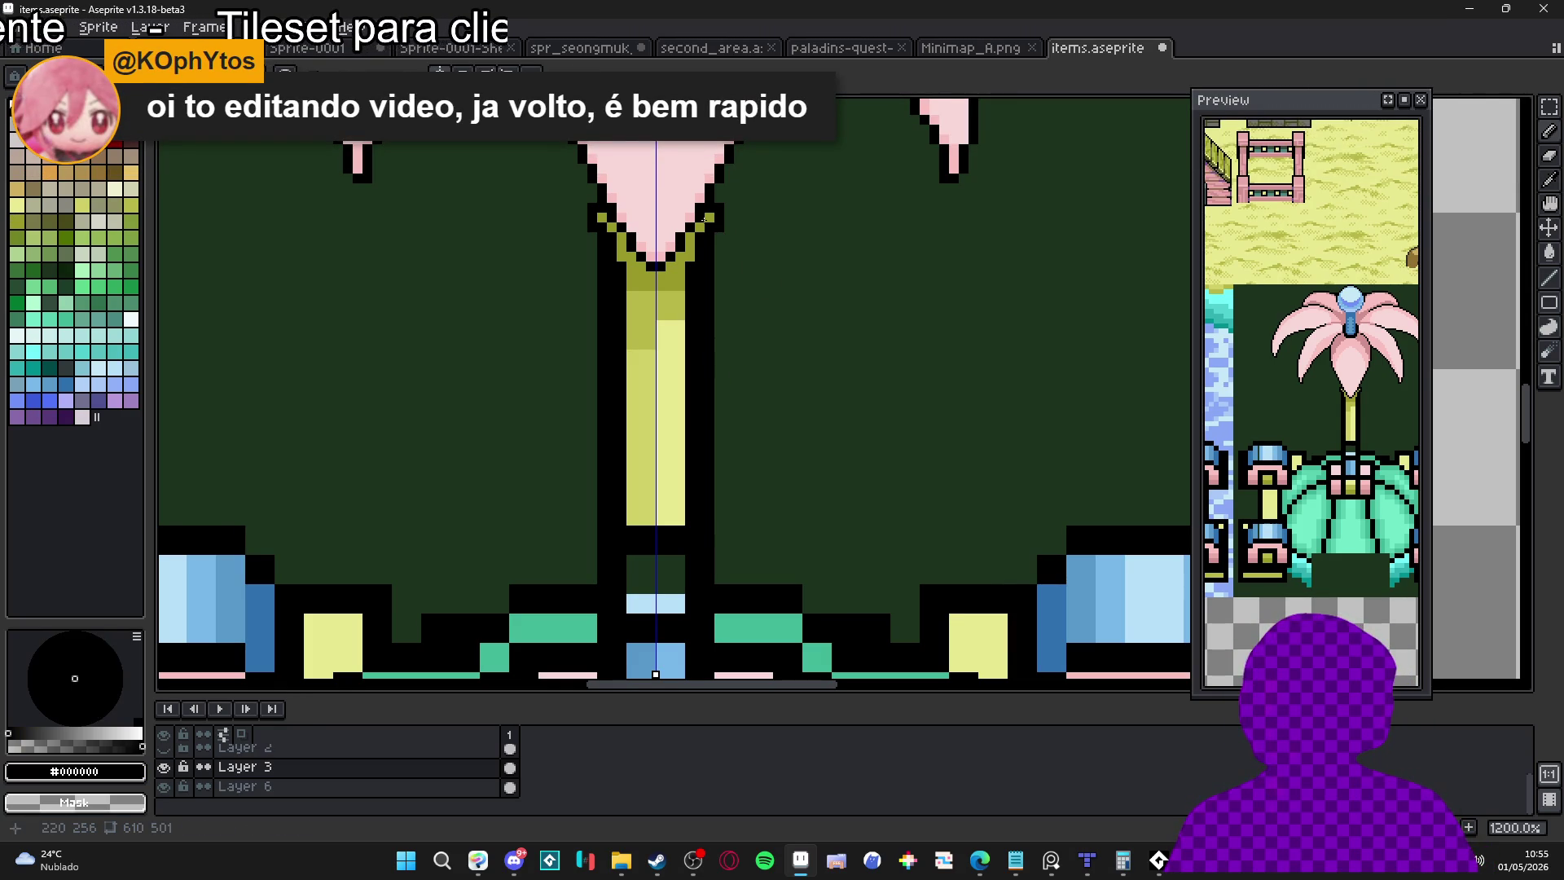
key(e)
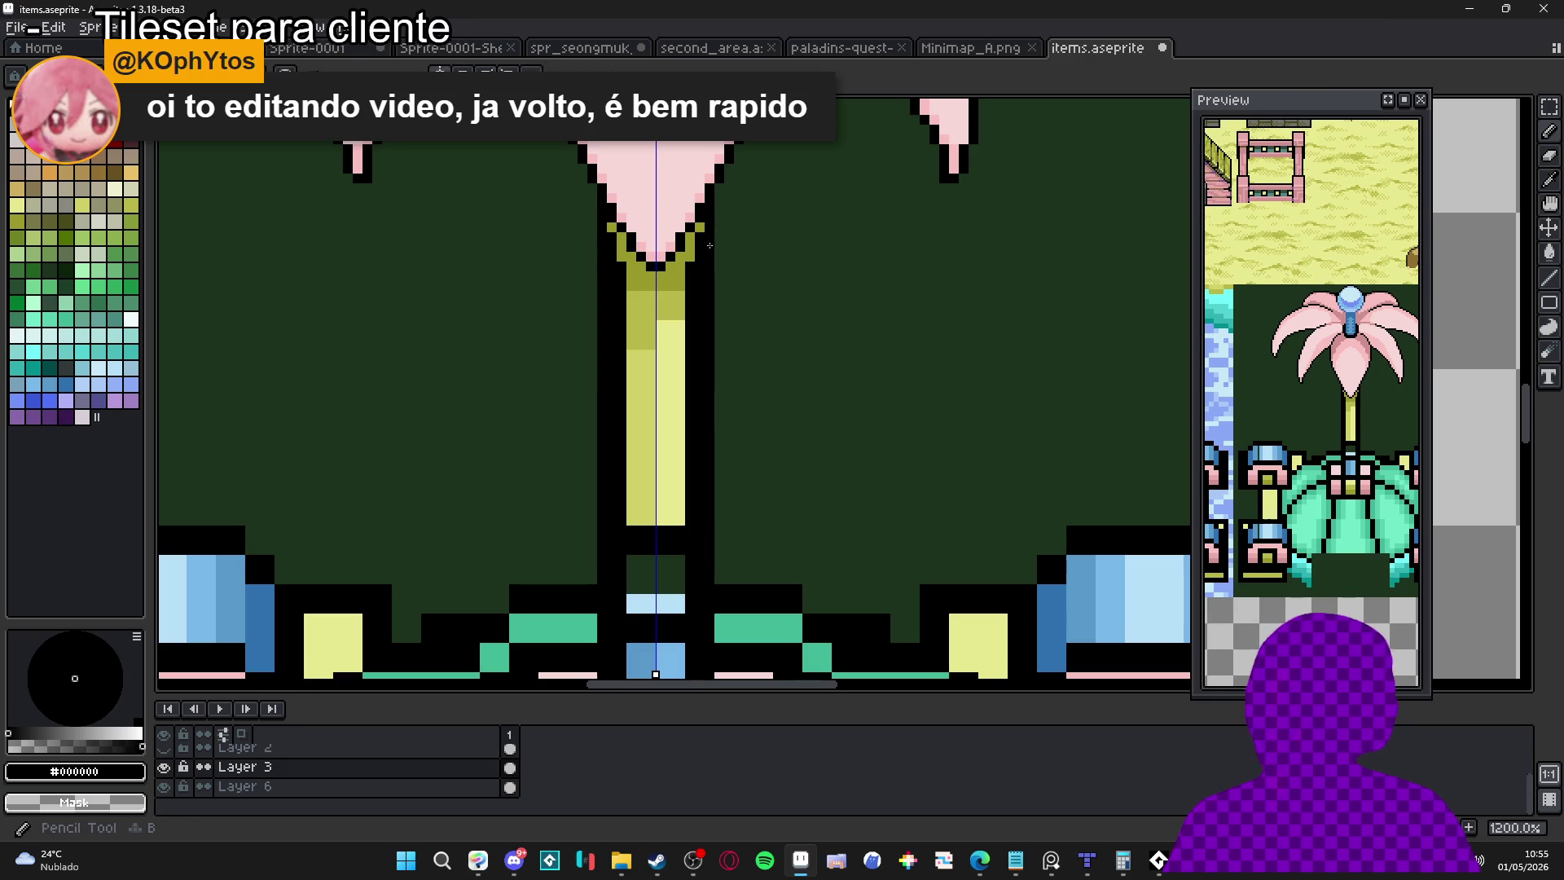
alt+click(700, 239)
shift+click(700, 530)
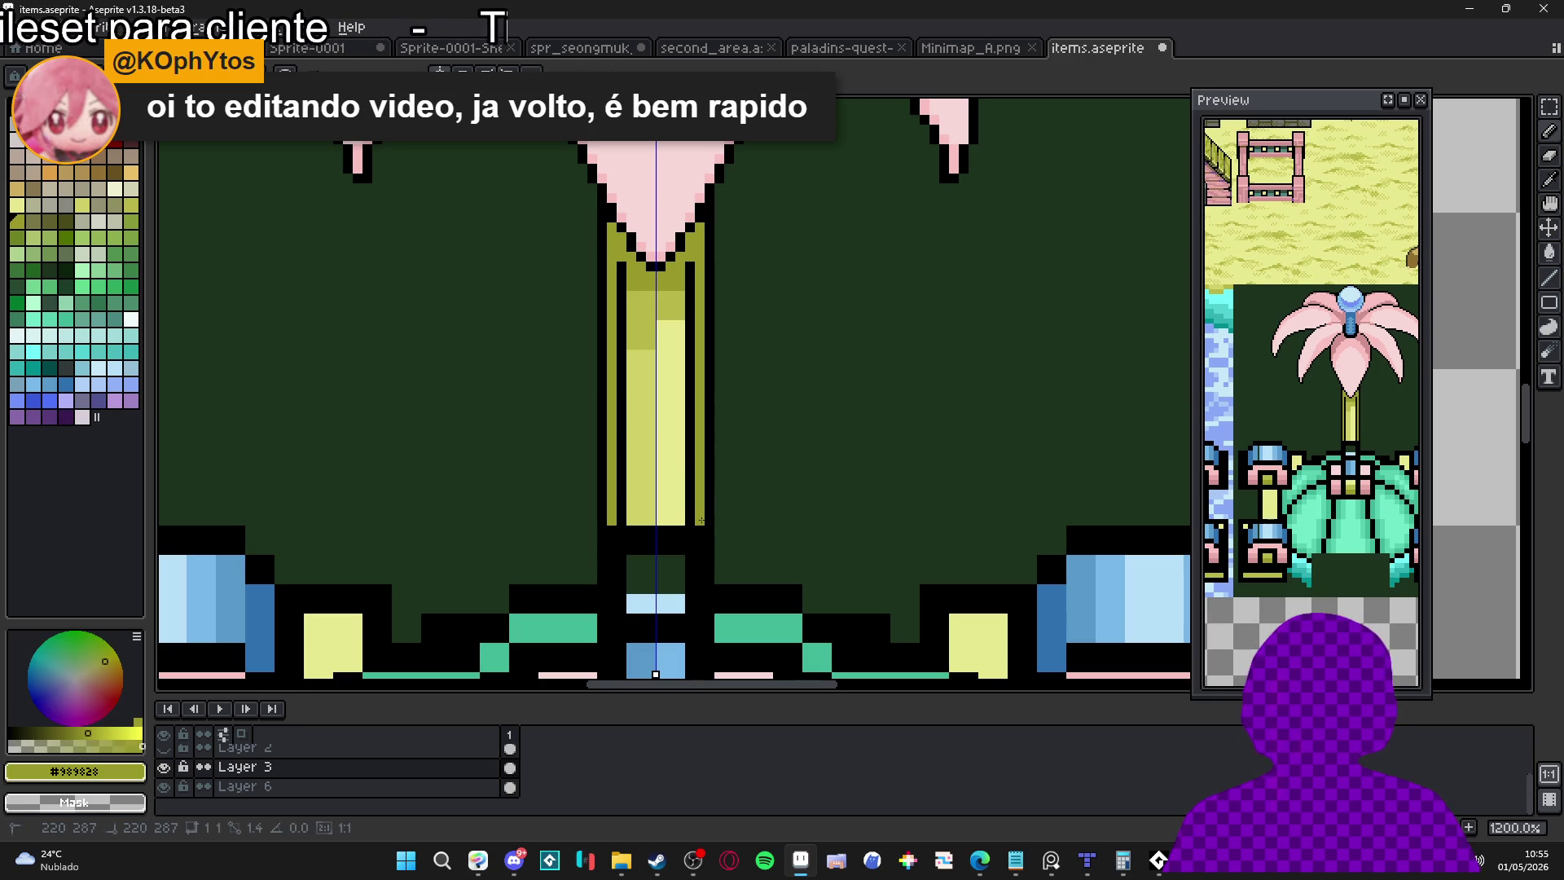
drag(690, 521, 690, 264)
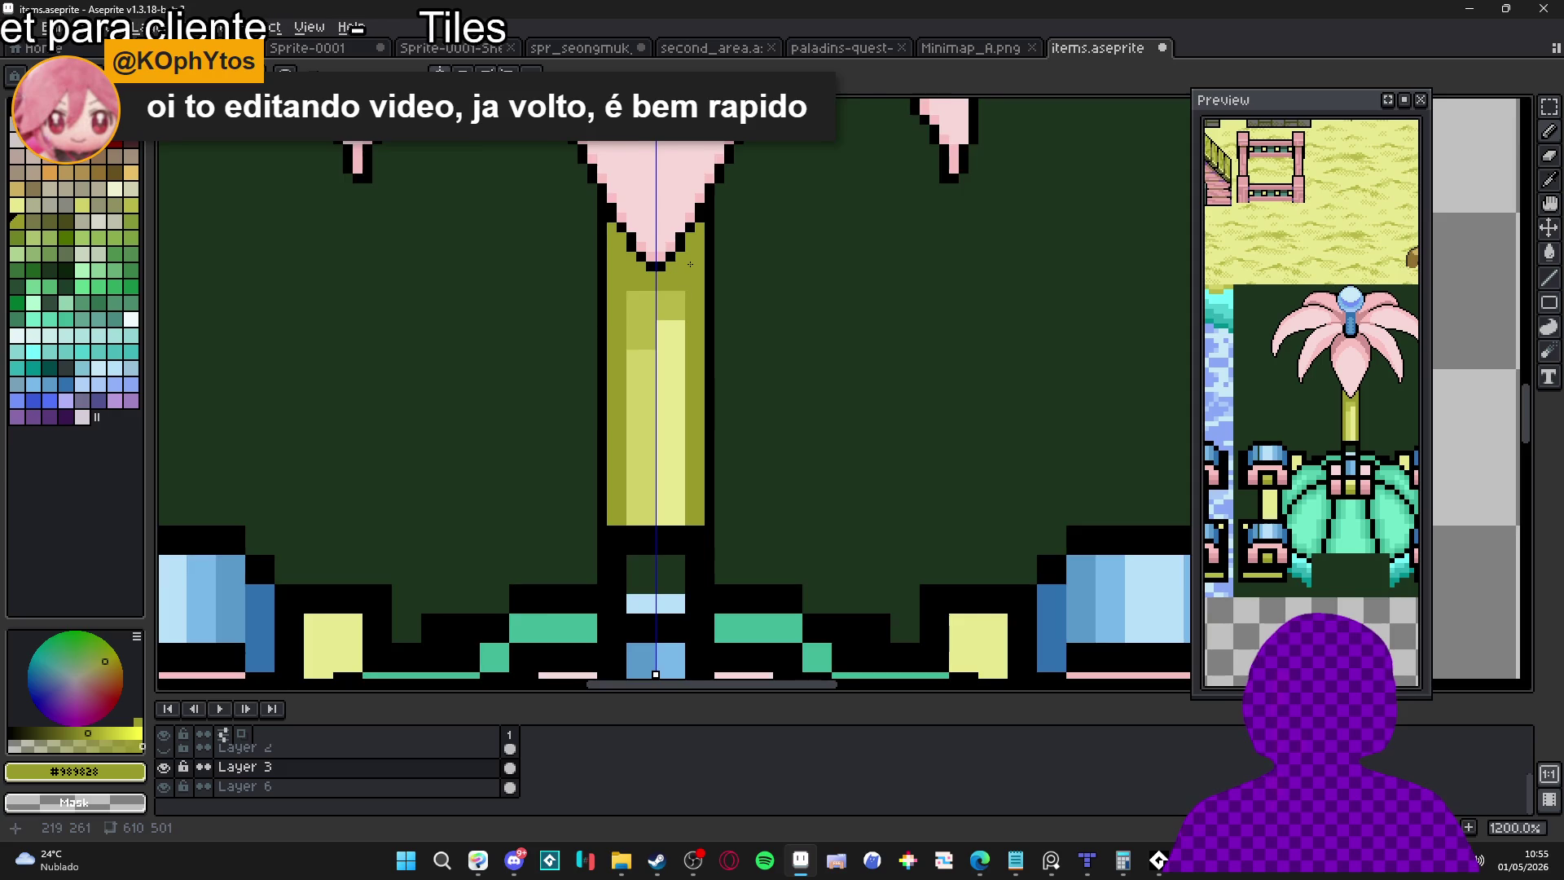
Shade the stem interior with medium yellow and add light yellow highlights
scroll(670, 319, up, 1)
alt+click(670, 318)
mouse_move(657, 327)
mouse_down()
mouse_move(676, 328)
mouse_move(650, 340)
mouse_move(643, 370)
mouse_move(642, 586)
mouse_up()
alt+click(683, 344)
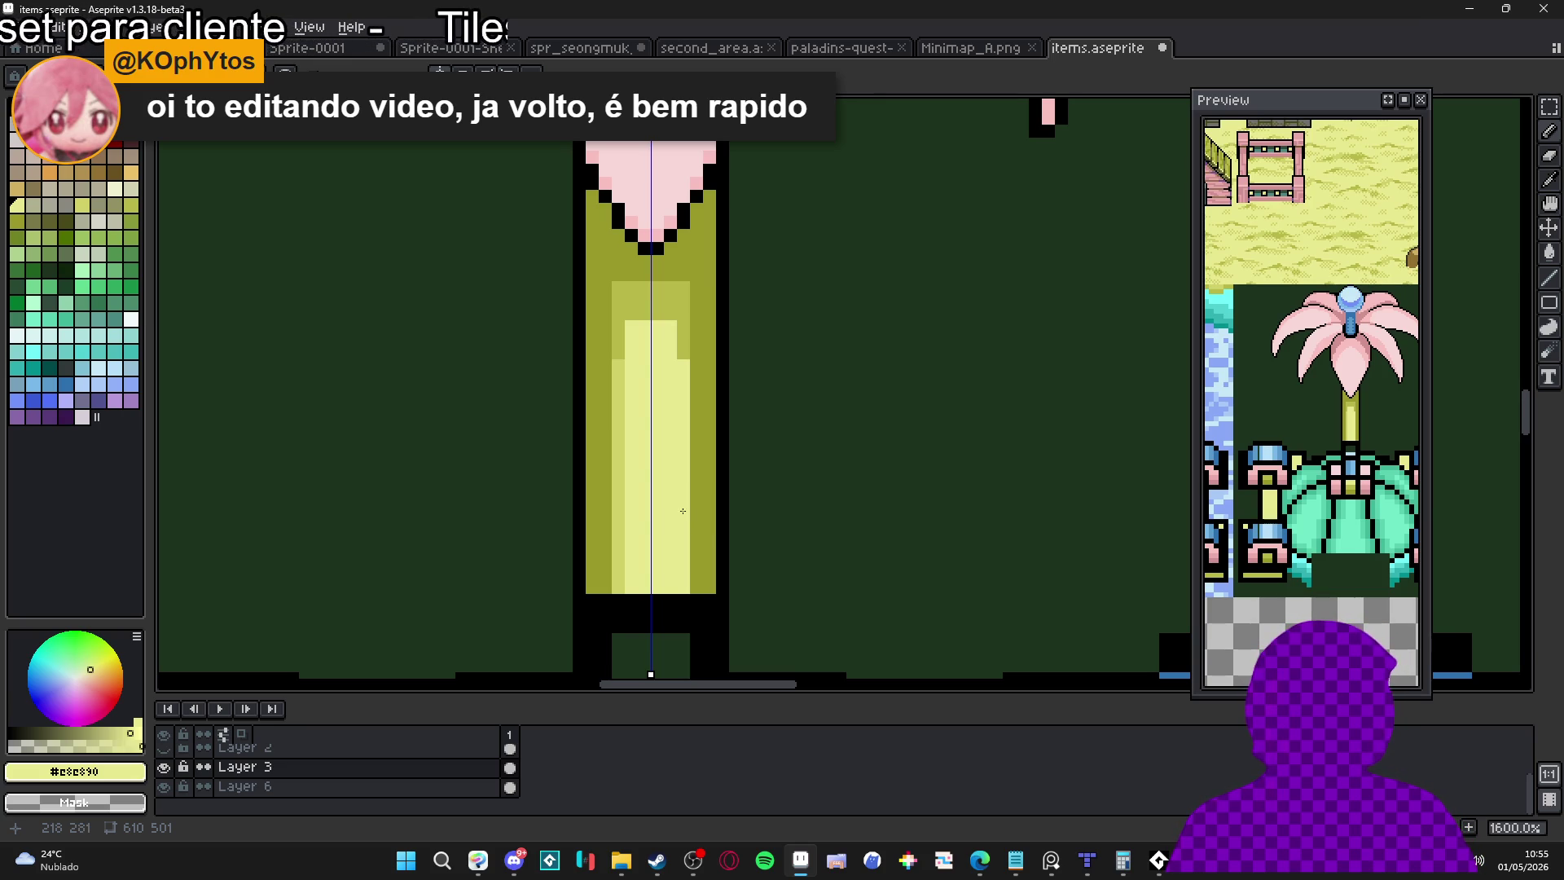
scroll(686, 505, down, 5)
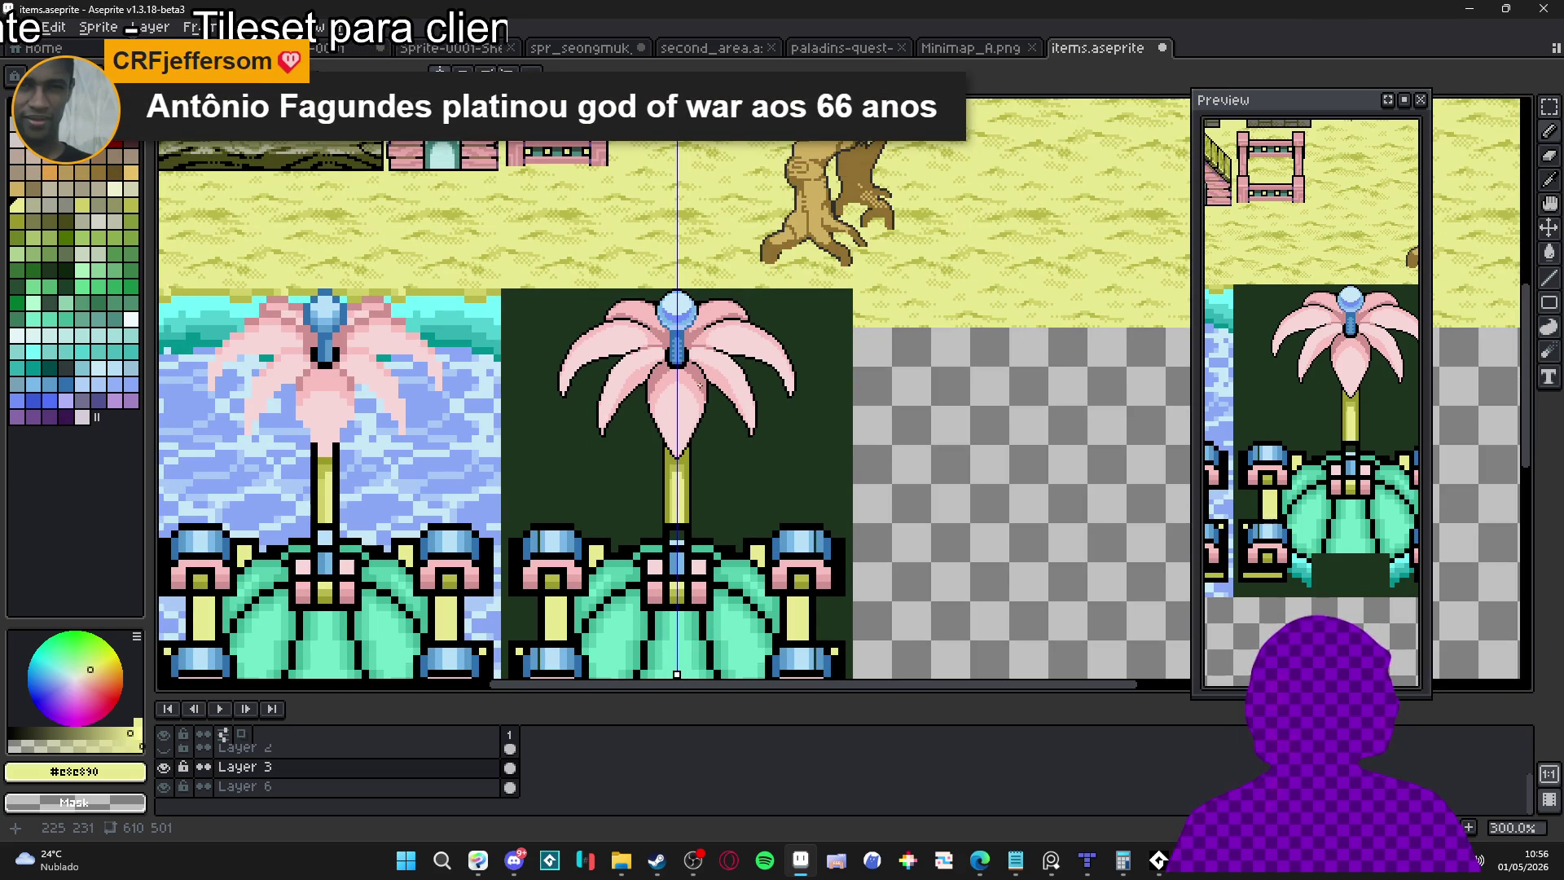
Paint a darker olive band across the upper stem's highlight
scroll(715, 393, up, 5)
alt+click(662, 559)
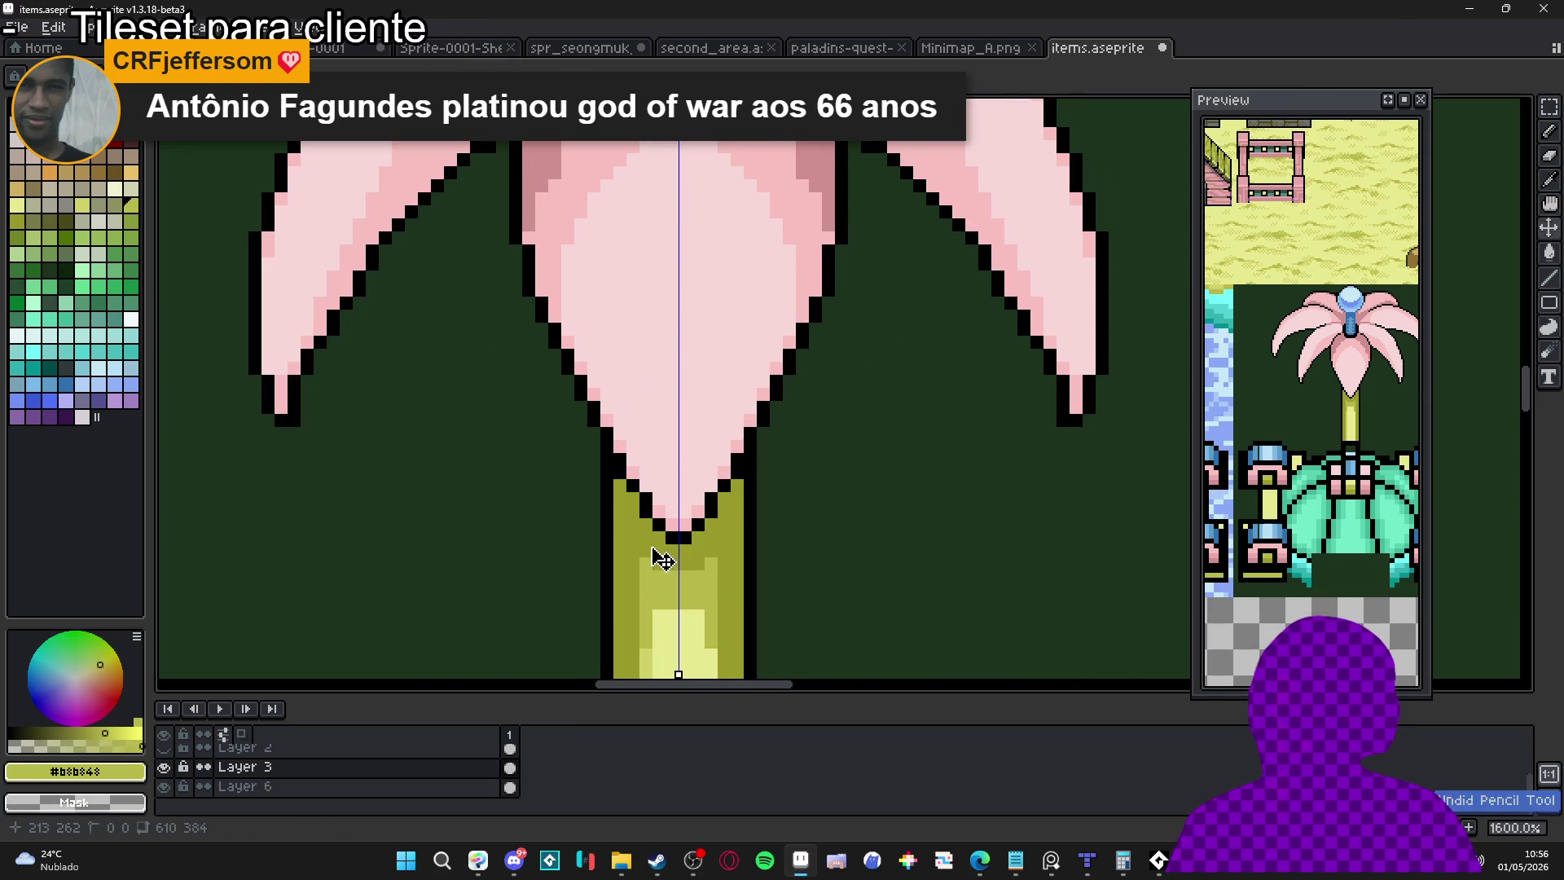
scroll(658, 558, up, 2)
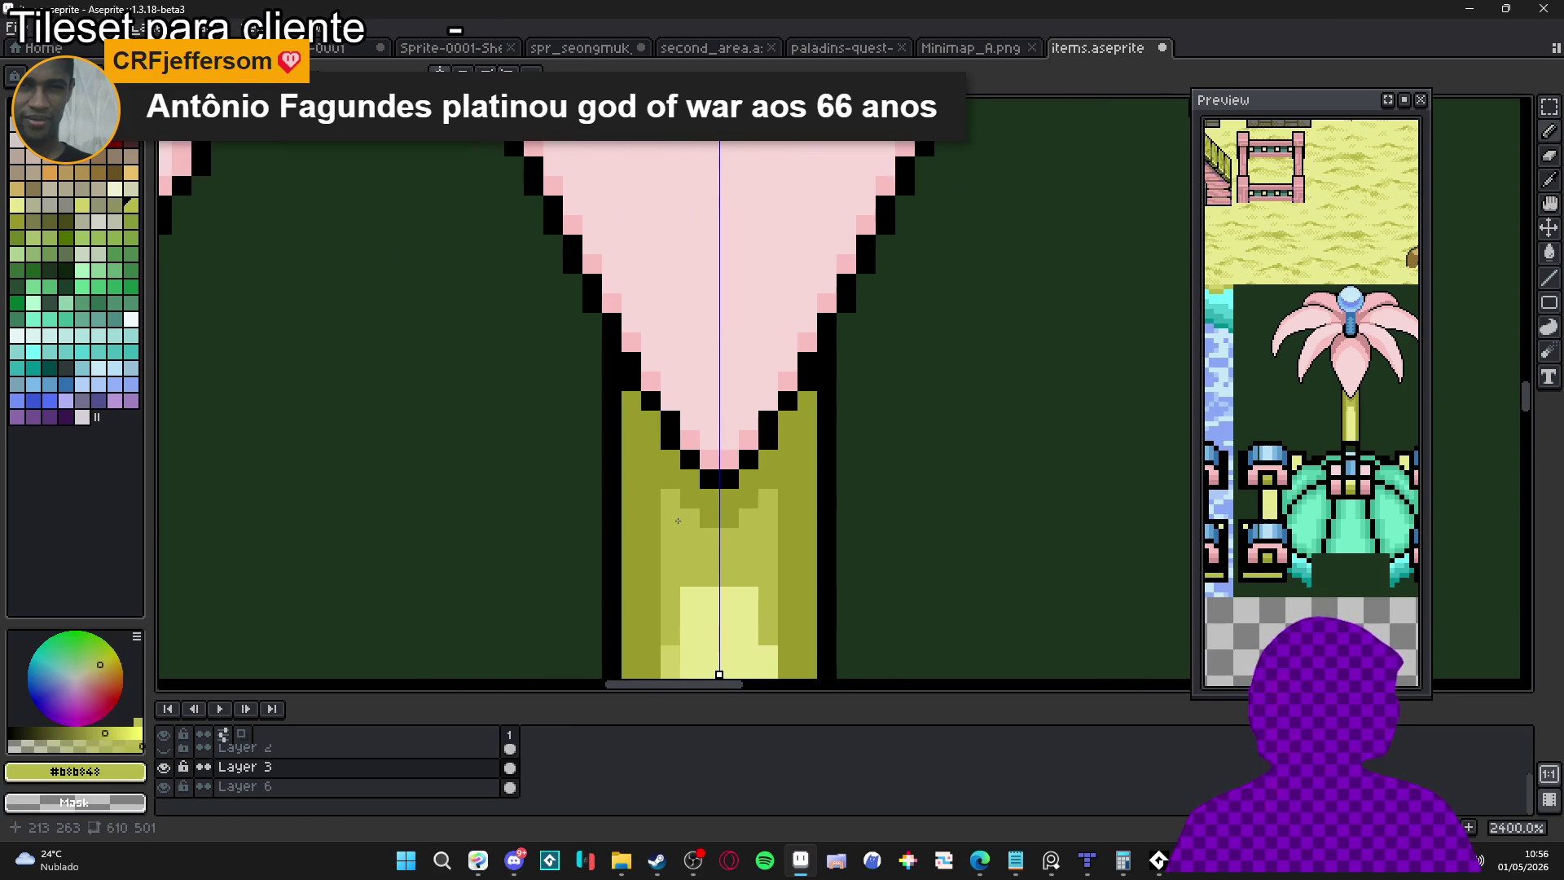
drag(671, 530, 686, 477)
click(702, 599)
drag(722, 599, 761, 598)
click(762, 579)
Restore light-yellow pixels at the block's corners in the stem pattern
alt+click(758, 574)
click(781, 541)
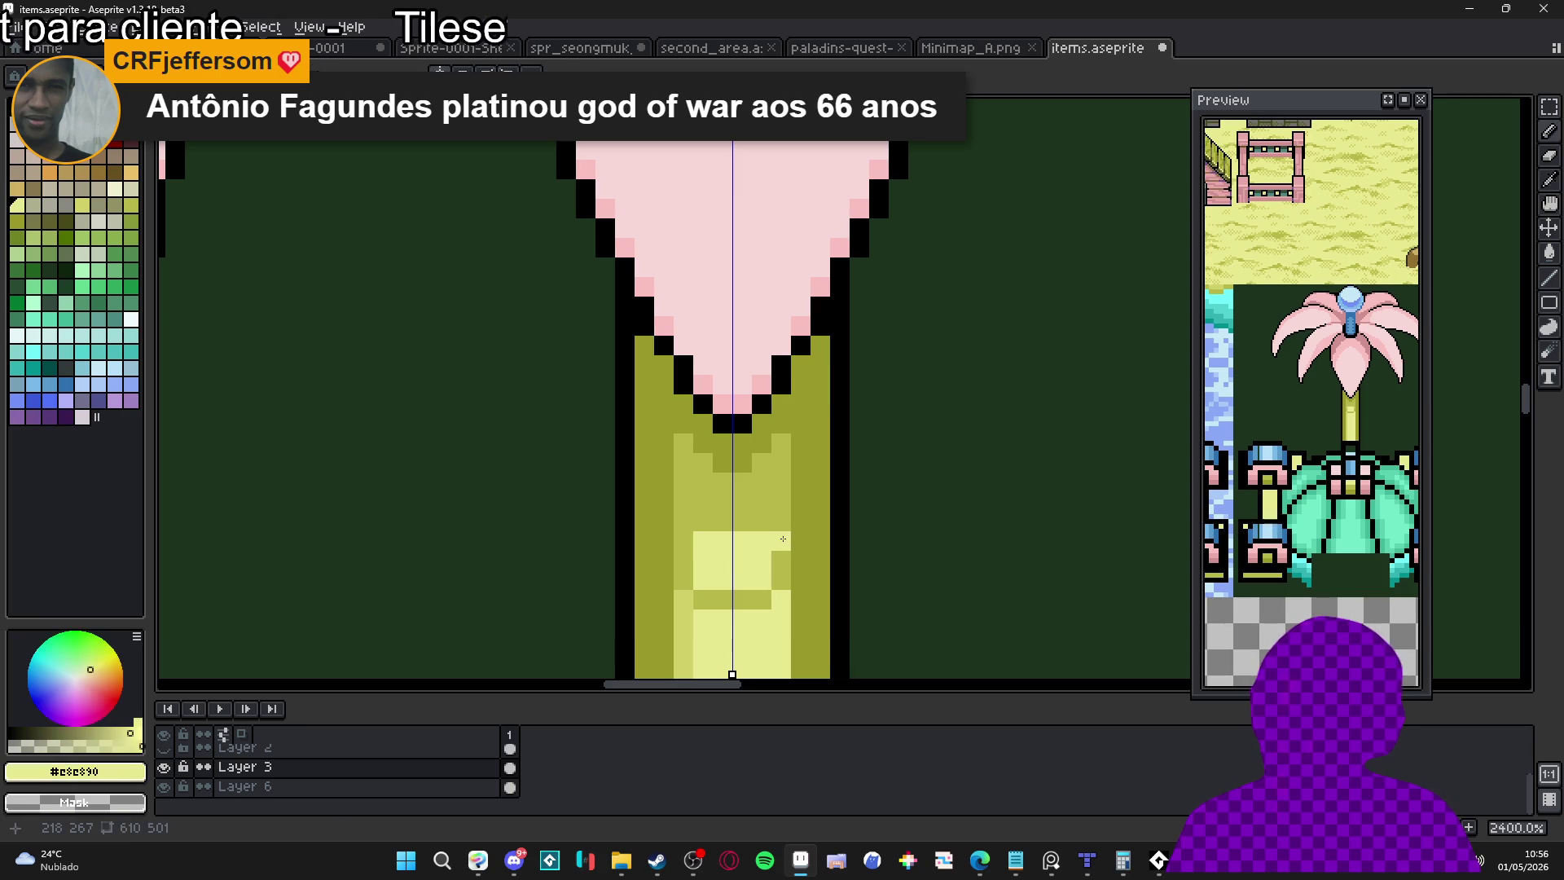
click(683, 541)
click(781, 522)
click(682, 521)
click(762, 521)
Add mid-yellow pixels along the stem edge to form the chevron
alt+click(784, 562)
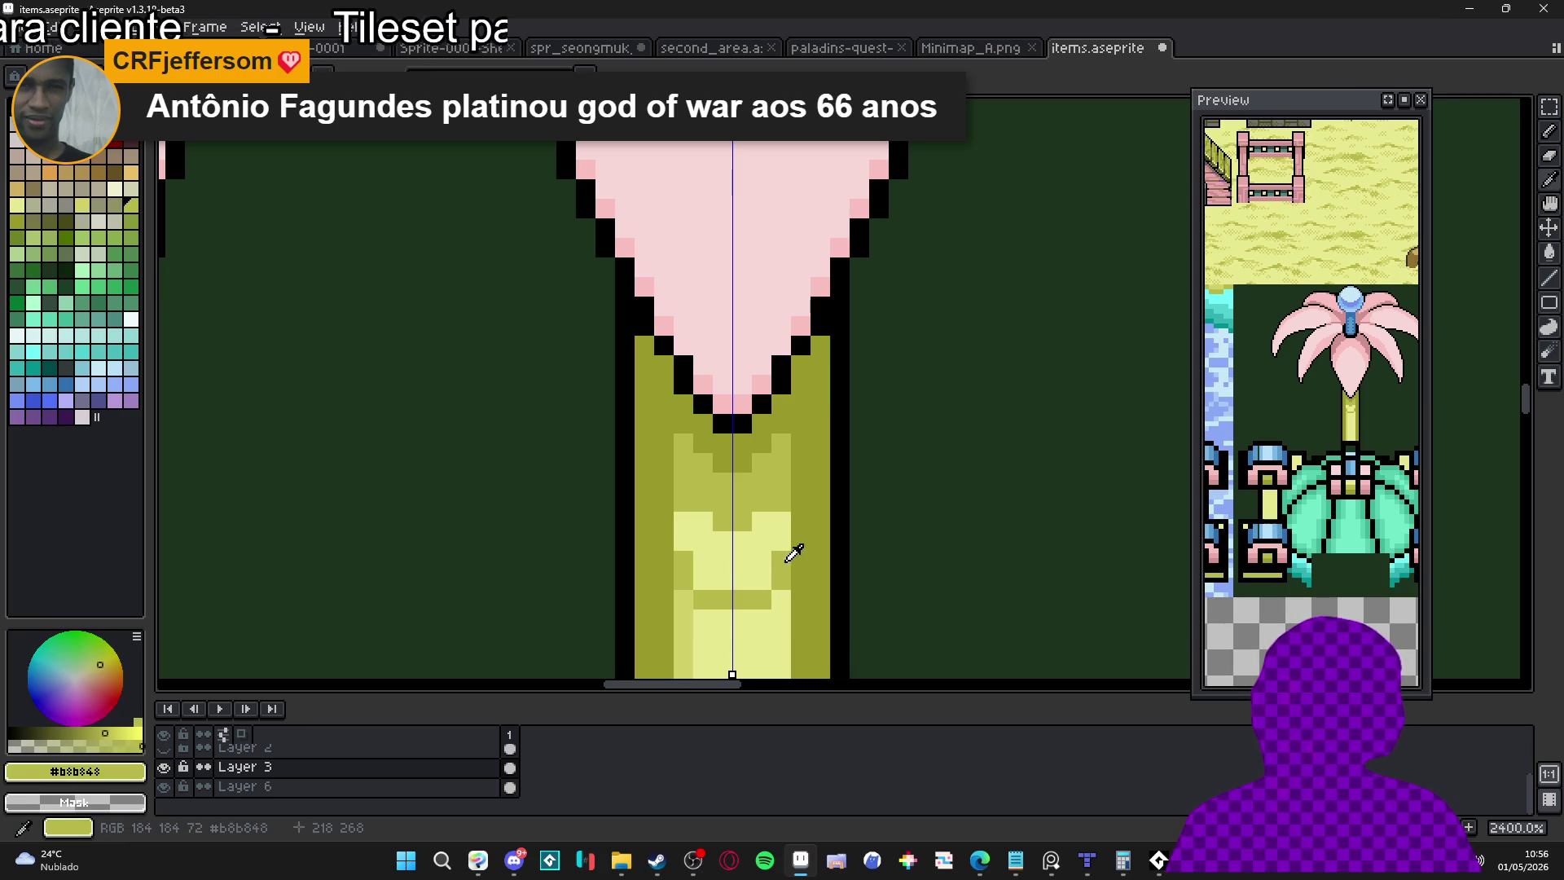
alt+click(676, 630)
click(800, 521)
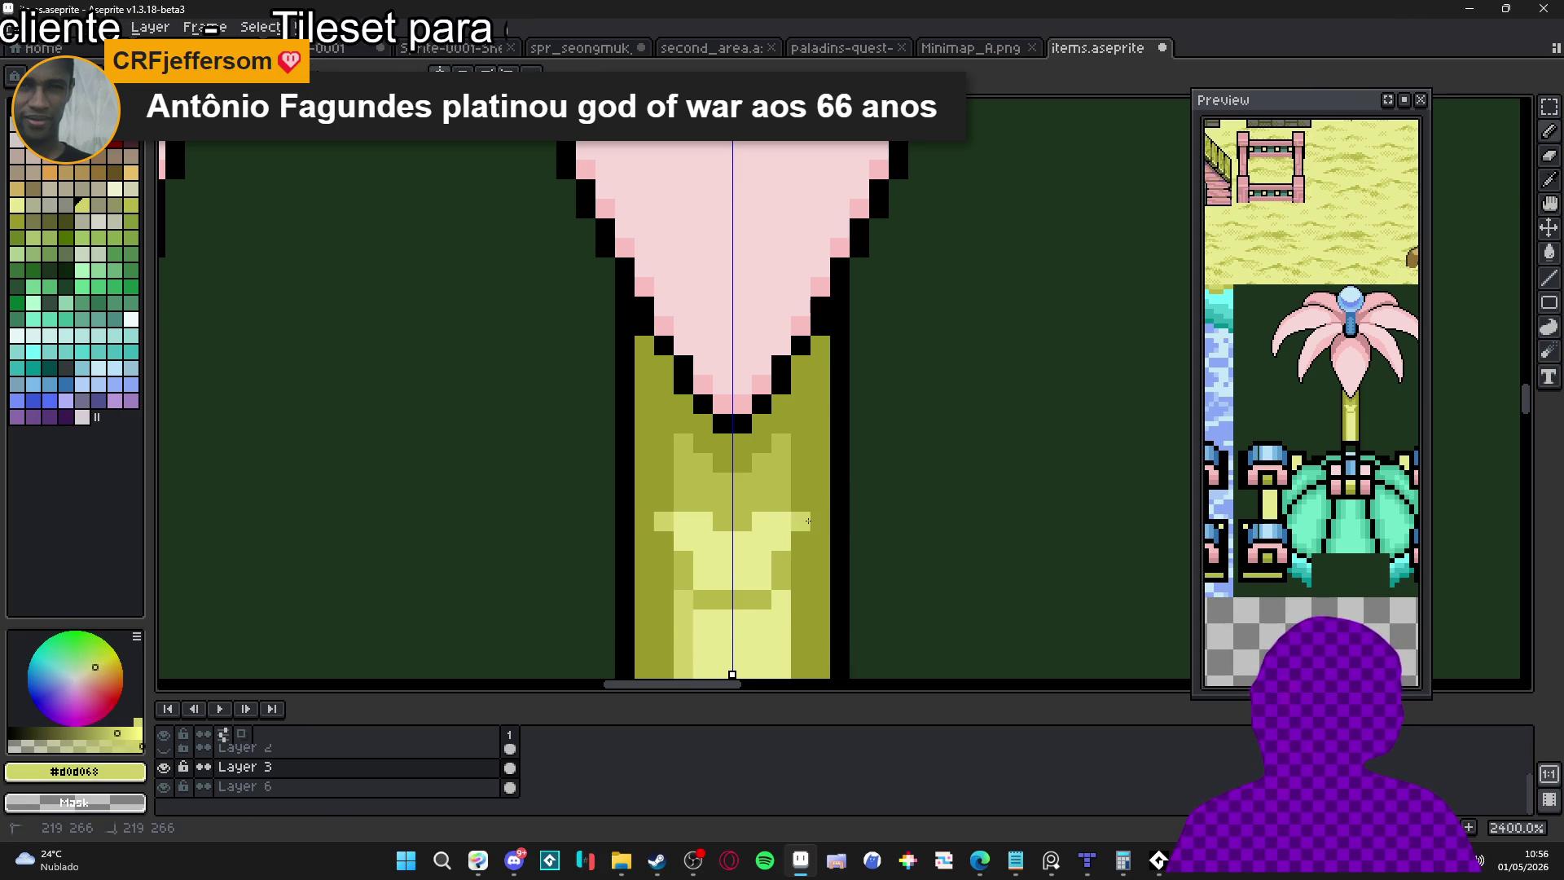
click(820, 502)
click(821, 522)
click(801, 541)
click(821, 482)
click(820, 463)
Darken two stem-pattern pixels with olive and lighten one with mid yellow
scroll(823, 462, down, 3)
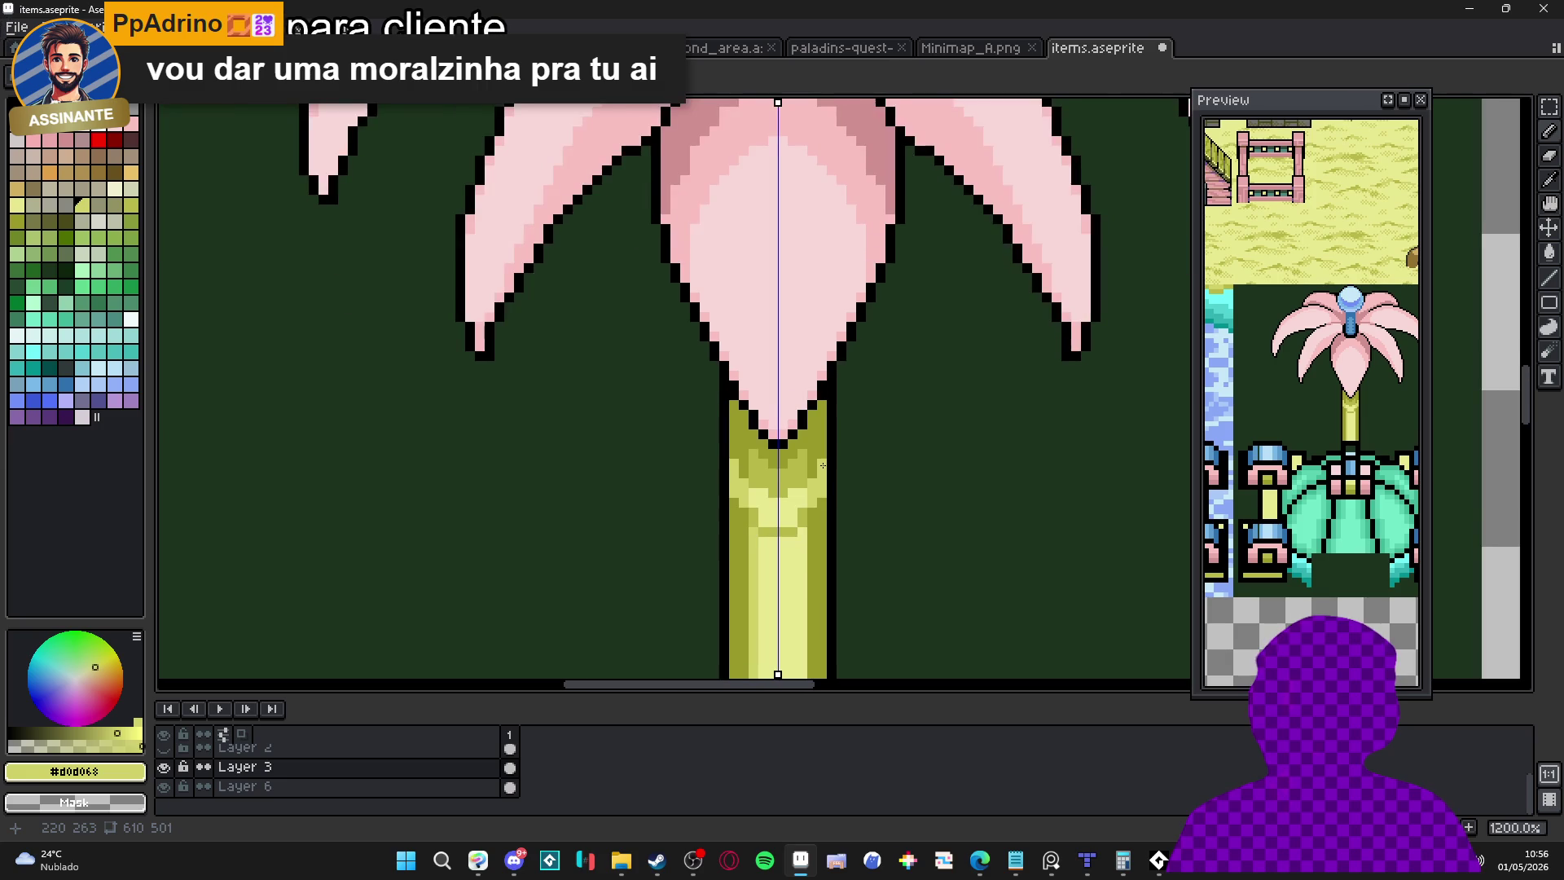
drag(823, 462, 820, 443)
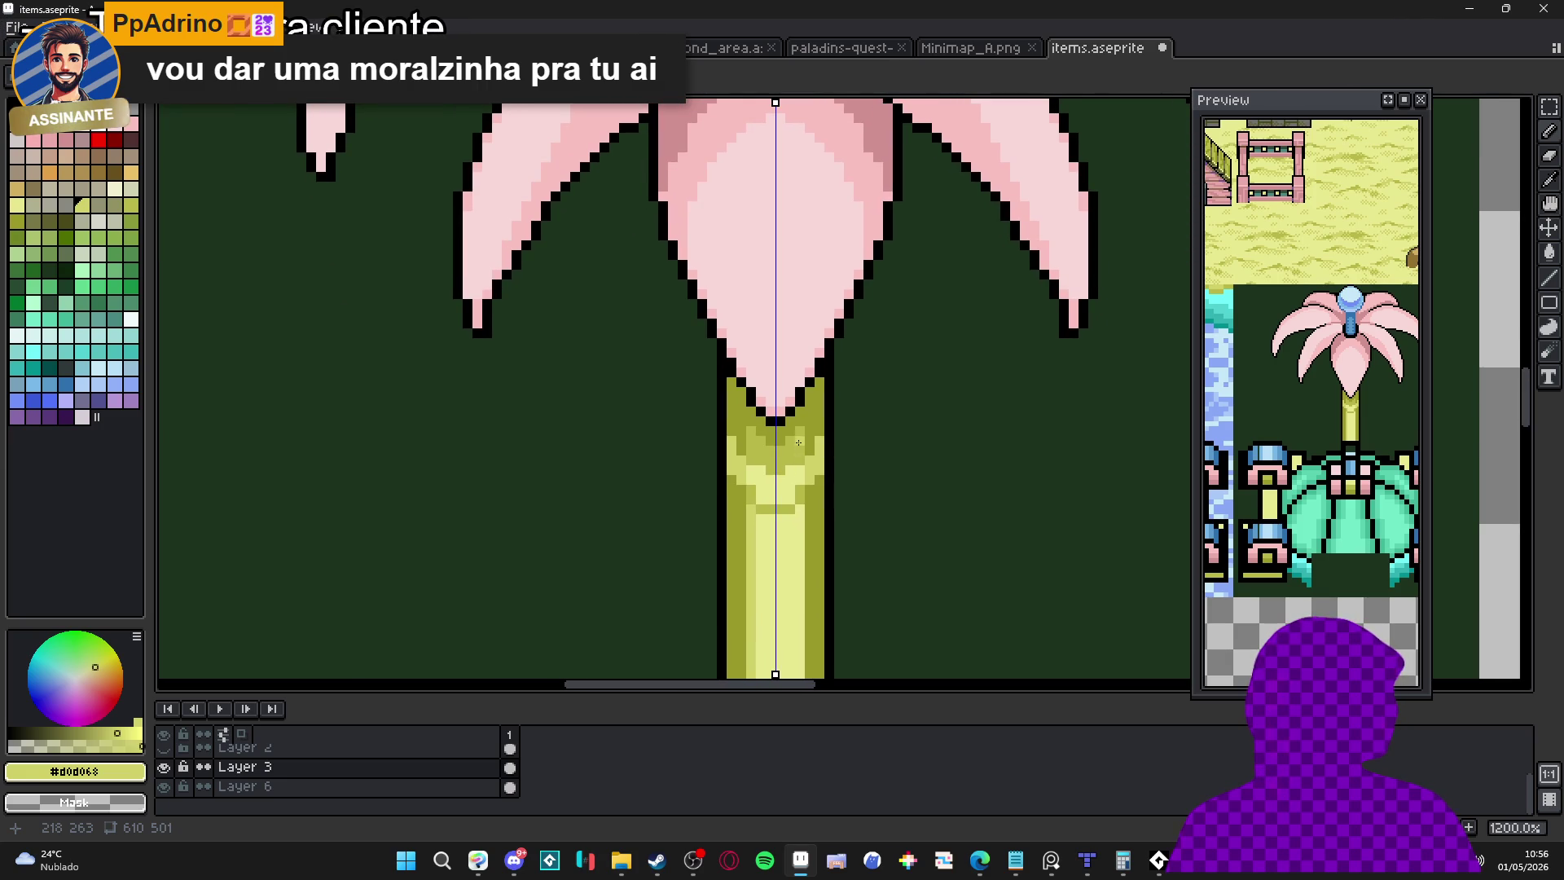
scroll(758, 486, up, 3)
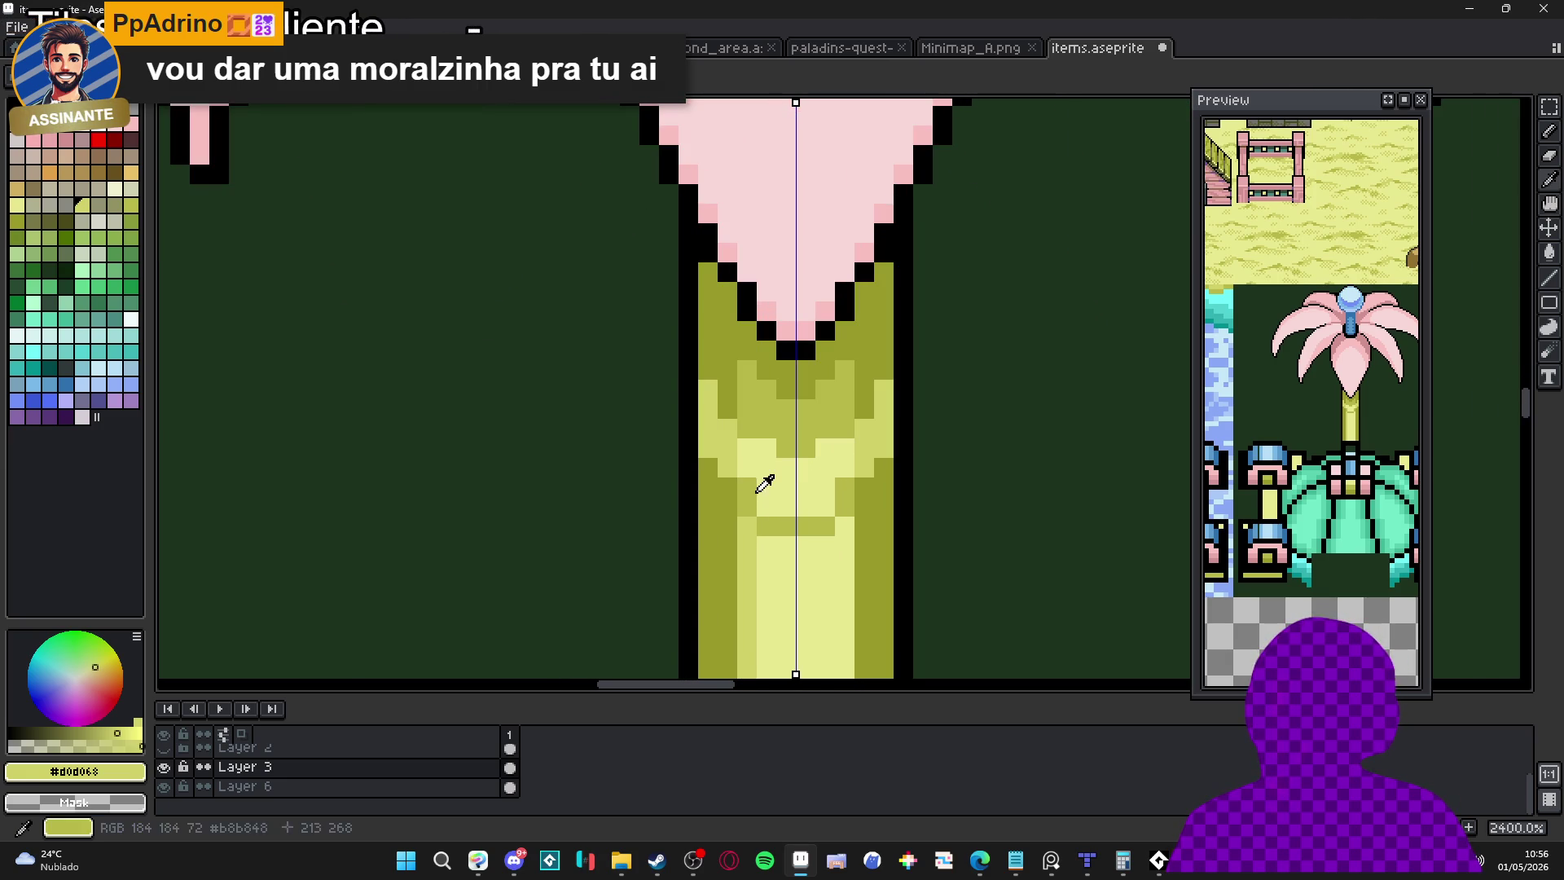
alt+click(771, 523)
drag(784, 546, 806, 546)
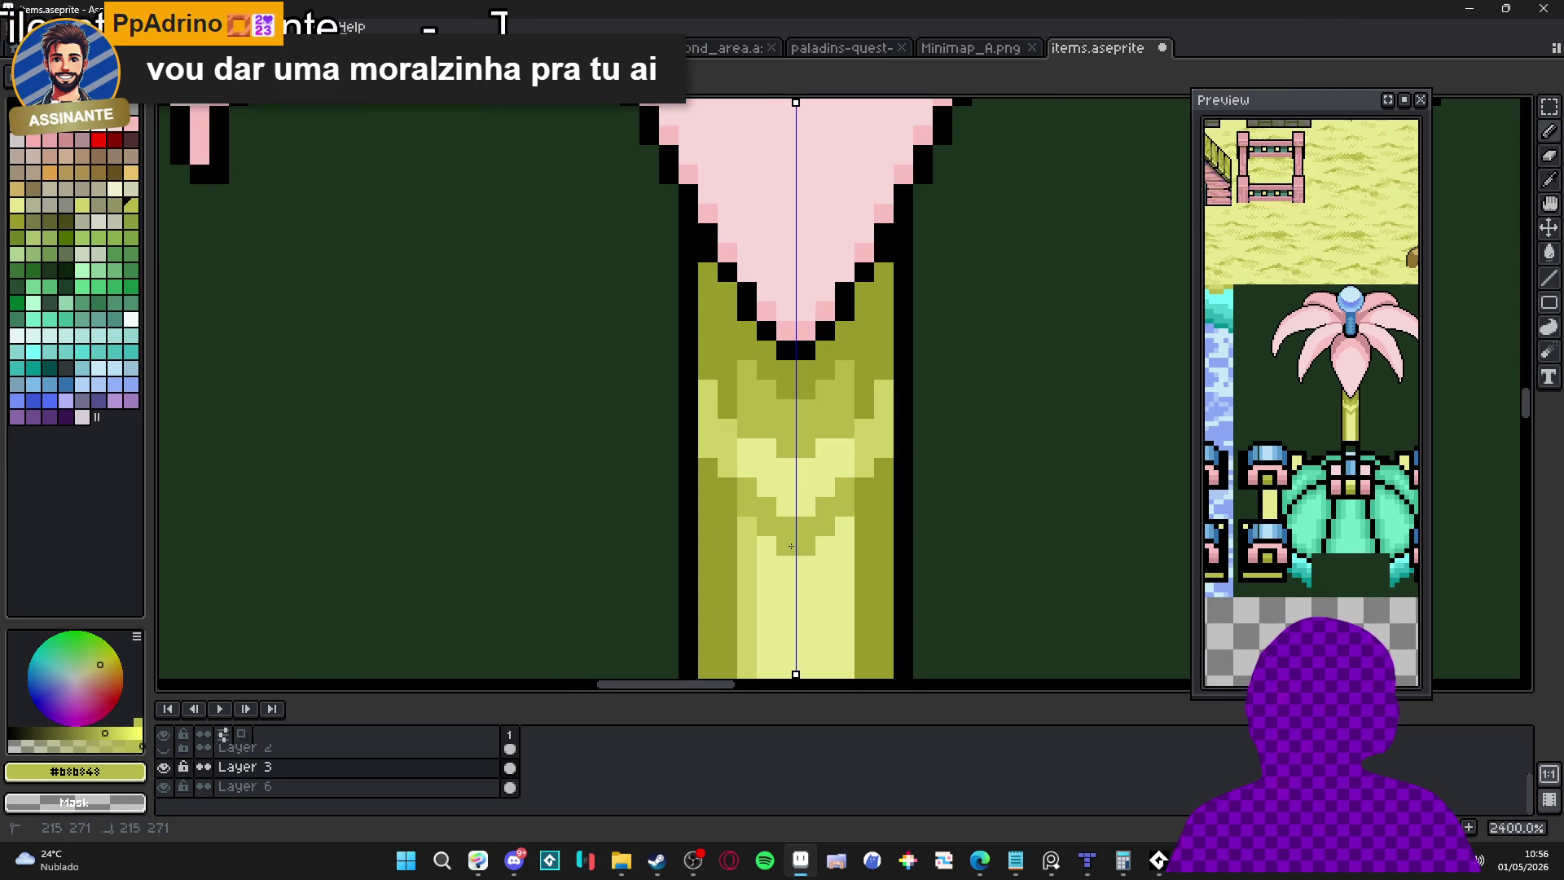
alt+click(806, 481)
click(786, 525)
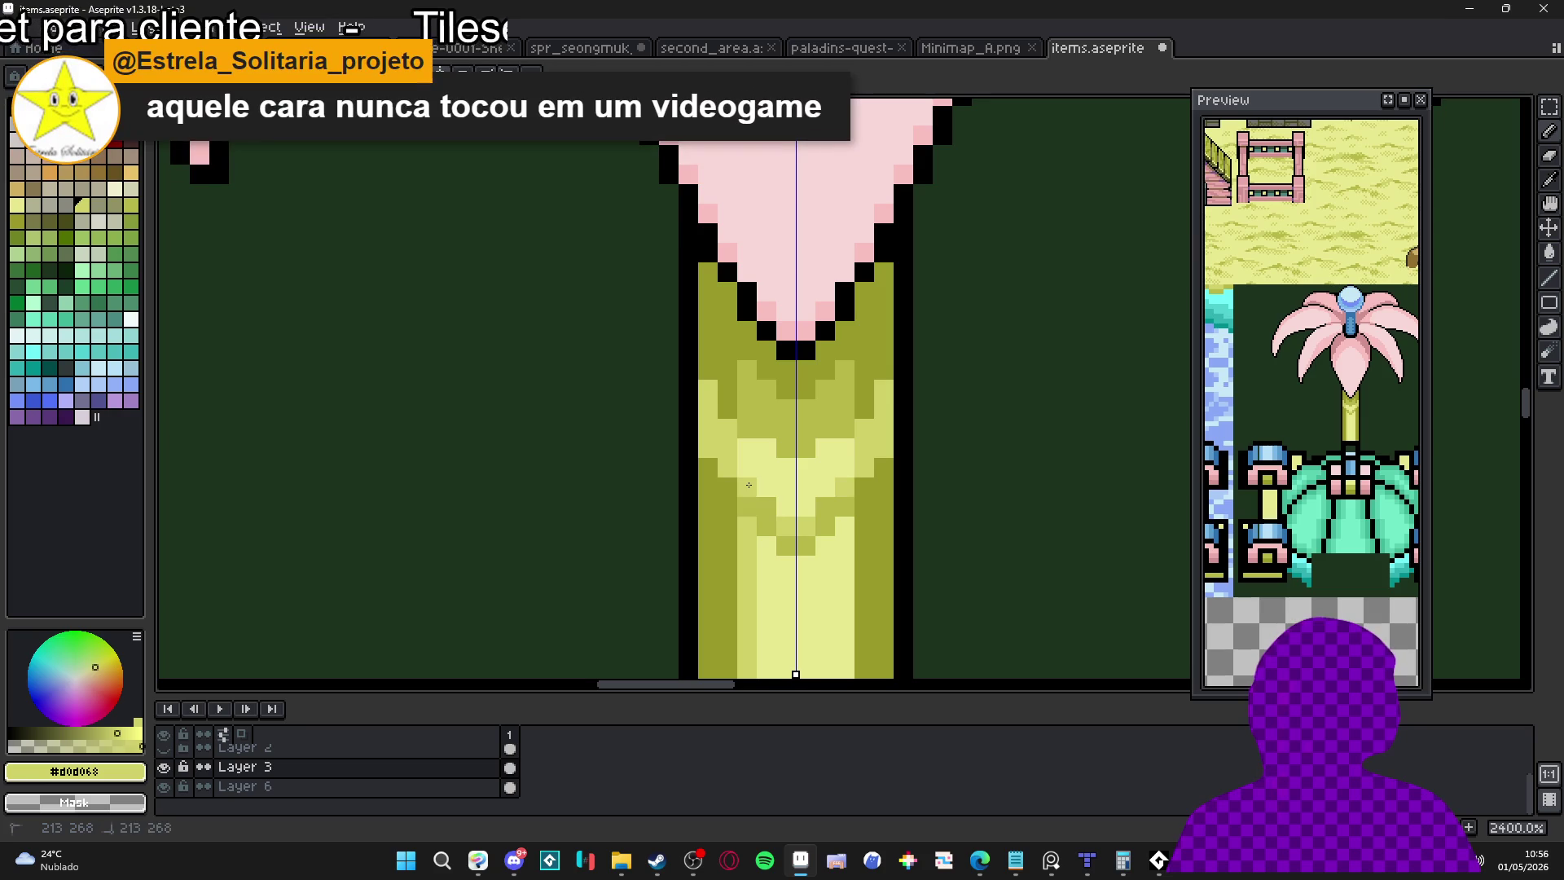
Darken one chevron pixel with olive further down the stem
drag(767, 516, 772, 421)
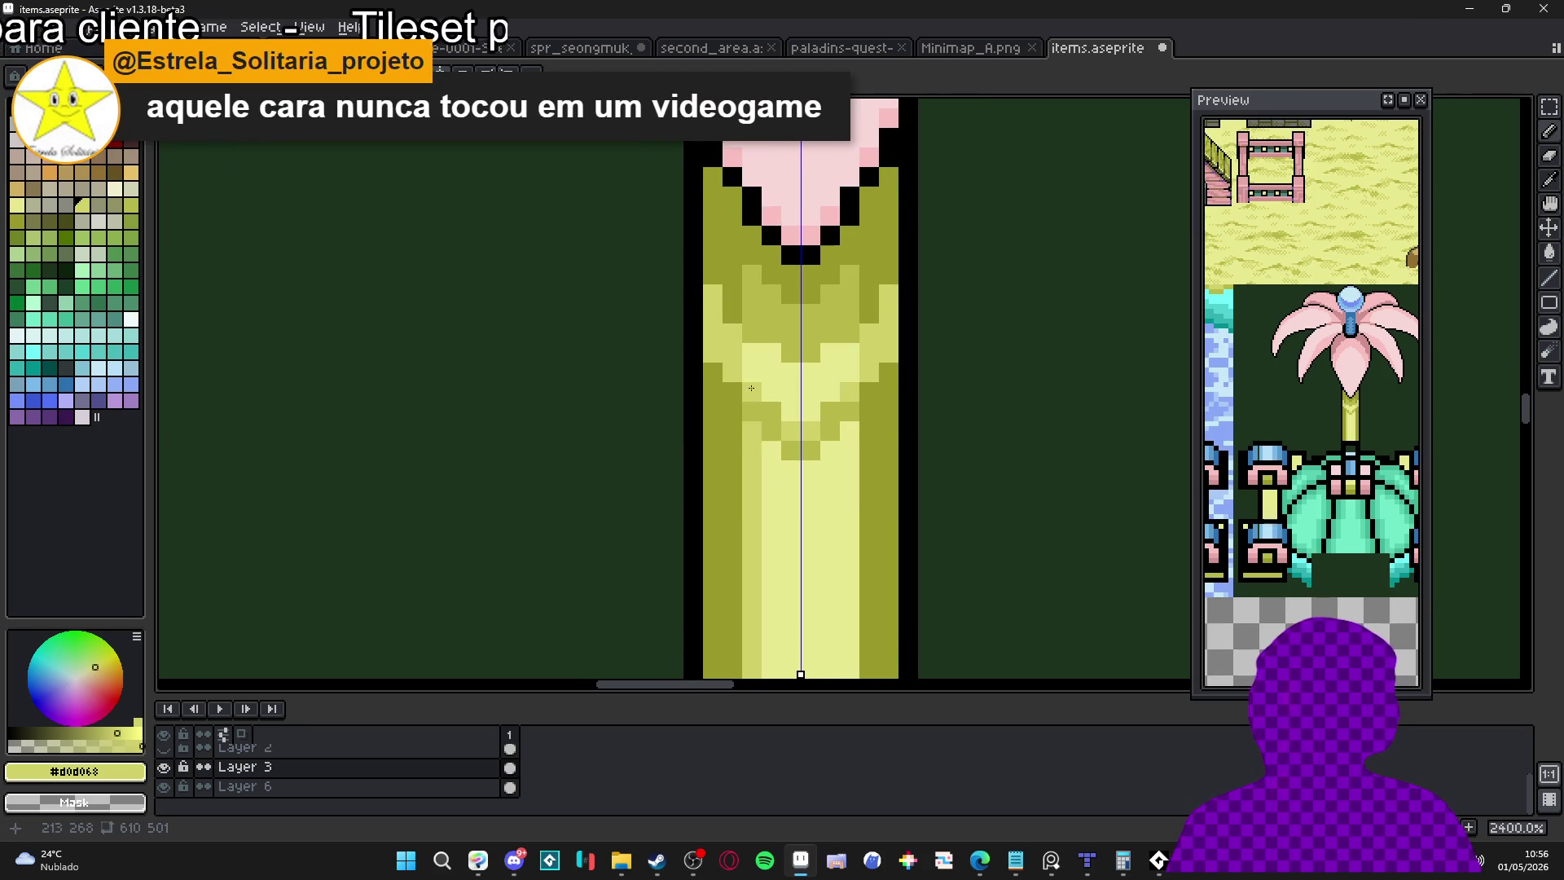
drag(771, 353, 772, 309)
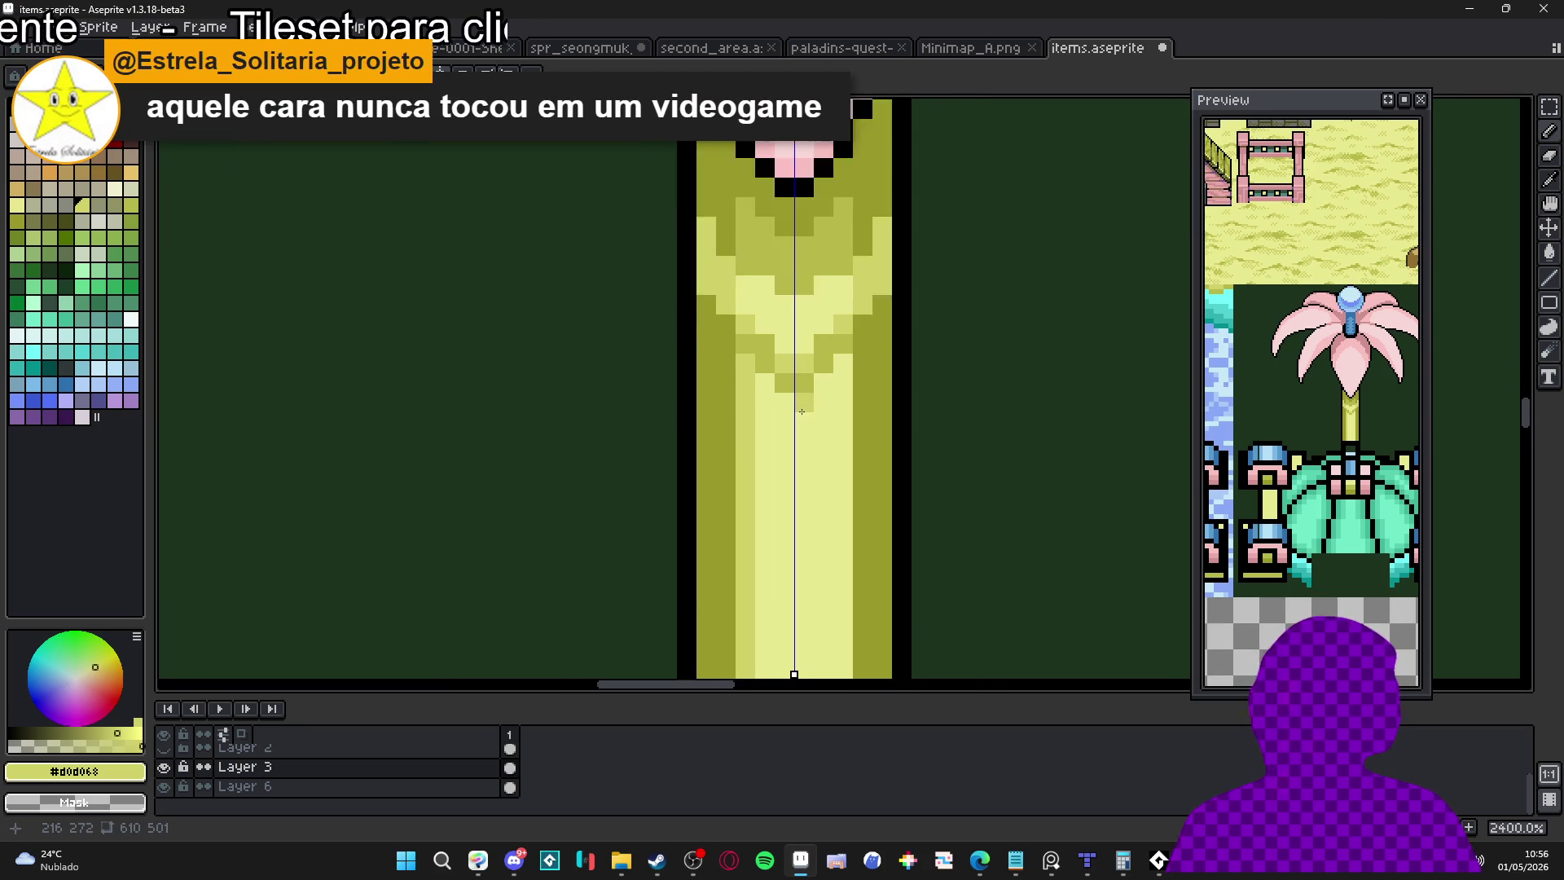
scroll(847, 515, up, 1)
alt+click(805, 368)
click(694, 261)
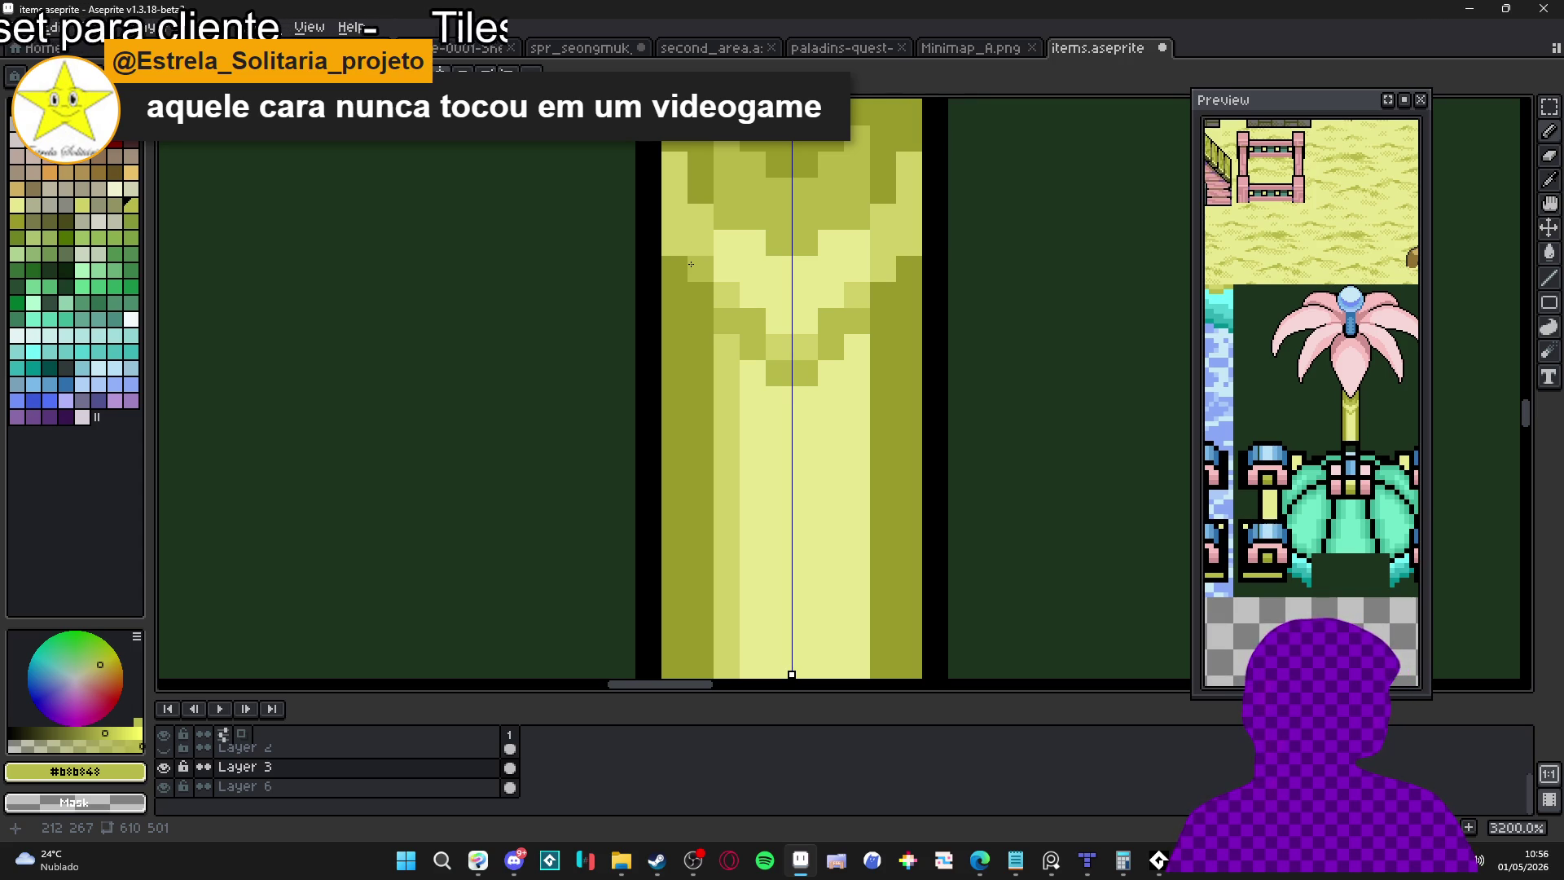
Select the stem's chevron pattern and stamp a copy lower on the stem
mouse_move(664, 152)
mouse_down()
mouse_move(681, 273)
mouse_move(766, 308)
mouse_up()
key(Delete)
key(ctrl+z)
key(ctrl+z)
key(ctrl+z)
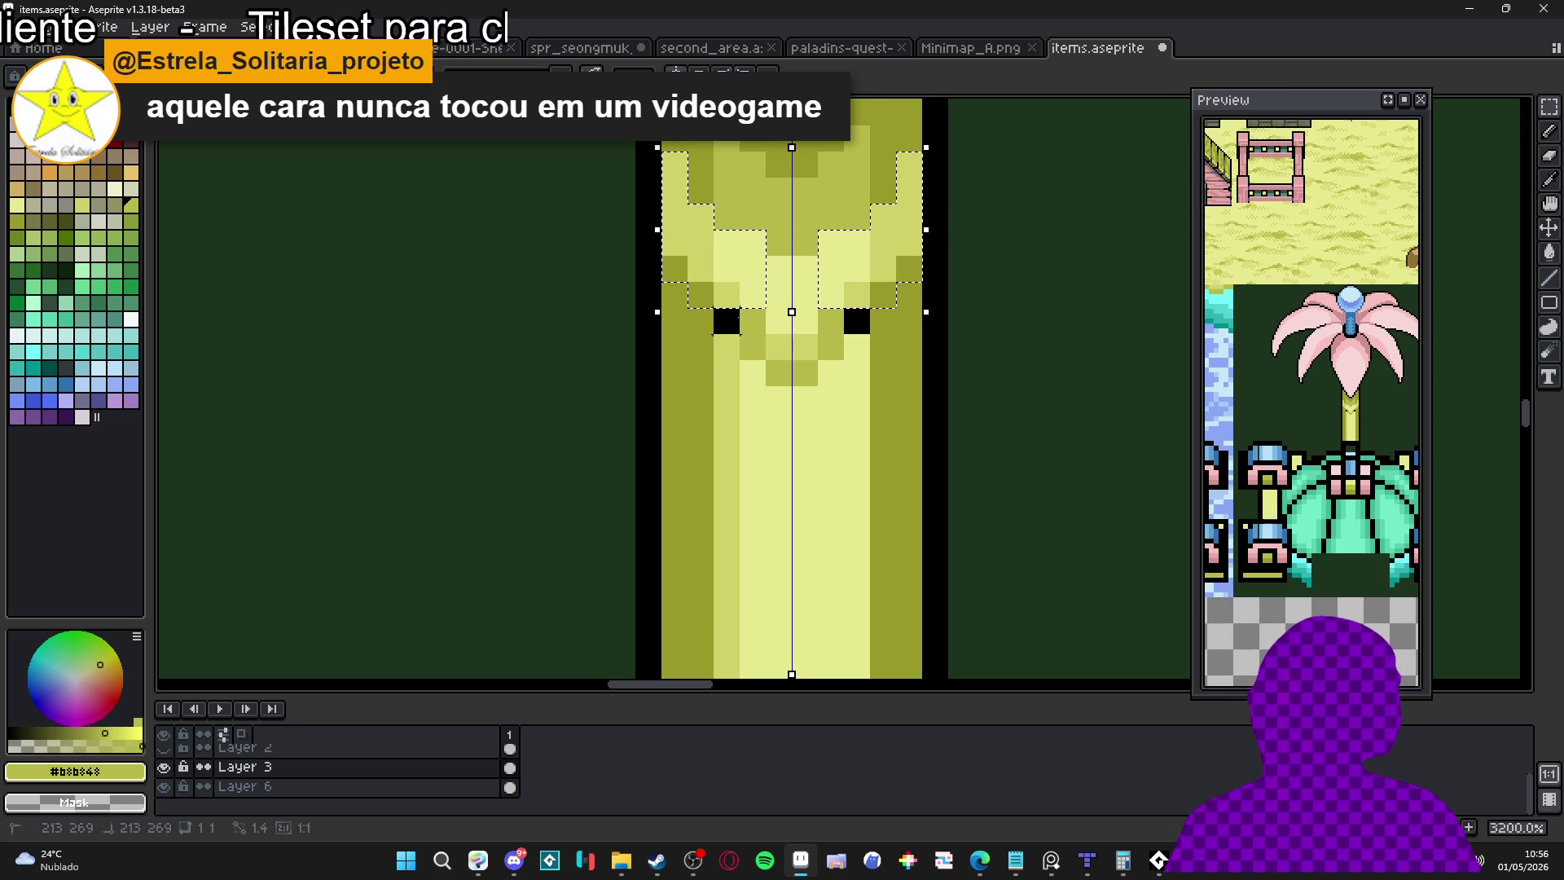
drag(815, 346, 831, 349)
click(799, 372)
scroll(799, 373, down, 1)
key(ctrl+z)
key(ctrl+z)
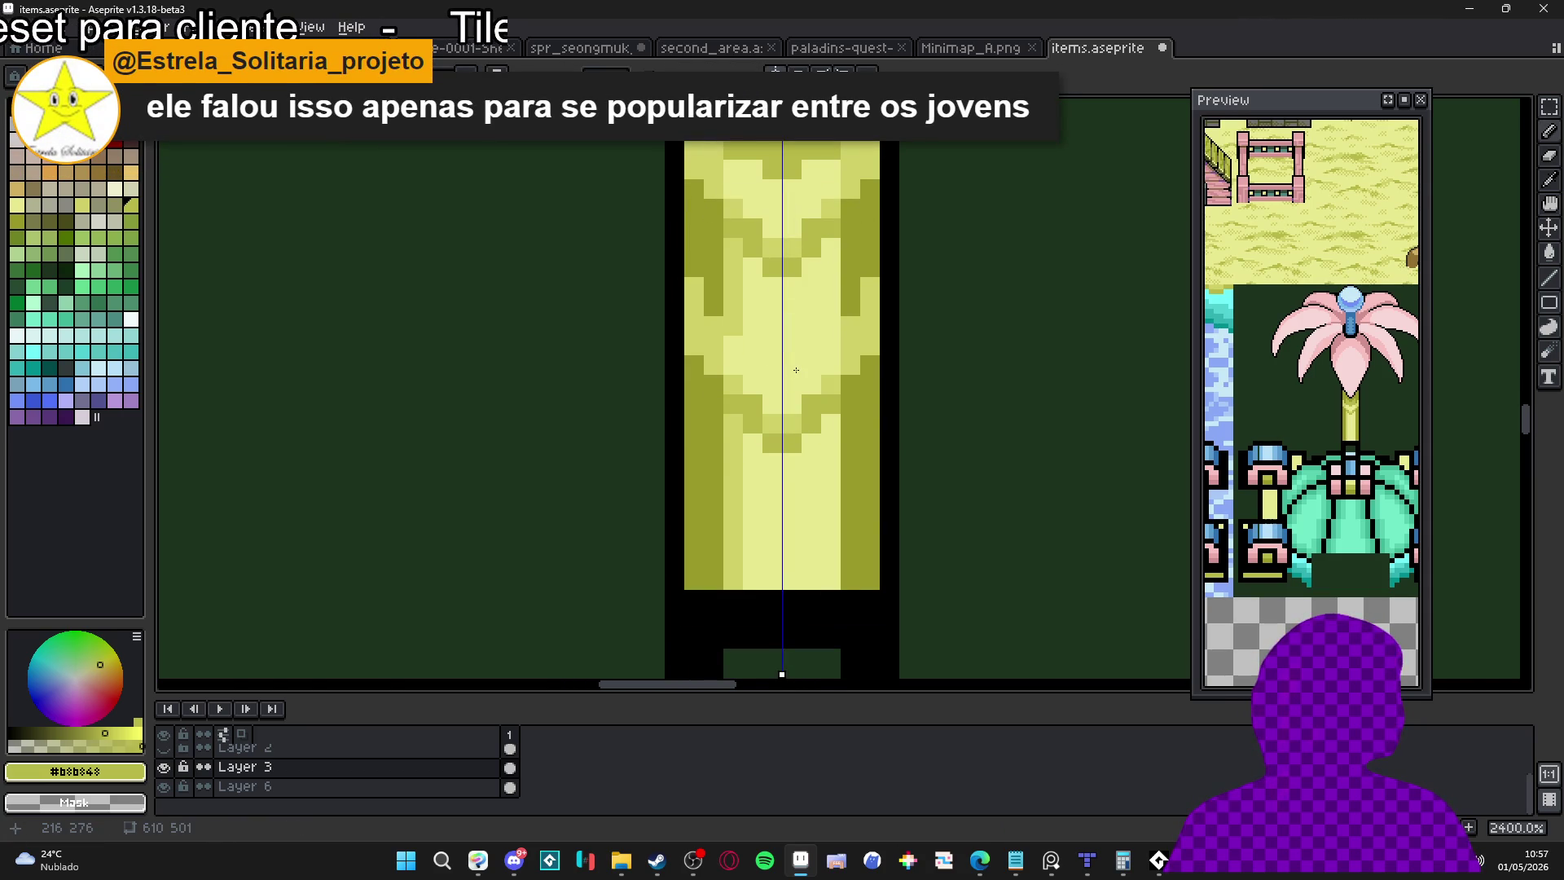
Repeat the chevrons down the stem into a longer V-shaped tip above the base
scroll(796, 370, down, 2)
key(ctrl+y)
key(ctrl+y)
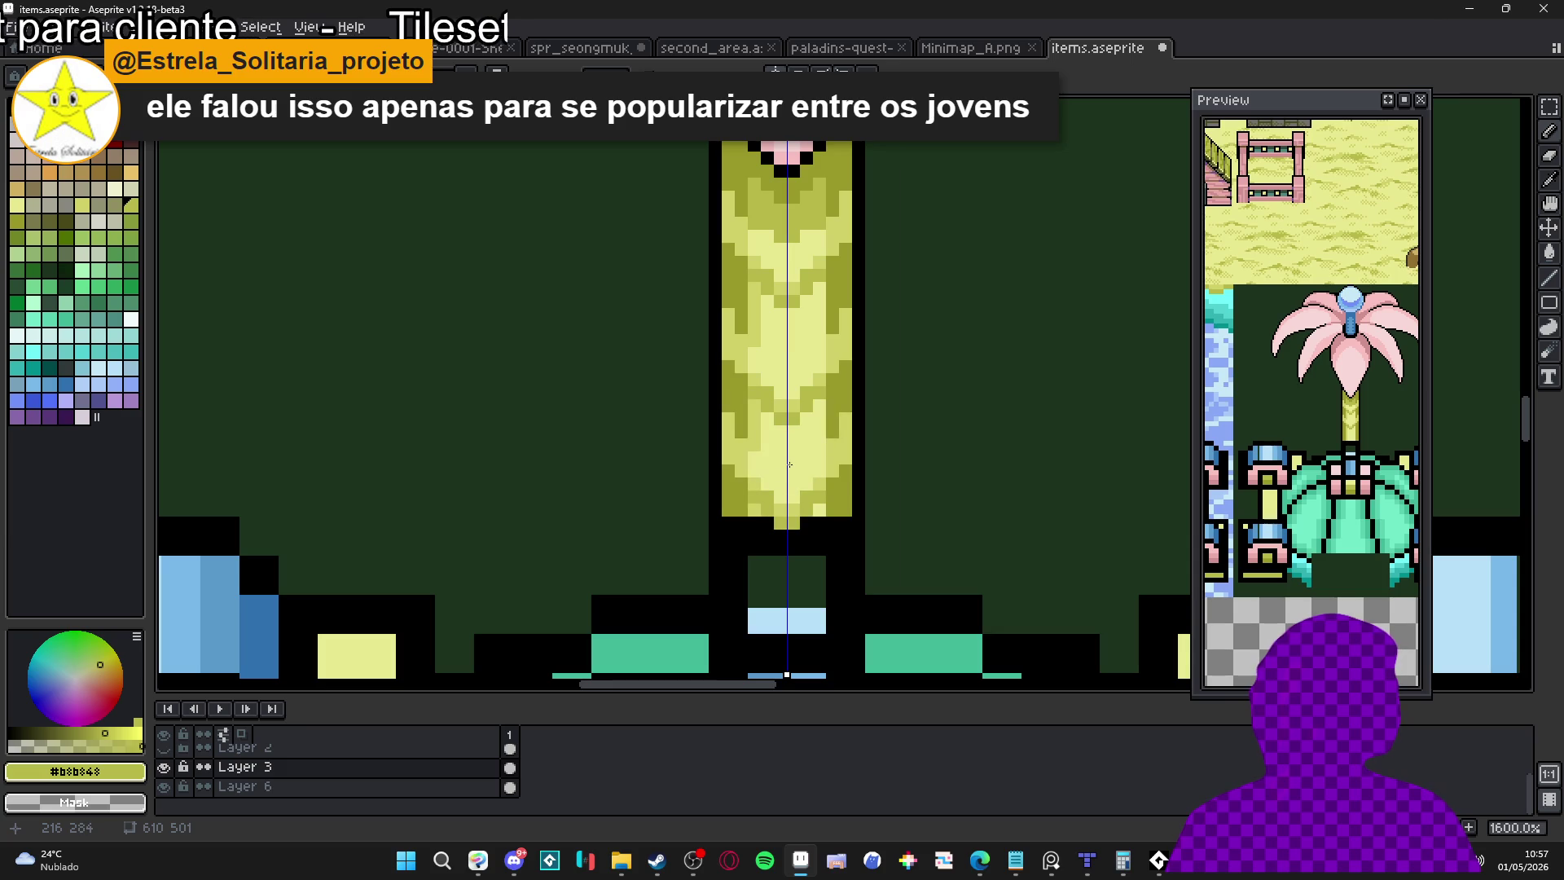
key(ctrl+y)
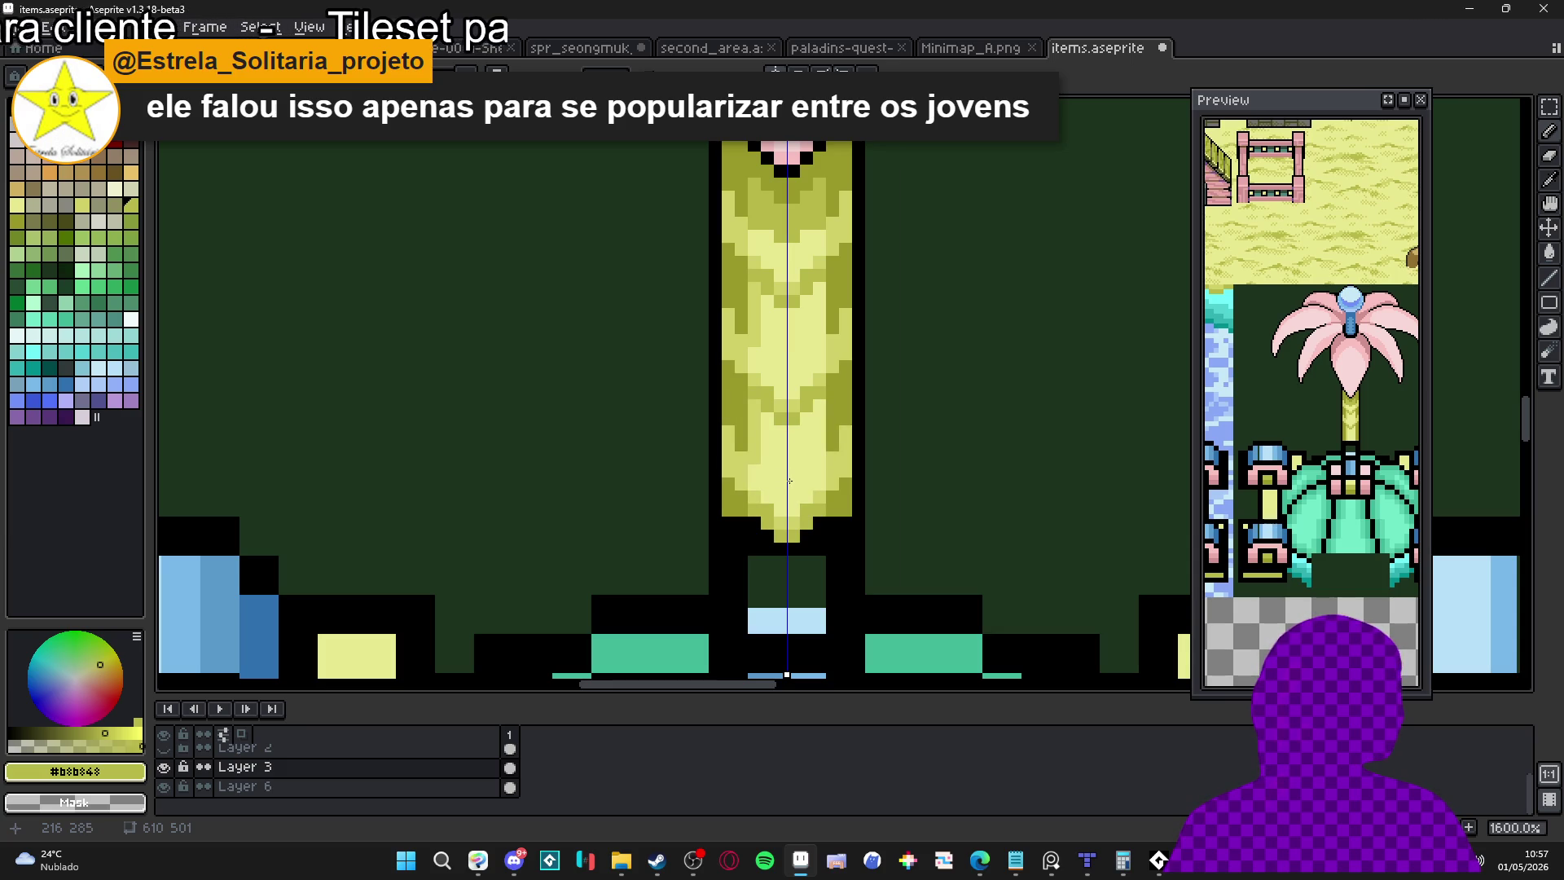
mouse_move(789, 480)
mouse_down()
mouse_move(960, 430)
mouse_move(1039, 446)
mouse_move(862, 437)
mouse_move(796, 471)
mouse_move(748, 472)
mouse_up()
scroll(960, 430, down, 3)
scroll(961, 446, down, 1)
key(b)
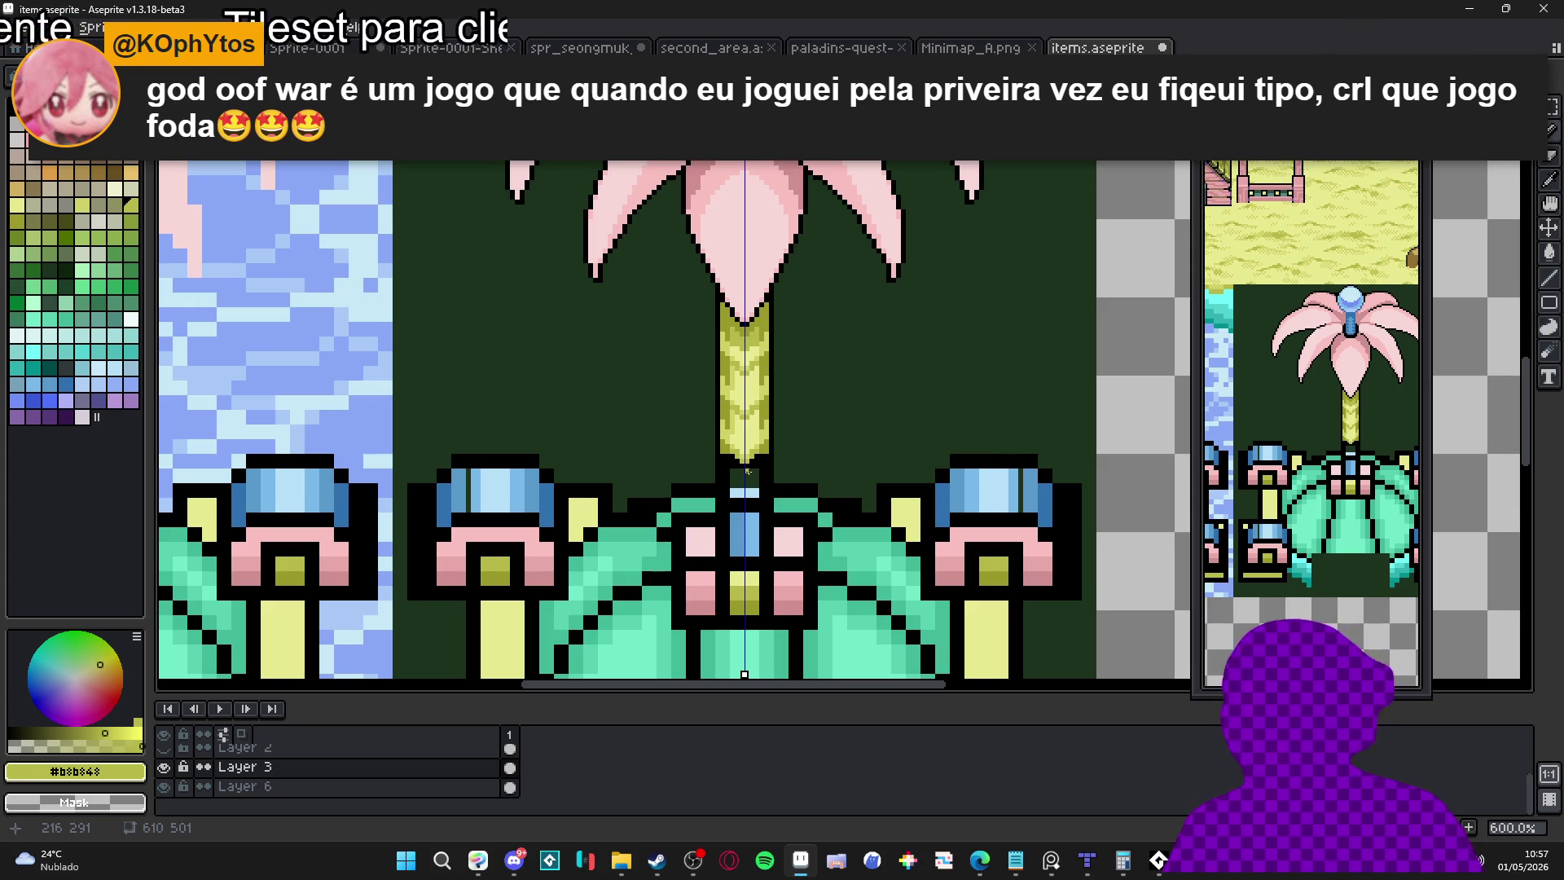
Add a light-yellow pixel on the stem's lower edge, discarding a stray olive pixel
scroll(742, 464, up, 5)
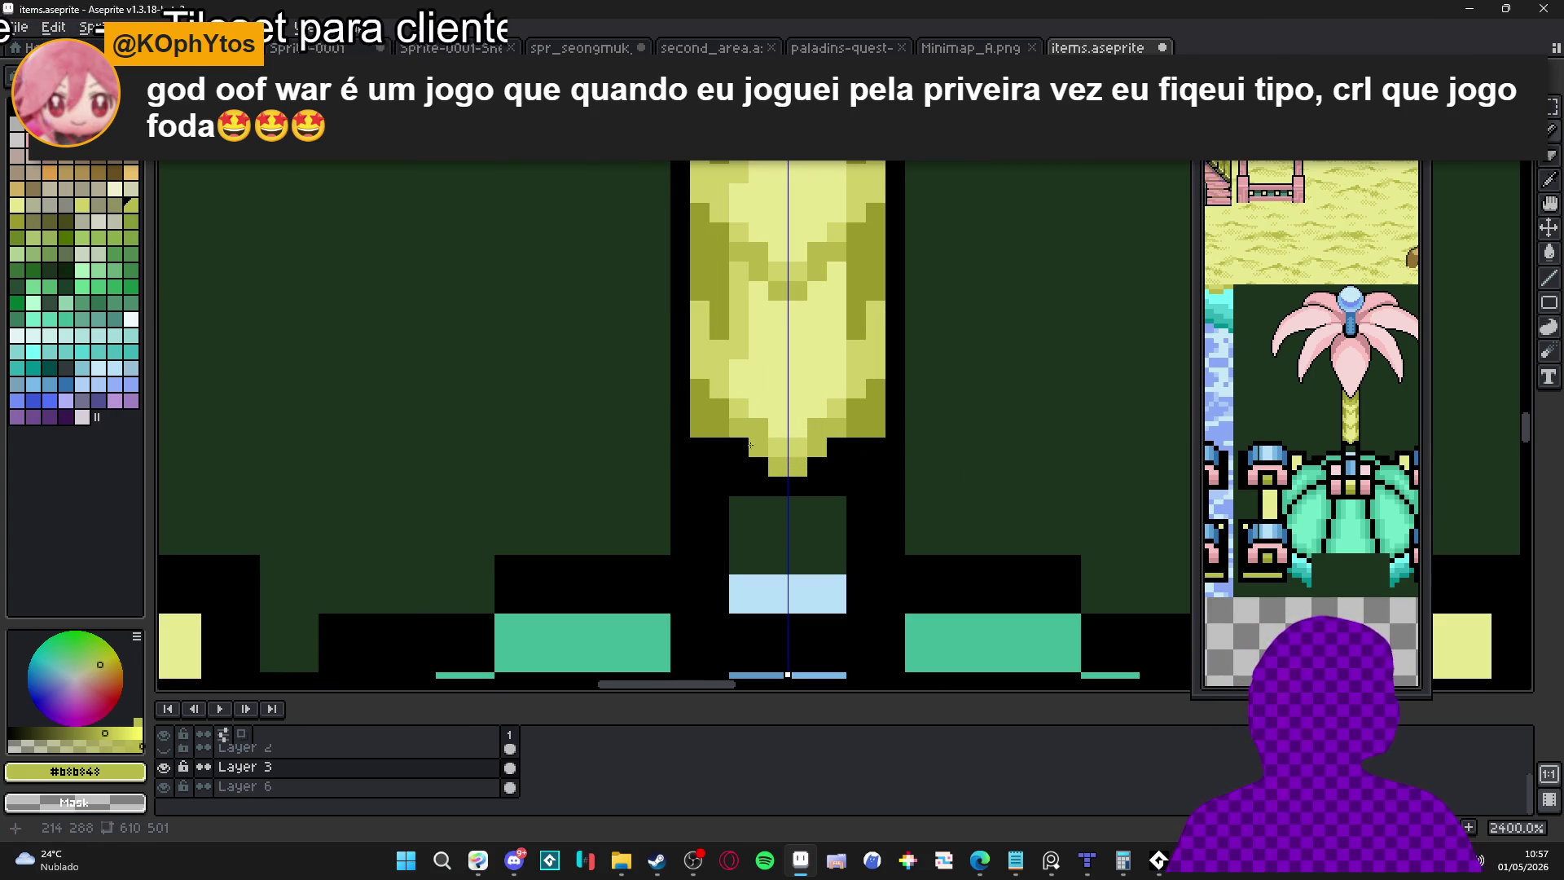
key(x)
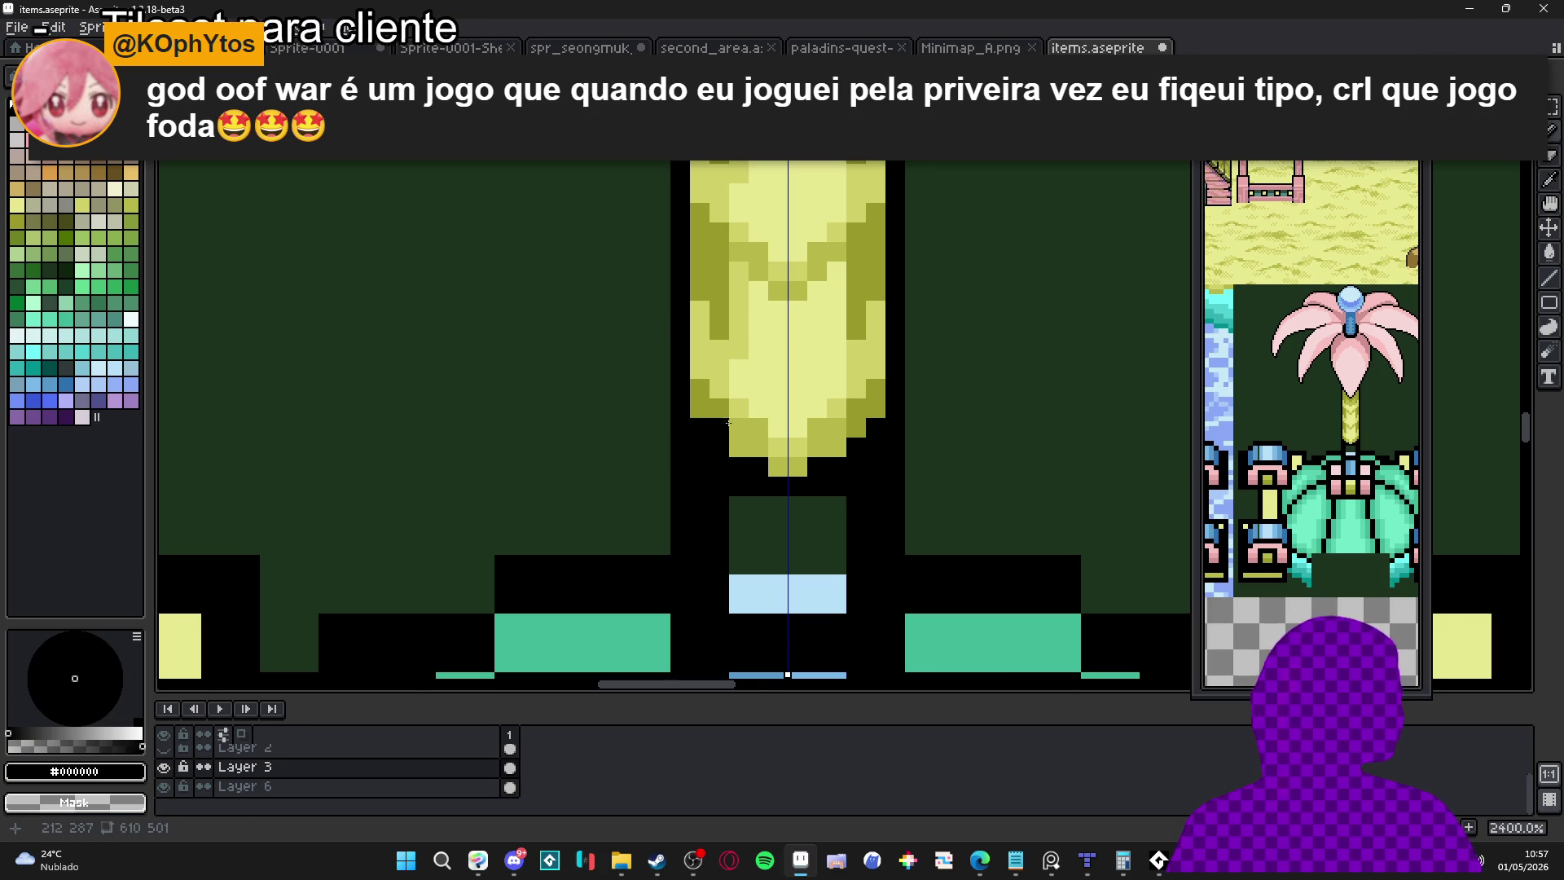
drag(752, 431, 746, 361)
scroll(746, 361, down, 4)
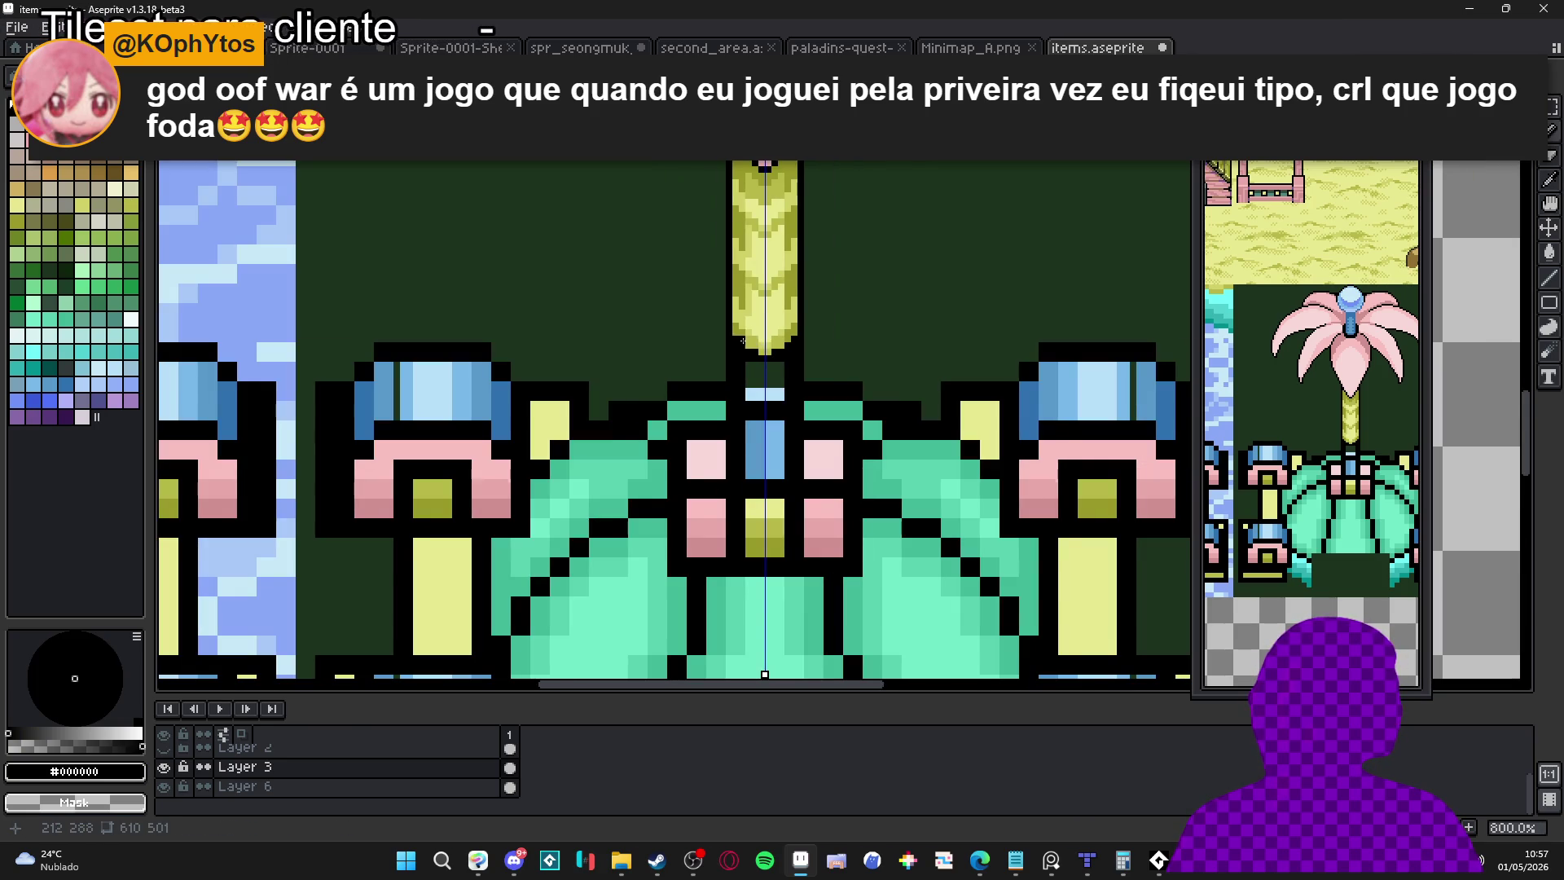
scroll(743, 343, up, 1)
alt+click(744, 309)
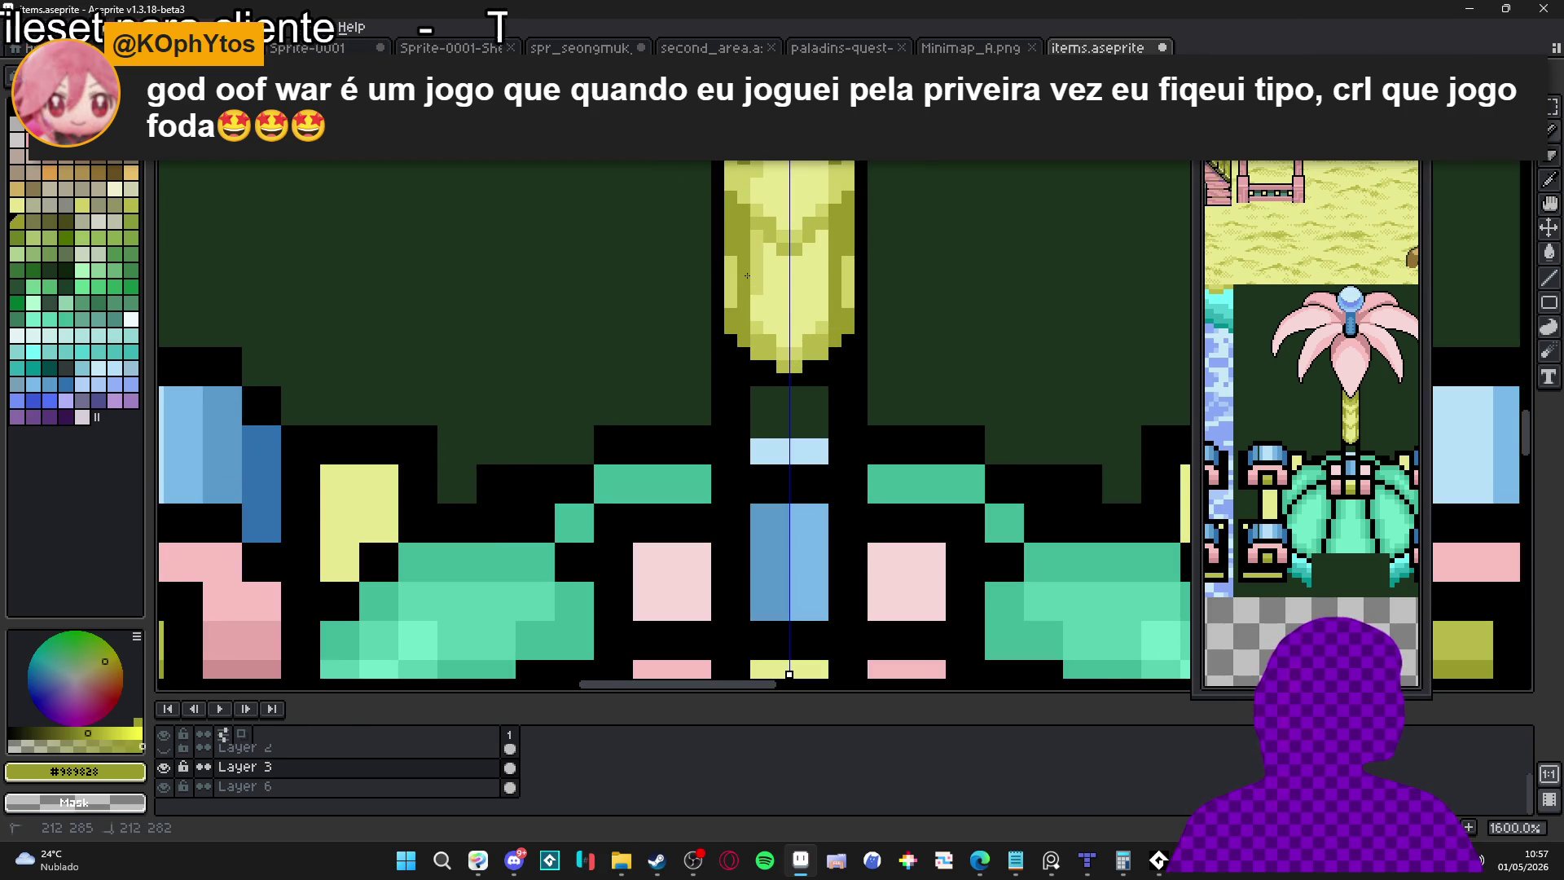
click(856, 296)
key(ctrl+z)
alt+click(837, 298)
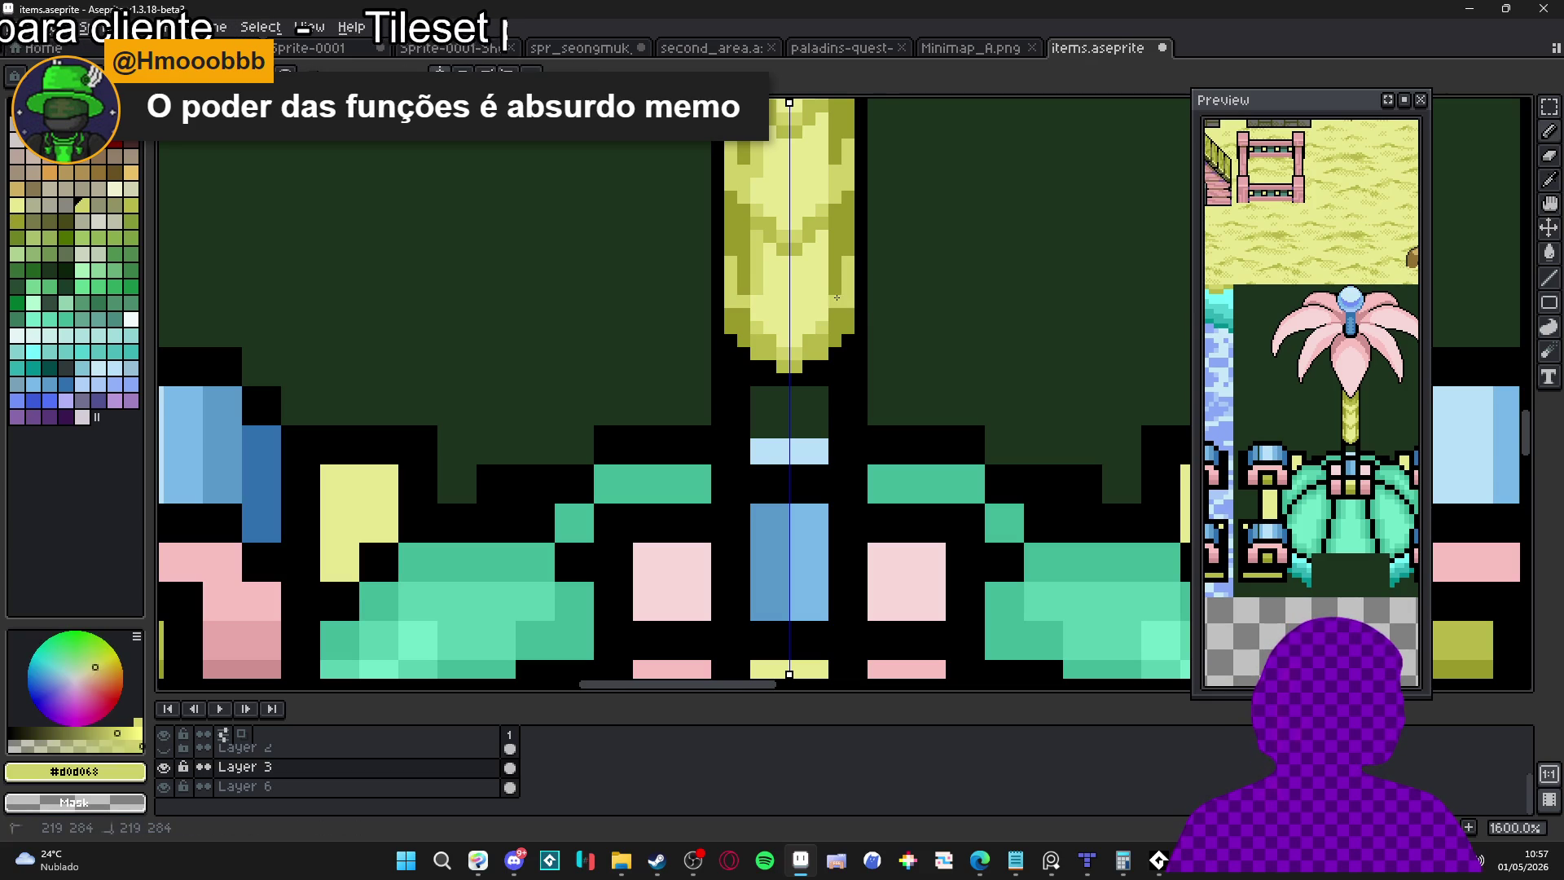
click(837, 284)
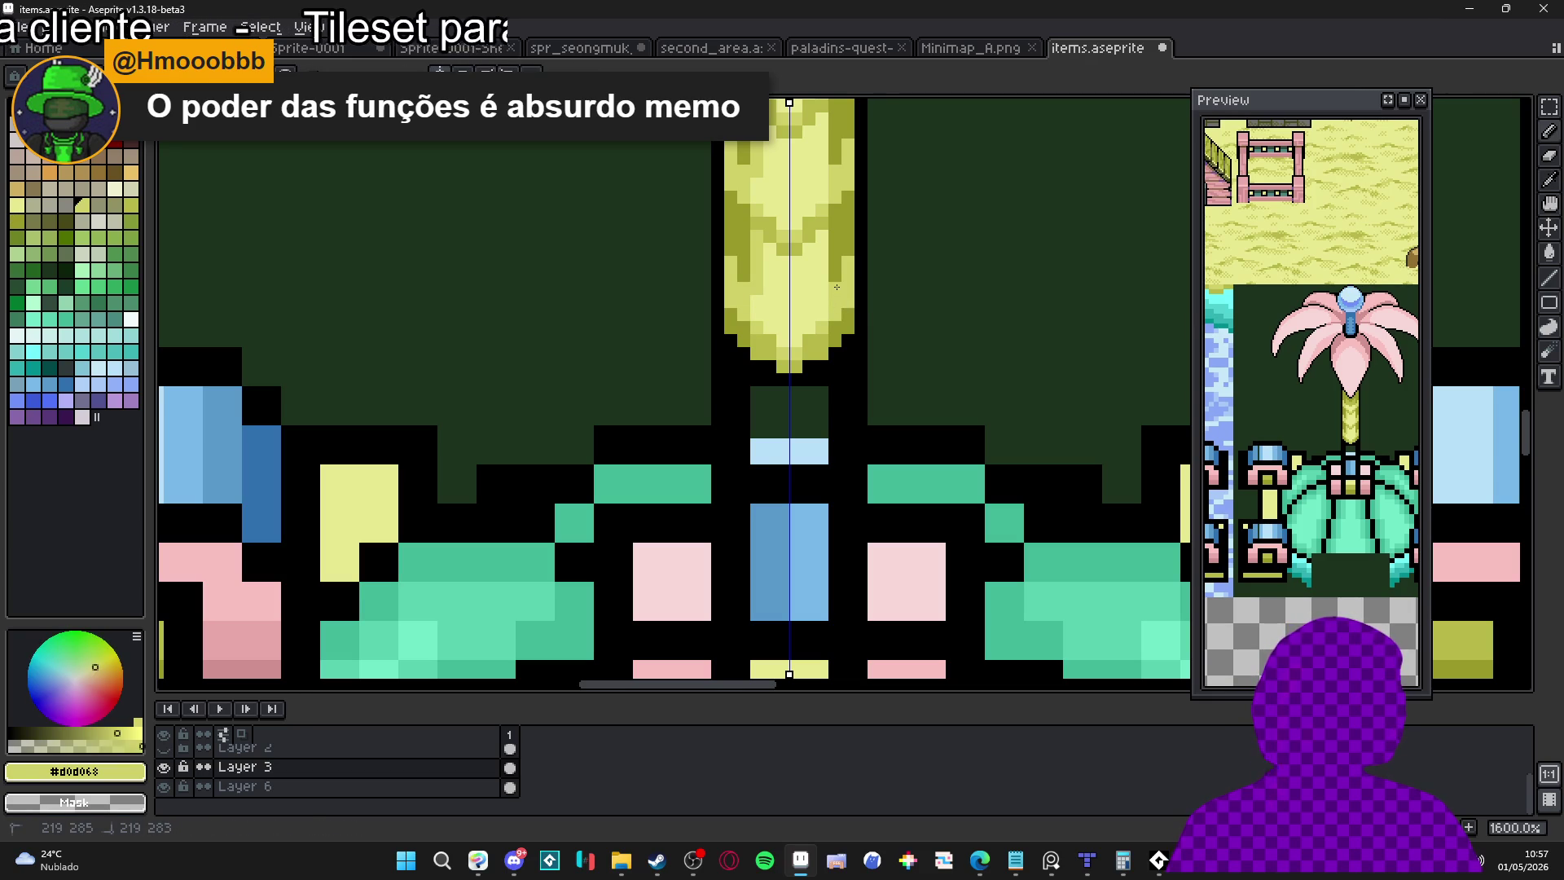
scroll(837, 284, down, 4)
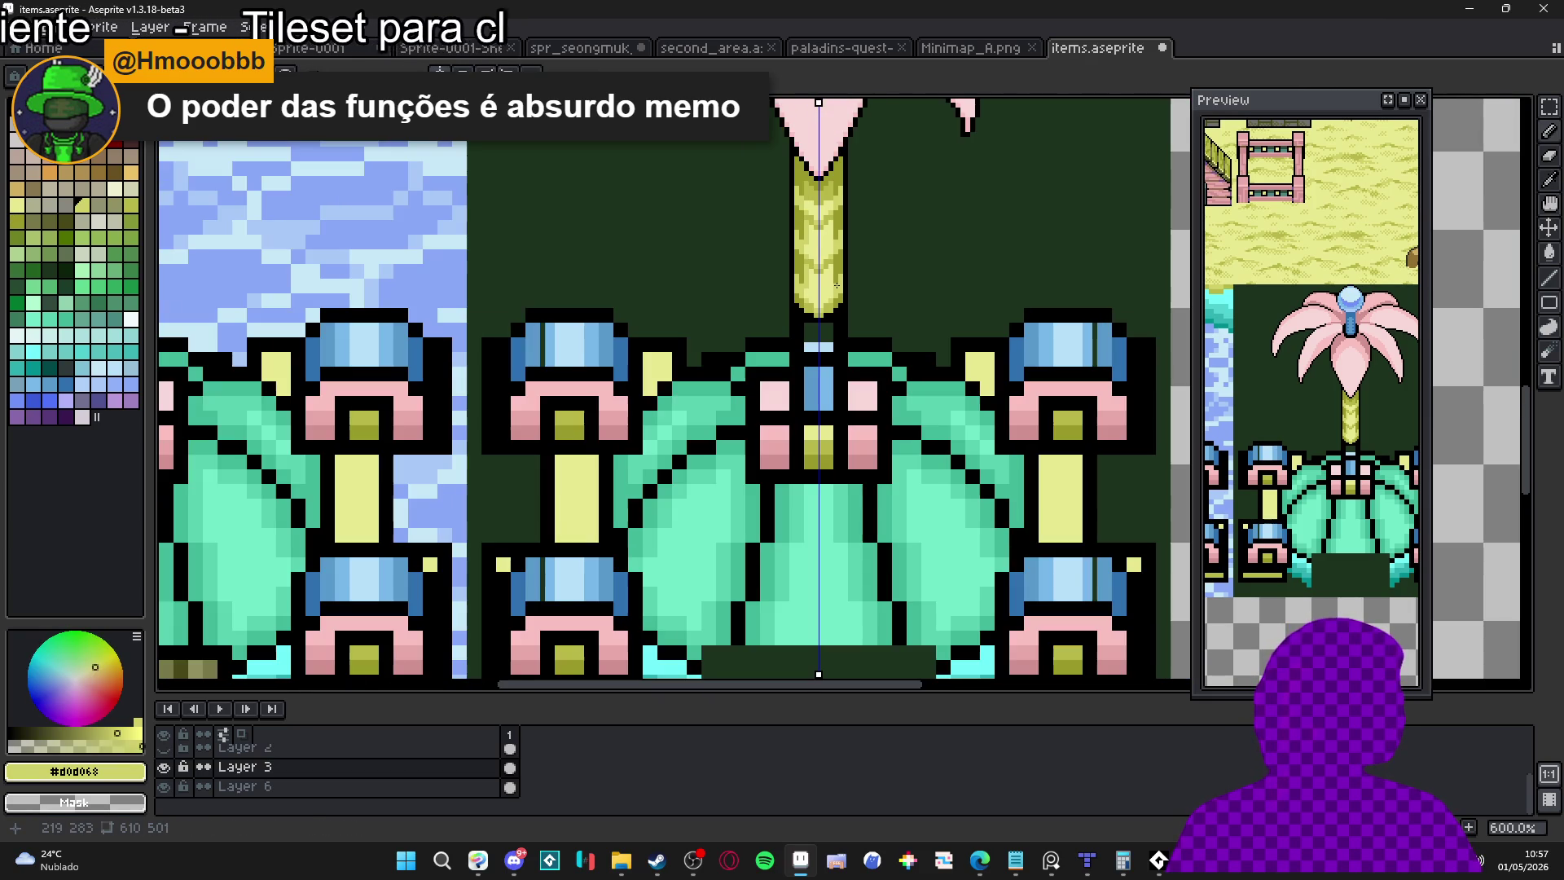
scroll(837, 287, up, 3)
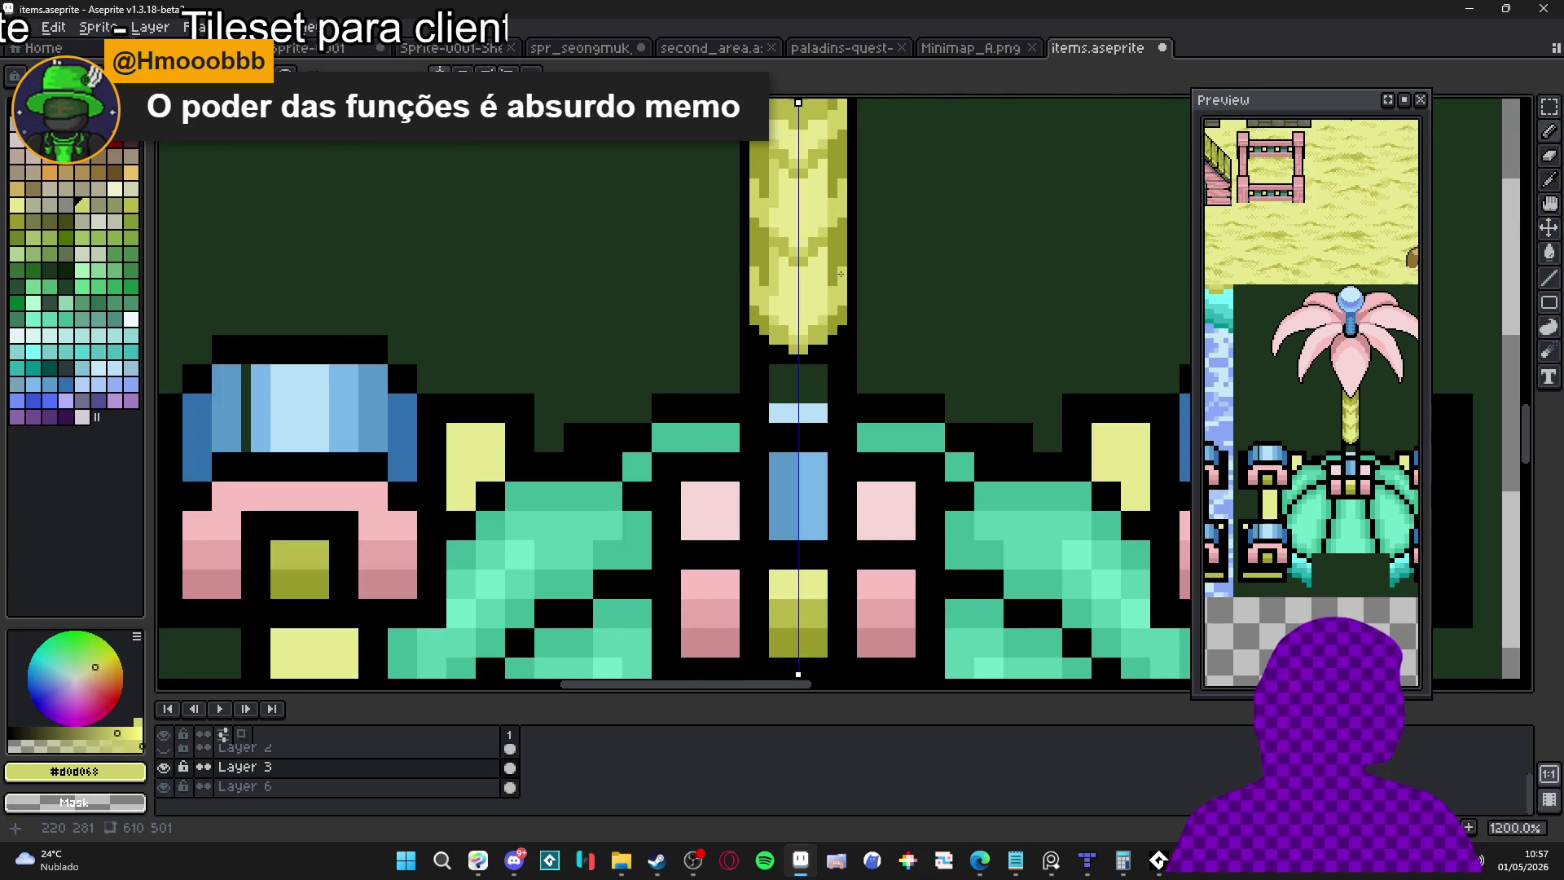
Darken the stem's bottom tip with olive #989828, mirrored on both sides
drag(840, 273, 820, 319)
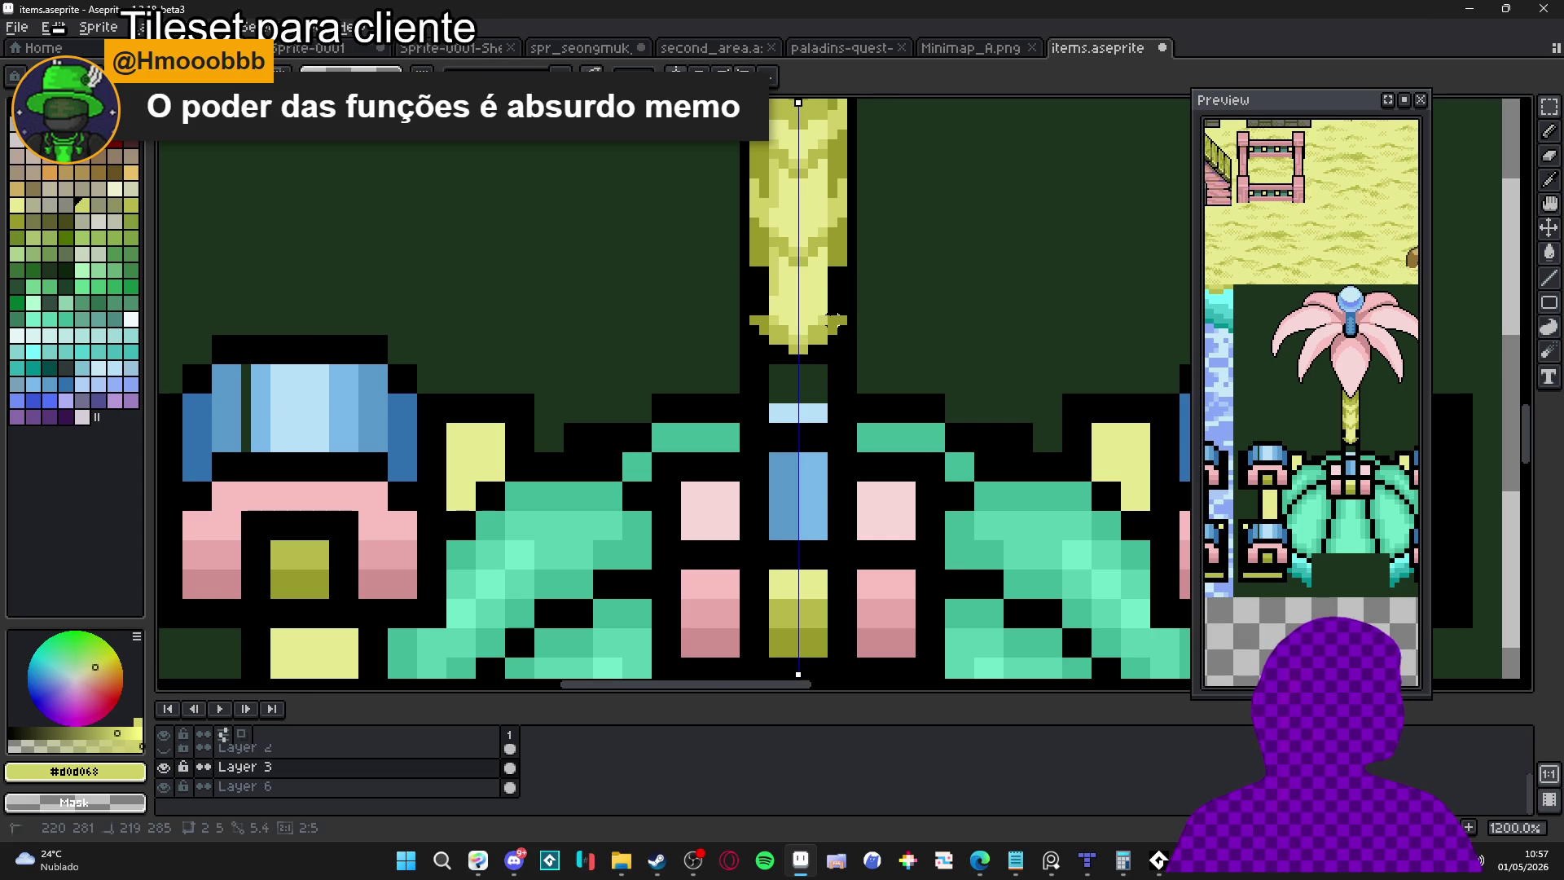
scroll(819, 319, up, 3)
key(ctrl+d)
alt+click(727, 350)
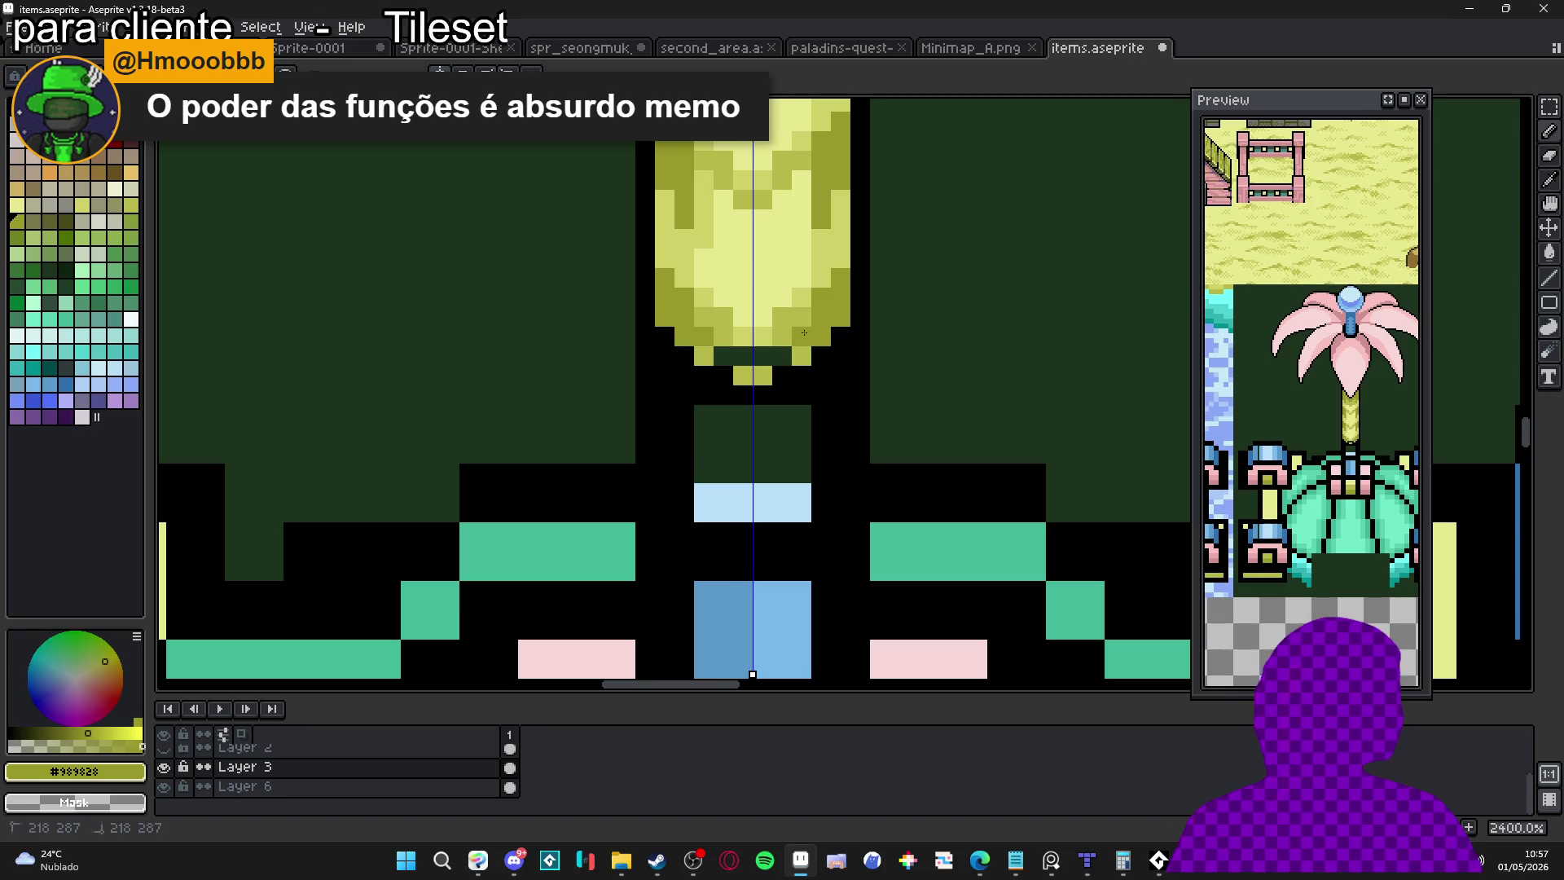
click(705, 355)
click(743, 373)
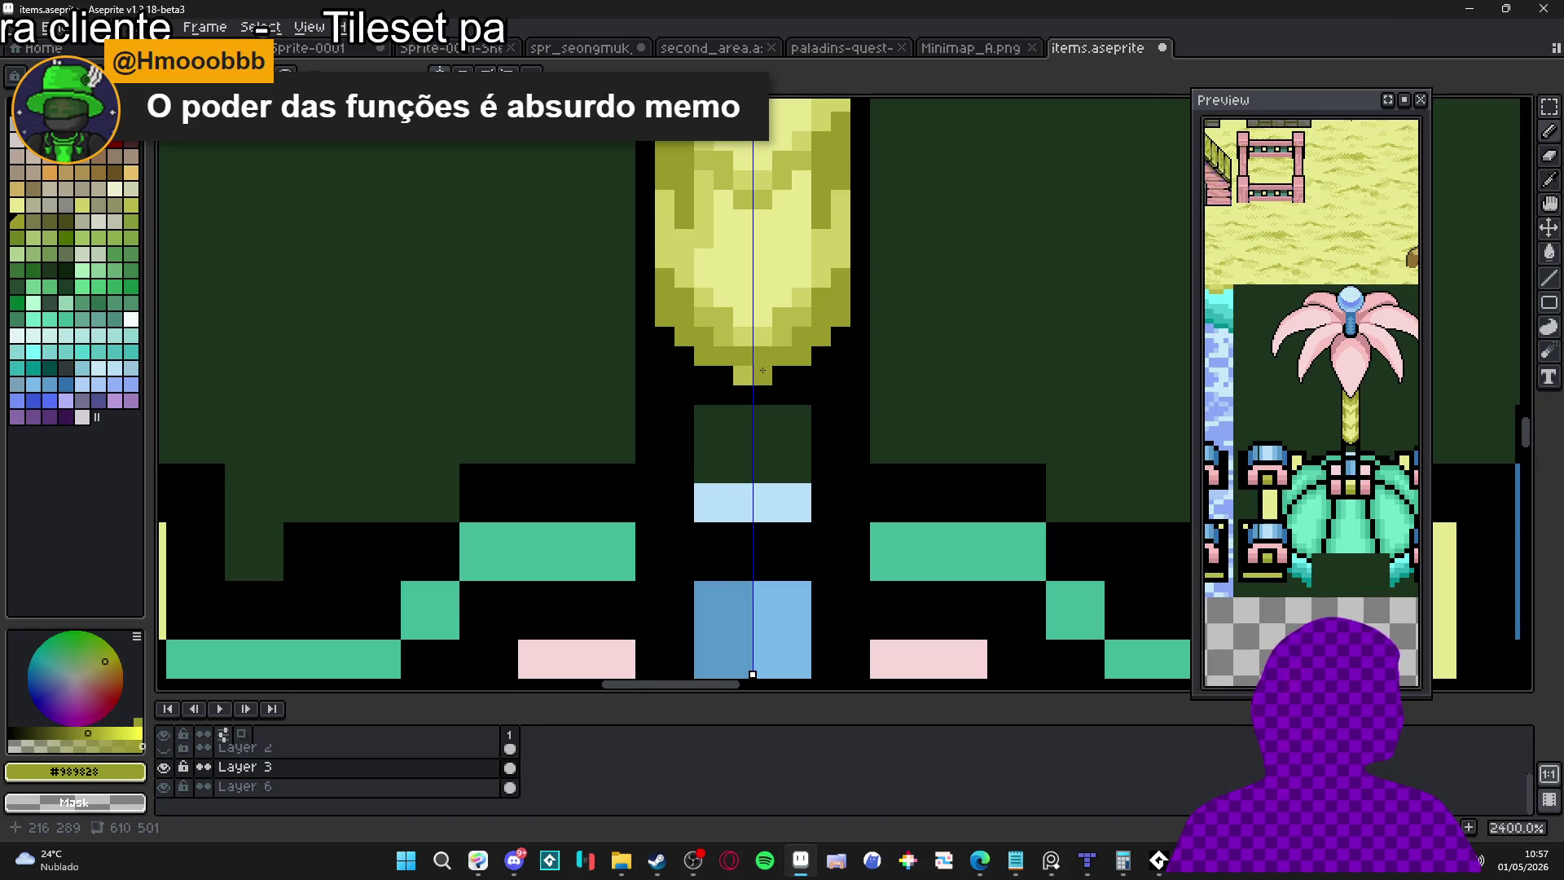
scroll(743, 367, down, 3)
scroll(743, 367, down, 1)
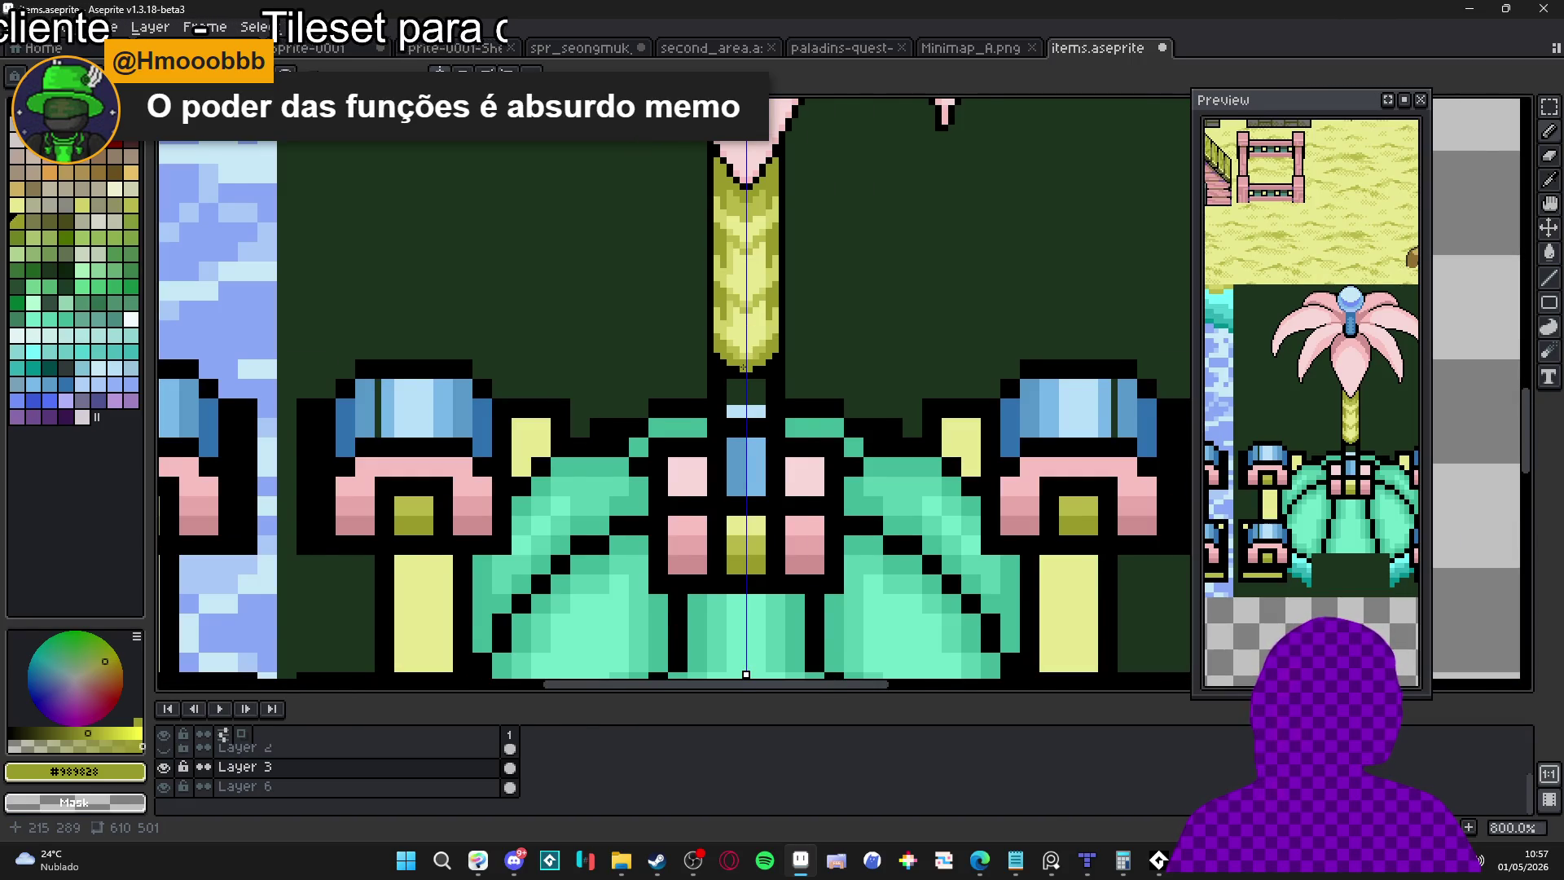
scroll(743, 368, down, 1)
scroll(761, 311, down, 2)
scroll(762, 311, up, 5)
scroll(775, 293, down, 3)
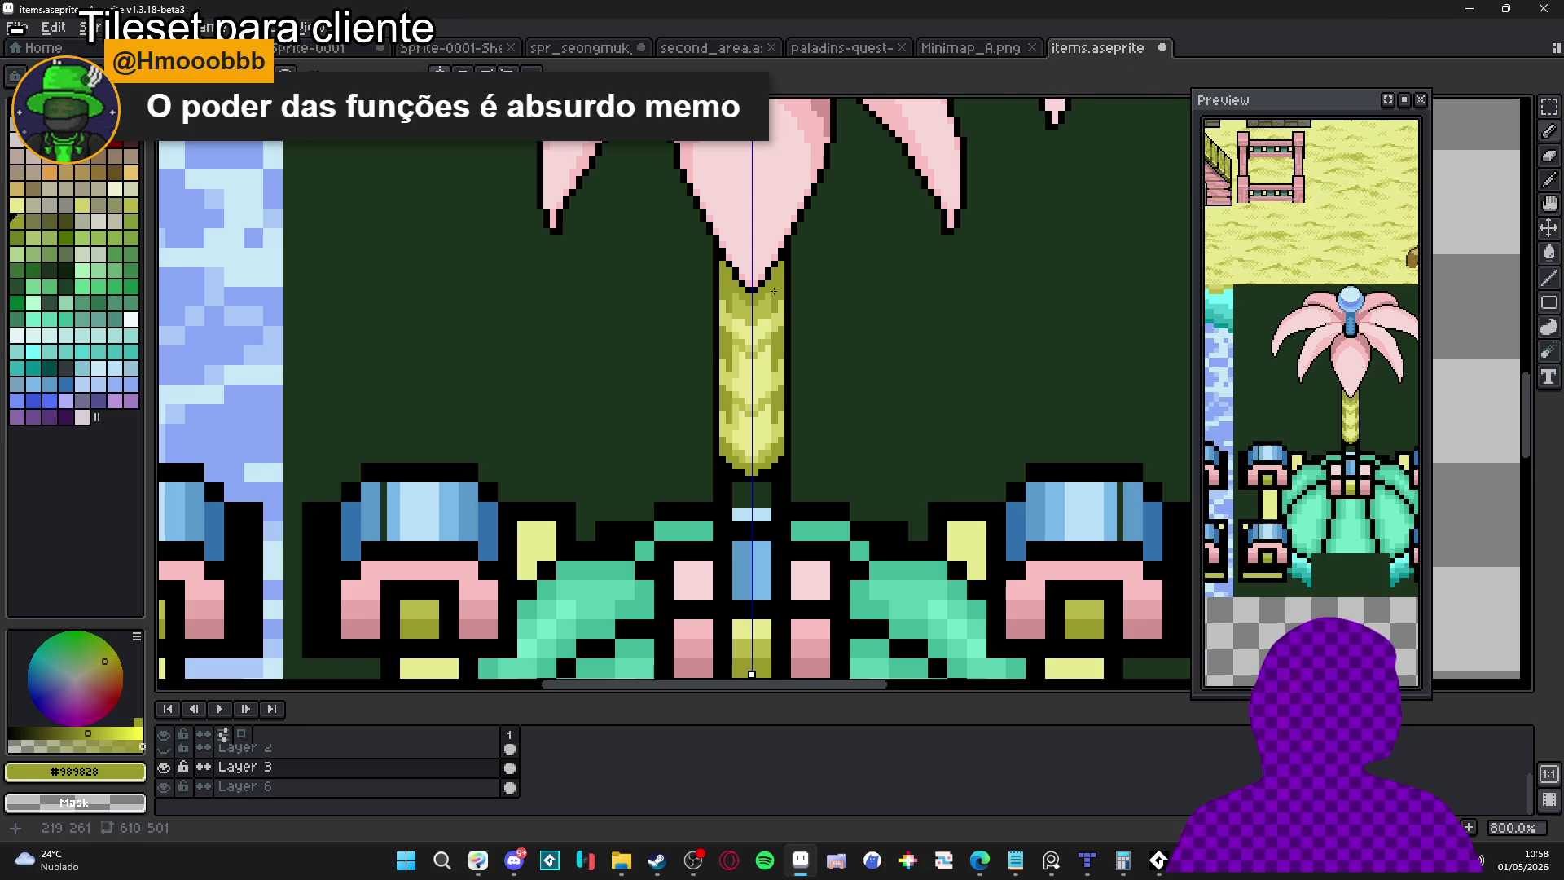
scroll(764, 360, up, 2)
scroll(761, 373, down, 1)
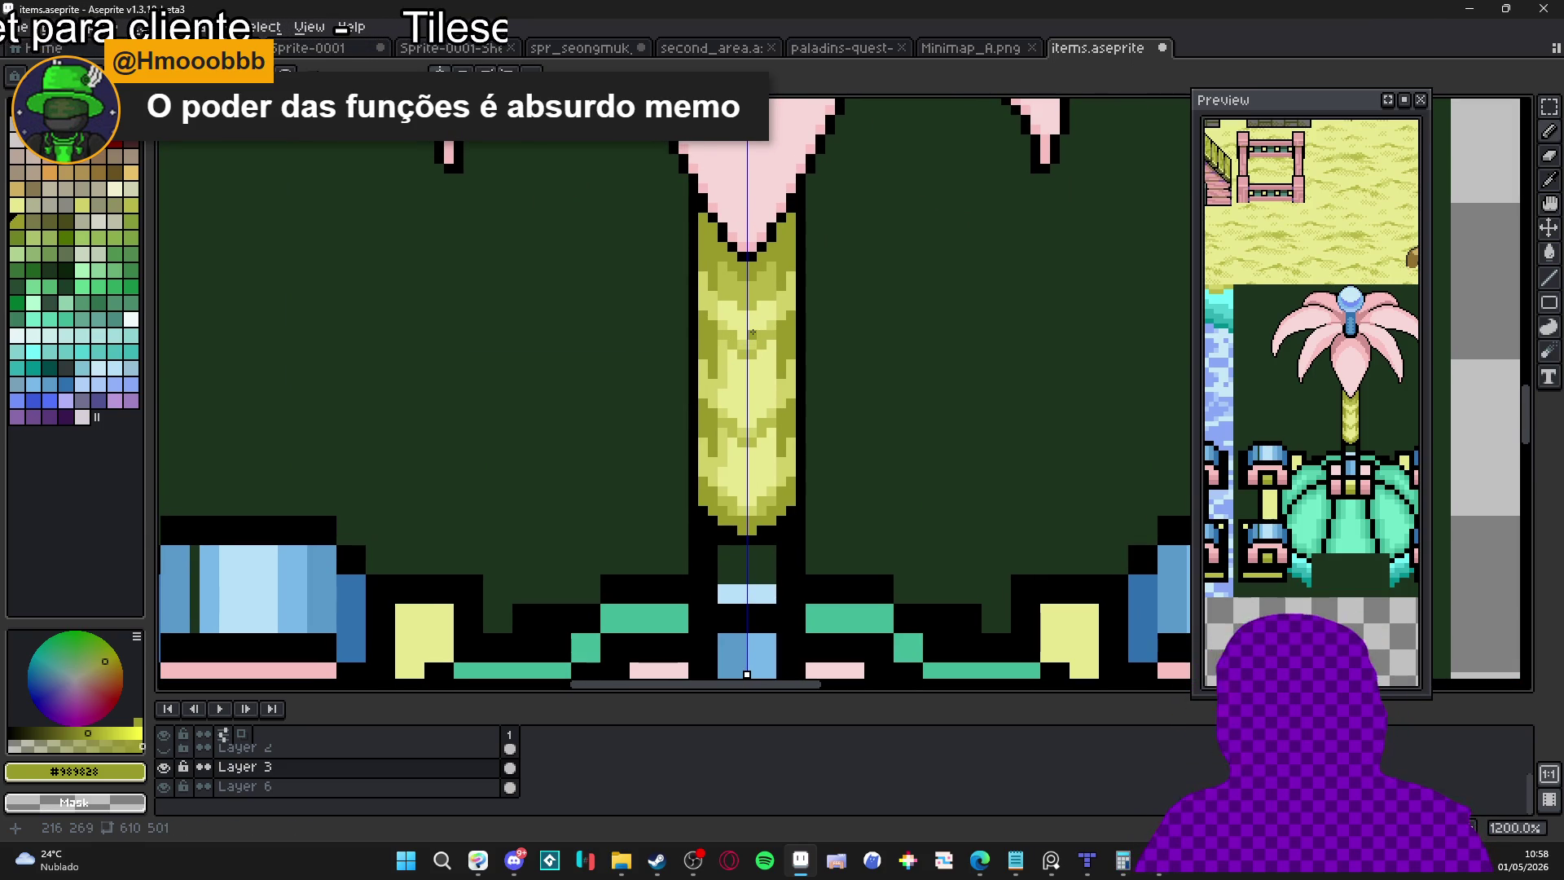
scroll(752, 326, up, 1)
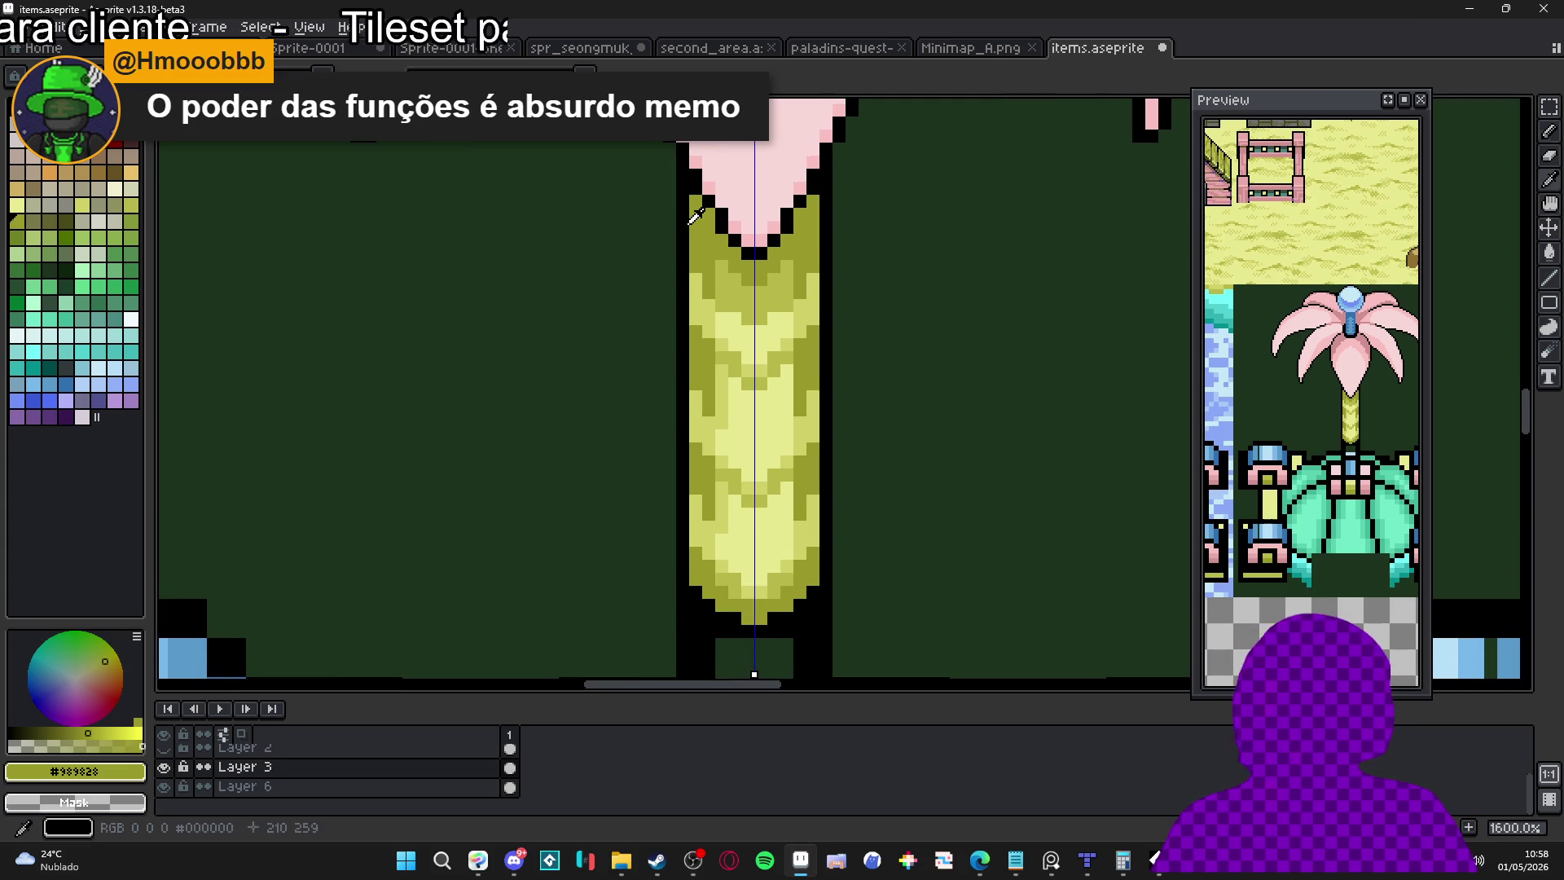
Paint a mirrored brown band along the stem top just under the pink petals
alt+click(339, 209)
alt+click(690, 237)
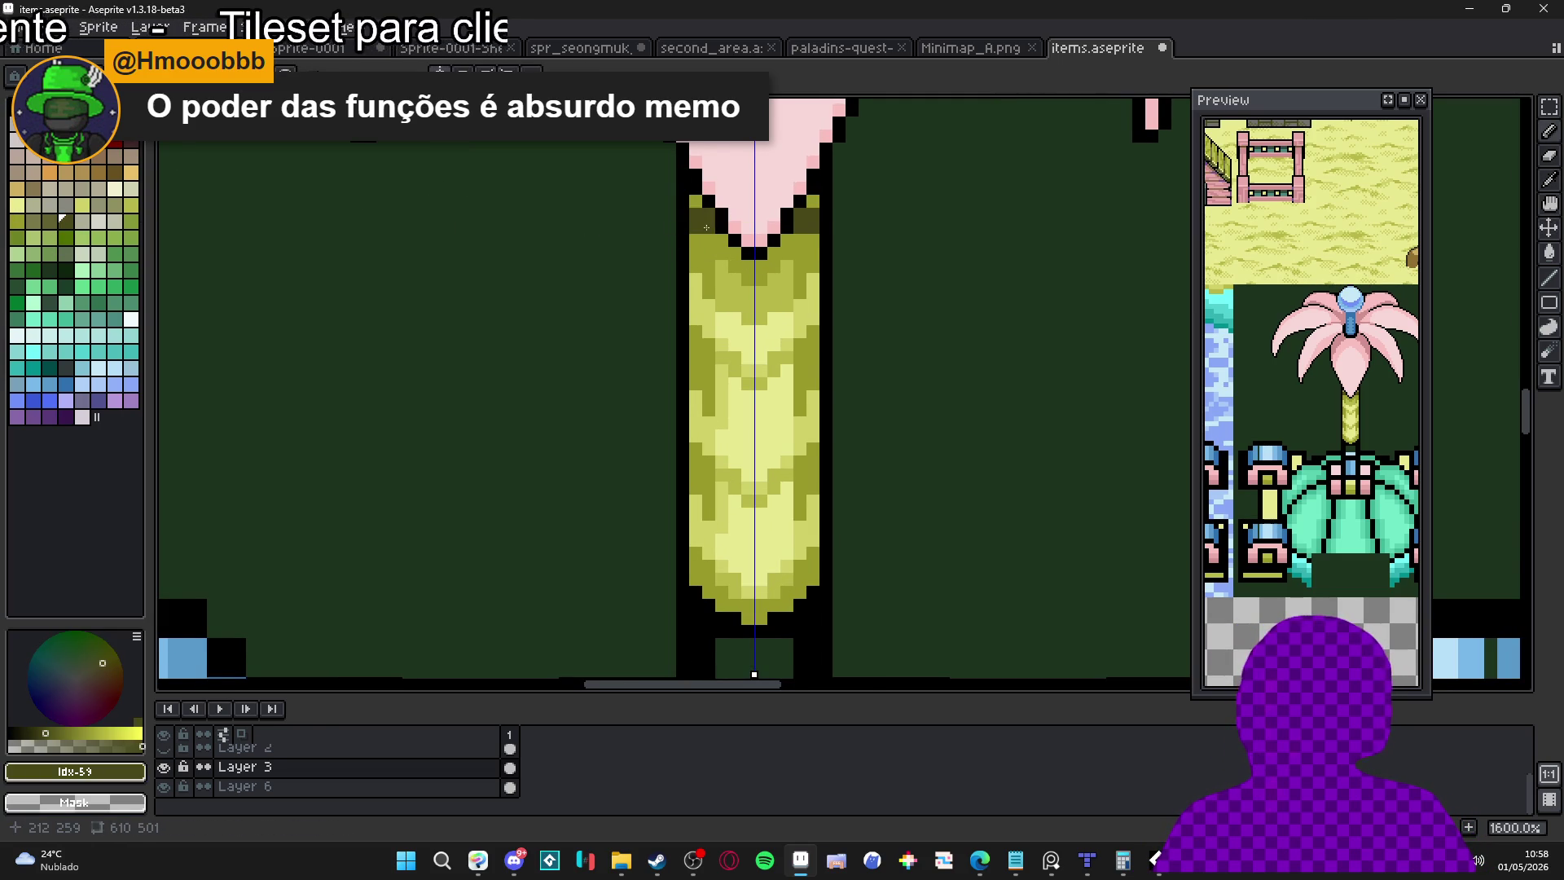
alt+click(701, 269)
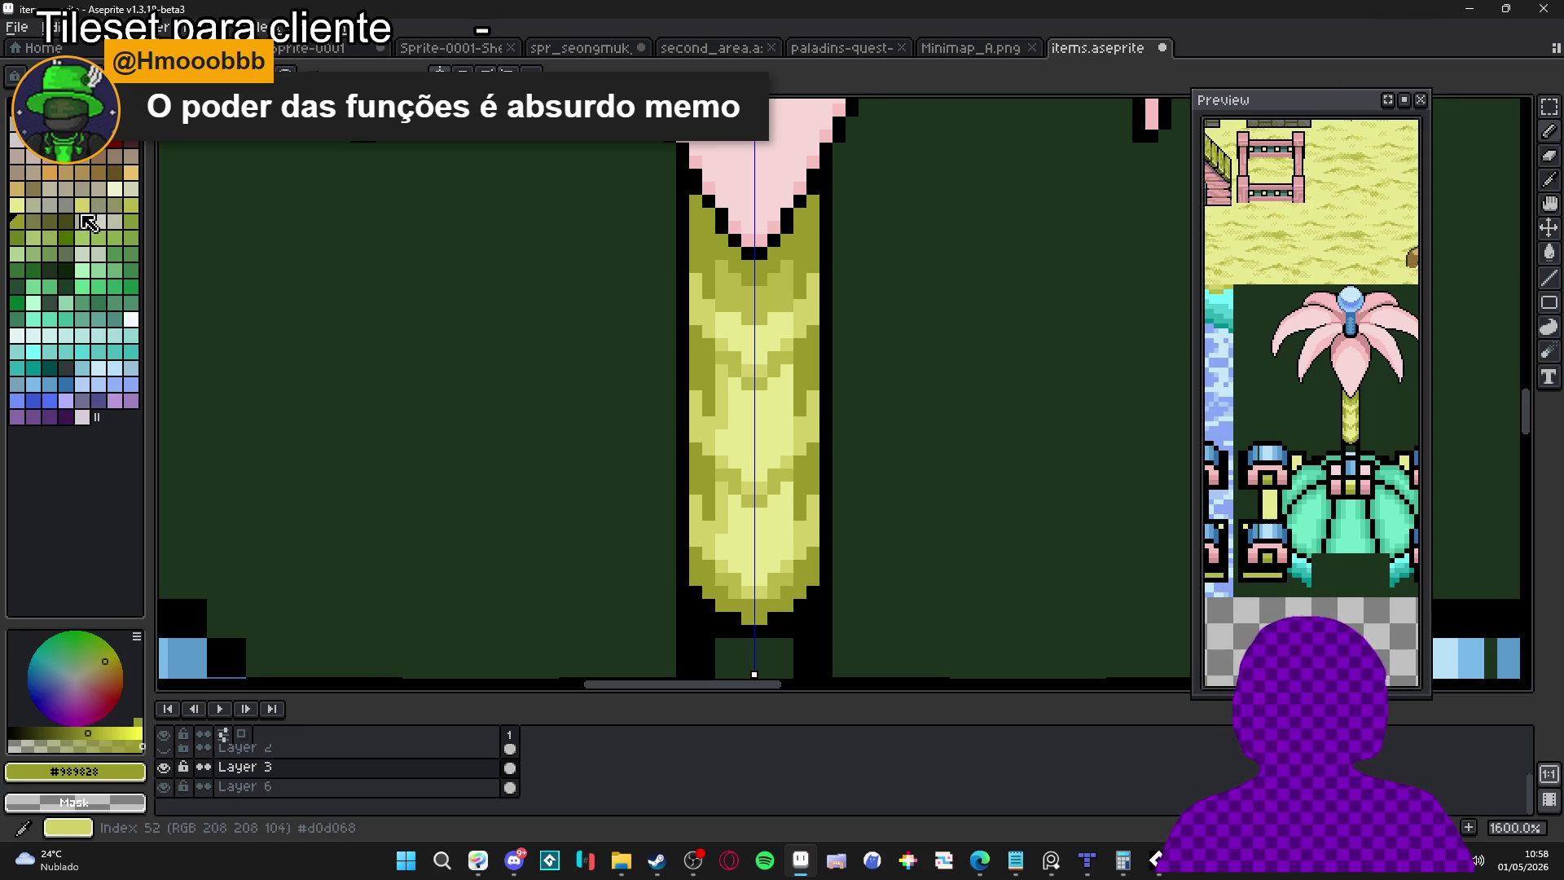
click(115, 172)
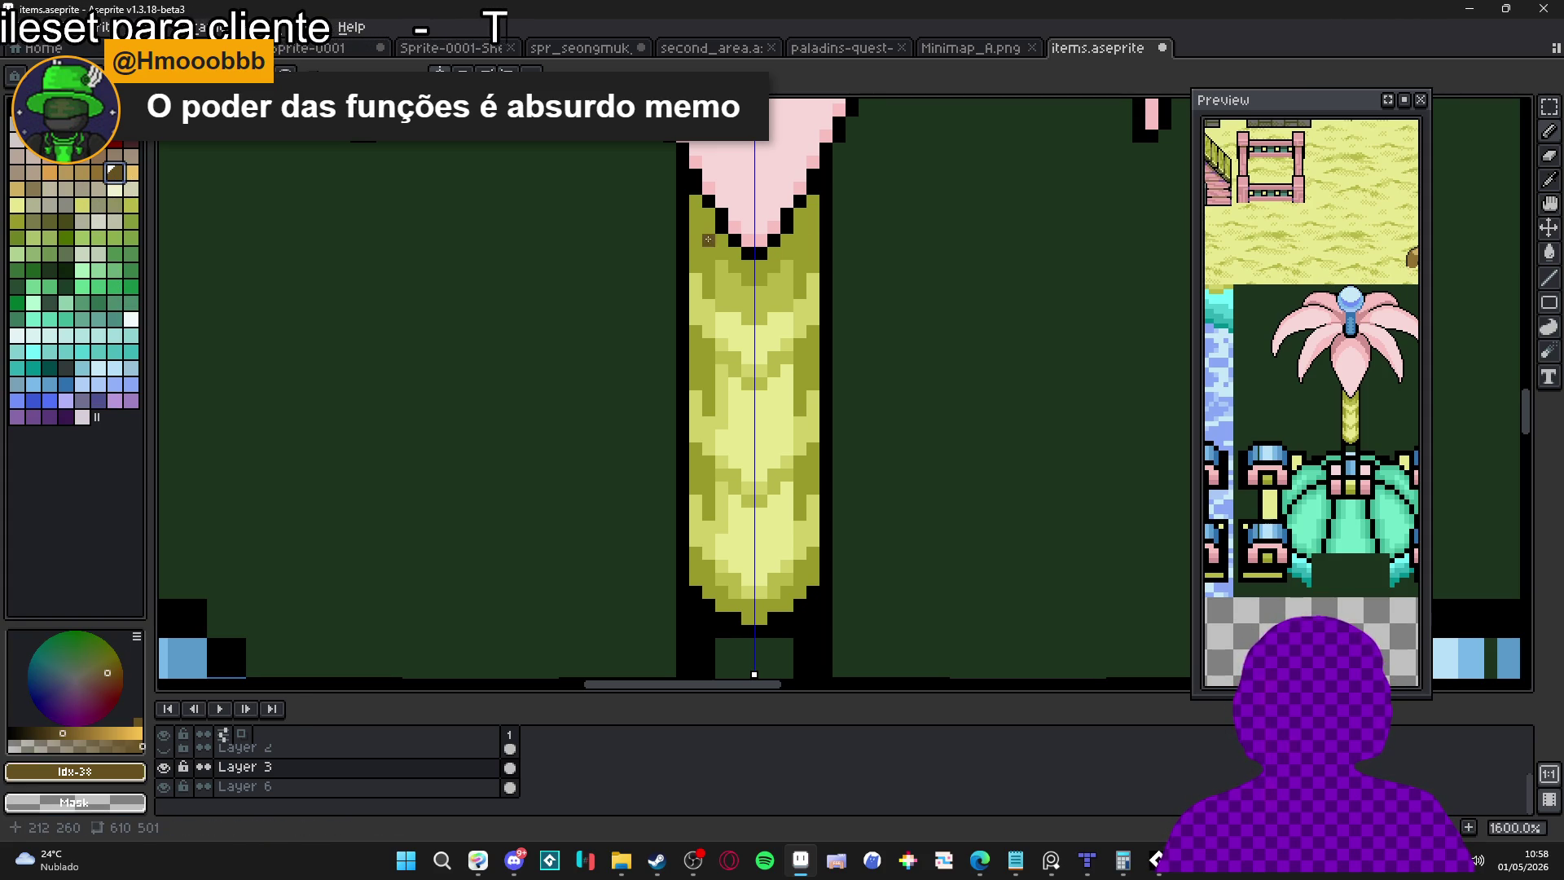
key(bracketleft)
mouse_move(715, 239)
mouse_down()
mouse_move(697, 200)
mouse_move(733, 254)
mouse_move(709, 255)
mouse_move(750, 267)
mouse_up()
click(750, 278)
click(696, 244)
click(709, 266)
click(696, 254)
click(707, 275)
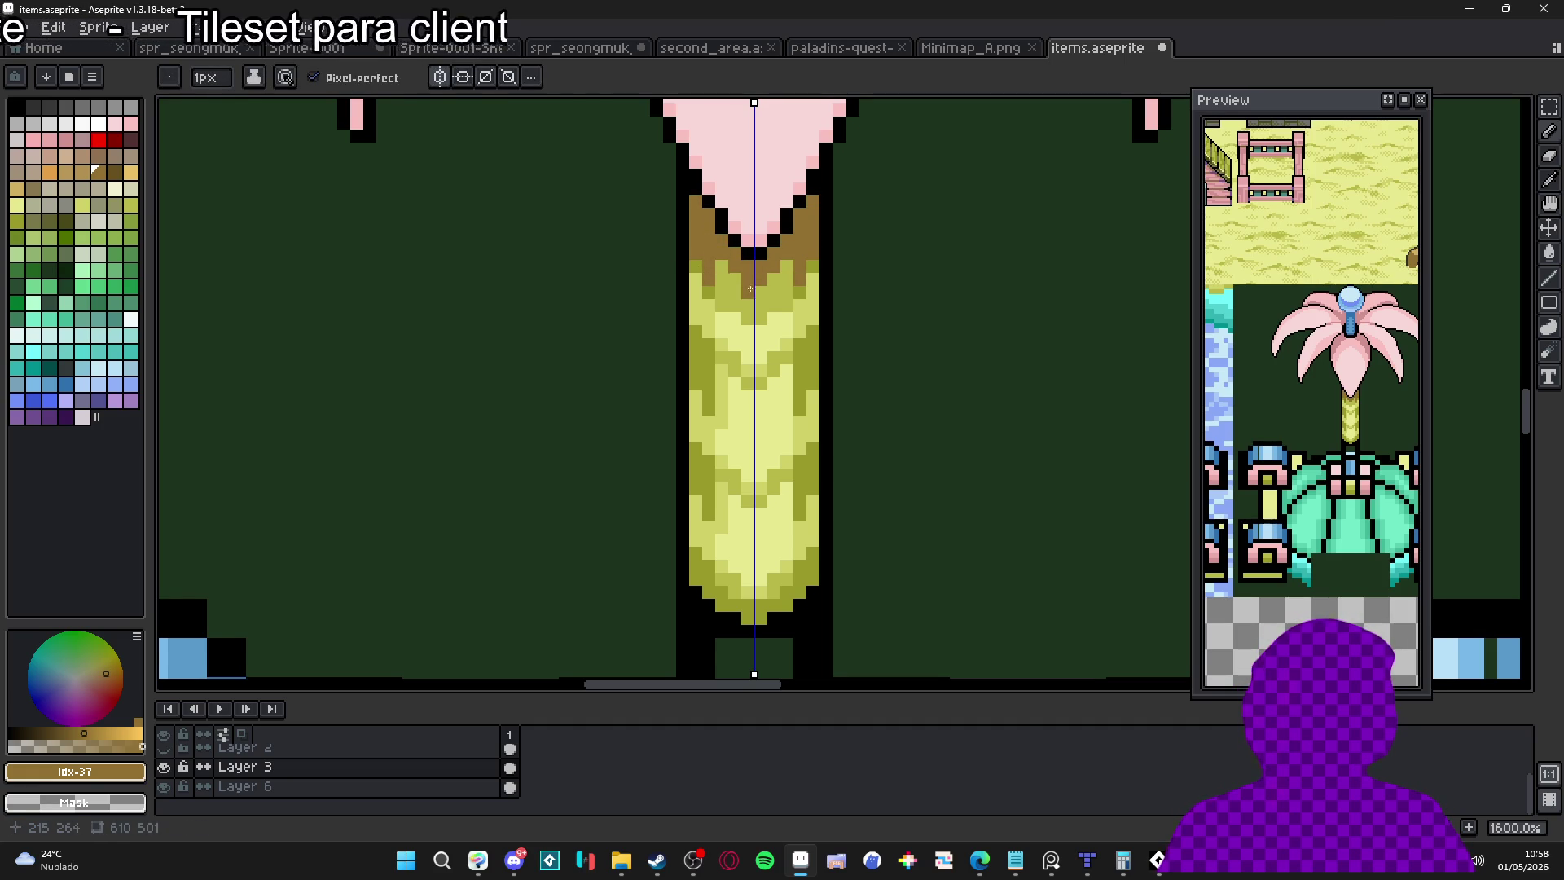
Fill olive pixels into the stem's upper rows
alt+click(787, 272)
click(787, 275)
click(780, 287)
click(785, 308)
click(761, 301)
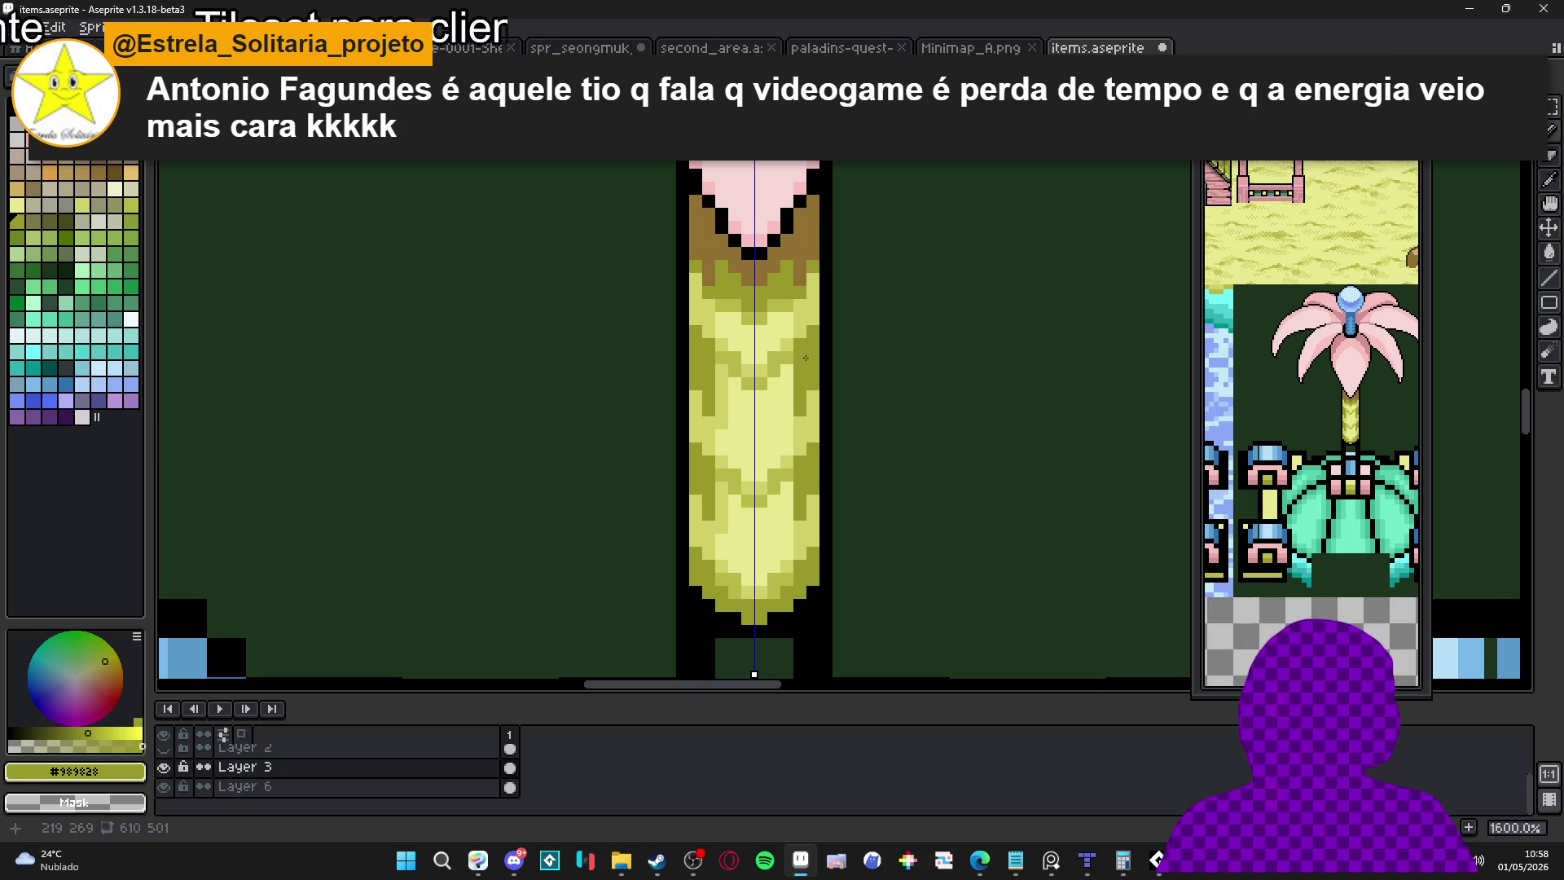
Extend the brown band down the stem, then undo the last two brown strokes
alt+click(814, 293)
mouse_move(799, 289)
mouse_down()
mouse_move(770, 294)
mouse_move(787, 273)
mouse_up()
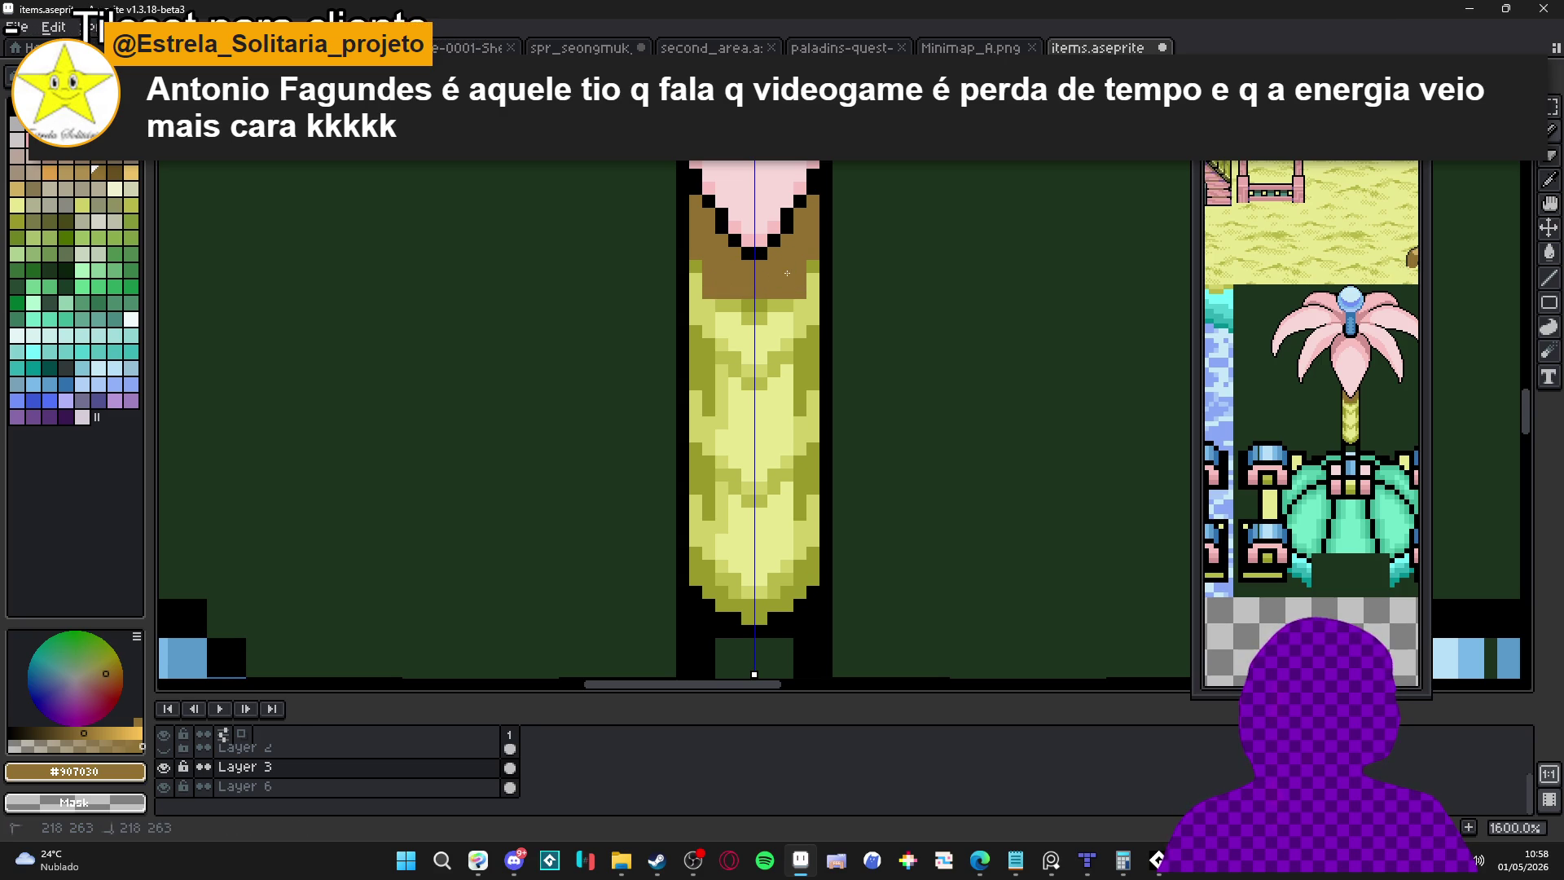
click(752, 303)
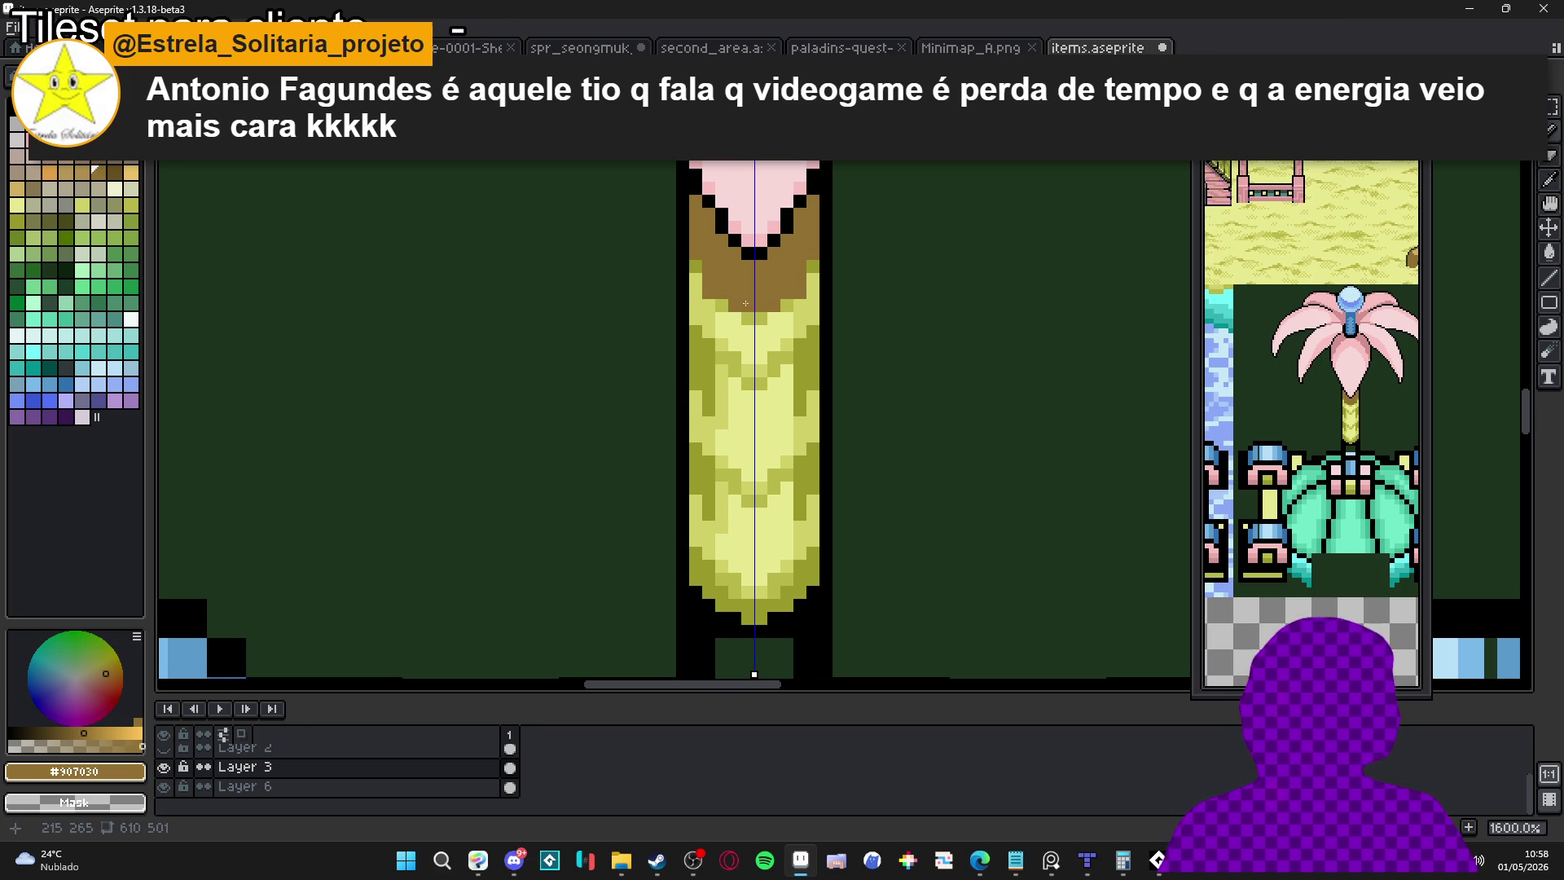
key(ctrl+z)
key(ctrl+z)
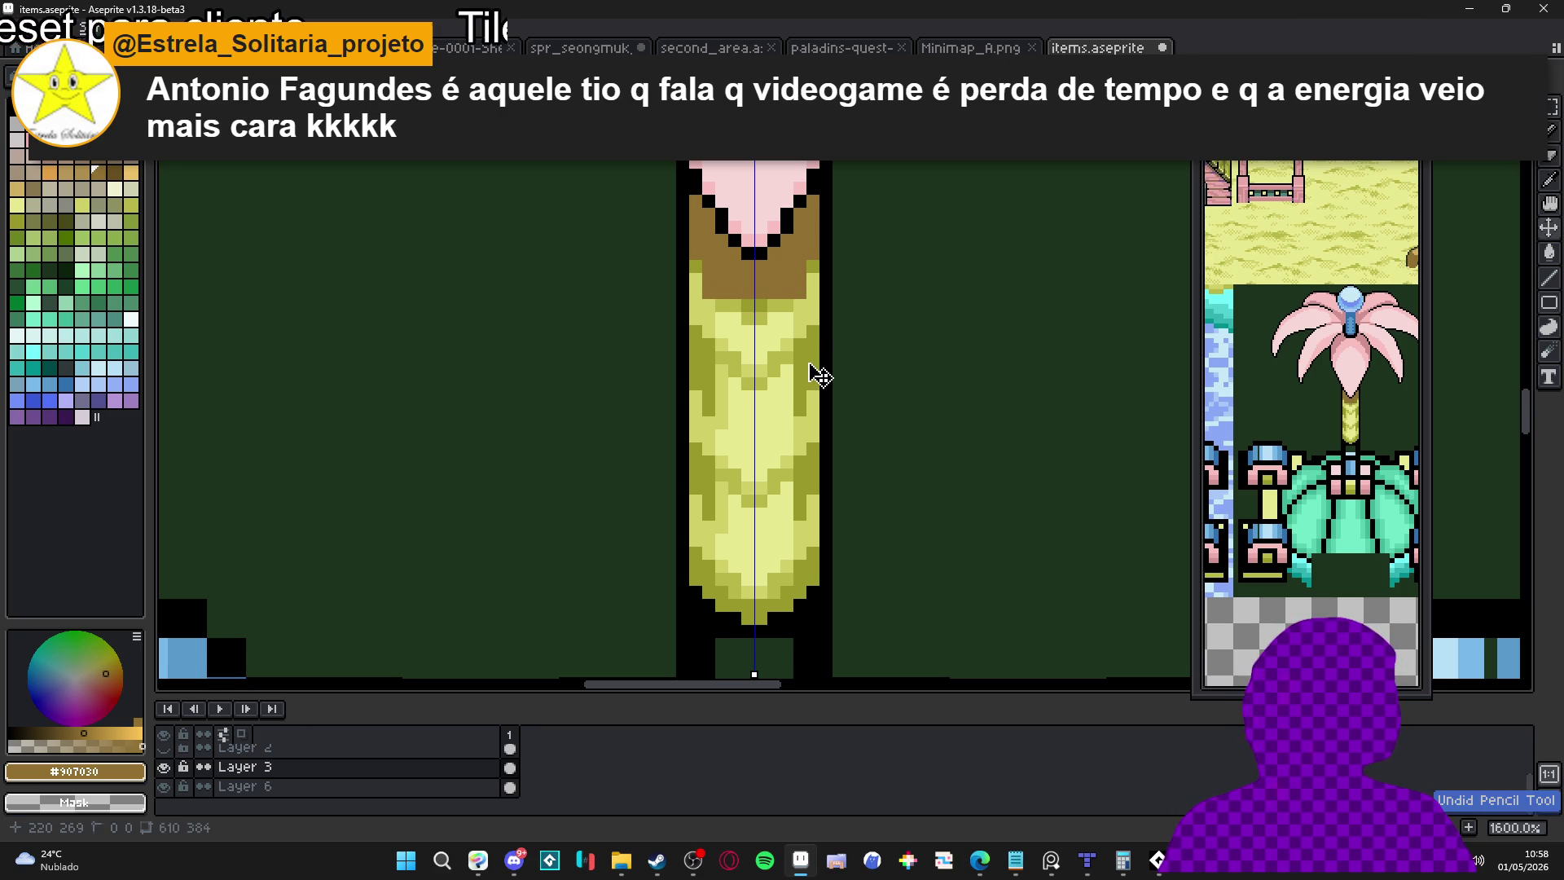
key(ctrl+z)
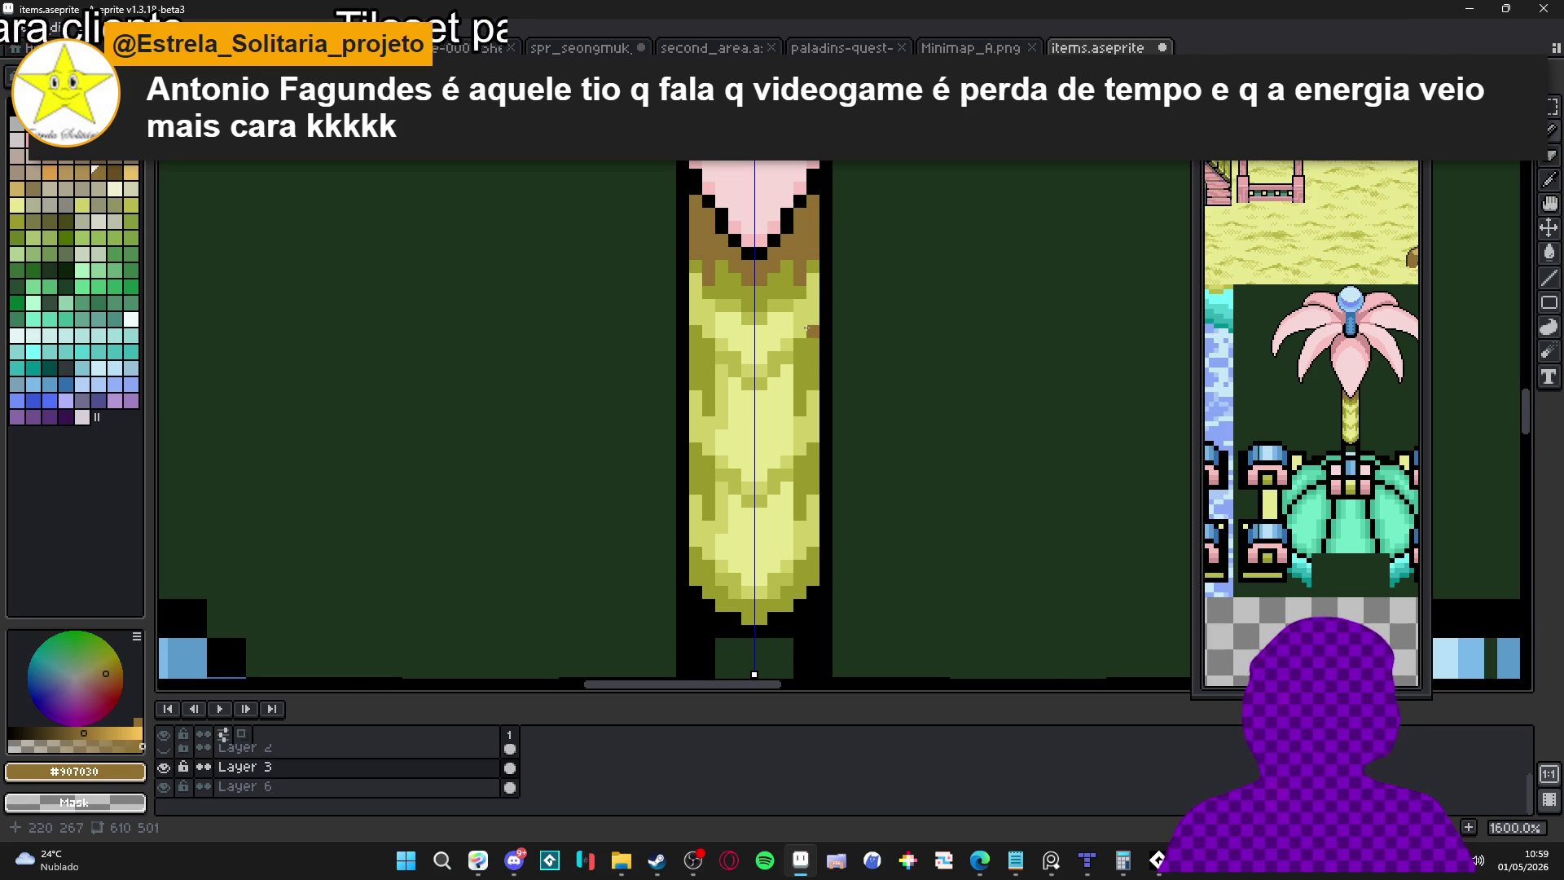
scroll(788, 319, down, 1)
scroll(788, 319, down, 1)
scroll(796, 326, up, 4)
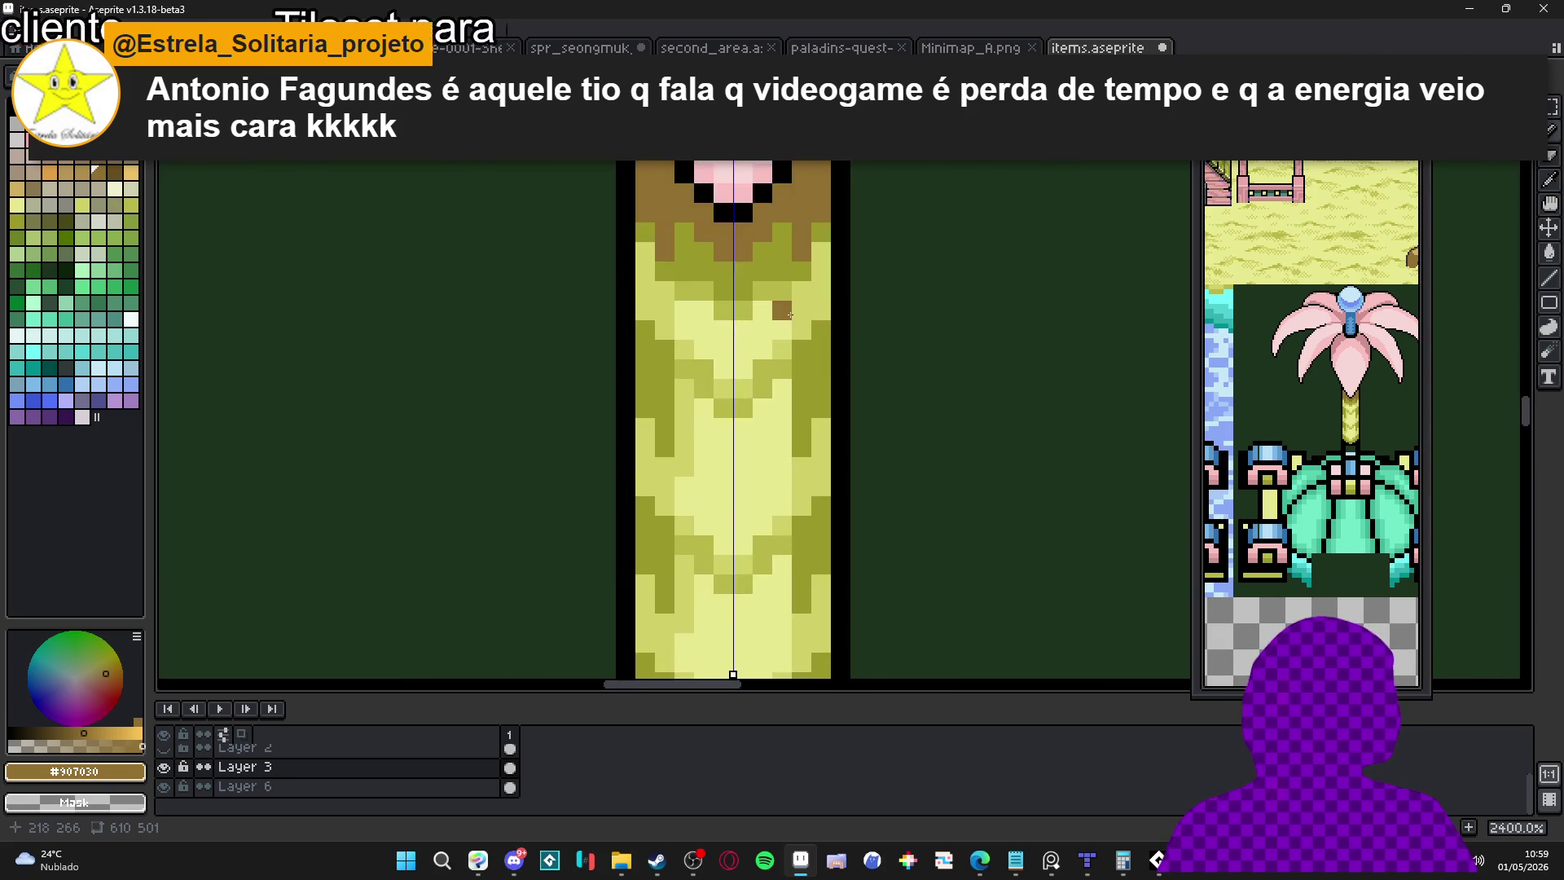
Touch up the stem's upper left edge with olive pixels
alt+click(784, 293)
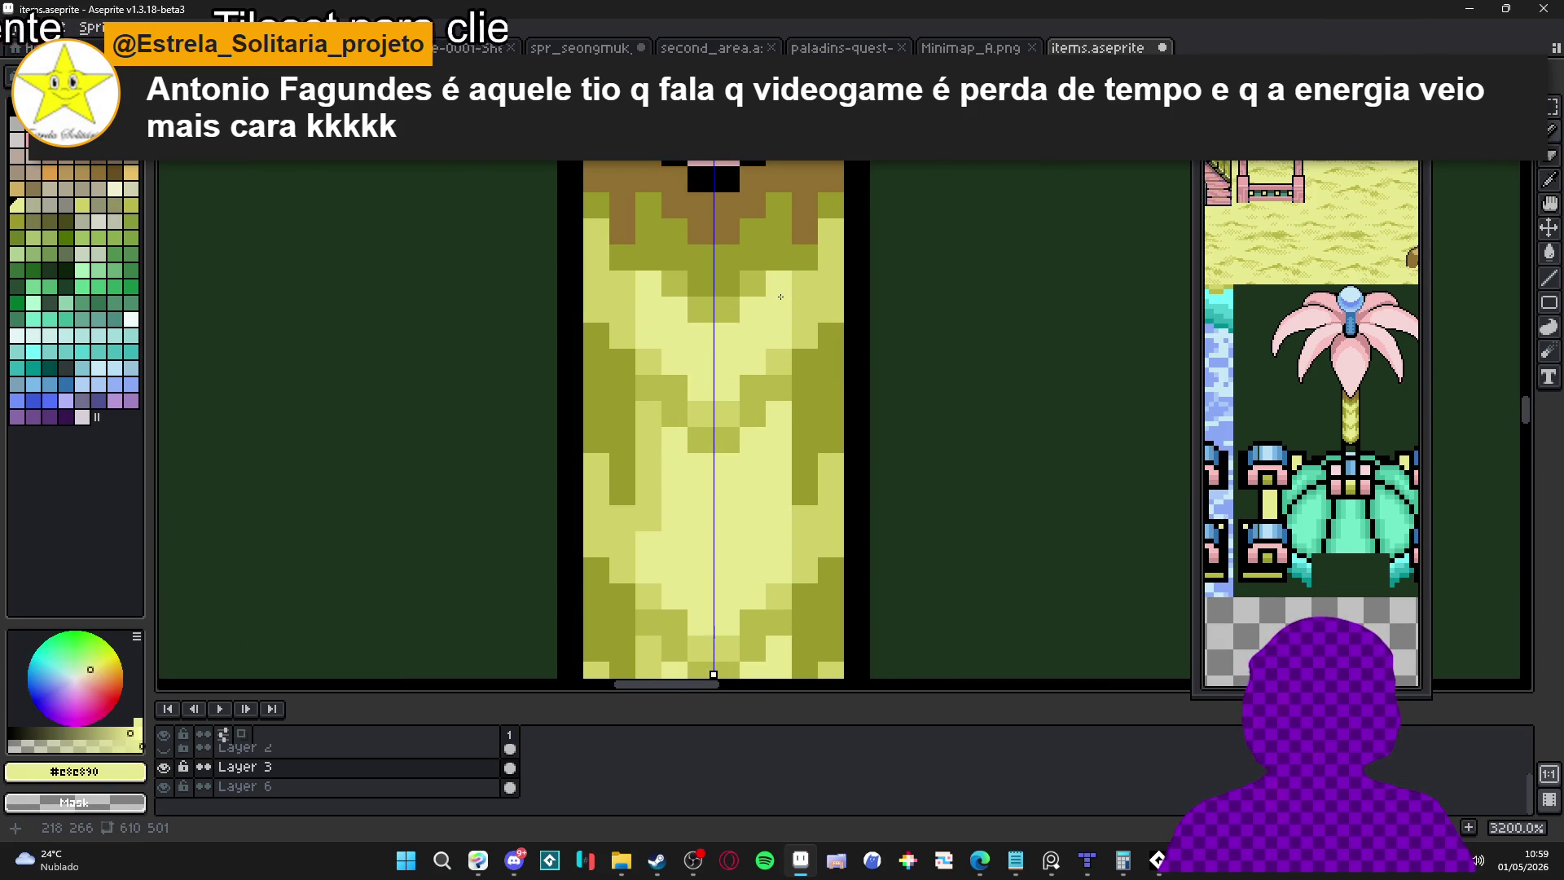
scroll(780, 297, down, 2)
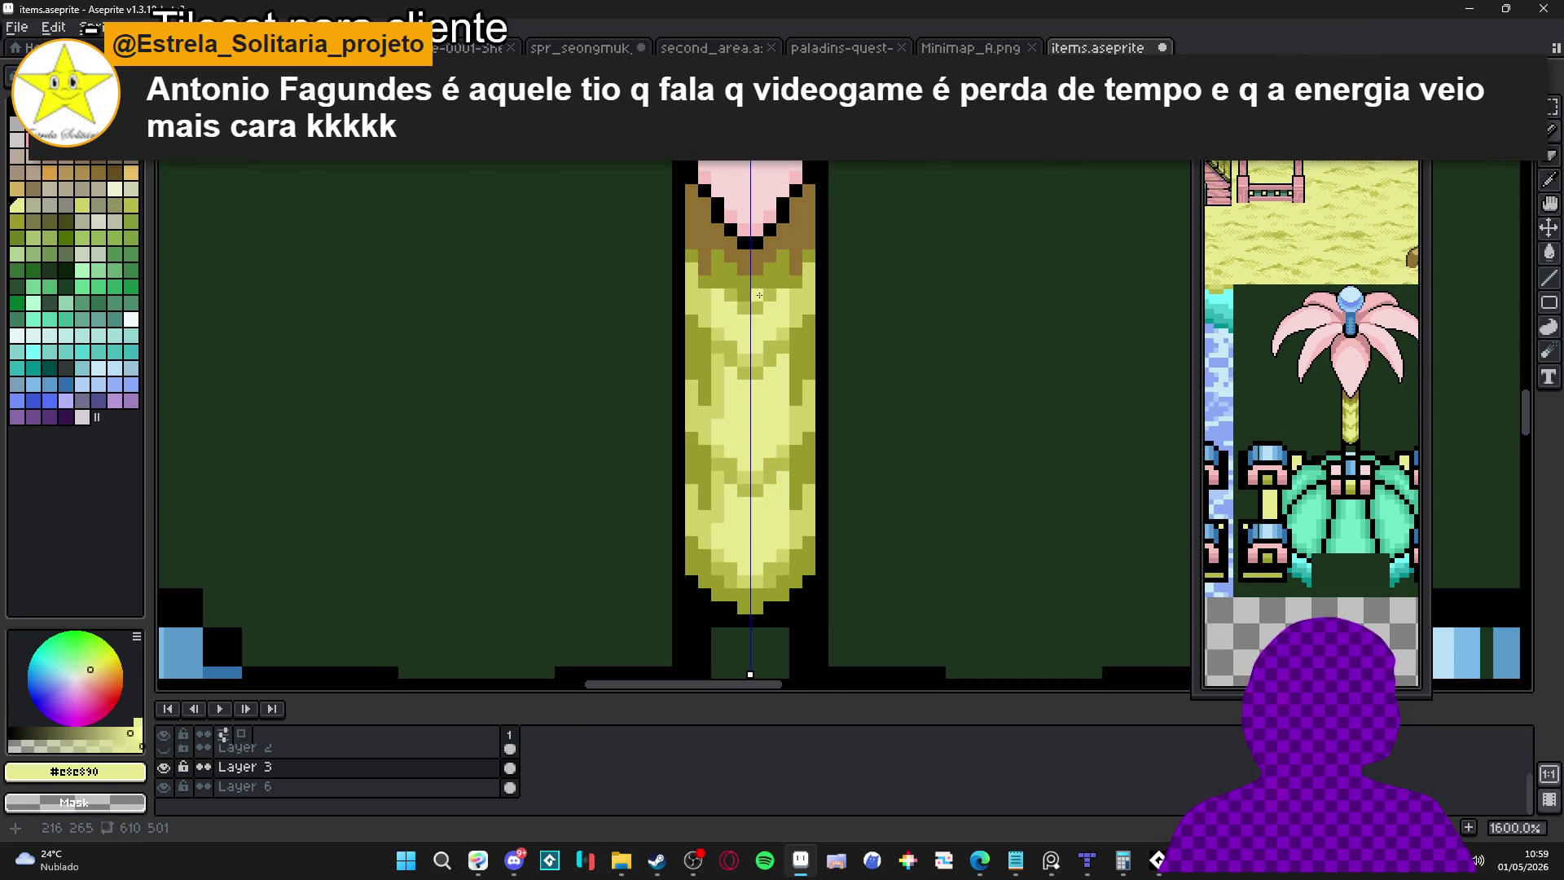
alt+click(701, 303)
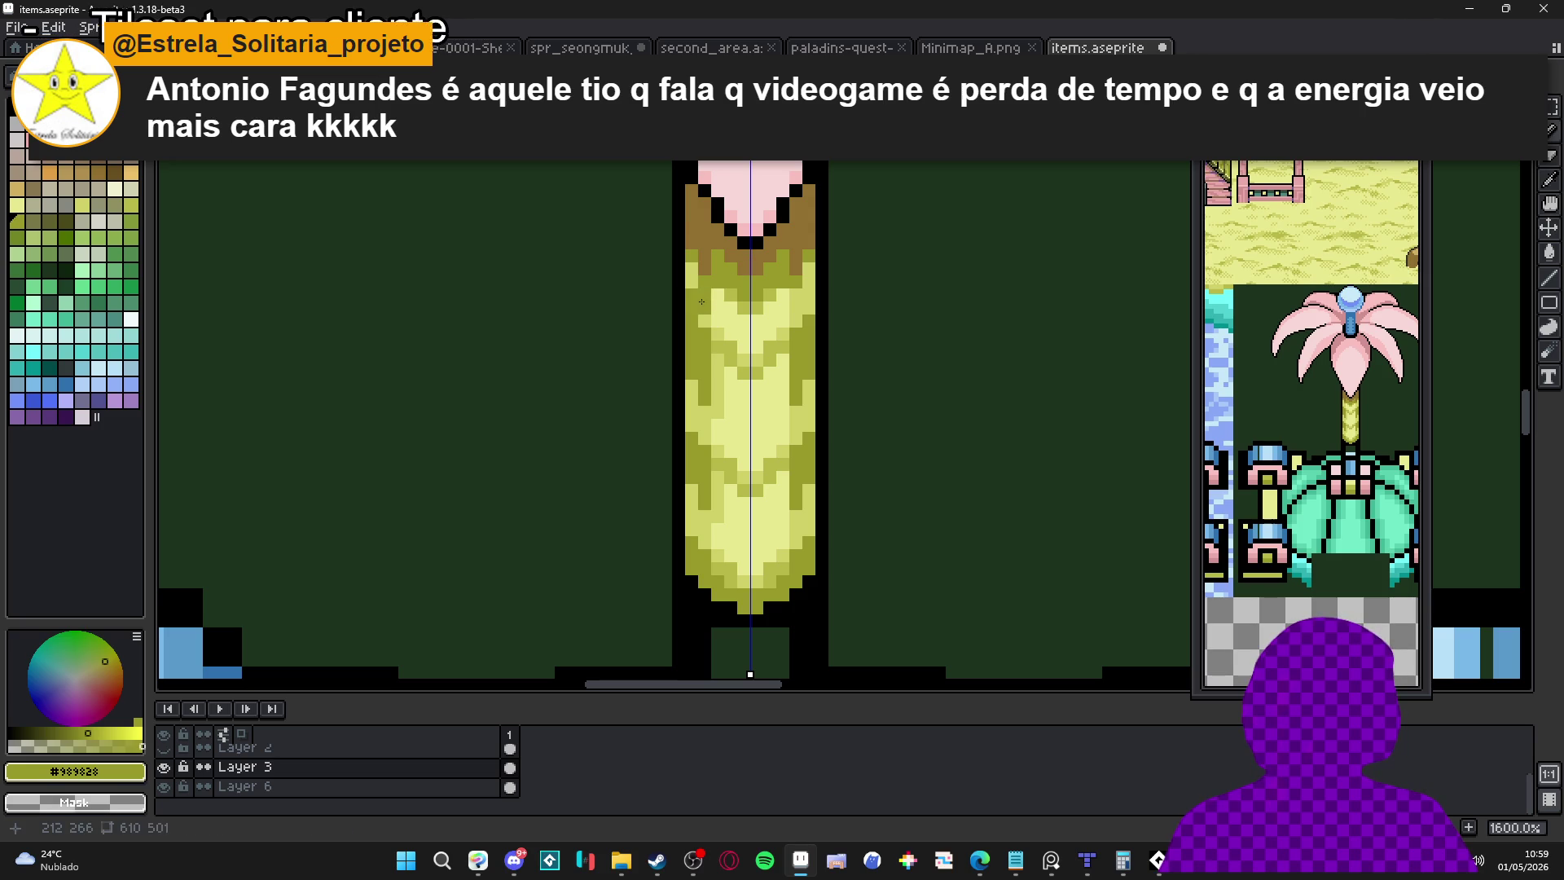
click(692, 269)
click(700, 319)
scroll(751, 338, down, 2)
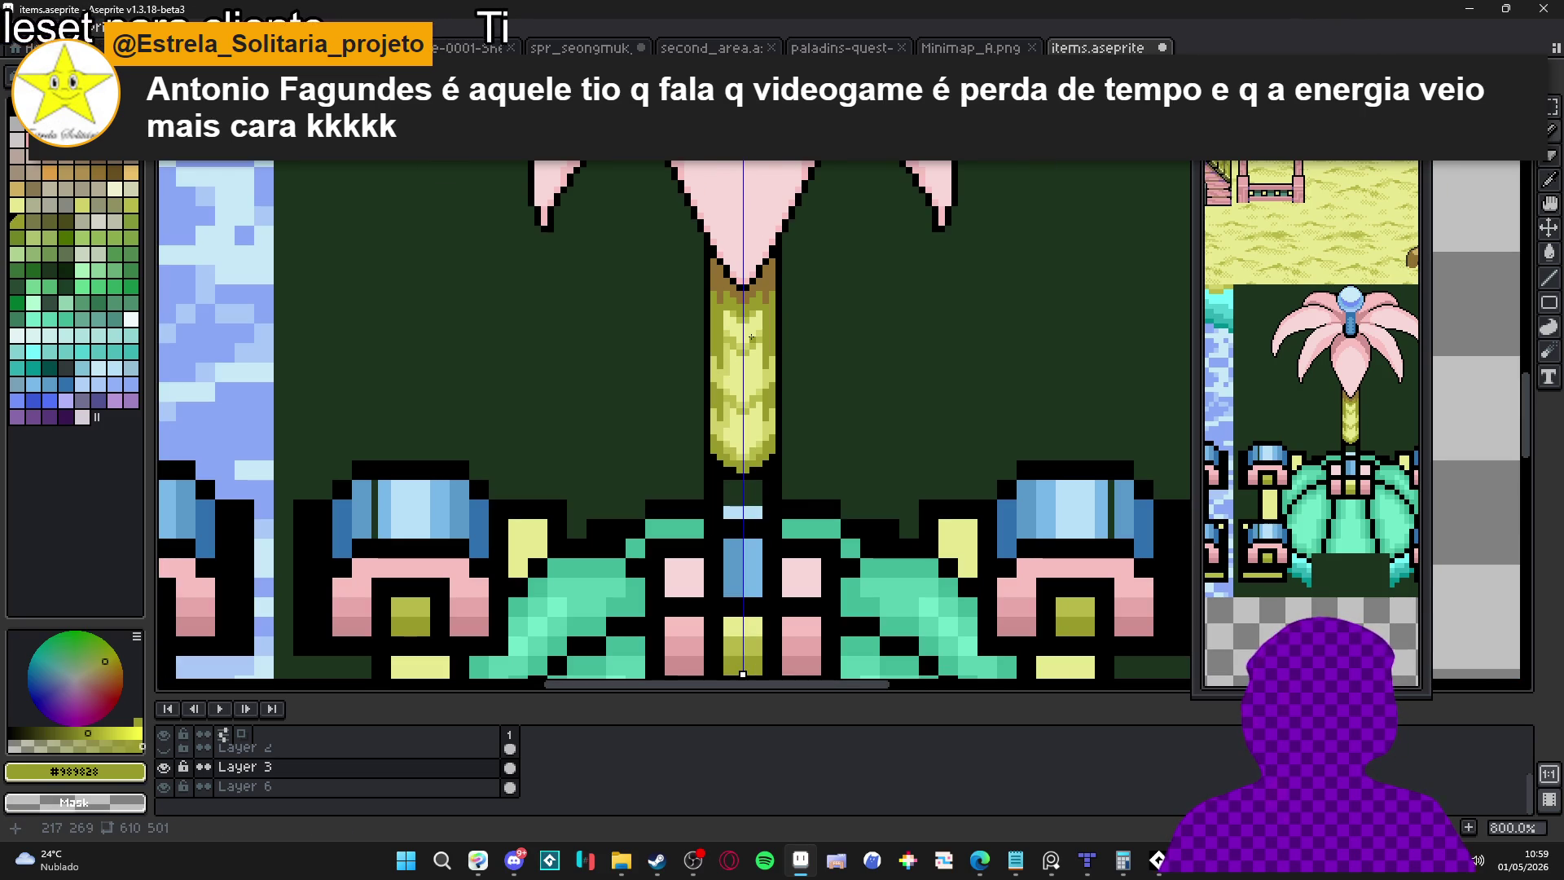
scroll(752, 338, up, 2)
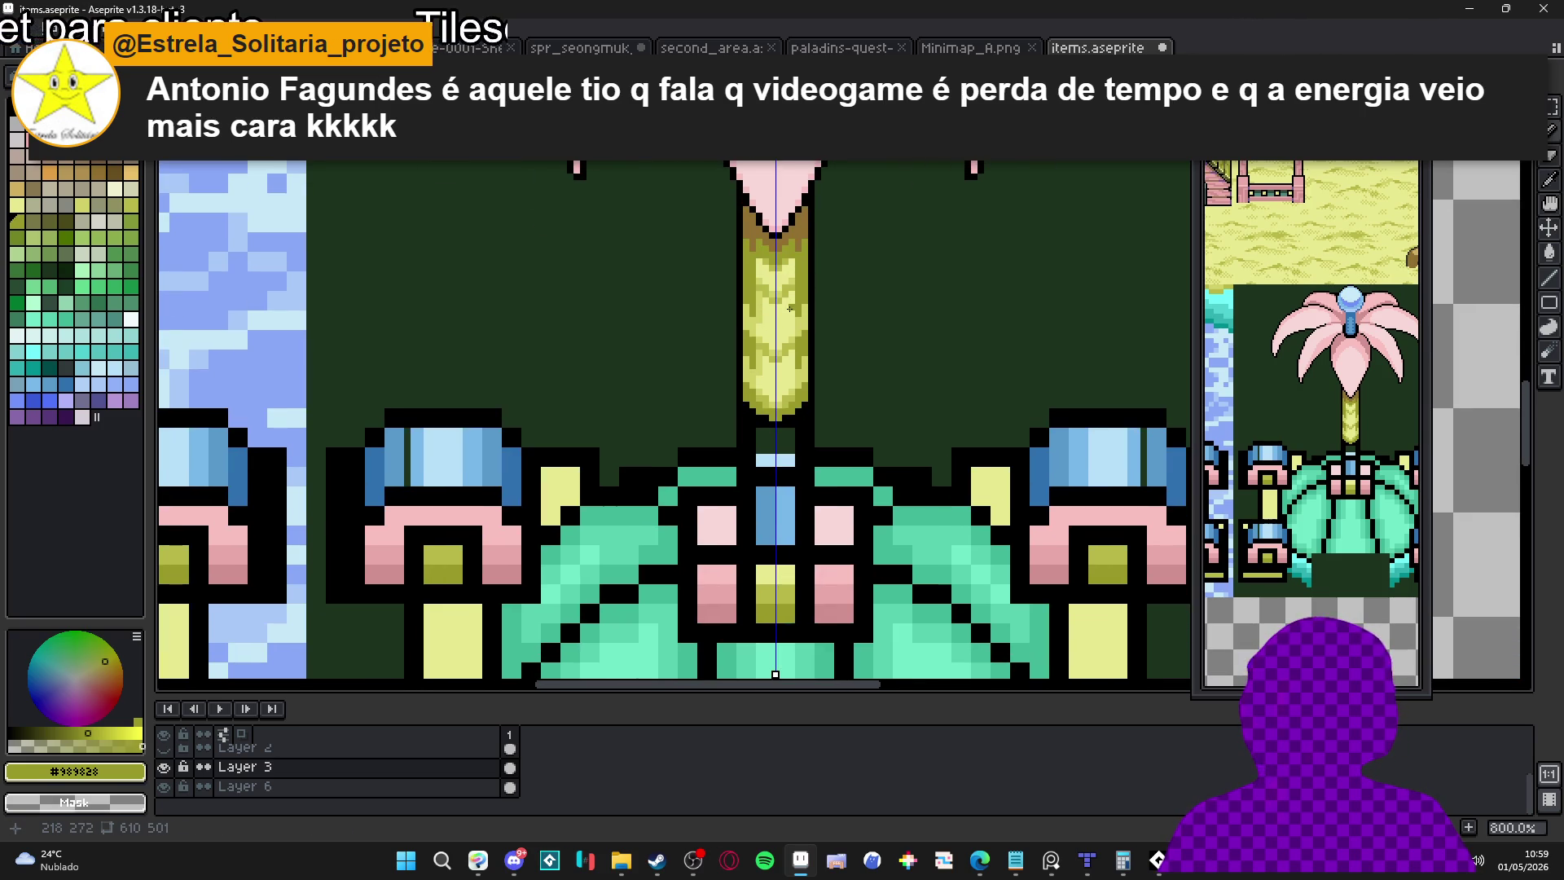
scroll(796, 317, up, 1)
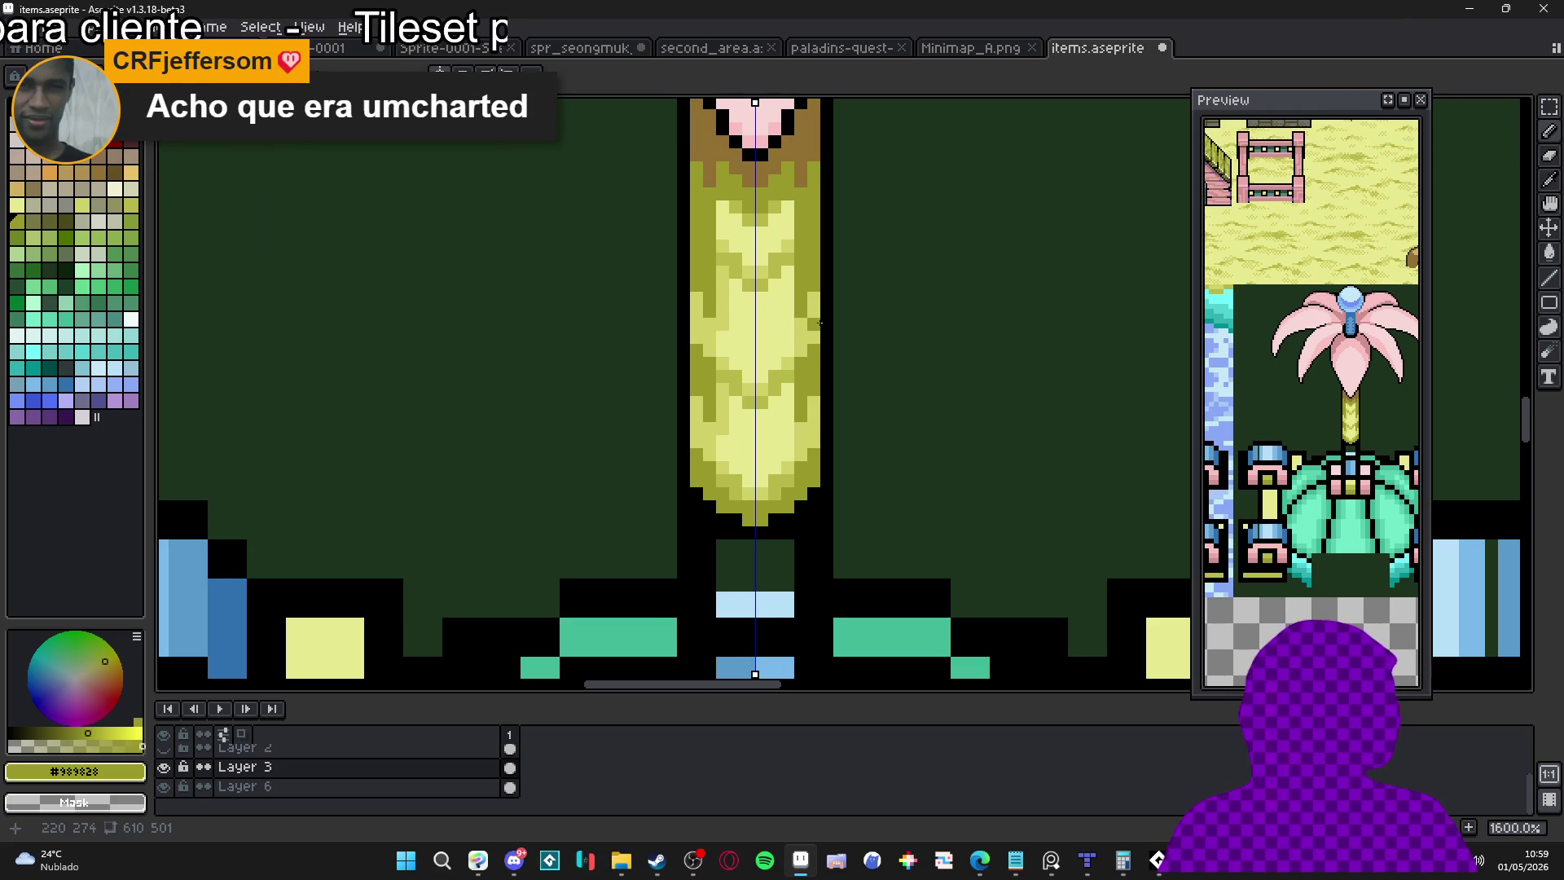
click(802, 325)
click(809, 341)
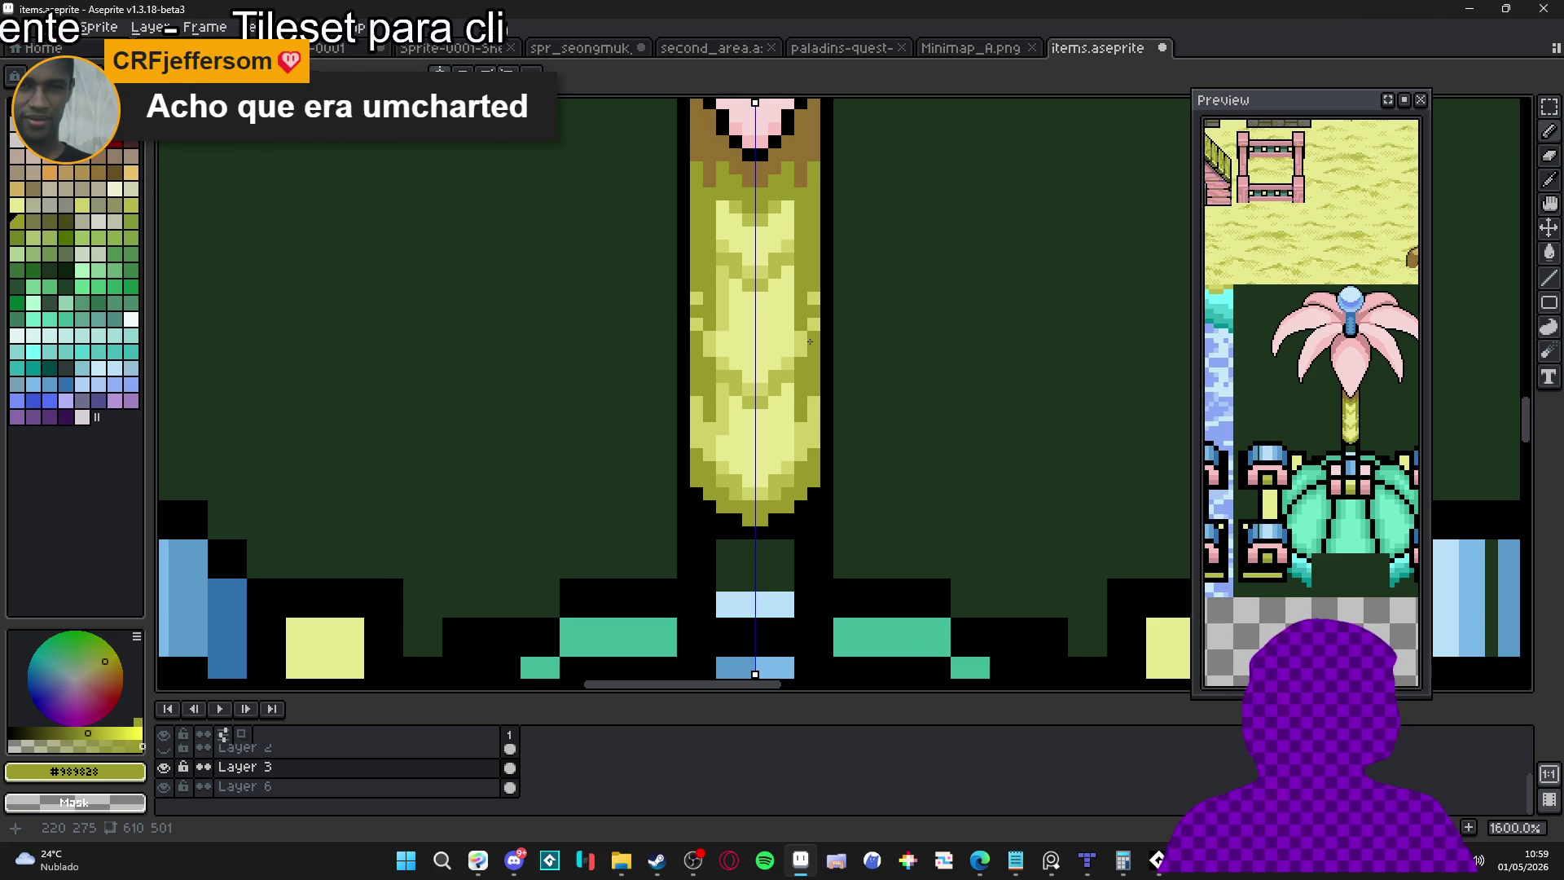
alt+click(734, 262)
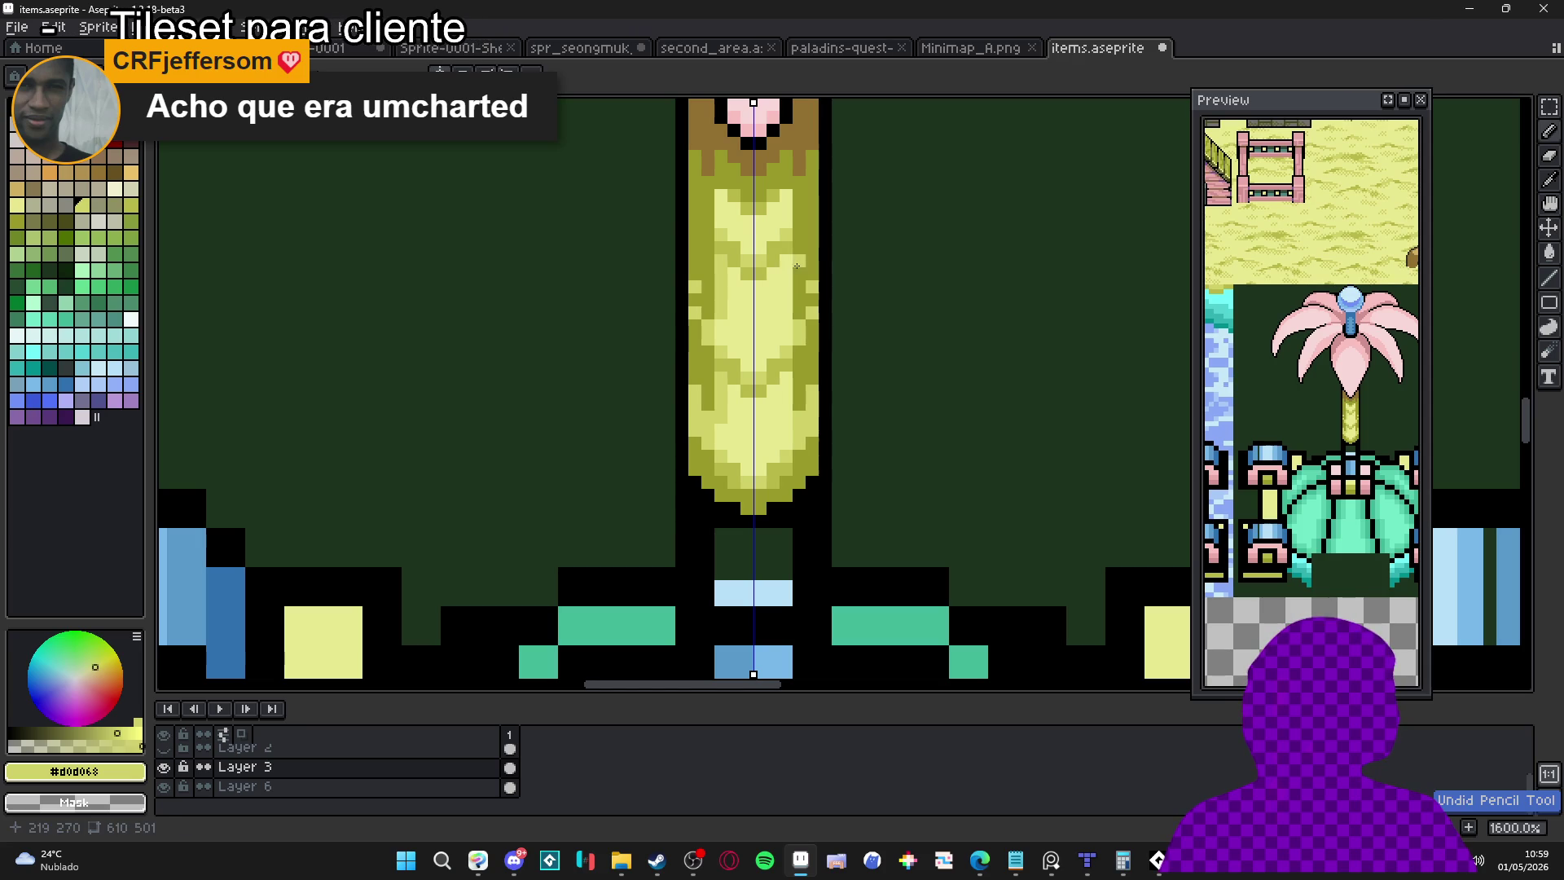
drag(787, 271, 784, 345)
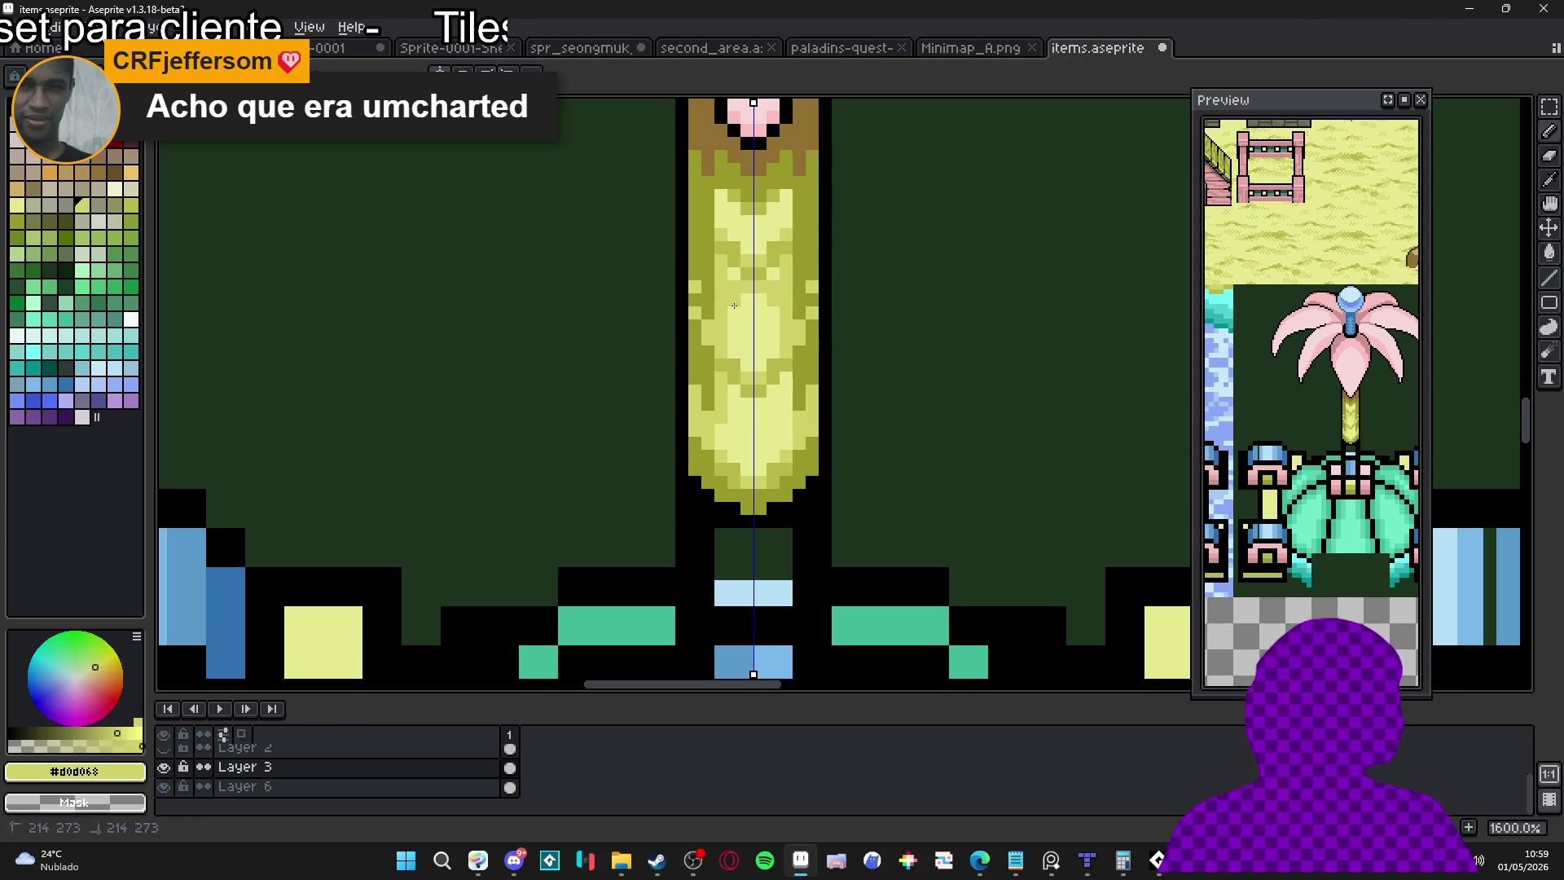
drag(733, 323, 733, 323)
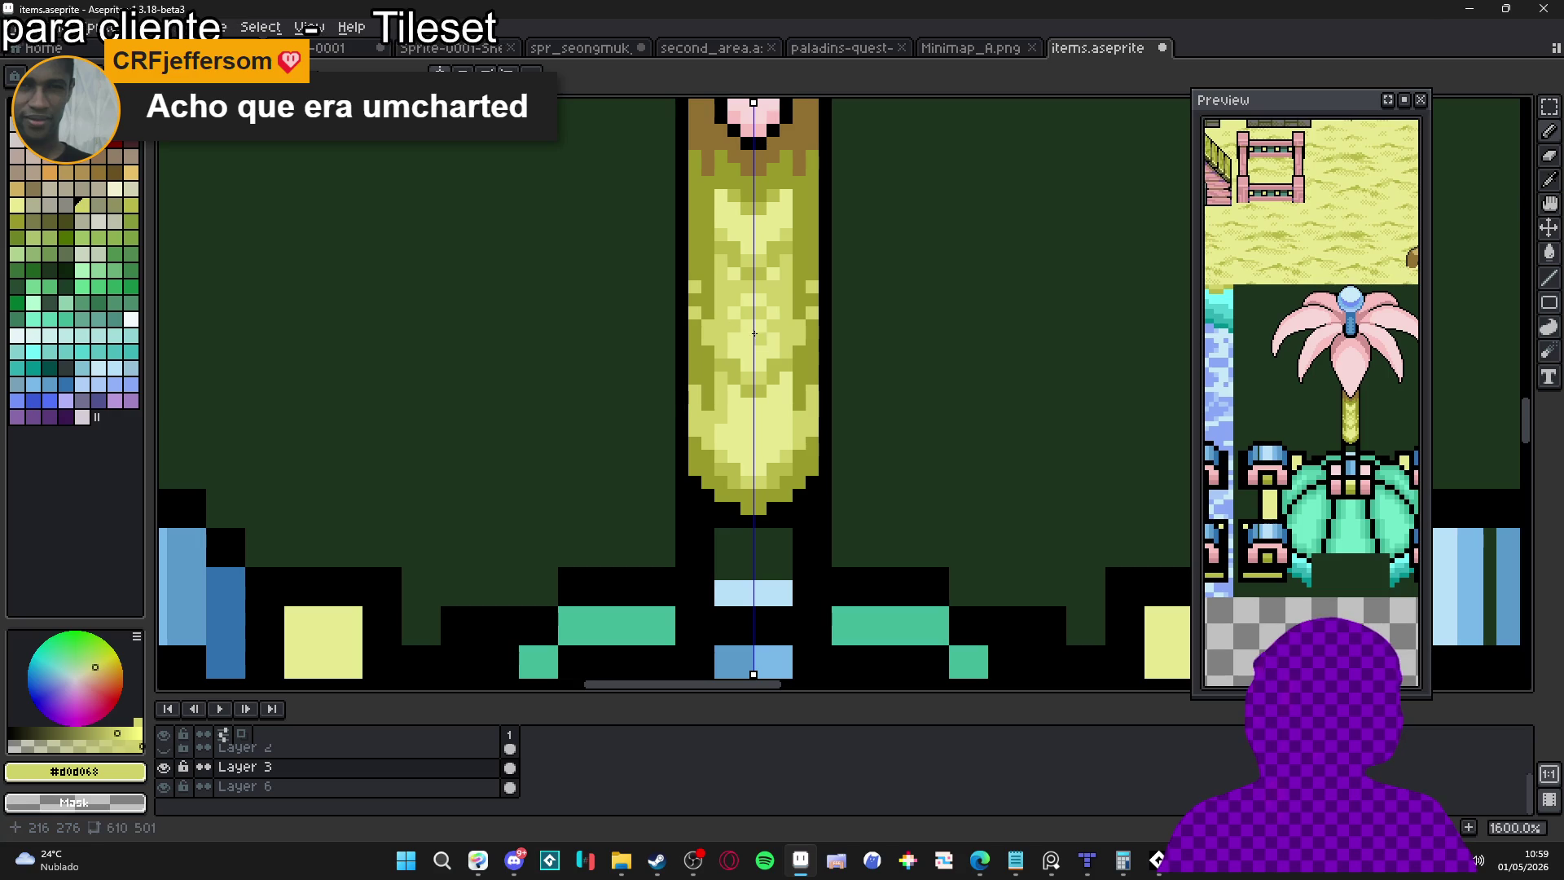
key(ctrl+z)
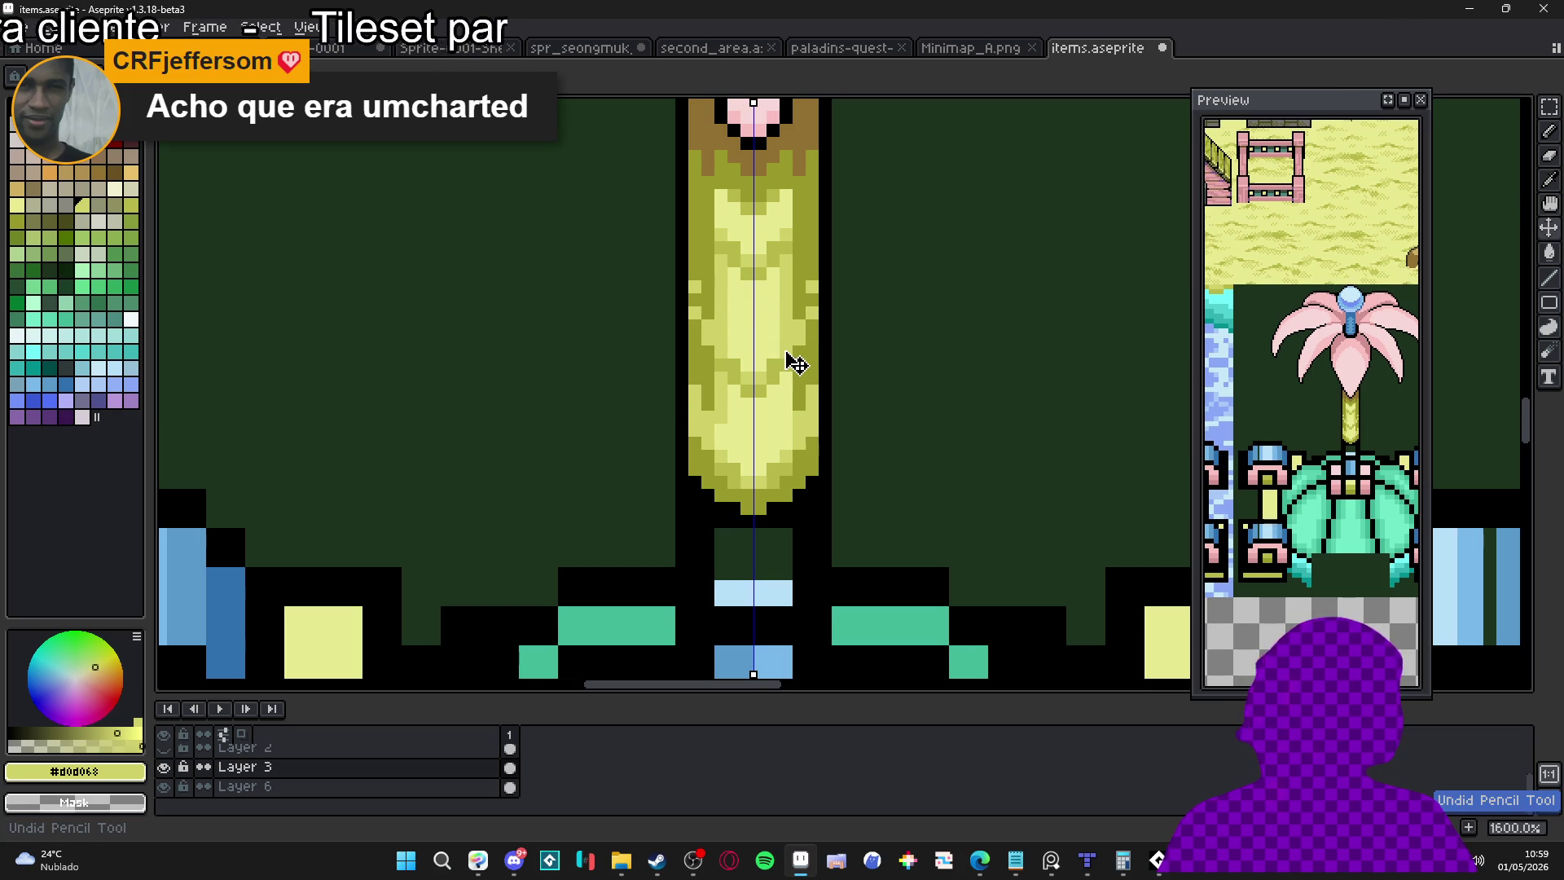
drag(799, 376, 793, 333)
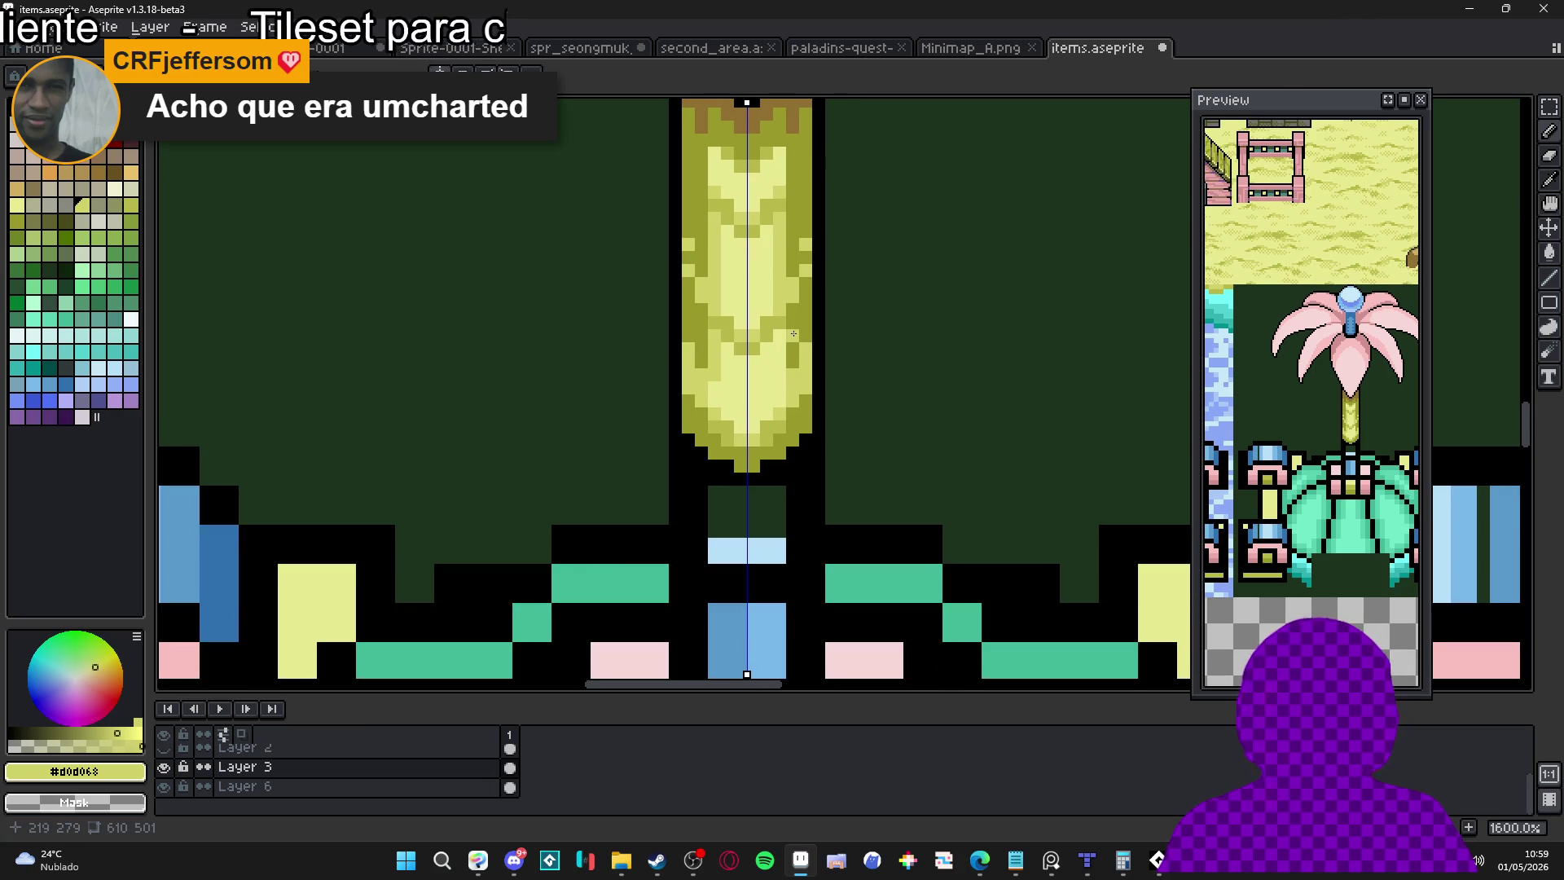
alt+click(738, 265)
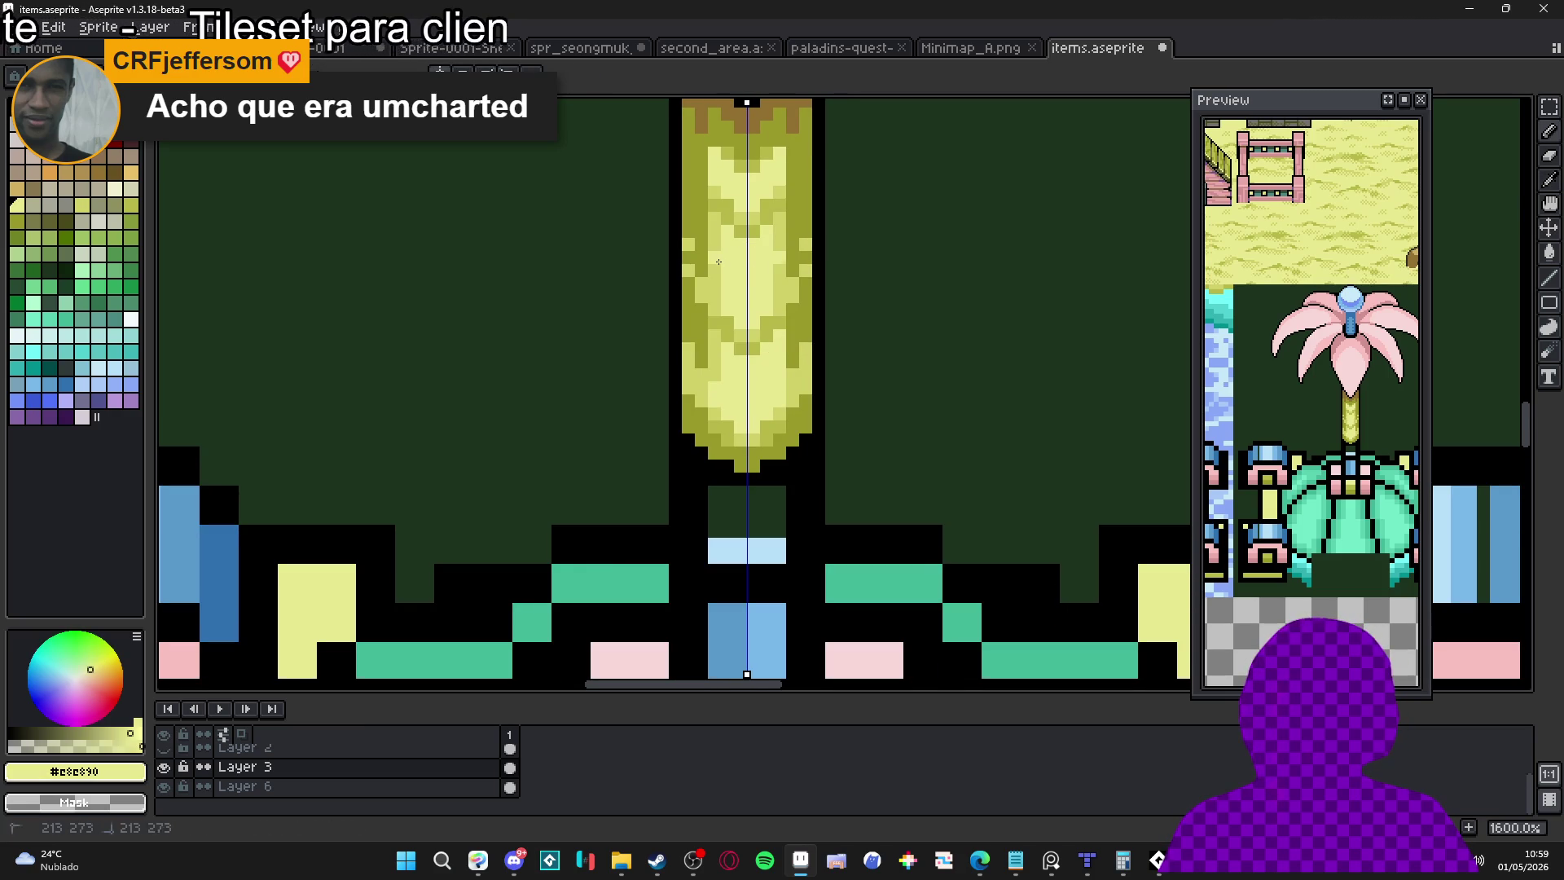
scroll(702, 322, down, 4)
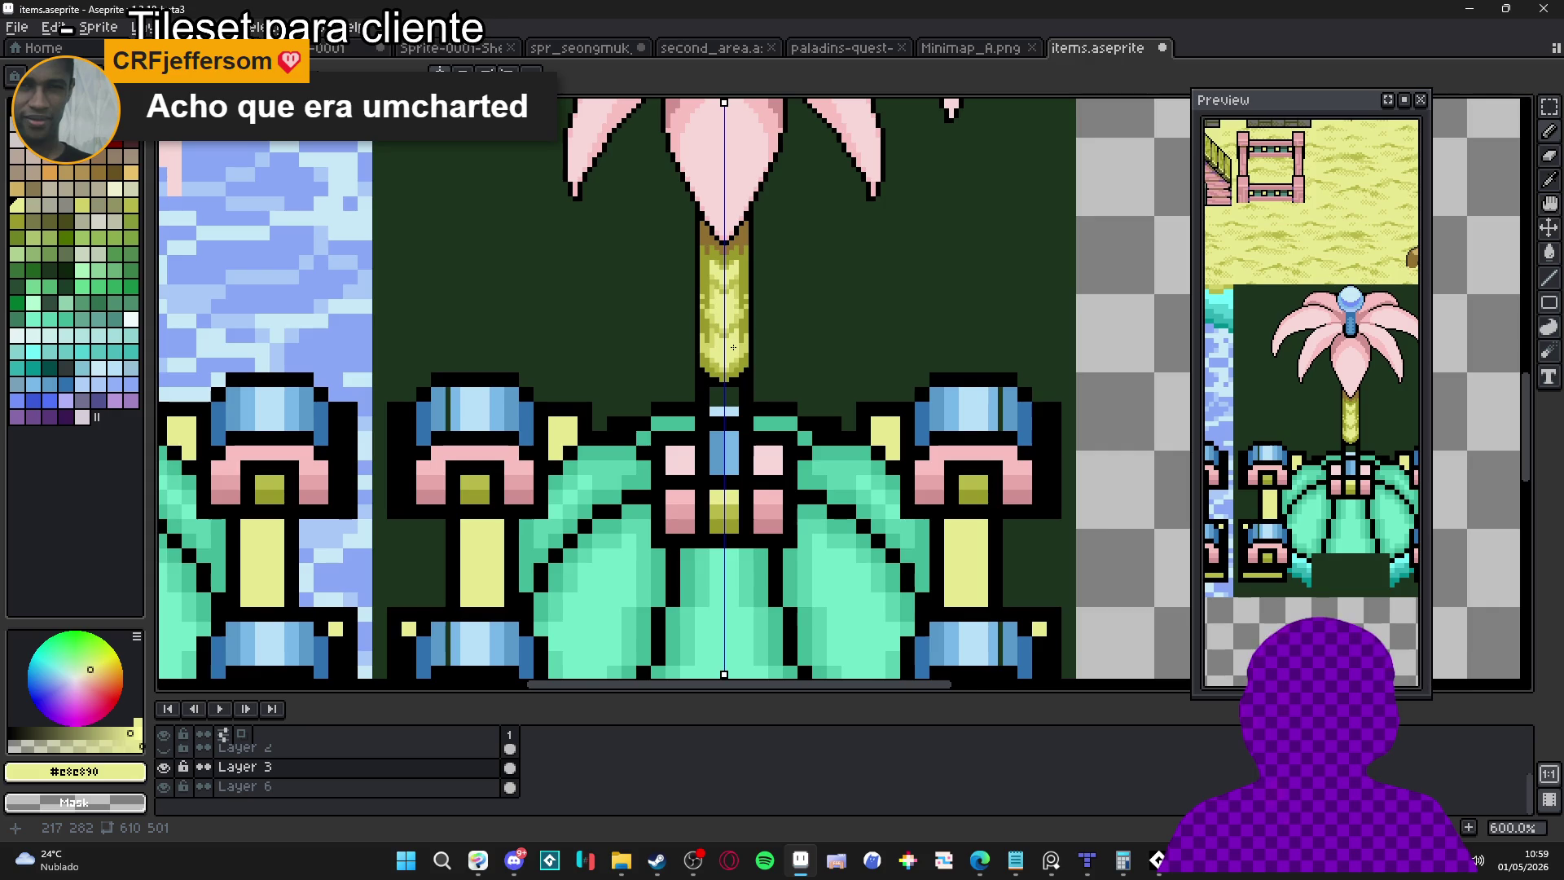
scroll(729, 347, up, 3)
alt+click(690, 349)
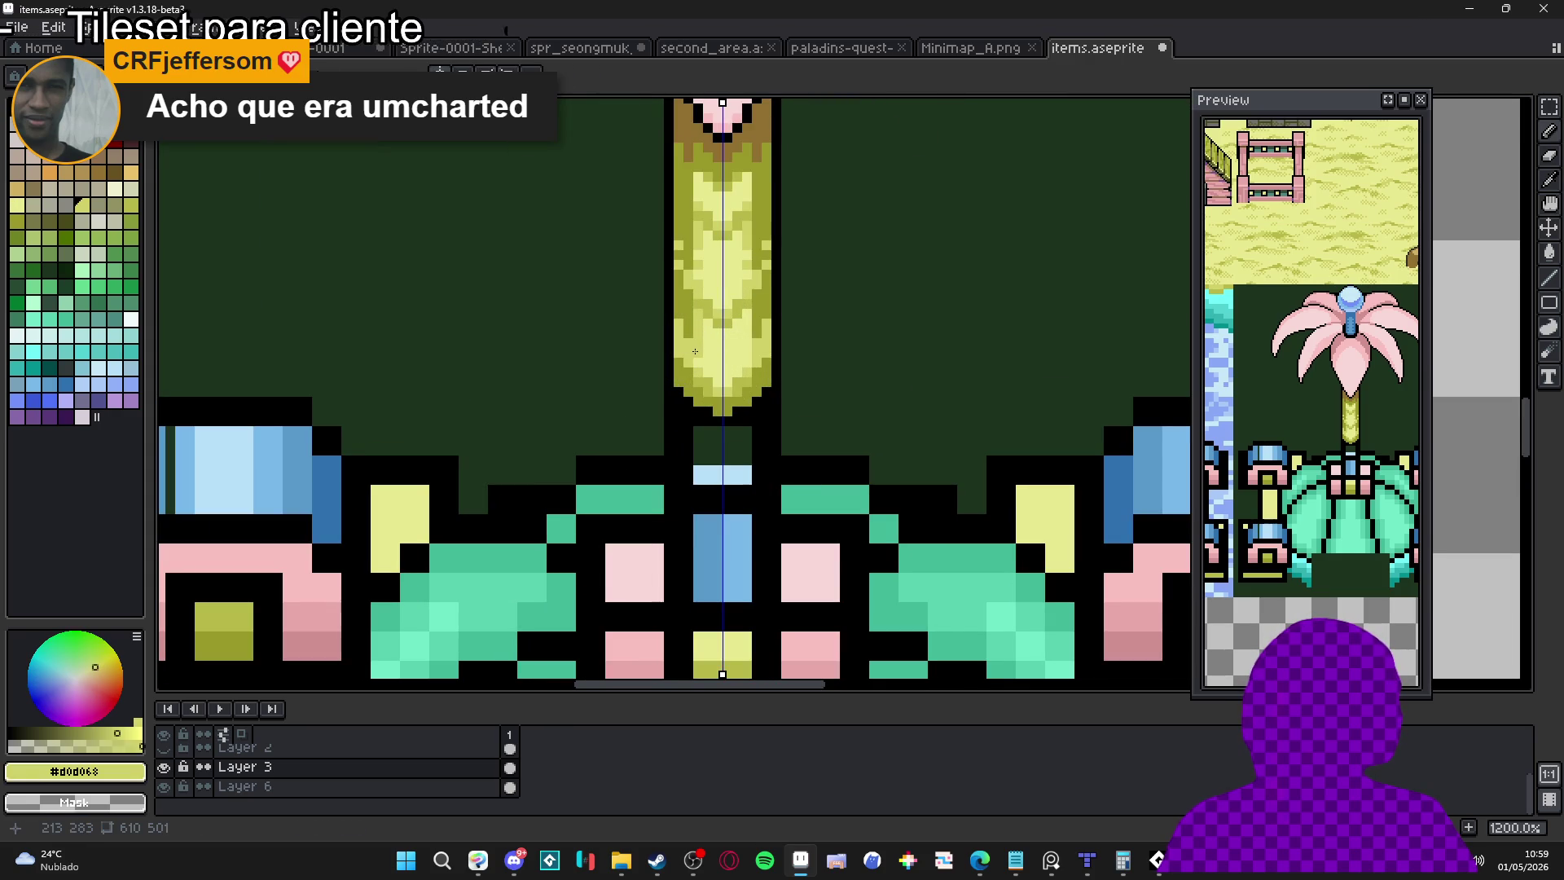
drag(706, 375, 713, 349)
scroll(713, 348, down, 4)
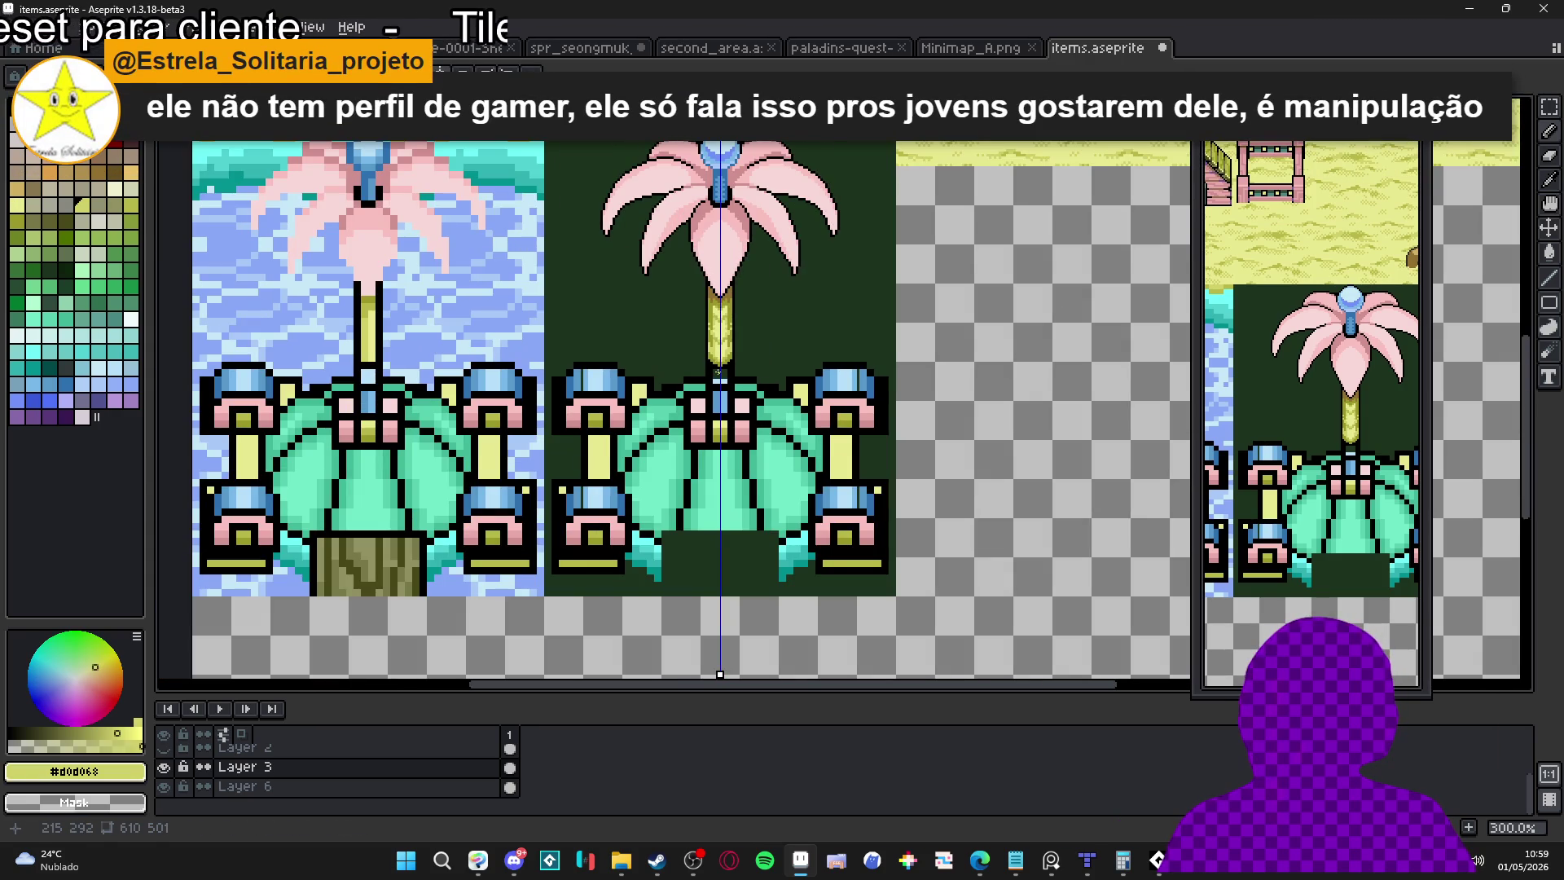
Draw mirrored black outlines down the blue nozzle neck, then select the strip beneath it
scroll(718, 372, up, 1)
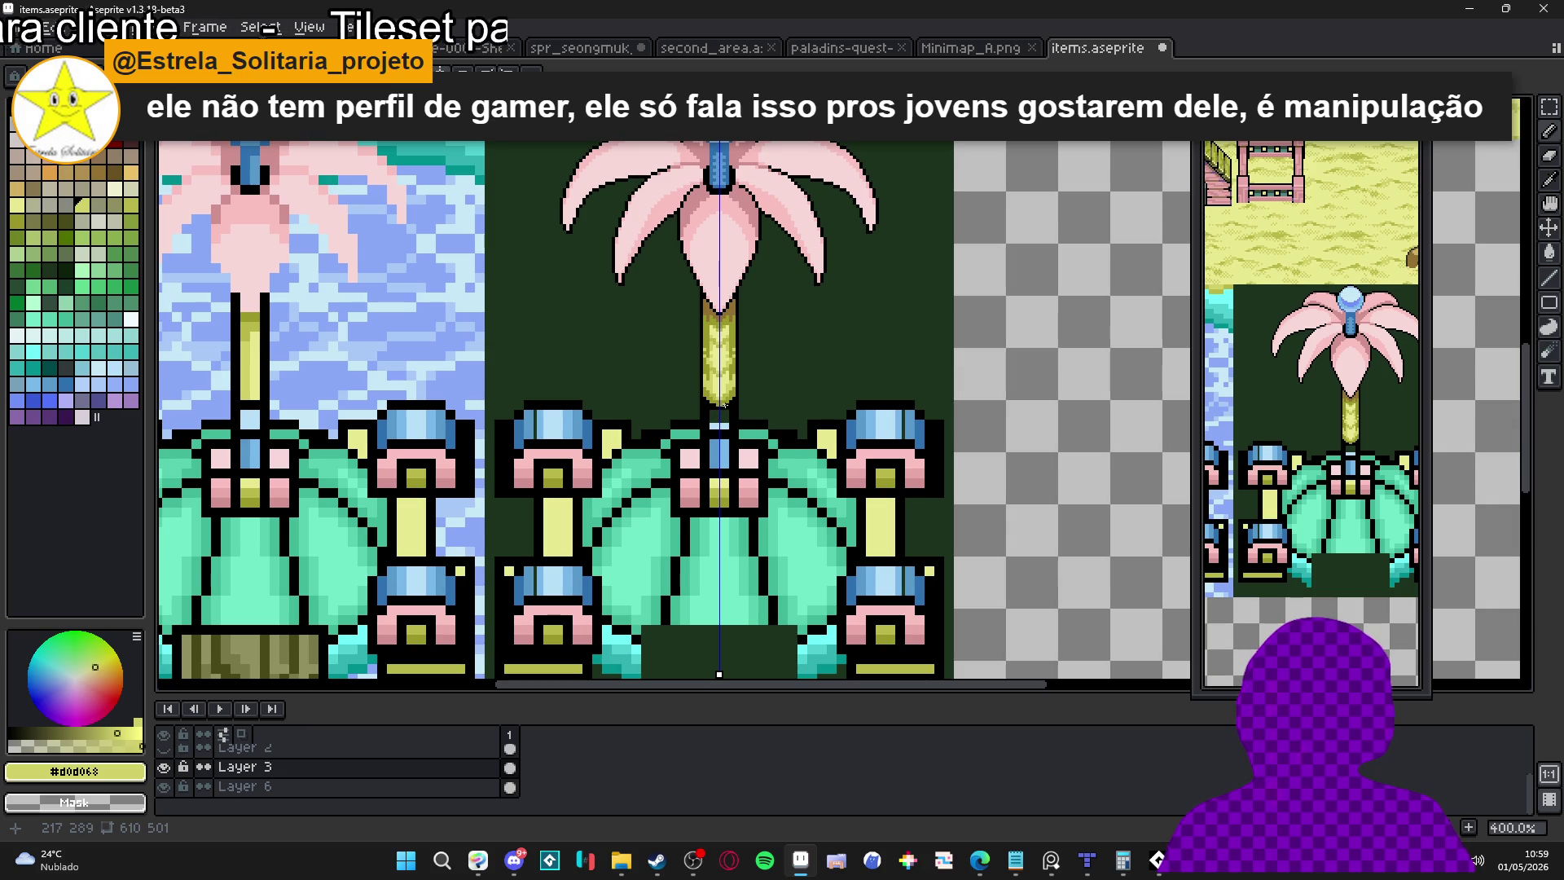
scroll(752, 192, up, 5)
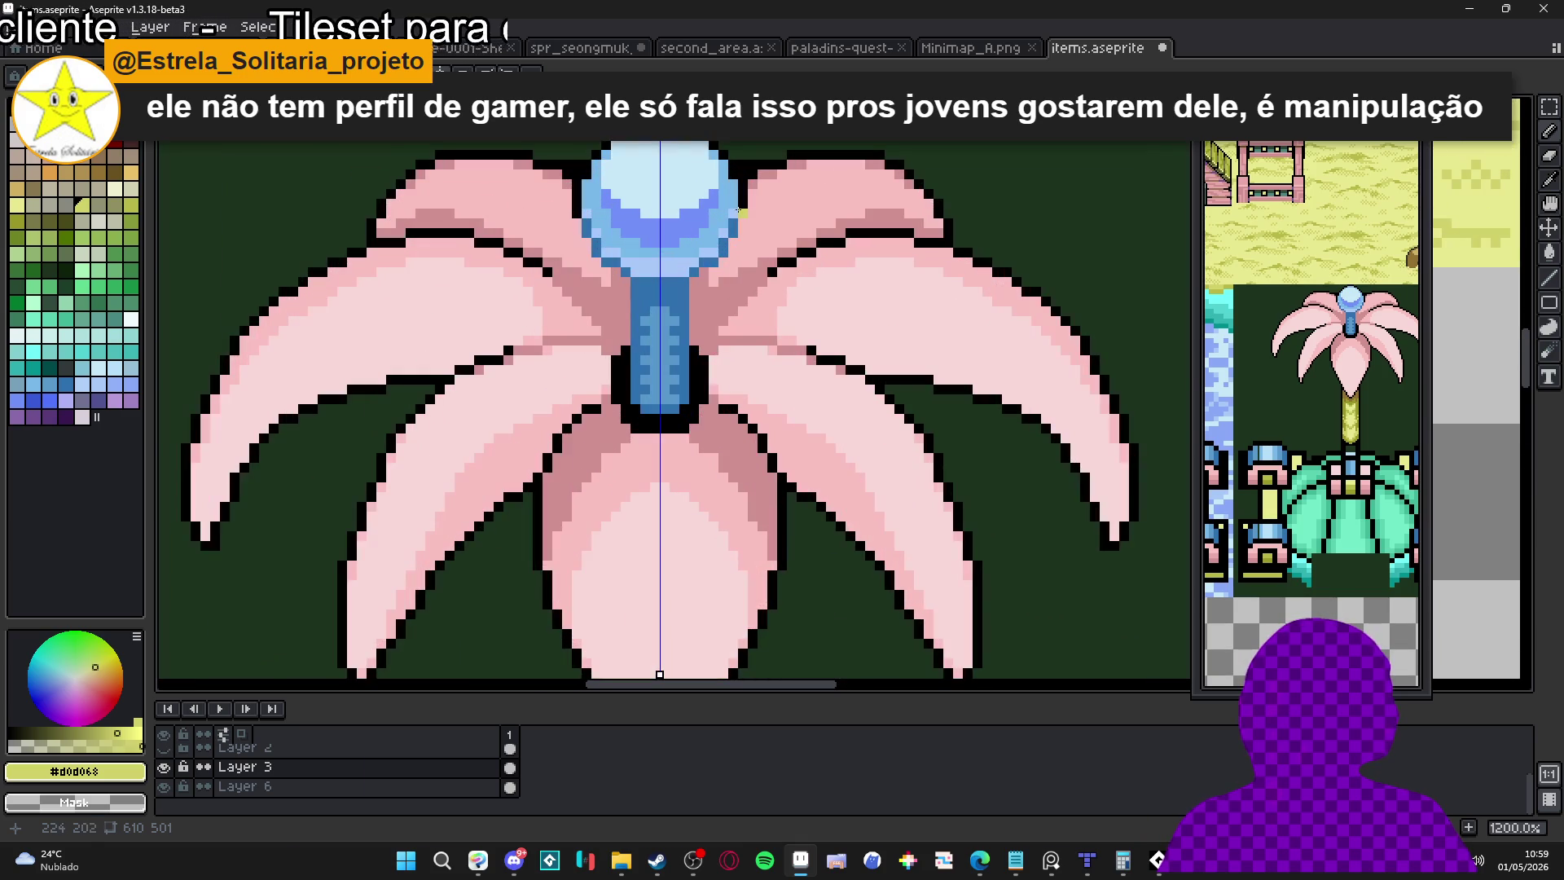
click(745, 201)
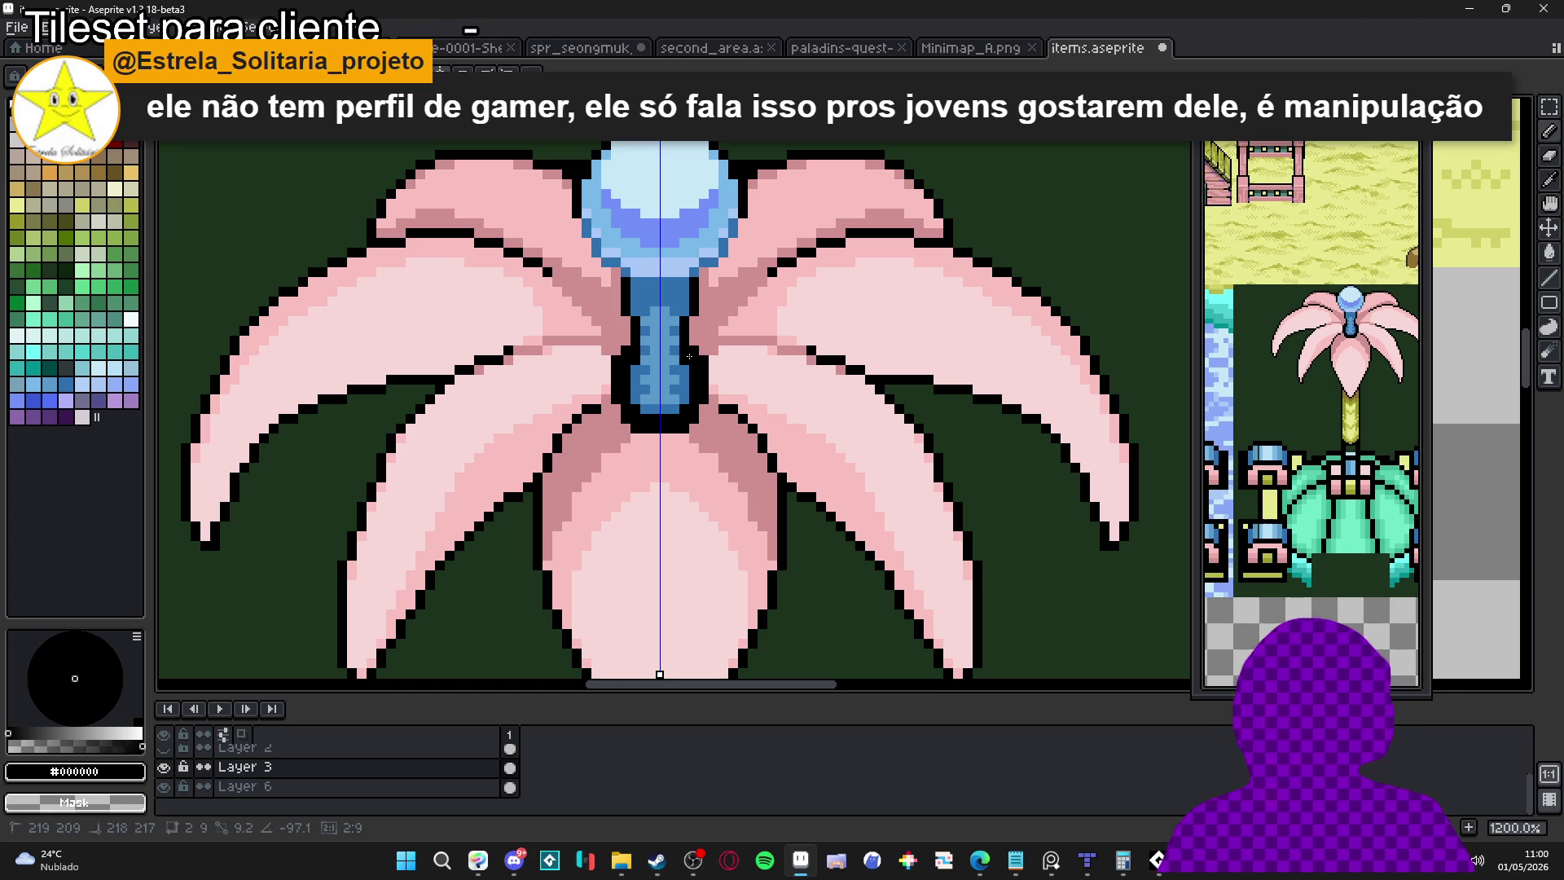
mouse_move(685, 281)
mouse_down()
mouse_move(688, 368)
mouse_move(684, 355)
mouse_up()
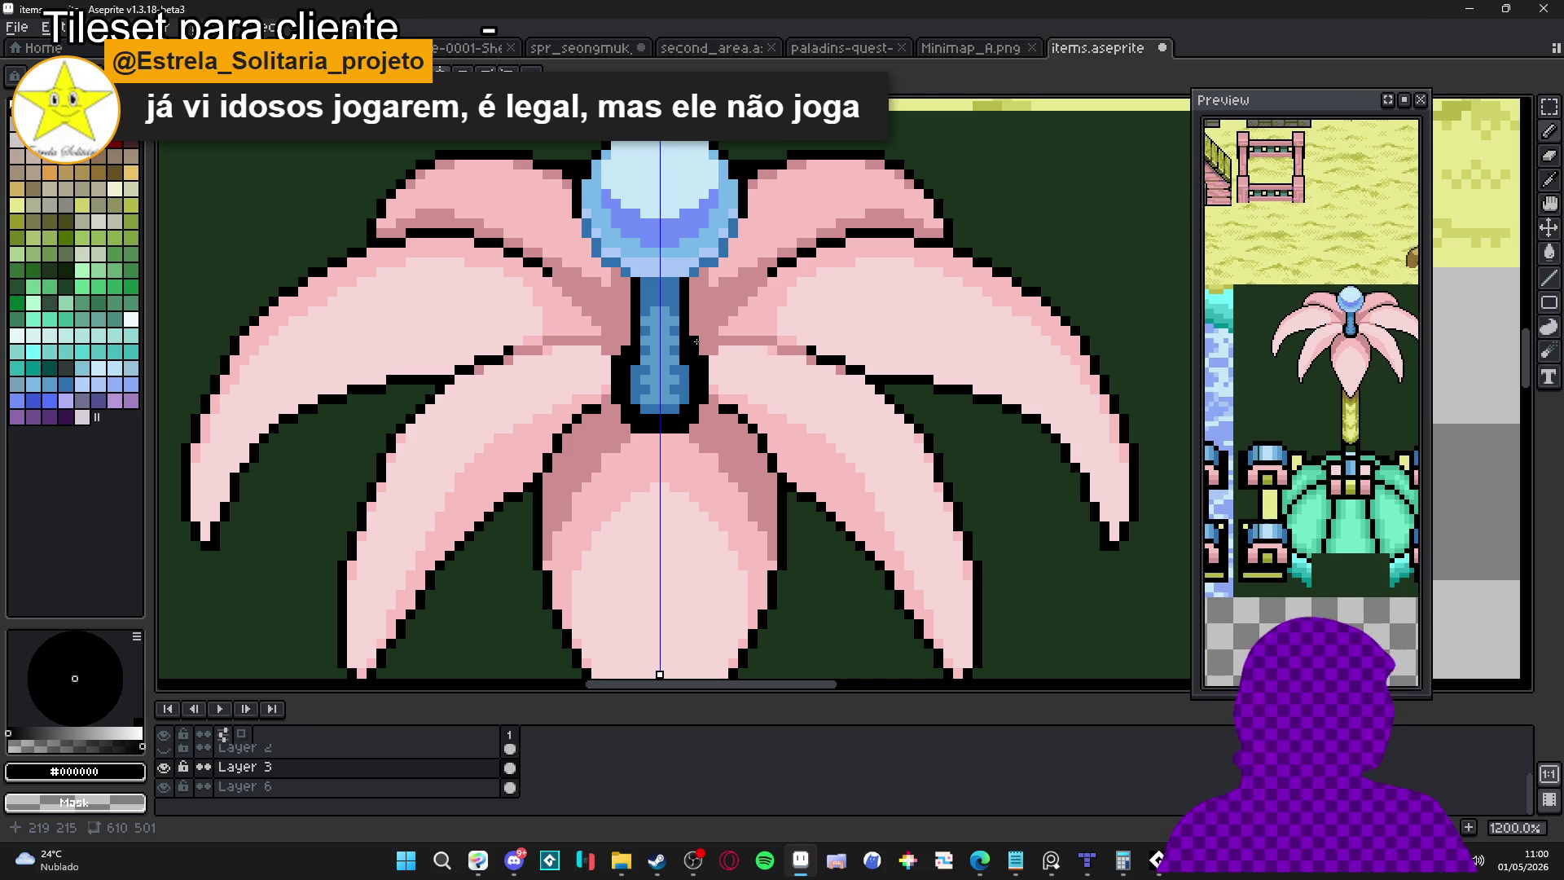
scroll(695, 341, down, 1)
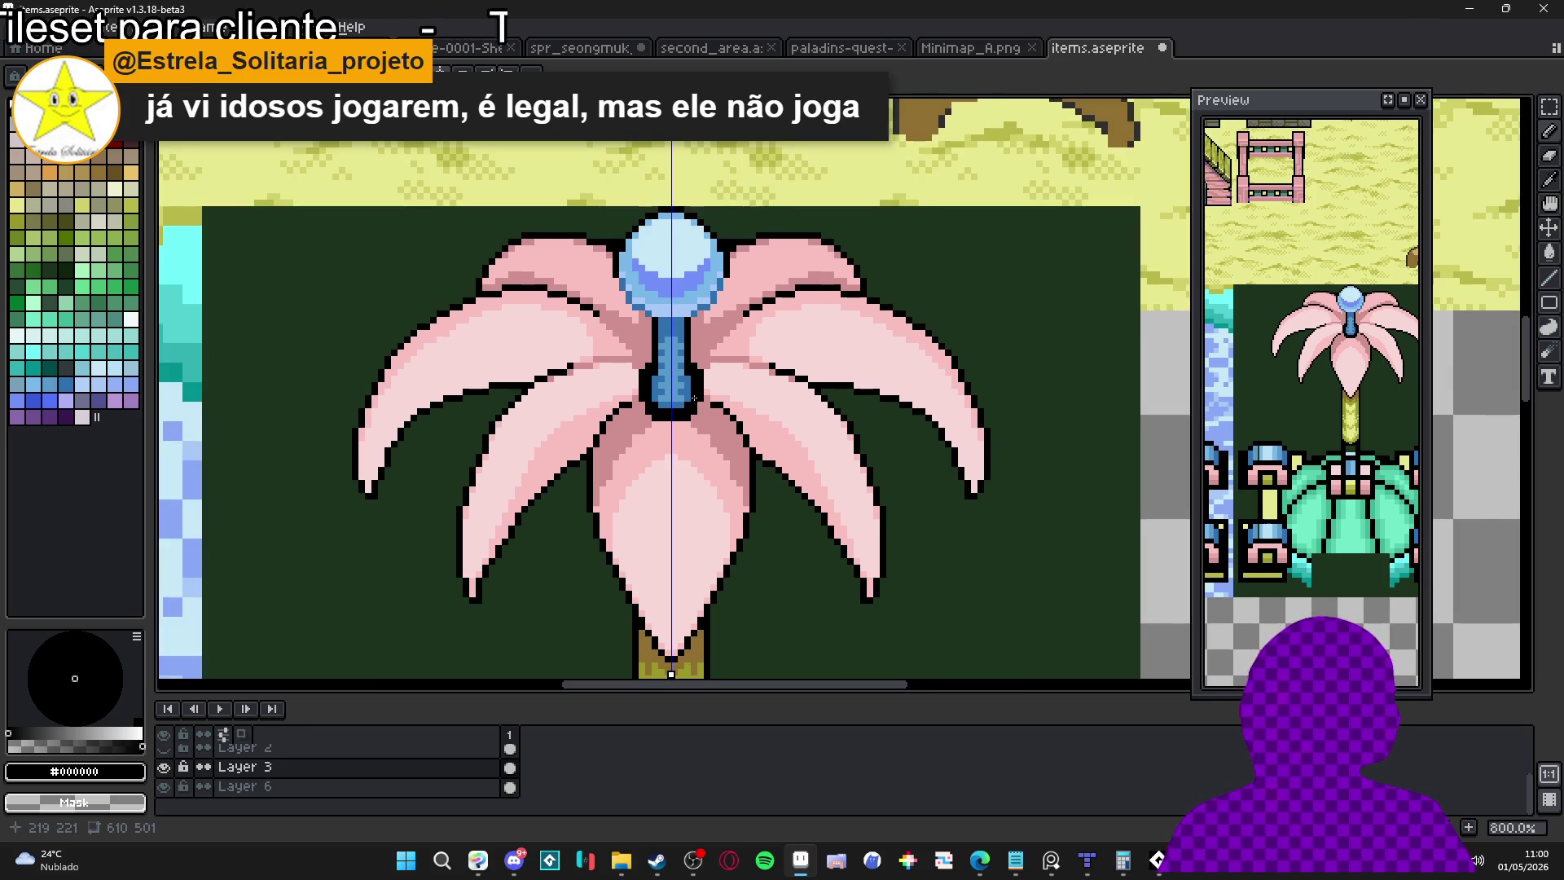
scroll(695, 333, up, 2)
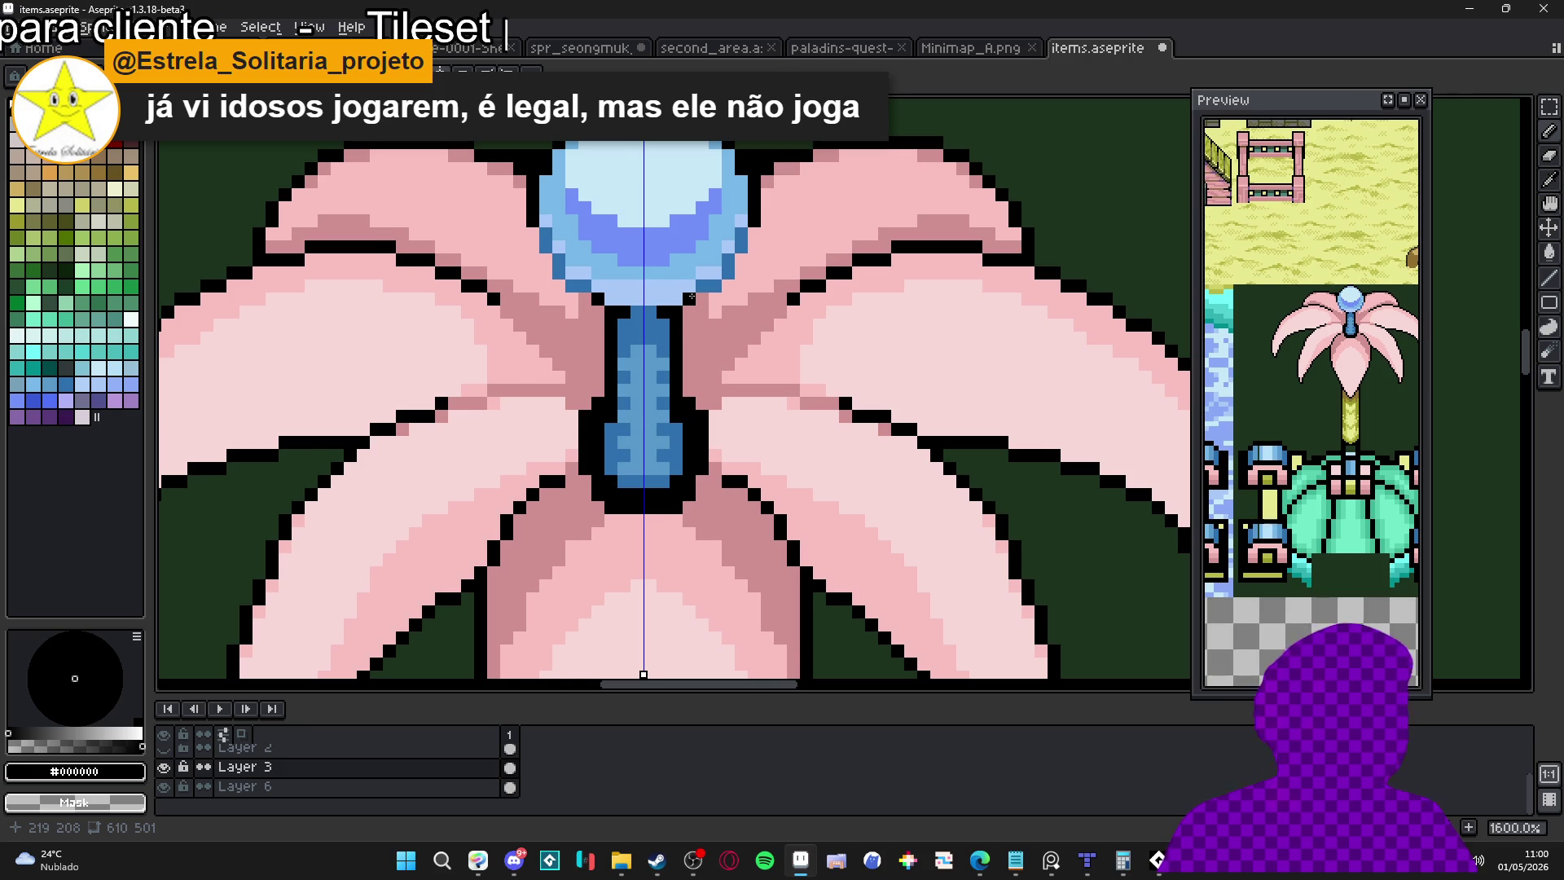
scroll(726, 291, down, 1)
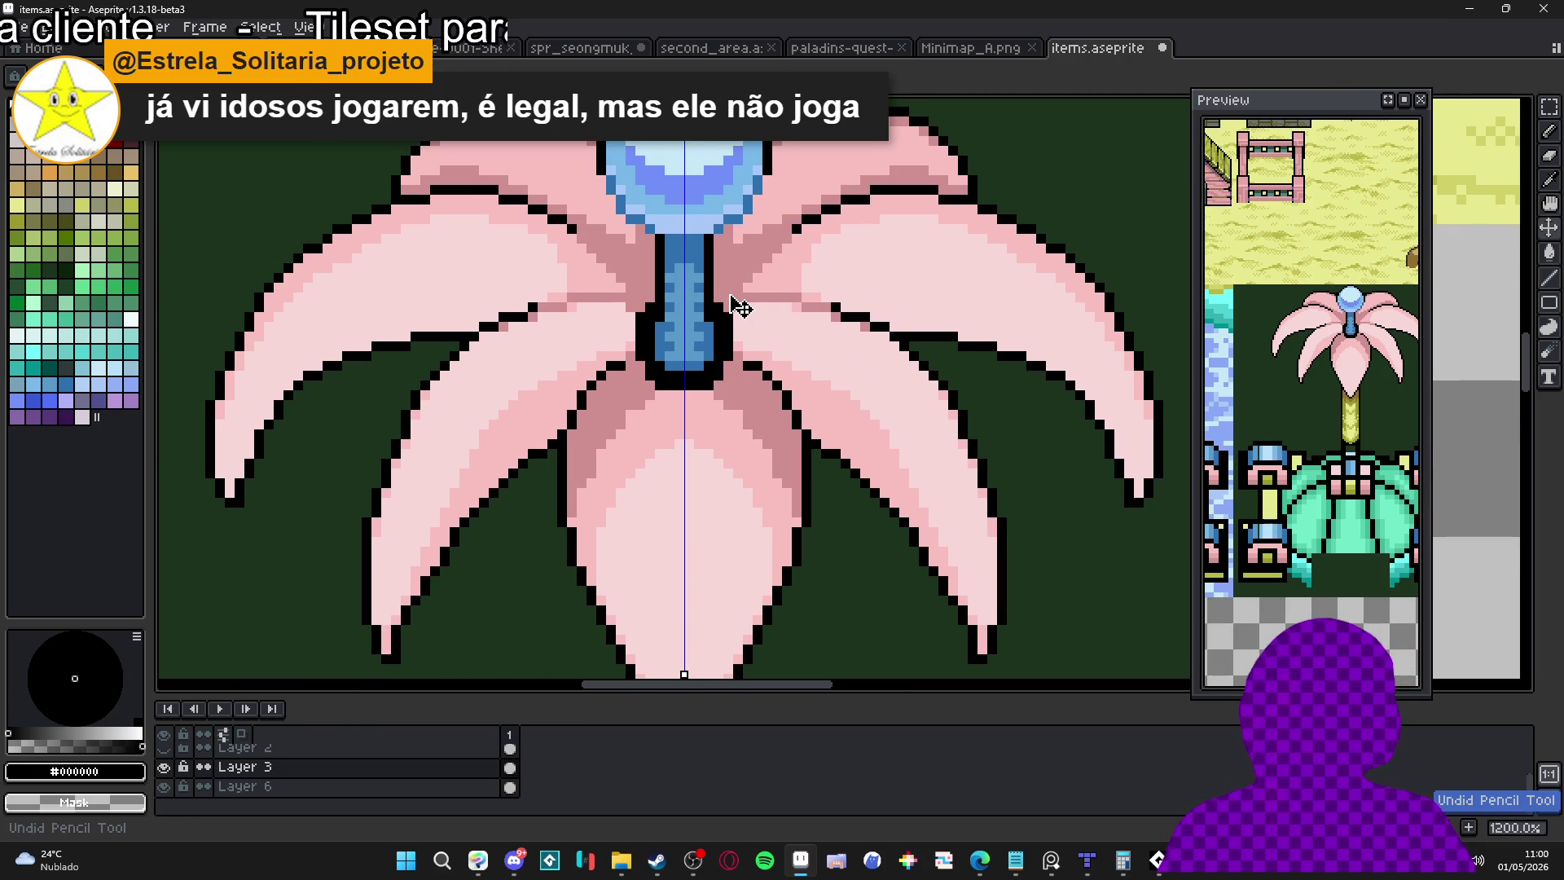
scroll(729, 309, down, 3)
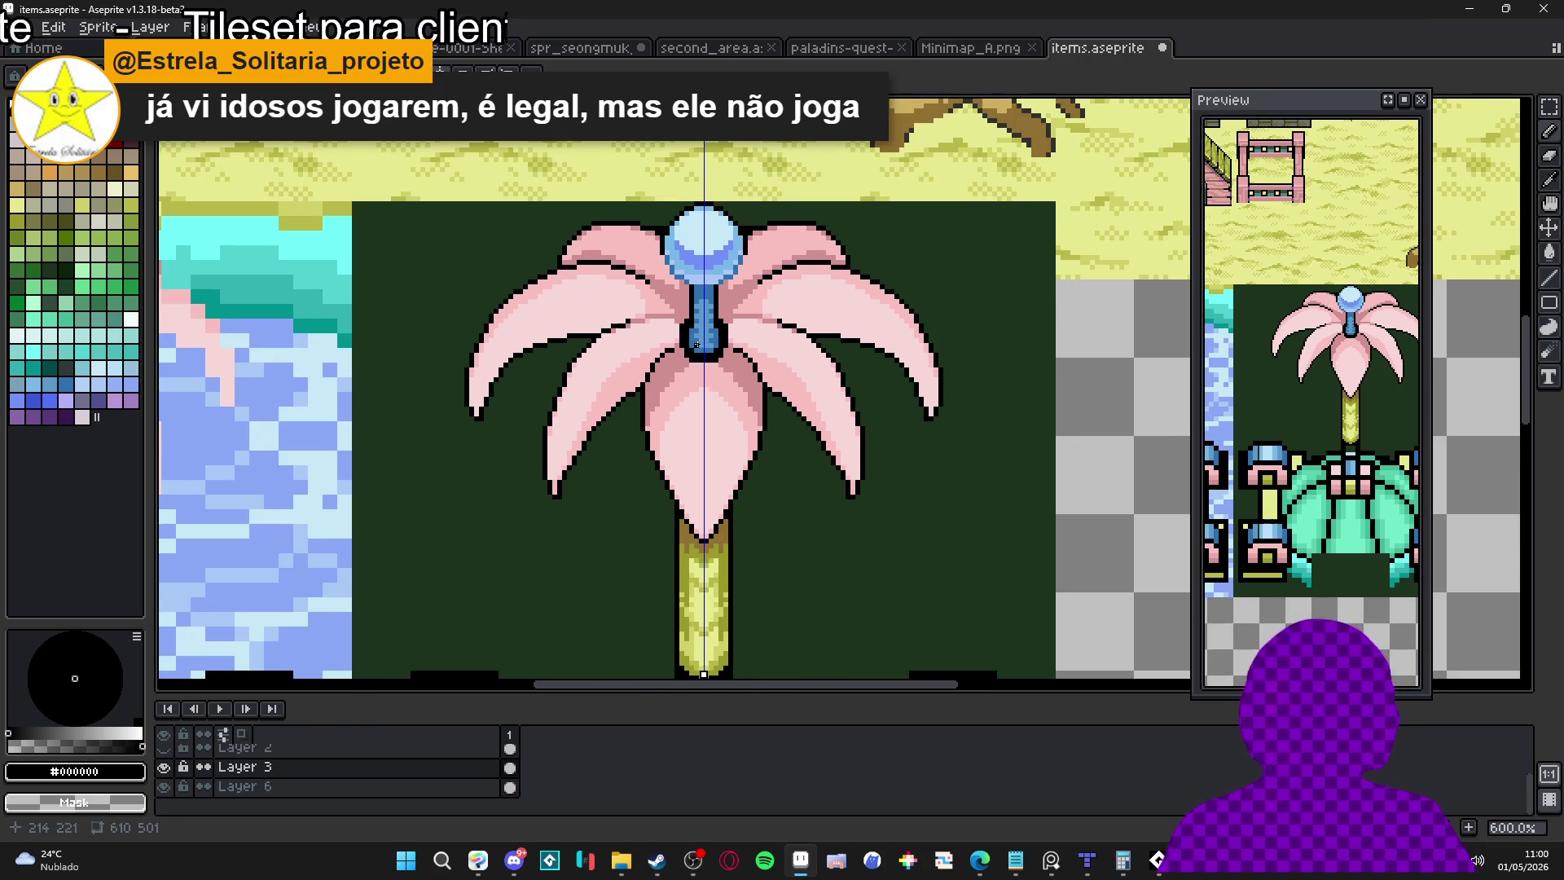
scroll(717, 424, up, 4)
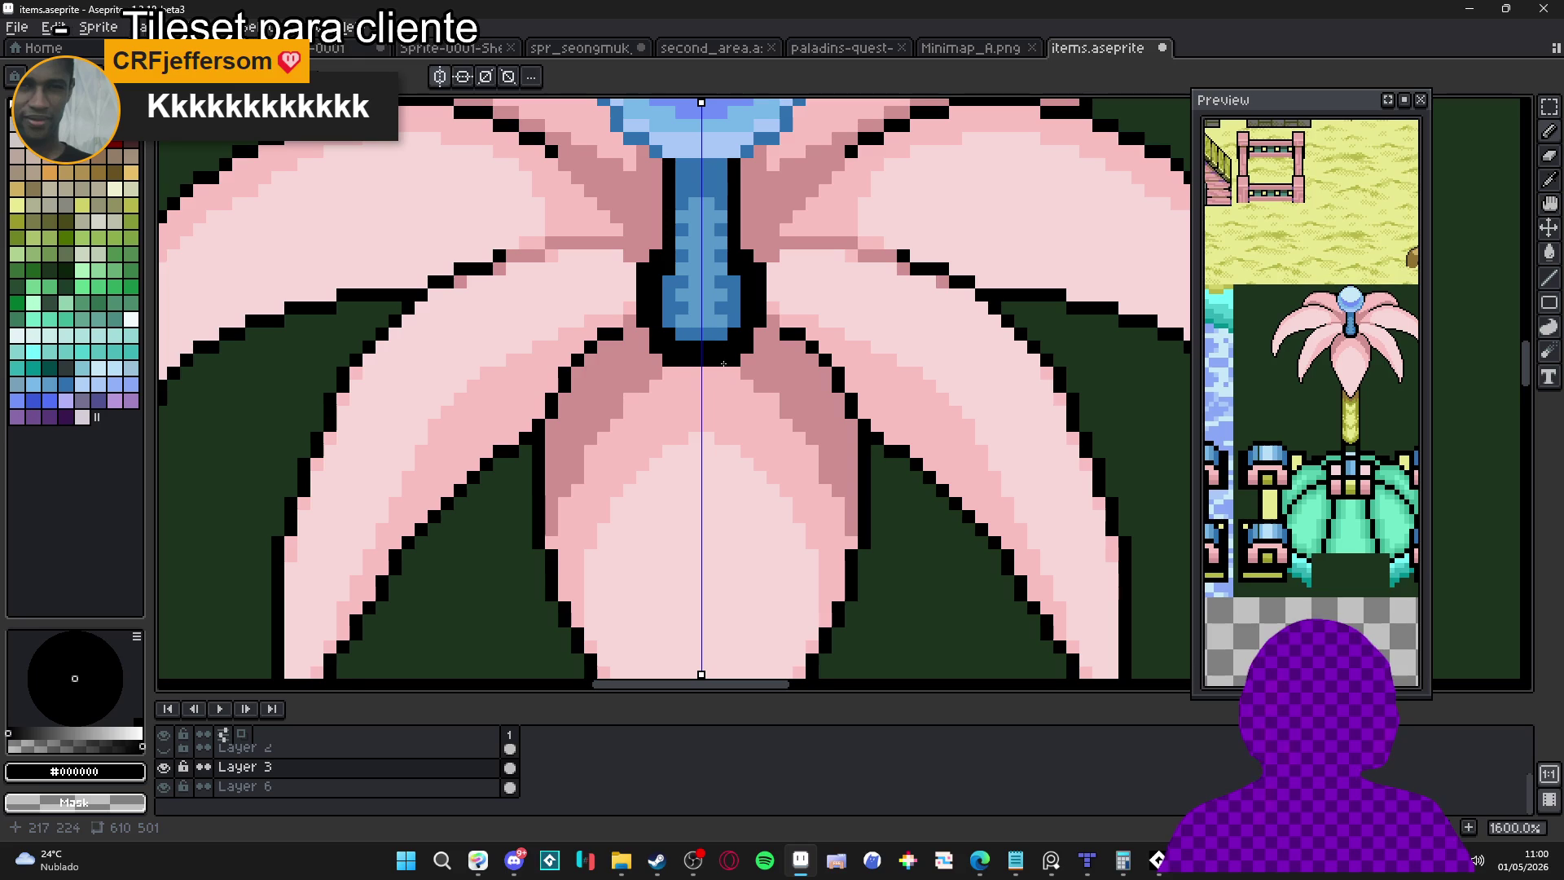
key(m)
drag(669, 346, 733, 360)
Fill the strip under the nozzle neck with black, then enlarge the selection and clear it
key(f)
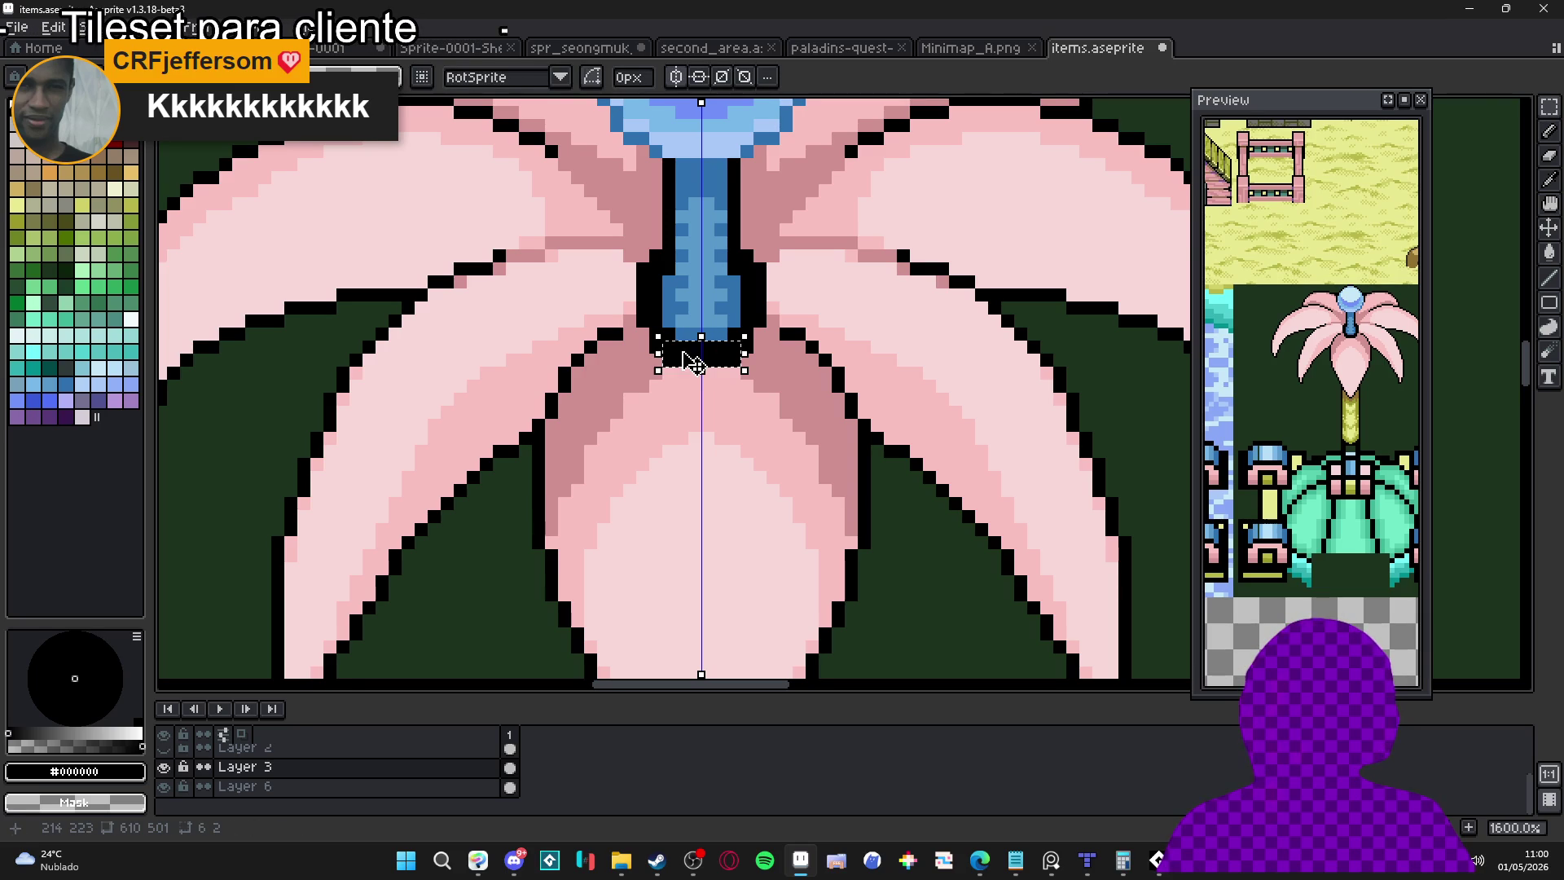
scroll(607, 356, up, 3)
mouse_move(944, 416)
mouse_down()
mouse_move(635, 337)
mouse_move(634, 297)
mouse_up()
scroll(763, 353, down, 3)
key(Delete)
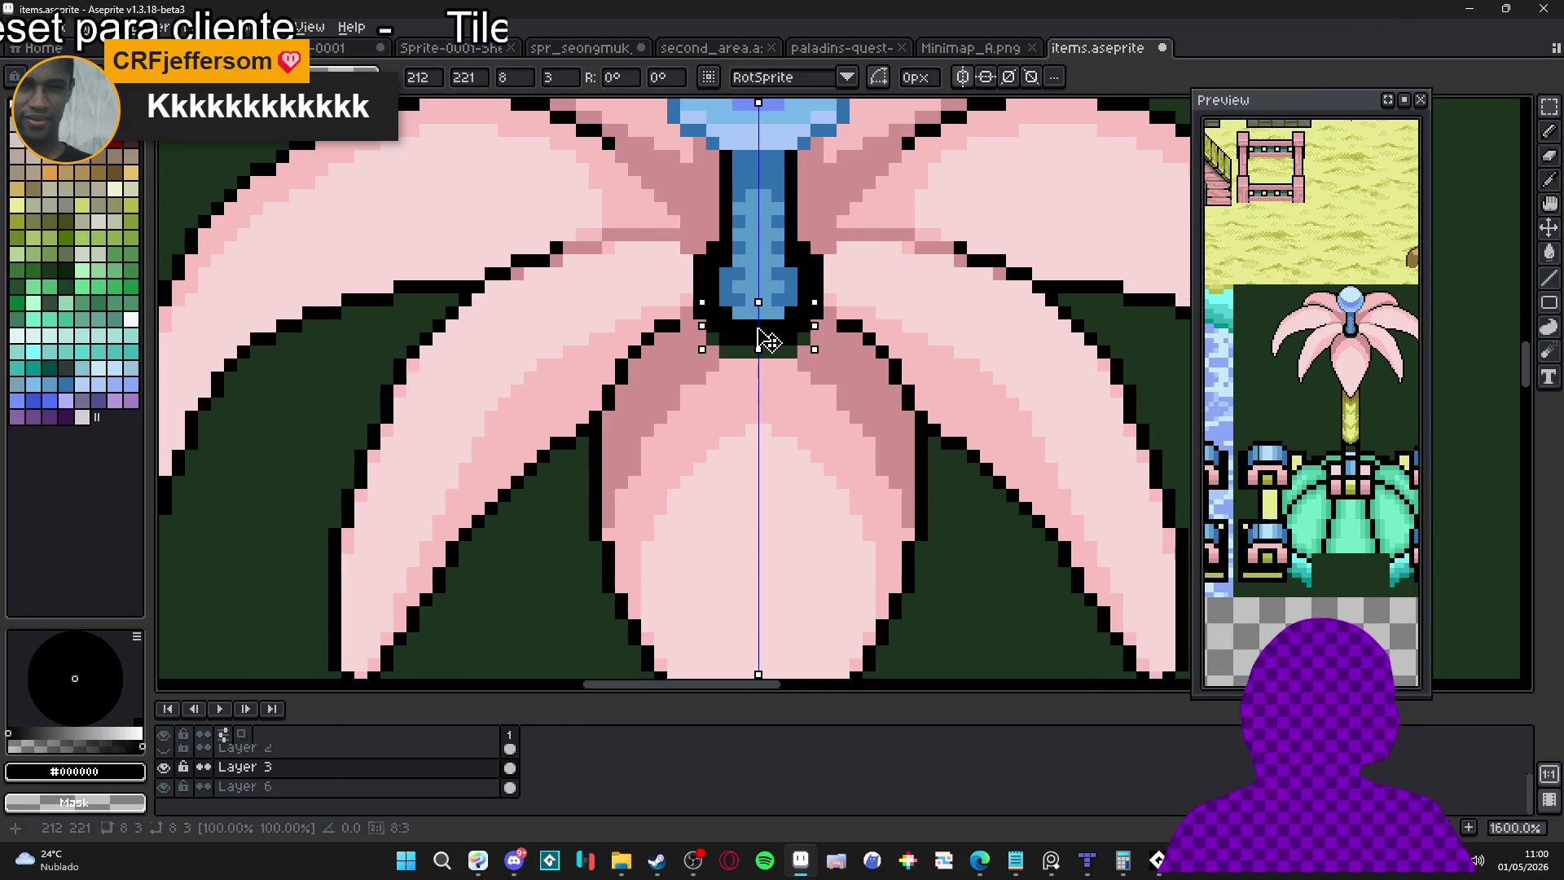
key(ctrl+d)
Paint the dark-green gap beneath the neck in the darker petal pink #D09090
scroll(817, 366, up, 1)
alt+click(779, 361)
alt+click(802, 345)
click(804, 325)
click(687, 345)
drag(687, 343, 725, 345)
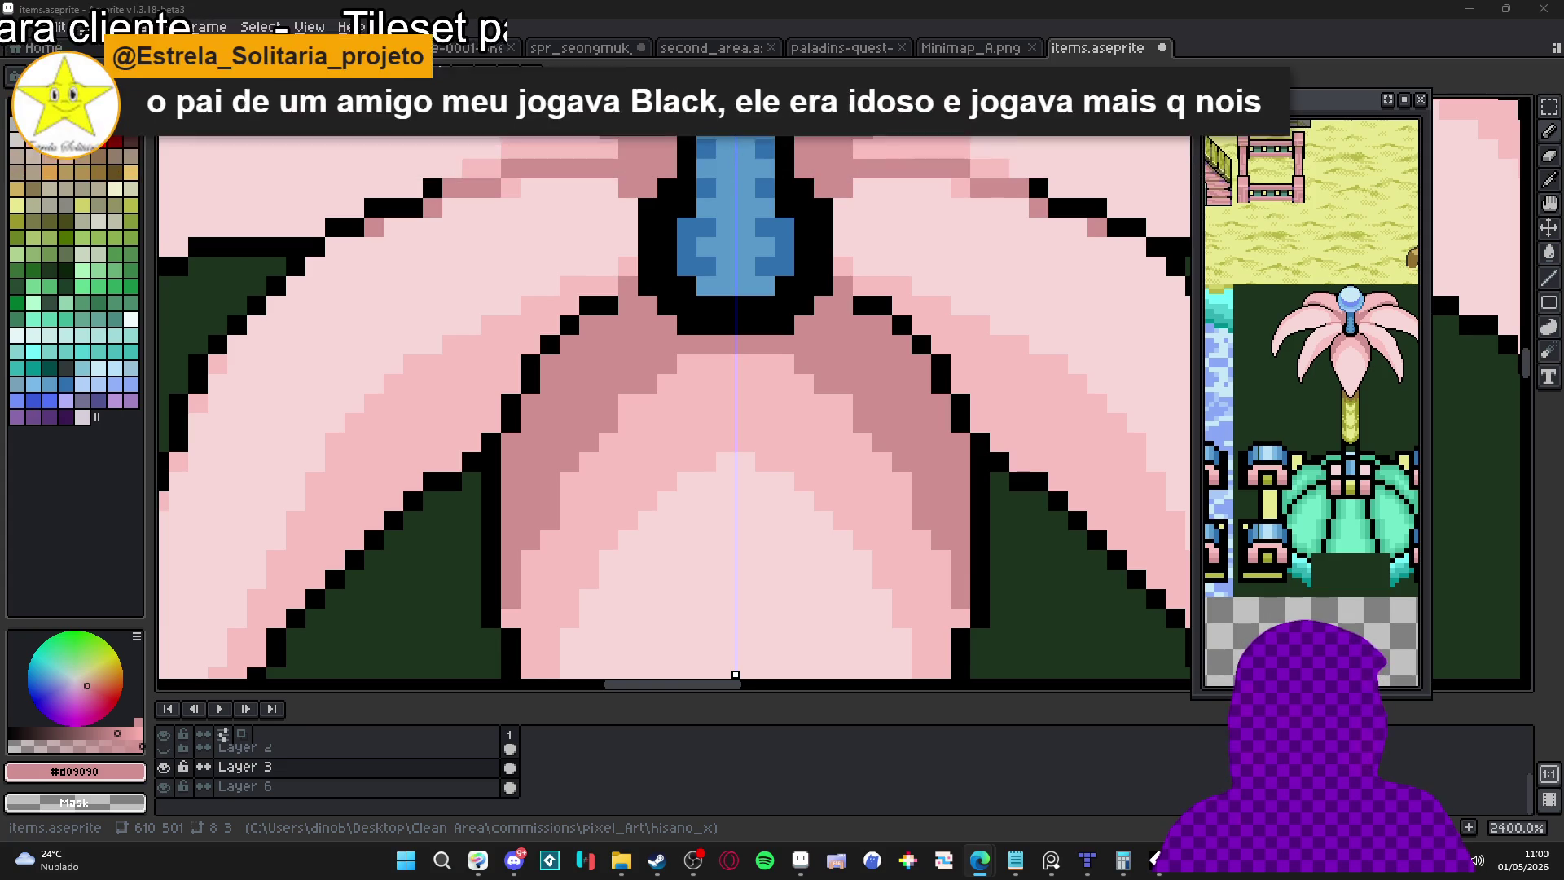
Add mirrored dark-brown accent pixels beside the inner petal outlines
scroll(782, 381, down, 6)
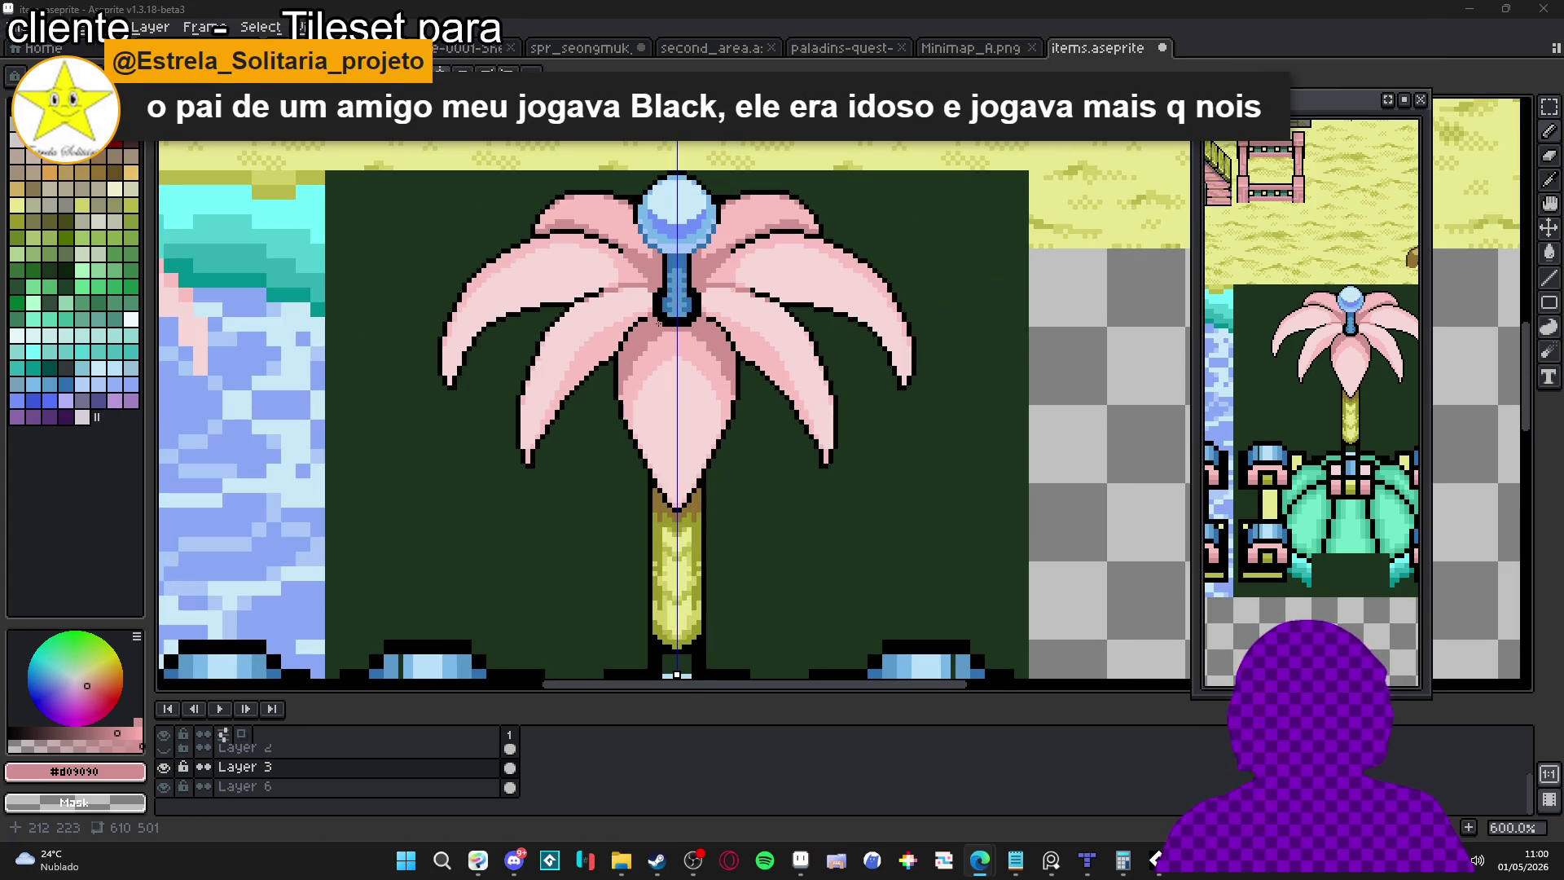
scroll(658, 323, up, 6)
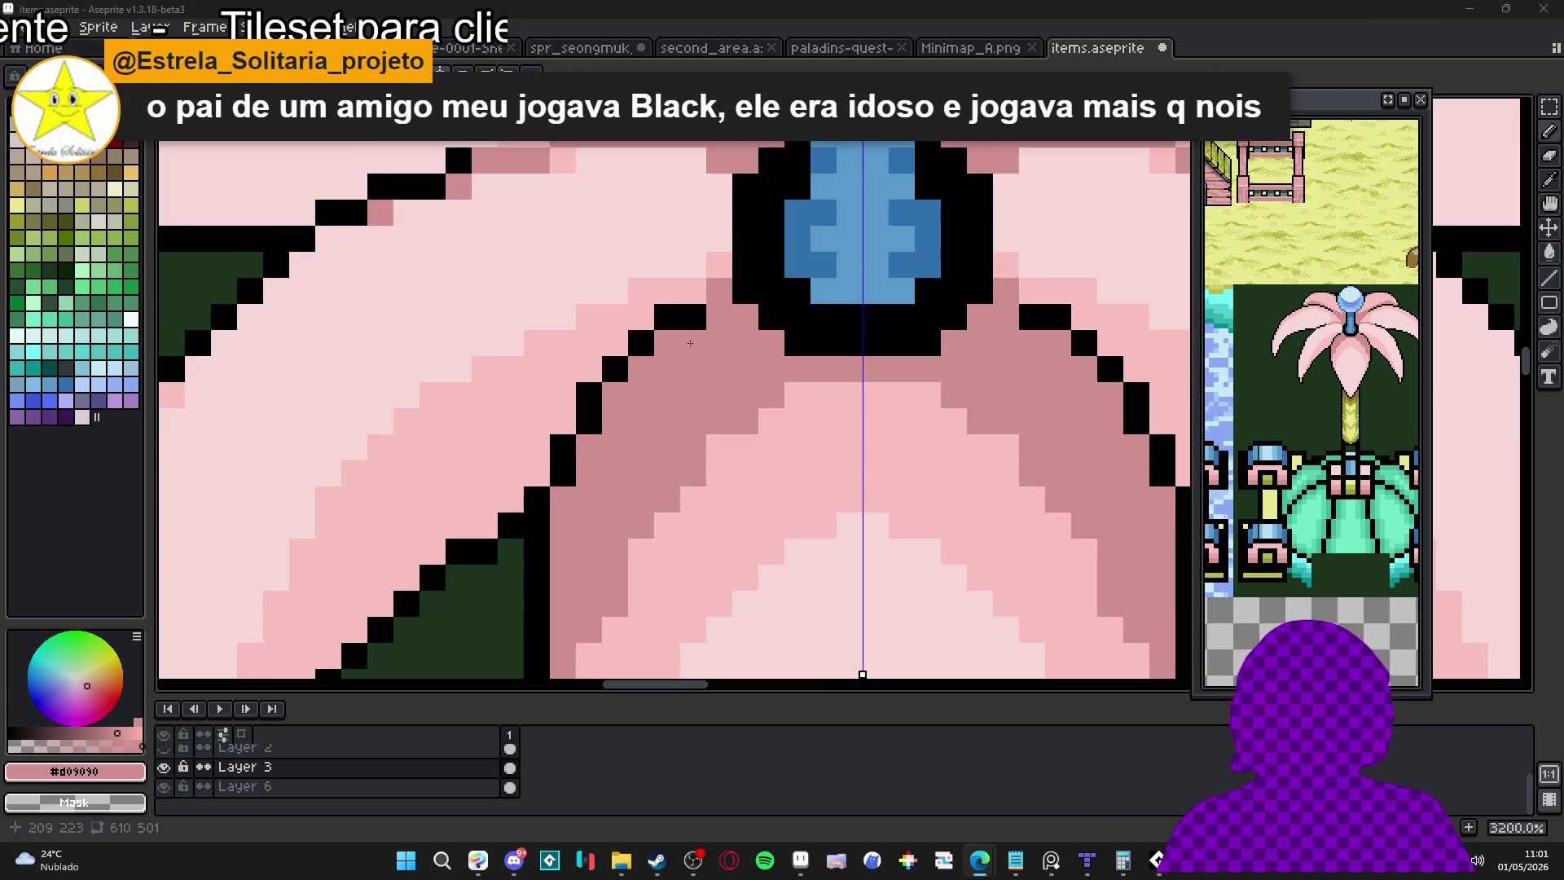
click(120, 213)
mouse_move(667, 316)
mouse_down()
mouse_move(680, 317)
mouse_move(615, 369)
mouse_up()
Add olive-brown (idx-38) pixels along the petal outlines and petal edge
scroll(615, 369, down, 5)
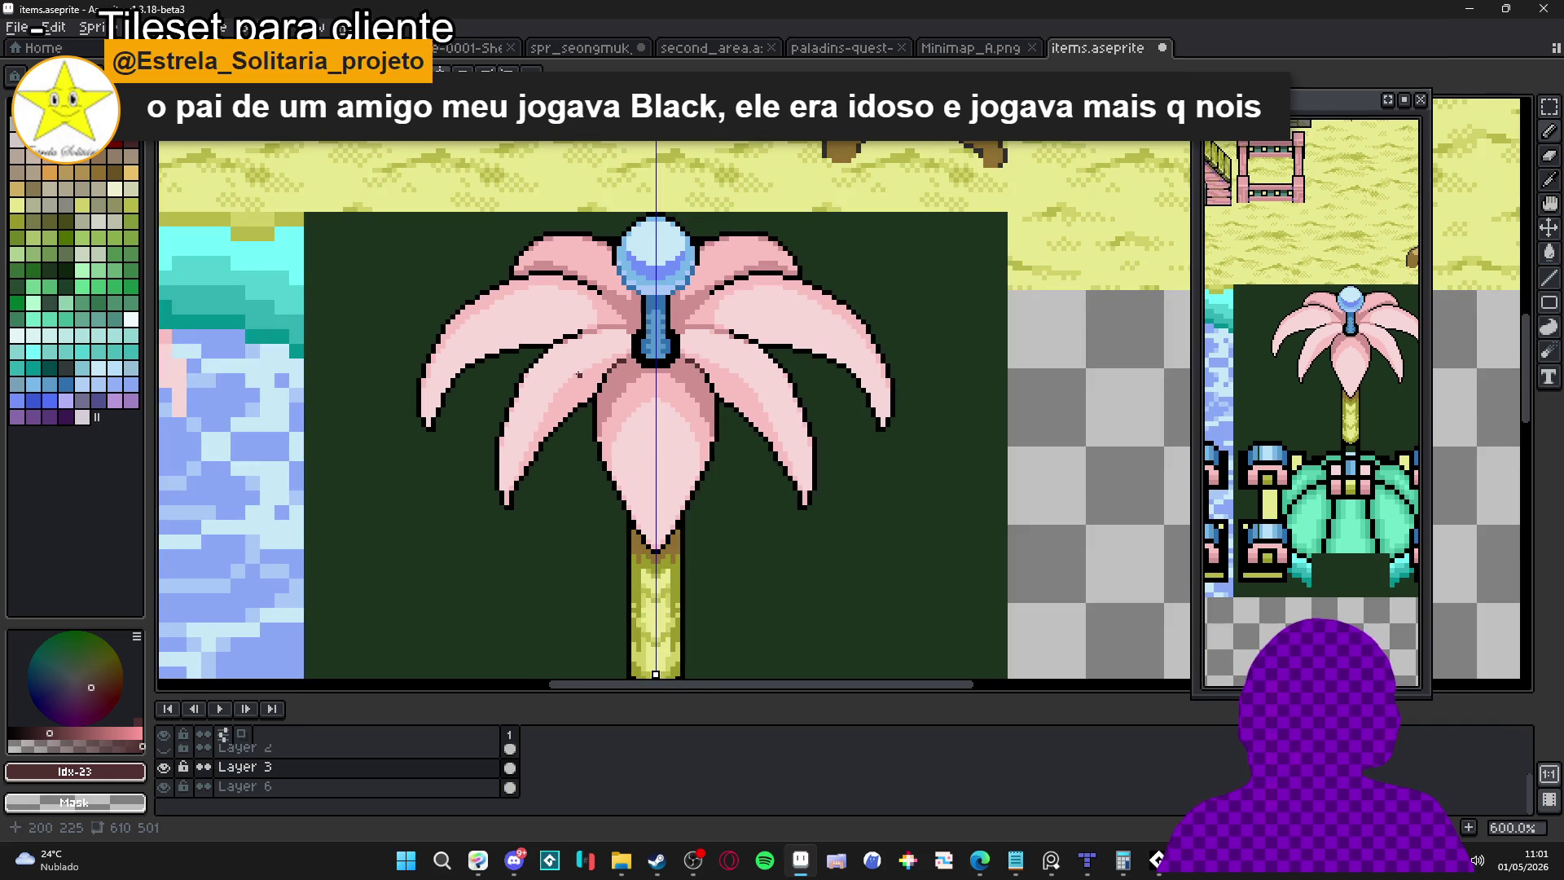
scroll(594, 299, up, 3)
scroll(594, 299, up, 2)
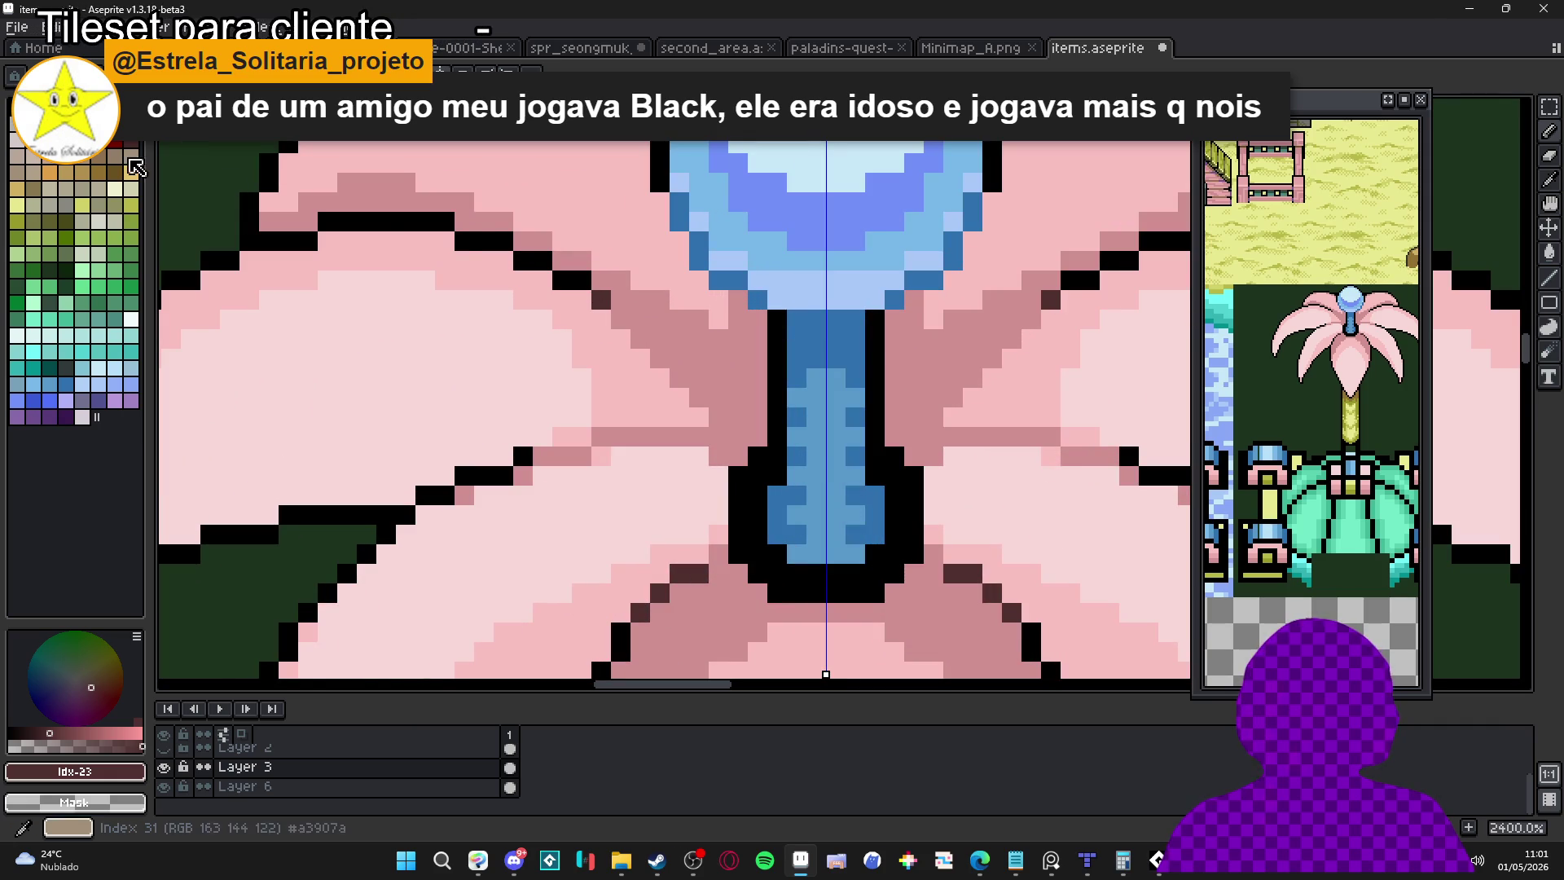
click(115, 172)
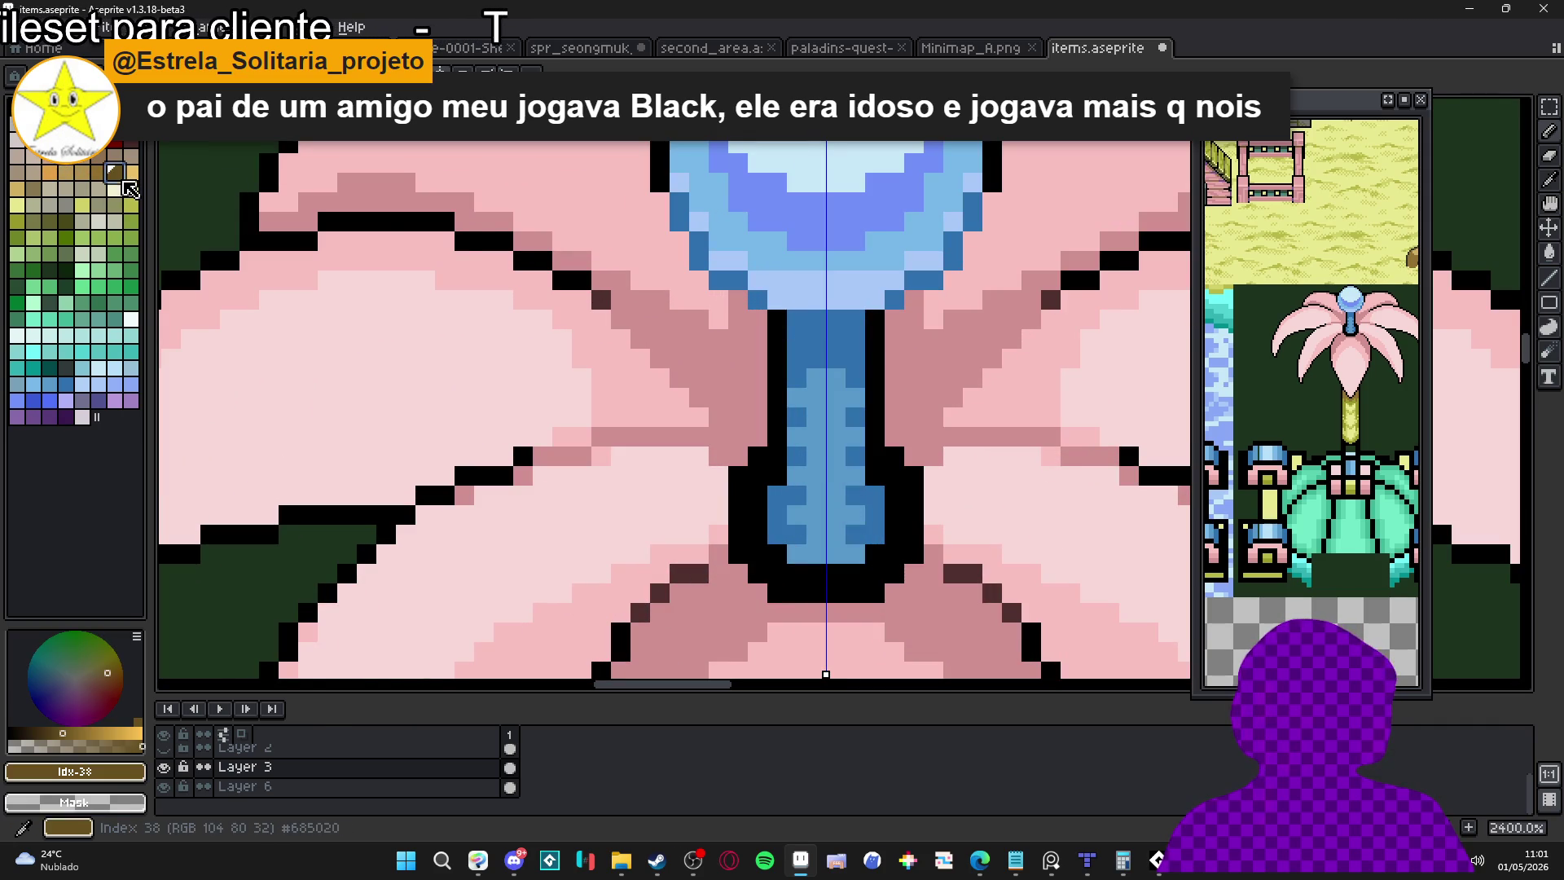
mouse_move(584, 319)
mouse_down()
mouse_move(582, 279)
mouse_move(525, 260)
mouse_move(521, 279)
mouse_up()
scroll(561, 333, down, 5)
scroll(554, 343, up, 3)
click(547, 350)
scroll(546, 351, down, 5)
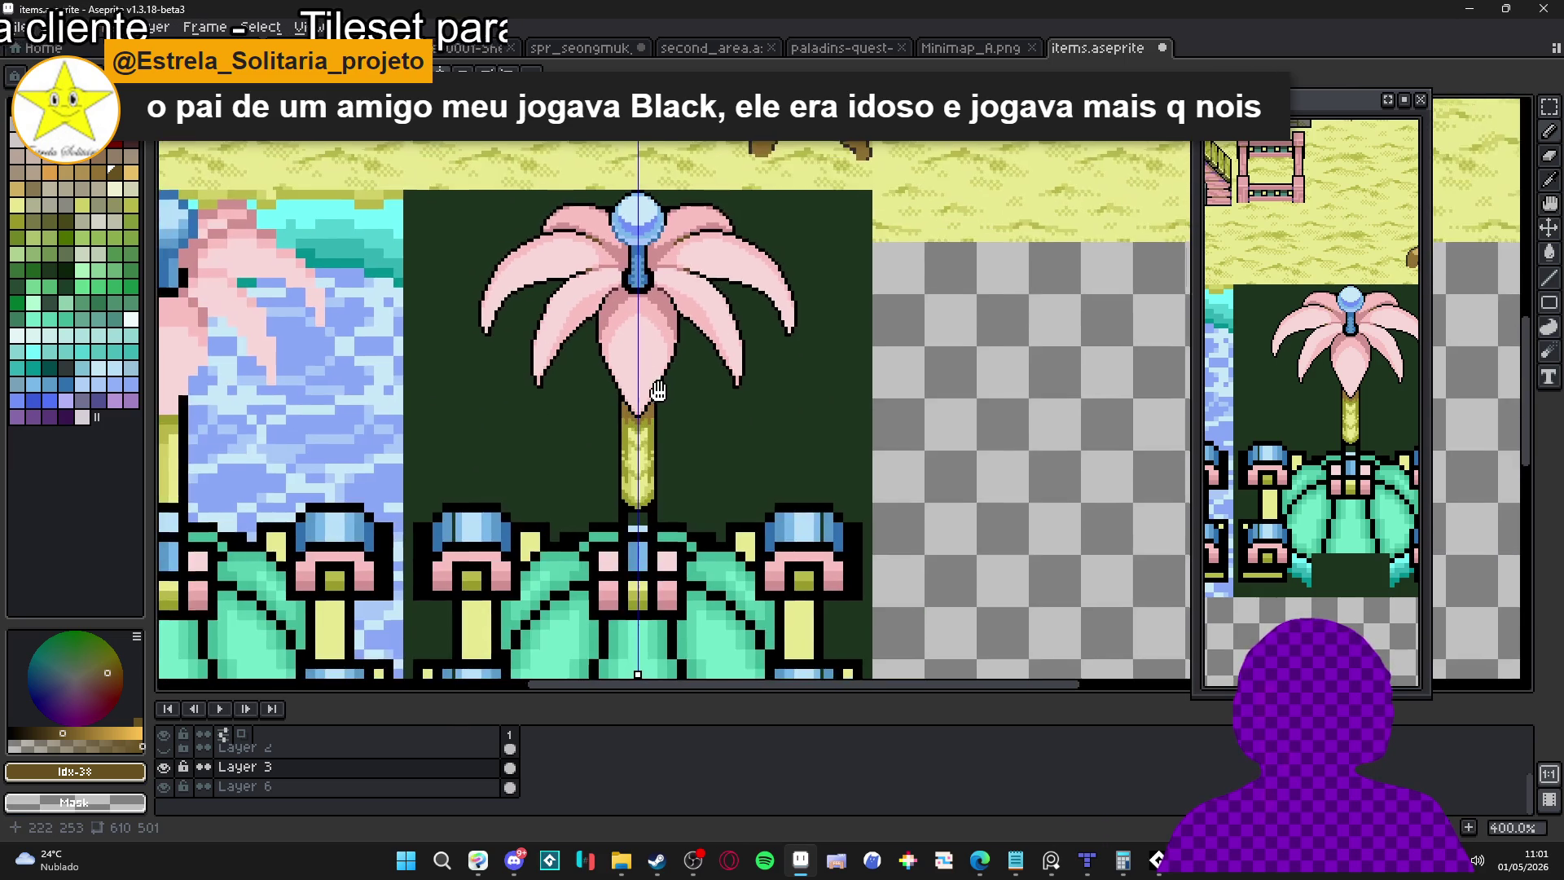
scroll(673, 424, down, 1)
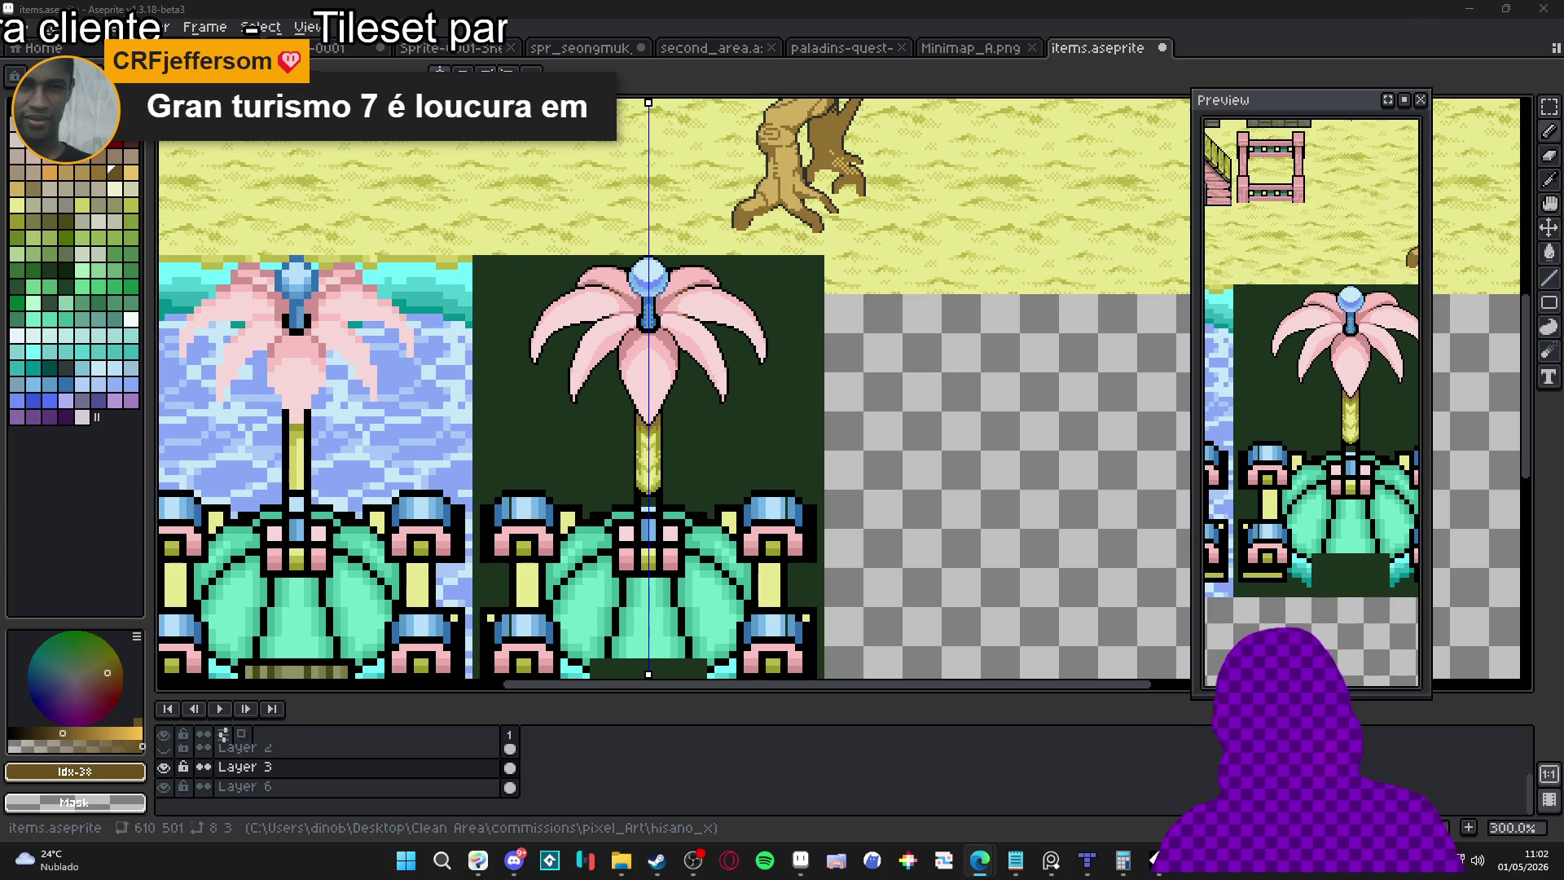
Switch to the Edge window showing the 'Os 10 jogos de videogame mais divertidos' clipping
key(alt+Tab)
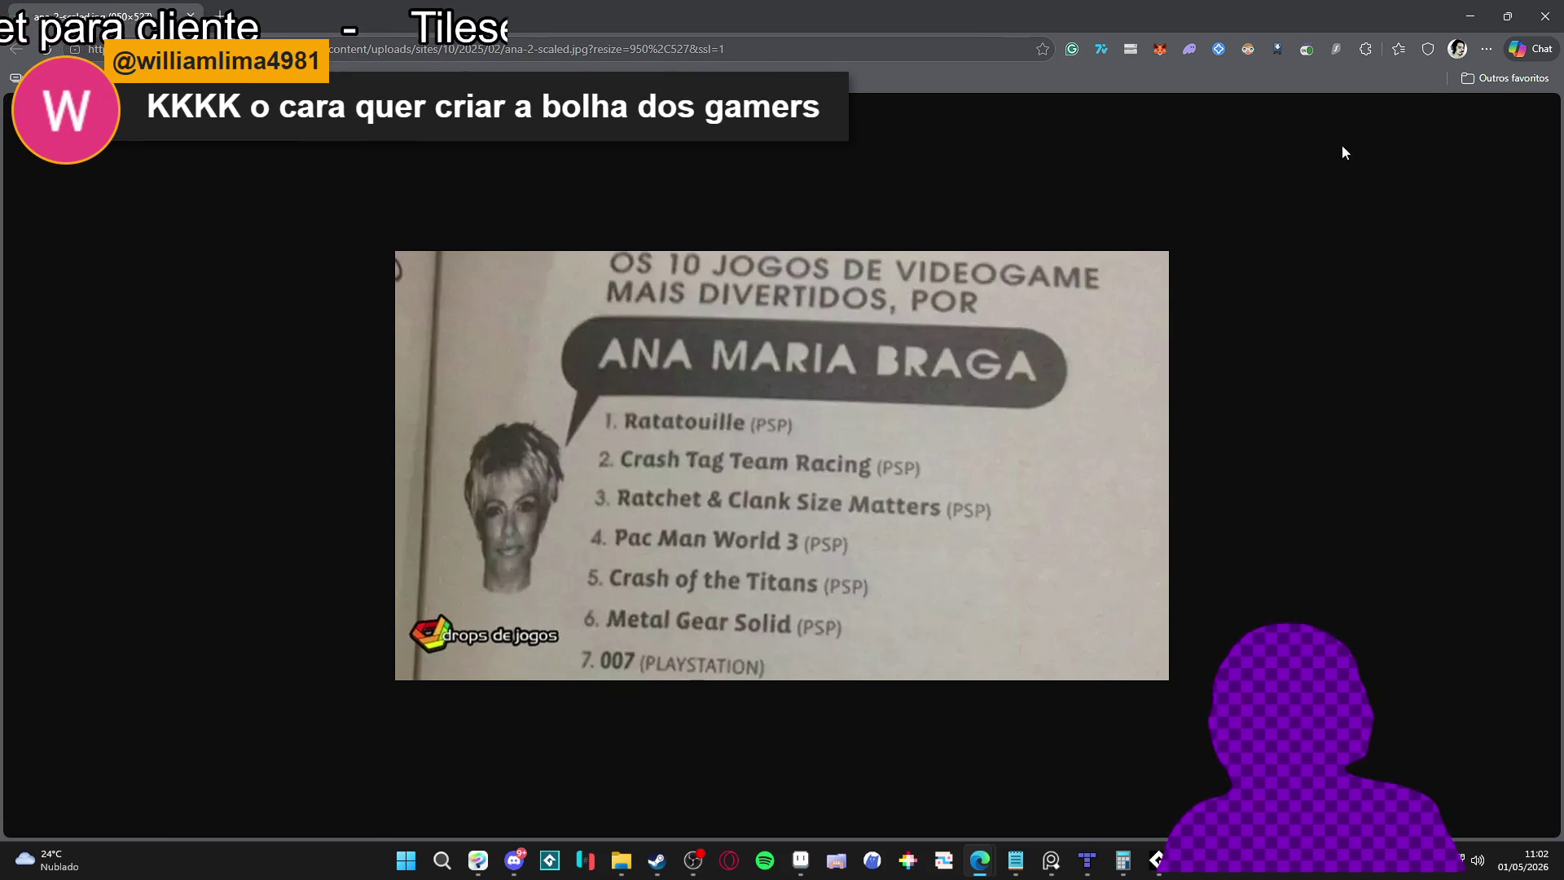
Close the Edge window to bring the items.aseprite tileset back
click(1545, 16)
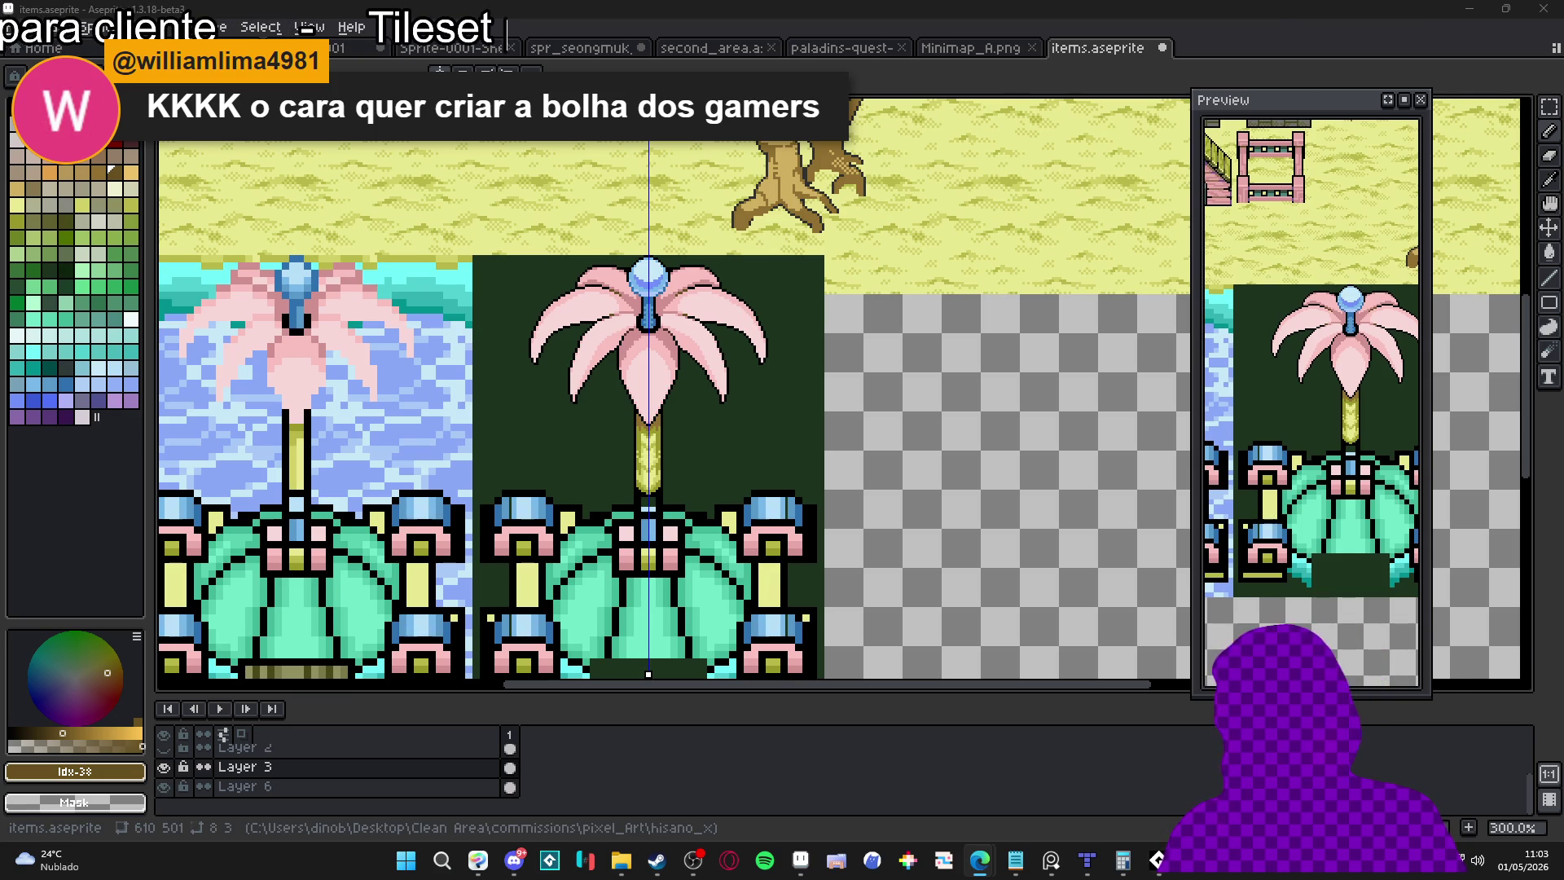
key(alt+Tab)
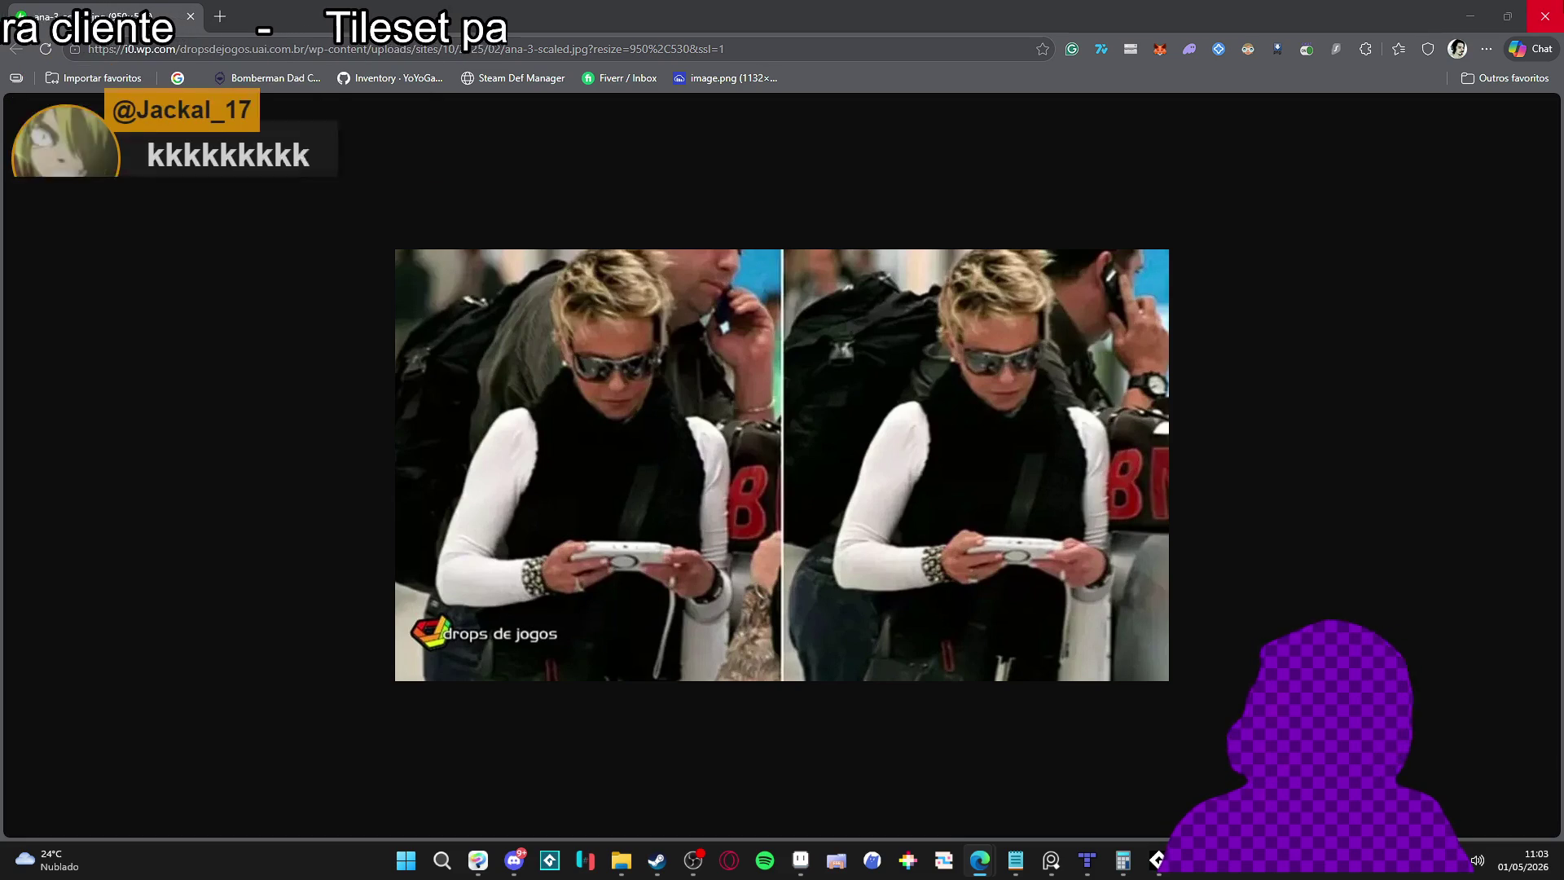
click(1546, 17)
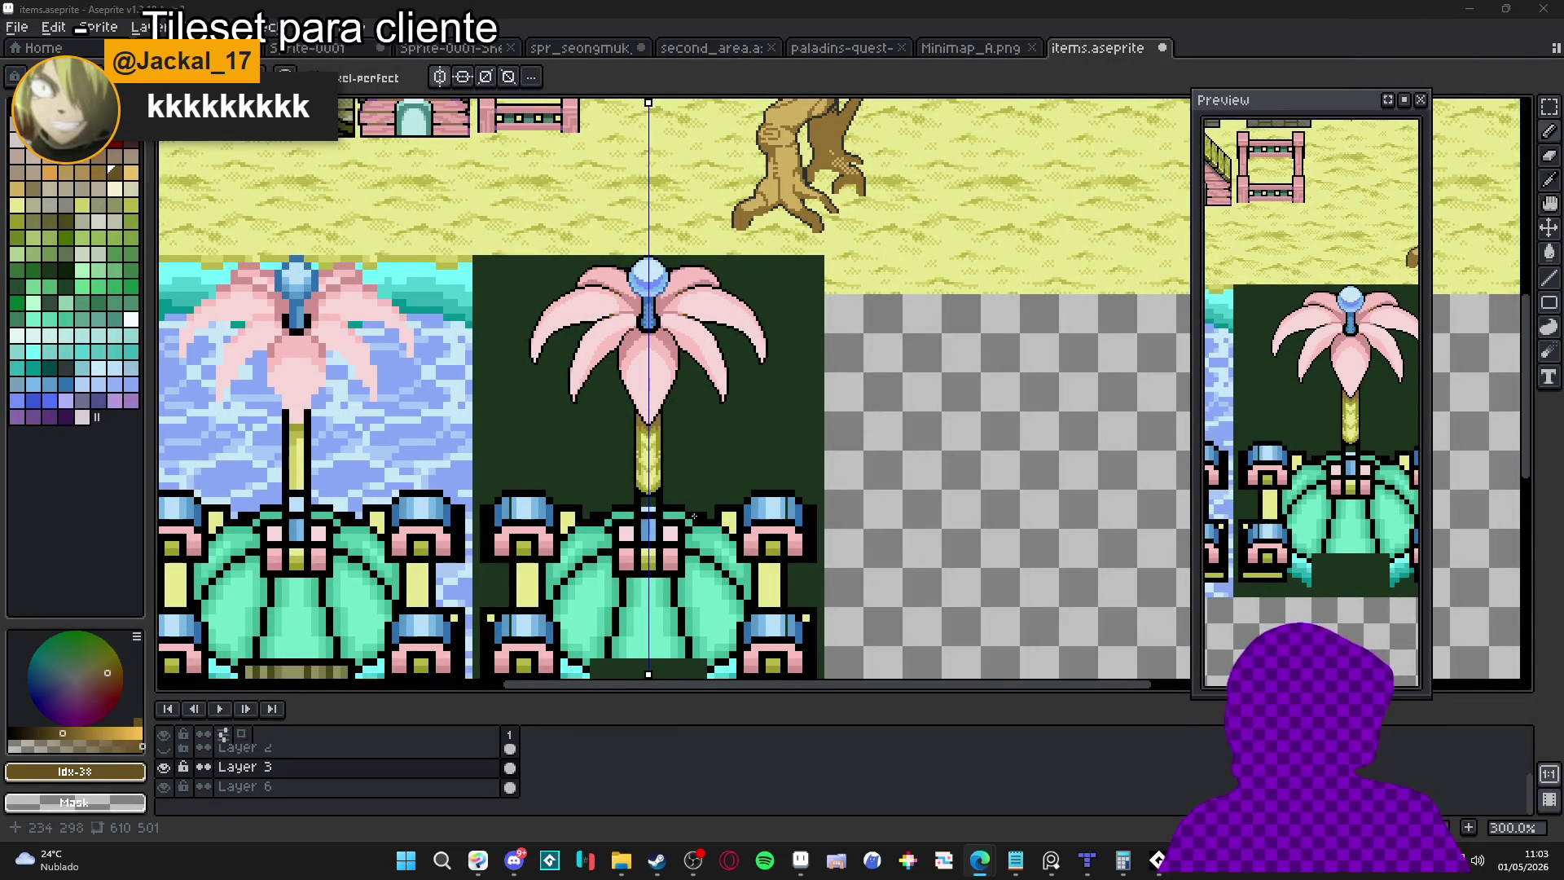
scroll(681, 440, down, 3)
Widen the light-blue block under the stem with mirrored light-blue edge columns
scroll(681, 440, up, 4)
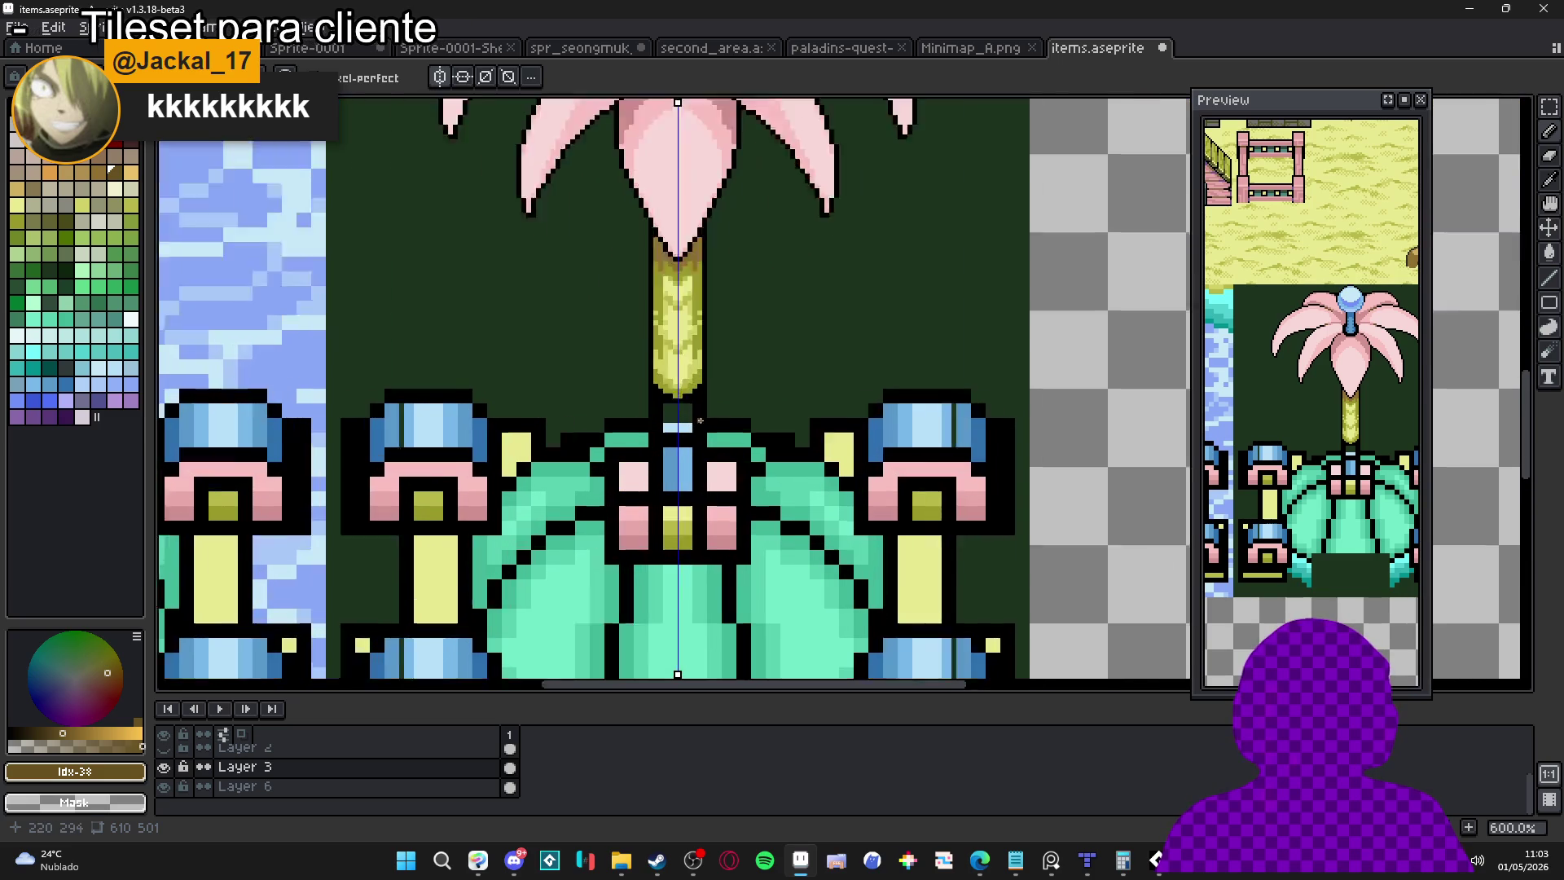
alt+click(685, 411)
click(684, 408)
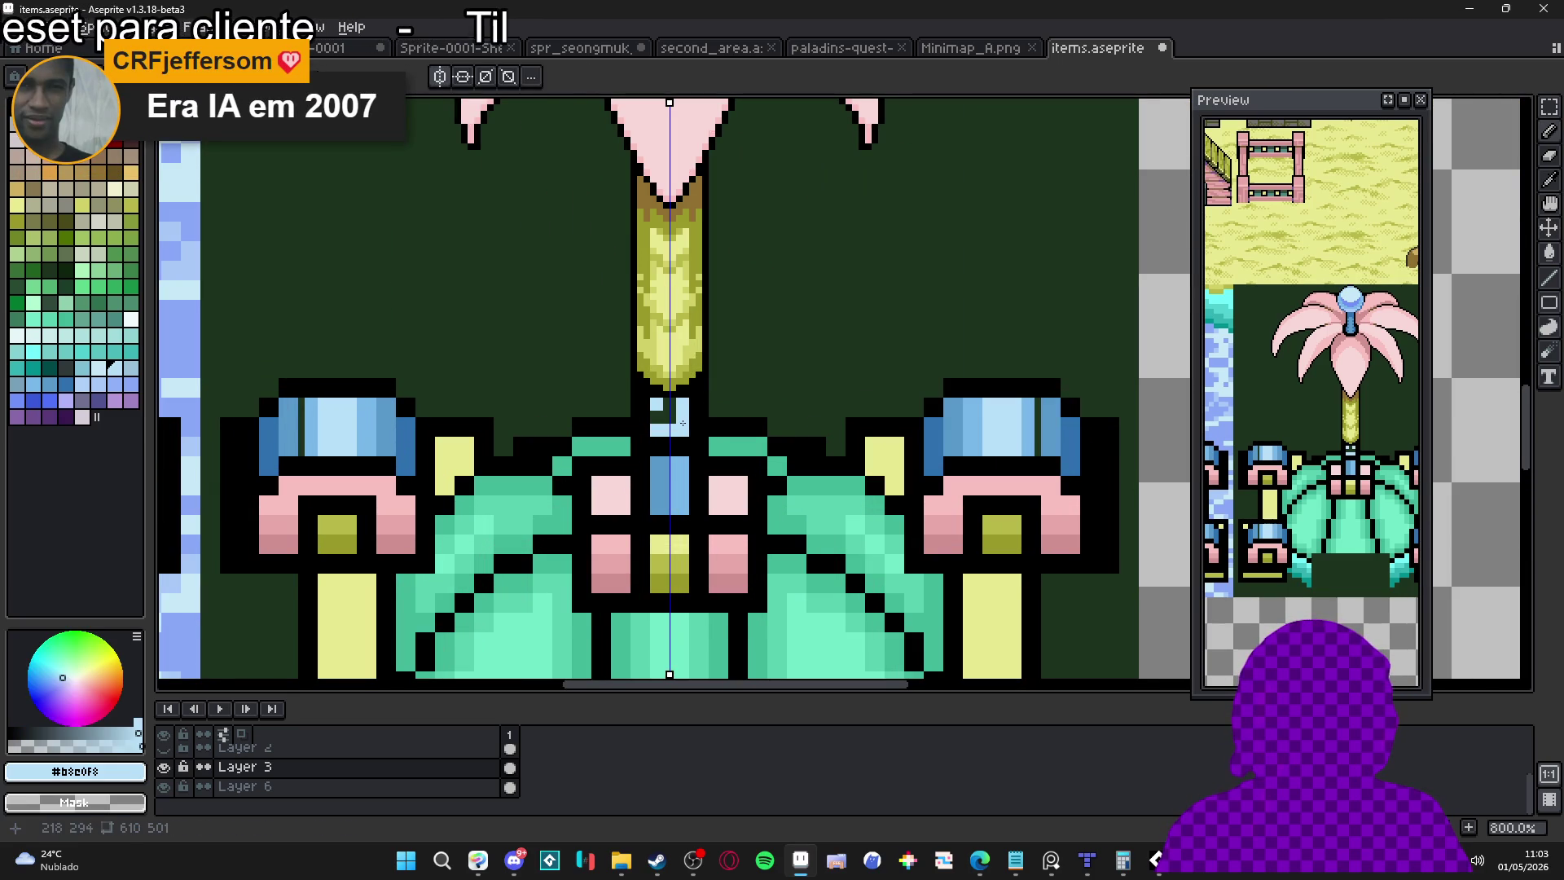
click(683, 422)
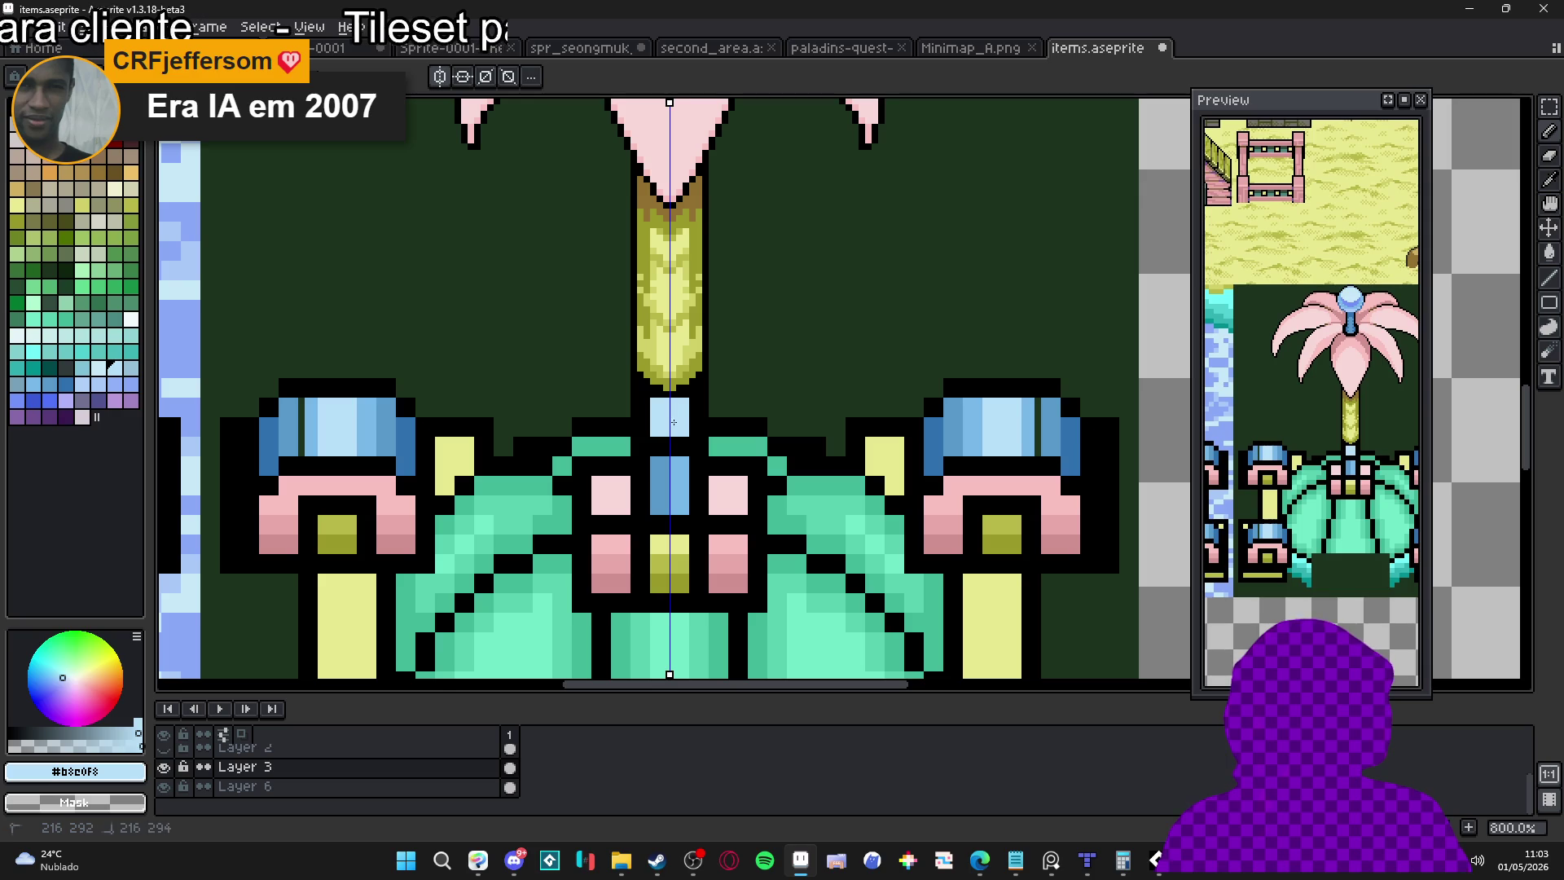
click(686, 401)
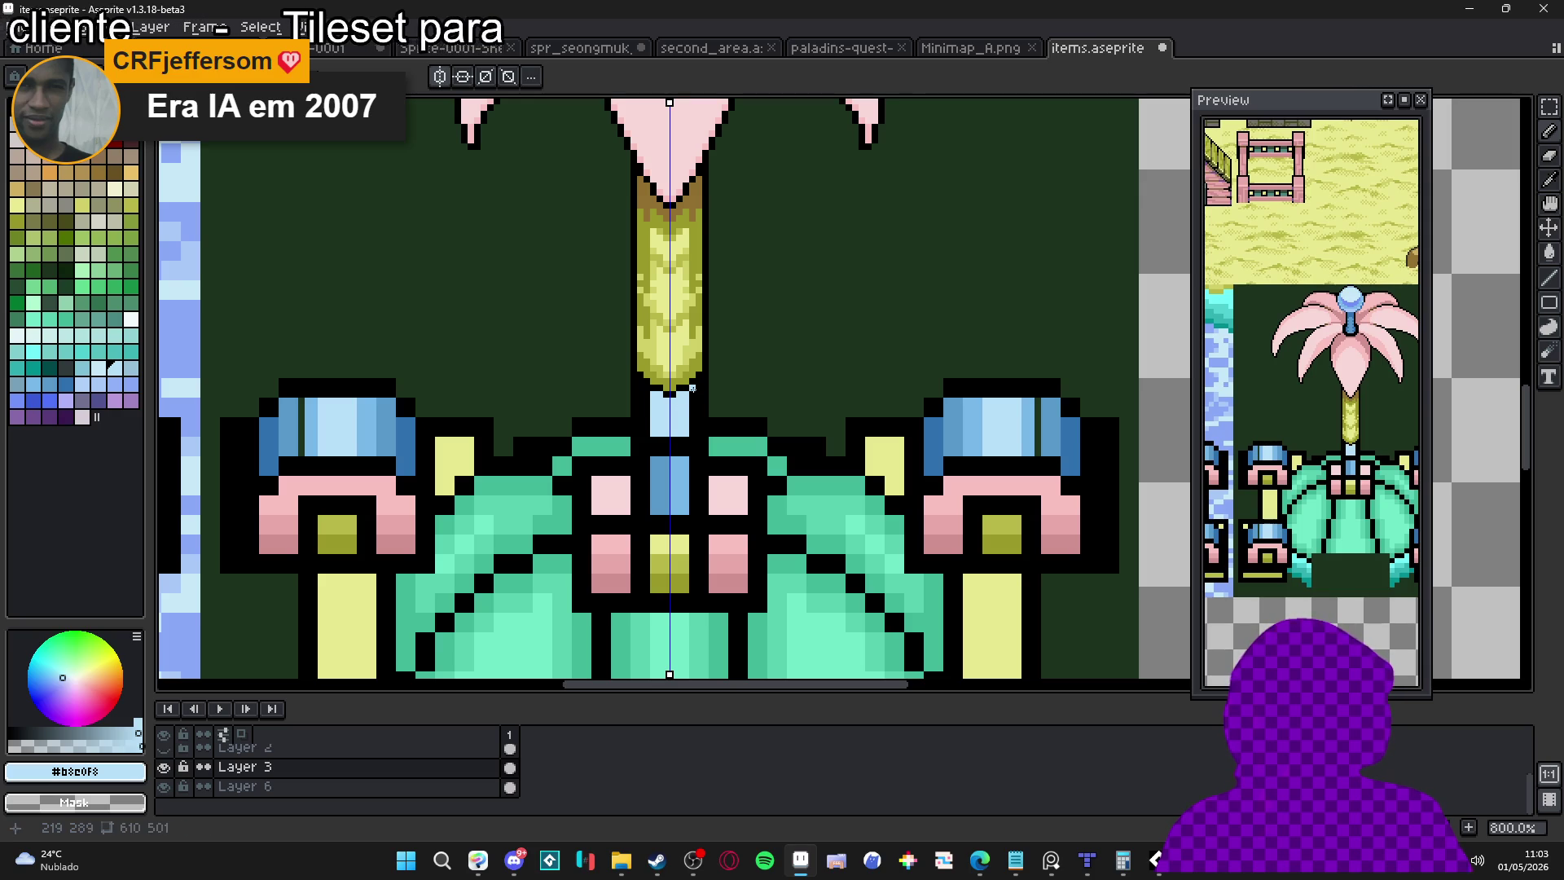
drag(692, 388, 692, 435)
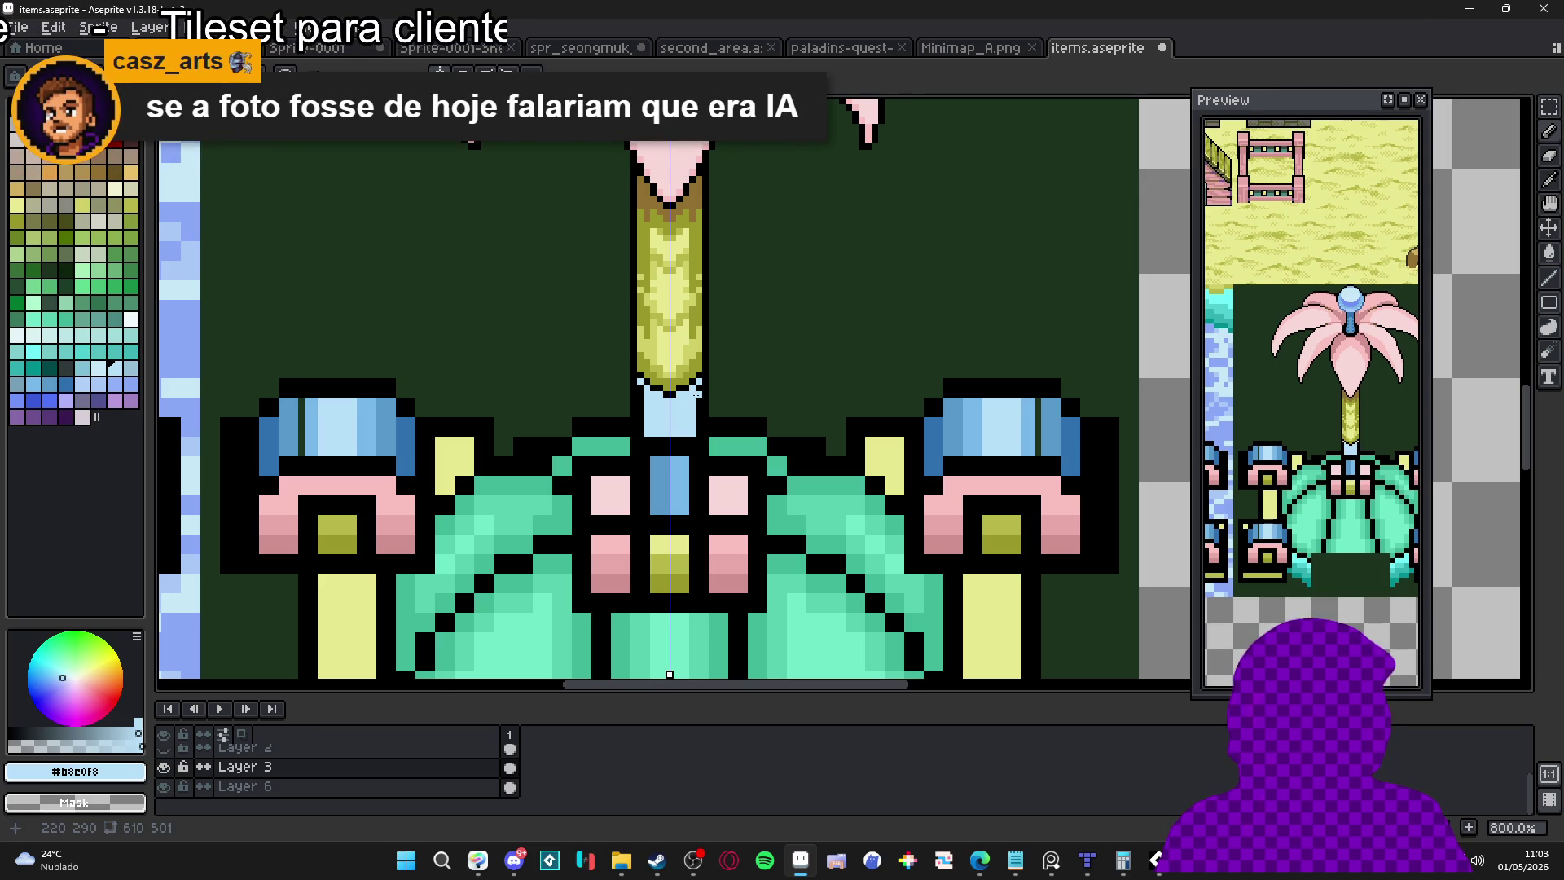
drag(696, 401, 700, 432)
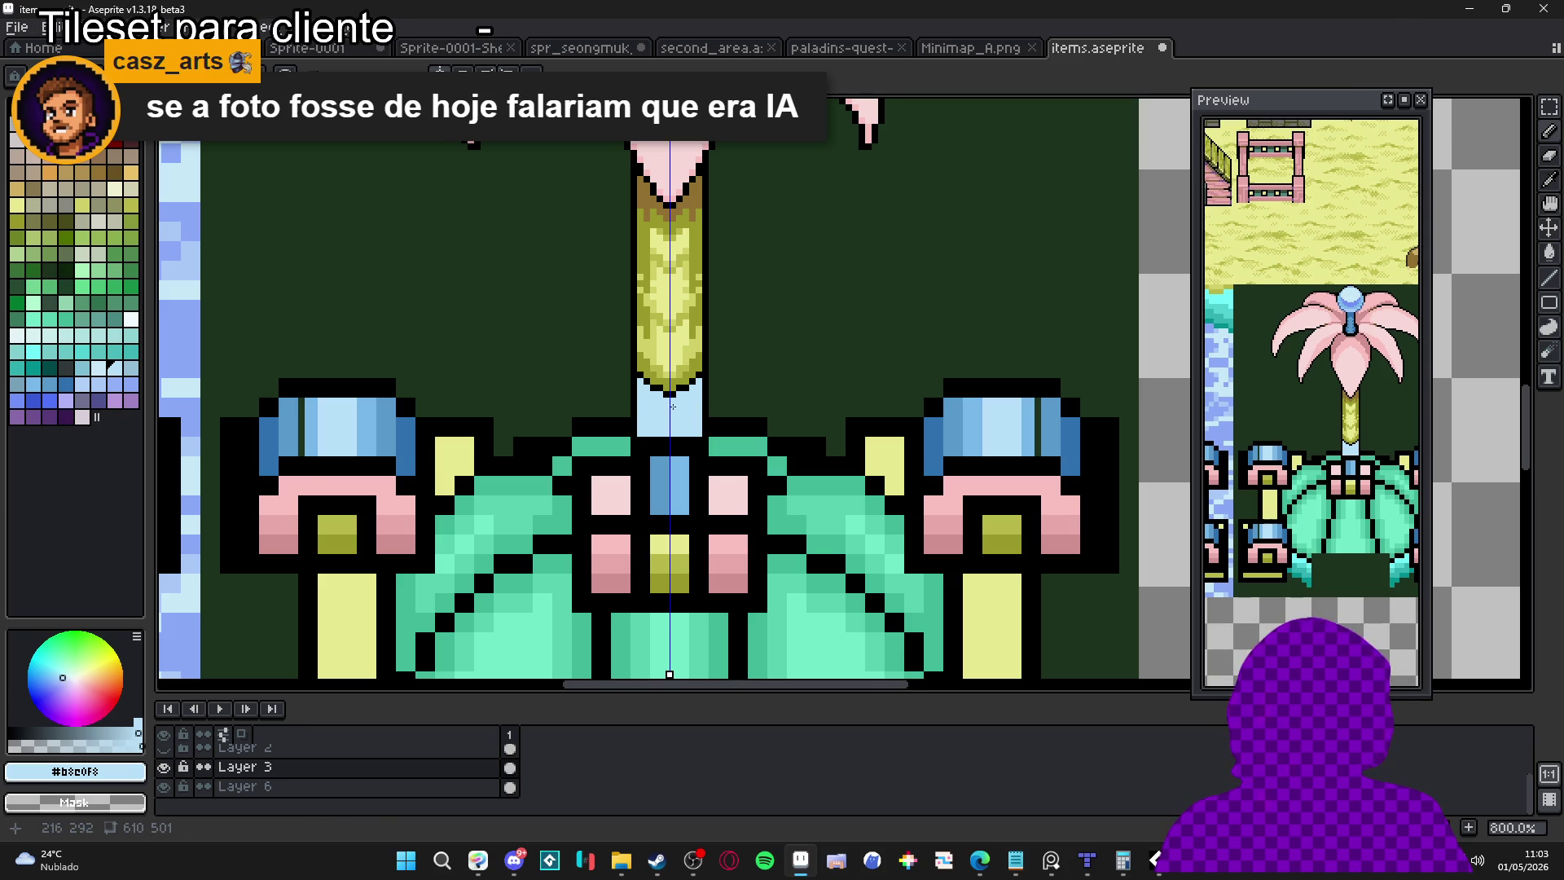
Repaint the stem's lower edge in olive and add a black outline pixel beside it
scroll(674, 410, up, 3)
alt+click(652, 393)
alt+click(666, 373)
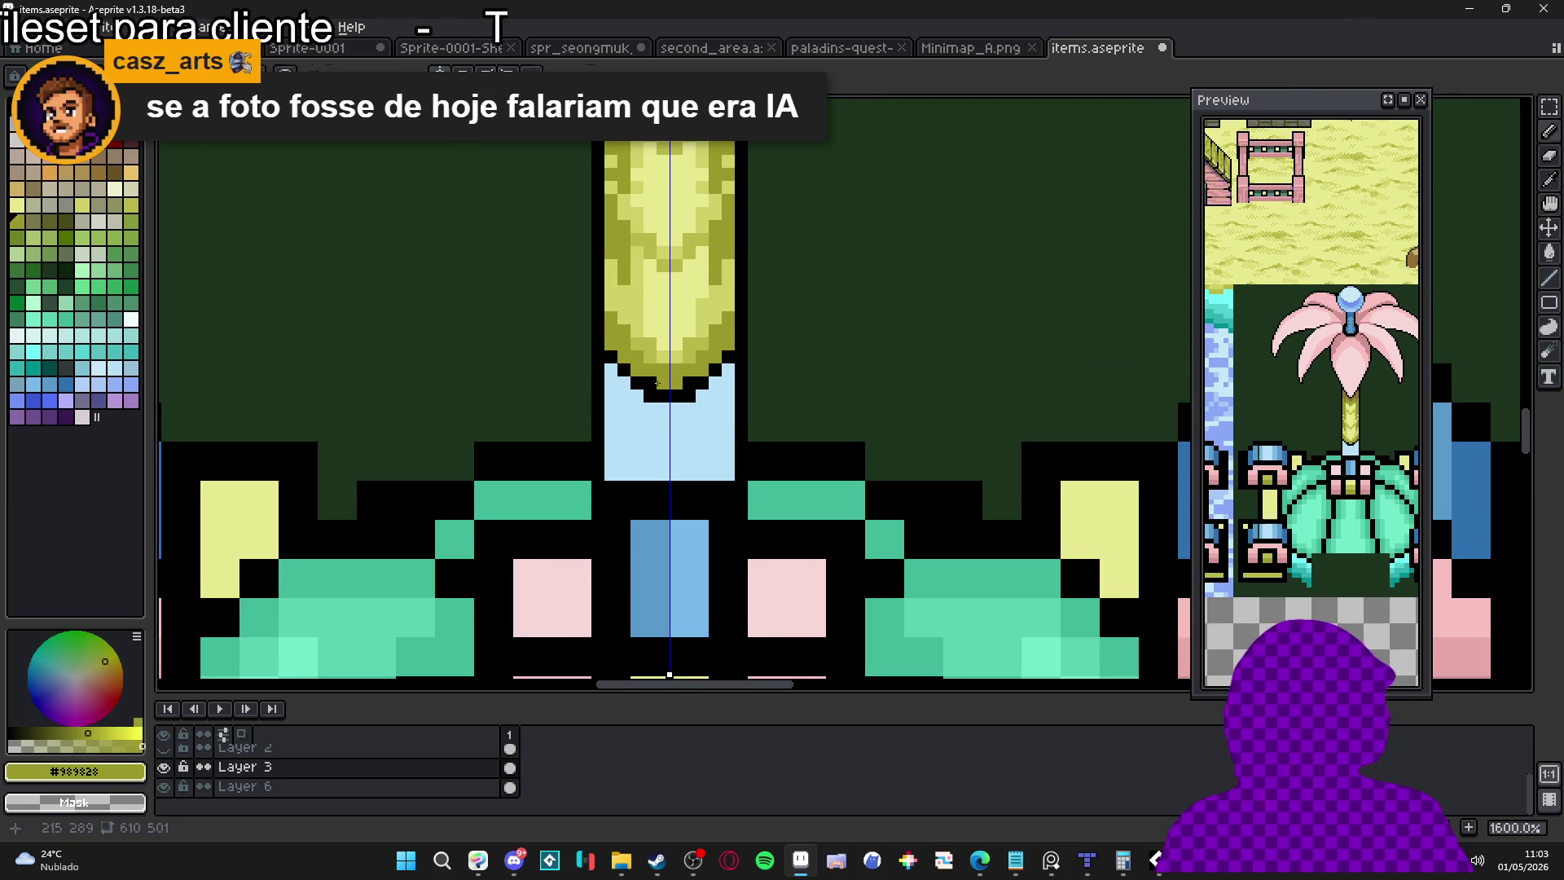
click(625, 383)
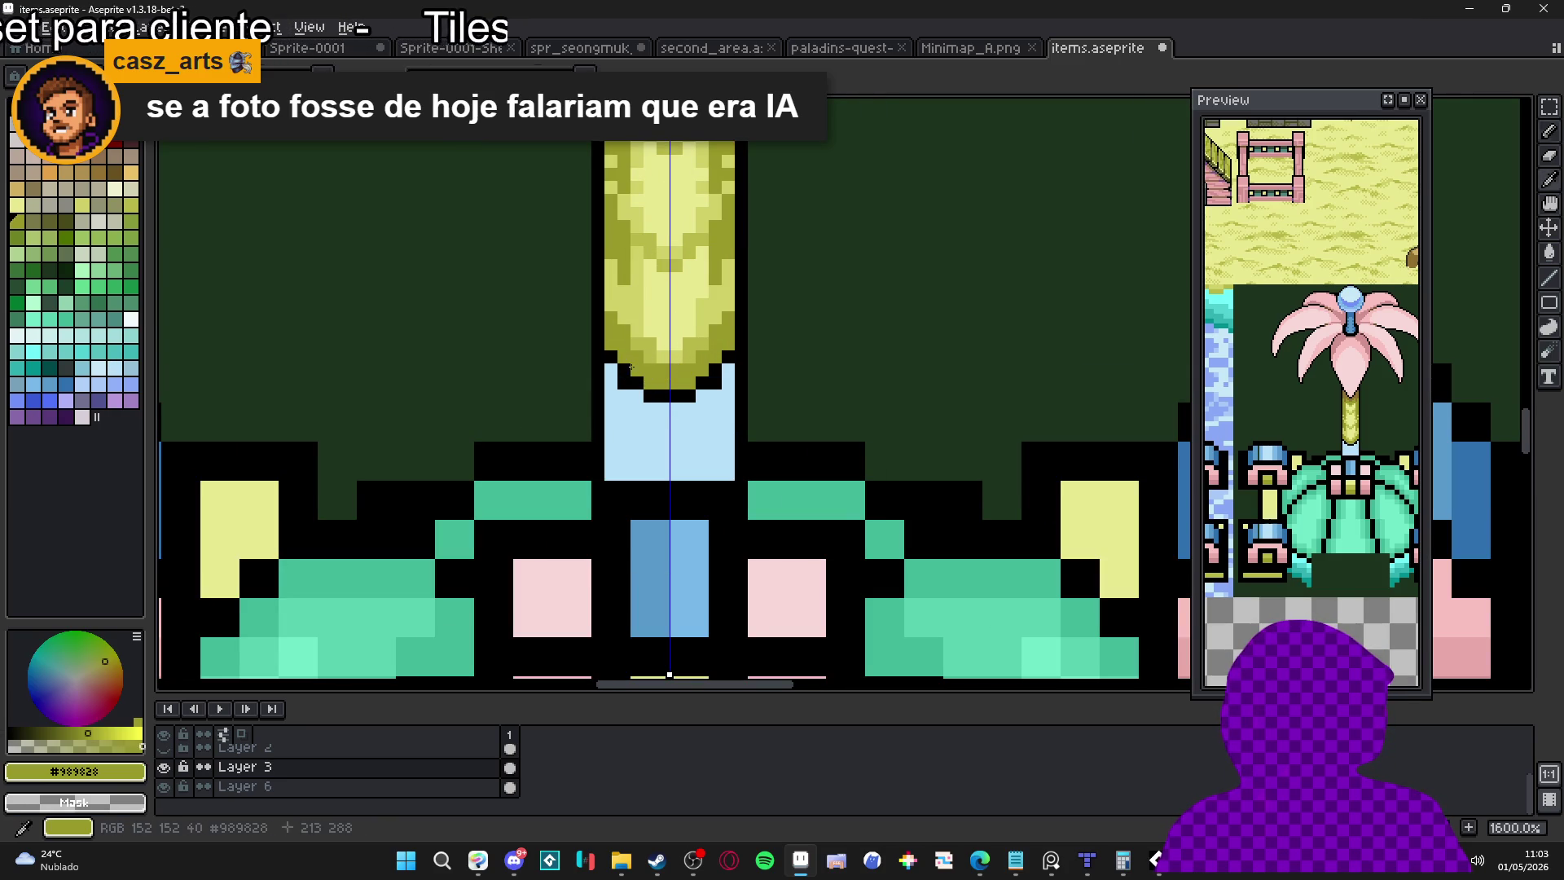
alt+click(635, 365)
click(611, 370)
Paint a blue pixel pair at the stem base to start the centre stripe
scroll(656, 401, down, 3)
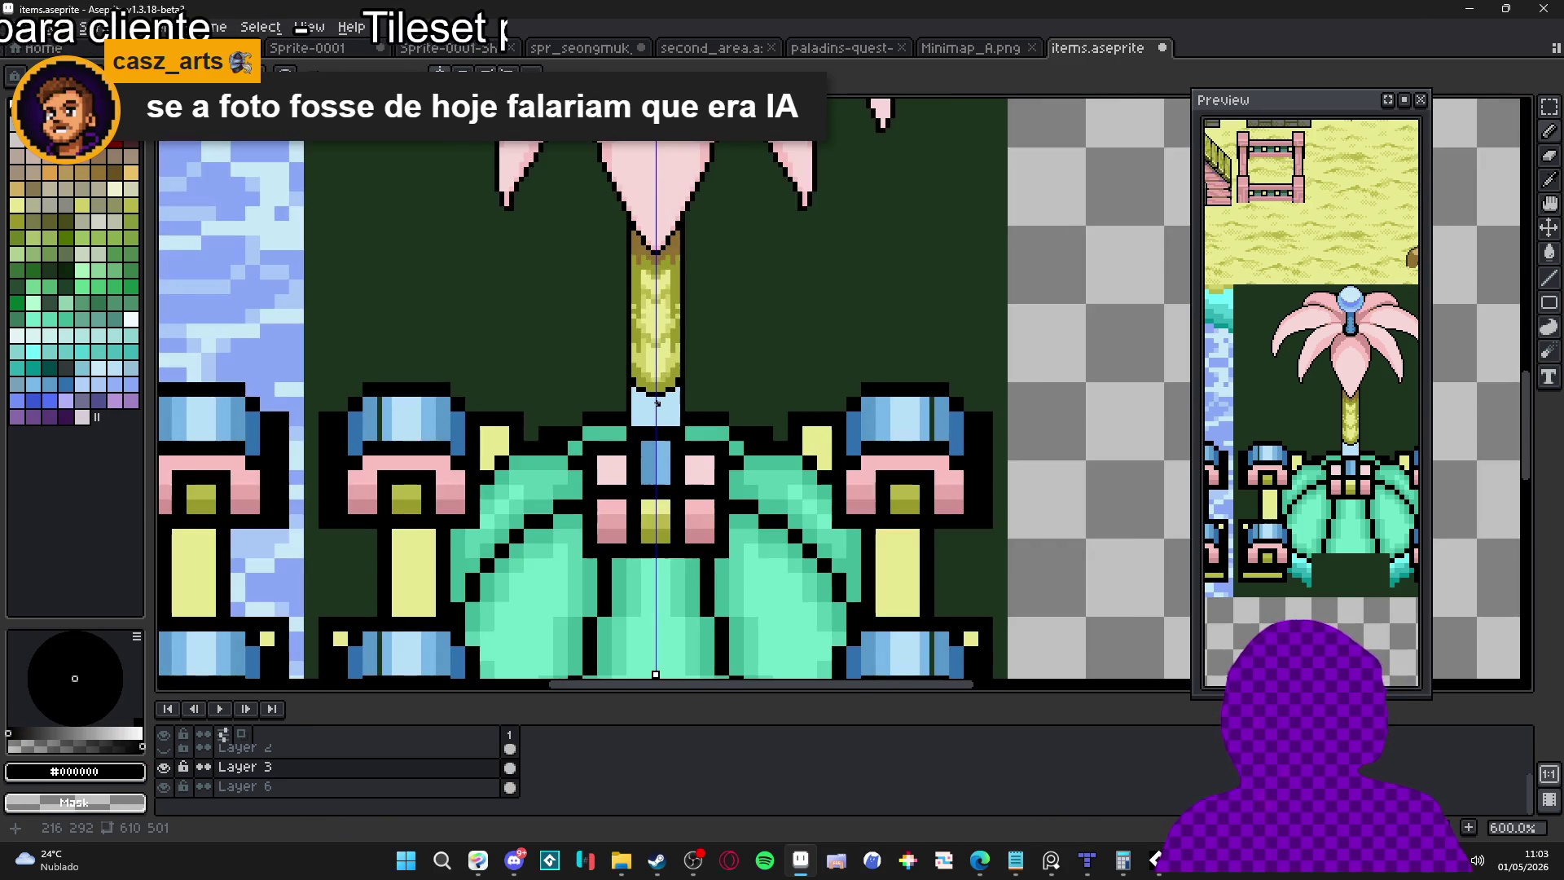
scroll(656, 400, up, 3)
alt+click(667, 401)
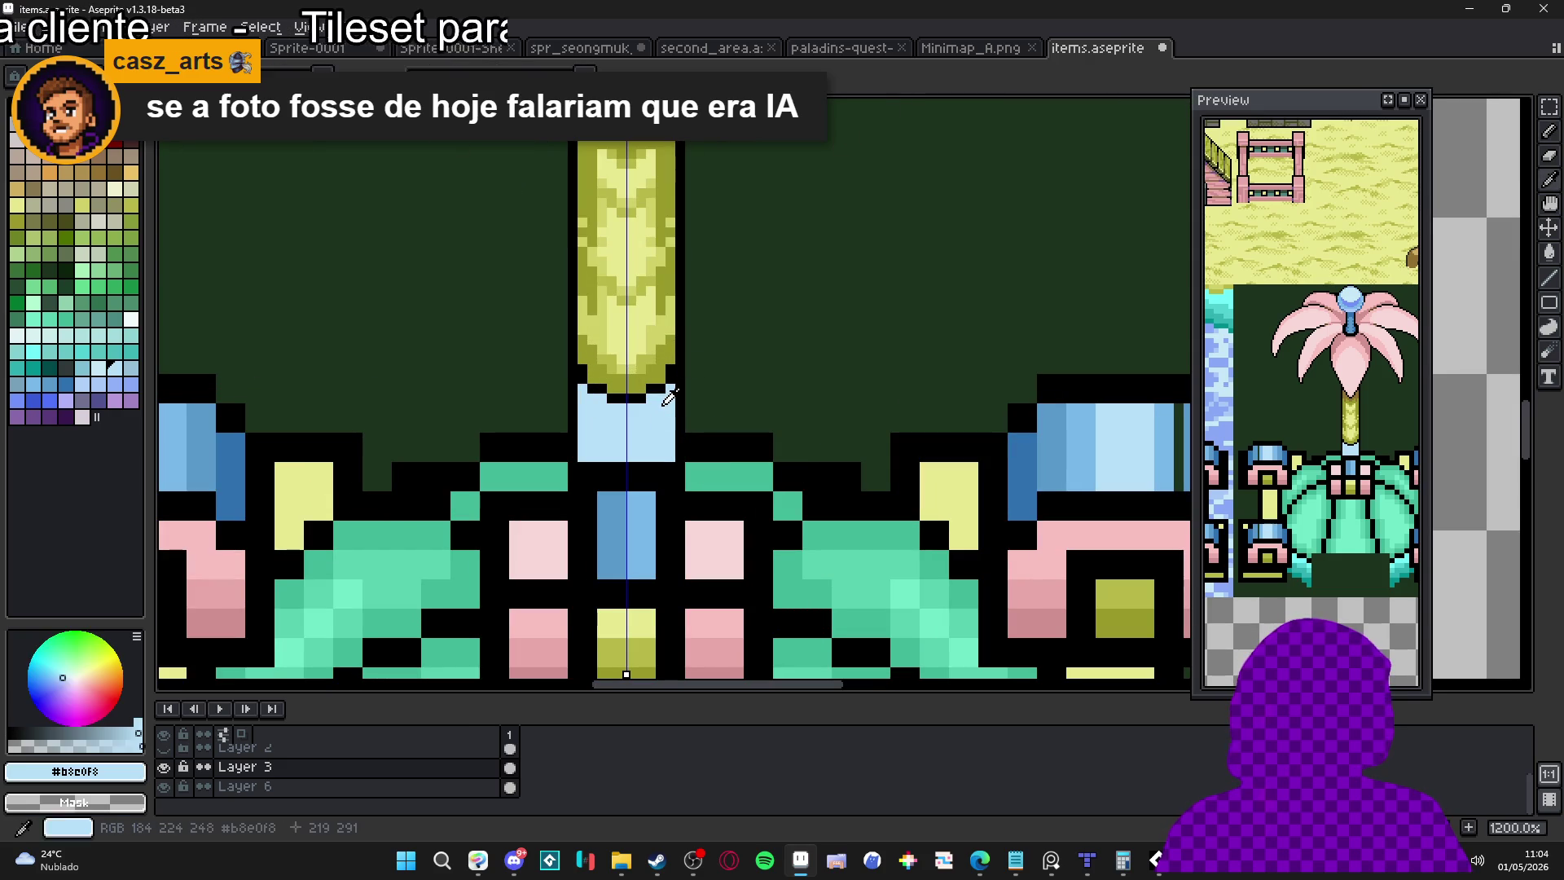
scroll(659, 423, down, 4)
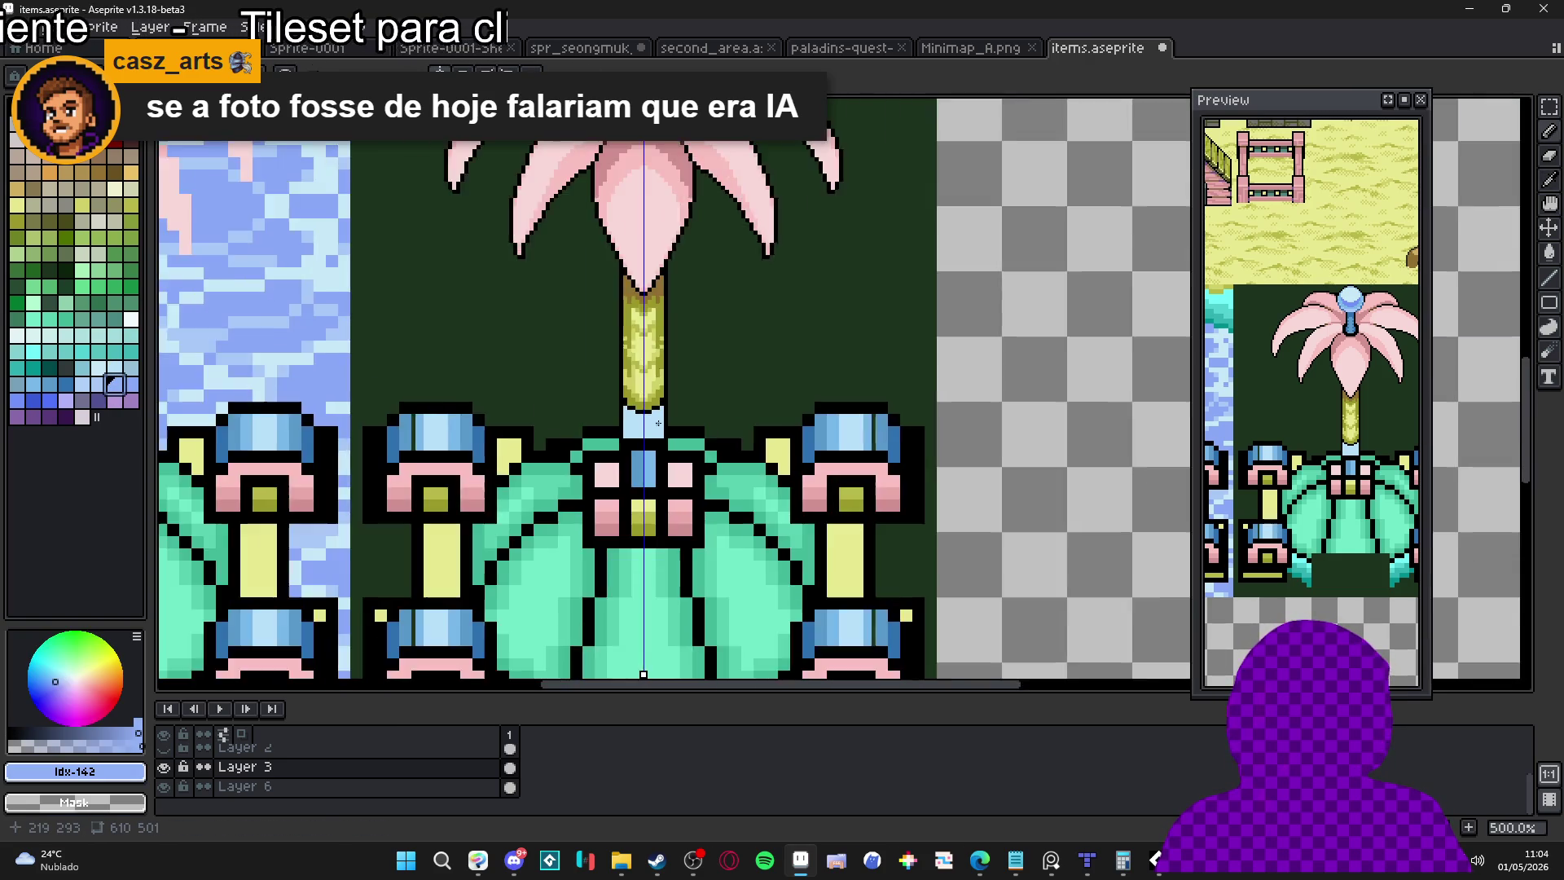
scroll(658, 423, down, 2)
scroll(619, 570, up, 3)
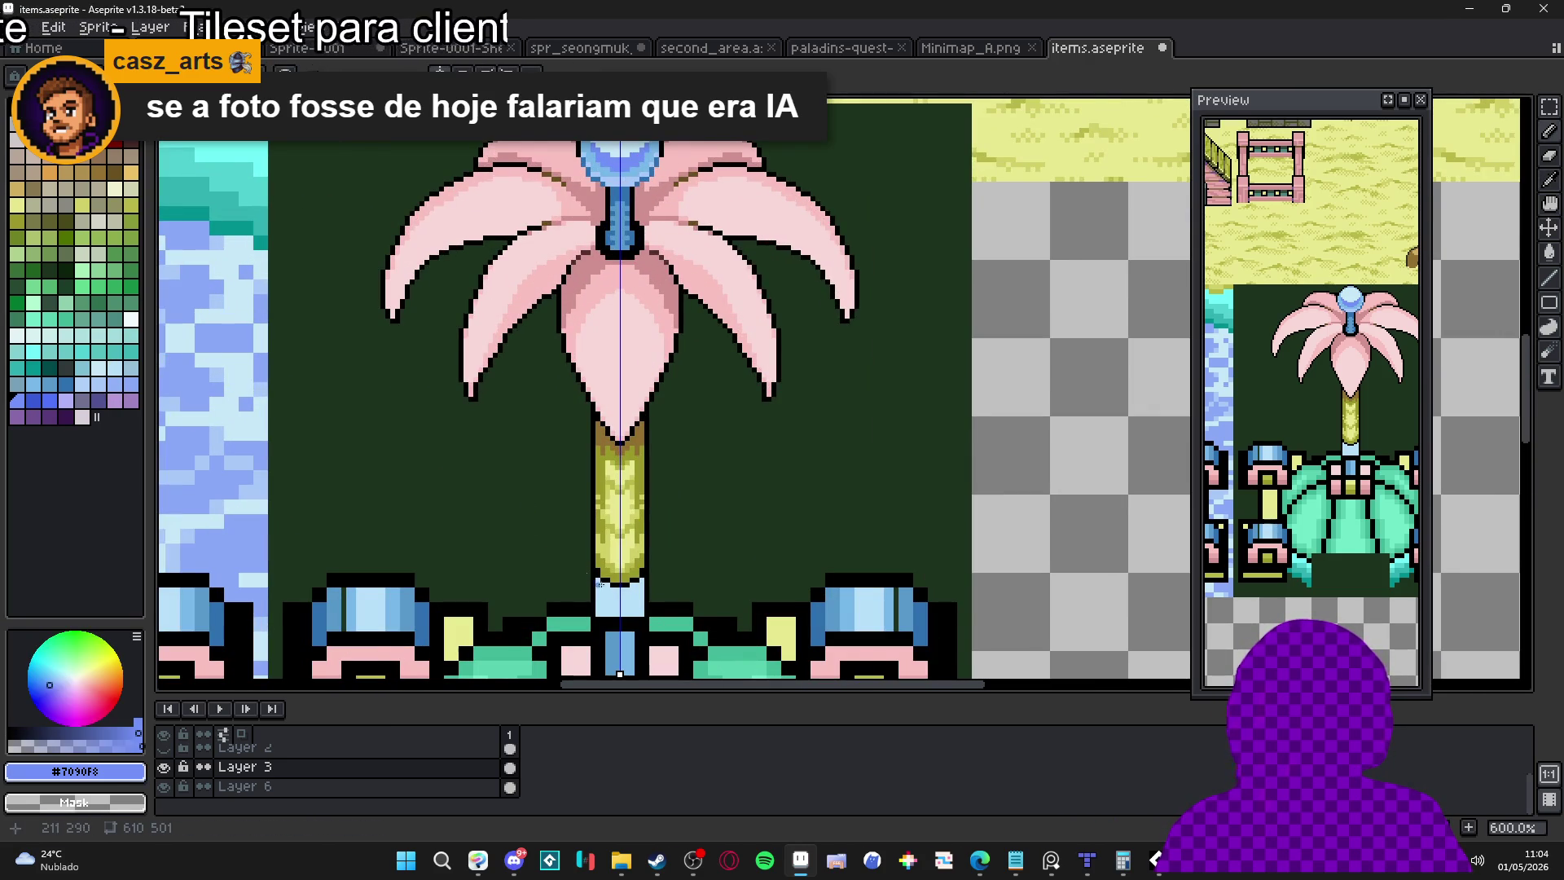
scroll(622, 603, up, 1)
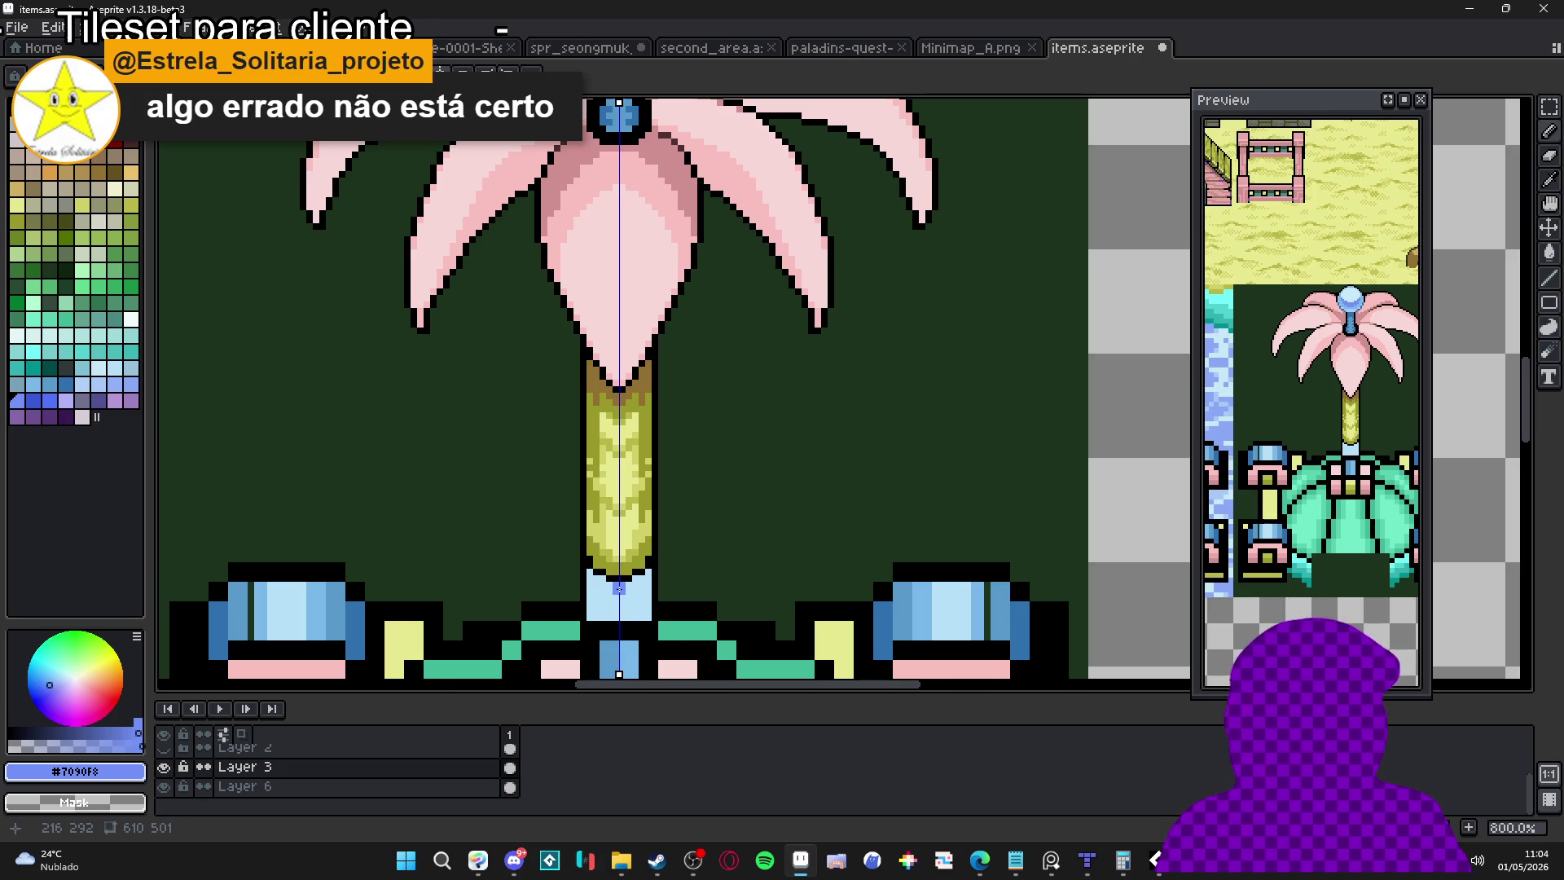
drag(613, 595, 617, 627)
alt+click(638, 621)
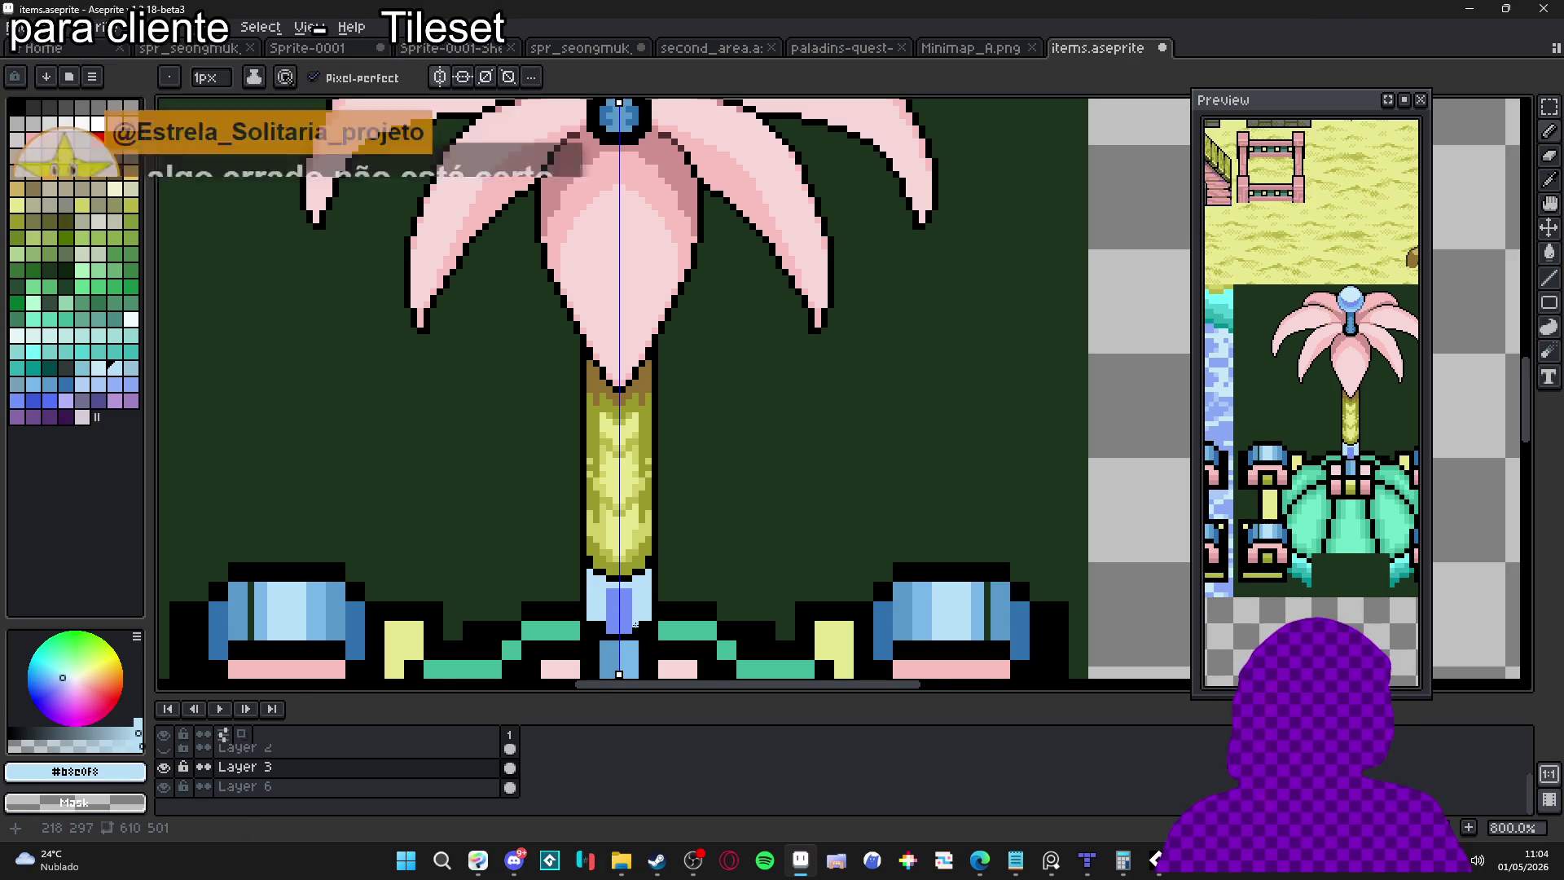
Paint a white rim along the top edge and outer columns of the light-blue collar
scroll(643, 626, down, 3)
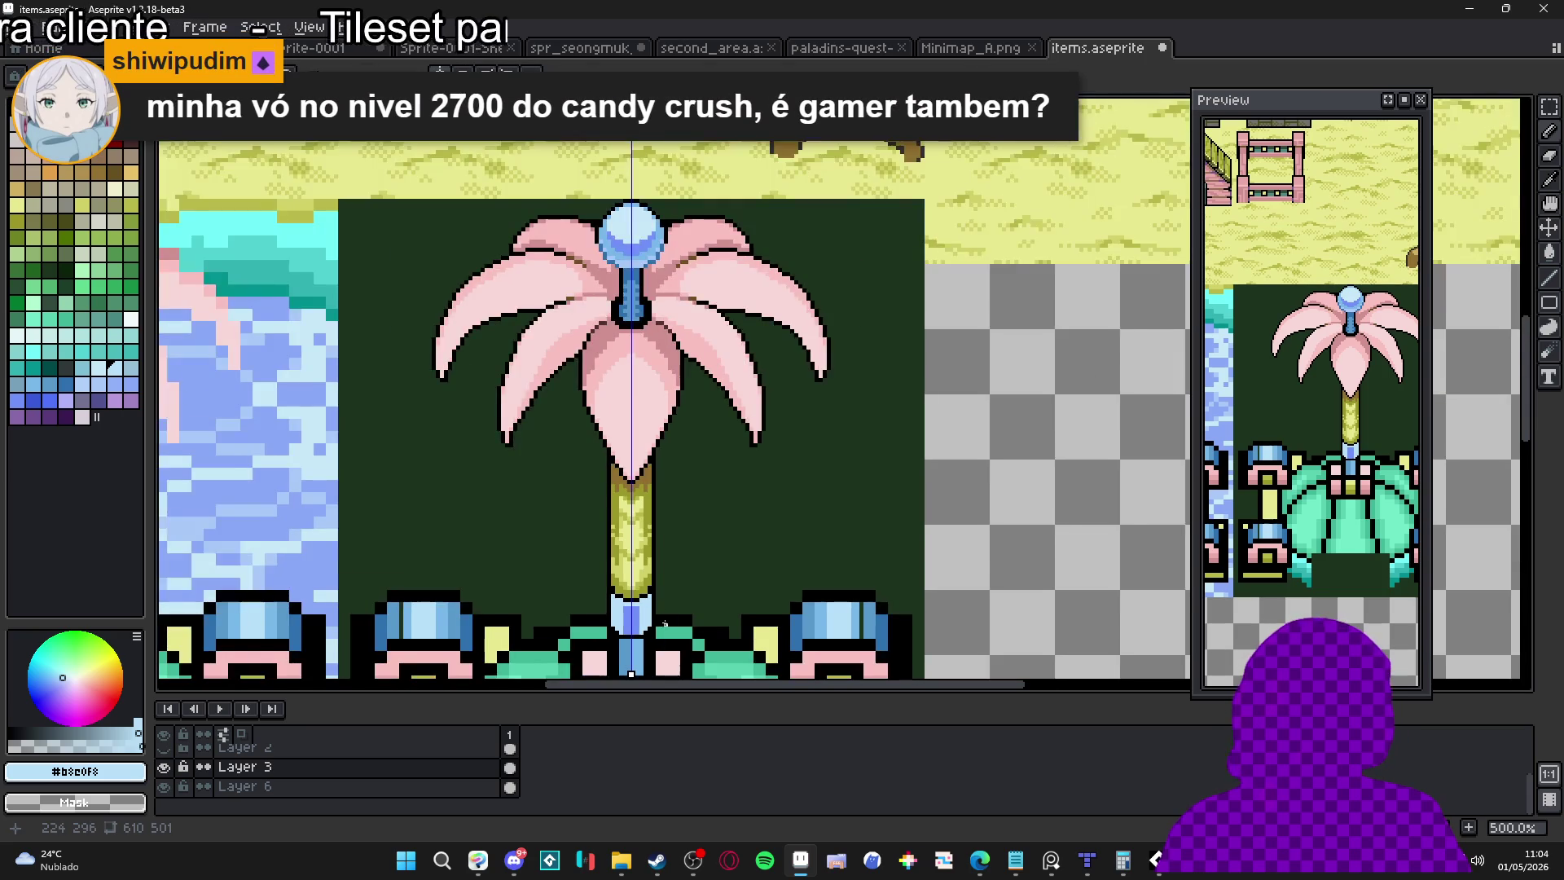
scroll(635, 652, up, 5)
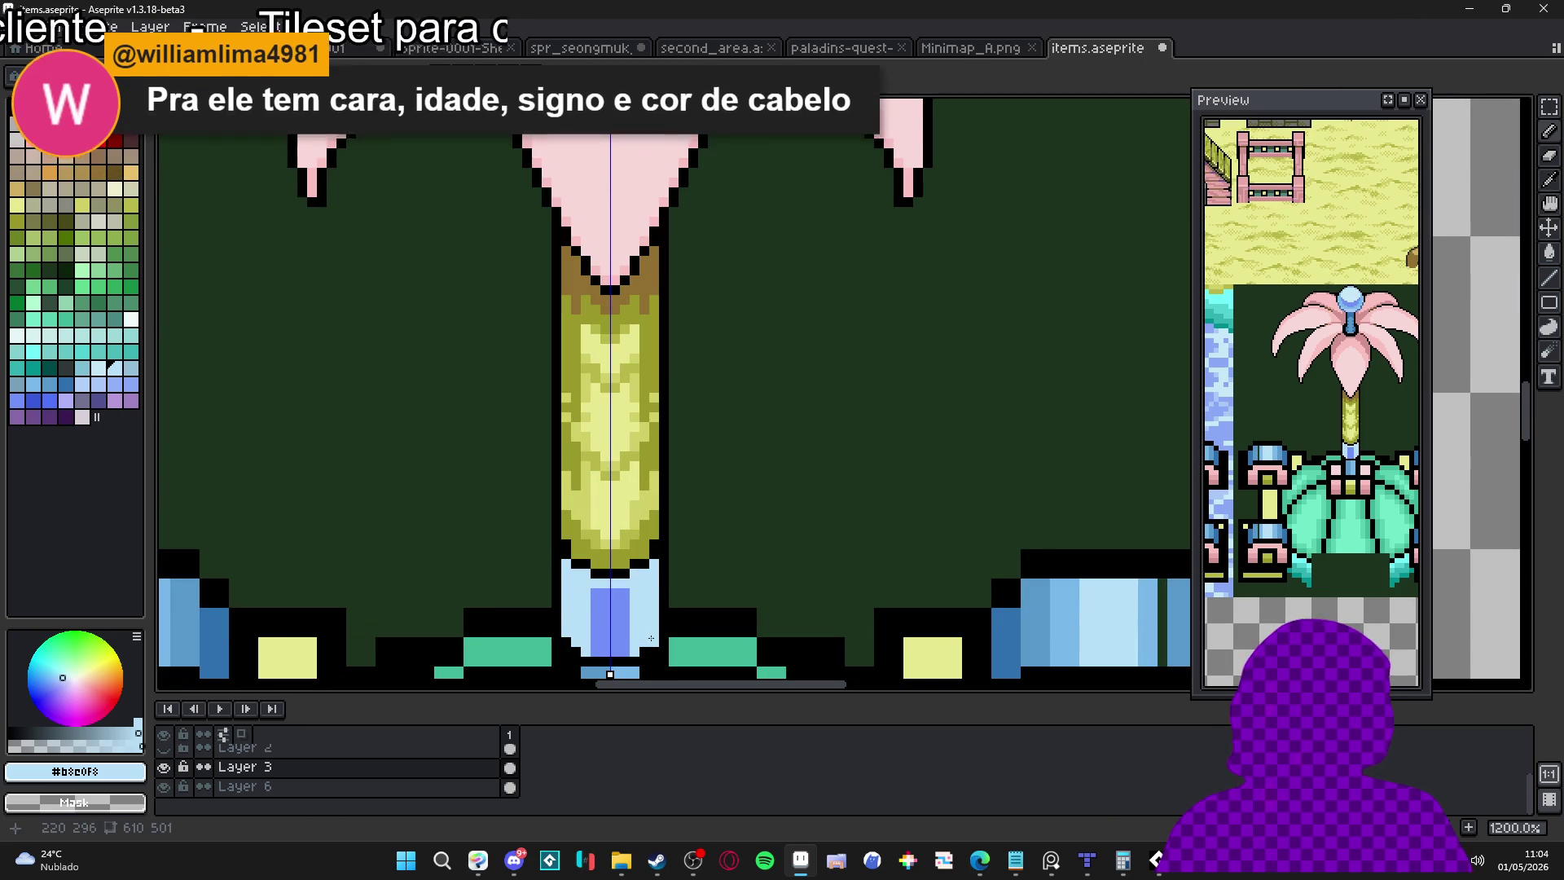
drag(633, 628, 637, 583)
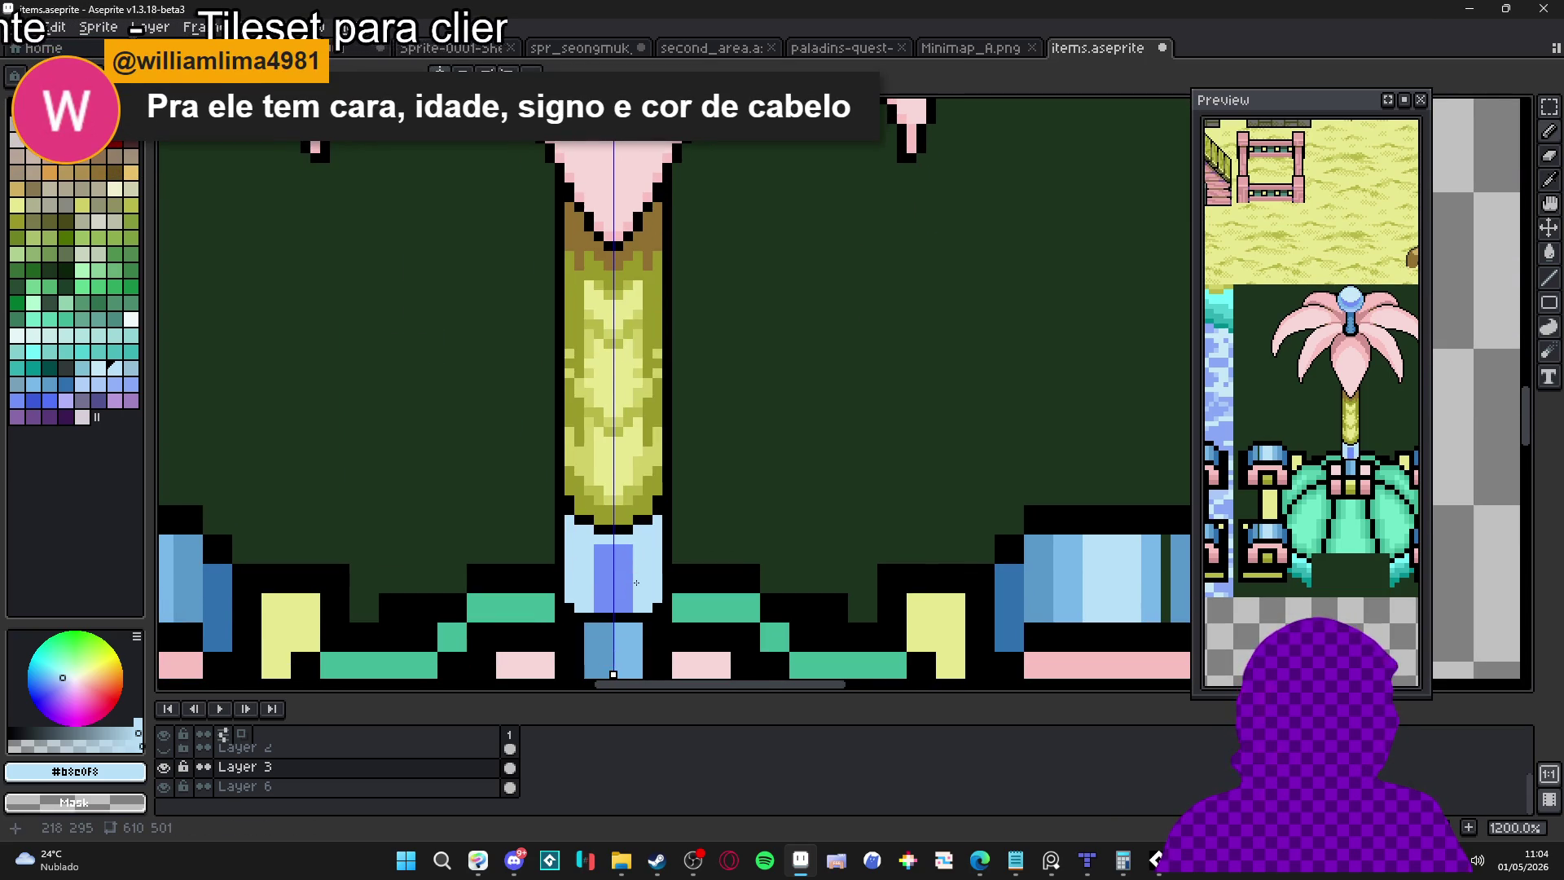
scroll(636, 582, down, 2)
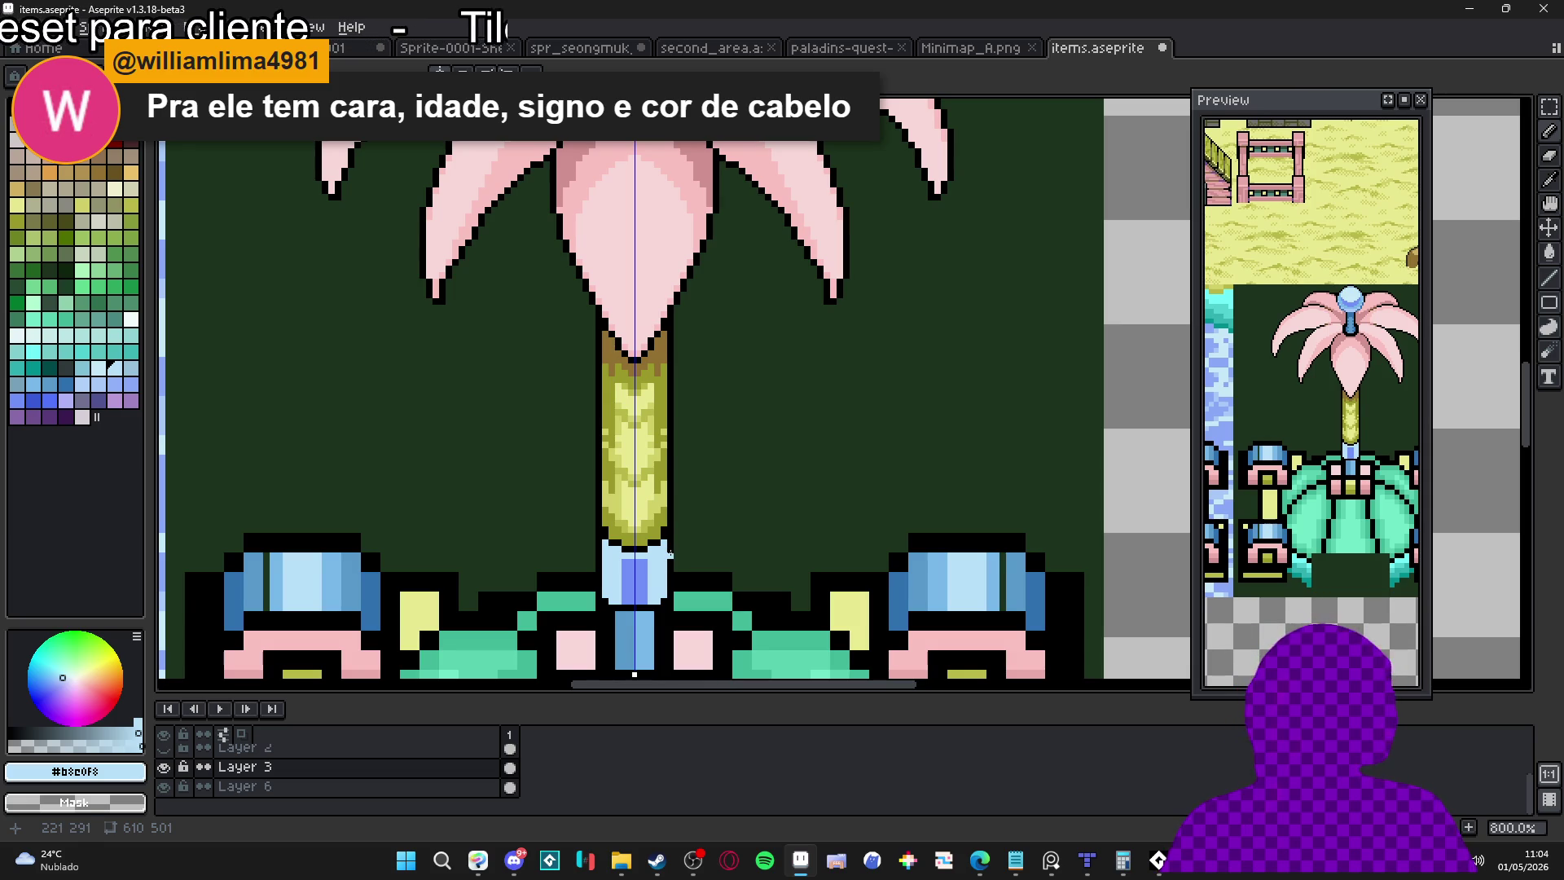
click(98, 371)
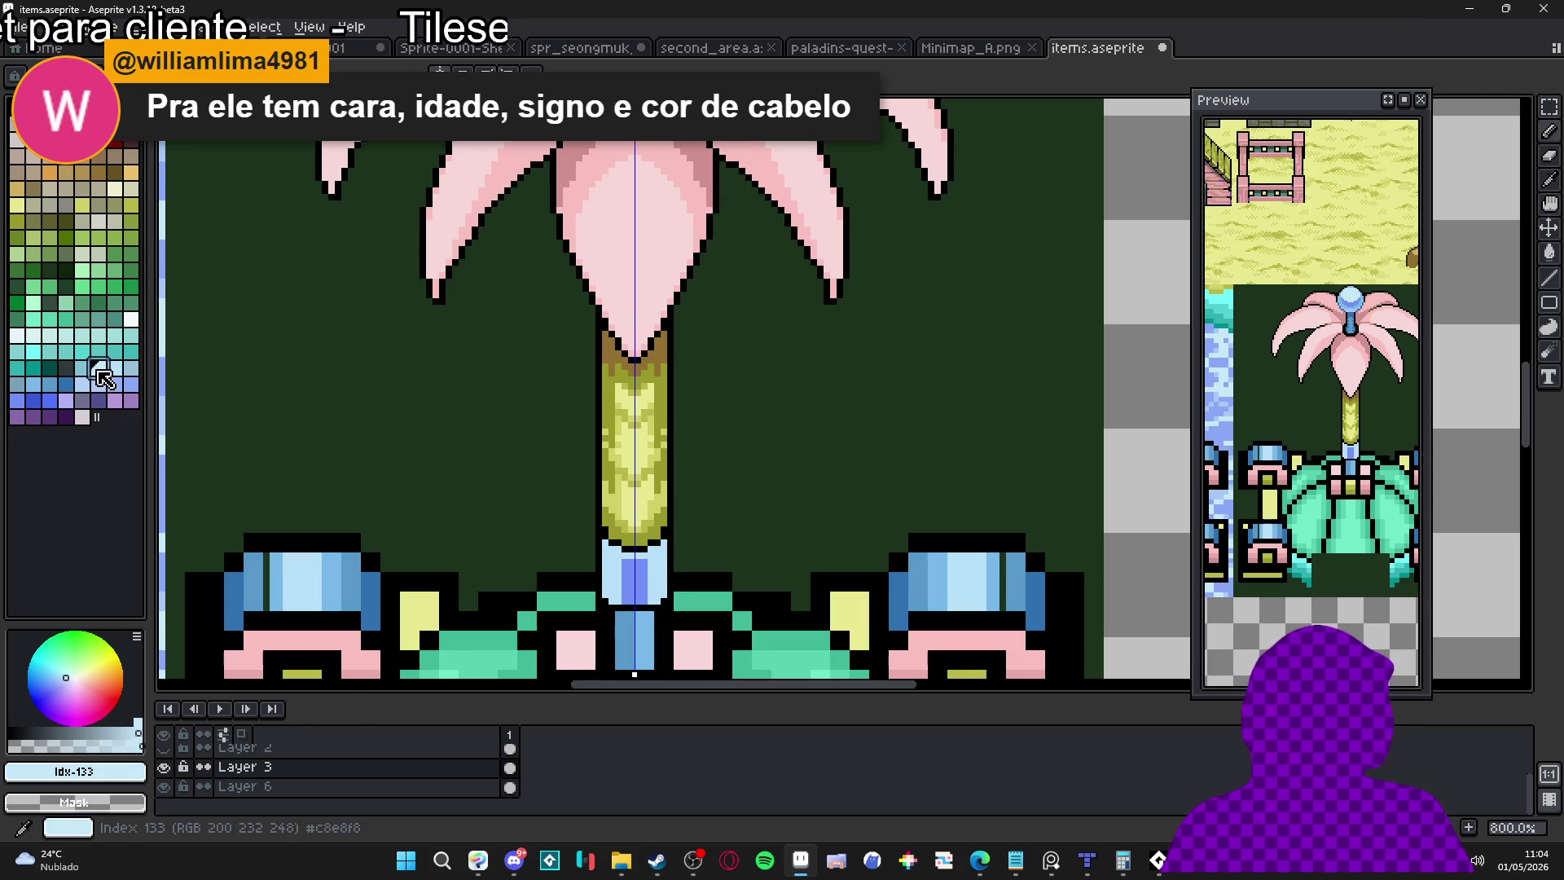
scroll(667, 583, up, 2)
click(131, 320)
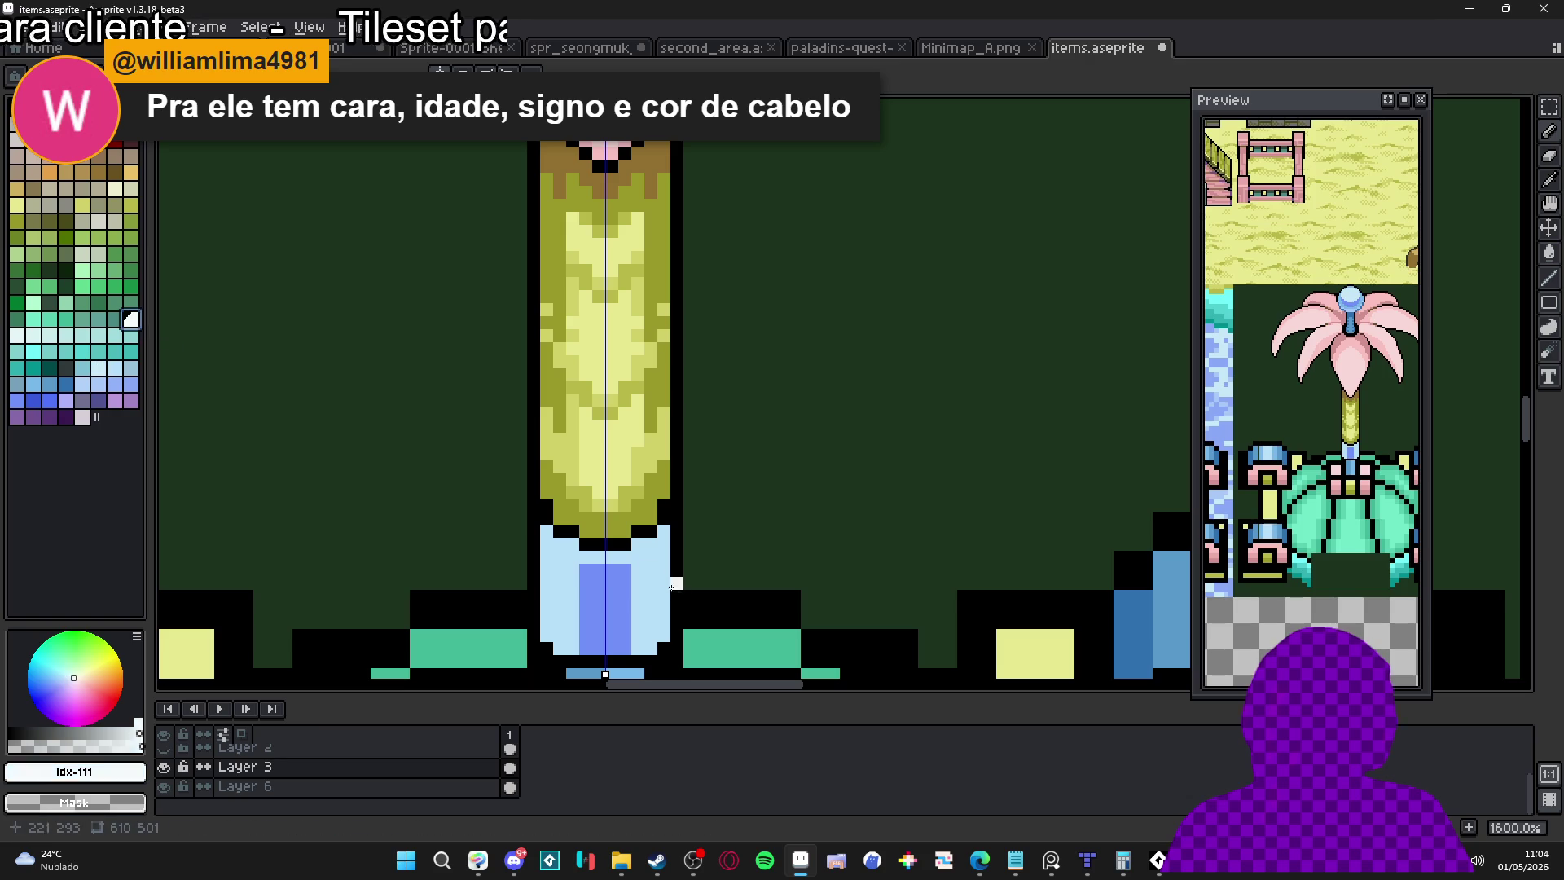
drag(573, 557, 638, 545)
click(566, 544)
click(651, 544)
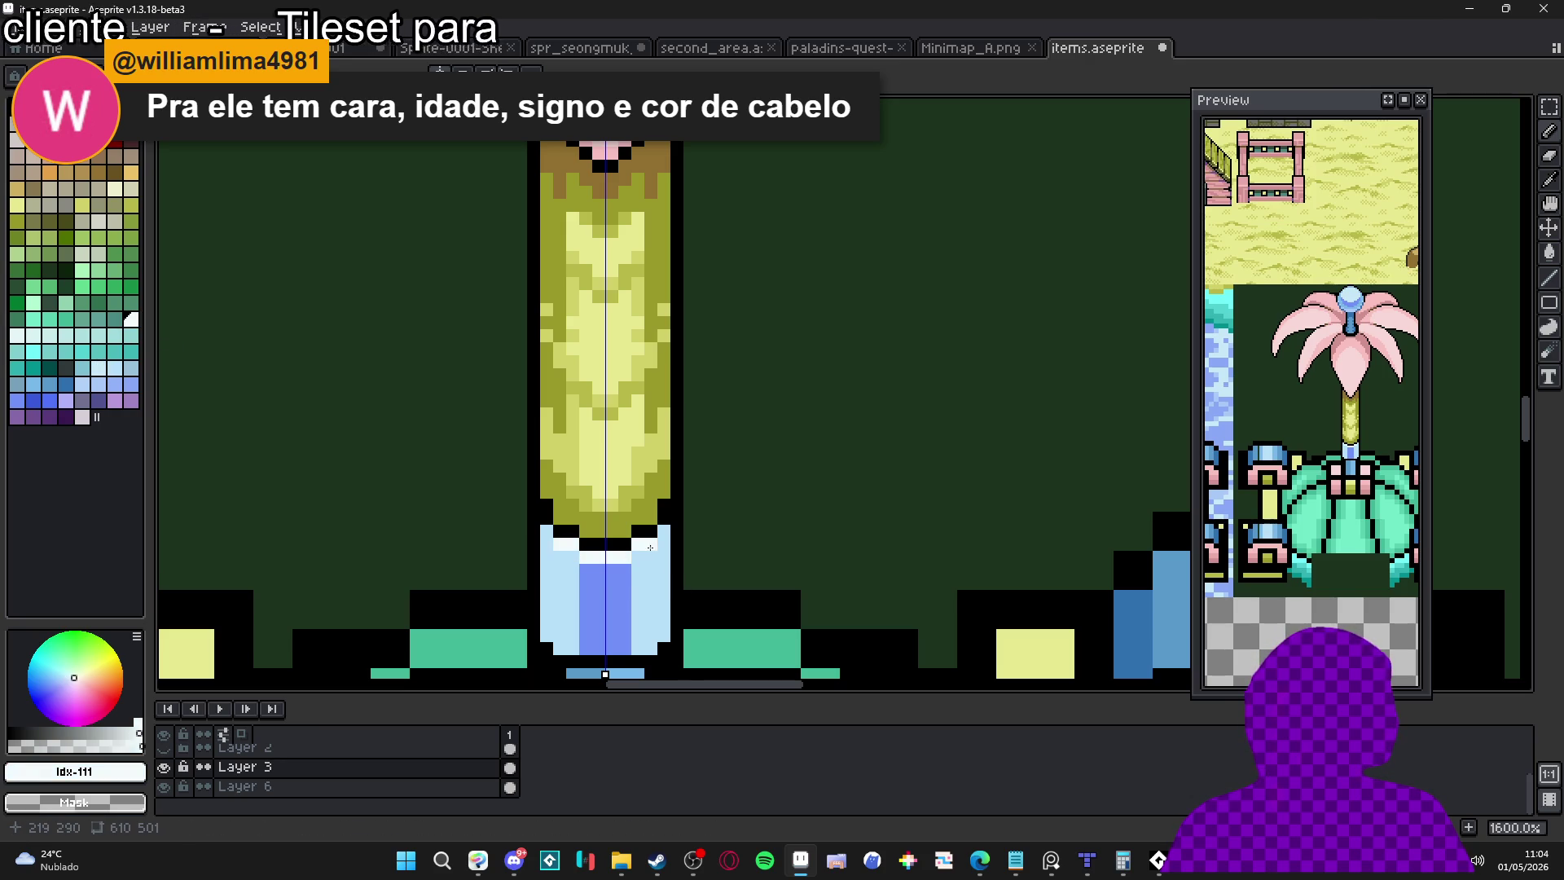
click(572, 557)
click(665, 532)
click(664, 542)
click(547, 530)
click(547, 545)
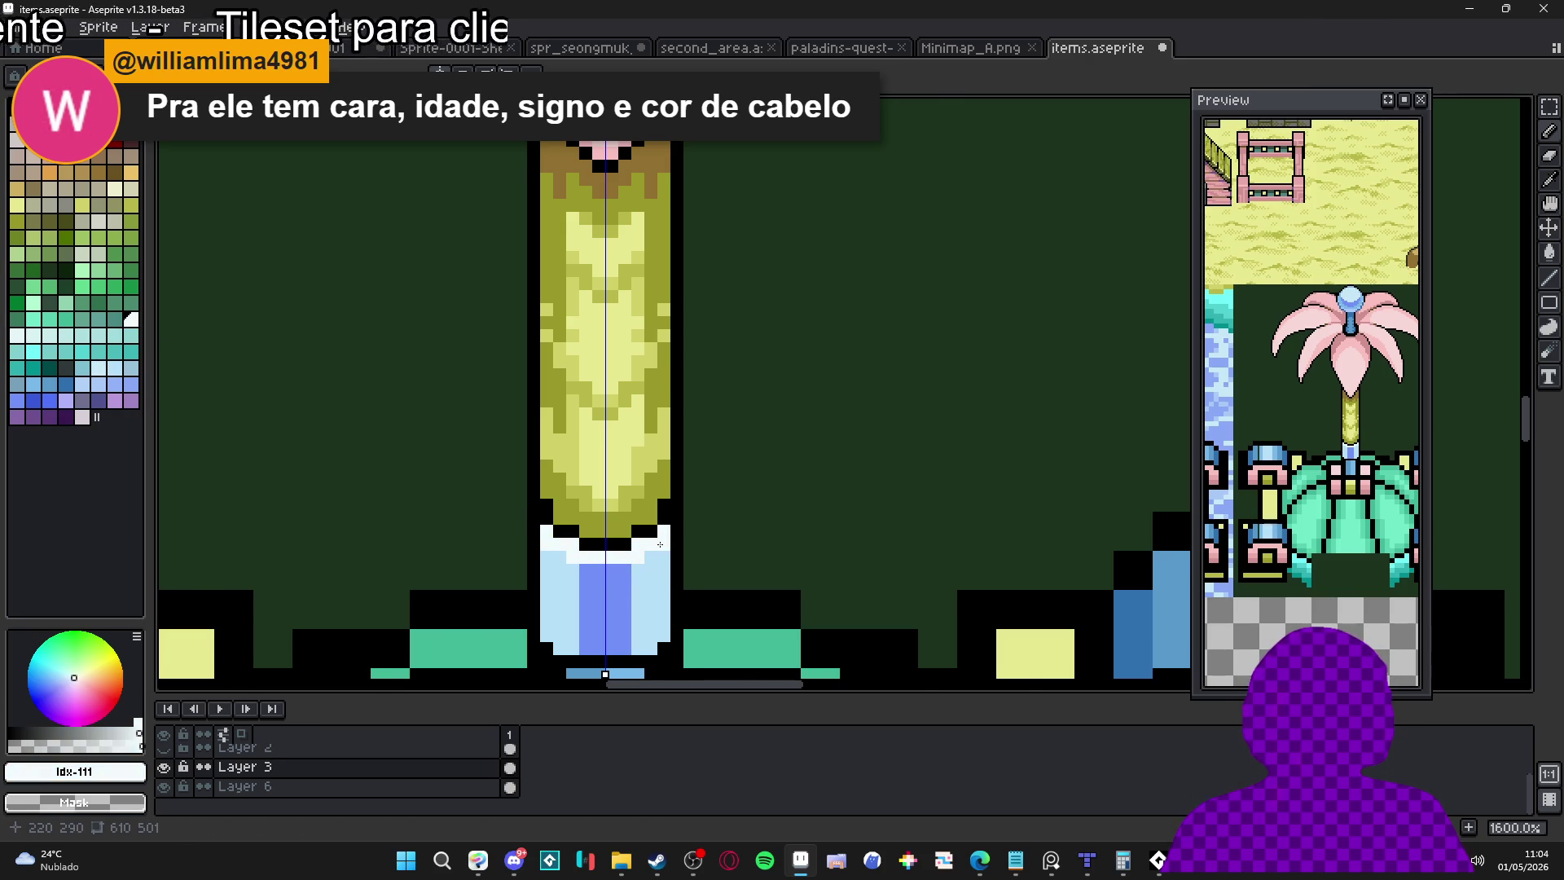
Extend the white into the collar's upper left and right corners
scroll(662, 547, down, 3)
scroll(660, 548, up, 2)
alt+click(664, 525)
click(666, 516)
click(523, 515)
click(523, 530)
Outline both collar sides in black and refill its edge columns with light blue
click(667, 530)
alt+click(674, 489)
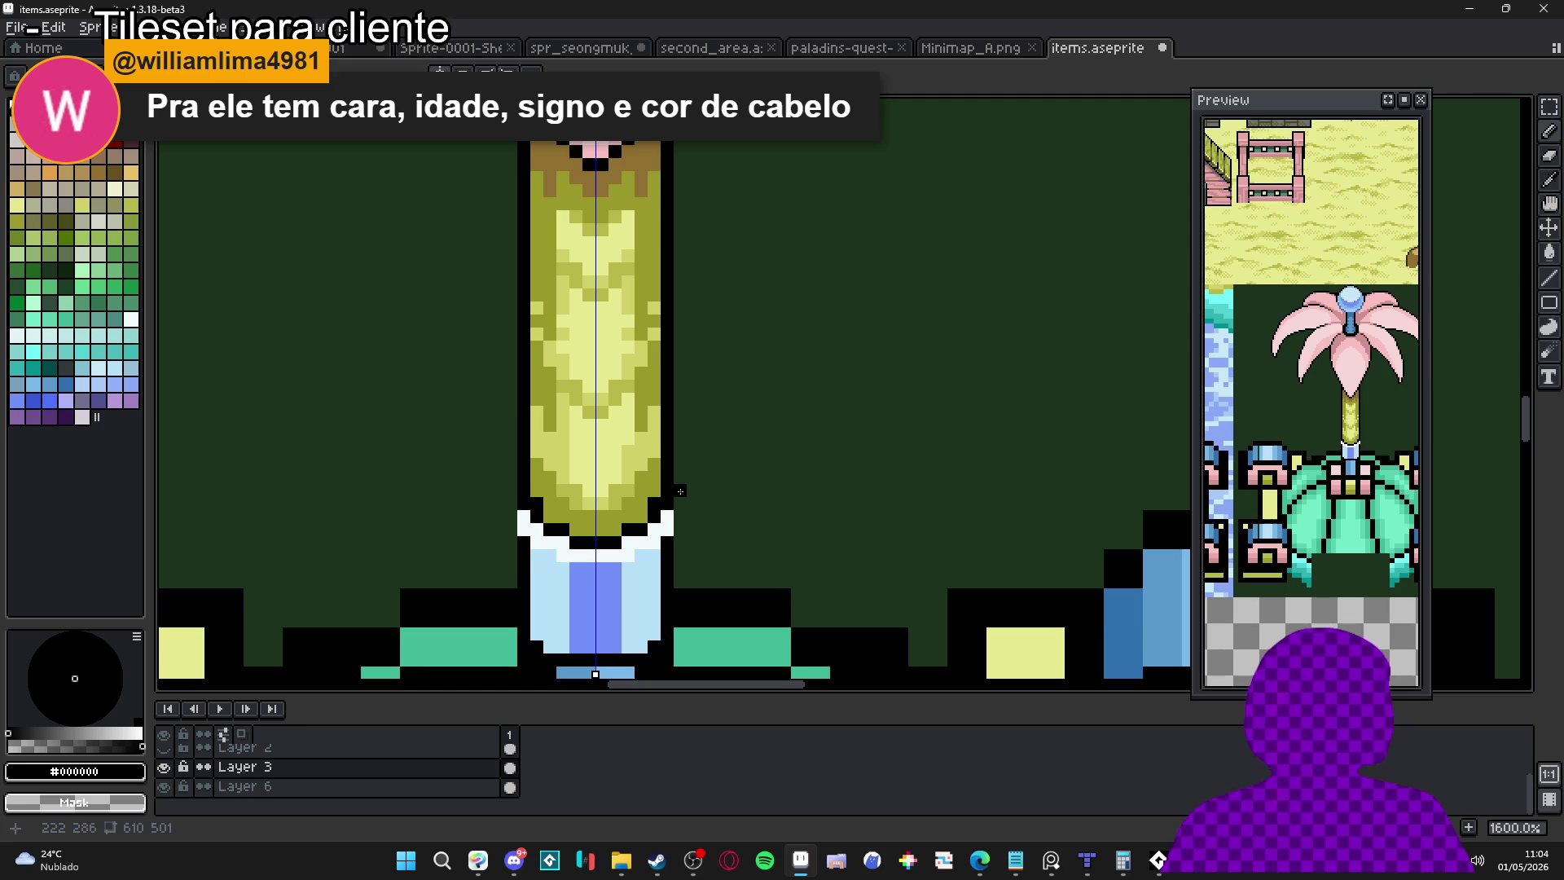
drag(510, 490, 511, 582)
drag(680, 490, 687, 602)
click(511, 633)
click(680, 633)
alt+click(654, 562)
click(667, 542)
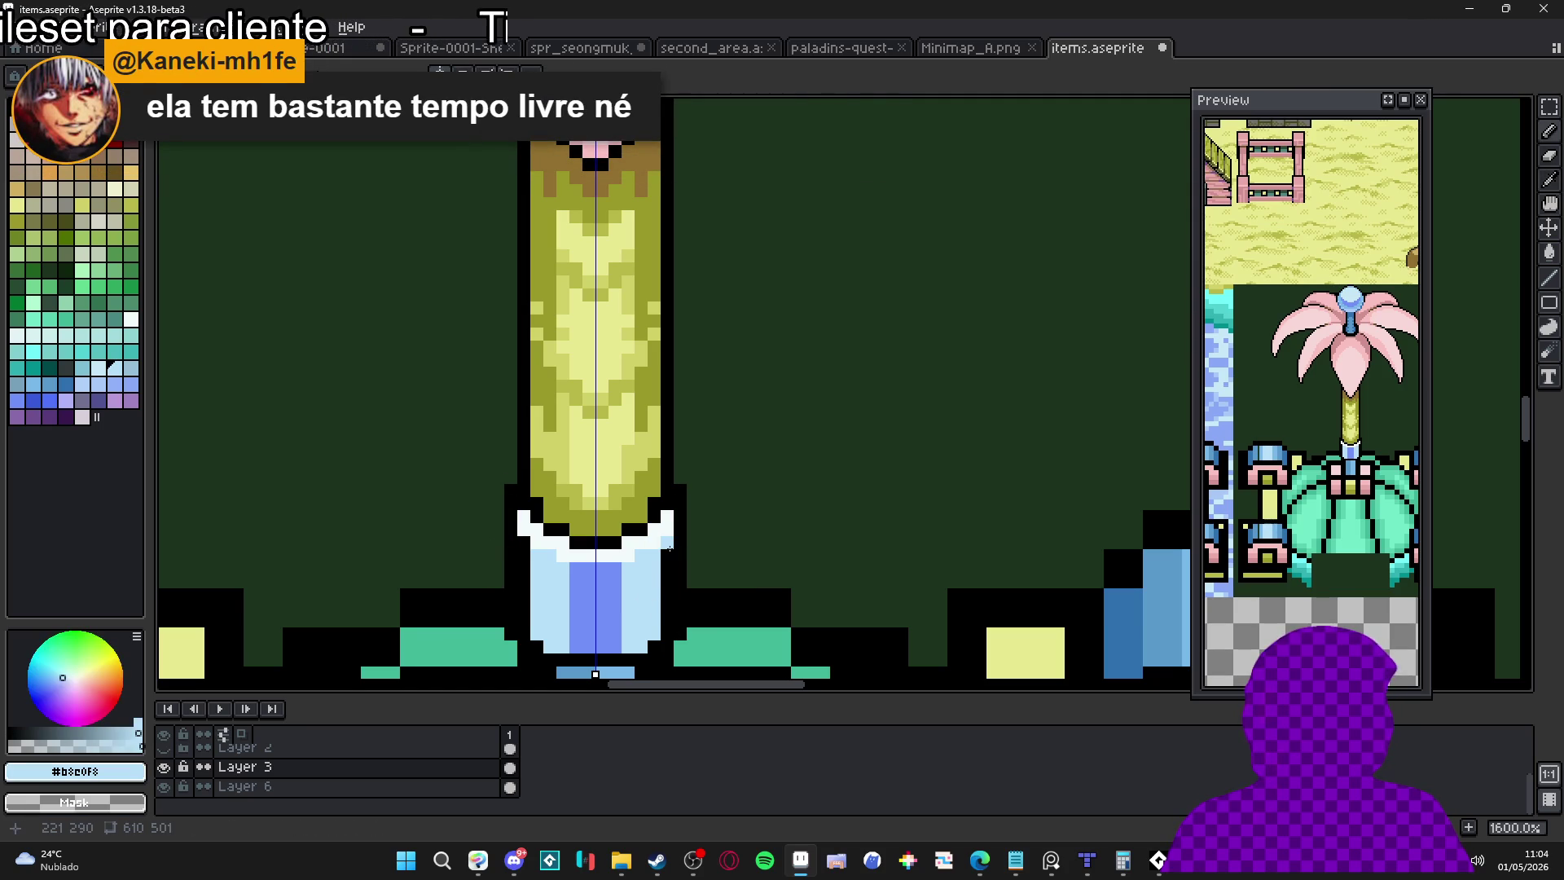
drag(670, 548, 656, 651)
Add black outline pixels at the stem base and its outline step
scroll(681, 577, down, 3)
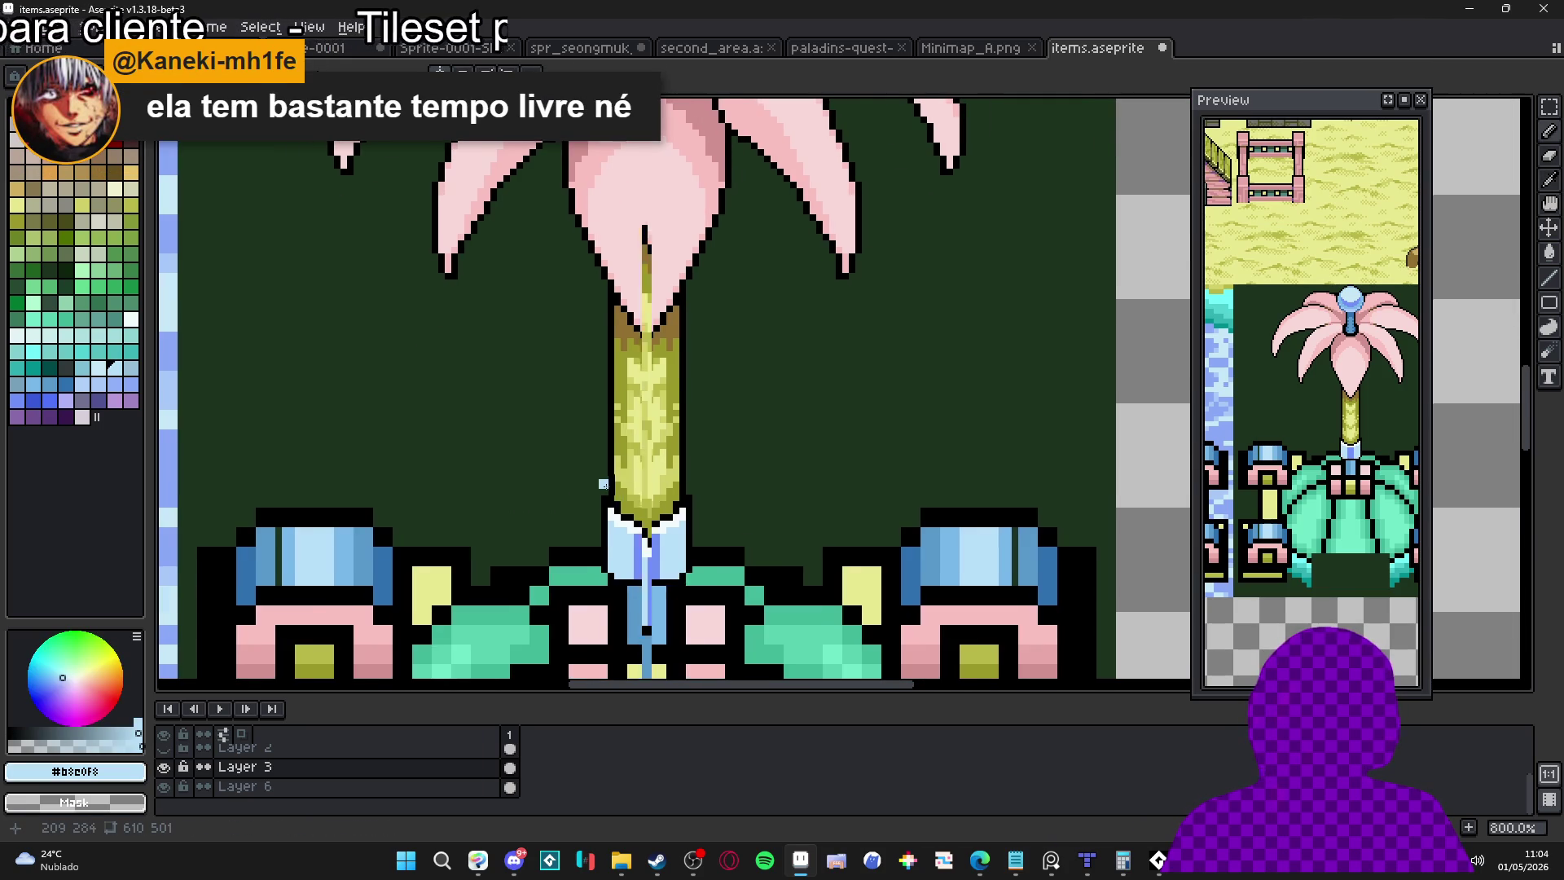
scroll(610, 489, up, 3)
alt+click(613, 495)
click(605, 495)
click(605, 483)
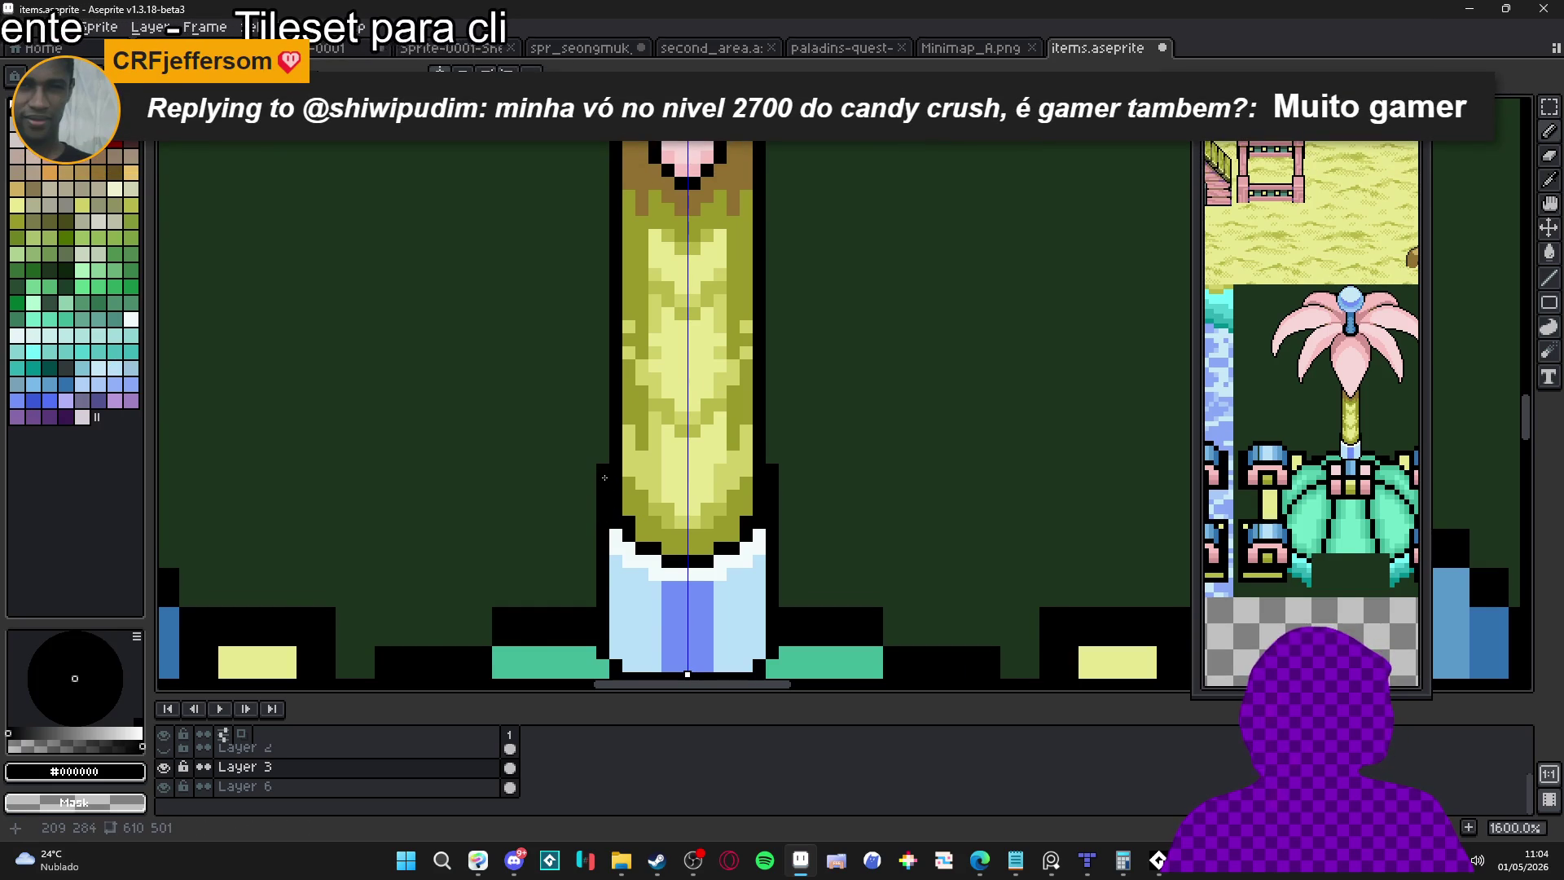
Paint mirrored medium-blue columns down both vase sides and recolour the base centre
scroll(690, 575, down, 3)
scroll(676, 562, up, 3)
alt+click(656, 554)
click(684, 534)
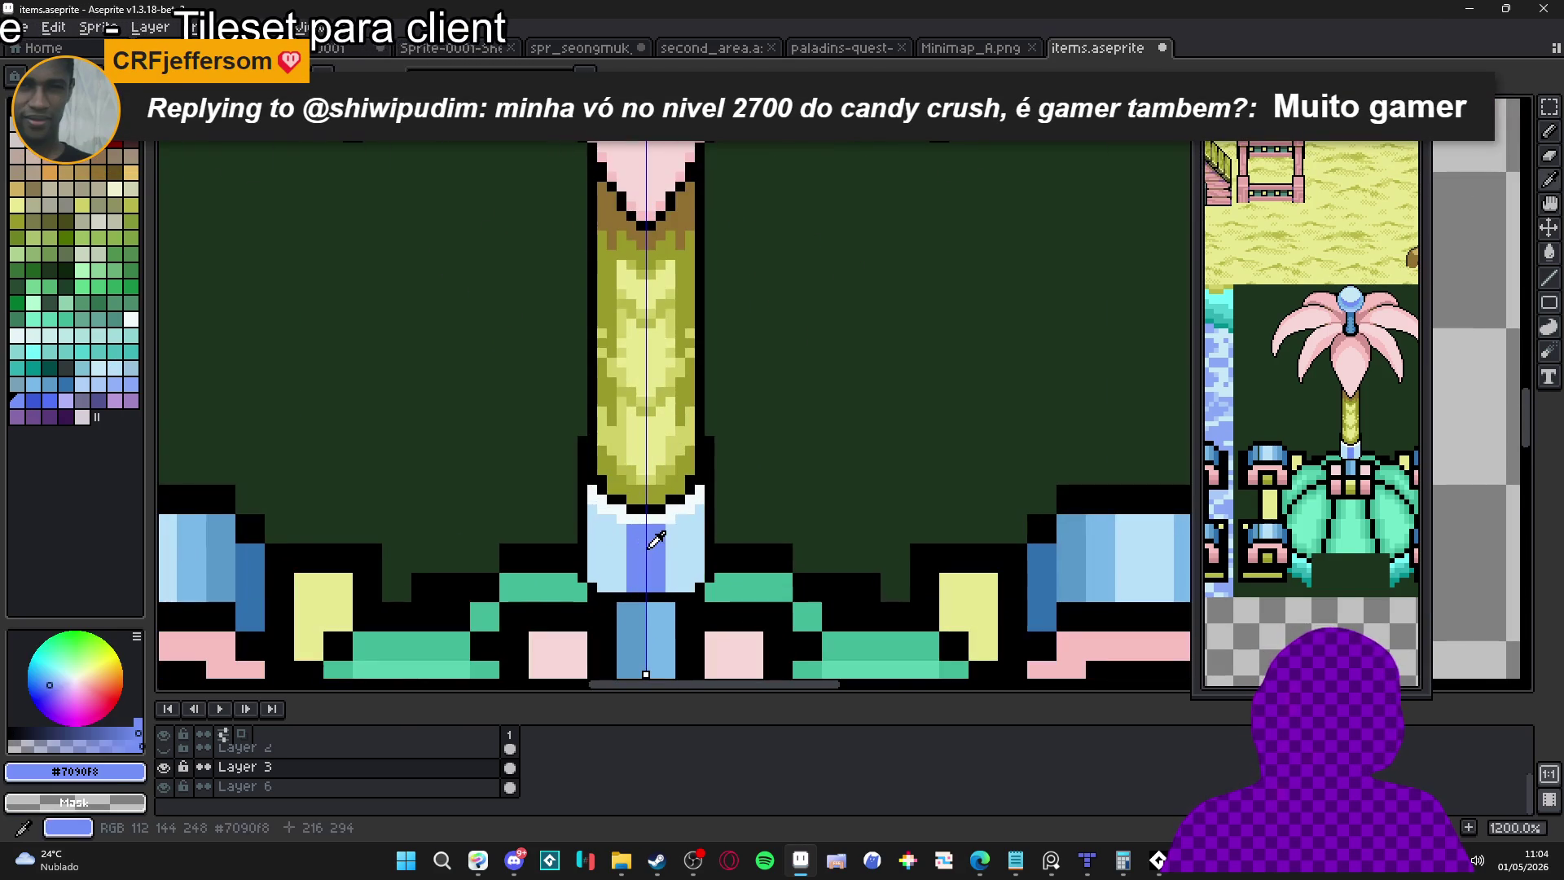
drag(697, 519, 696, 583)
drag(699, 515, 699, 507)
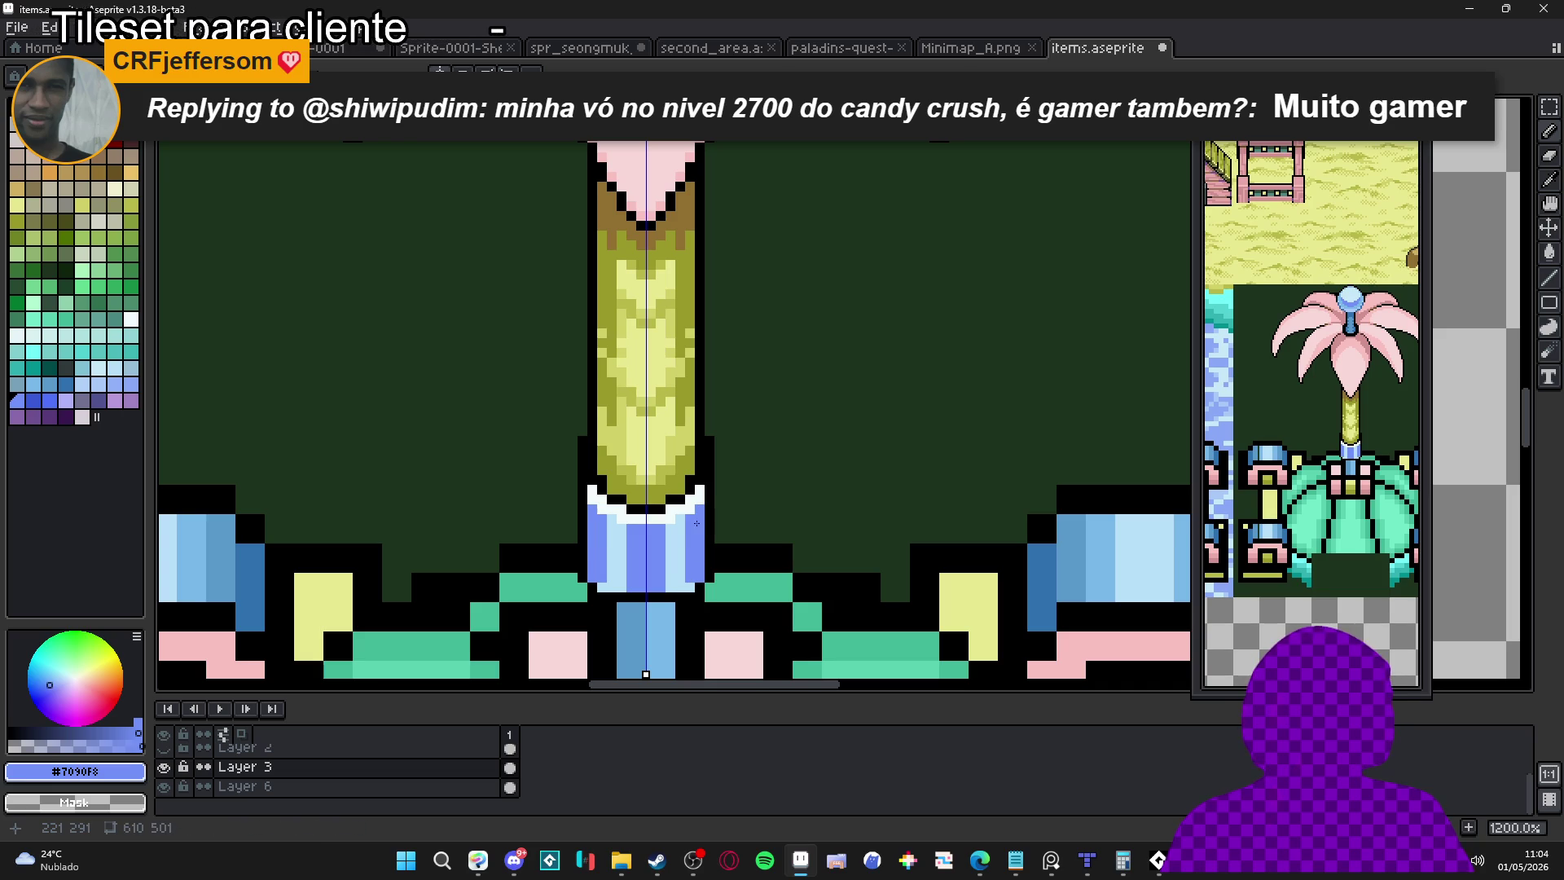
mouse_move(661, 586)
mouse_down()
mouse_move(661, 548)
mouse_move(661, 587)
mouse_up()
Add a pale-blue band above the block and widen the medium-blue sides inward
alt+click(662, 533)
click(662, 528)
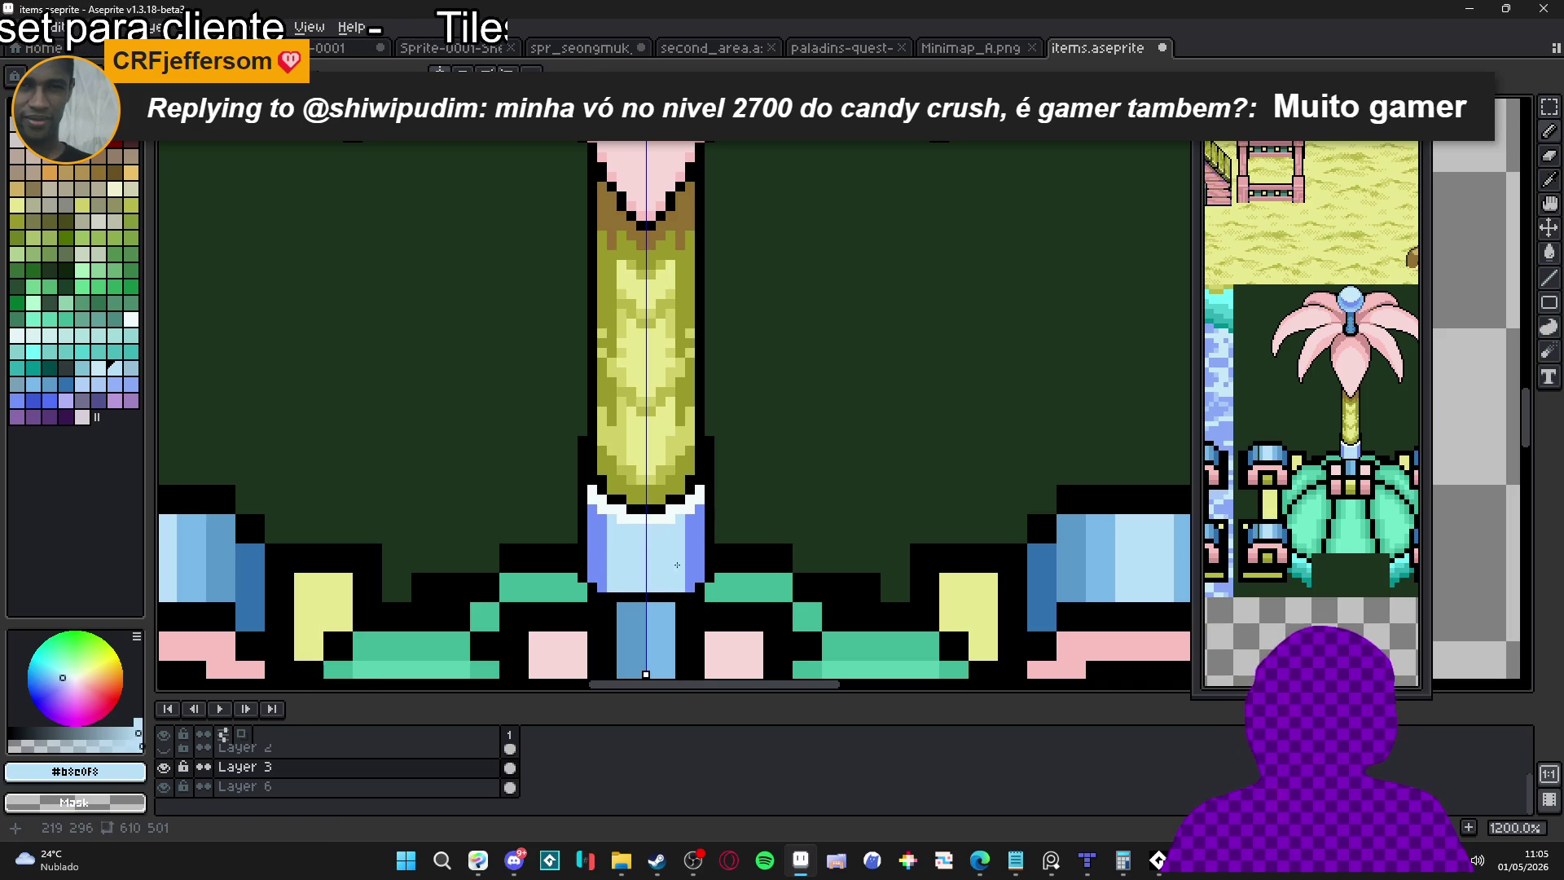
alt+click(699, 529)
click(680, 525)
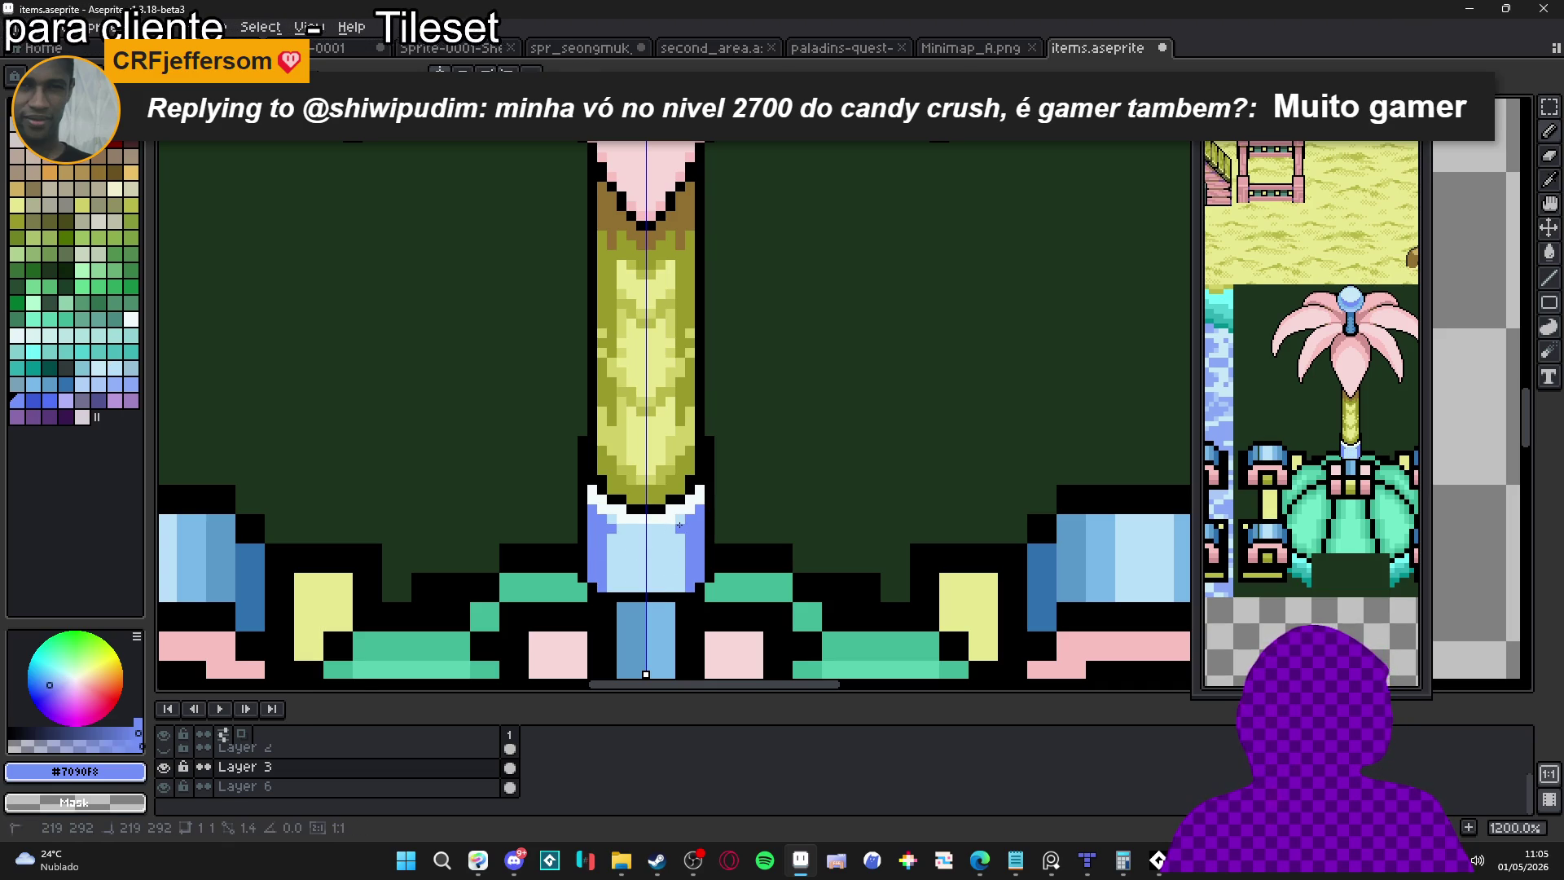
drag(680, 530, 676, 583)
click(673, 583)
Paint the blue row beneath the stem black
scroll(688, 591, down, 4)
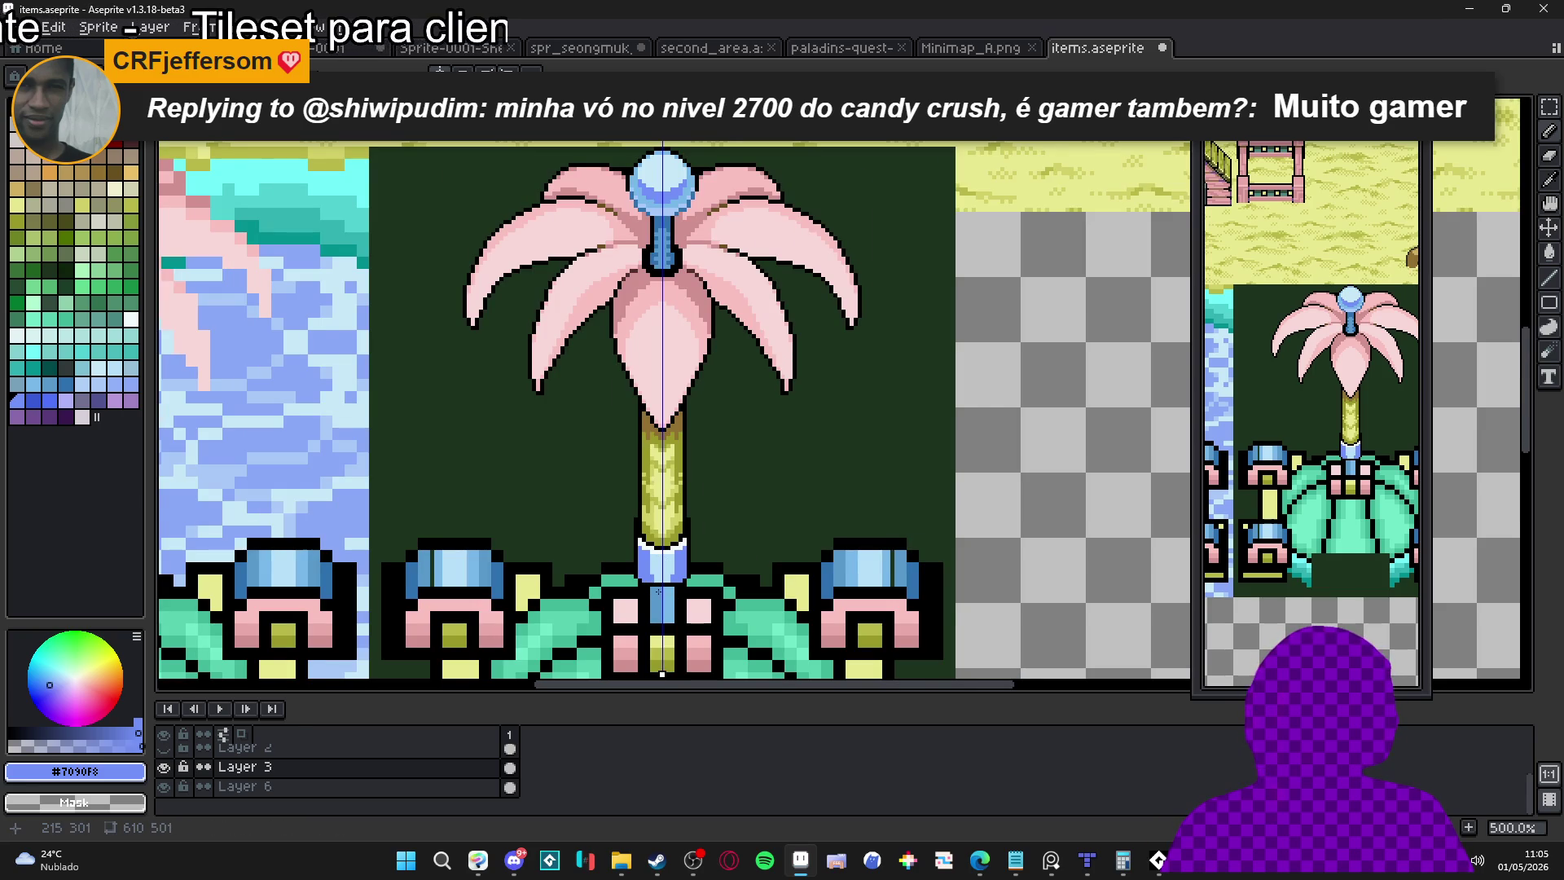
scroll(660, 593, up, 7)
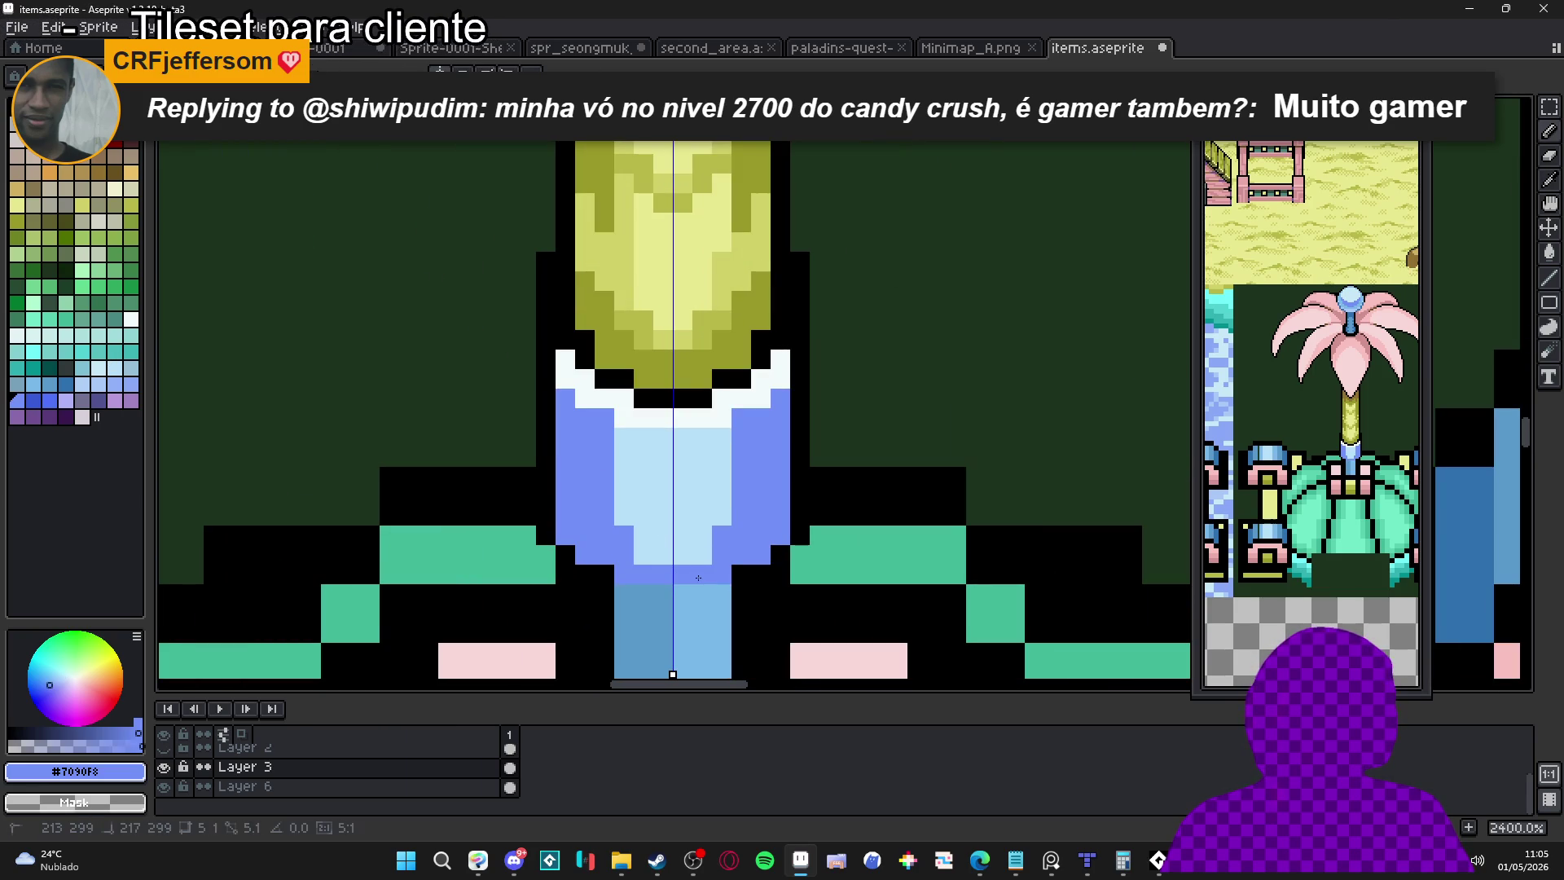
key(x)
drag(624, 594, 687, 590)
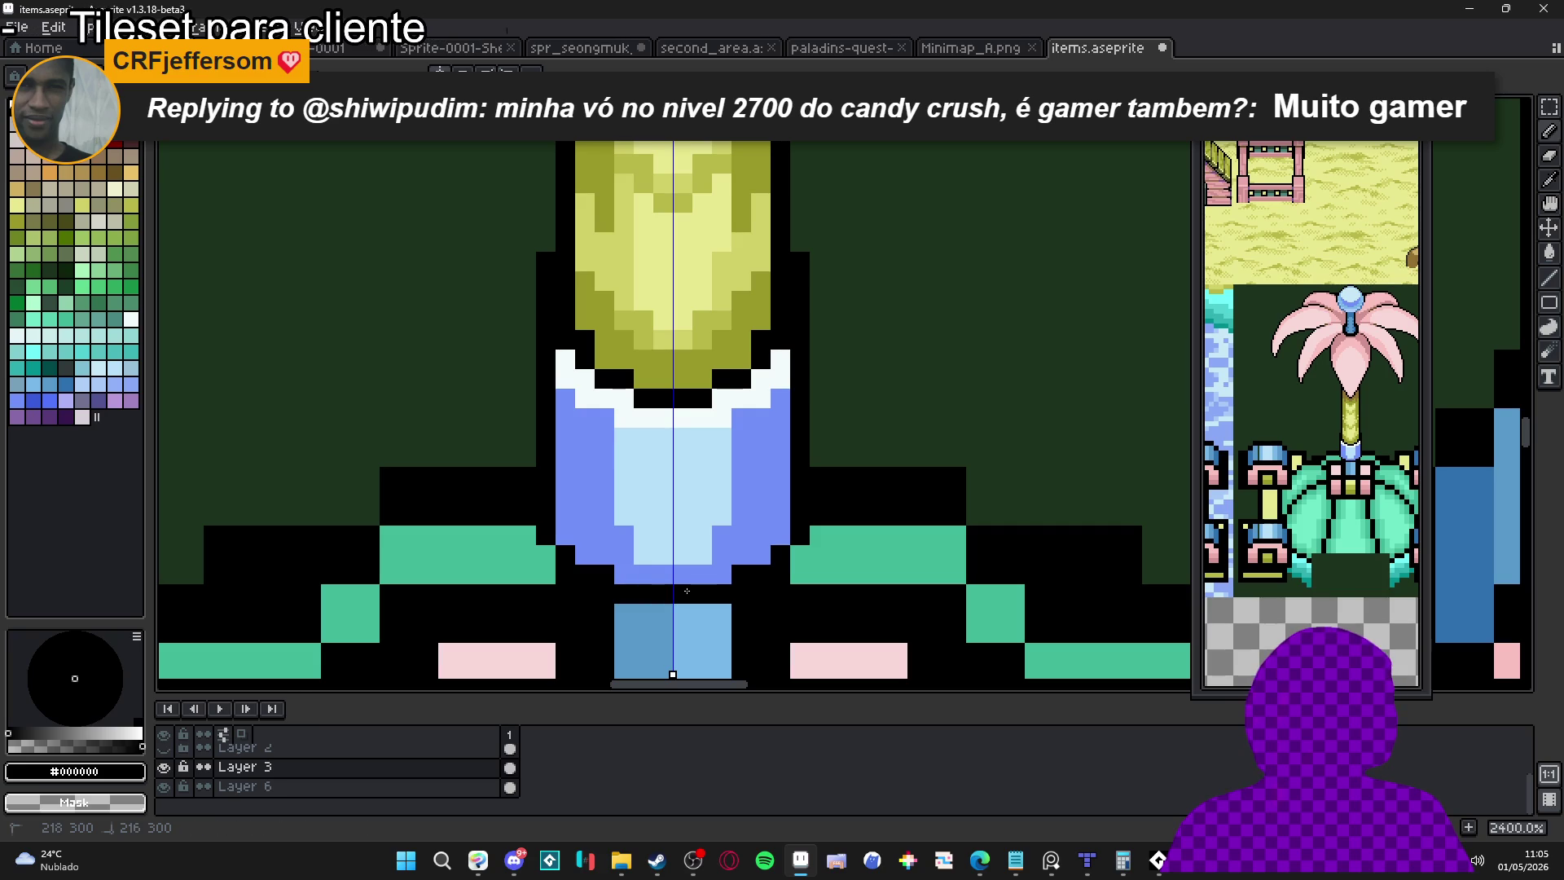
key(x)
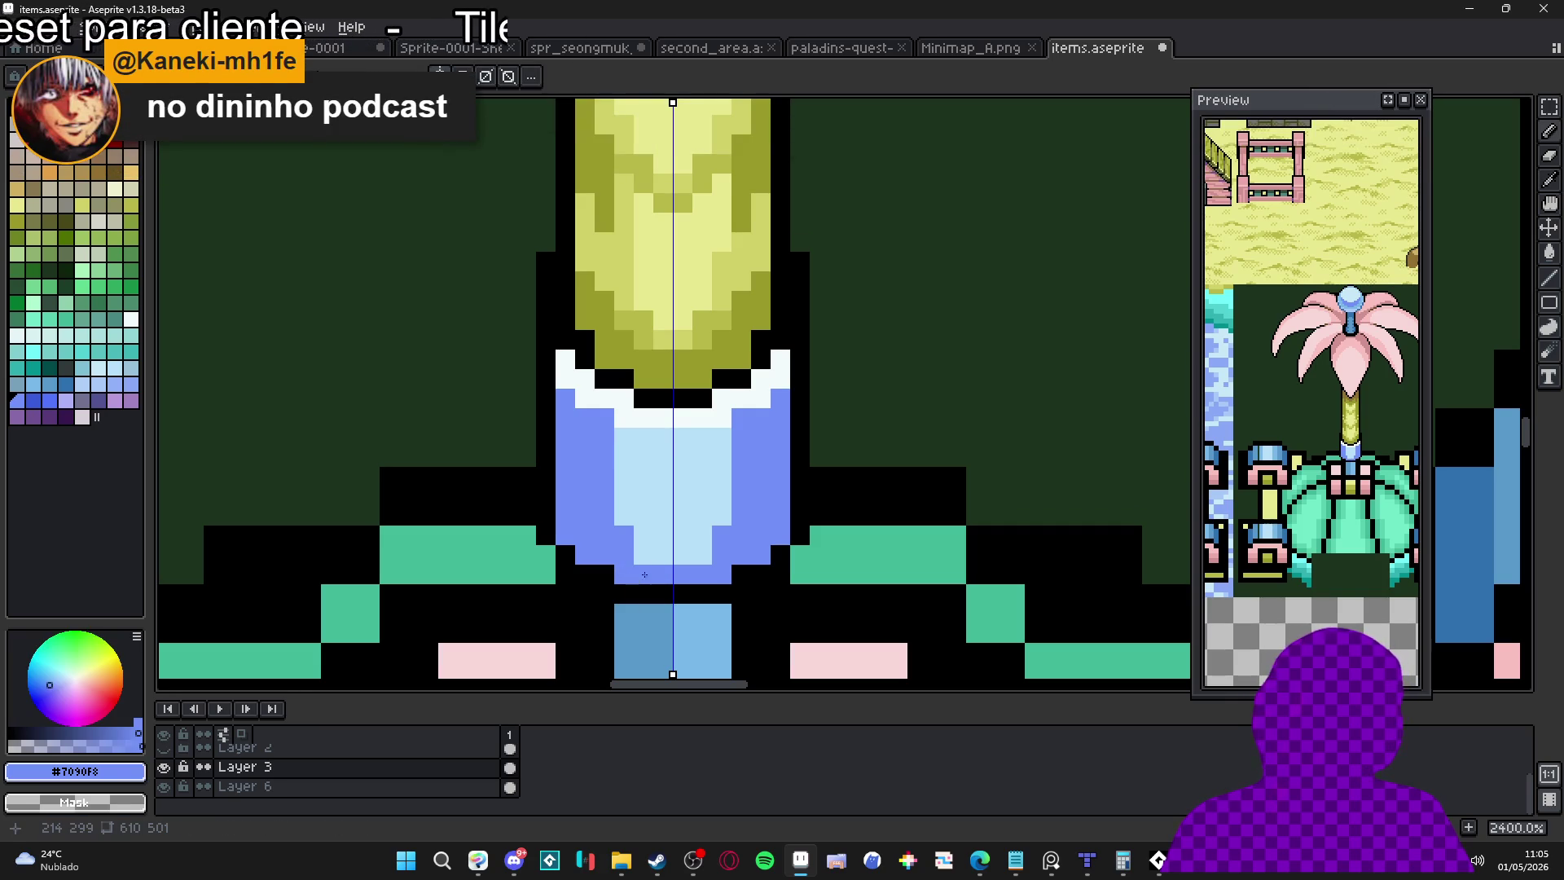
Add a near-white highlight and a mirrored pale lavender-blue stroke inside the vase
alt+click(683, 418)
click(687, 453)
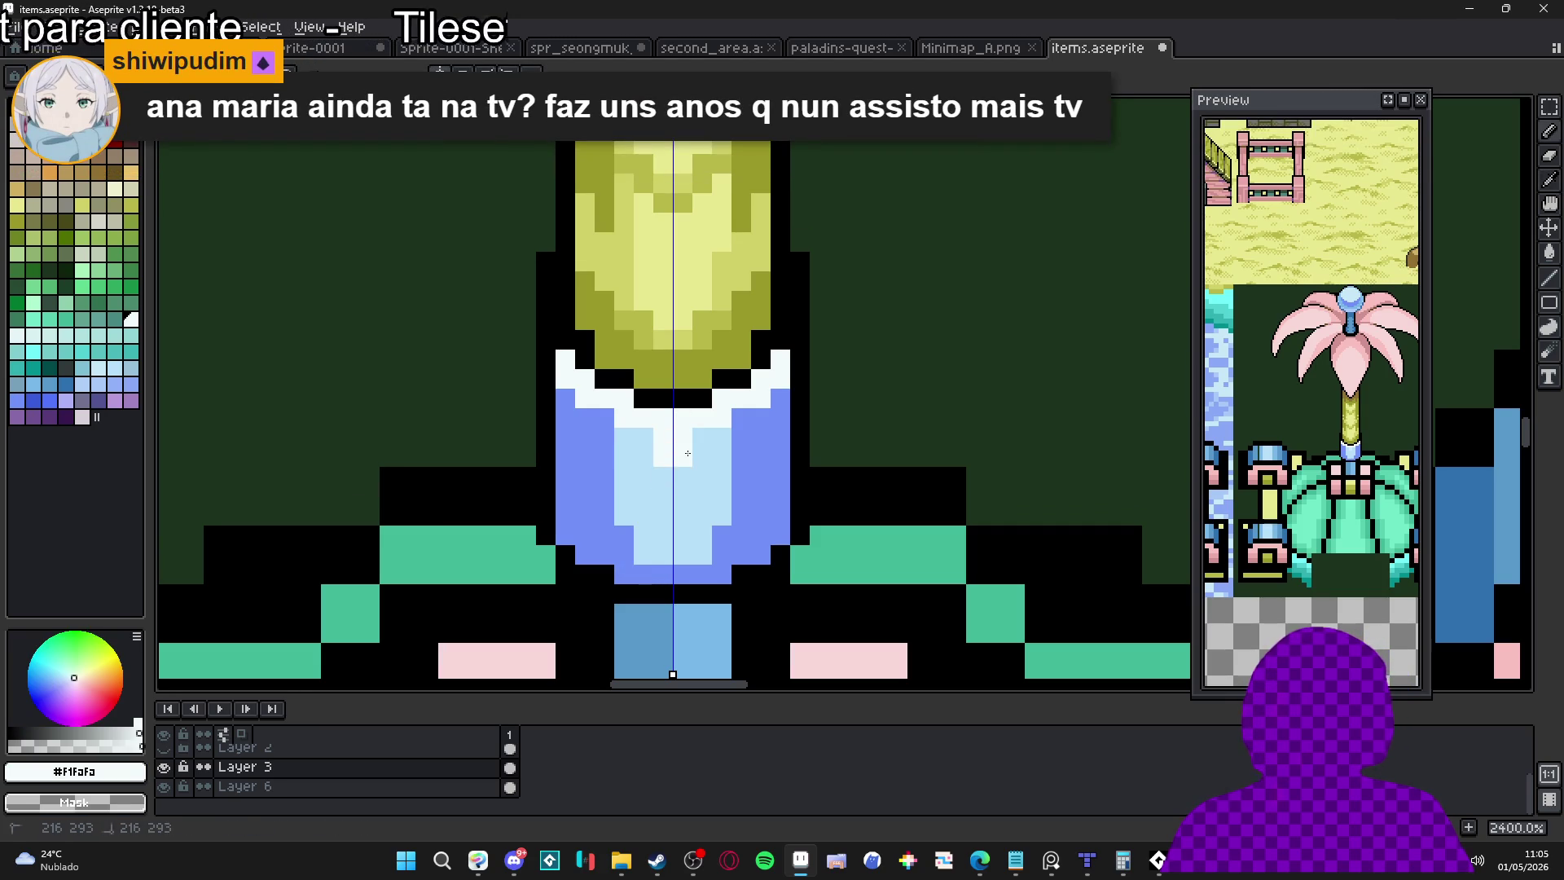
alt+click(654, 451)
click(585, 418)
scroll(624, 481, down, 5)
key(ctrl+z)
scroll(667, 543, down, 2)
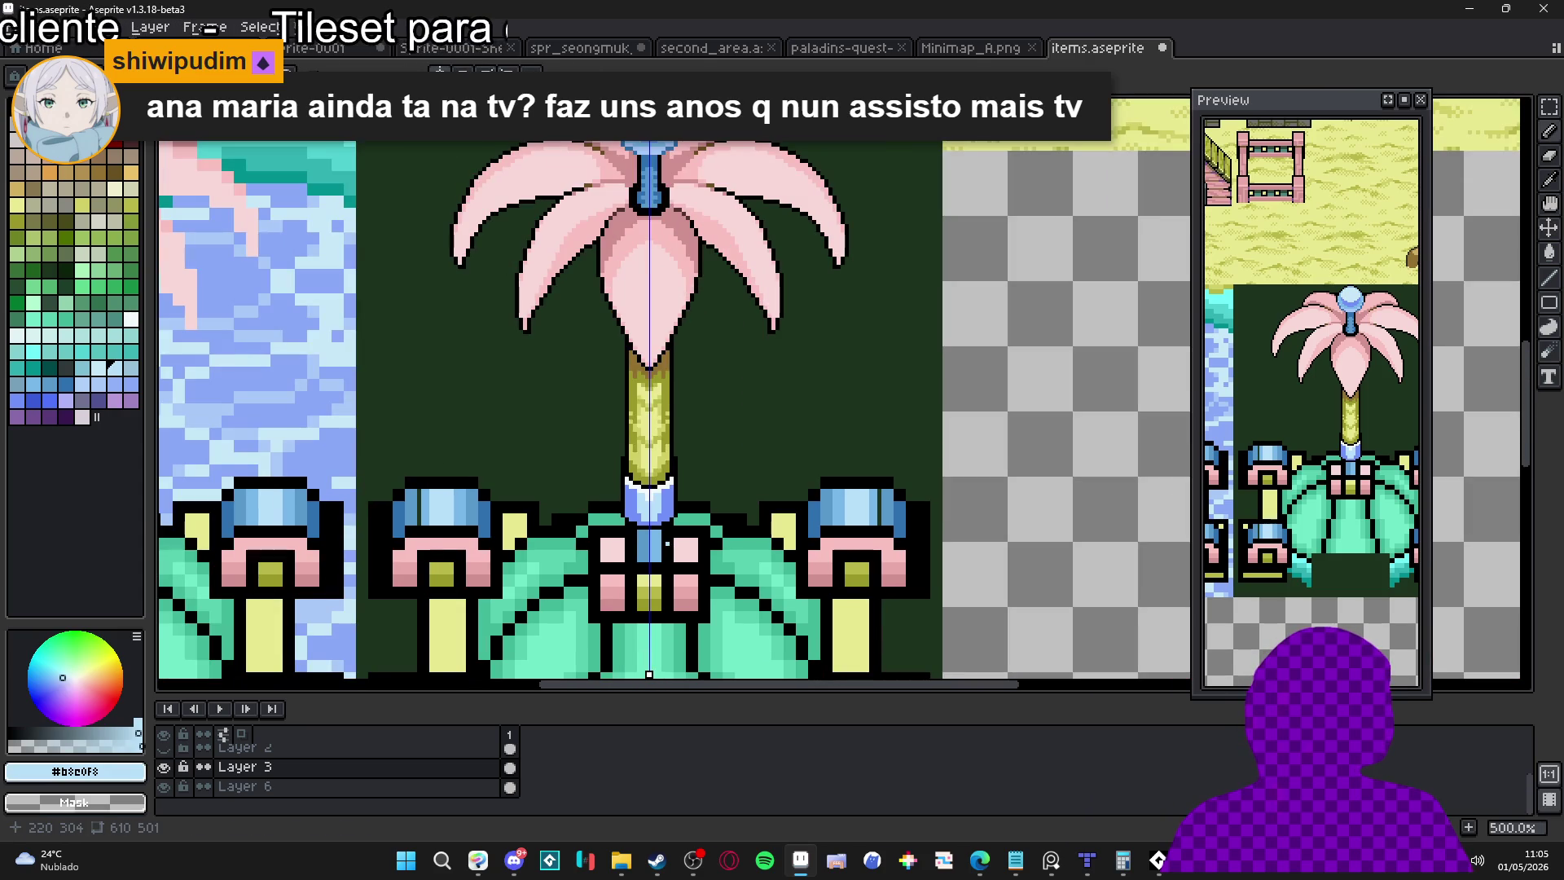
scroll(671, 531, up, 6)
mouse_move(670, 418)
mouse_down()
mouse_move(677, 506)
mouse_move(654, 539)
mouse_up()
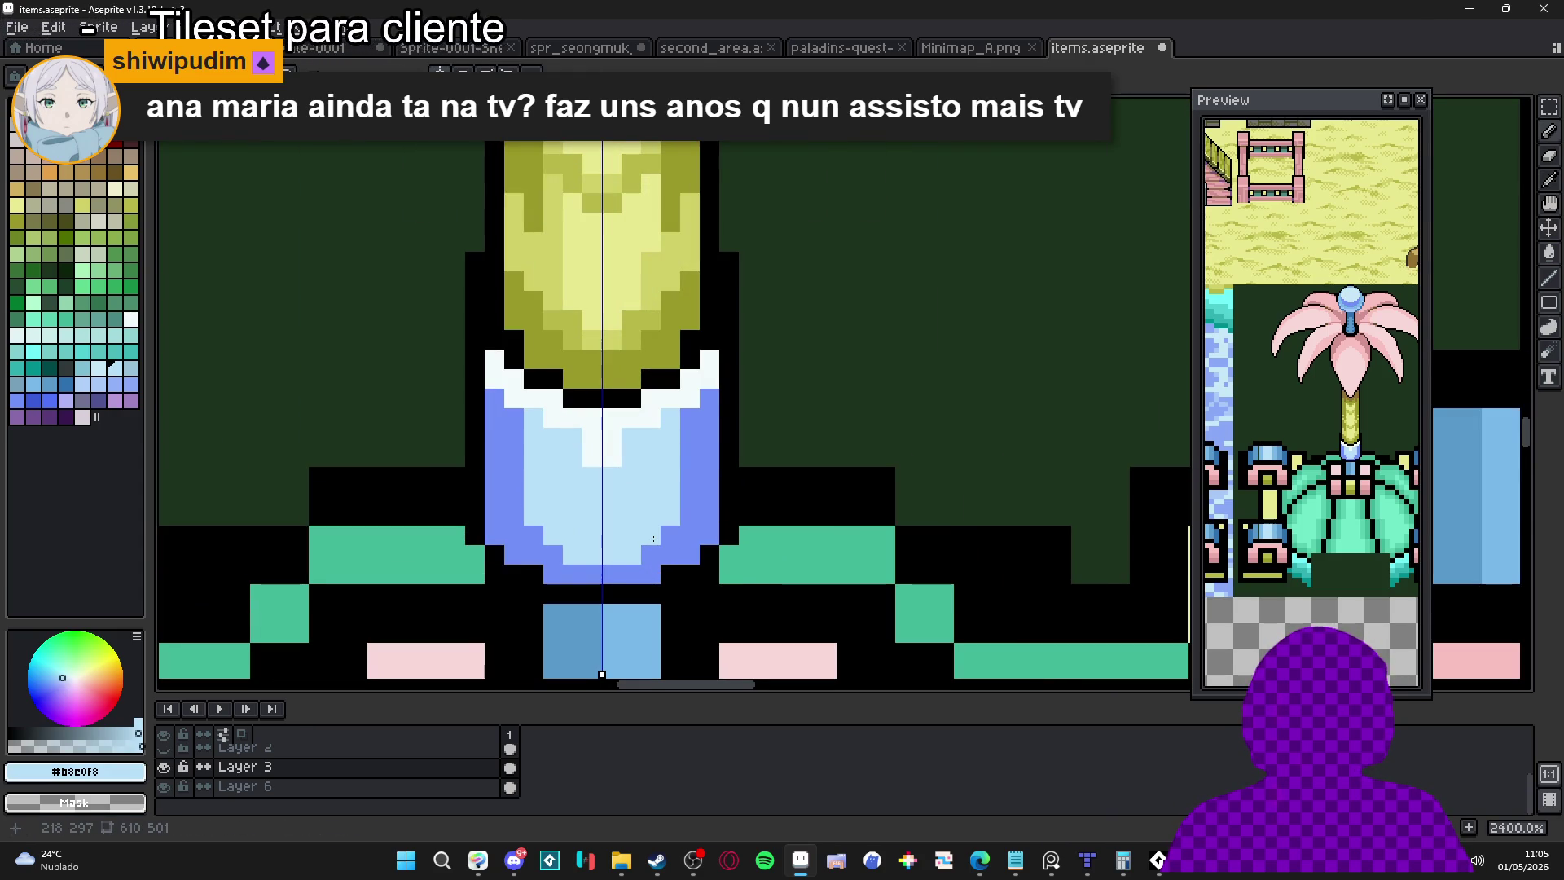
Shade the vase's inner strokes and both outer edges in darker blue
alt+click(688, 422)
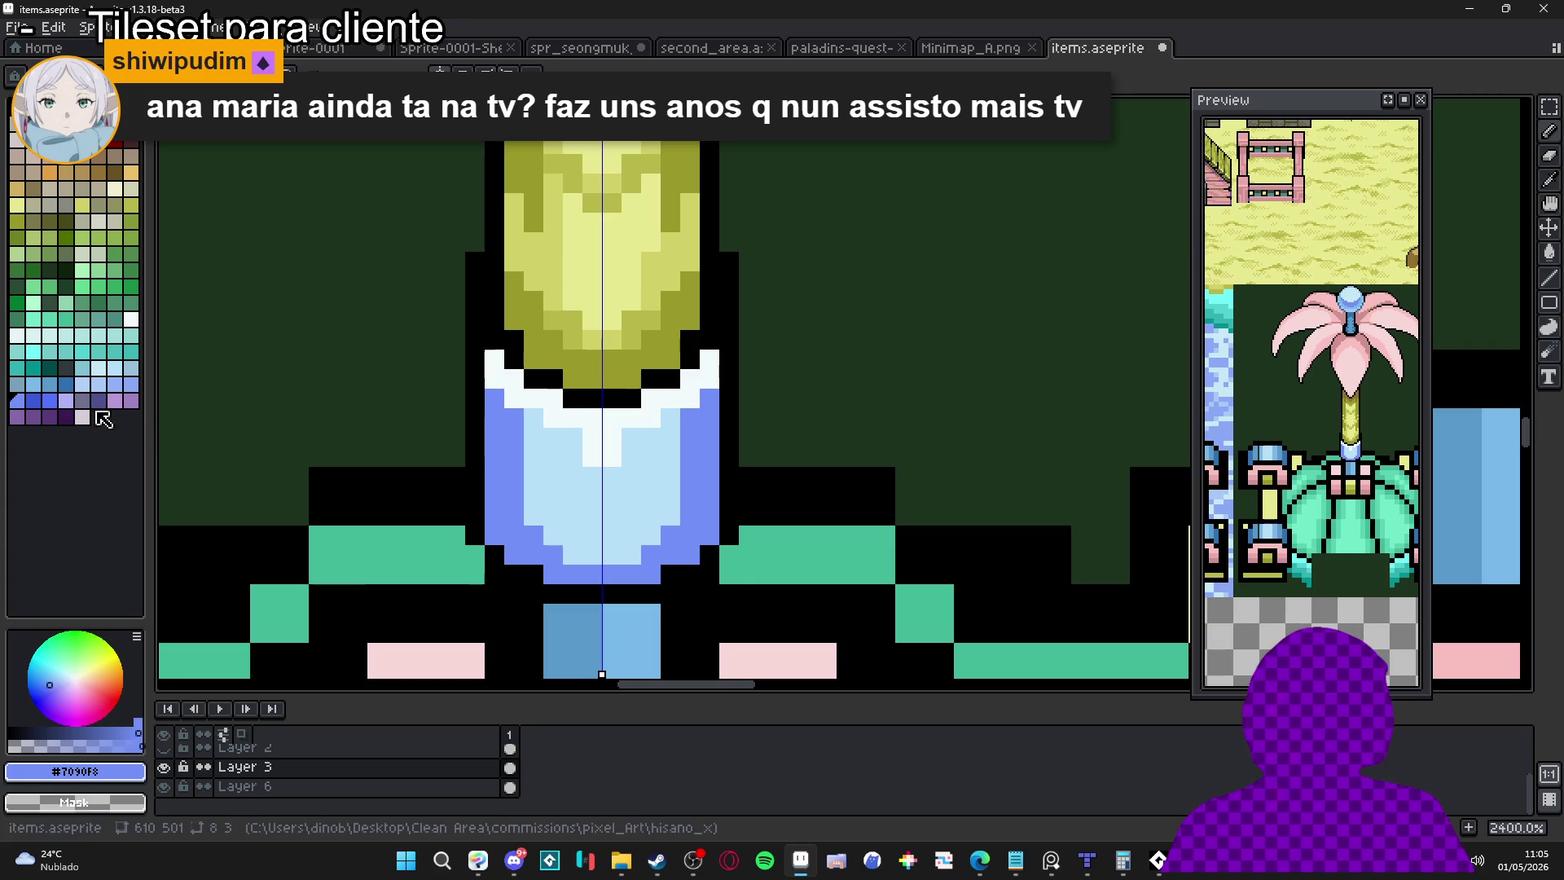
drag(691, 418, 691, 457)
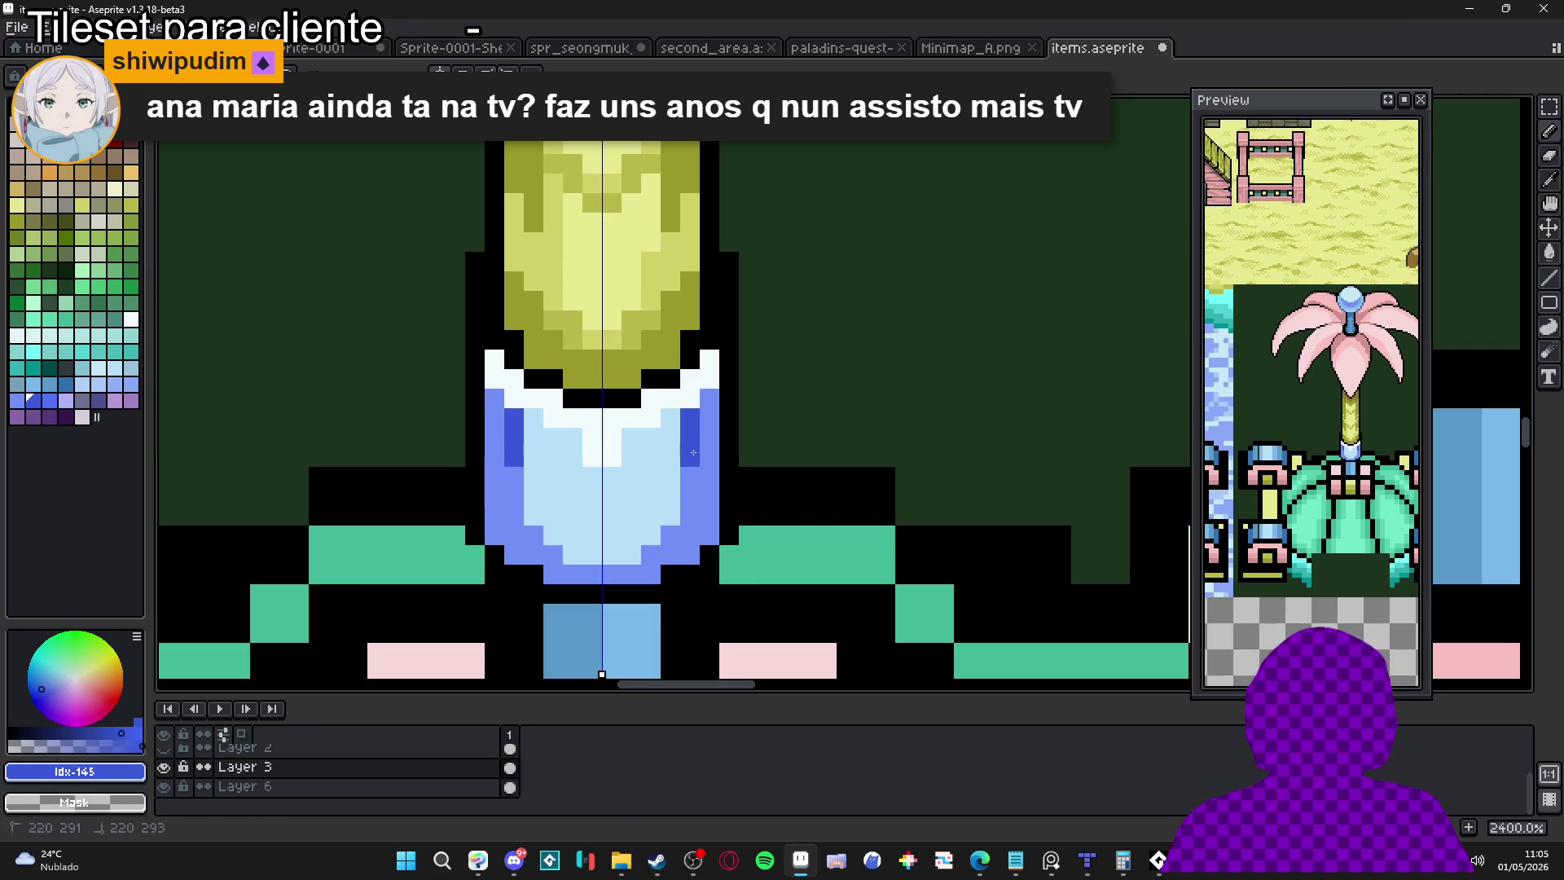
drag(709, 398, 709, 437)
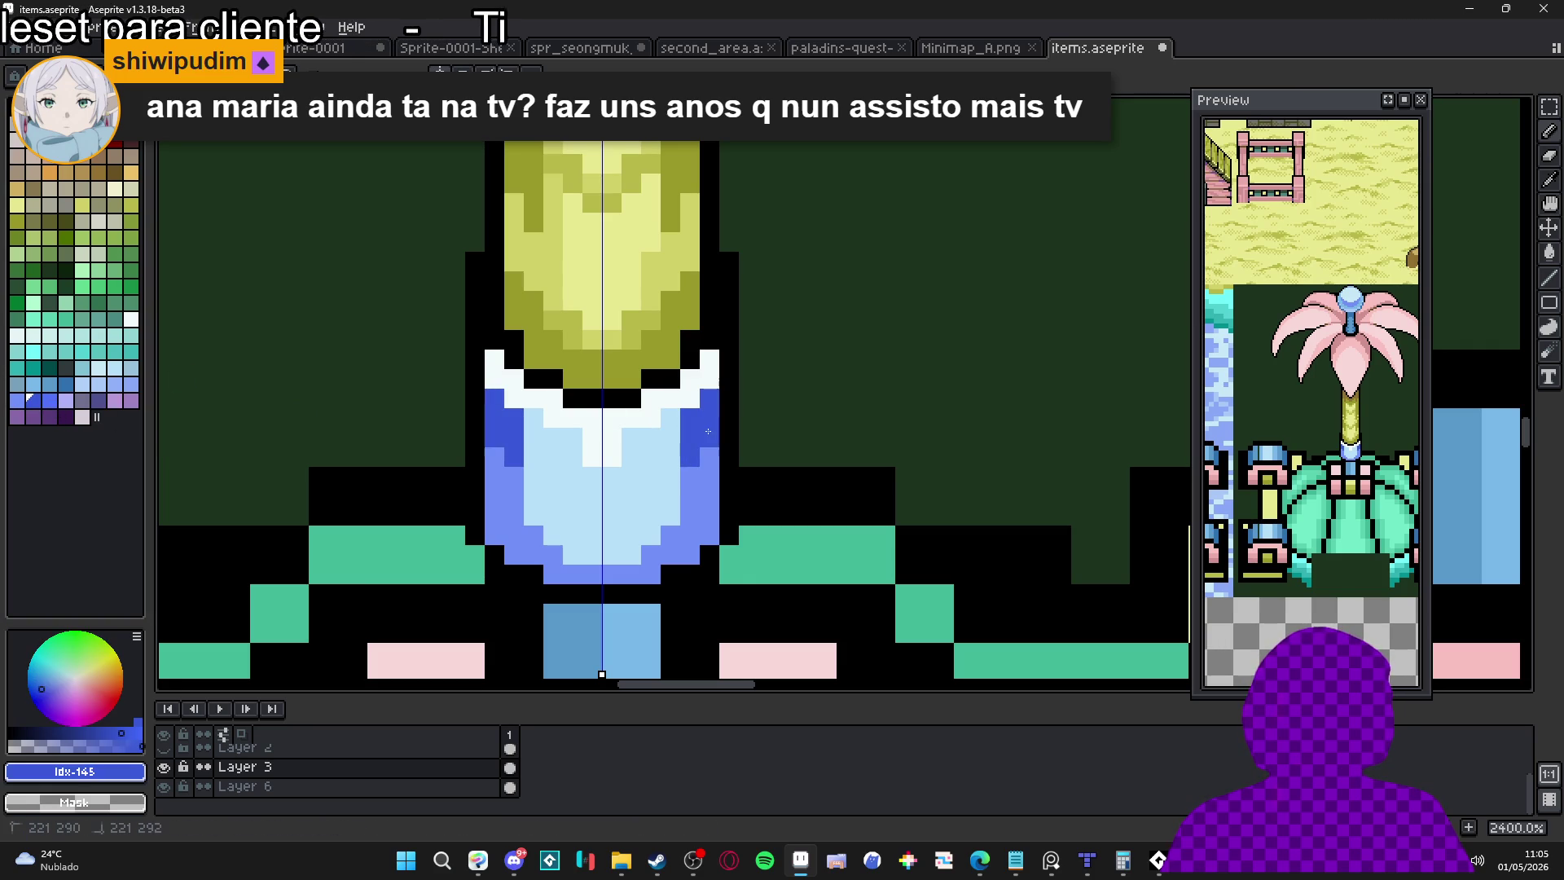
click(687, 470)
scroll(687, 470, down, 8)
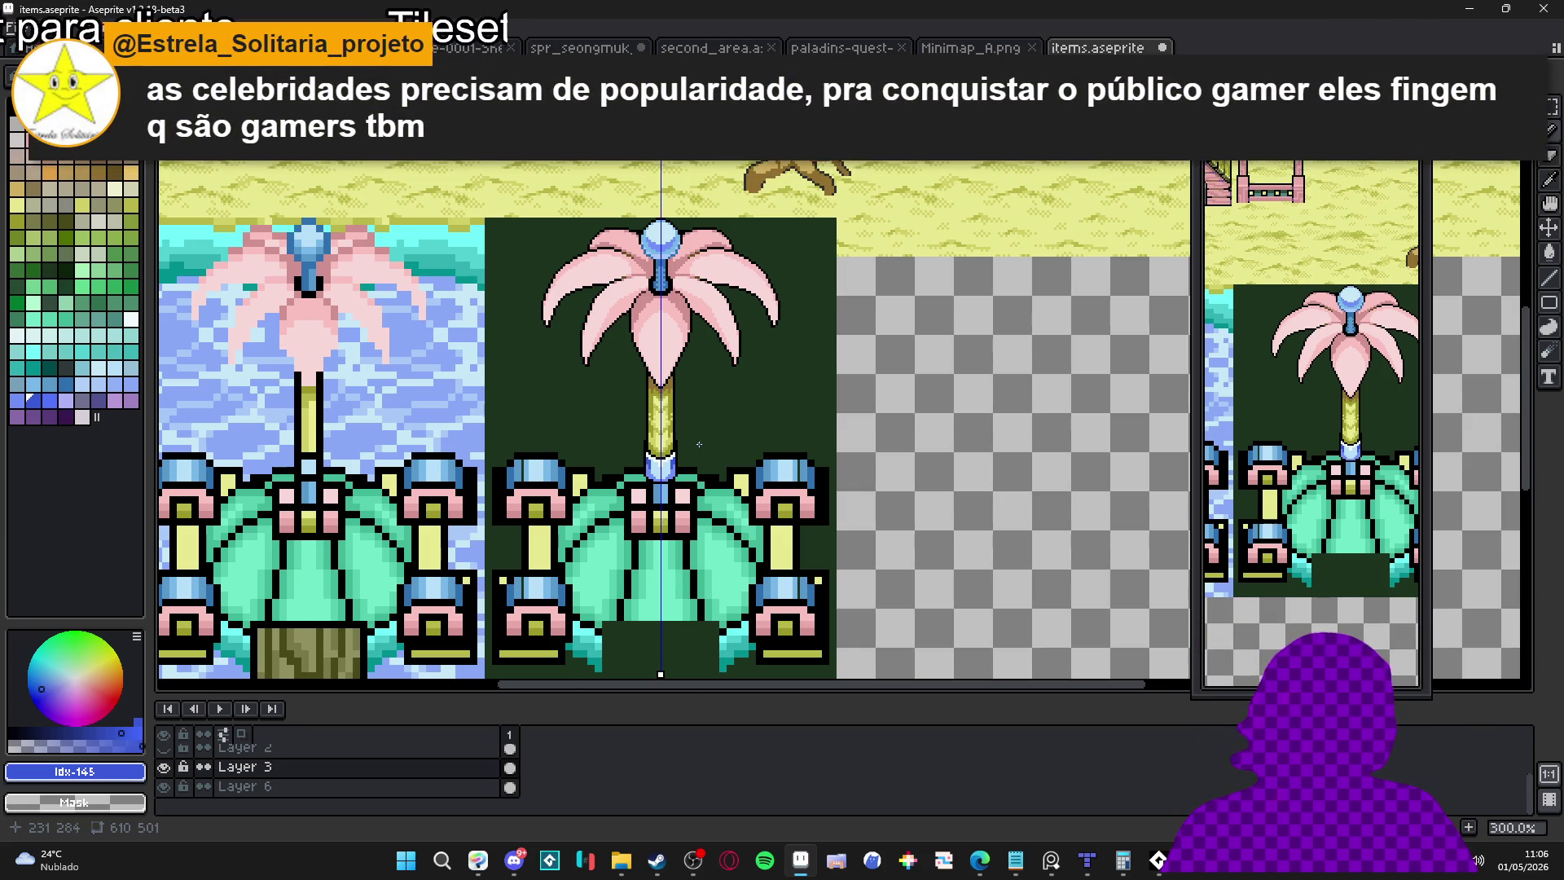
scroll(662, 519, up, 7)
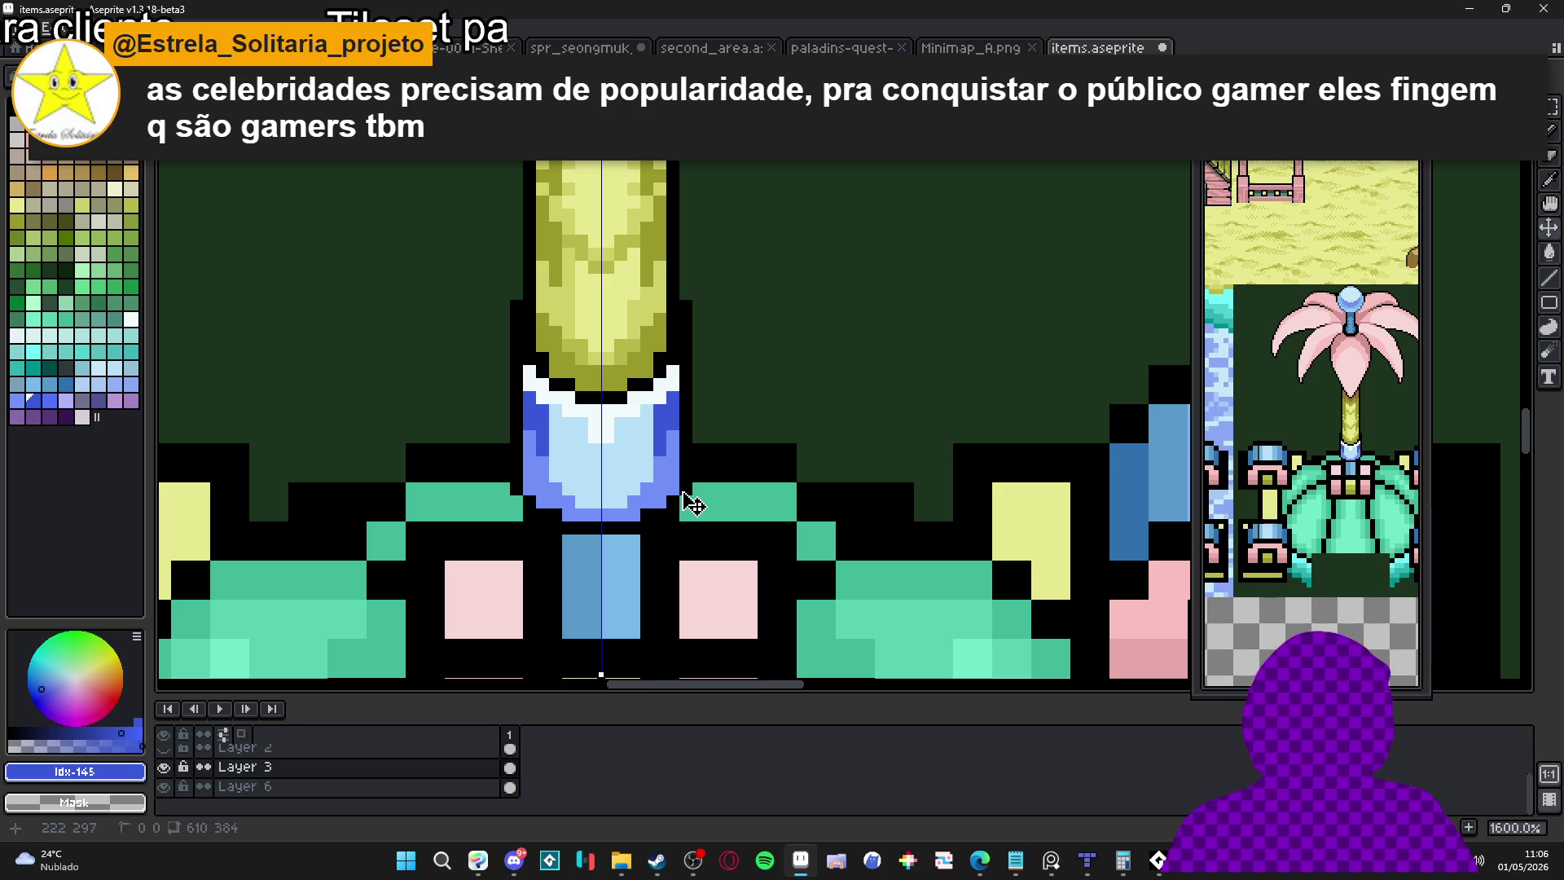
drag(568, 480, 686, 482)
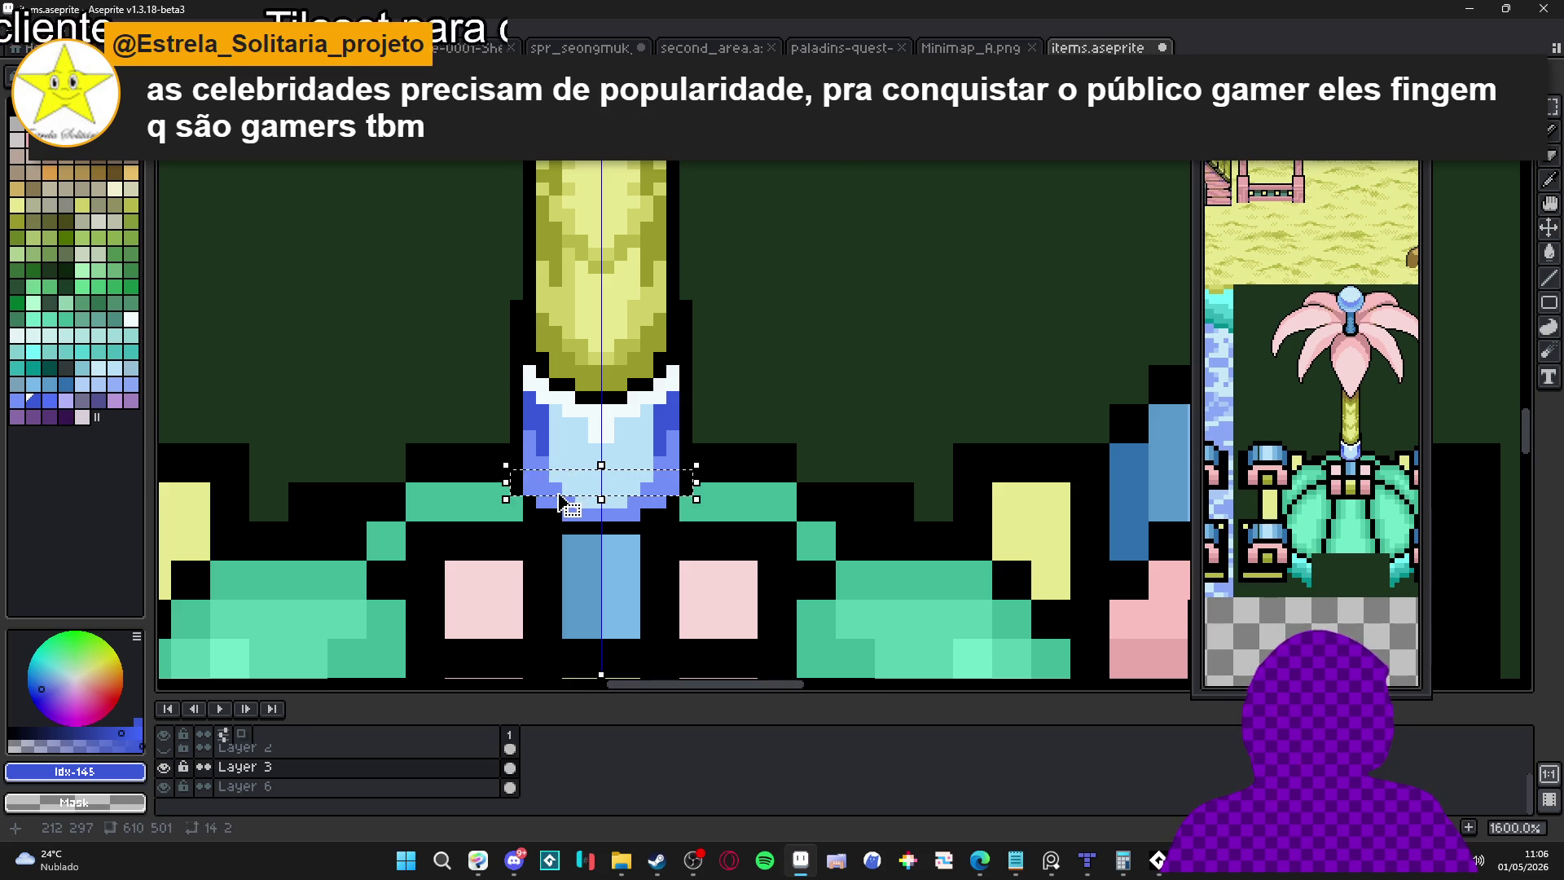
scroll(568, 479, up, 3)
mouse_move(766, 540)
mouse_down()
mouse_move(590, 562)
mouse_move(746, 571)
mouse_move(716, 438)
mouse_move(722, 537)
mouse_up()
scroll(745, 571, down, 3)
mouse_move(630, 500)
mouse_down()
mouse_move(766, 499)
mouse_move(708, 385)
mouse_up()
scroll(698, 383, down, 6)
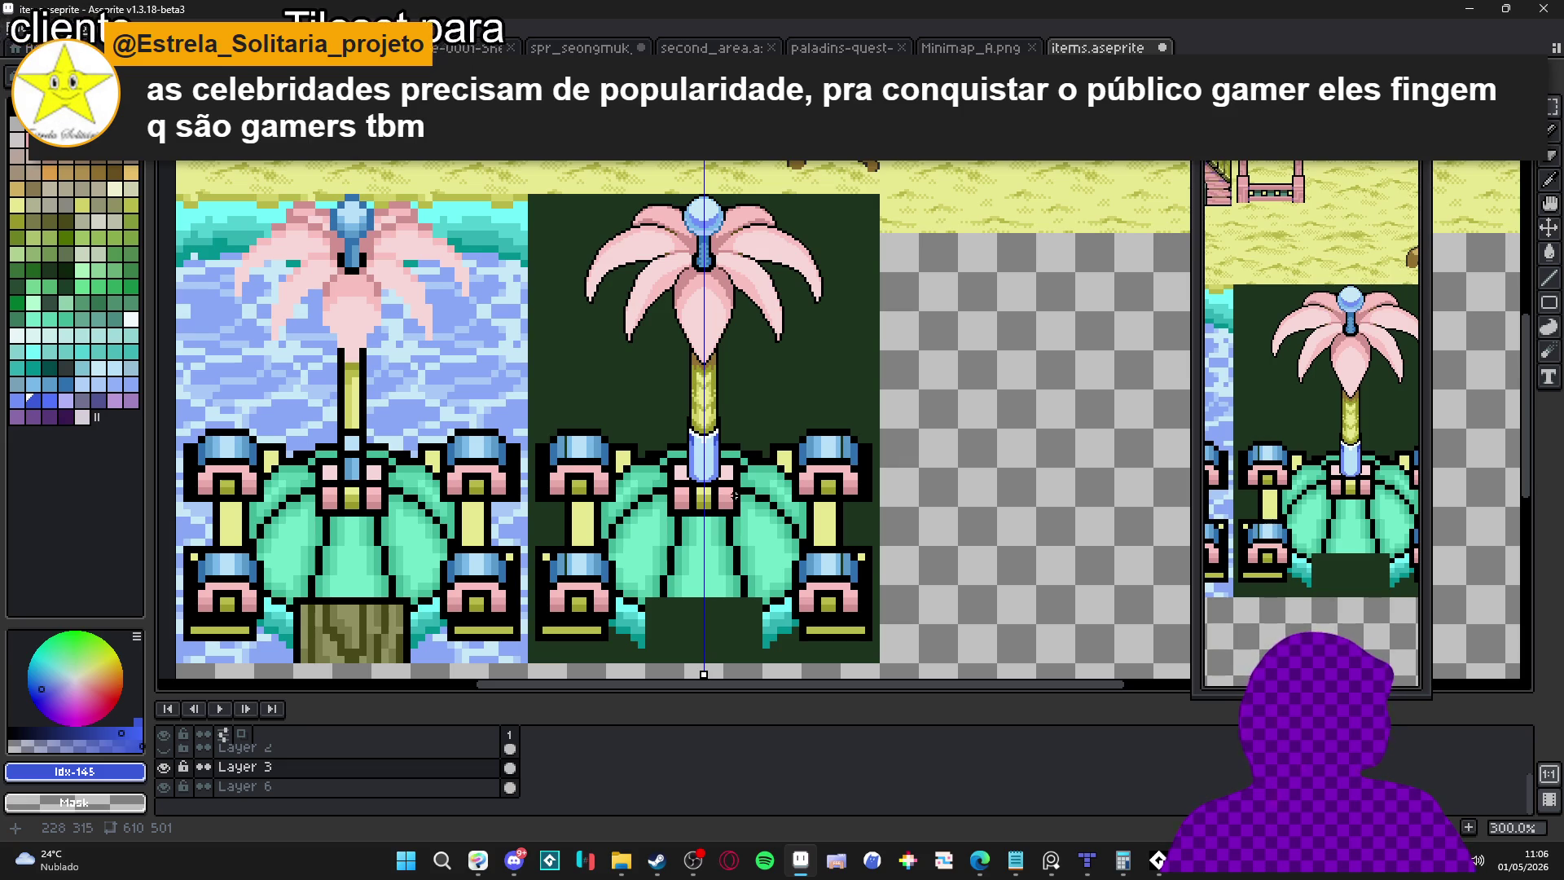
scroll(715, 503, down, 2)
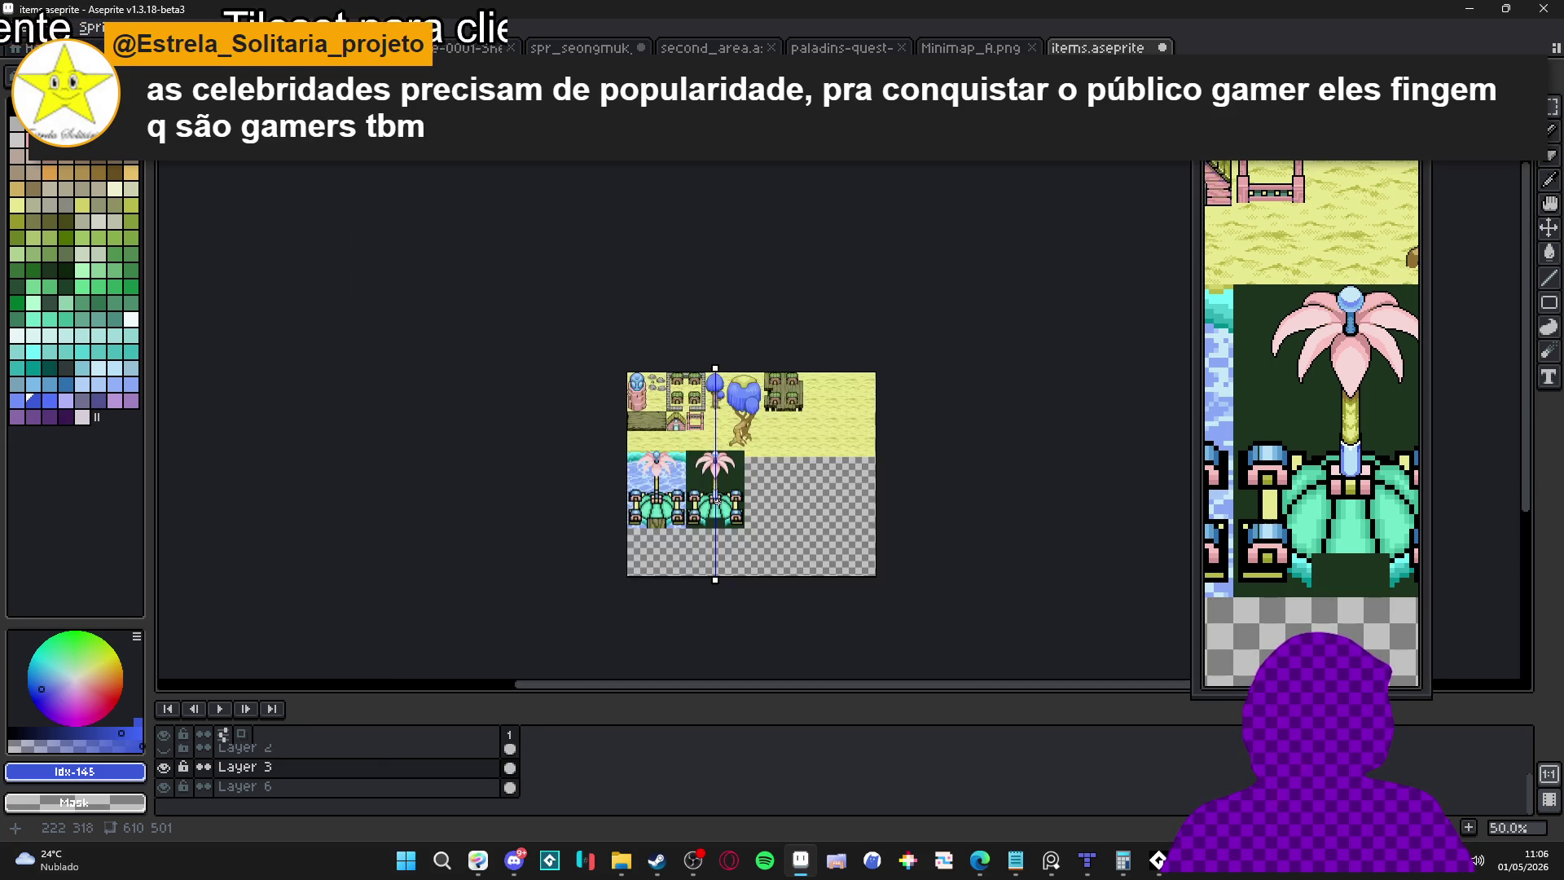
Zoom into the first tree house's door and marquee its striped interior, one column wider
scroll(707, 578, up, 1)
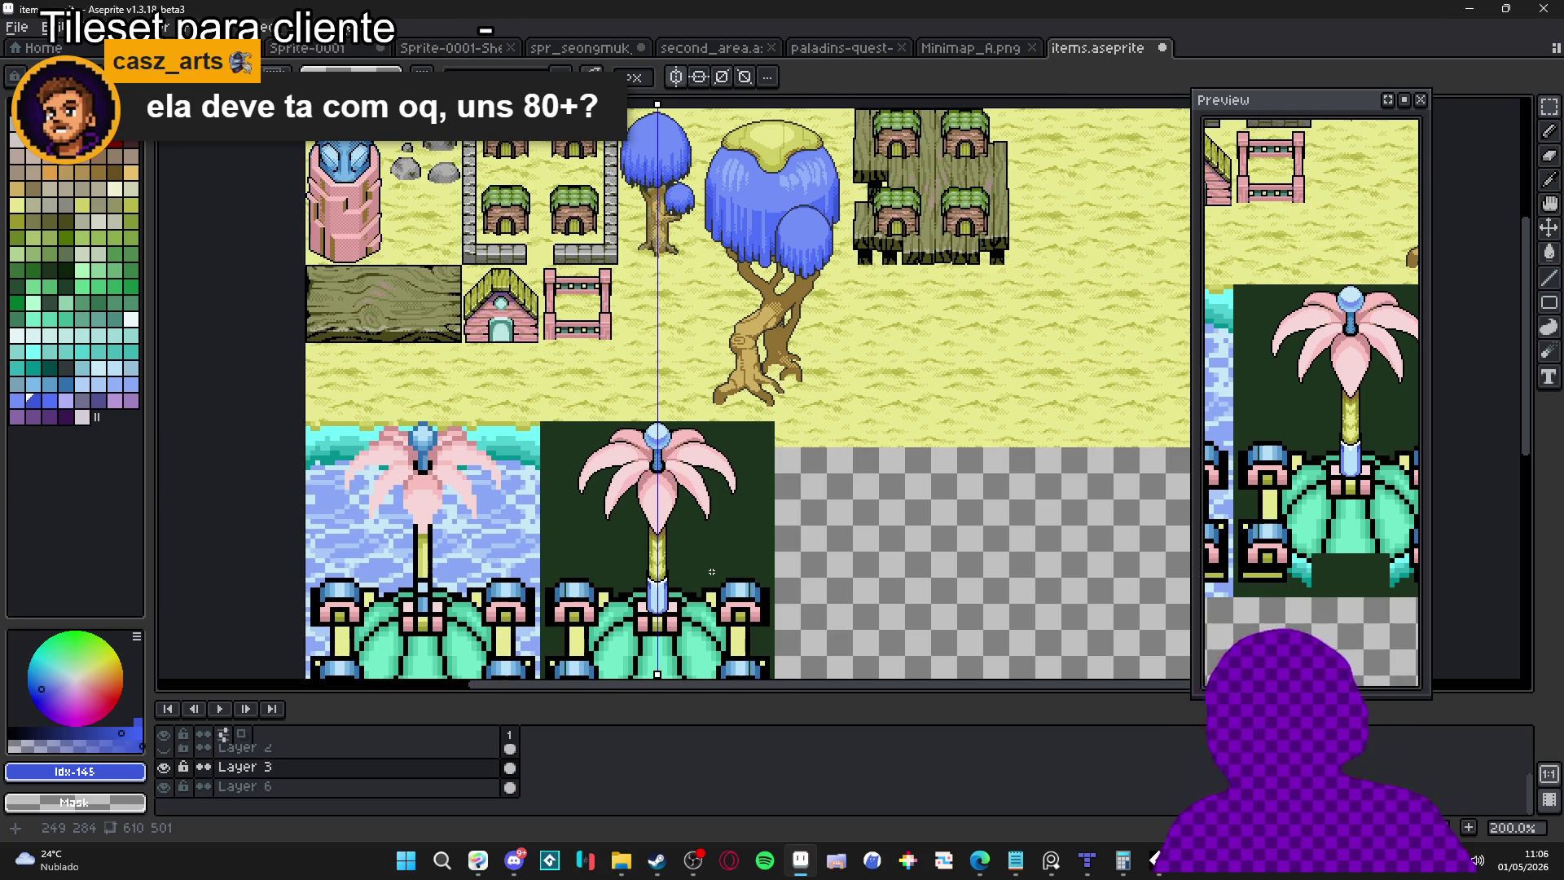
scroll(831, 244, up, 3)
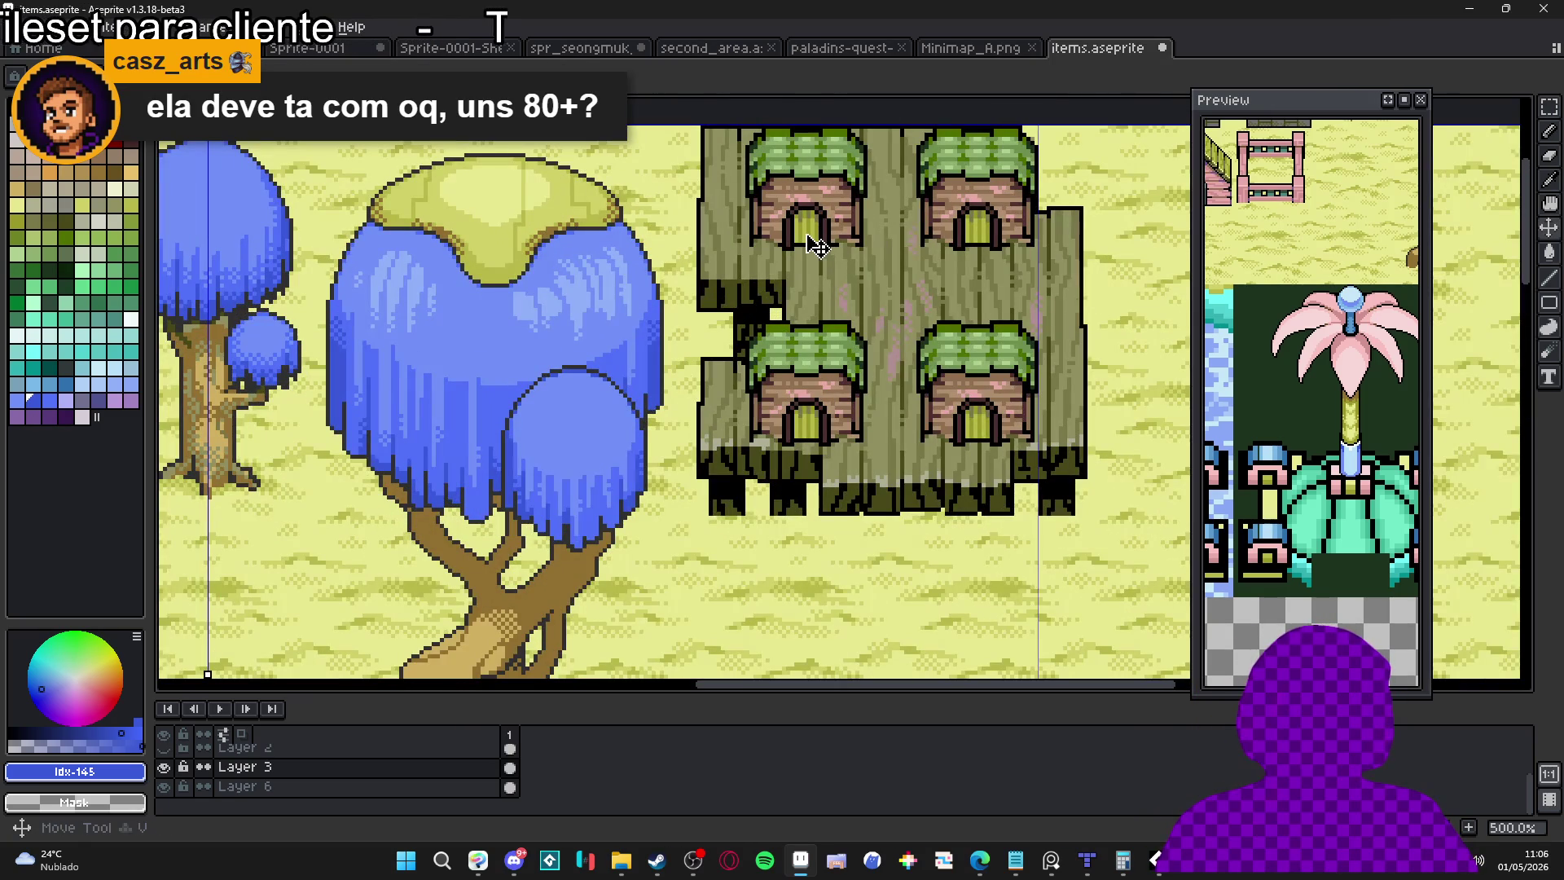
scroll(809, 232, up, 5)
drag(790, 213, 841, 317)
scroll(848, 252, up, 1)
mouse_move(864, 199)
mouse_down()
mouse_move(782, 364)
mouse_move(734, 383)
mouse_up()
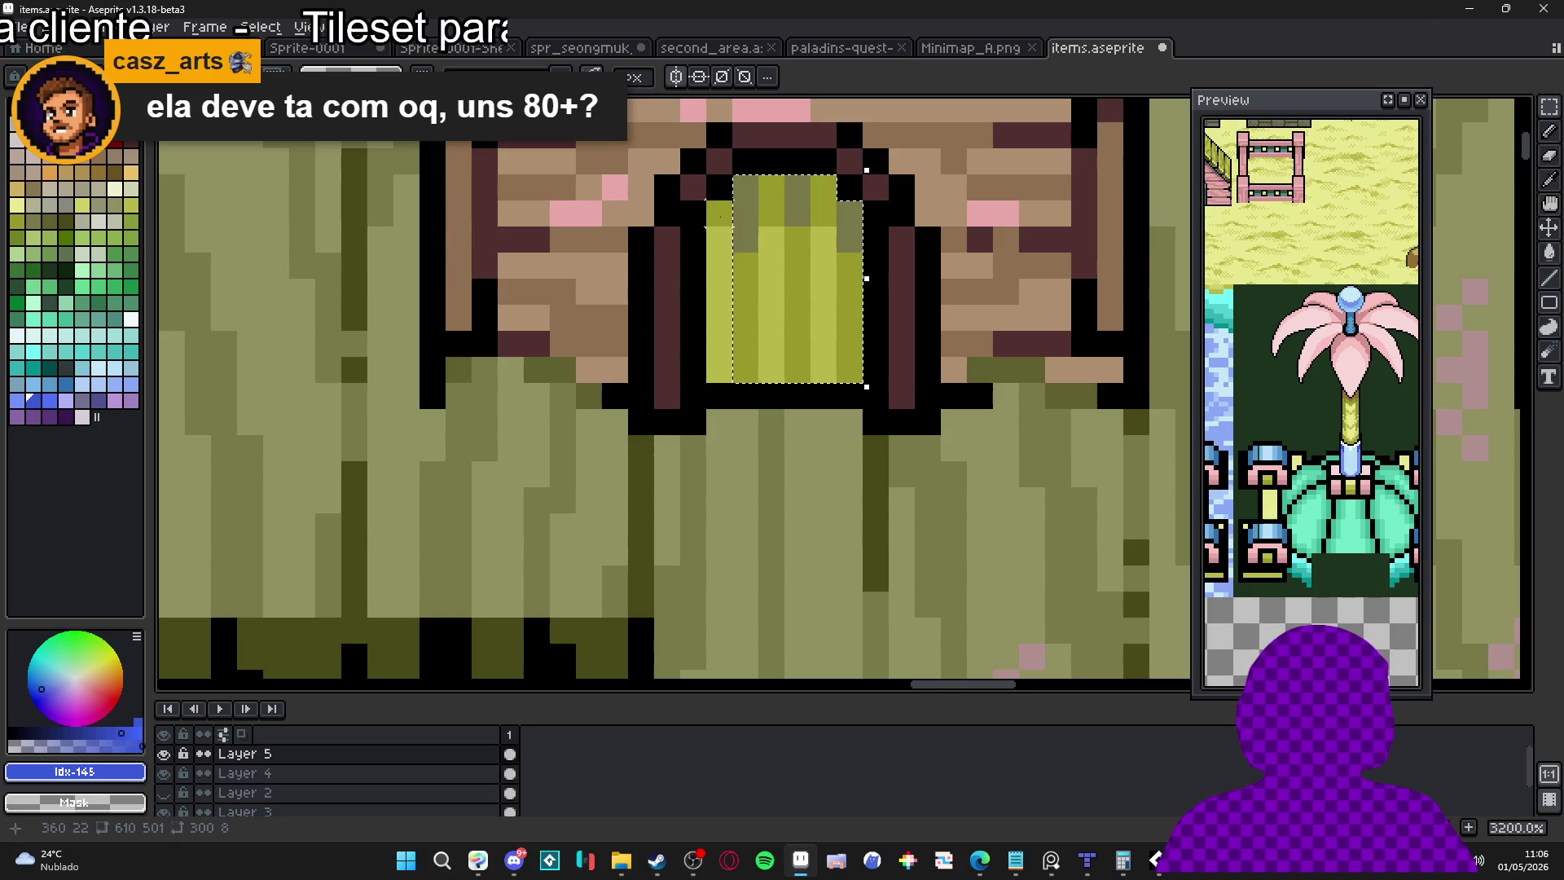
Reselect the door's yellow-green striped pixels and place them between the pink blocks under the vase
key(b)
scroll(796, 447, down, 6)
scroll(796, 447, down, 3)
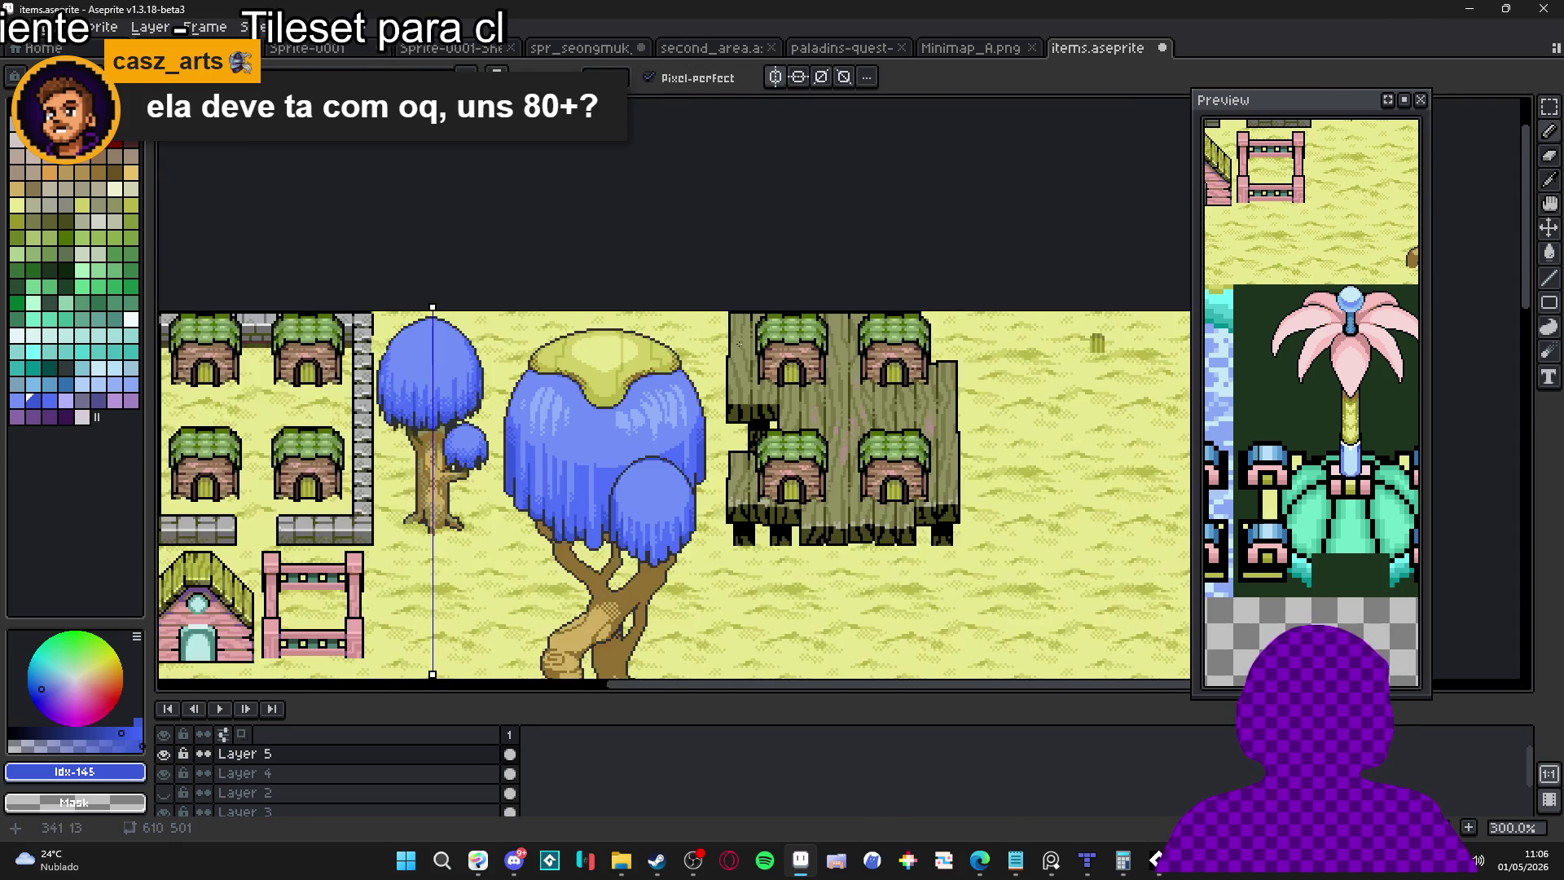
key(m)
scroll(774, 371, up, 6)
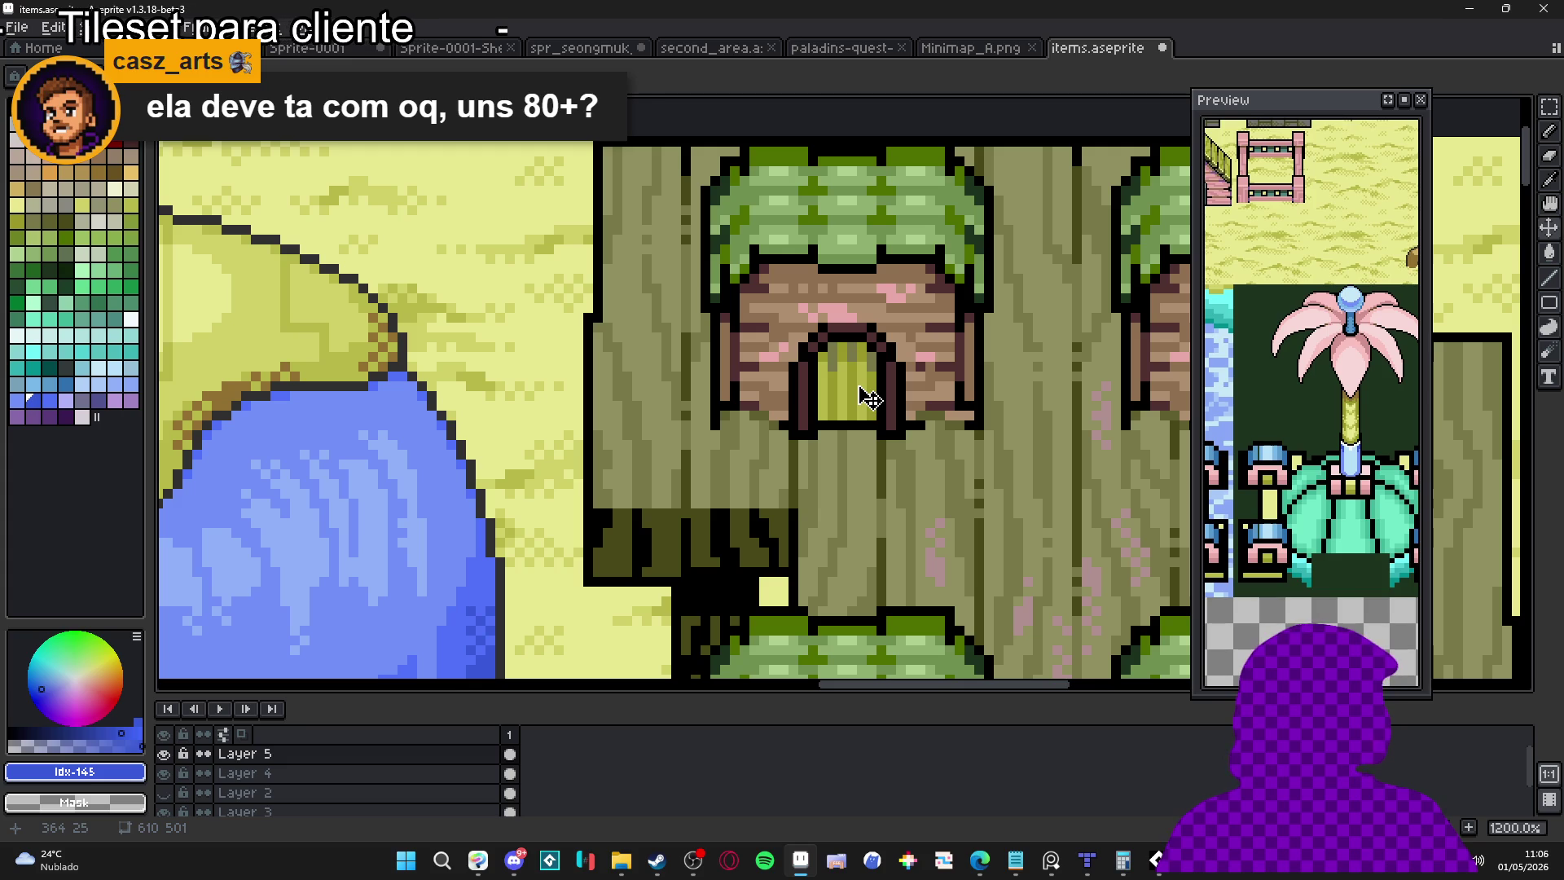
scroll(832, 353, up, 3)
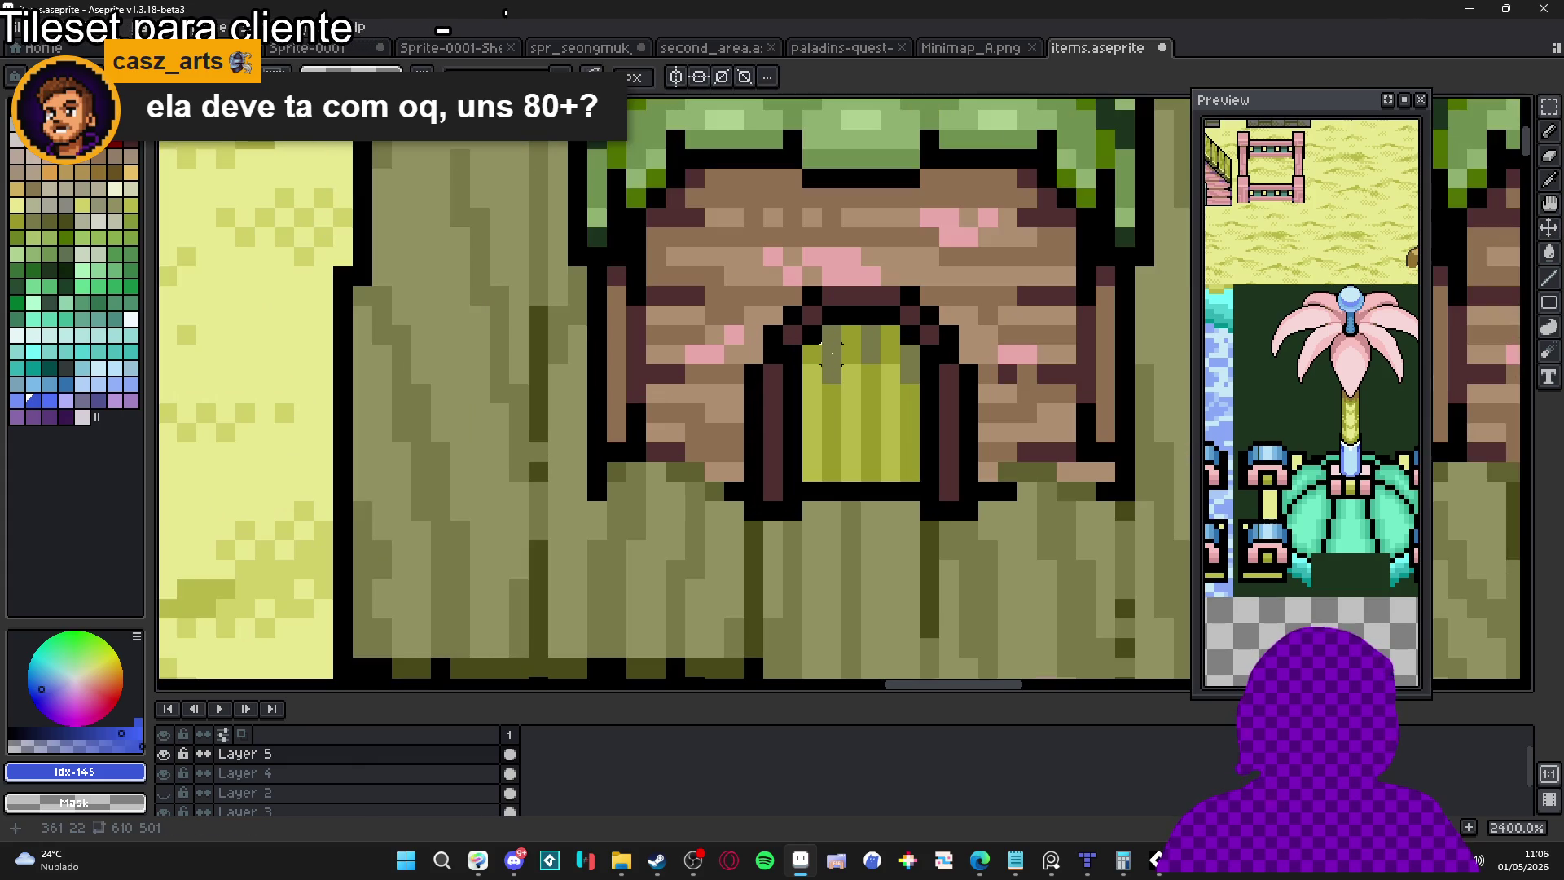
mouse_move(823, 325)
mouse_down()
mouse_move(885, 480)
mouse_move(902, 484)
mouse_up()
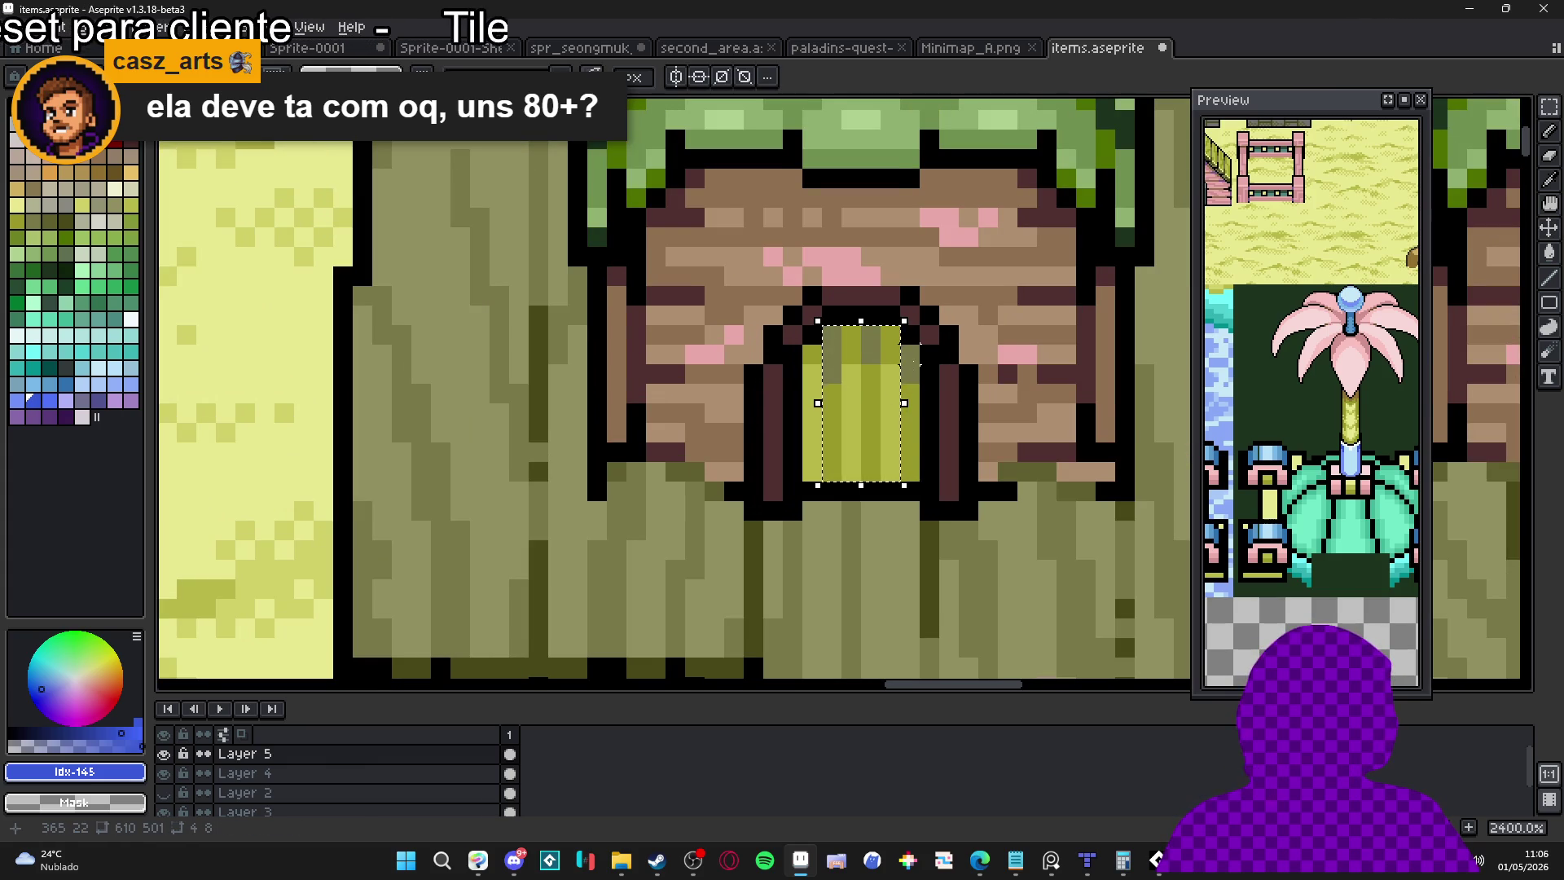
scroll(918, 350, up, 1)
drag(920, 368, 789, 529)
scroll(788, 529, down, 8)
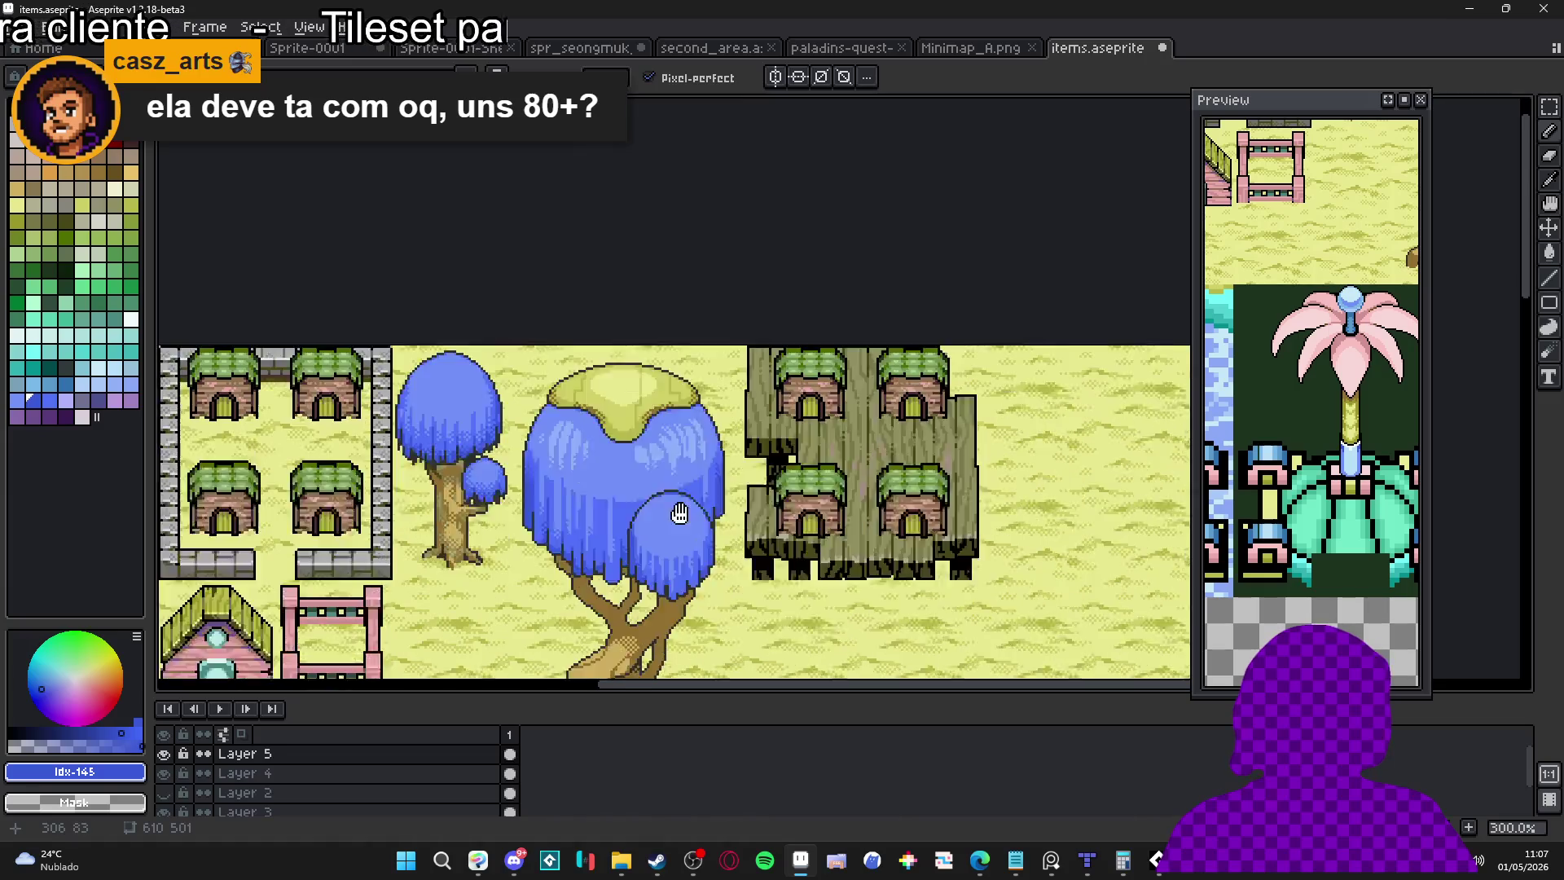
drag(487, 665, 700, 421)
scroll(696, 499, up, 7)
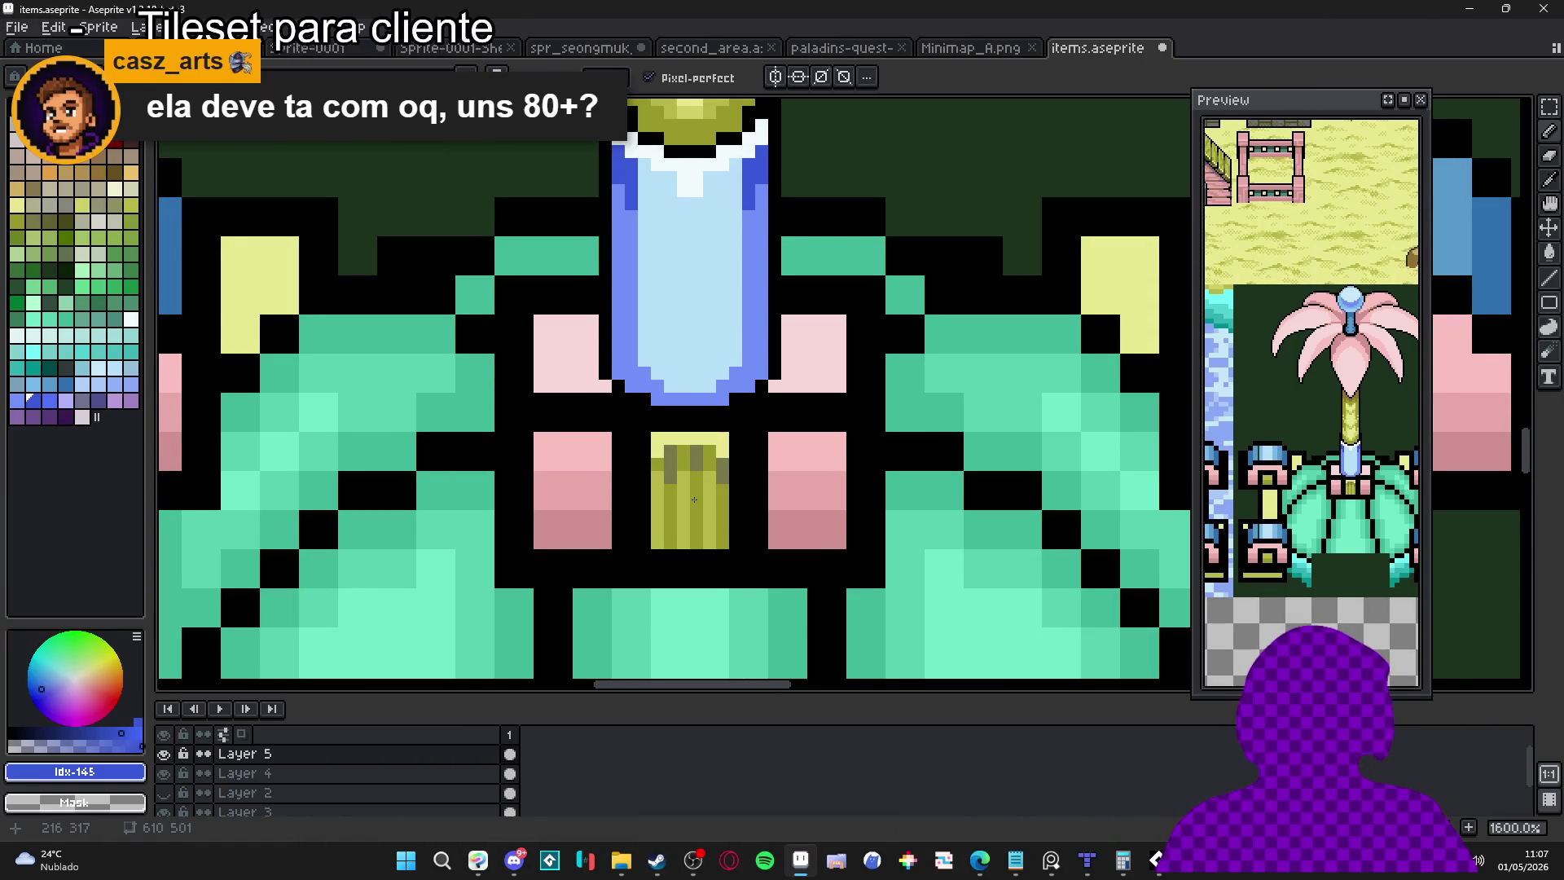
Widen the olive striped collar block leftward toward the pink block, keeping its darker left column
key(l)
mouse_move(658, 464)
mouse_down()
mouse_move(704, 446)
mouse_move(733, 457)
mouse_move(650, 445)
mouse_move(726, 447)
mouse_up()
key(Return)
key(ctrl+z)
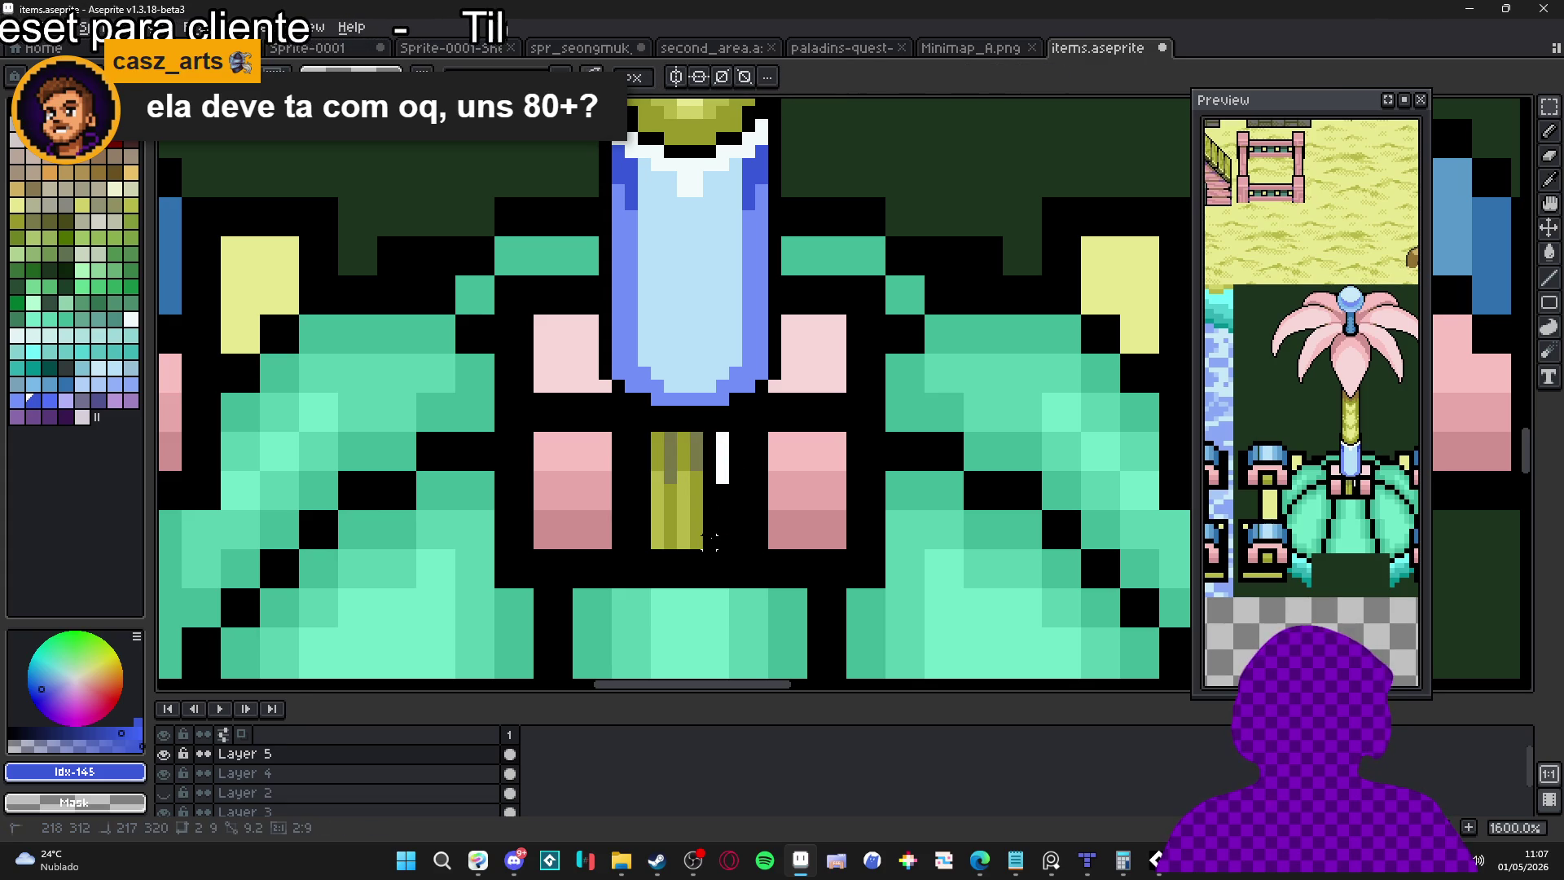
key(b)
key(ctrl+z)
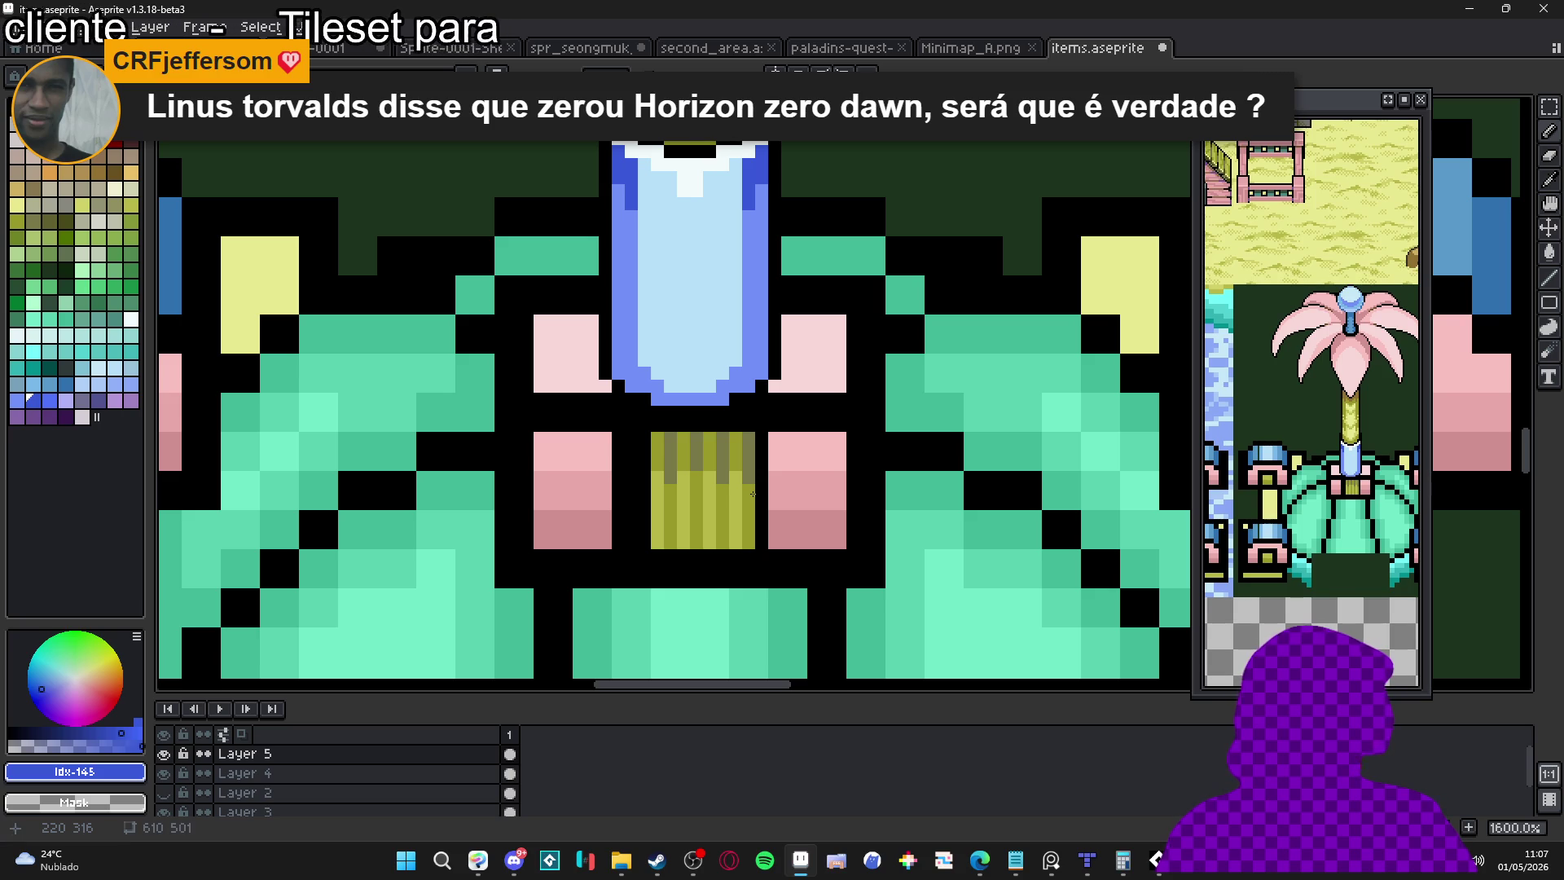
key(ctrl+z)
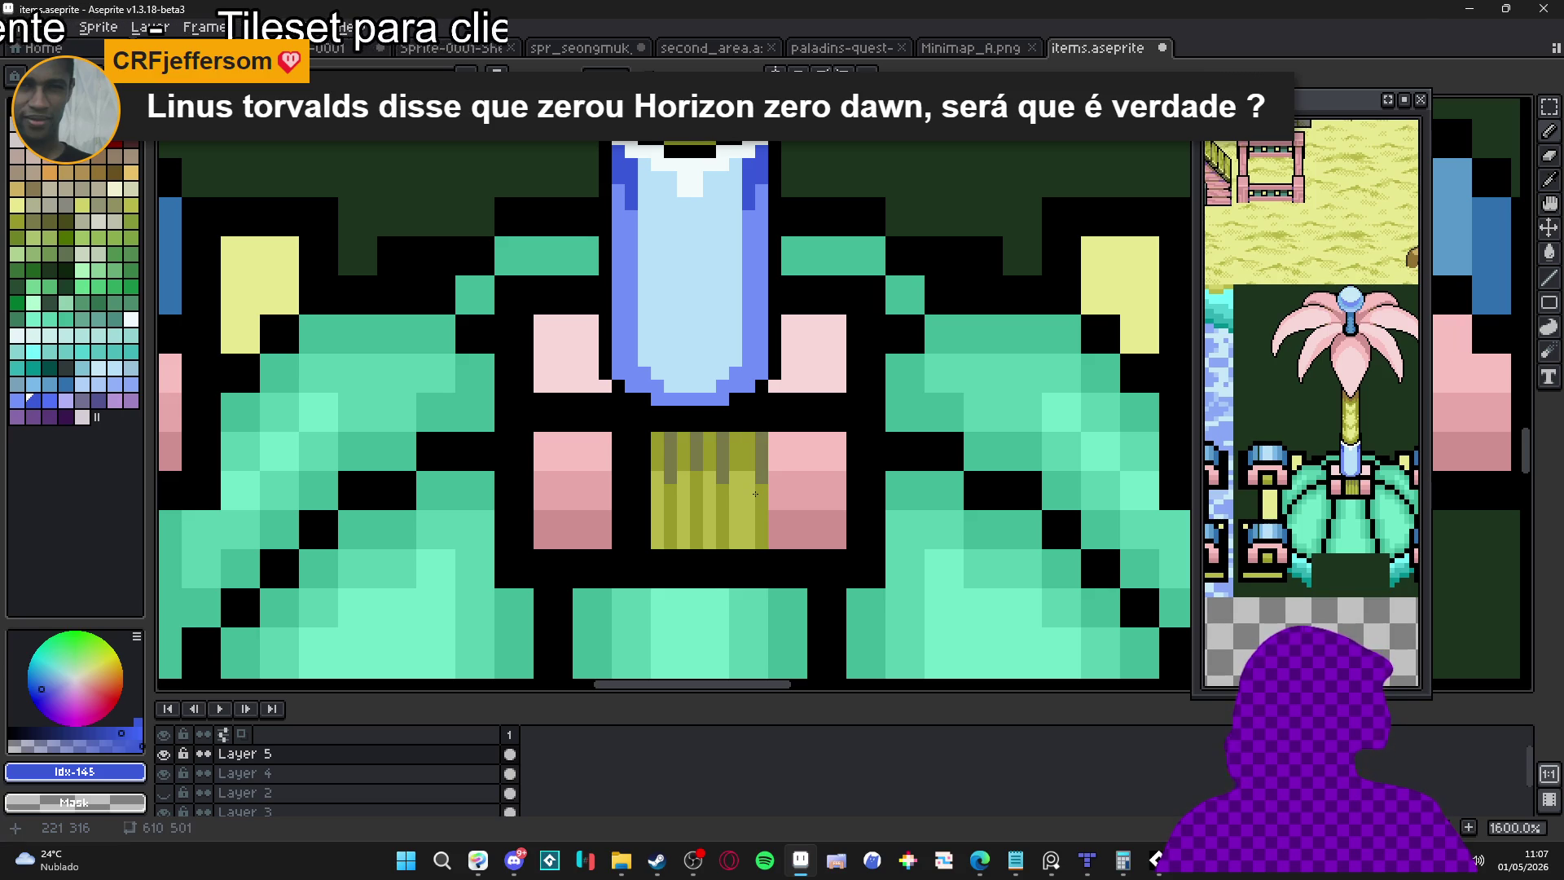
key(ctrl+y)
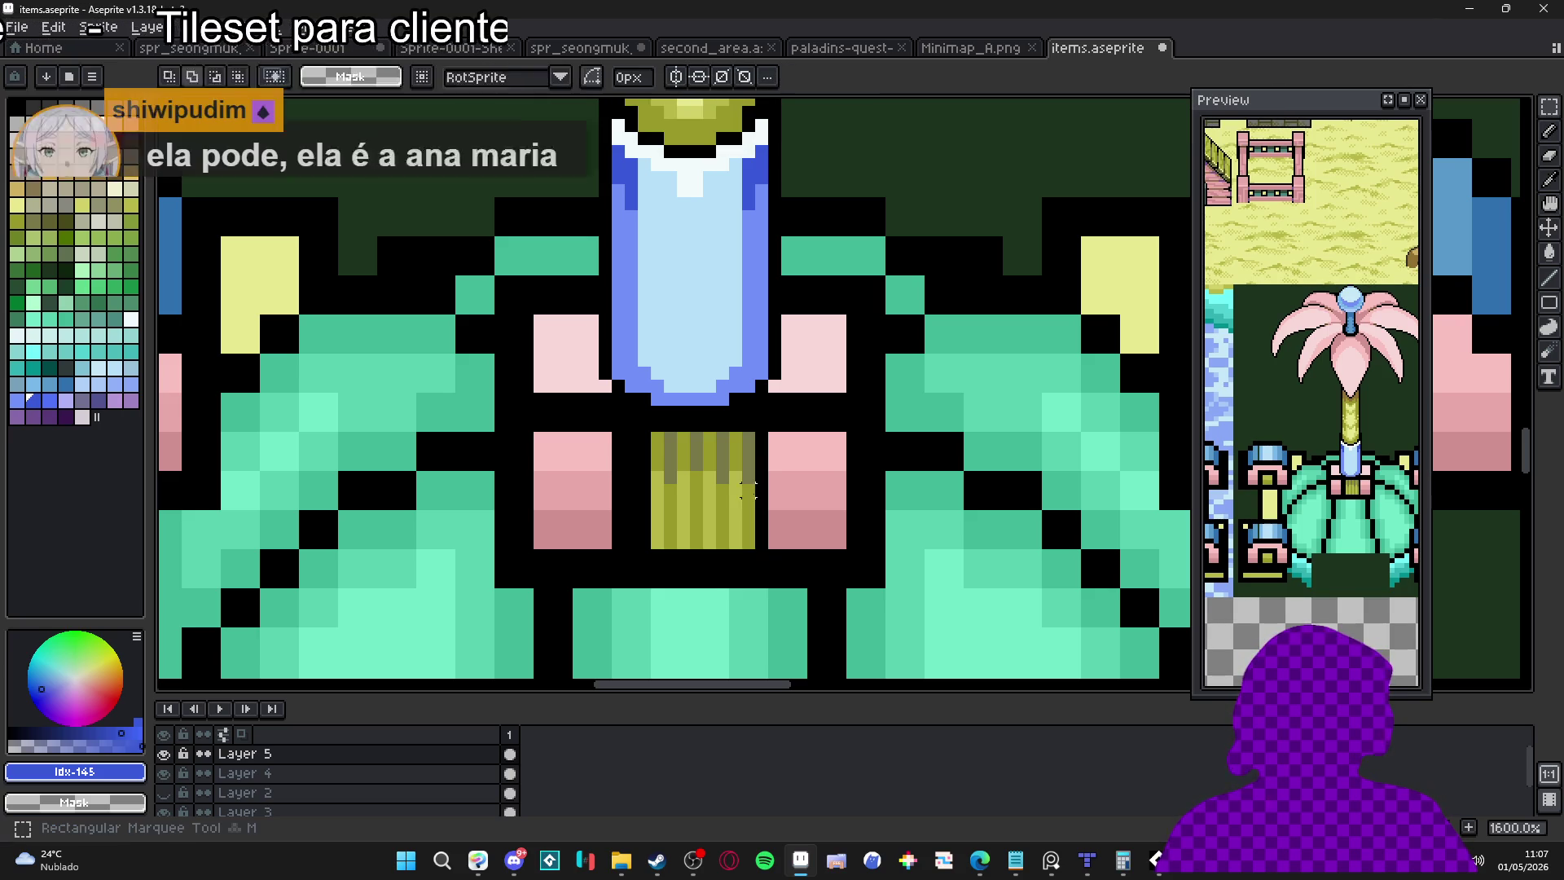
key(ctrl+z)
key(b)
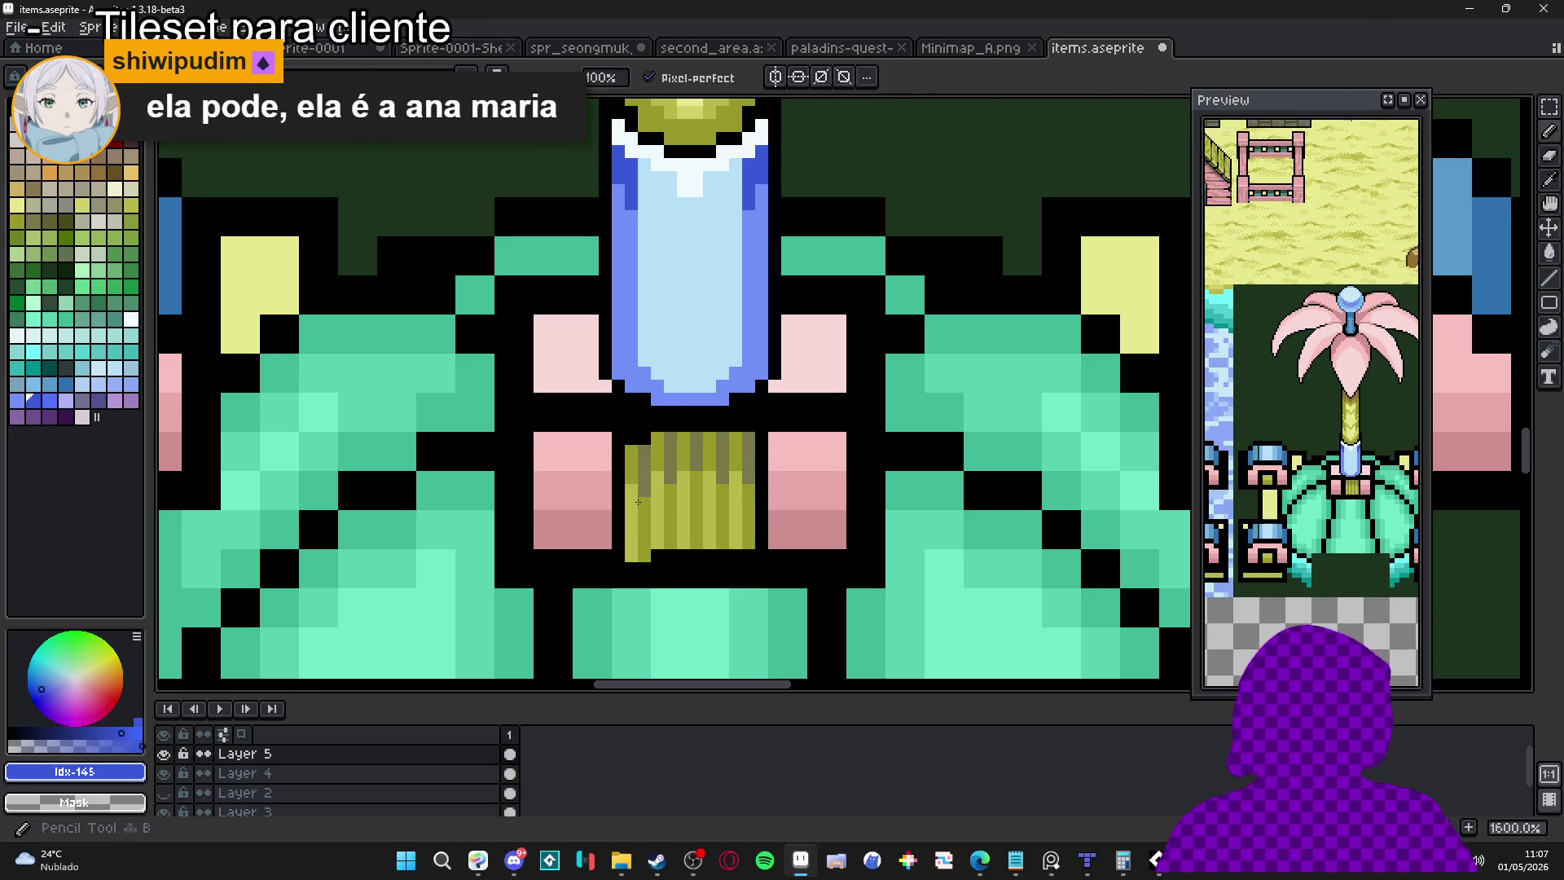
scroll(638, 491, down, 5)
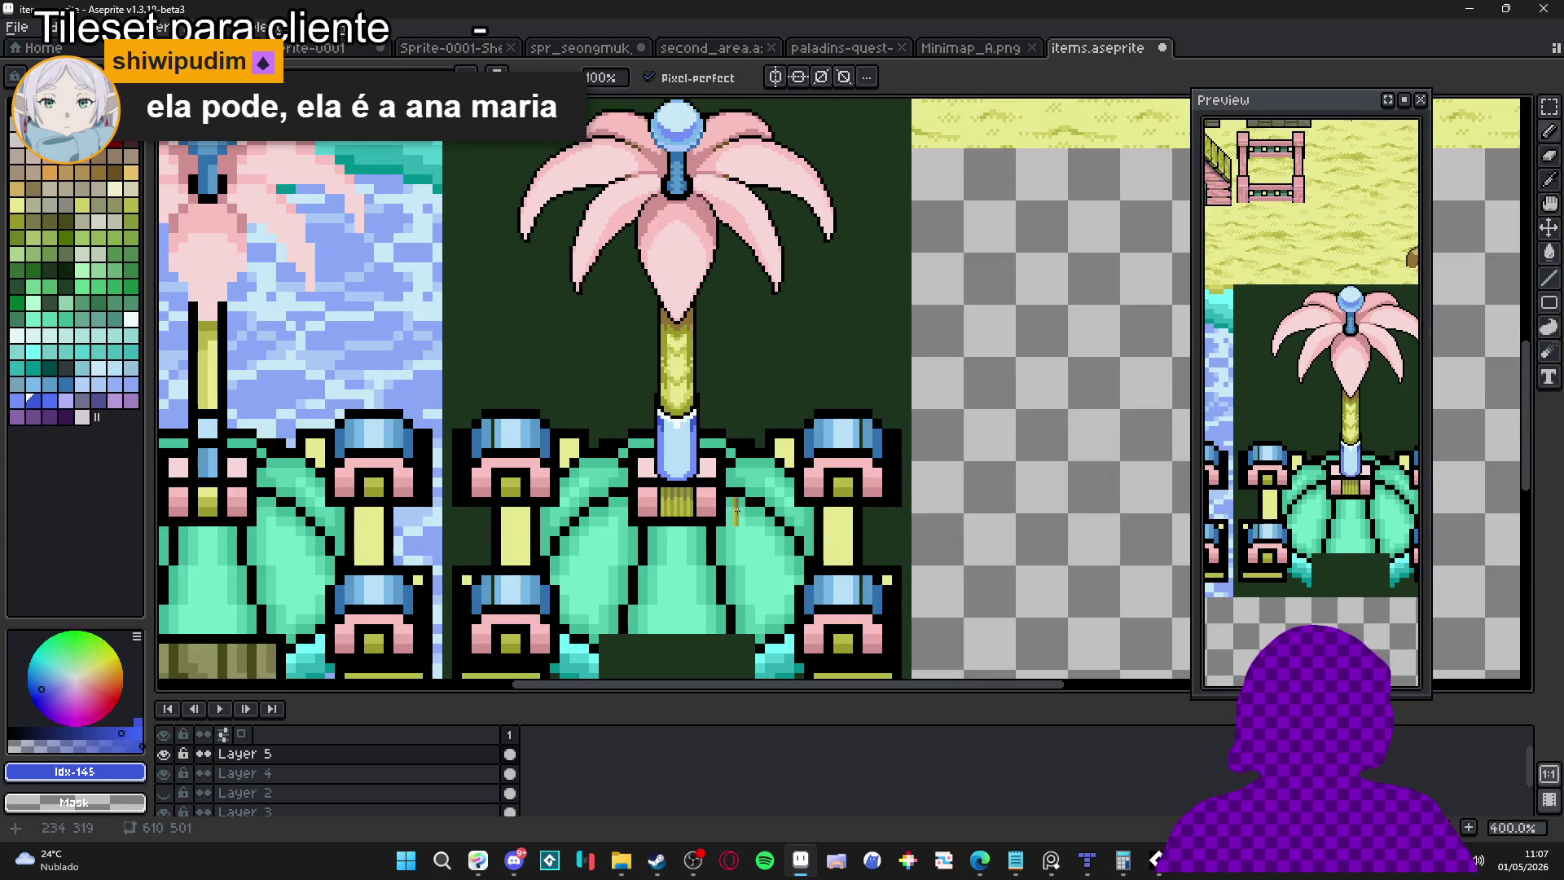
Add light pink pixels beside and under the vase's corner
scroll(698, 491, down, 1)
scroll(706, 472, up, 6)
alt+click(707, 466)
alt+click(723, 413)
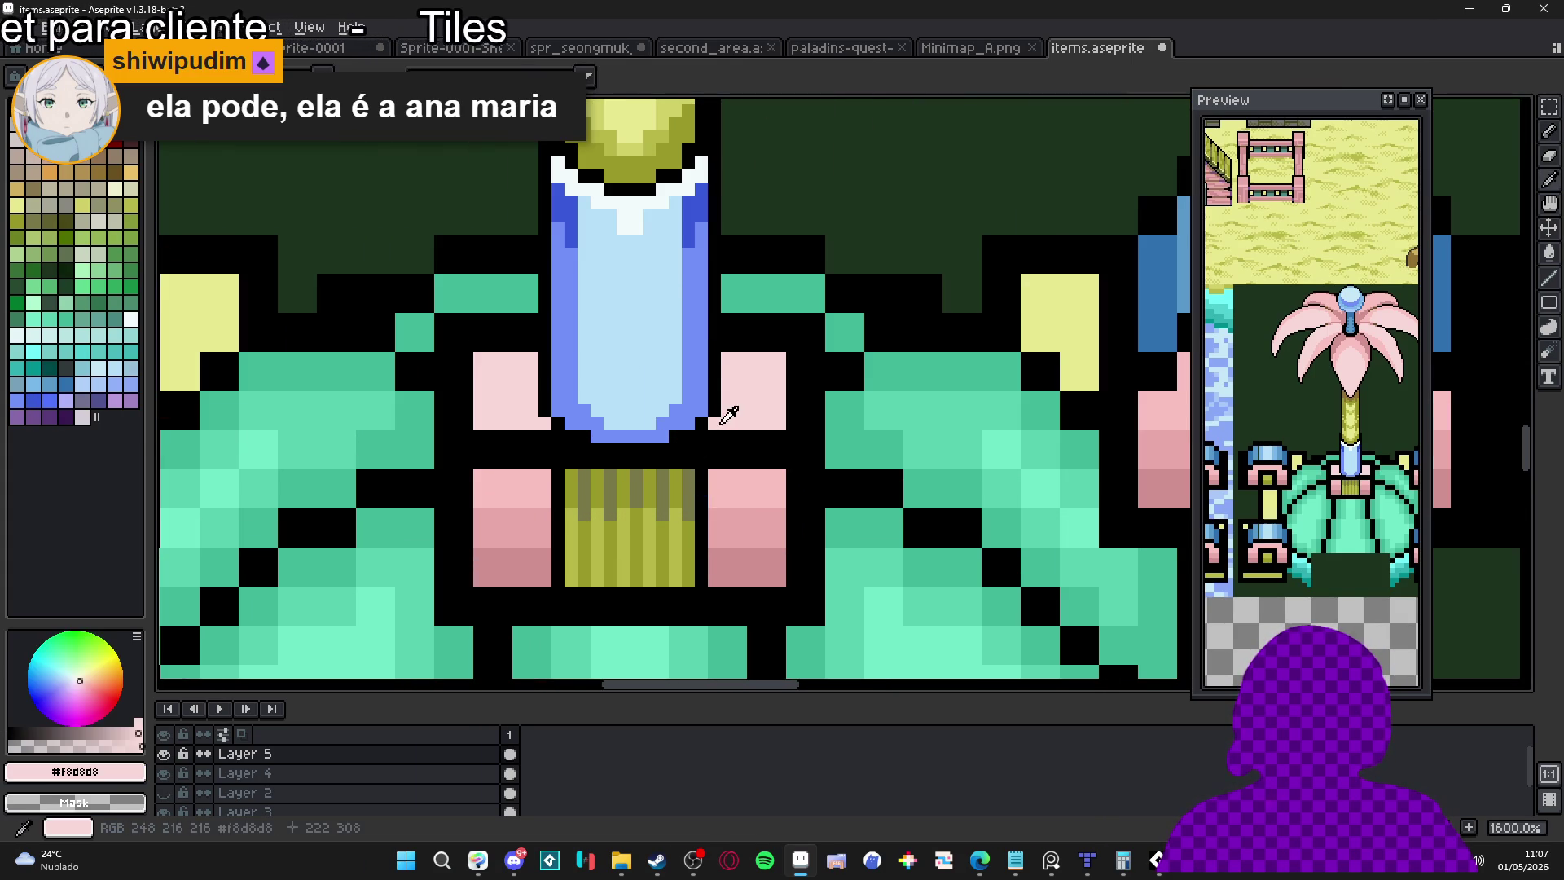
click(706, 437)
click(687, 449)
click(664, 461)
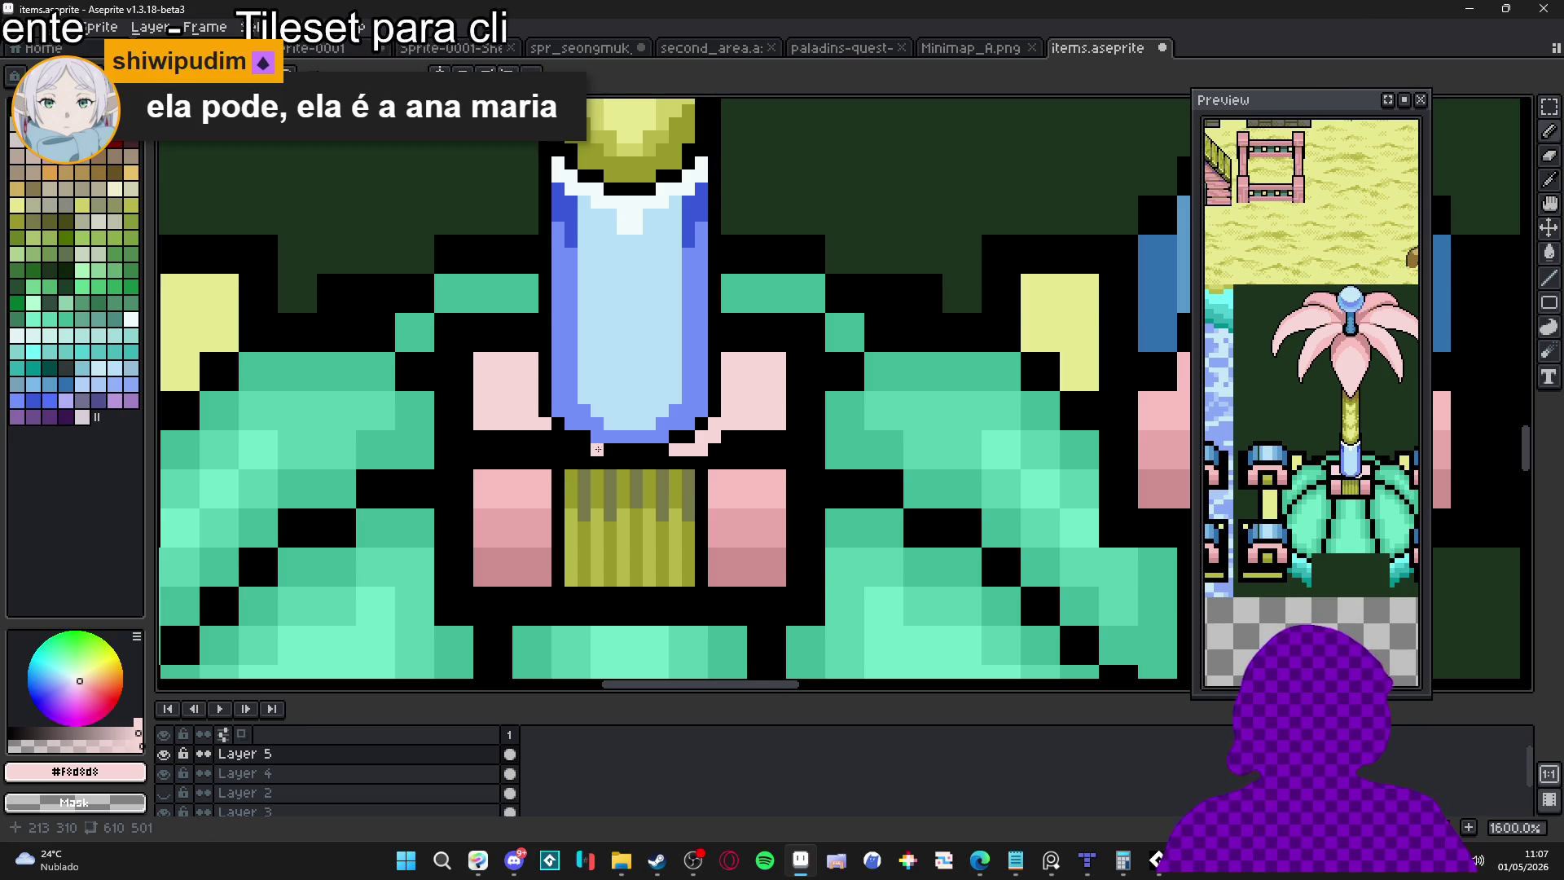
Paint a light pink row under the nozzle's black base
scroll(635, 450, down, 3)
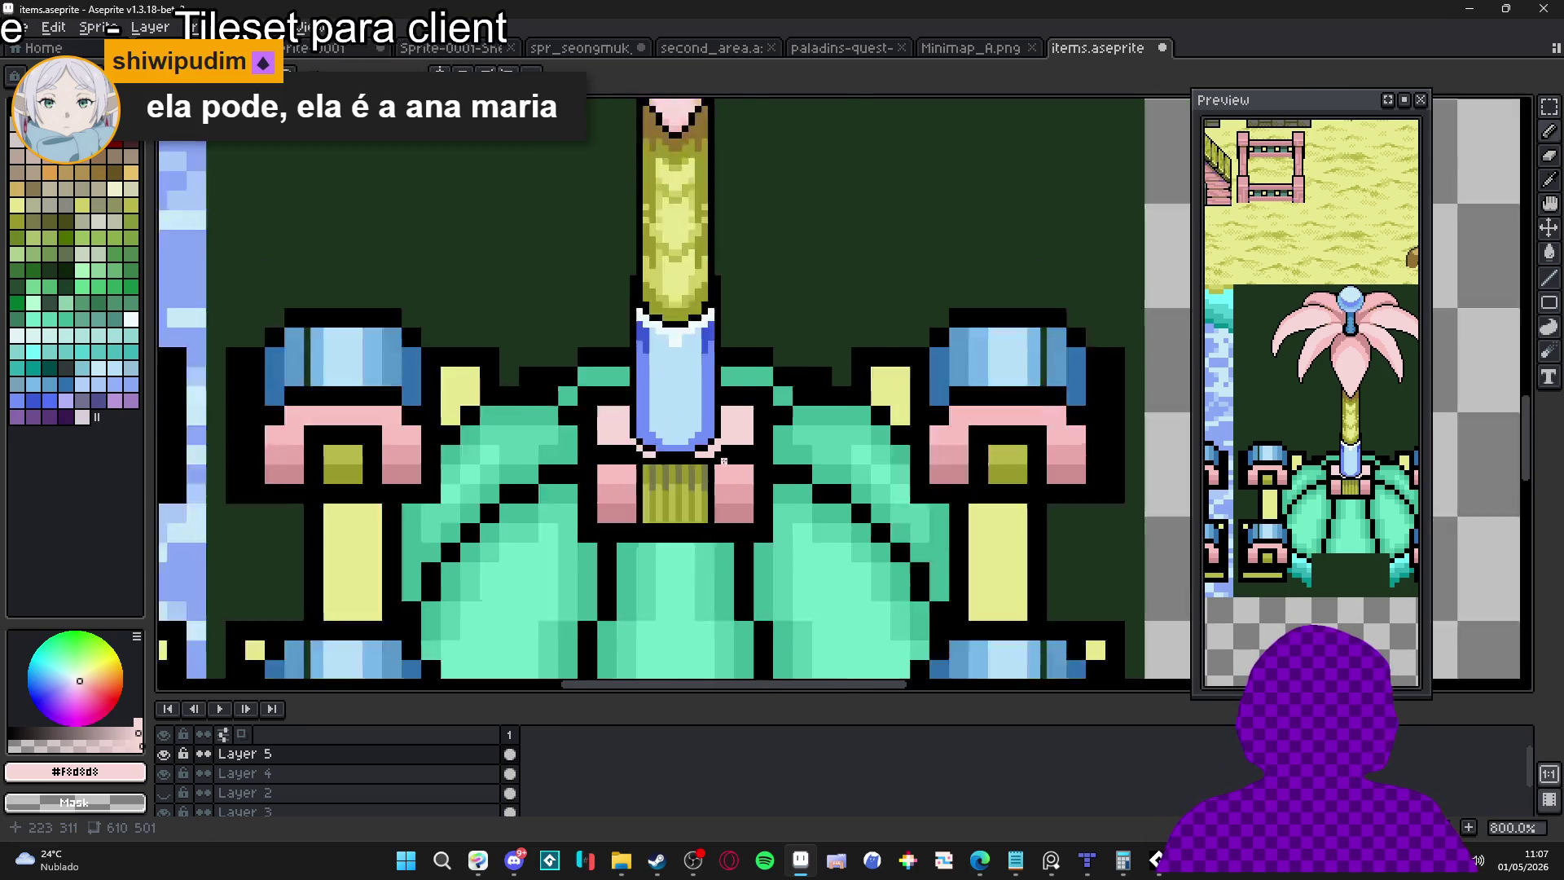
scroll(652, 455, up, 4)
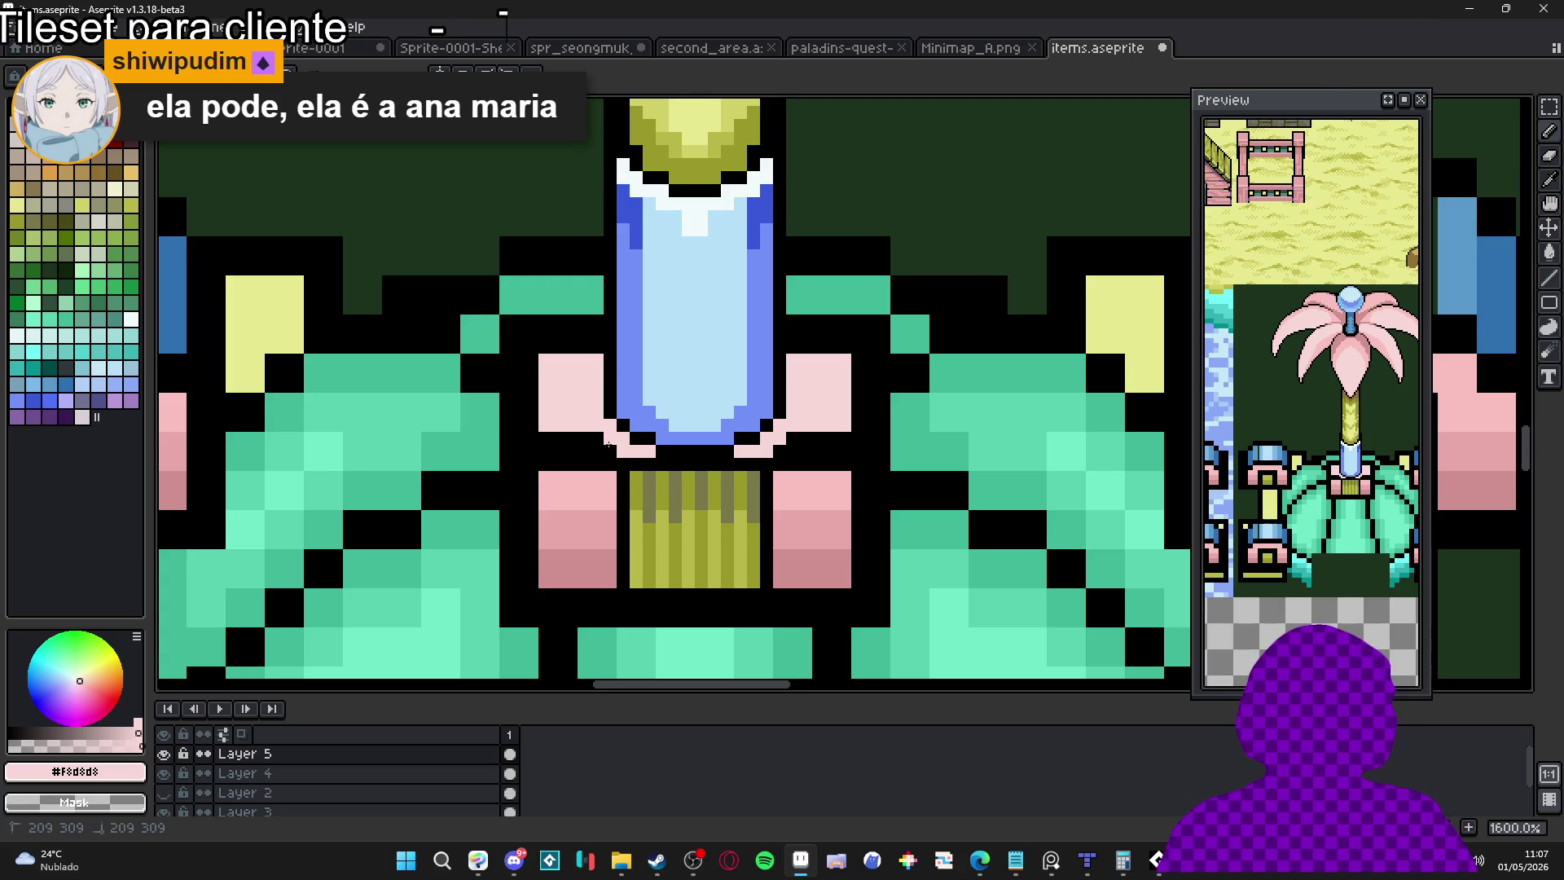
alt+click(583, 440)
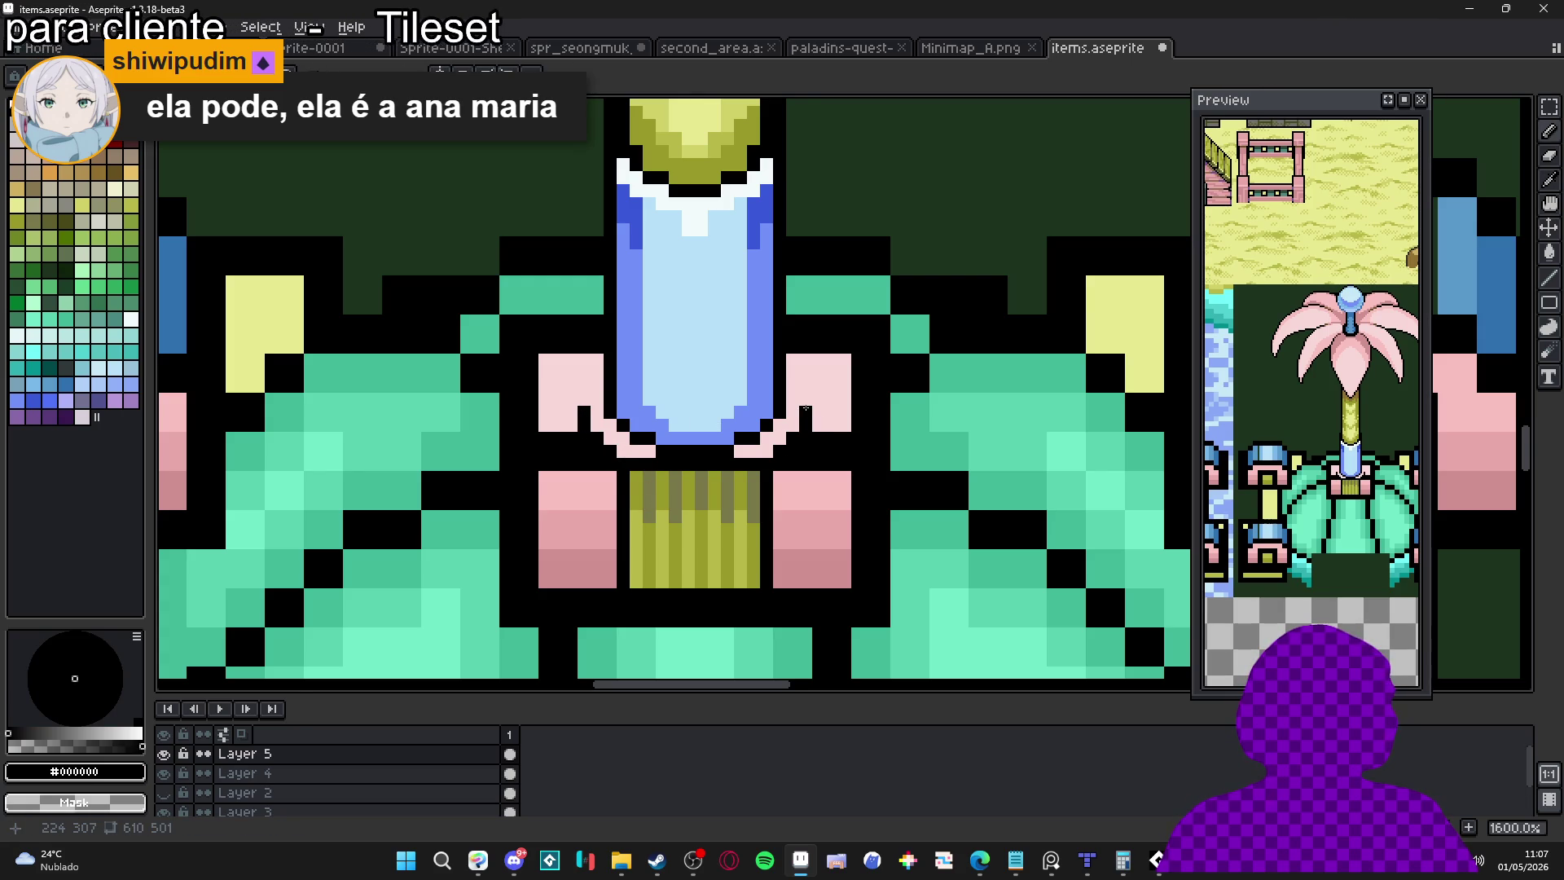
scroll(604, 366, down, 4)
scroll(652, 440, down, 3)
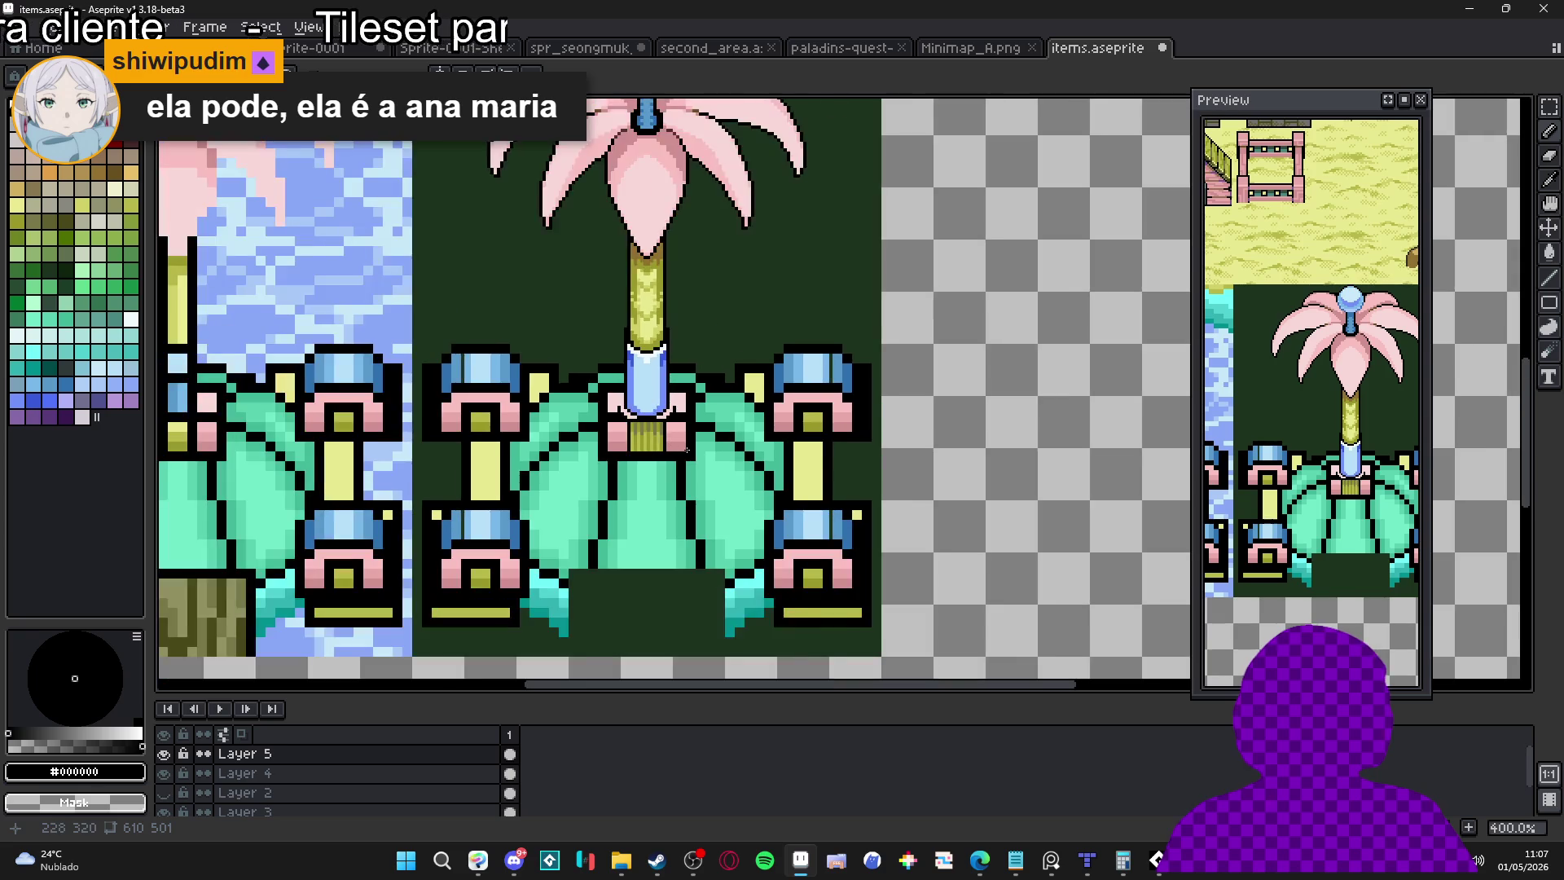
scroll(689, 449, up, 7)
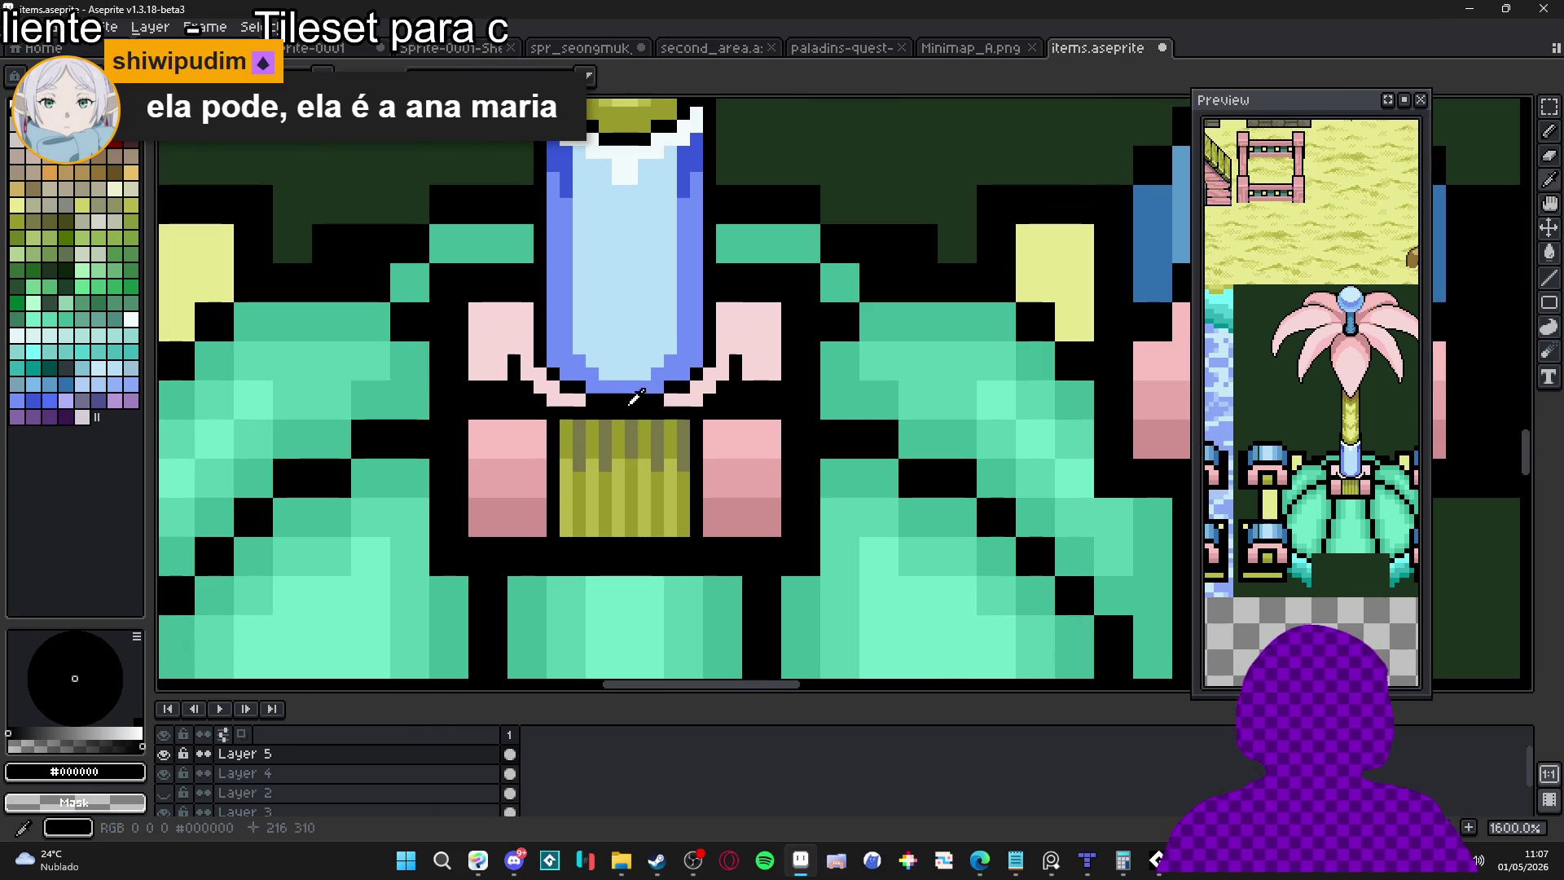
alt+click(584, 394)
drag(600, 412, 688, 426)
click(574, 412)
With vertical symmetry on, repaint the black rim pixels beside the bowl in pink #F8C0C0
alt+click(581, 400)
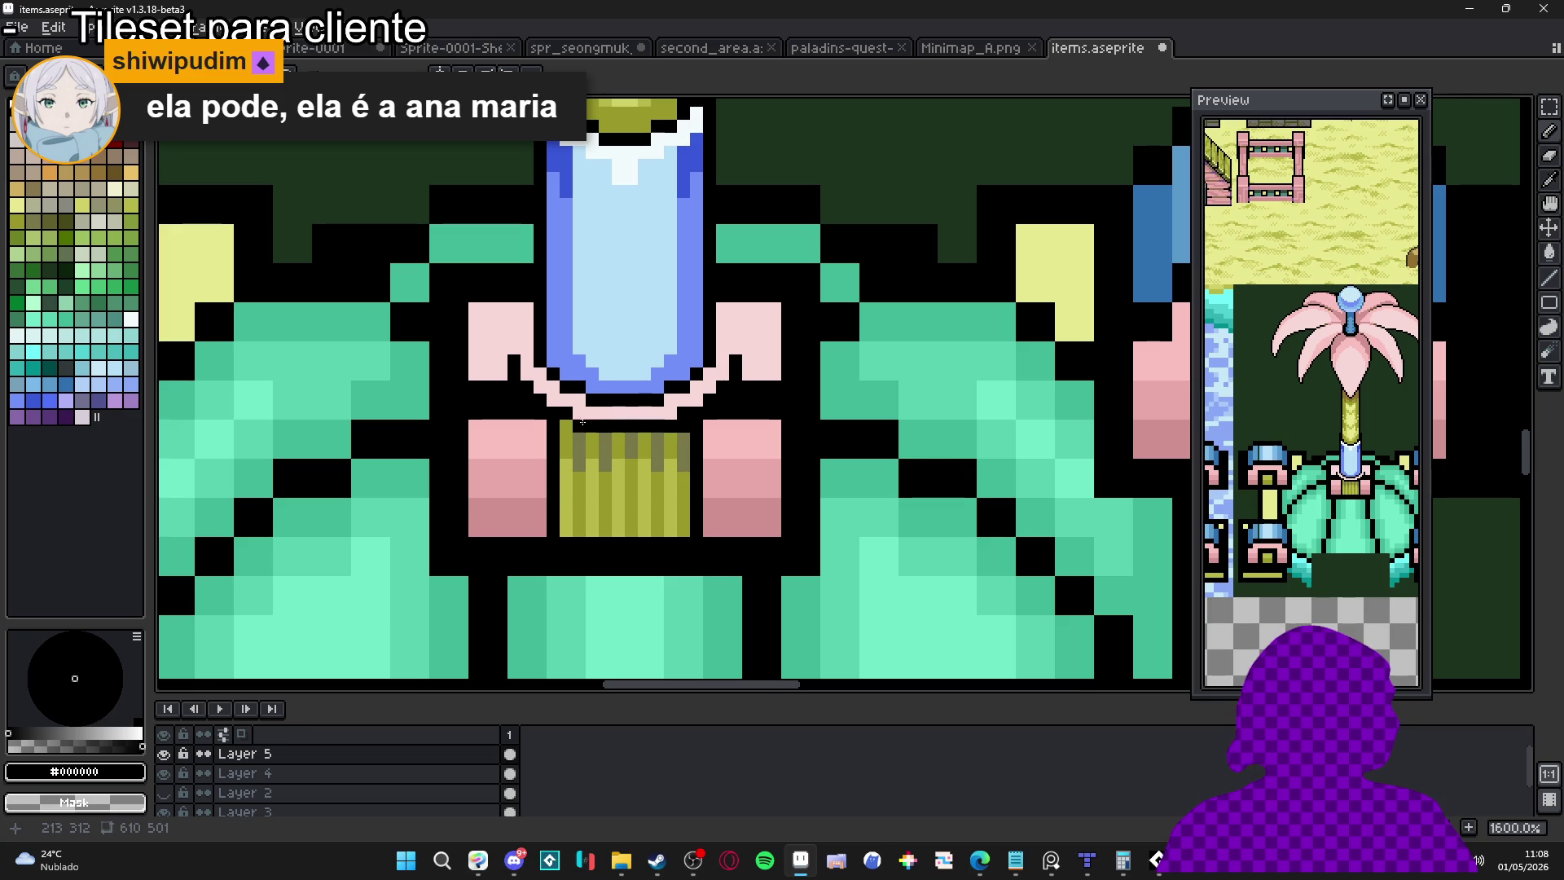
scroll(651, 460, down, 4)
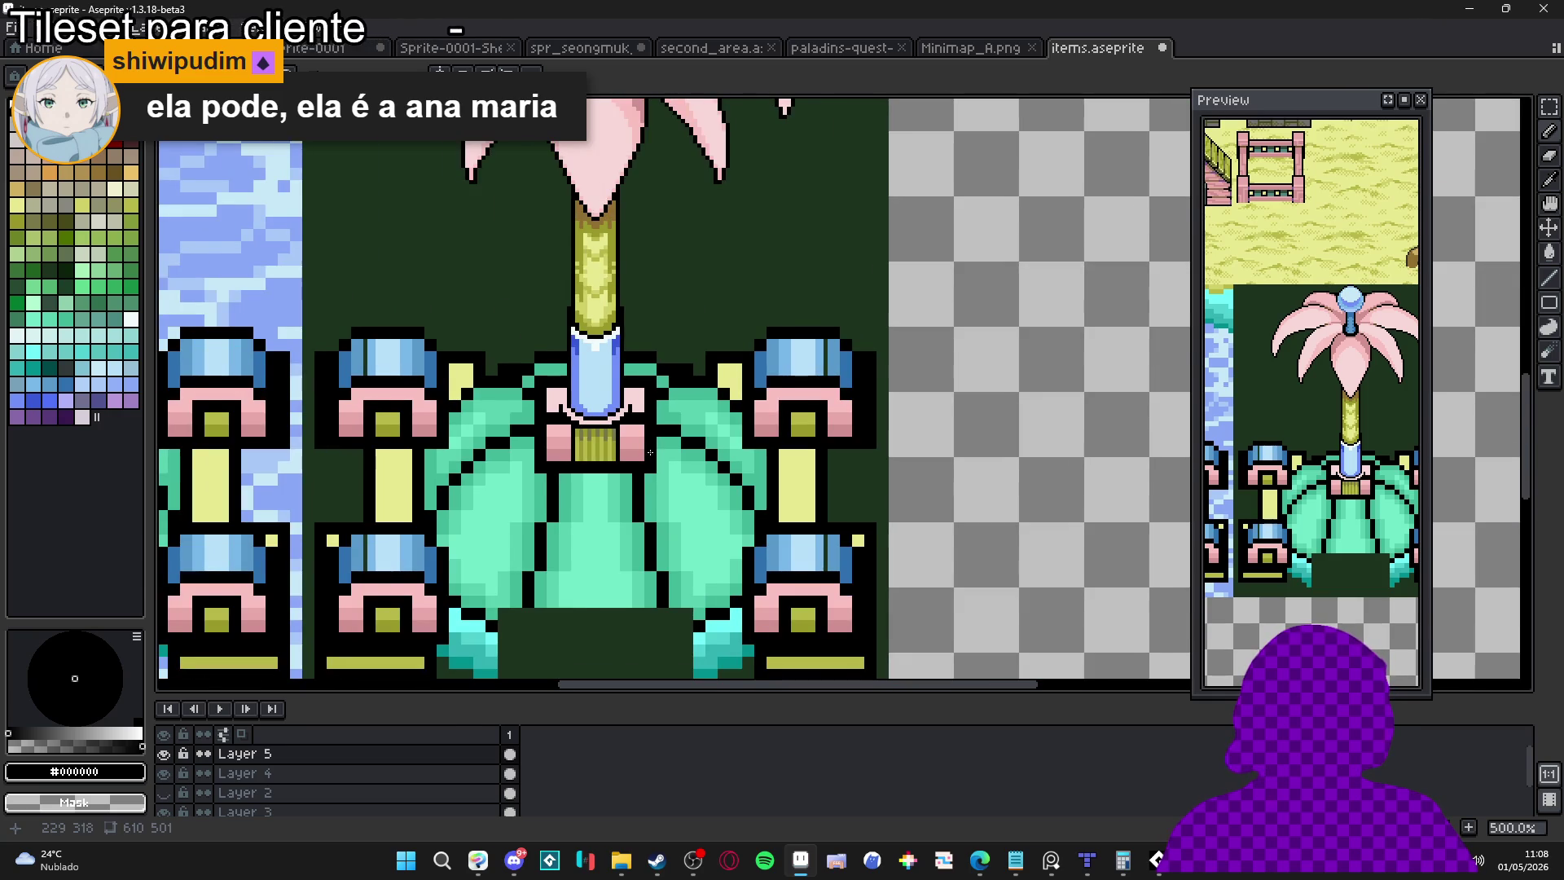
scroll(650, 453, down, 2)
scroll(638, 446, up, 4)
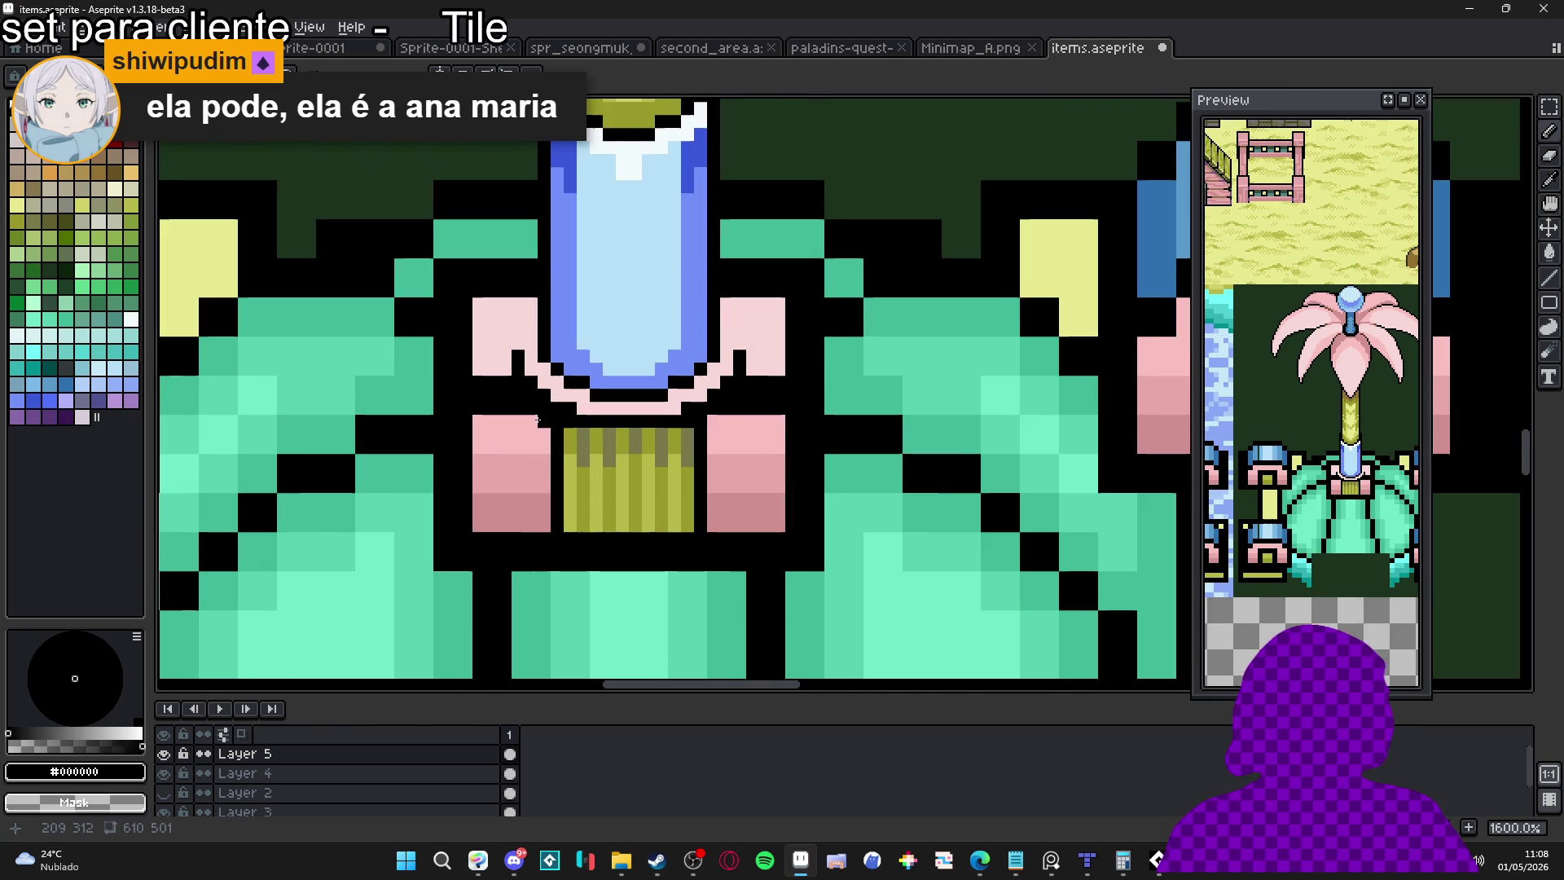
scroll(617, 443, up, 3)
alt+click(536, 421)
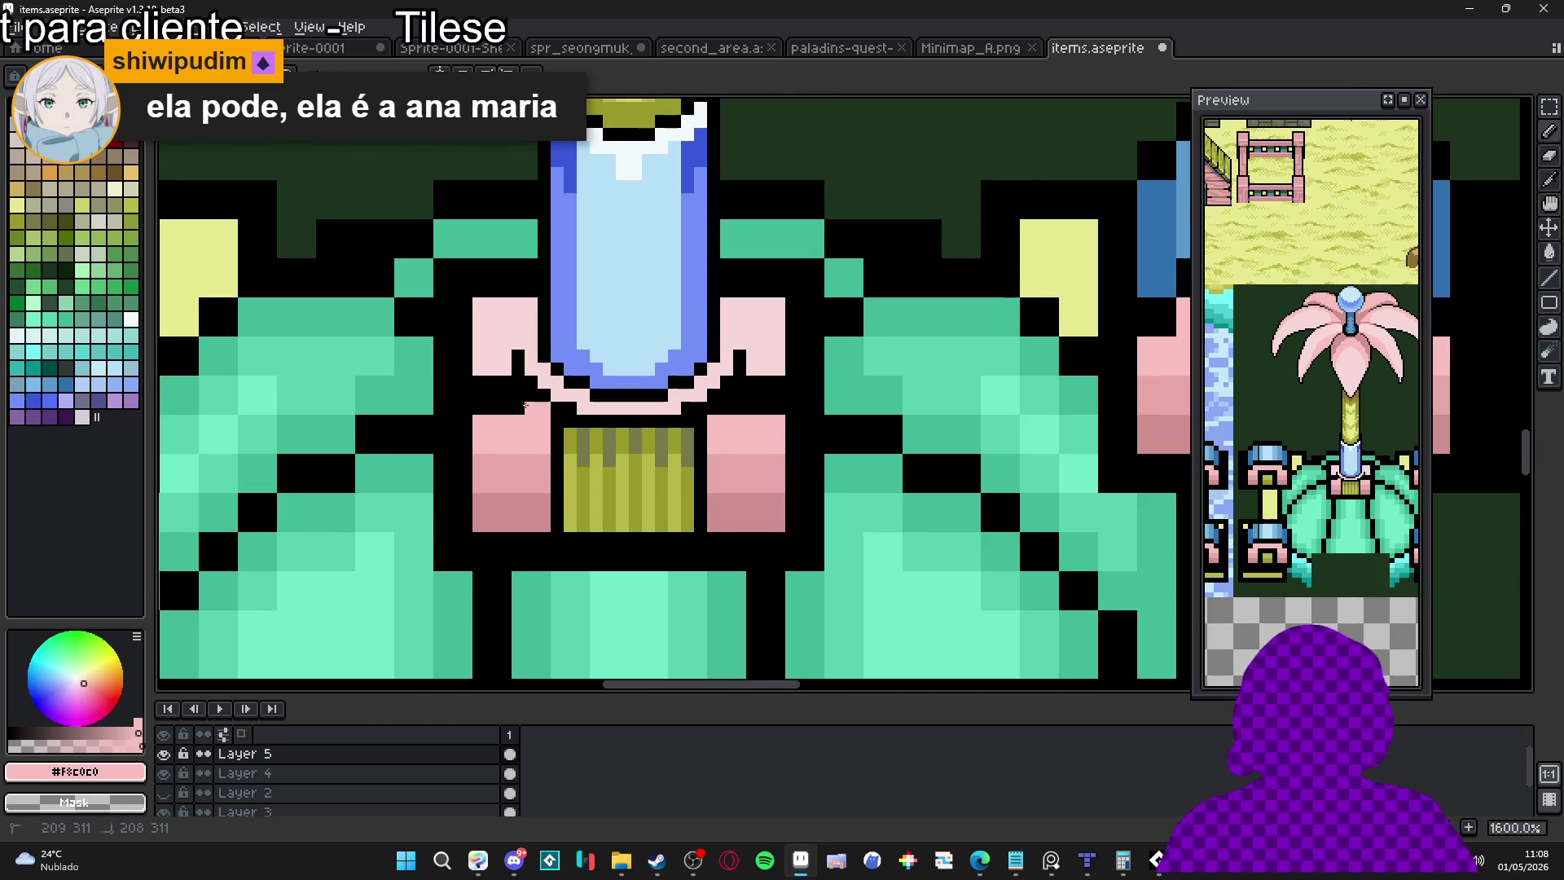
click(544, 396)
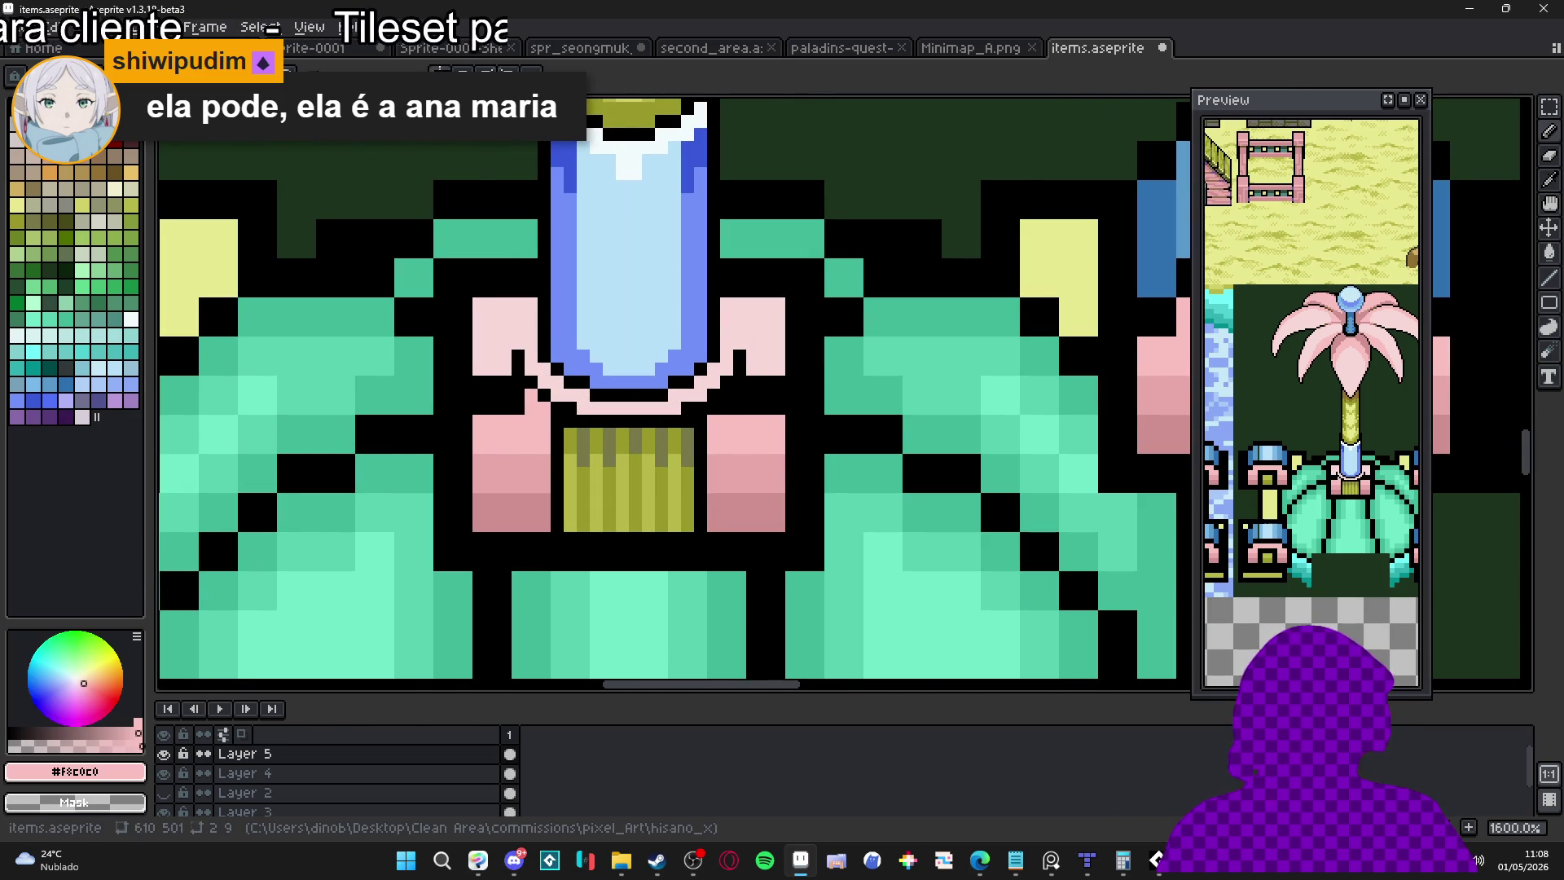
click(531, 408)
click(527, 395)
click(518, 382)
drag(528, 402, 500, 407)
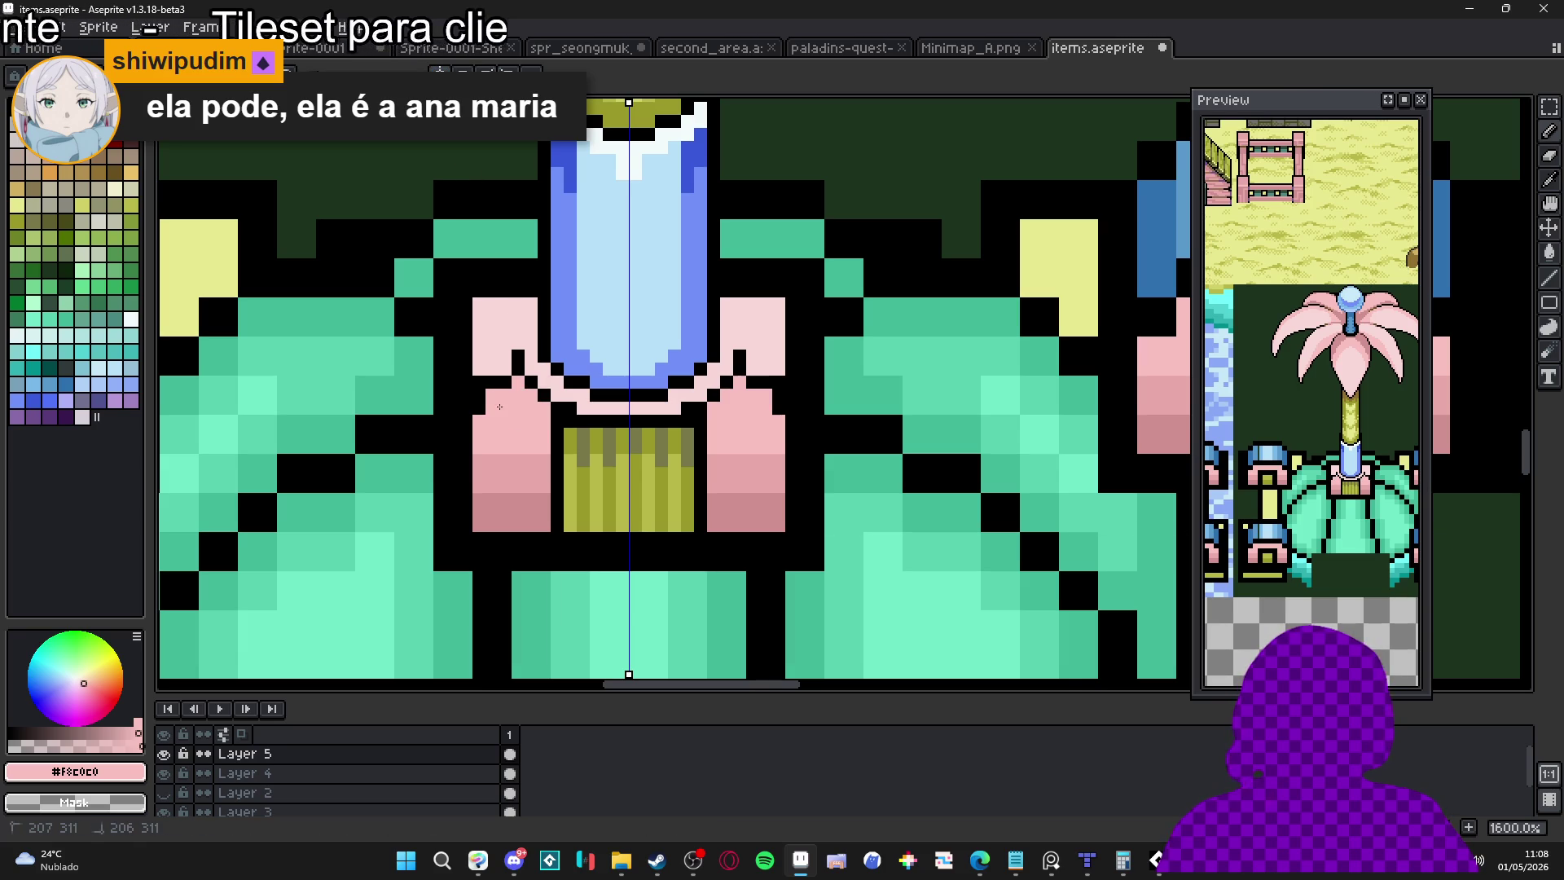
Replace more black pixels left of the rim with pink, then shrink the brush to 1px
click(503, 385)
click(487, 389)
click(496, 407)
key(minus)
scroll(549, 432, down, 5)
scroll(560, 463, down, 1)
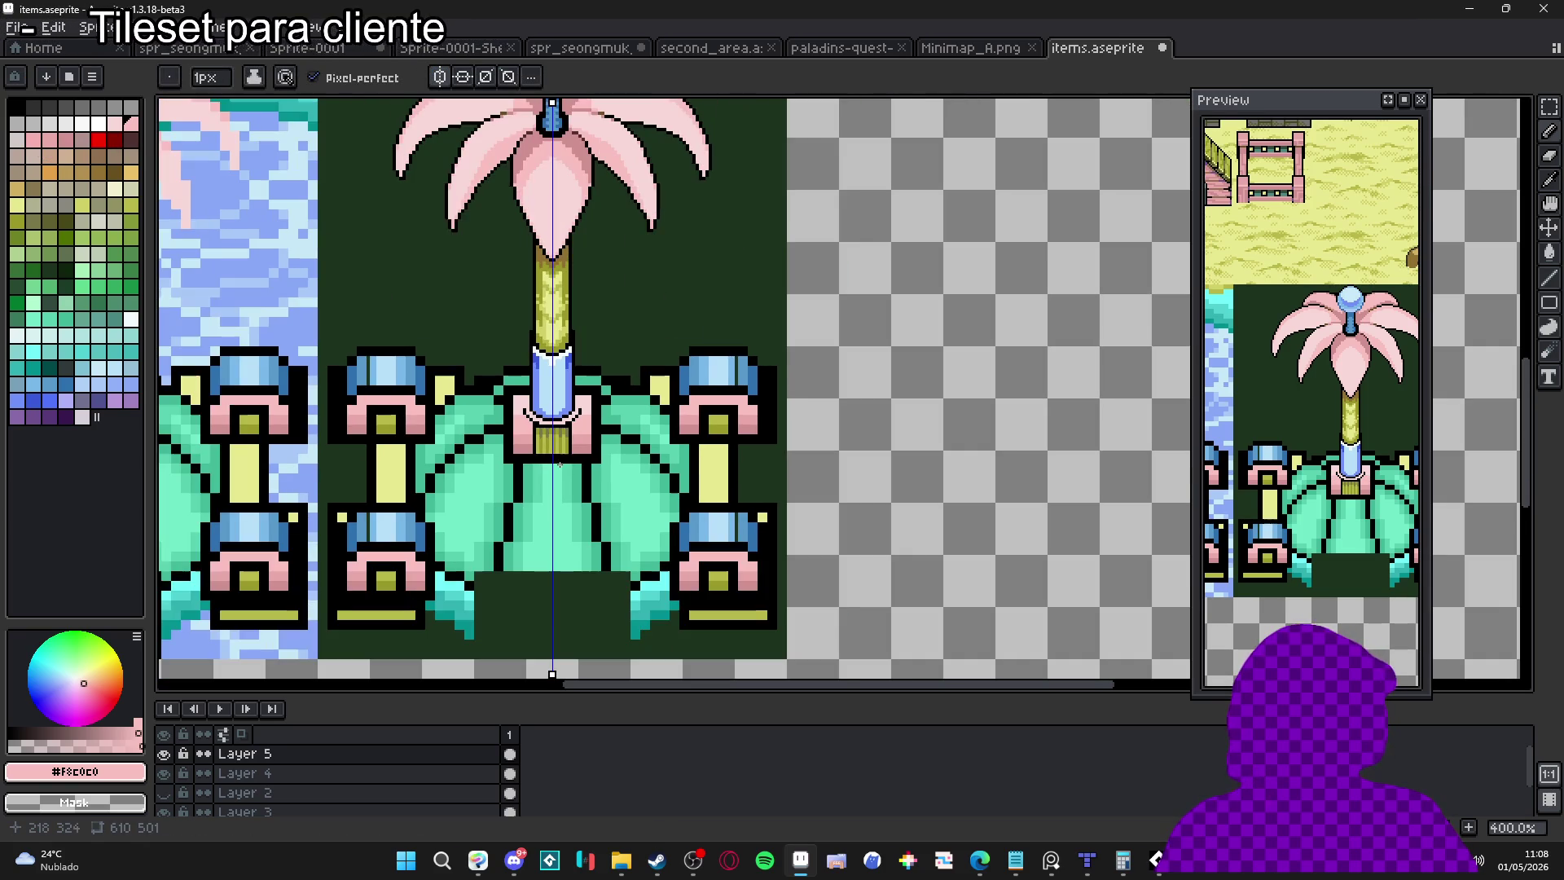
scroll(561, 471, down, 2)
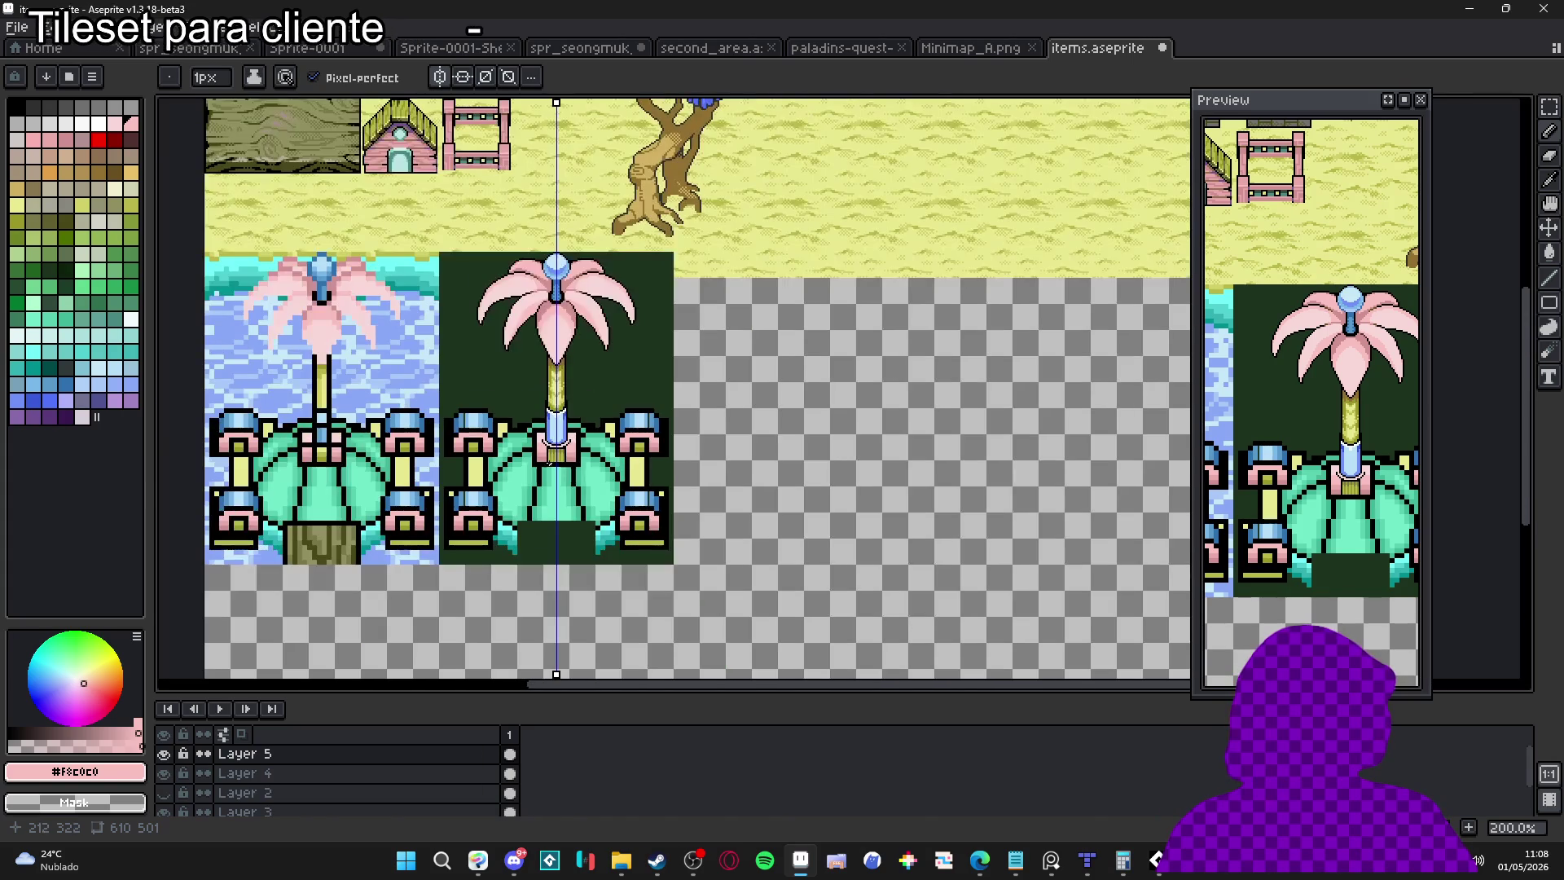
scroll(555, 424, up, 5)
scroll(555, 426, up, 1)
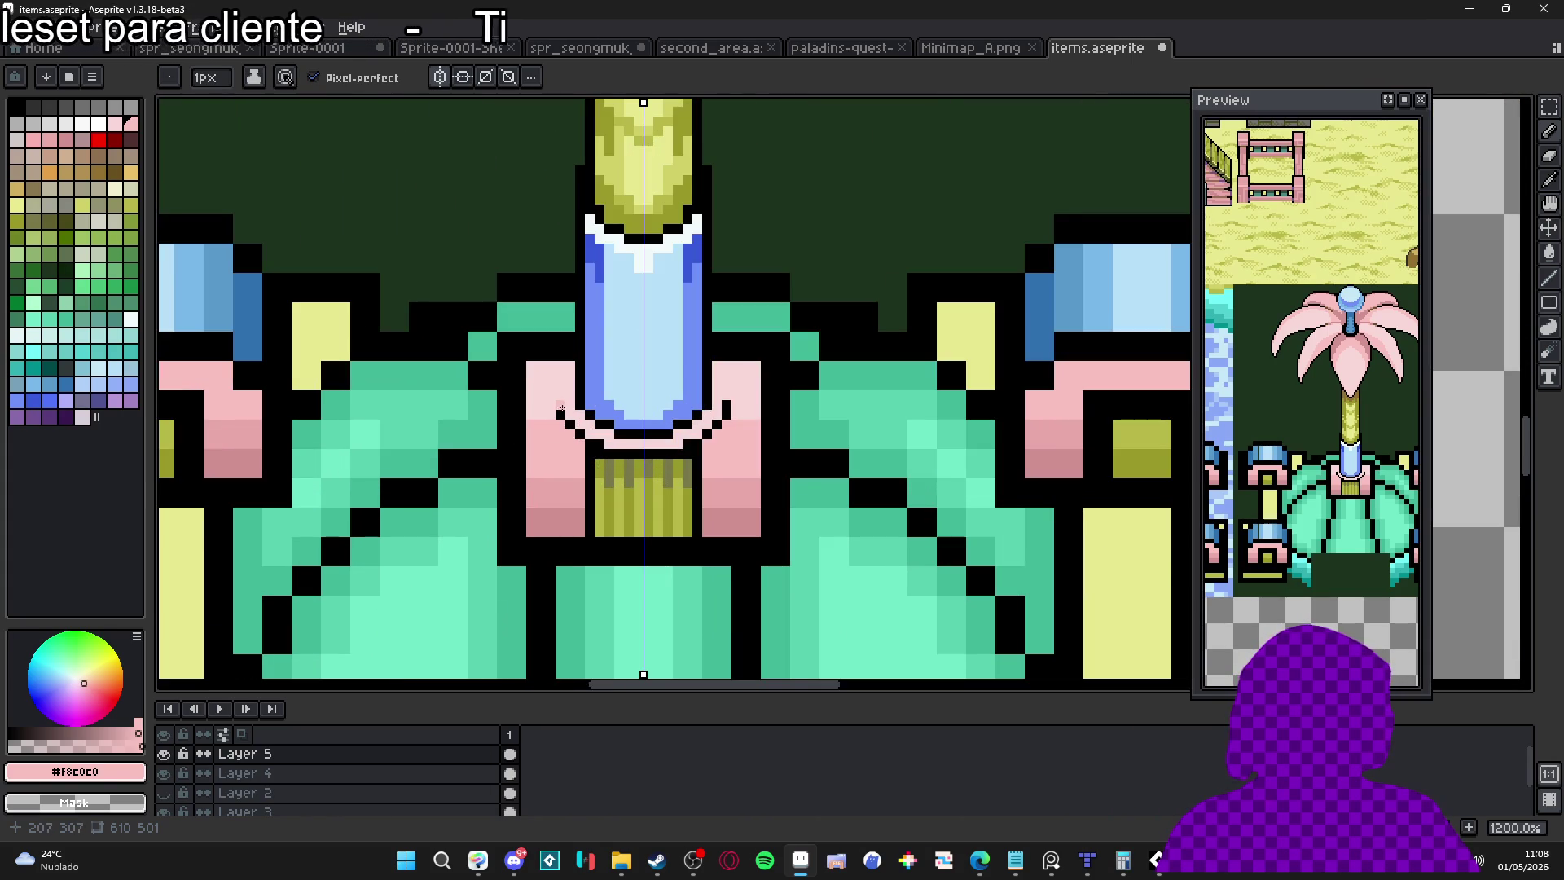
Paint small light pink #F8D8D8 blocks beside the bowl
alt+click(561, 383)
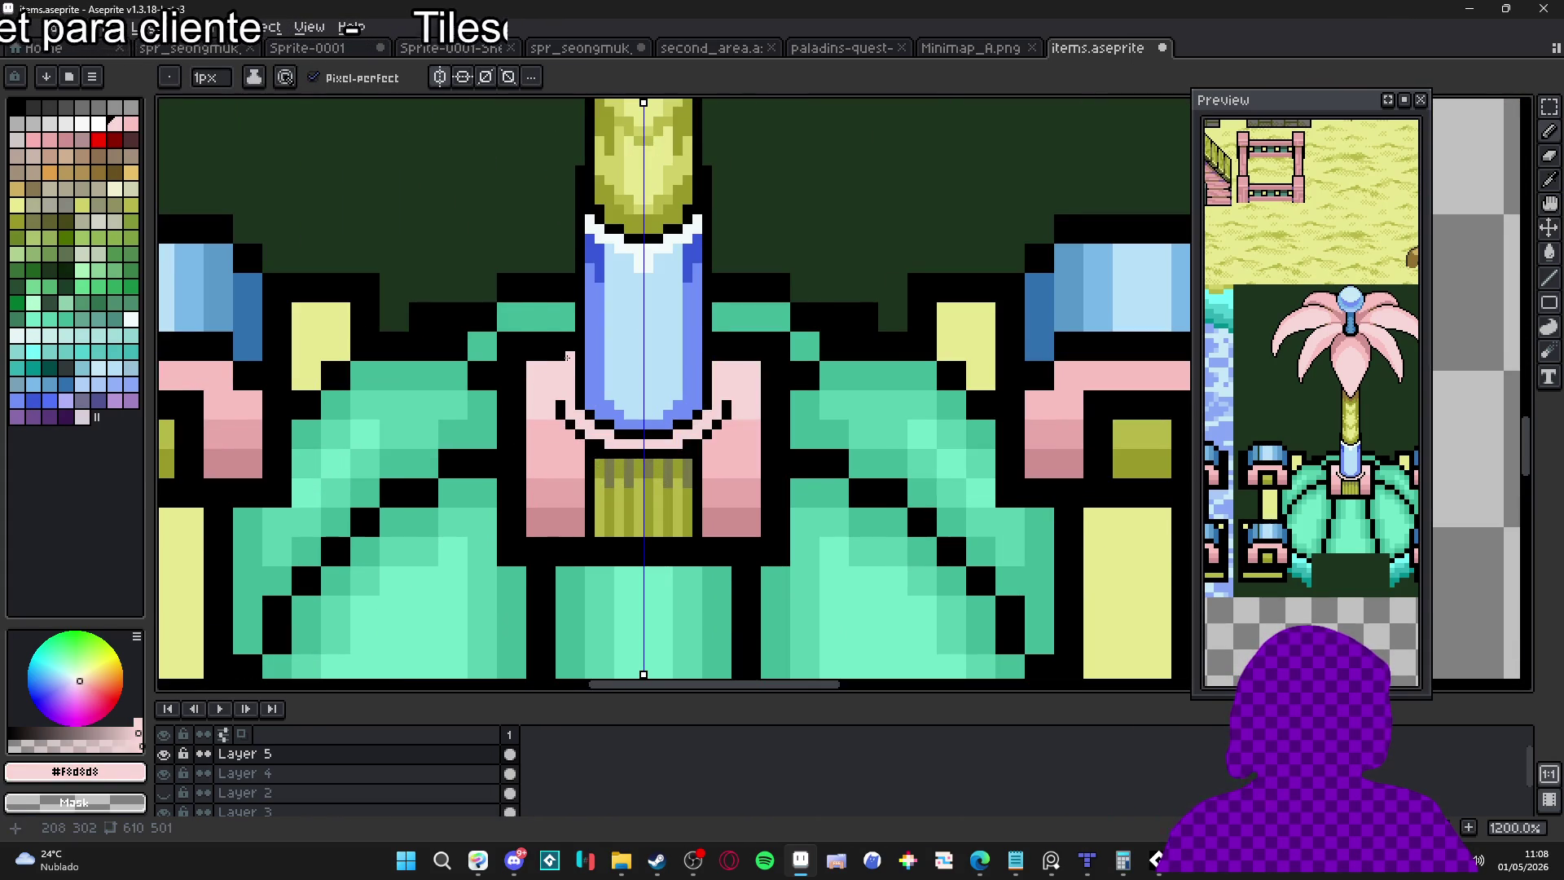
scroll(567, 356, down, 3)
scroll(593, 444, up, 2)
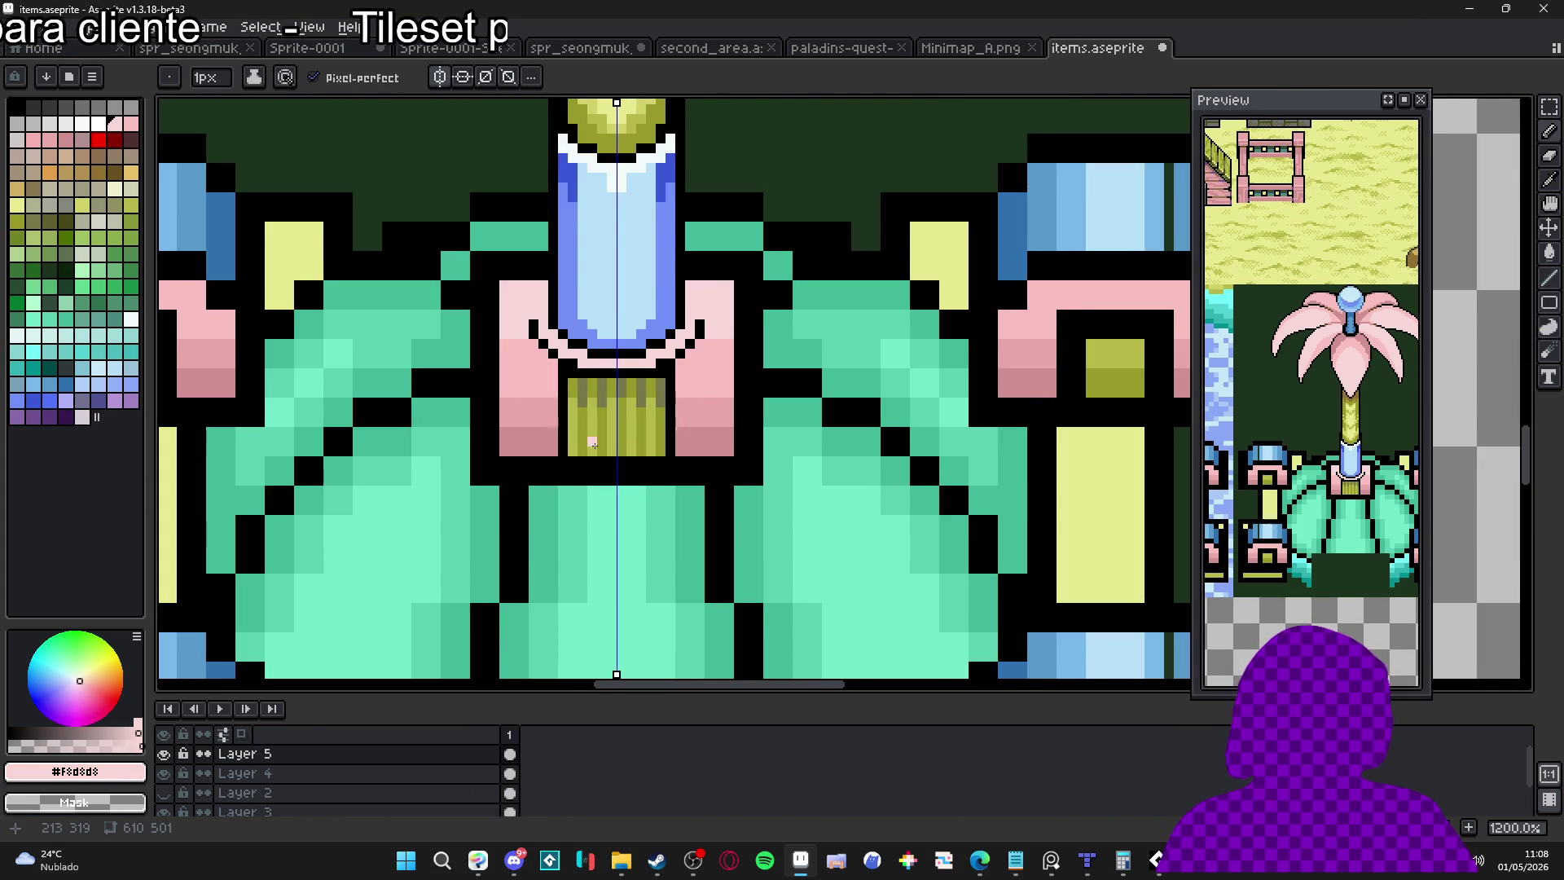
scroll(594, 444, down, 5)
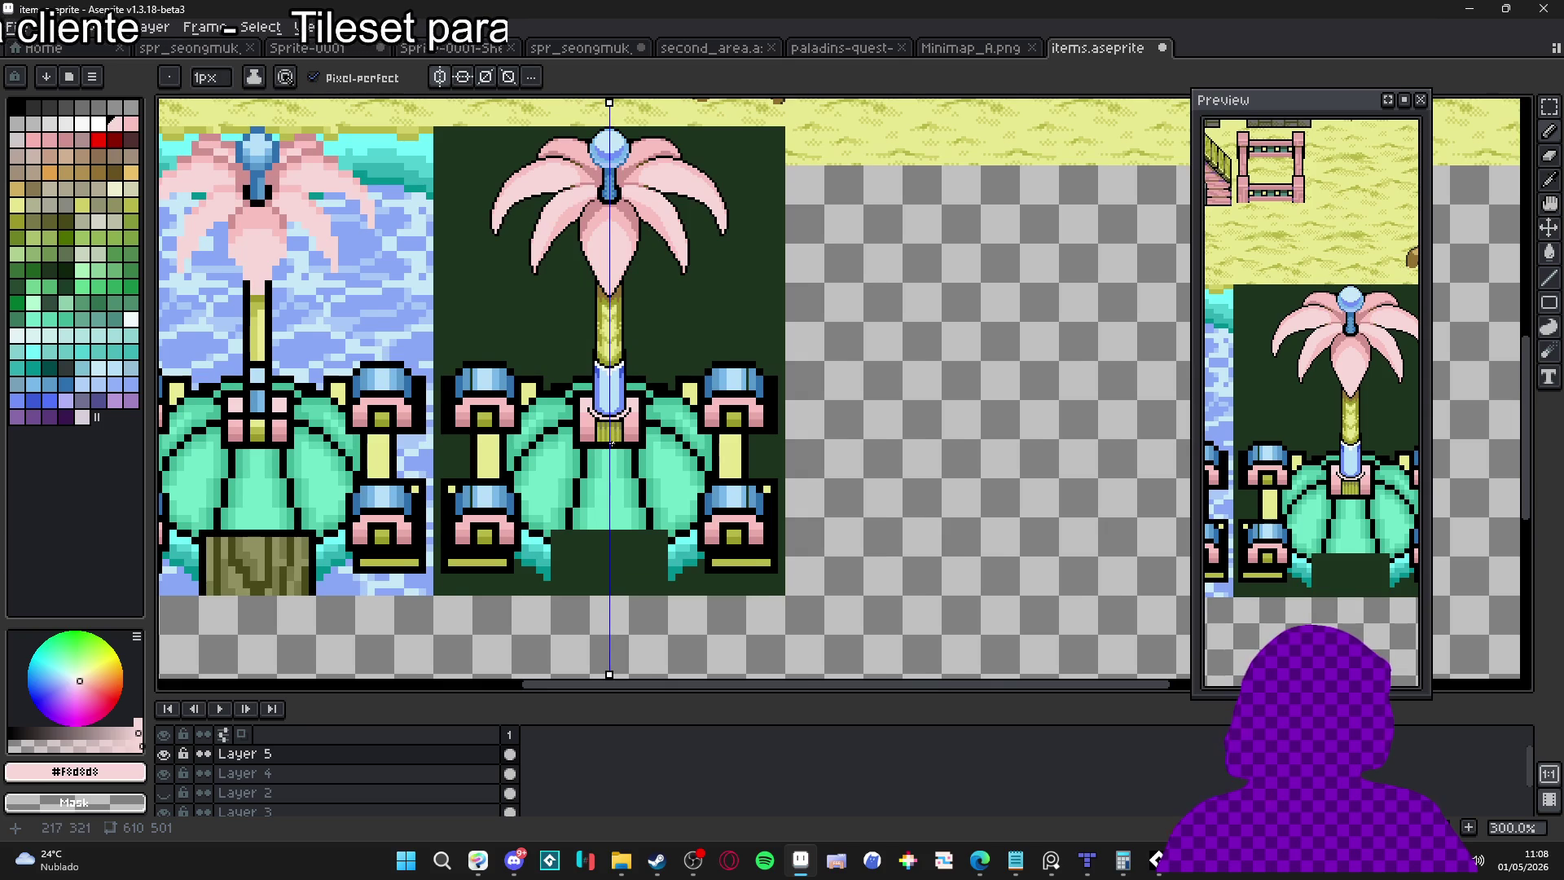
scroll(610, 444, down, 1)
mouse_move(611, 444)
mouse_down()
mouse_move(617, 533)
mouse_move(638, 476)
mouse_up()
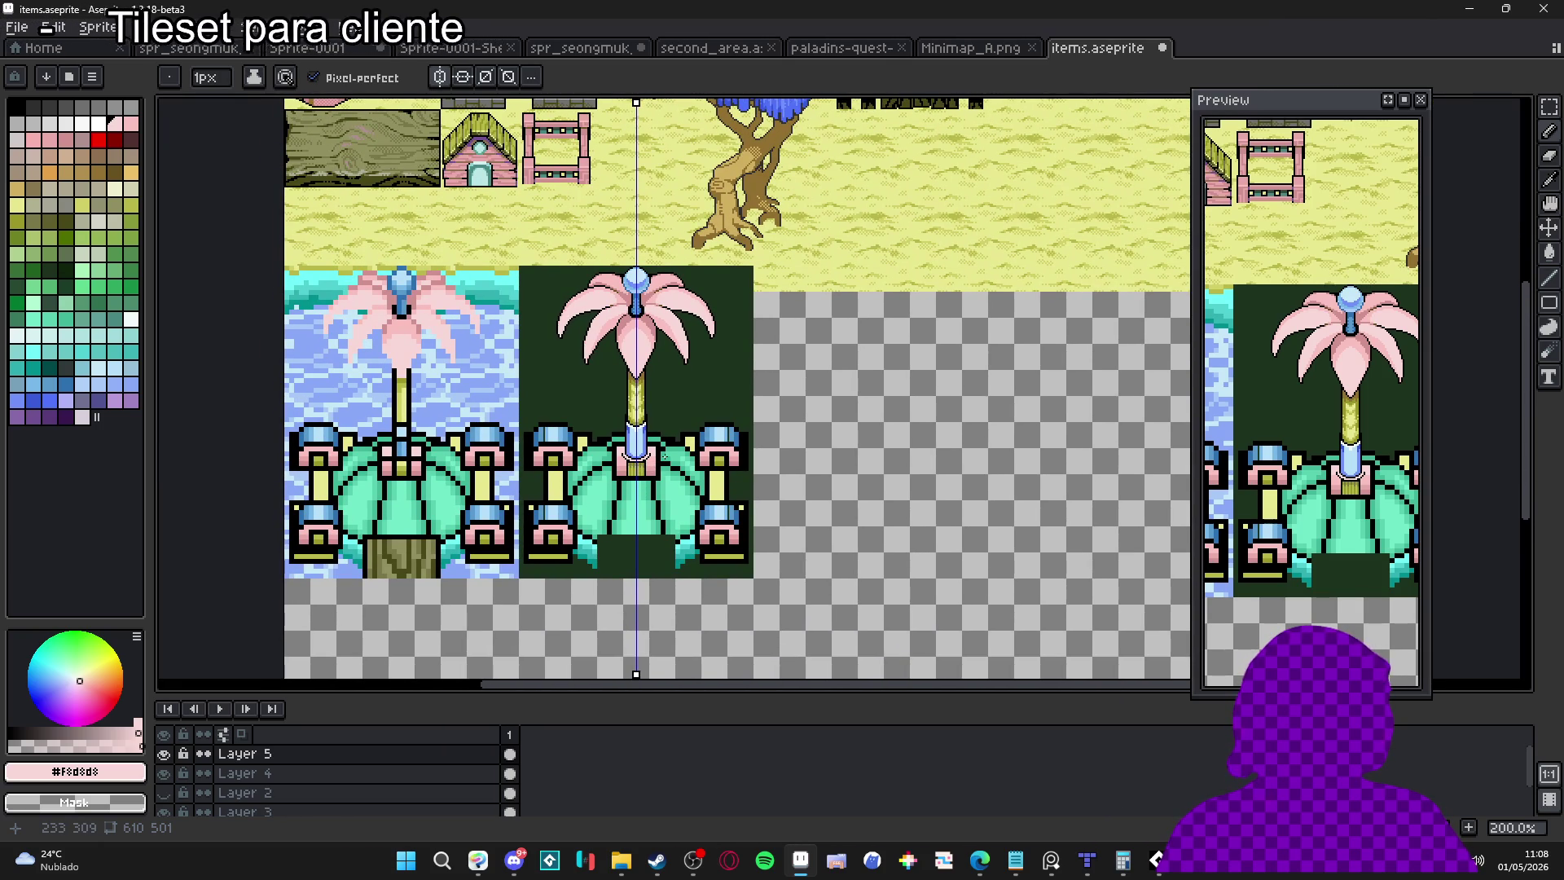
scroll(629, 458, up, 8)
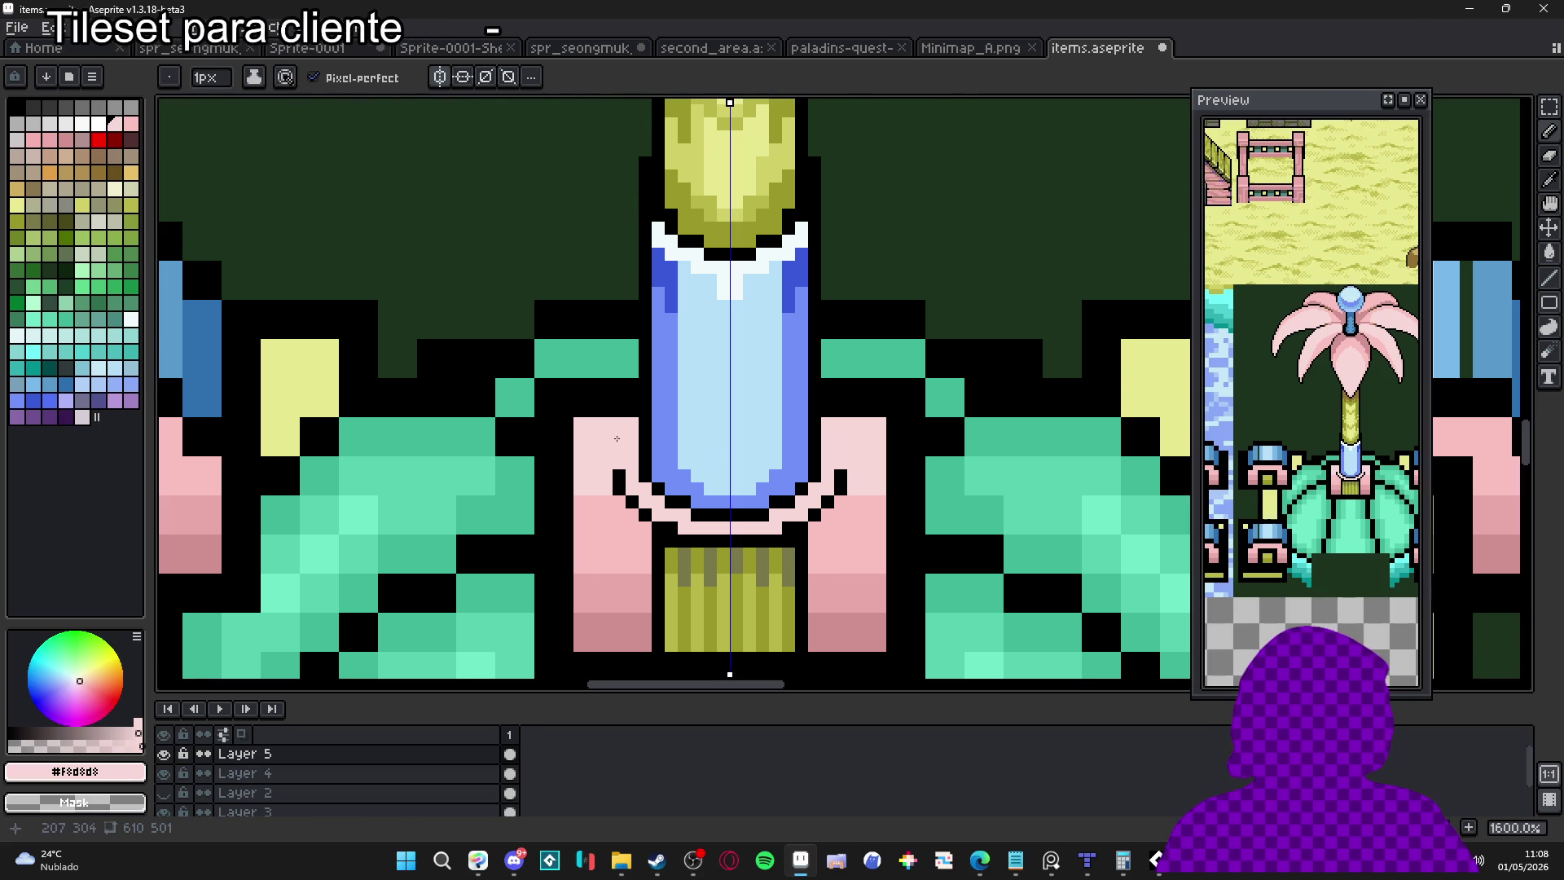
click(630, 416)
alt+click(613, 393)
Add black 1px outline pixels curving along the collar's edge
key(minus)
click(613, 393)
click(606, 423)
scroll(594, 581, down, 1)
Place purple accent pixels and a short purple line down the bowl edge
alt+click(600, 597)
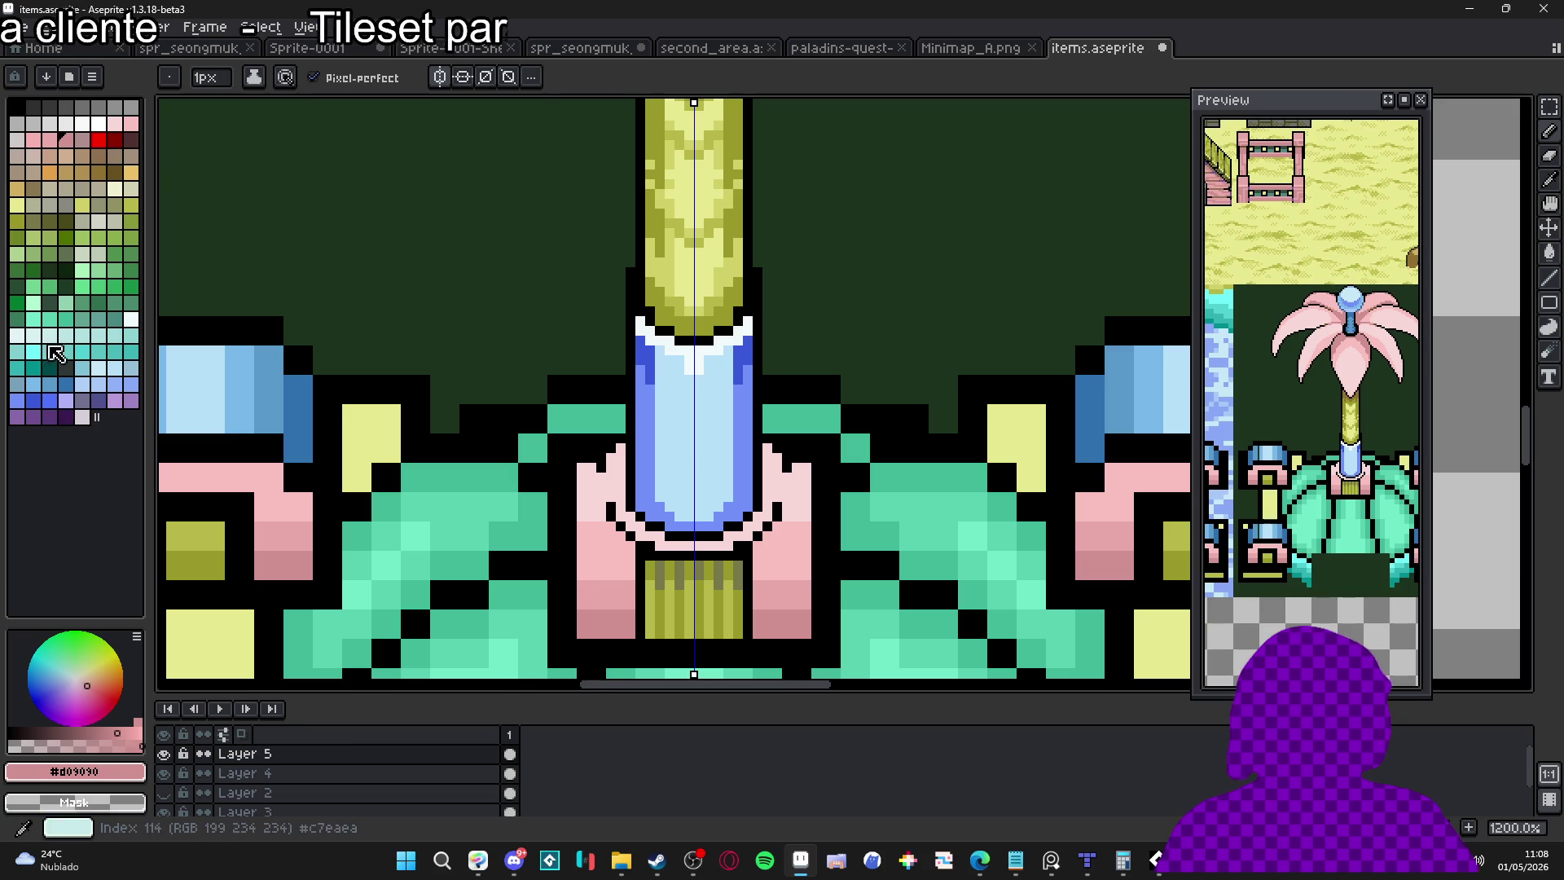
click(47, 423)
scroll(522, 470, up, 1)
click(633, 468)
click(633, 481)
drag(634, 517, 648, 528)
Add purple #705090 pixels along the bowl edges, repainting stray ones light pink
click(868, 467)
click(868, 454)
alt+click(884, 472)
click(881, 480)
click(881, 467)
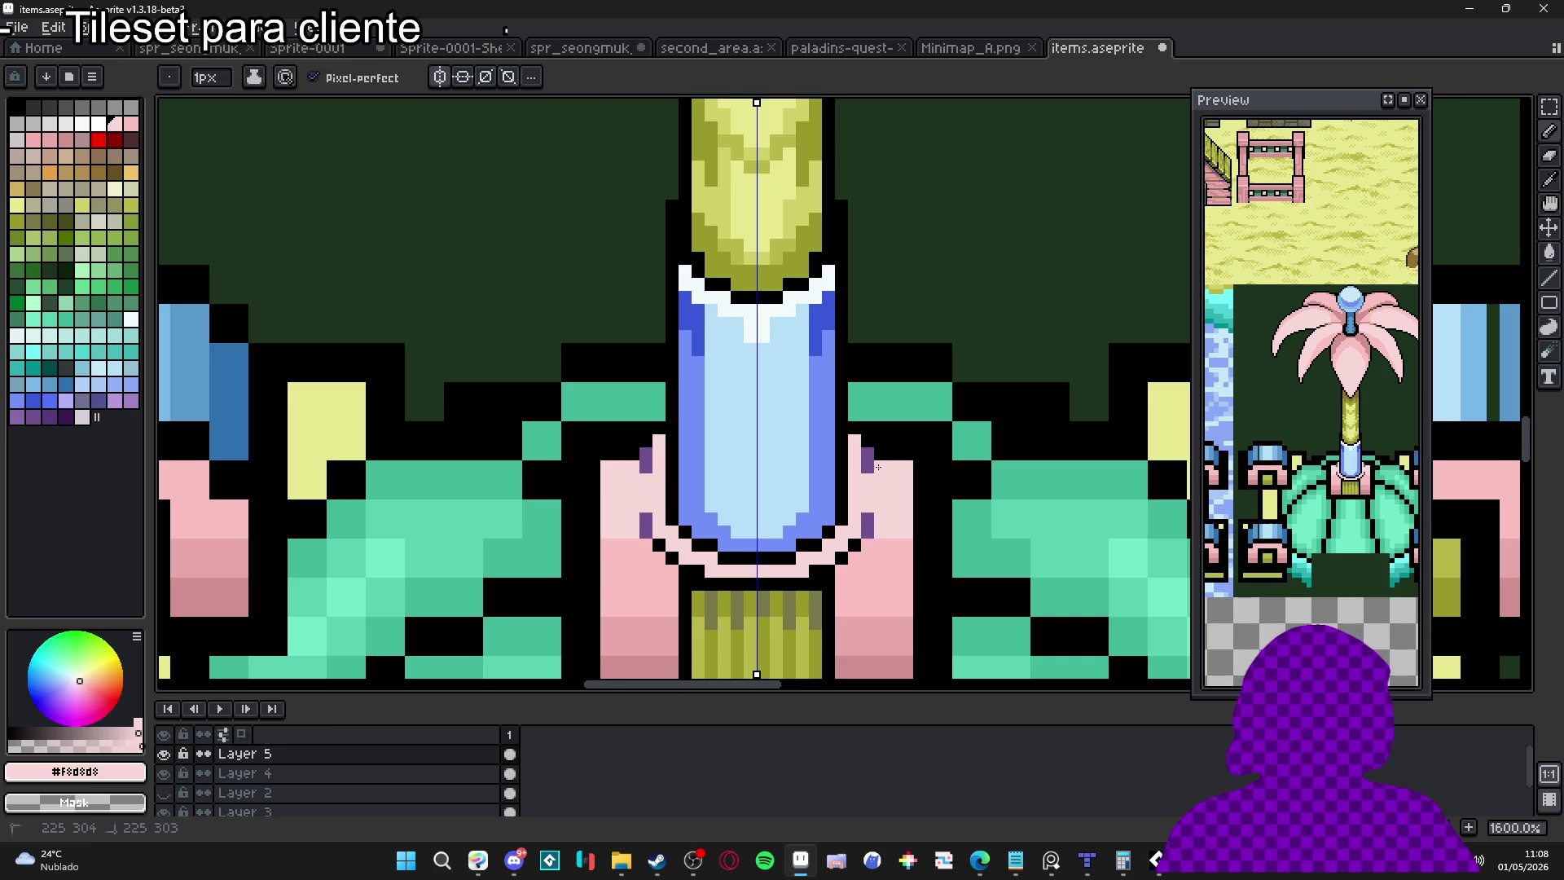
alt+click(870, 459)
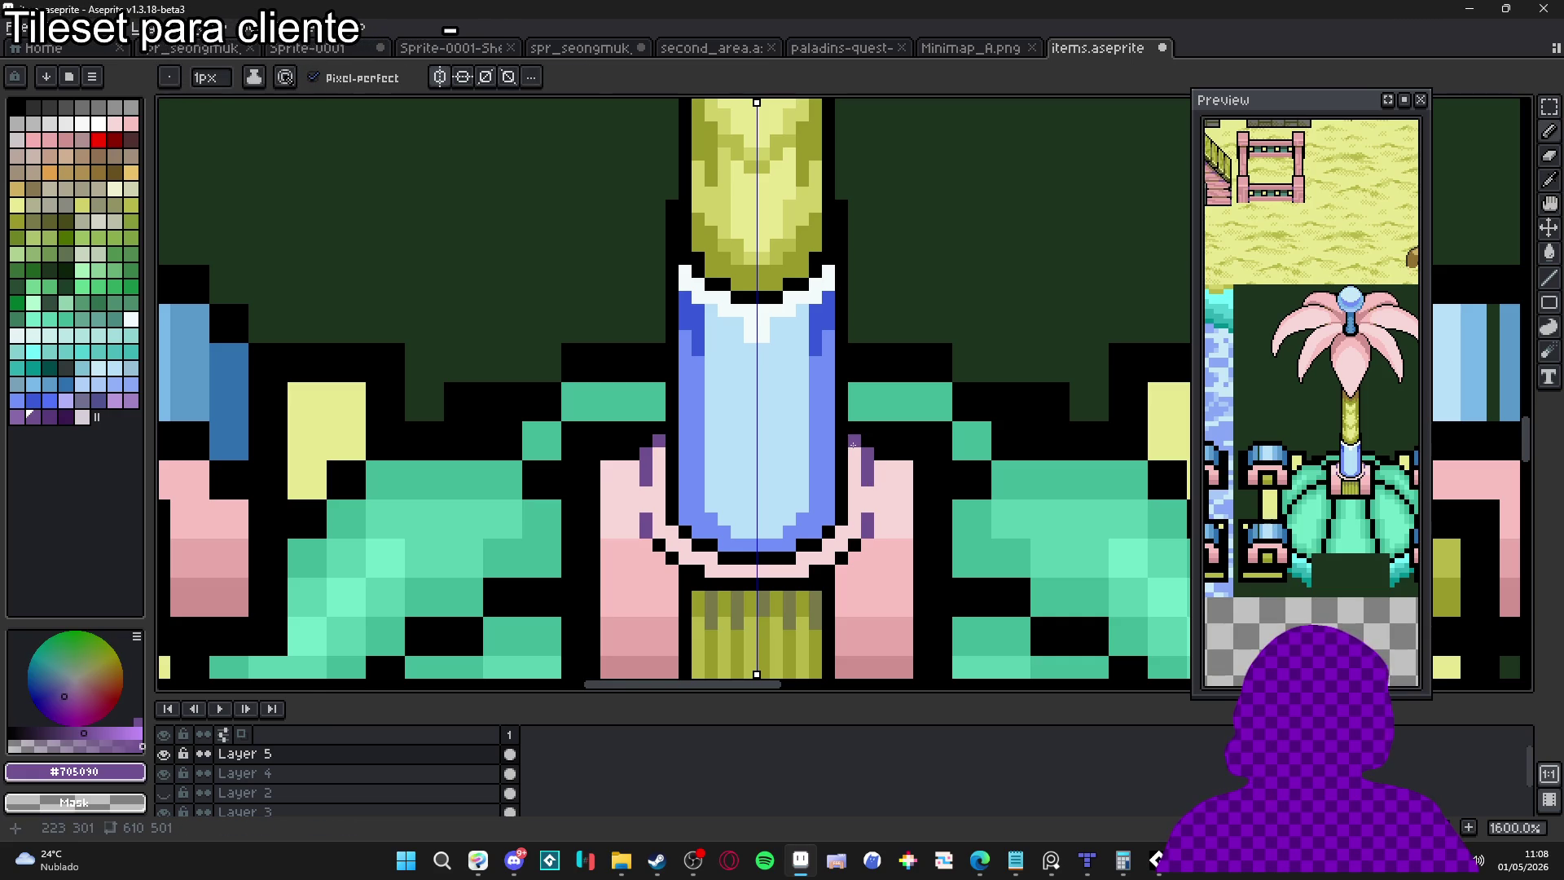
click(659, 453)
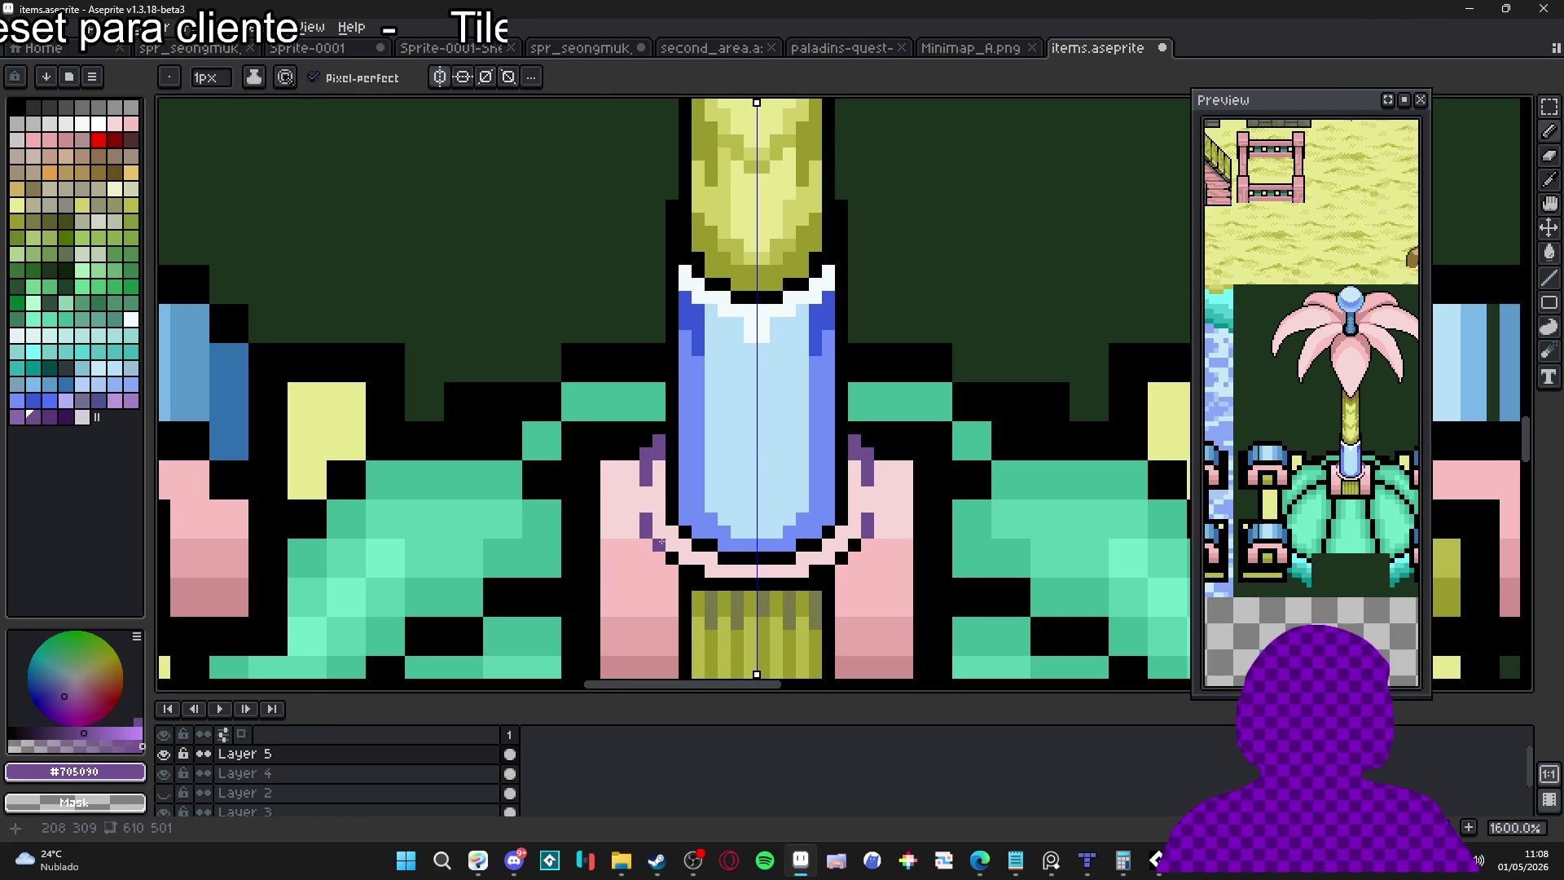
Draw a white band under the bowl's black rim
scroll(926, 464, up, 3)
scroll(920, 464, down, 3)
alt+click(912, 466)
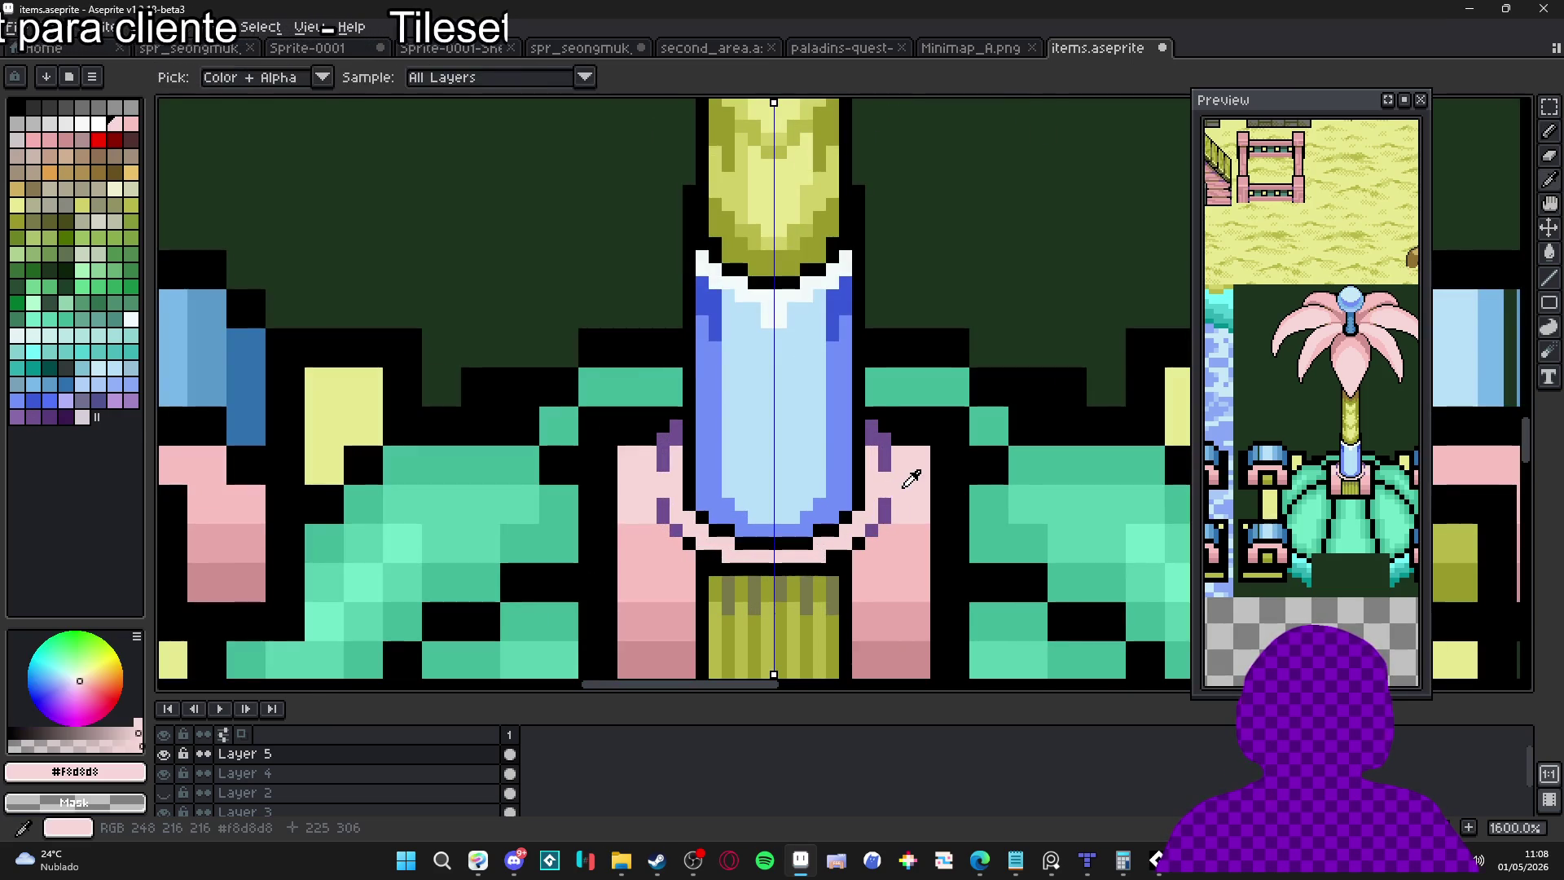
click(105, 127)
click(701, 542)
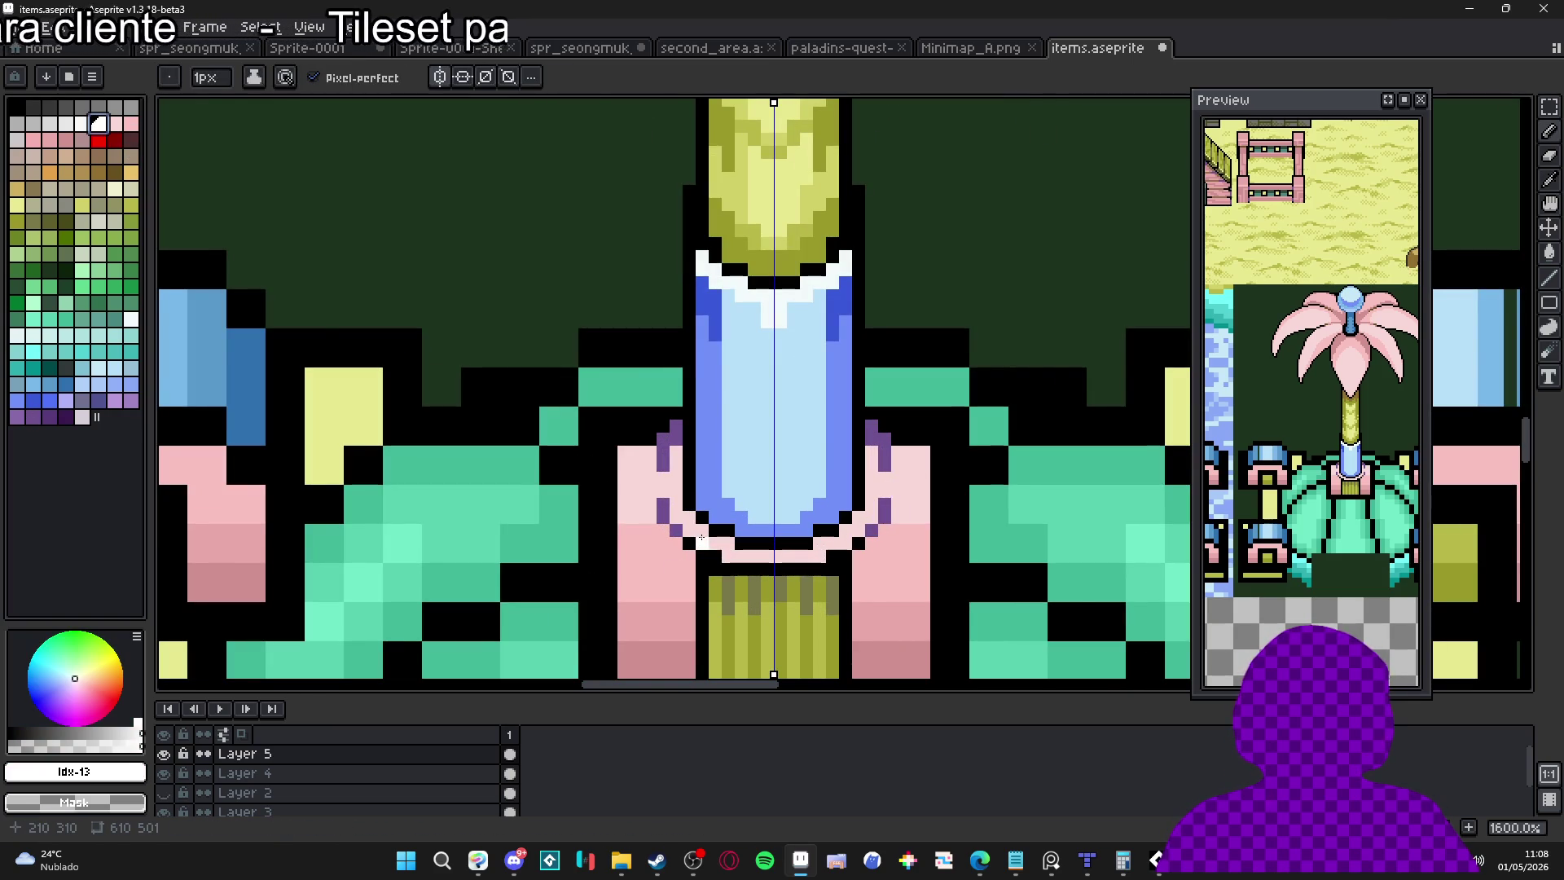
mouse_move(715, 542)
mouse_down()
mouse_move(774, 554)
mouse_move(689, 531)
mouse_move(677, 460)
mouse_up()
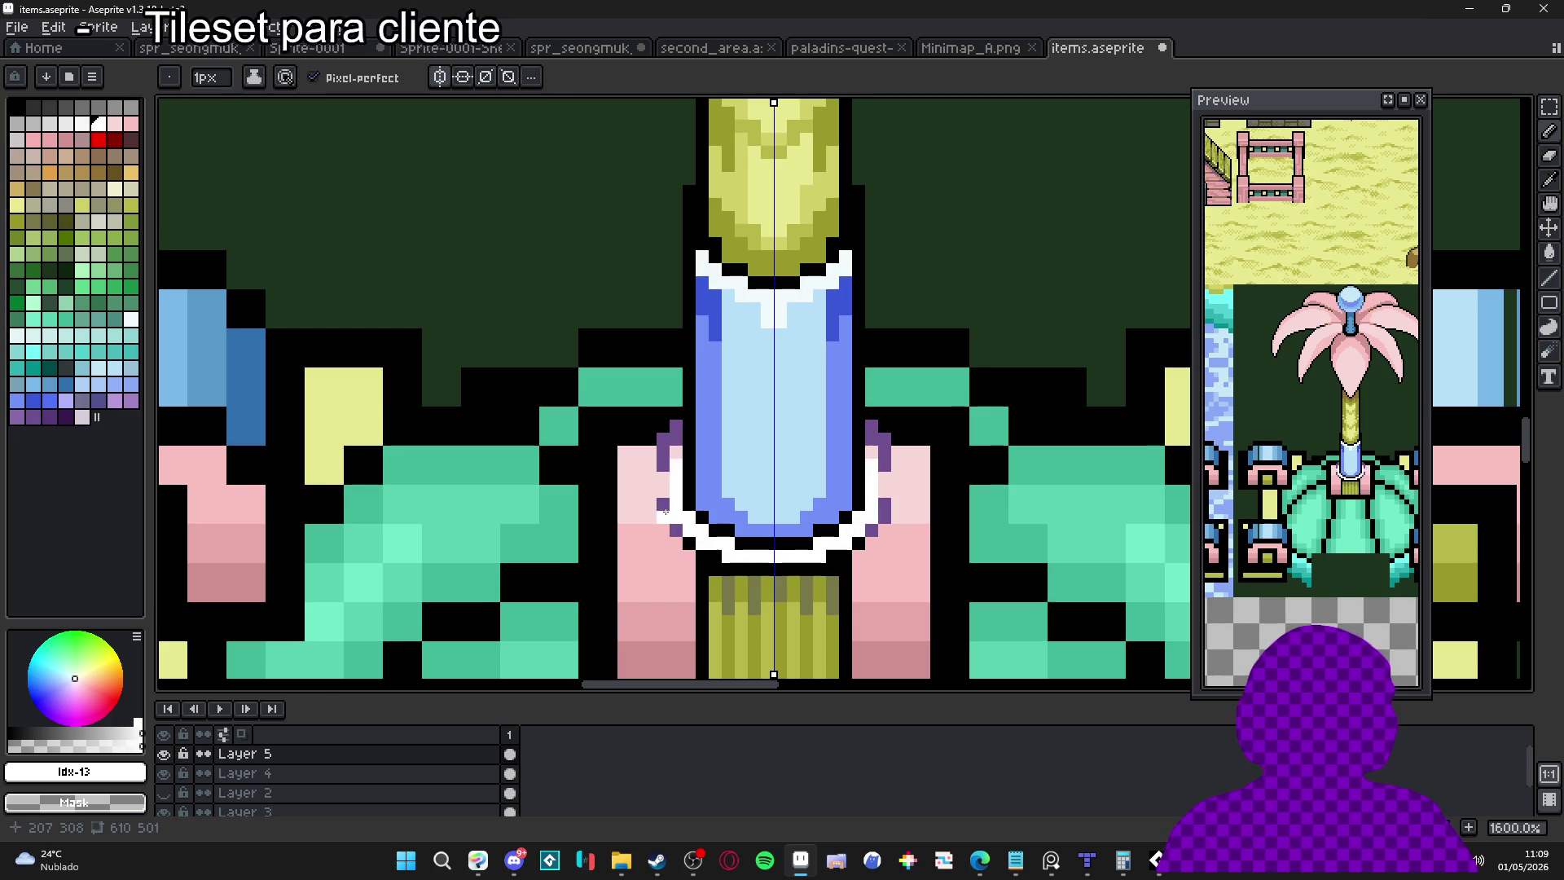
Zoom around the fountain tile and re-sample the collar's pink colour
scroll(666, 512, down, 1)
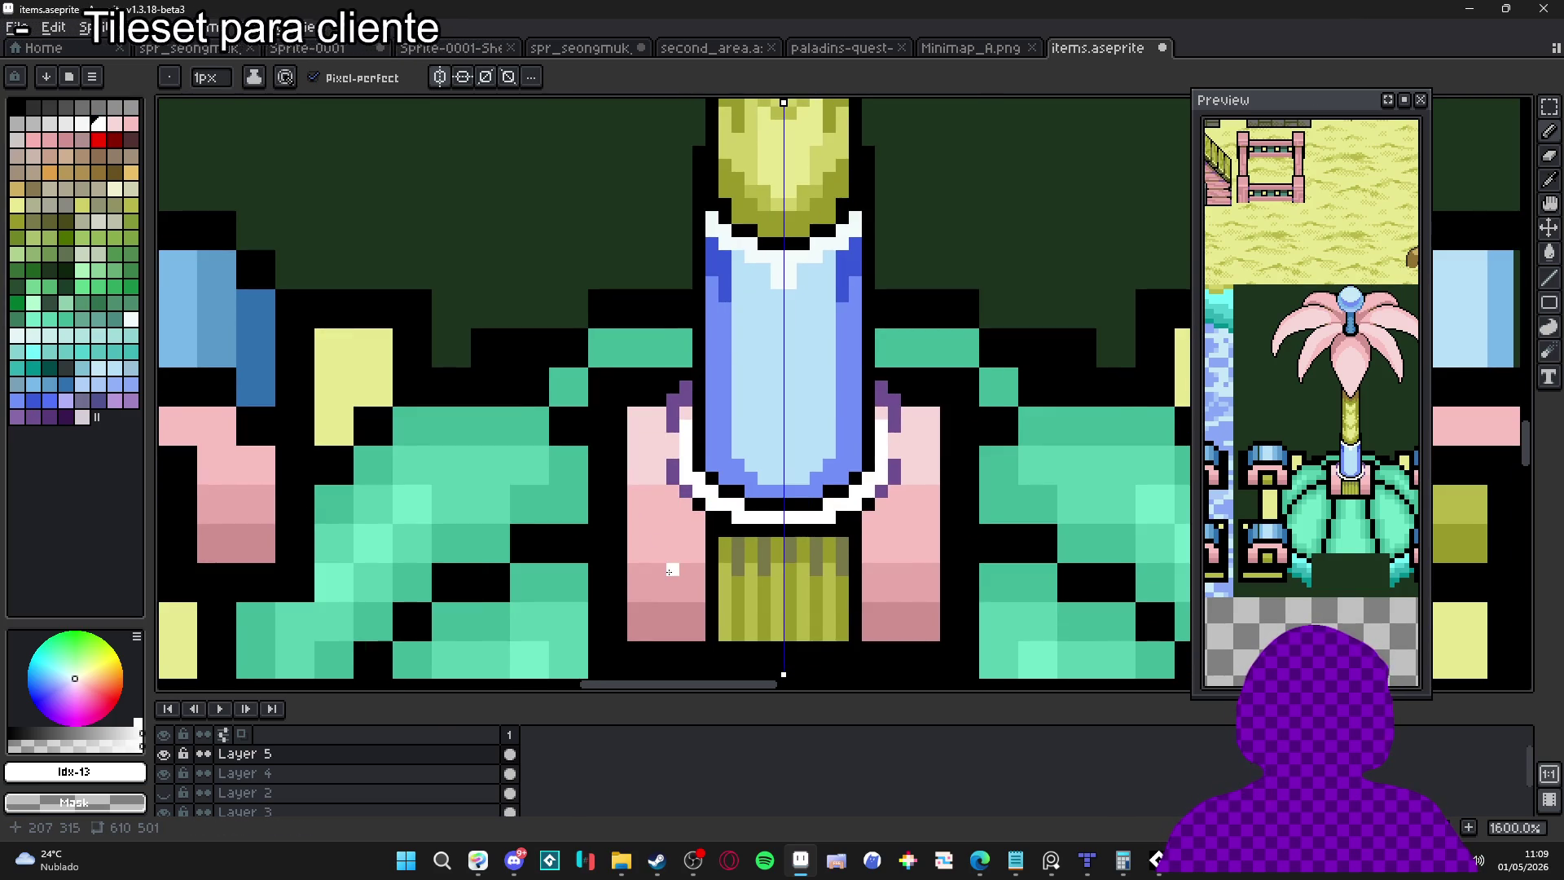
scroll(670, 566, up, 1)
scroll(671, 570, down, 2)
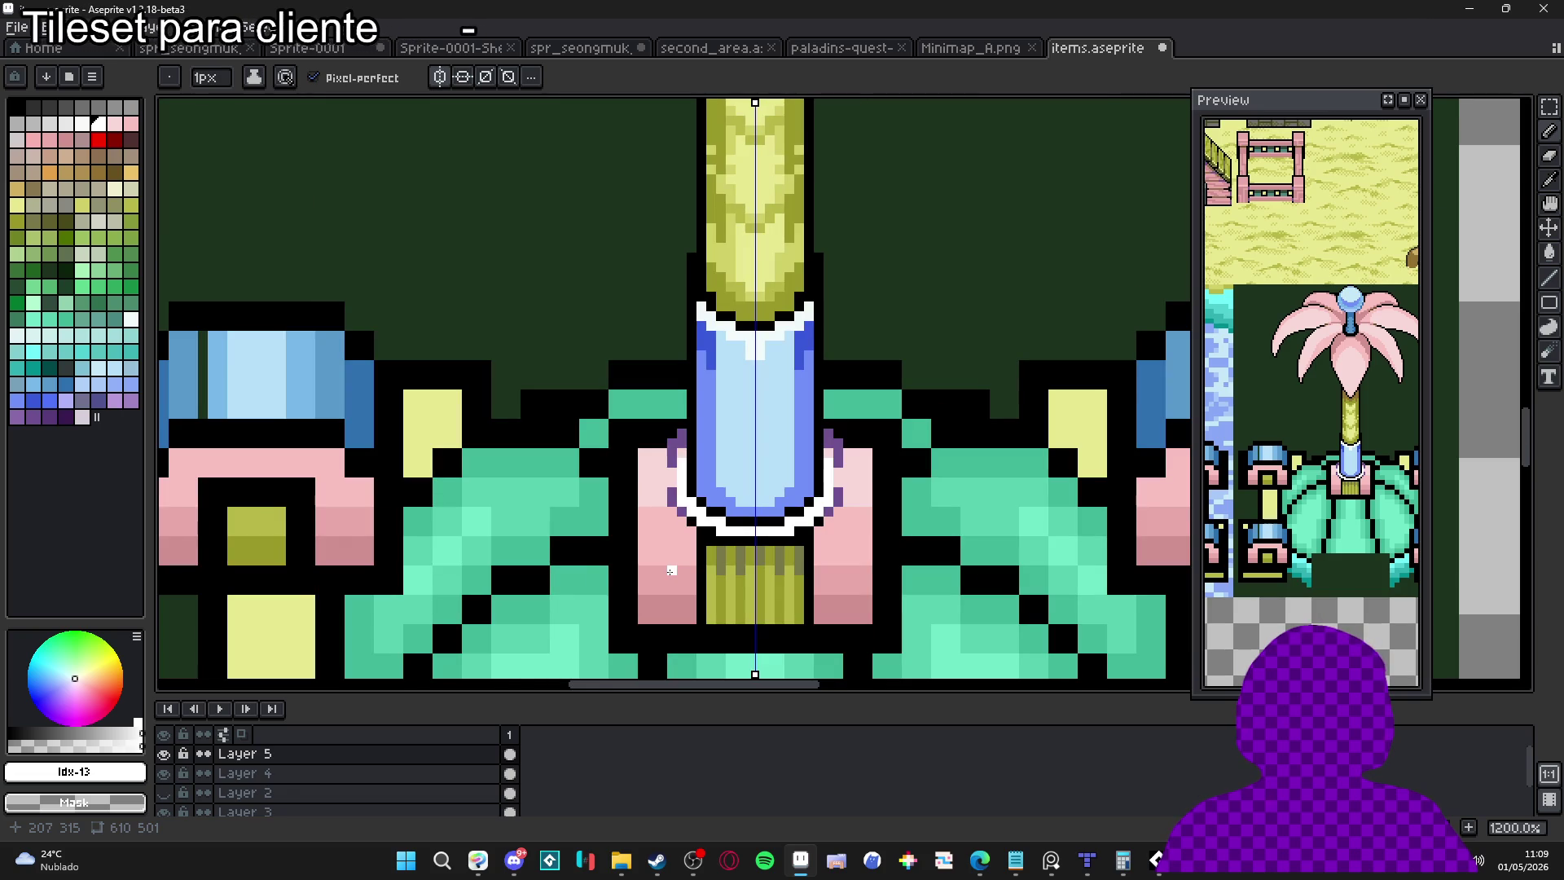
scroll(670, 571, up, 2)
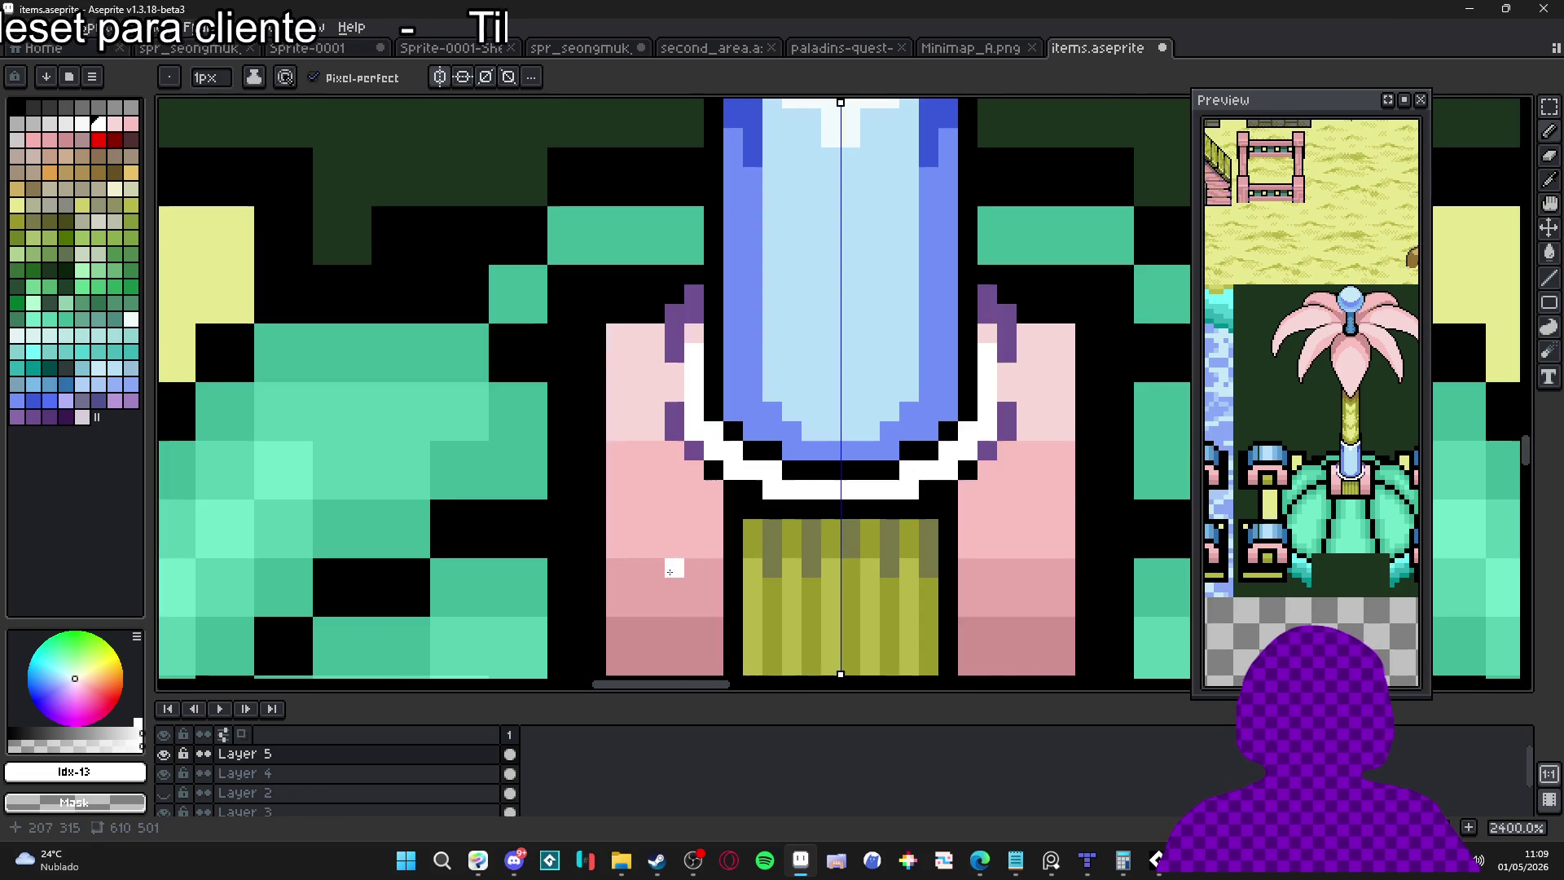
alt+click(672, 561)
scroll(672, 561, down, 6)
scroll(708, 534, down, 1)
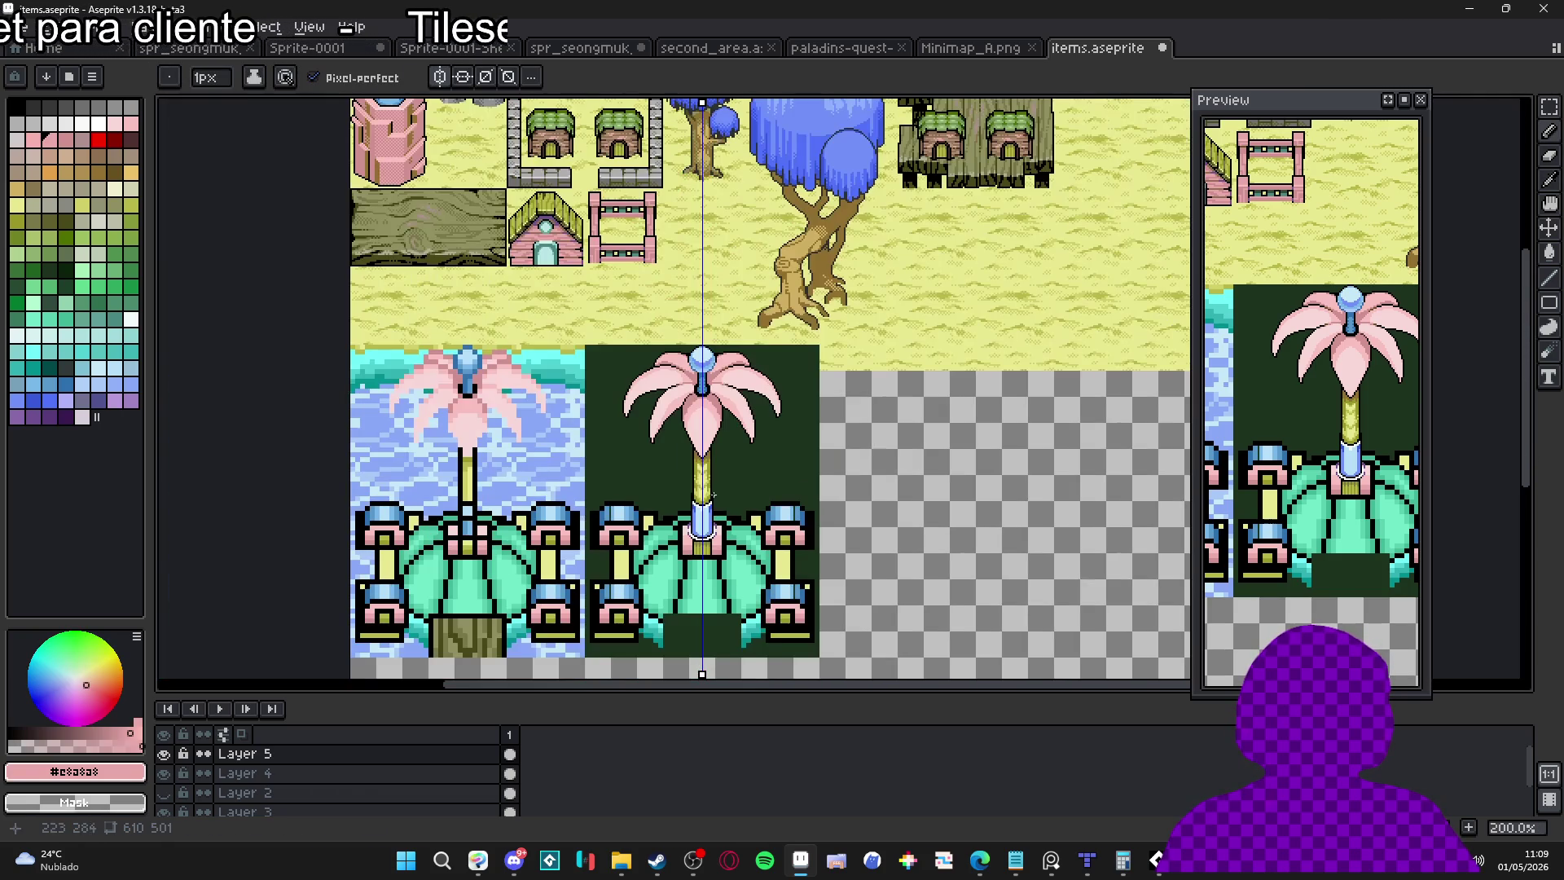
scroll(653, 557, up, 1)
scroll(659, 546, up, 2)
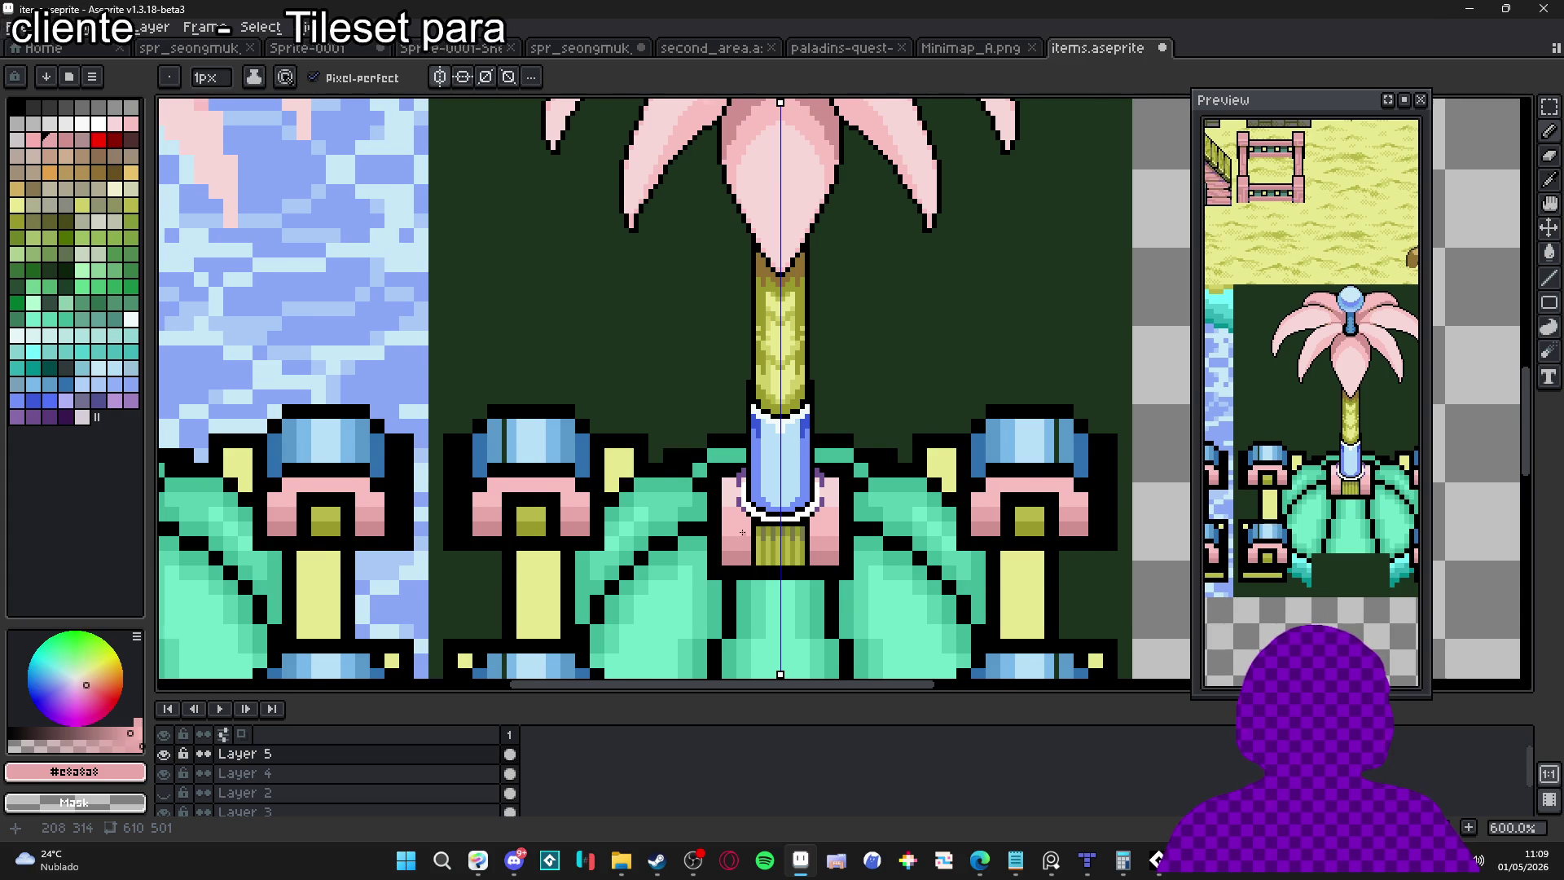
scroll(742, 532, down, 3)
scroll(741, 530, down, 1)
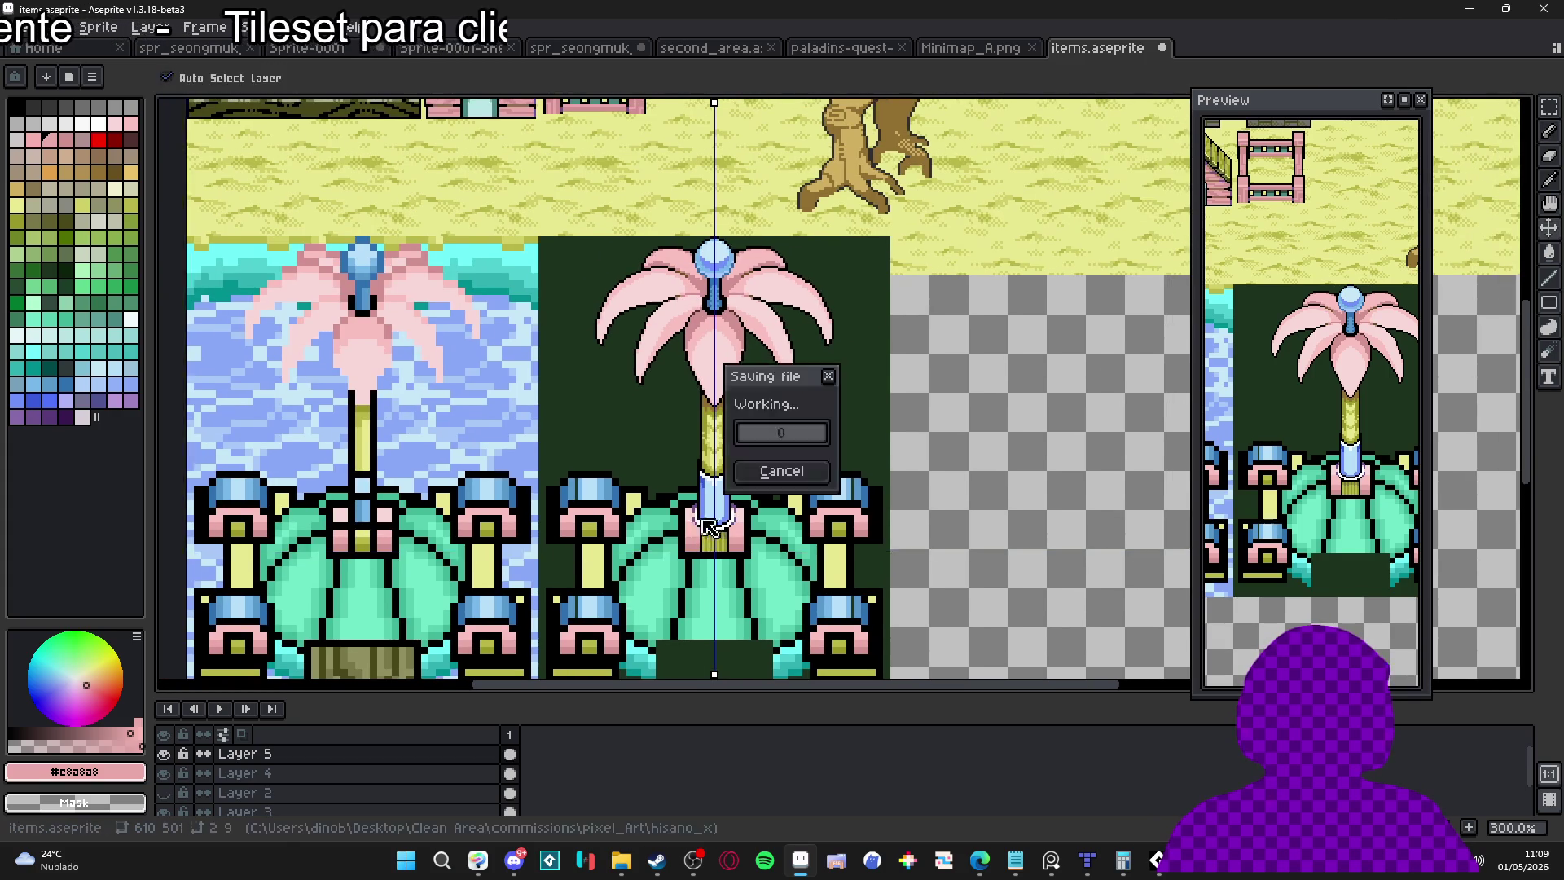
Save the tileset file with Ctrl+S
key(ctrl+s)
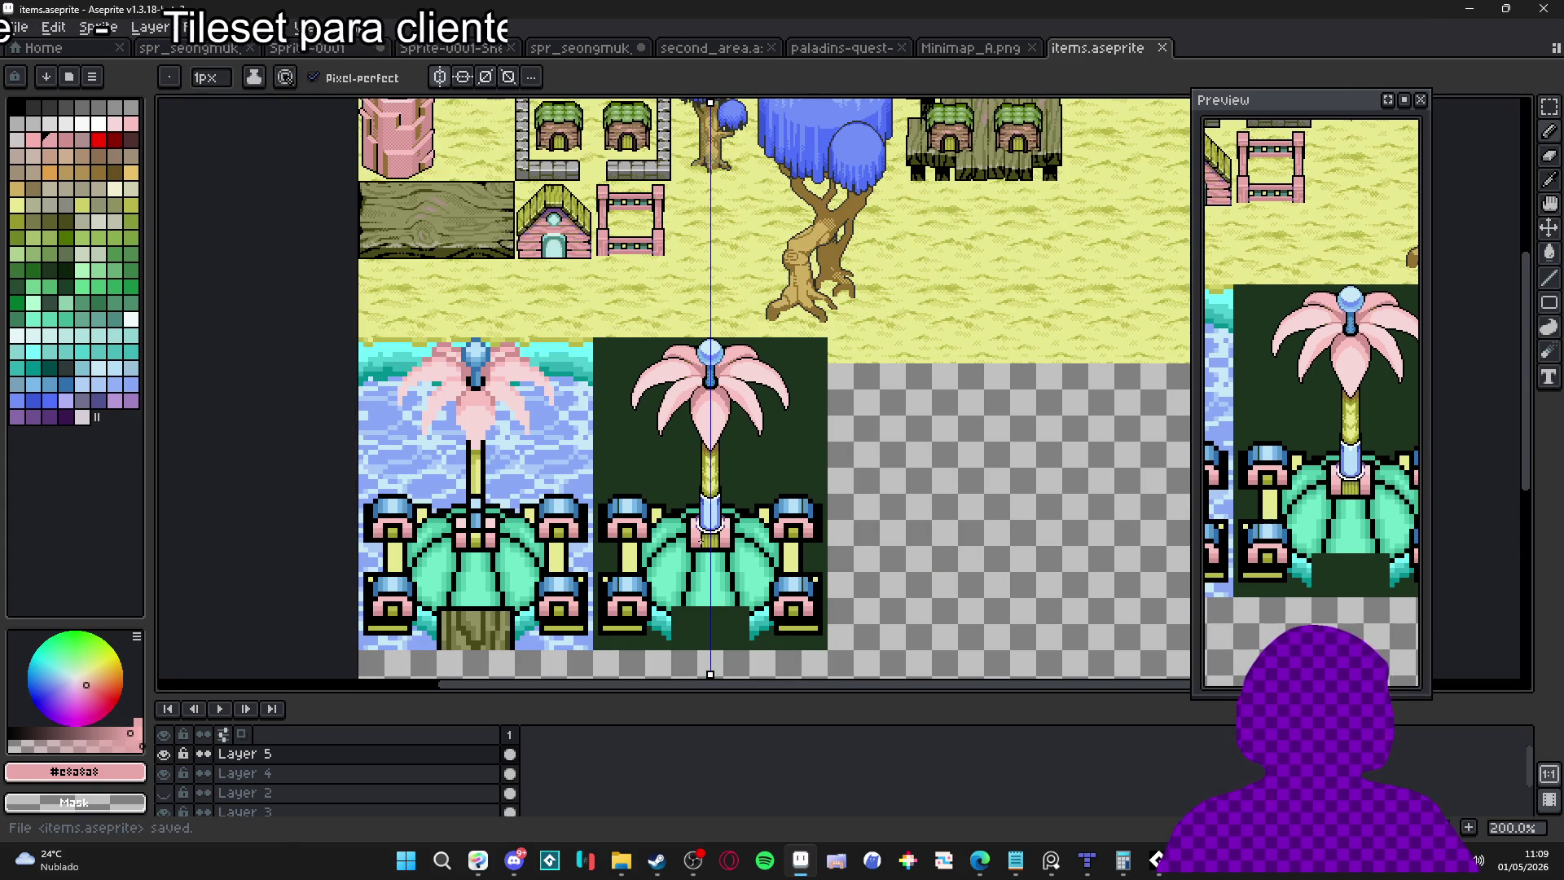
scroll(696, 533, up, 1)
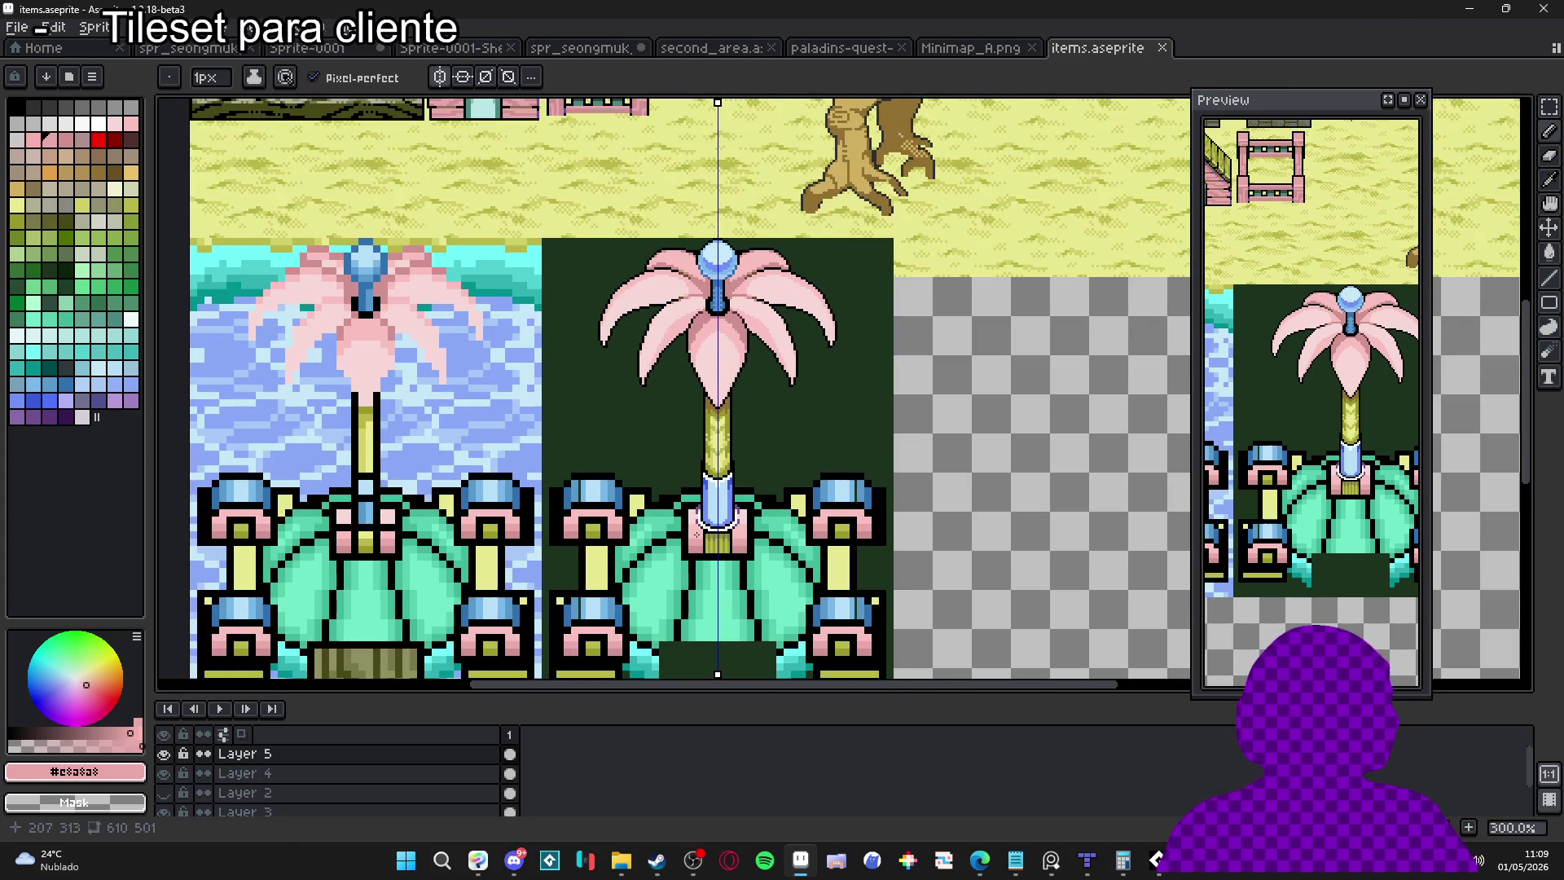
scroll(696, 534, up, 1)
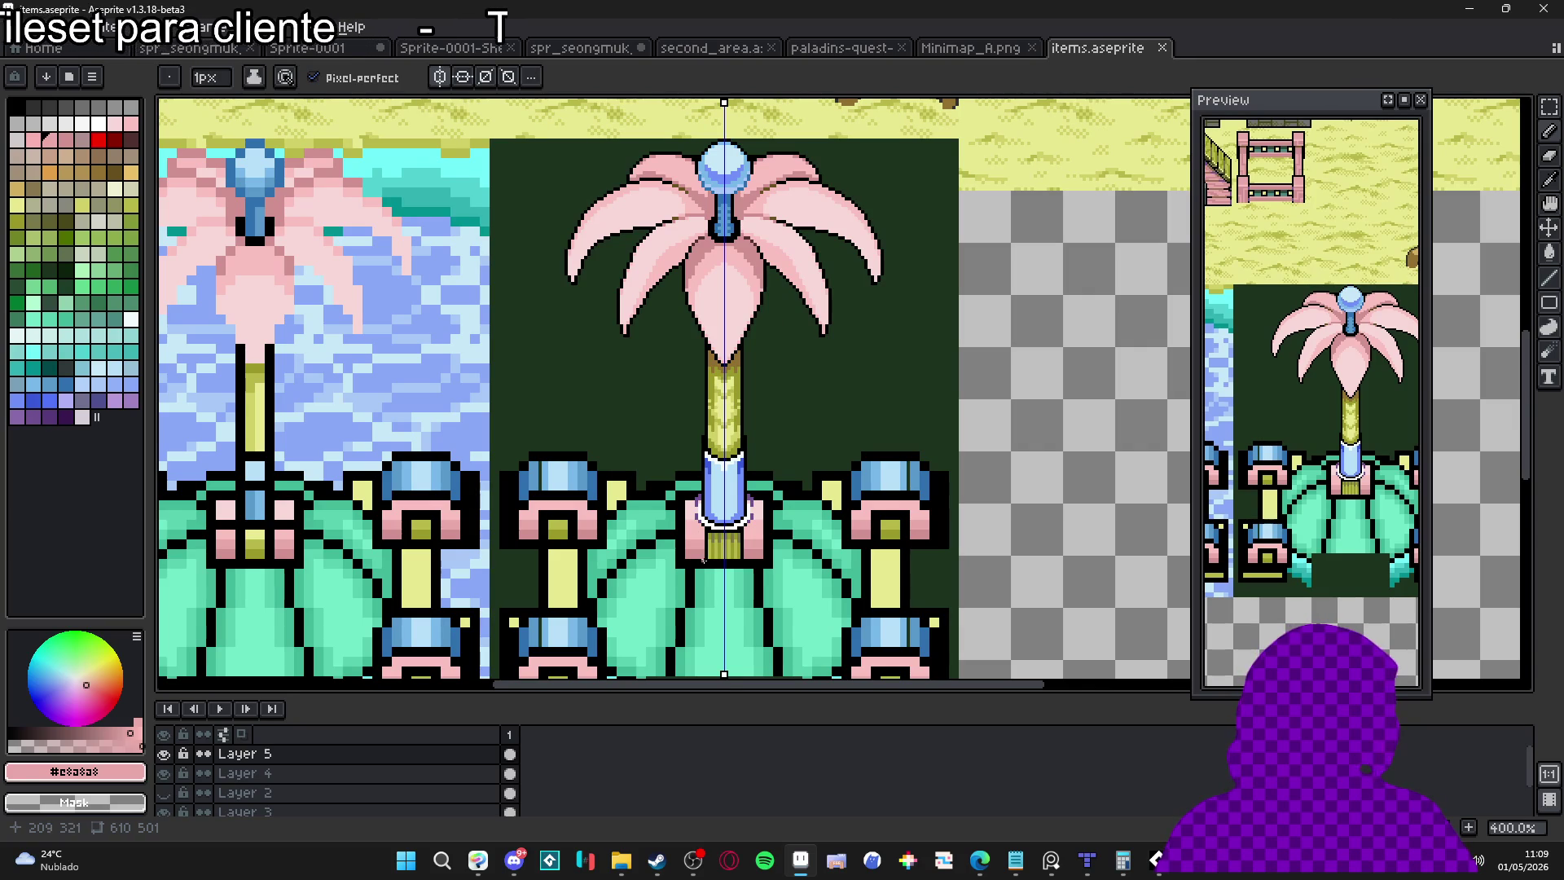
scroll(700, 539, up, 6)
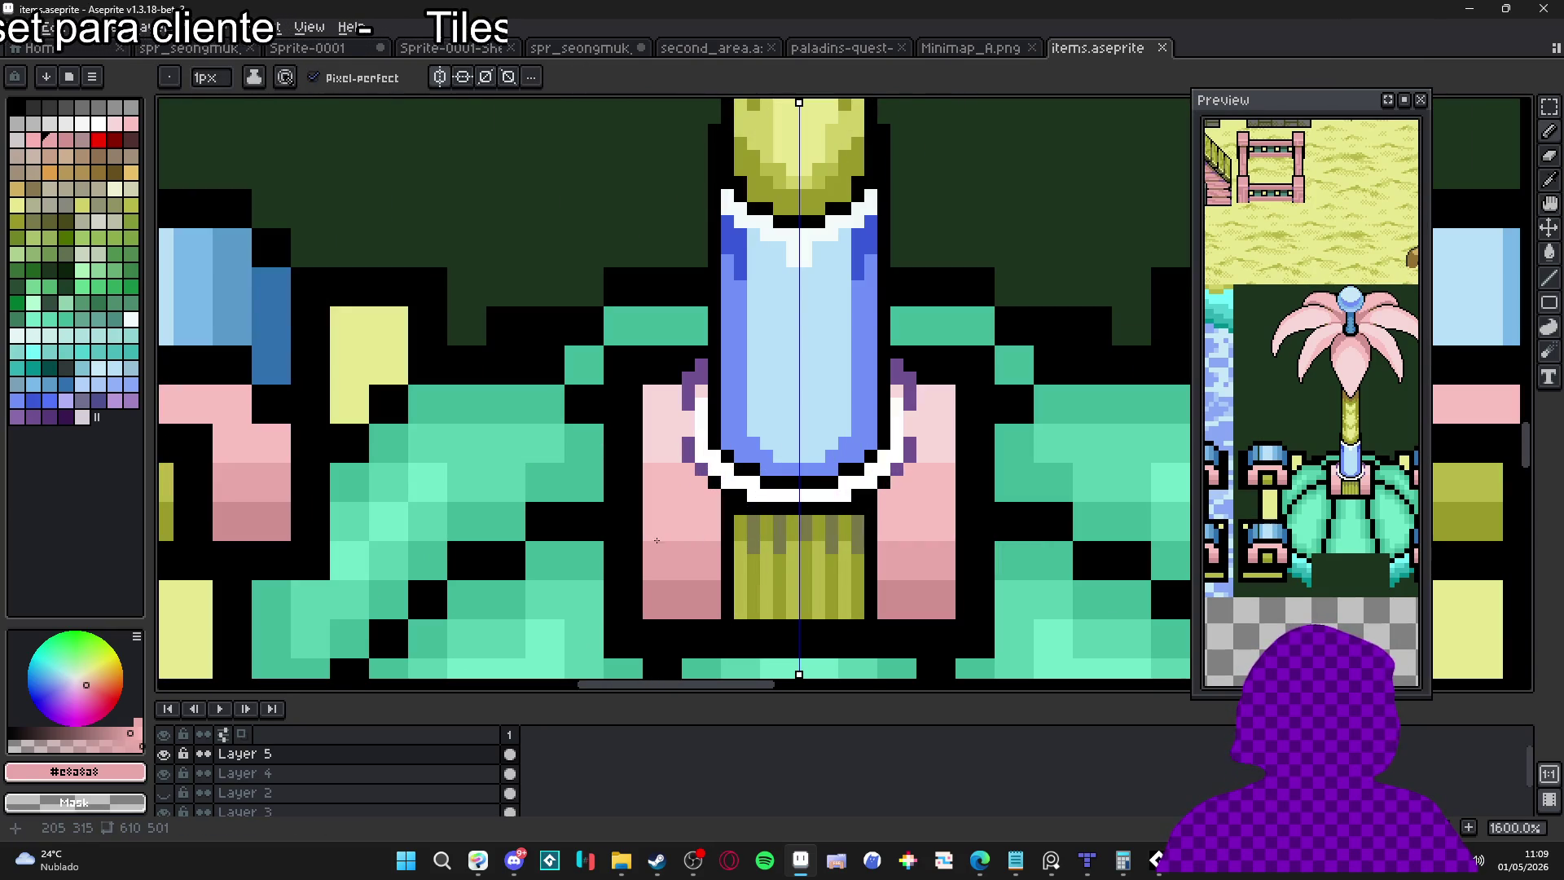
Widen the pink blocks with a 2px brush and shade their lower edge with #d09090
key(plus)
mouse_move(645, 570)
mouse_down()
mouse_move(645, 557)
mouse_move(628, 570)
mouse_move(626, 548)
mouse_up()
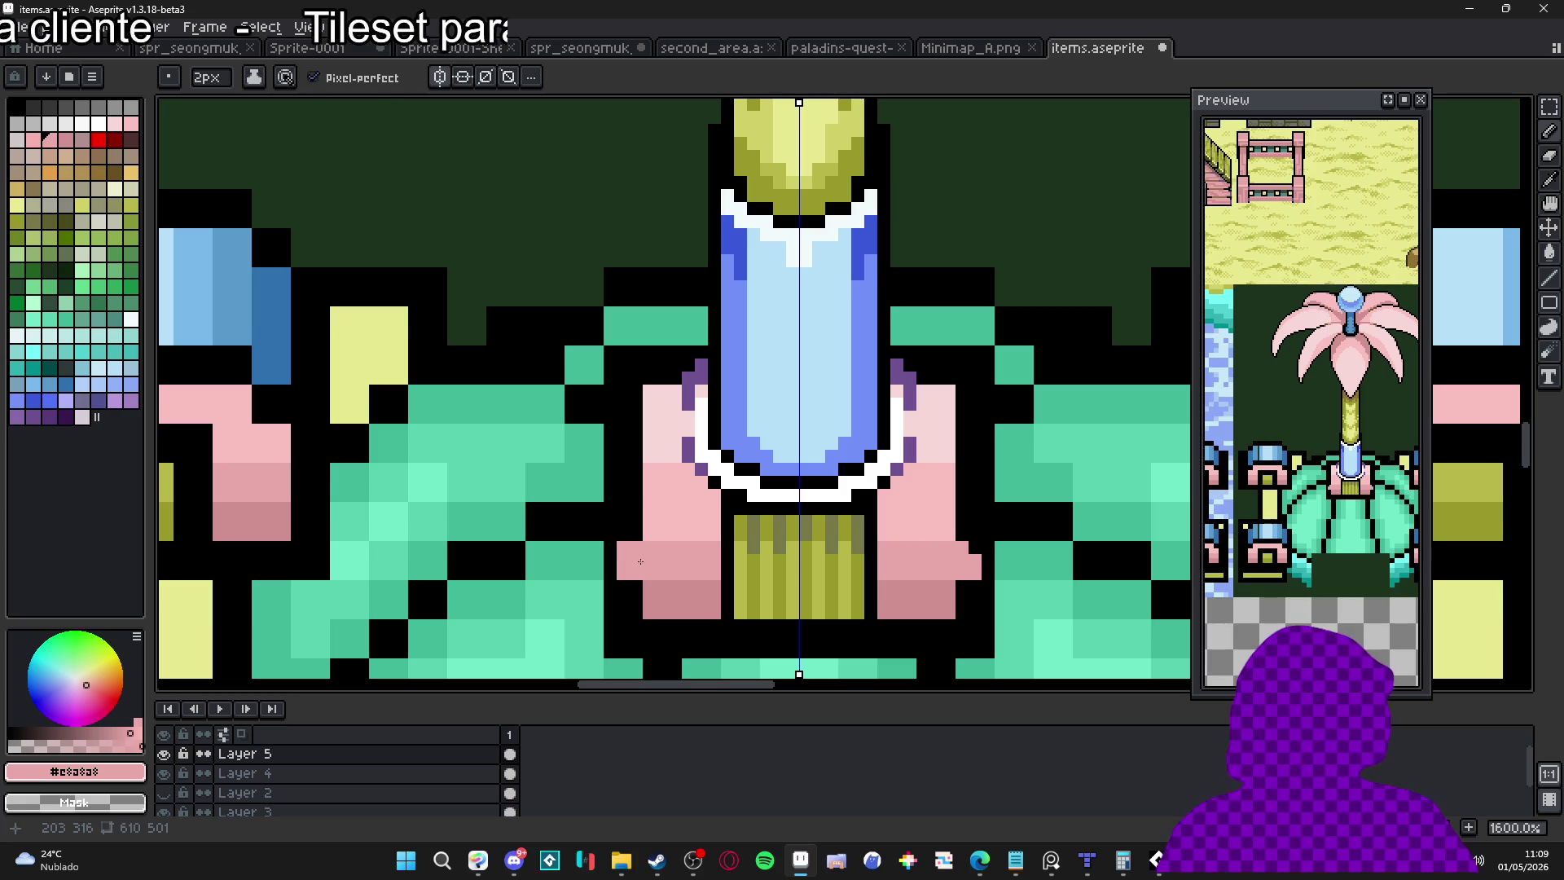
alt+click(643, 605)
drag(643, 605, 629, 597)
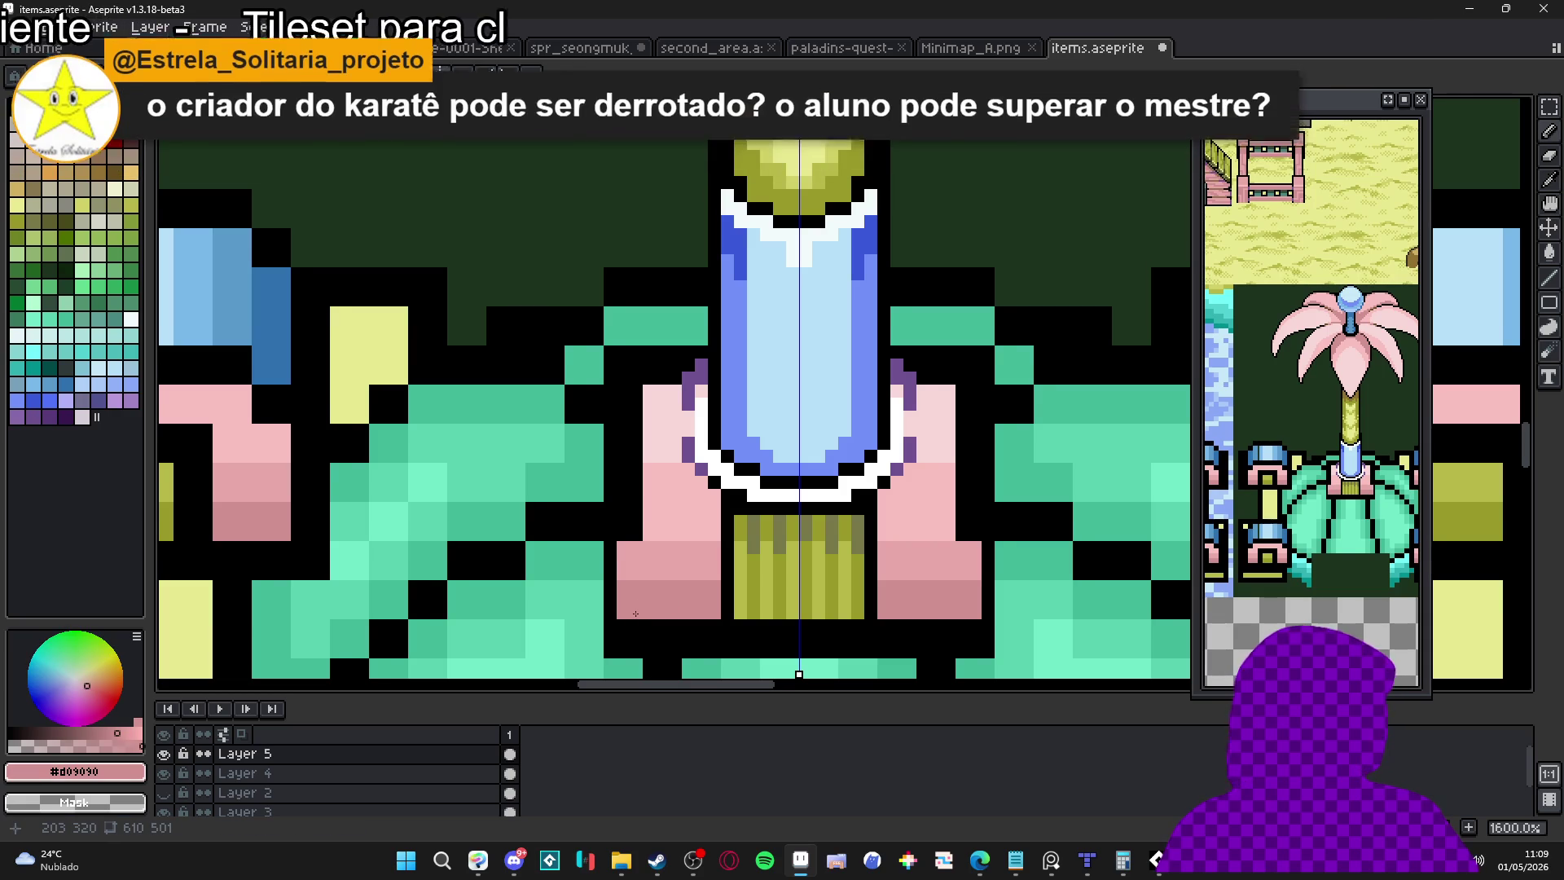
scroll(629, 597, down, 2)
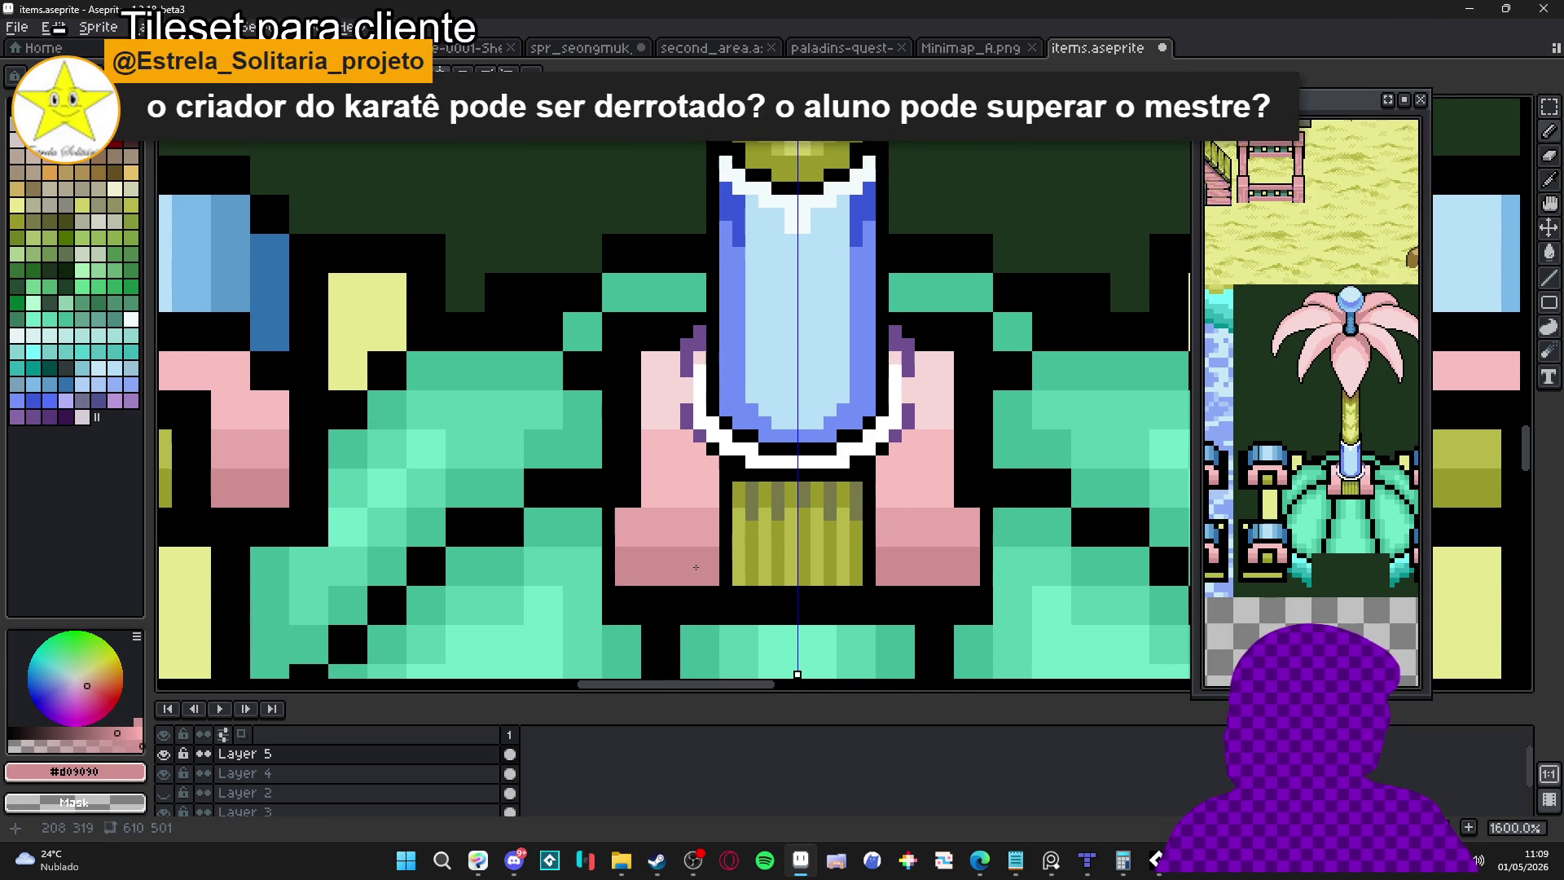
scroll(701, 570, down, 3)
scroll(721, 580, down, 2)
scroll(750, 575, up, 4)
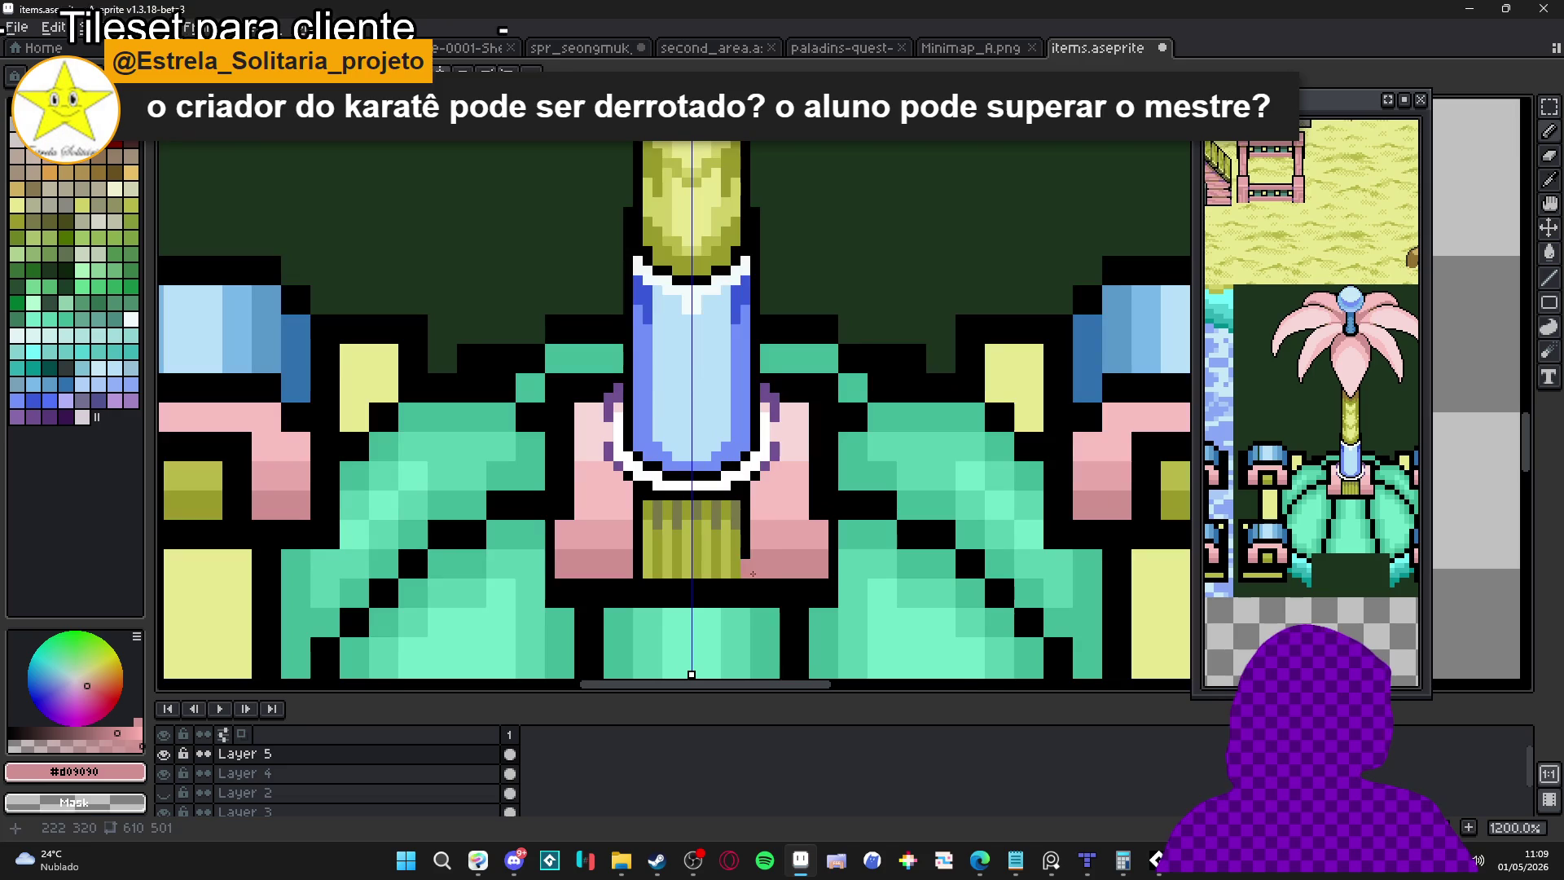
scroll(693, 572, up, 1)
Stretch the olive block with a black bottom row and paint a pink row beneath
mouse_move(737, 570)
mouse_down()
mouse_move(693, 572)
mouse_move(747, 589)
mouse_move(681, 602)
mouse_move(688, 614)
mouse_up()
key(Return)
drag(774, 592, 853, 592)
Add light pink #f8d8d8 highlights to the collar blocks
scroll(853, 592, down, 4)
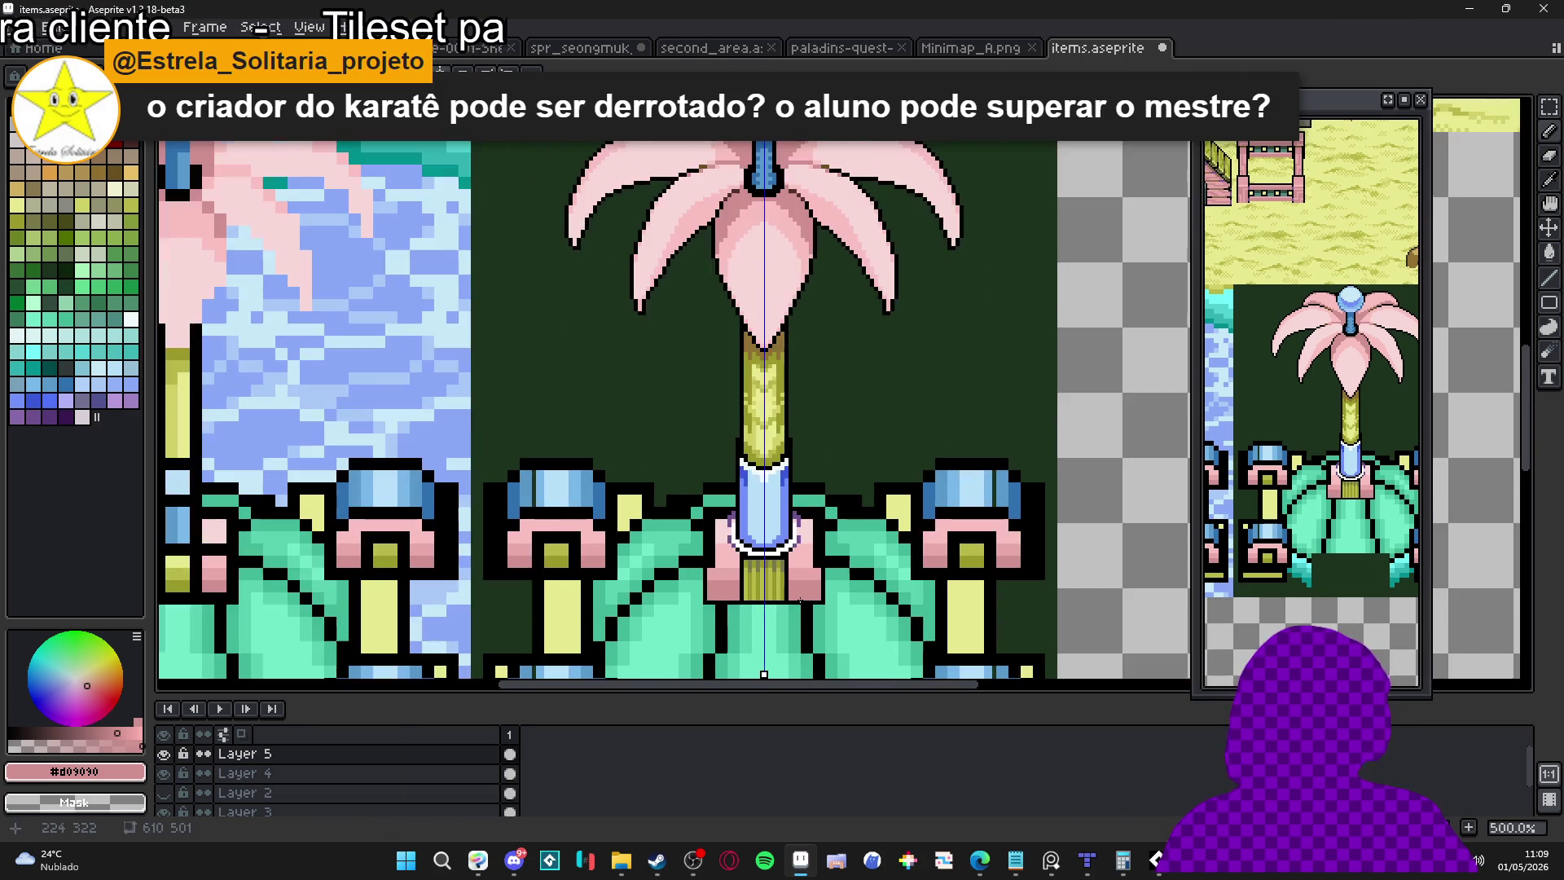
scroll(731, 551, up, 3)
alt+click(722, 489)
drag(701, 544, 717, 442)
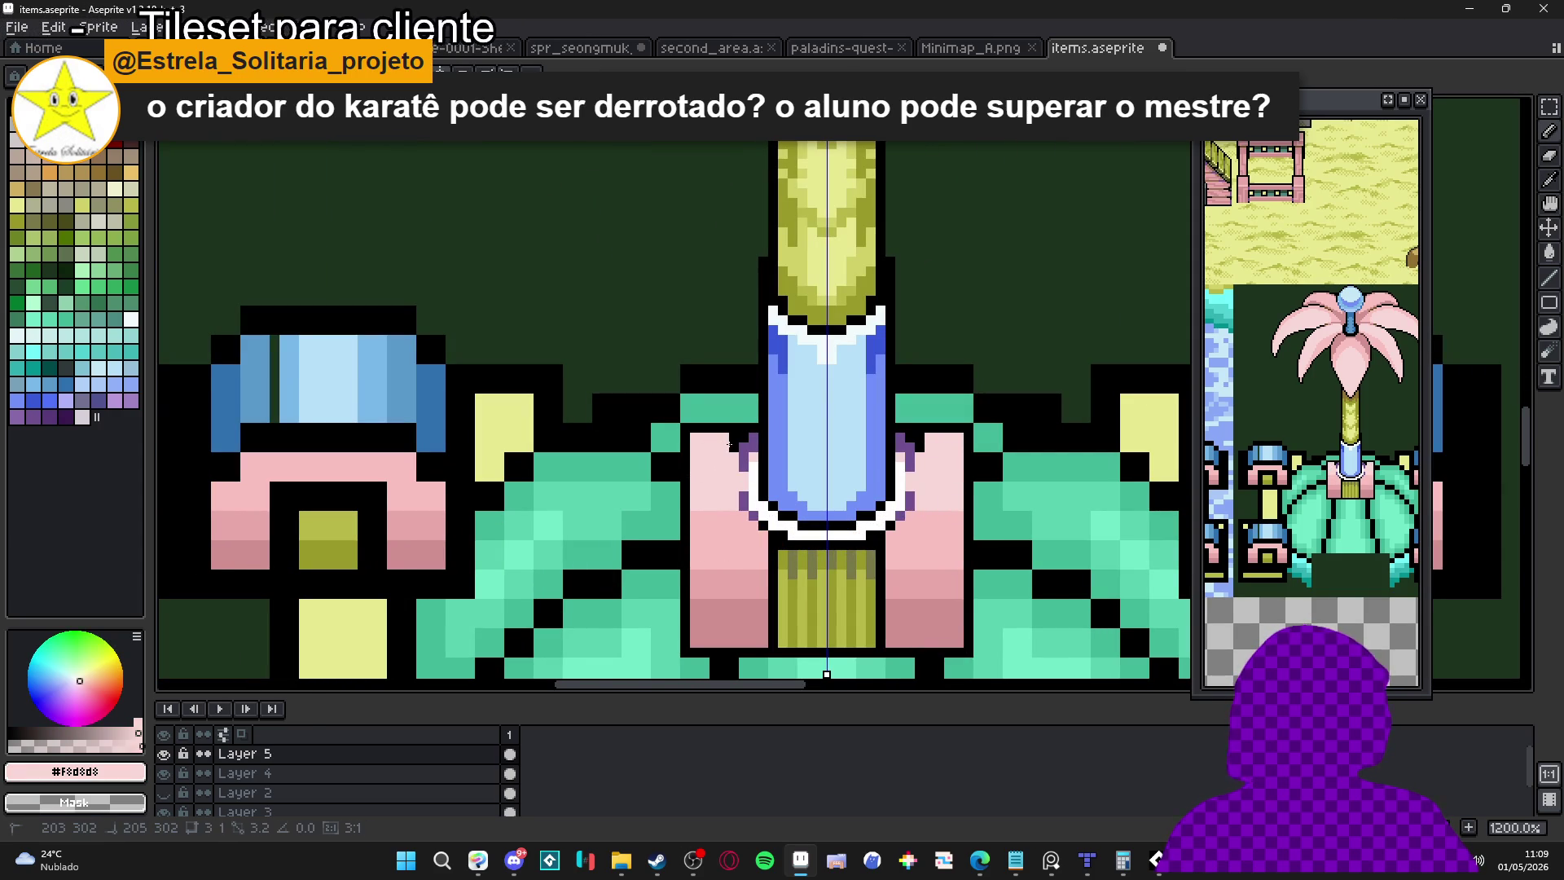
scroll(743, 438, down, 4)
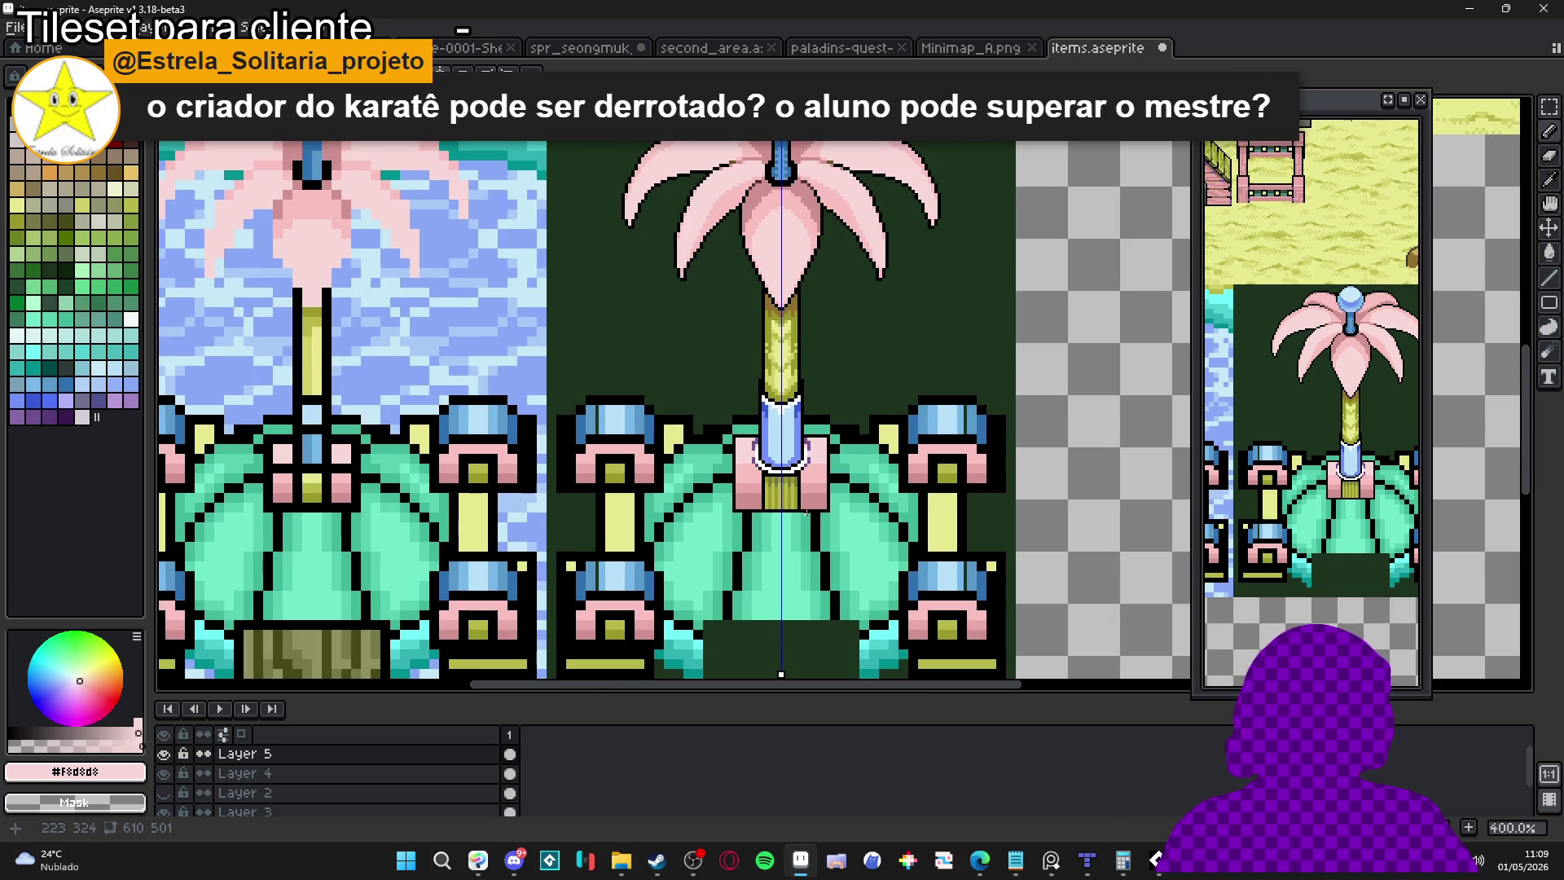
scroll(796, 515, up, 8)
Try black lines across the pink blocks, then undo them to restore the pink
alt+click(810, 489)
drag(826, 456, 965, 458)
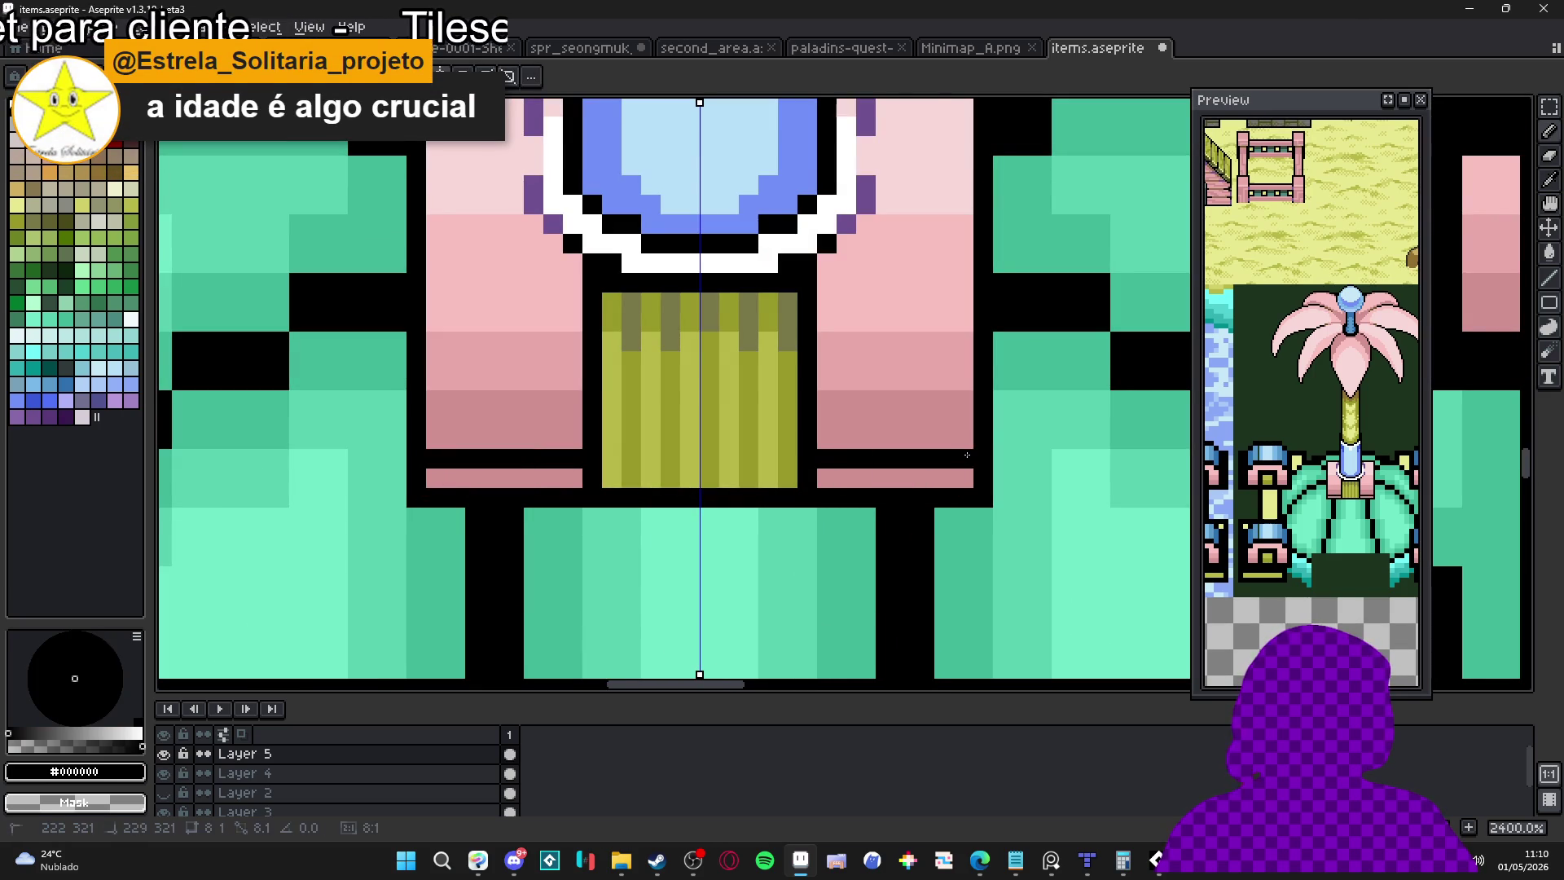
key(ctrl+z)
drag(825, 439, 953, 440)
key(ctrl+z)
key(ctrl+z)
key(ctrl+z)
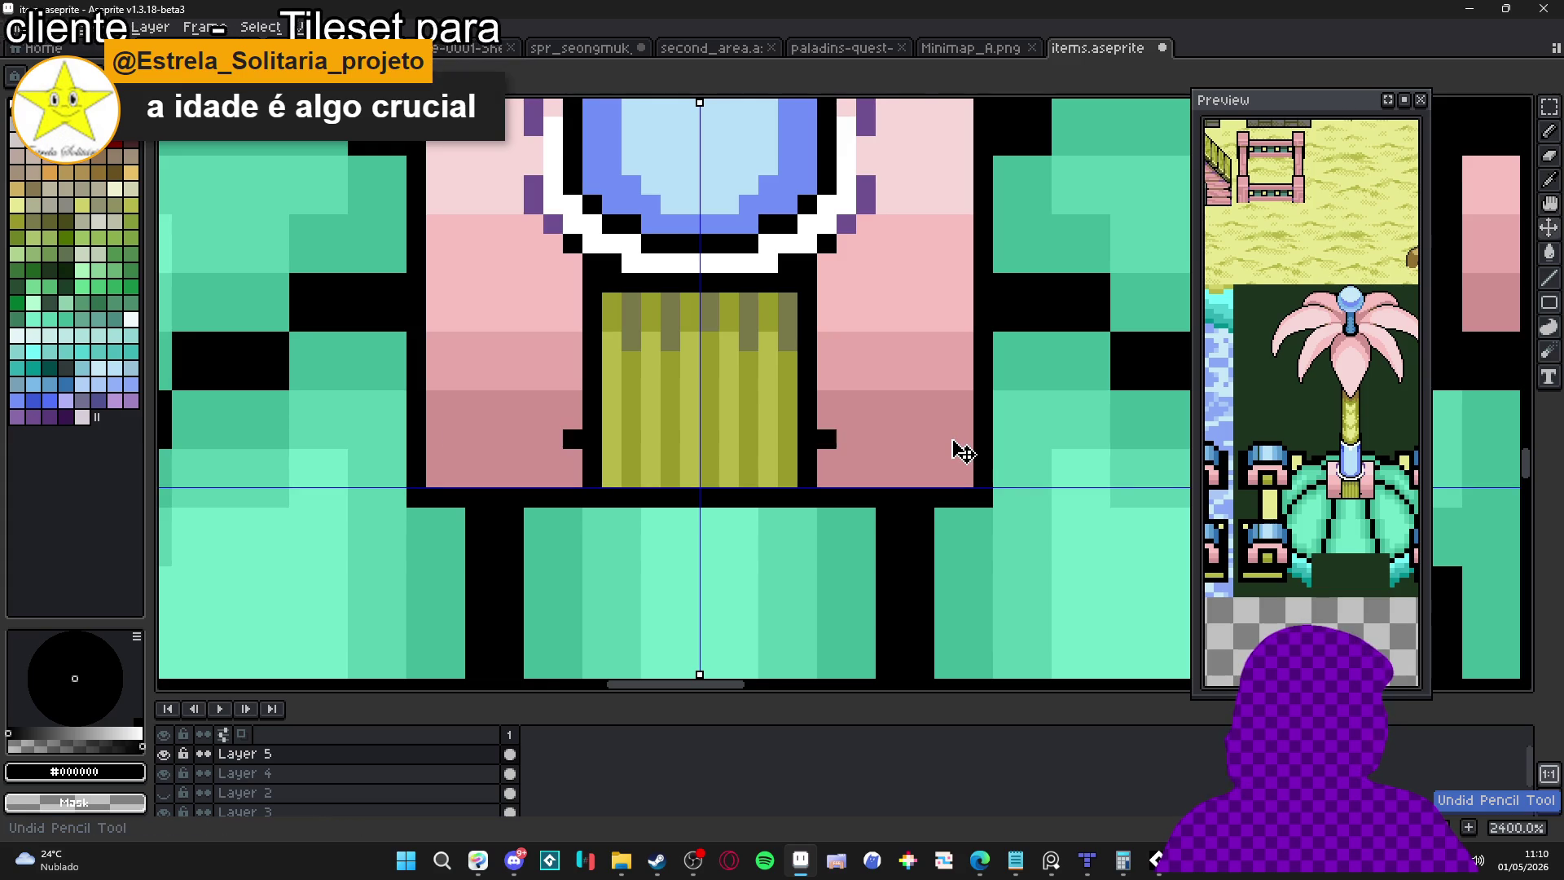
Save items.aseprite with Ctrl+S
scroll(950, 440, down, 4)
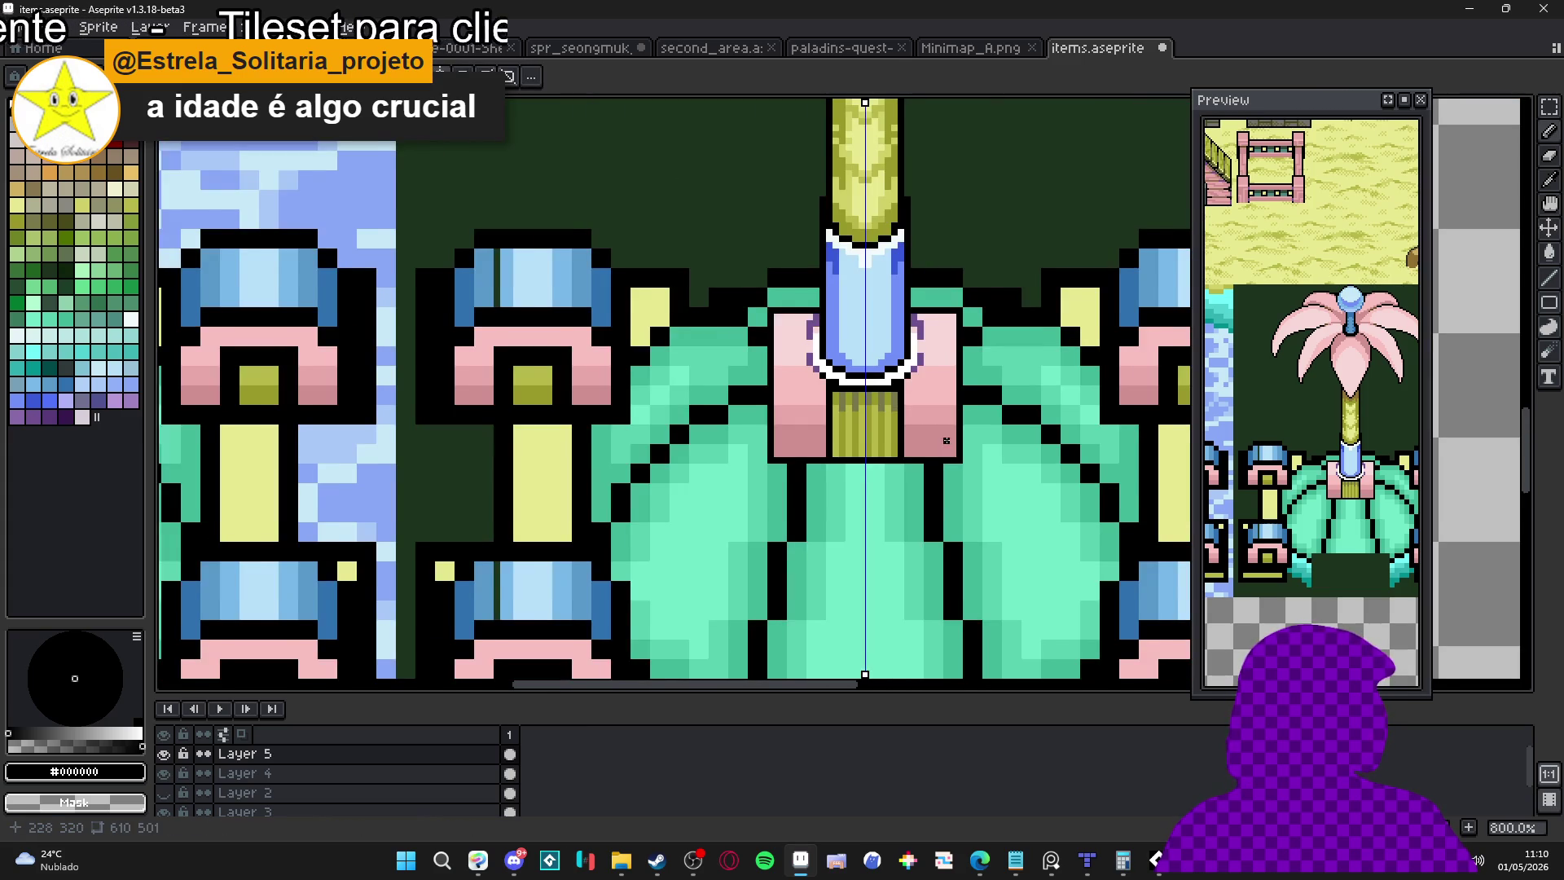
key(ctrl+s)
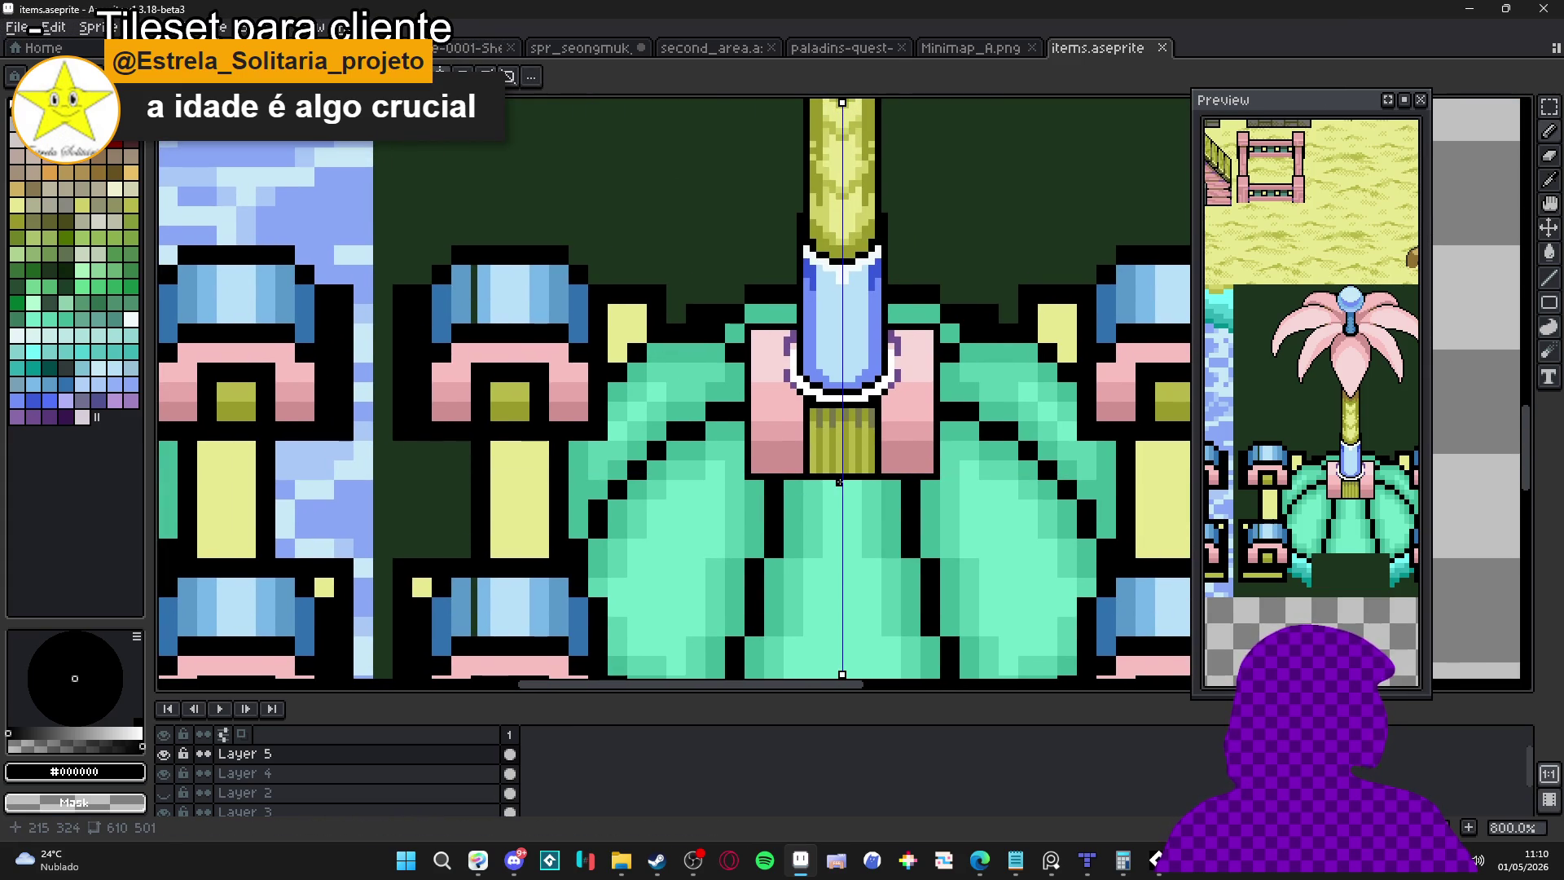
scroll(847, 542, down, 2)
scroll(848, 542, down, 1)
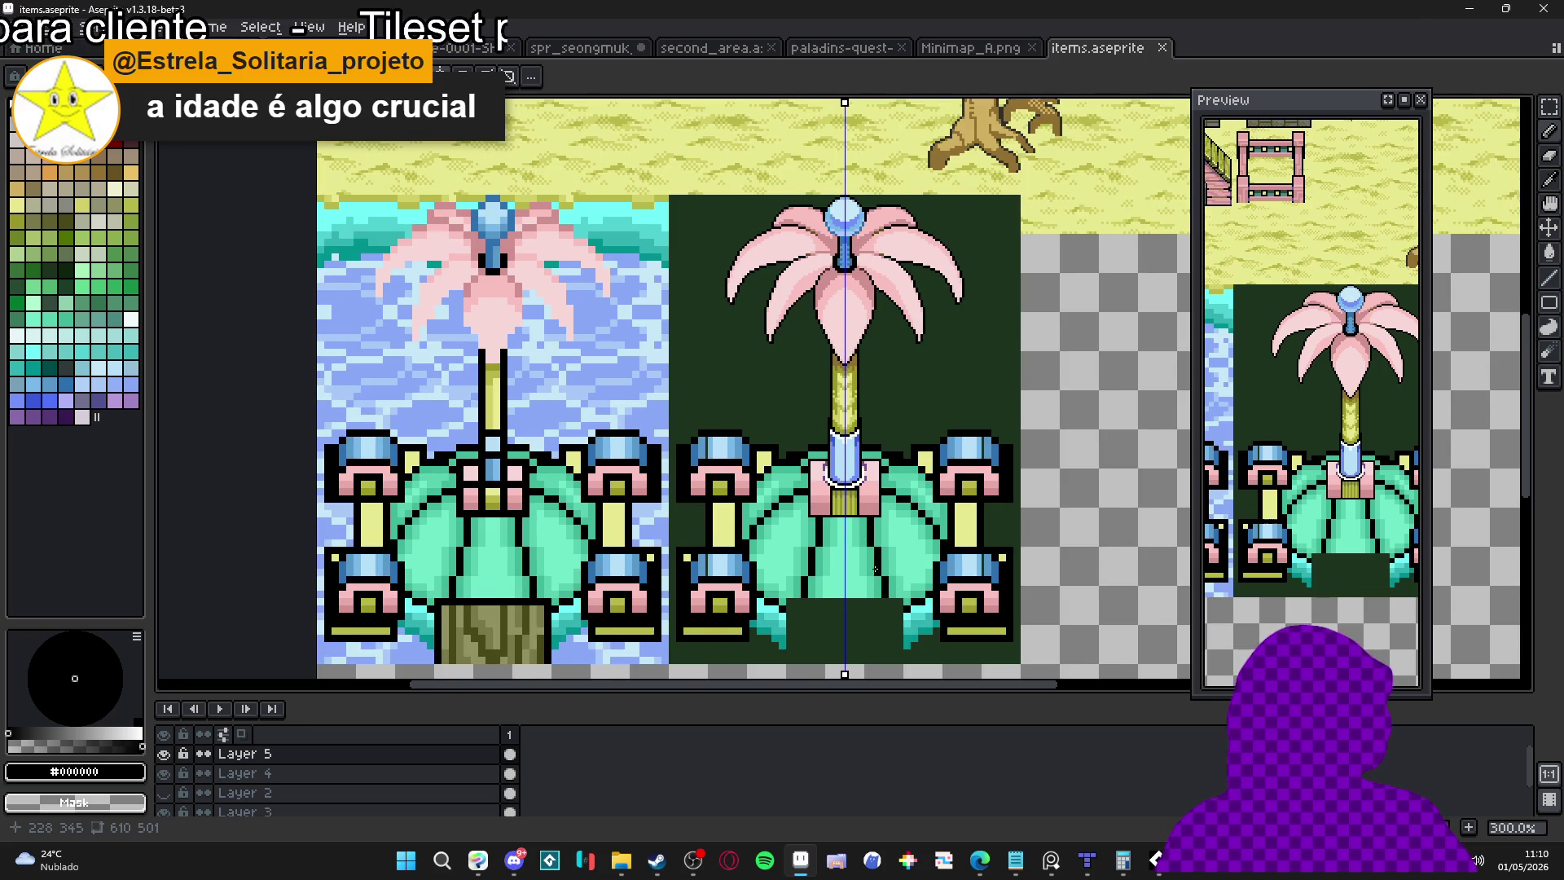
scroll(876, 569, down, 1)
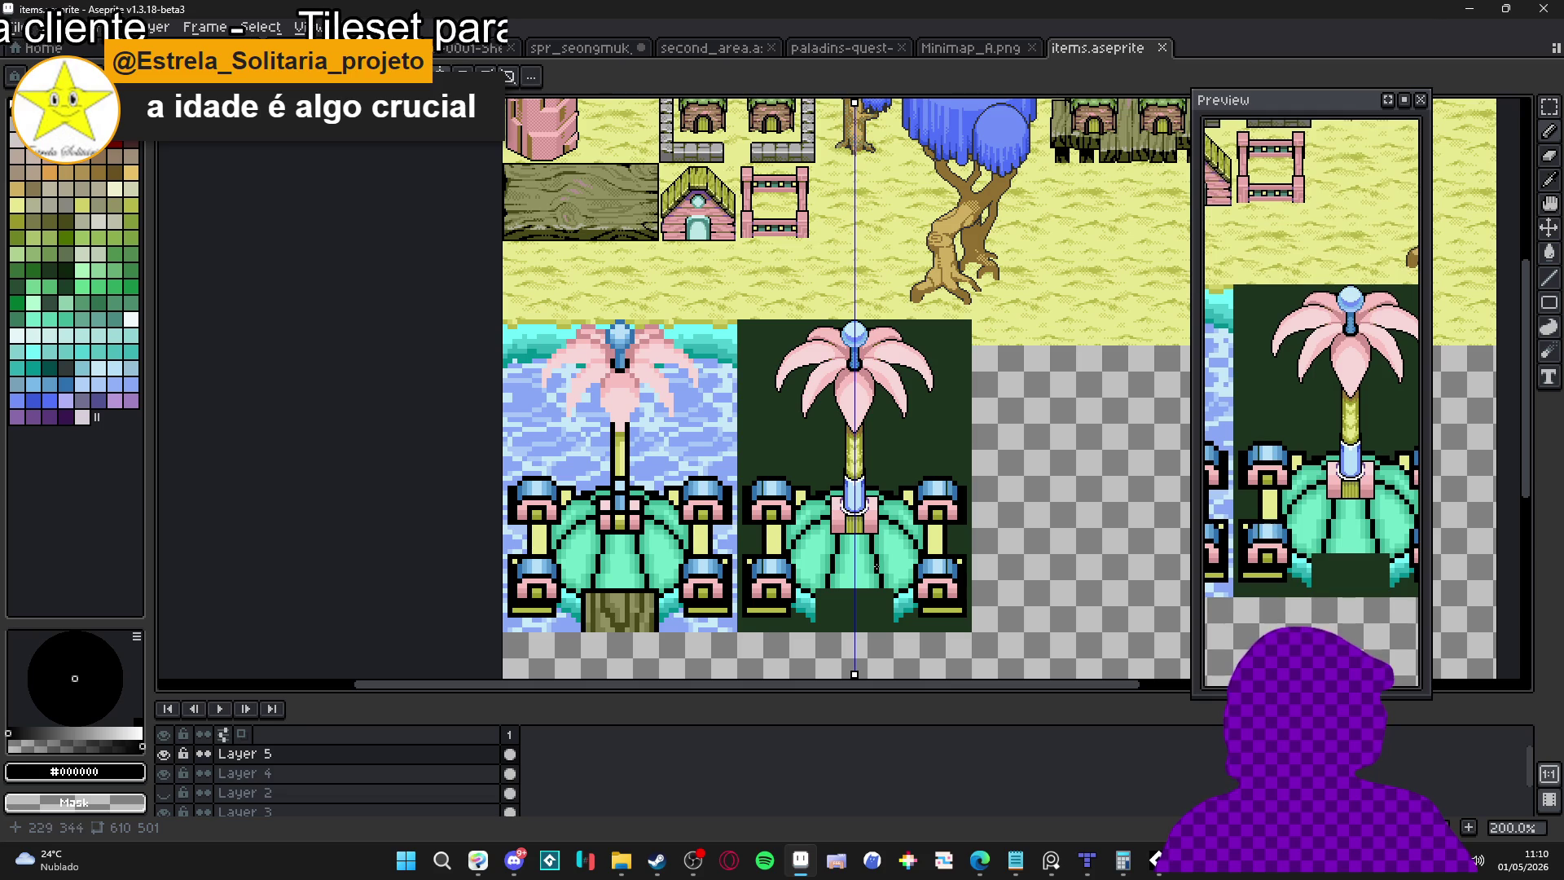
scroll(738, 181, up, 5)
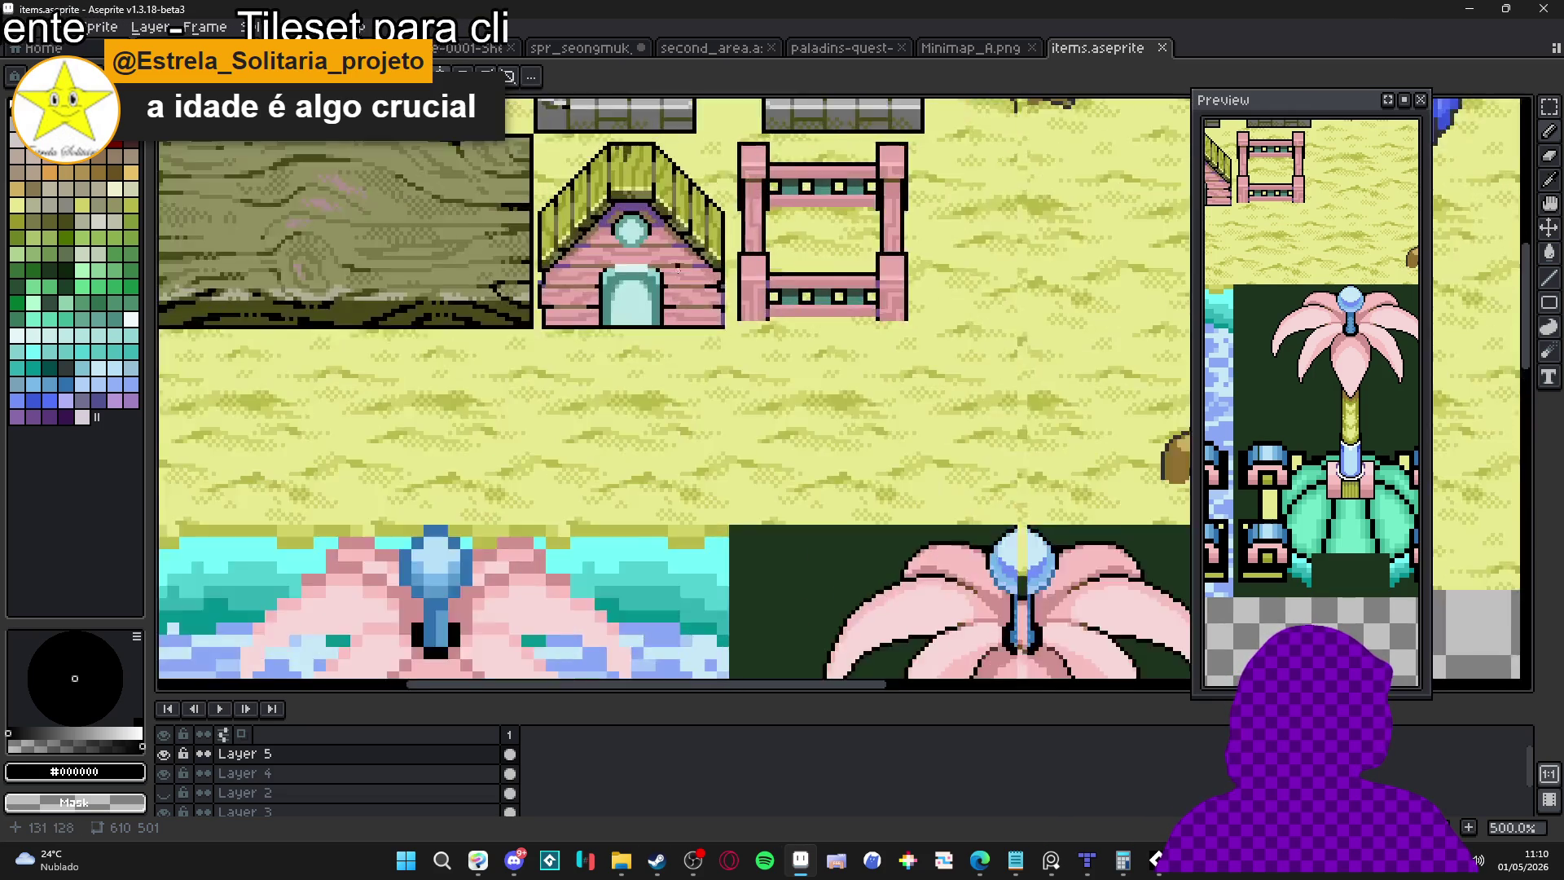
scroll(663, 327, down, 1)
scroll(662, 329, down, 3)
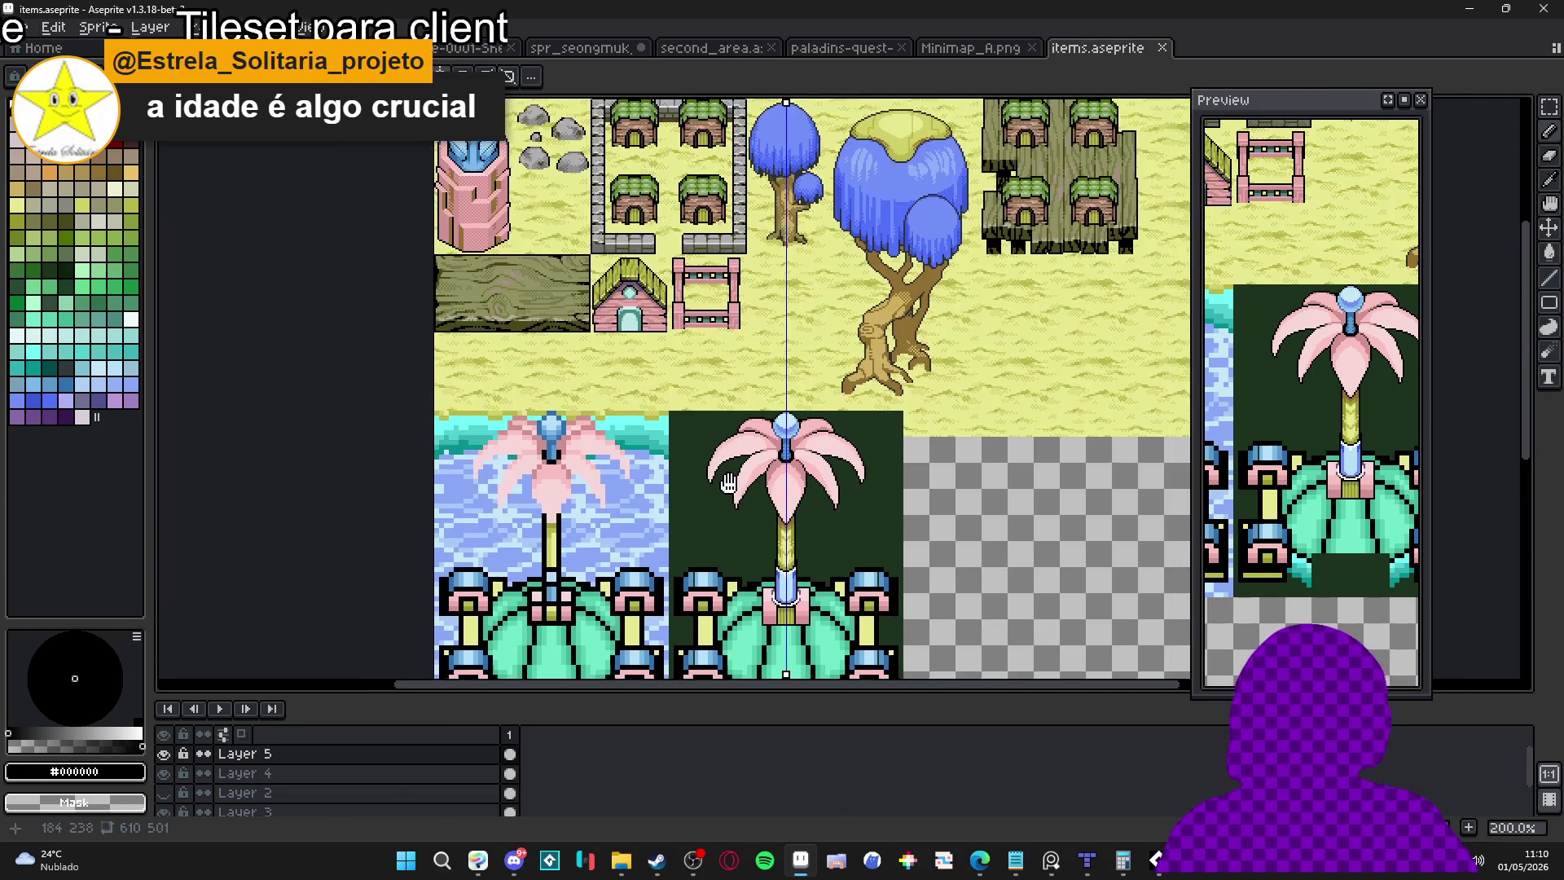
scroll(758, 622, up, 6)
Paint dark rows across the pink collar blocks to split them into horizontal bands
drag(758, 622, 688, 624)
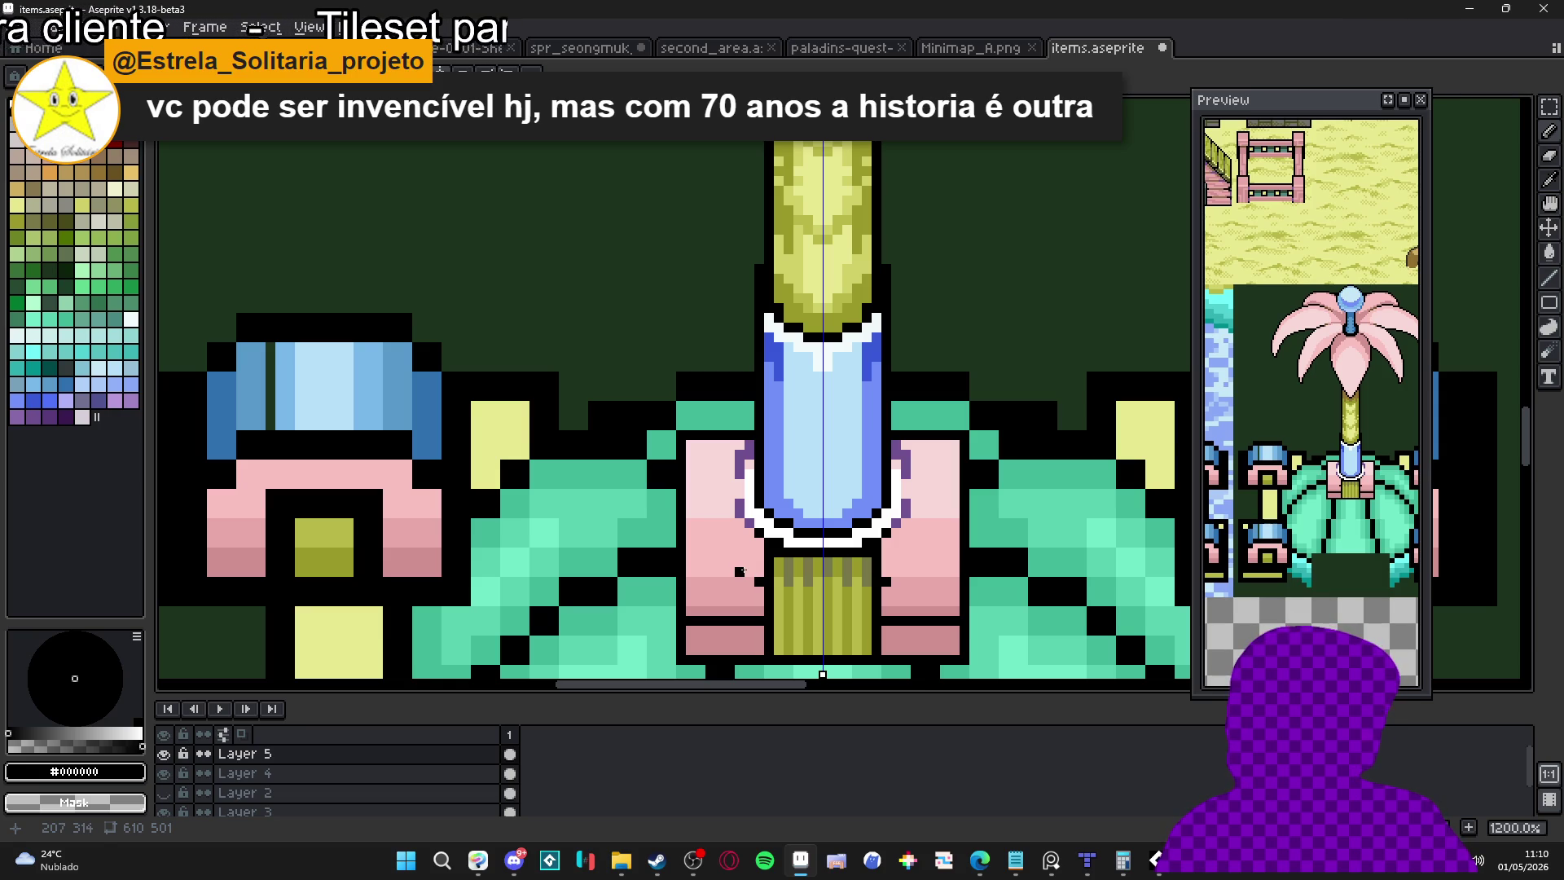
mouse_move(737, 580)
mouse_down()
mouse_move(693, 582)
mouse_move(722, 580)
mouse_move(749, 548)
mouse_move(690, 548)
mouse_up()
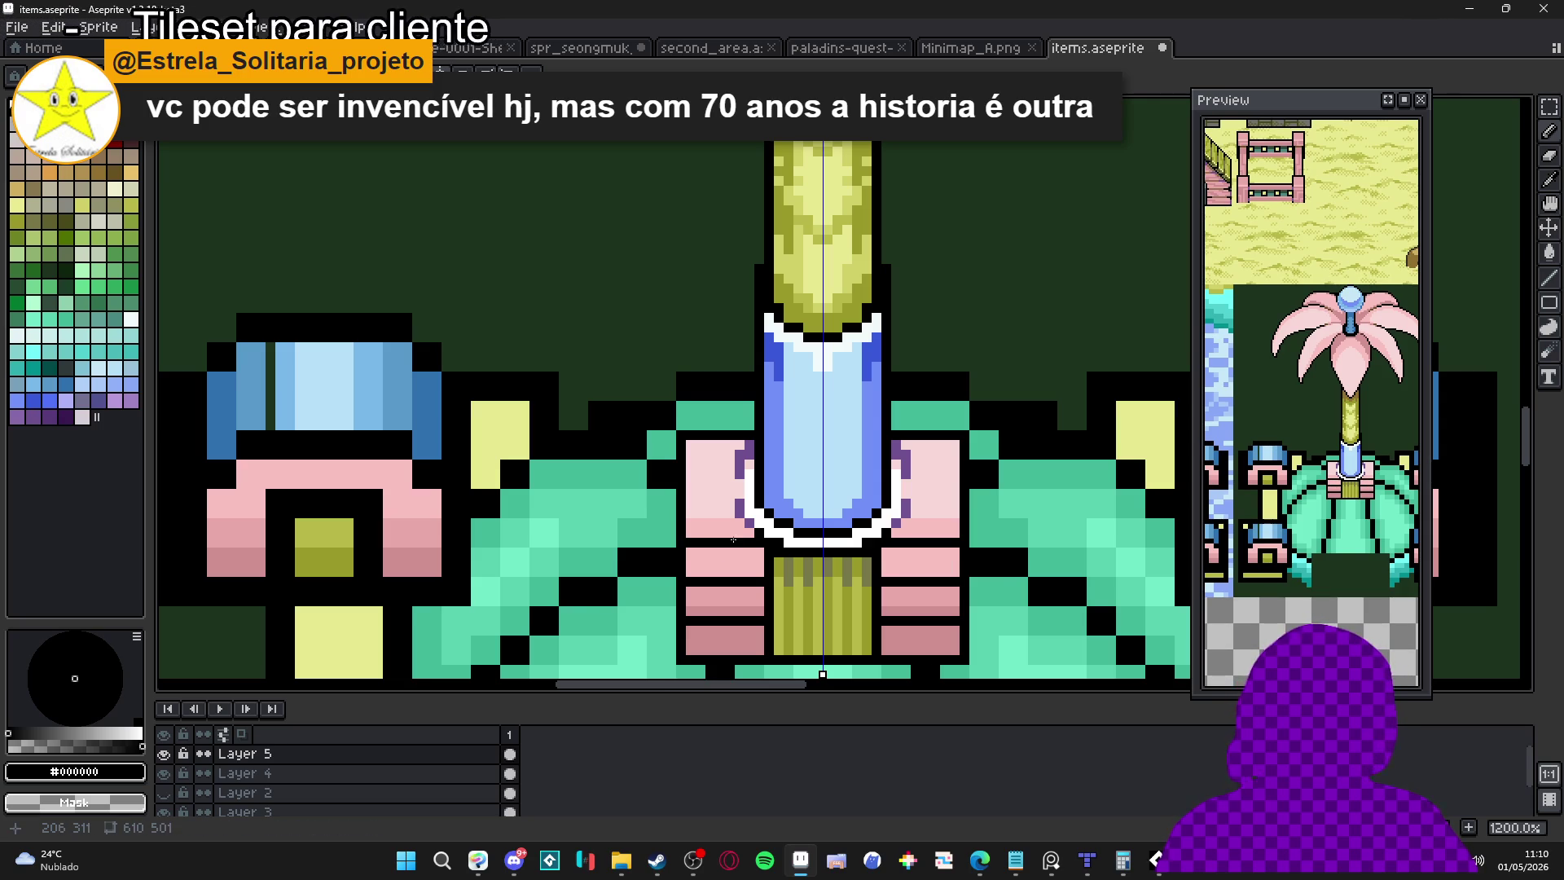
scroll(765, 533, down, 3)
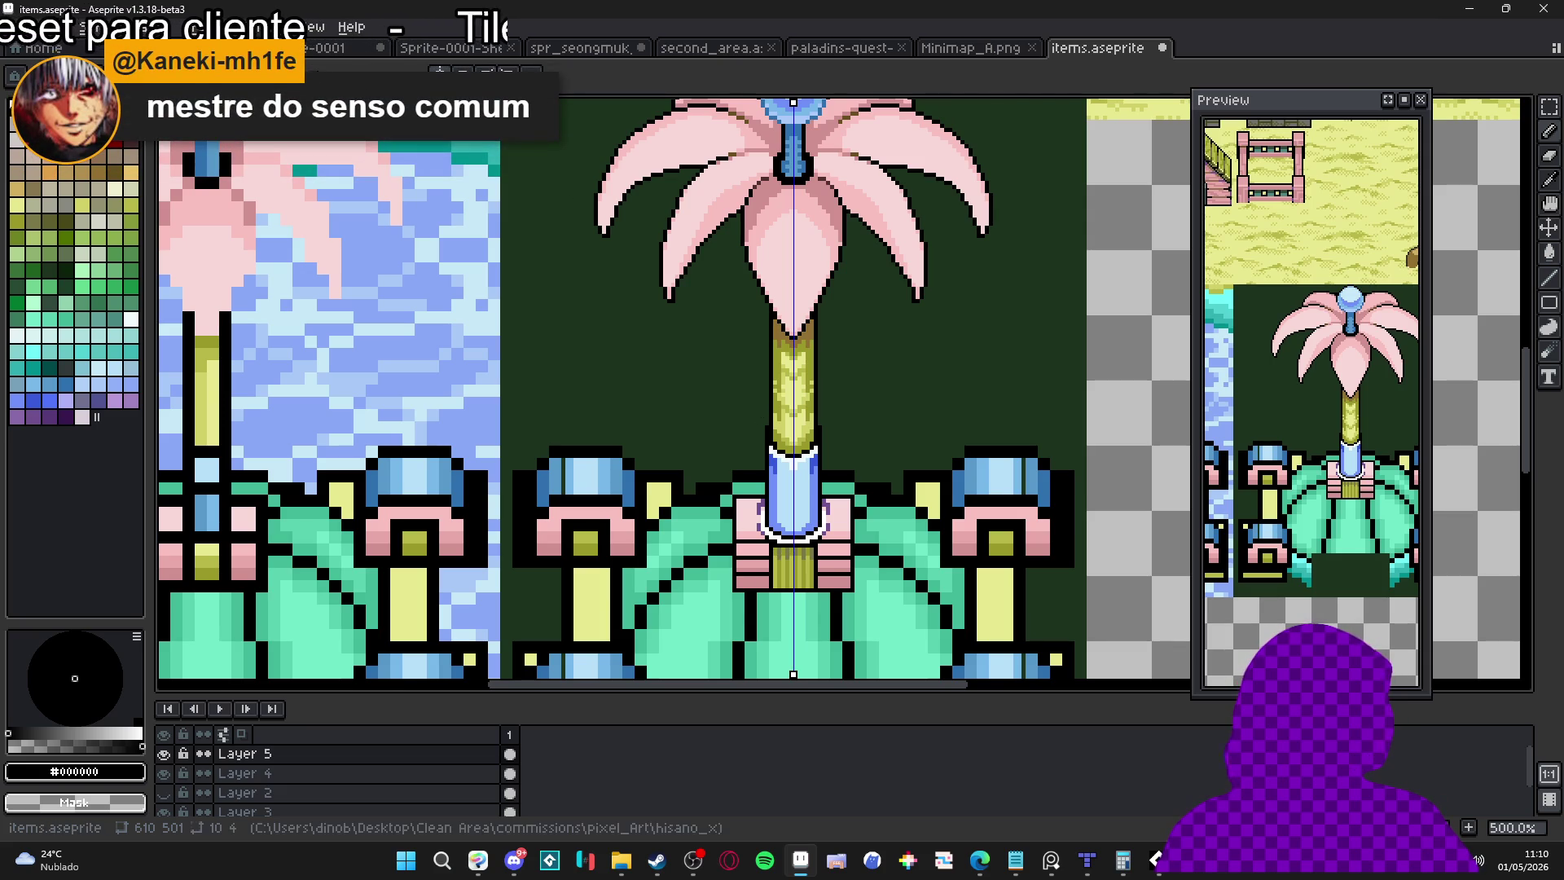
scroll(870, 554, up, 4)
scroll(870, 554, down, 5)
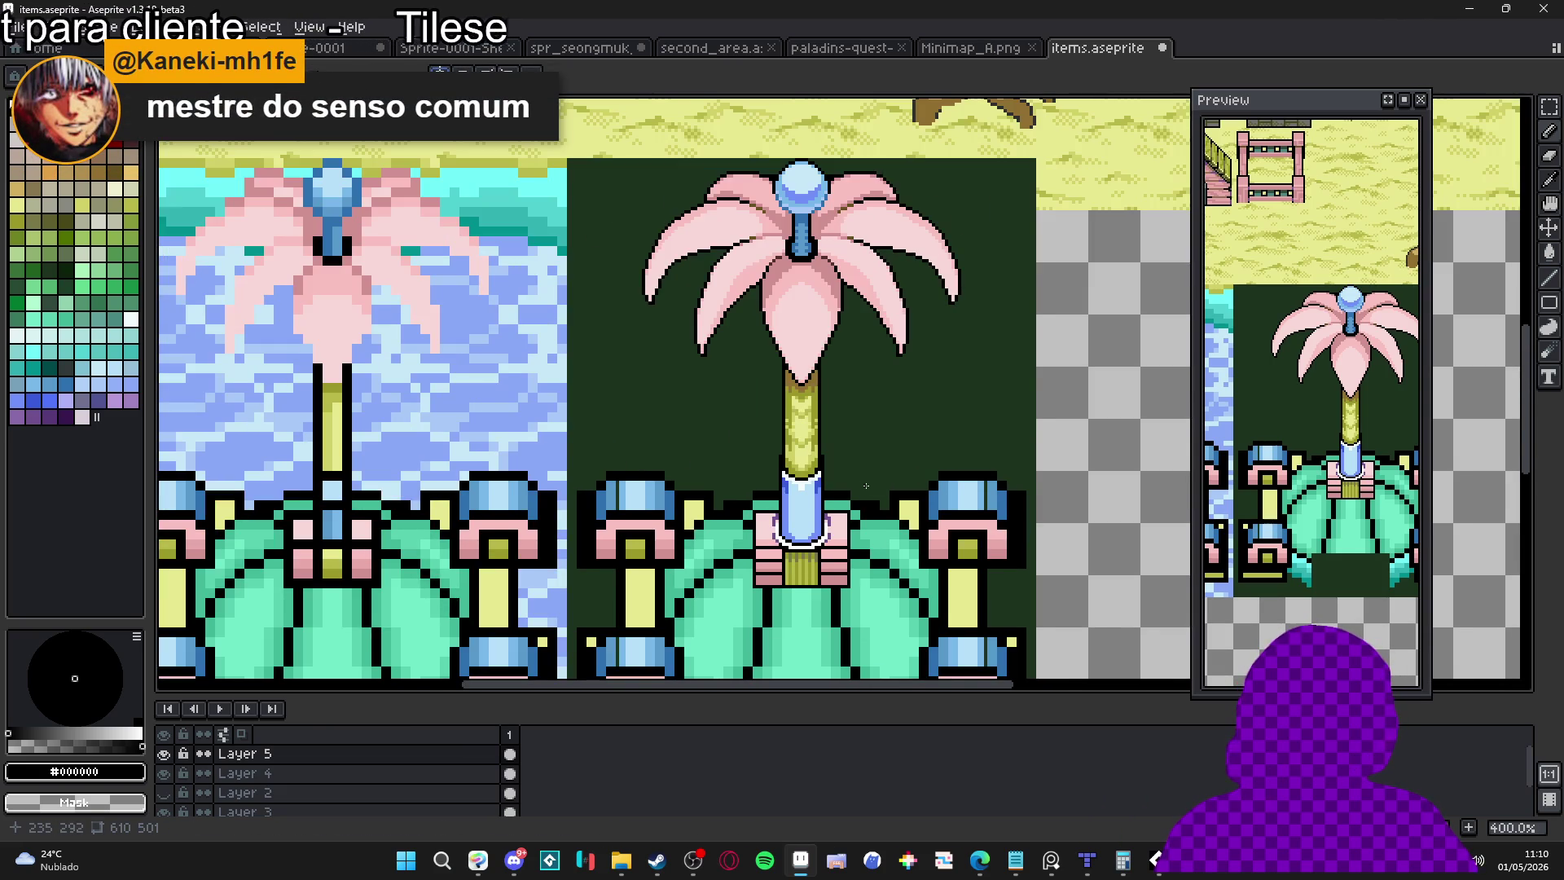
scroll(866, 485, down, 1)
Pan up to the tiles above the palm and eyedrop brown #907050
drag(840, 366, 822, 464)
scroll(629, 200, up, 6)
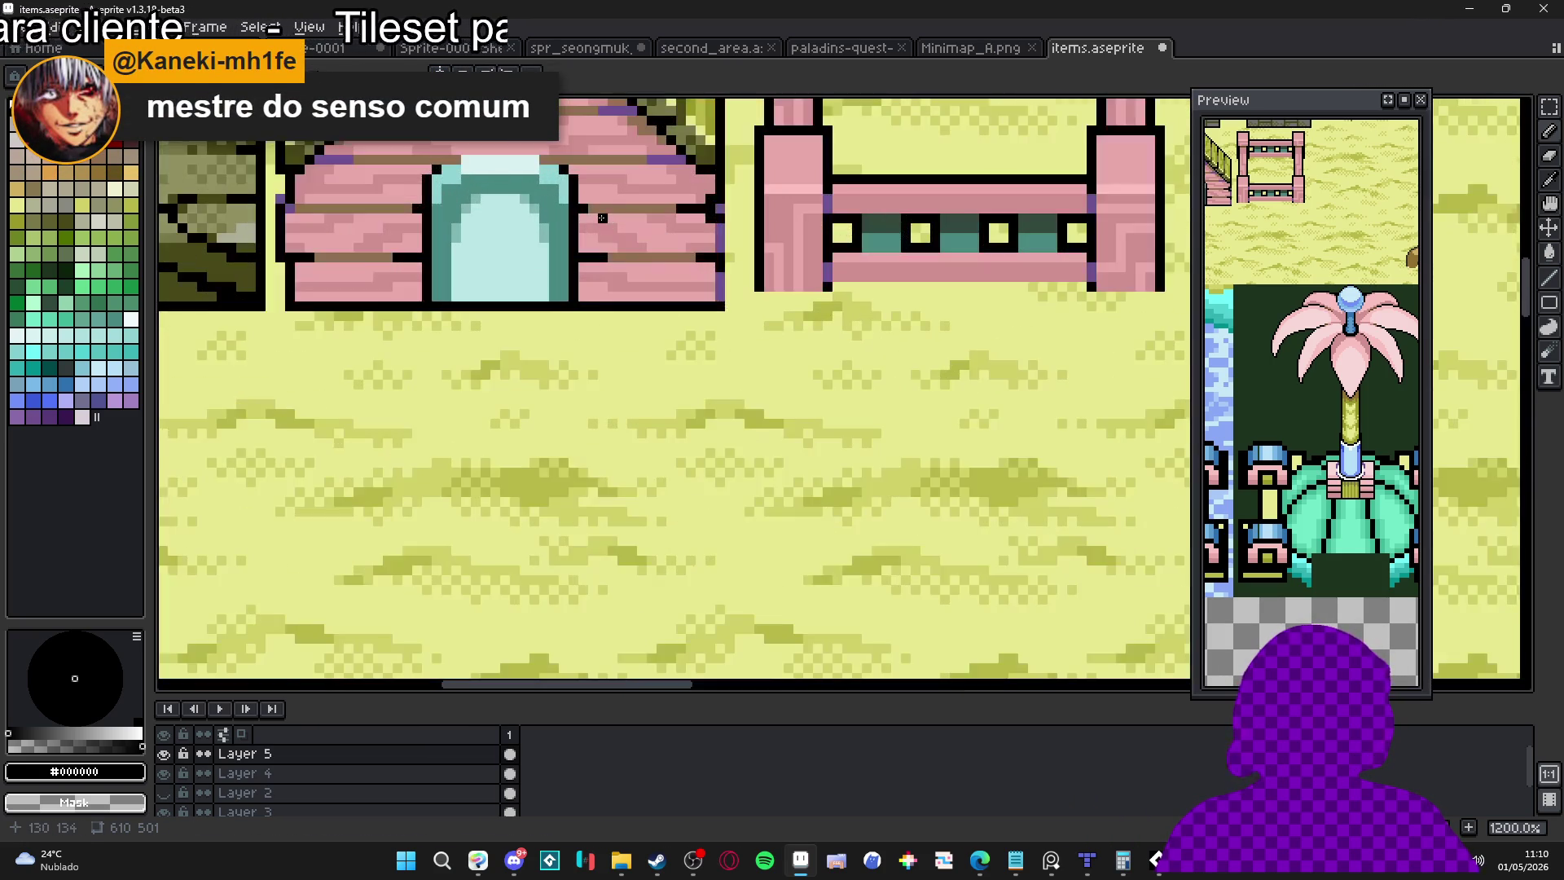
alt+click(629, 200)
scroll(757, 282, down, 4)
scroll(756, 282, up, 7)
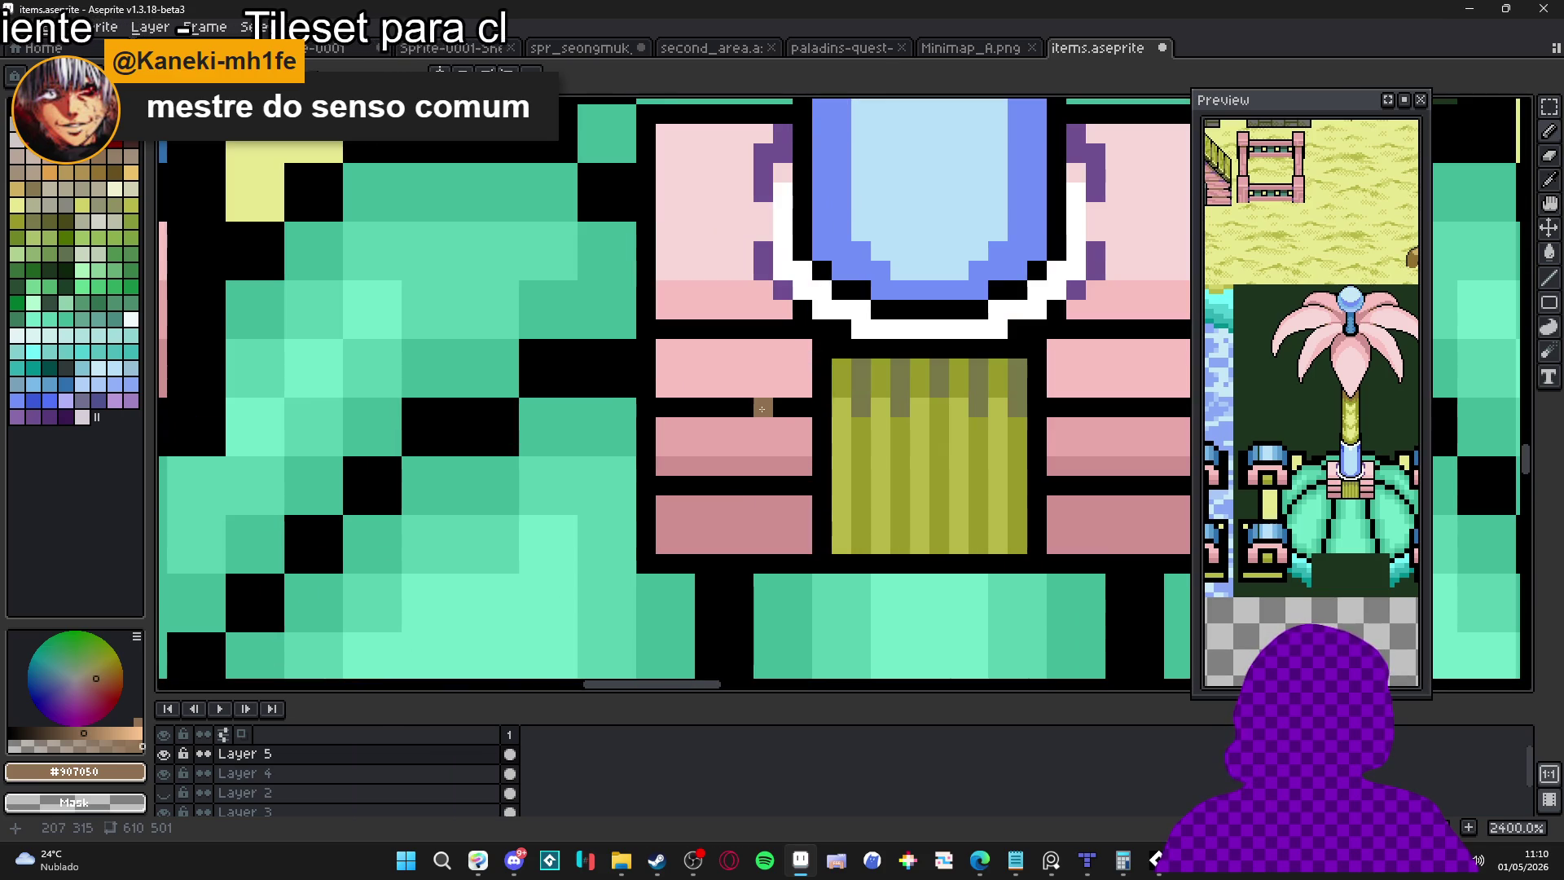
Draw short brown divider lines across the left and right pink collar blocks
drag(762, 405, 704, 404)
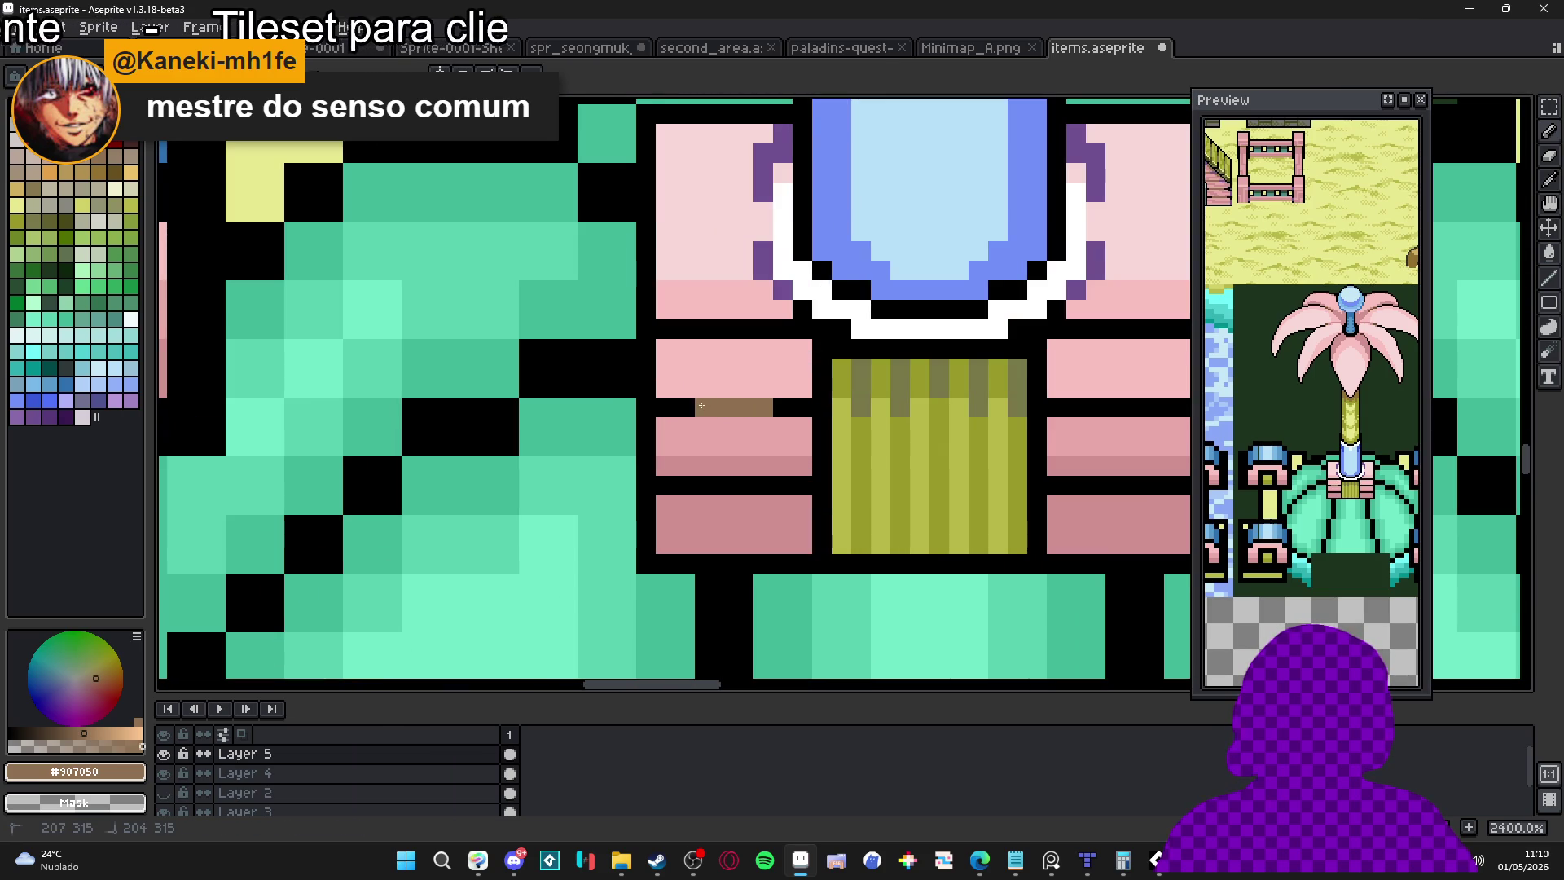
drag(782, 486, 718, 492)
click(1075, 493)
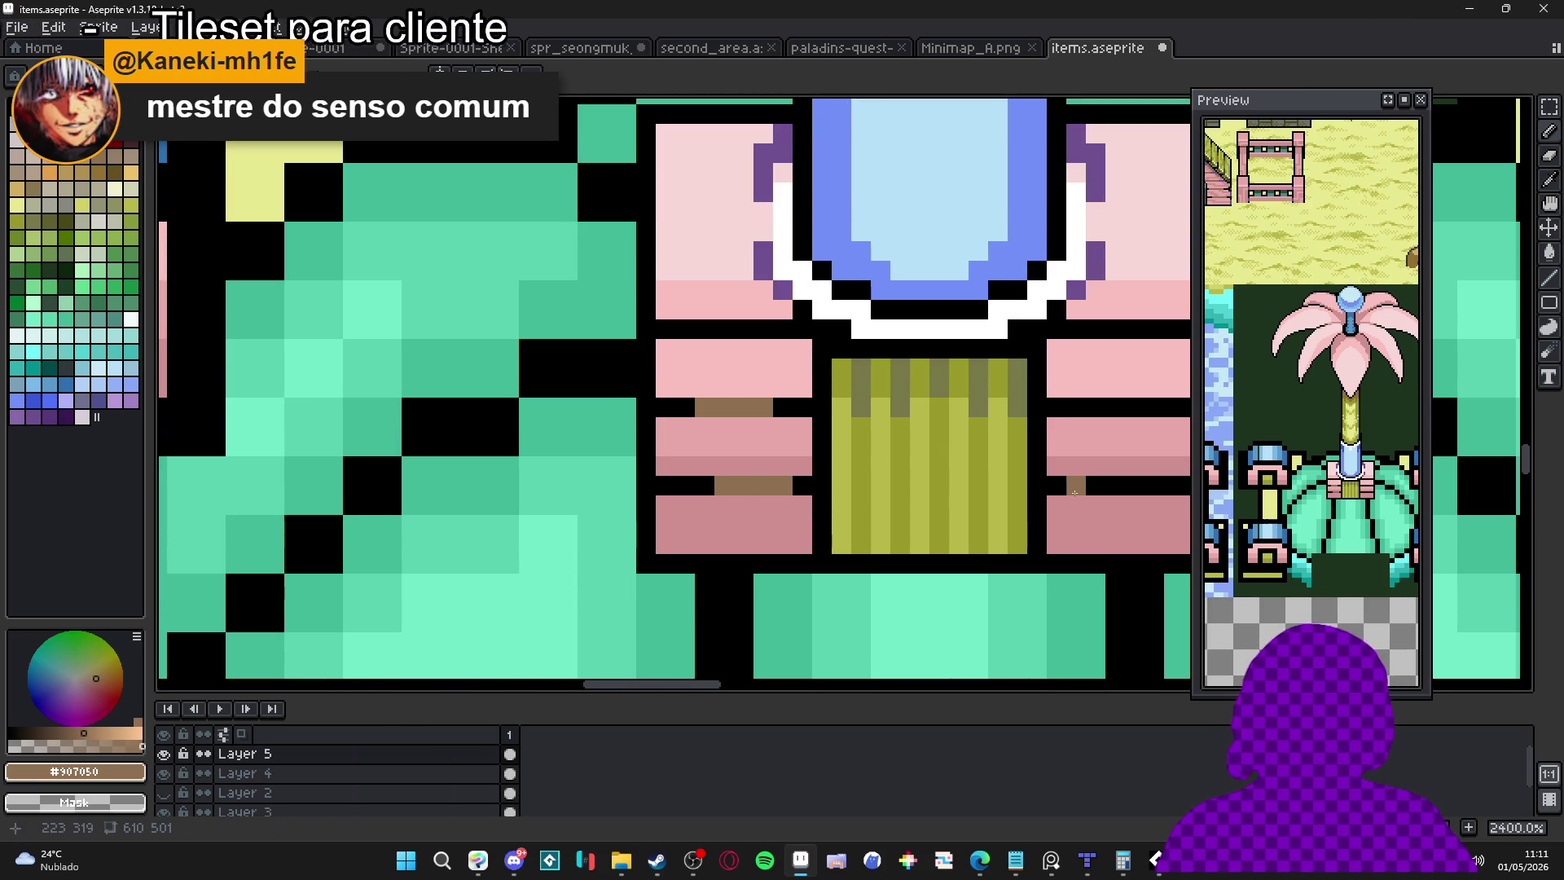
mouse_move(1077, 493)
mouse_down()
mouse_move(848, 532)
mouse_move(925, 525)
mouse_up()
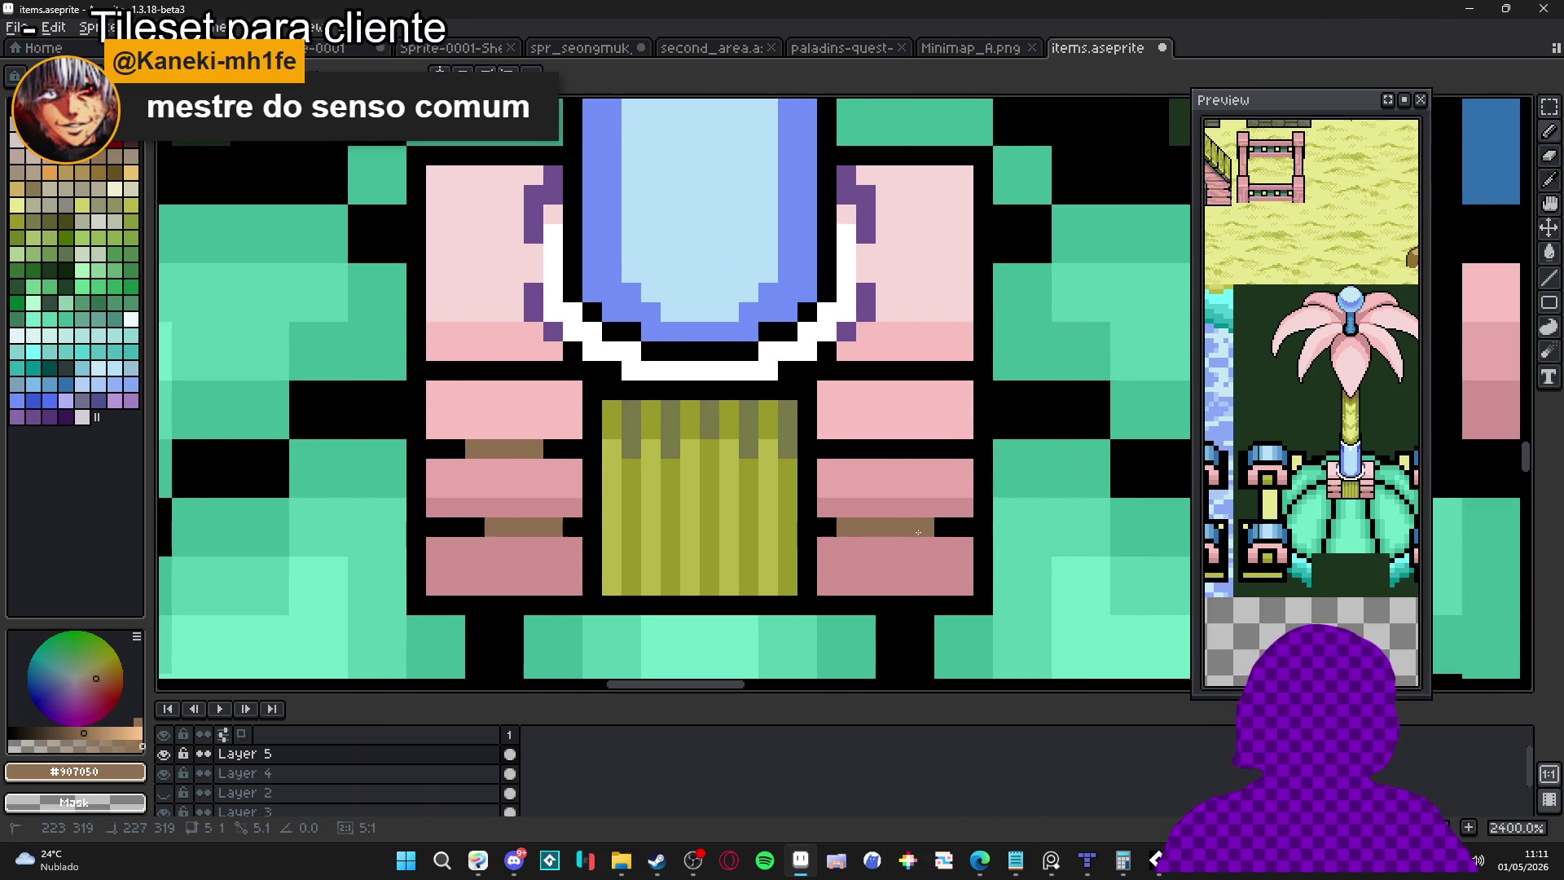
scroll(847, 497, down, 5)
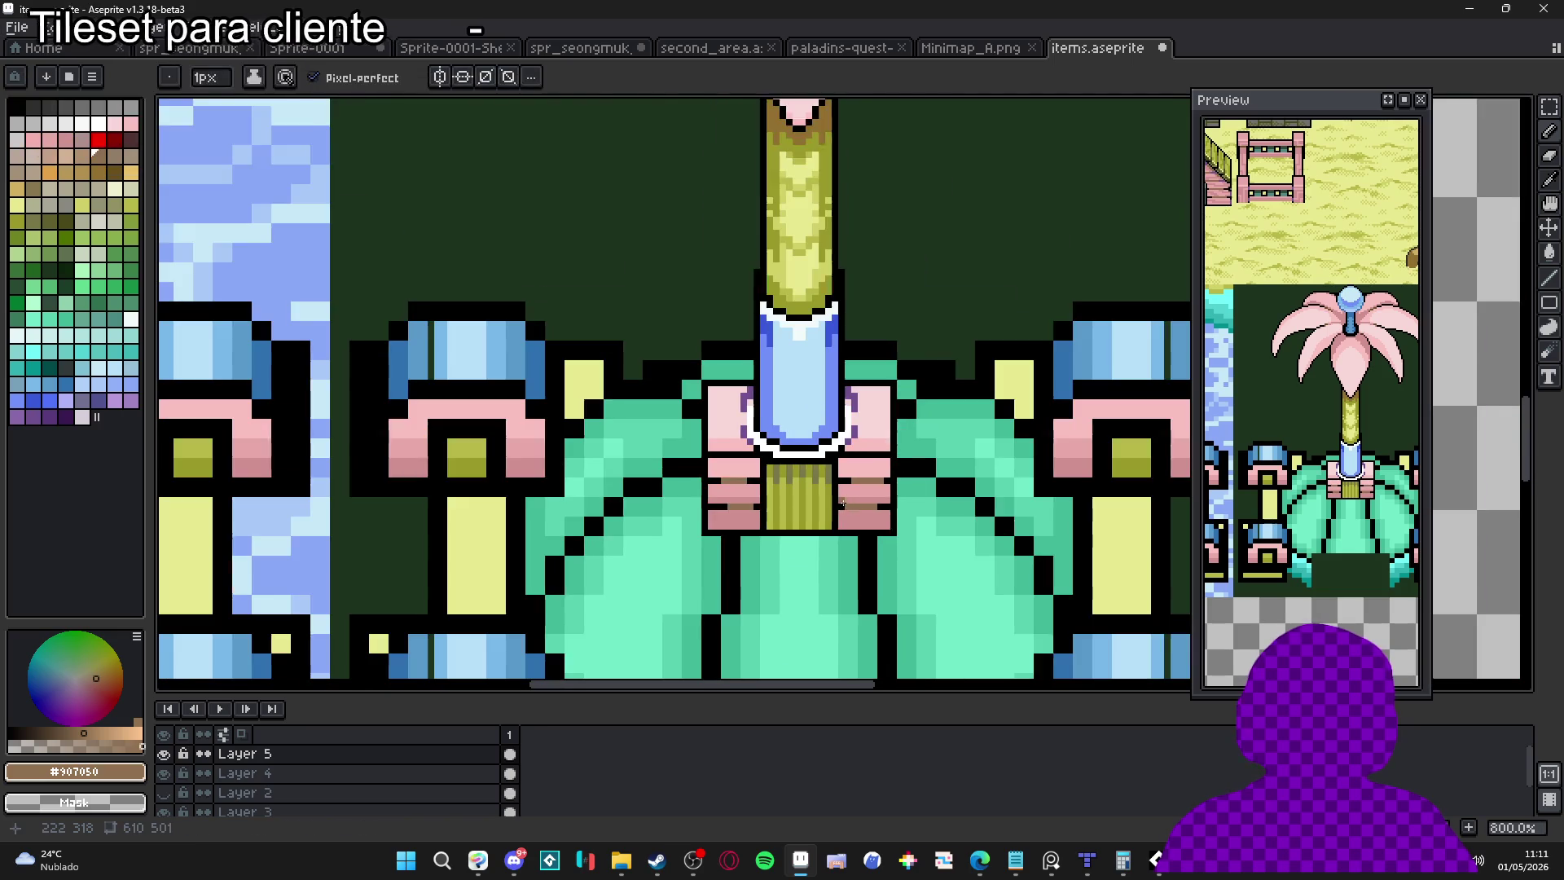
scroll(749, 474, down, 2)
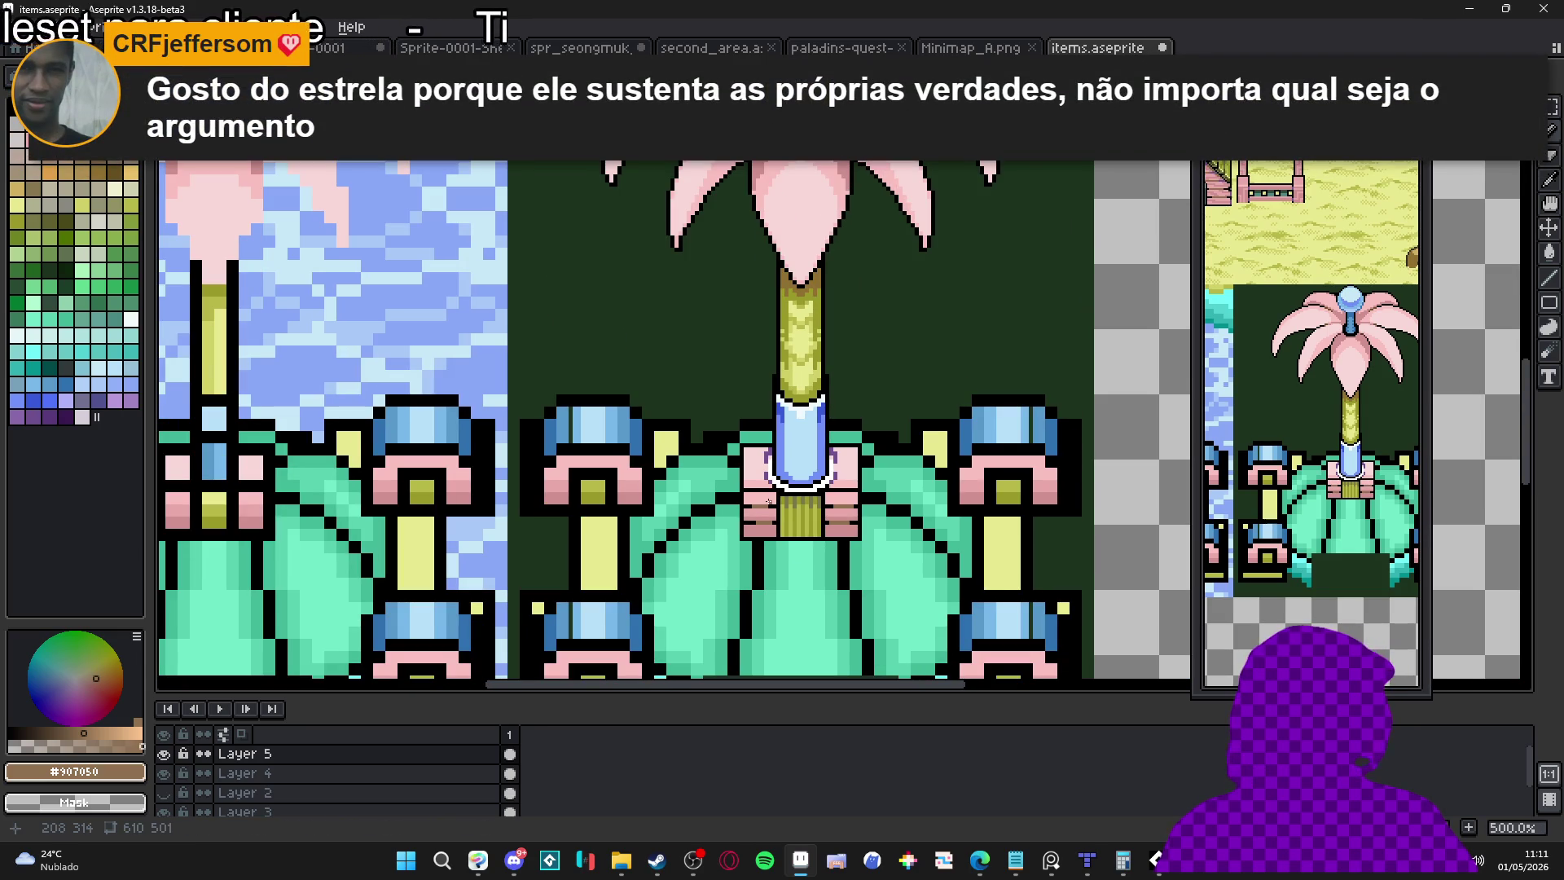
scroll(790, 489, down, 3)
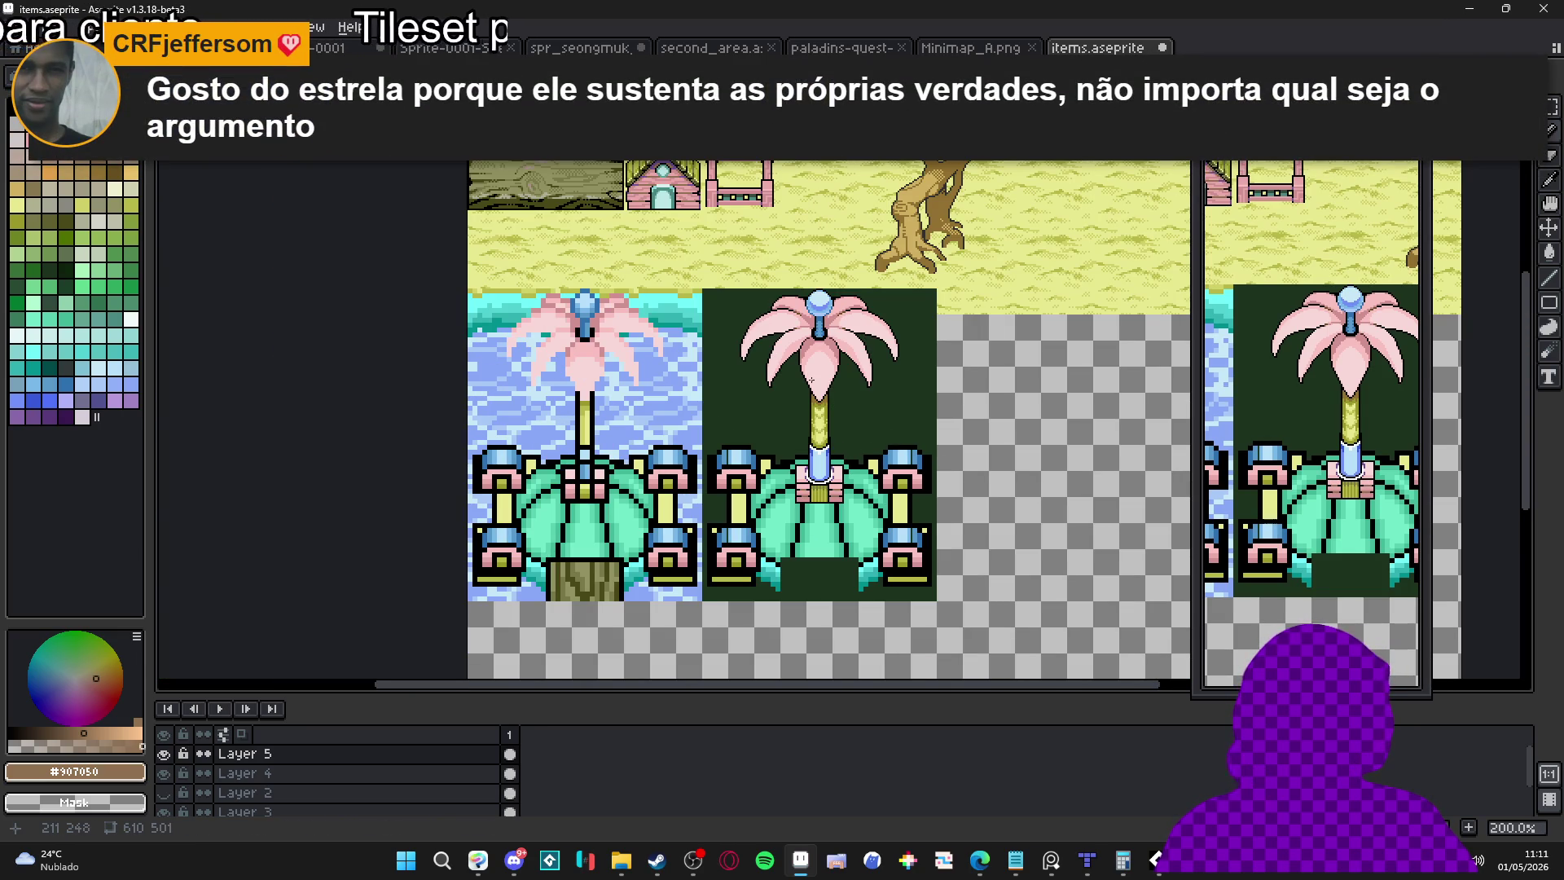
scroll(711, 224, up, 5)
Sample the pale pink highlight colour and paint pale pink highlight rows on the collar
alt+click(734, 210)
scroll(726, 203, down, 4)
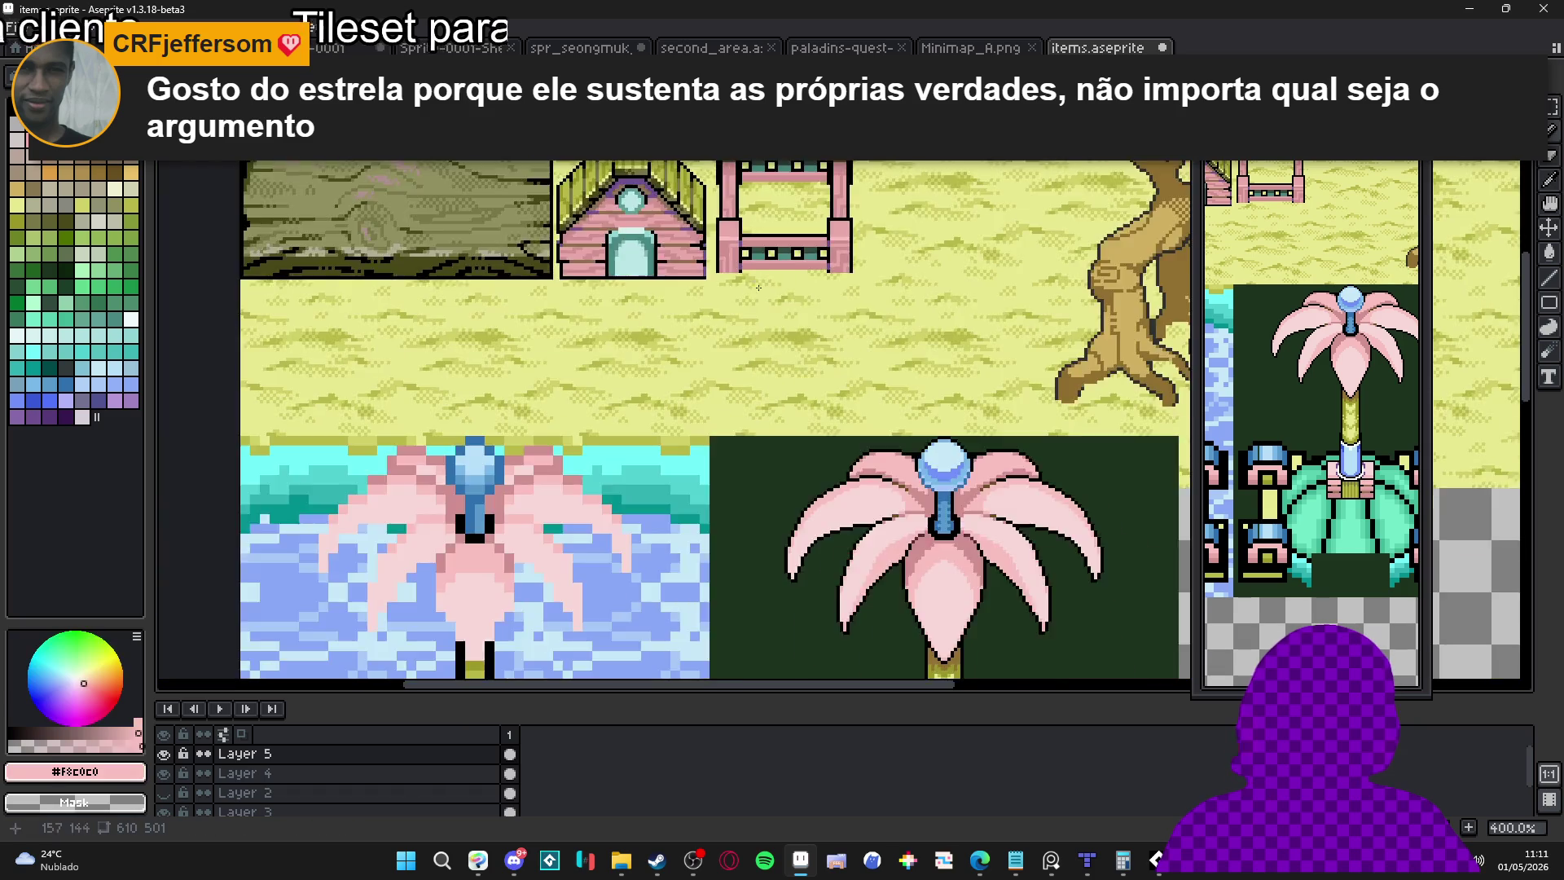
scroll(778, 562, up, 8)
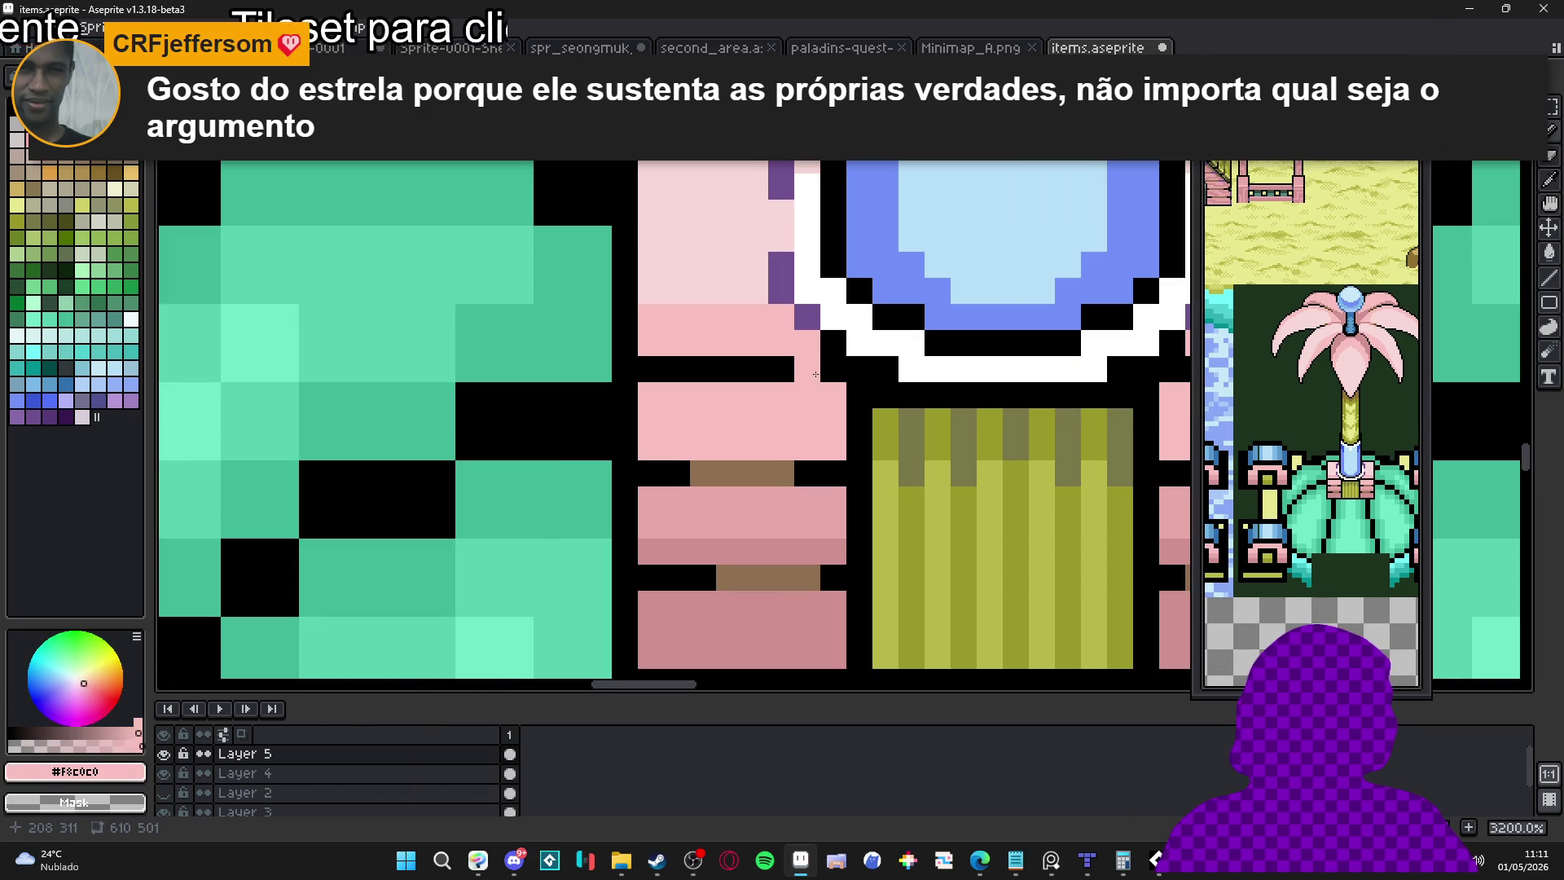
alt+click(733, 244)
mouse_move(734, 368)
mouse_down()
mouse_move(676, 369)
mouse_move(781, 384)
mouse_move(831, 369)
mouse_move(643, 433)
mouse_up()
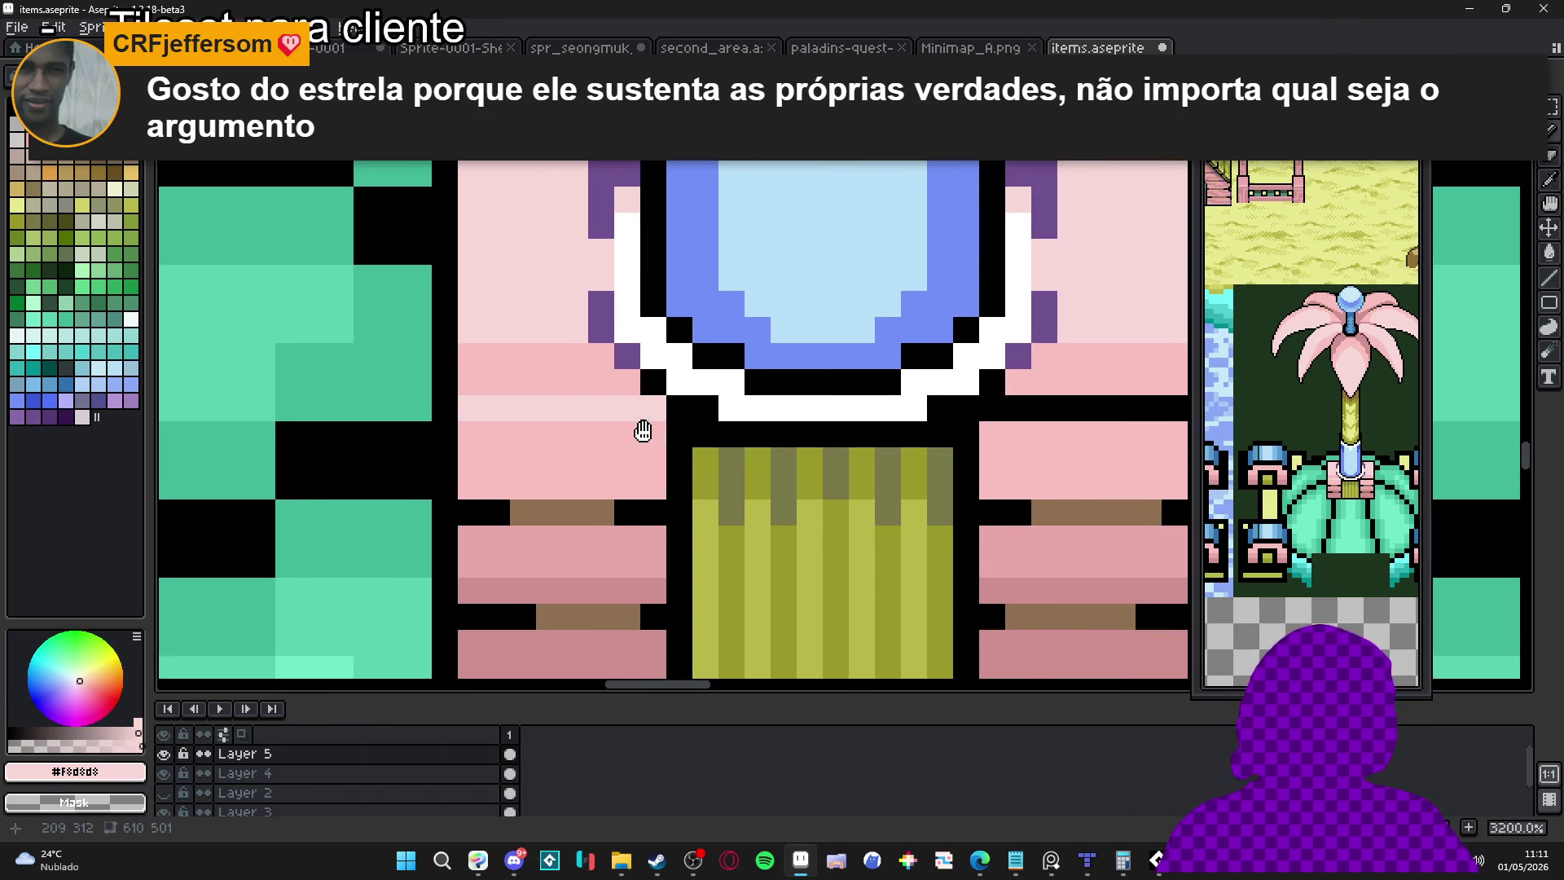
scroll(1033, 423, down, 3)
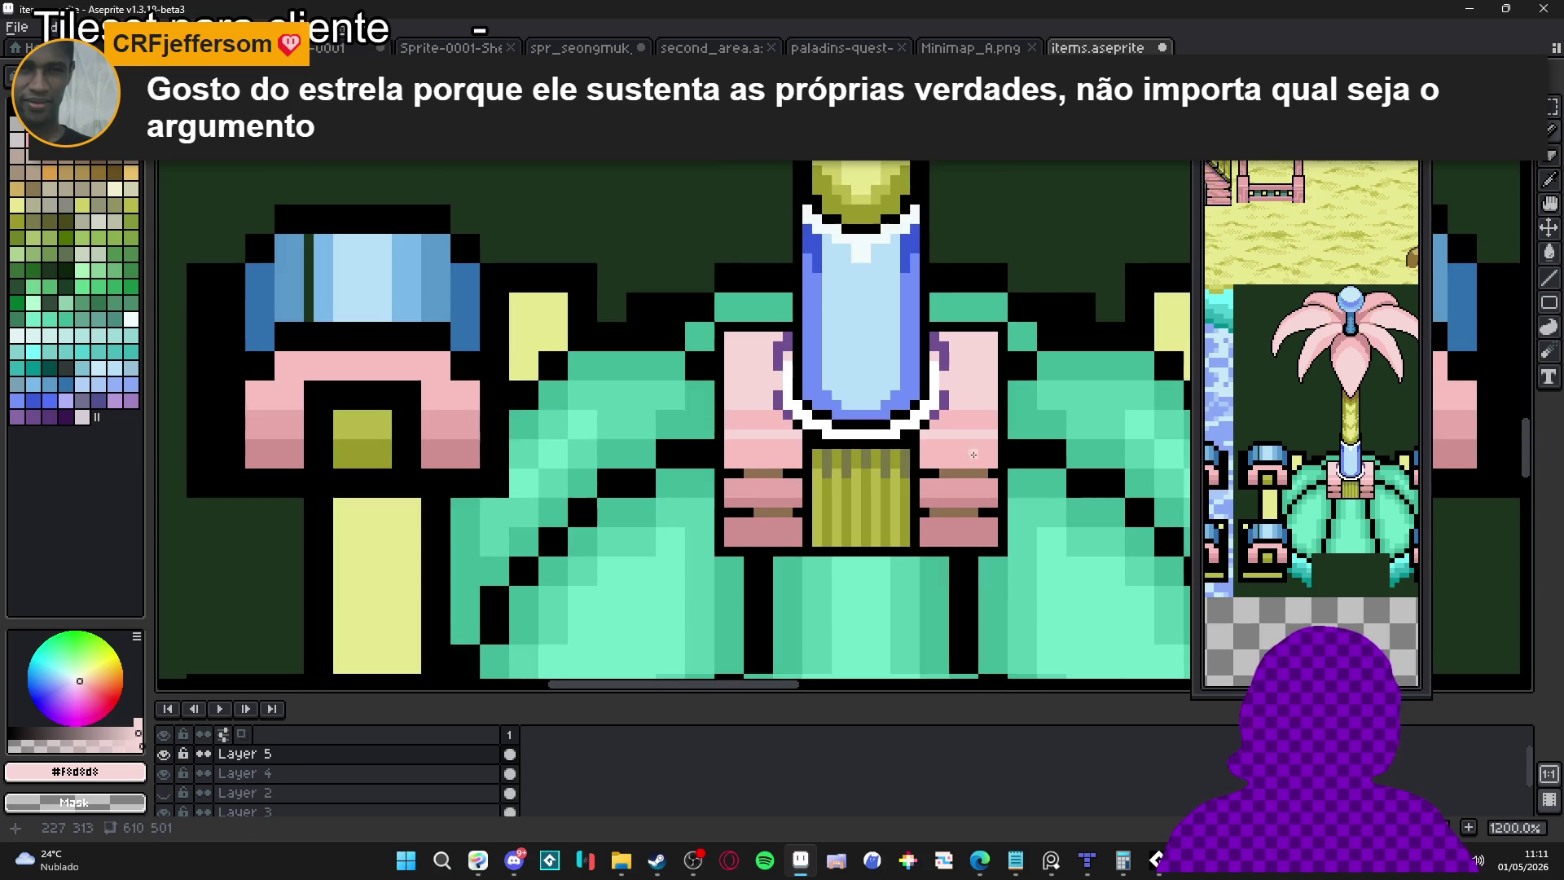
drag(937, 471, 884, 478)
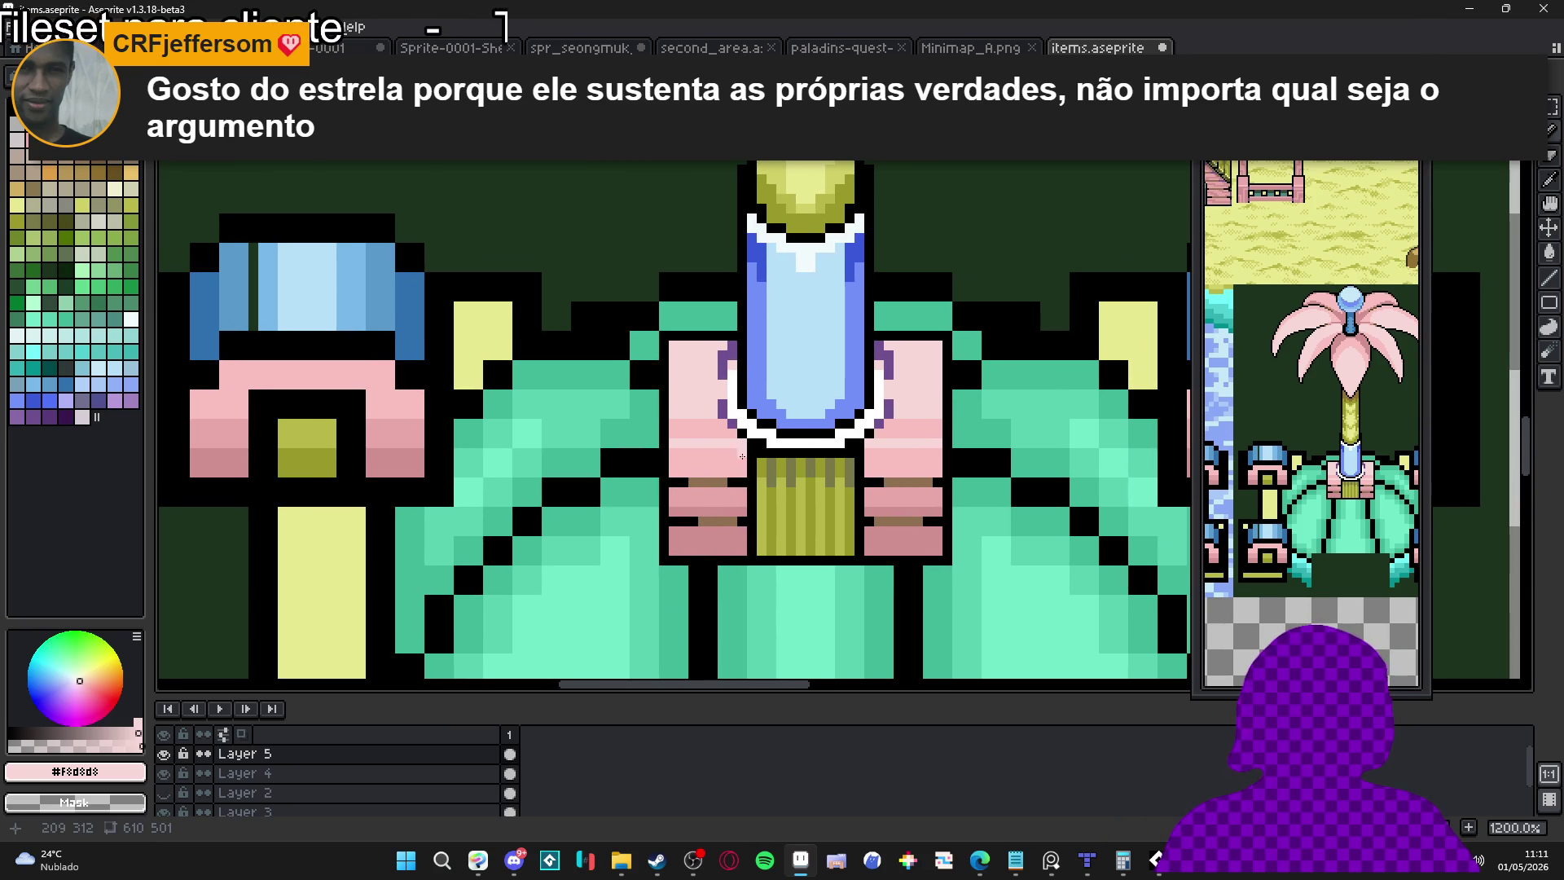
scroll(689, 467, up, 3)
Turn on vertical symmetry and paint mirrored pale pink rows across the collar blocks
alt+click(709, 481)
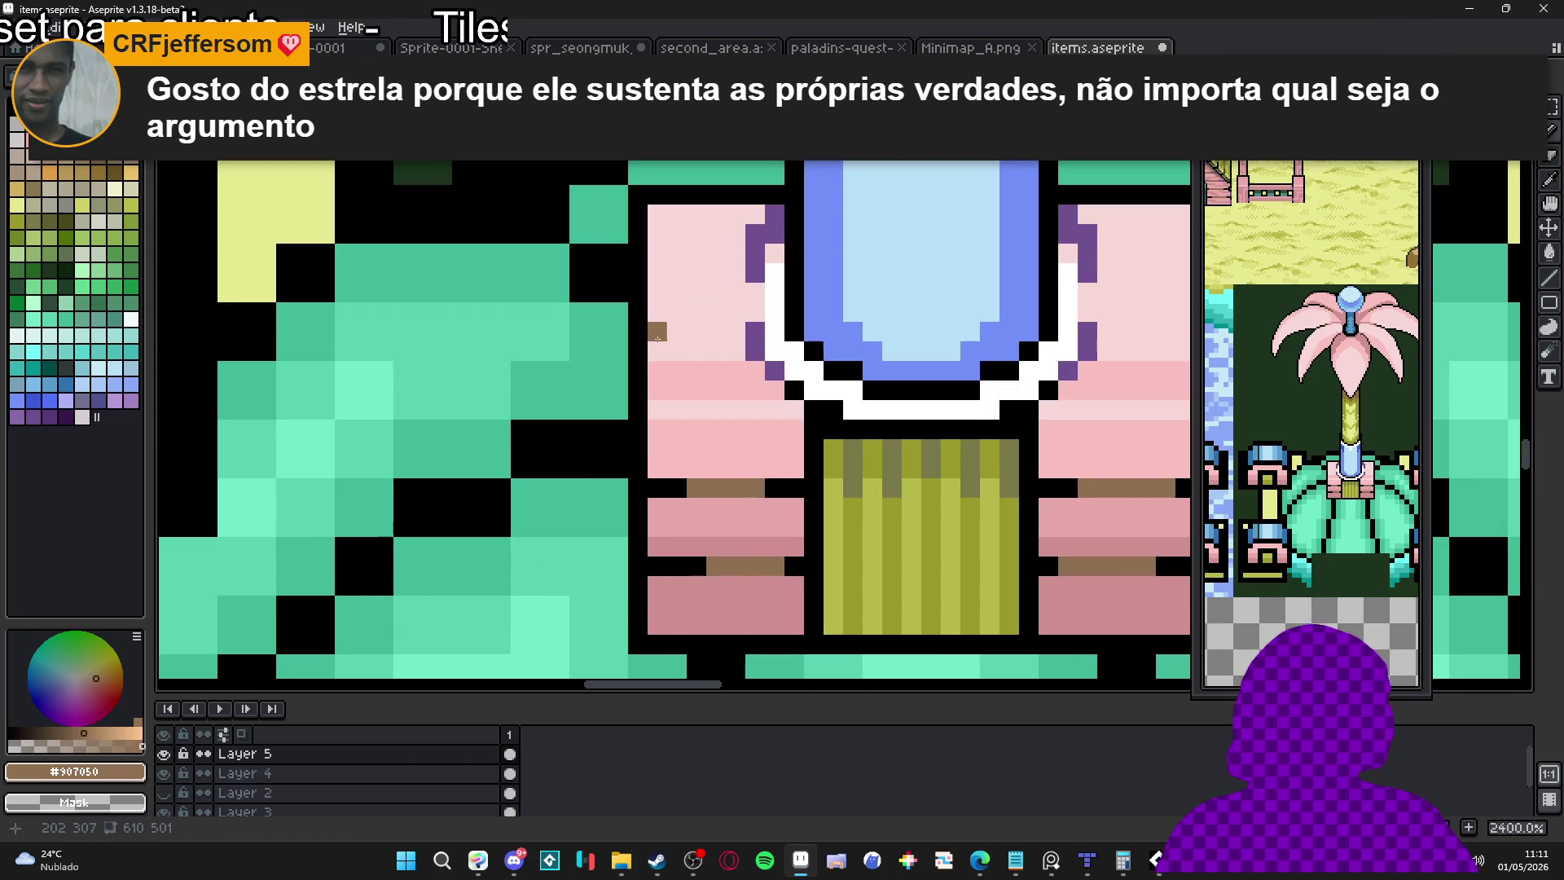
alt+click(677, 352)
drag(677, 391, 754, 388)
scroll(755, 388, down, 2)
scroll(1043, 411, up, 2)
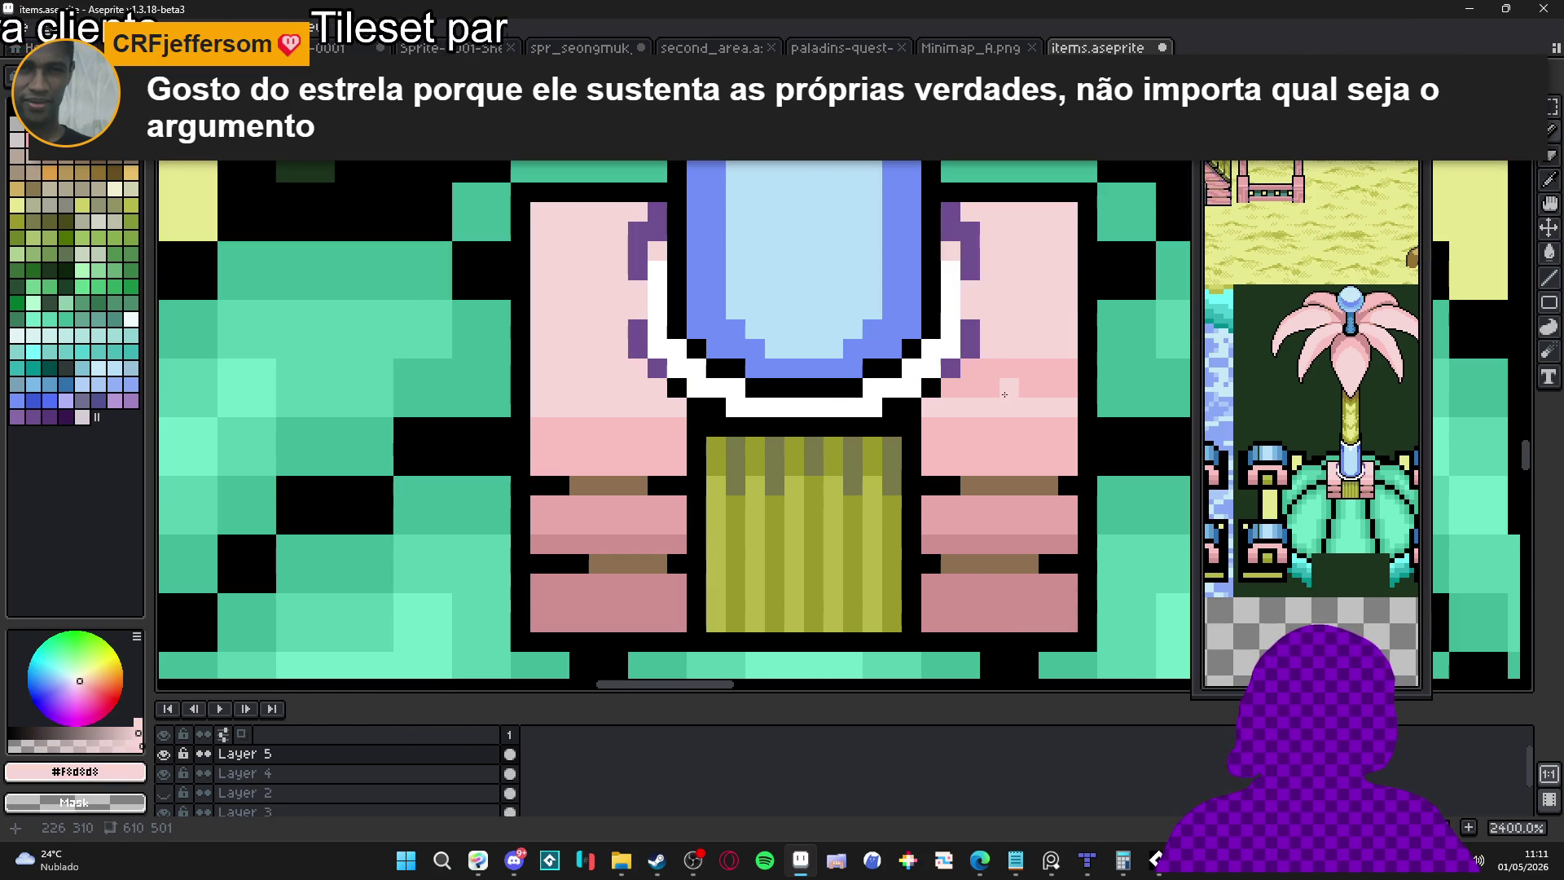
key(shift+s)
drag(956, 394, 1067, 384)
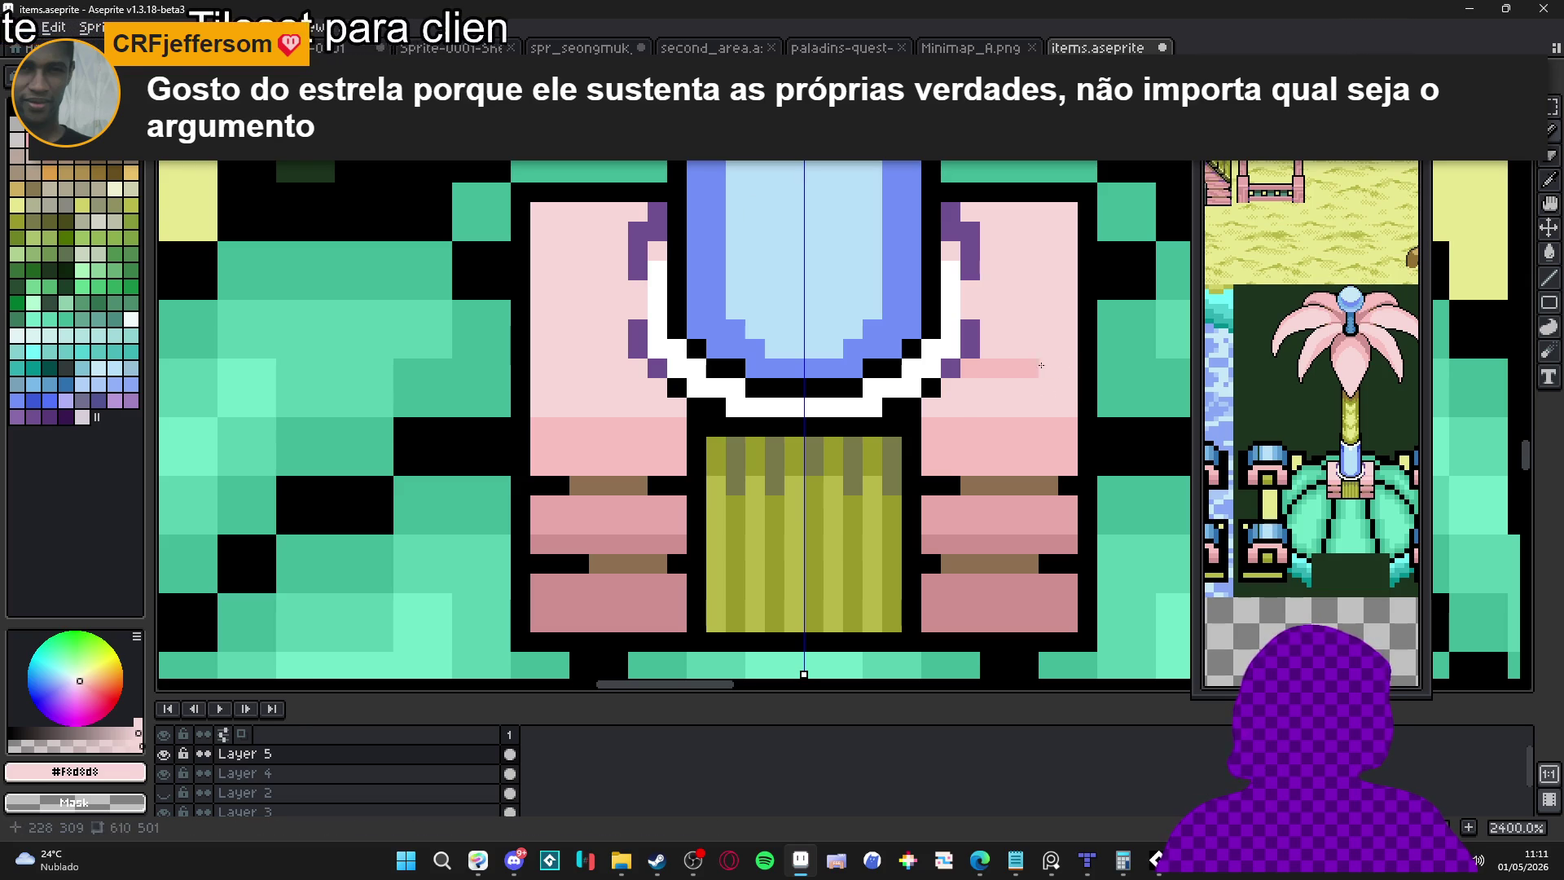
scroll(821, 461, down, 5)
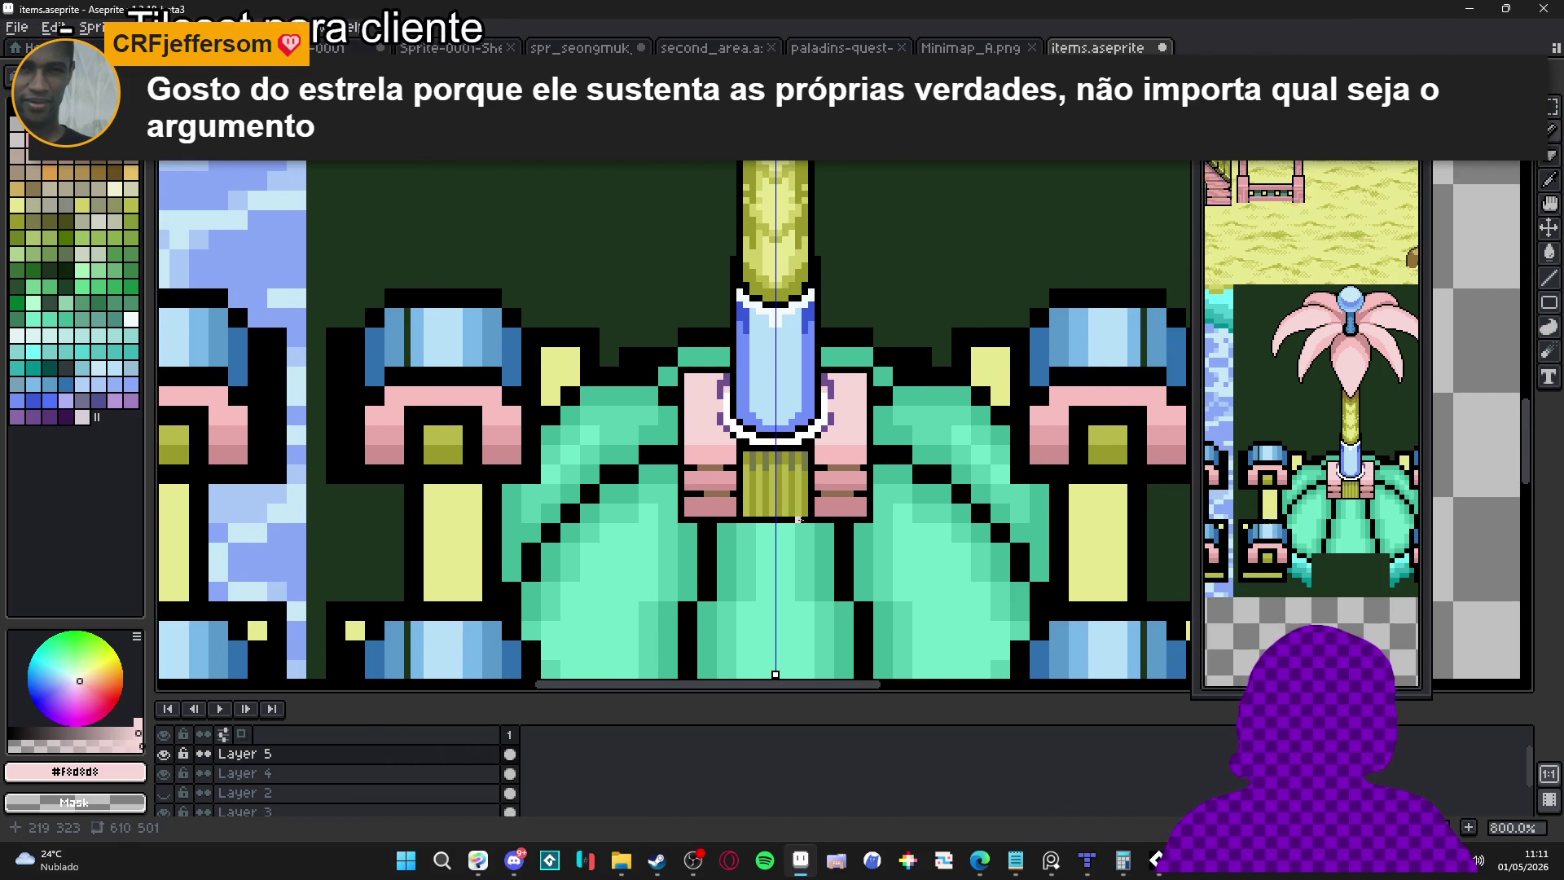
scroll(753, 514, up, 3)
Draw a black outline row under the yellow block, undoing a stray black pixel
alt+click(733, 525)
mouse_move(729, 506)
mouse_down()
mouse_move(907, 506)
mouse_move(740, 528)
mouse_up()
click(906, 545)
key(ctrl+z)
alt+click(913, 544)
scroll(753, 536, down, 3)
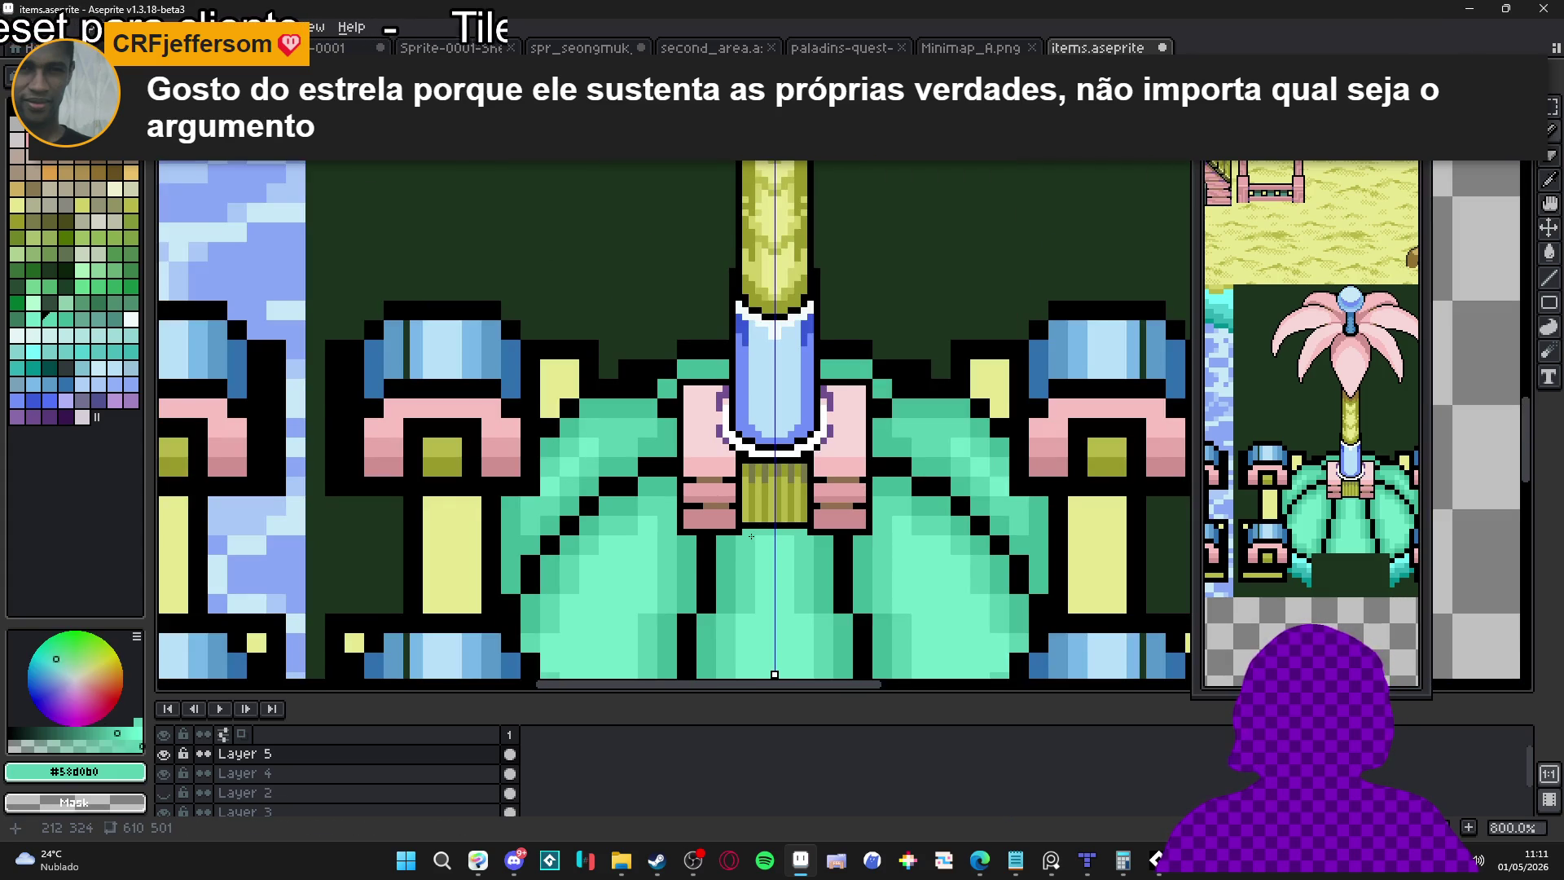
scroll(745, 535, down, 2)
scroll(752, 557, down, 2)
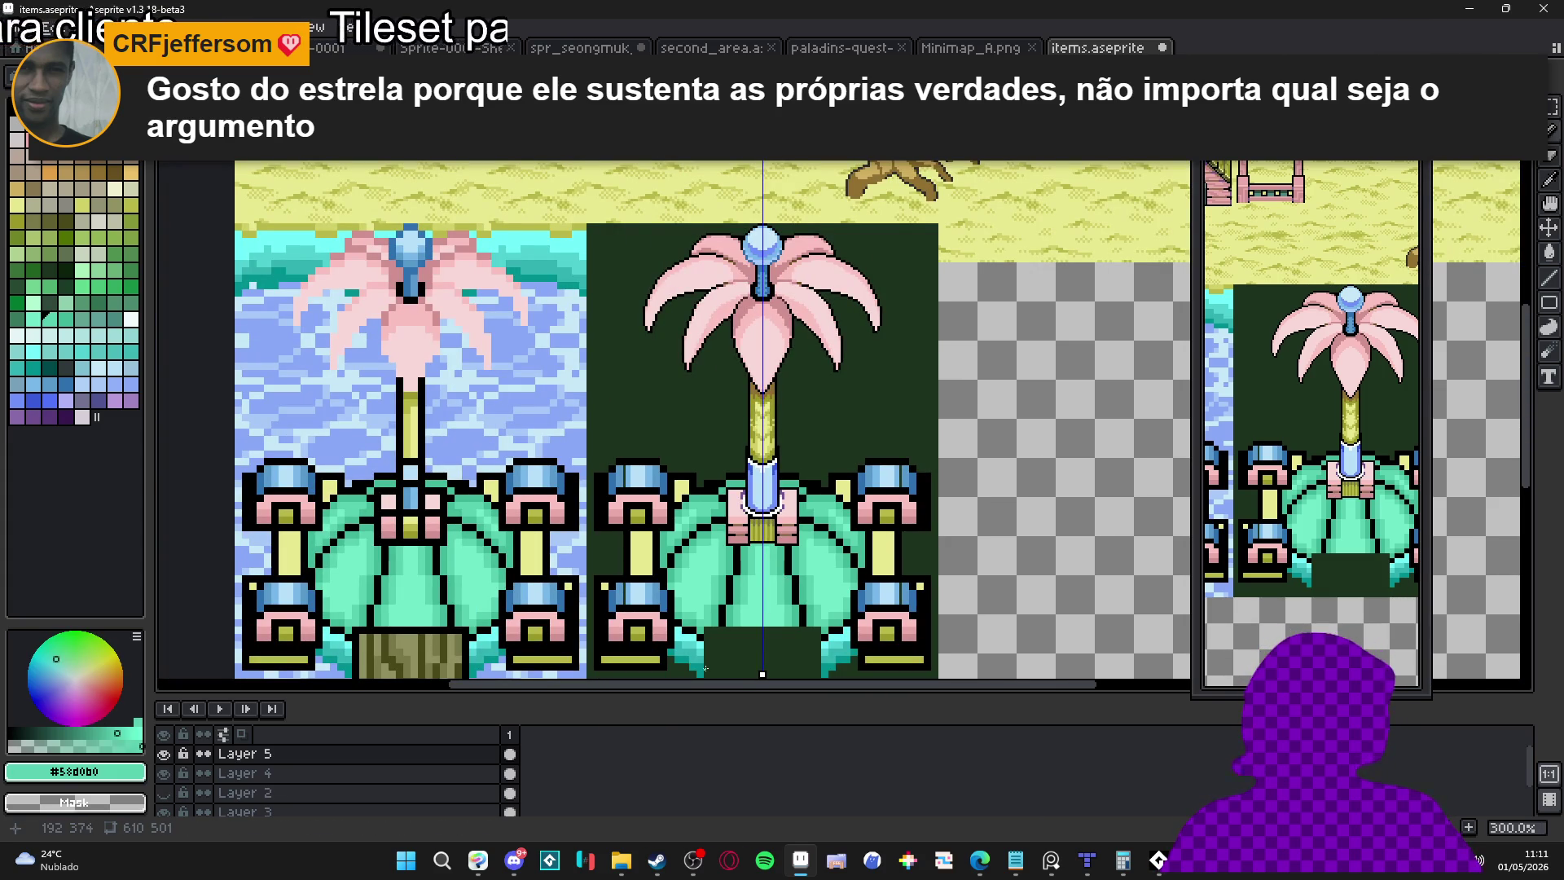
scroll(726, 484, up, 8)
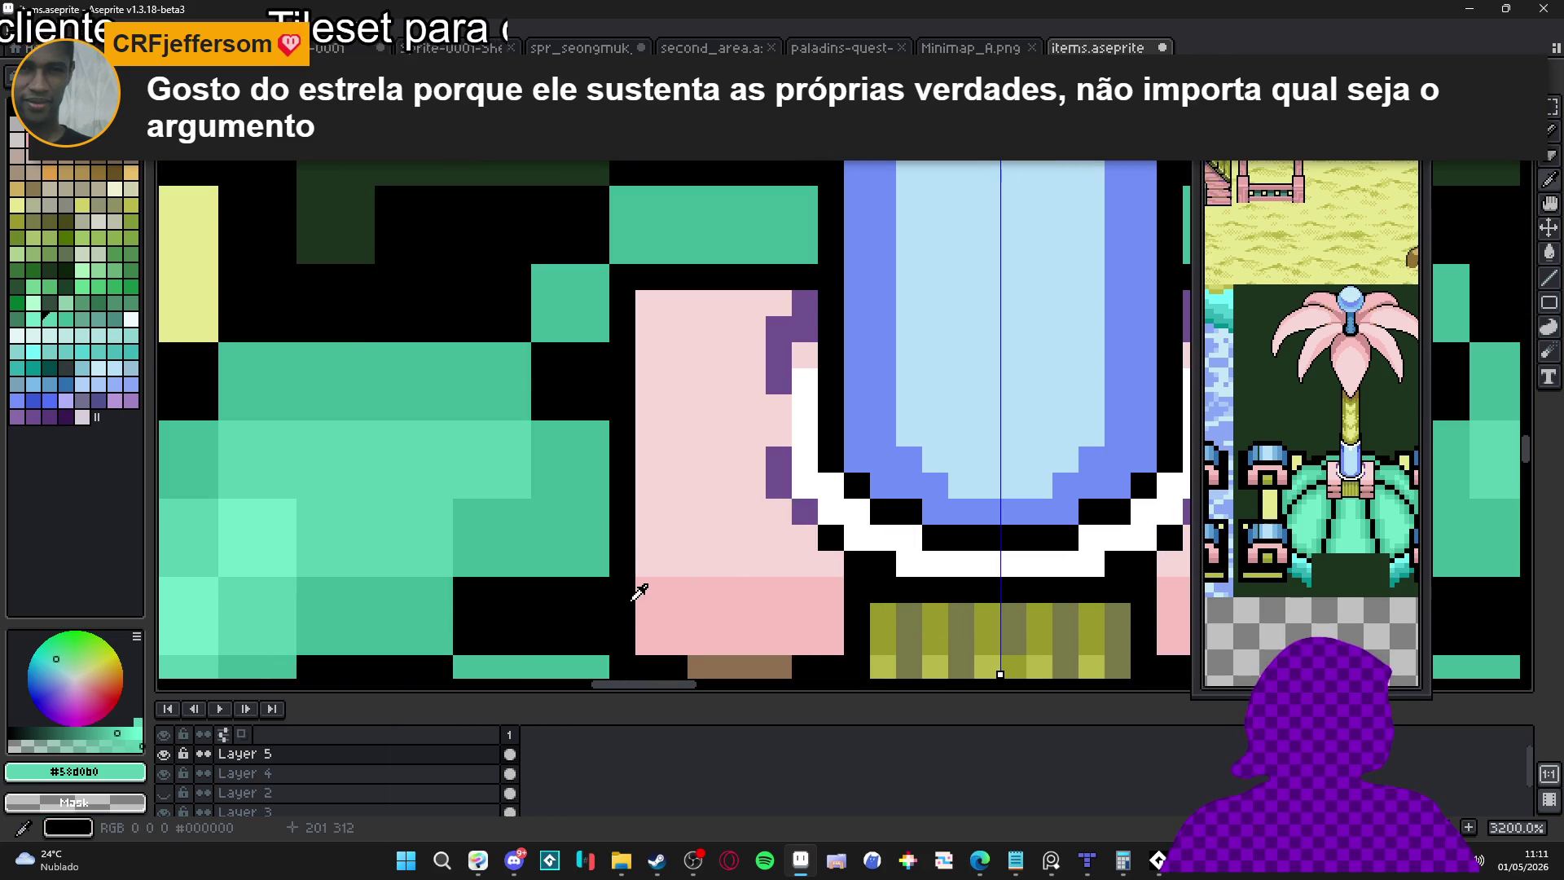
Draw mirrored black rows across the collar and beside the purple outline
alt+click(645, 548)
drag(645, 548, 818, 538)
scroll(819, 538, down, 4)
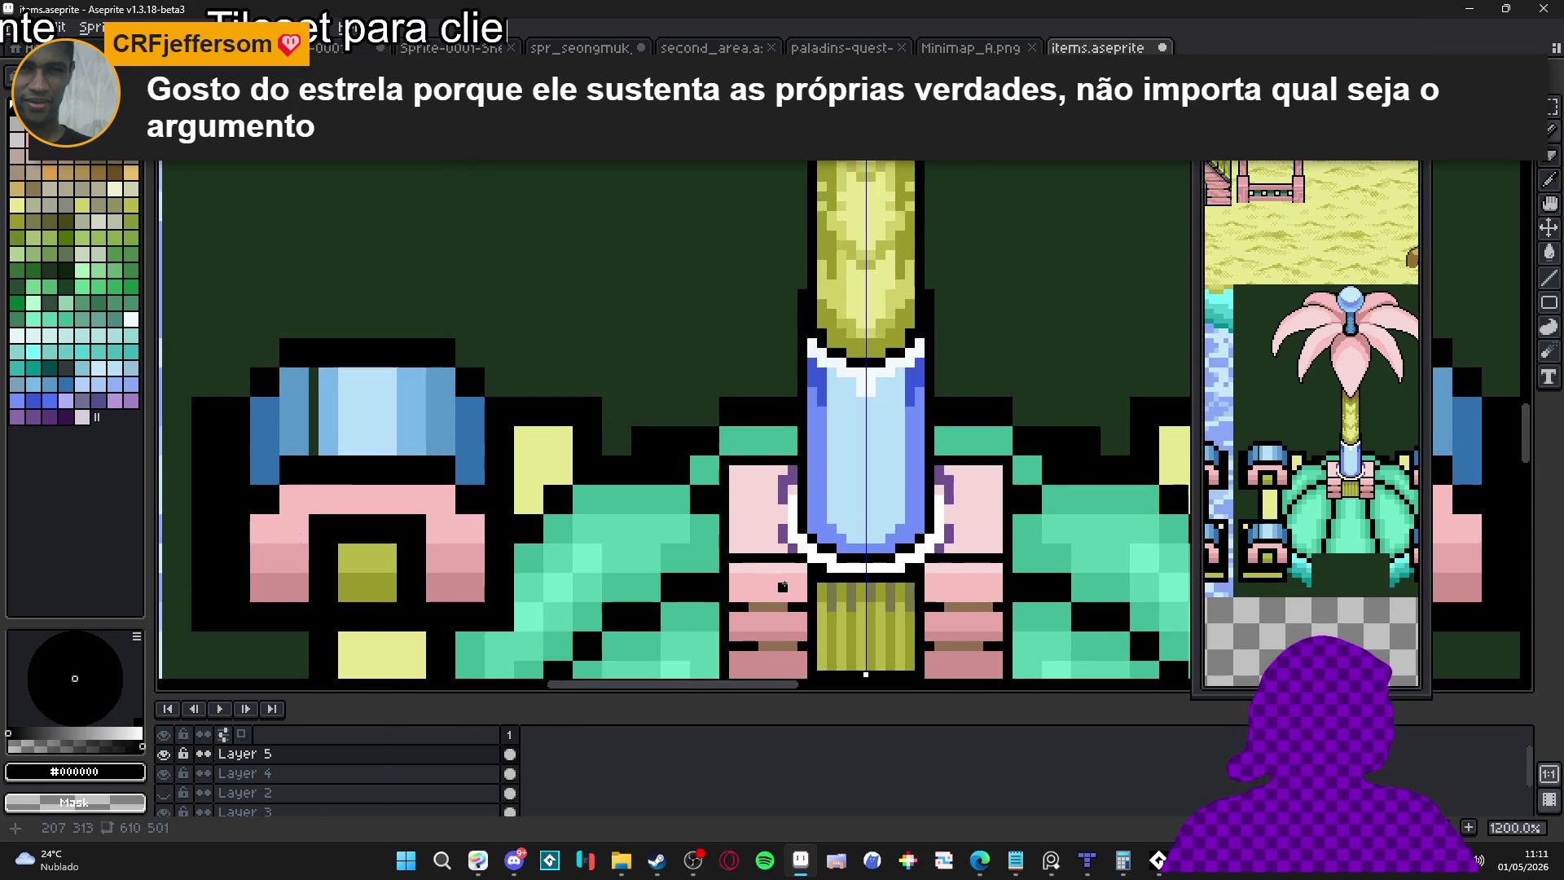
scroll(688, 420, up, 3)
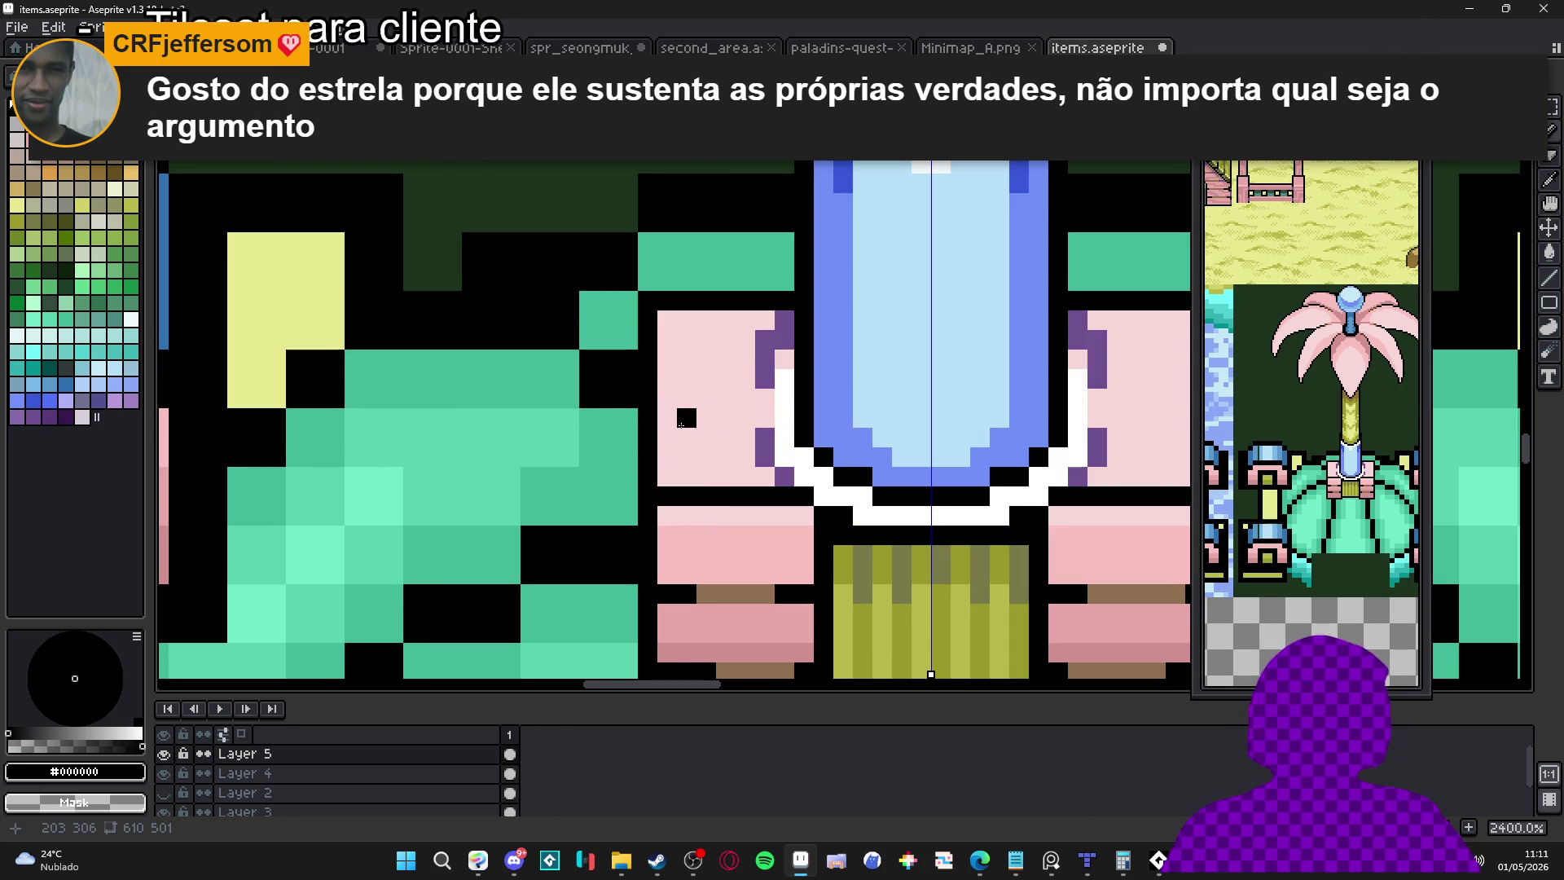
mouse_move(667, 423)
mouse_down()
mouse_move(751, 418)
mouse_move(766, 398)
mouse_up()
click(765, 437)
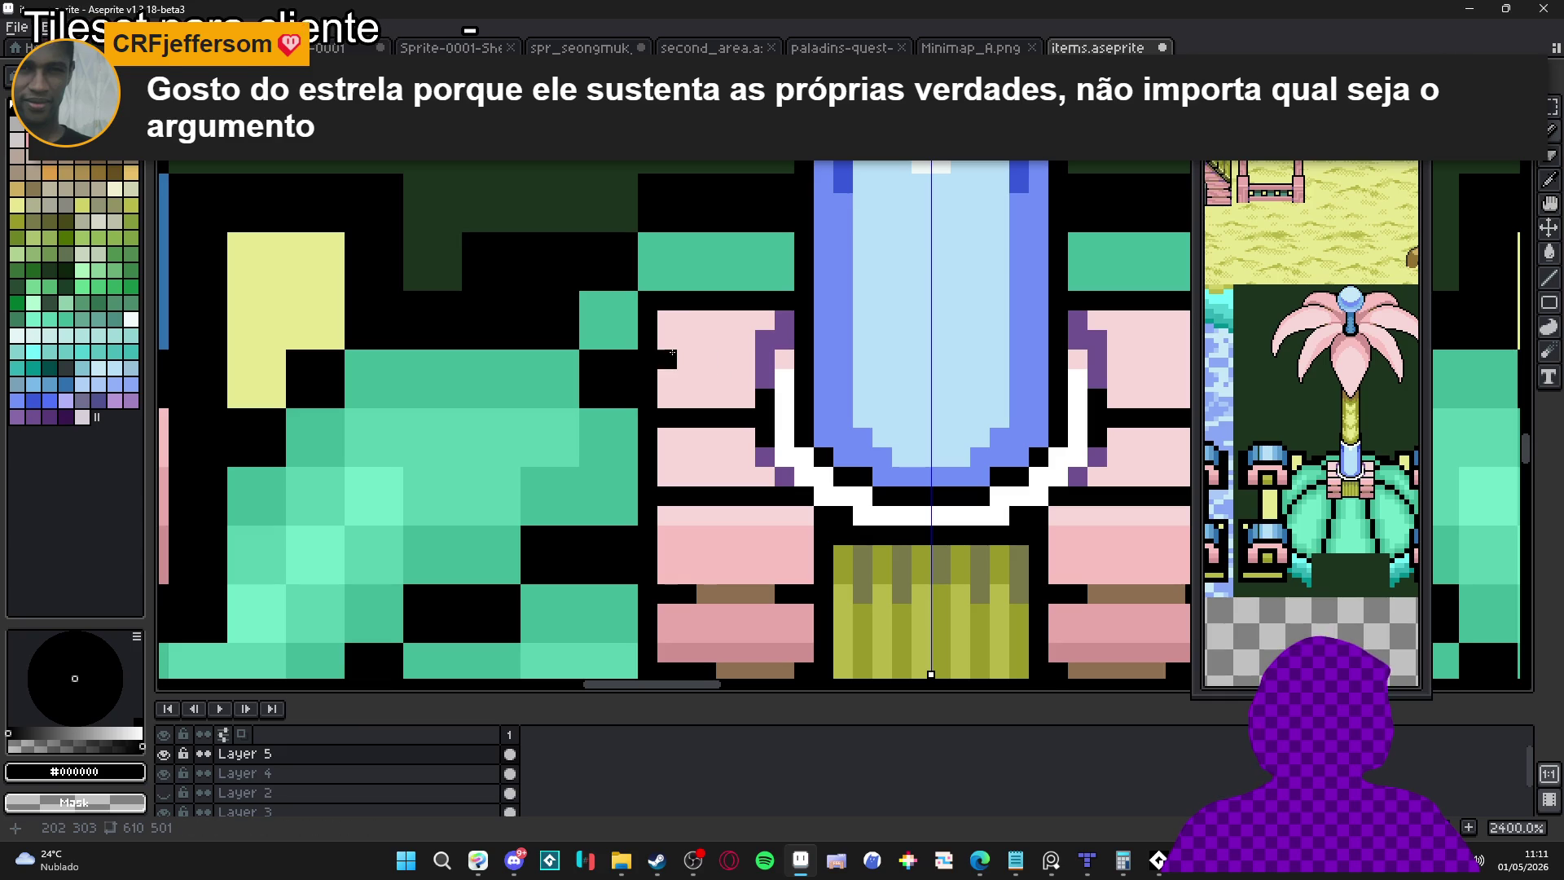
drag(669, 352, 756, 357)
scroll(796, 503, down, 7)
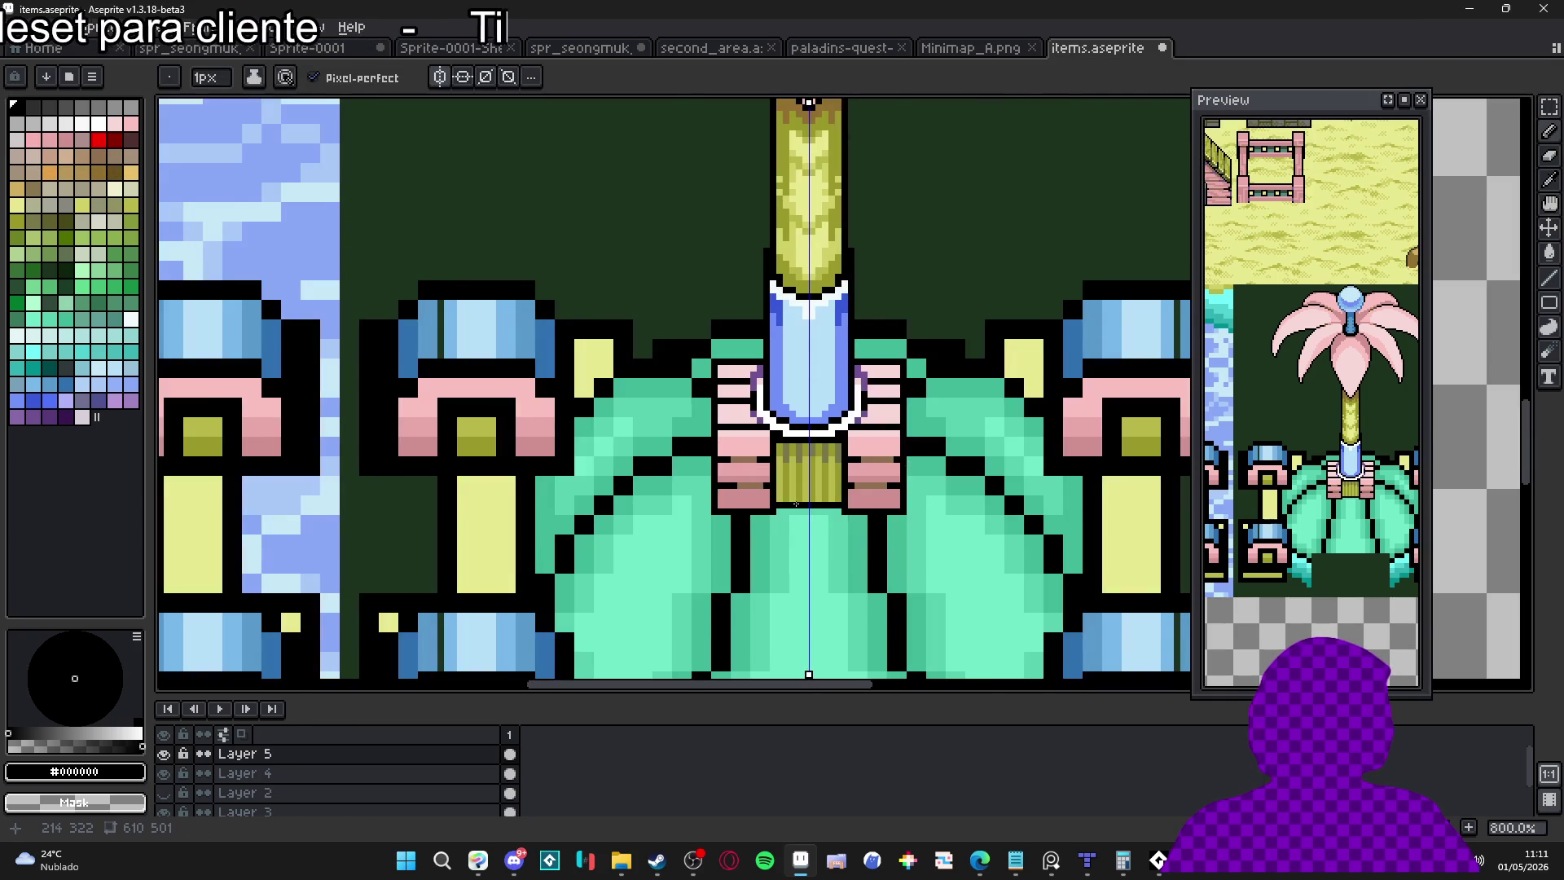
scroll(772, 467, up, 7)
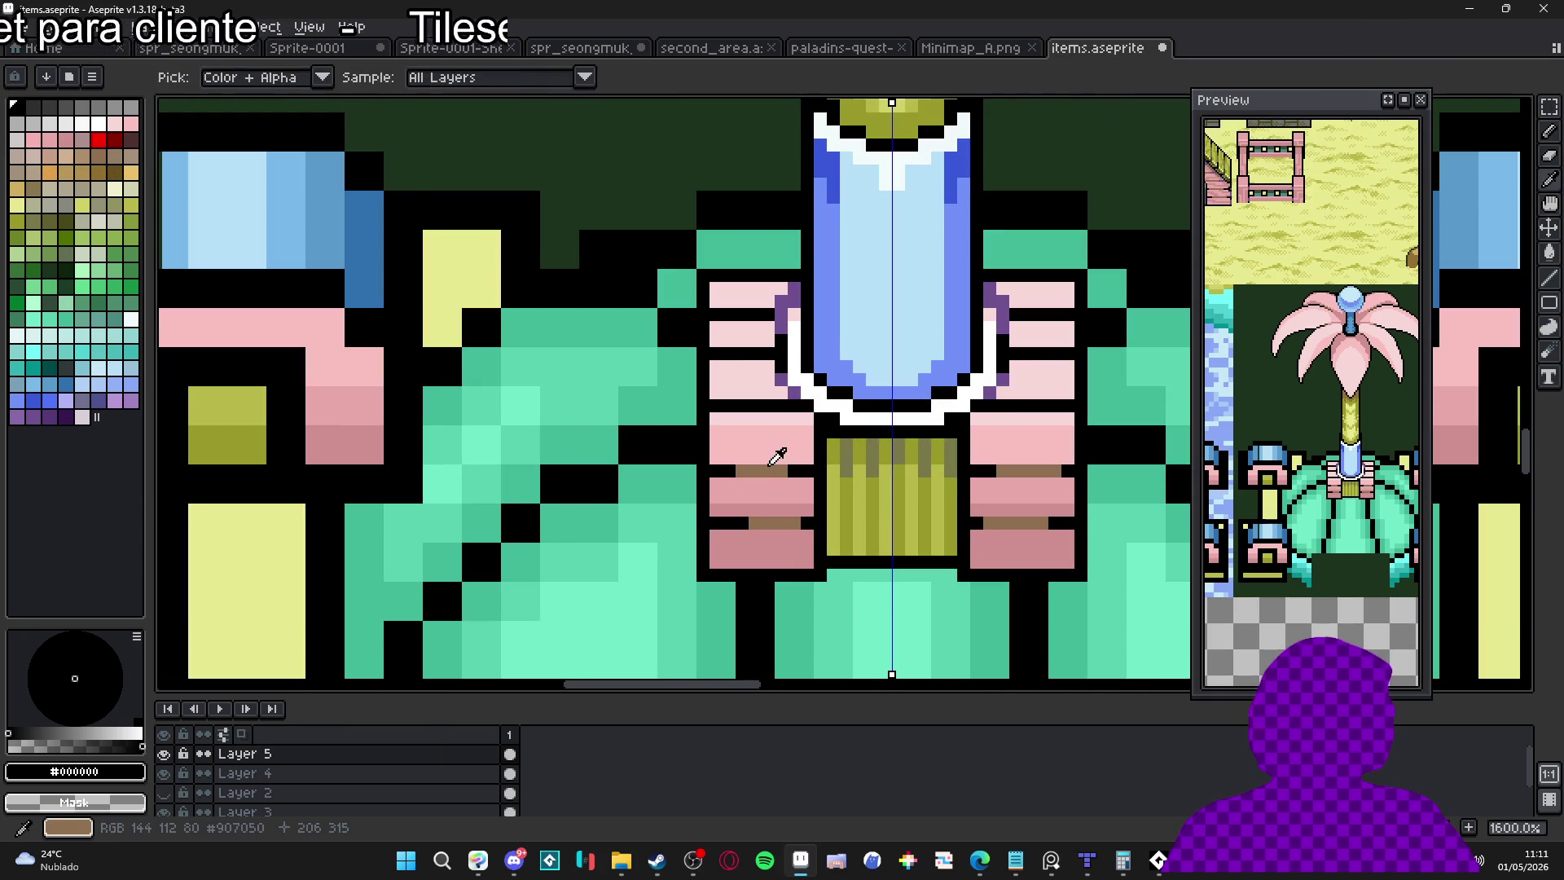
Recolour a black row brown and paint two more mirrored brown bands across the collar
alt+click(797, 406)
mouse_move(797, 406)
mouse_down()
mouse_move(817, 405)
mouse_move(681, 405)
mouse_up()
click(759, 325)
drag(758, 325, 699, 325)
drag(699, 268, 758, 267)
scroll(758, 267, down, 5)
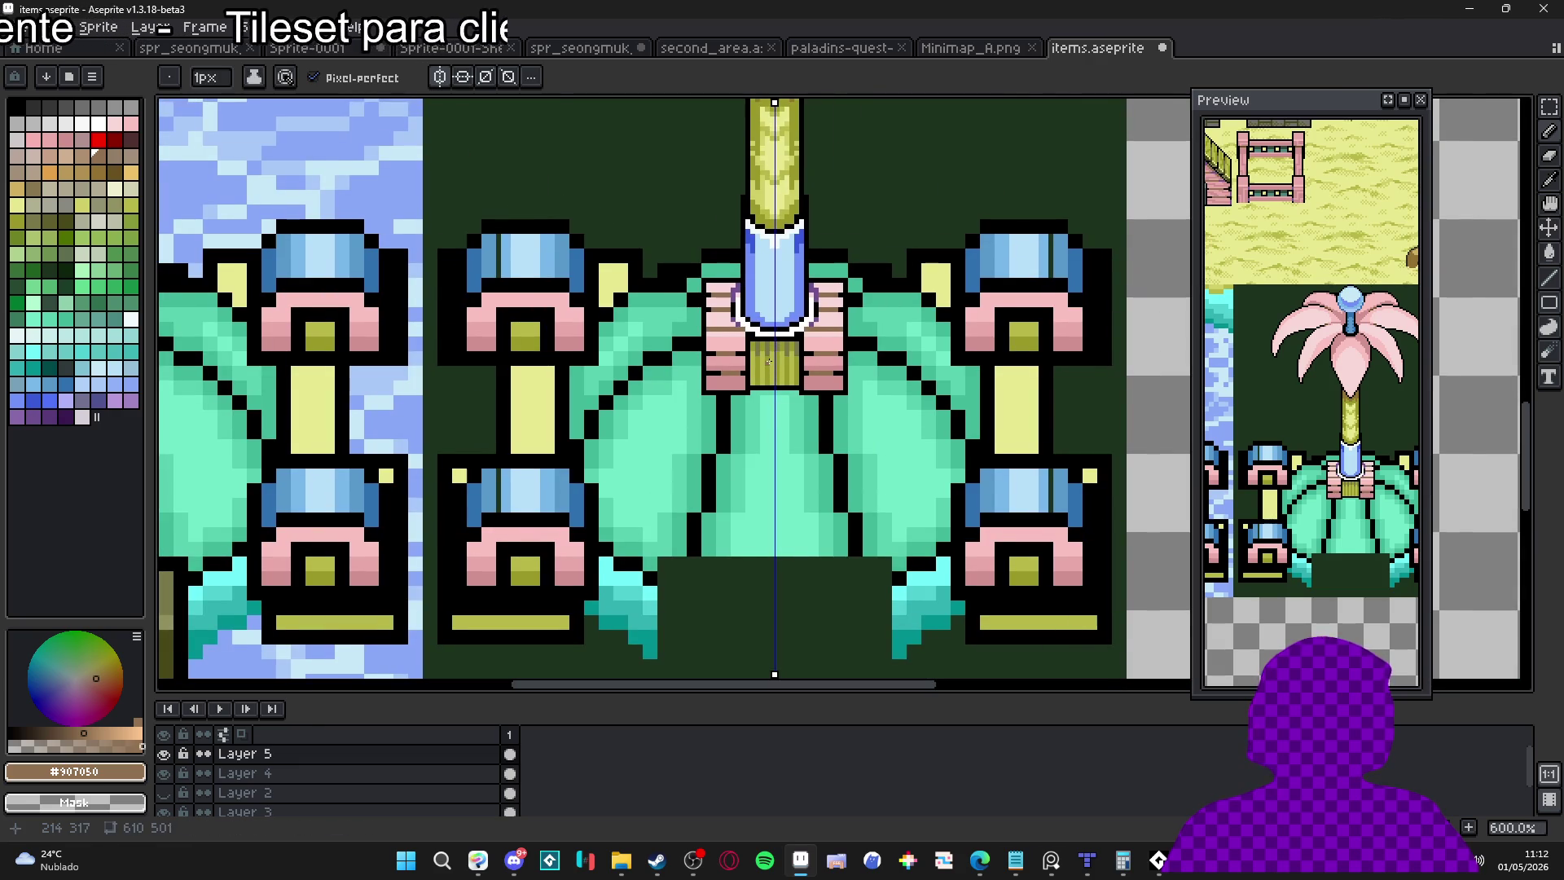
scroll(759, 348, up, 5)
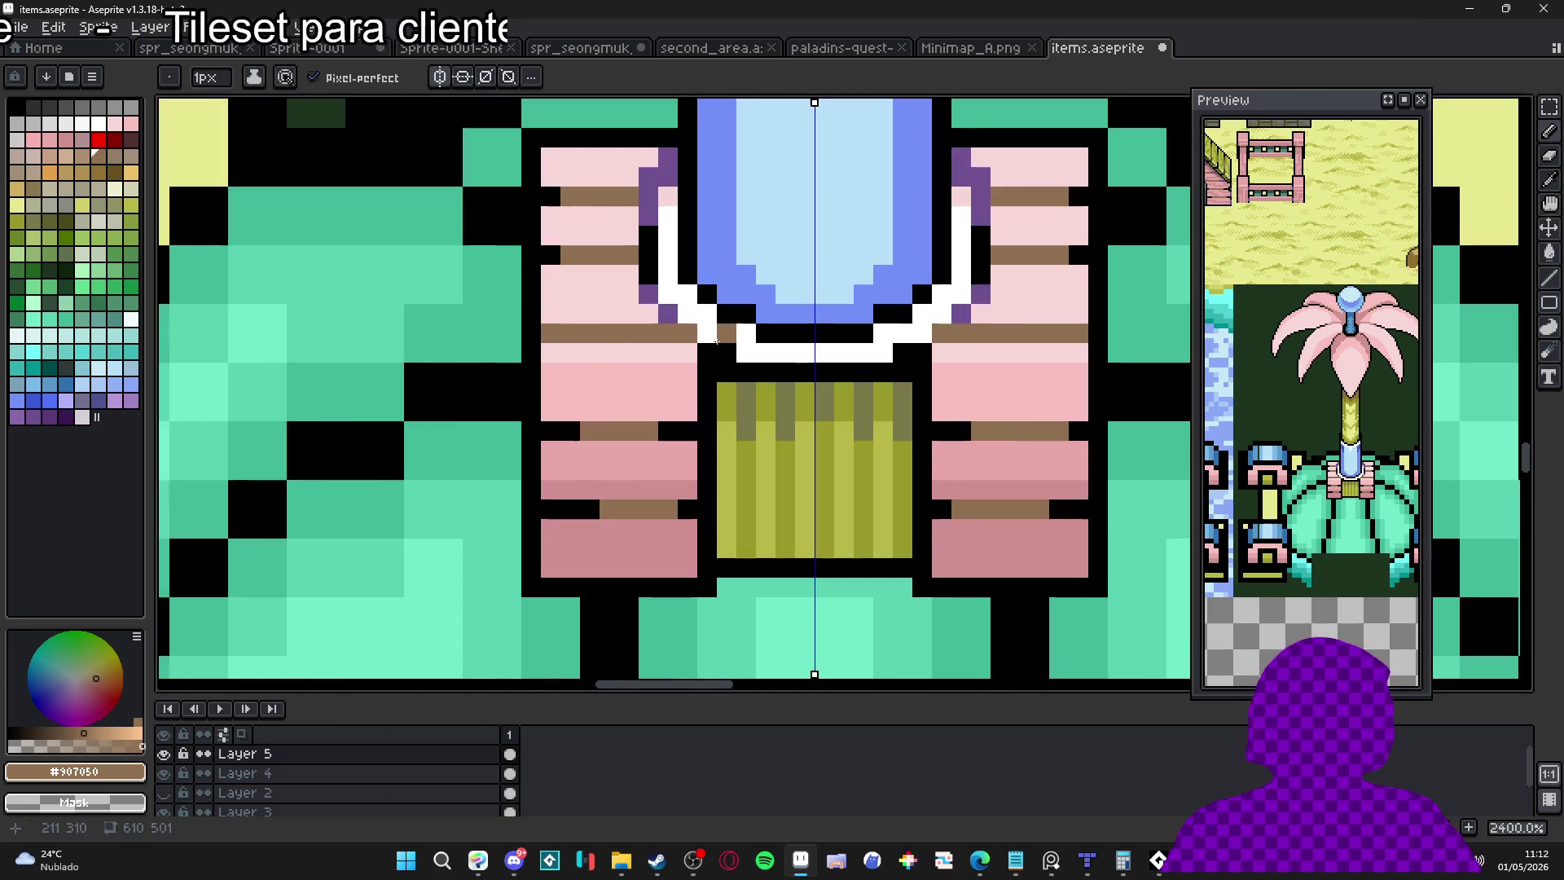
Extend a black row beside the blue cup and sample the purple outline colour
alt+click(707, 332)
drag(687, 333, 649, 332)
alt+click(676, 306)
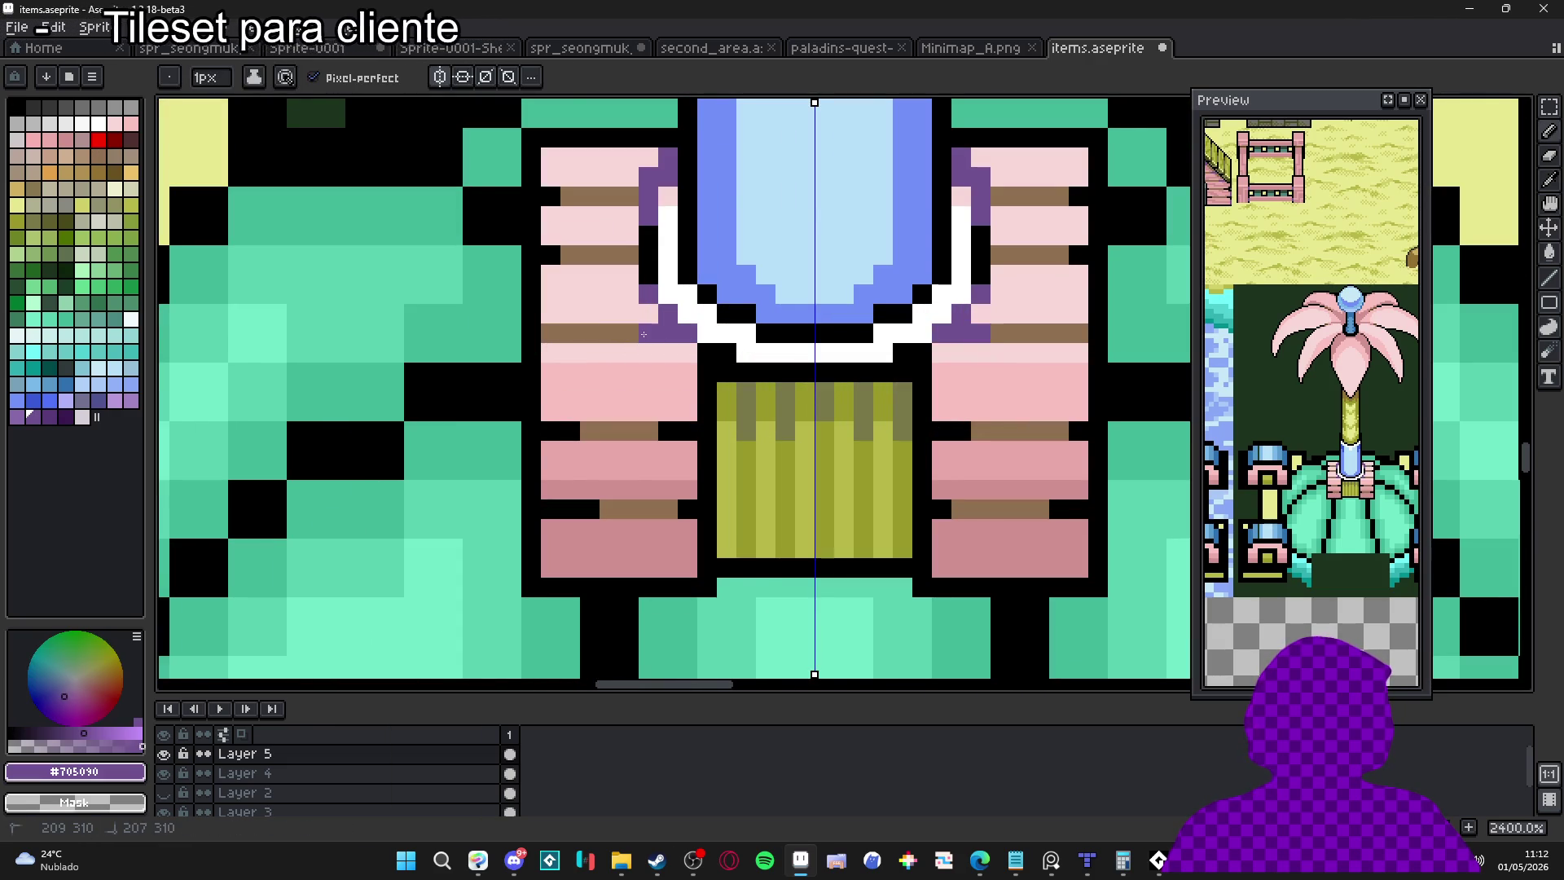
scroll(699, 369, down, 5)
scroll(706, 370, down, 2)
drag(753, 399, 796, 448)
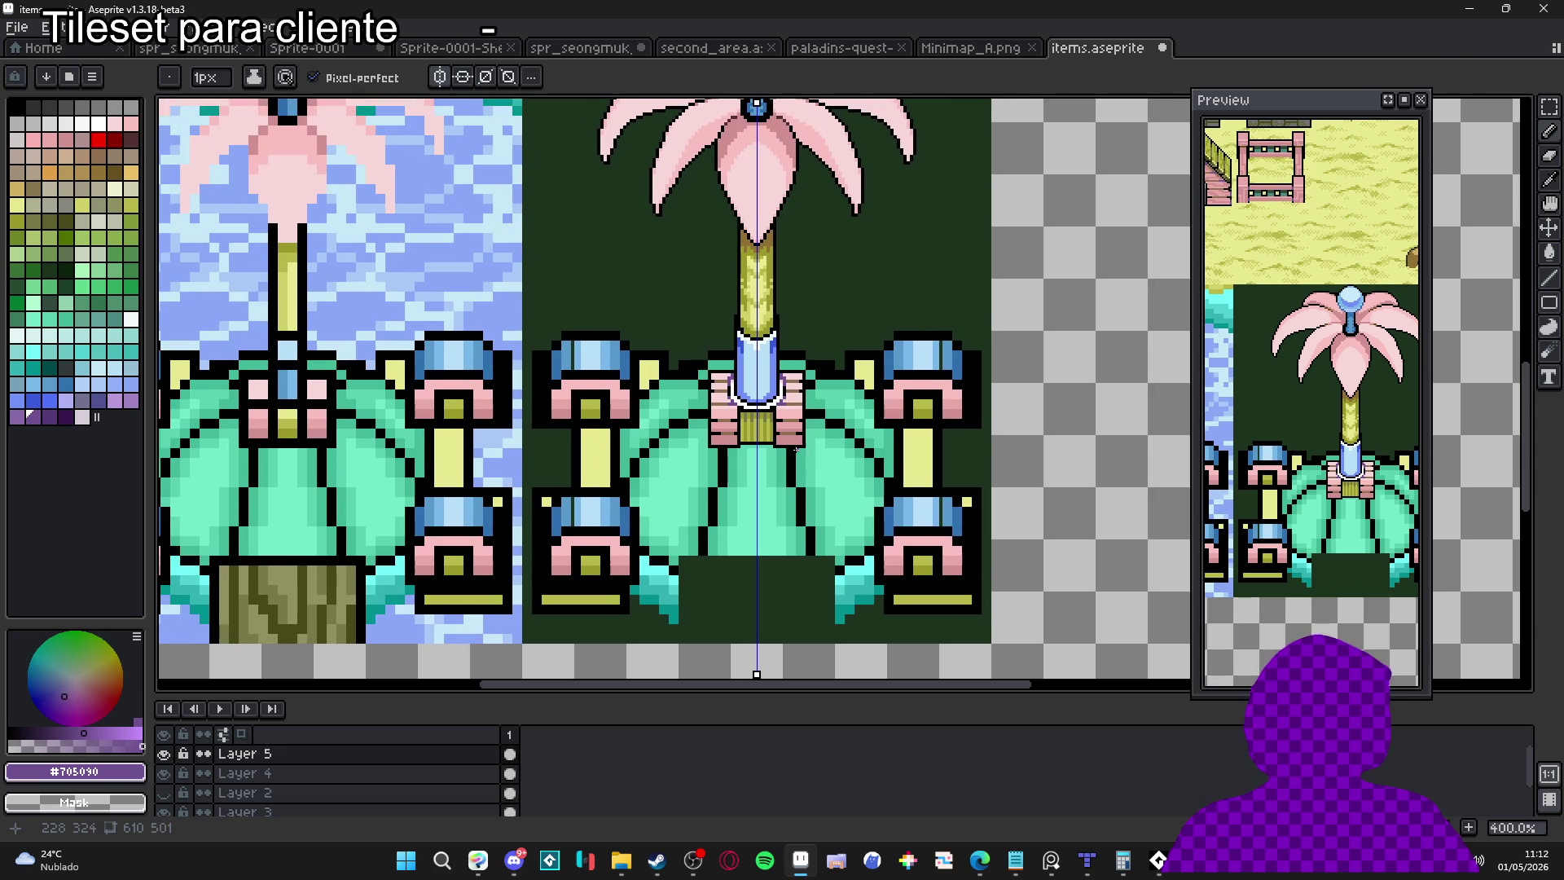
scroll(776, 459, down, 1)
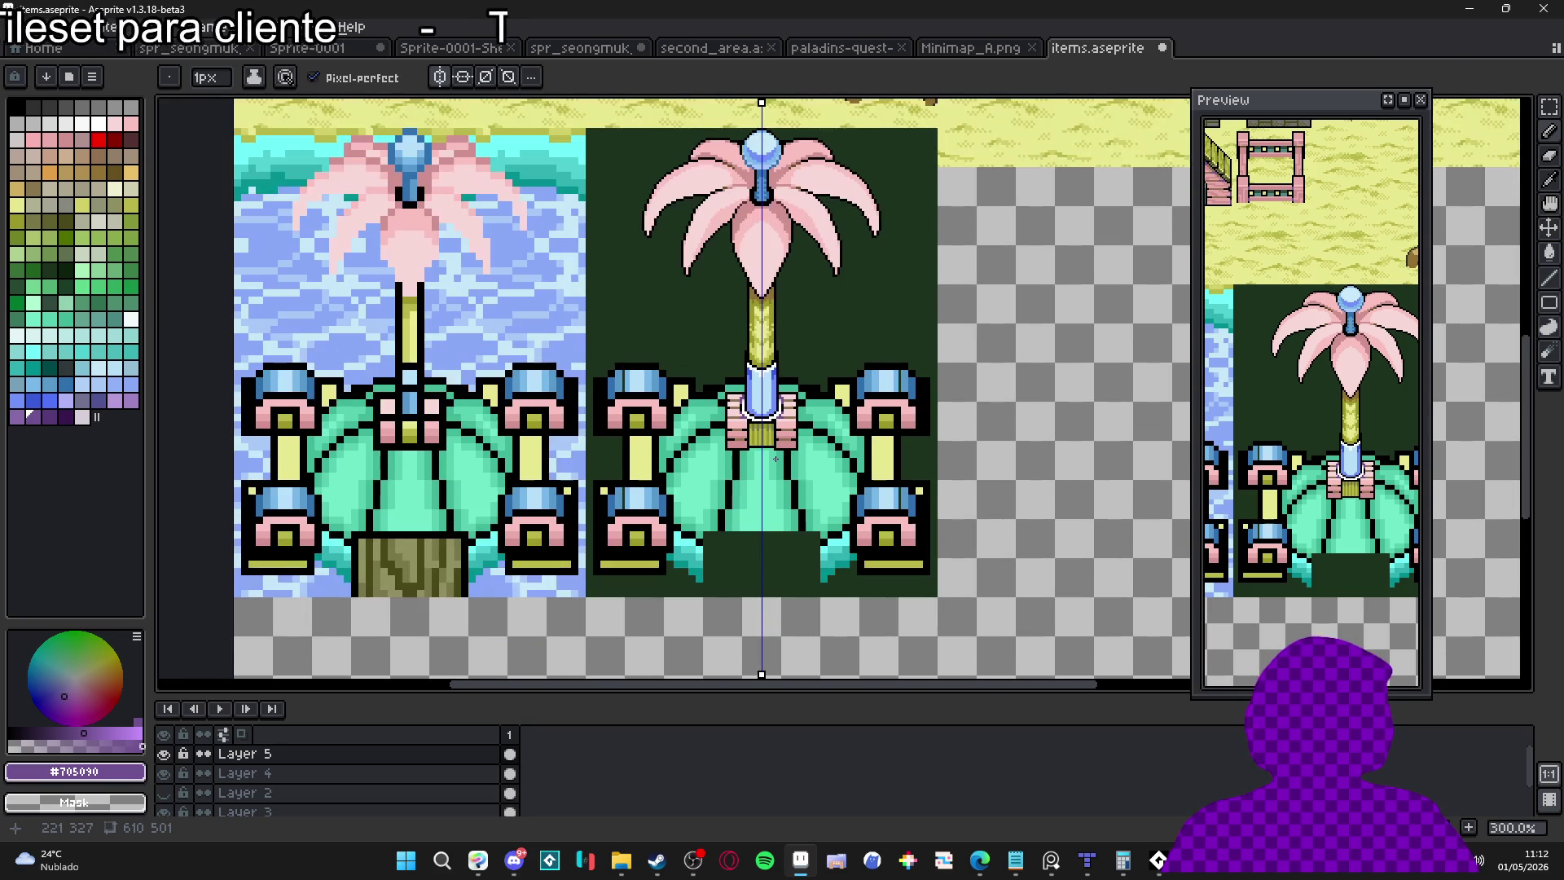
scroll(775, 439, up, 1)
scroll(740, 418, up, 2)
scroll(753, 425, down, 2)
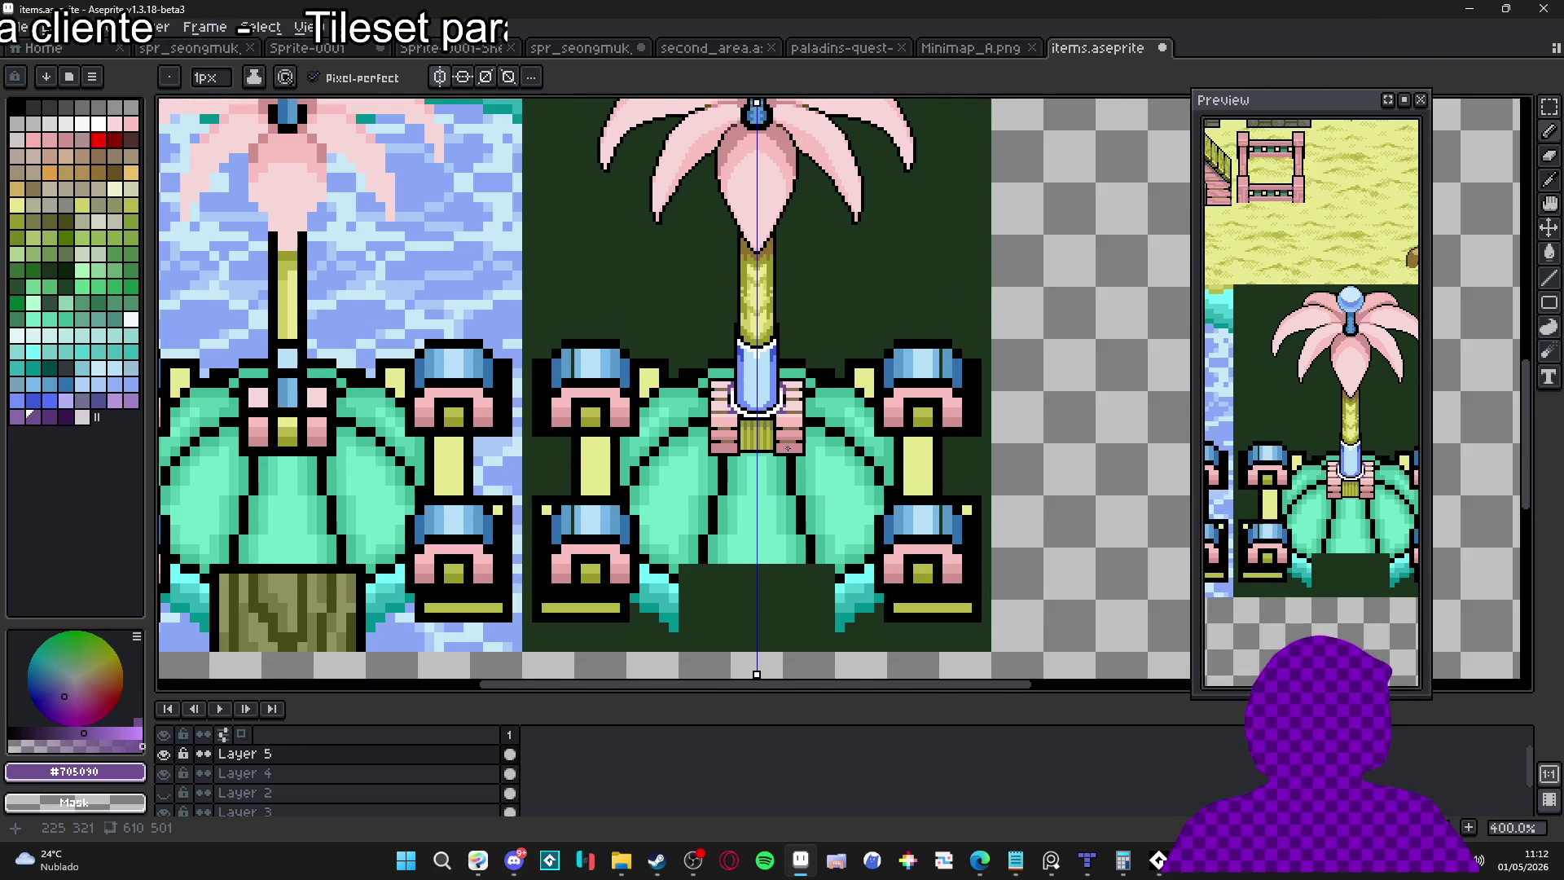
scroll(788, 448, down, 2)
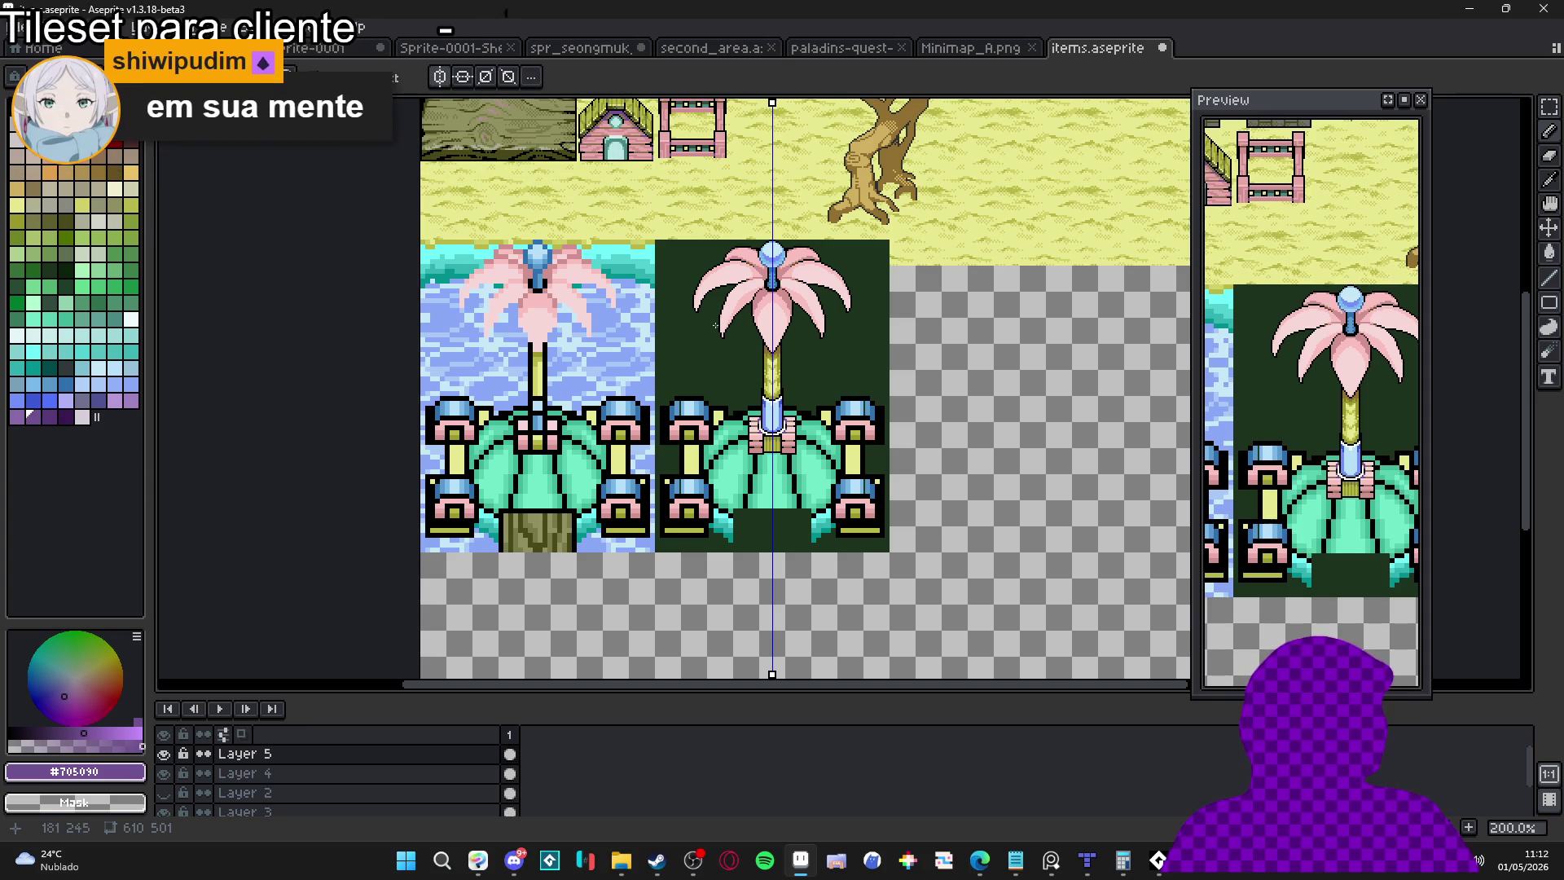
scroll(728, 285, up, 5)
Lighten the central petal's inner edge with mid pink and shade its edges darker
alt+click(813, 299)
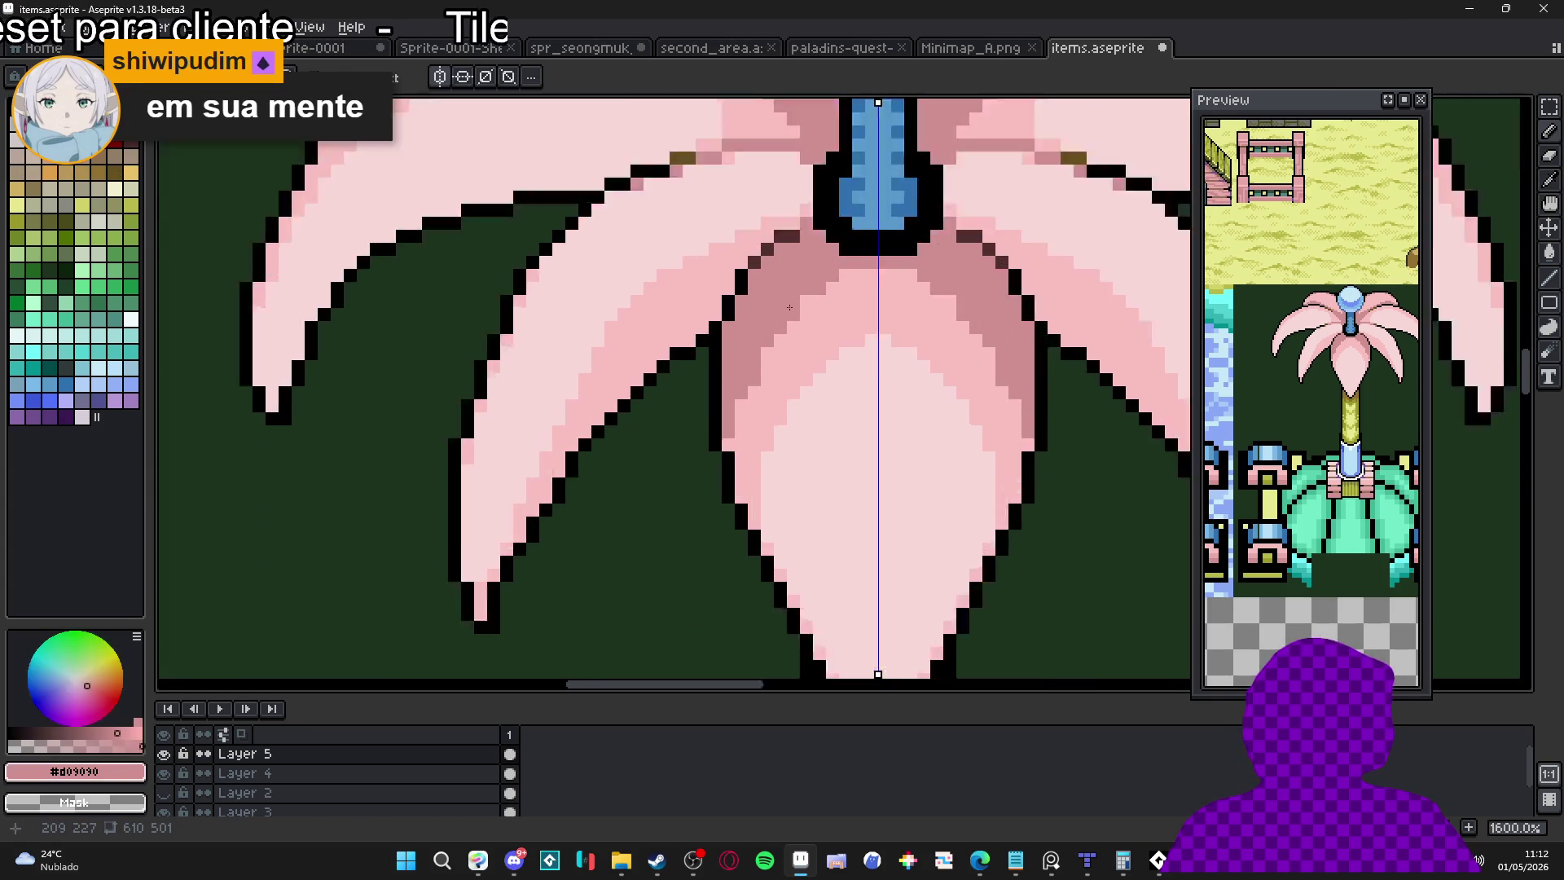
scroll(813, 299, up, 5)
alt+click(834, 299)
mouse_move(855, 259)
mouse_down()
mouse_move(758, 343)
mouse_move(816, 260)
mouse_move(751, 322)
mouse_move(738, 420)
mouse_move(717, 399)
mouse_move(717, 440)
mouse_up()
alt+click(702, 492)
click(698, 514)
drag(716, 570, 717, 578)
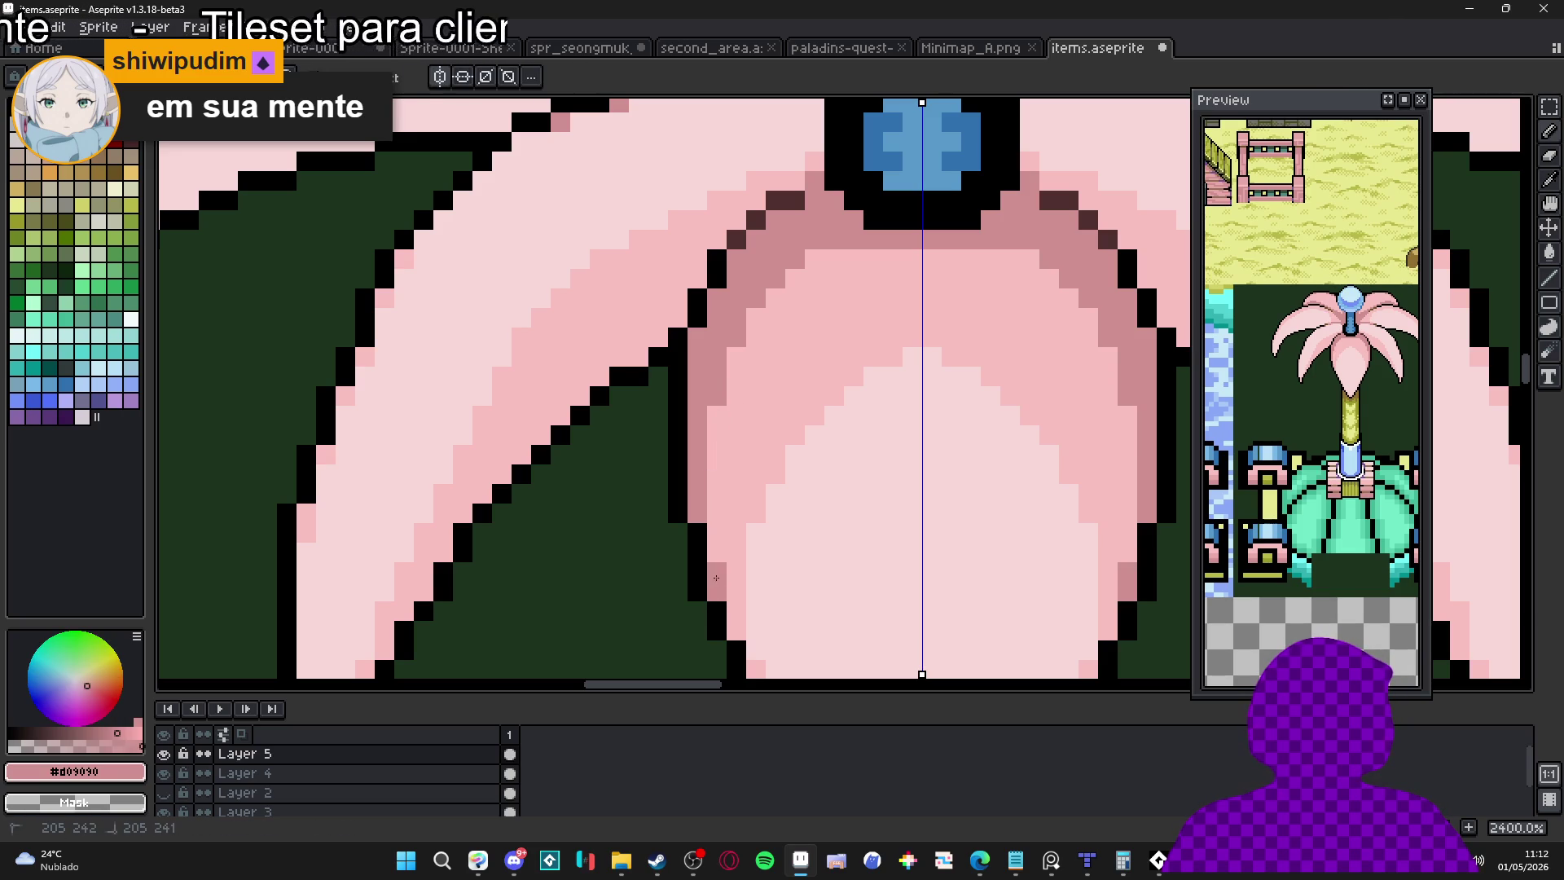
click(815, 259)
Widen the palest pink highlight down the central petal and touch up mirrored dark pixels
scroll(815, 259, down, 5)
scroll(845, 272, up, 5)
alt+click(890, 237)
click(890, 218)
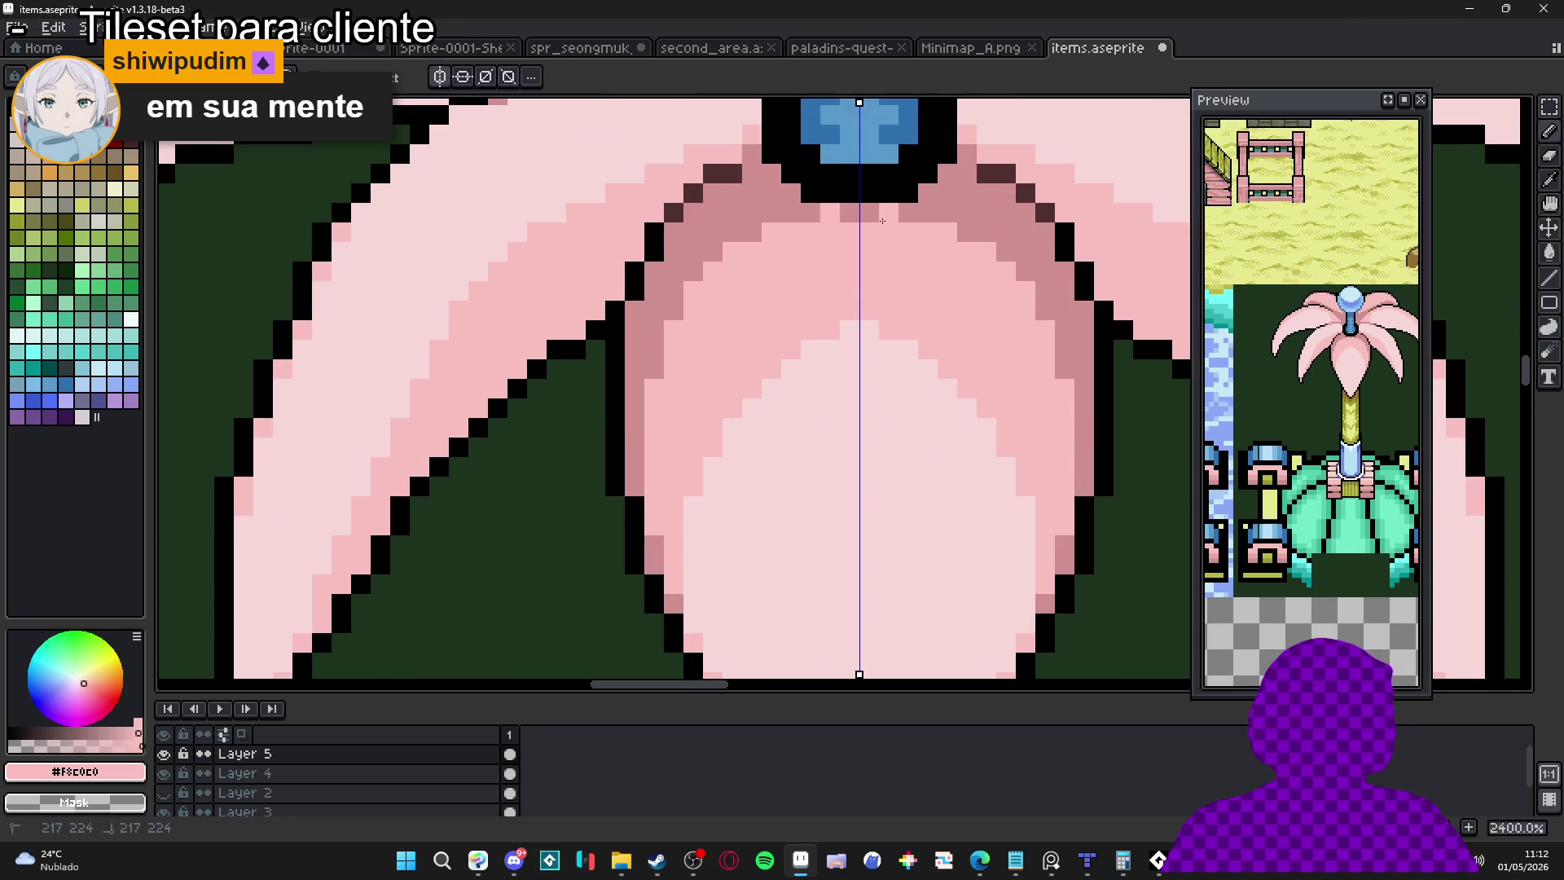
scroll(886, 227, down, 3)
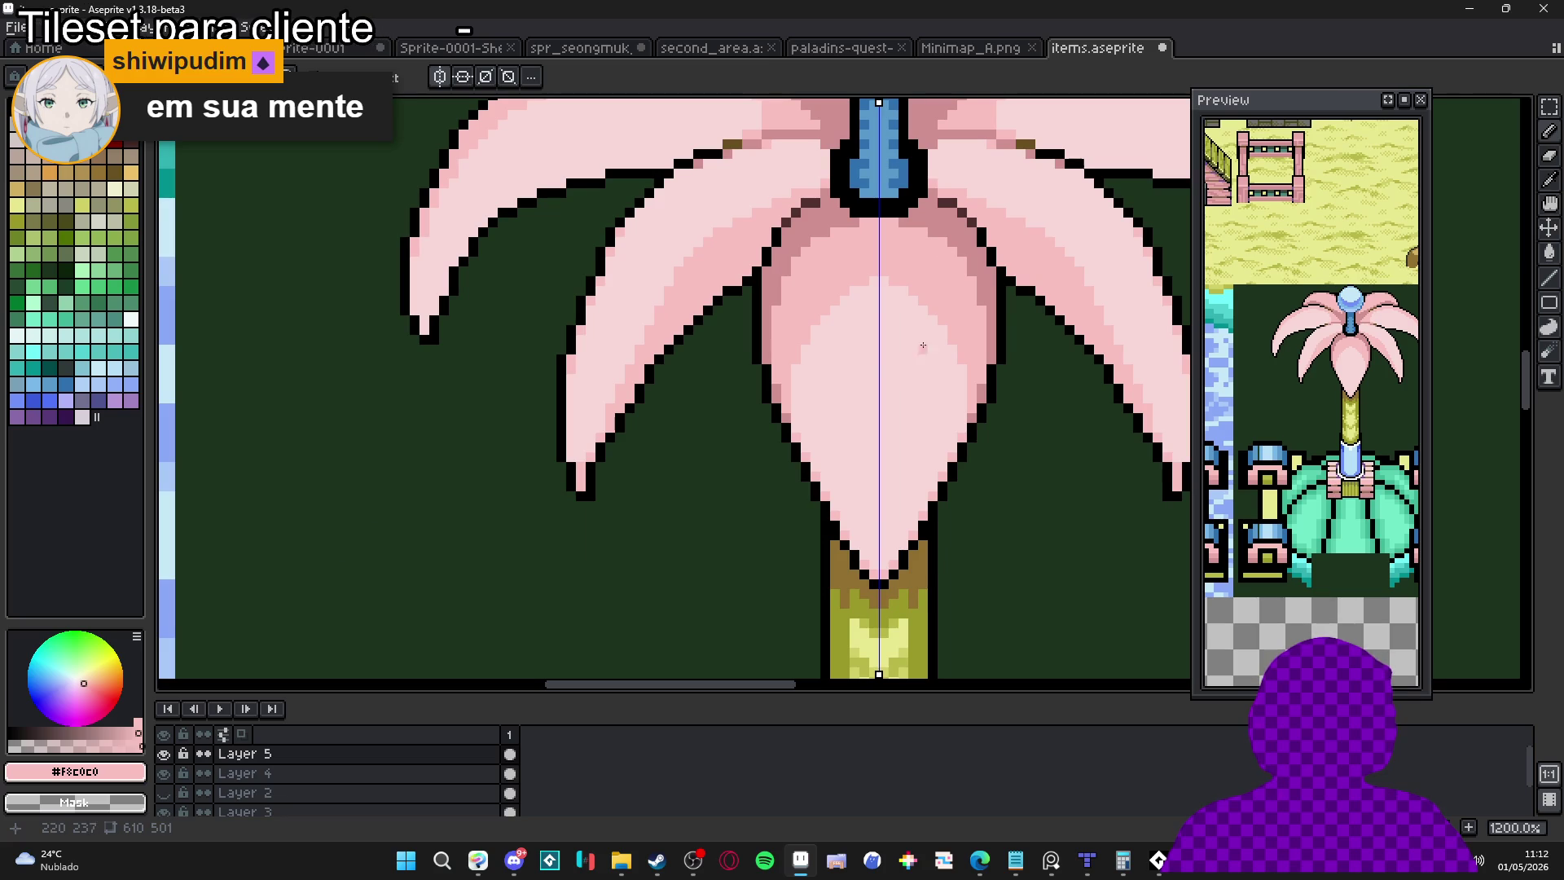
alt+click(892, 277)
scroll(889, 281, up, 1)
drag(927, 290, 997, 407)
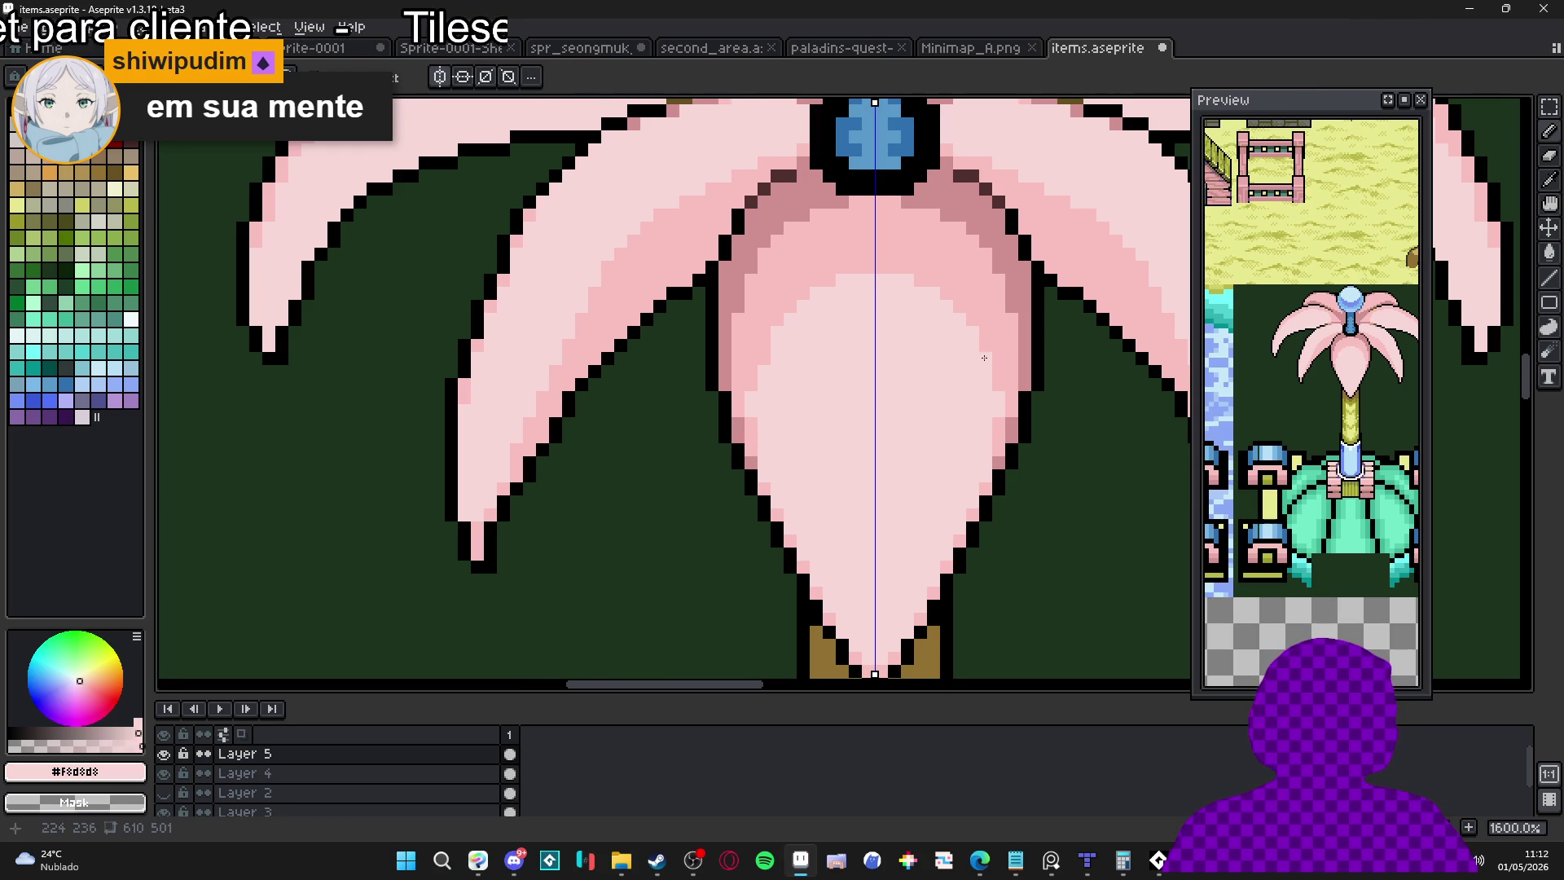
alt+click(970, 327)
click(999, 404)
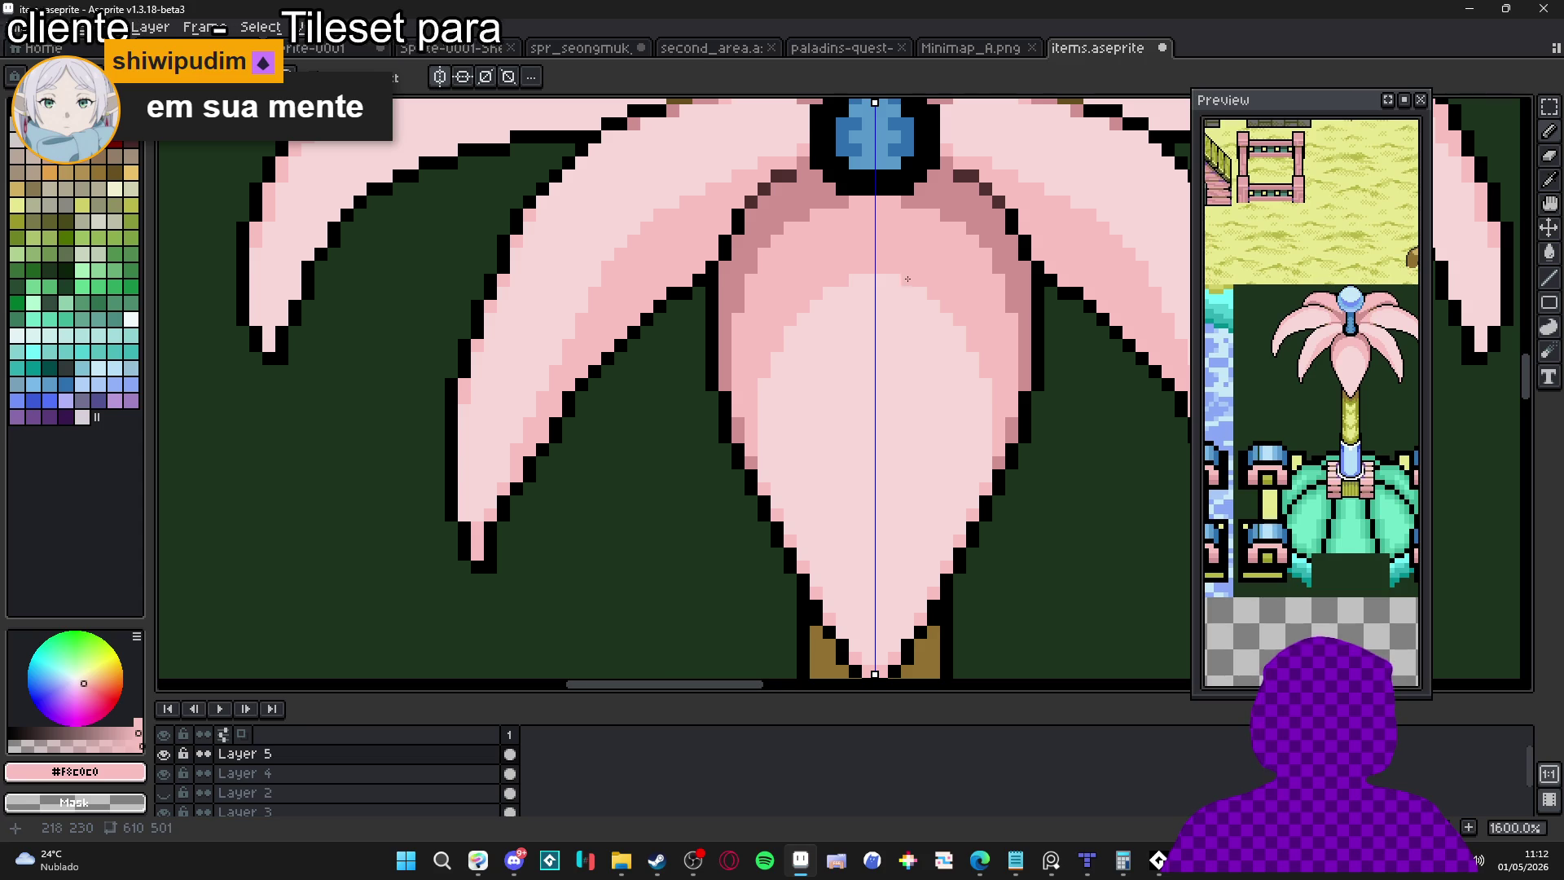
Repaint the pixels below the stem light pink and add a darker pink V-band
scroll(936, 354, down, 5)
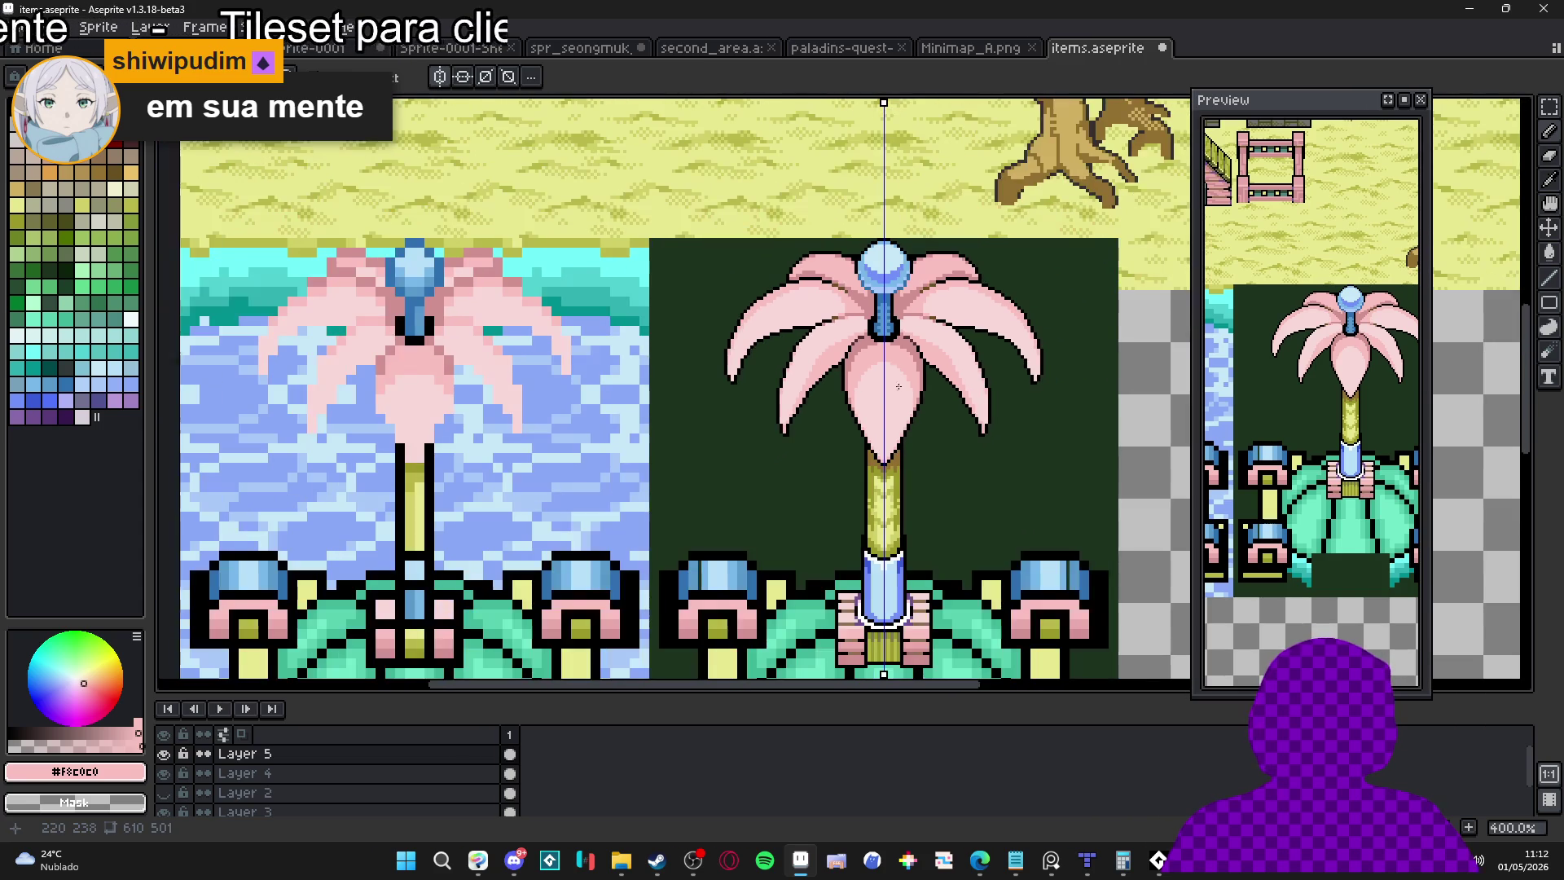
scroll(868, 335, up, 2)
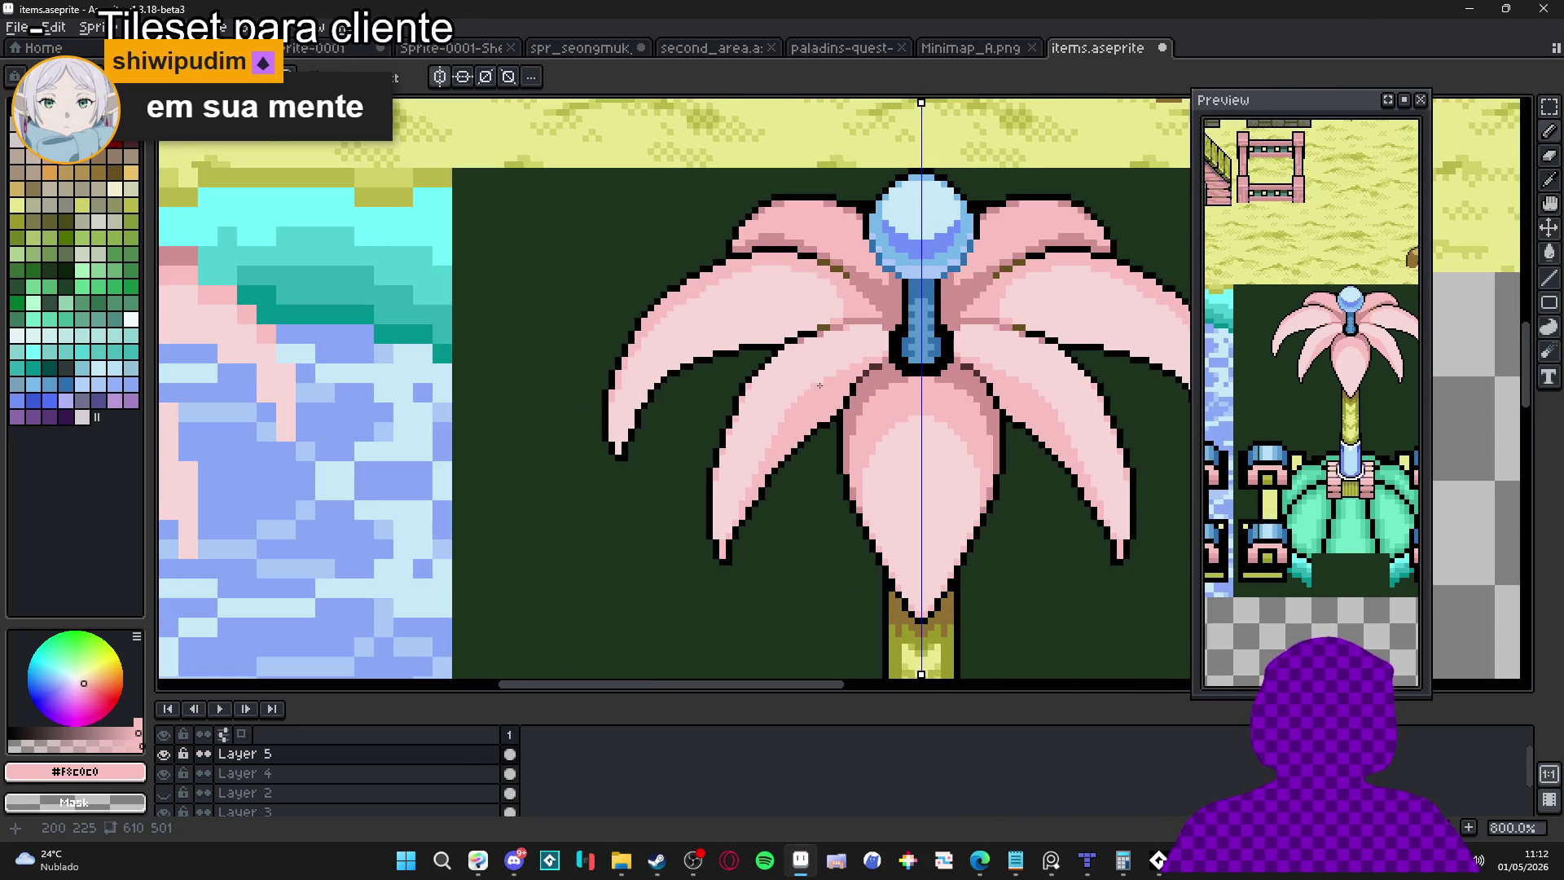
scroll(819, 383, up, 2)
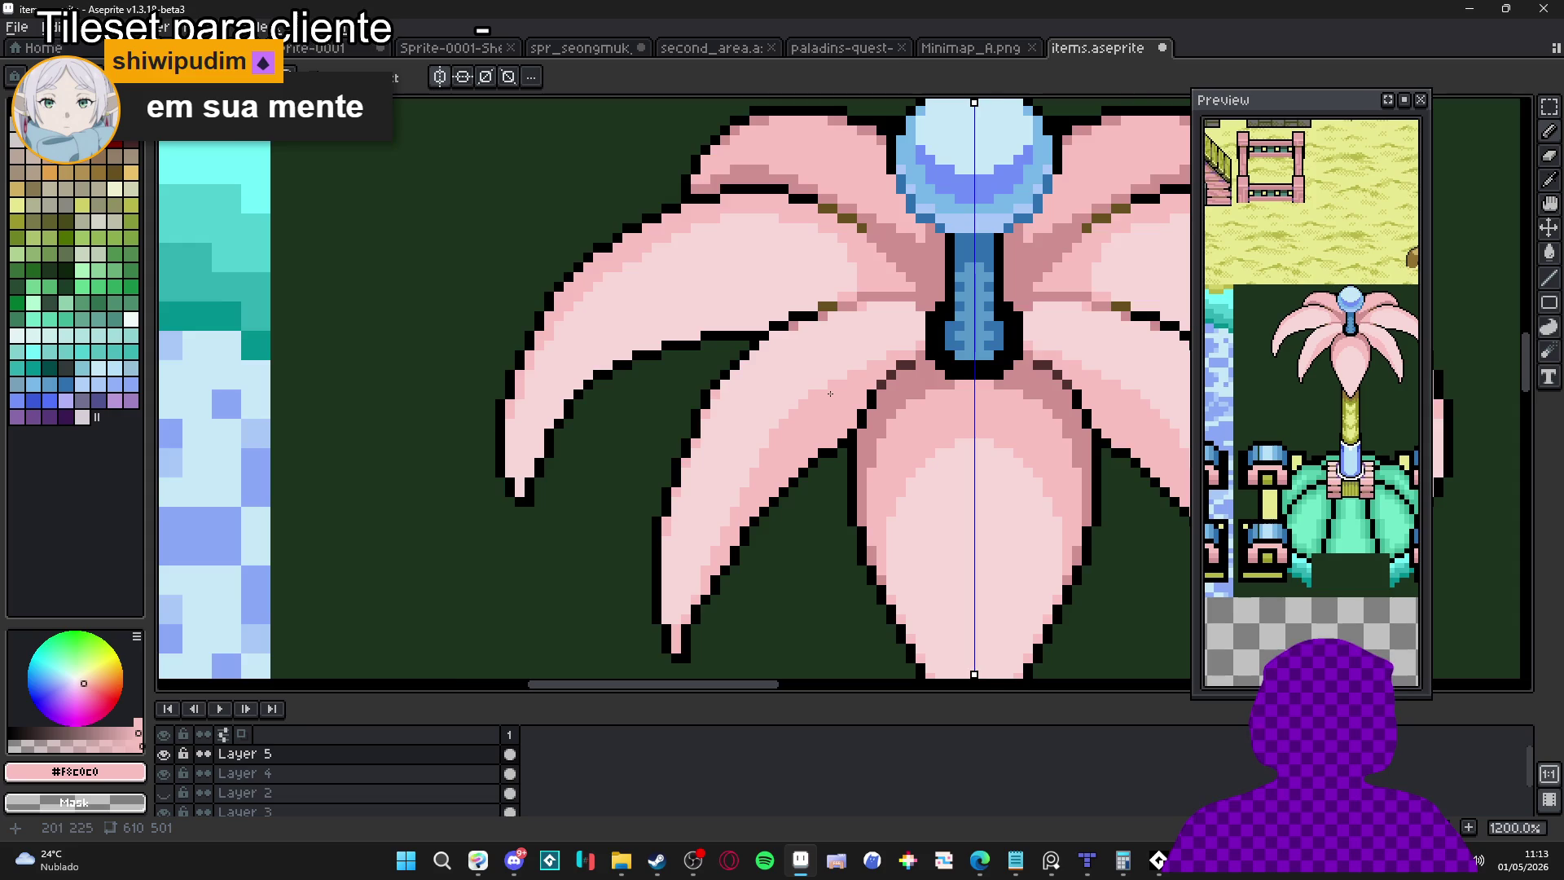
scroll(831, 393, down, 3)
scroll(864, 407, up, 2)
scroll(897, 440, up, 2)
alt+click(855, 382)
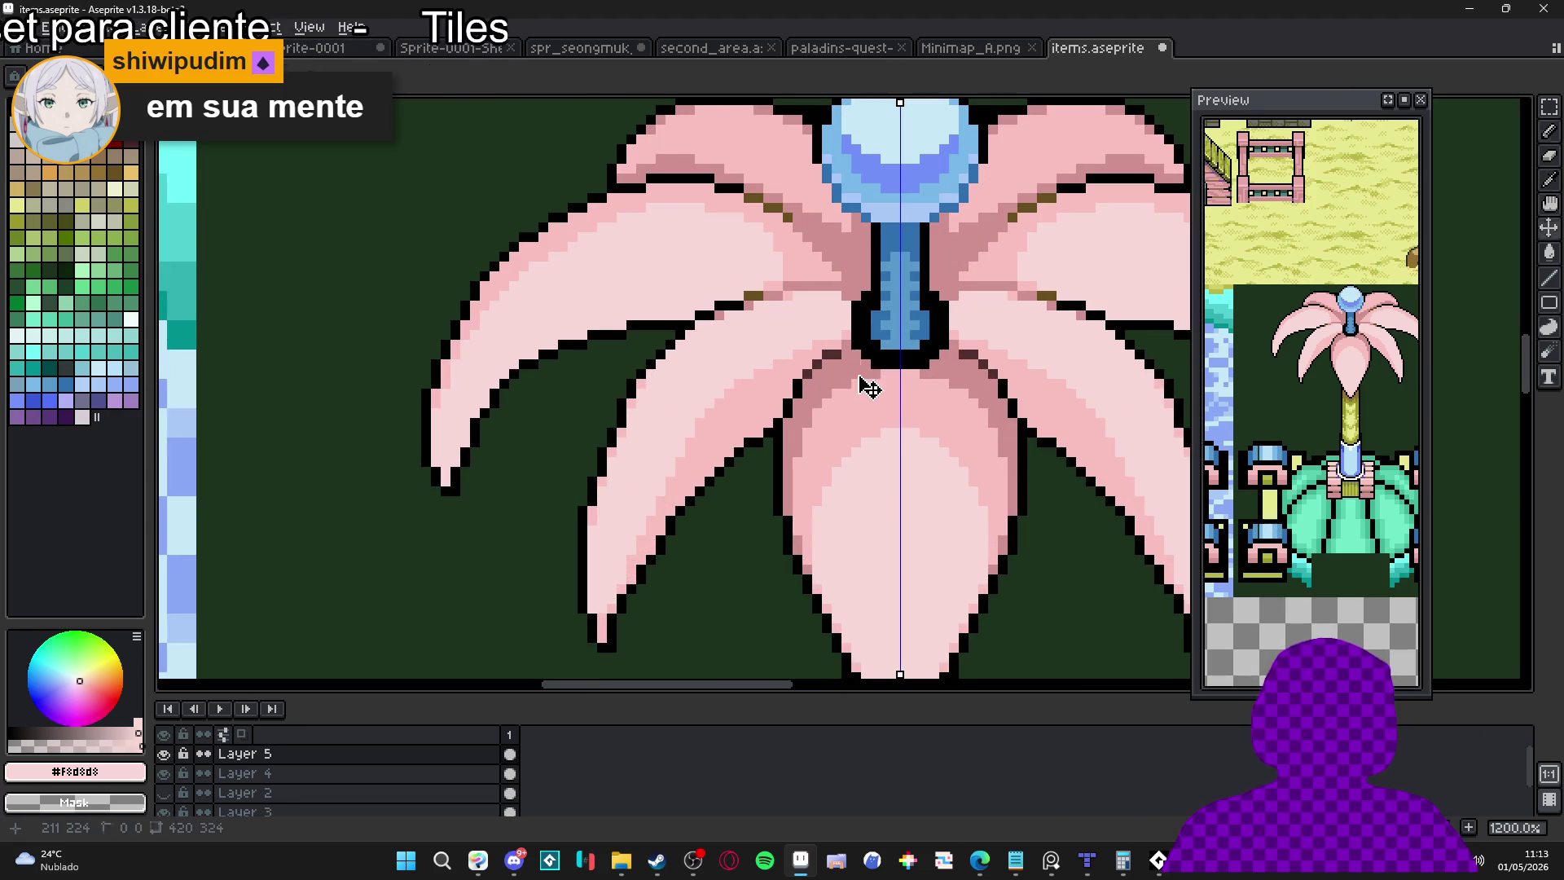
mouse_move(860, 370)
mouse_down()
mouse_move(848, 453)
mouse_move(904, 409)
mouse_move(872, 407)
mouse_move(888, 379)
mouse_move(903, 406)
mouse_move(847, 407)
mouse_move(831, 509)
mouse_move(856, 531)
mouse_move(840, 531)
mouse_move(864, 505)
mouse_up()
alt+click(831, 472)
alt+click(843, 477)
click(838, 462)
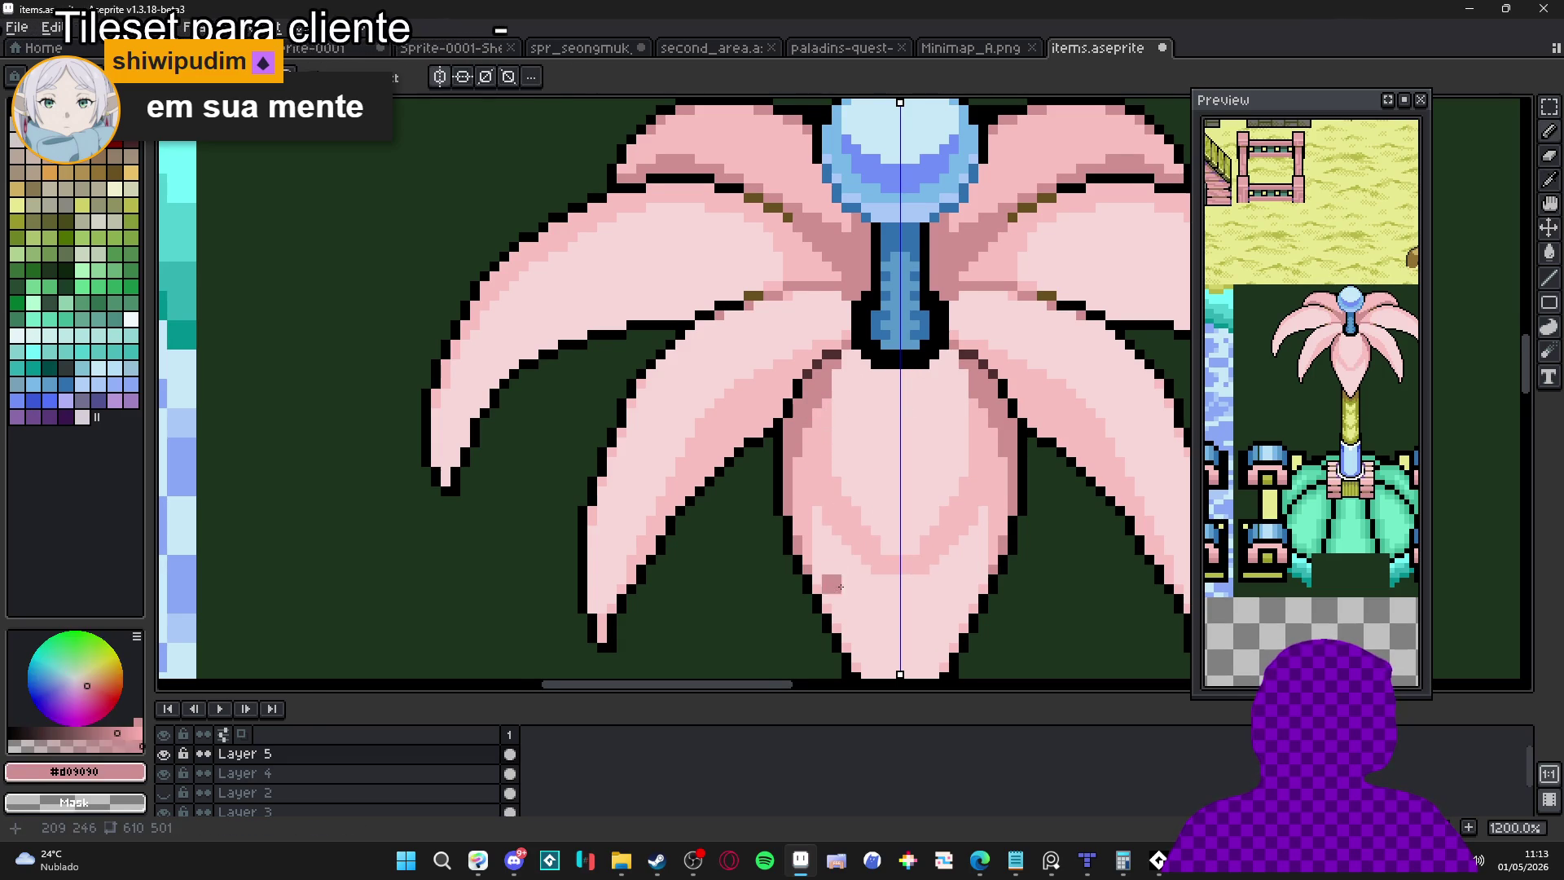
Paint a dark pink band up the petal's middle, then flood-fill with dark pink
drag(831, 410, 778, 304)
alt+click(827, 562)
click(847, 615)
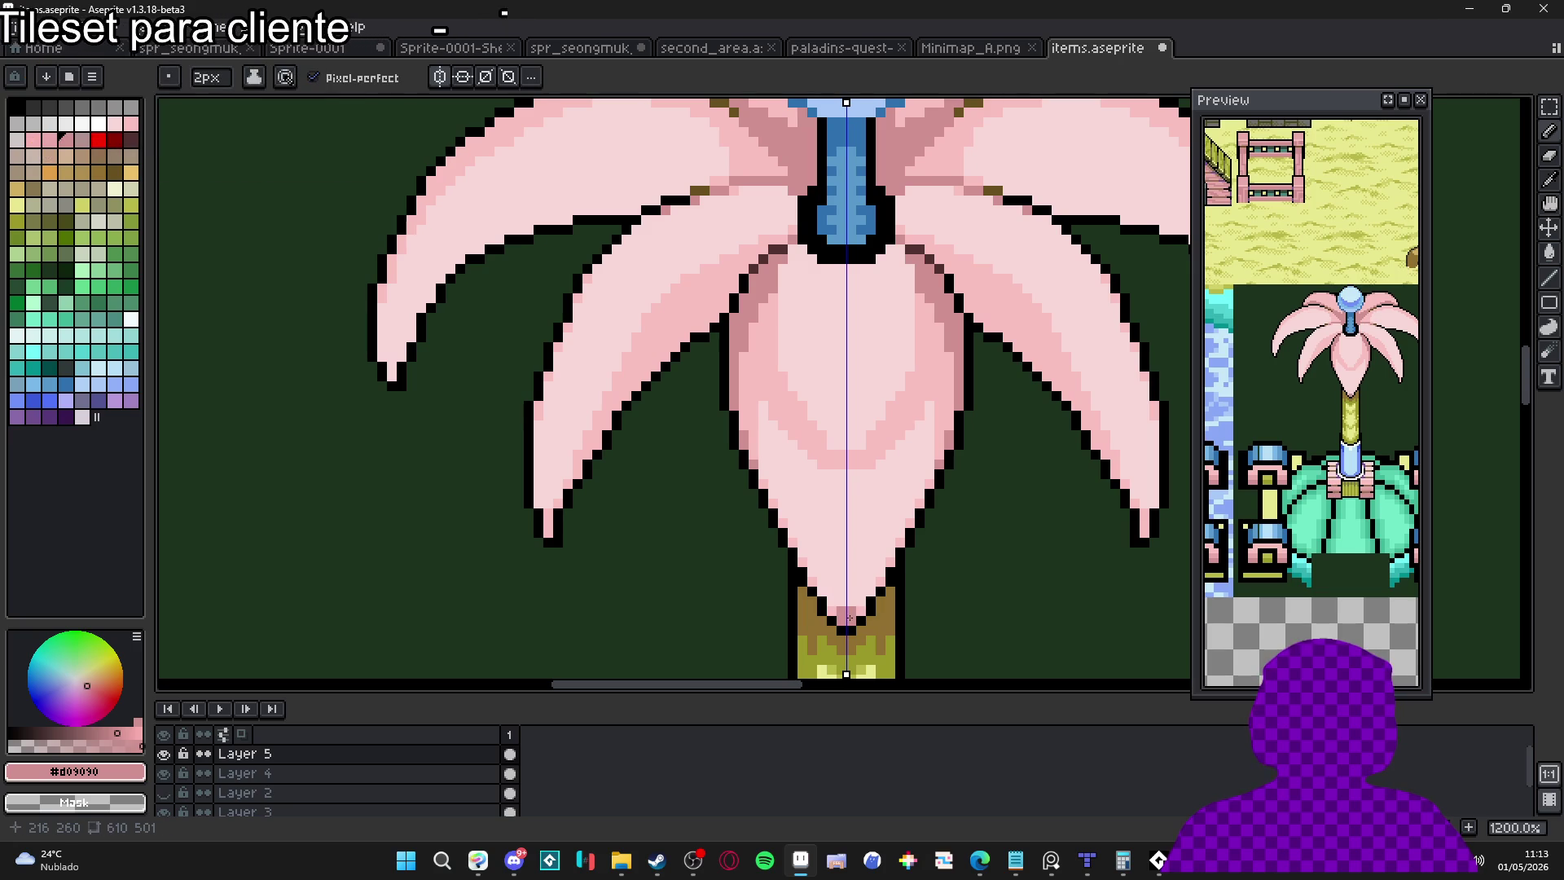
drag(847, 607, 845, 481)
drag(843, 554, 843, 486)
key(g)
click(826, 488)
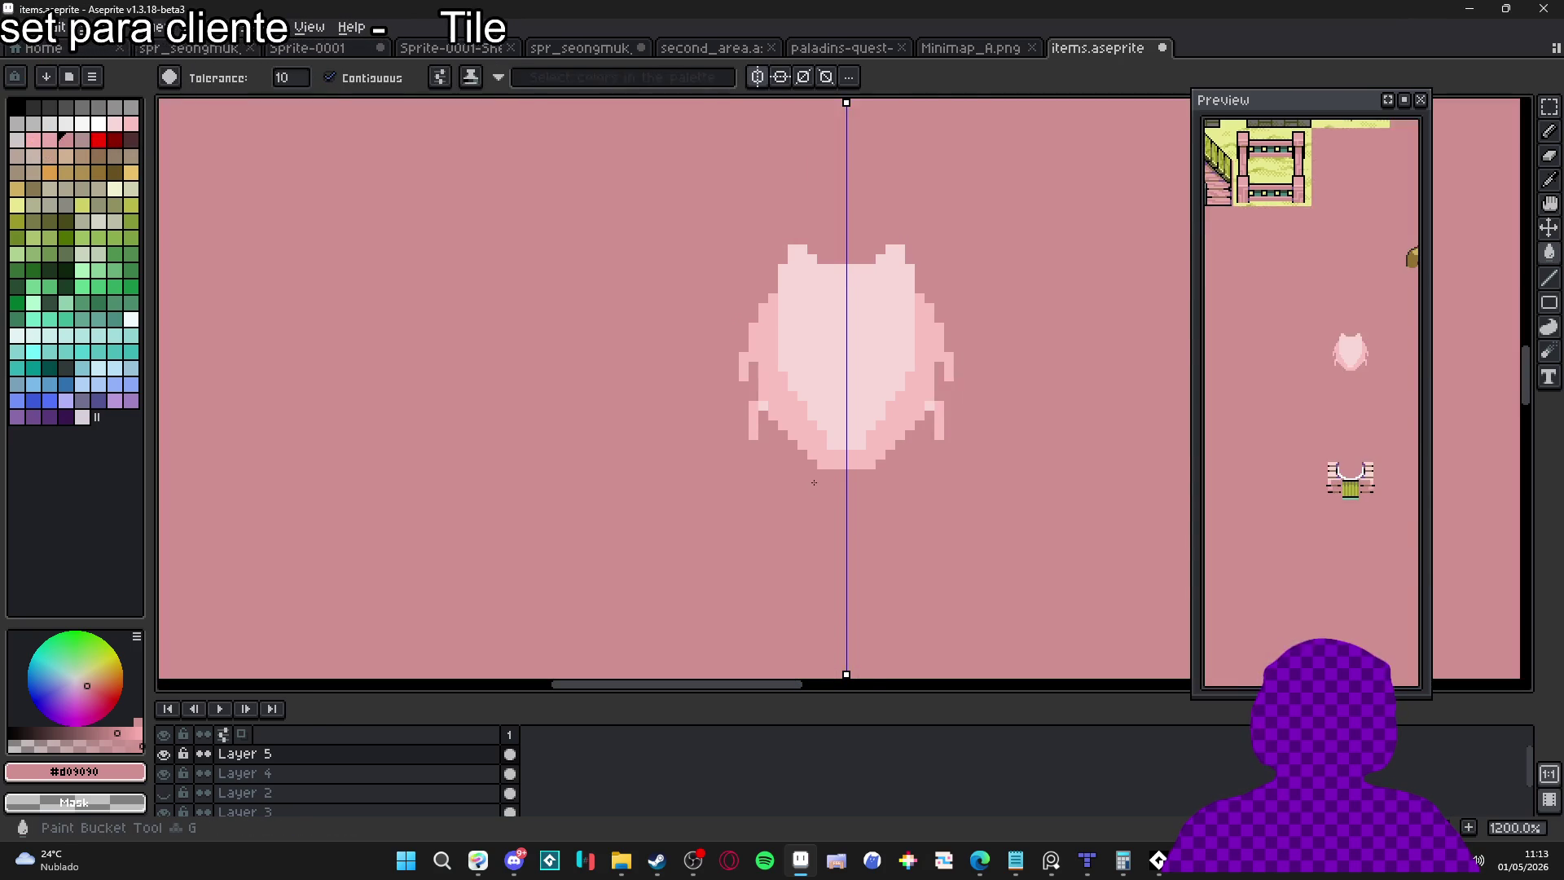
Undo the whole-canvas fill and switch working layers, previewing Layer 3 in isolation
key(ctrl+z)
click(775, 479)
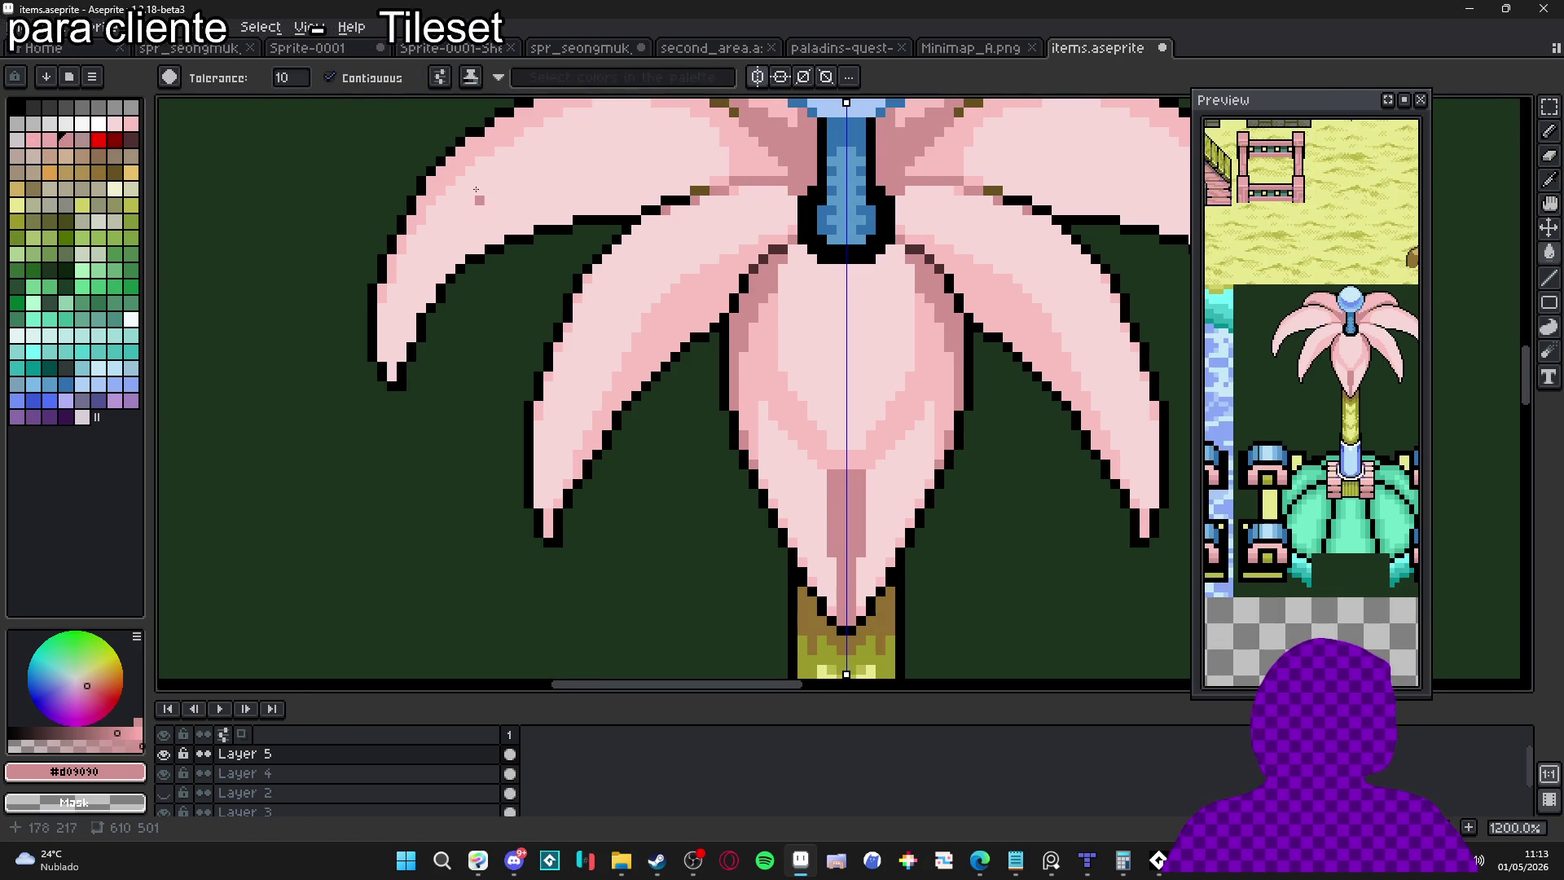
key(v)
click(821, 528)
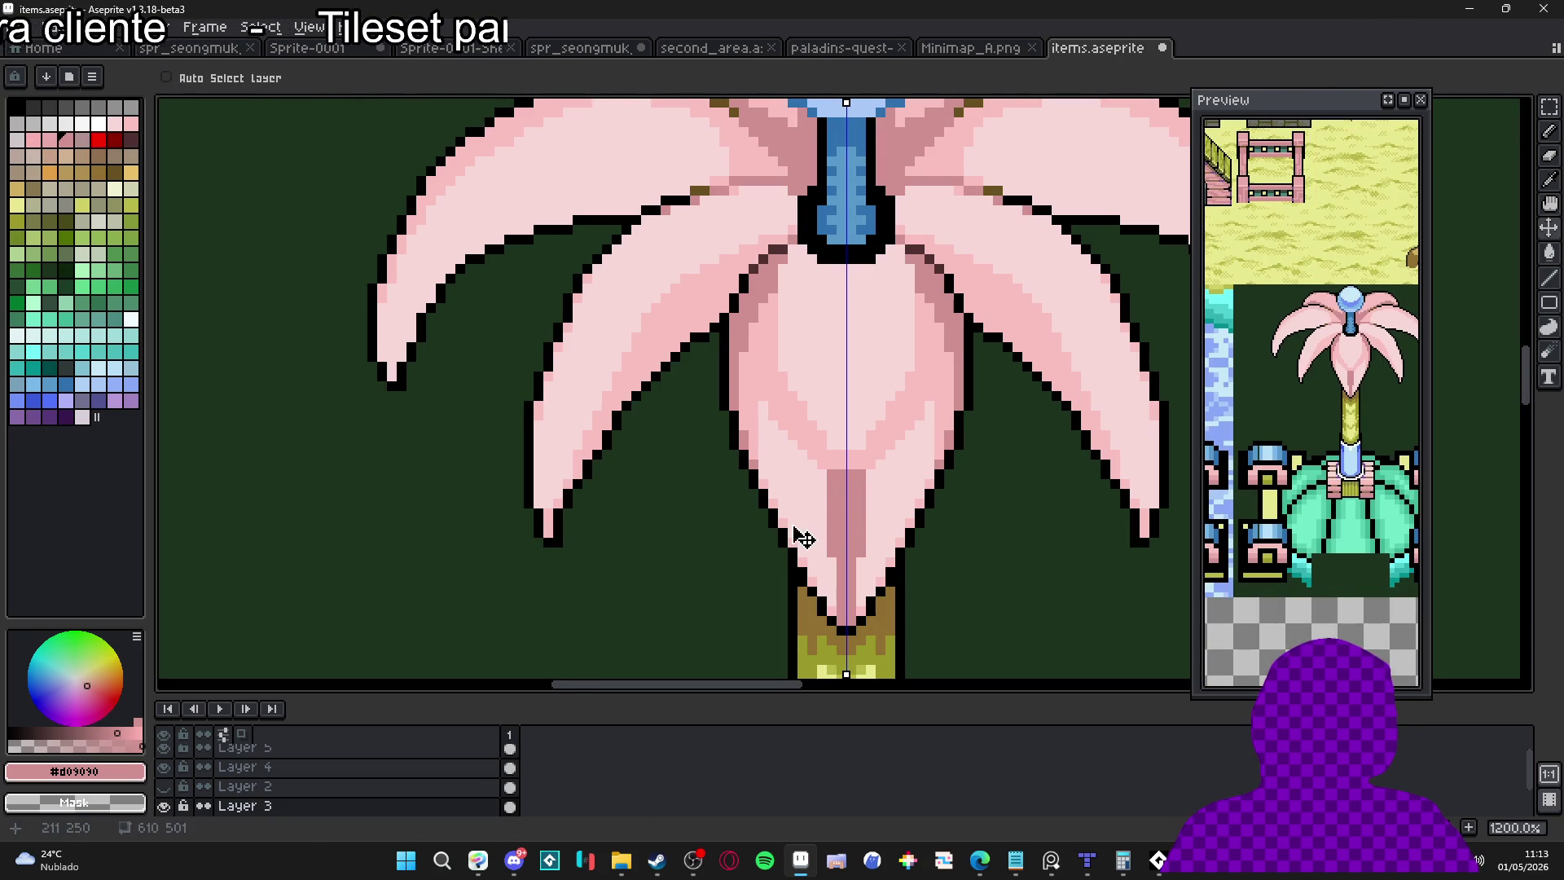
alt+click(163, 806)
alt+click(163, 805)
alt+click(163, 806)
alt+click(164, 806)
ctrl+click(851, 543)
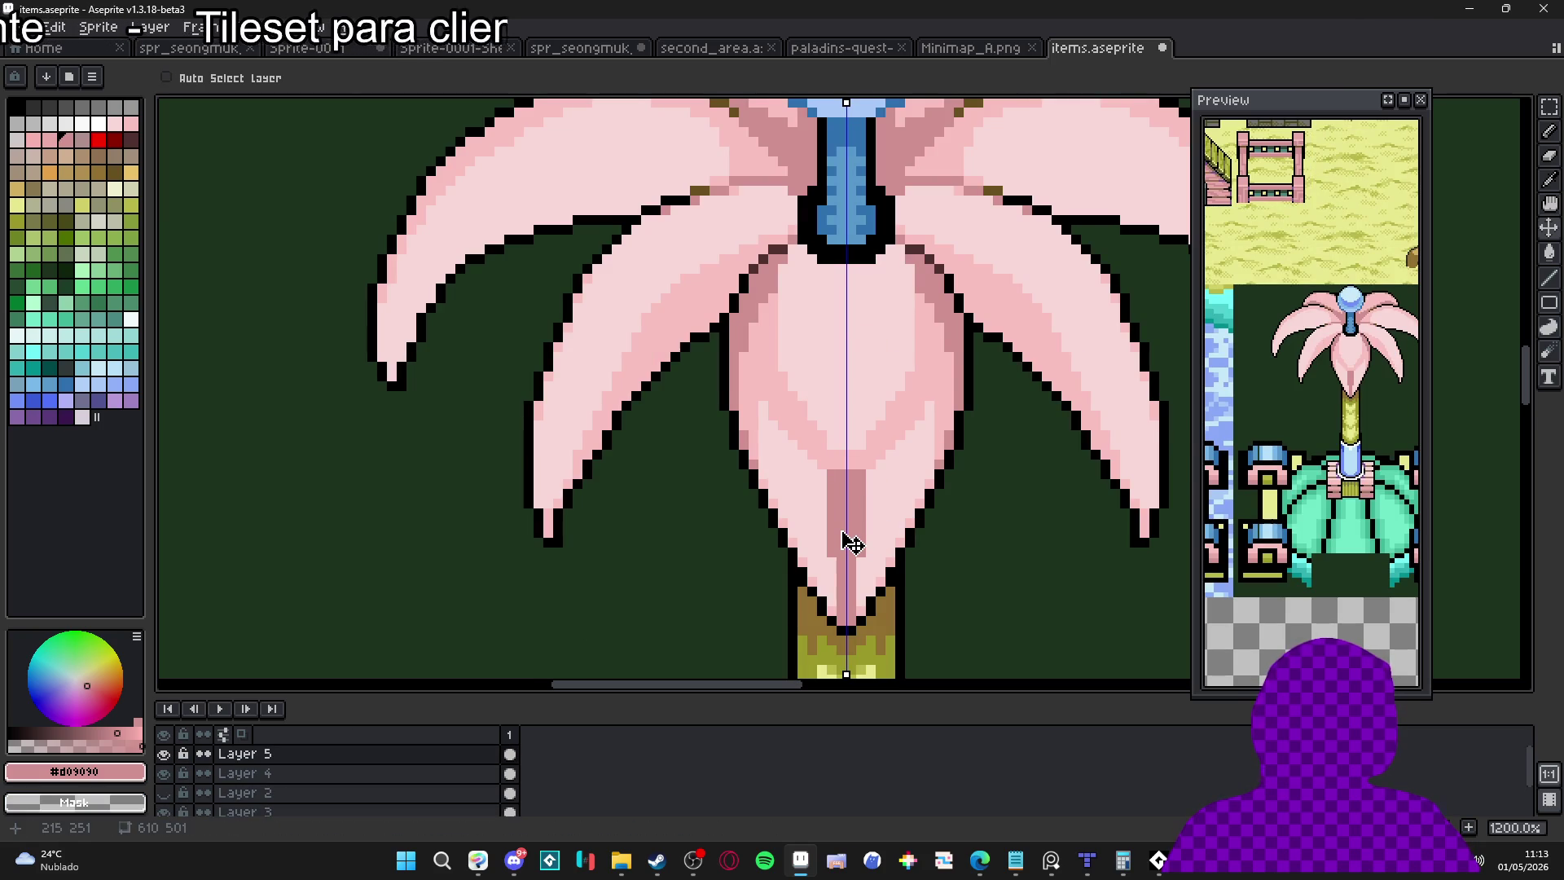
scroll(852, 543, down, 4)
Make Layer 3 the working layer and bucket-fill the lower central petal darker pink
key(m)
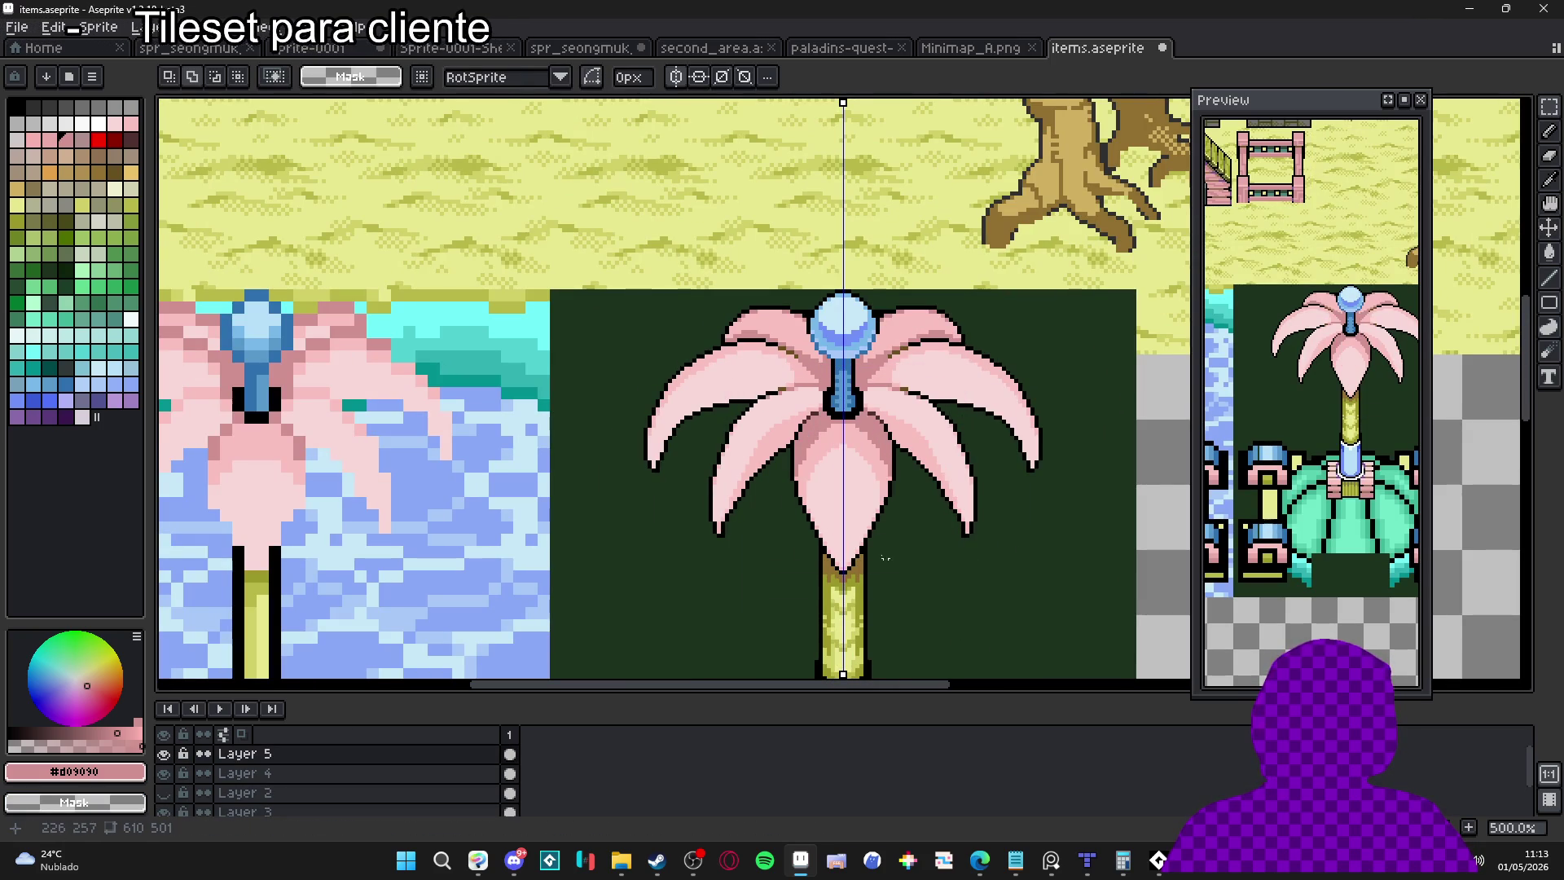
ctrl+click(855, 506)
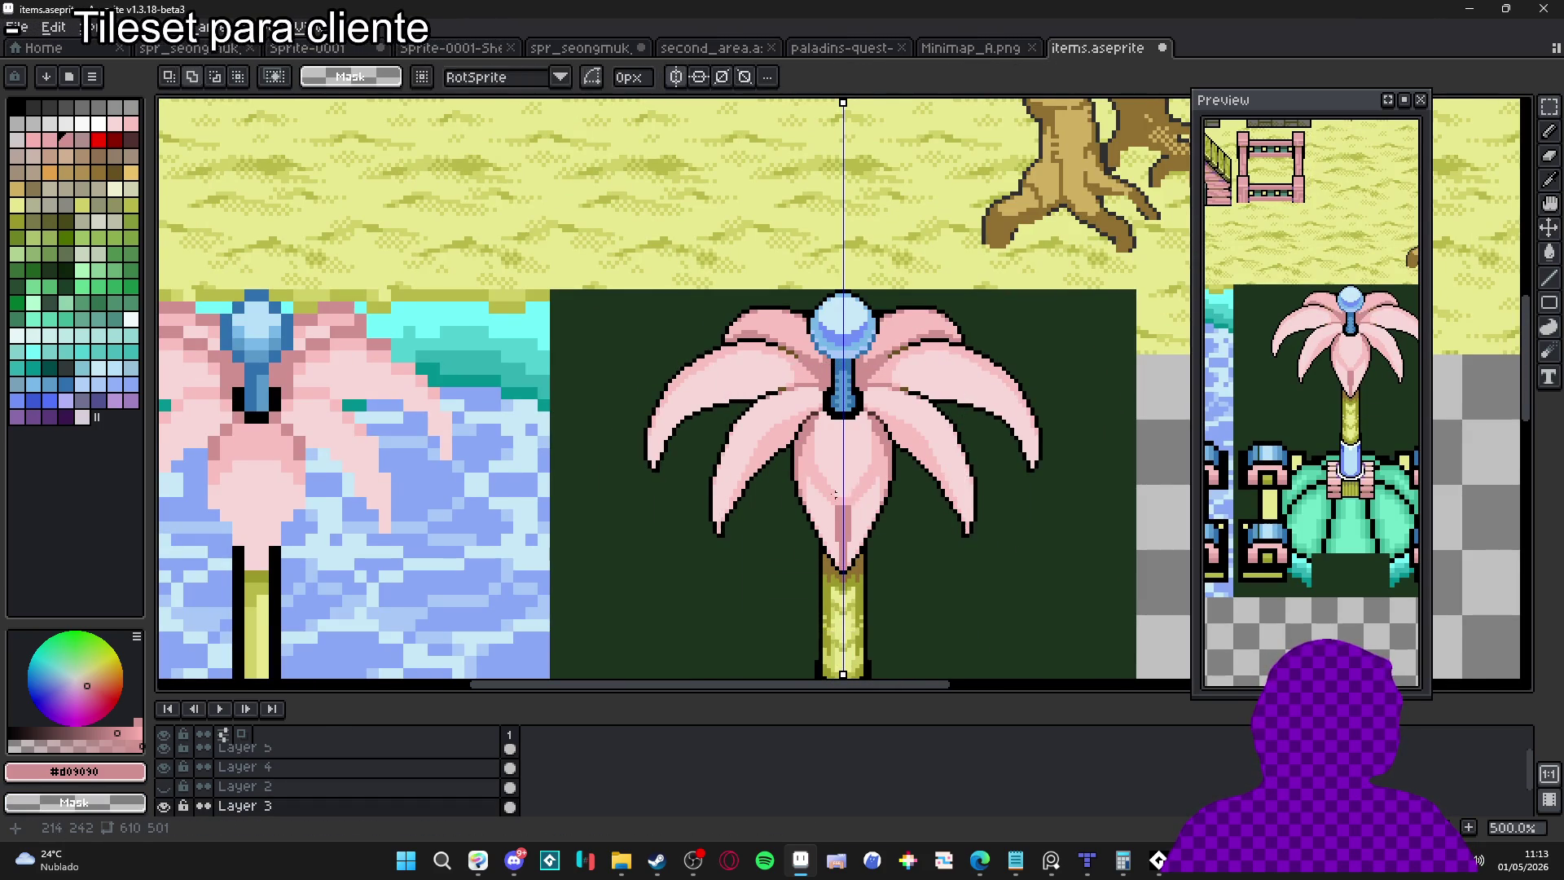
scroll(845, 494, up, 4)
key(g)
click(819, 523)
key(b)
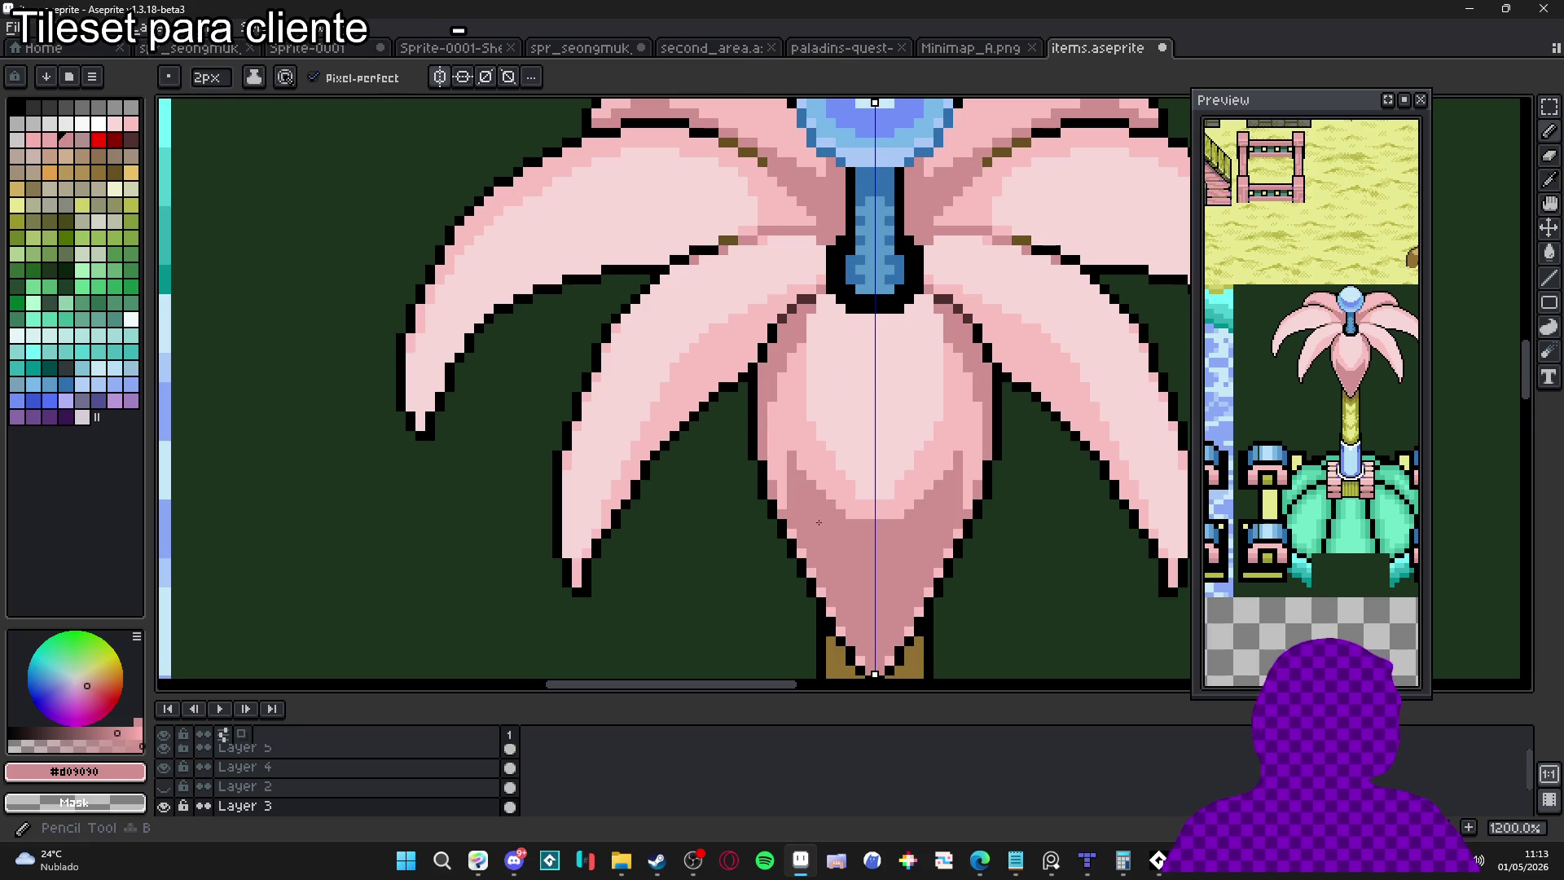
scroll(818, 522, down, 4)
scroll(845, 489, up, 4)
Paint light pink into the petal core and a darker stroke up its left side
alt+click(843, 485)
mouse_move(822, 509)
mouse_down()
mouse_move(869, 554)
mouse_move(804, 503)
mouse_move(784, 457)
mouse_up()
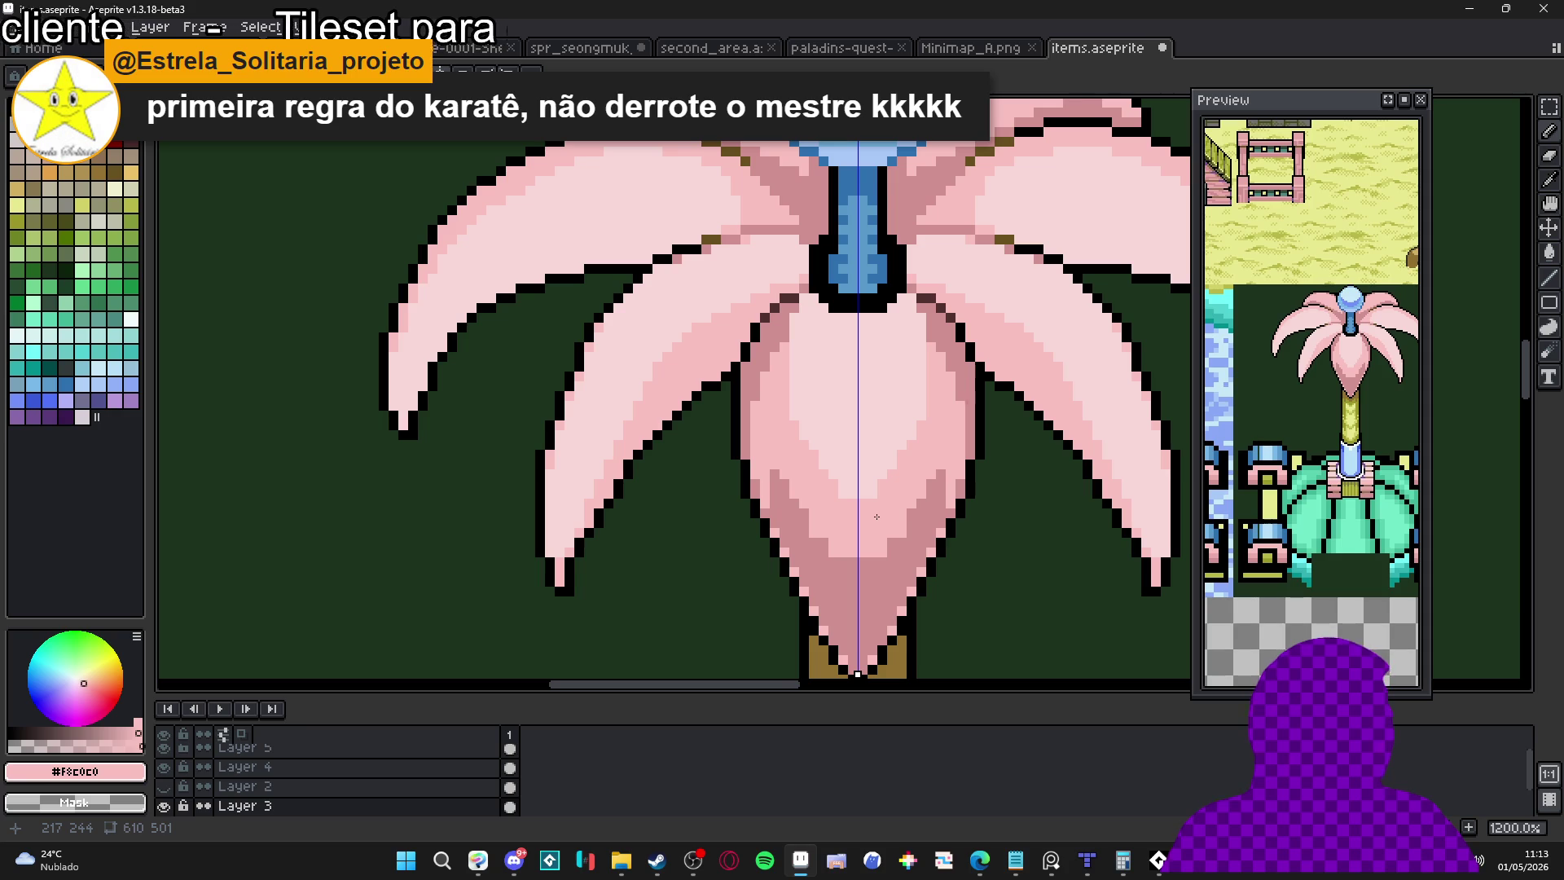
scroll(870, 518, up, 1)
alt+click(838, 601)
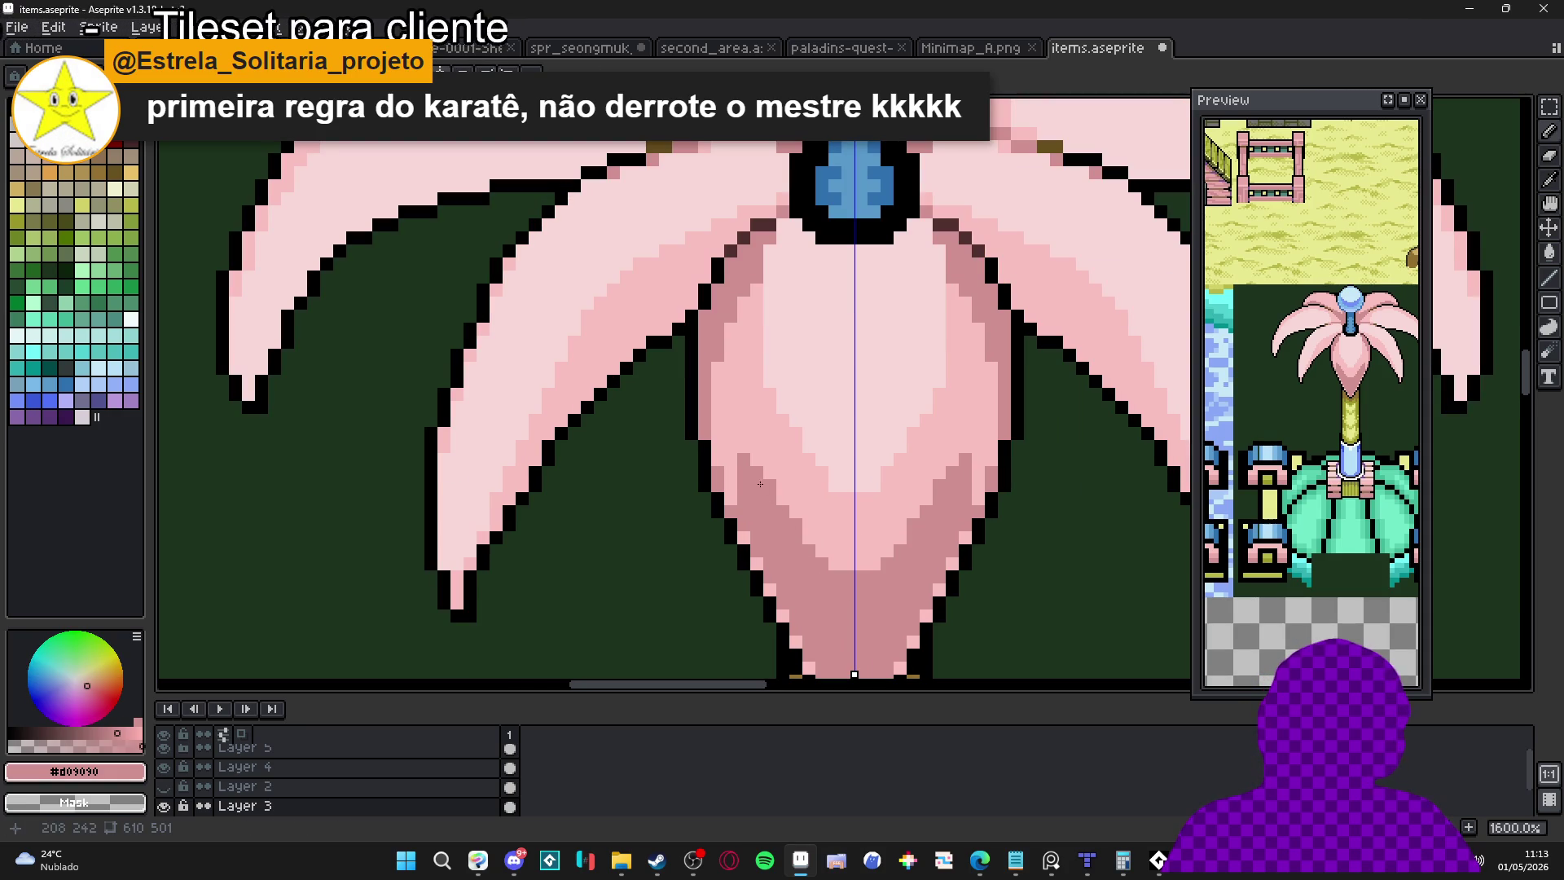
drag(746, 460, 752, 298)
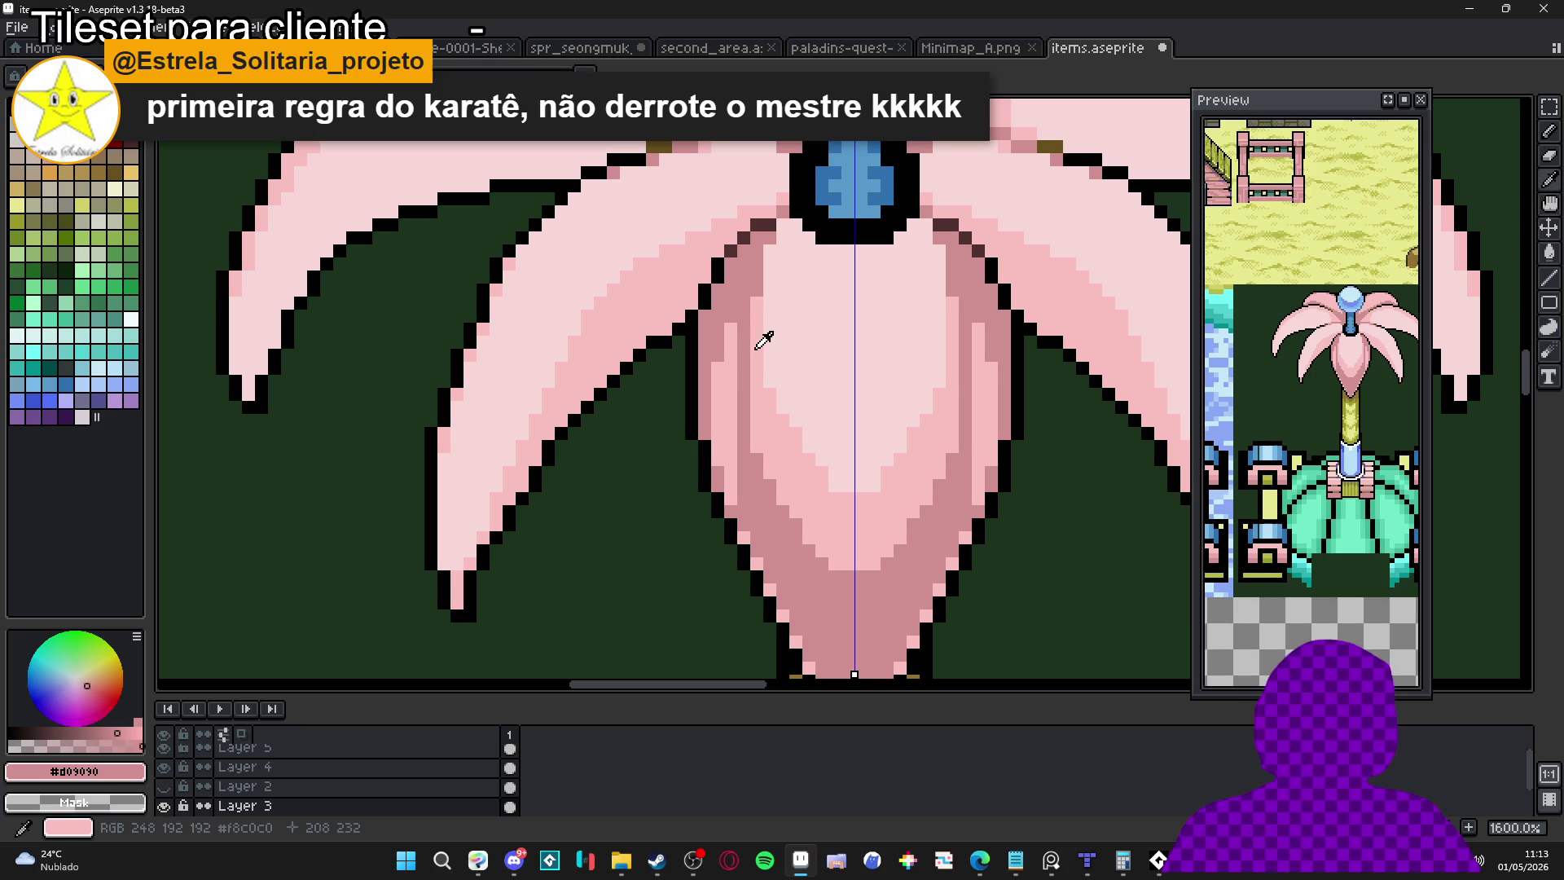
Darken the petal's left and right edges and paint light pink down its left edge
alt+click(765, 340)
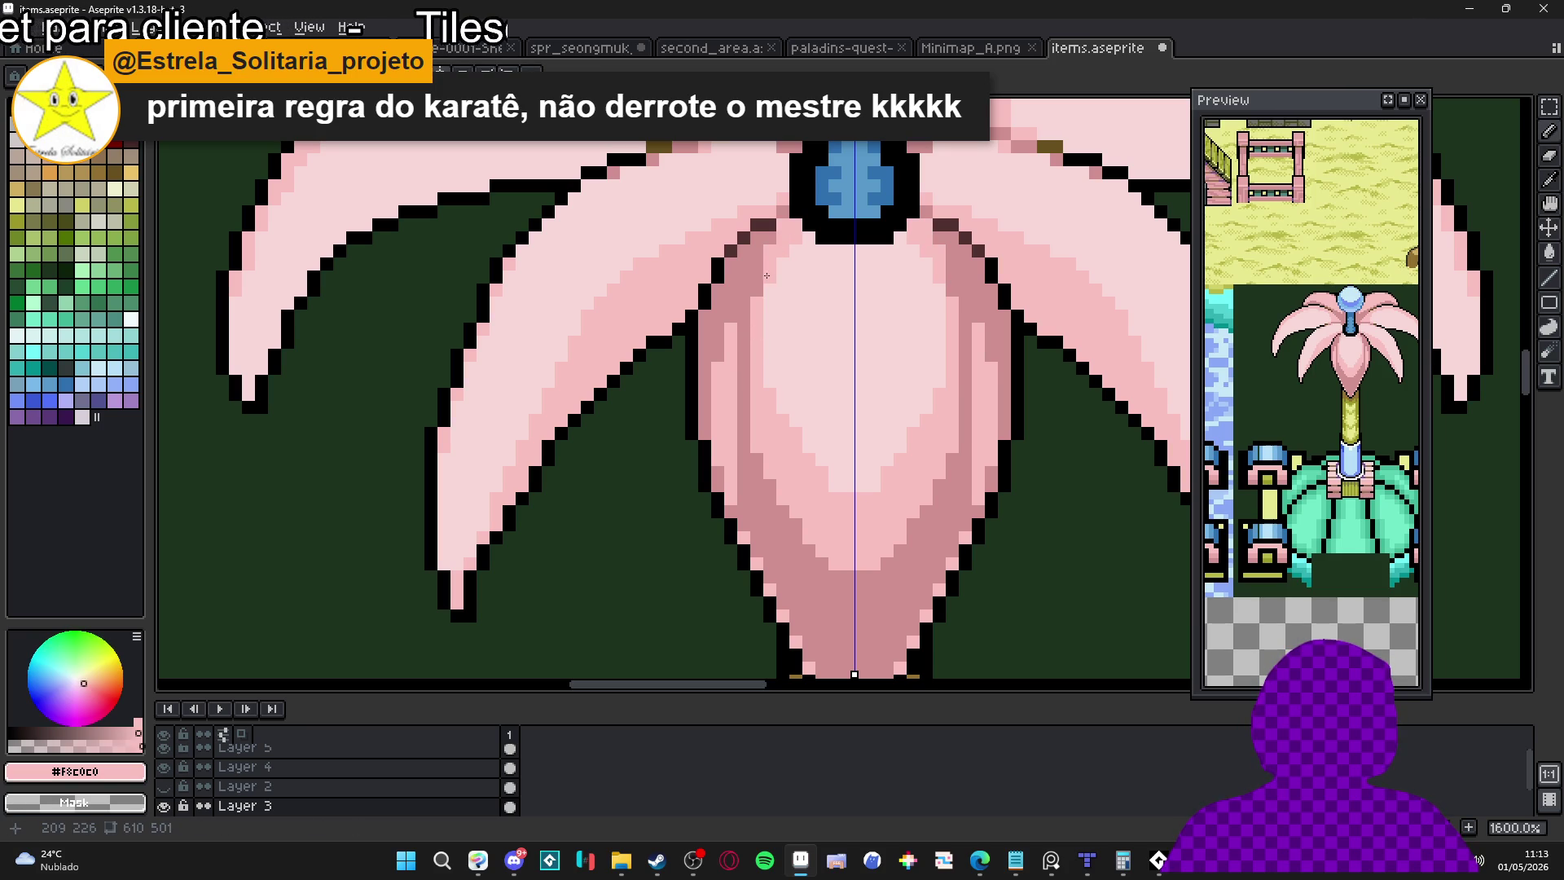
alt+click(730, 399)
mouse_move(737, 403)
mouse_down()
mouse_move(726, 334)
mouse_move(742, 431)
mouse_move(719, 444)
mouse_up()
alt+click(926, 410)
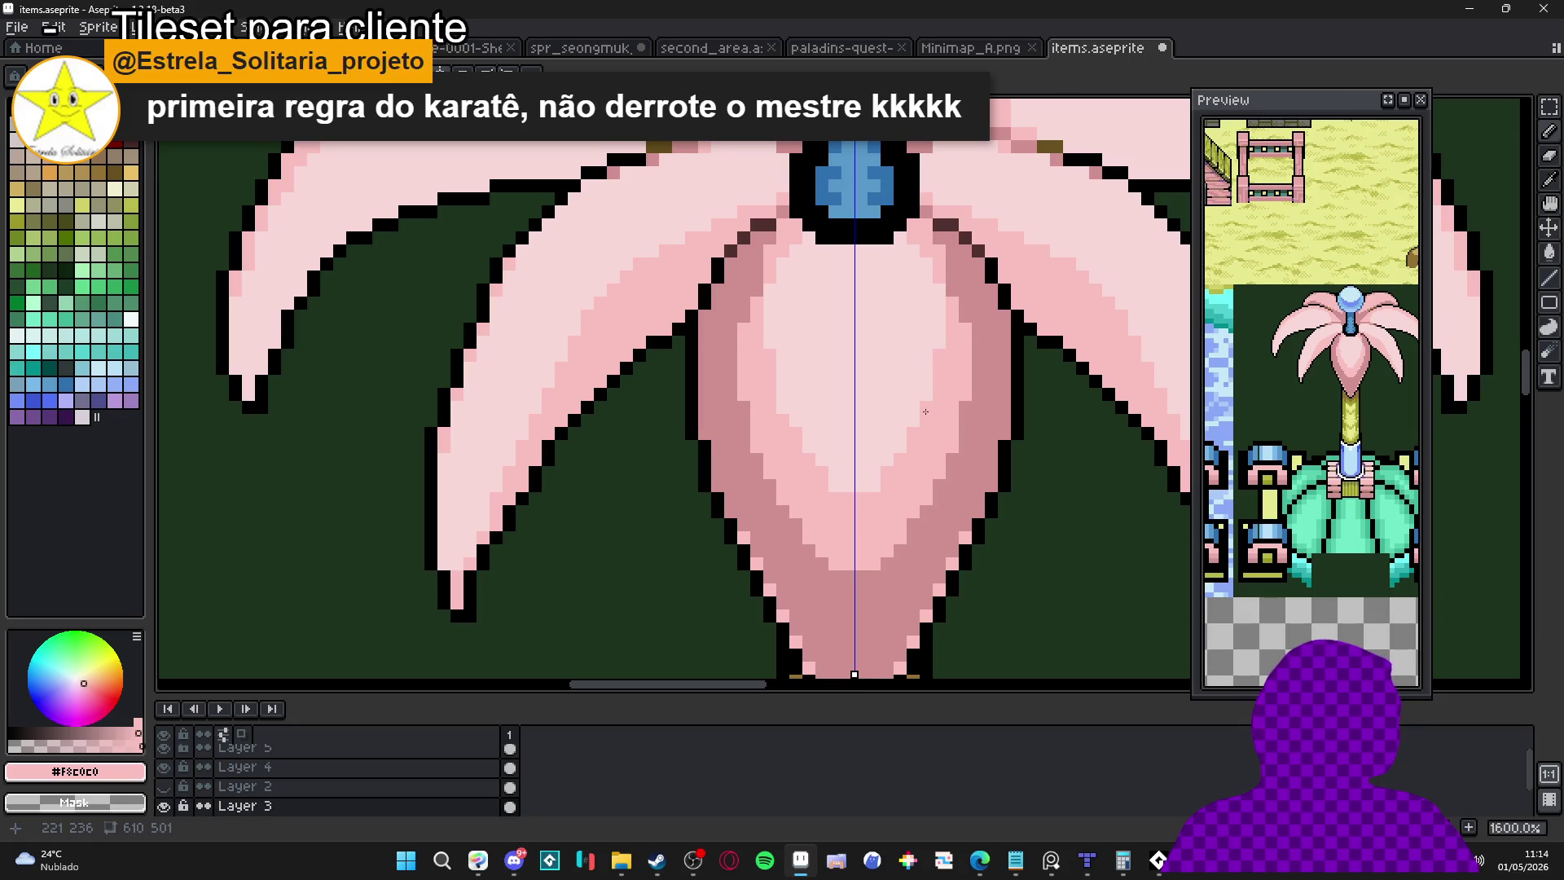
scroll(880, 488, down, 2)
scroll(818, 400, up, 2)
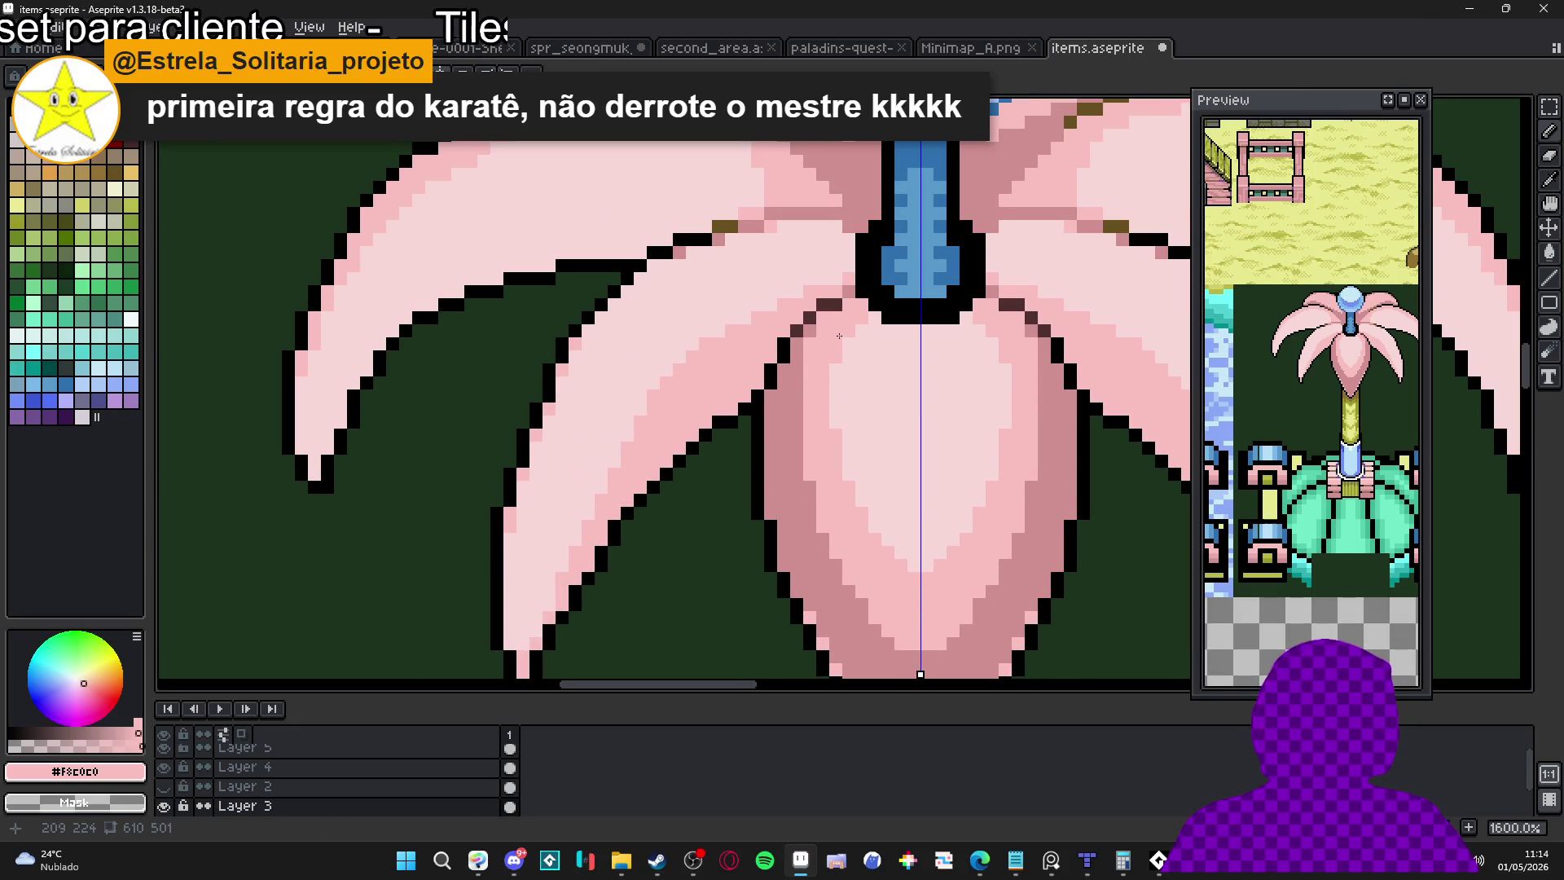
drag(802, 391, 809, 451)
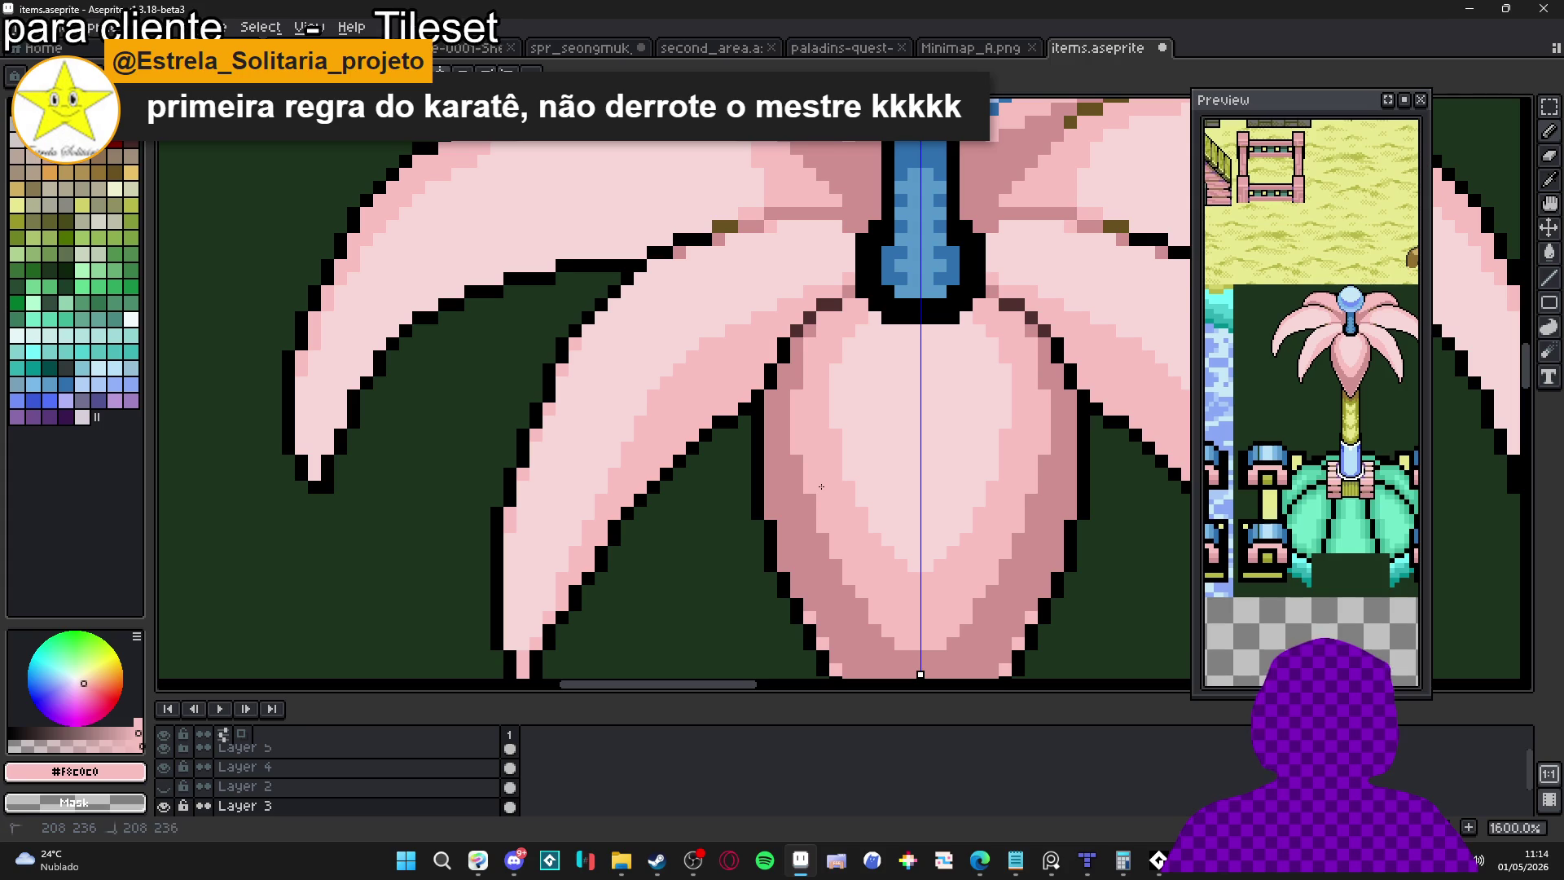
scroll(821, 486, down, 3)
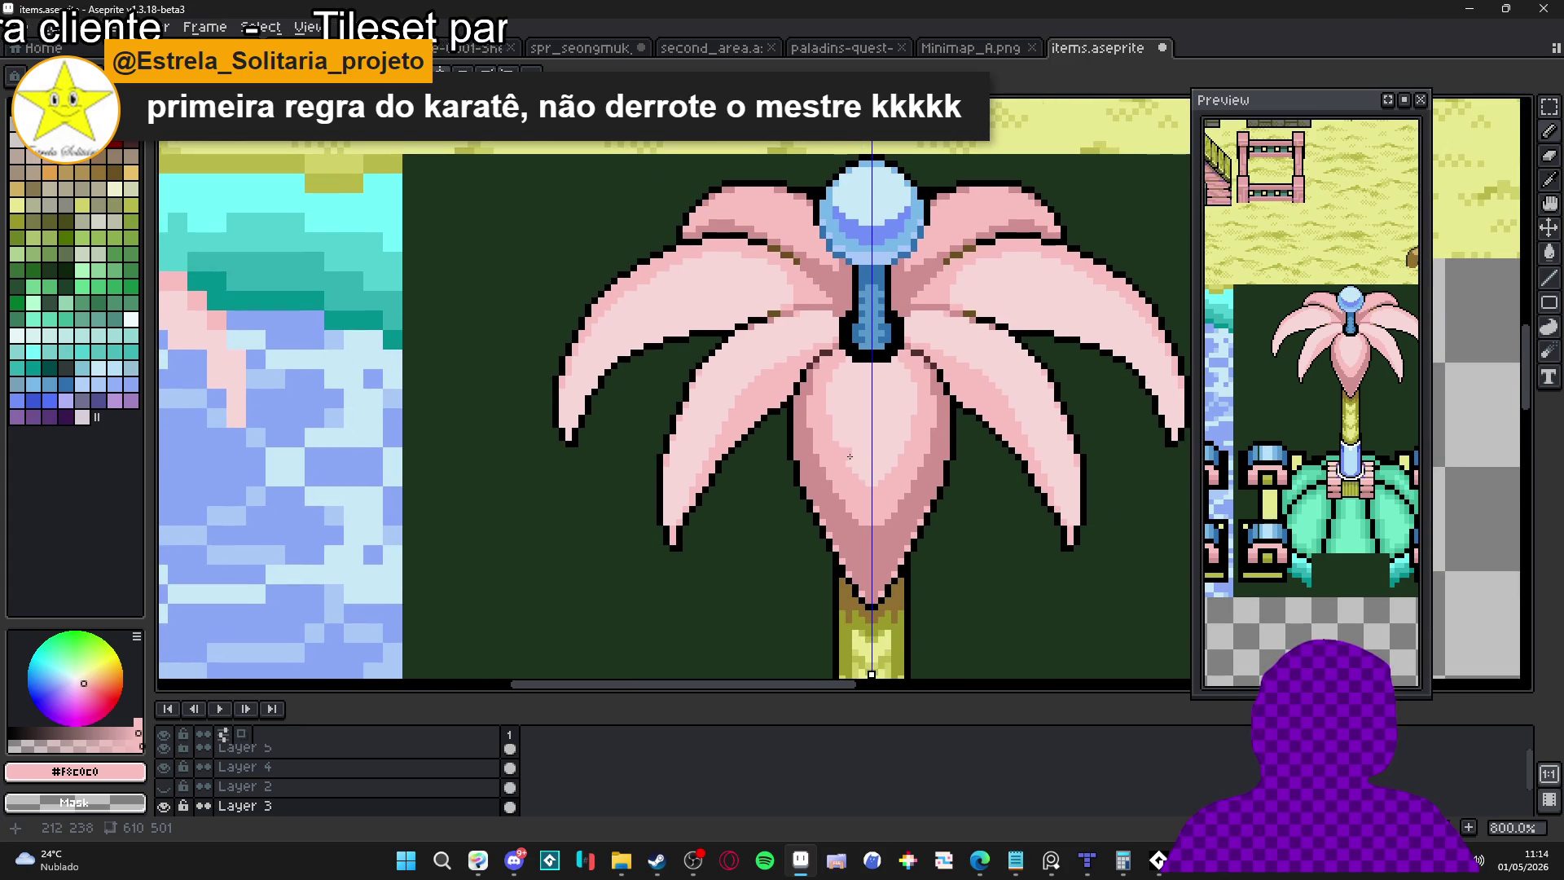
scroll(959, 457, up, 3)
Step darker pink down the petal's lower edges and add a short mirrored mid-pink line
alt+click(898, 495)
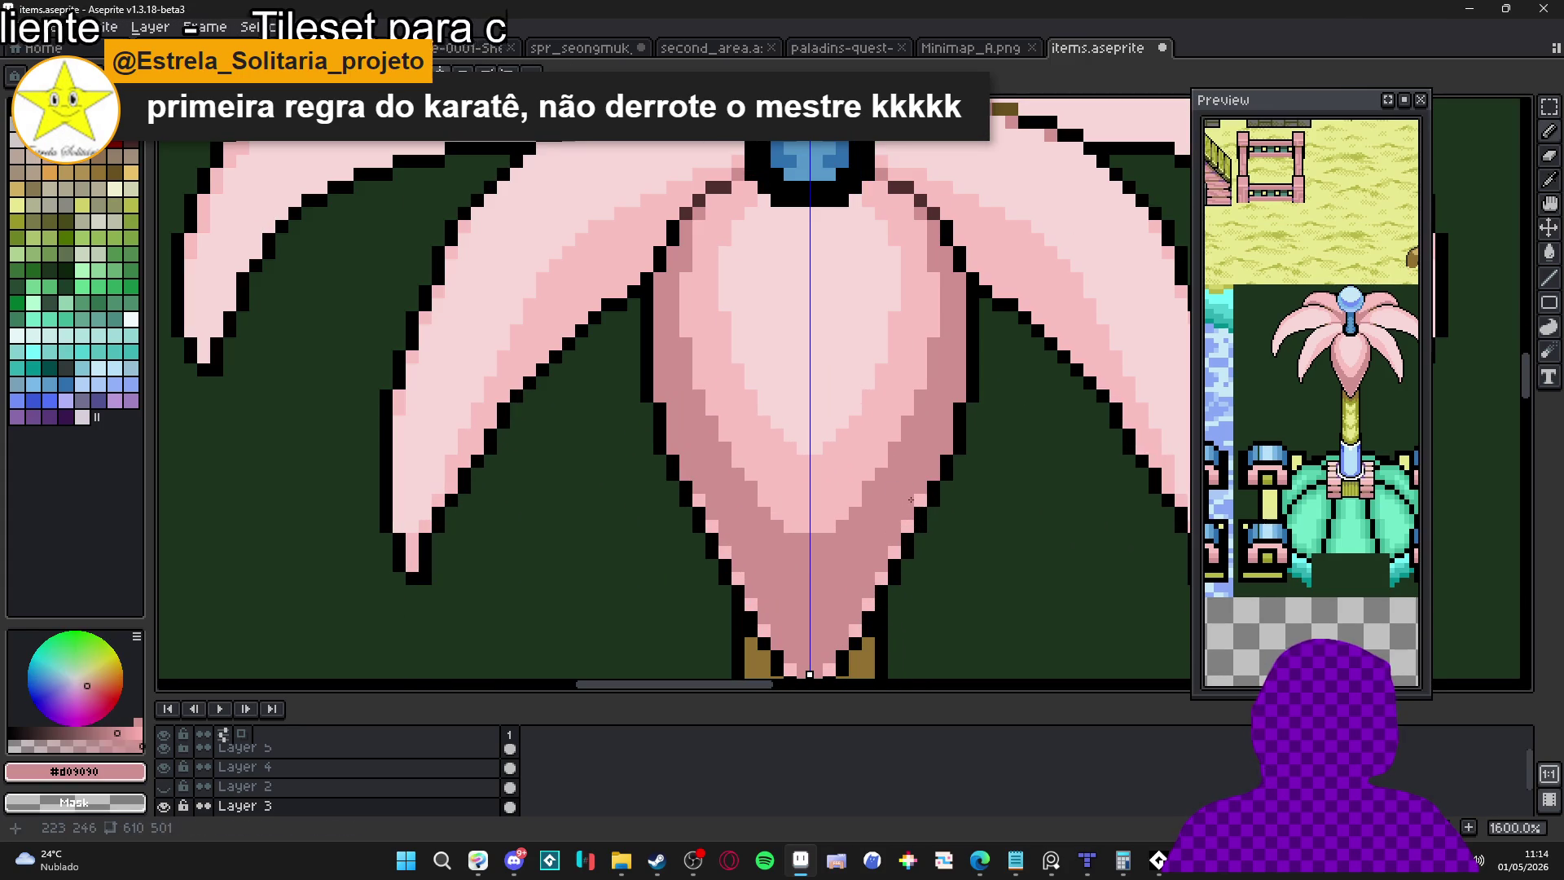
click(888, 556)
click(882, 579)
click(867, 603)
click(854, 630)
scroll(848, 570, down, 3)
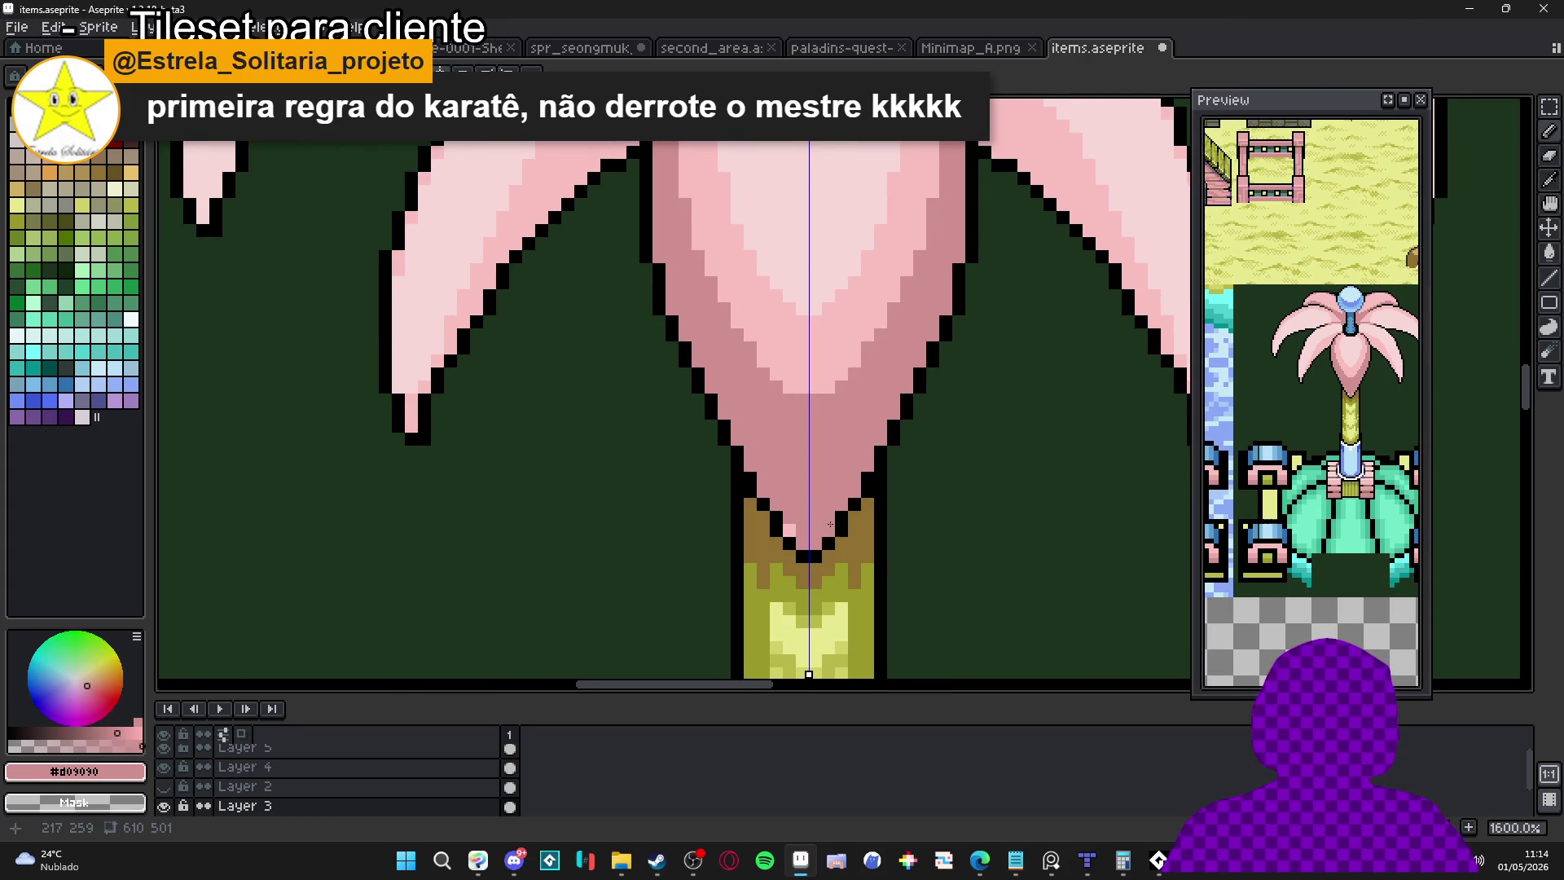
scroll(823, 525, up, 3)
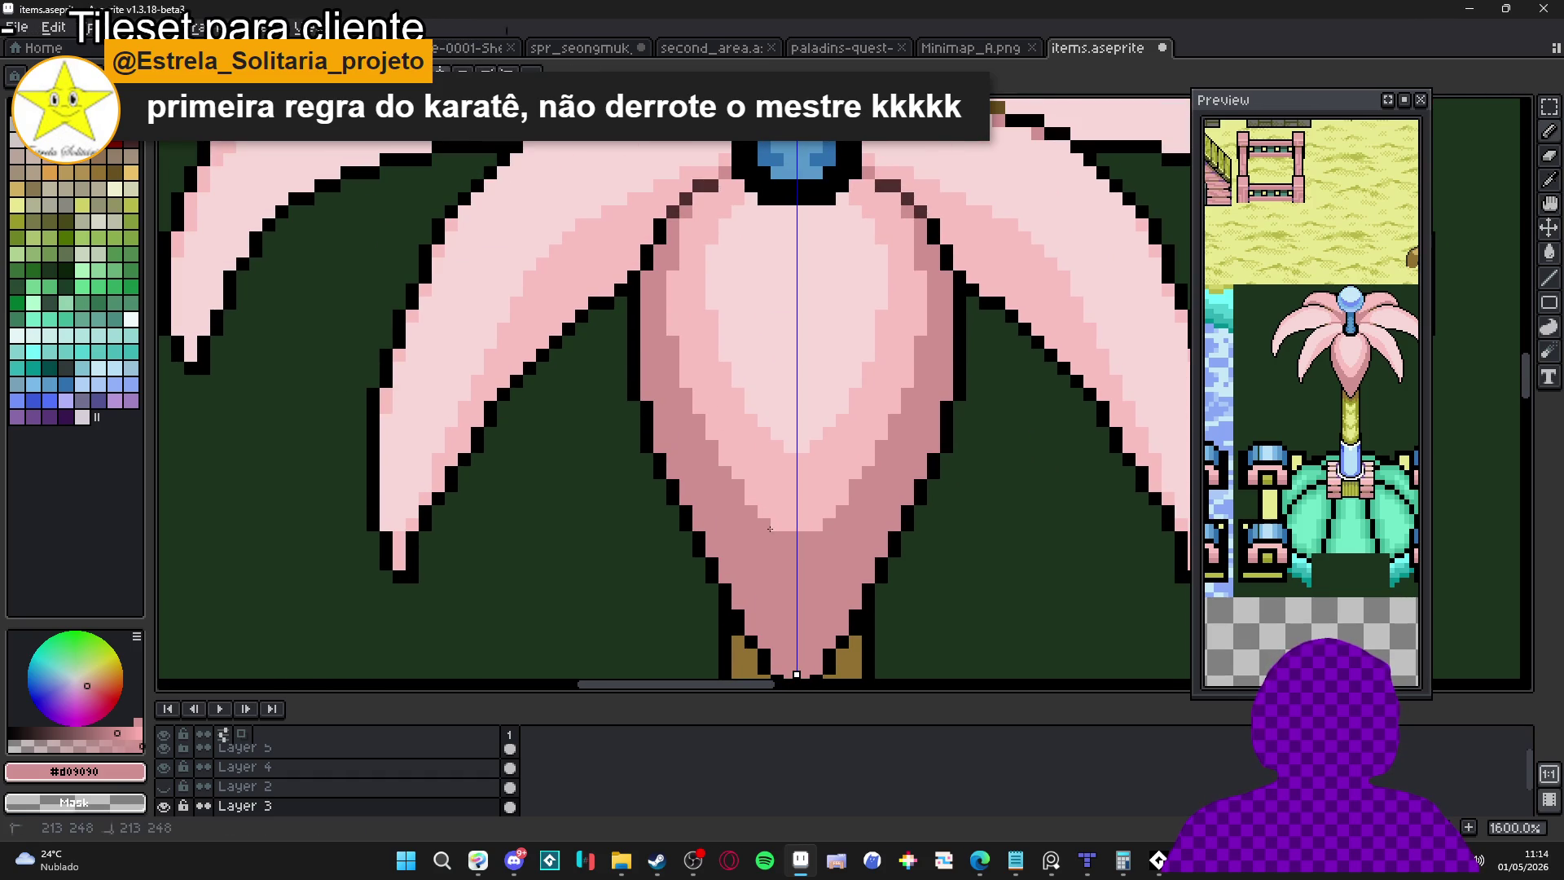
drag(747, 501, 768, 533)
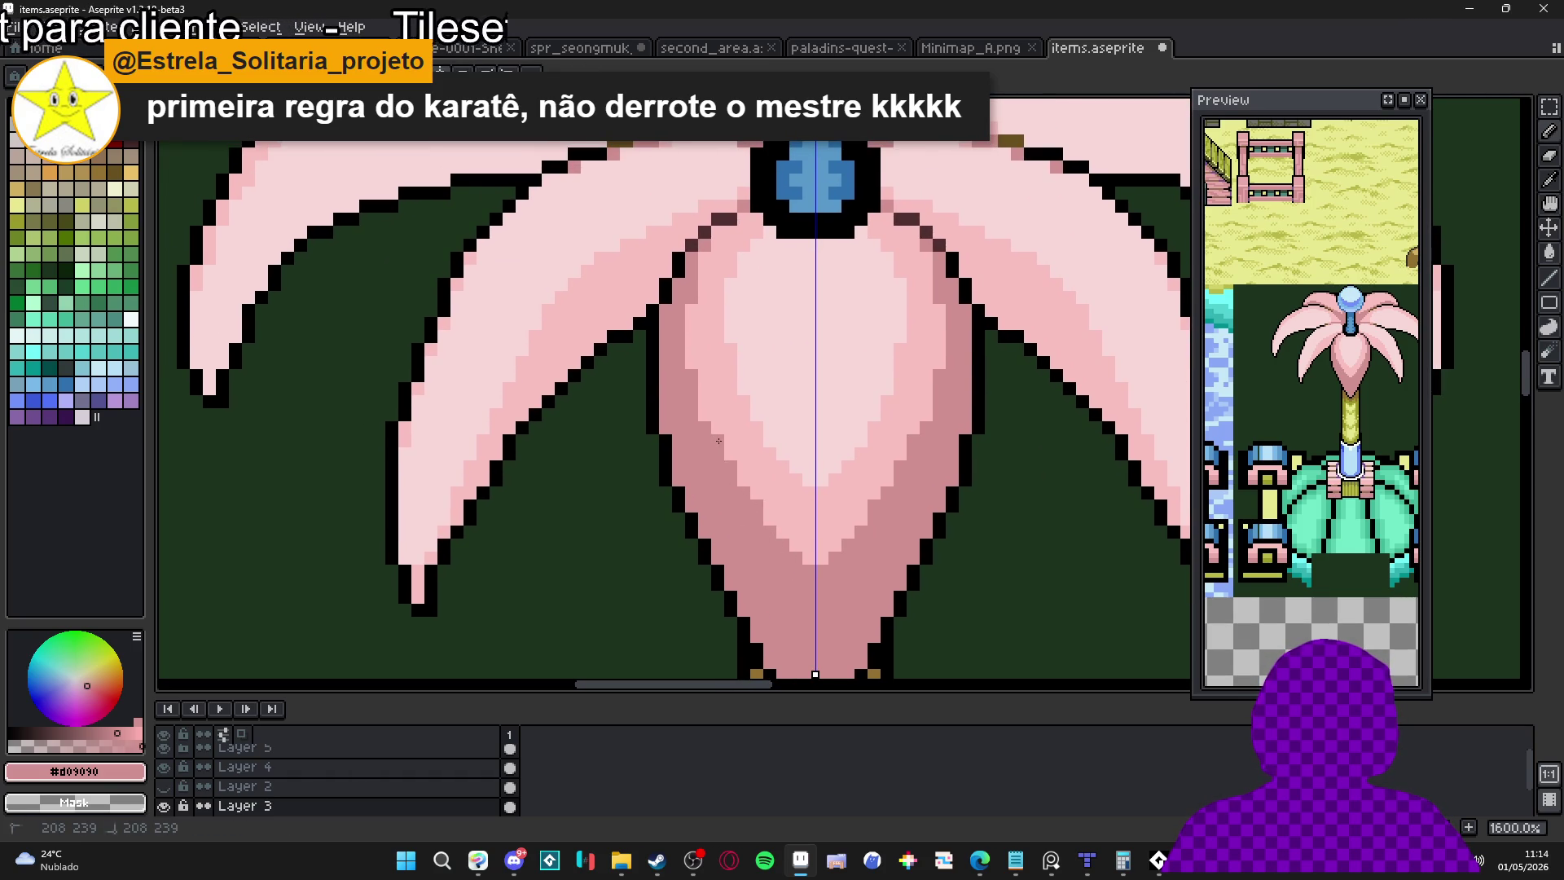
alt+click(725, 377)
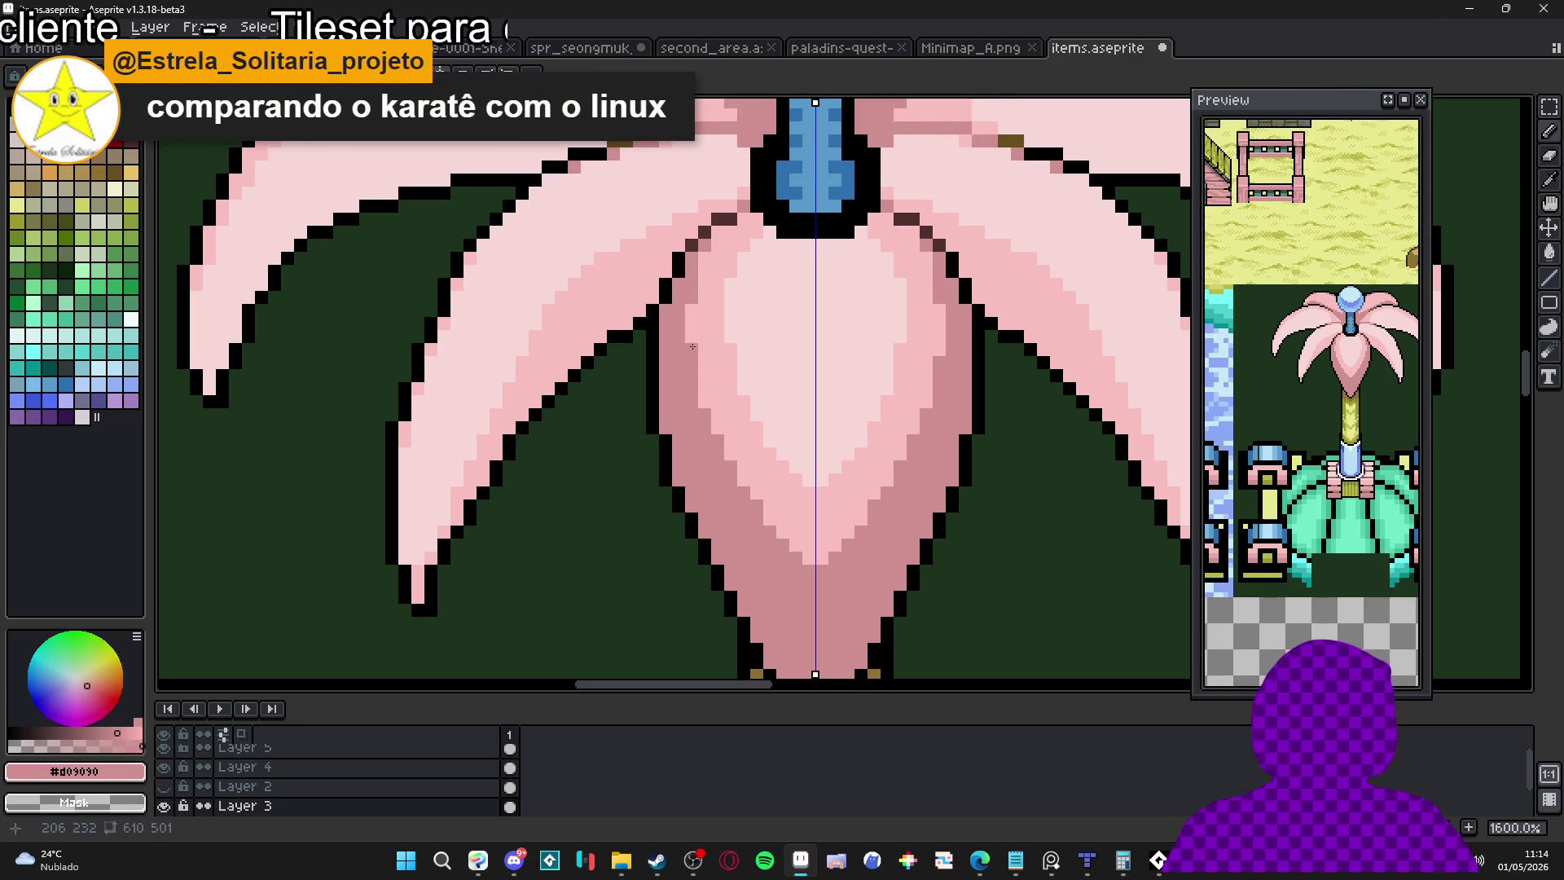
mouse_move(695, 302)
mouse_down()
mouse_move(694, 338)
mouse_move(682, 329)
mouse_up()
scroll(675, 338, up, 2)
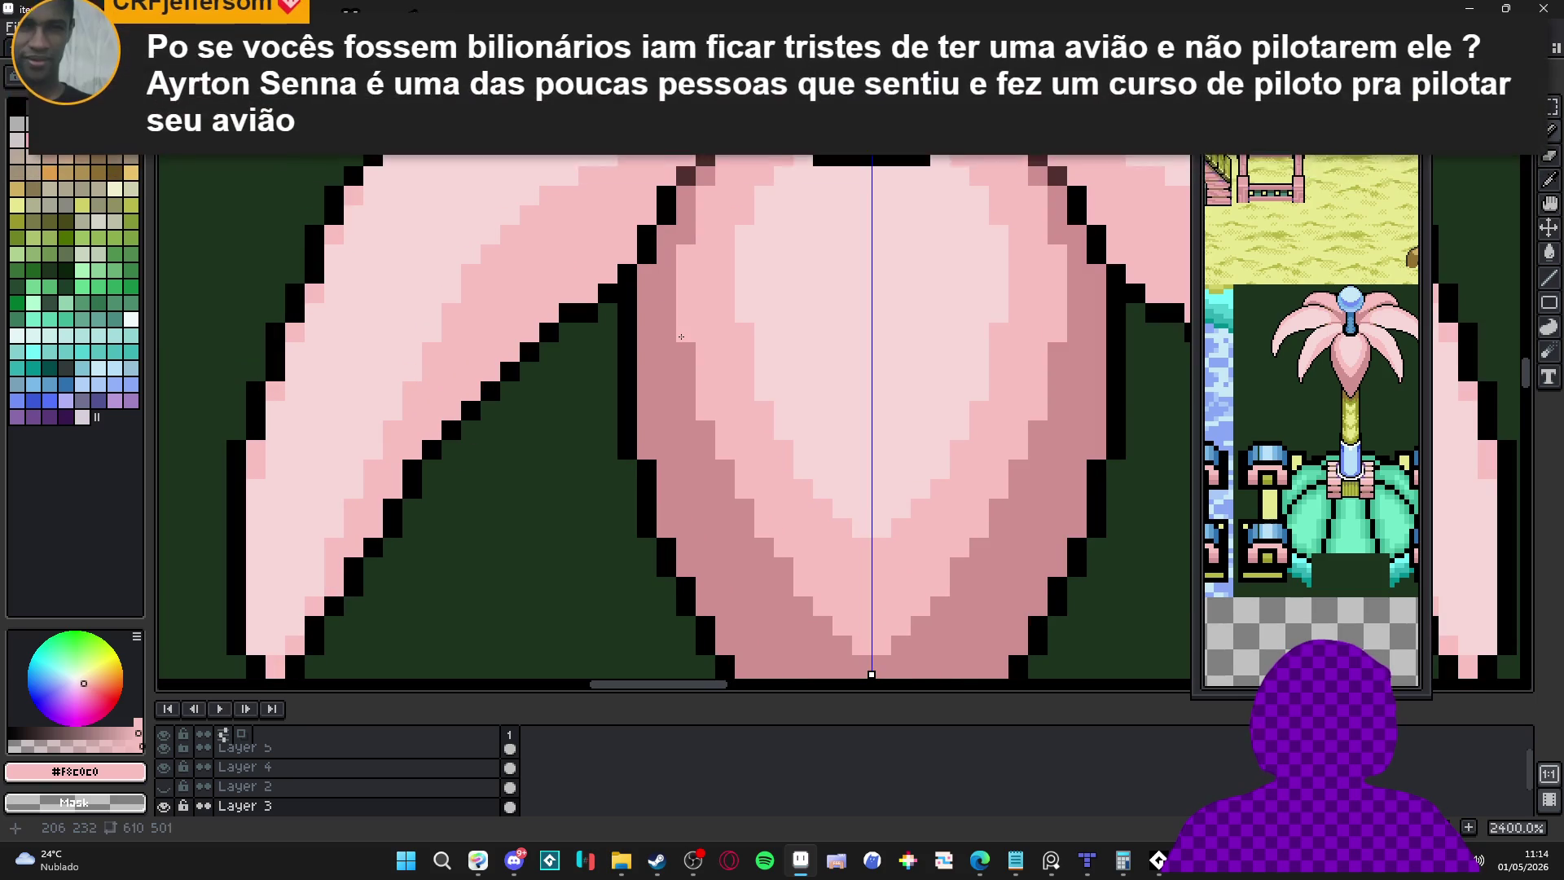
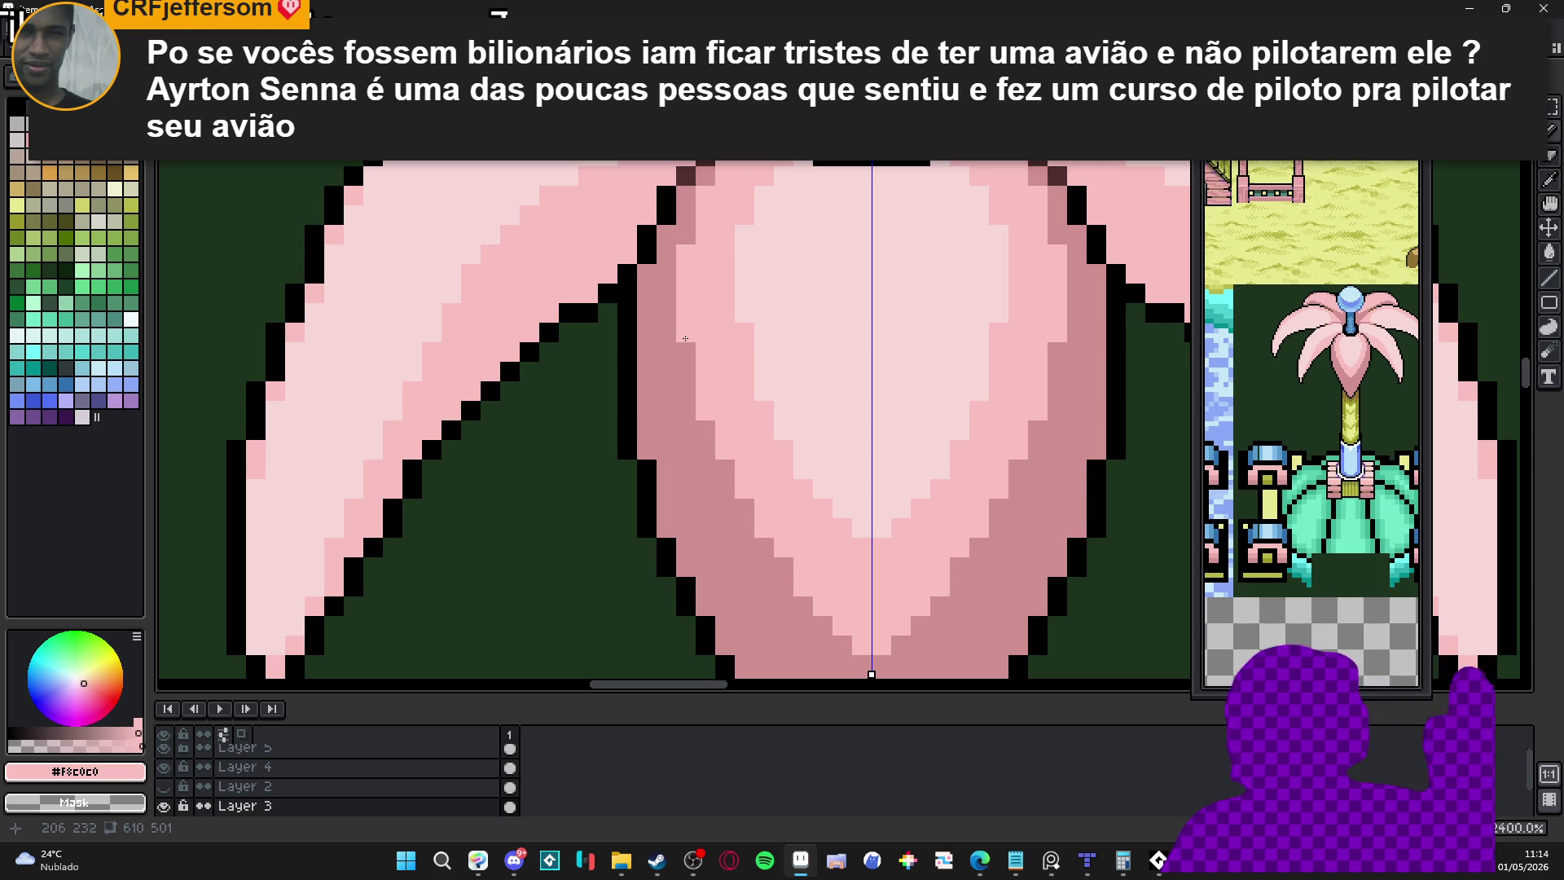
Lighten pixels on both sides of the central petal with mirrored light-pink strokes
scroll(749, 295, down, 2)
scroll(767, 540, up, 2)
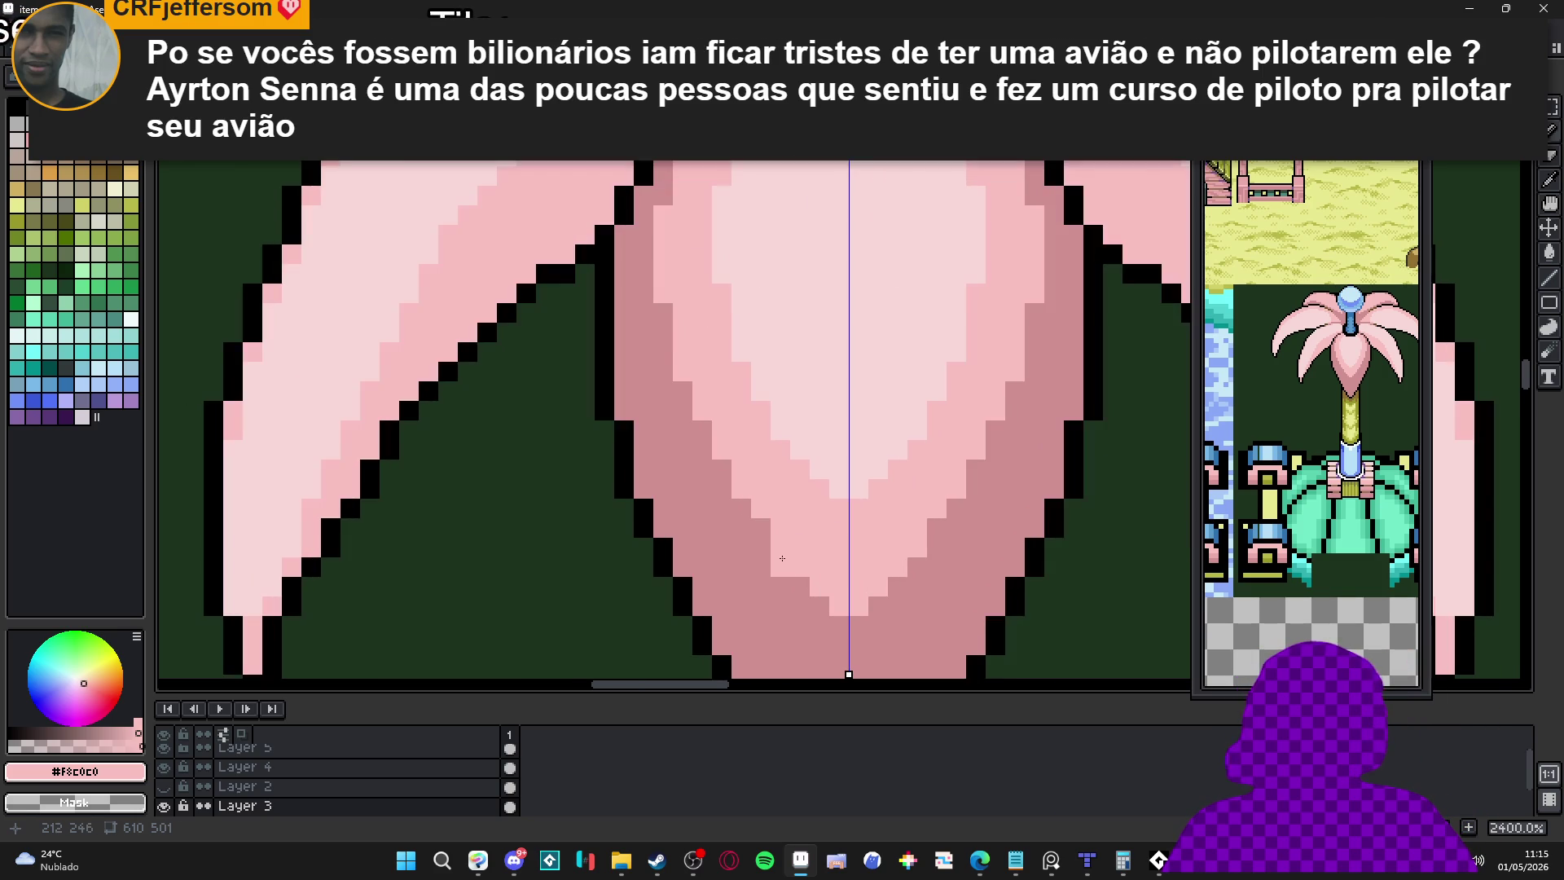
drag(780, 567, 799, 587)
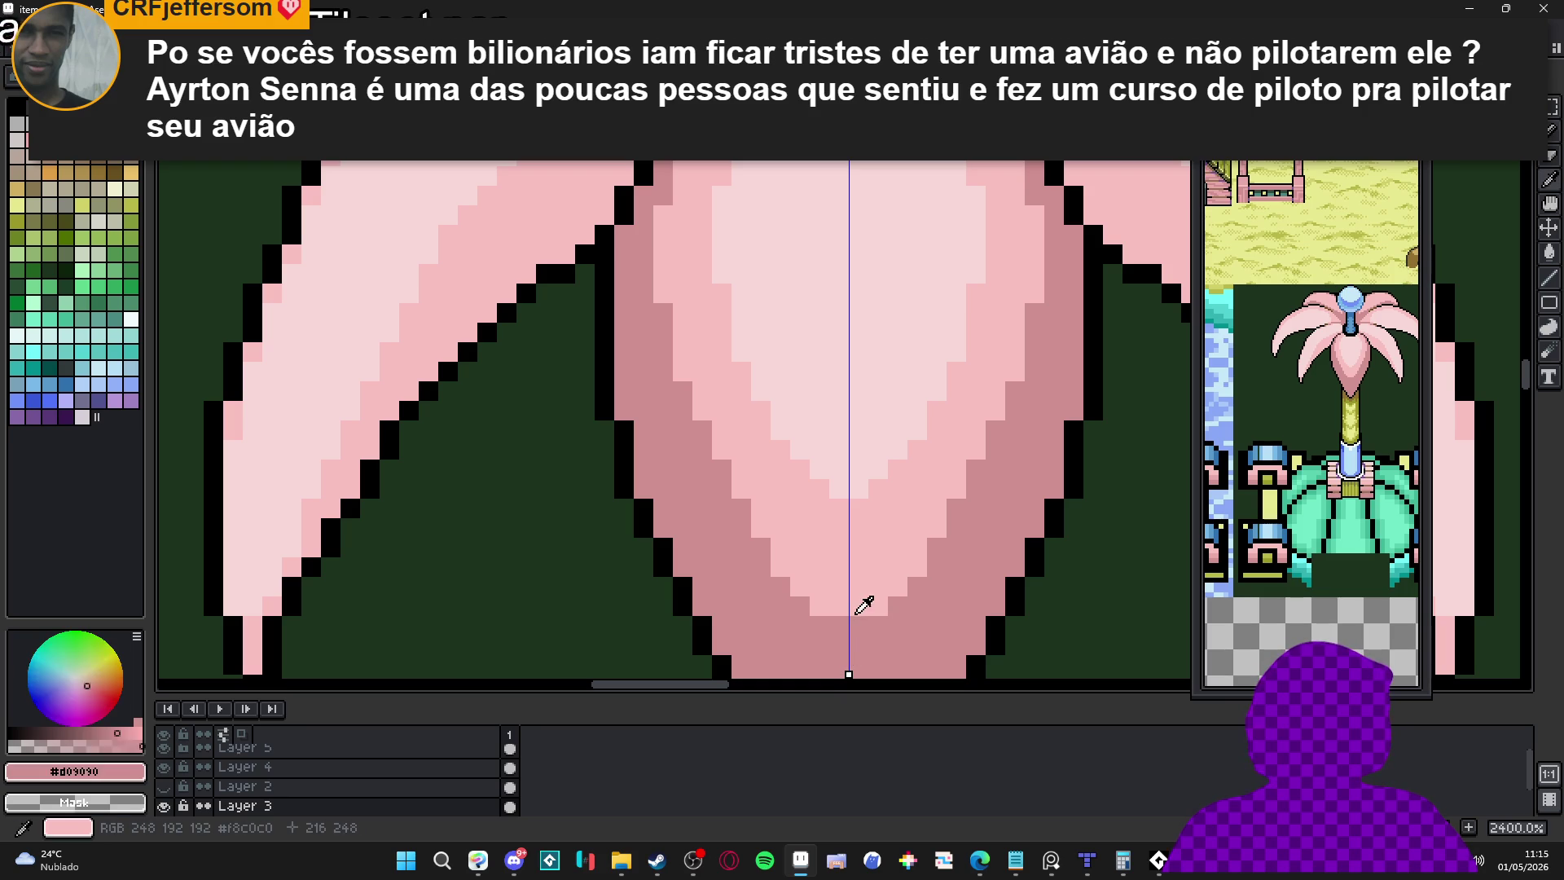
mouse_move(845, 648)
mouse_down()
mouse_move(855, 587)
mouse_move(815, 489)
mouse_up()
scroll(834, 624, down, 1)
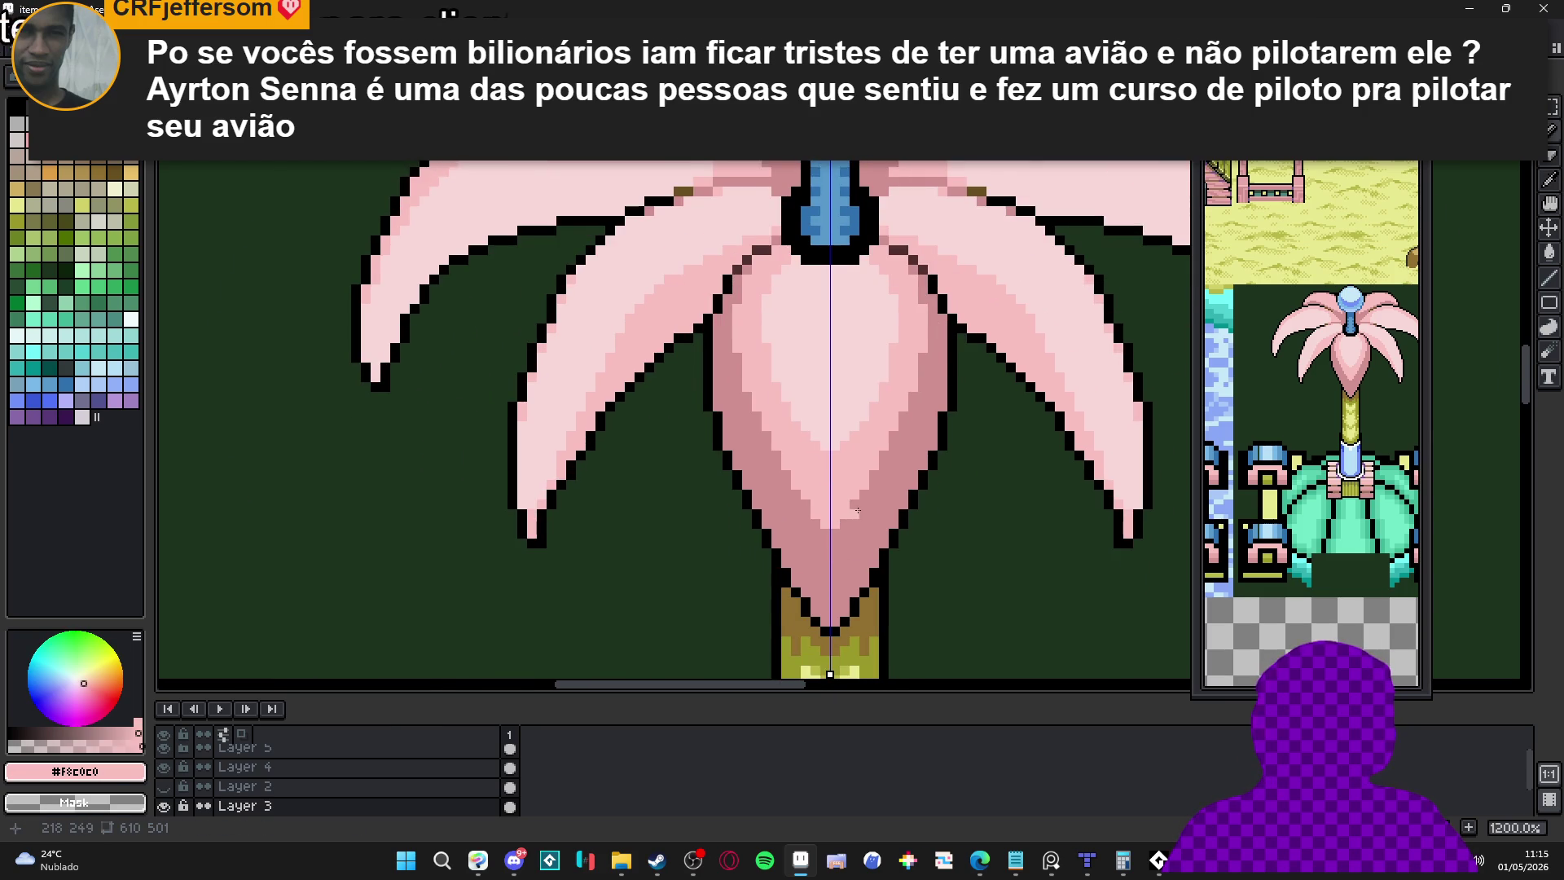
drag(794, 415, 814, 477)
scroll(780, 542, up, 1)
scroll(780, 542, down, 2)
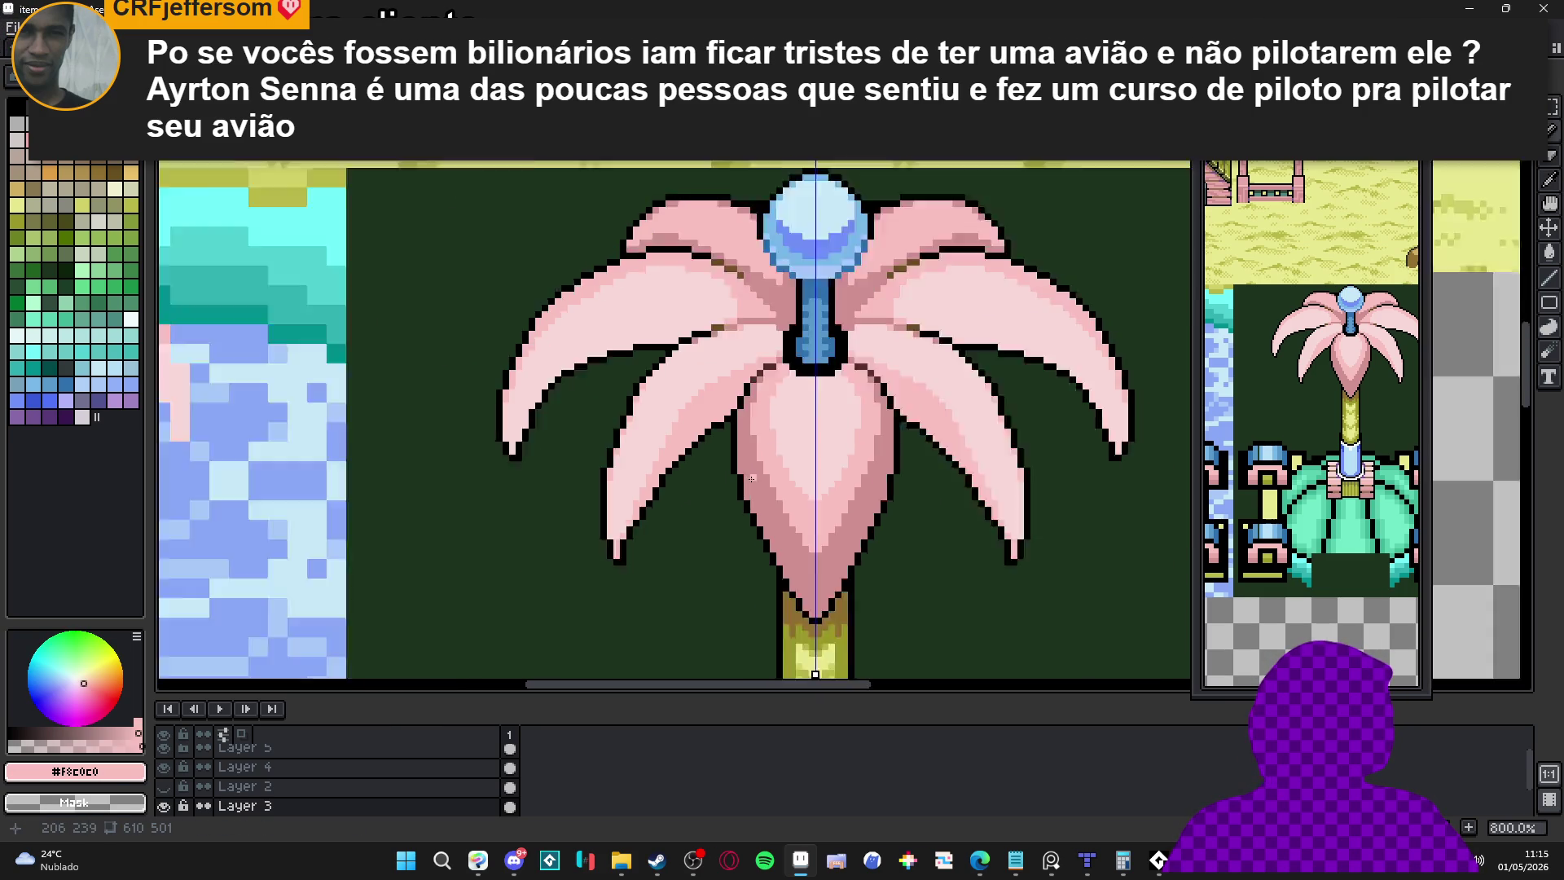
scroll(779, 542, up, 1)
scroll(763, 481, down, 1)
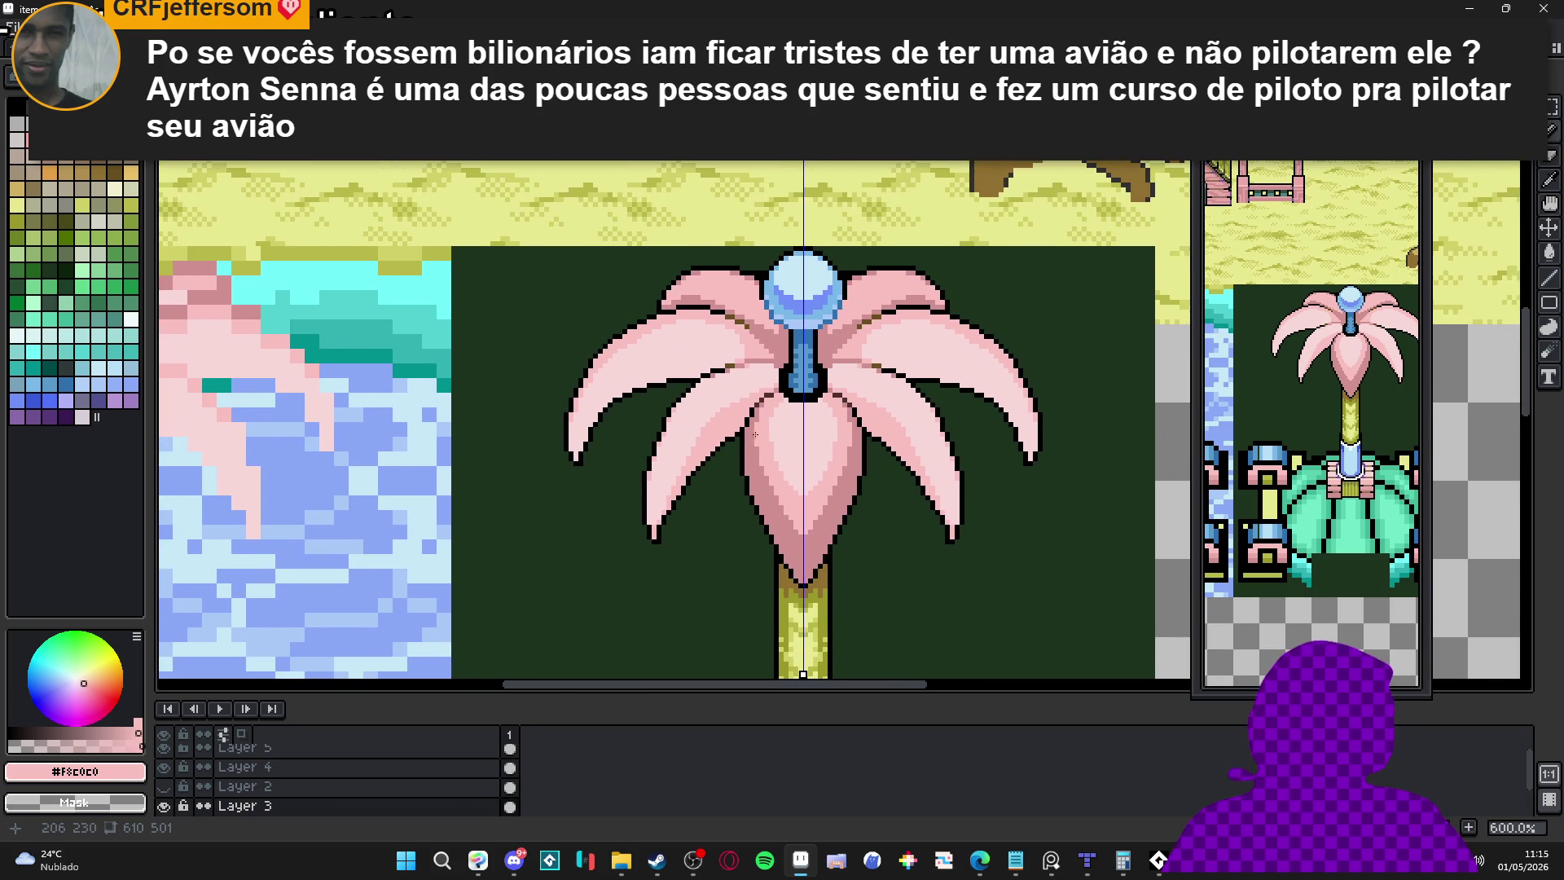
scroll(760, 429, up, 1)
Shade the right petal's outer edge darker pink after undoing a stray stroke
drag(670, 432, 575, 541)
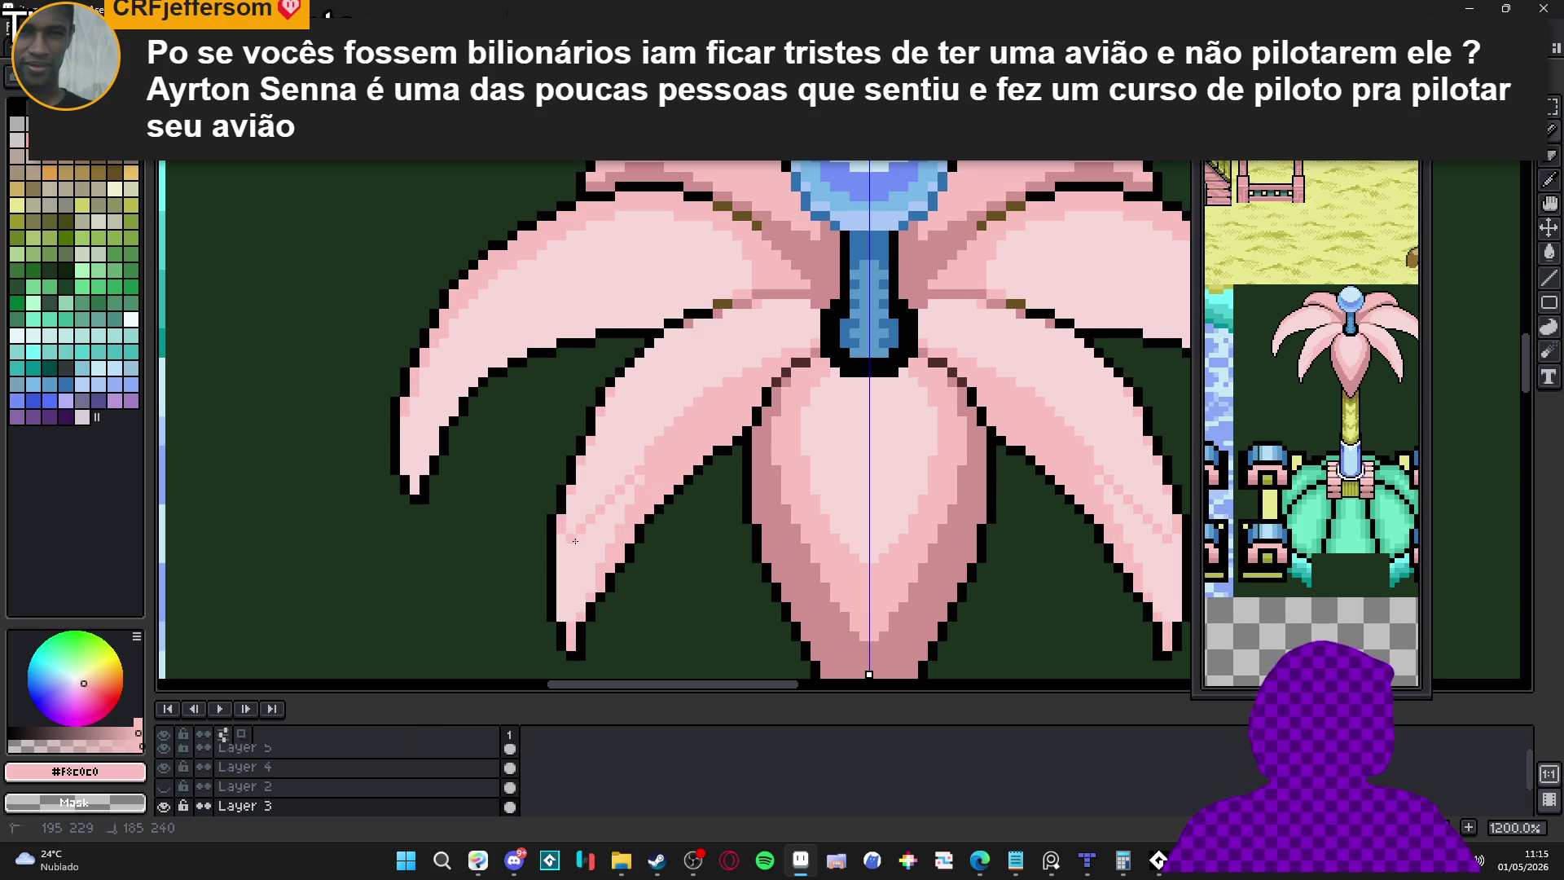
key(ctrl+z)
key(ctrl+z)
key(ctrl+z)
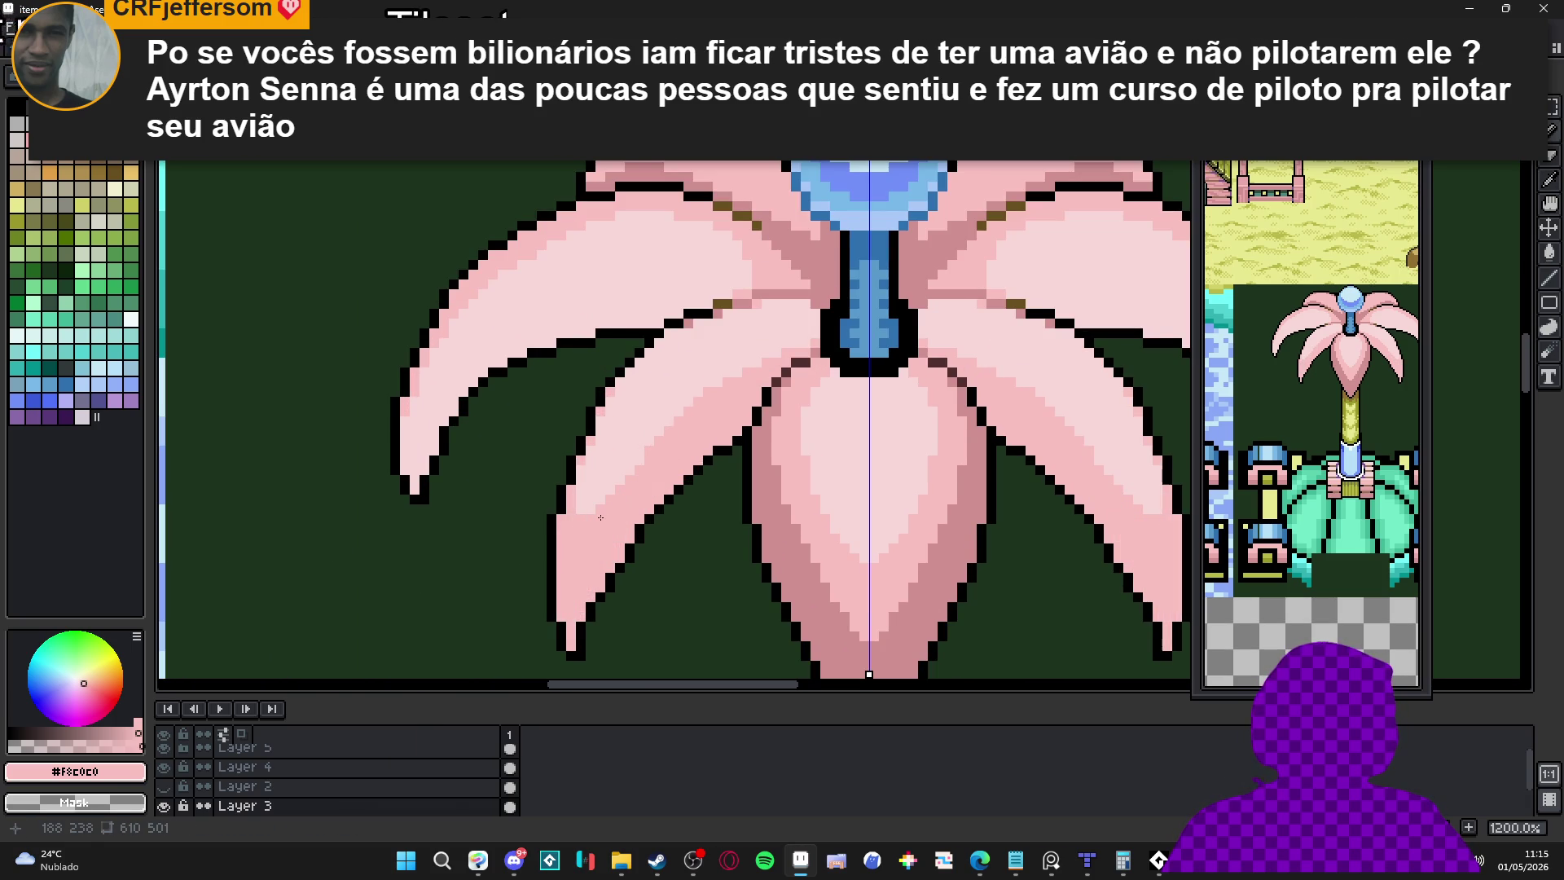
scroll(1139, 529, up, 1)
drag(1139, 529, 1141, 472)
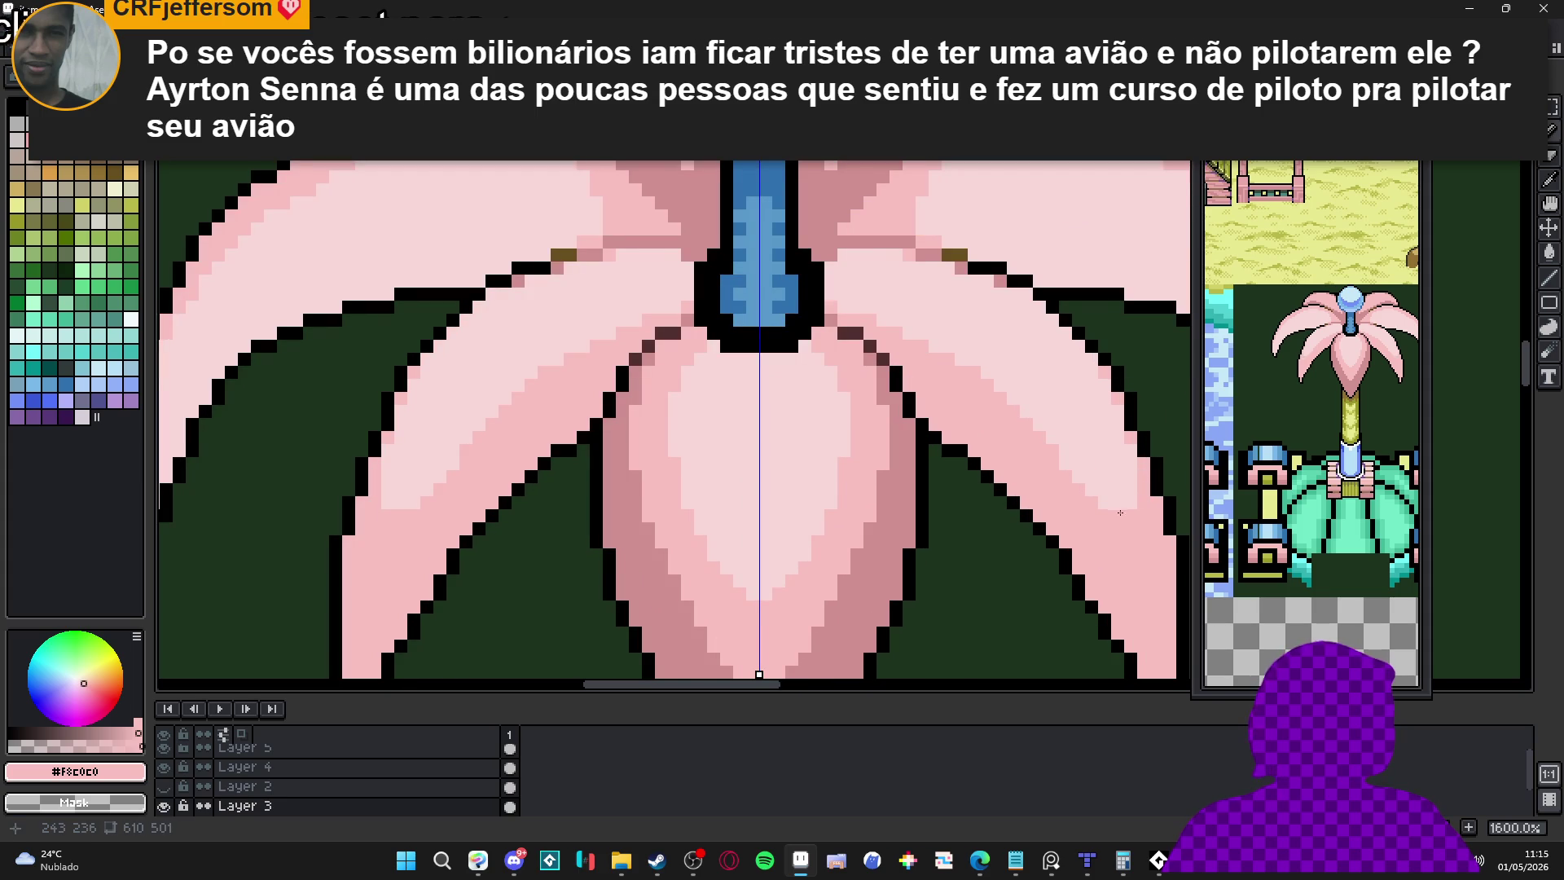
scroll(1059, 456, down, 1)
scroll(969, 308, up, 2)
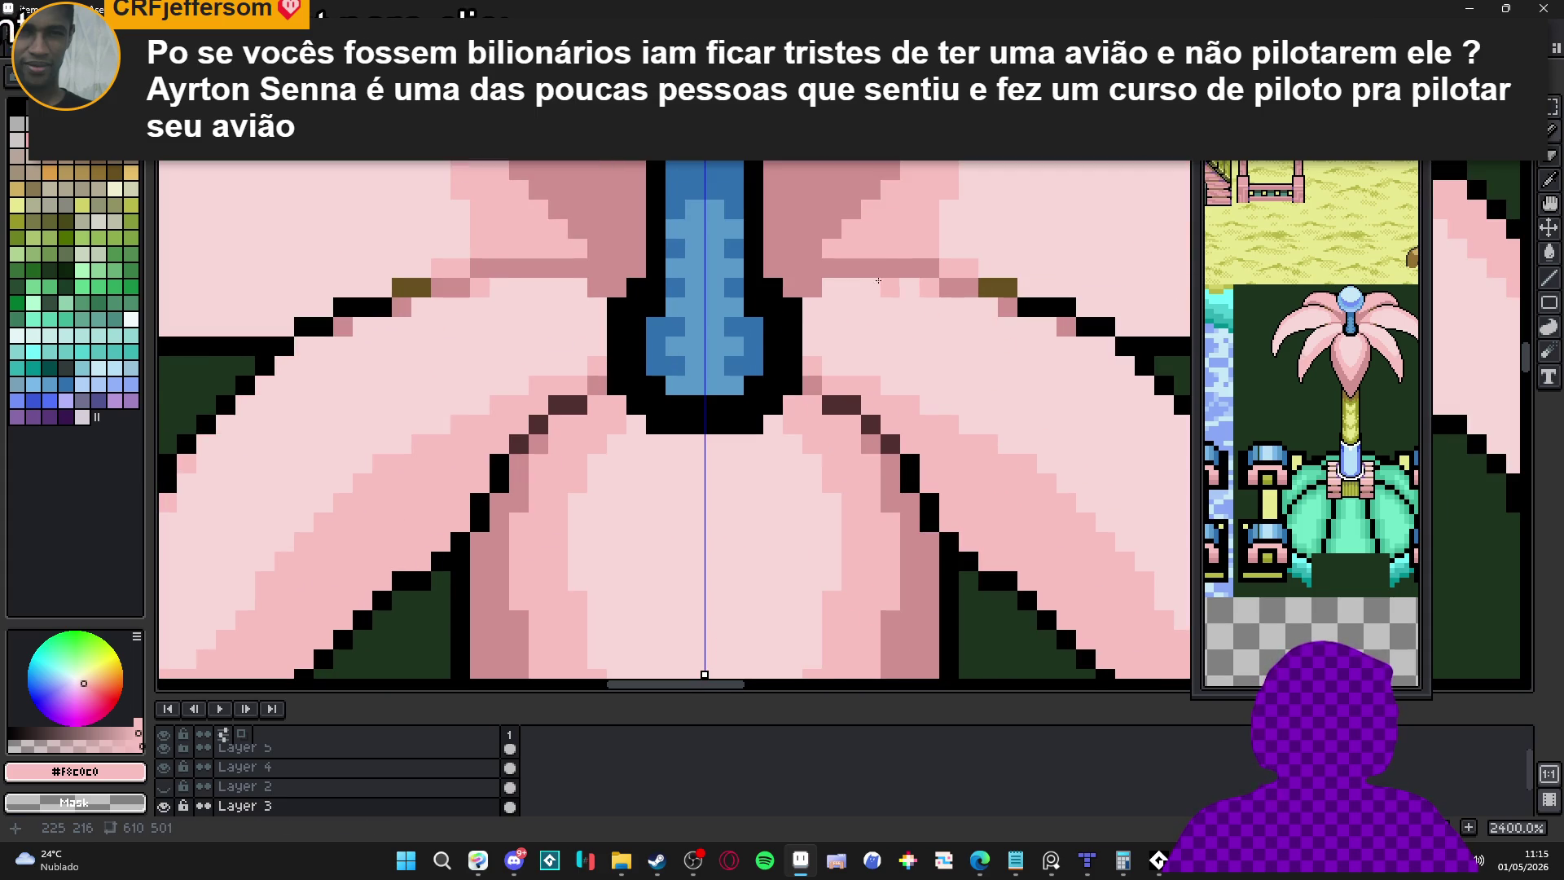
click(883, 296)
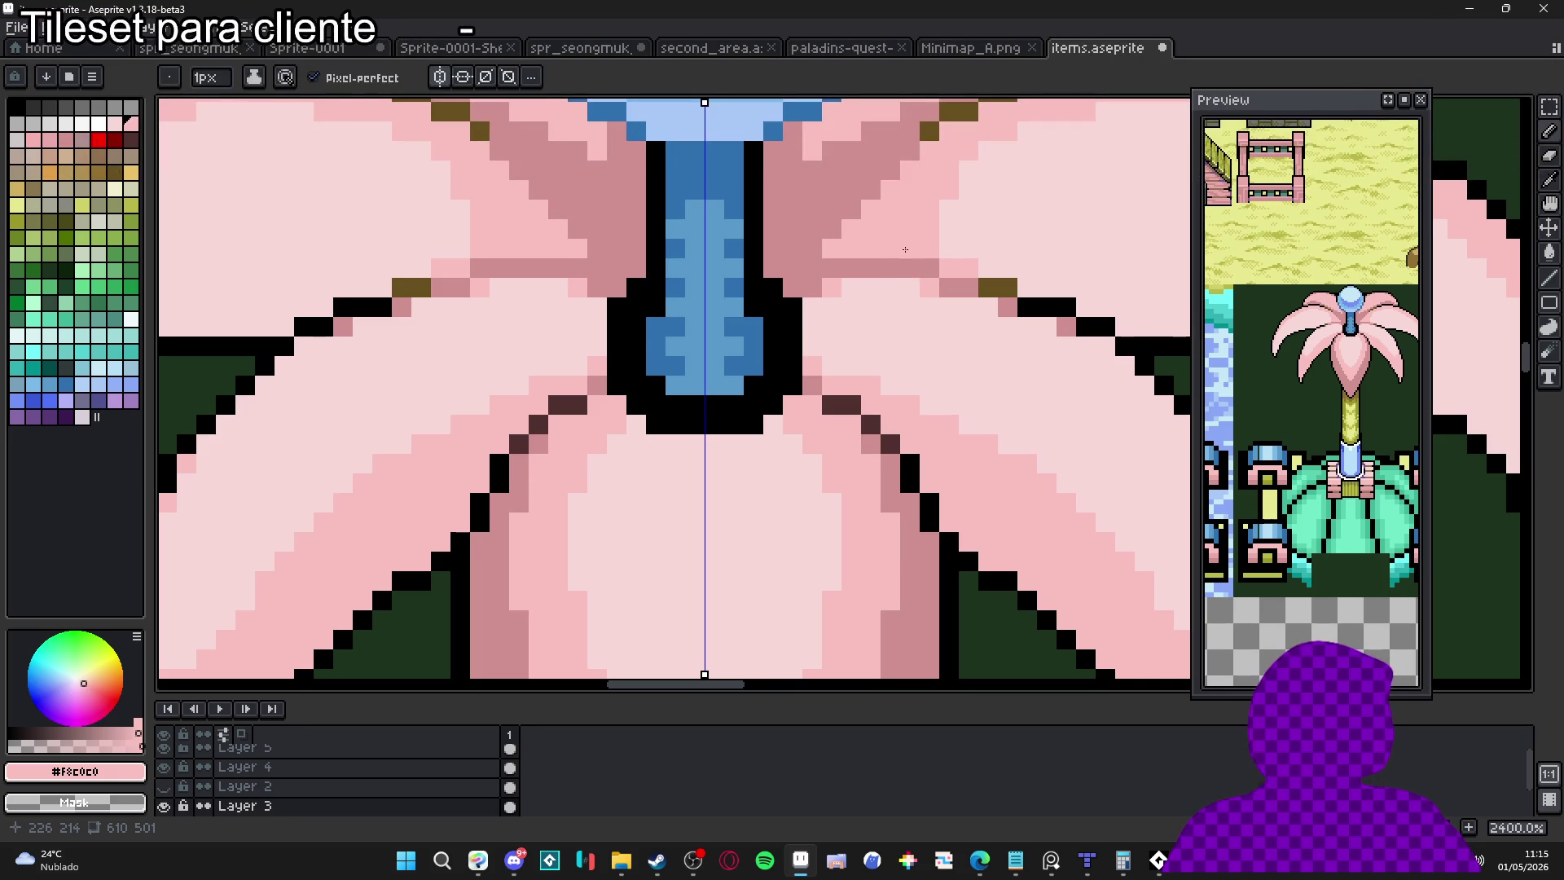
Keep the pencil at 1 pixel and pick the palest pink from the petal
key(plus)
key(minus)
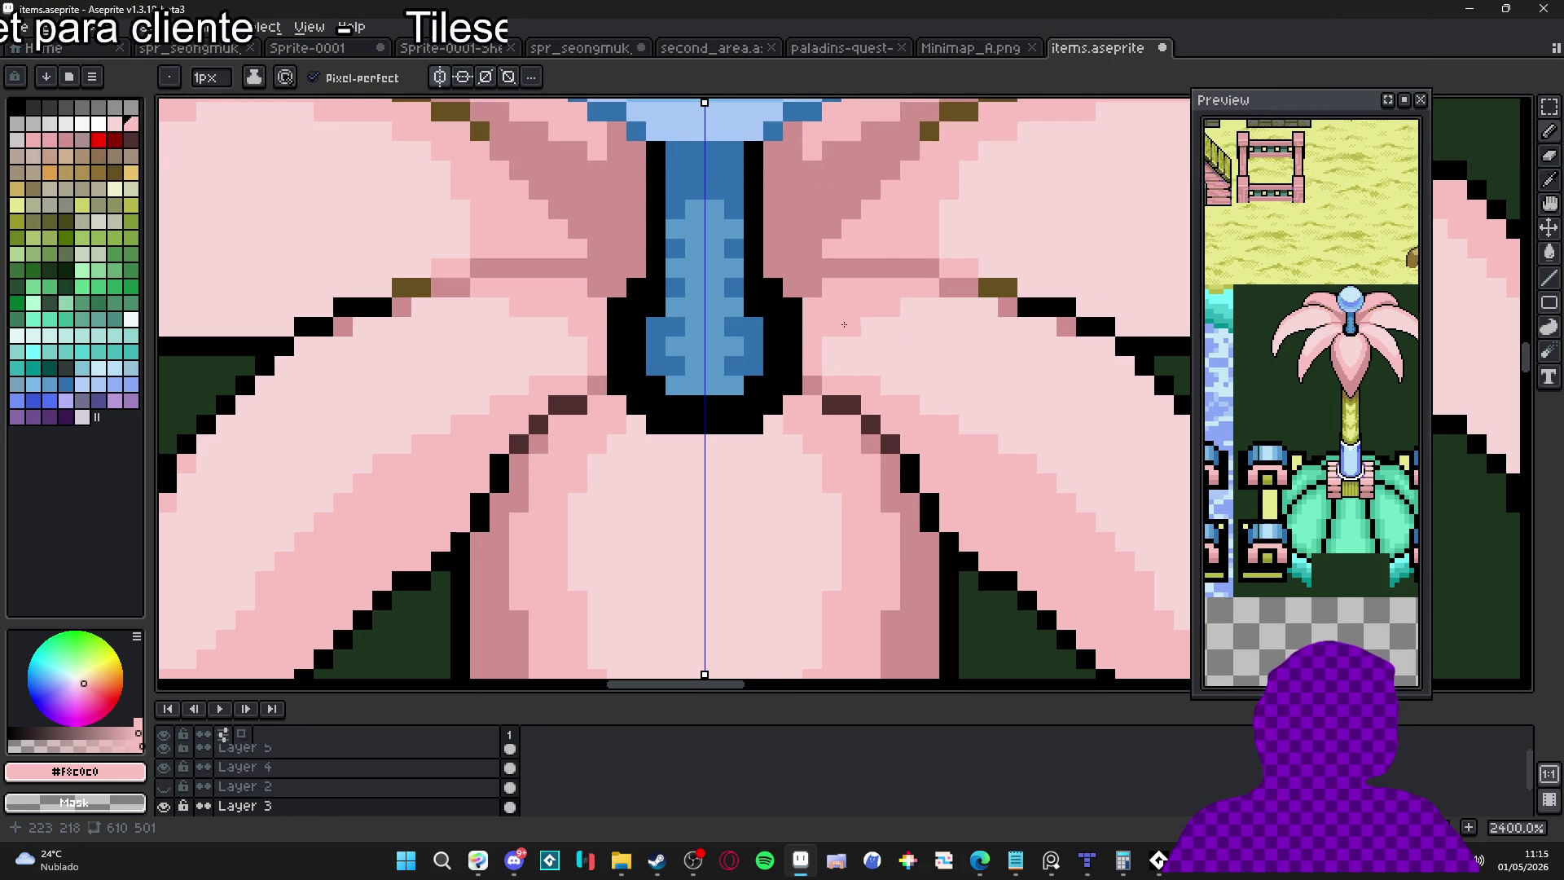
scroll(911, 310, down, 2)
scroll(864, 334, up, 2)
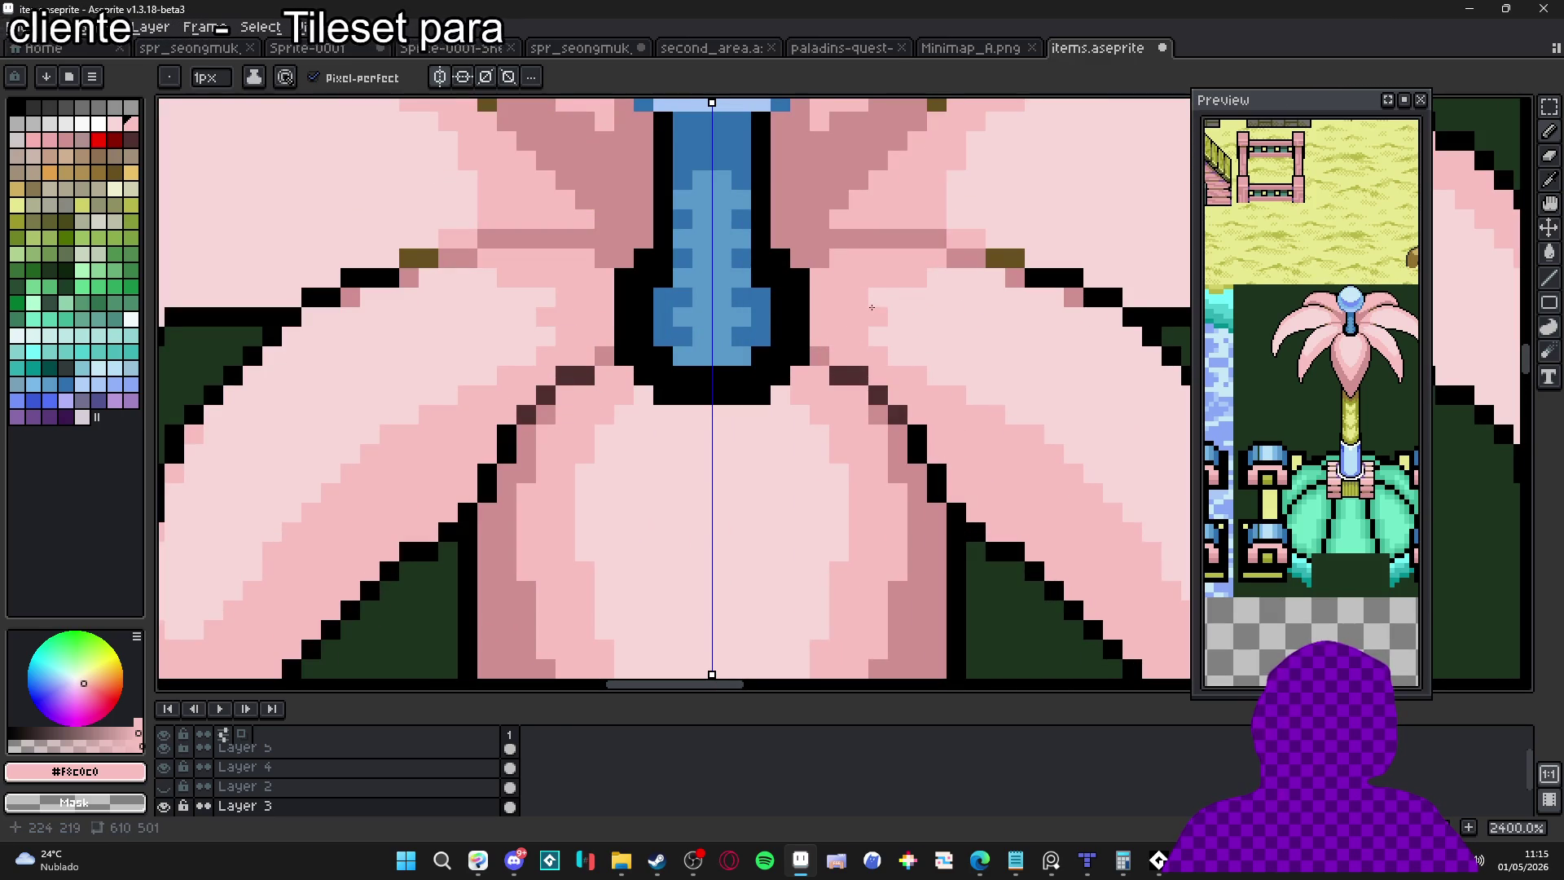
scroll(880, 366, down, 4)
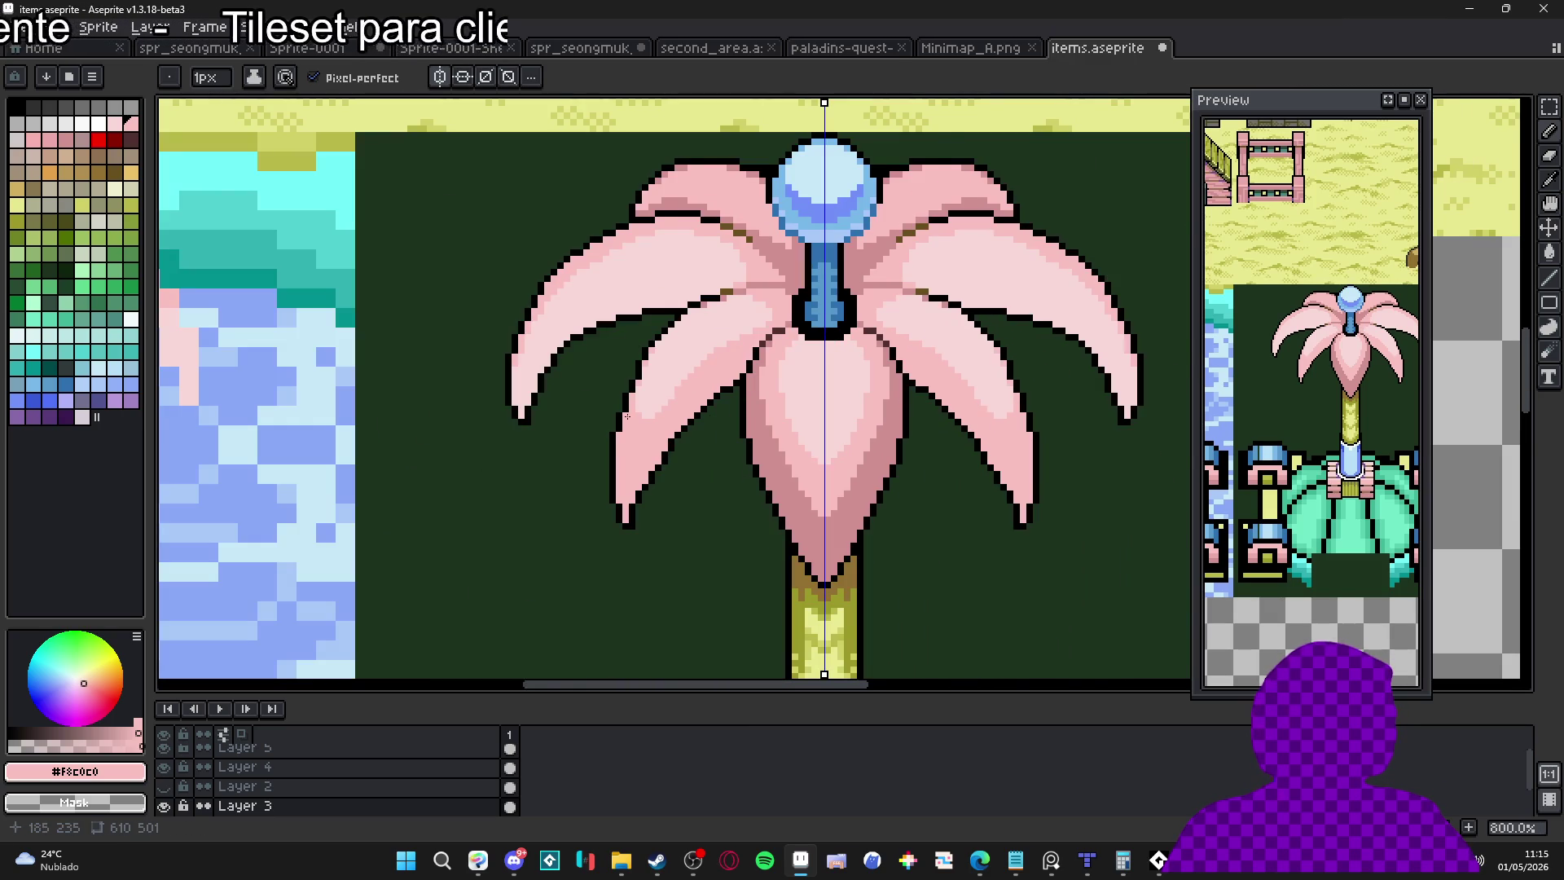
scroll(627, 416, up, 2)
alt+click(648, 430)
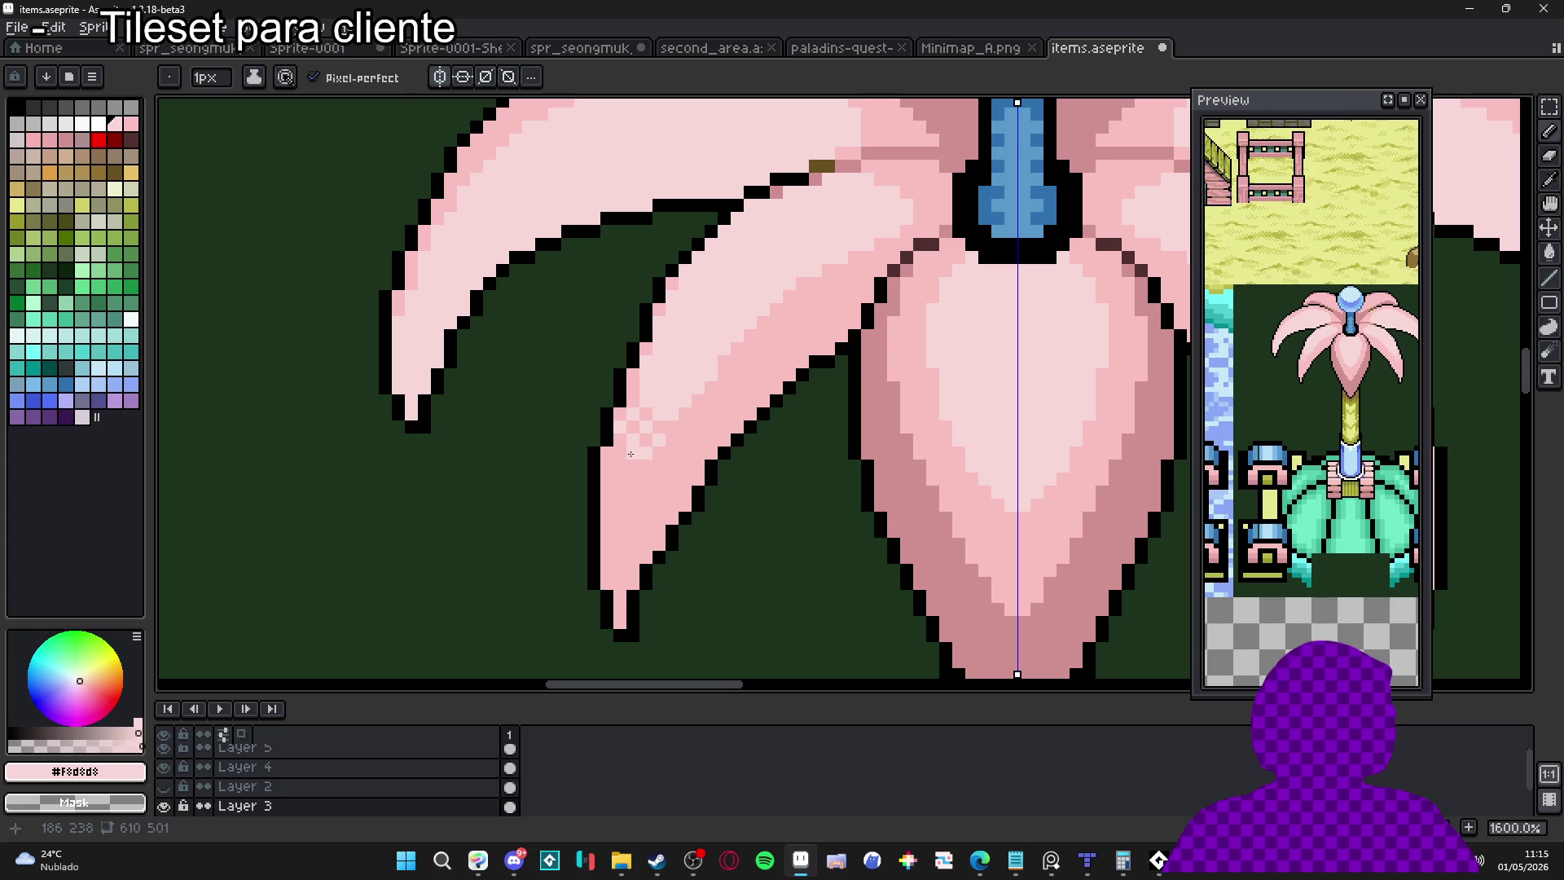
Dot a checkered #F8D8D8 light-pink dither into the central petal
scroll(633, 450, down, 2)
scroll(633, 448, up, 2)
alt+click(634, 446)
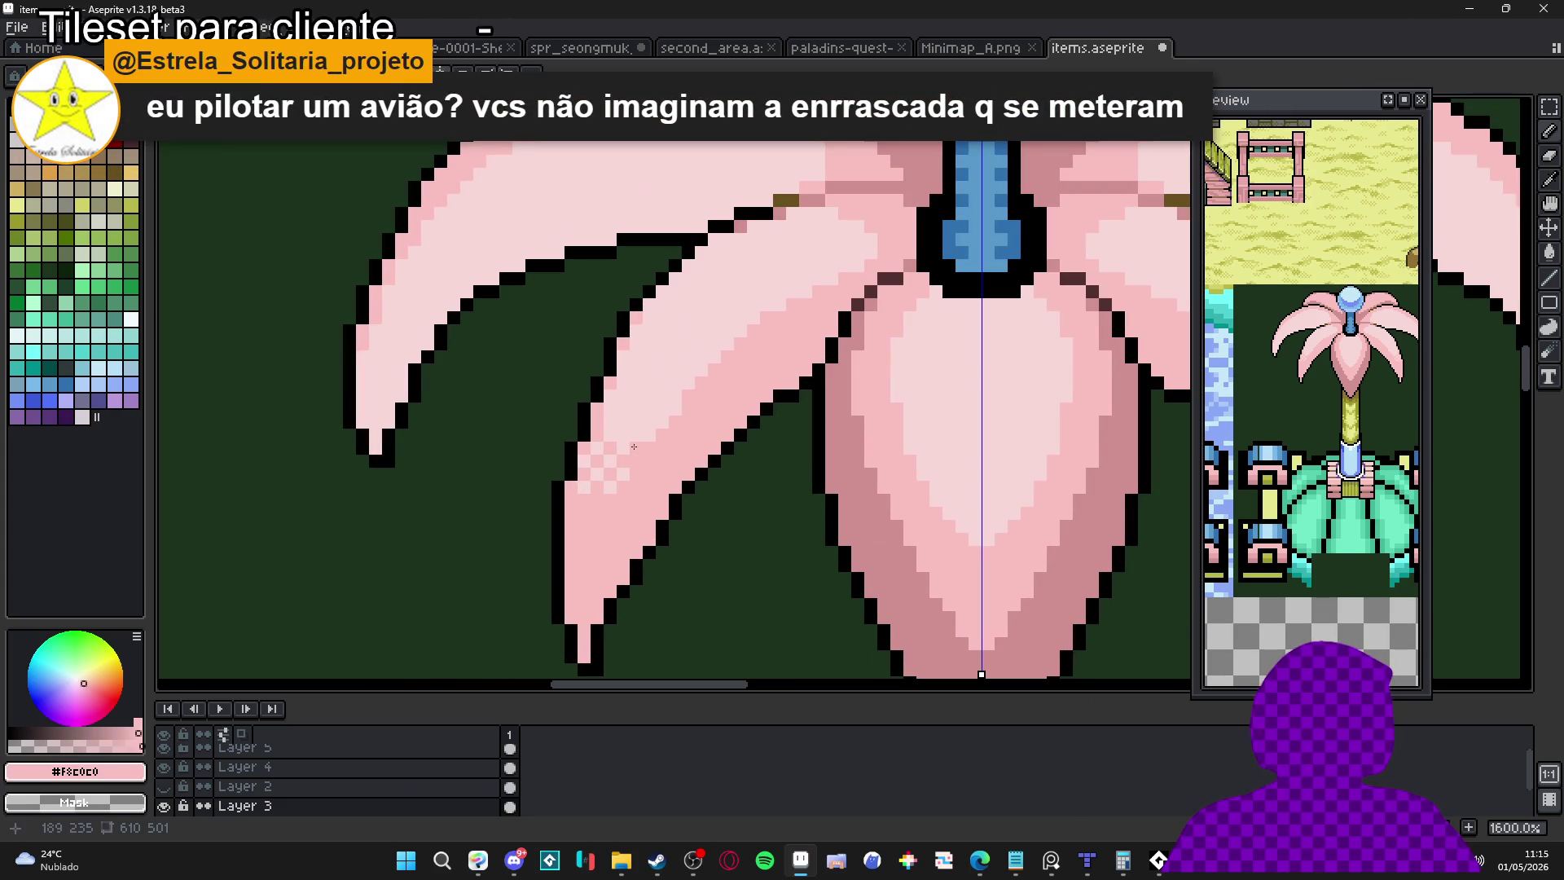
scroll(650, 454, down, 3)
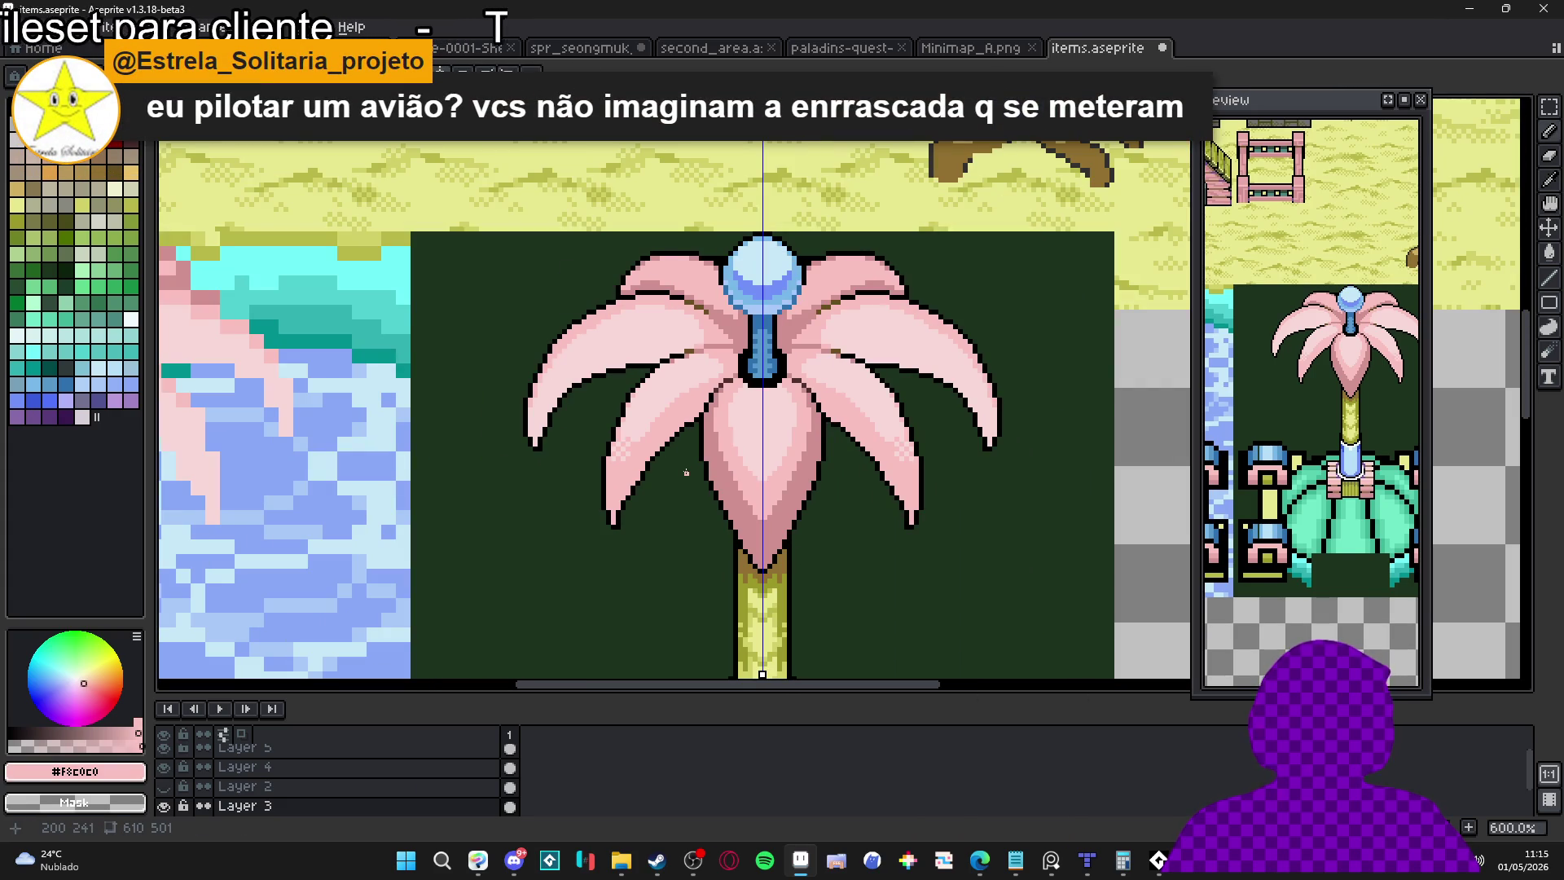
scroll(705, 453, up, 3)
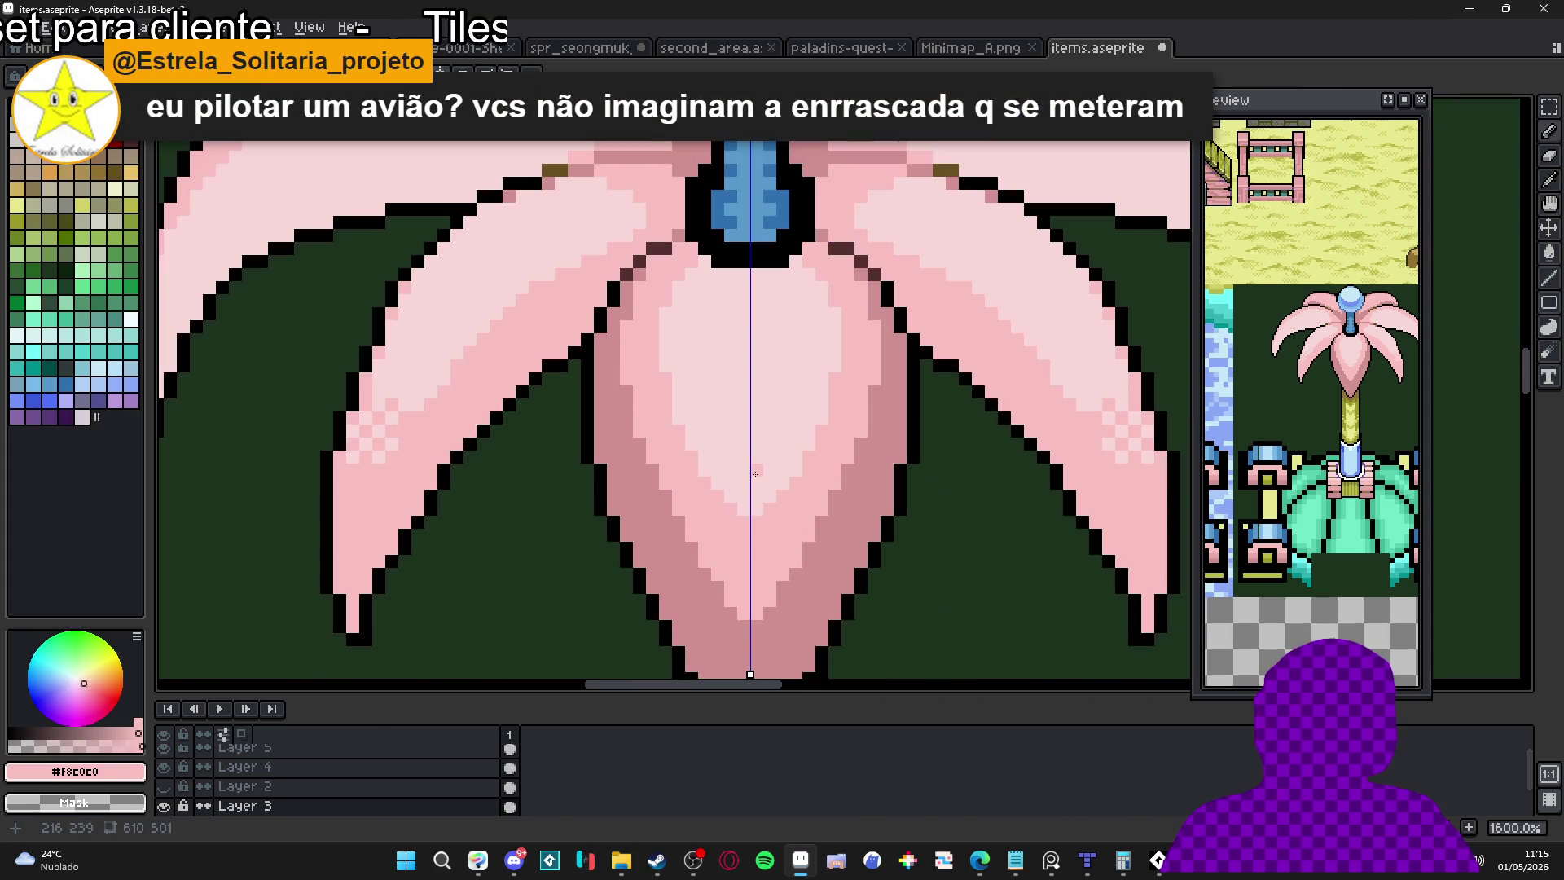
alt+click(755, 520)
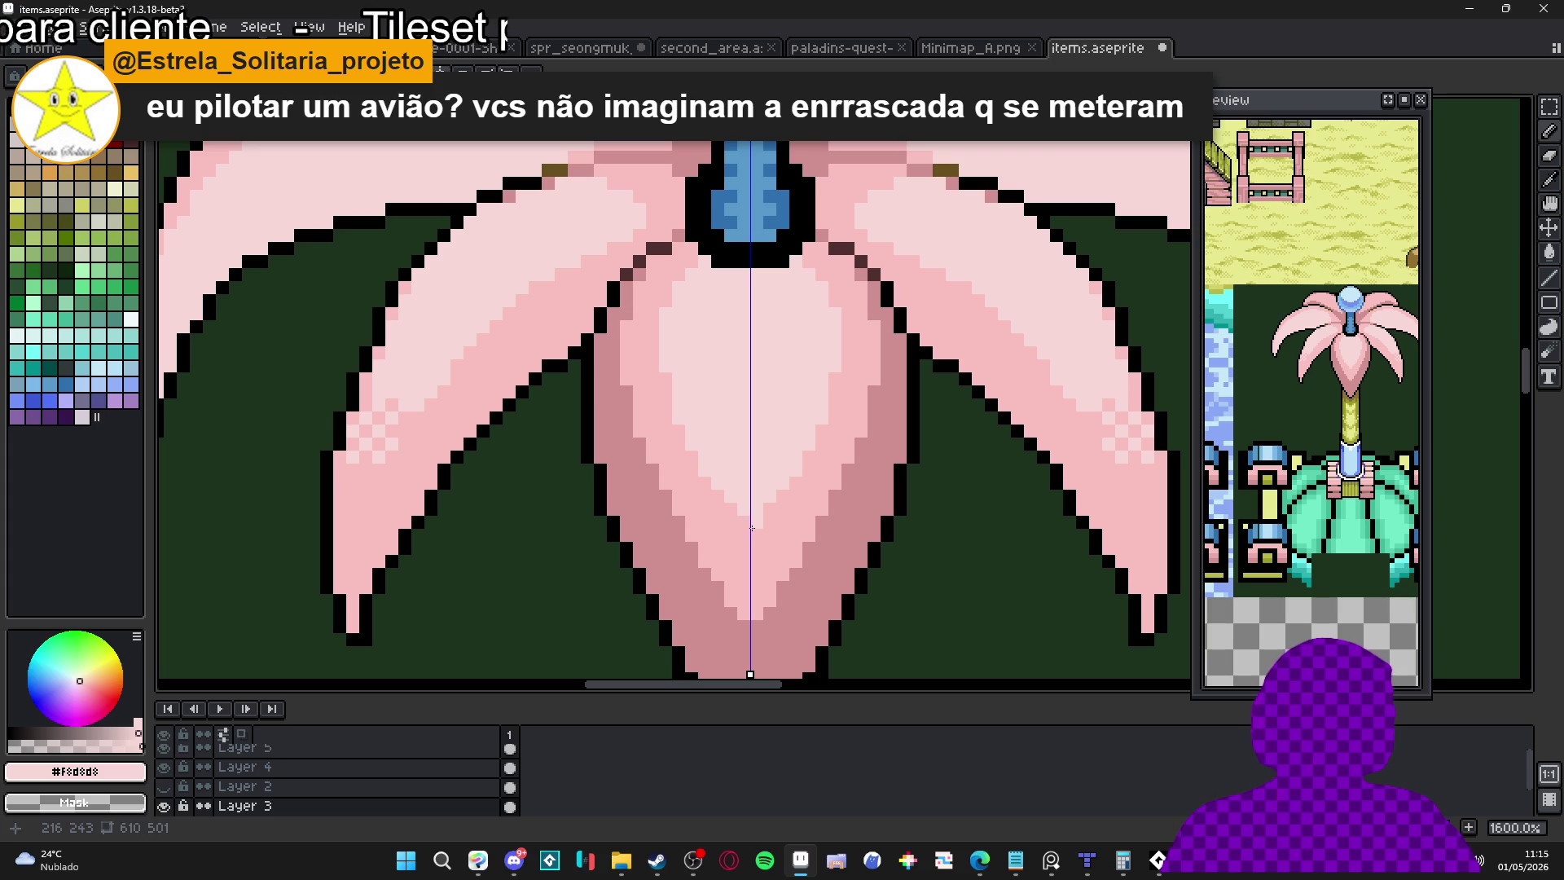
key(ctrl+z)
click(795, 496)
click(704, 496)
click(809, 471)
click(692, 484)
click(809, 457)
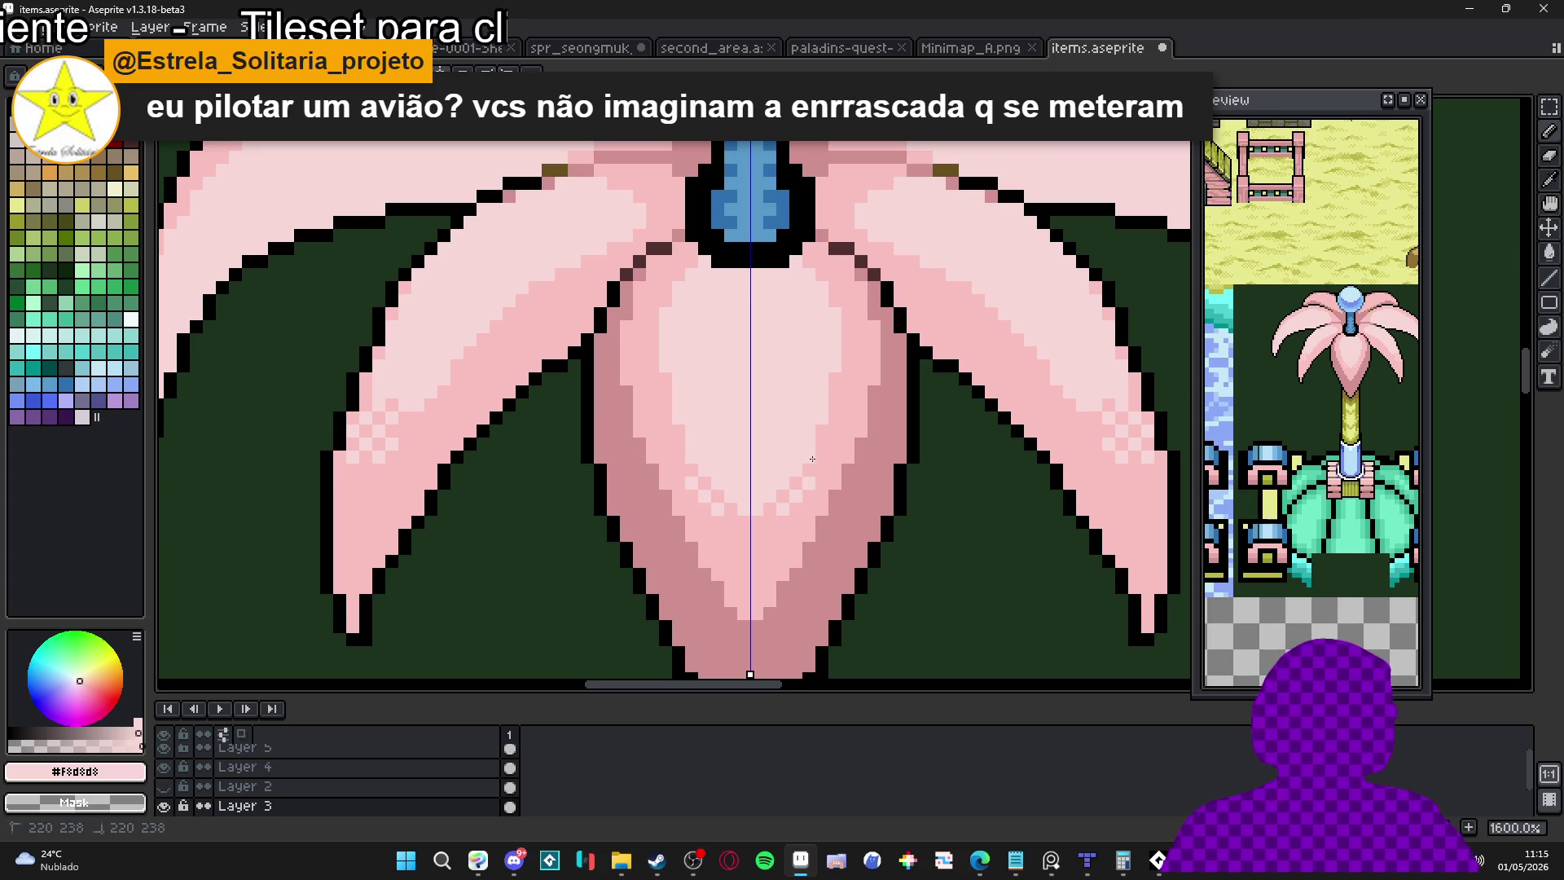
click(823, 444)
Draw #D09090 mid-pink shading lines down the side petals and up toward the stem
scroll(823, 445, down, 3)
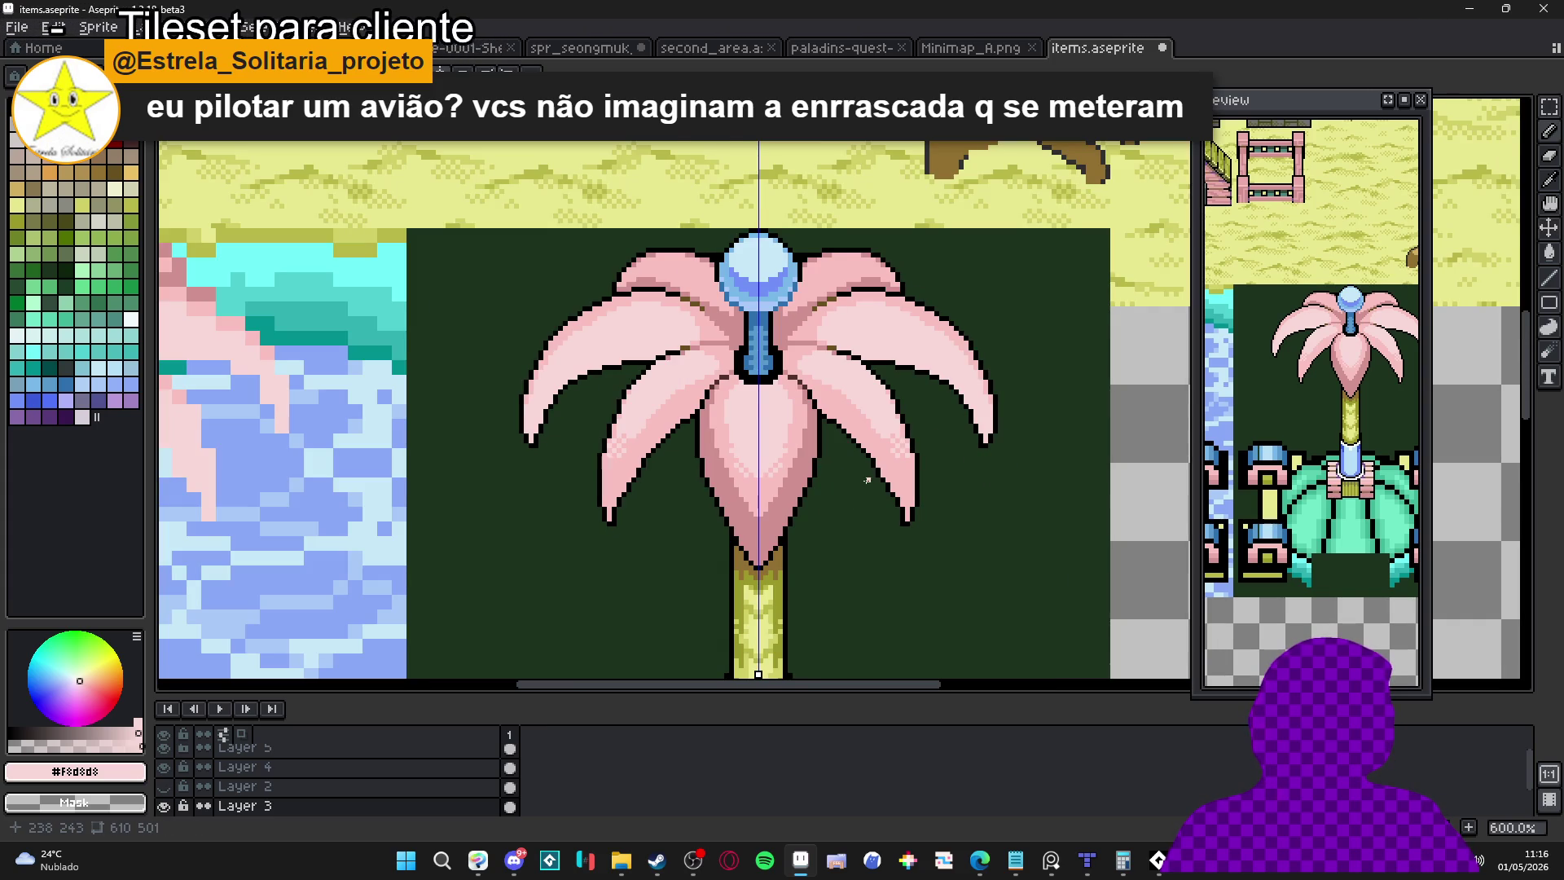
scroll(720, 407, up, 3)
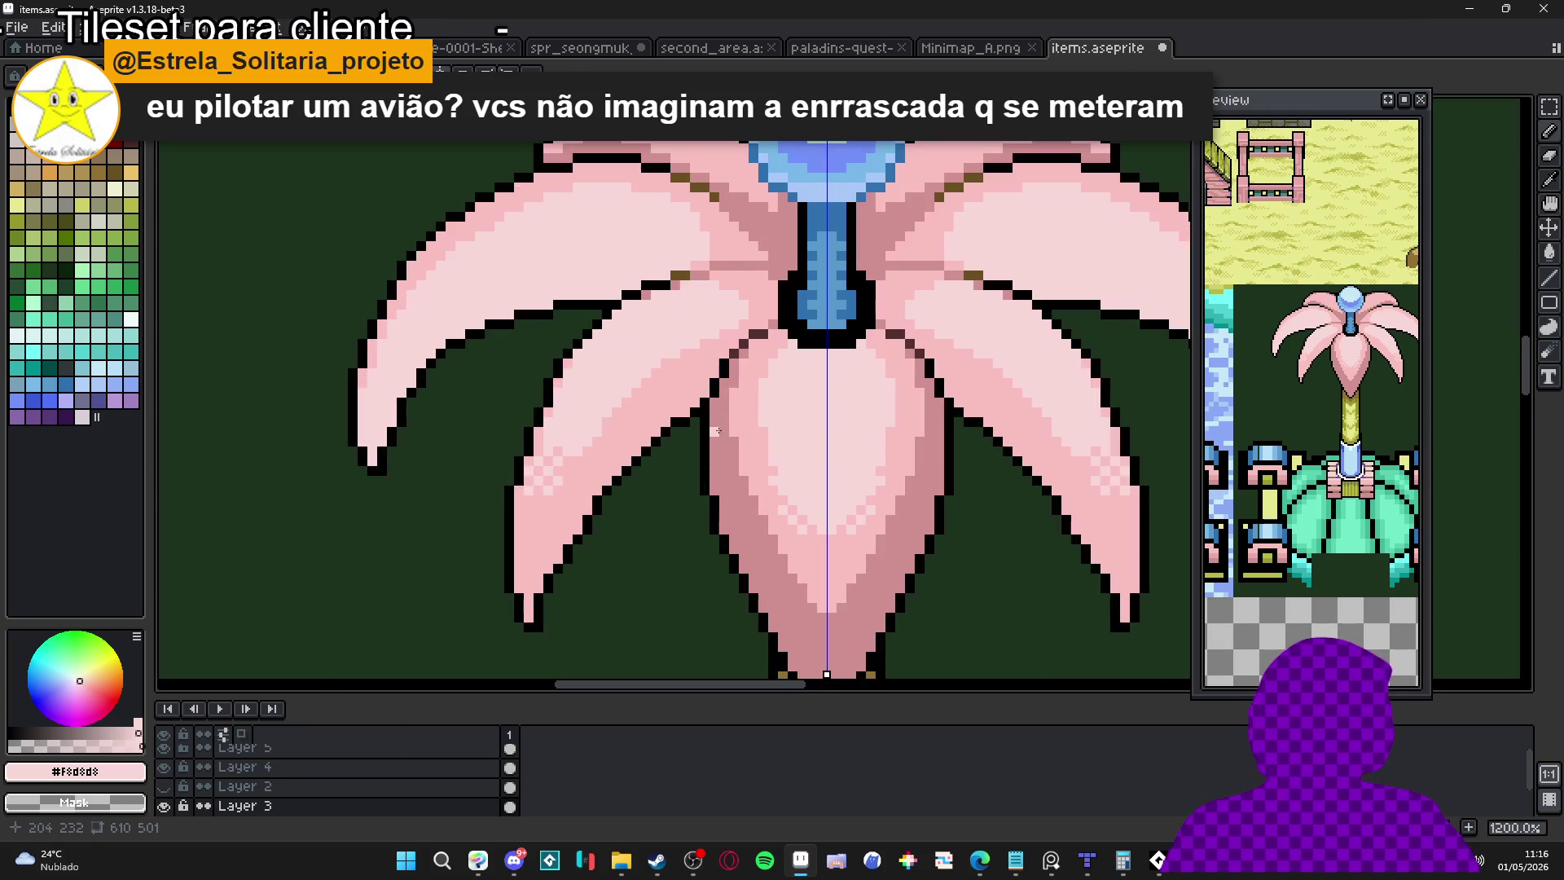
alt+click(693, 399)
scroll(692, 399, up, 3)
click(682, 400)
mouse_move(682, 400)
mouse_down()
mouse_move(624, 481)
mouse_move(725, 347)
mouse_up()
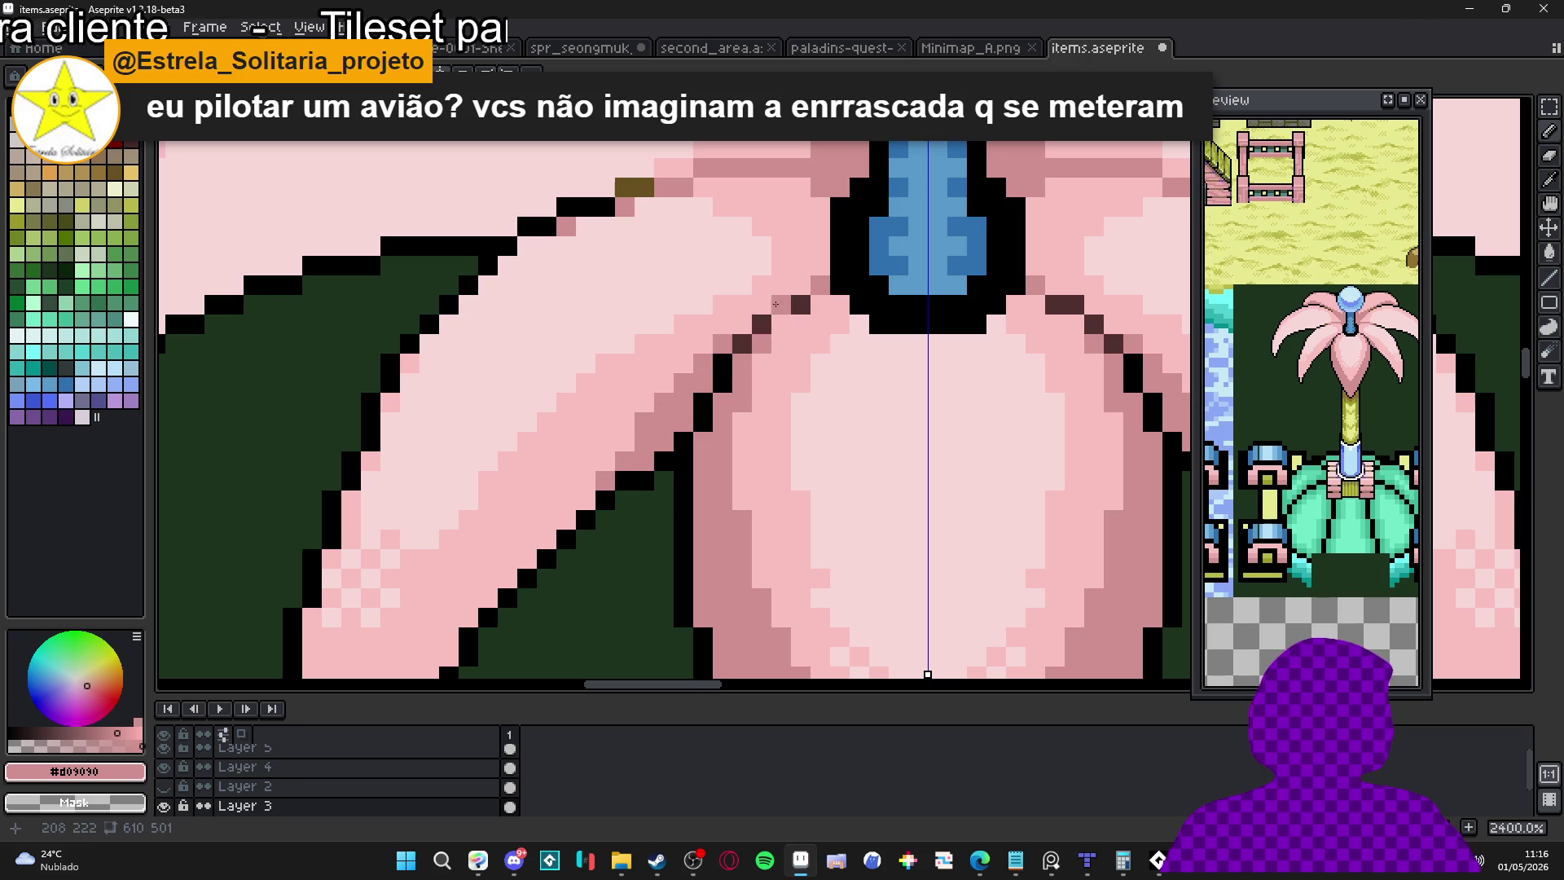
mouse_move(795, 280)
mouse_down()
mouse_move(815, 269)
mouse_move(819, 208)
mouse_move(801, 187)
mouse_move(797, 202)
mouse_up()
Add mid-pink cells along the lower left petal's edge and close its tip with black
scroll(797, 201, down, 3)
scroll(621, 462, up, 3)
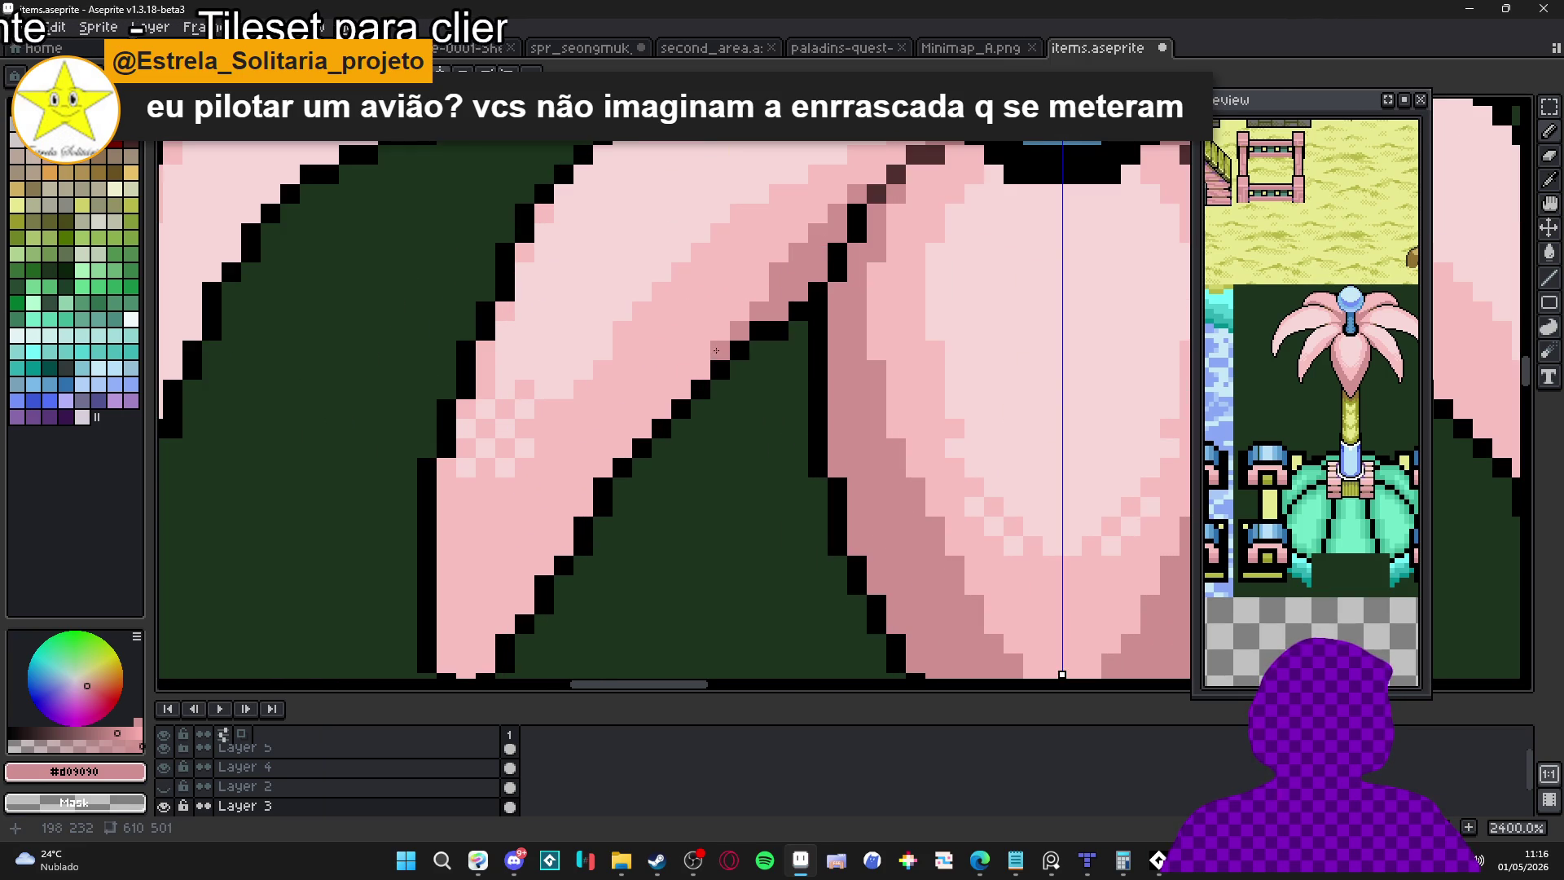
click(582, 507)
click(562, 546)
click(523, 605)
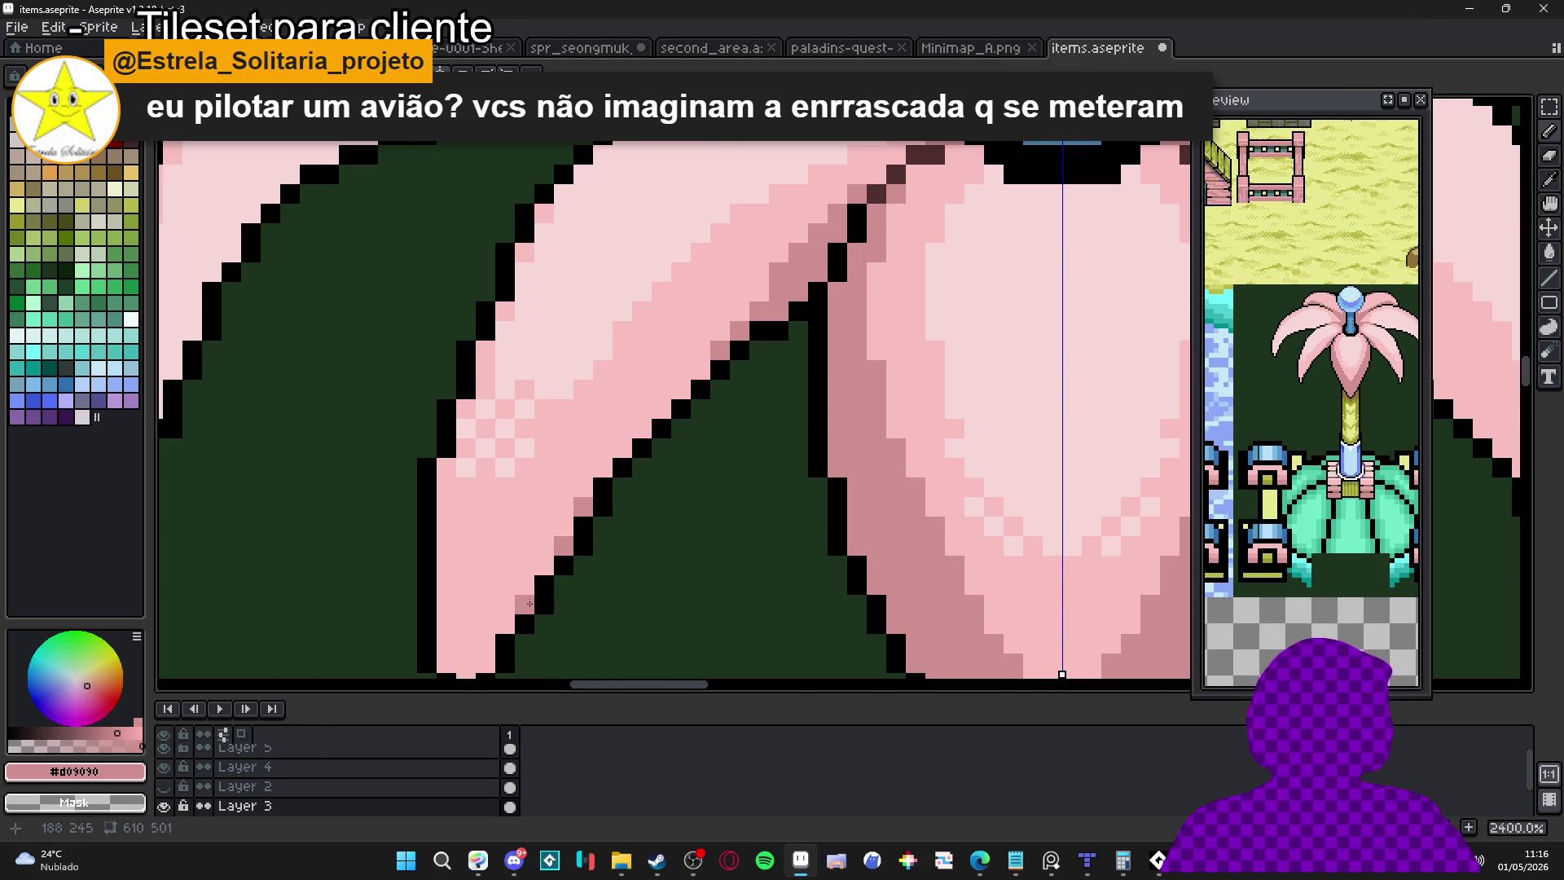
scroll(537, 535, down, 3)
click(528, 543)
click(489, 542)
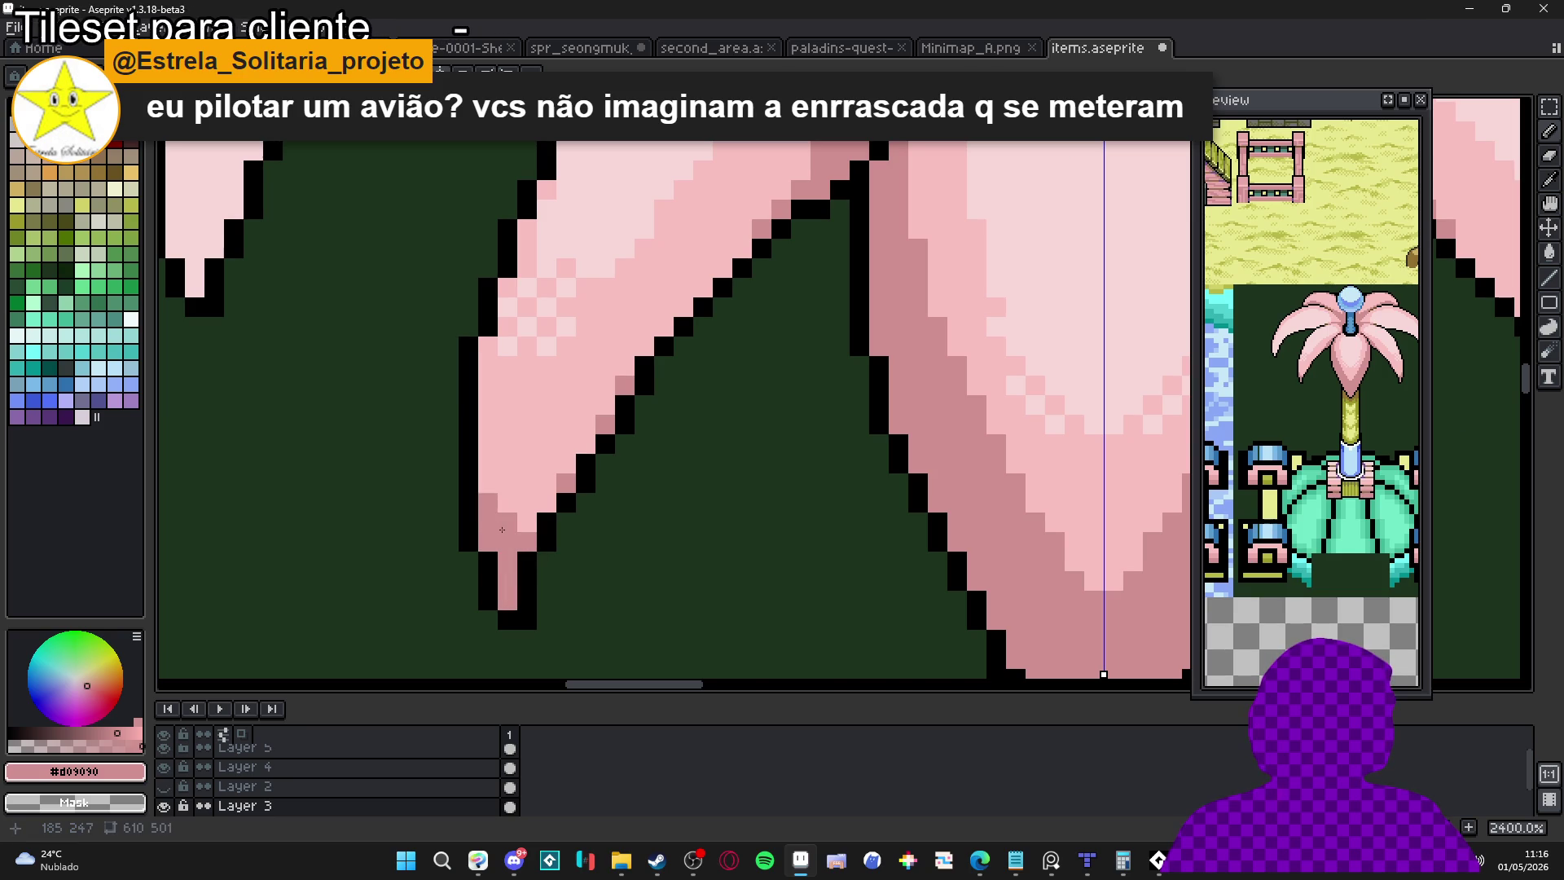
Draw a straight #F8C0C0 highlight line along the upper left petal
scroll(526, 538, down, 4)
scroll(526, 536, down, 1)
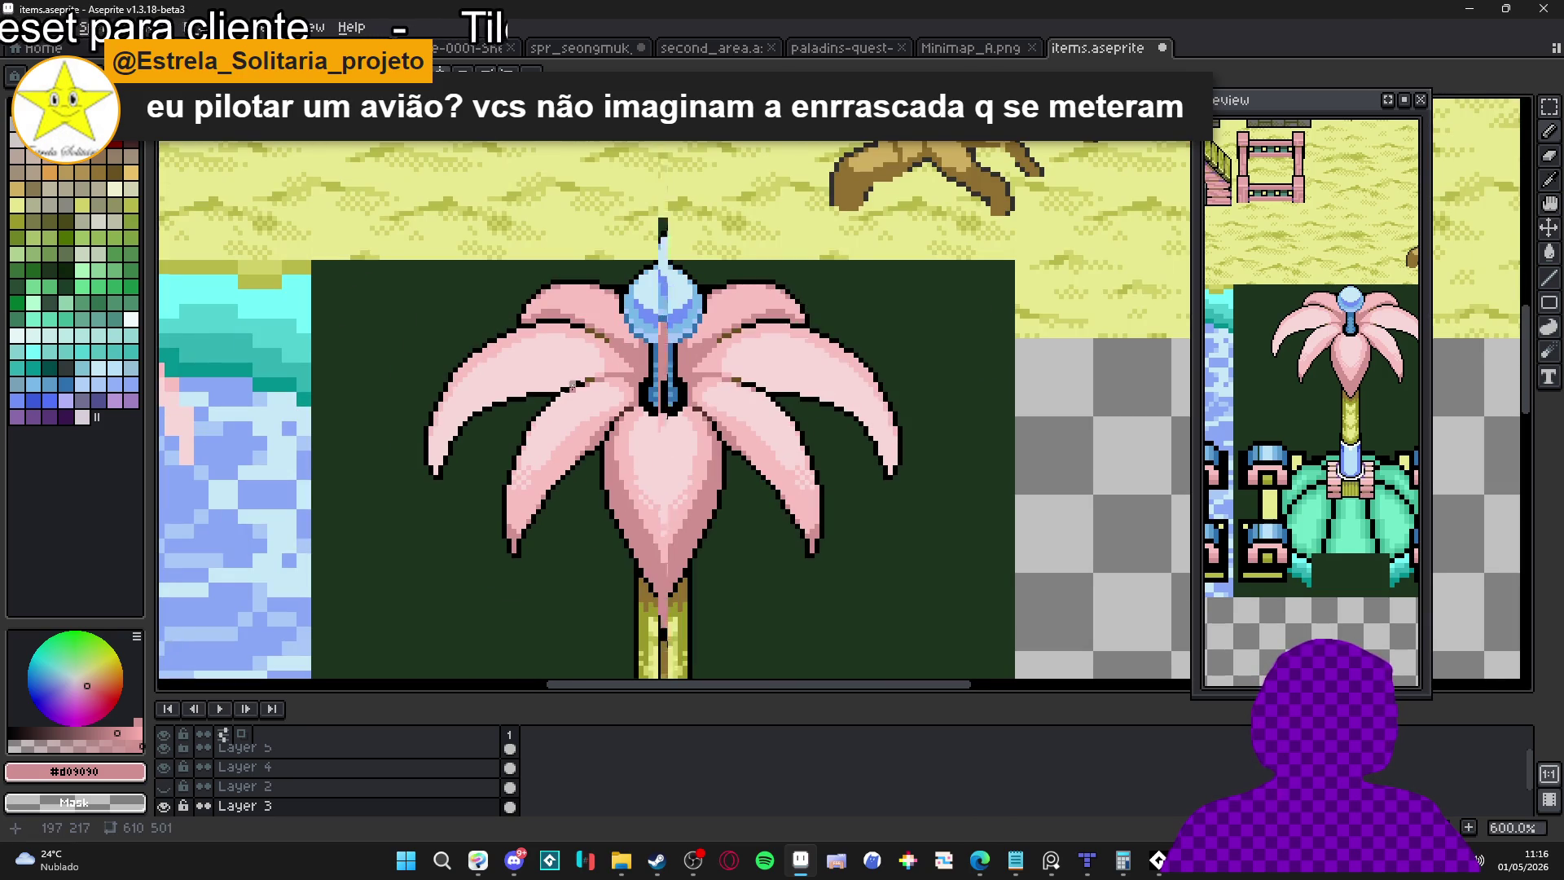
scroll(574, 385, up, 4)
alt+click(754, 400)
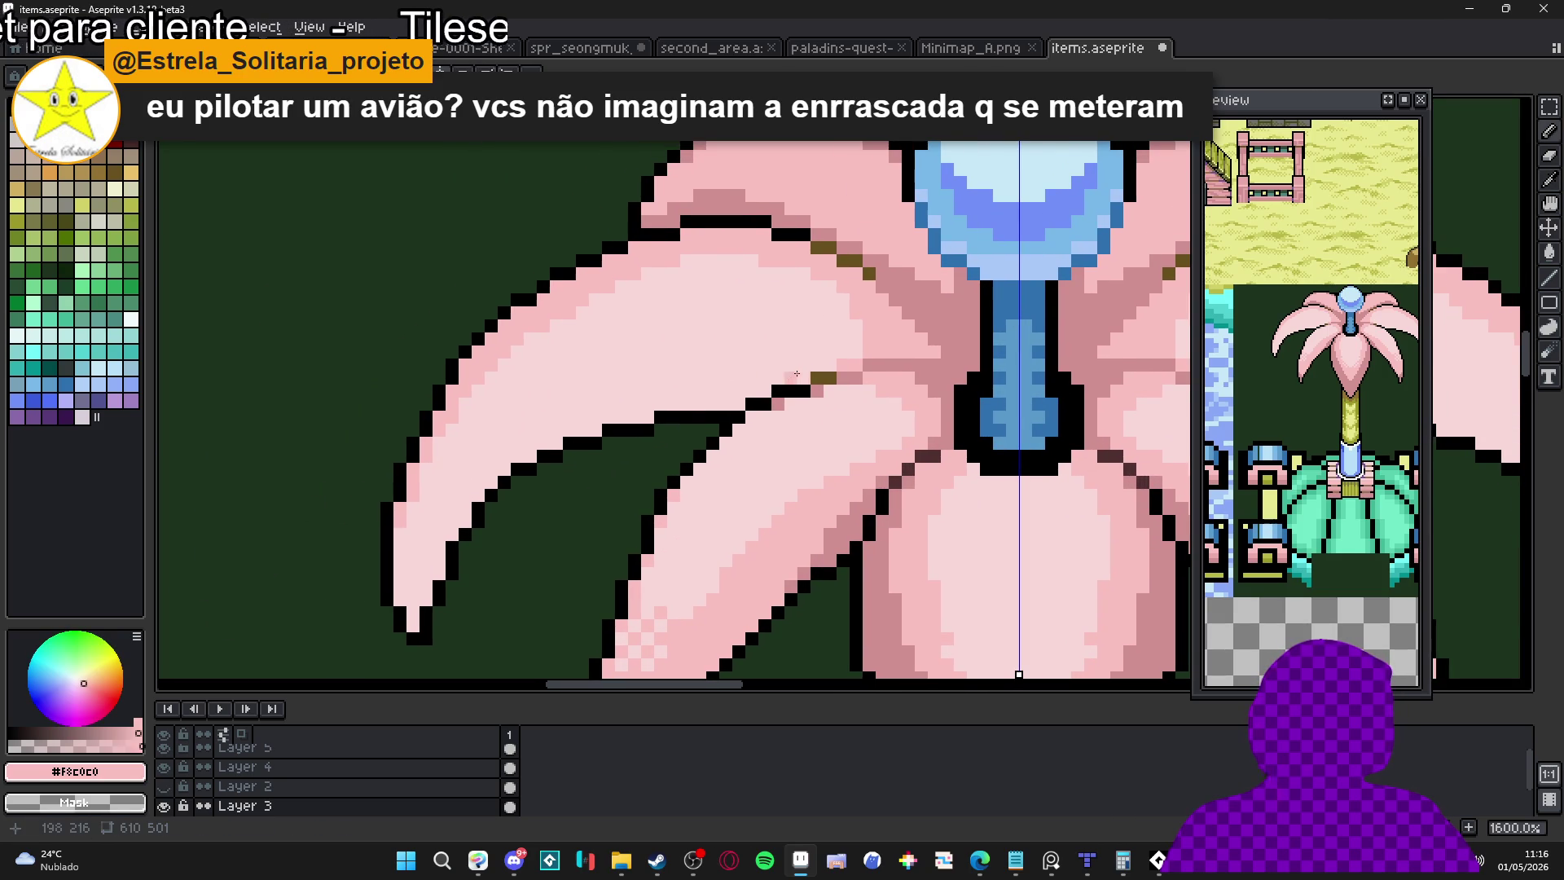
shift+click(664, 377)
drag(665, 377, 510, 459)
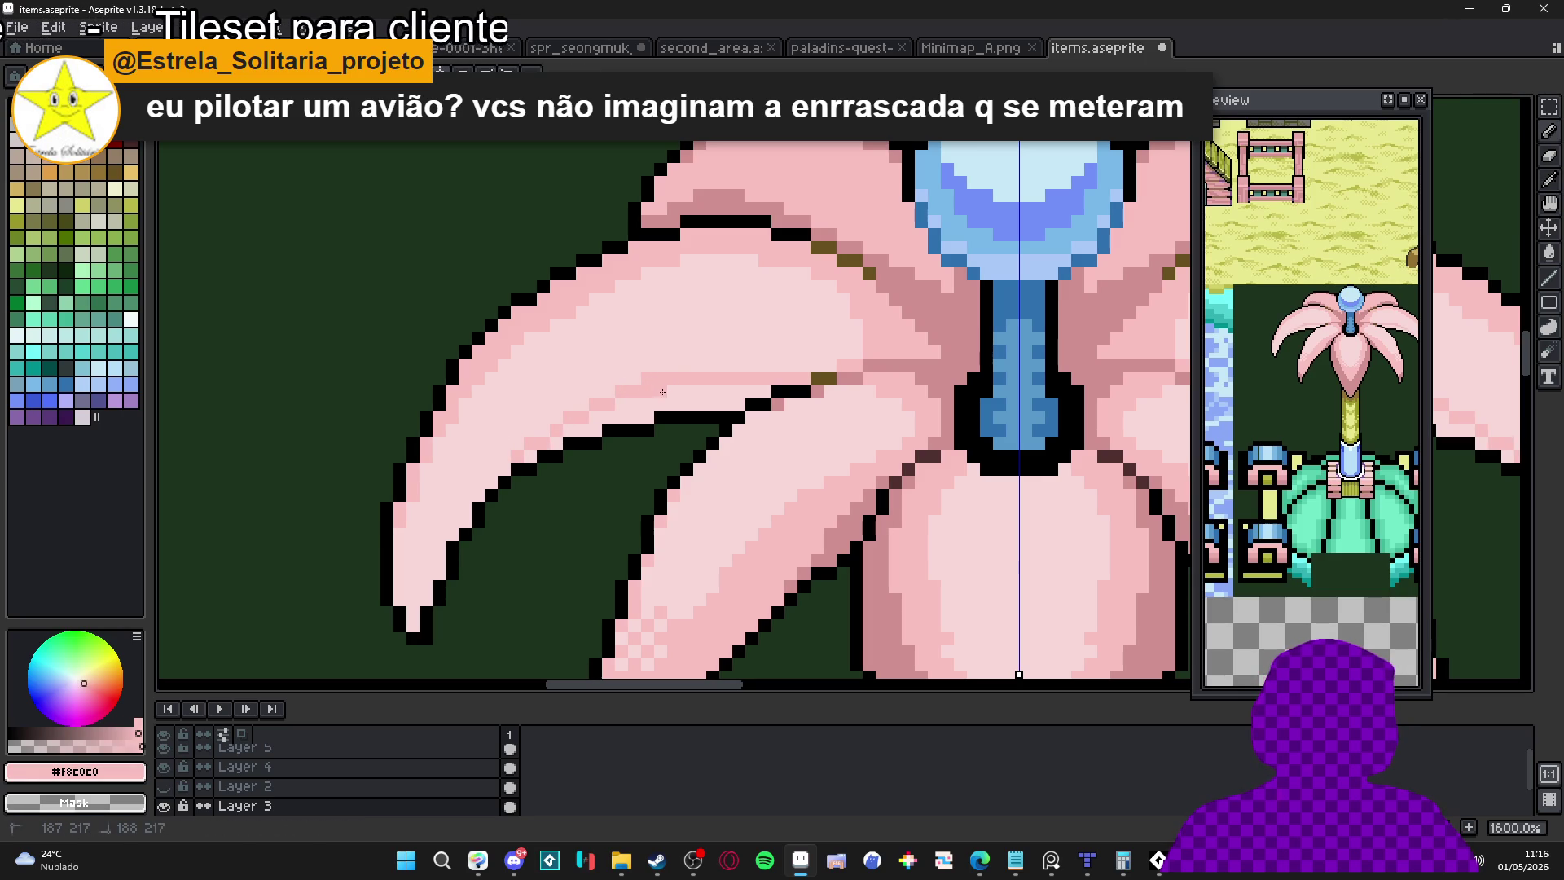
alt+click(637, 374)
alt+click(691, 382)
scroll(725, 377, down, 4)
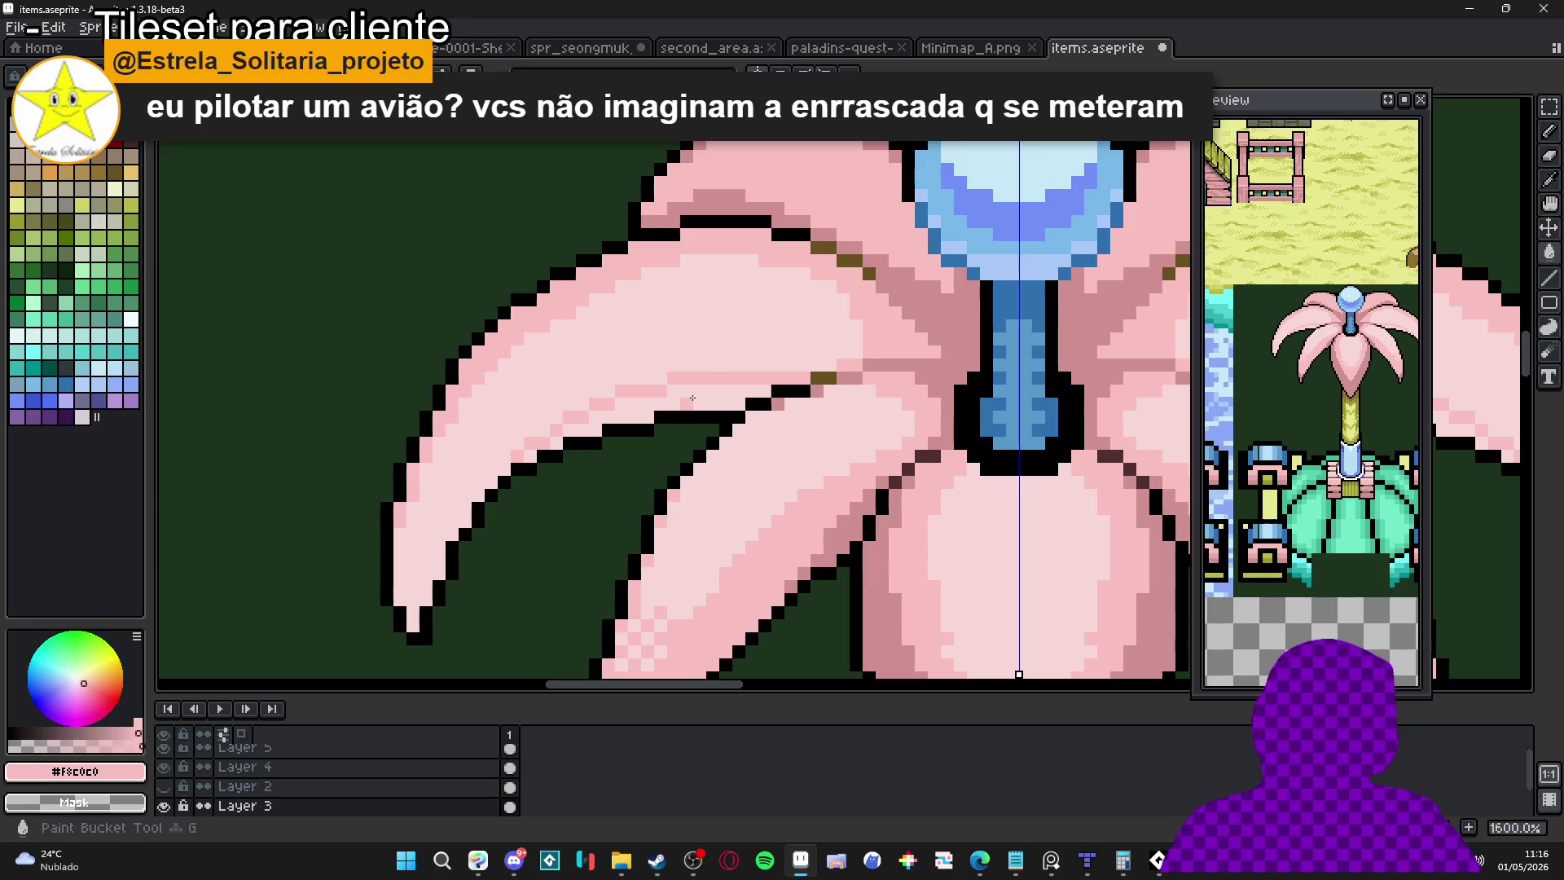
scroll(747, 376, down, 3)
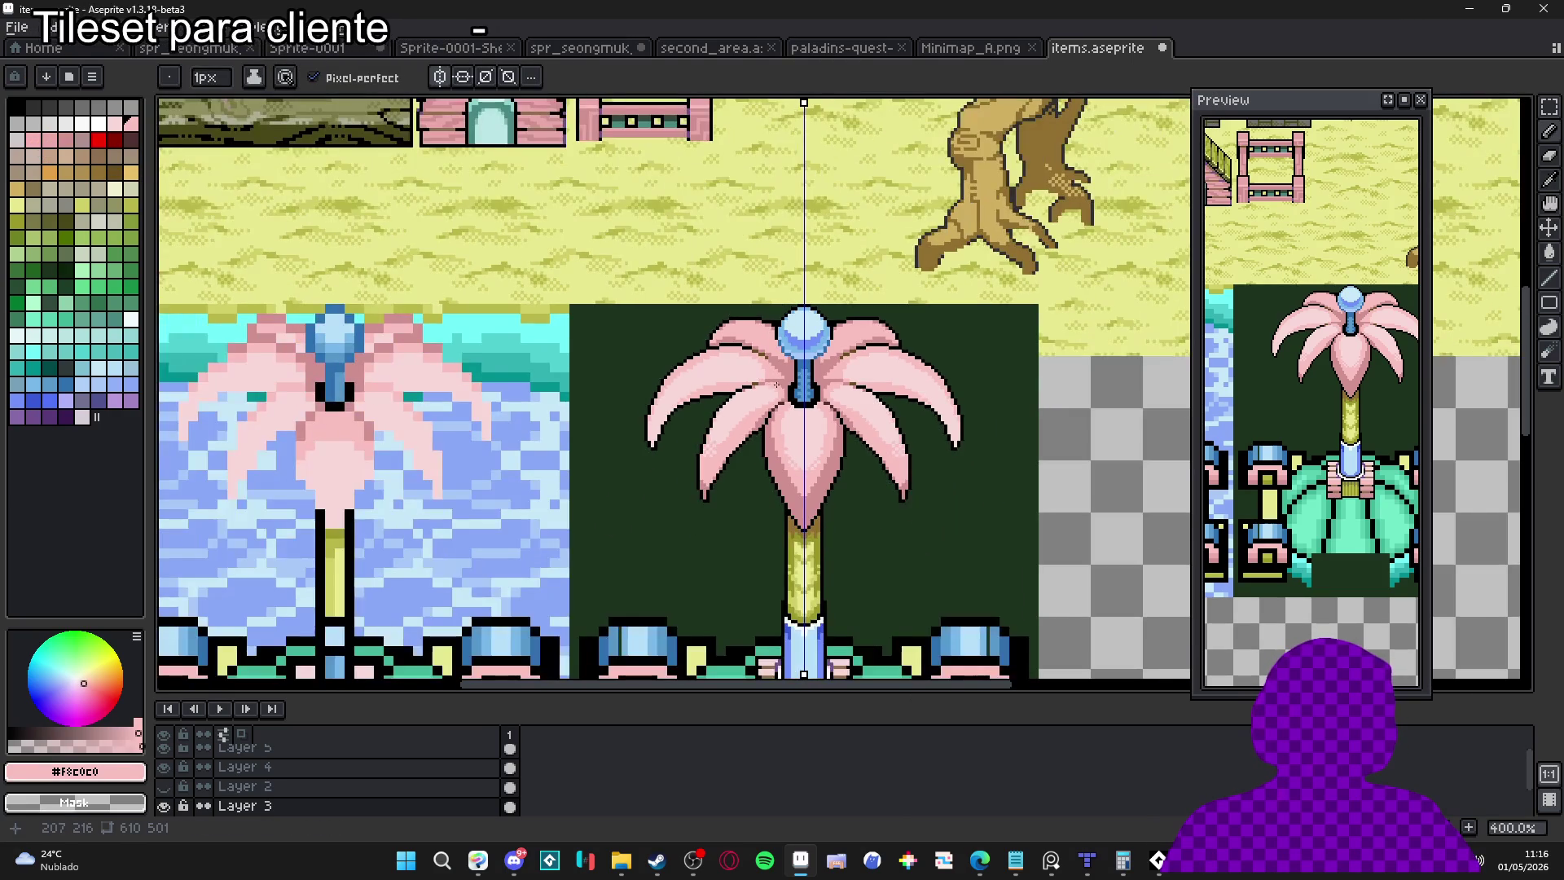
Draw a light-pink highlight just under the upper petal's outline
scroll(758, 383, up, 3)
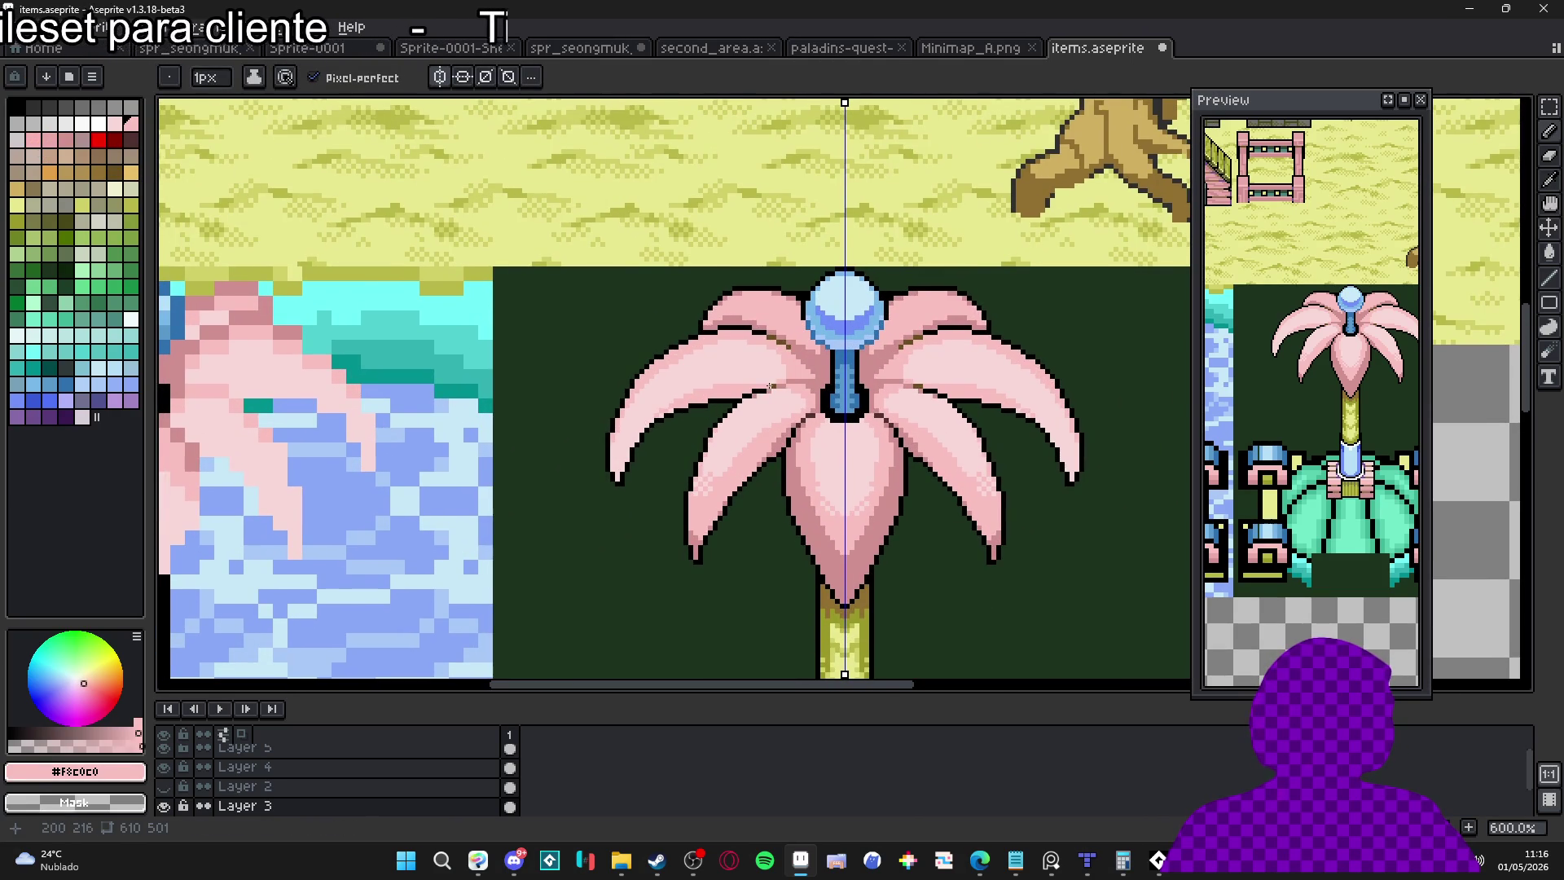
drag(755, 364, 765, 371)
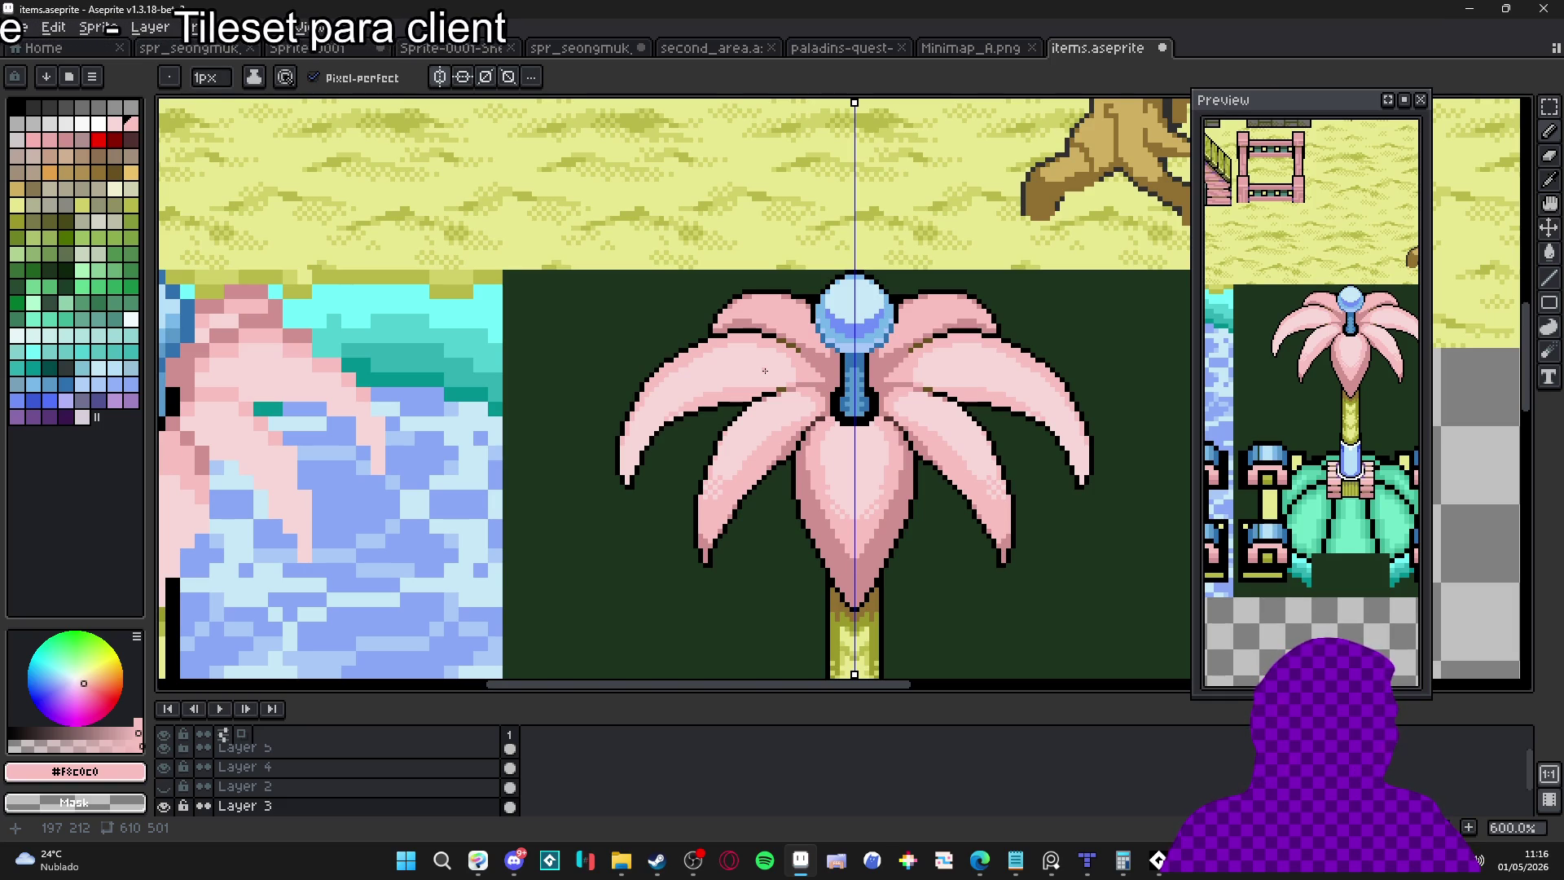
scroll(765, 371, down, 1)
scroll(649, 408, up, 6)
alt+click(650, 407)
click(728, 342)
key(ctrl+z)
mouse_move(717, 343)
mouse_down()
mouse_move(662, 350)
mouse_move(767, 360)
mouse_move(778, 379)
mouse_move(817, 385)
mouse_move(841, 422)
mouse_move(840, 444)
mouse_move(692, 455)
mouse_move(761, 451)
mouse_up()
Paint a 2-pixel mid-pink band along the upper petal
alt+click(855, 426)
alt+click(641, 445)
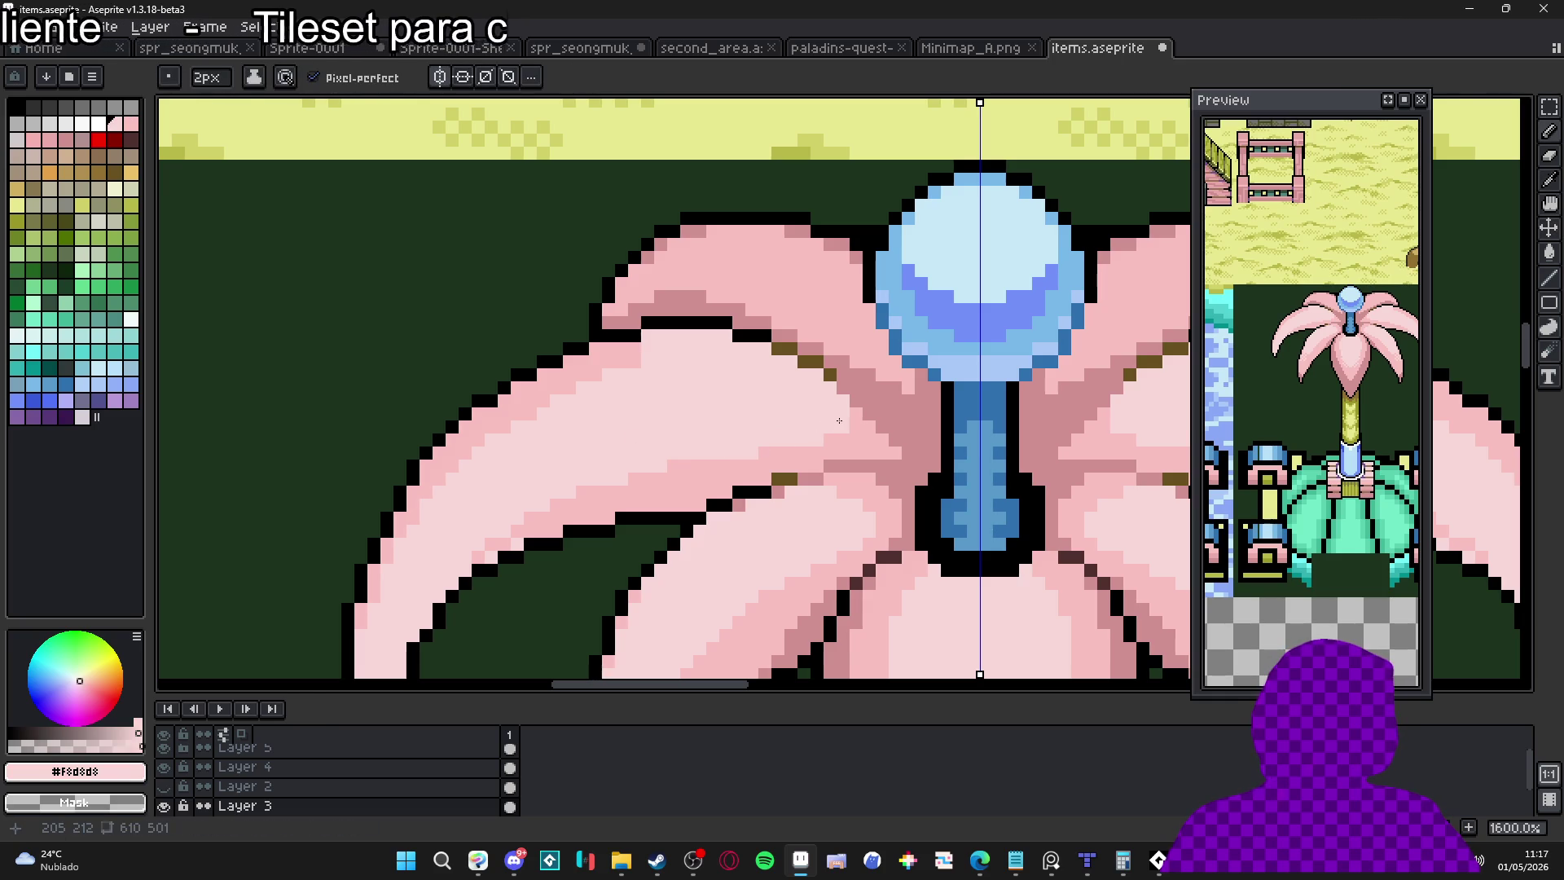
alt+click(880, 412)
key(minus)
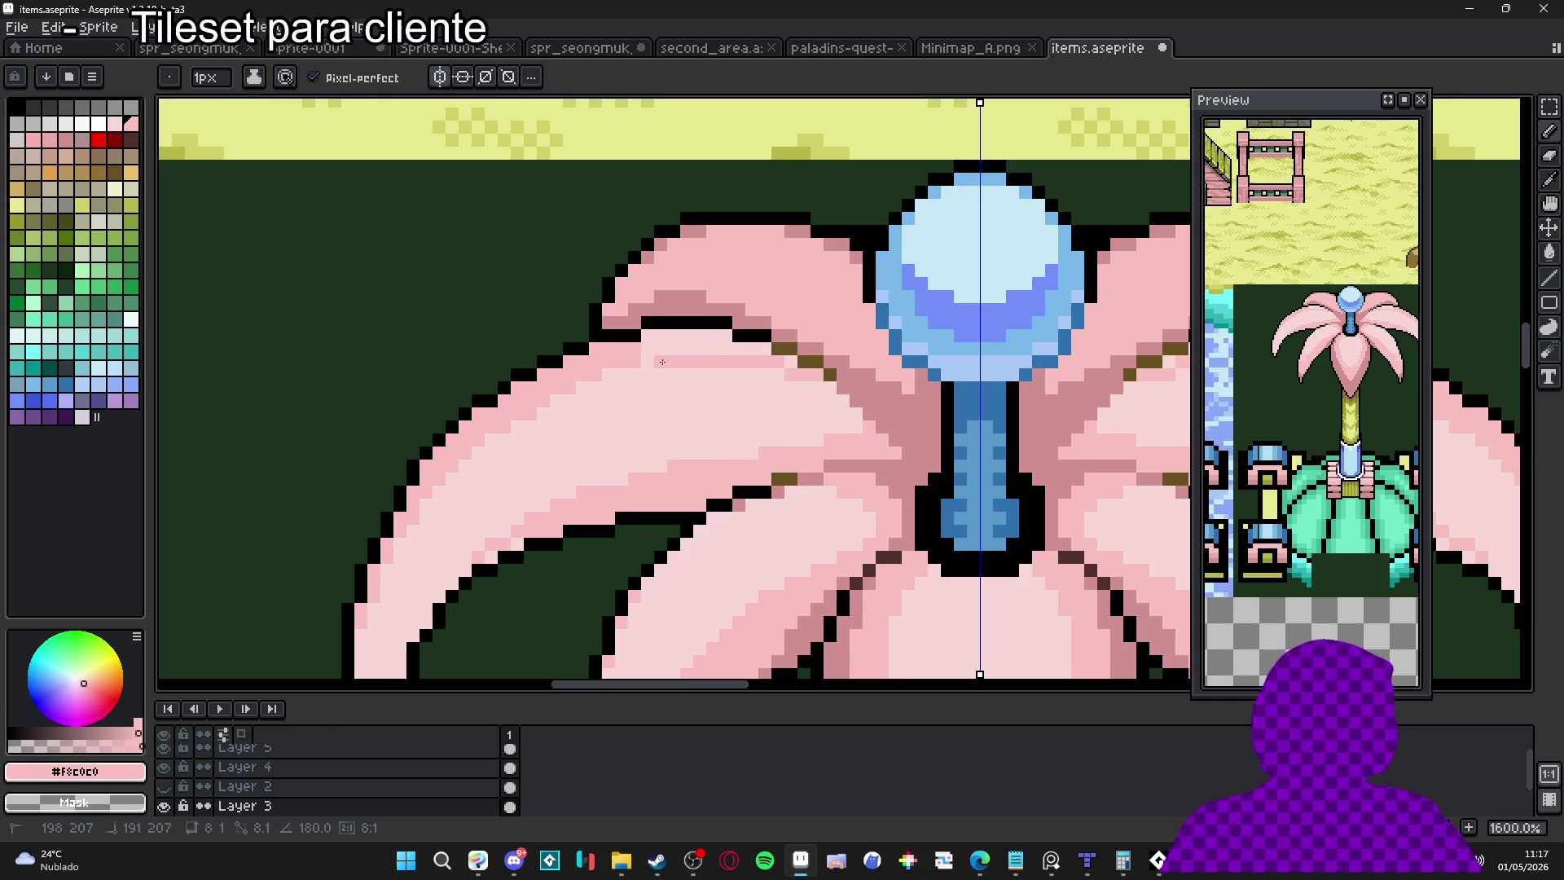
key(plus)
drag(661, 345, 731, 352)
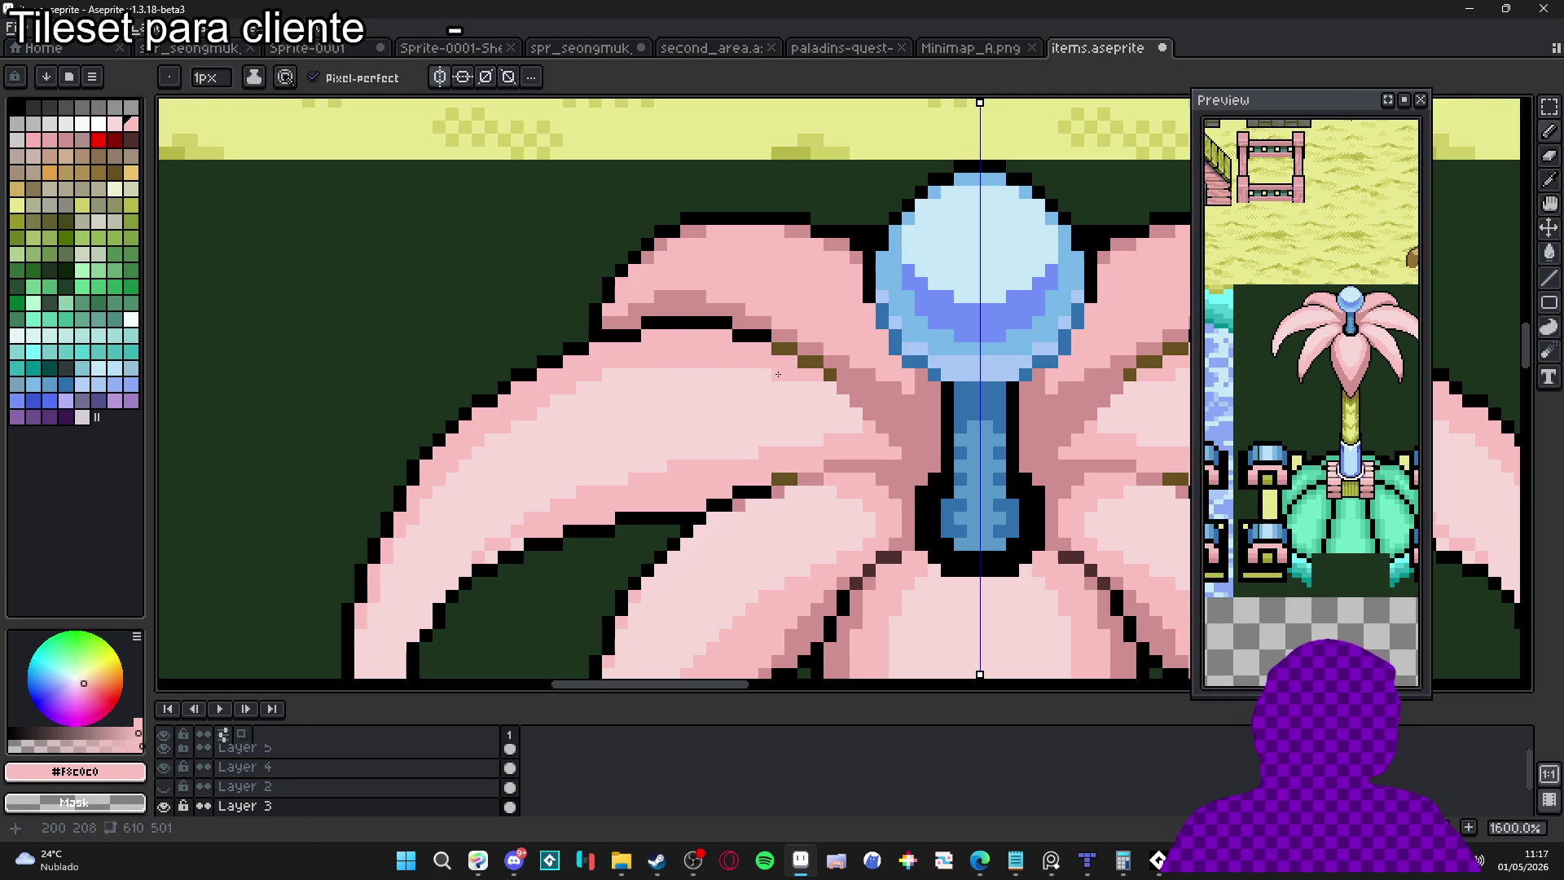
alt+click(723, 373)
Paint light pink over the mid-pink edge strip along the upper-left petal
drag(684, 390, 691, 395)
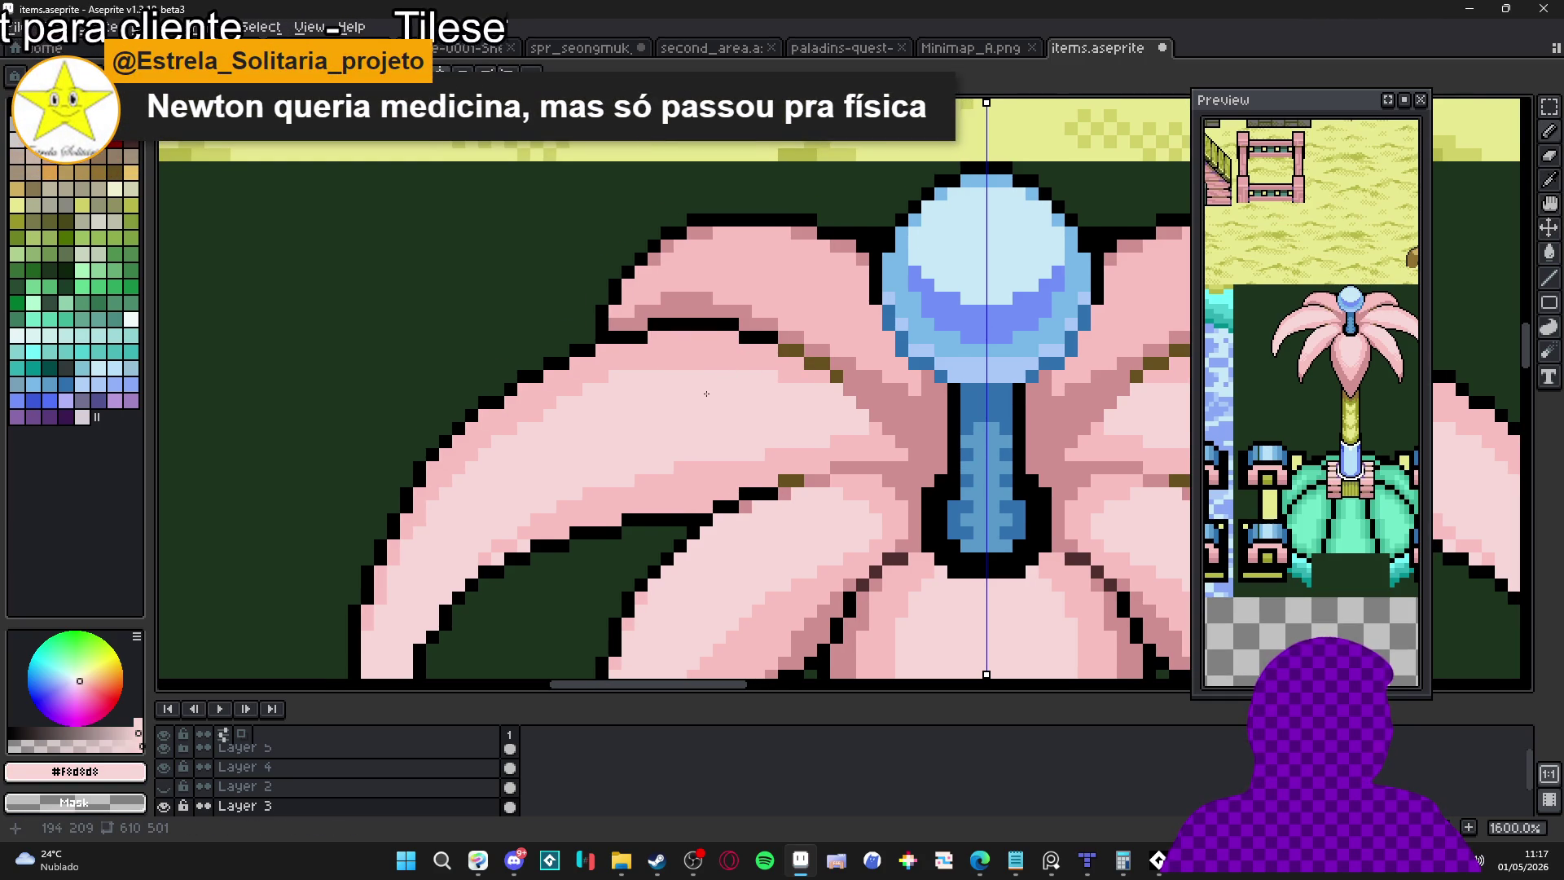
drag(720, 367, 658, 368)
scroll(526, 436, down, 1)
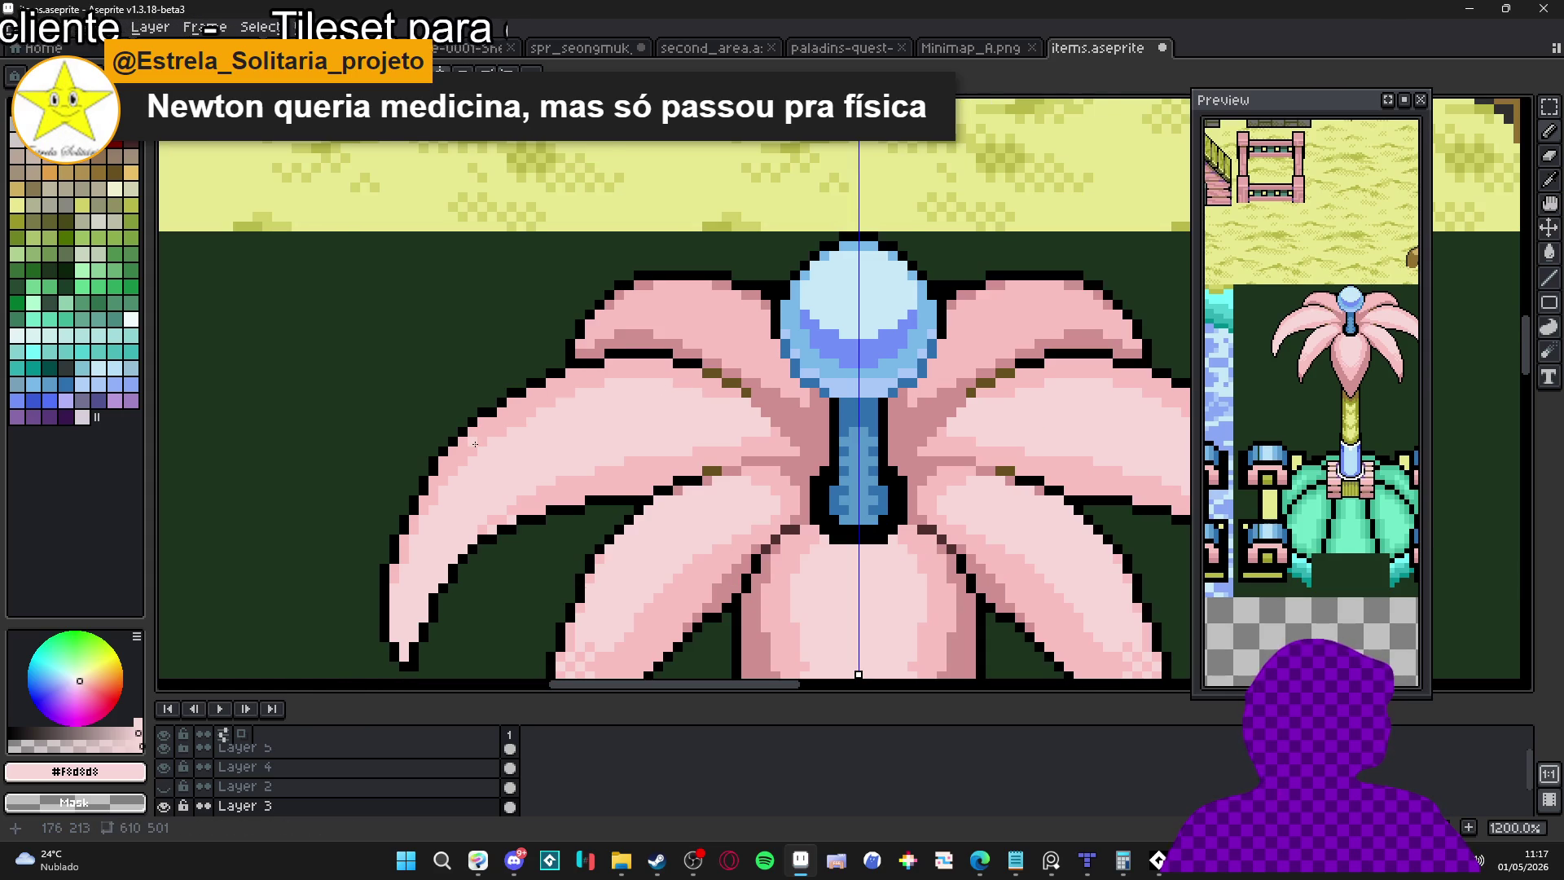
scroll(576, 412, up, 1)
click(597, 375)
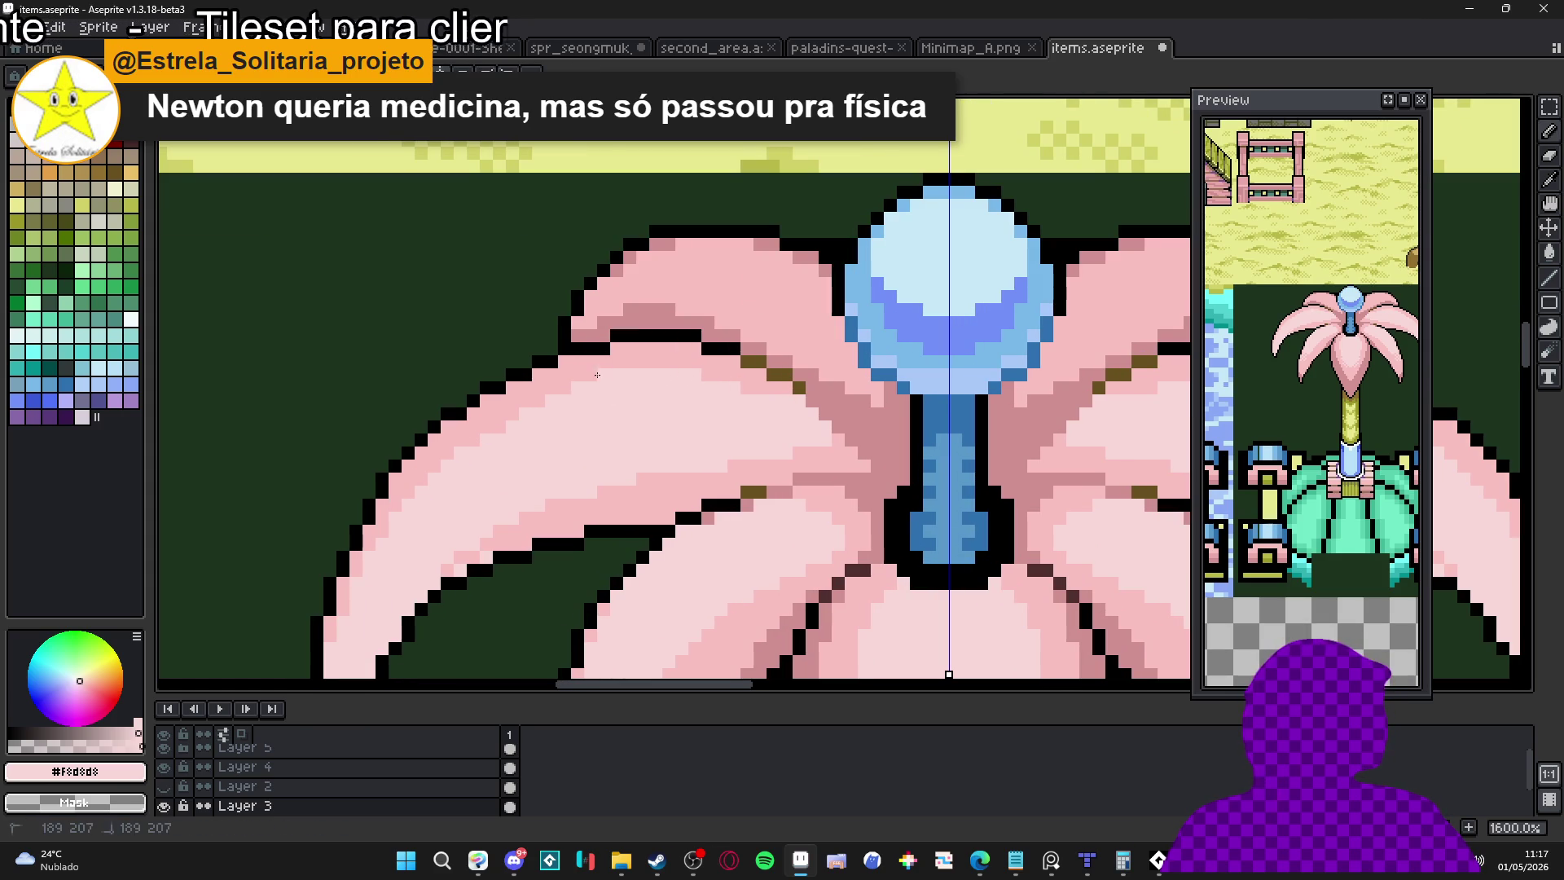
key(g)
click(493, 413)
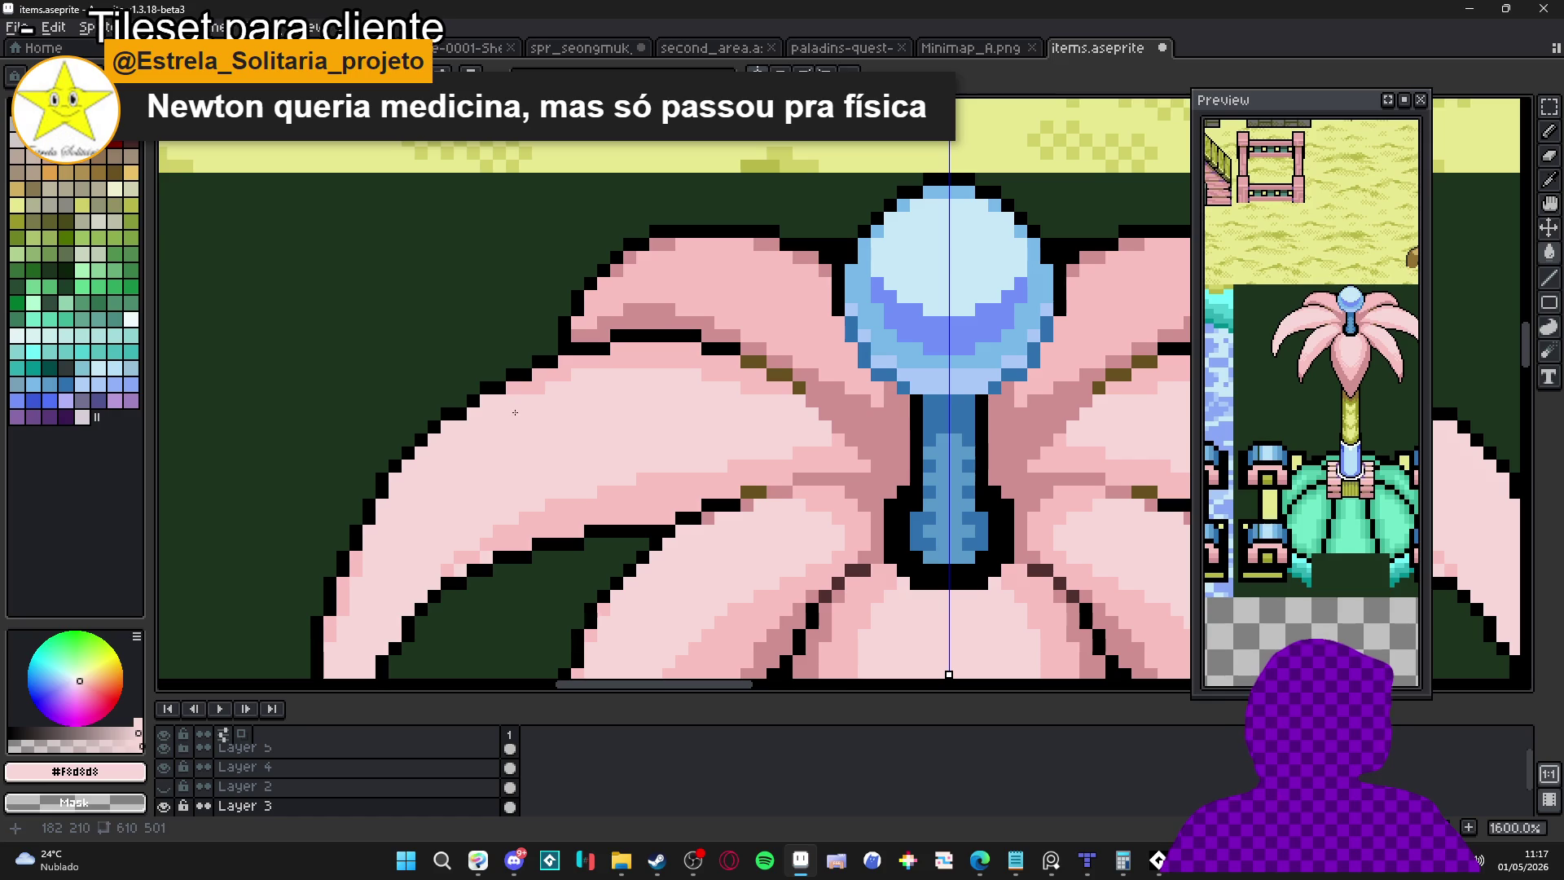
click(544, 380)
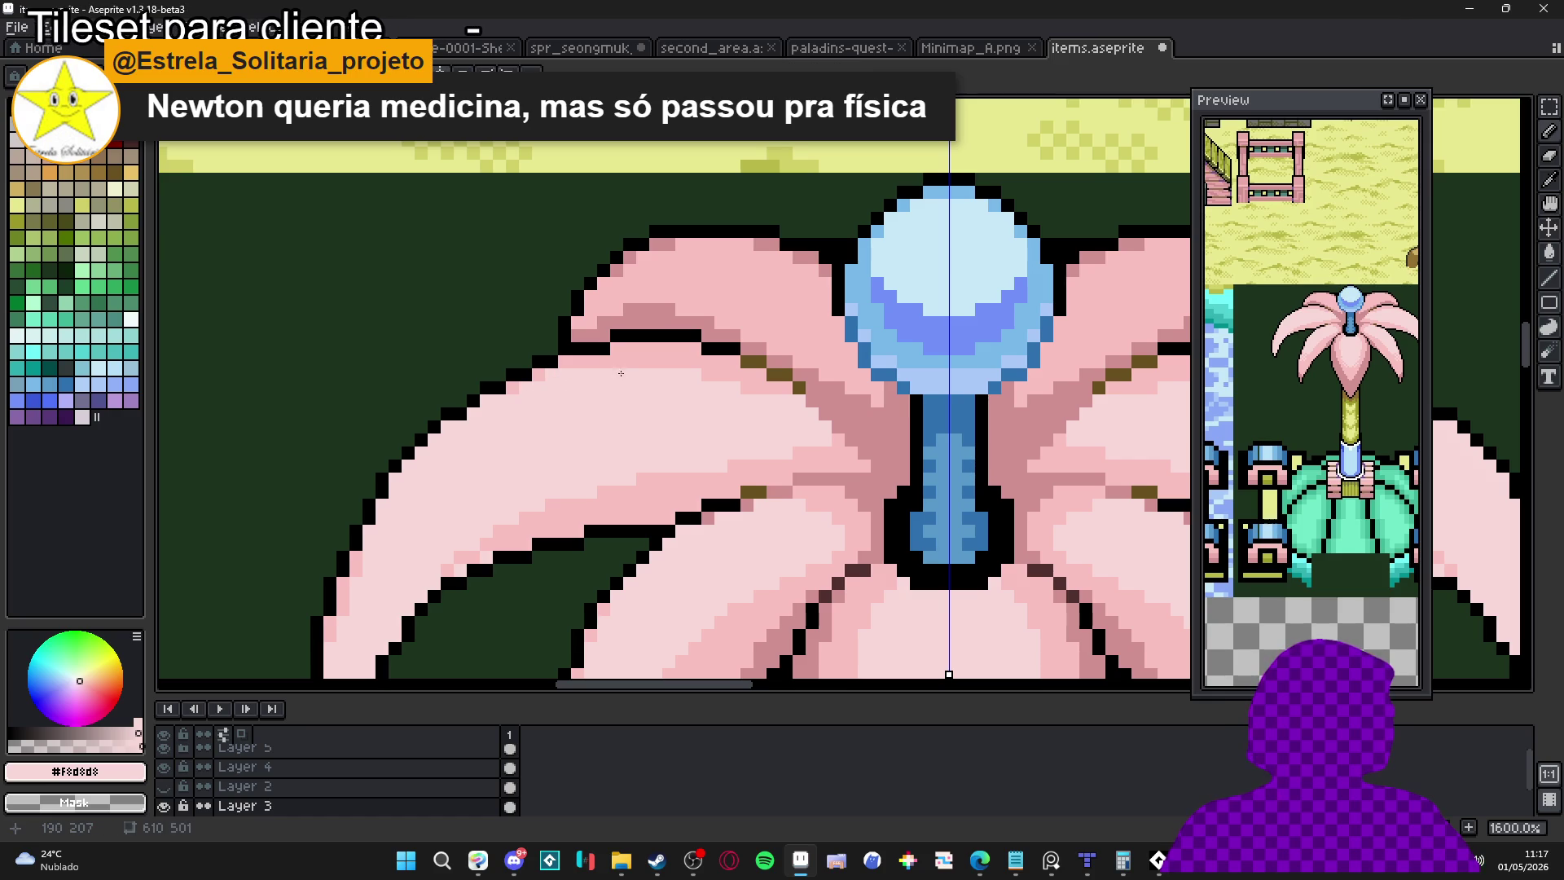
drag(594, 369, 709, 377)
click(742, 383)
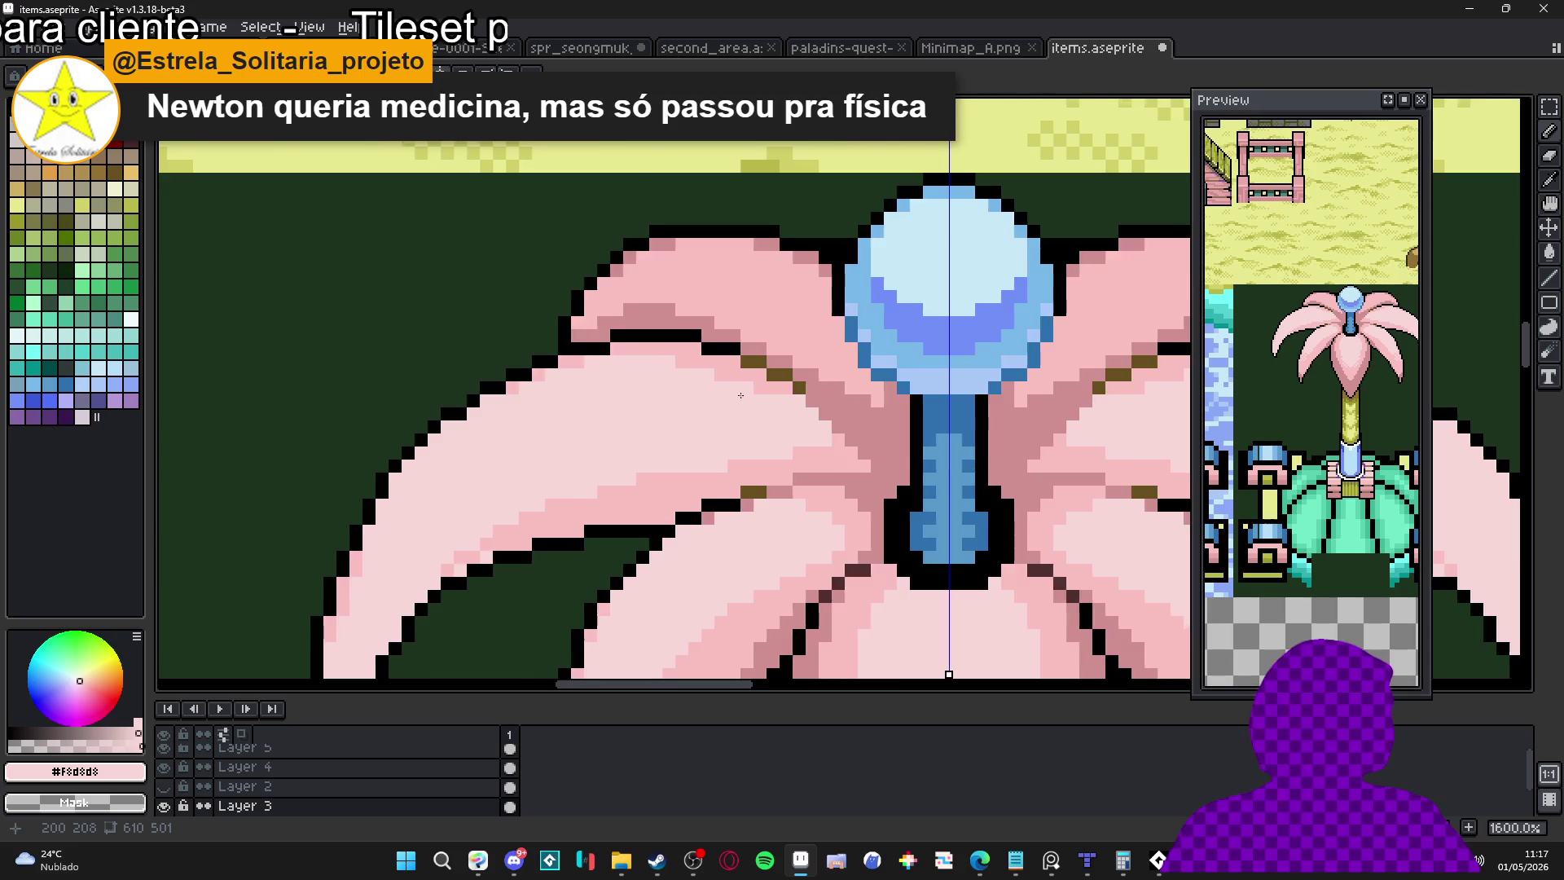
Sample the mid pink and zoom in and out to check the mirrored petals
scroll(743, 389, down, 3)
scroll(603, 489, up, 2)
alt+click(604, 490)
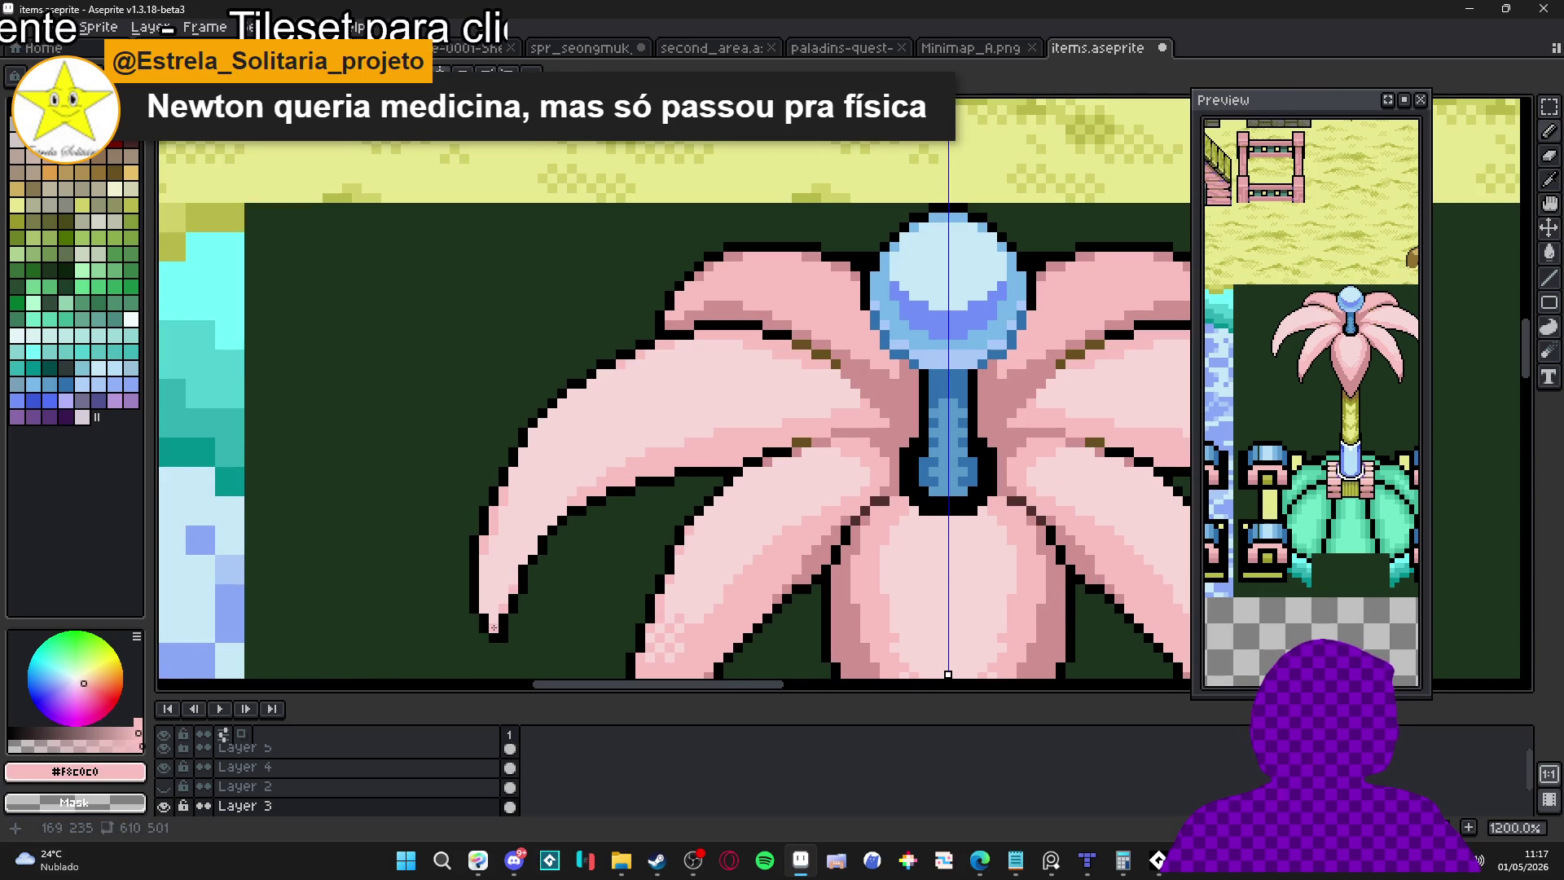
scroll(639, 489, down, 2)
scroll(769, 459, up, 5)
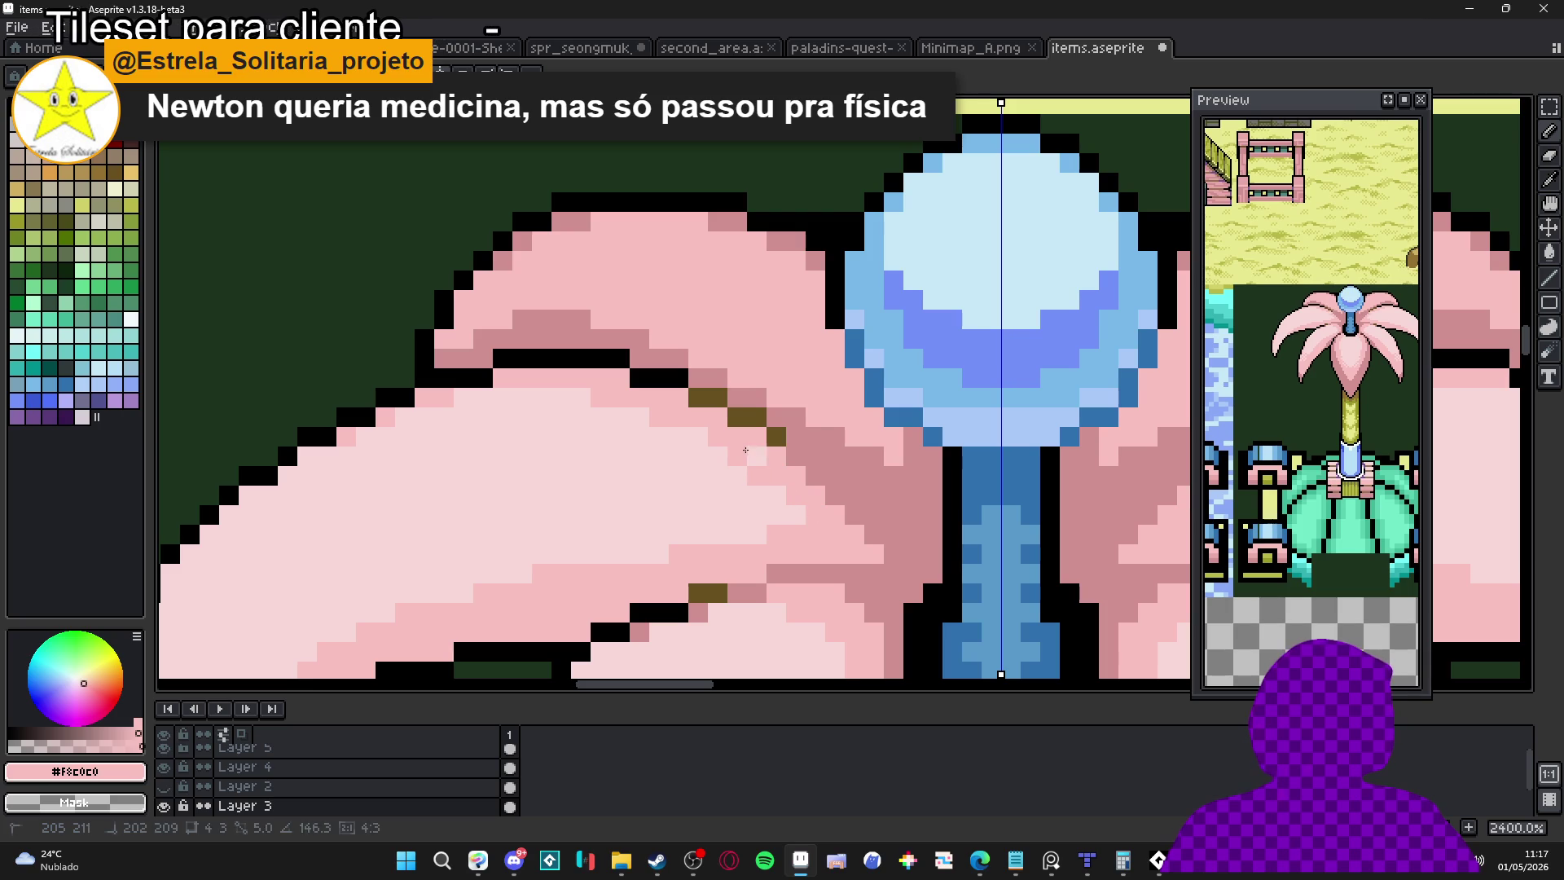
scroll(796, 519, down, 4)
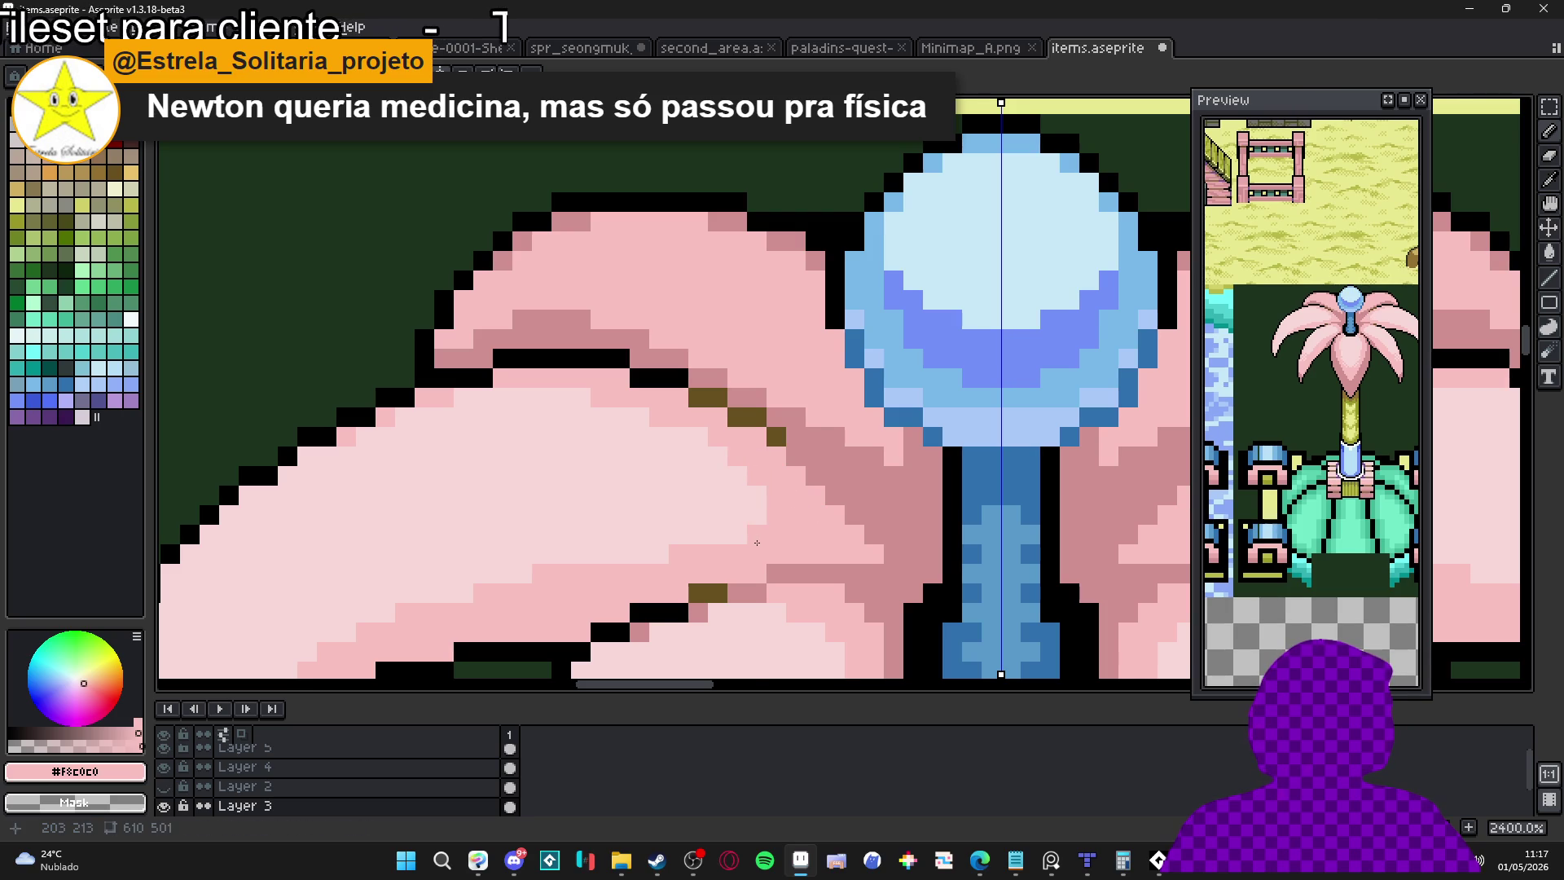
scroll(858, 419, down, 3)
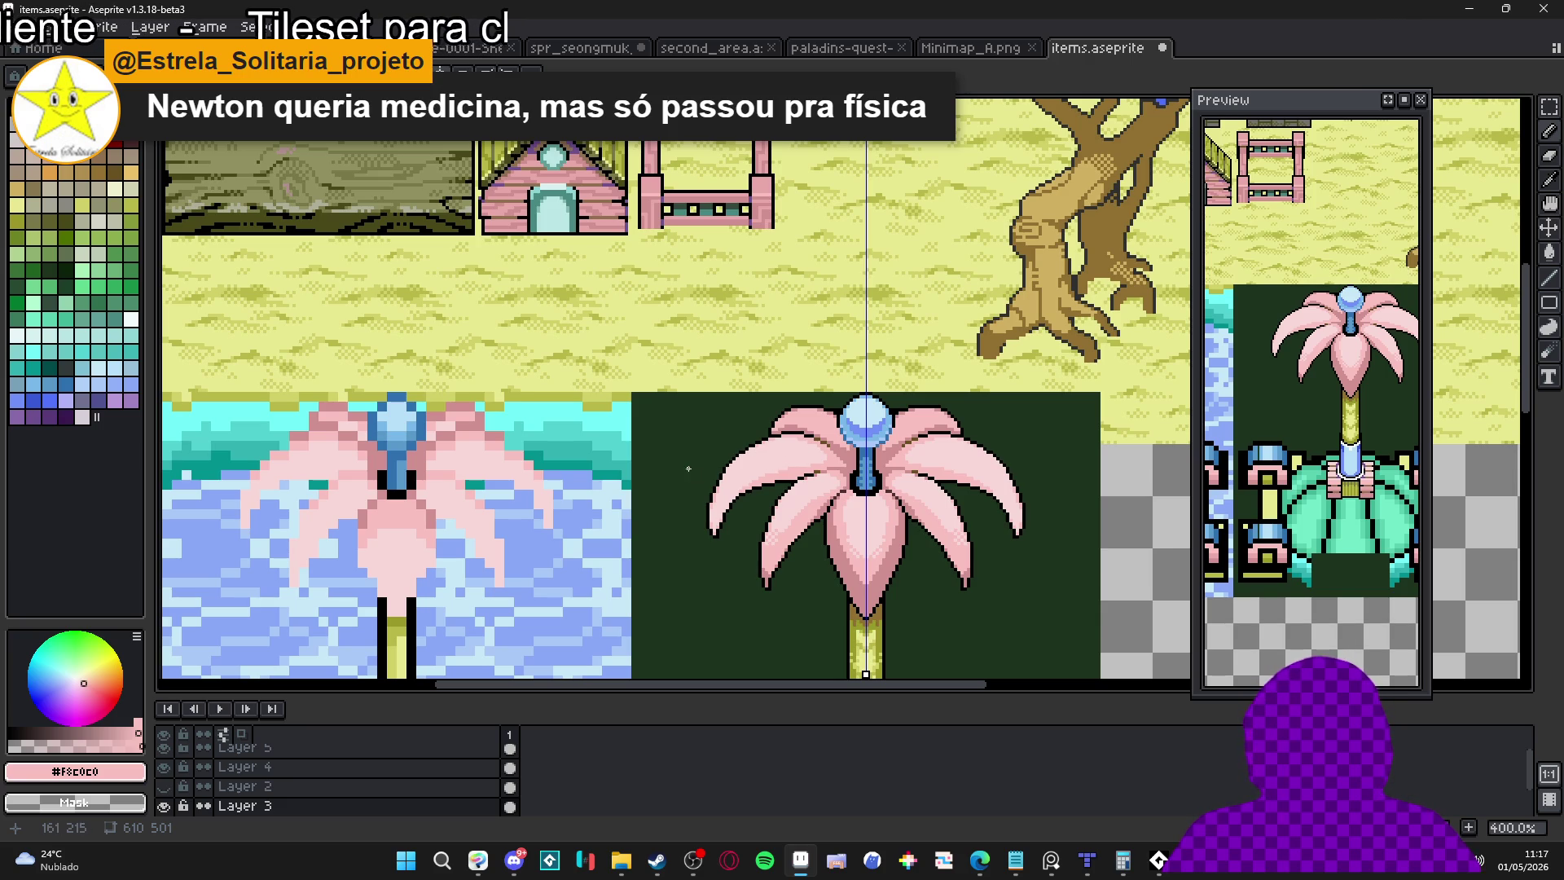
scroll(701, 468, up, 5)
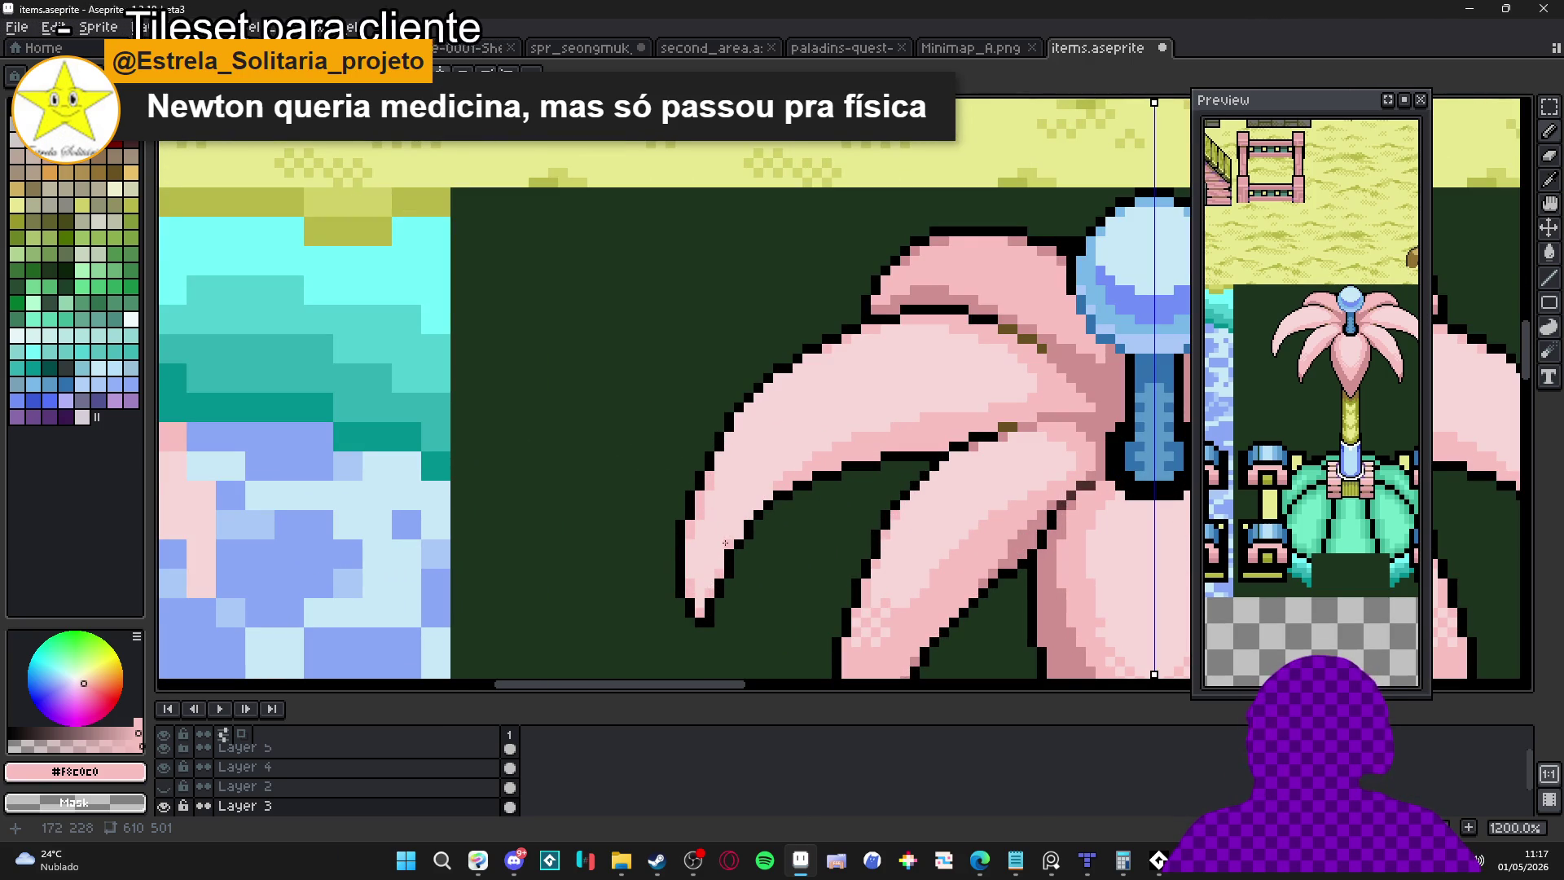
scroll(714, 539, up, 1)
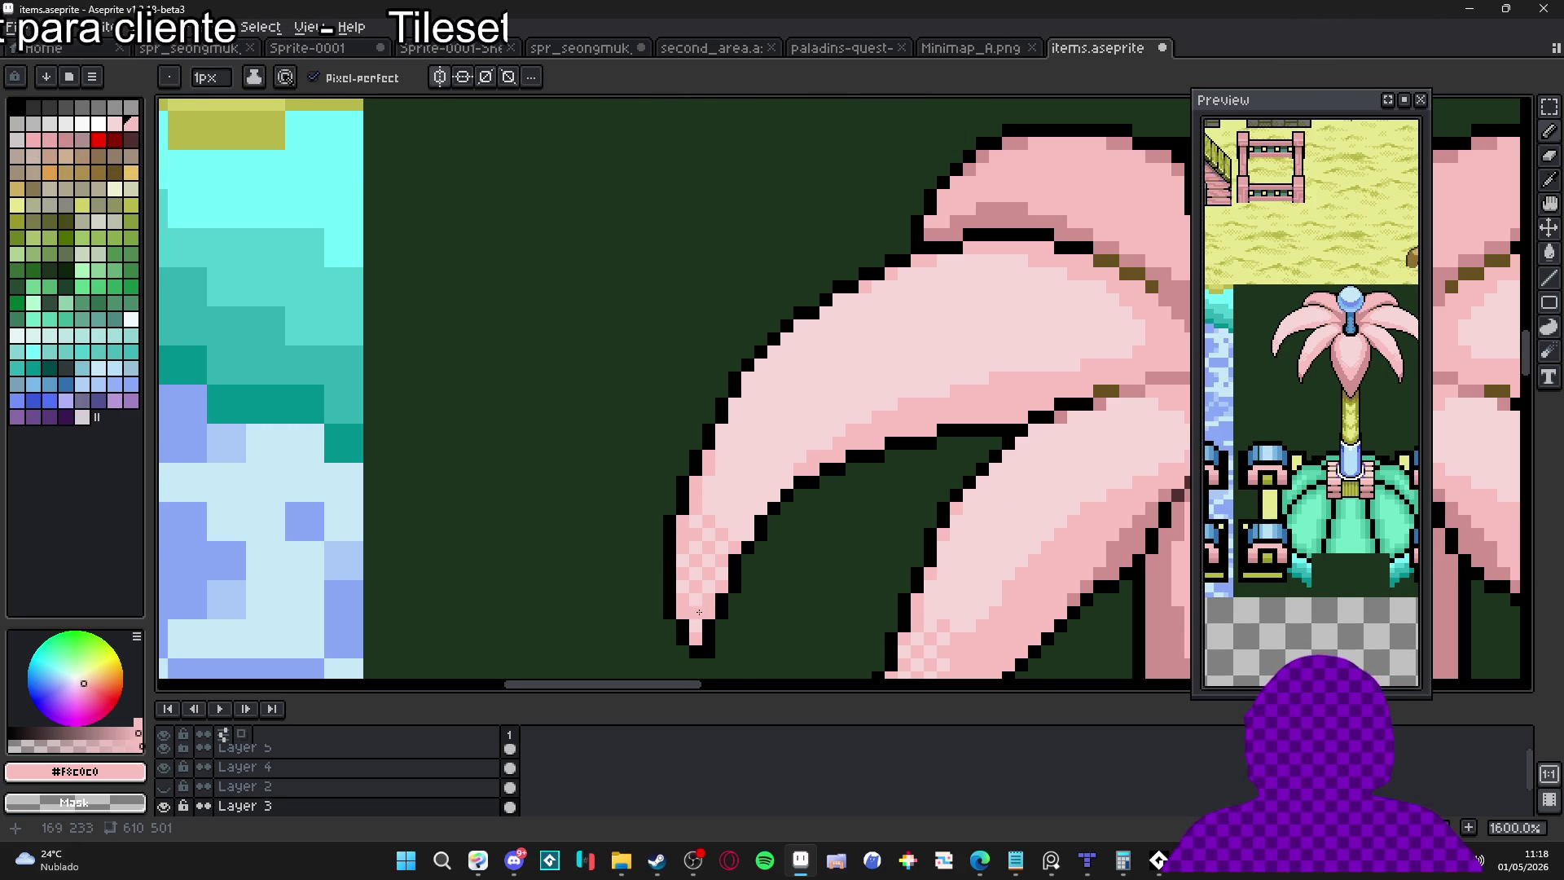
scroll(699, 612, down, 3)
scroll(668, 589, up, 3)
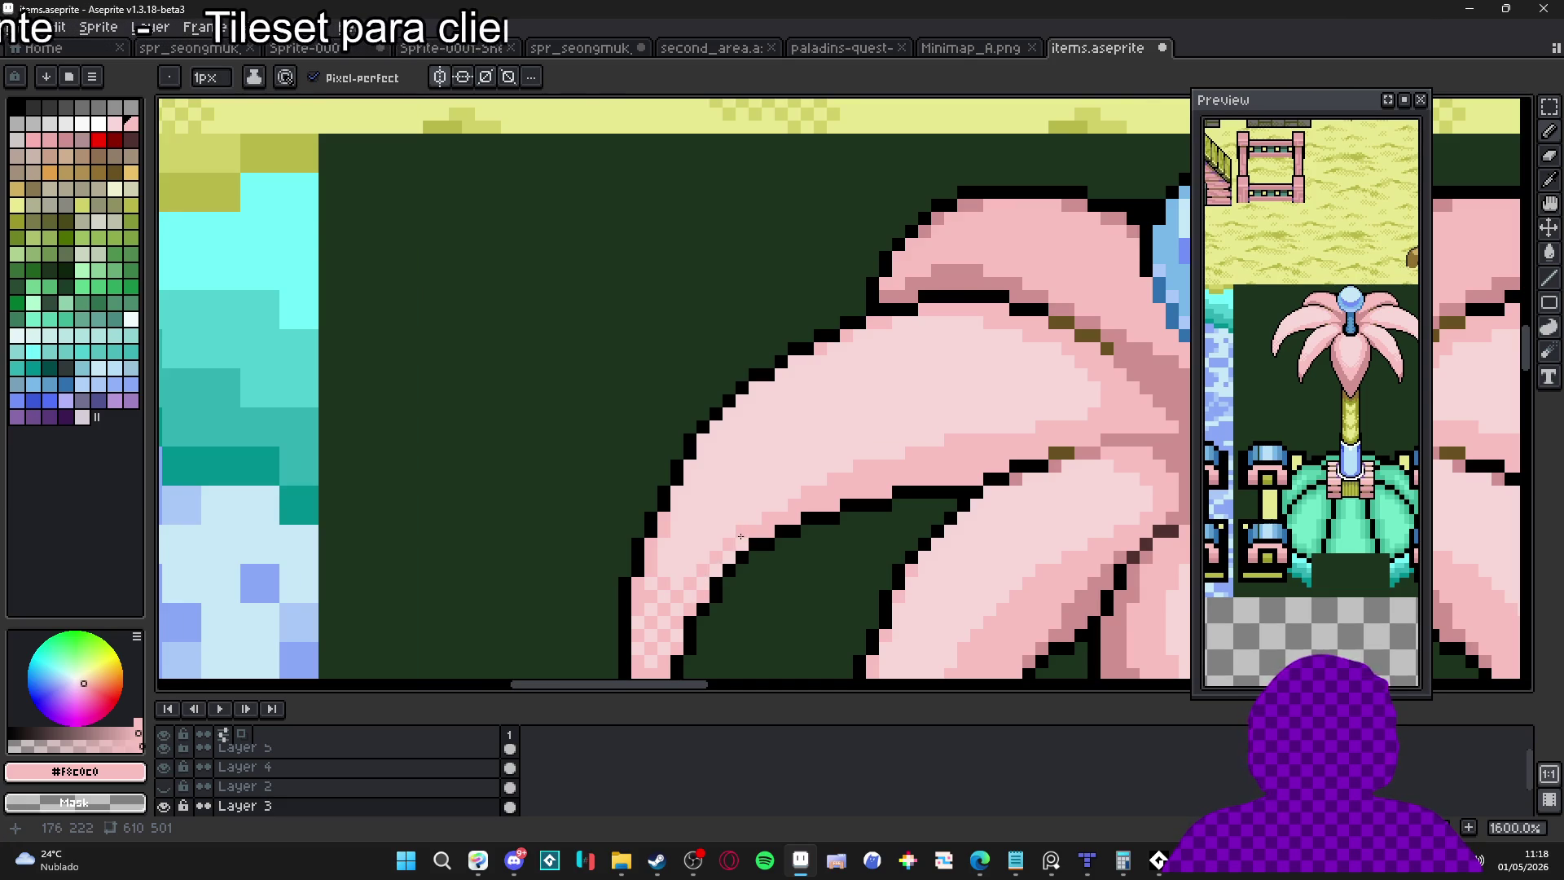
scroll(741, 536, down, 3)
scroll(729, 518, up, 5)
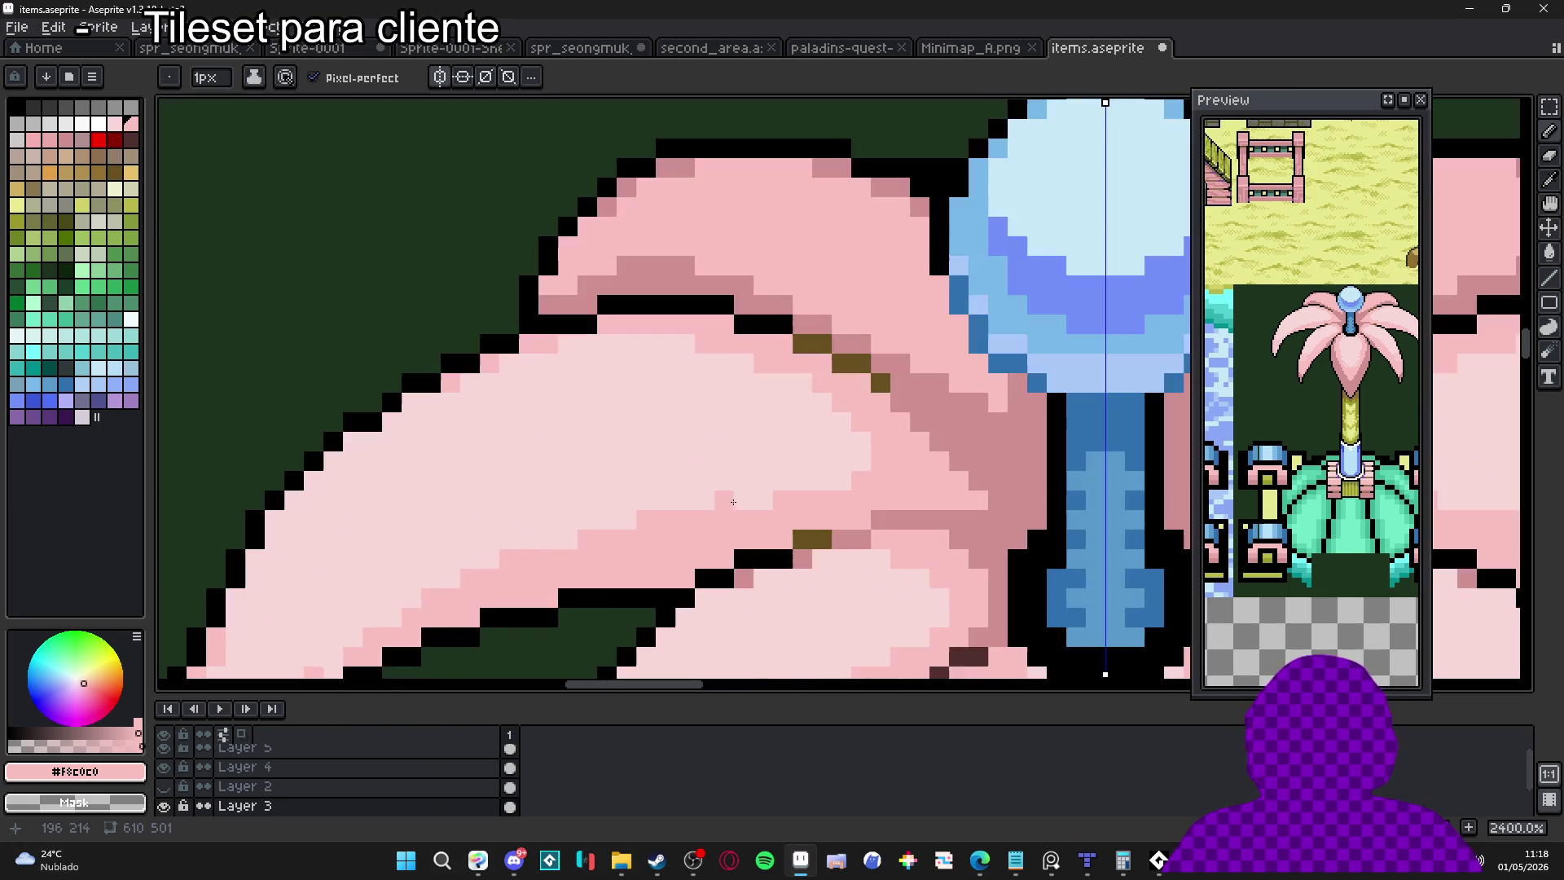
scroll(708, 499, down, 6)
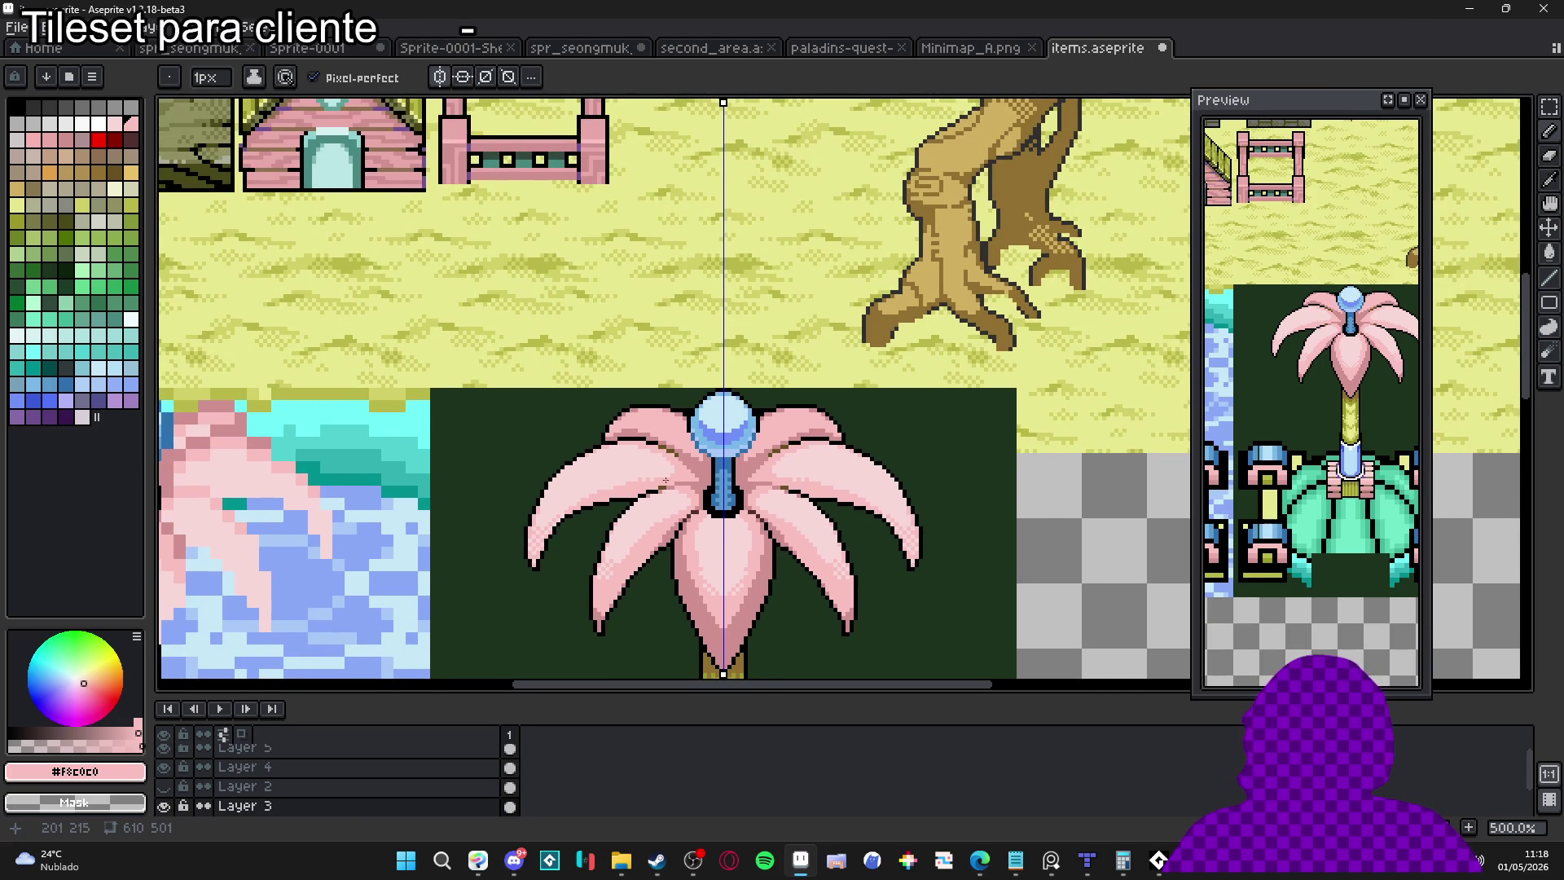
scroll(706, 451, up, 4)
Dab #D09090 pixels with a 1-pixel pencil on the upper petal near the stem
alt+click(705, 453)
key(plus)
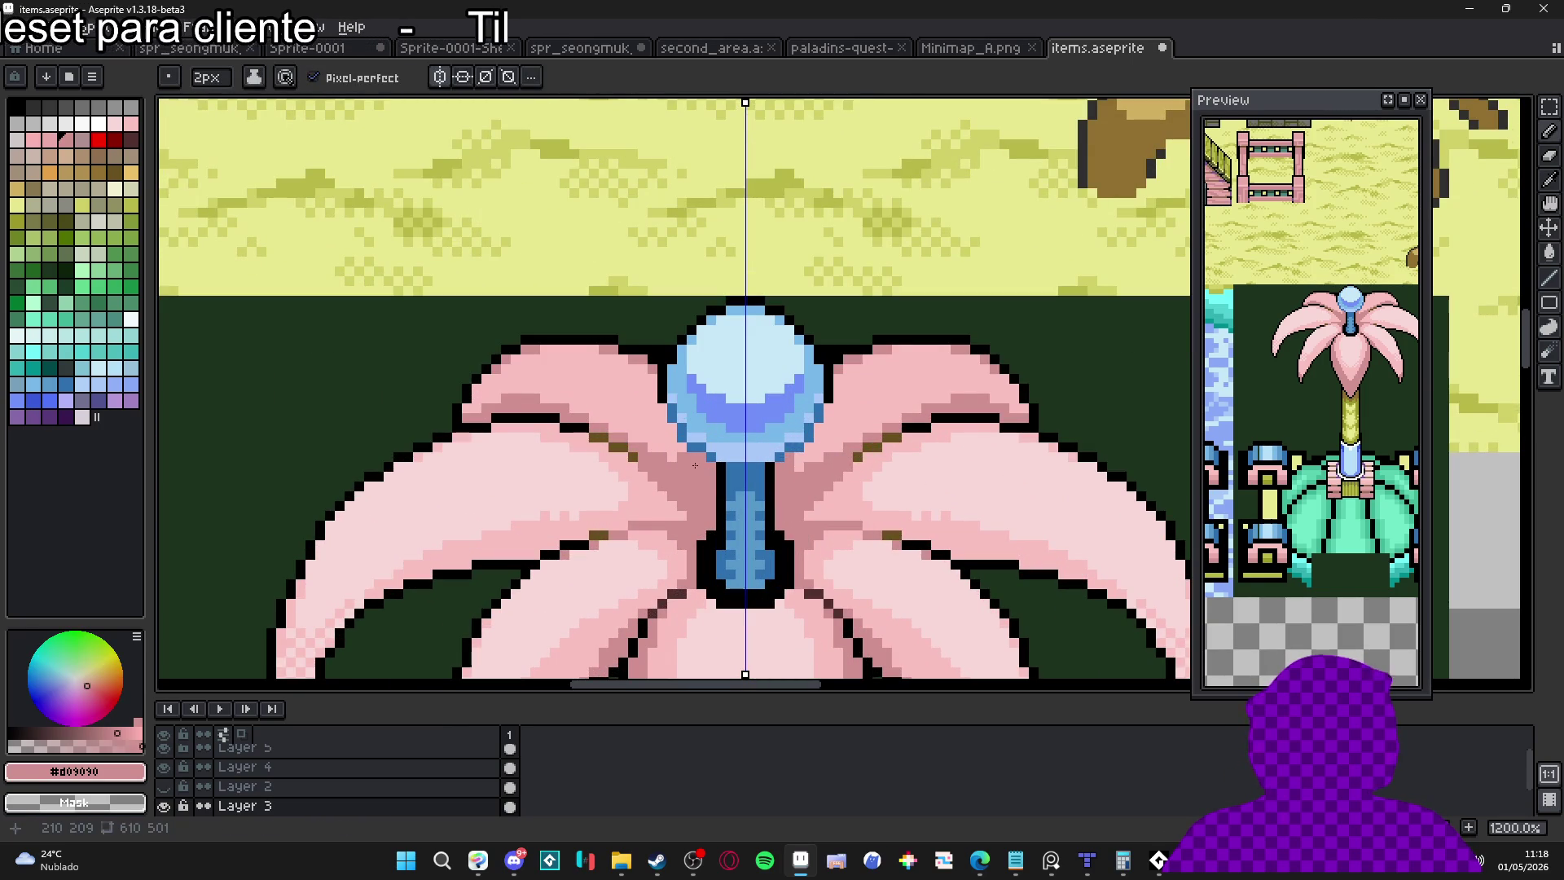
key(minus)
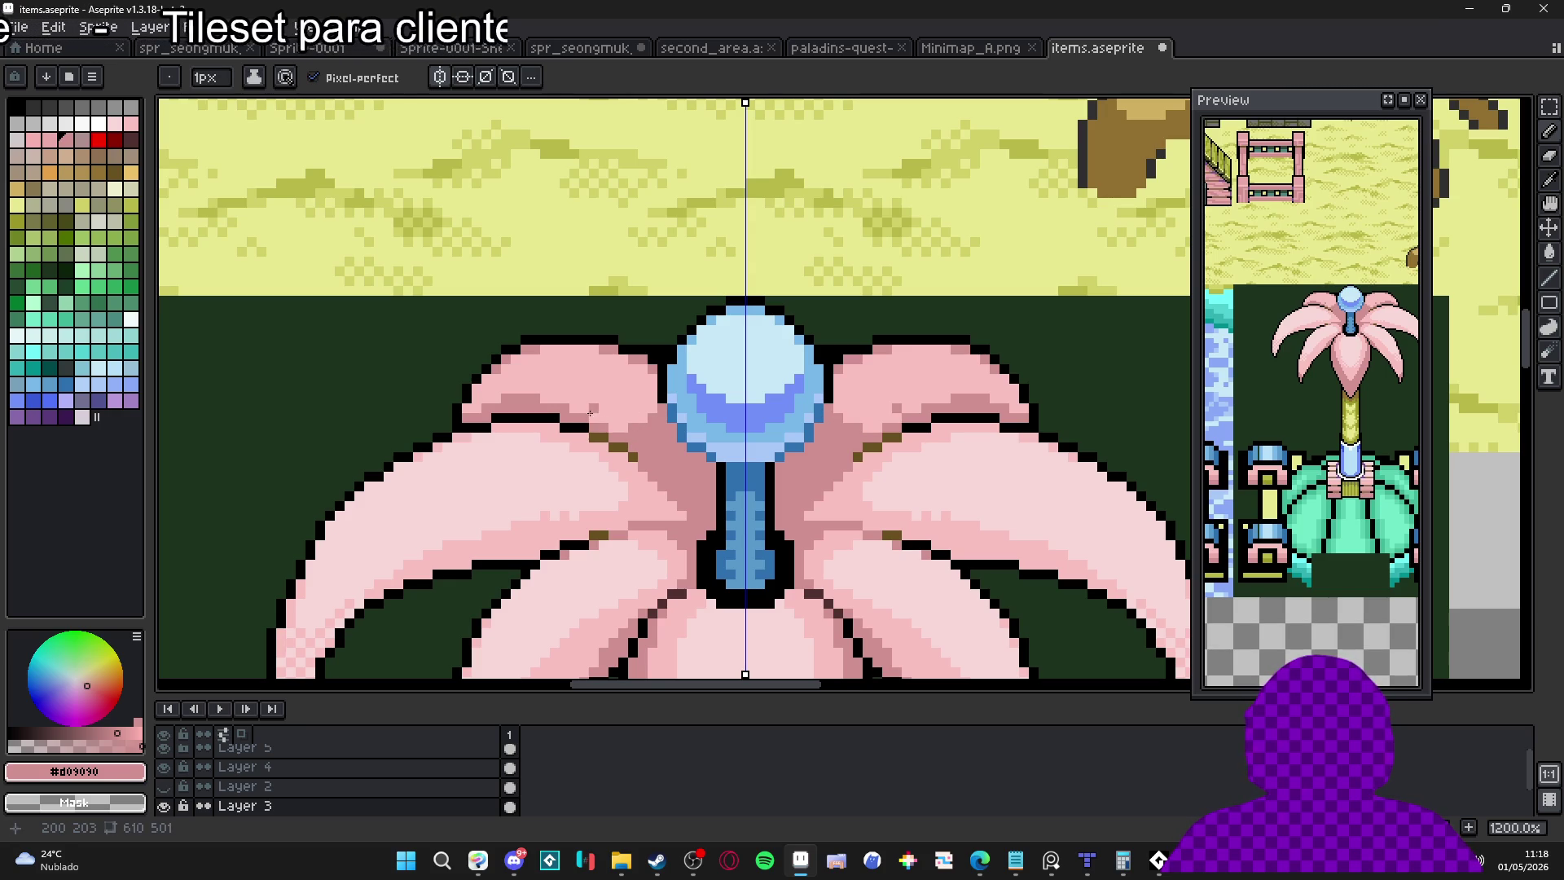
click(652, 411)
drag(638, 413, 645, 406)
Add a few lighter pink pixels near the upper petal's base
key(alt)
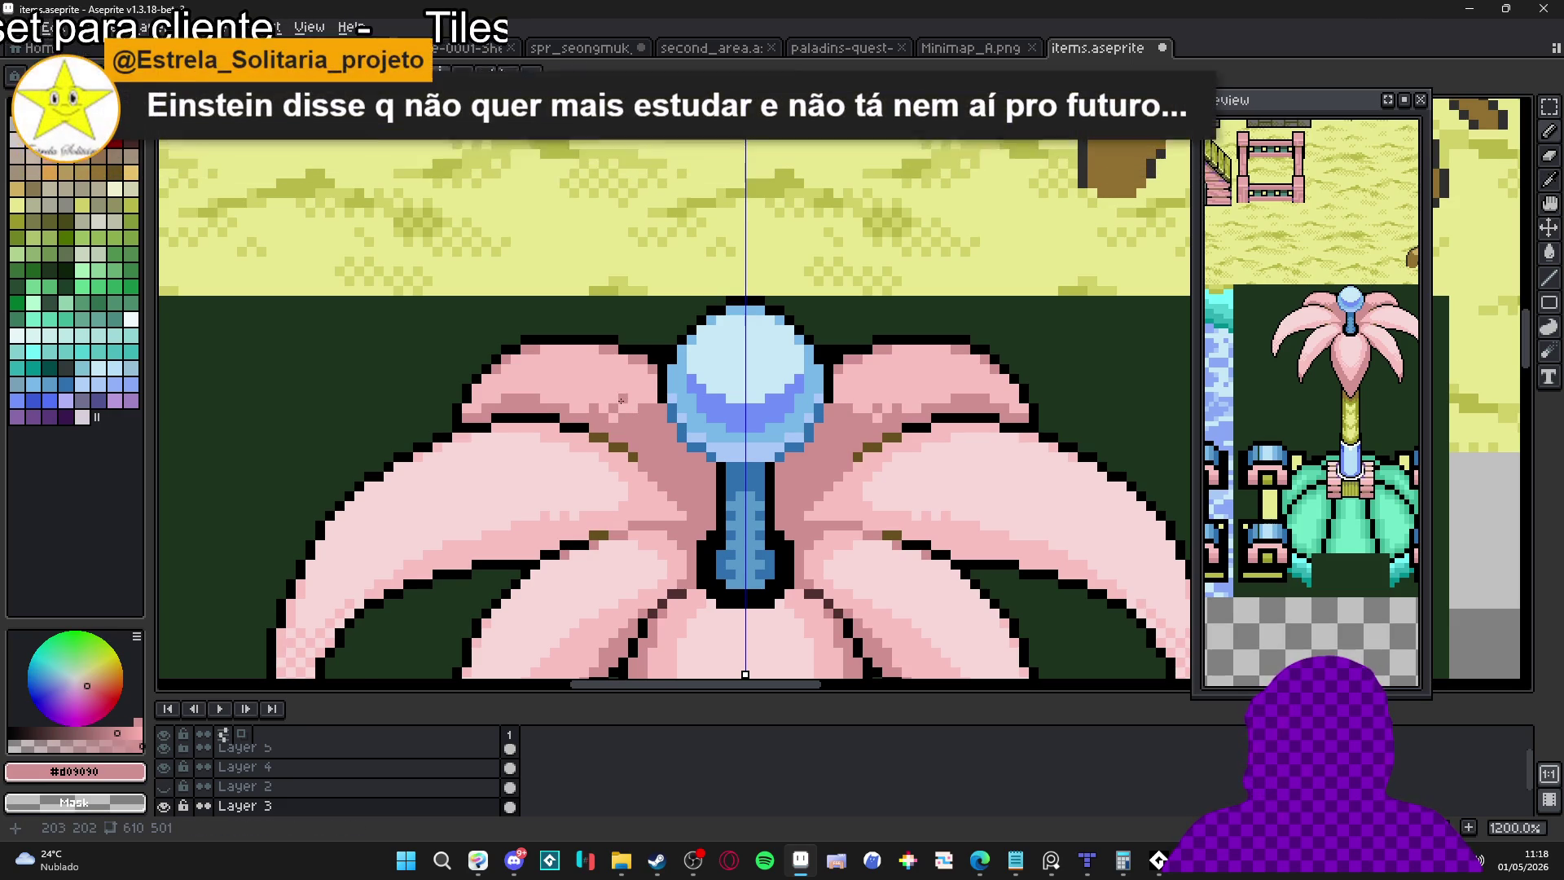
click(625, 397)
alt+click(625, 398)
click(648, 407)
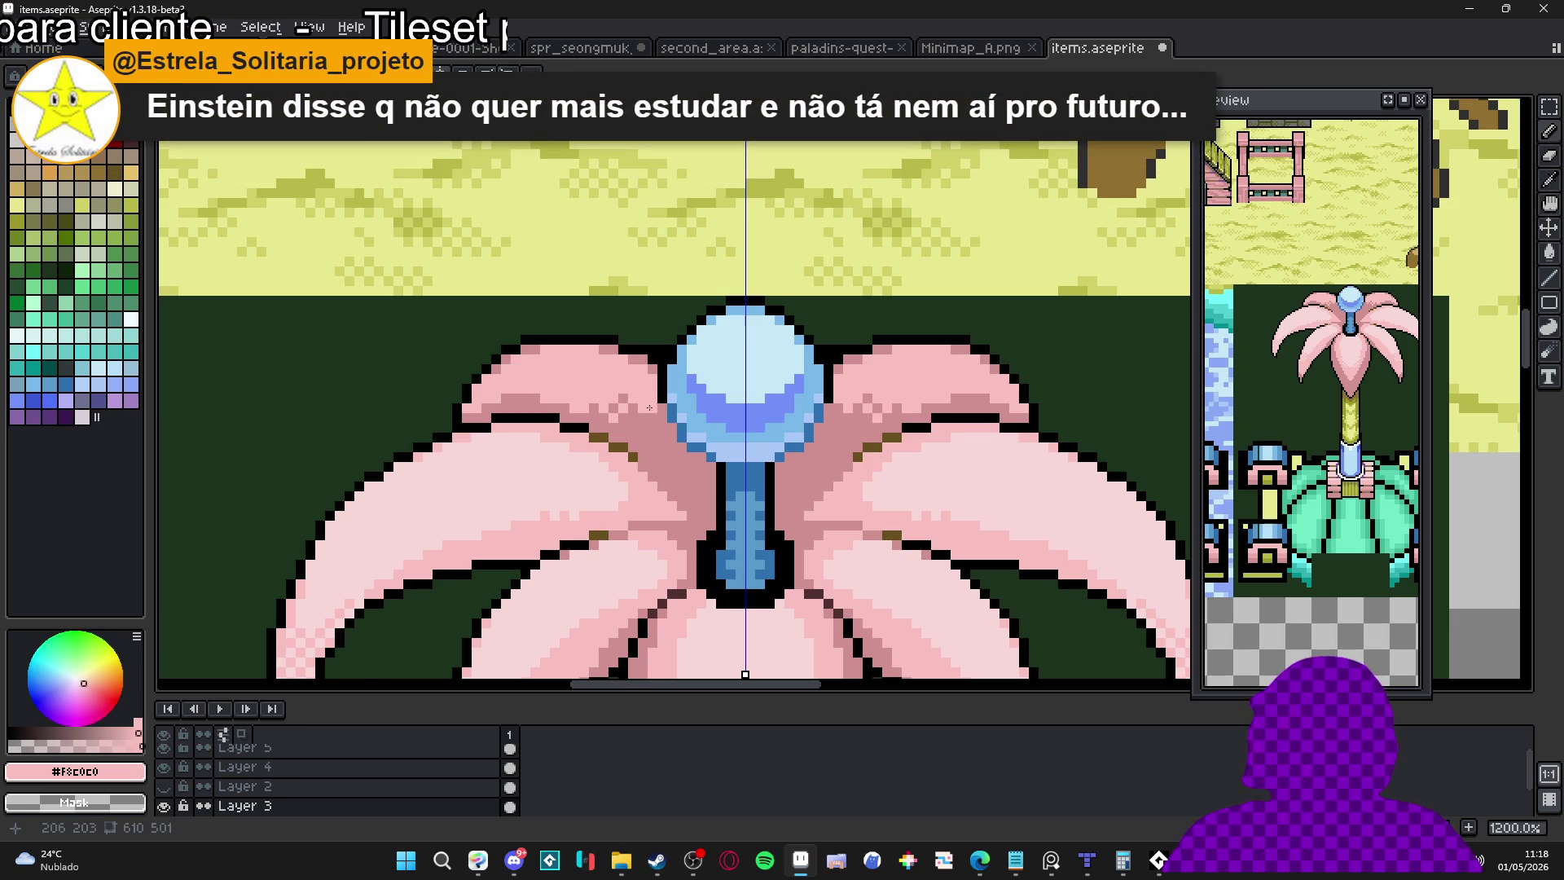
alt+click(643, 399)
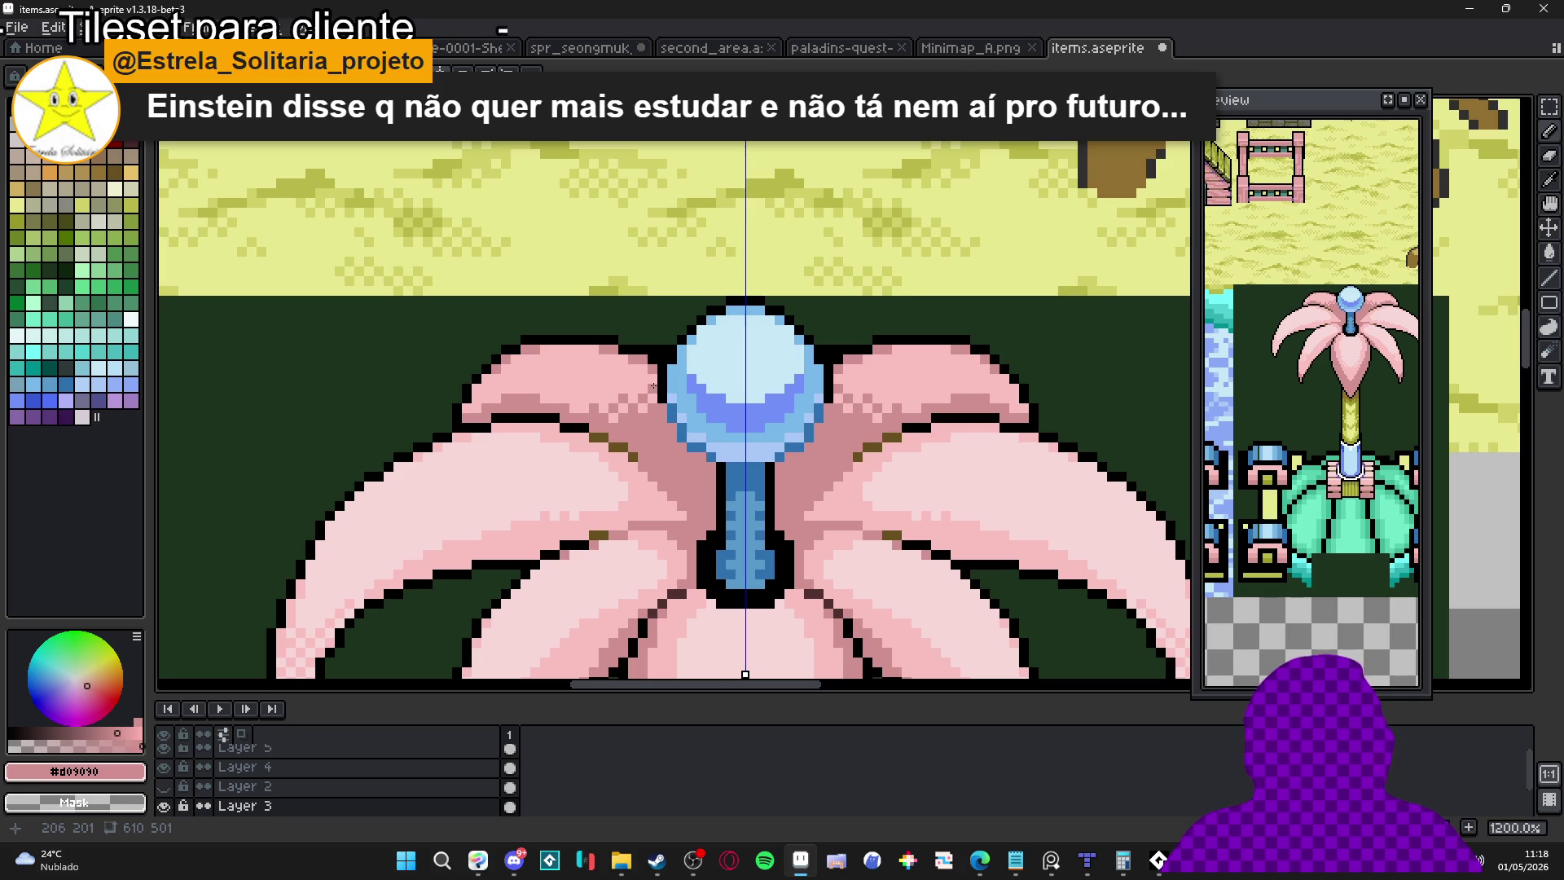
scroll(660, 407, down, 2)
scroll(668, 424, up, 2)
scroll(676, 440, down, 2)
scroll(688, 455, up, 2)
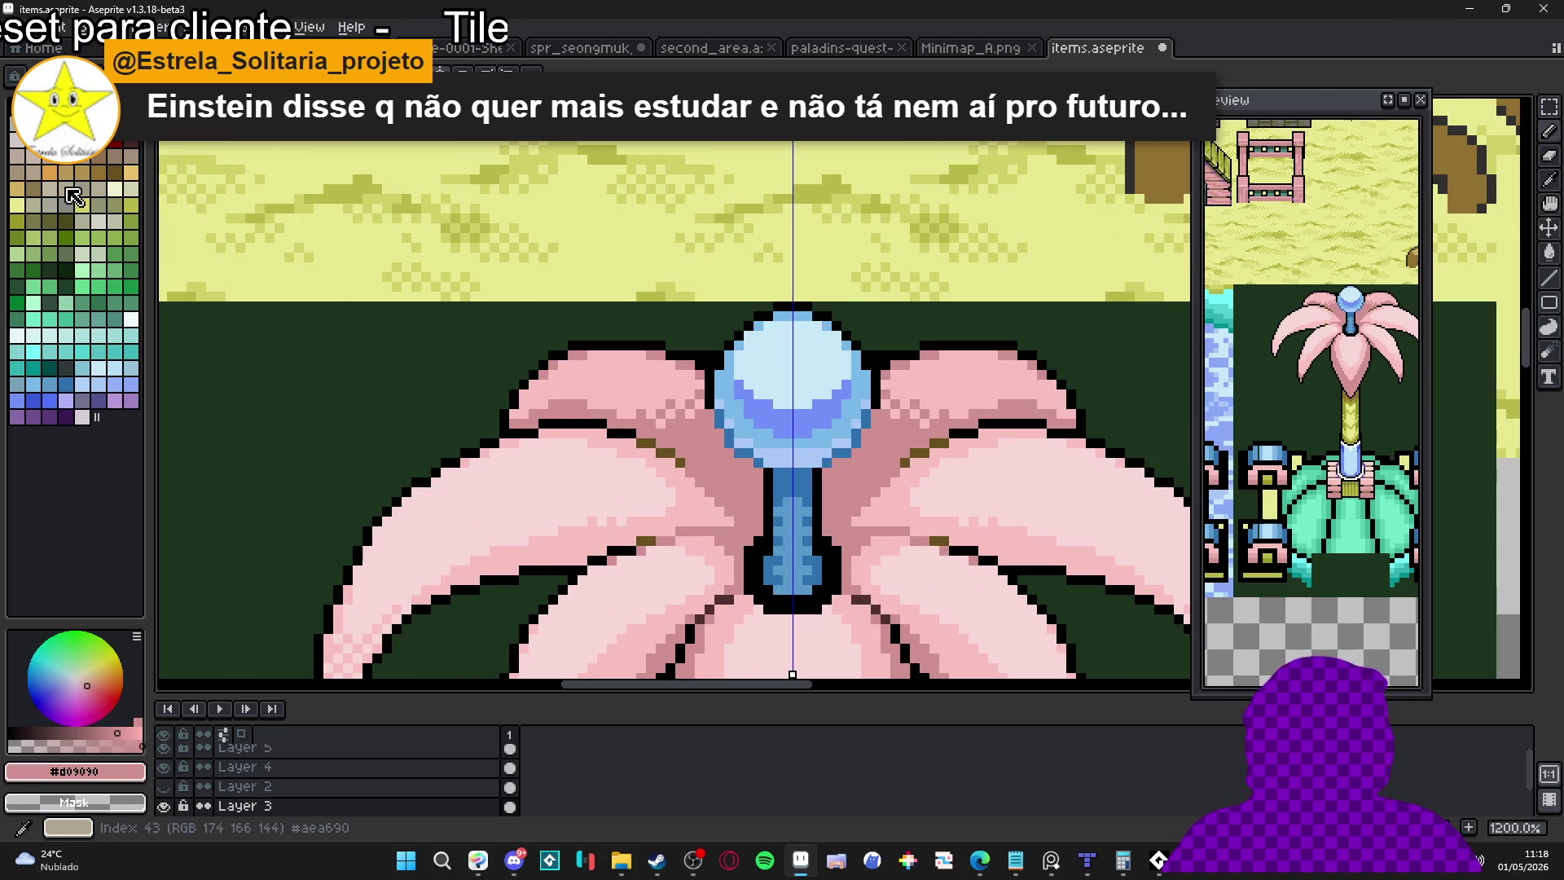
Choose brown #907050 and paint mirrored shading pixels at the petal bases beside the stem
click(83, 158)
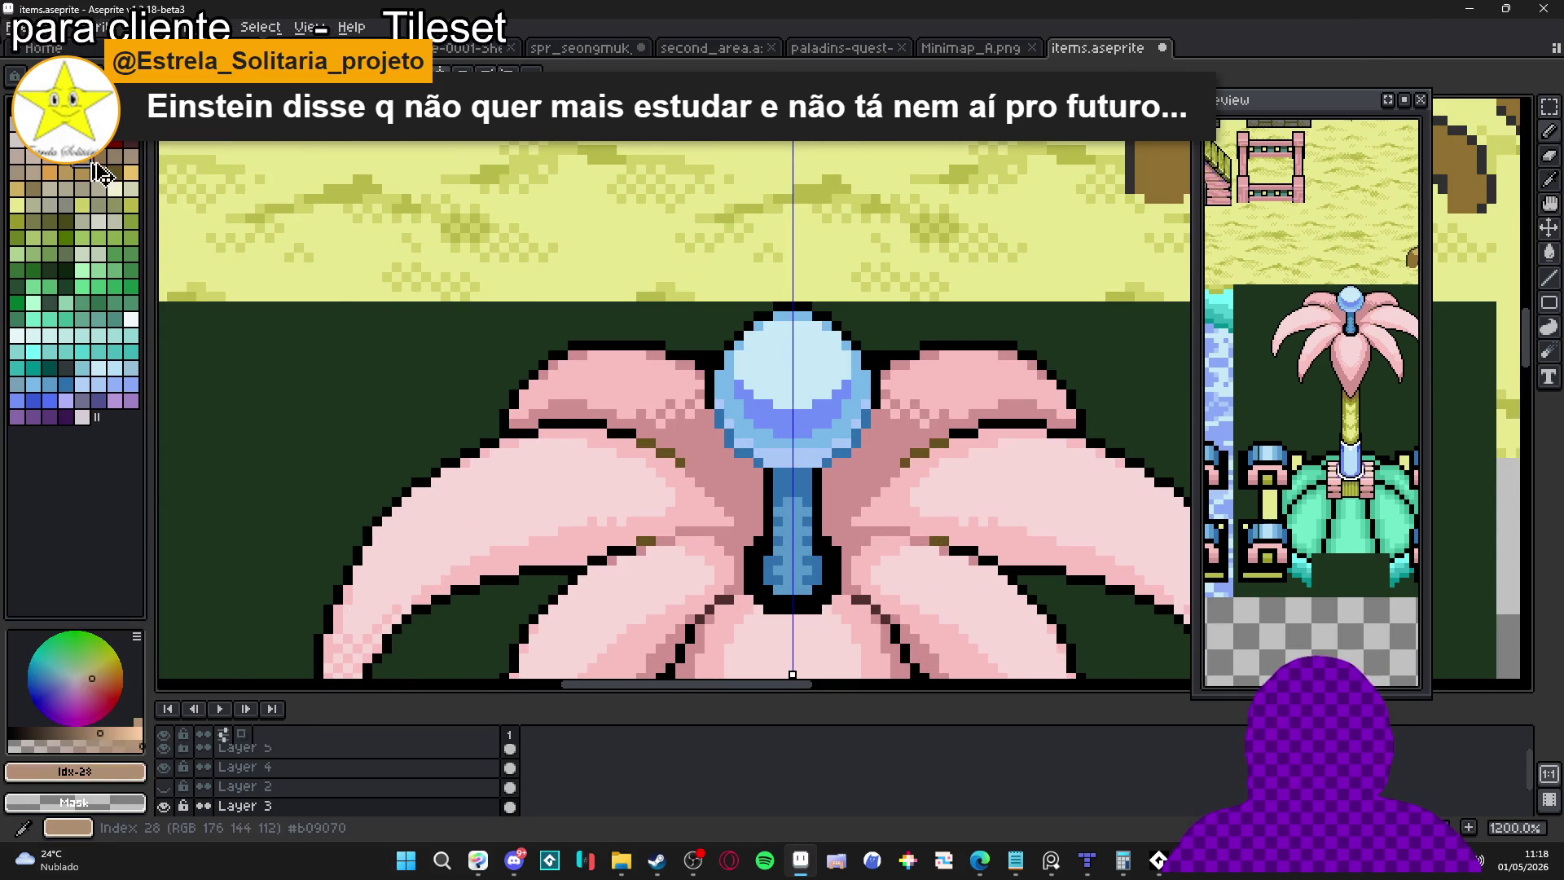
alt+click(654, 459)
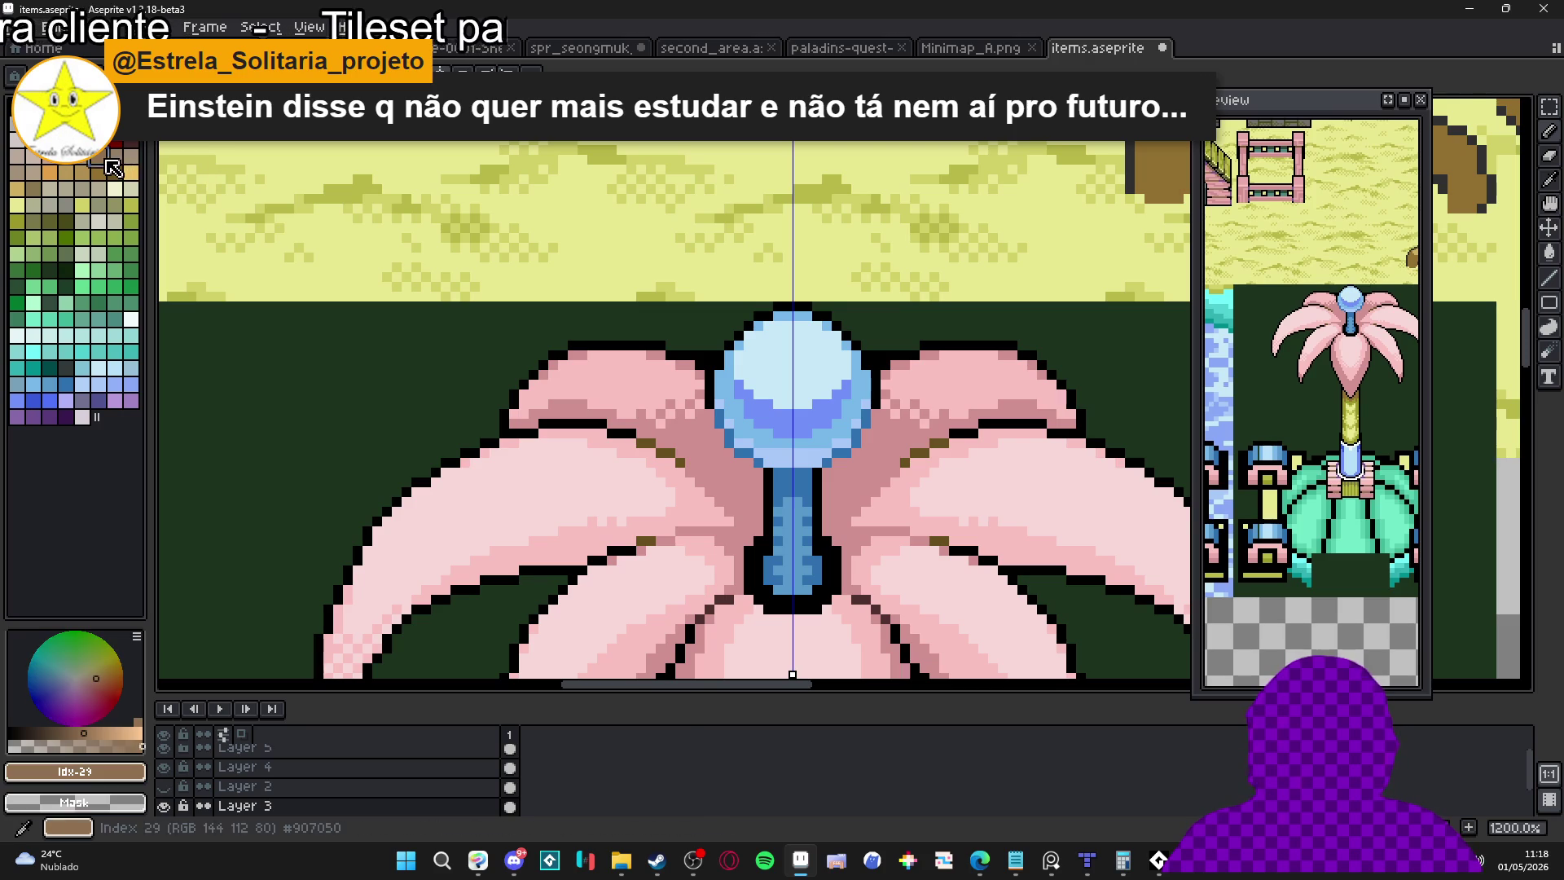
scroll(756, 522, up, 1)
click(753, 526)
click(740, 514)
click(760, 509)
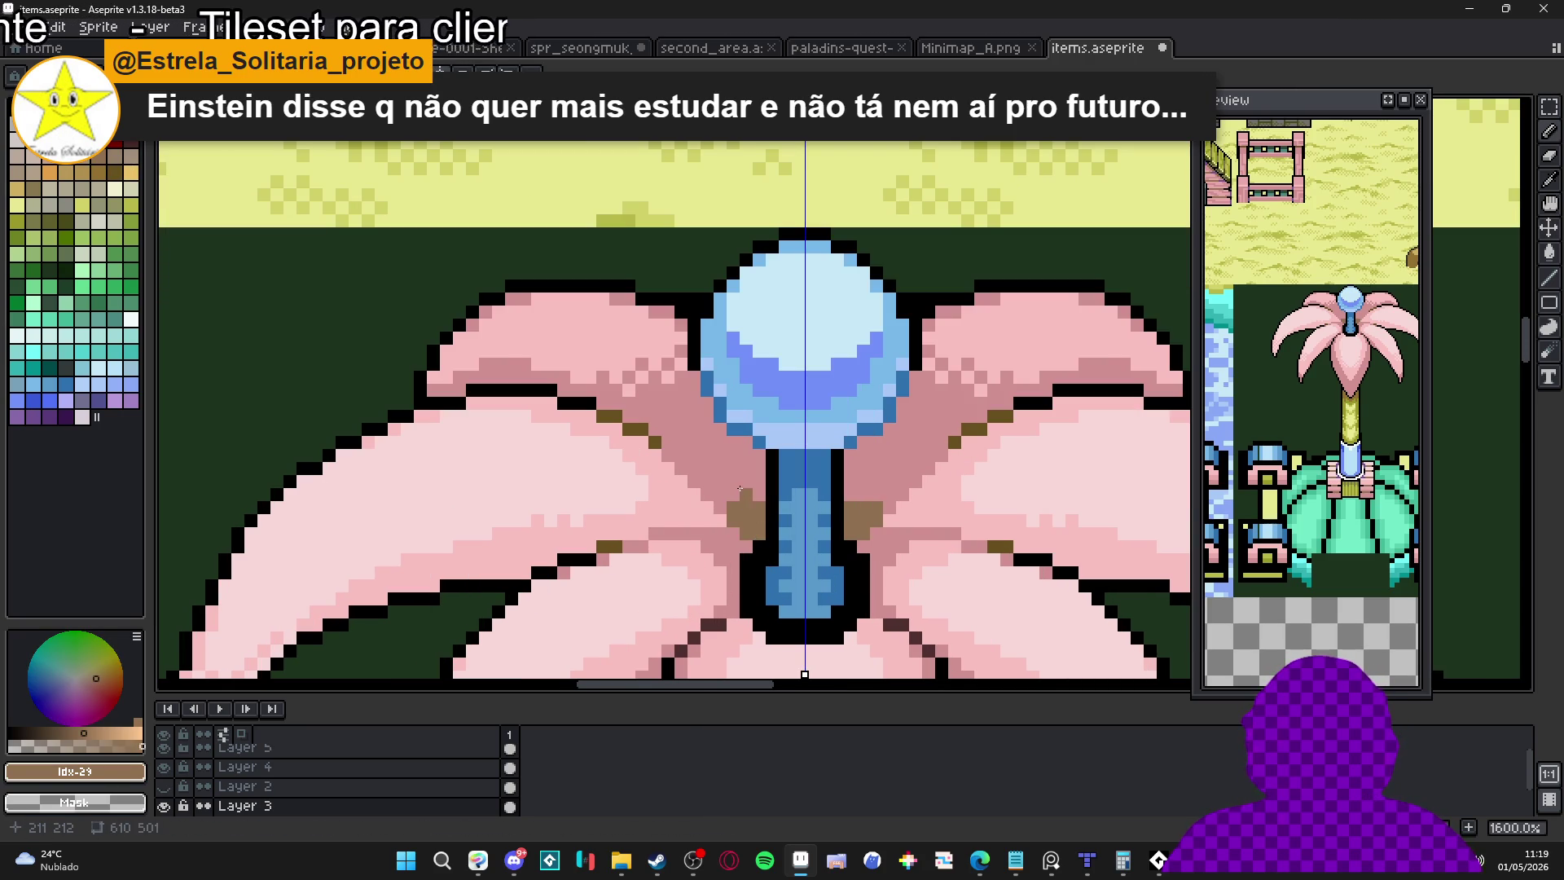
drag(756, 495, 743, 495)
click(727, 482)
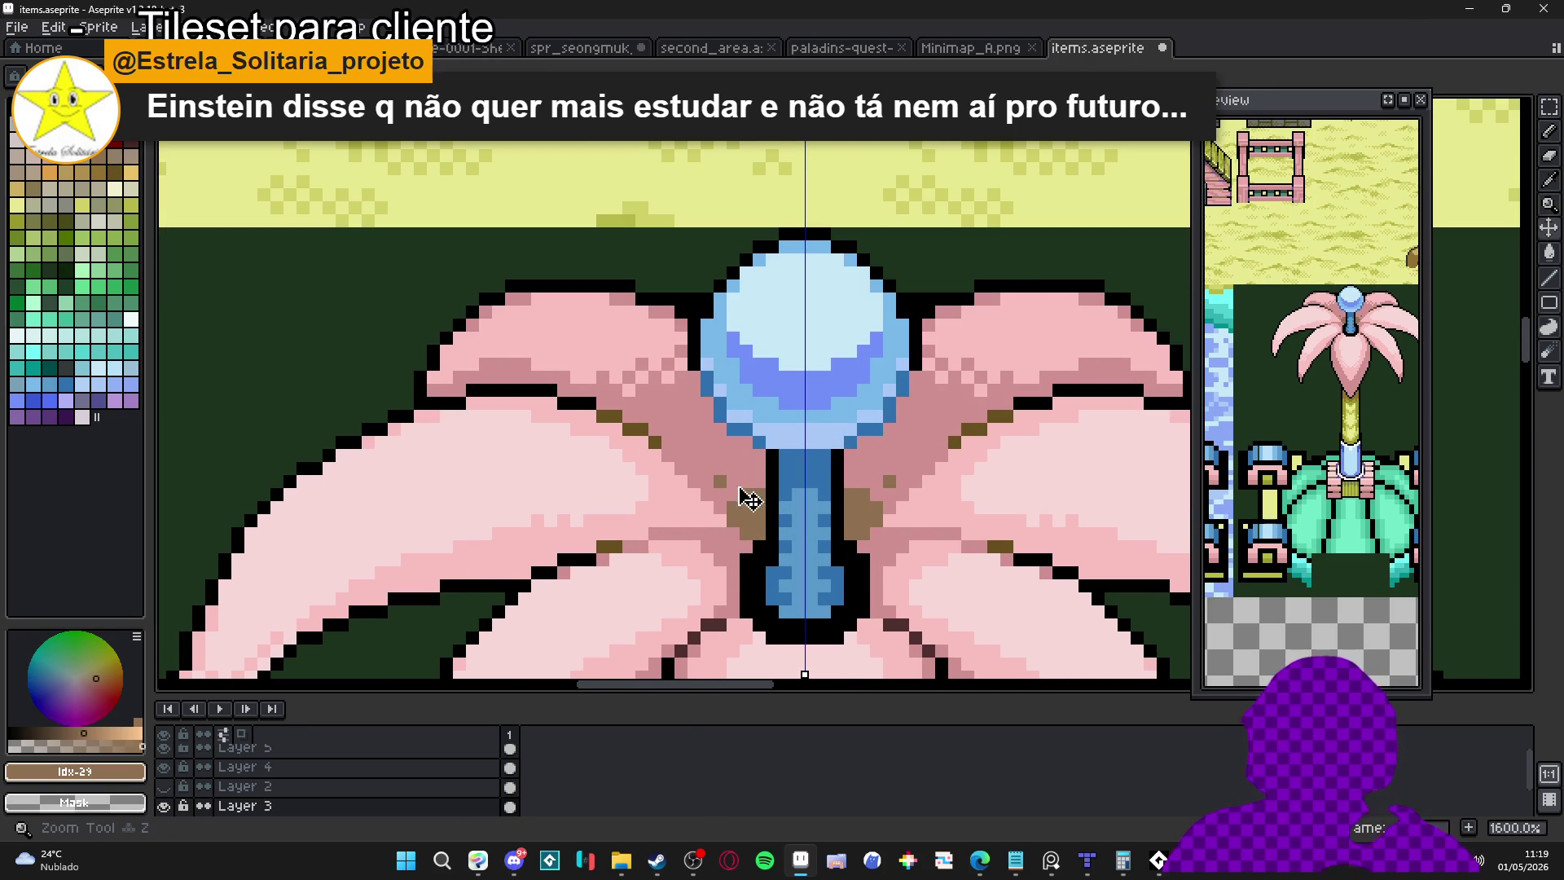
Add more brown checkered dither pixels along both sides of the blue stem
scroll(724, 482, up, 2)
click(733, 480)
click(753, 478)
click(754, 457)
click(715, 476)
click(714, 469)
click(695, 478)
scroll(733, 485, down, 5)
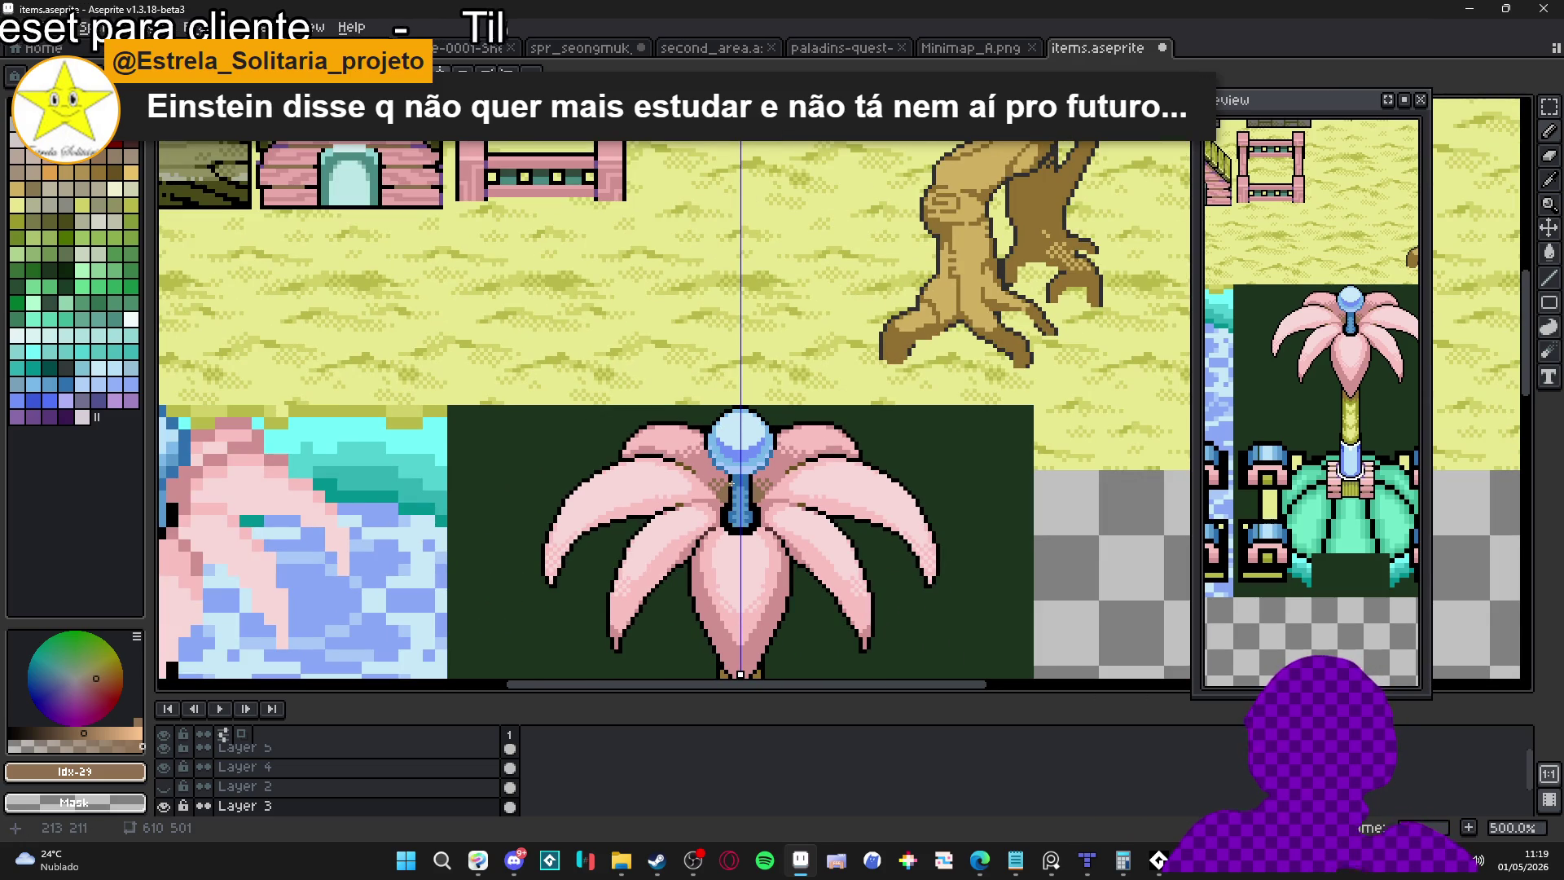
scroll(717, 486, up, 1)
scroll(702, 491, up, 6)
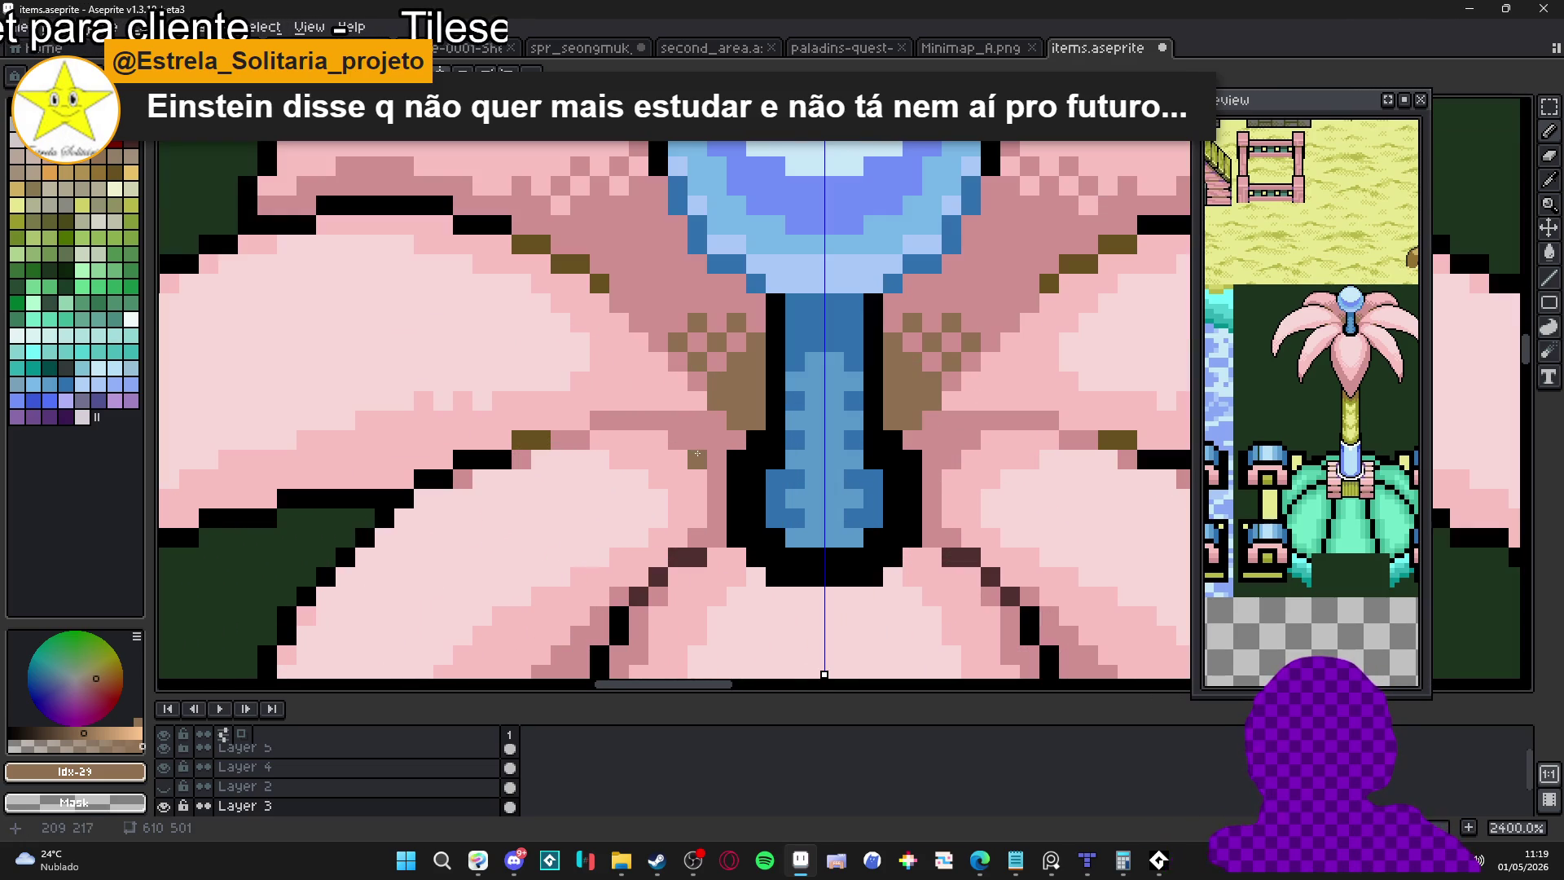
Sample petal pink #d09090, brown #907050, then the light petal pink from the canvas
alt+click(688, 432)
scroll(702, 446, down, 5)
scroll(702, 446, down, 1)
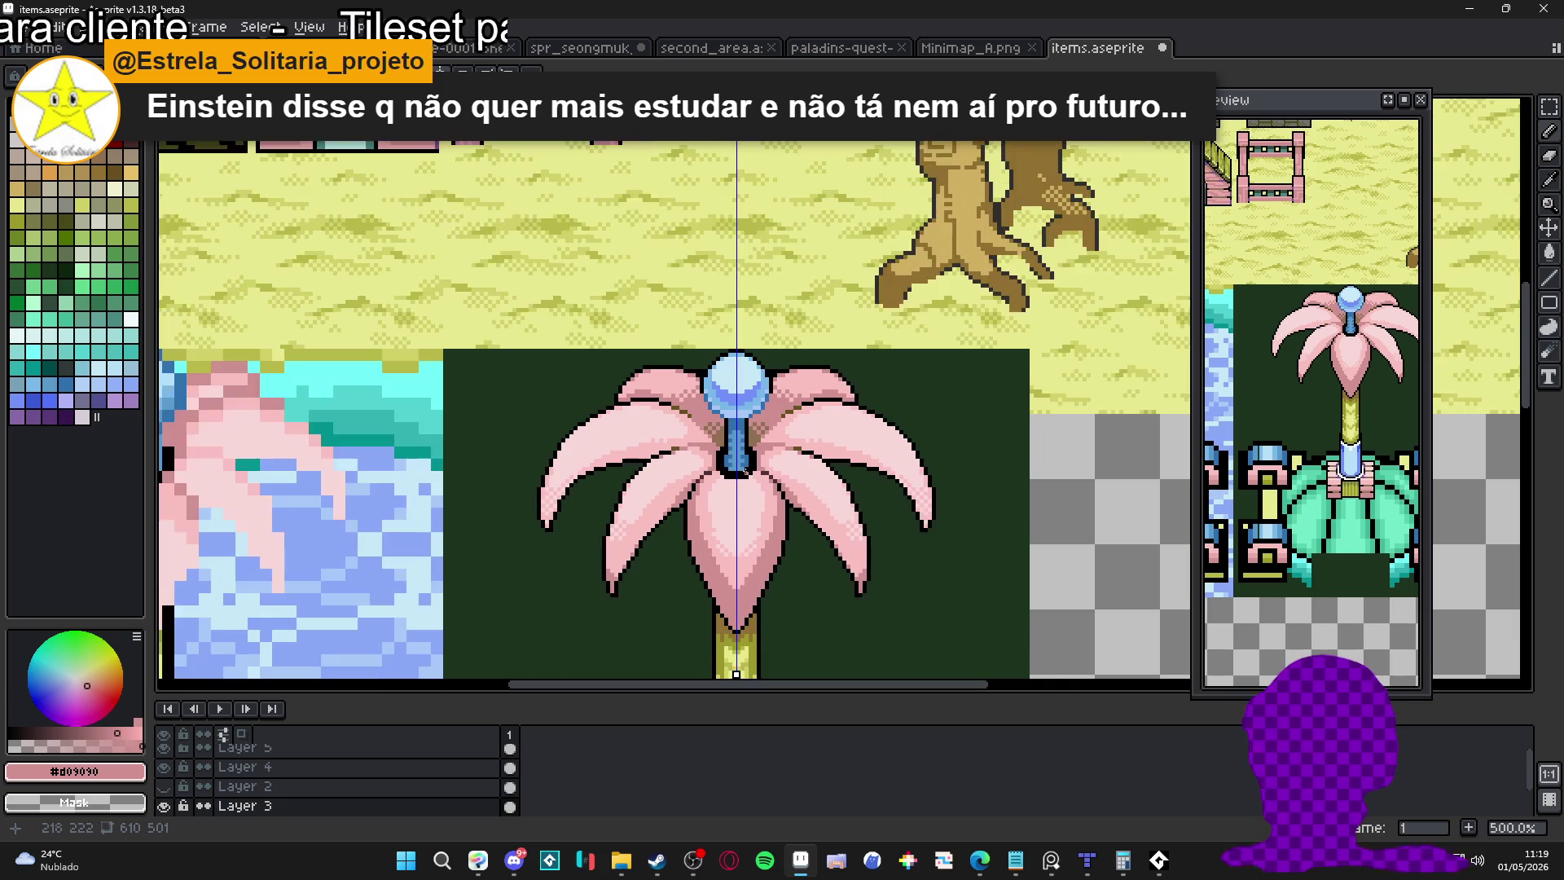
scroll(701, 440, up, 4)
alt+click(693, 419)
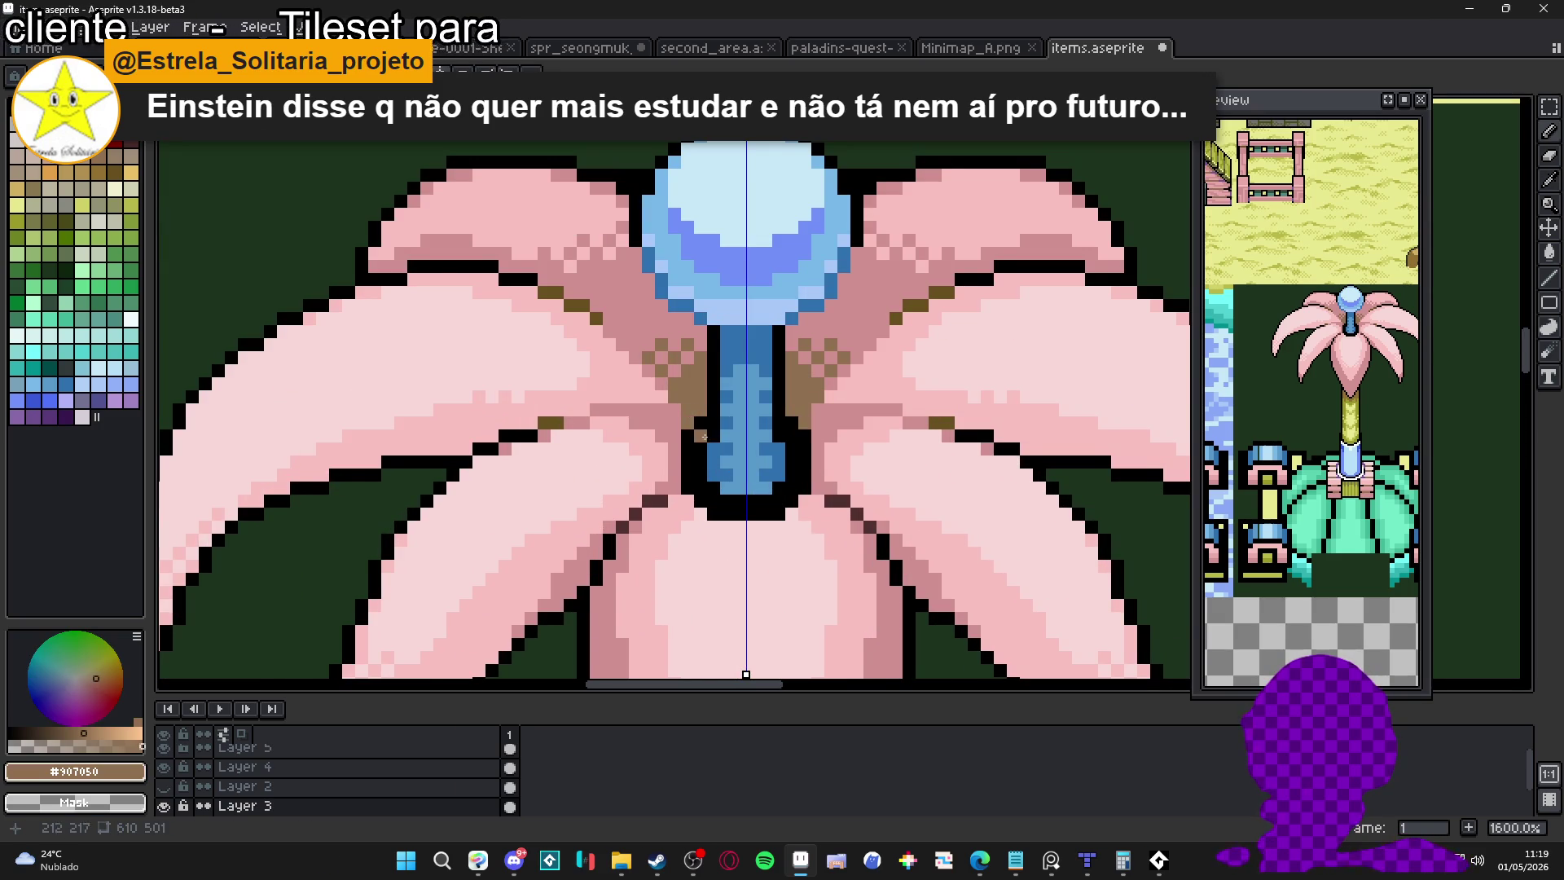
scroll(803, 424, down, 5)
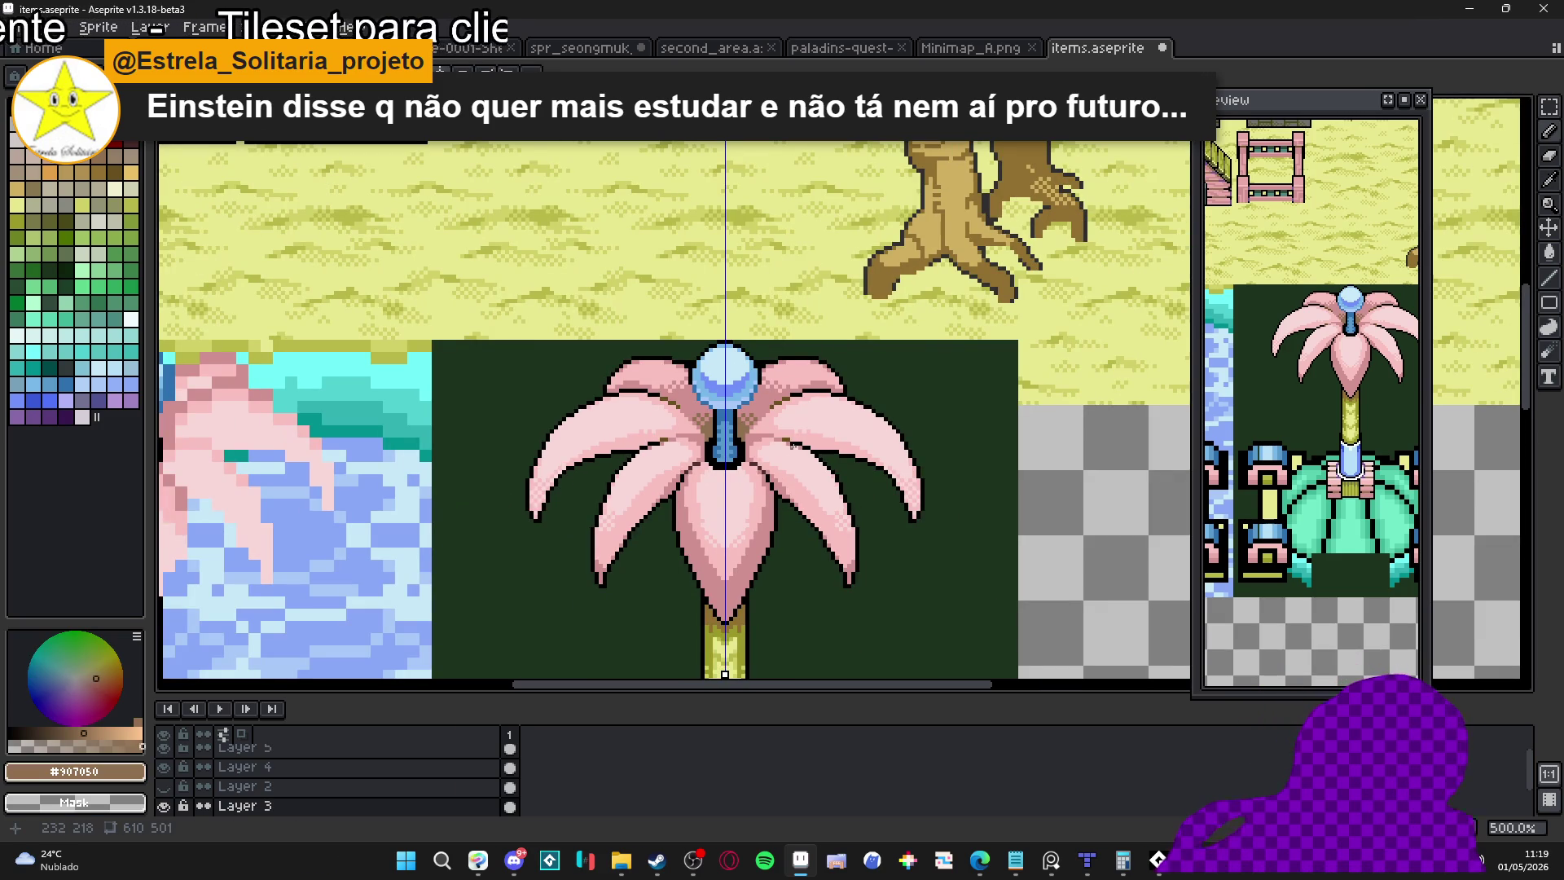
scroll(754, 432, down, 2)
drag(728, 449, 713, 404)
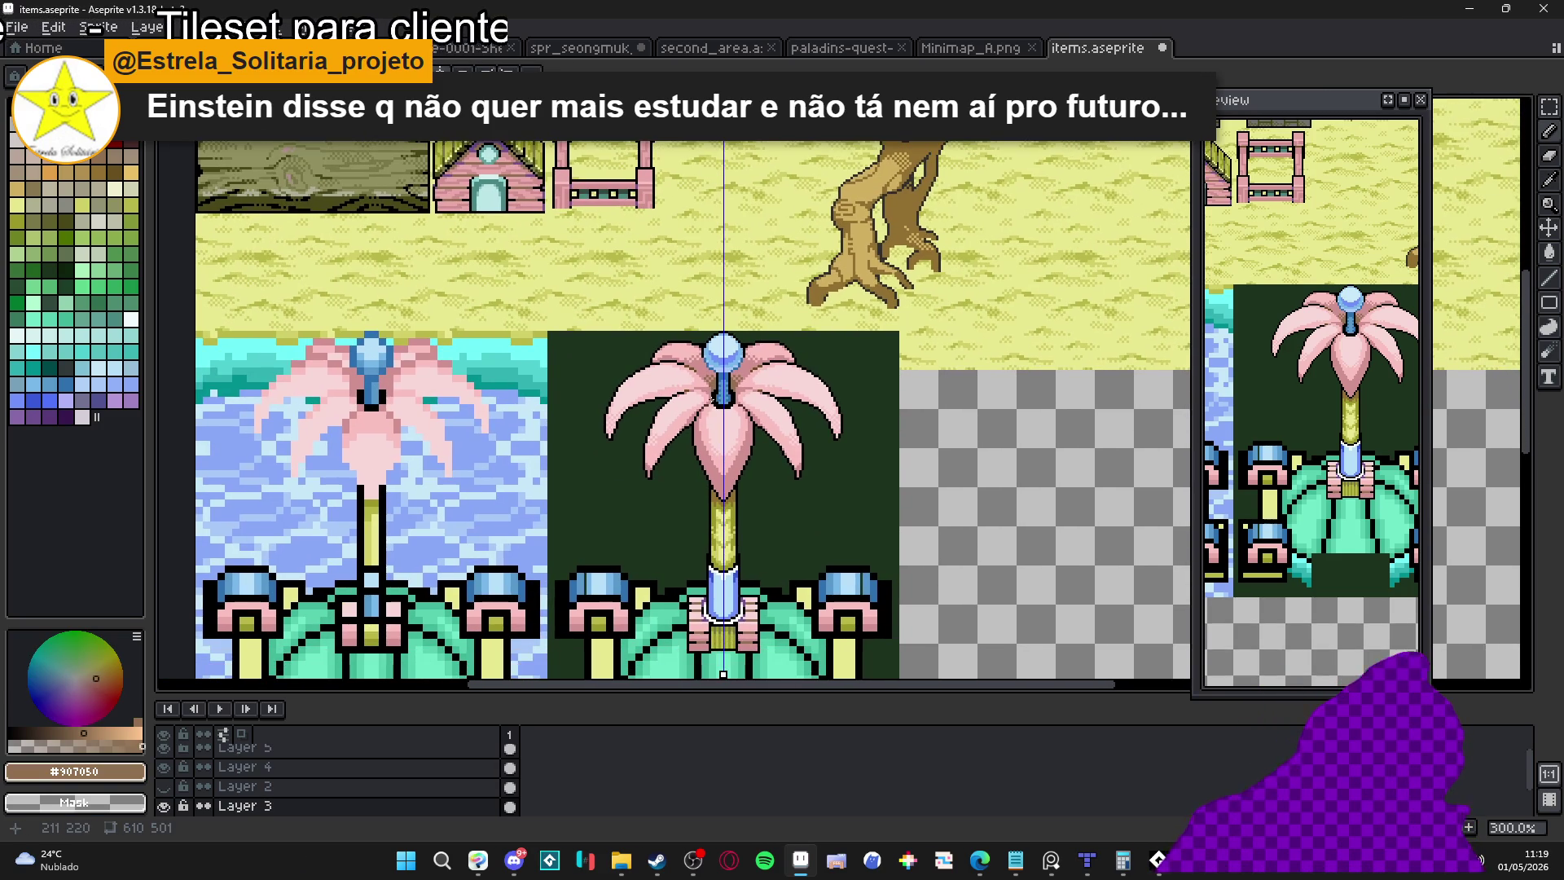
scroll(658, 391, up, 3)
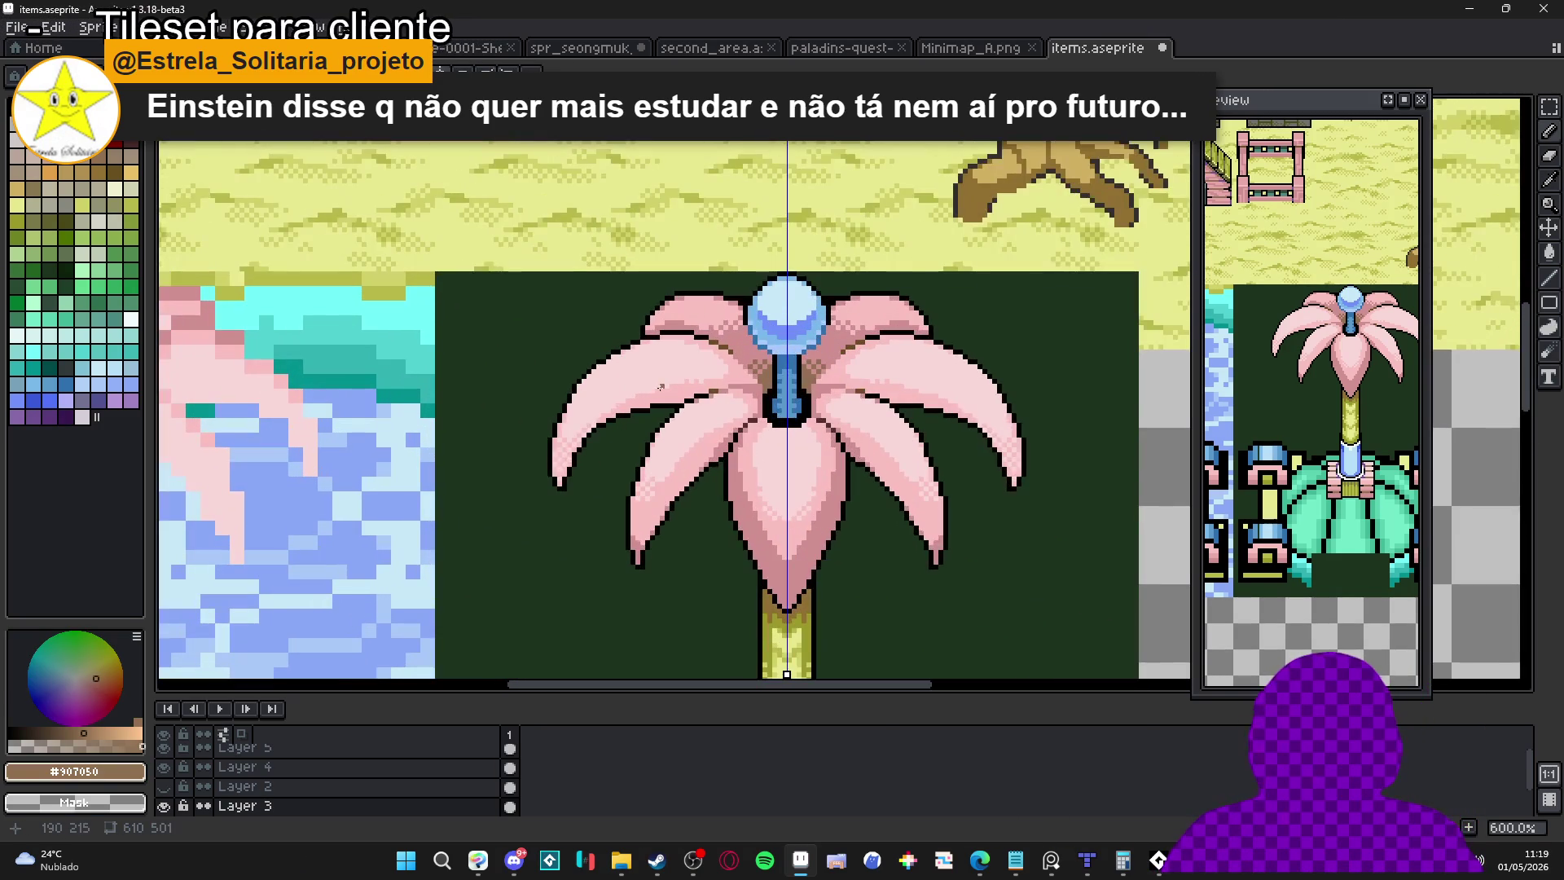
alt+click(661, 382)
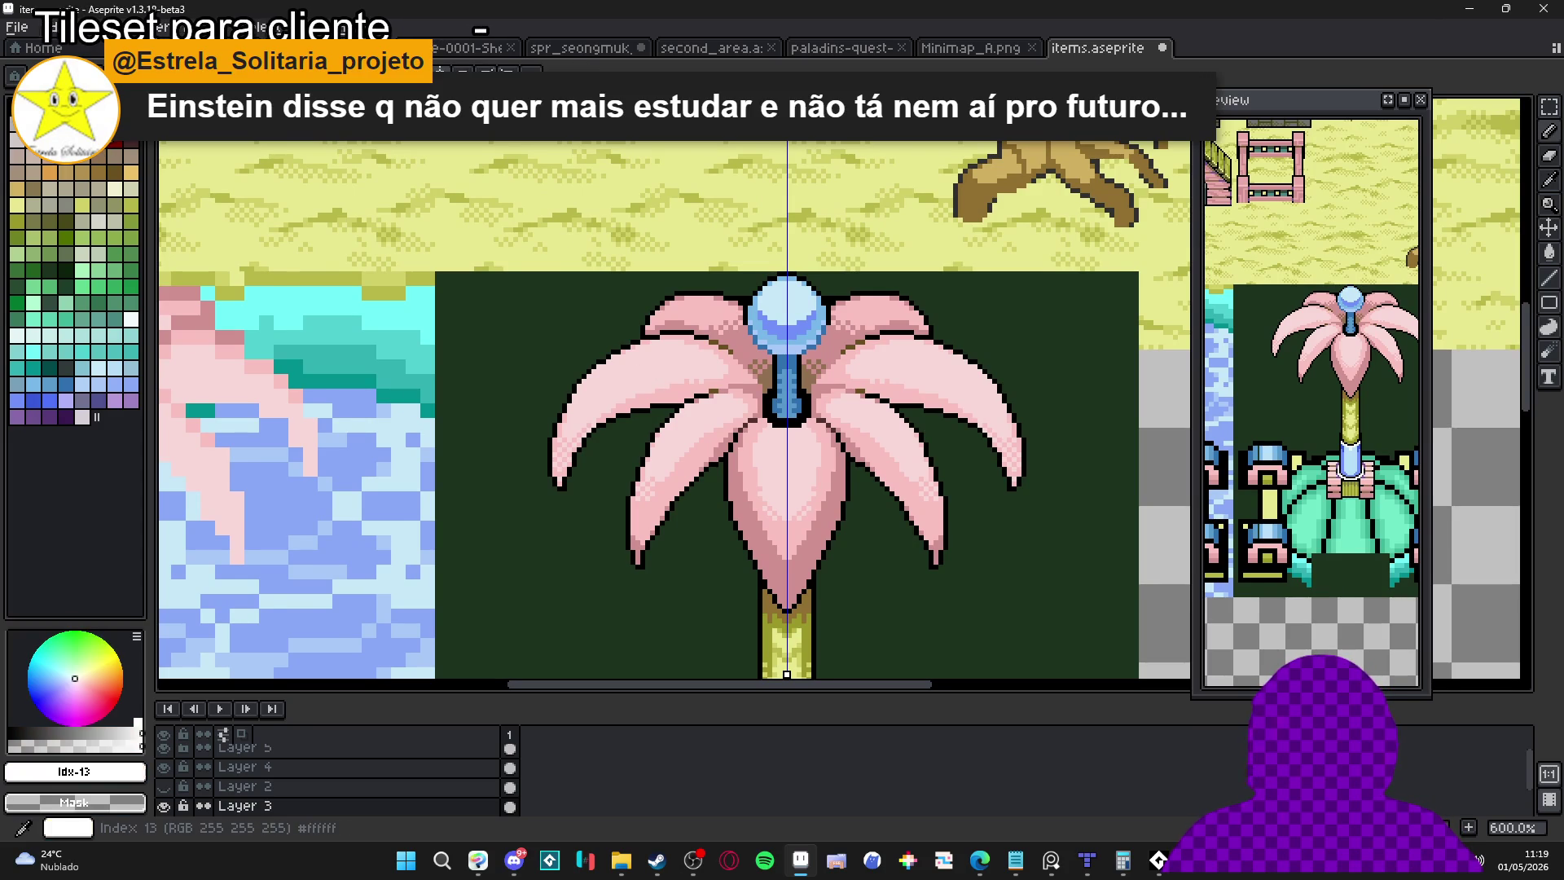
Paint white #FFFFFF highlight streaks on the left and centre petals with a 2px brush
scroll(624, 391, up, 1)
scroll(644, 374, up, 2)
mouse_move(663, 363)
mouse_down()
mouse_move(649, 346)
mouse_move(689, 344)
mouse_up()
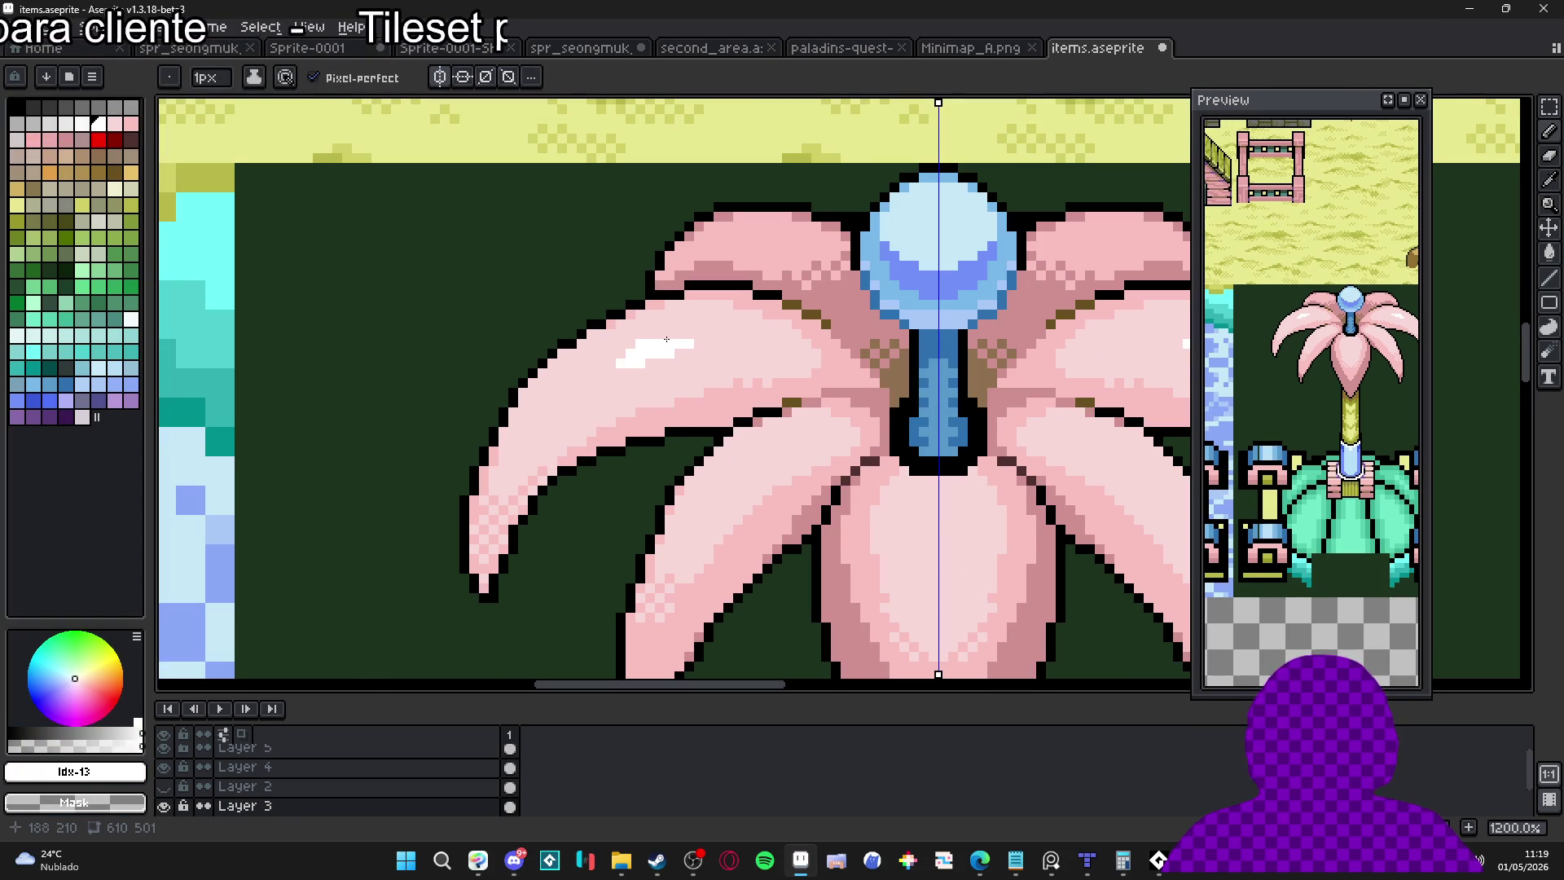
alt+click(647, 335)
alt+click(648, 344)
key(plus)
mouse_move(942, 521)
mouse_down()
mouse_move(831, 425)
mouse_move(831, 444)
mouse_up()
click(830, 418)
key(minus)
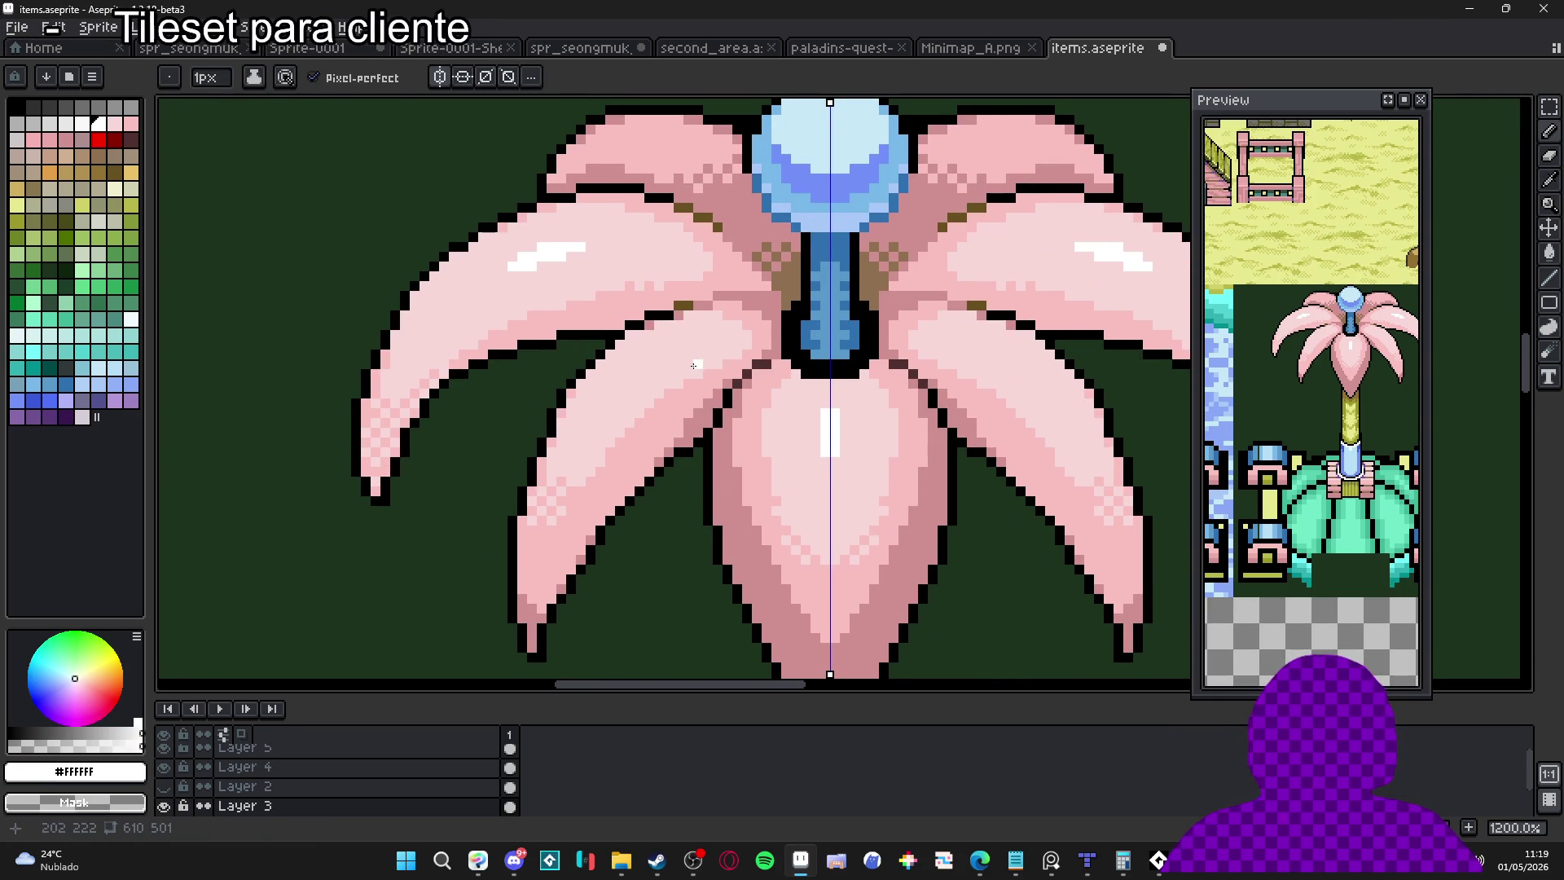
Add a 2px white highlight on the left petal and widen its mirrored counterpart
scroll(701, 372, up, 1)
key(plus)
click(639, 341)
click(628, 358)
key(minus)
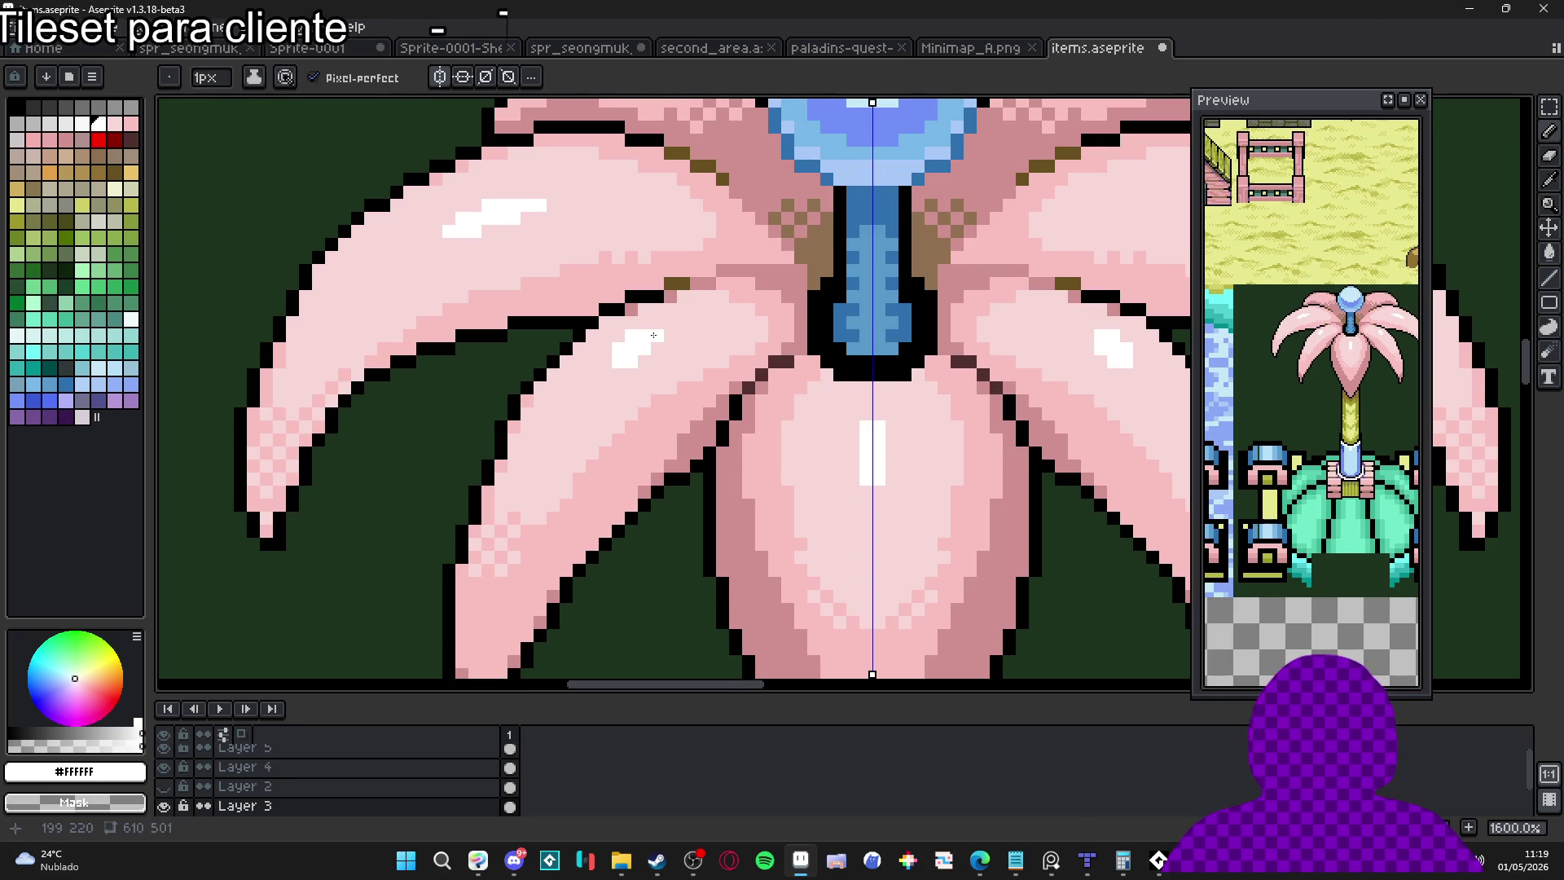
Lengthen and thicken the upper-left and lower-left petal highlights with 1px white pixels
click(491, 229)
drag(511, 229, 580, 205)
click(527, 193)
click(553, 195)
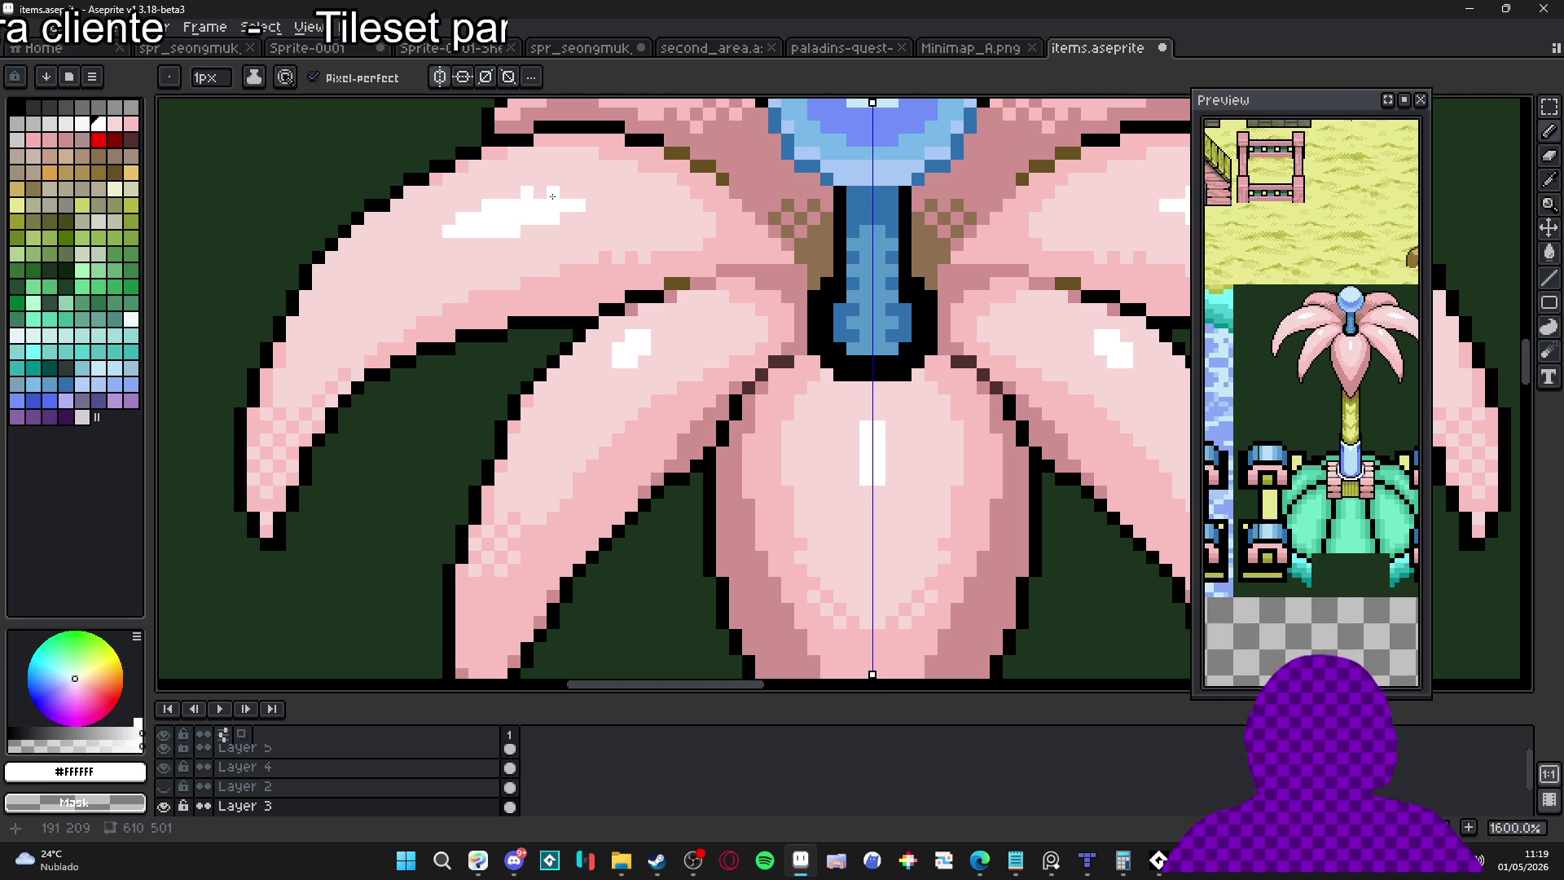
click(875, 491)
drag(650, 335, 688, 325)
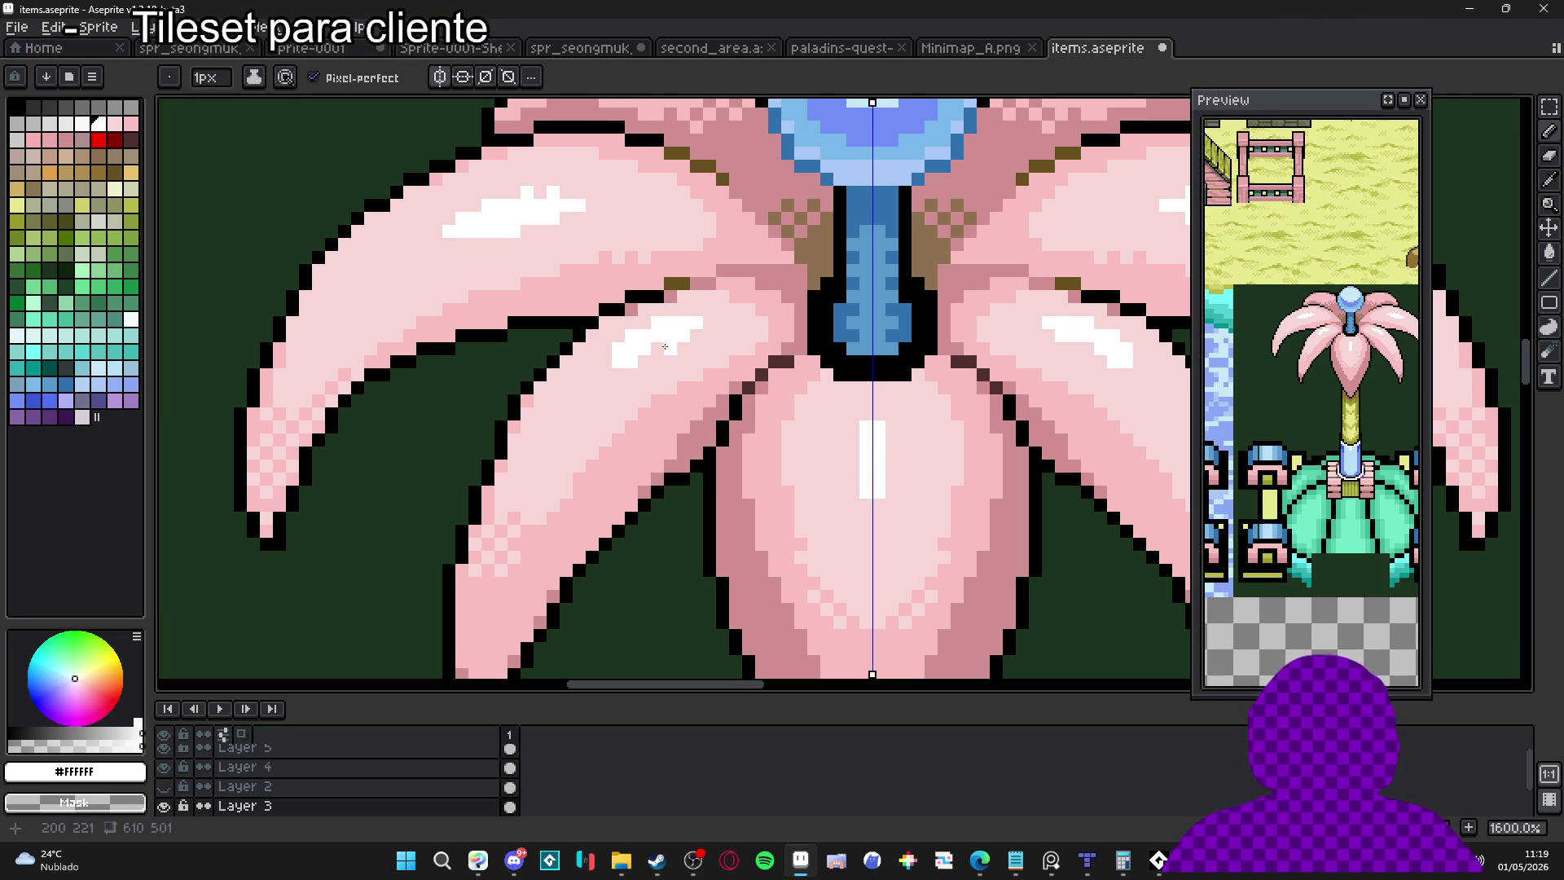
click(607, 362)
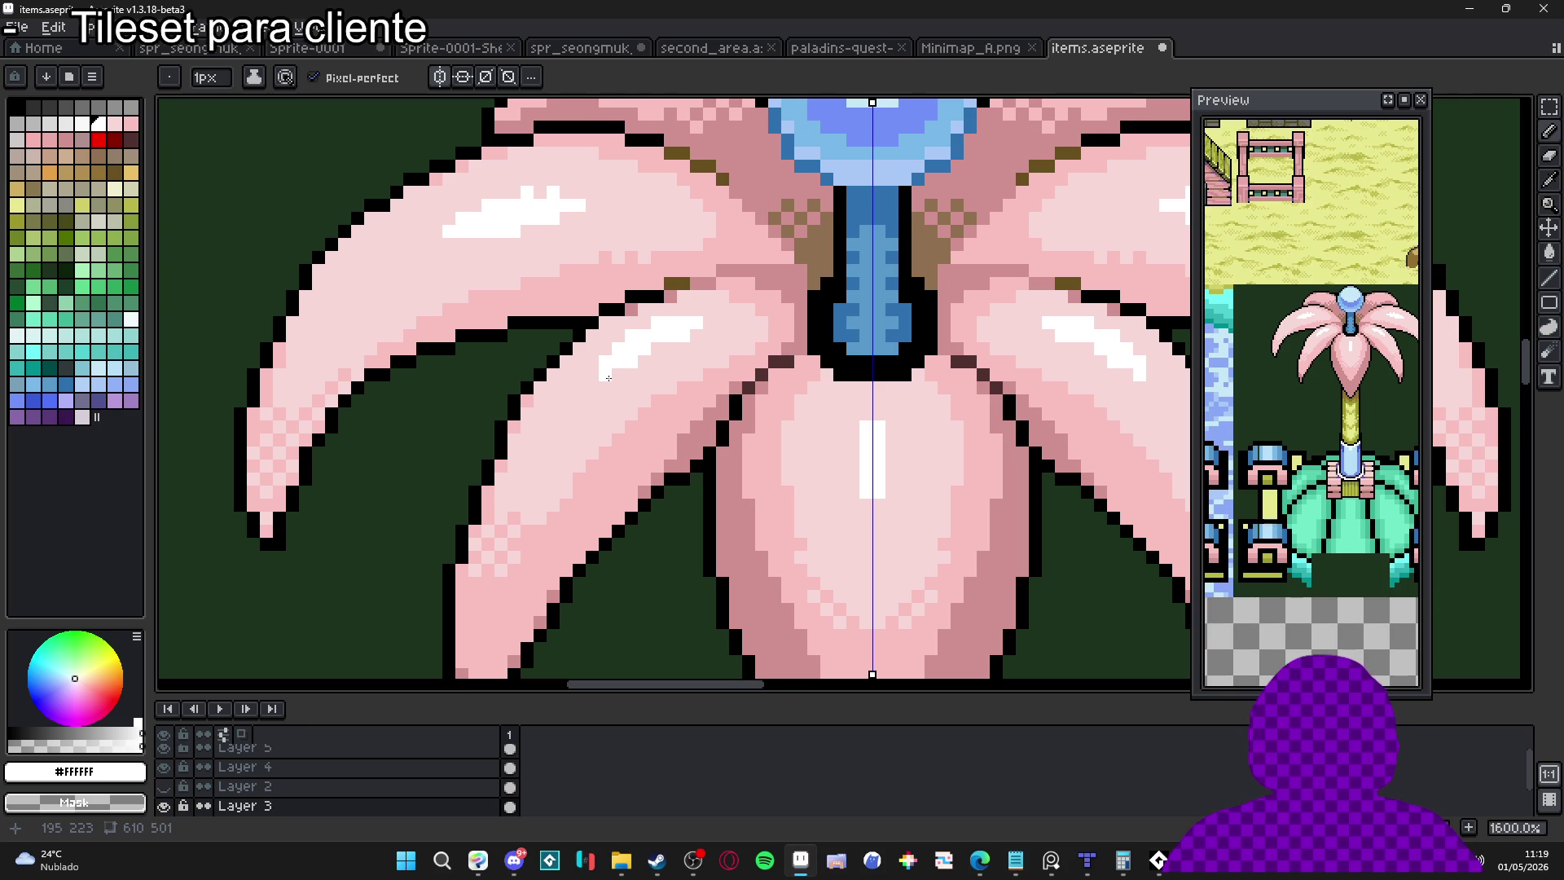
click(654, 356)
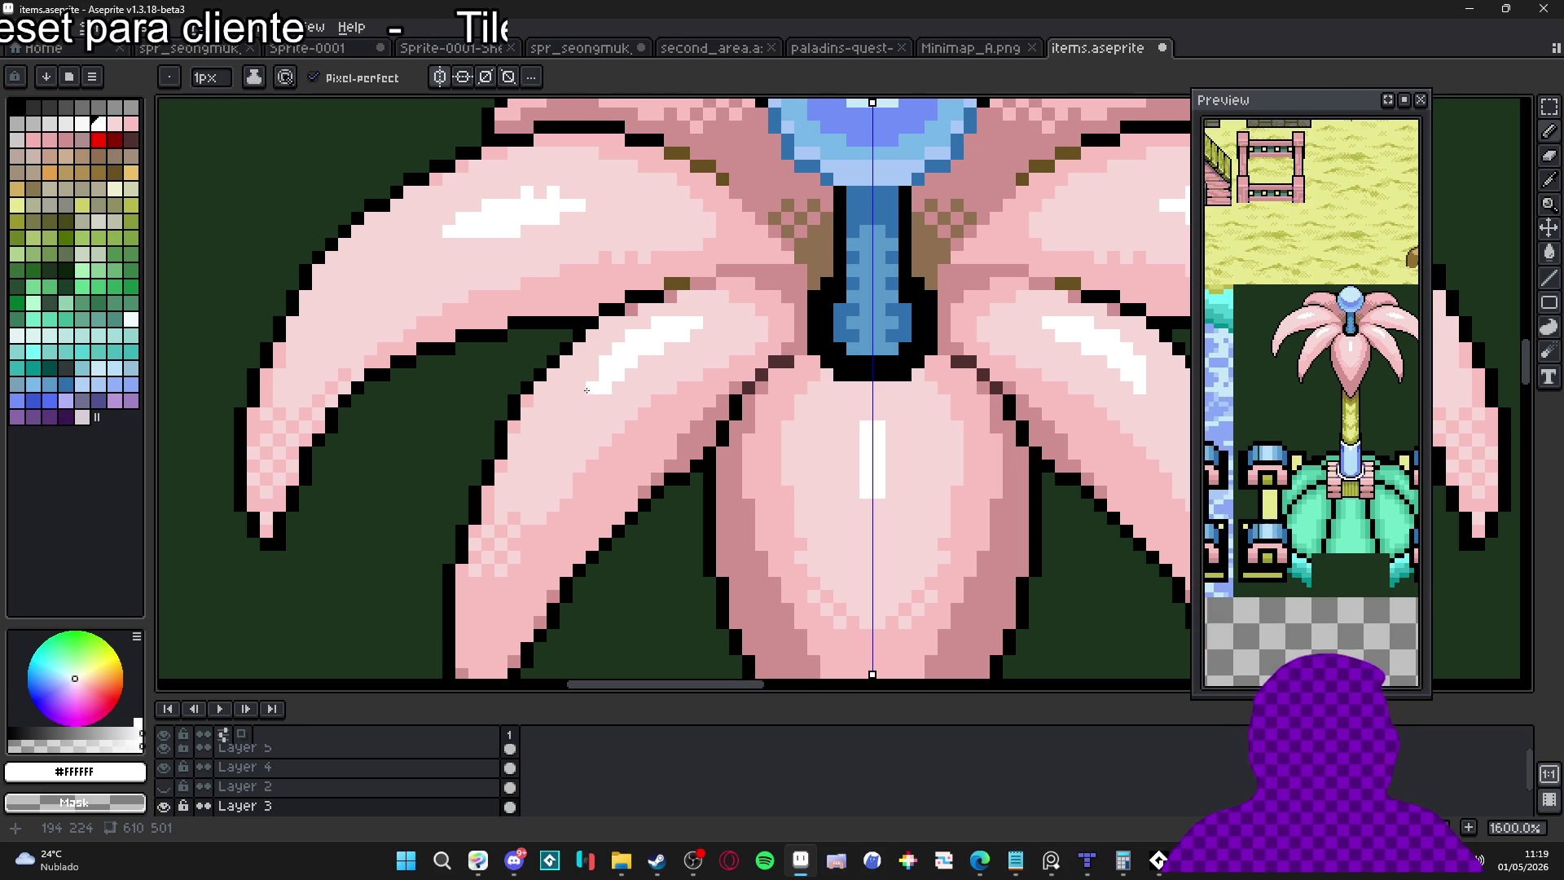
Extend the centre petal's white highlight downward into a slim vertical streak
scroll(695, 359, down, 3)
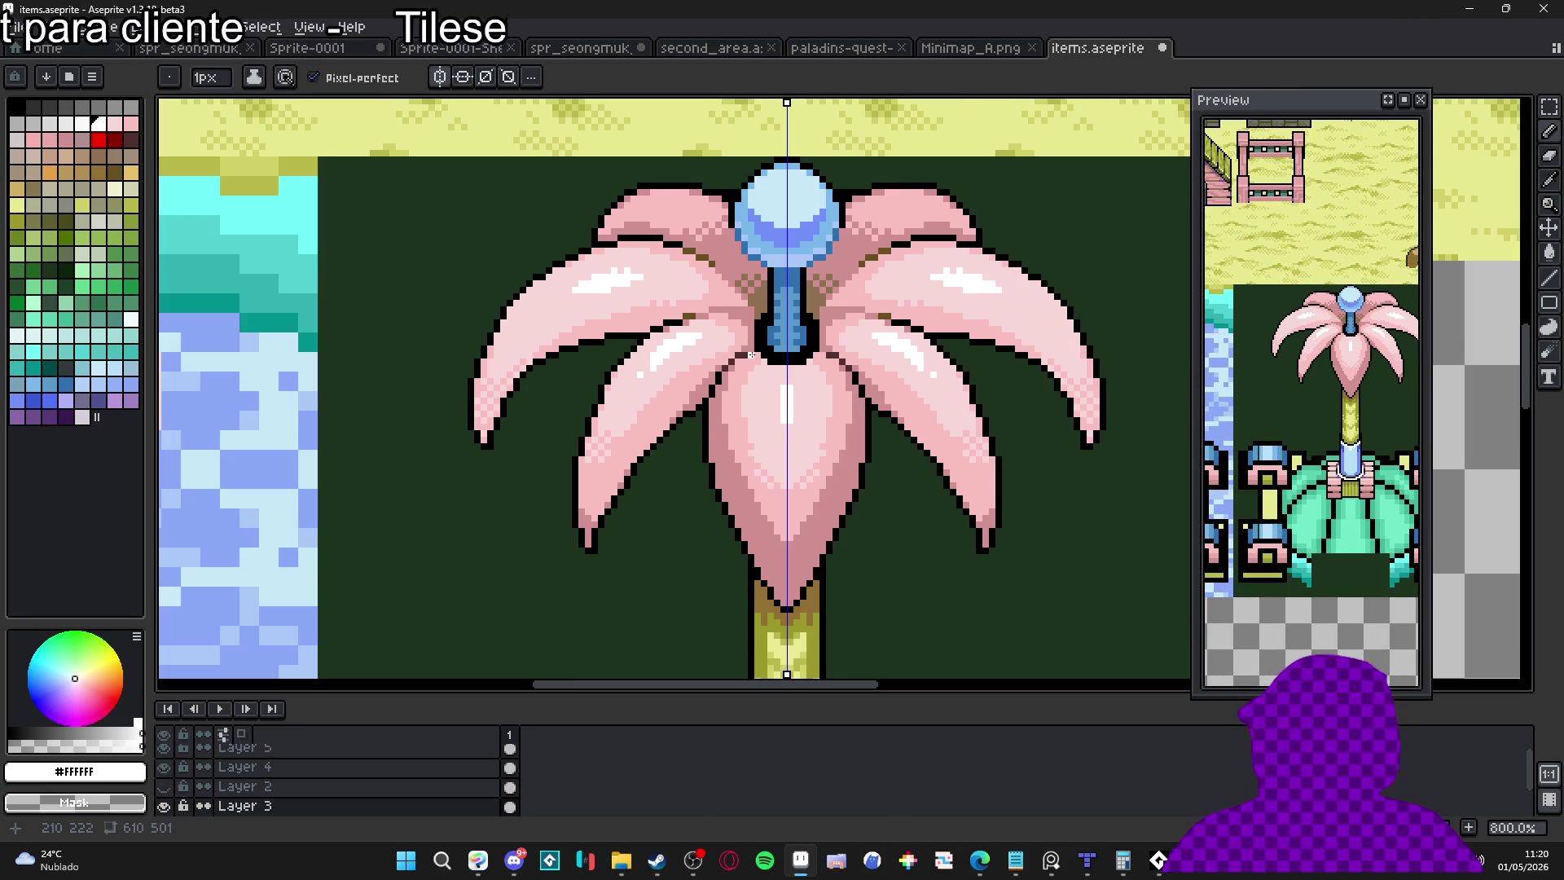
scroll(756, 358, up, 2)
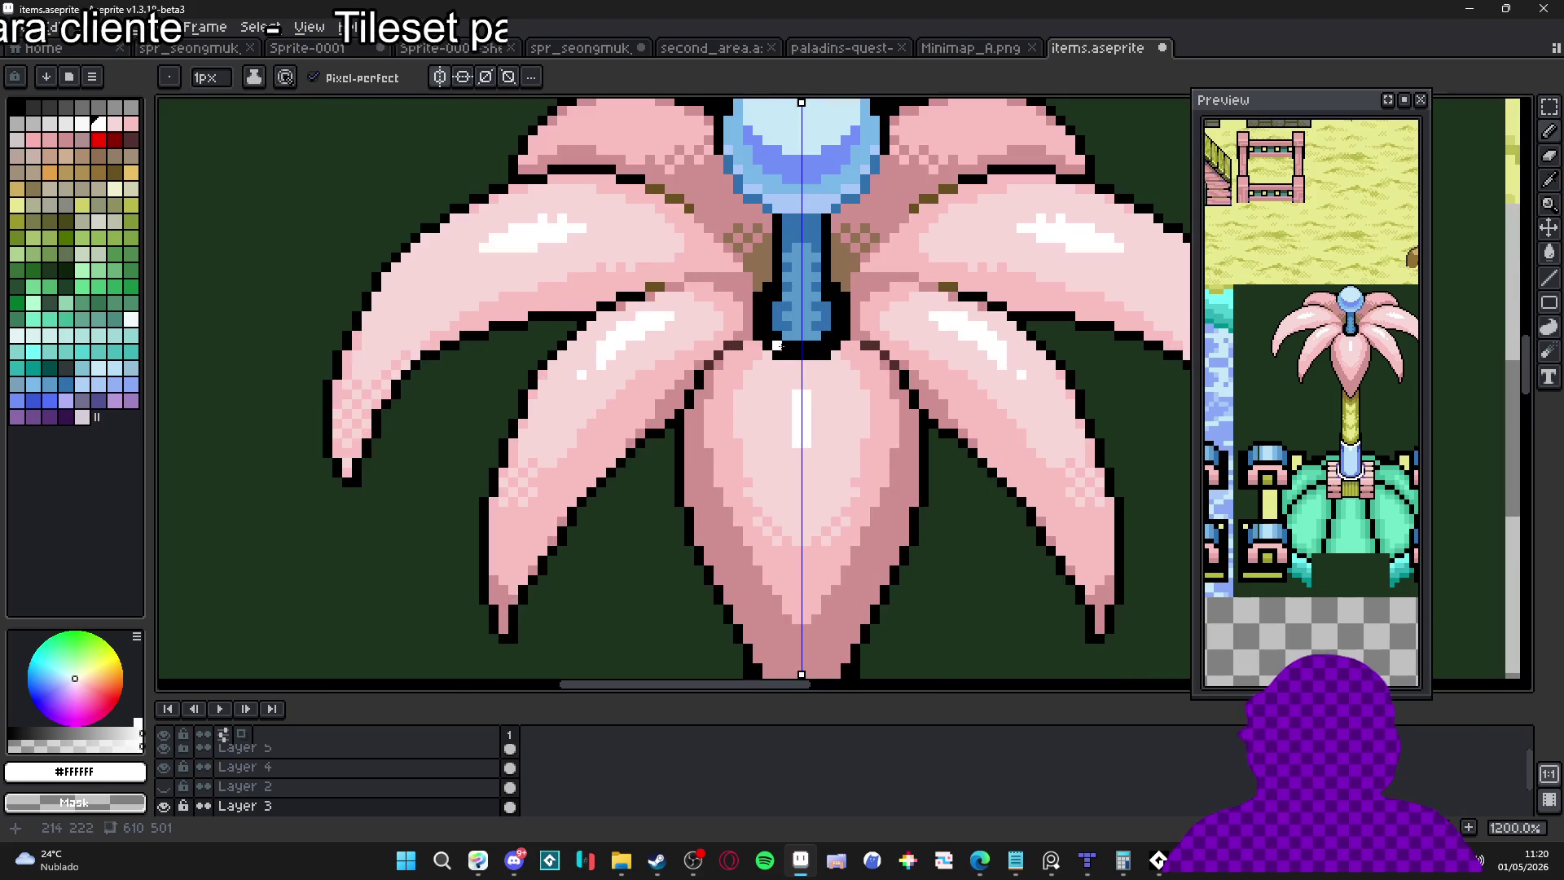
scroll(780, 405, up, 2)
click(778, 441)
key(ctrl+z)
drag(833, 423, 828, 489)
click(814, 483)
click(814, 502)
click(829, 497)
click(782, 376)
click(796, 499)
Soften the centre highlight's edge pixels with pale pink #F8D8D8 and save items.aseprite
alt+click(848, 387)
shift+click(837, 522)
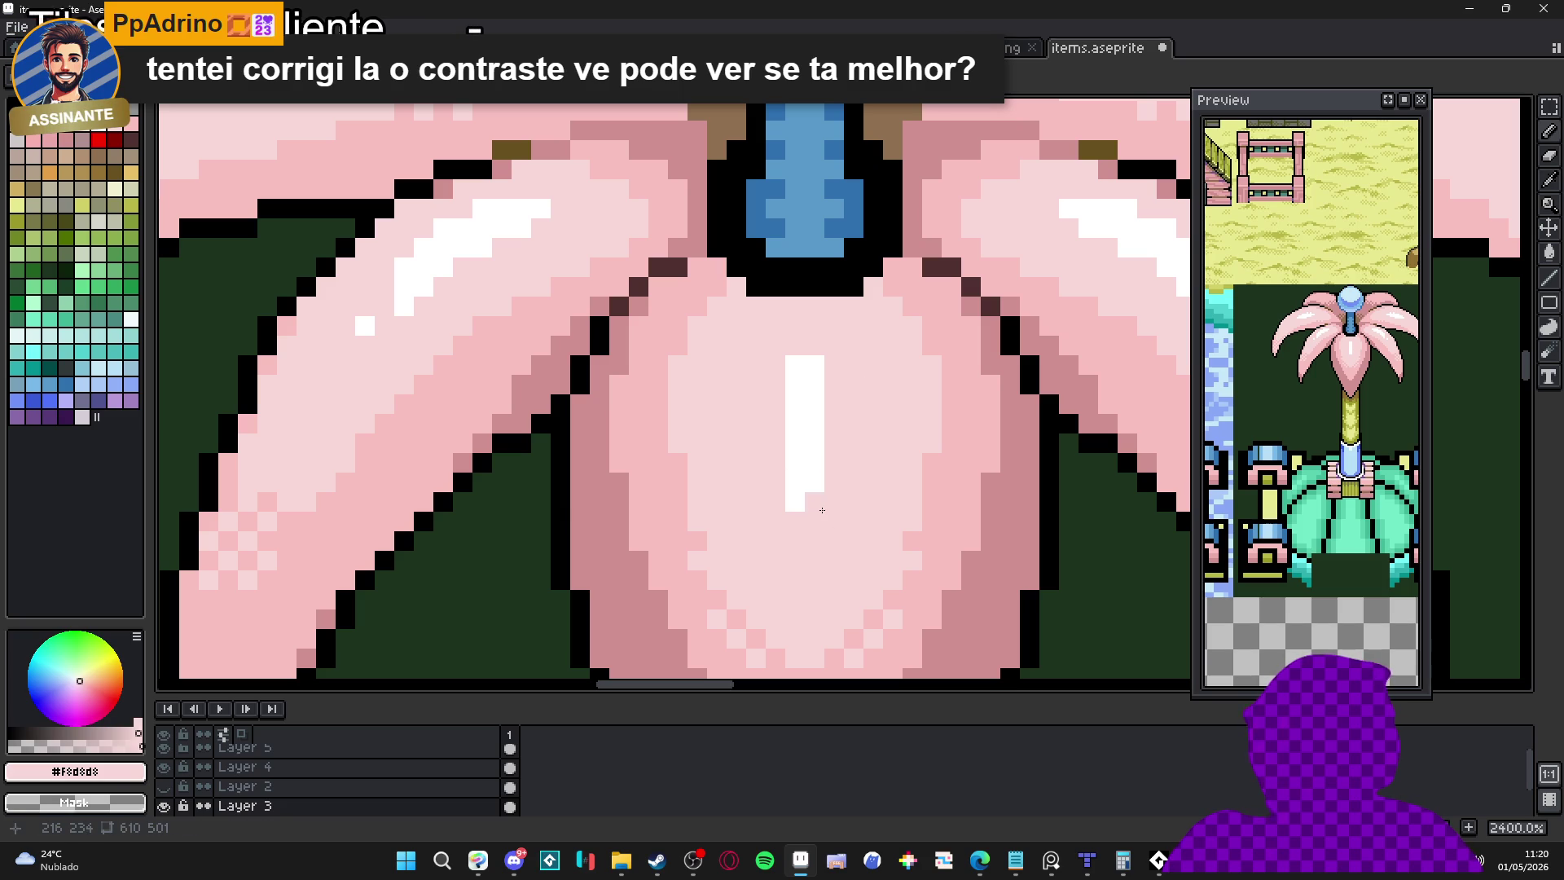
click(795, 369)
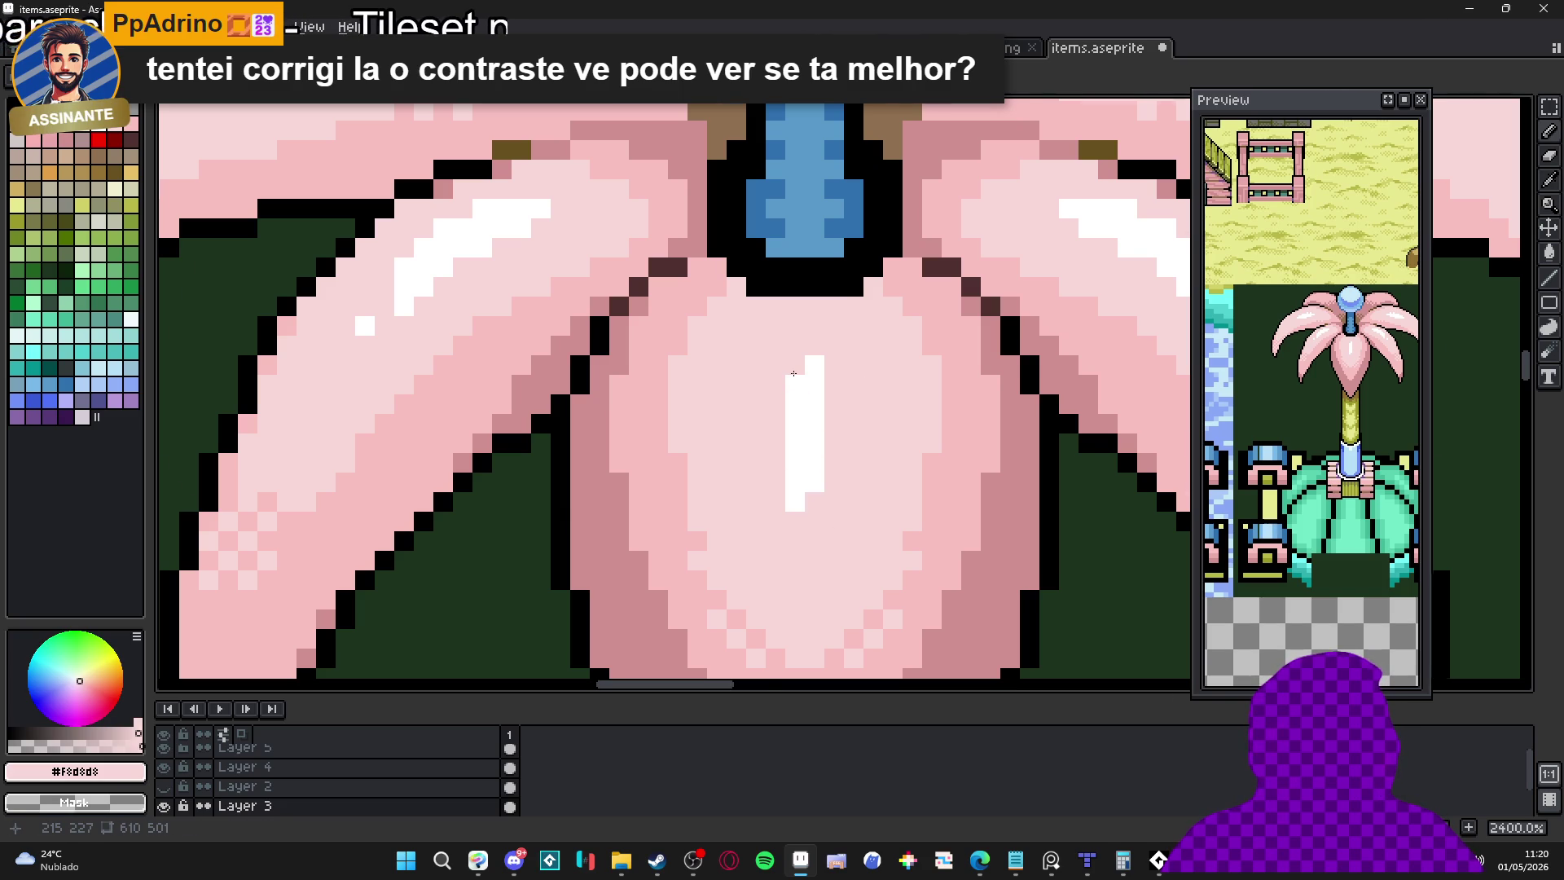
scroll(794, 373, down, 6)
key(ctrl+s)
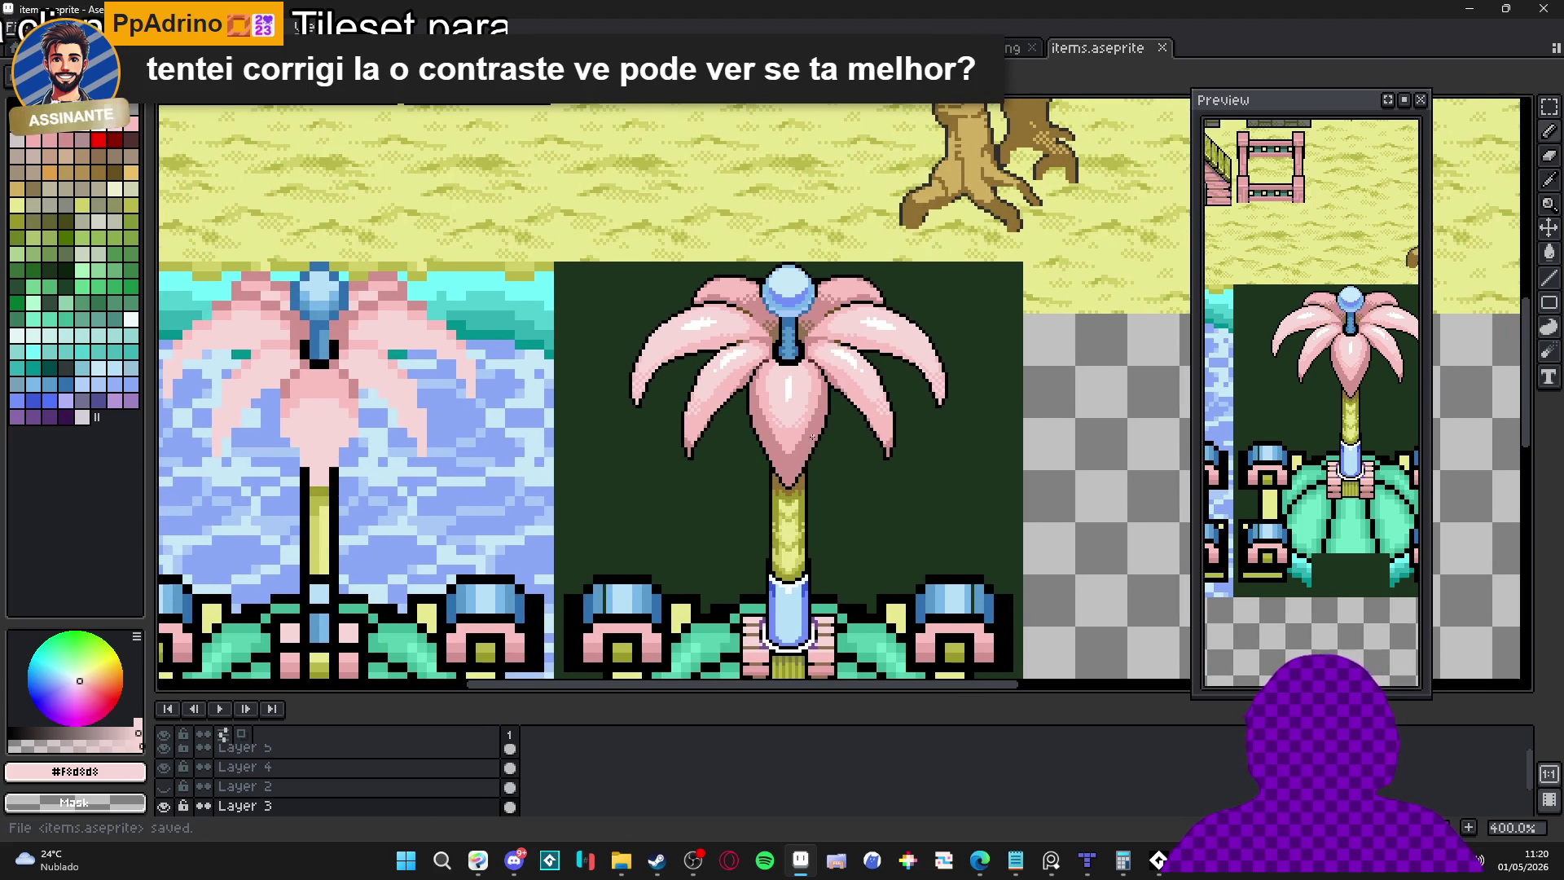
Pan and zoom to view the whole finished flower plant tile
scroll(814, 437, down, 2)
scroll(781, 423, up, 1)
scroll(775, 422, down, 1)
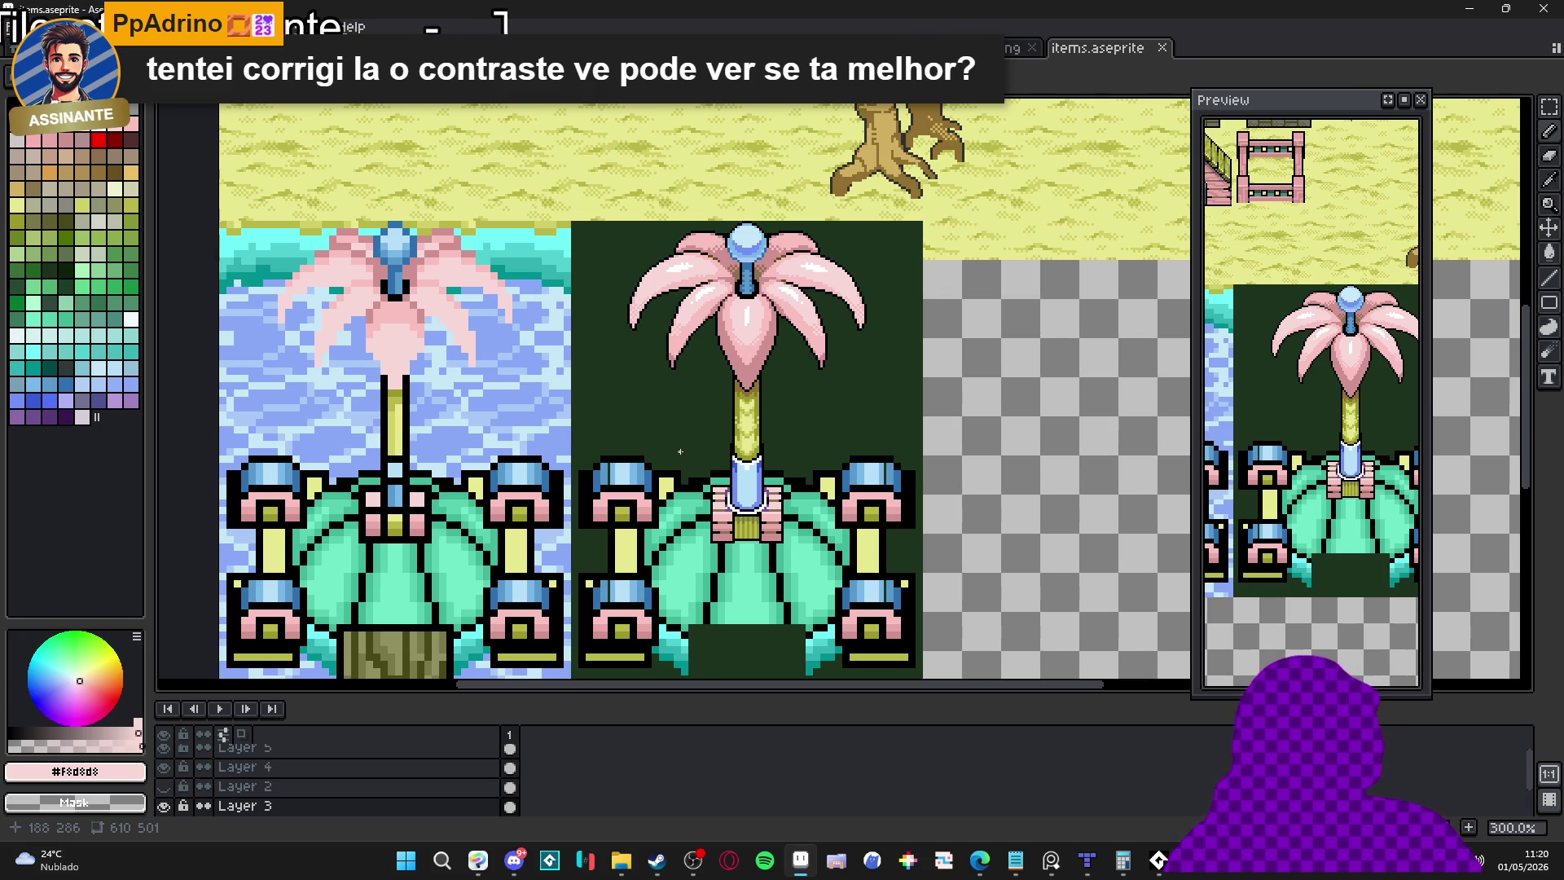
mouse_move(675, 438)
mouse_down()
mouse_move(721, 382)
mouse_move(679, 386)
mouse_up()
scroll(722, 383, down, 1)
scroll(717, 402, up, 1)
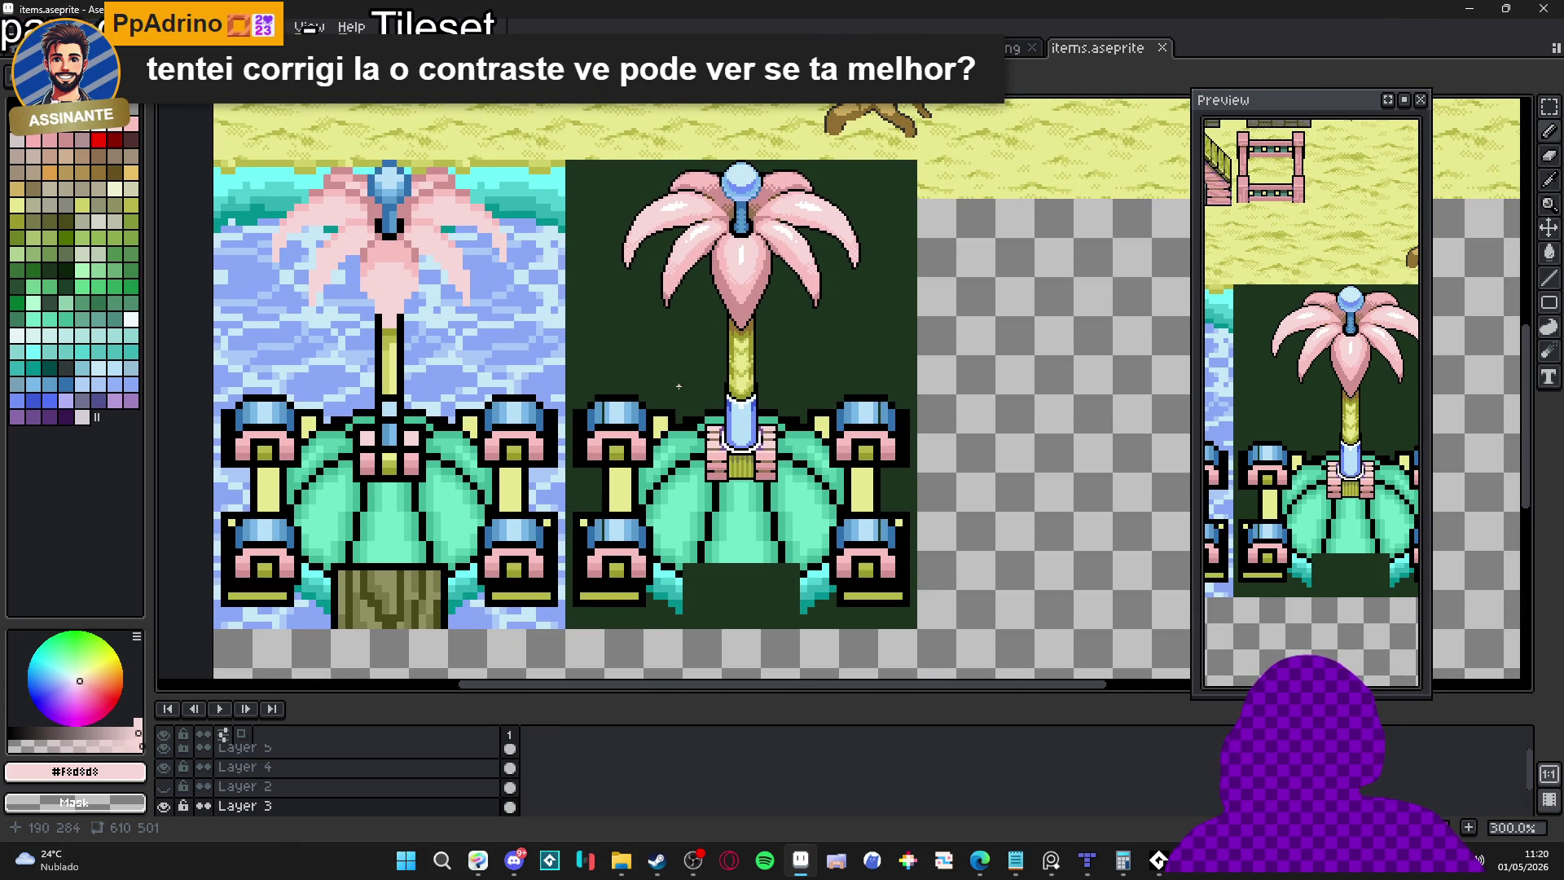
Copy the dungeon-room image from Discord's feedback_artistico channel and return to Aseprite
key(alt+Tab)
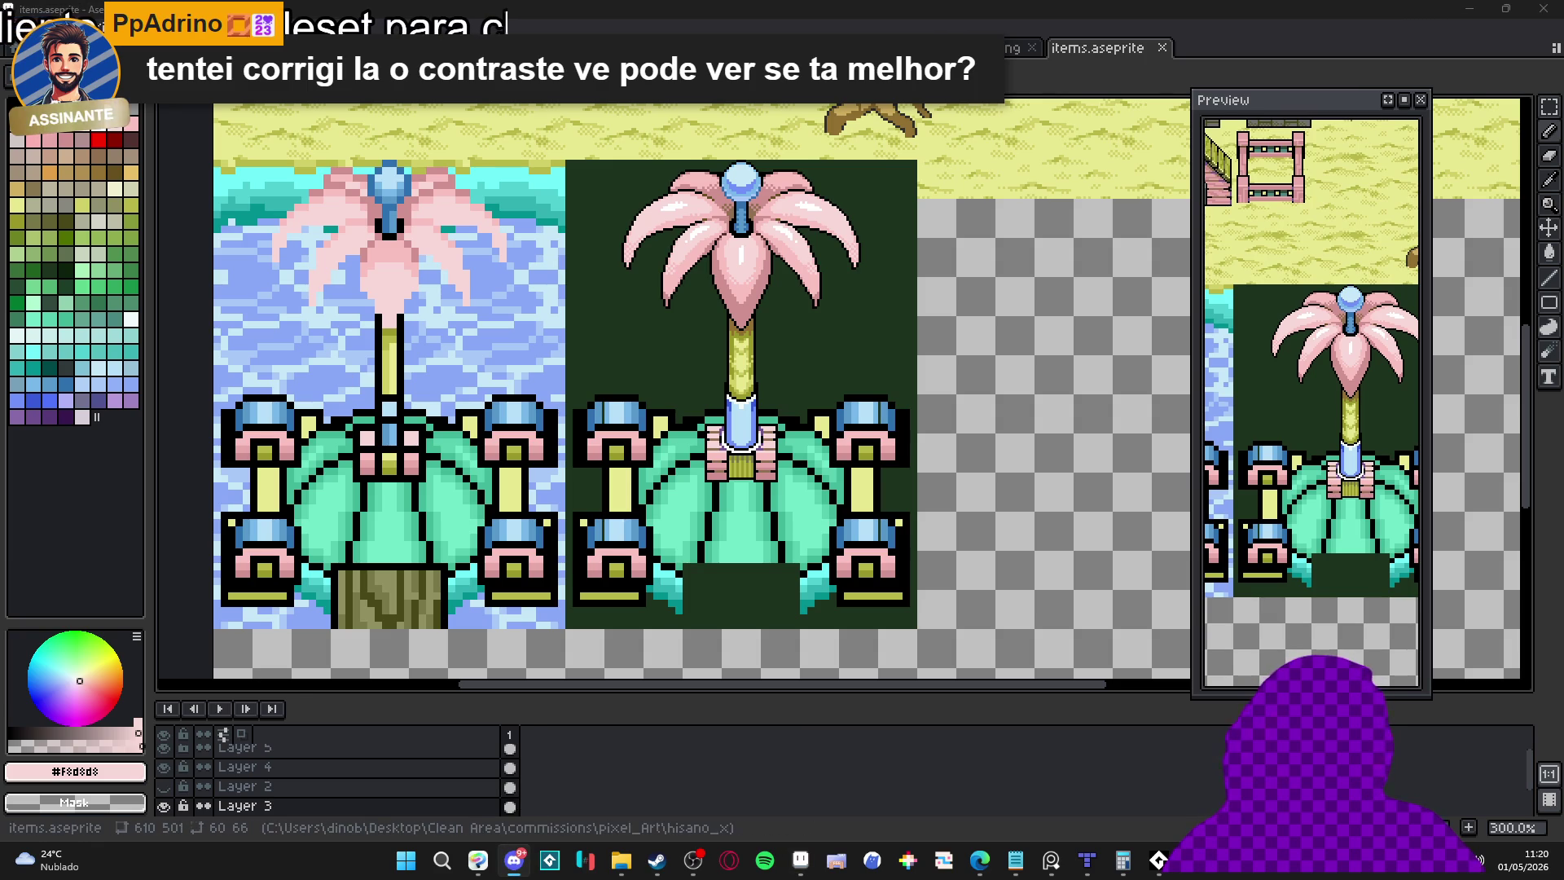
key(alt+Tab)
scroll(141, 564, down, 2)
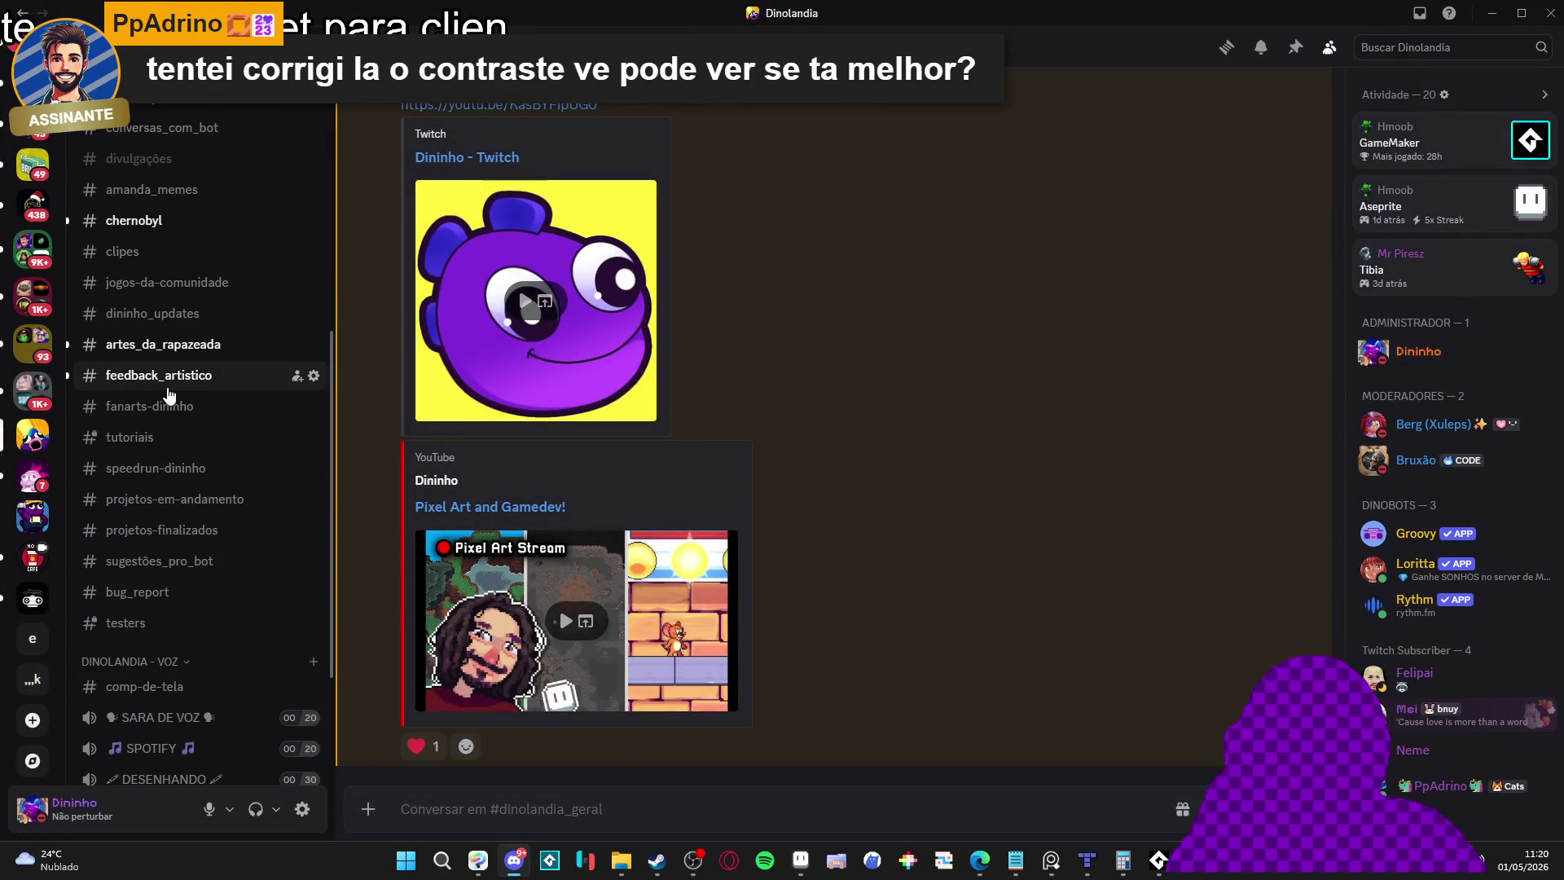
click(159, 374)
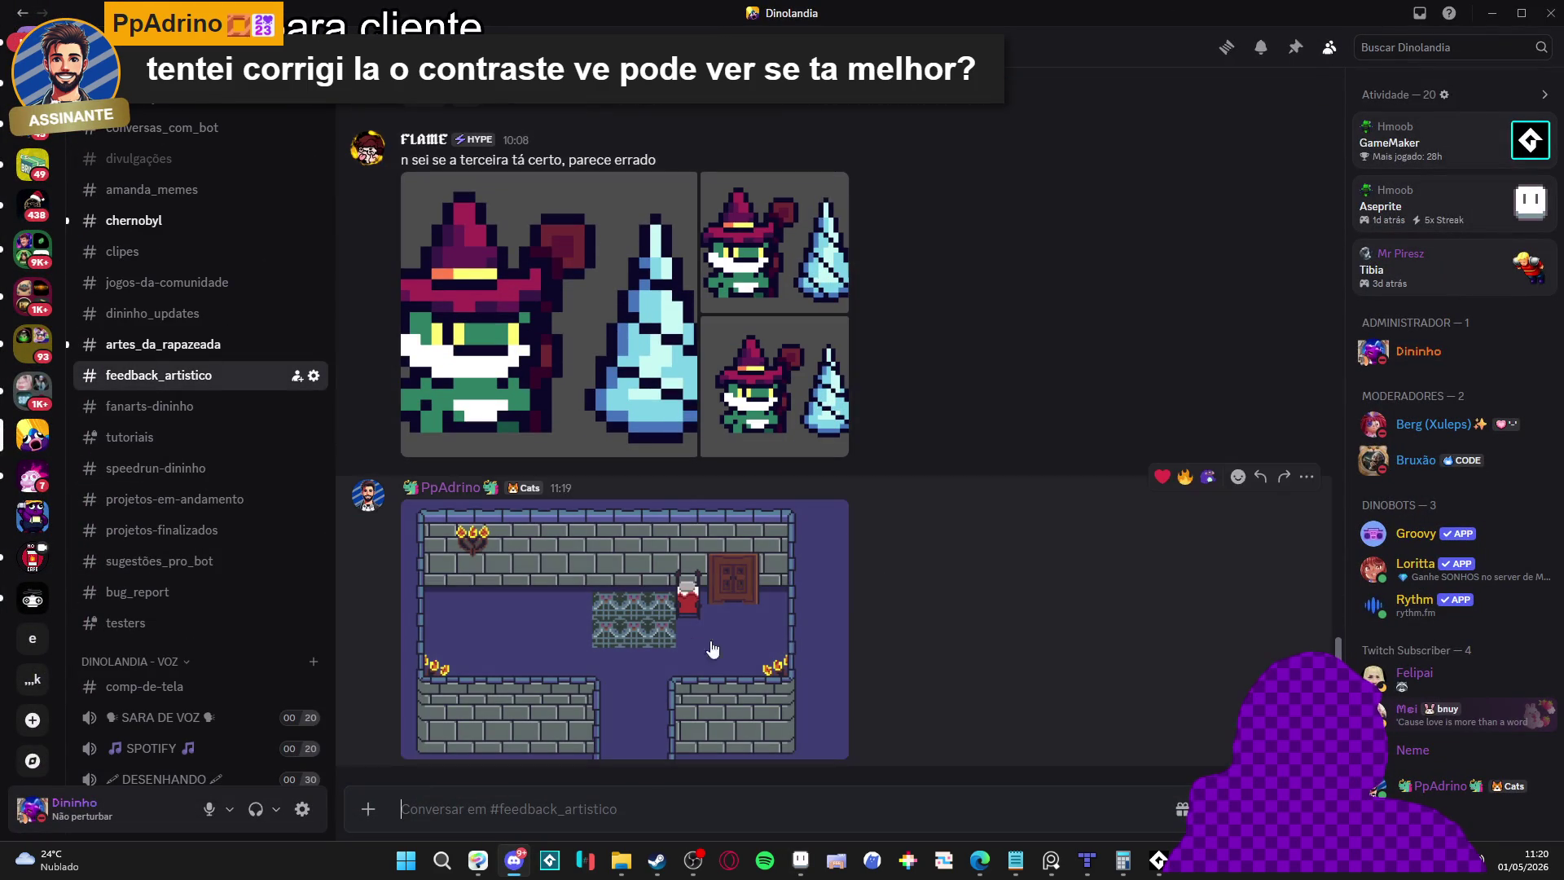
click(681, 619)
right_click(778, 407)
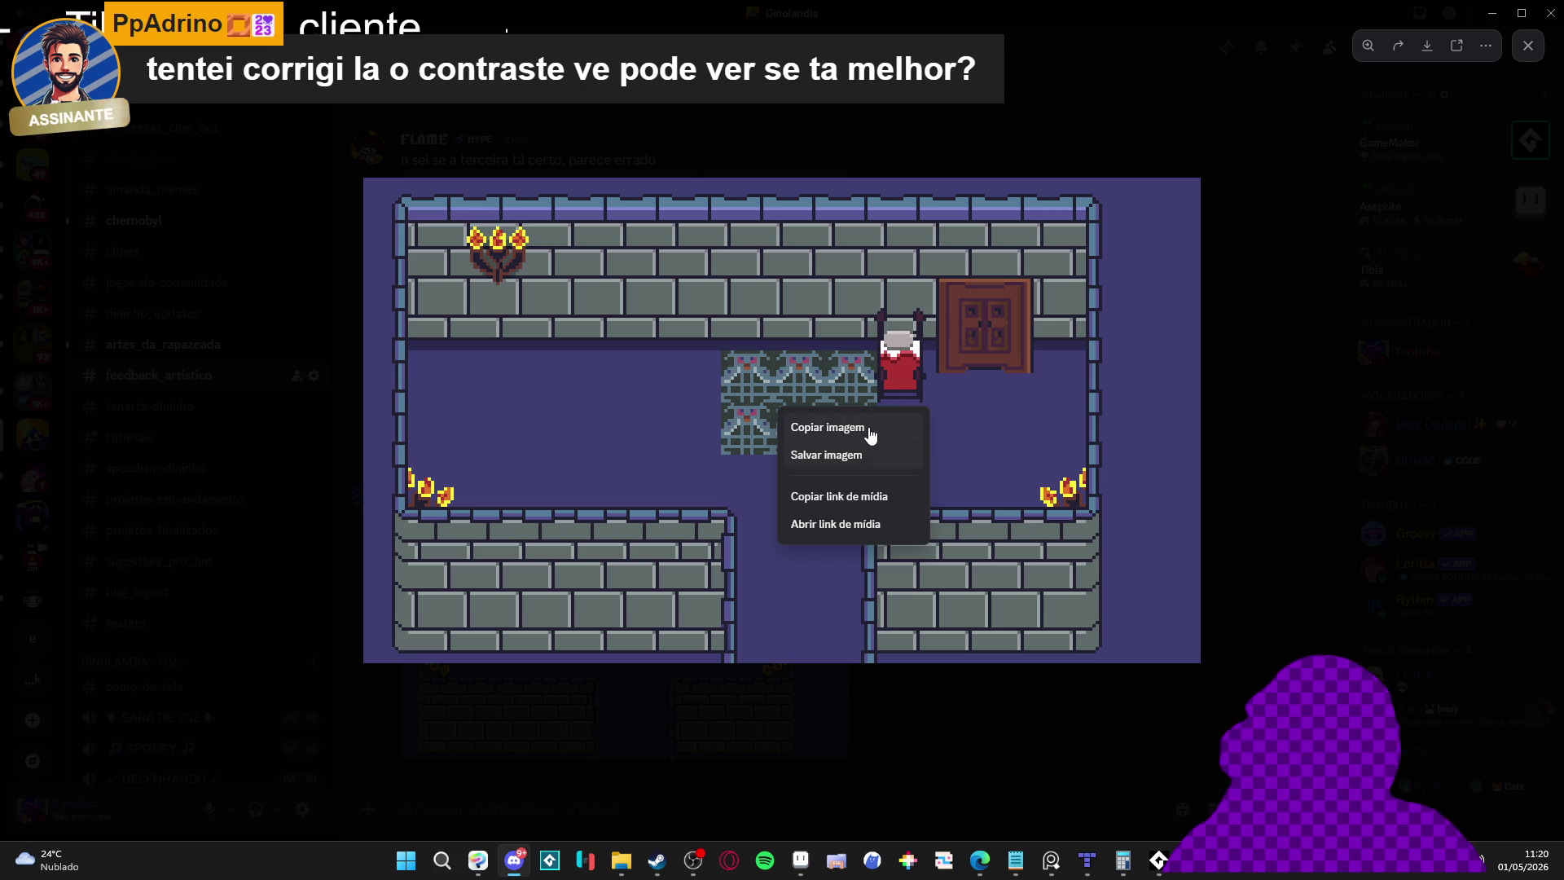
click(827, 427)
key(alt+Tab)
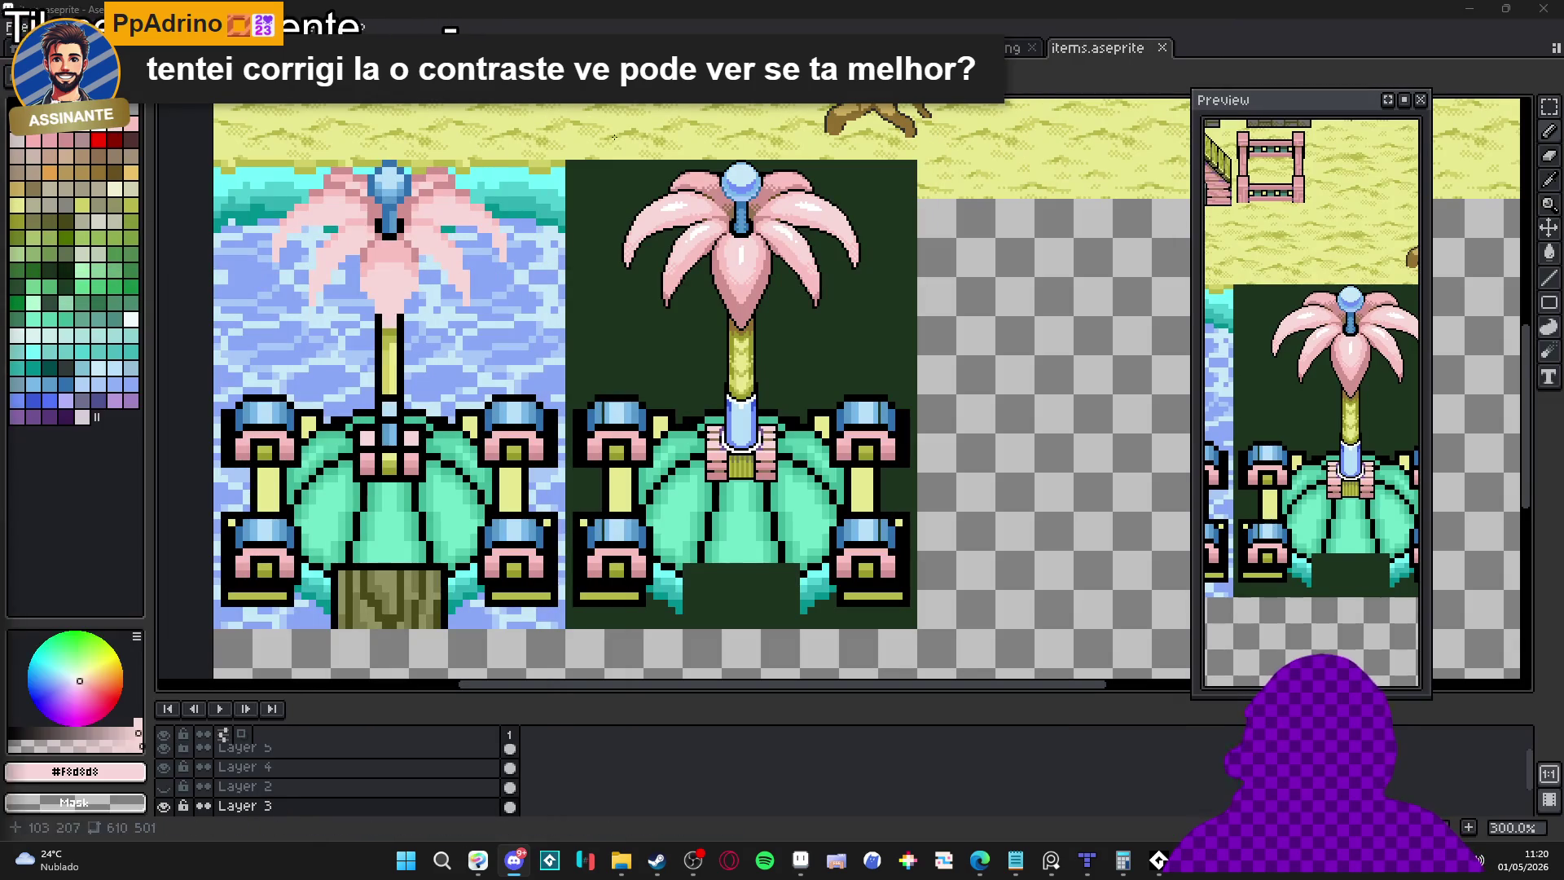
Create new sprite Sprite-0006, paste the copied dungeon-room image, and bring up Sprite Size
key(ctrl+n)
click(734, 607)
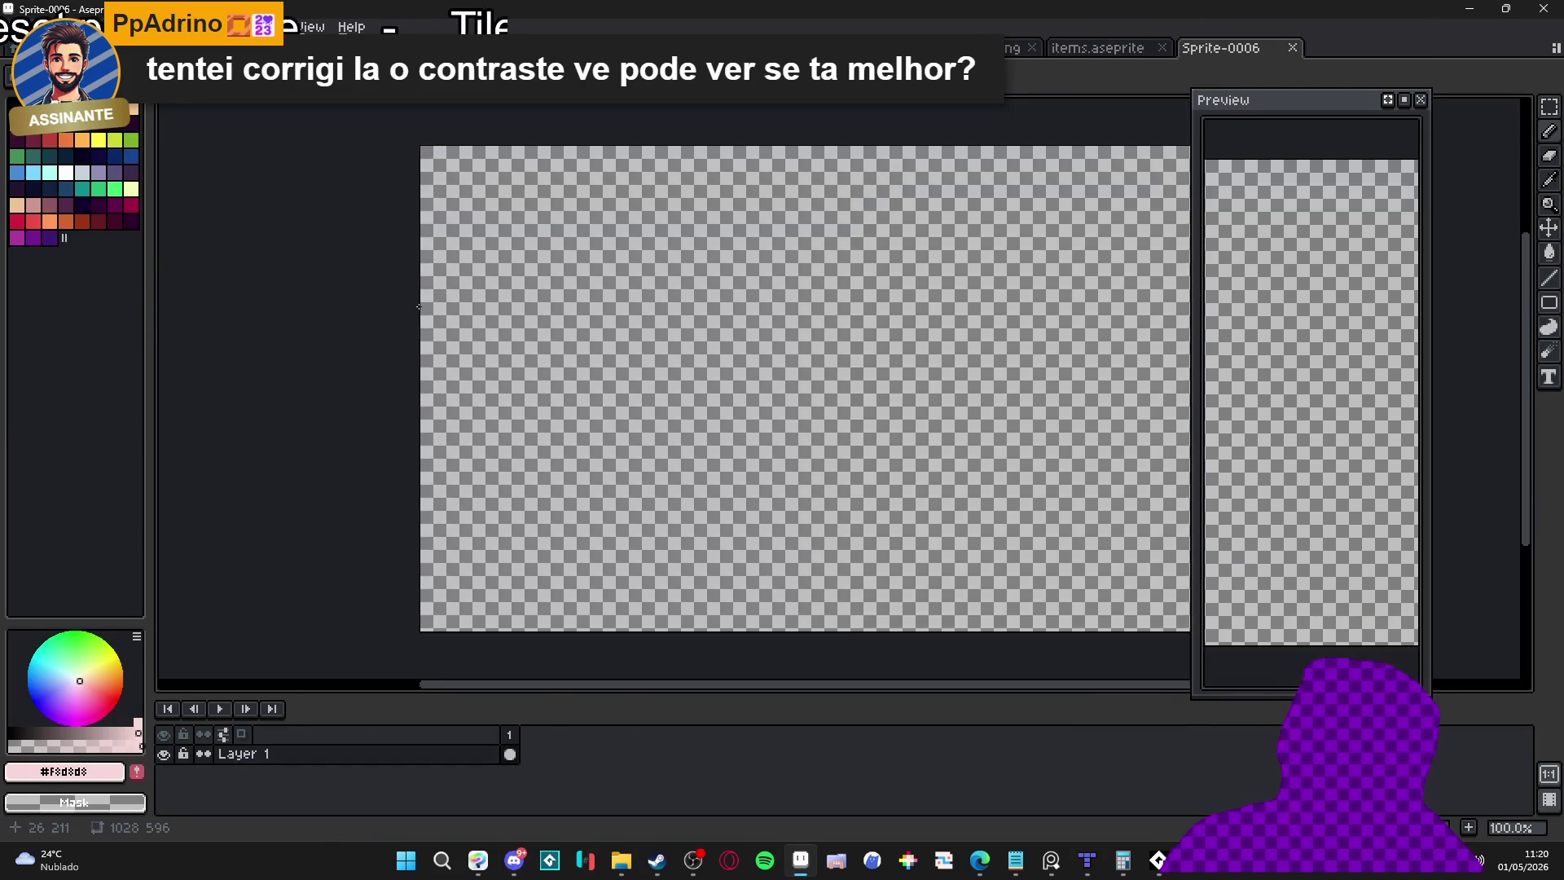
key(ctrl+v)
scroll(628, 446, up, 10)
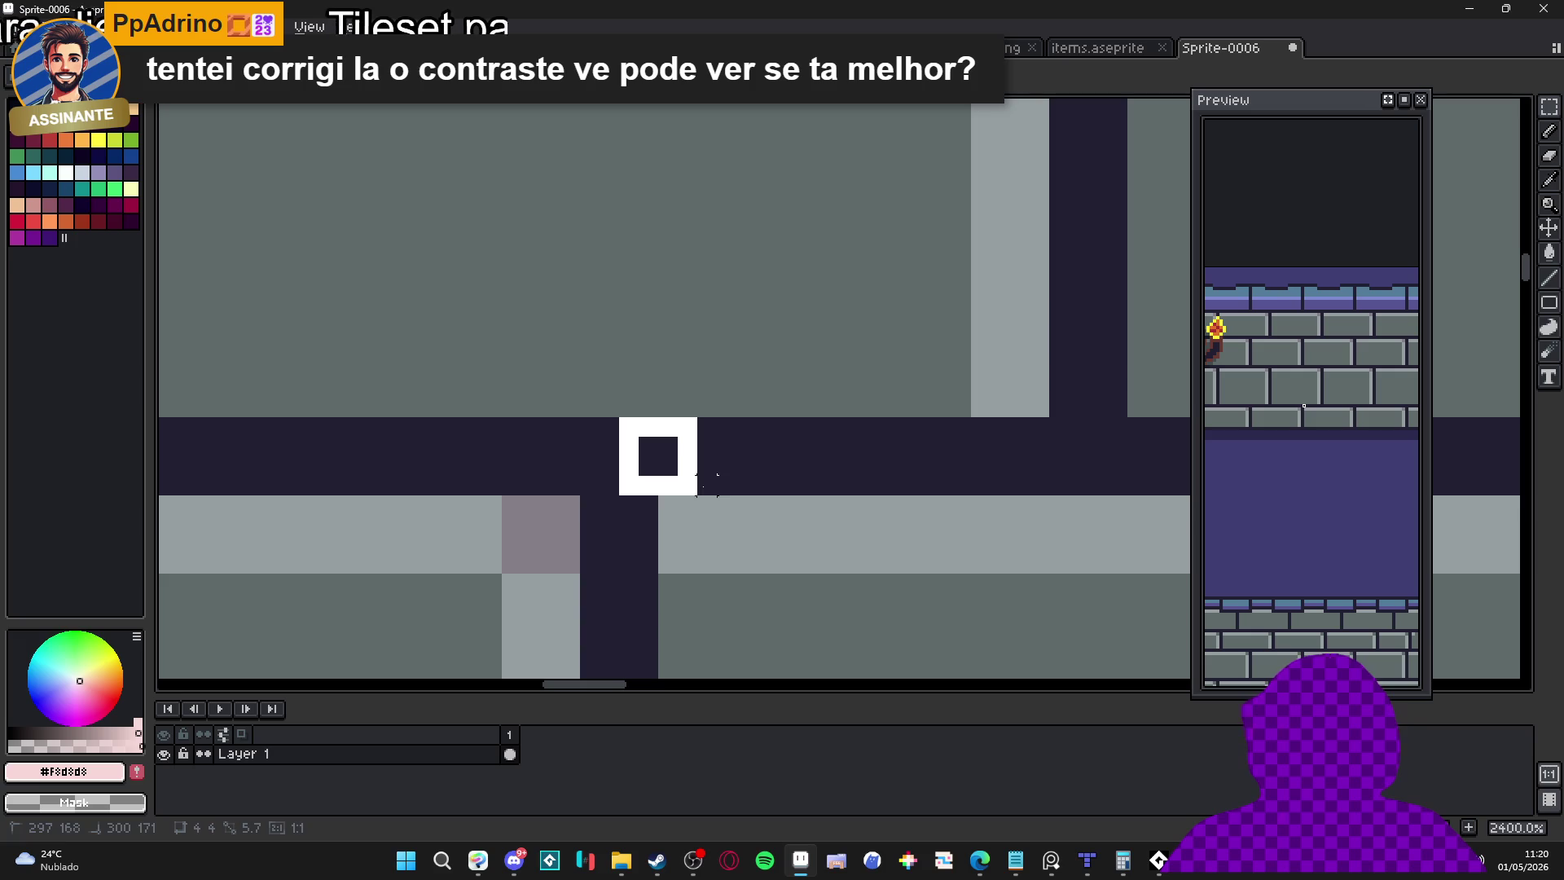
click(82, 26)
click(195, 117)
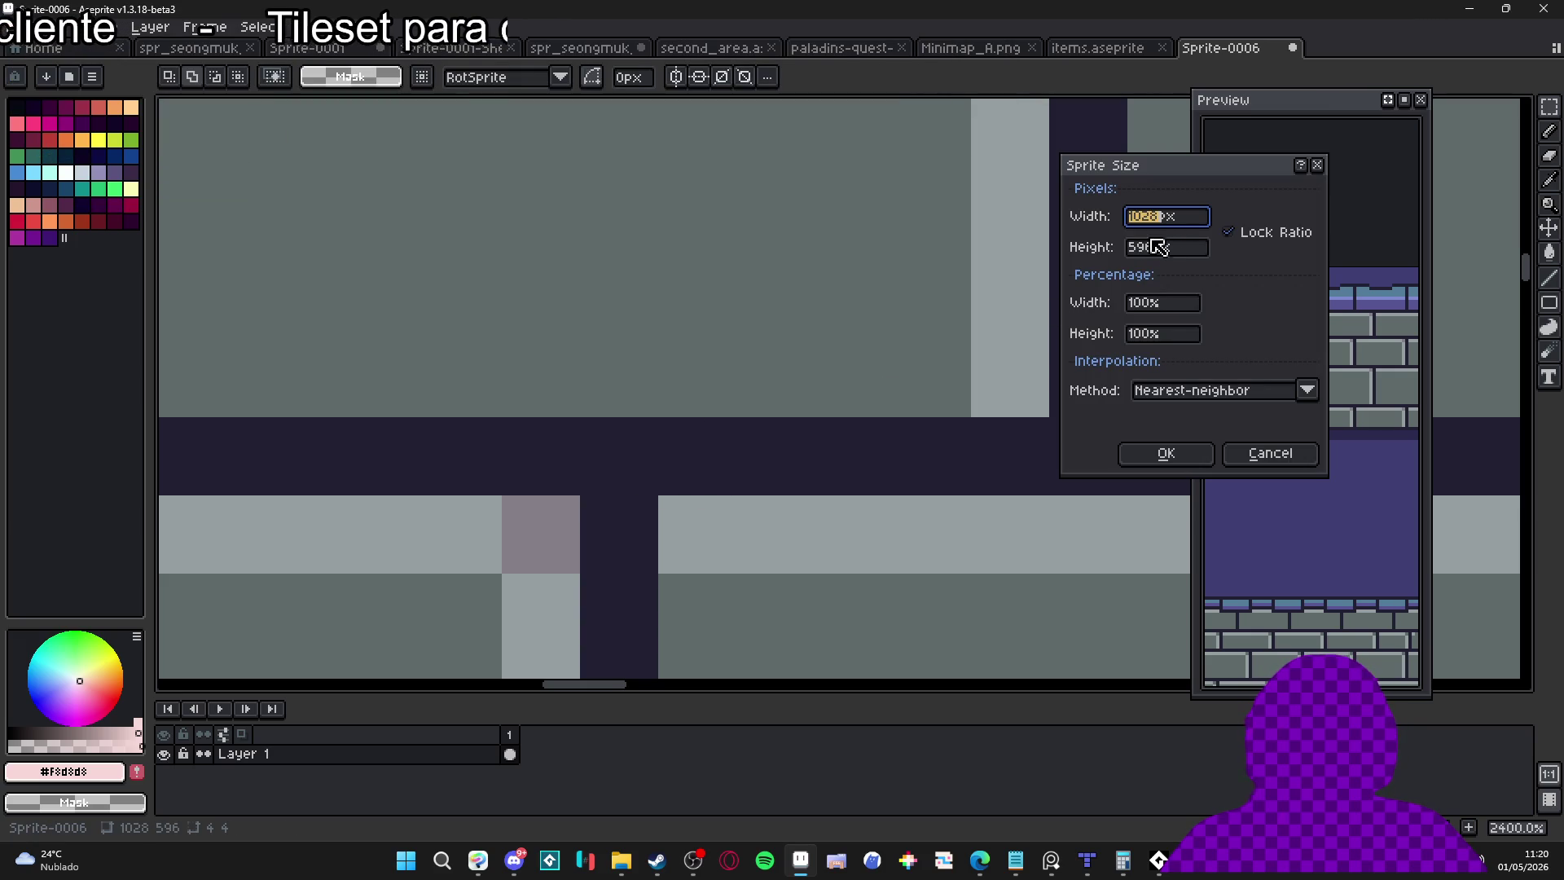
Resize the sprite to 257 px wide with locked ratio, giving 257×149
key(BackSpace)
key(BackSpace)
key(BackSpace)
text(257)
key(Return)
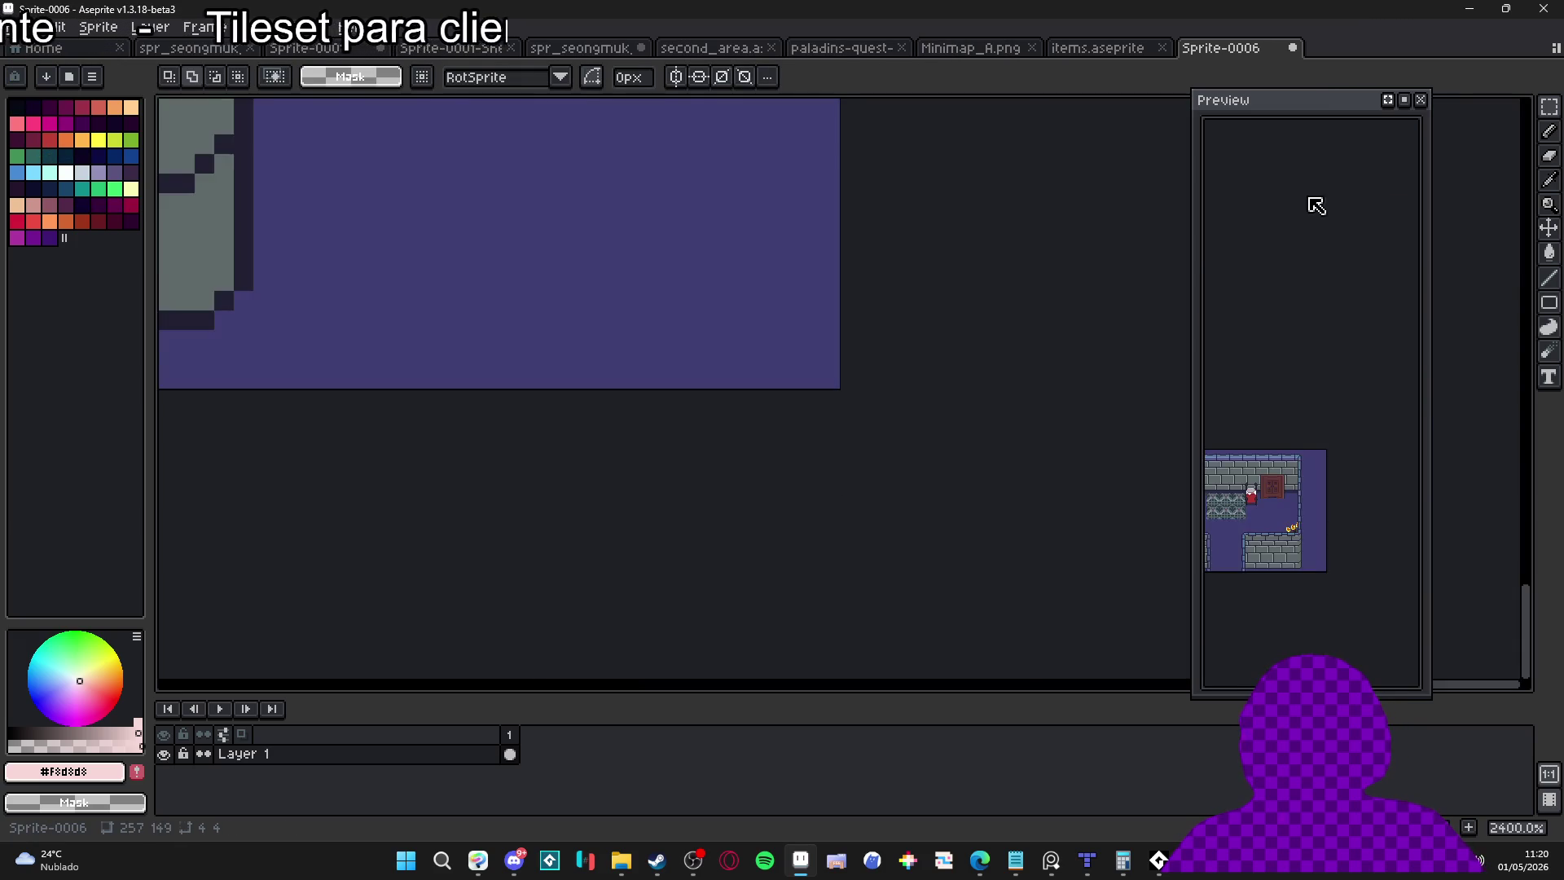
scroll(498, 383, down, 7)
scroll(497, 383, down, 2)
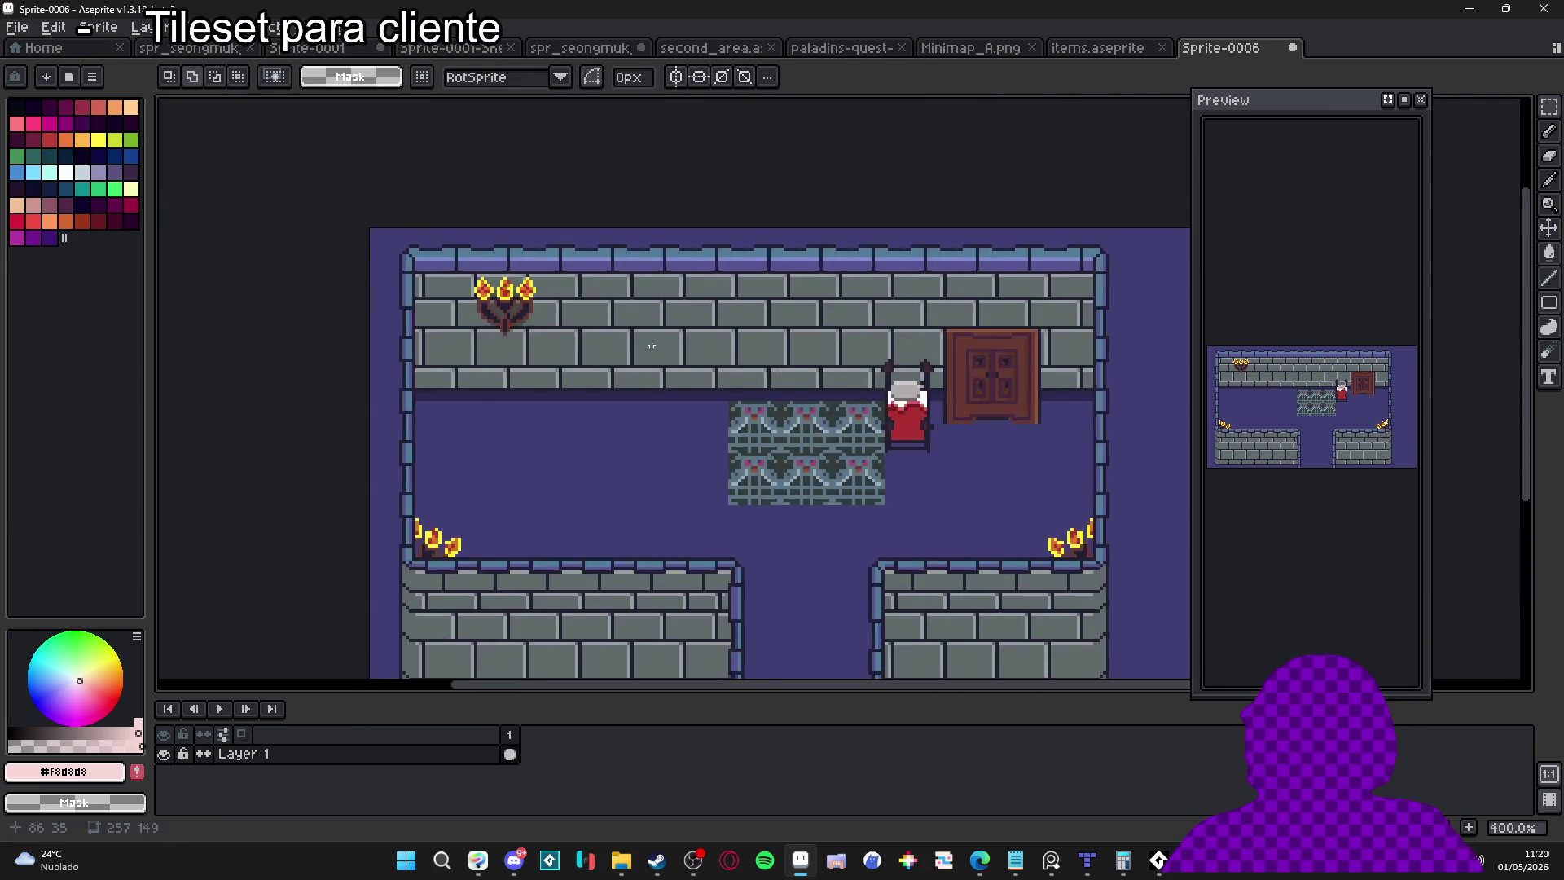
scroll(715, 306, up, 5)
Sample the room's dark outline and wall greys, and magic-wand select the mortar lines
key(i)
click(708, 312)
scroll(715, 308, down, 2)
key(w)
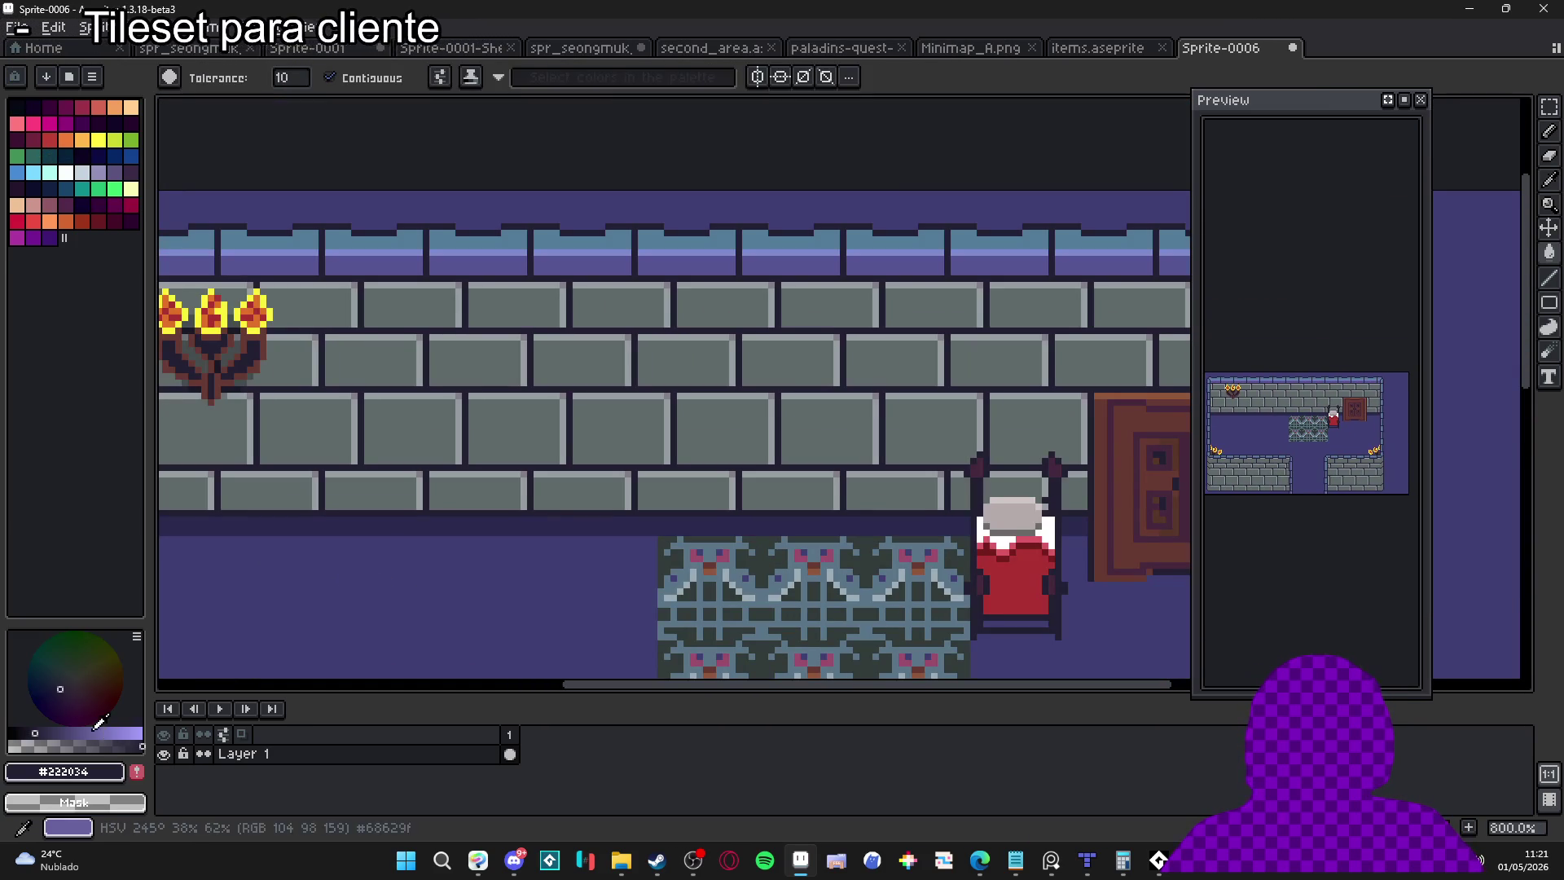
alt+click(485, 447)
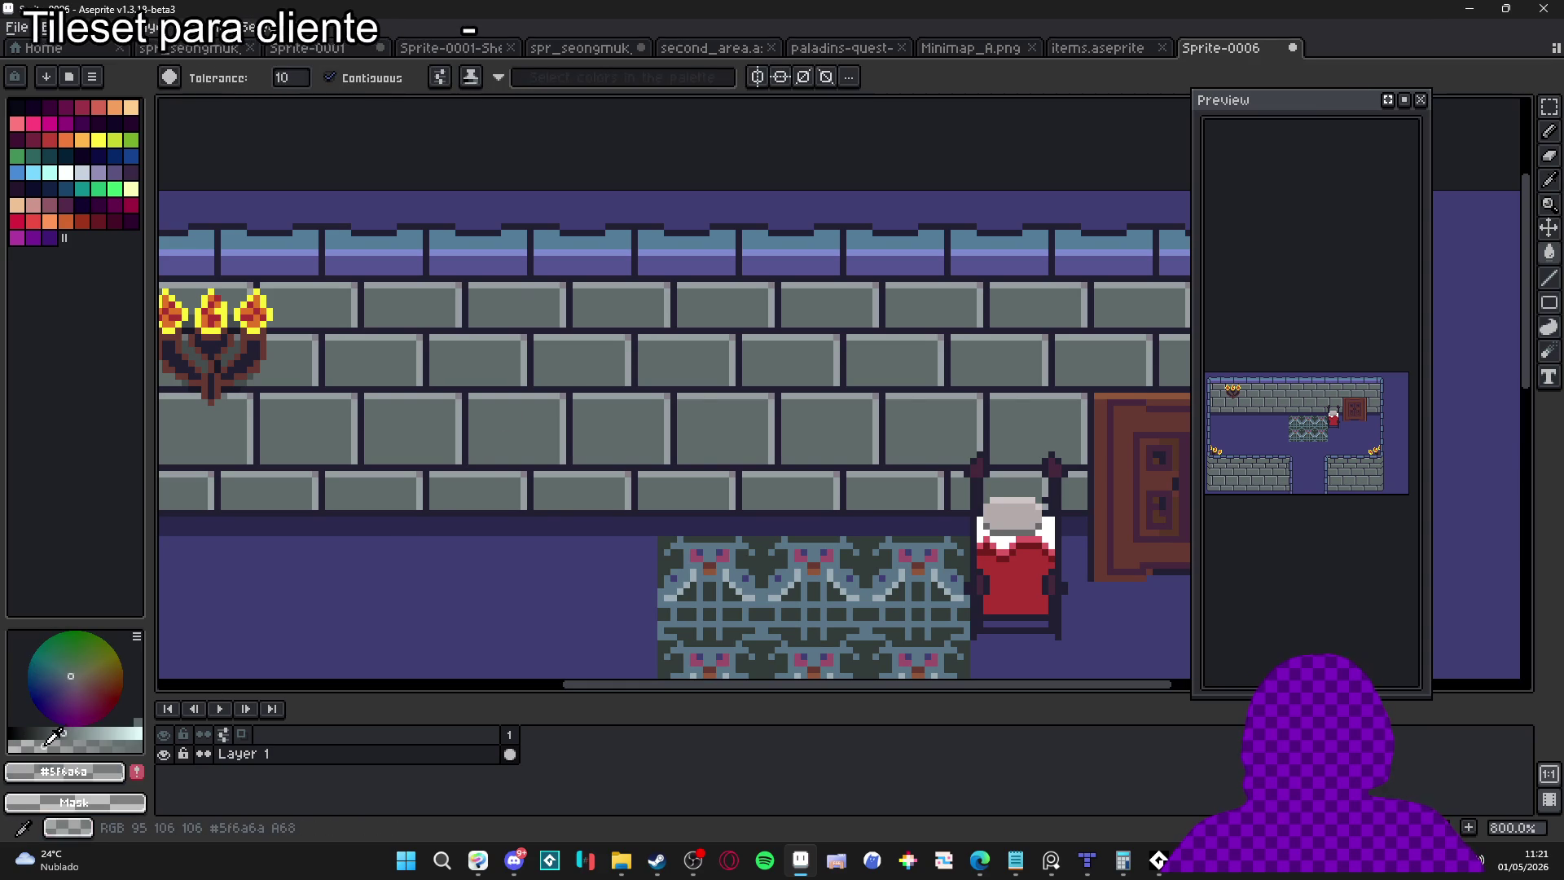
click(545, 391)
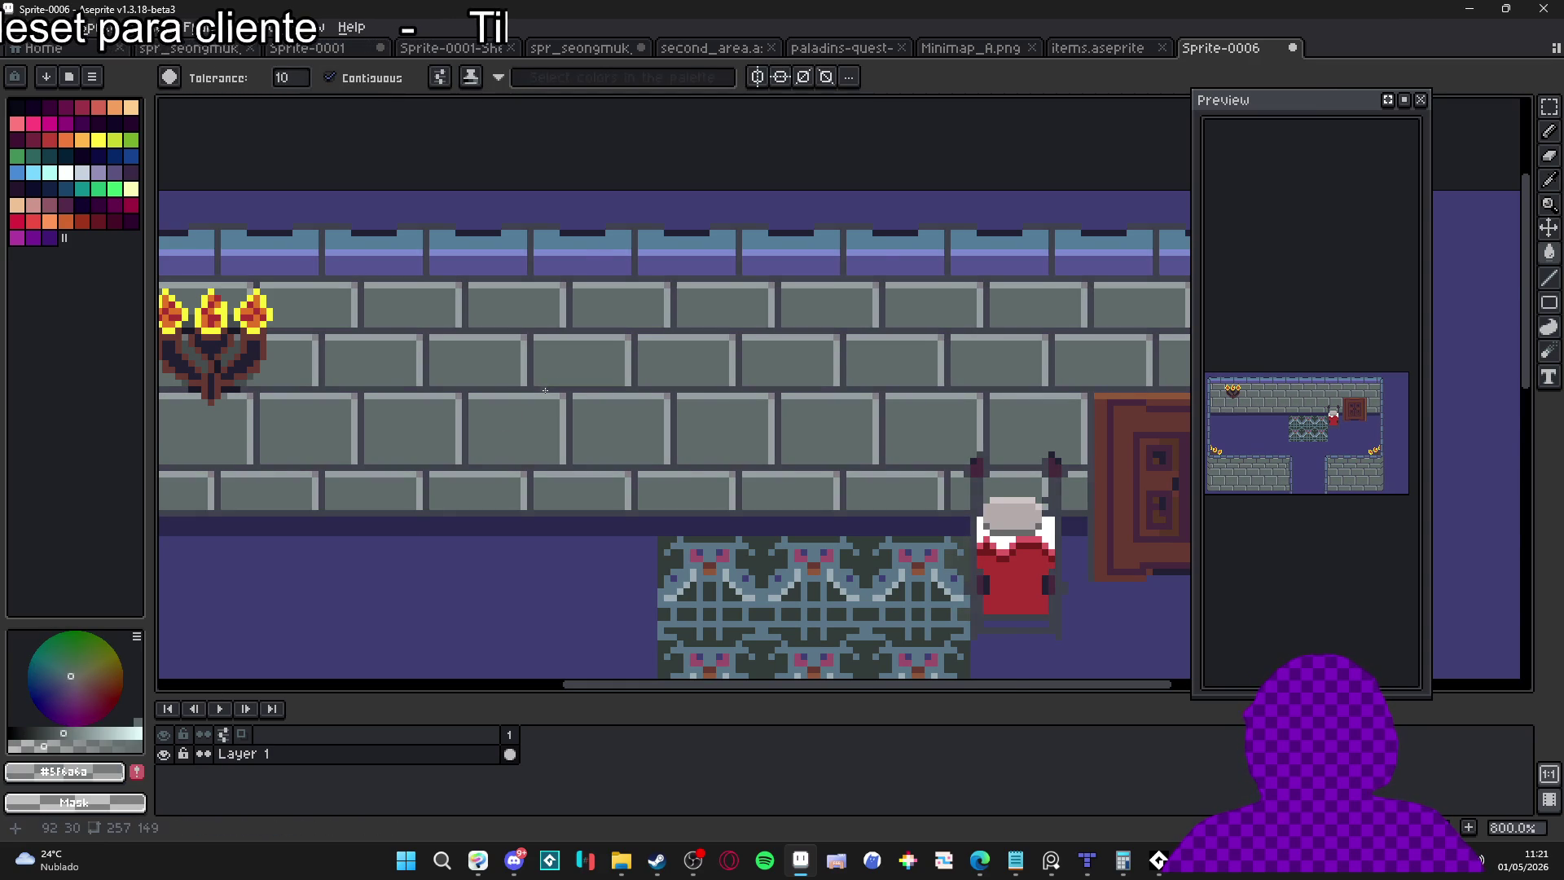
scroll(545, 391, up, 1)
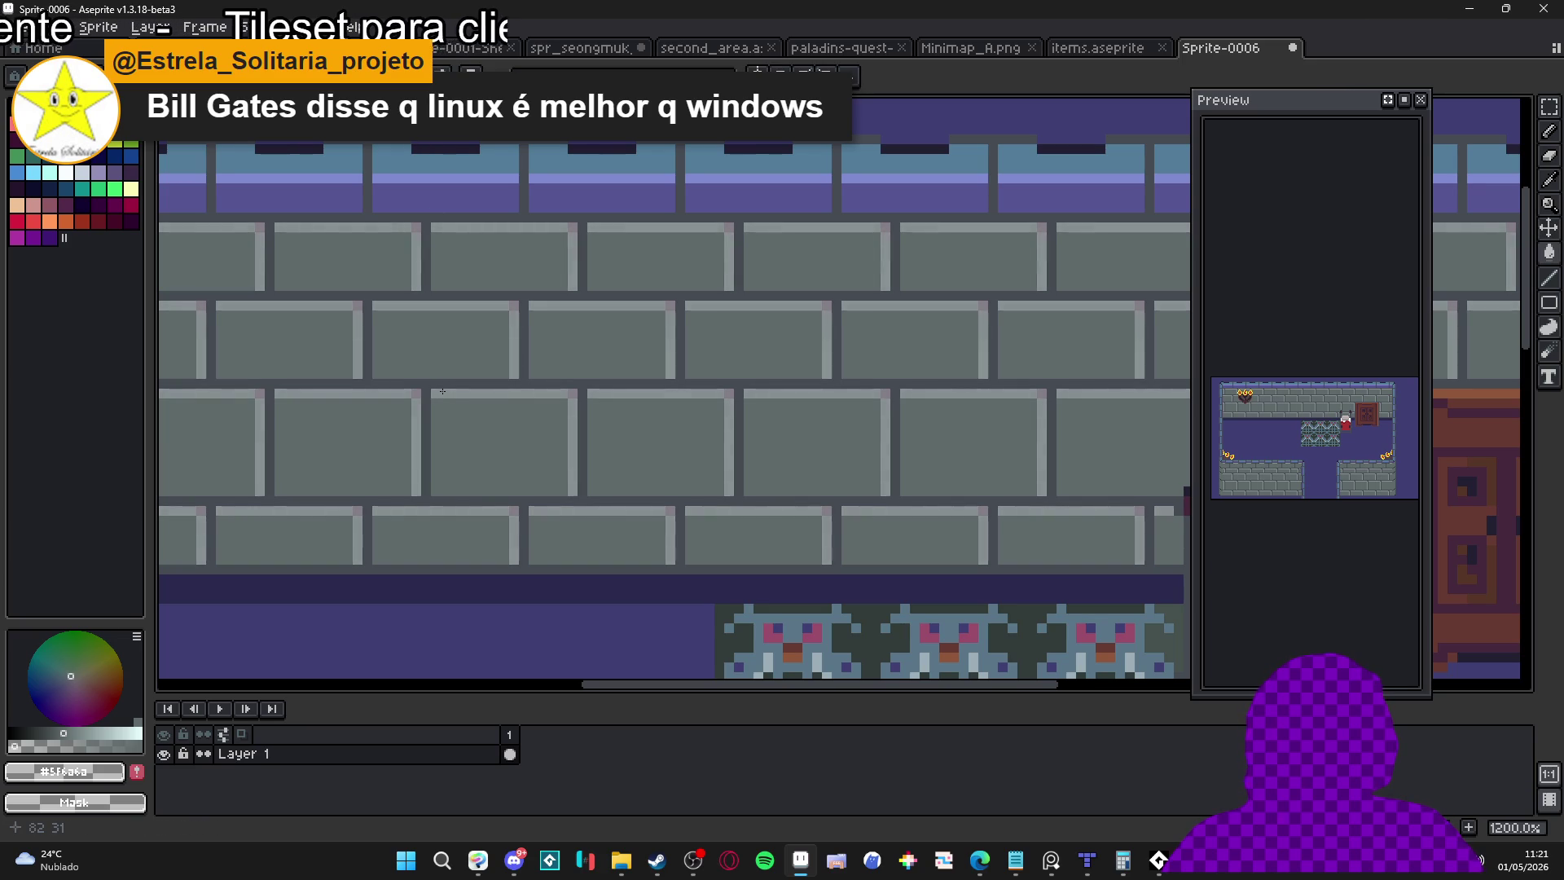
scroll(456, 392, down, 5)
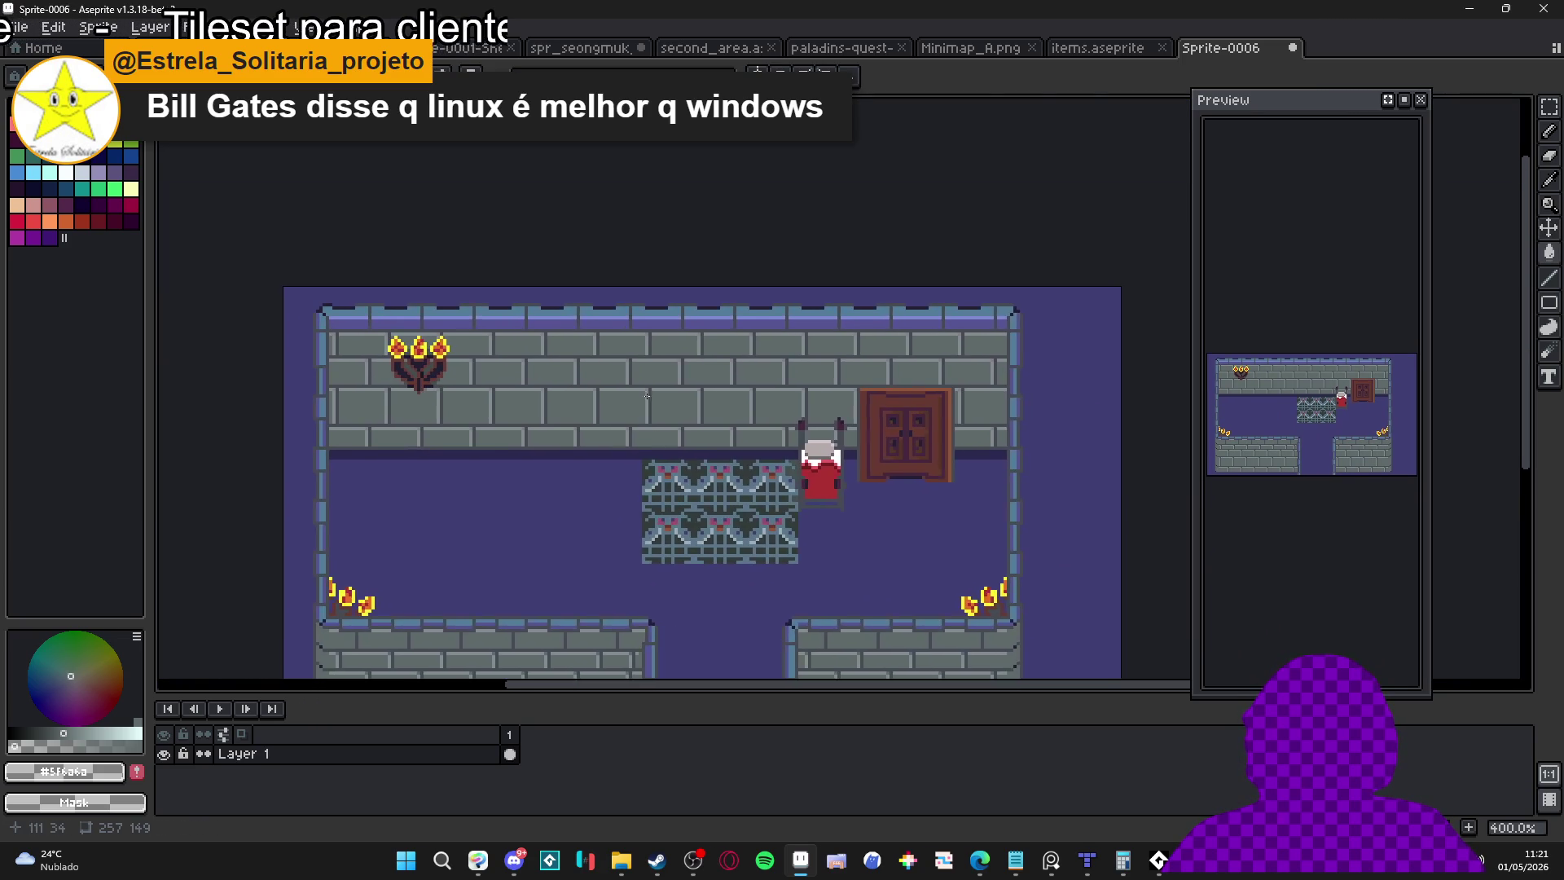
scroll(629, 383, up, 1)
scroll(611, 318, down, 3)
scroll(611, 318, left, 1)
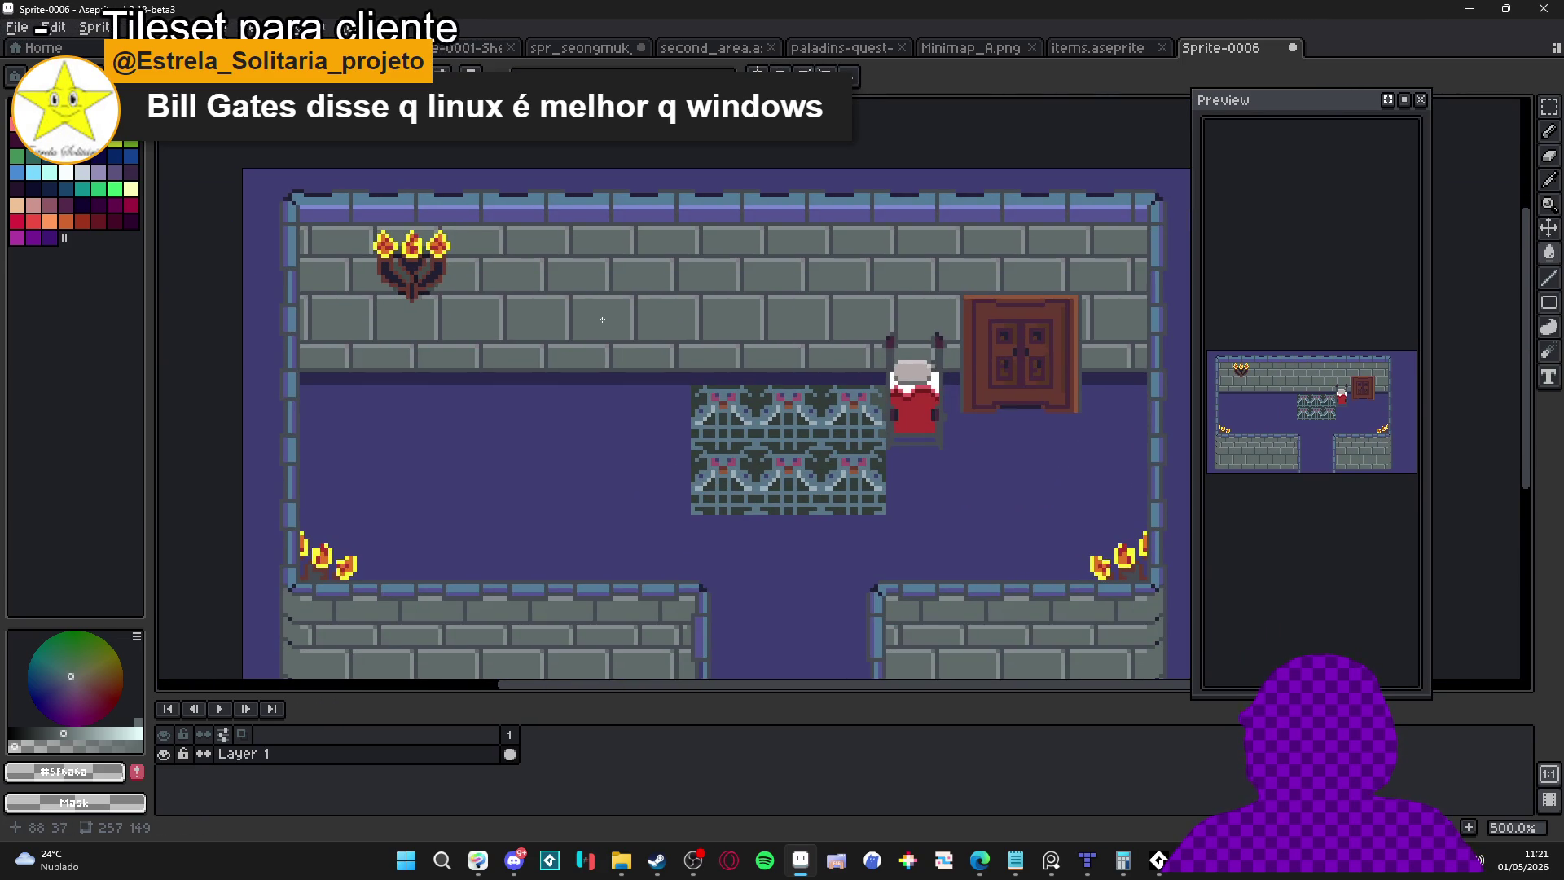
scroll(602, 318, up, 4)
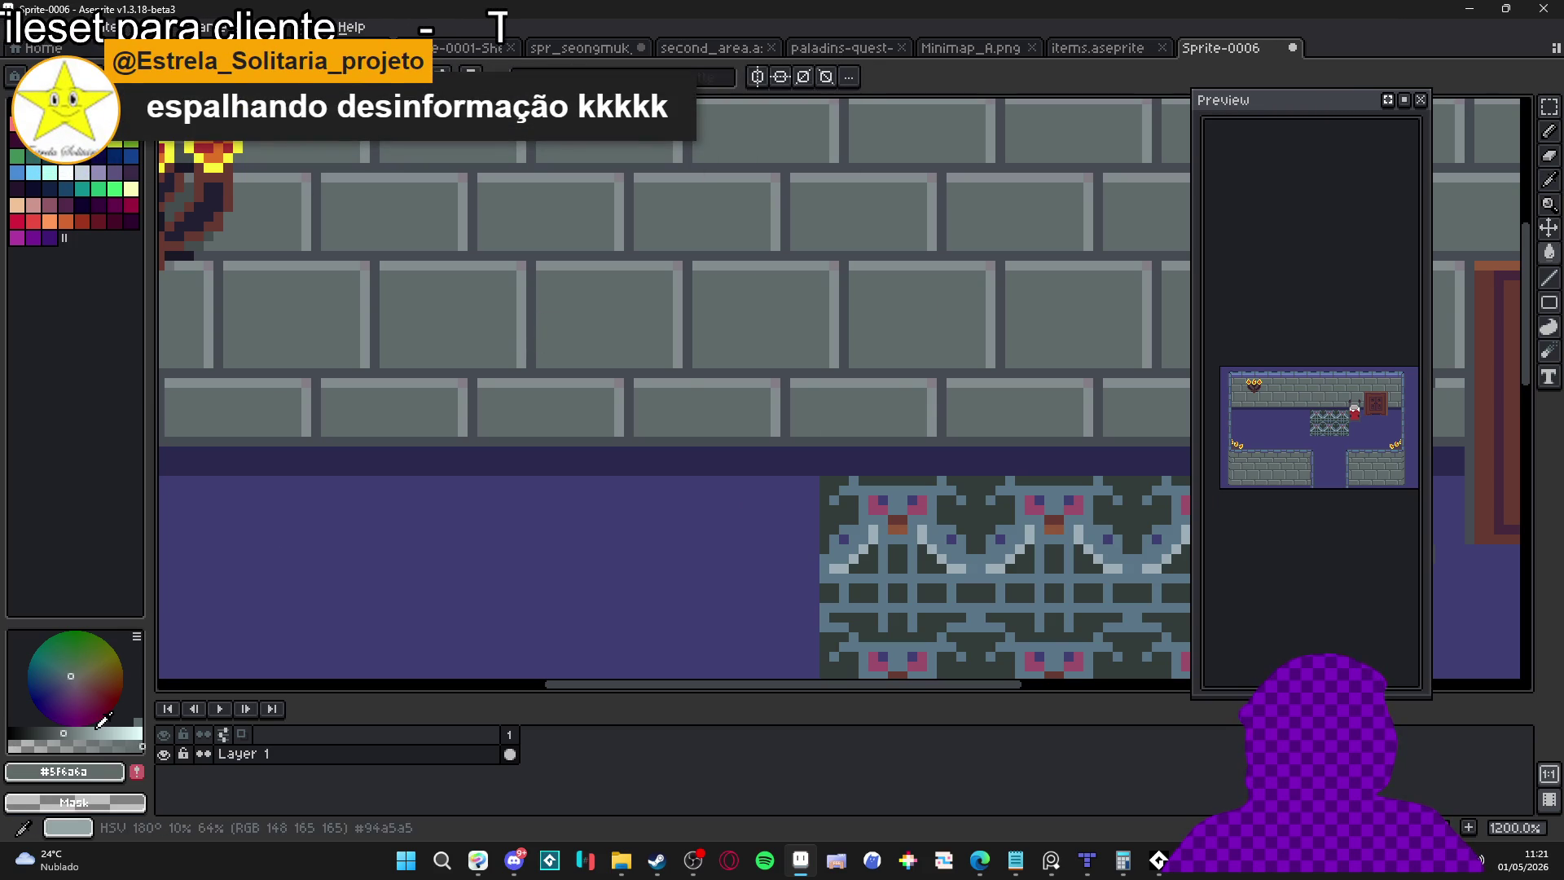
scroll(553, 293, up, 1)
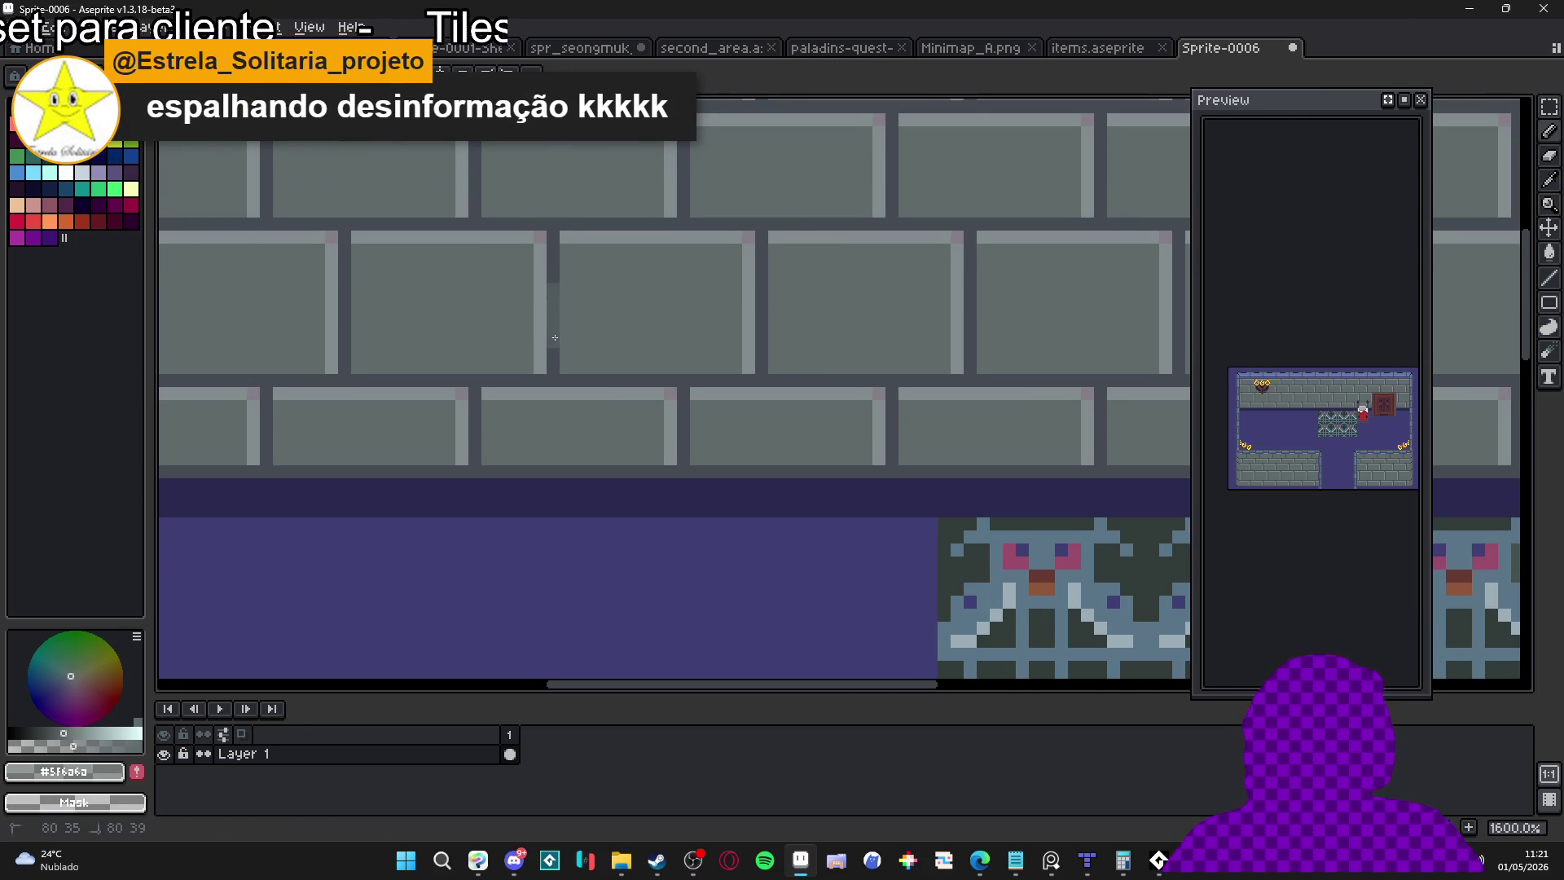
alt+click(421, 239)
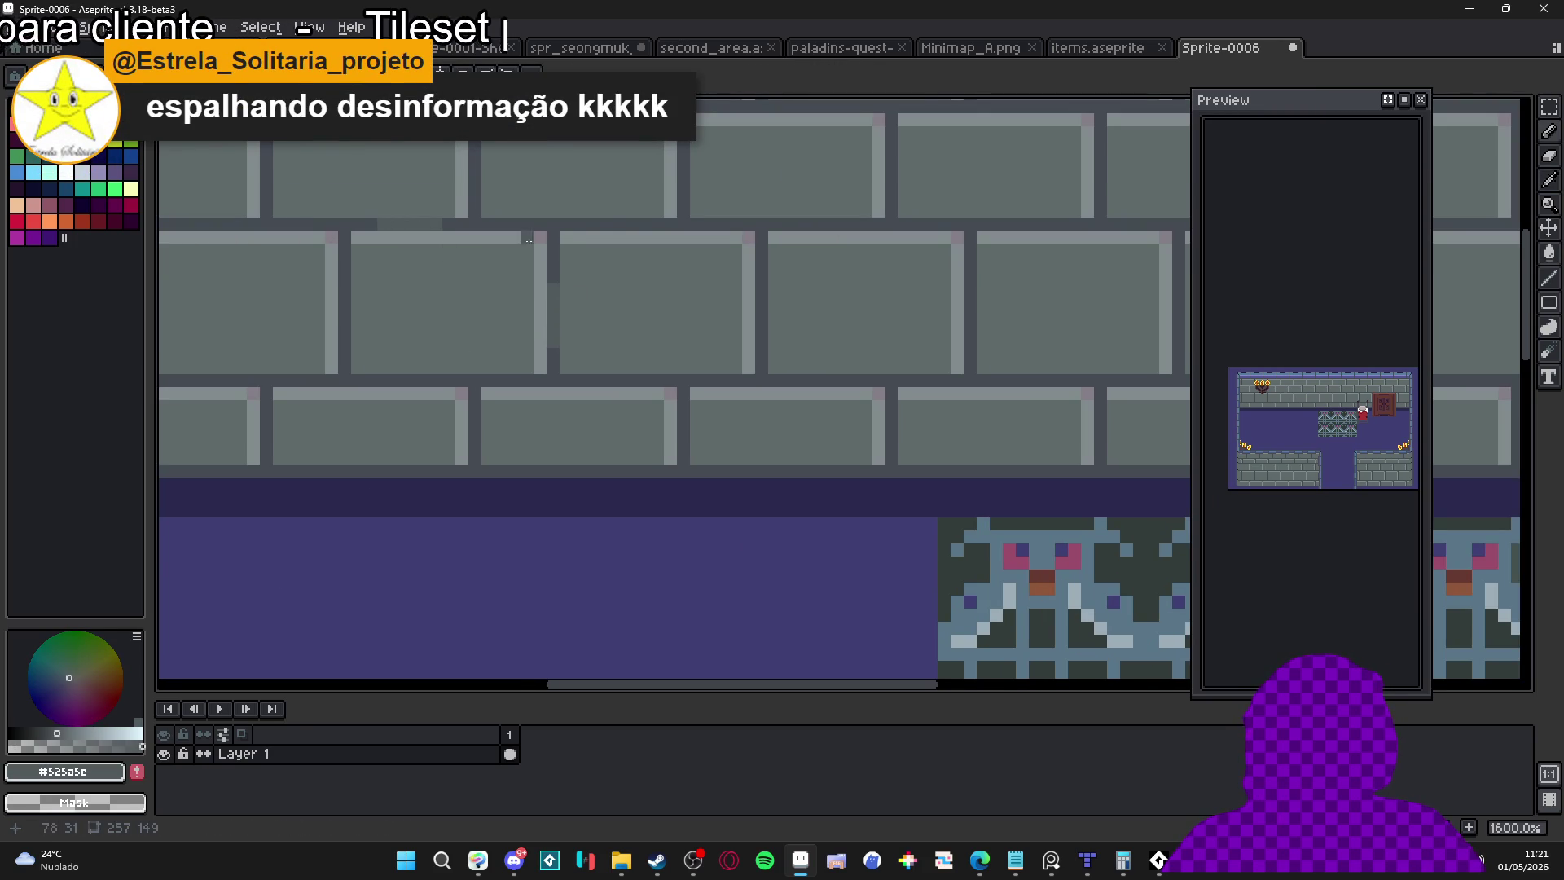
scroll(587, 227, up, 2)
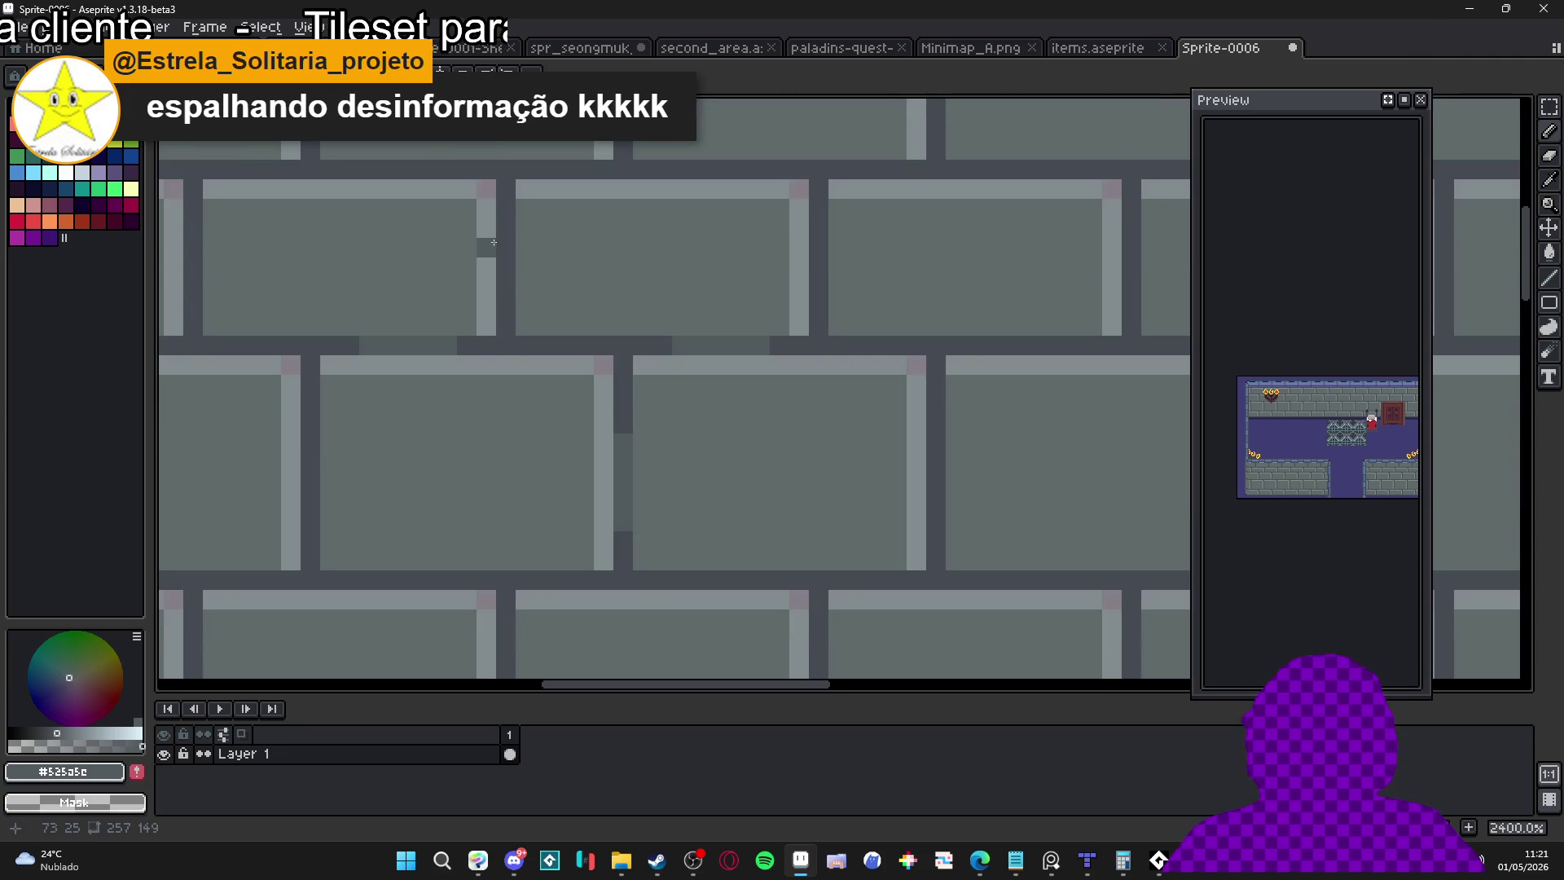
scroll(504, 274, down, 8)
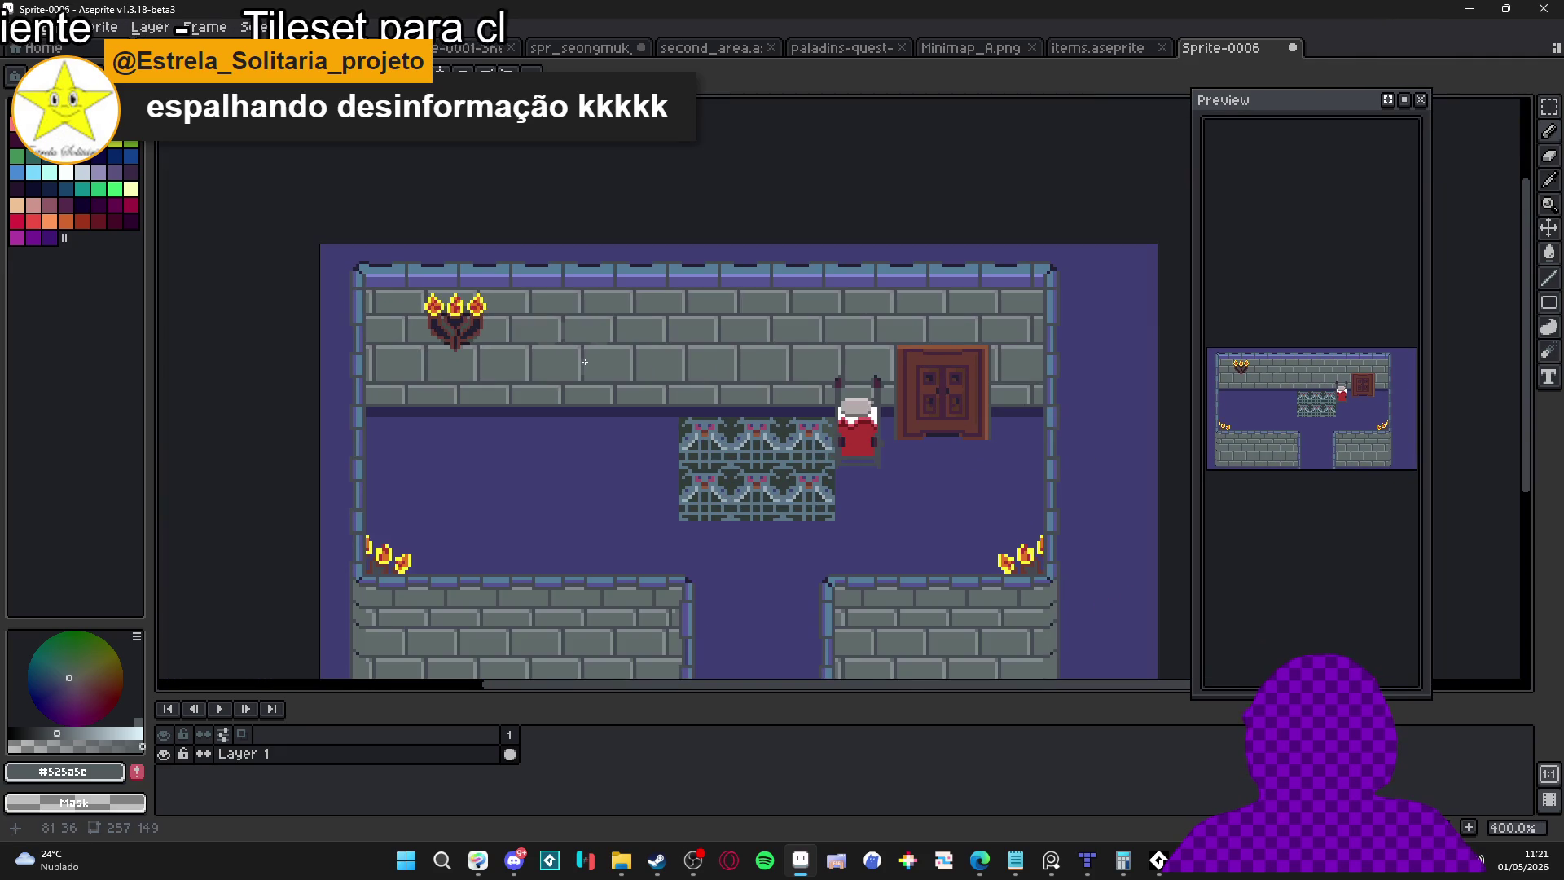
scroll(596, 372, up, 7)
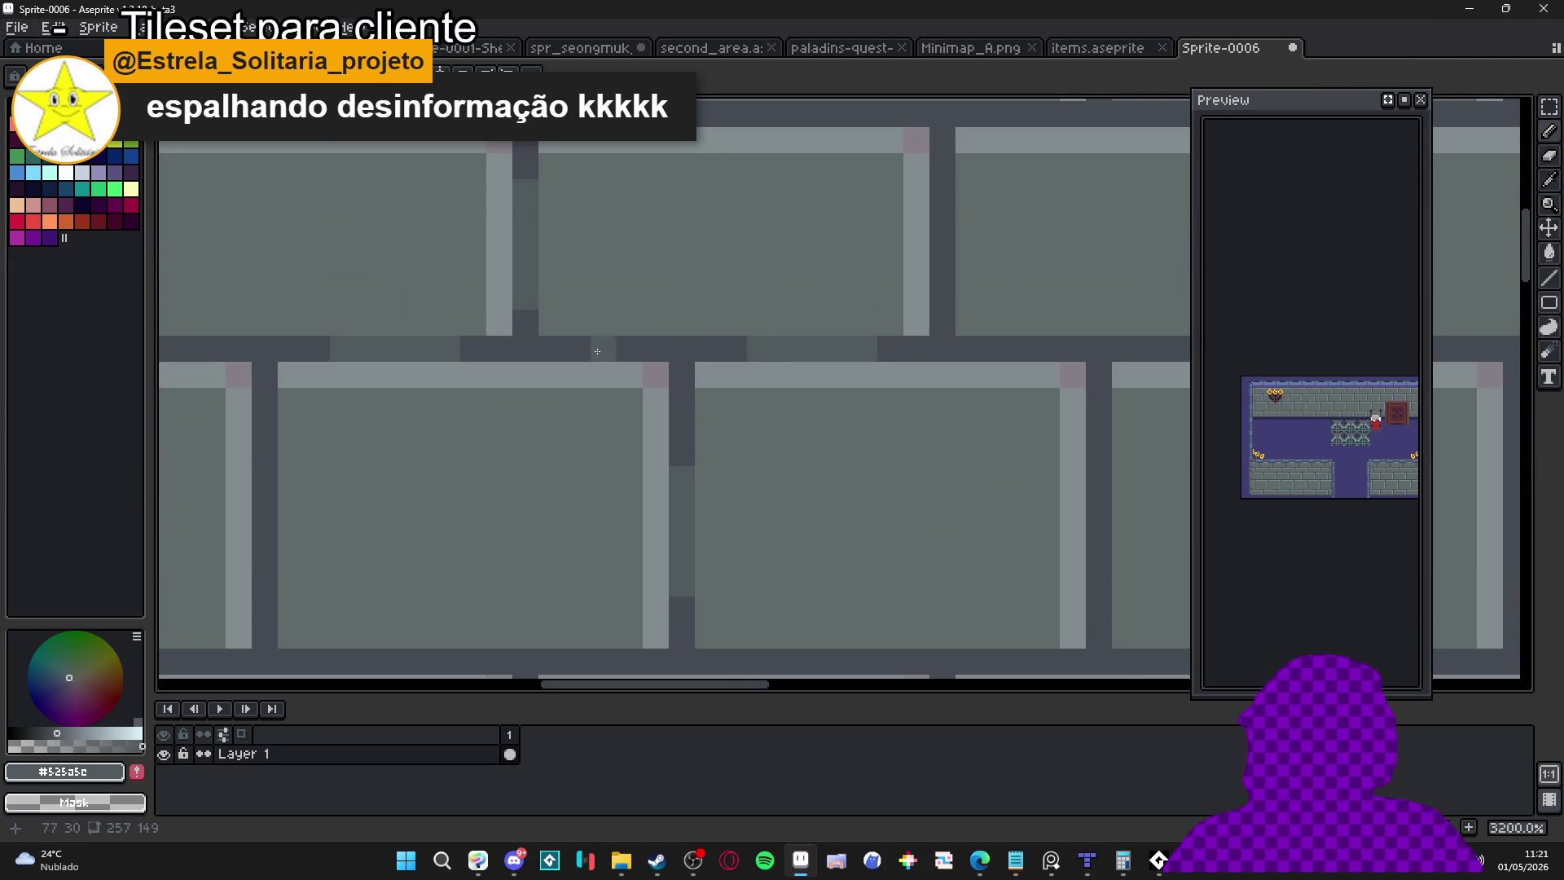
scroll(647, 374, down, 4)
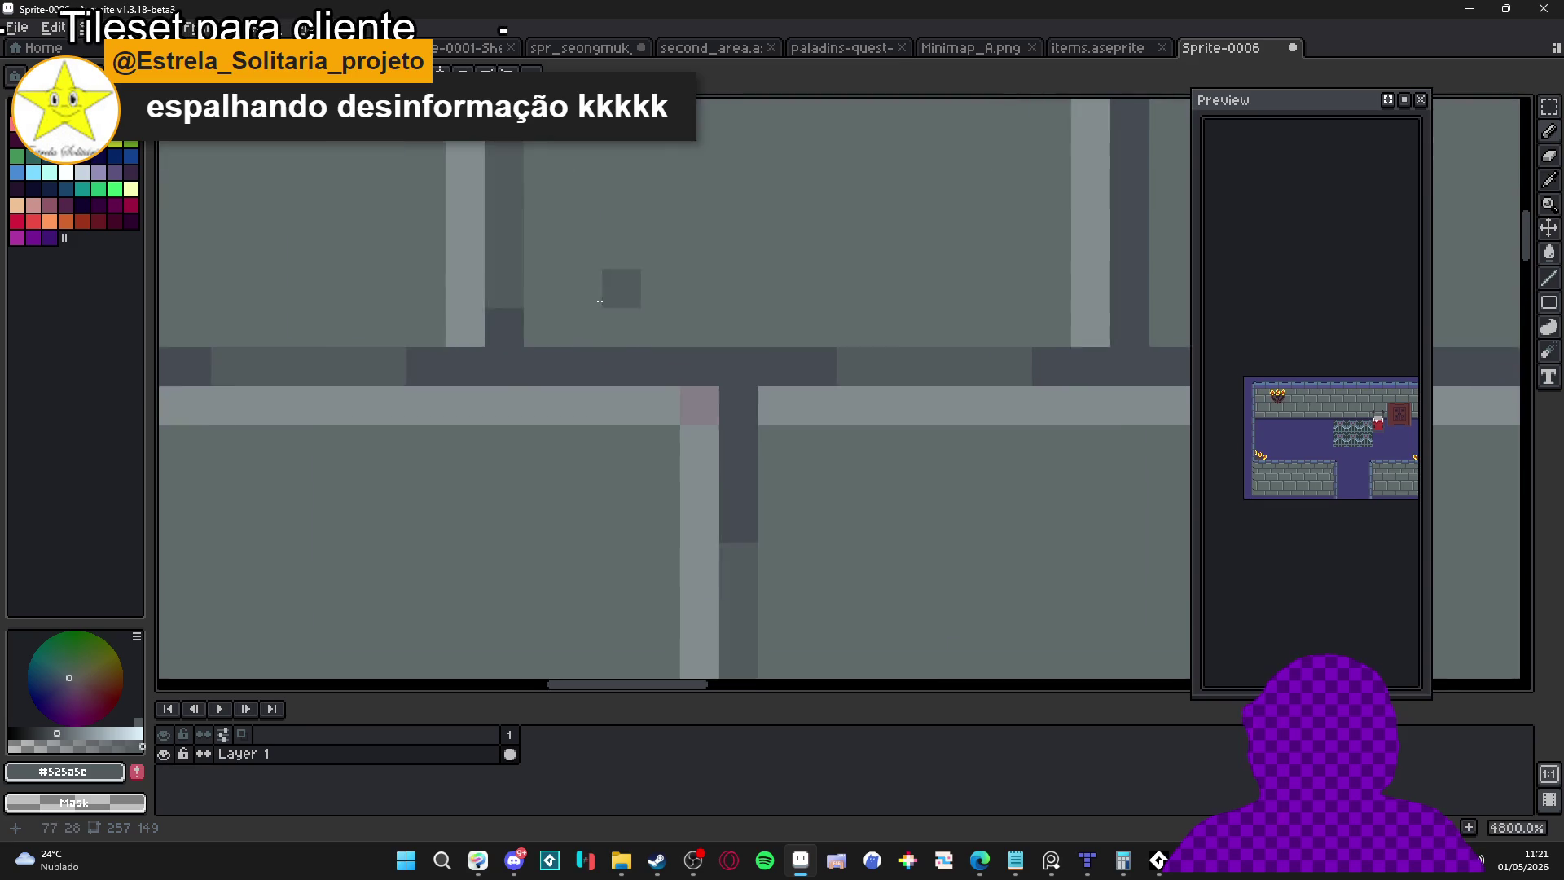
Paint a short light-grey highlight along a brick row's top edge near the wall torch
drag(555, 361, 759, 476)
scroll(658, 504, up, 1)
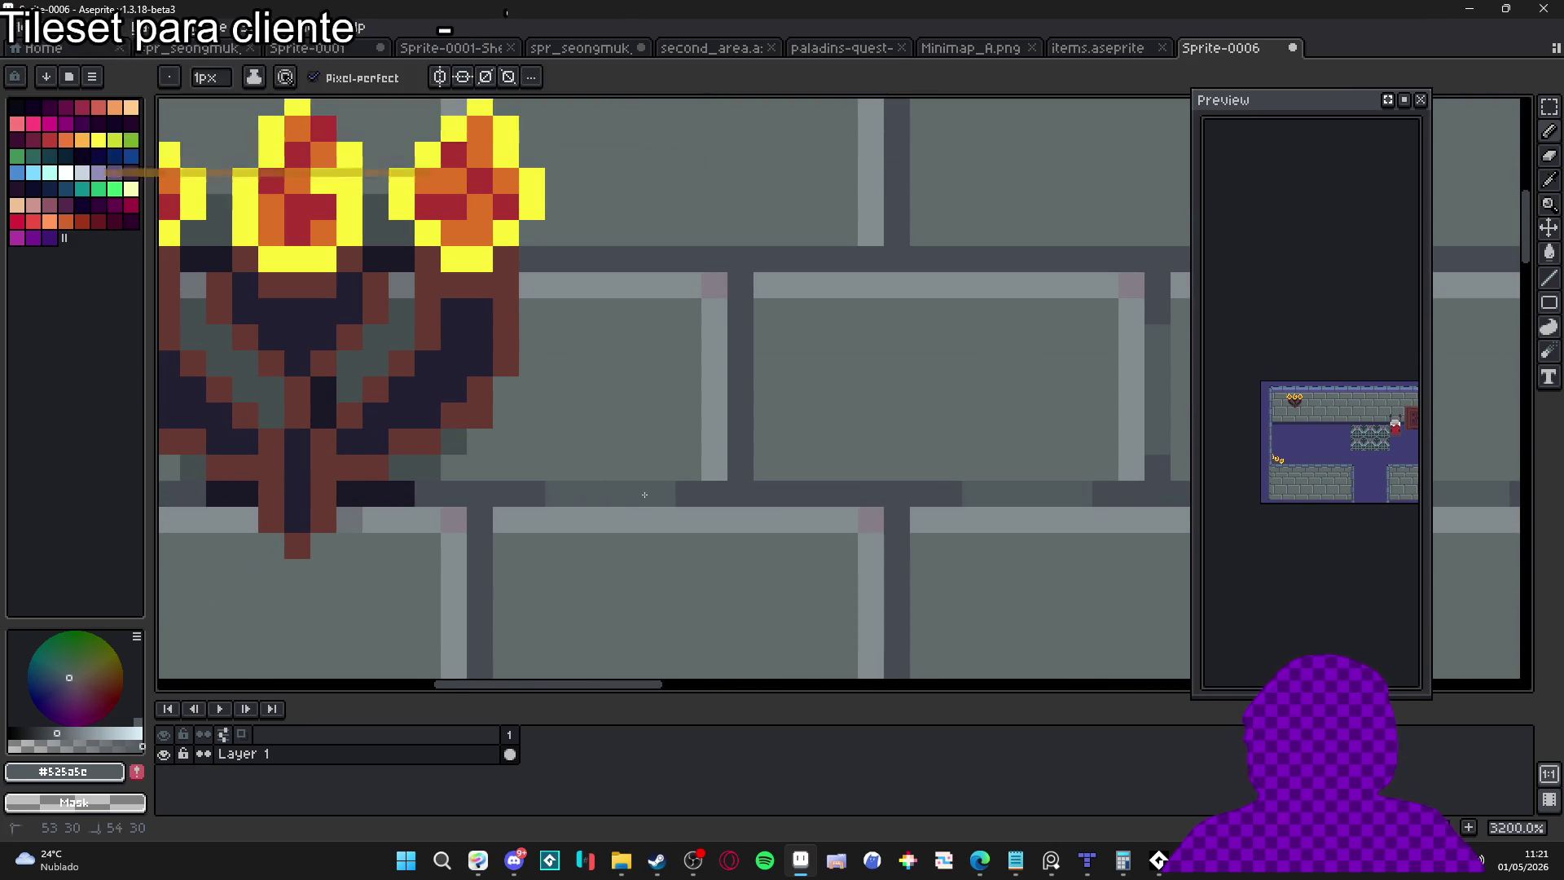
scroll(657, 504, down, 1)
scroll(671, 385, up, 1)
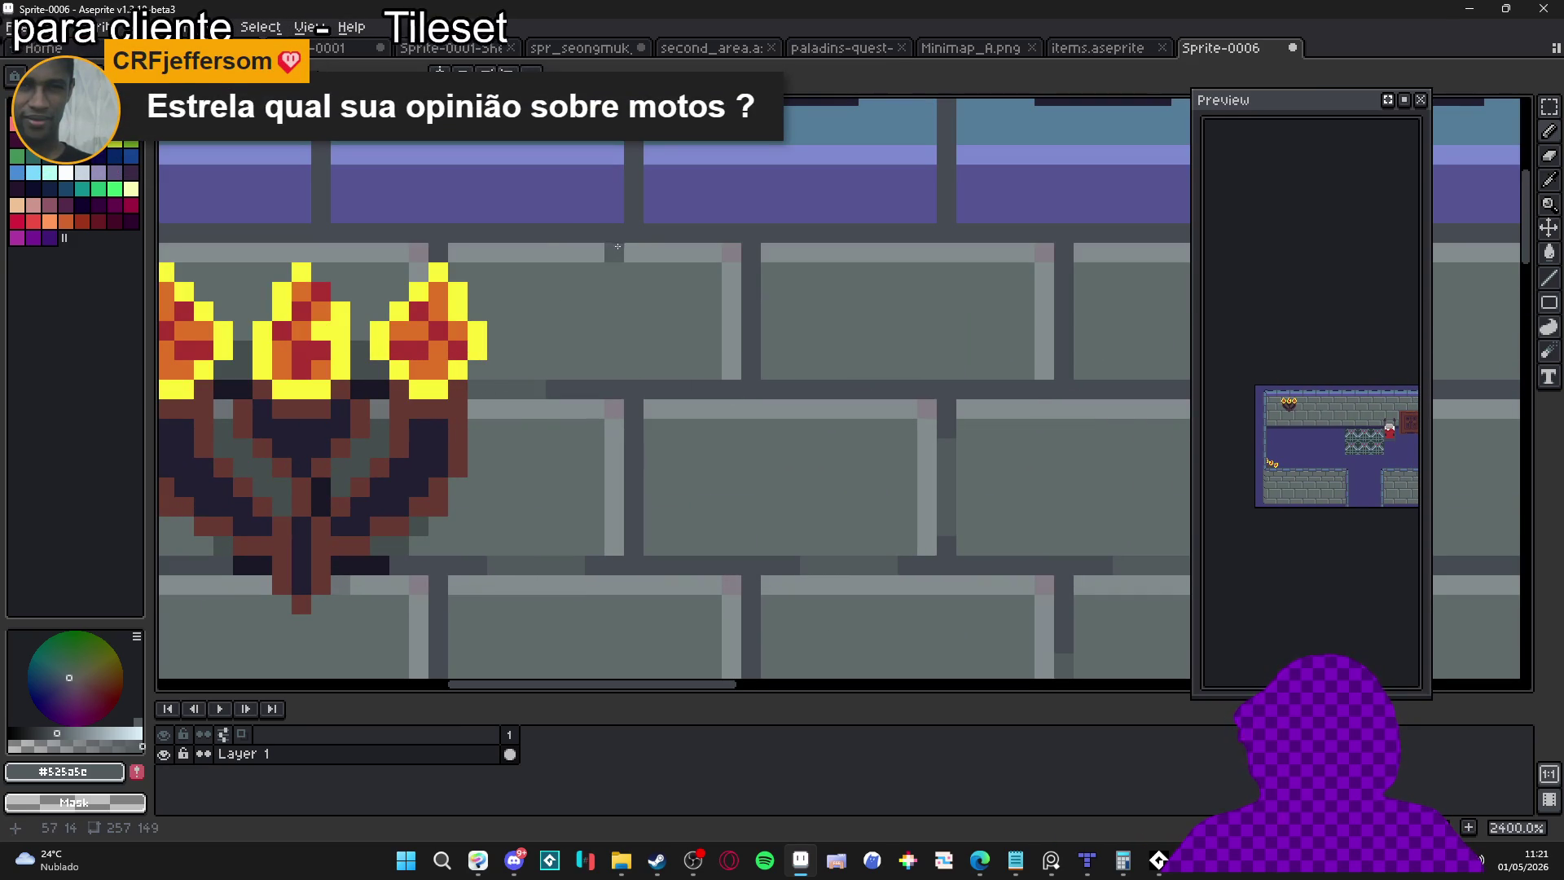
drag(557, 239, 506, 234)
scroll(569, 231, down, 8)
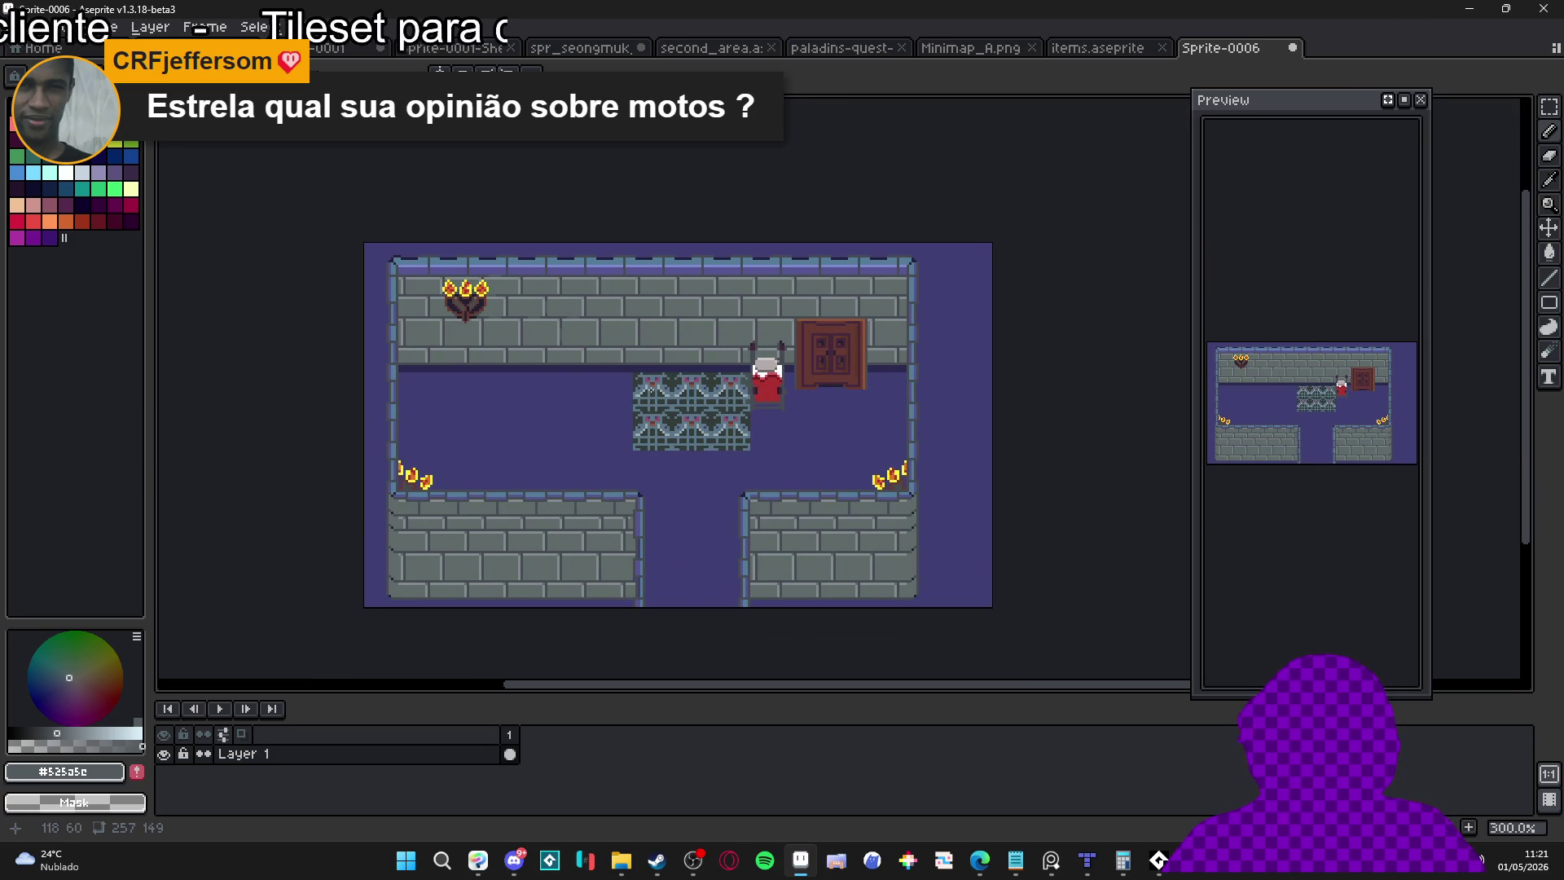
scroll(798, 403, up, 3)
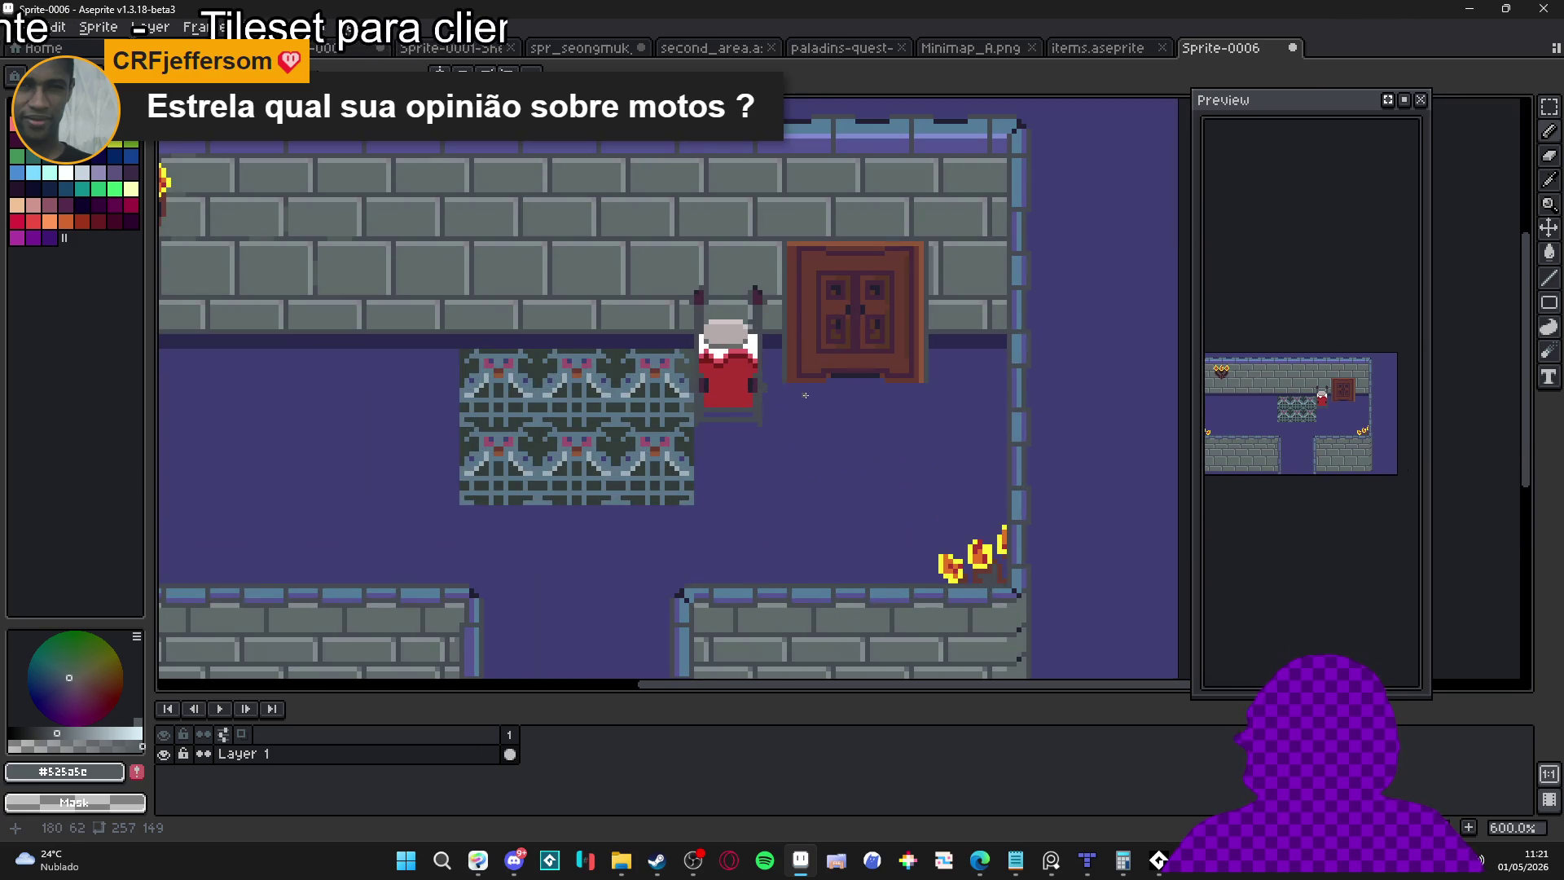
scroll(806, 395, down, 2)
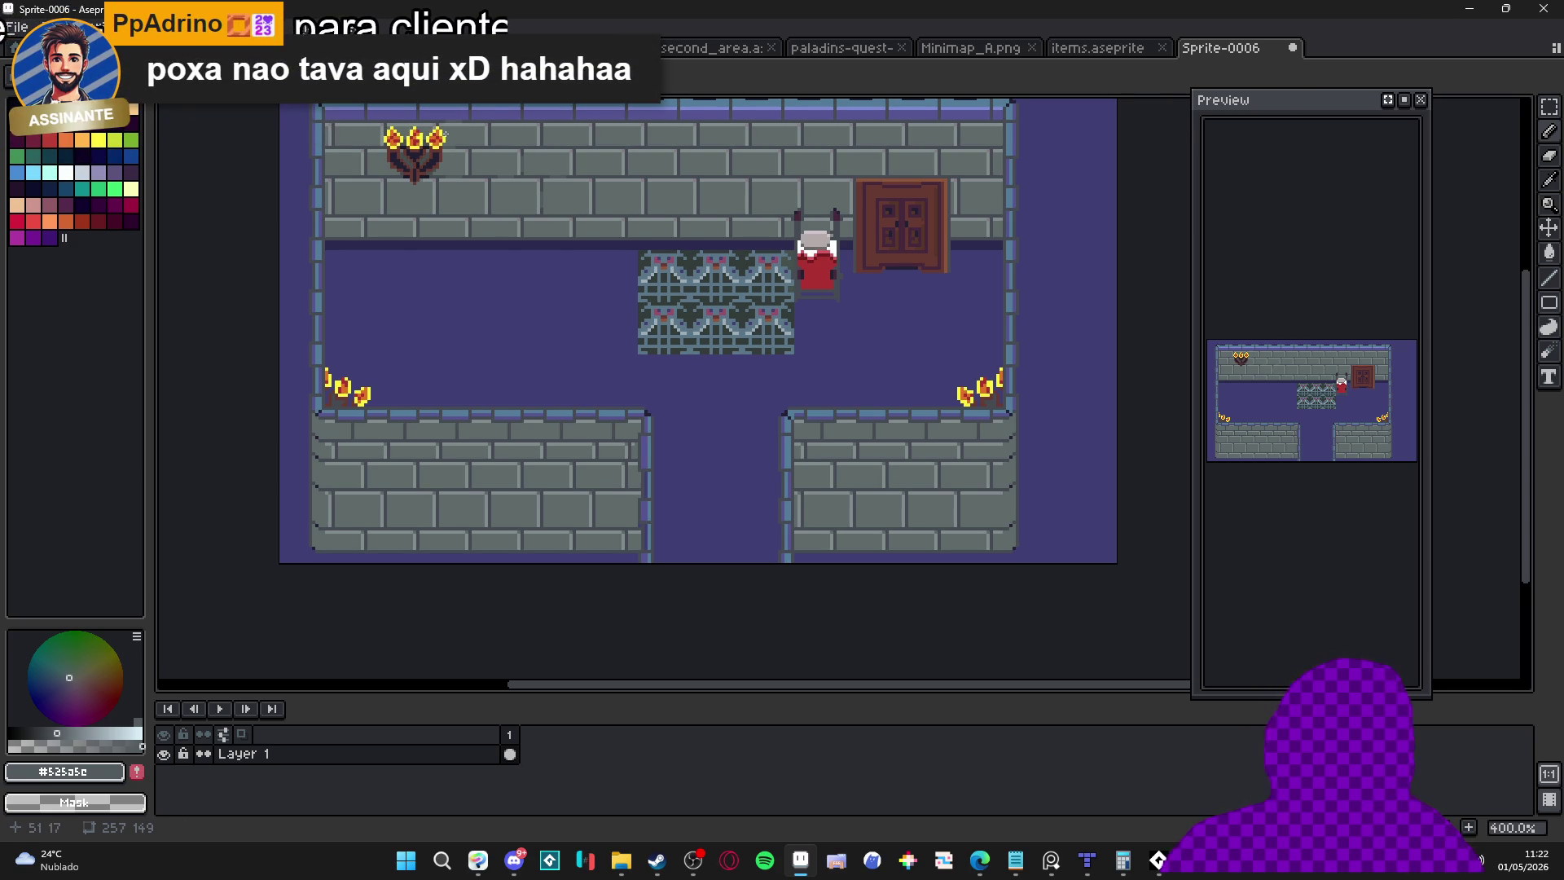
Close the resized room sprite without saving, show the tile grid on items.aseprite and save
click(1293, 47)
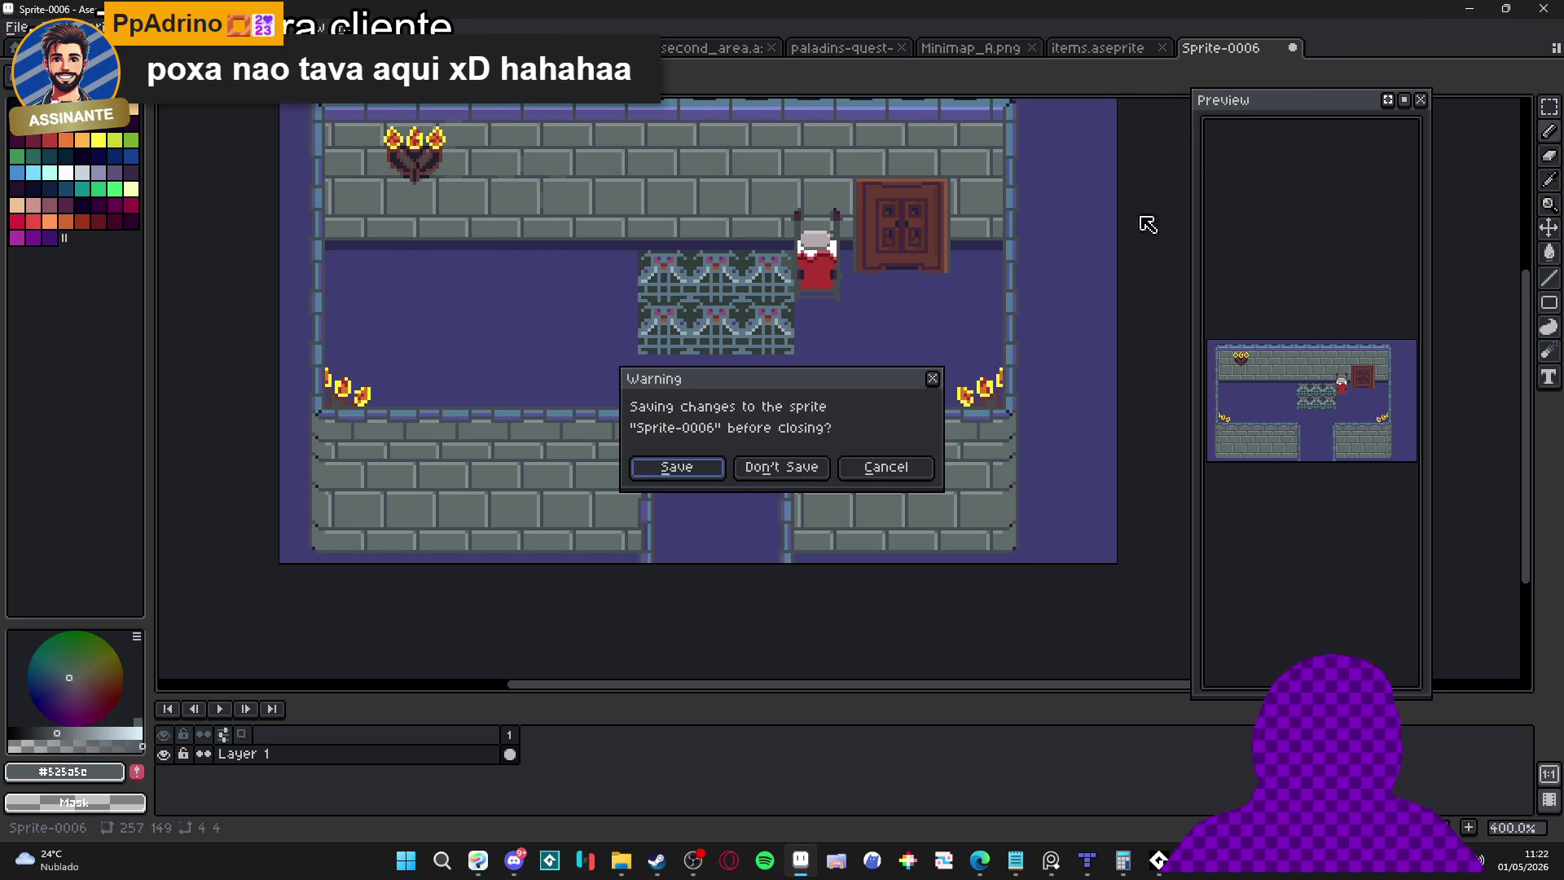
click(770, 474)
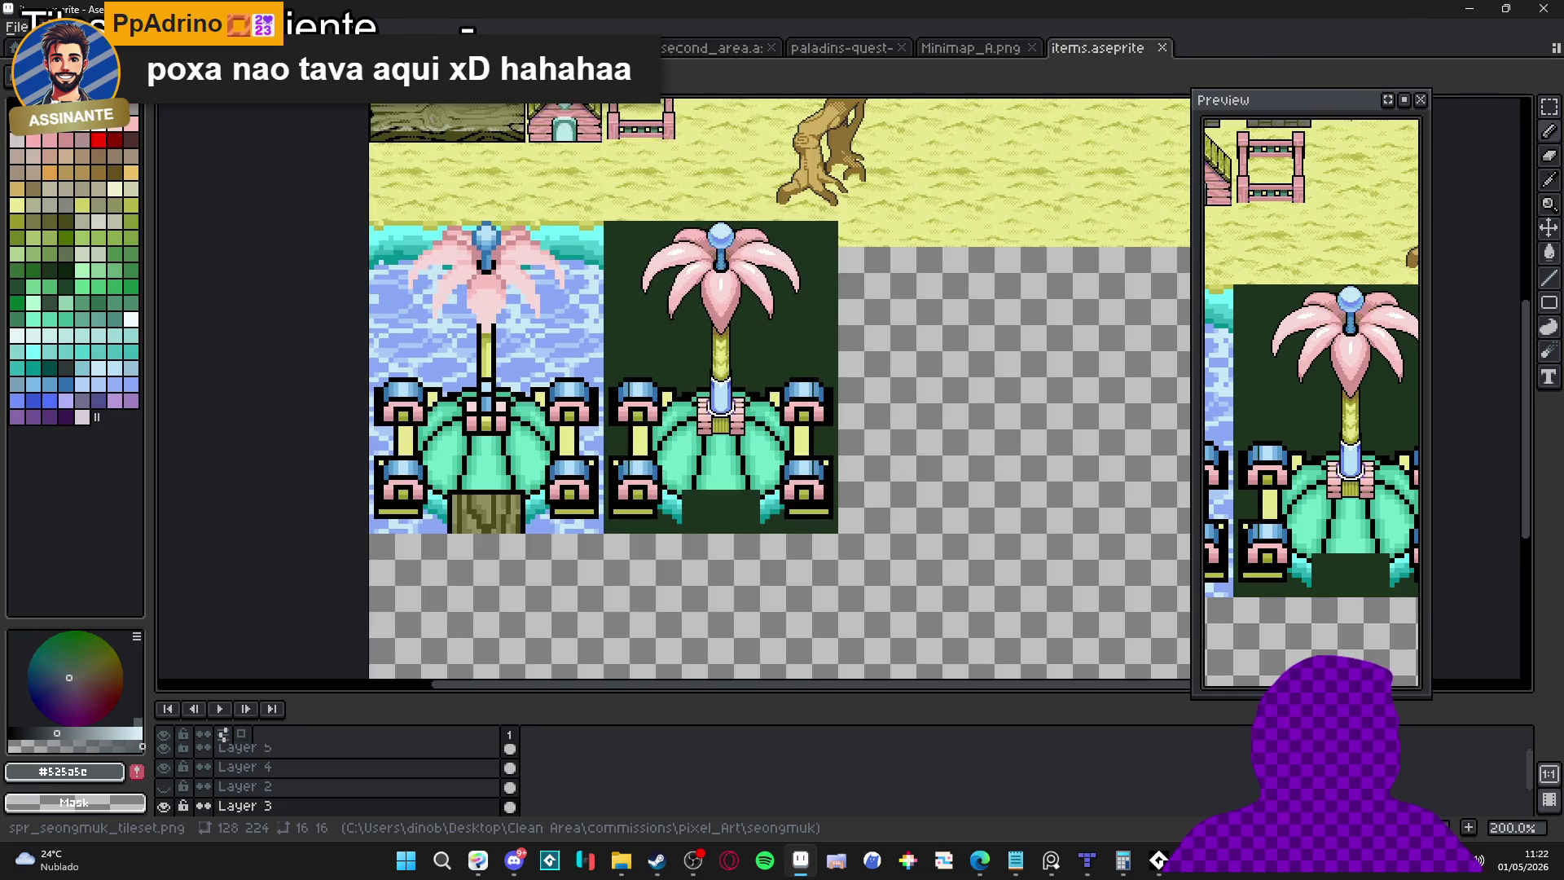
click(571, 47)
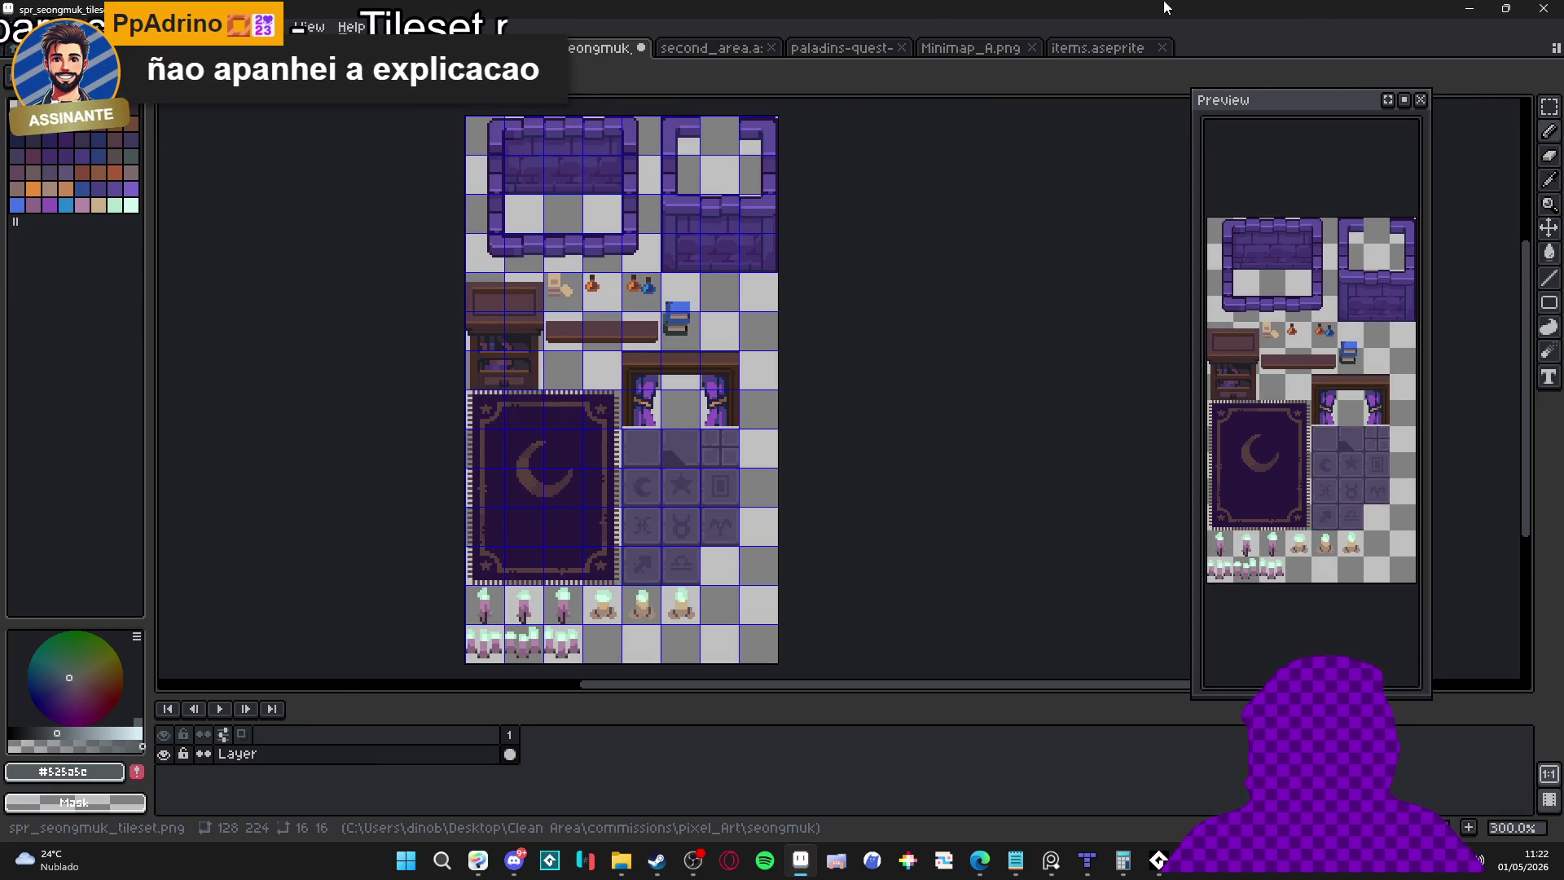
click(1097, 47)
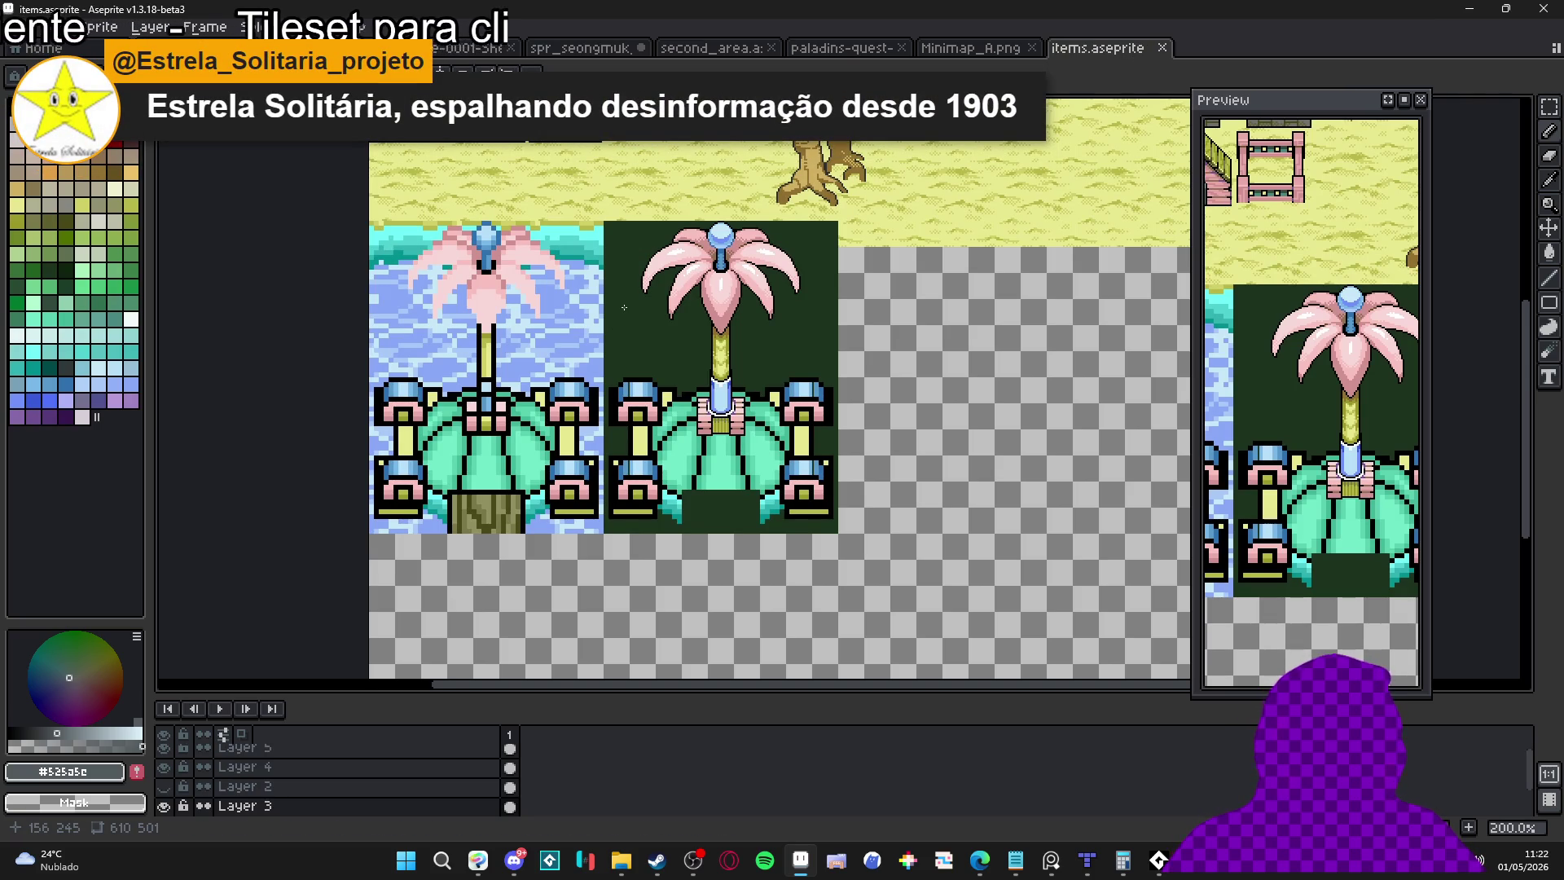
key(ctrl+apostrophe)
scroll(803, 540, up, 1)
scroll(750, 513, left, 1)
key(ctrl+s)
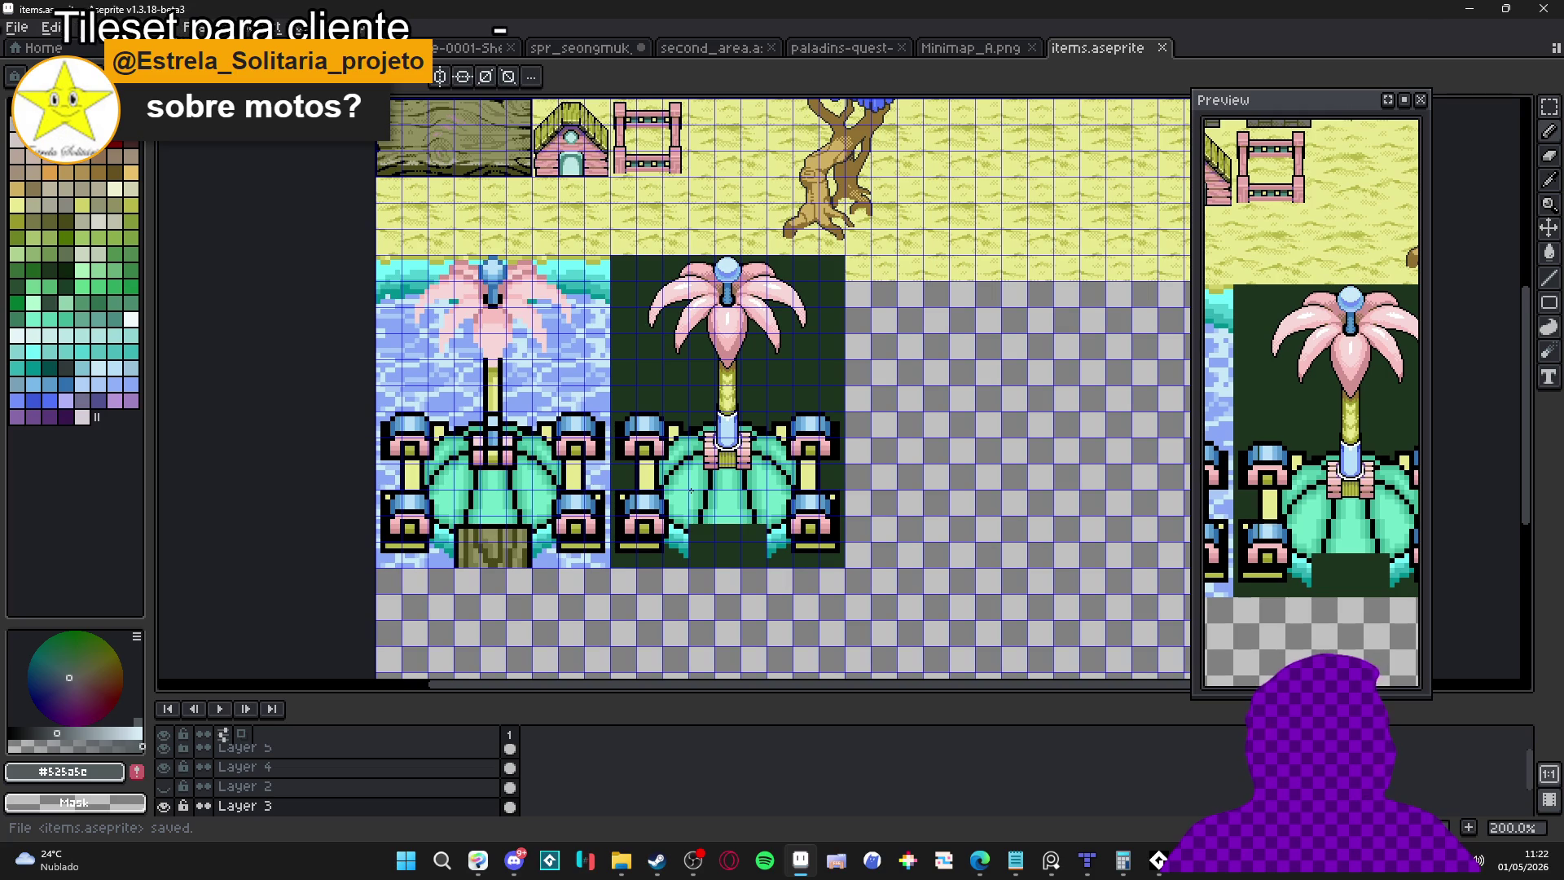
Glance at the browser and Minimap_A.png, then return to items.aseprite
key(alt+Tab)
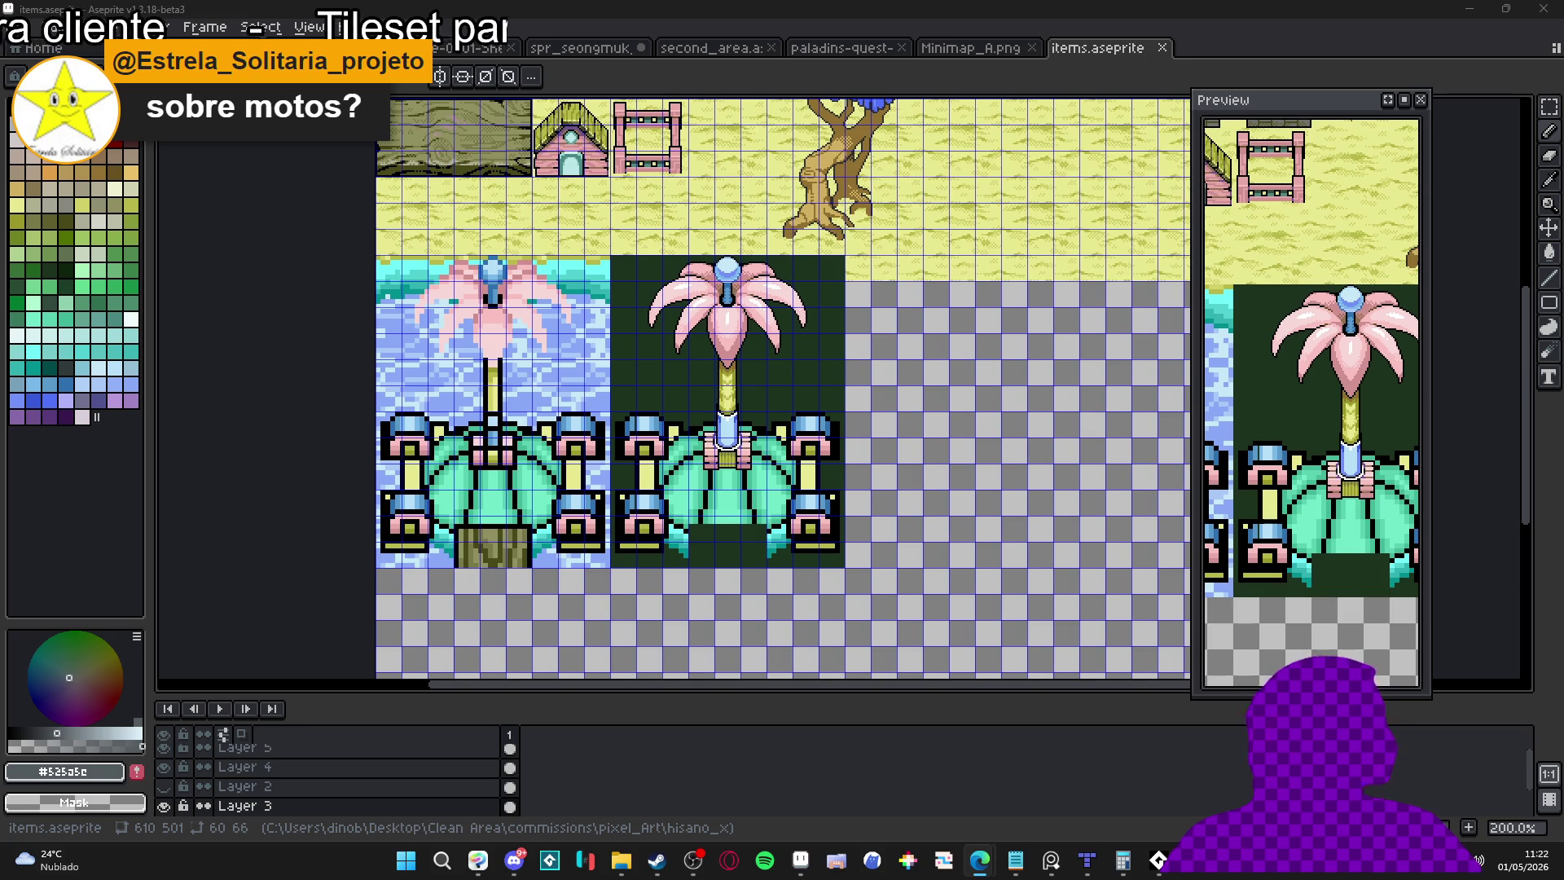
click(760, 385)
scroll(760, 385, up, 2)
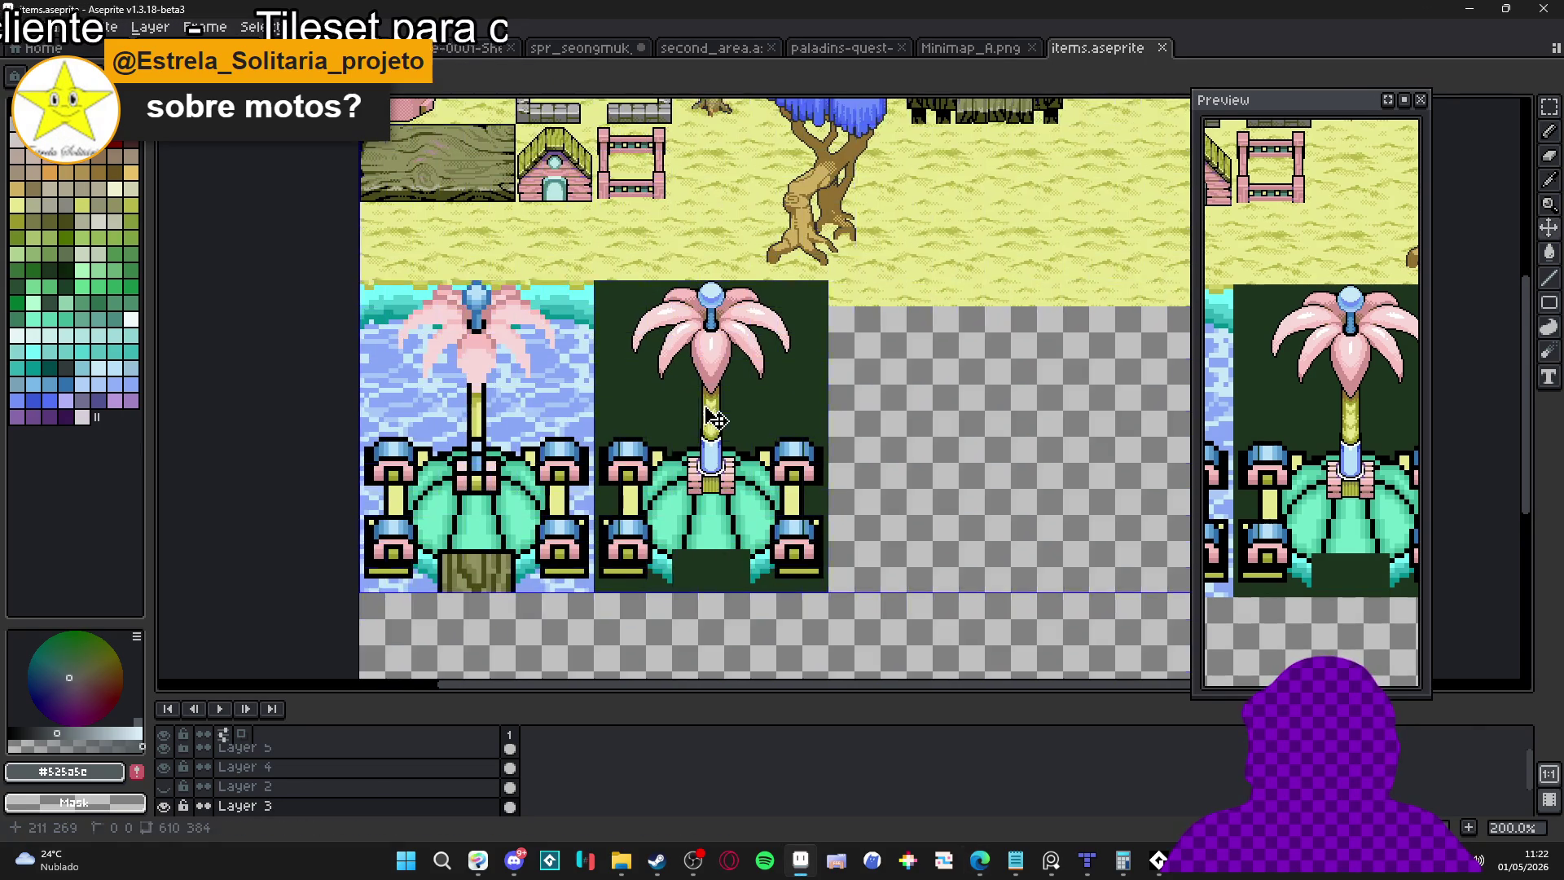
scroll(759, 440, down, 2)
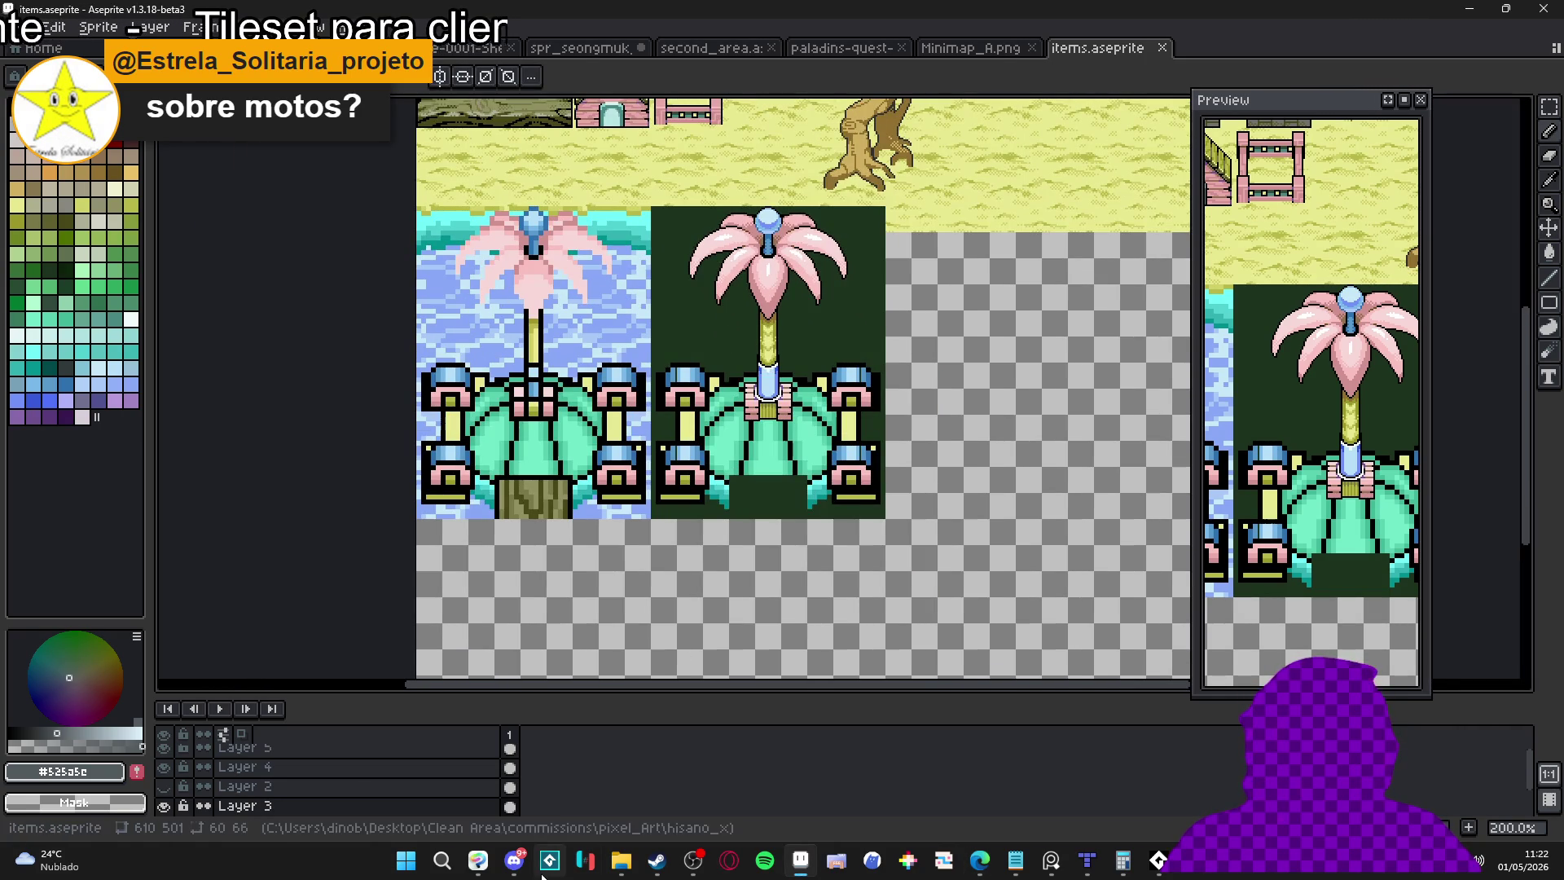
click(1016, 49)
key(ctrl+Tab)
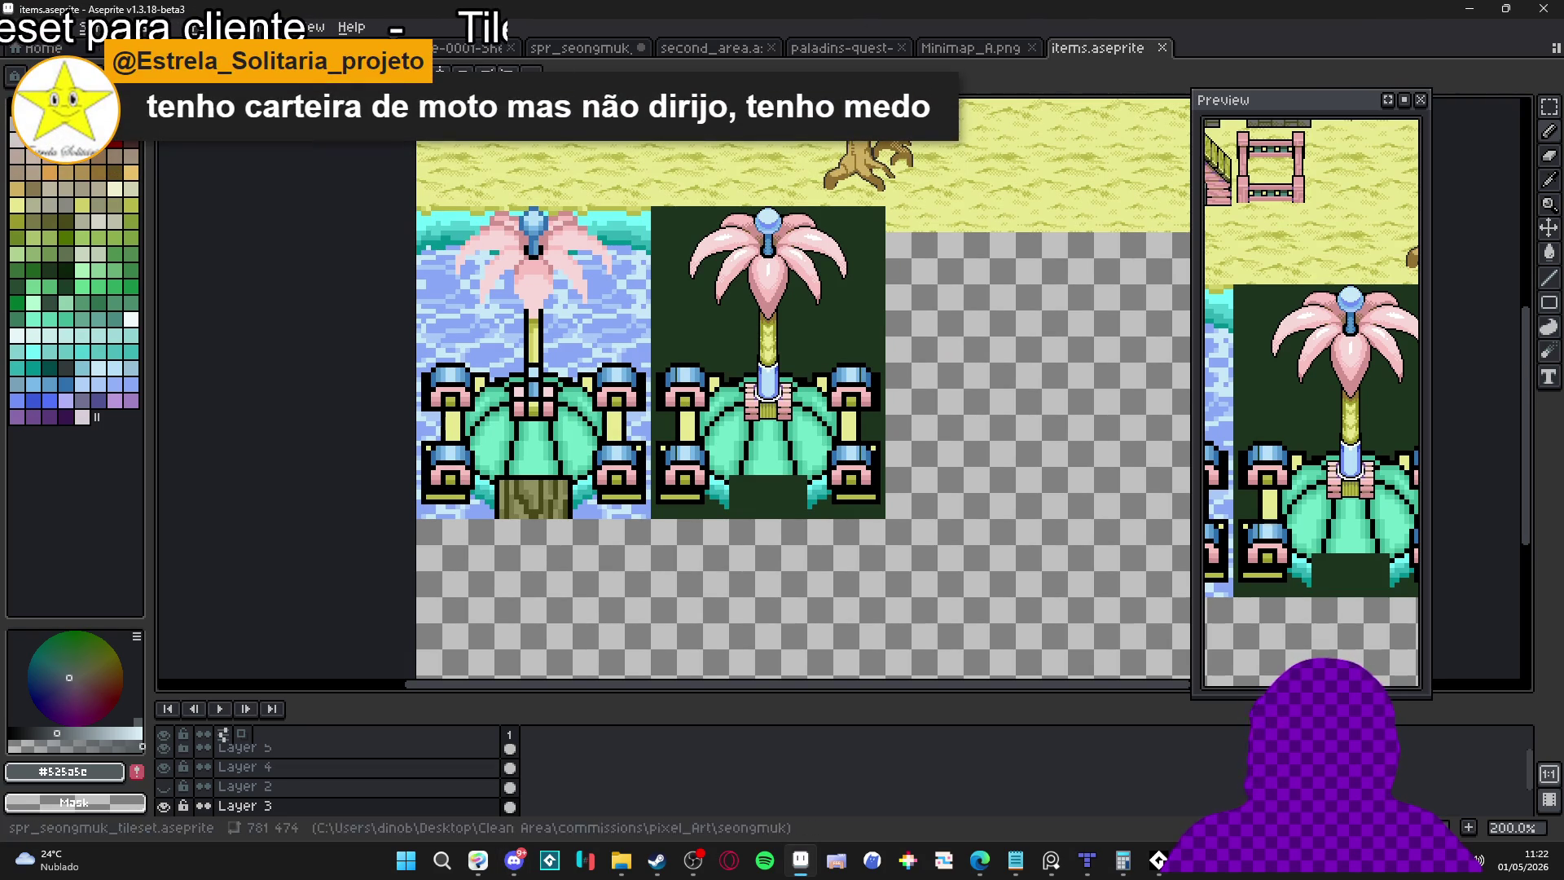
Make new sprite Sprite-0007 with default settings and paste the dungeon-room image
click(17, 26)
click(54, 53)
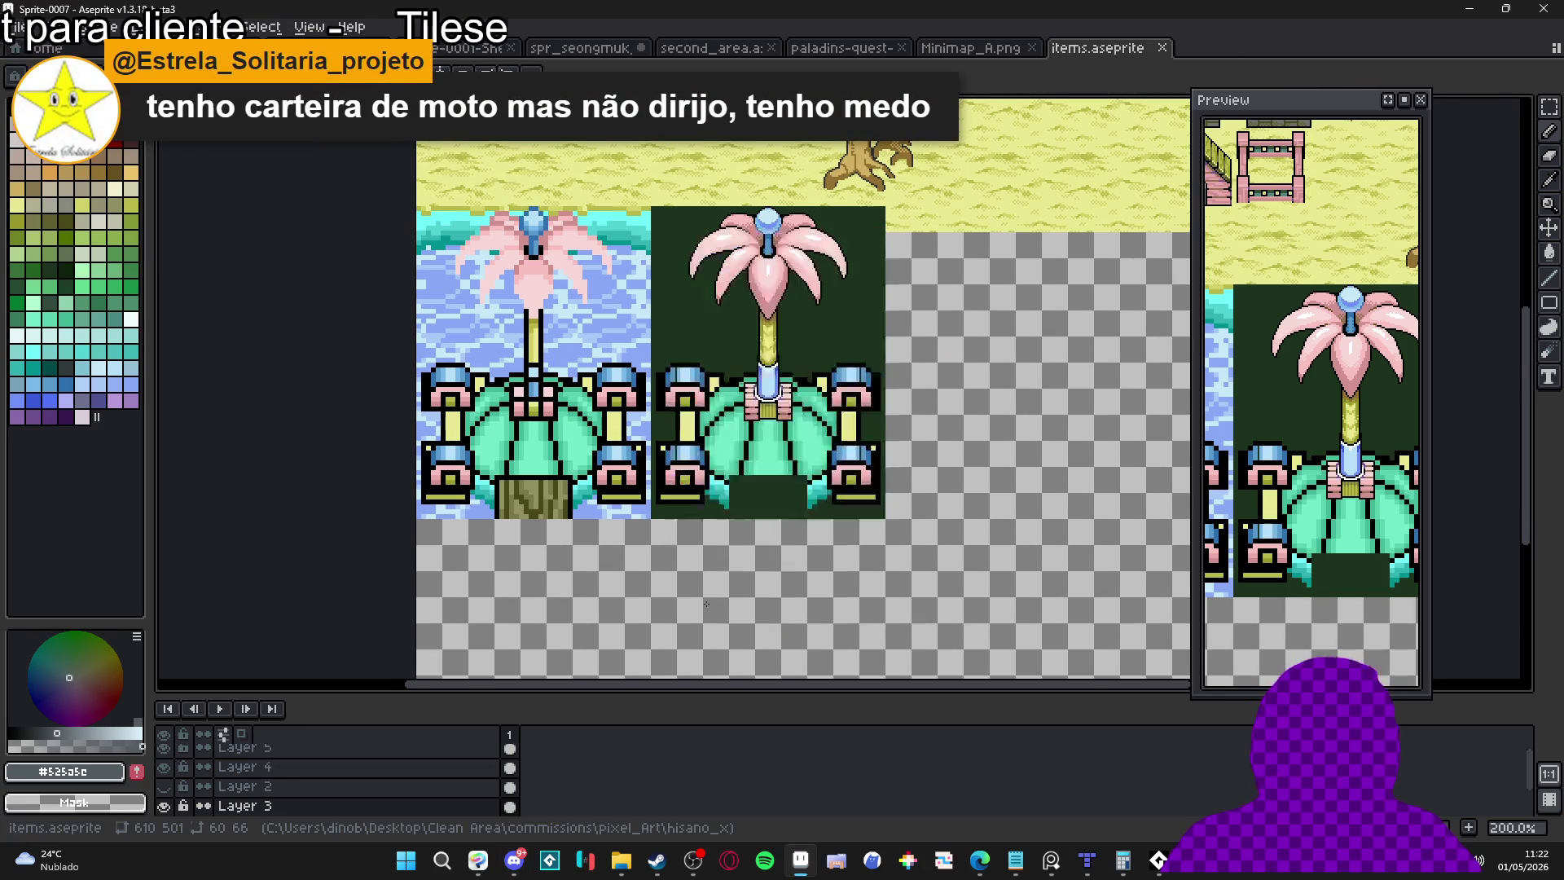
click(730, 600)
key(ctrl+v)
Resize the dungeon room sprite from 1028×596 to 257×149 by dividing the width by 4
click(39, 47)
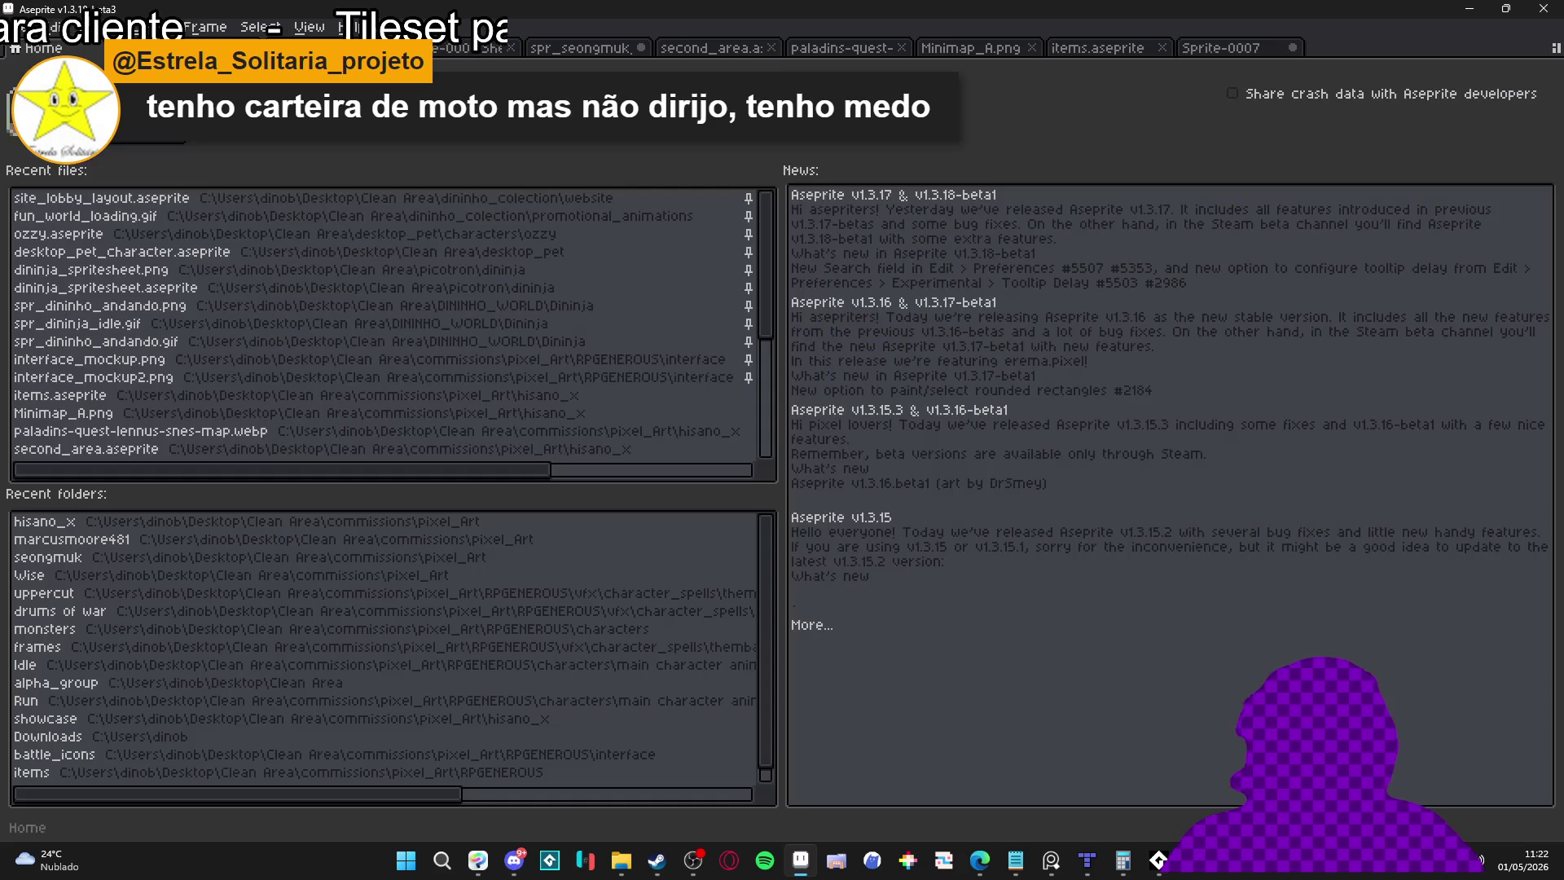
click(1221, 47)
click(91, 27)
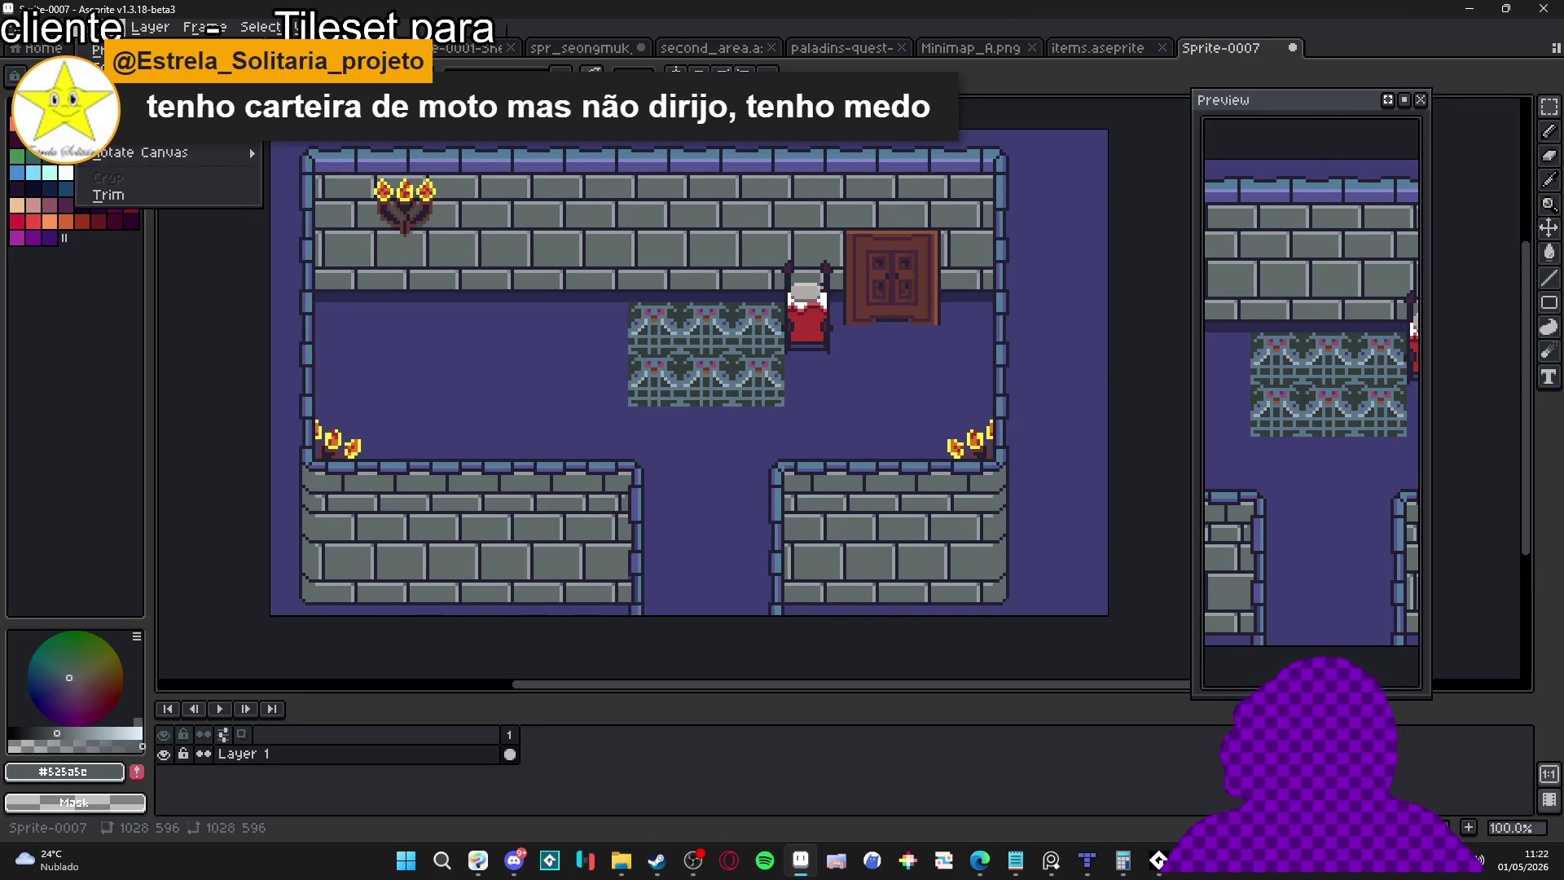
click(122, 114)
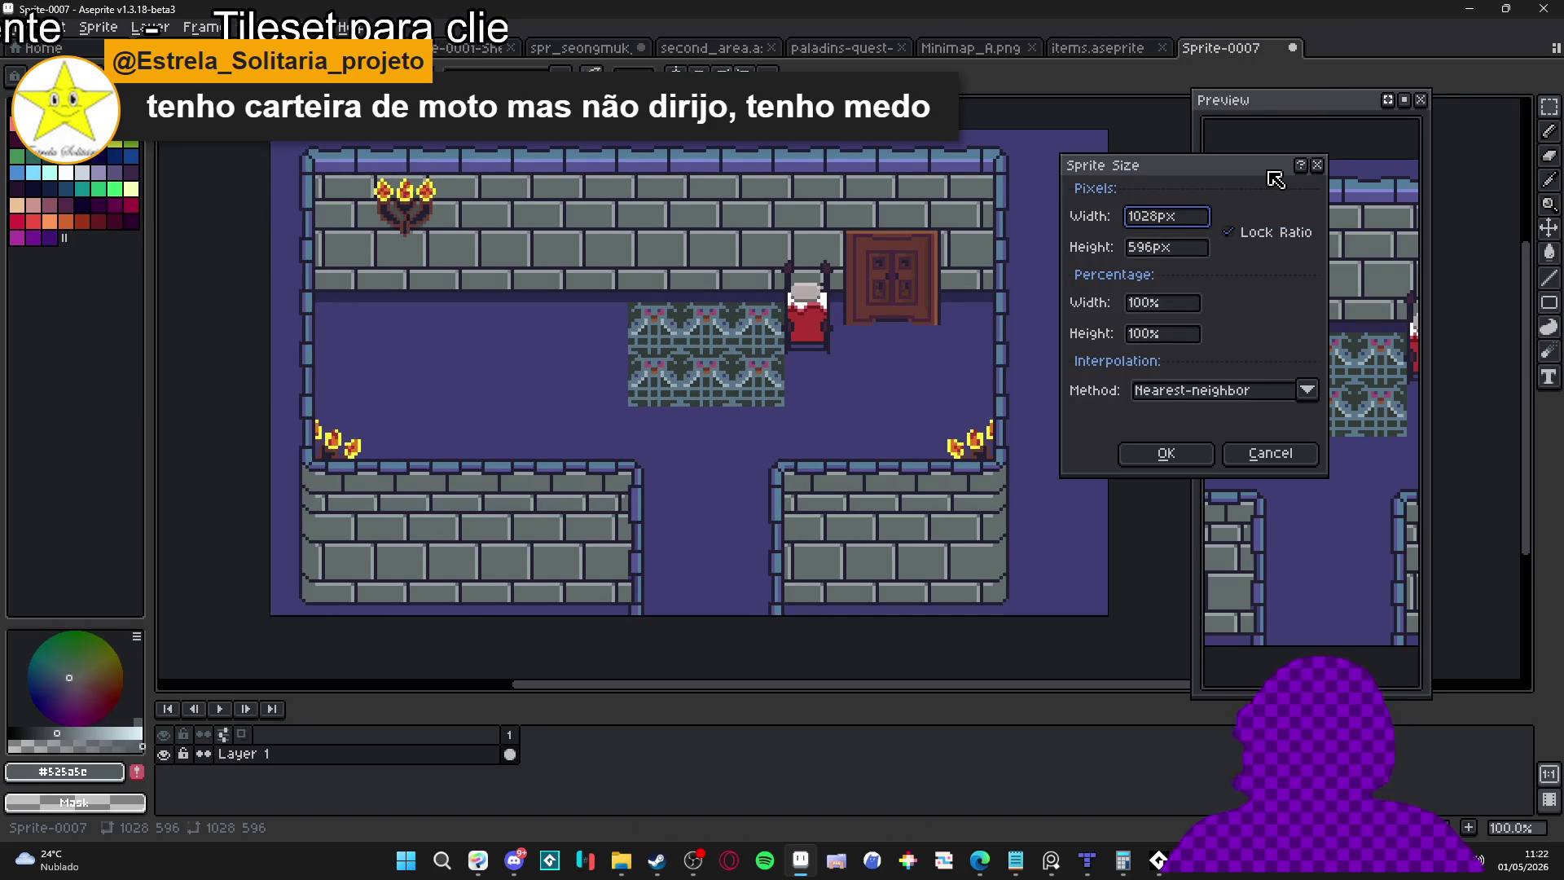
text(4)
key(Return)
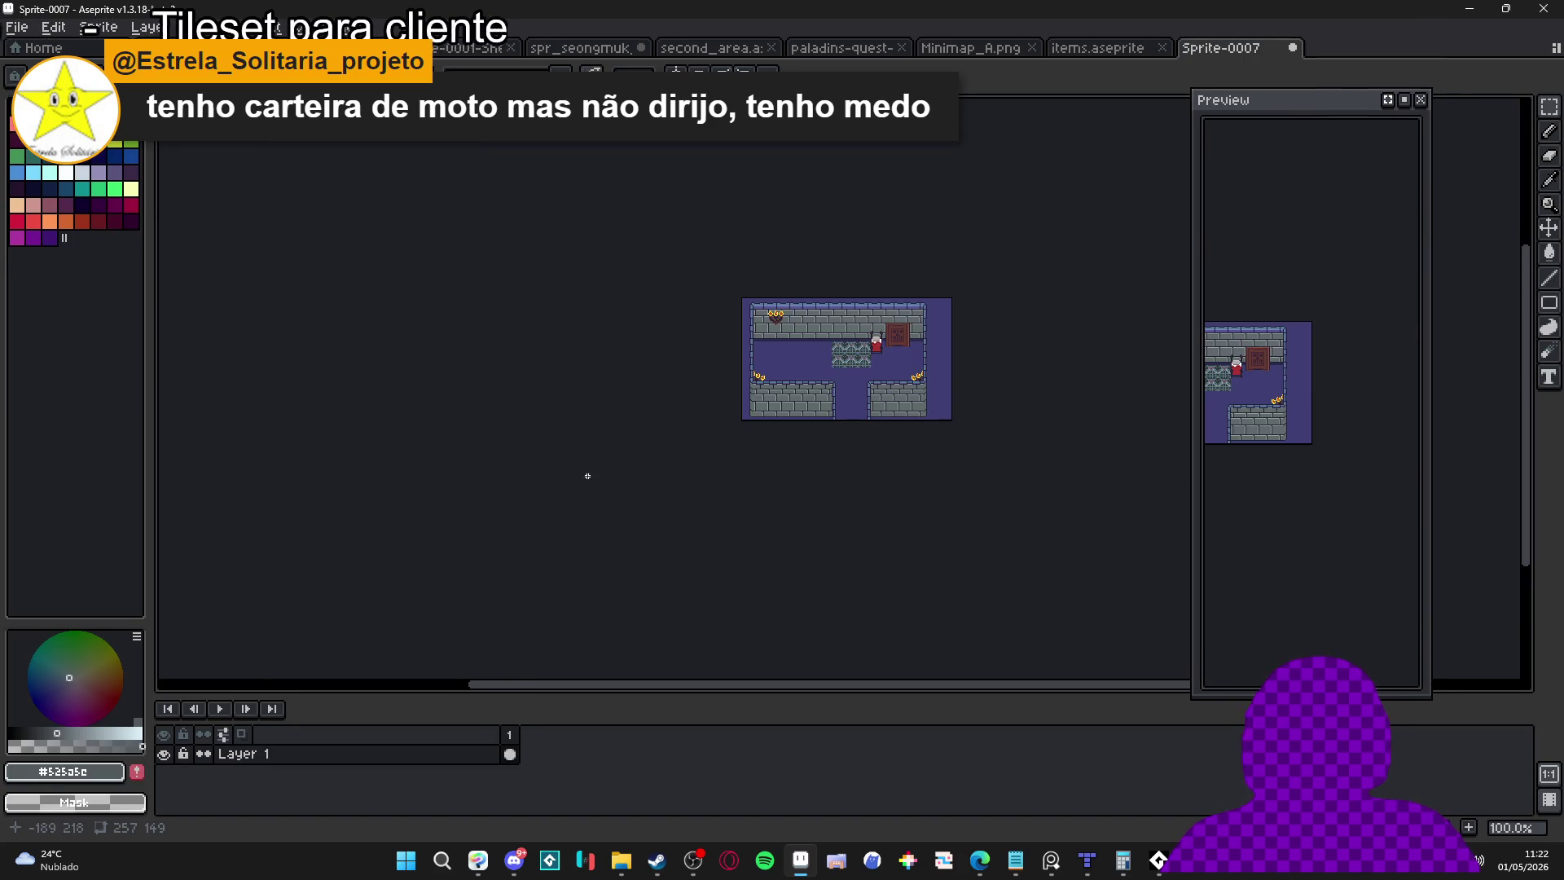
scroll(560, 310, up, 3)
scroll(560, 309, up, 5)
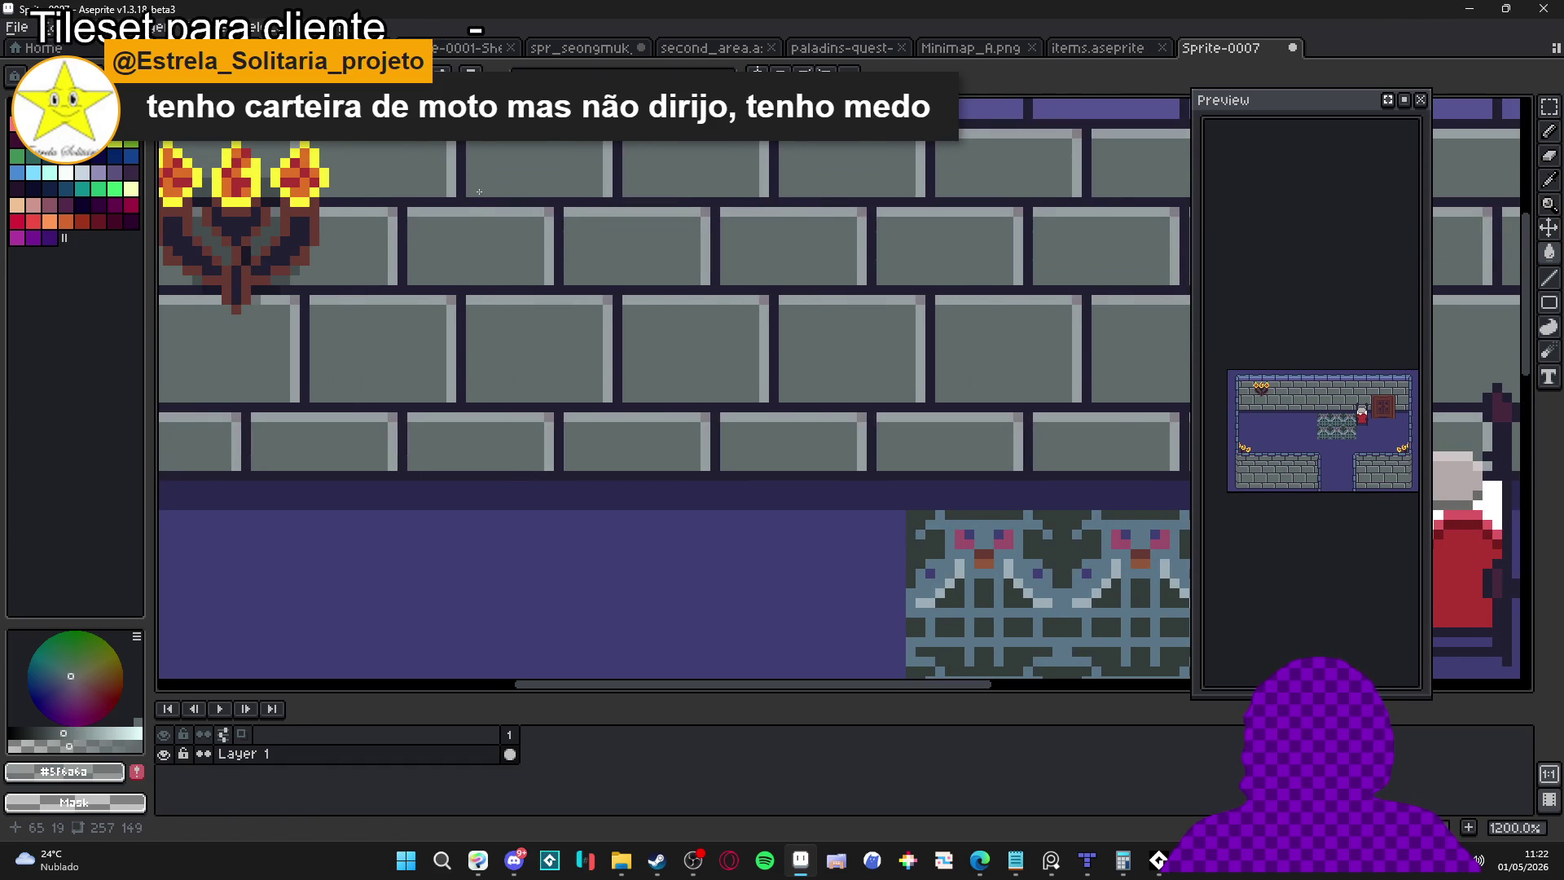
scroll(561, 282, down, 2)
scroll(561, 282, down, 2)
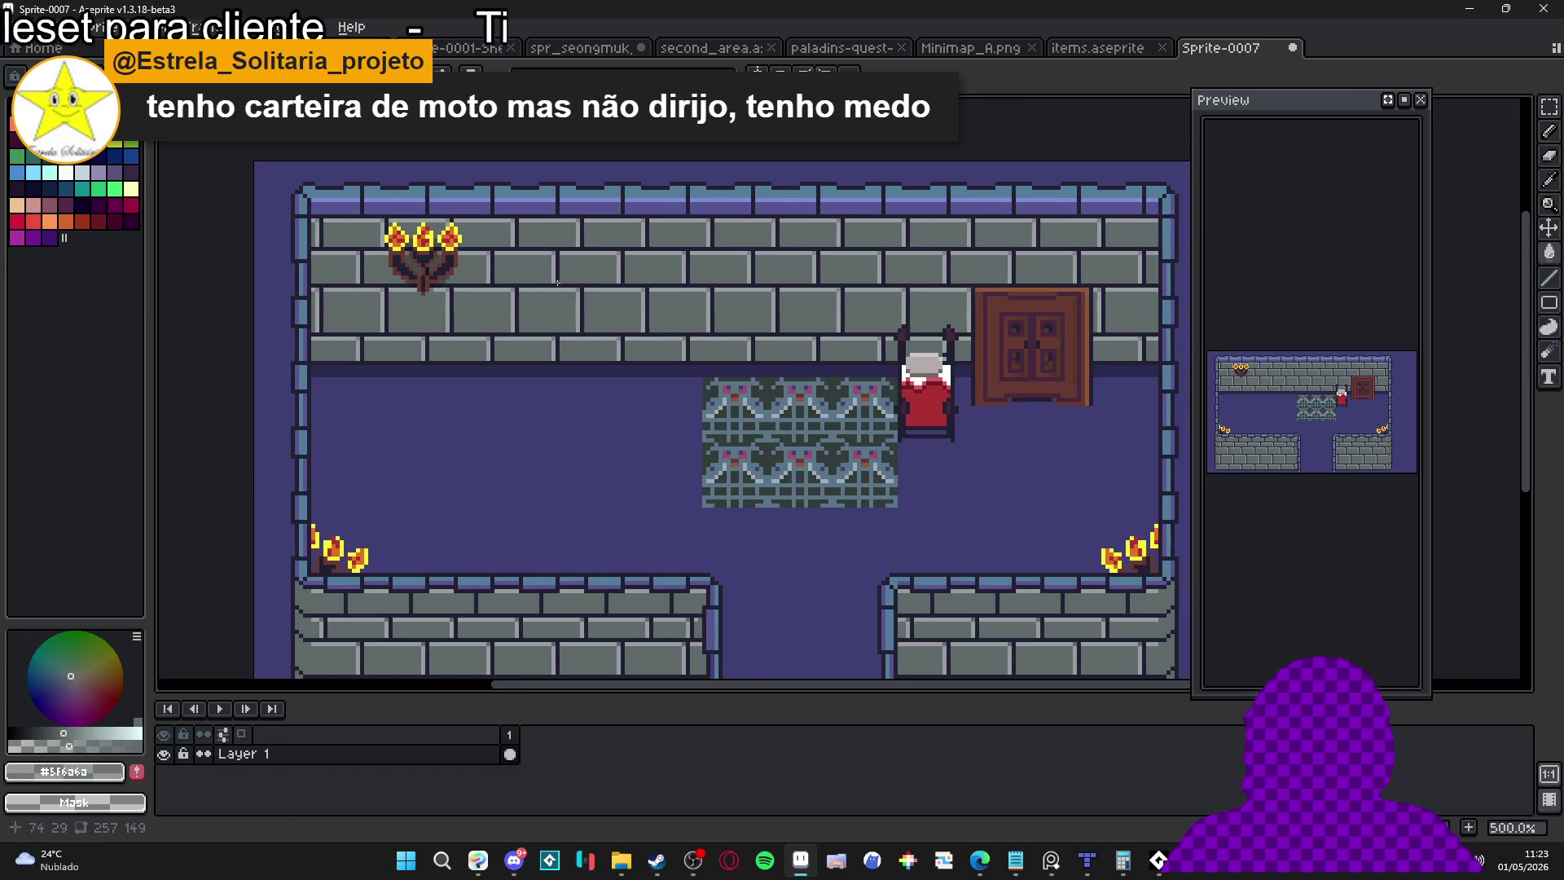
scroll(557, 282, down, 1)
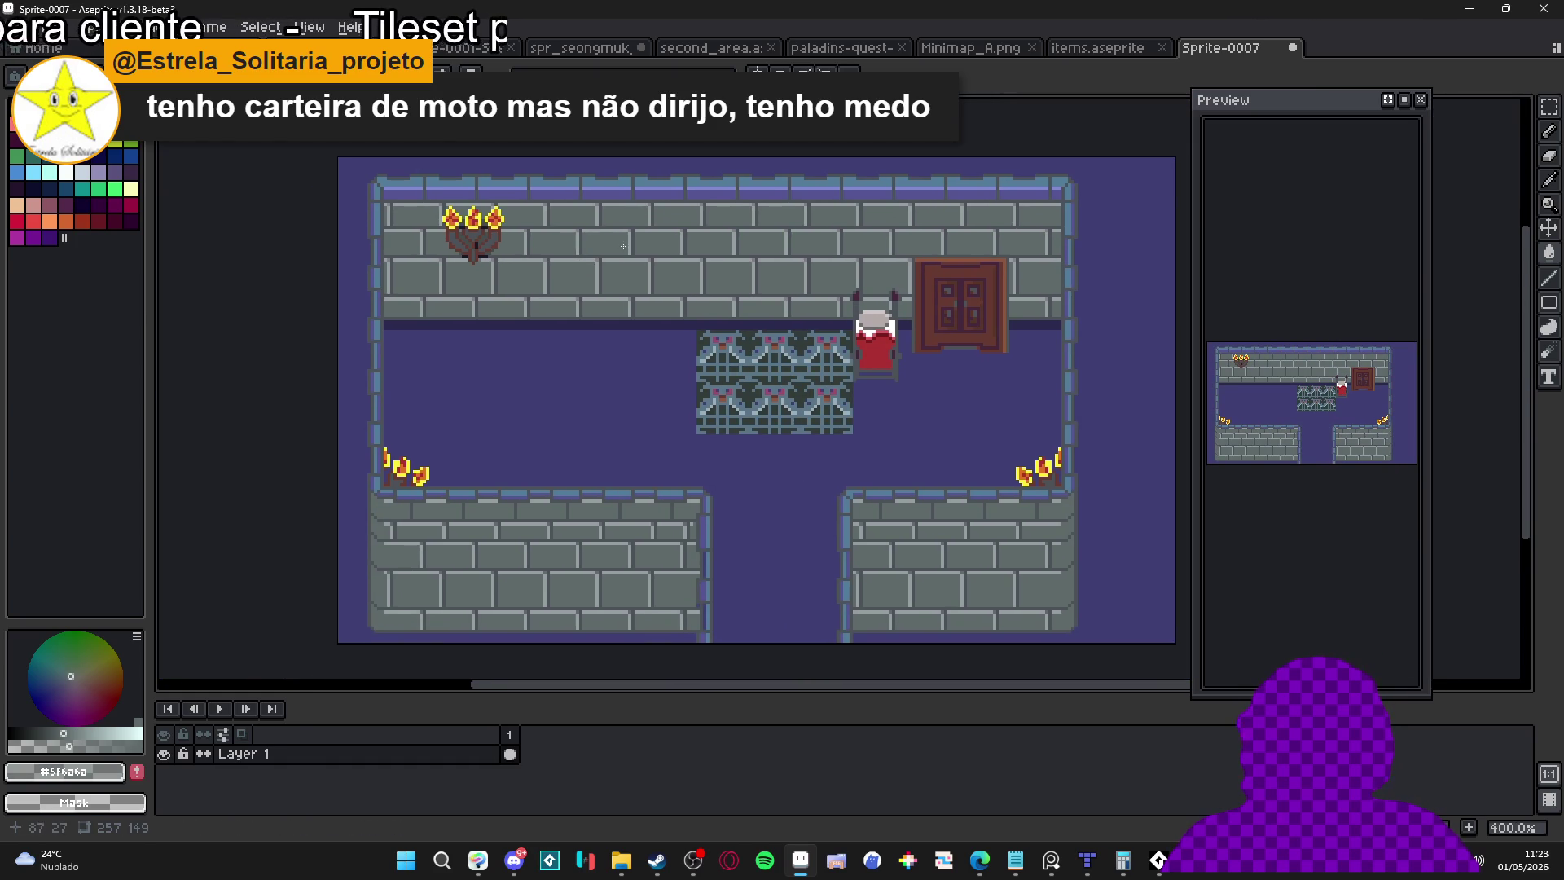
scroll(594, 246, up, 4)
scroll(587, 329, down, 3)
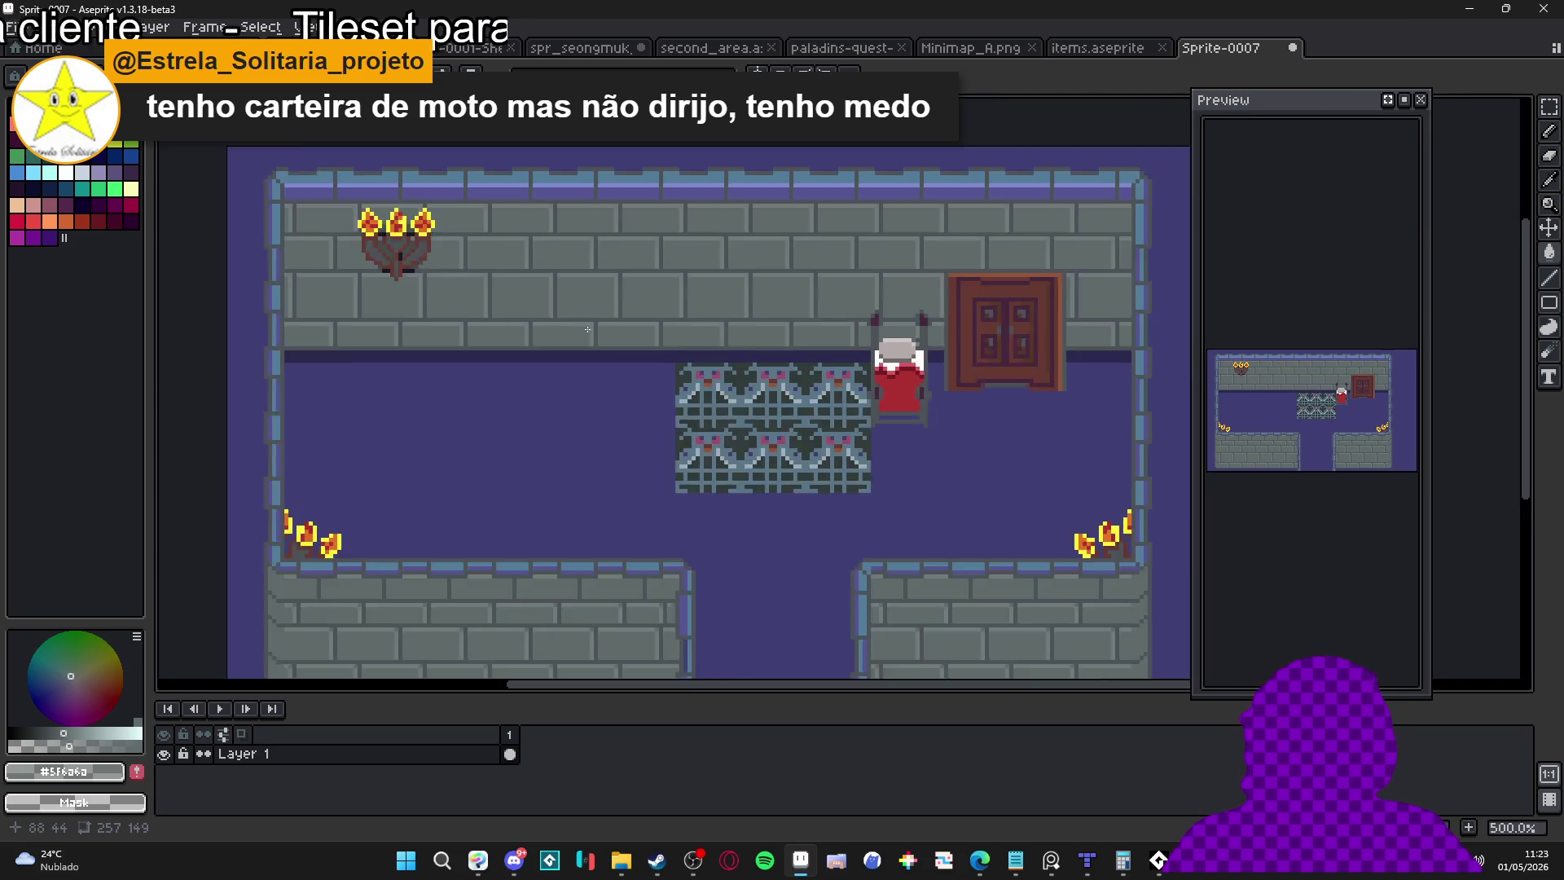
scroll(586, 329, down, 2)
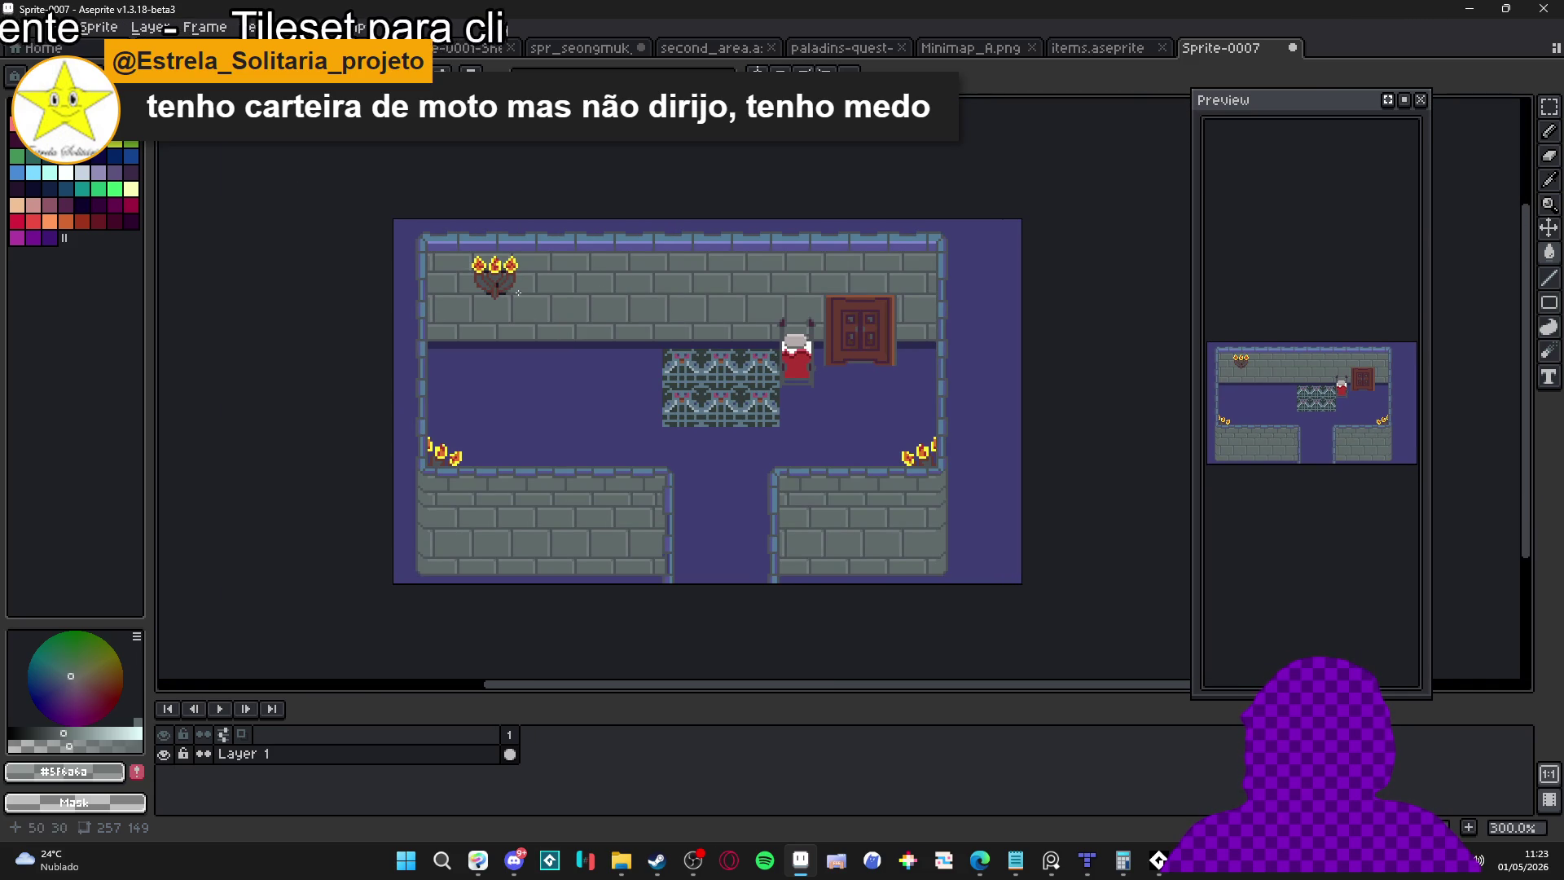
scroll(496, 265, up, 9)
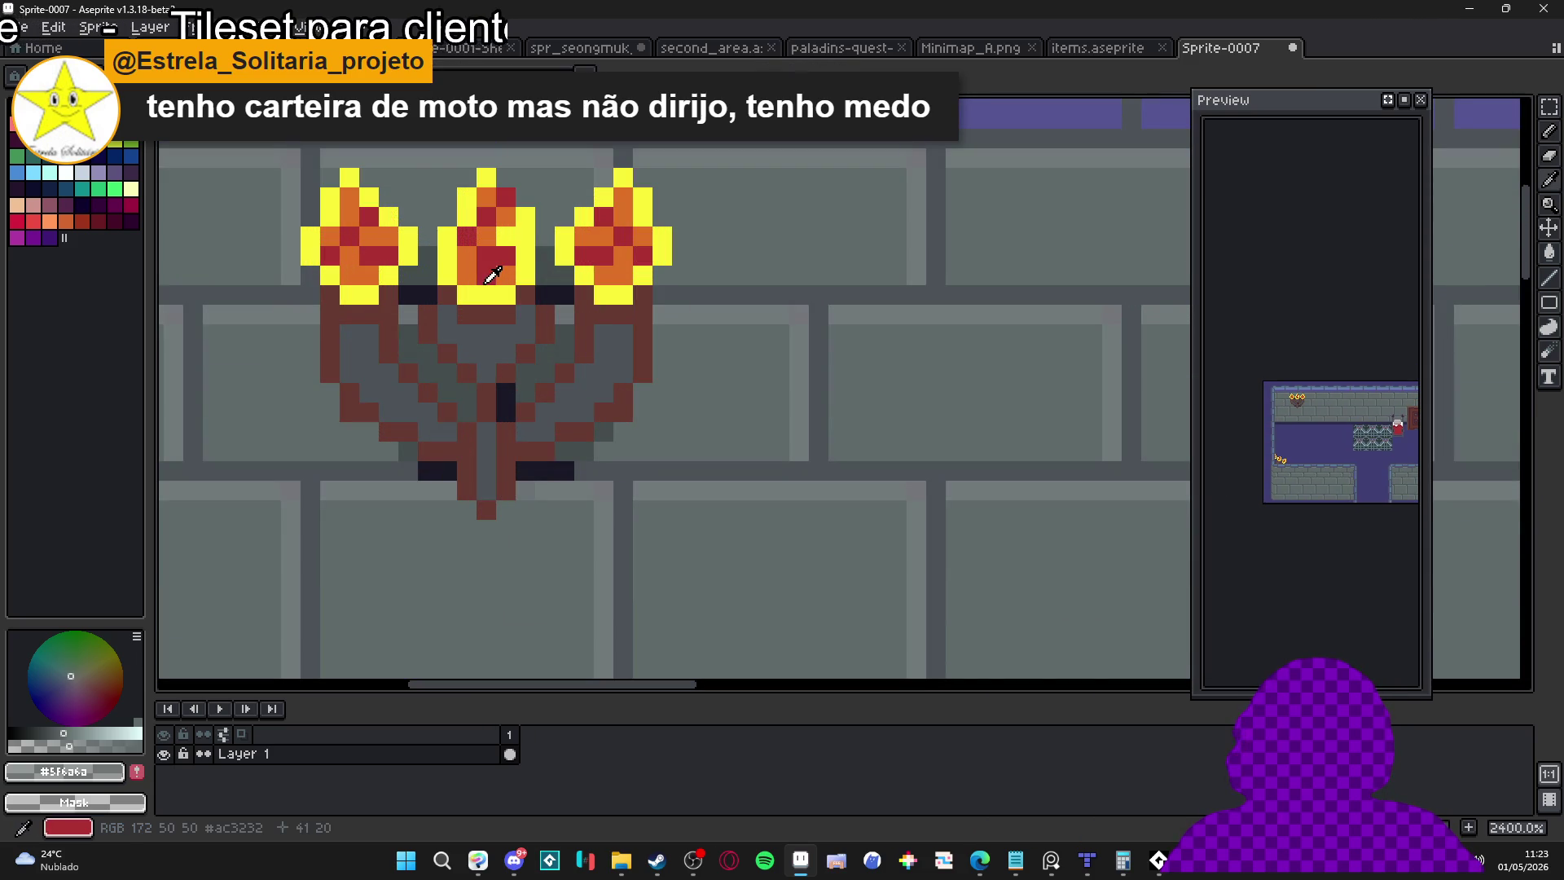
alt+click(480, 287)
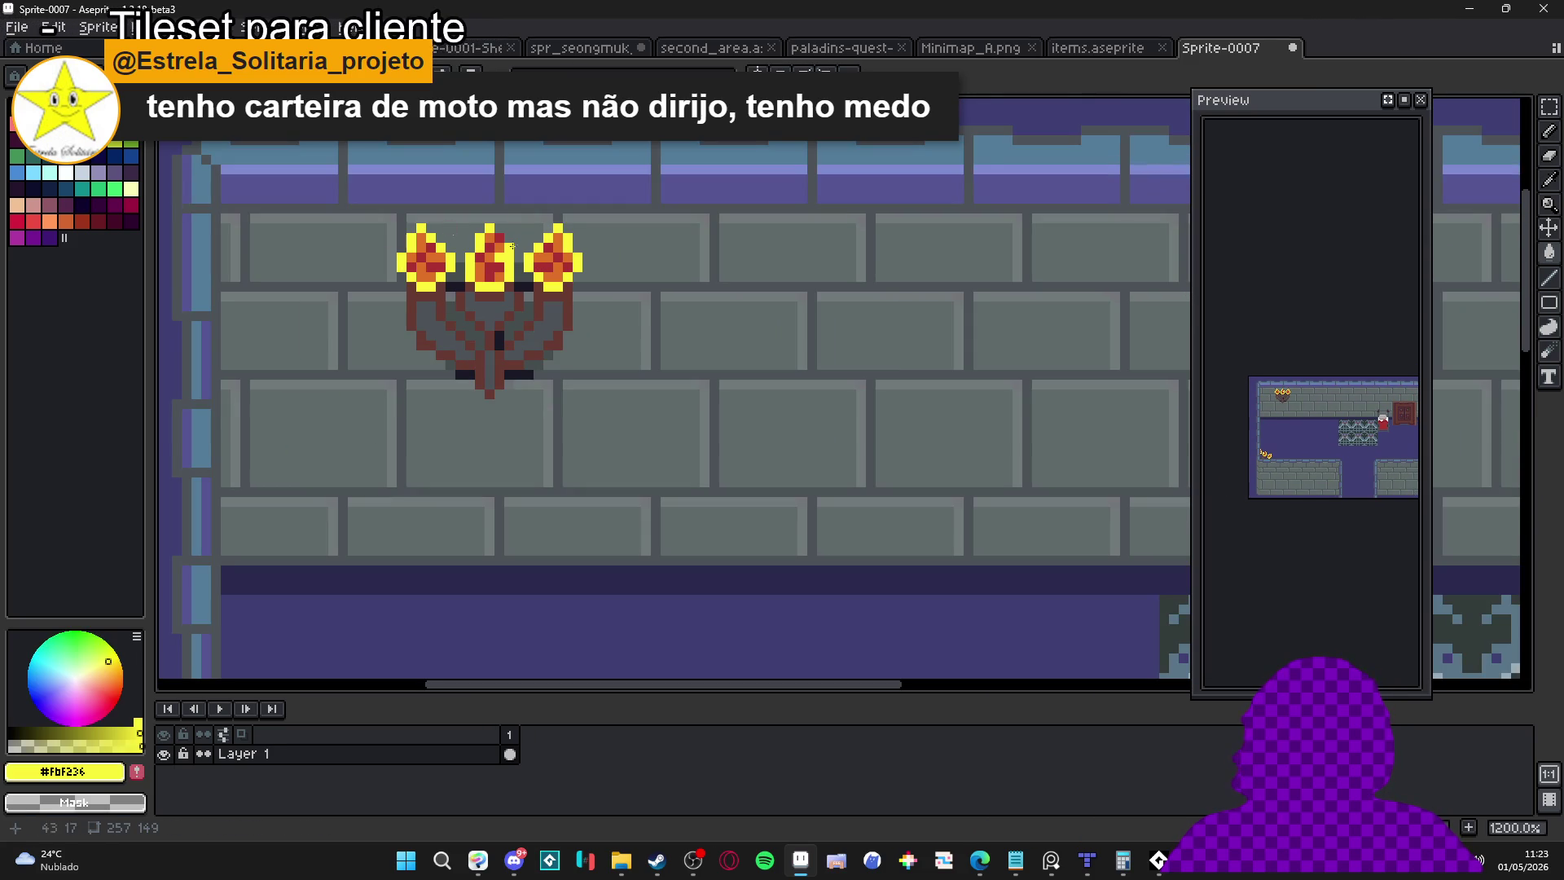
scroll(450, 229, down, 5)
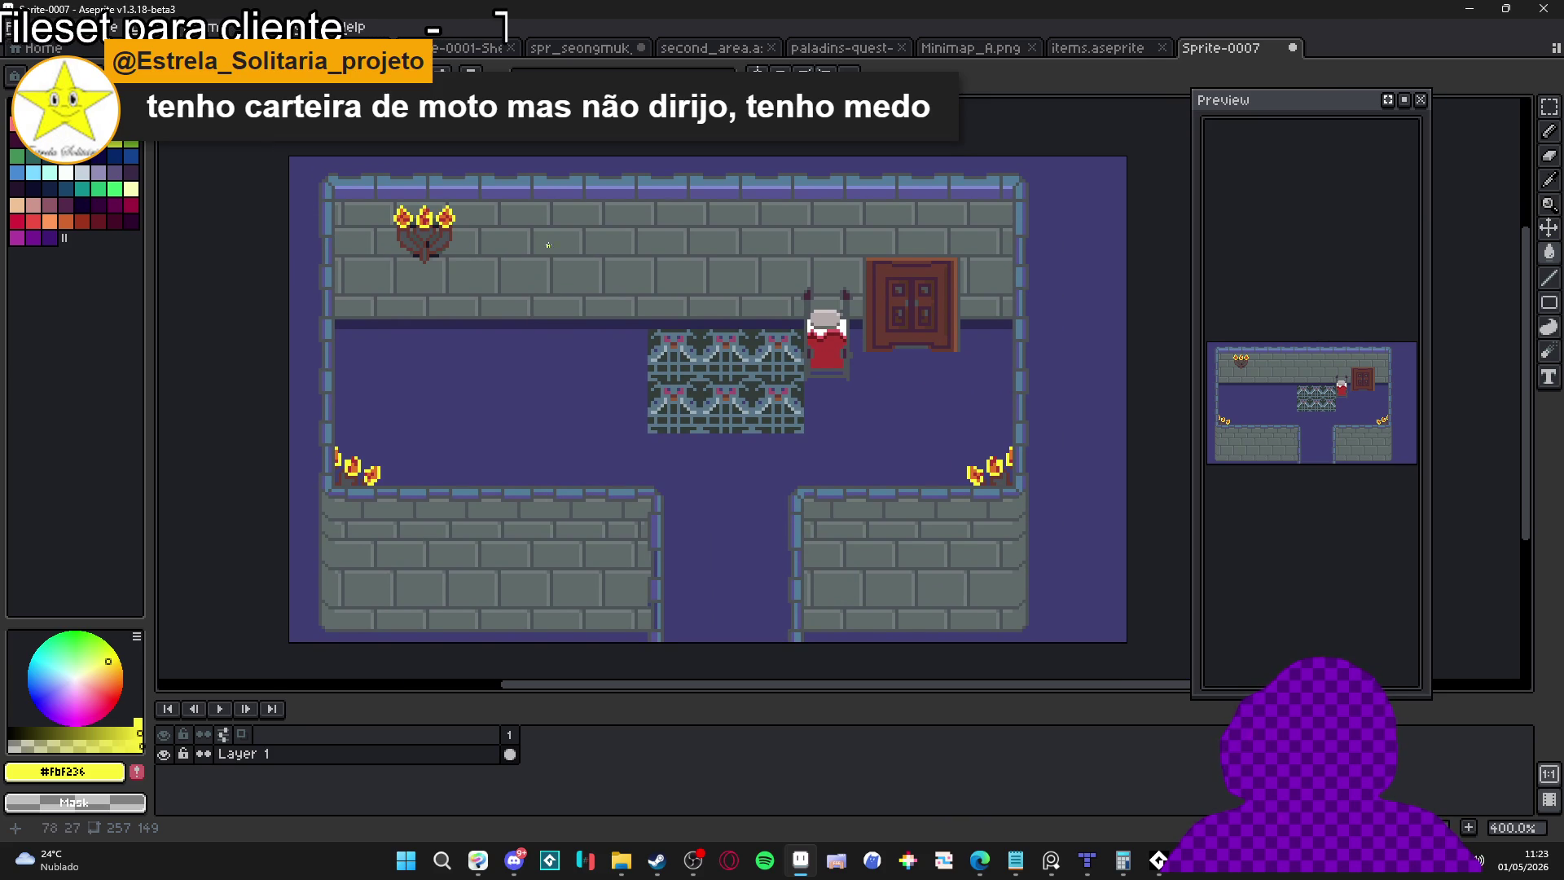
scroll(545, 248, up, 2)
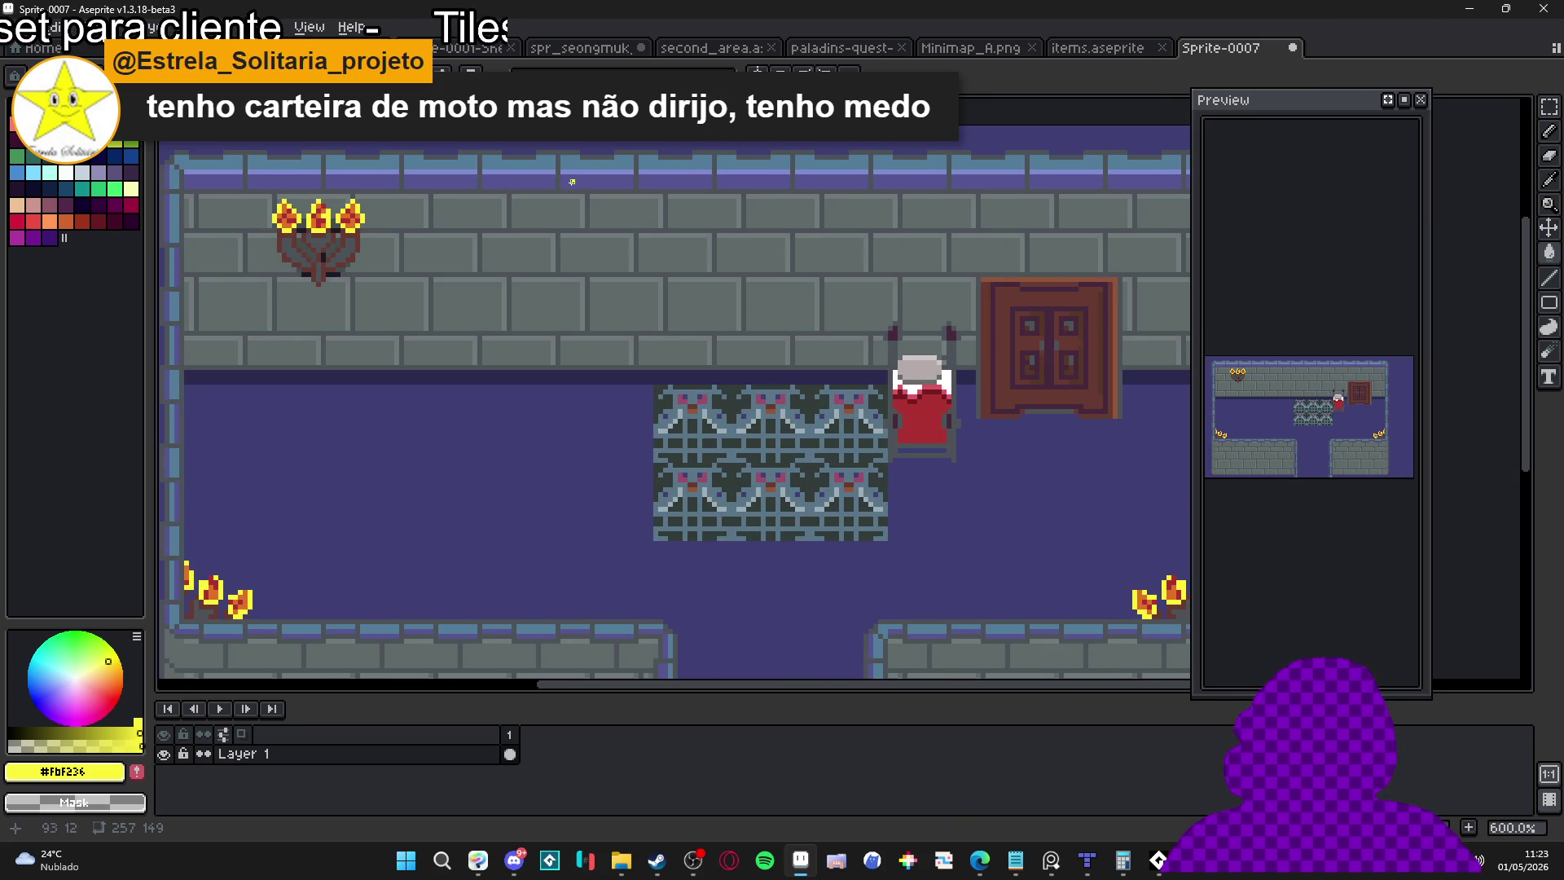
scroll(572, 185, up, 1)
scroll(562, 163, down, 2)
scroll(563, 194, up, 6)
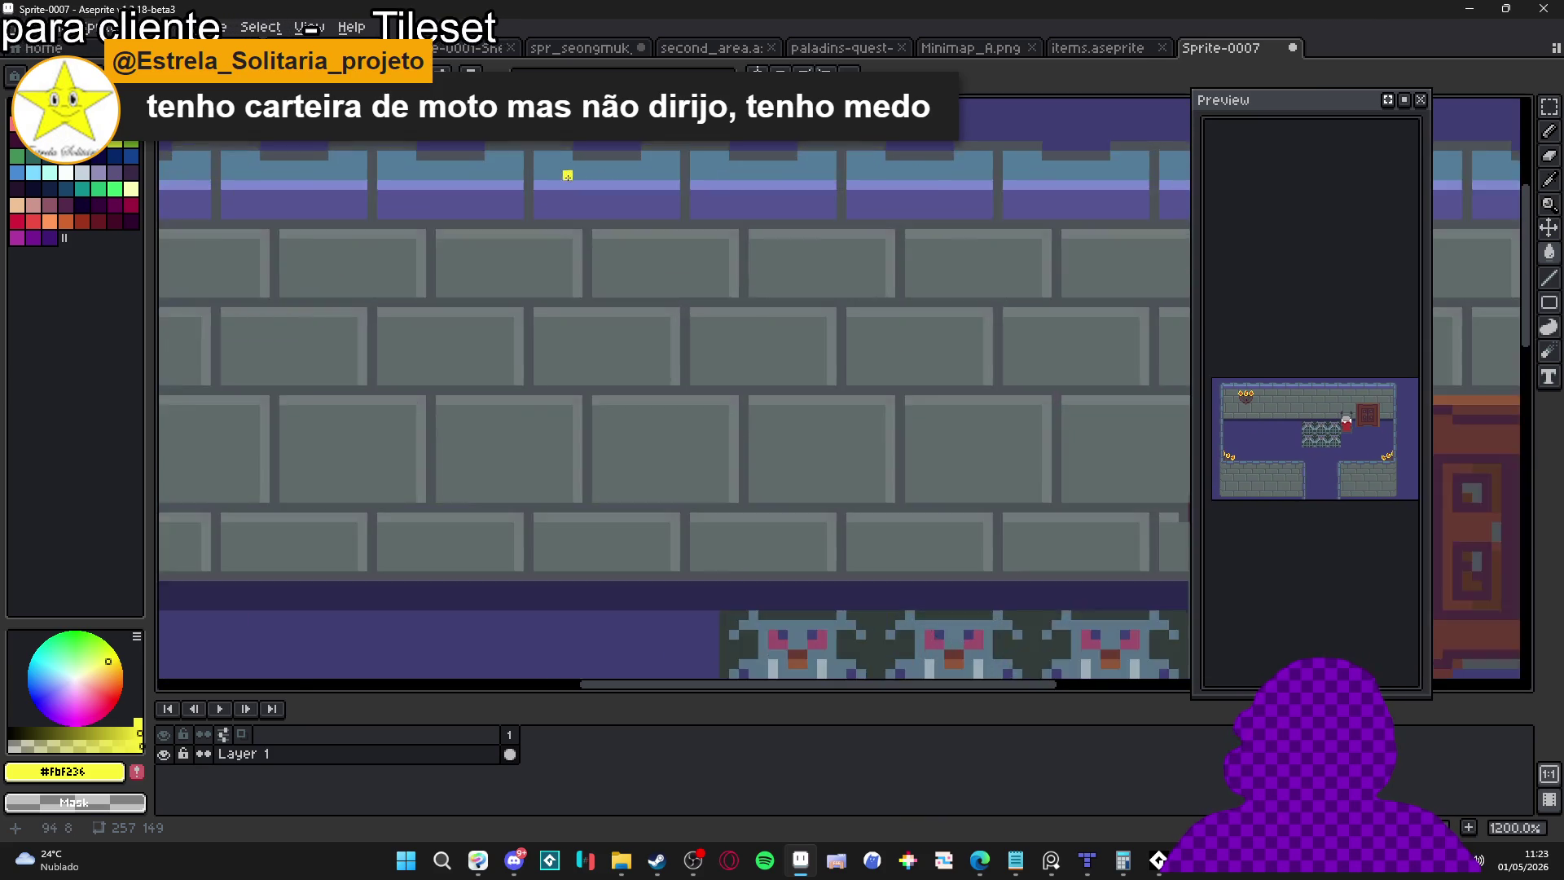
alt+click(546, 148)
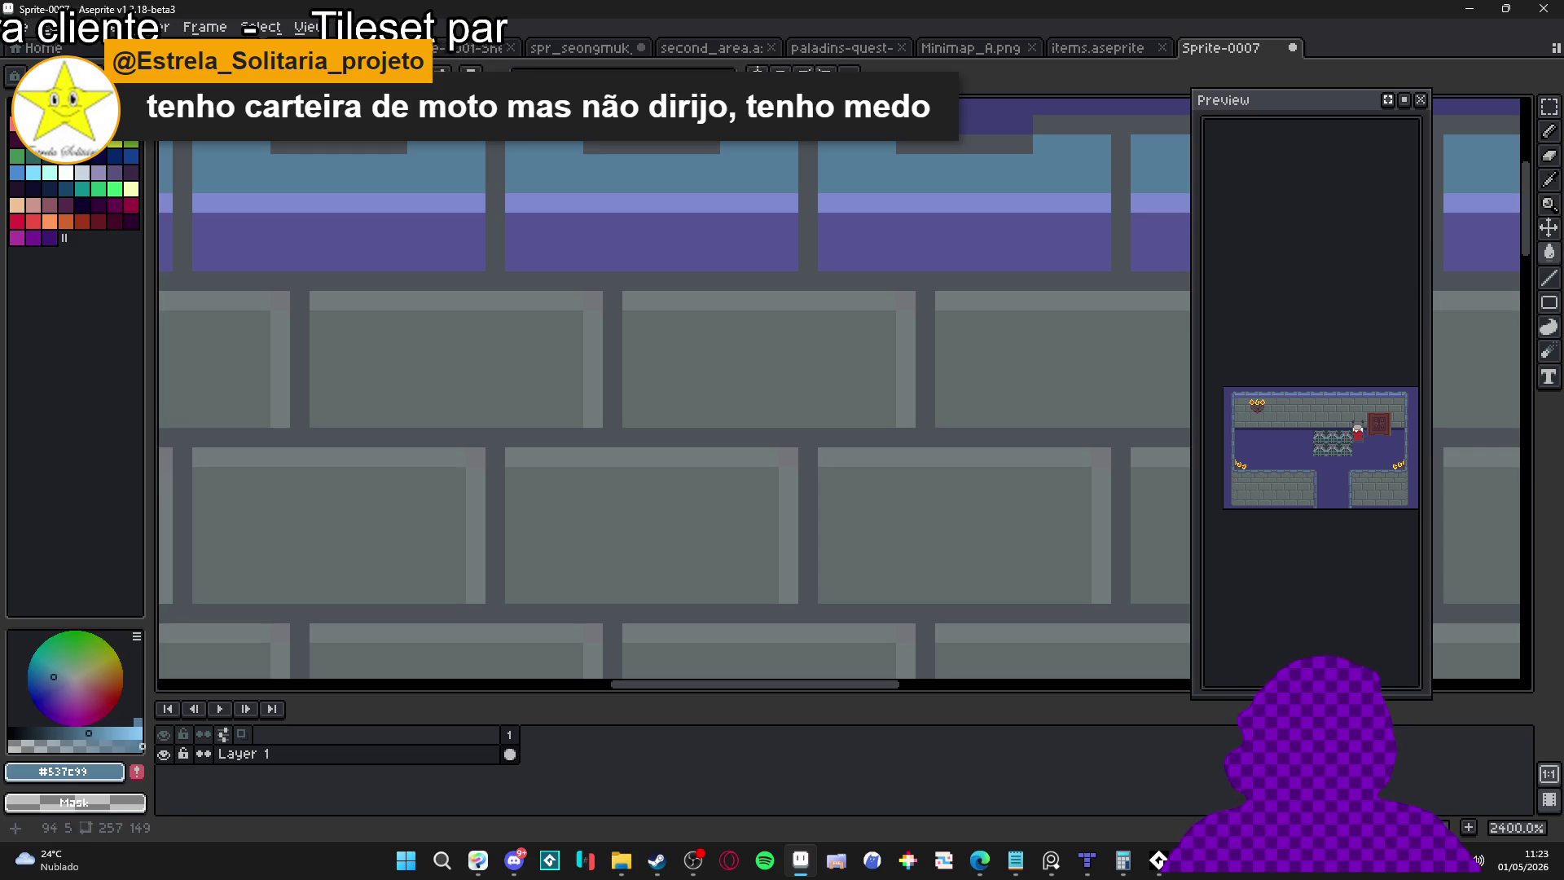
Draw a dark blue outline along the wall top, stepping down to the left
alt+click(513, 148)
scroll(545, 261, down, 2)
alt+click(545, 261)
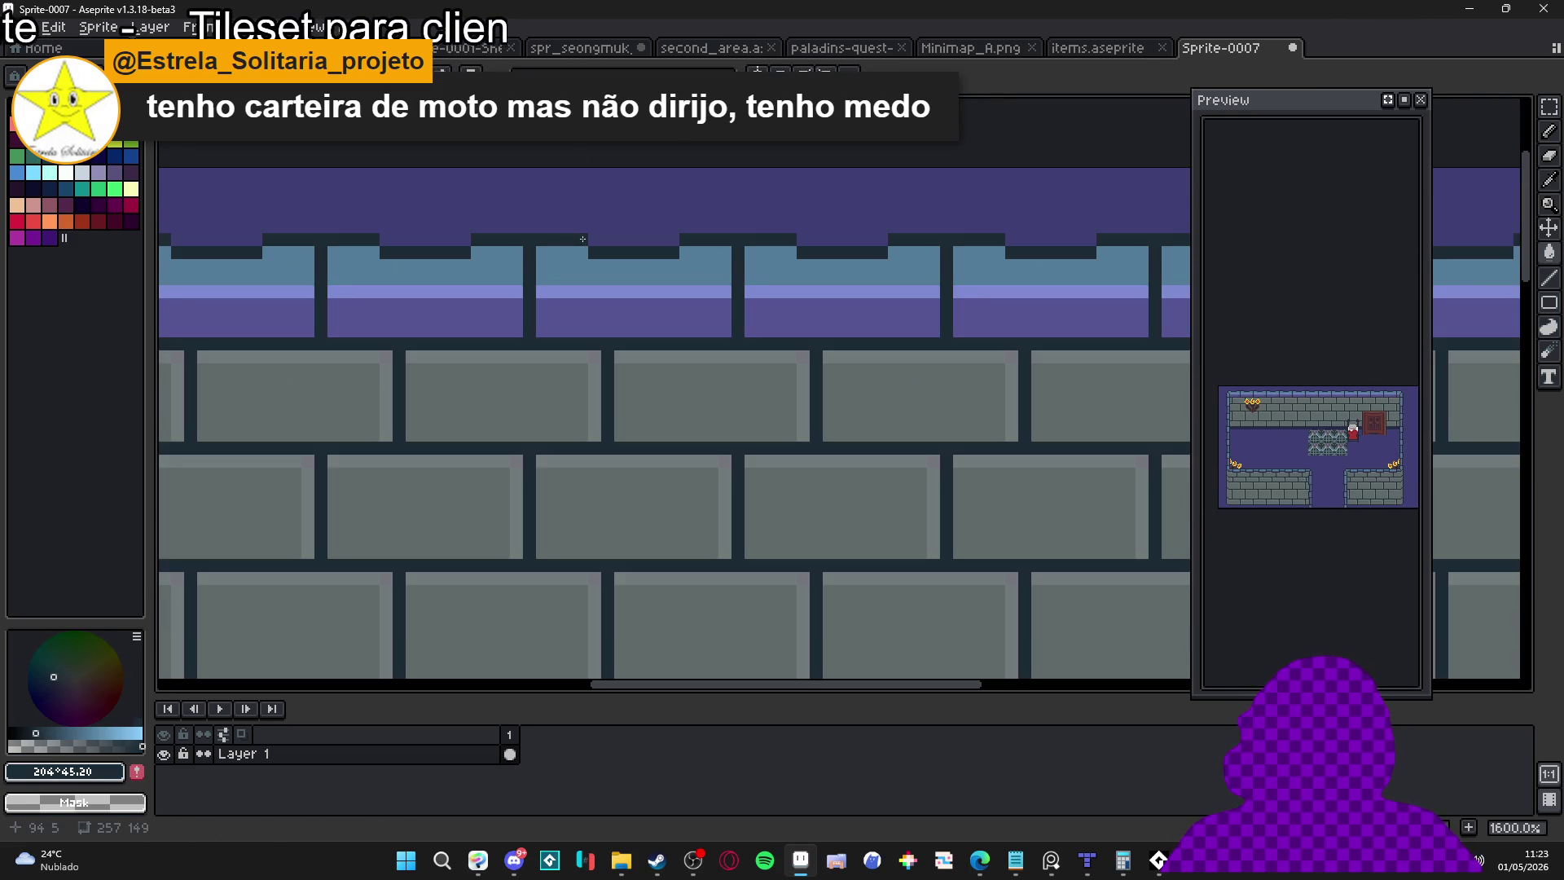
mouse_move(579, 238)
mouse_down()
mouse_move(541, 234)
mouse_move(529, 334)
mouse_up()
mouse_move(515, 238)
mouse_down()
mouse_move(392, 253)
mouse_move(253, 242)
mouse_move(310, 252)
mouse_move(305, 326)
mouse_up()
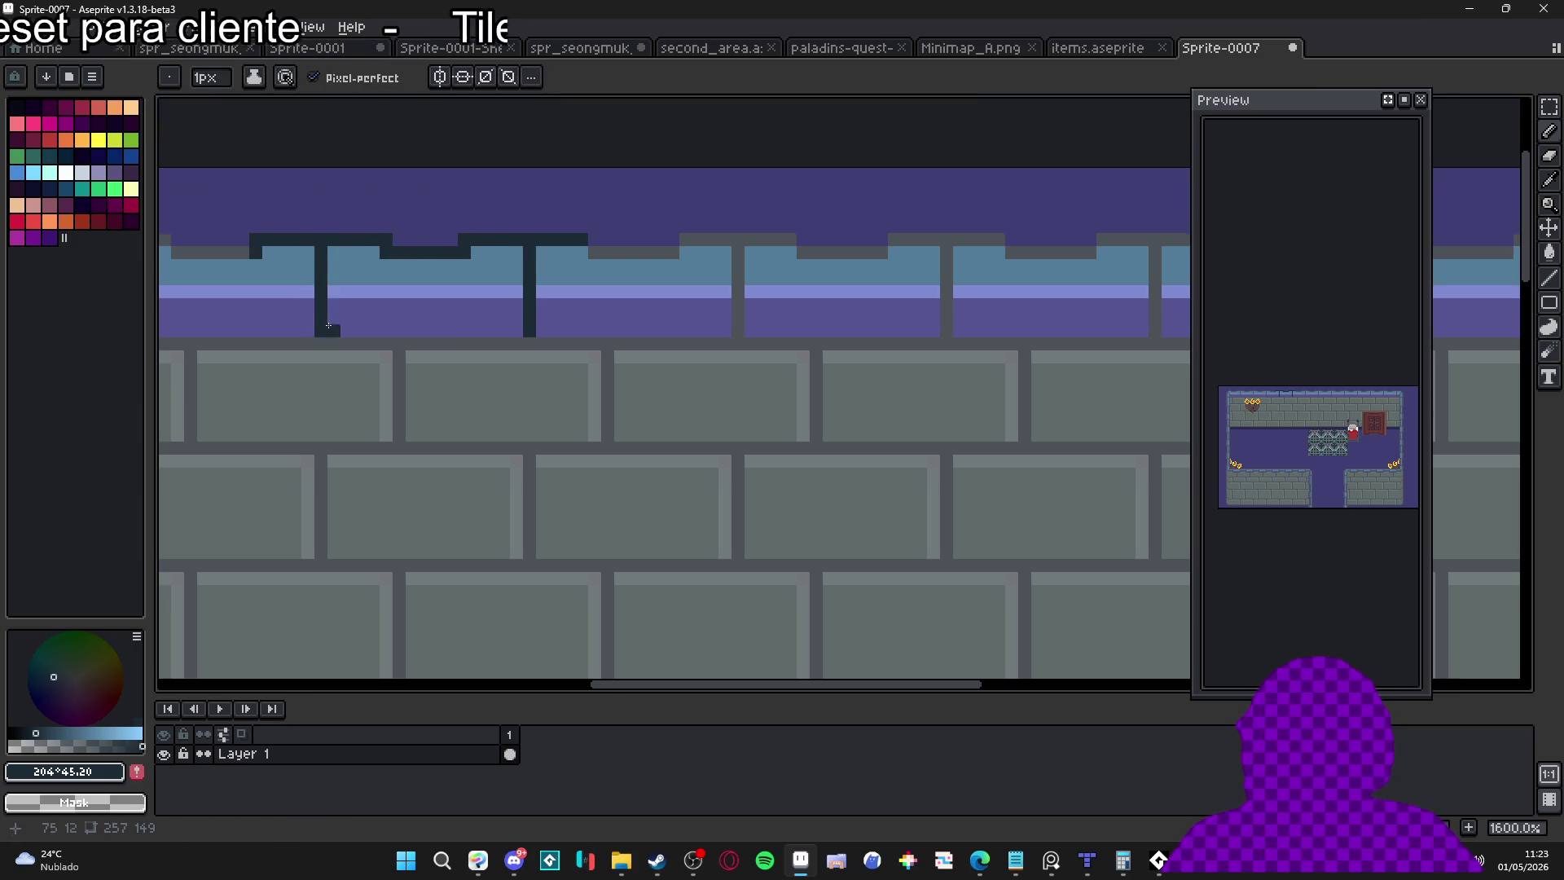
scroll(585, 282, down, 6)
scroll(576, 338, down, 1)
scroll(538, 344, up, 5)
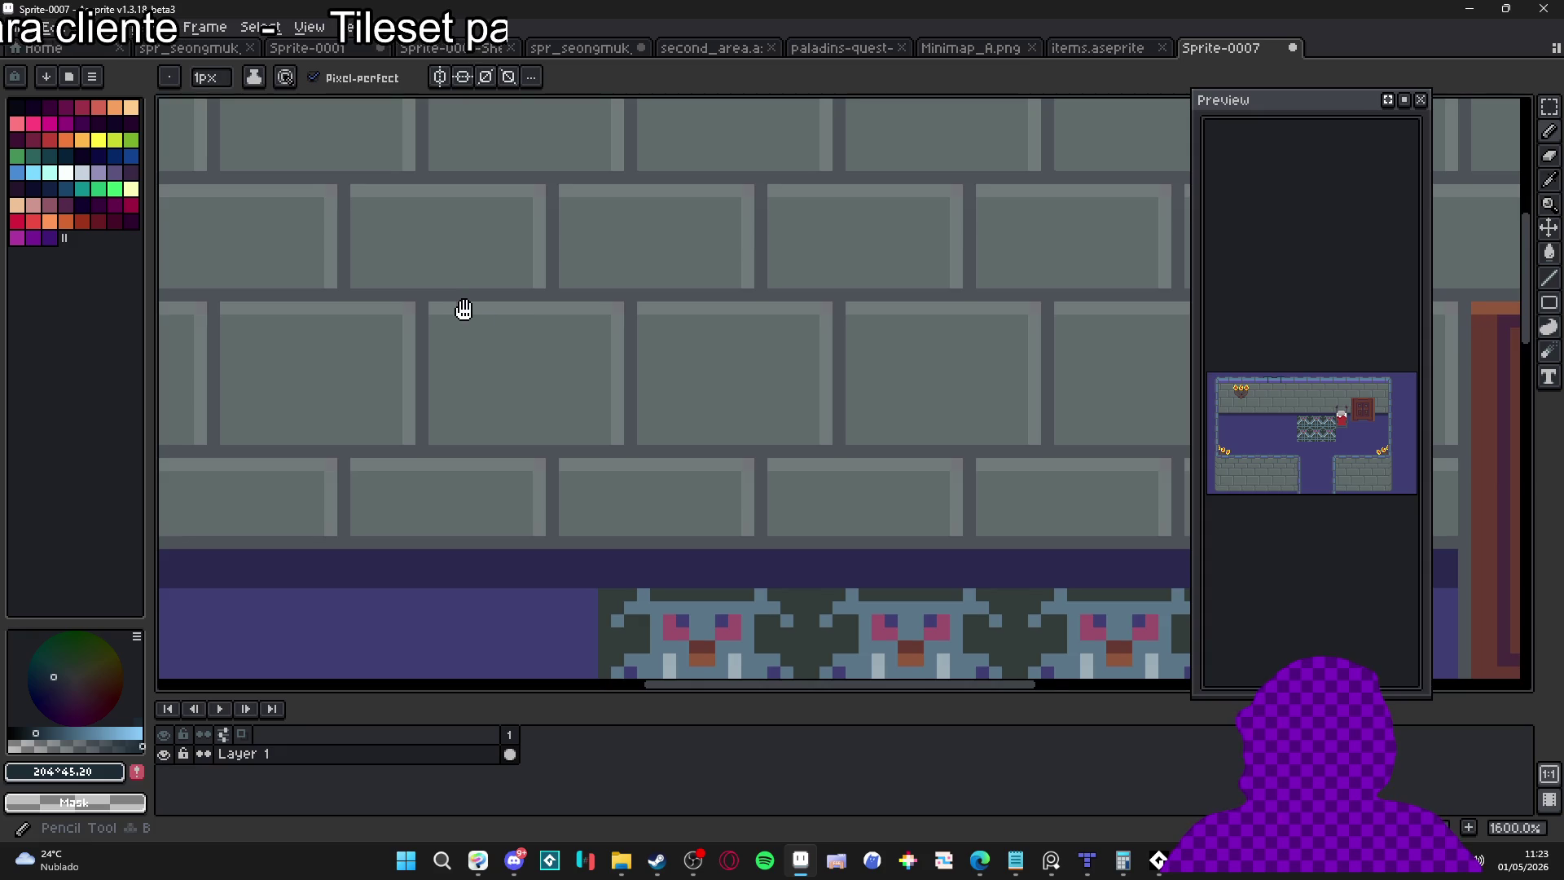
Repaint the upper mortar lines between the bricks in a lighter grey
drag(461, 307, 517, 461)
alt+click(517, 461)
scroll(497, 388, up, 2)
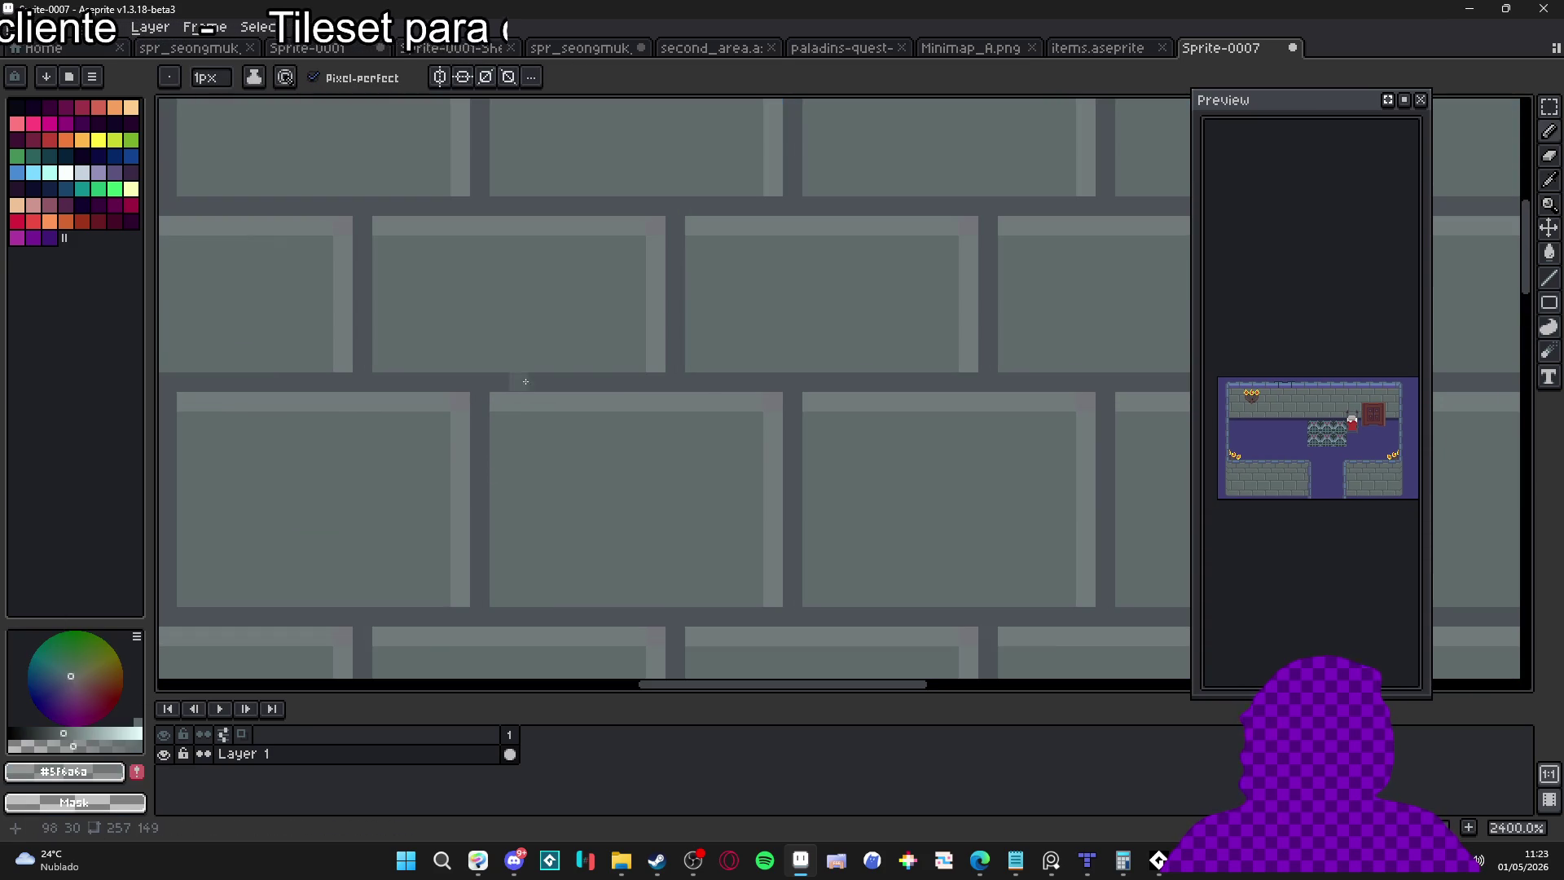
drag(593, 382, 538, 383)
alt+click(611, 381)
click(616, 381)
click(931, 383)
drag(933, 380, 871, 381)
drag(930, 206, 871, 205)
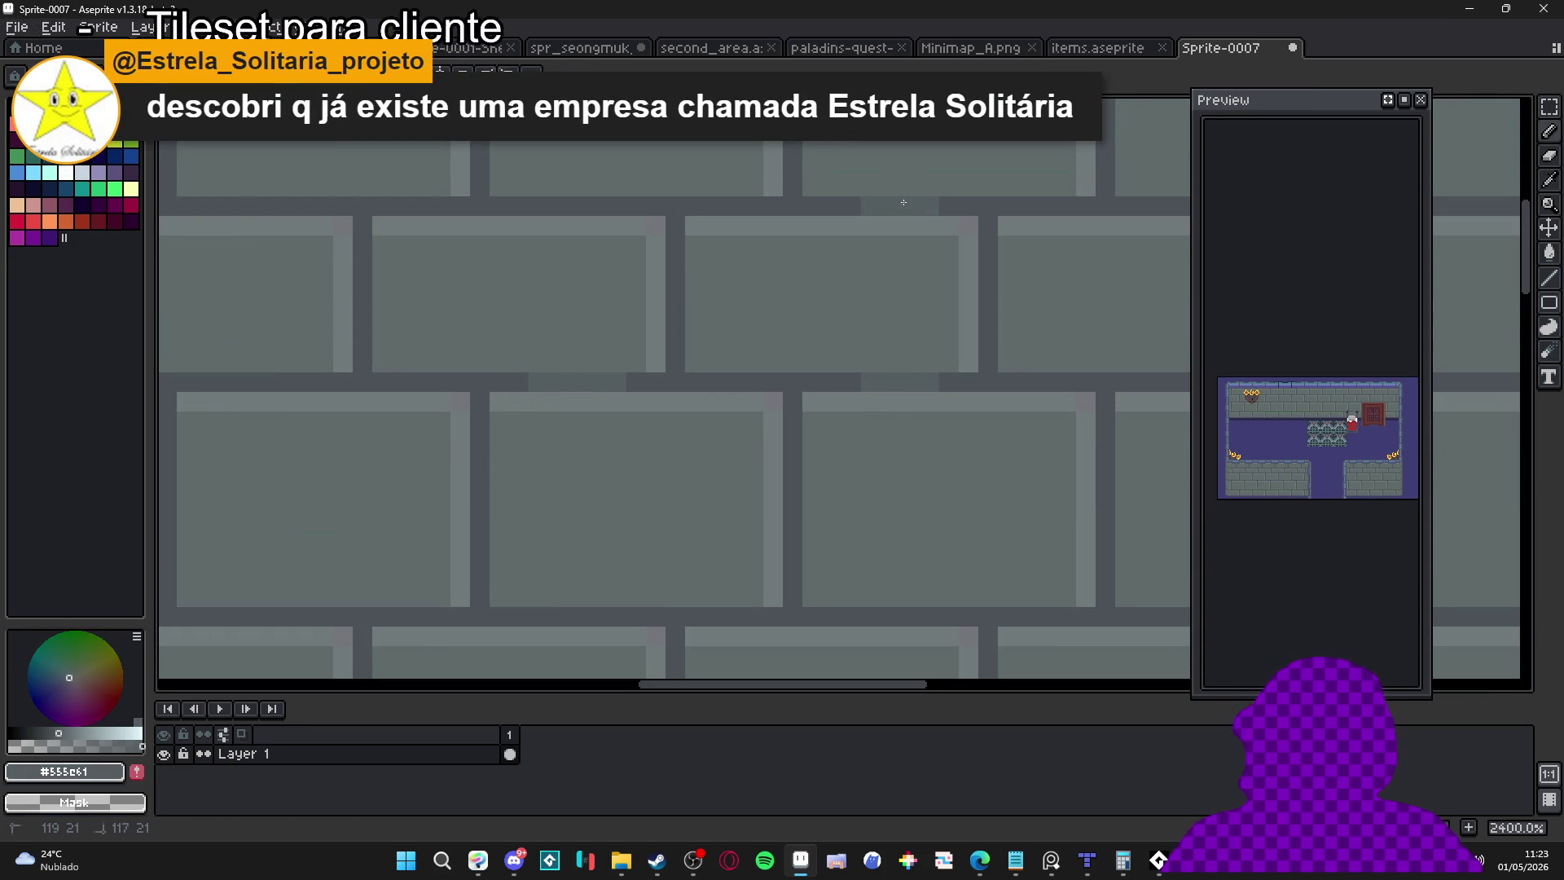
drag(603, 206, 551, 206)
Lighten the lower and left mortar runs further down the wall
drag(406, 206, 712, 328)
drag(526, 328, 598, 331)
drag(285, 328, 209, 333)
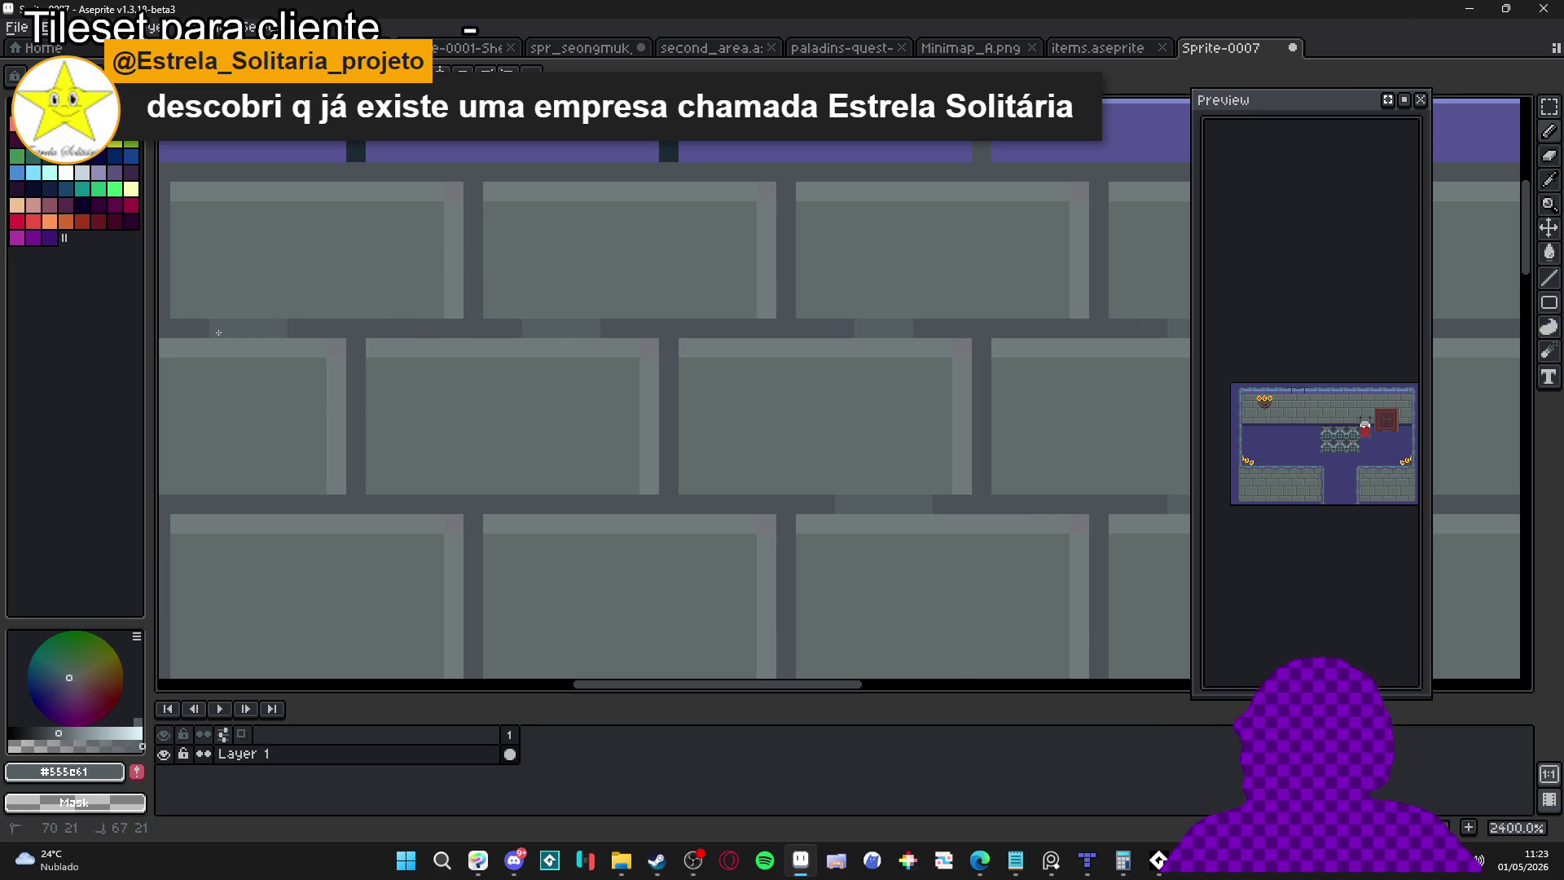
scroll(288, 334, down, 3)
scroll(663, 350, up, 1)
scroll(437, 481, up, 3)
drag(419, 511, 360, 515)
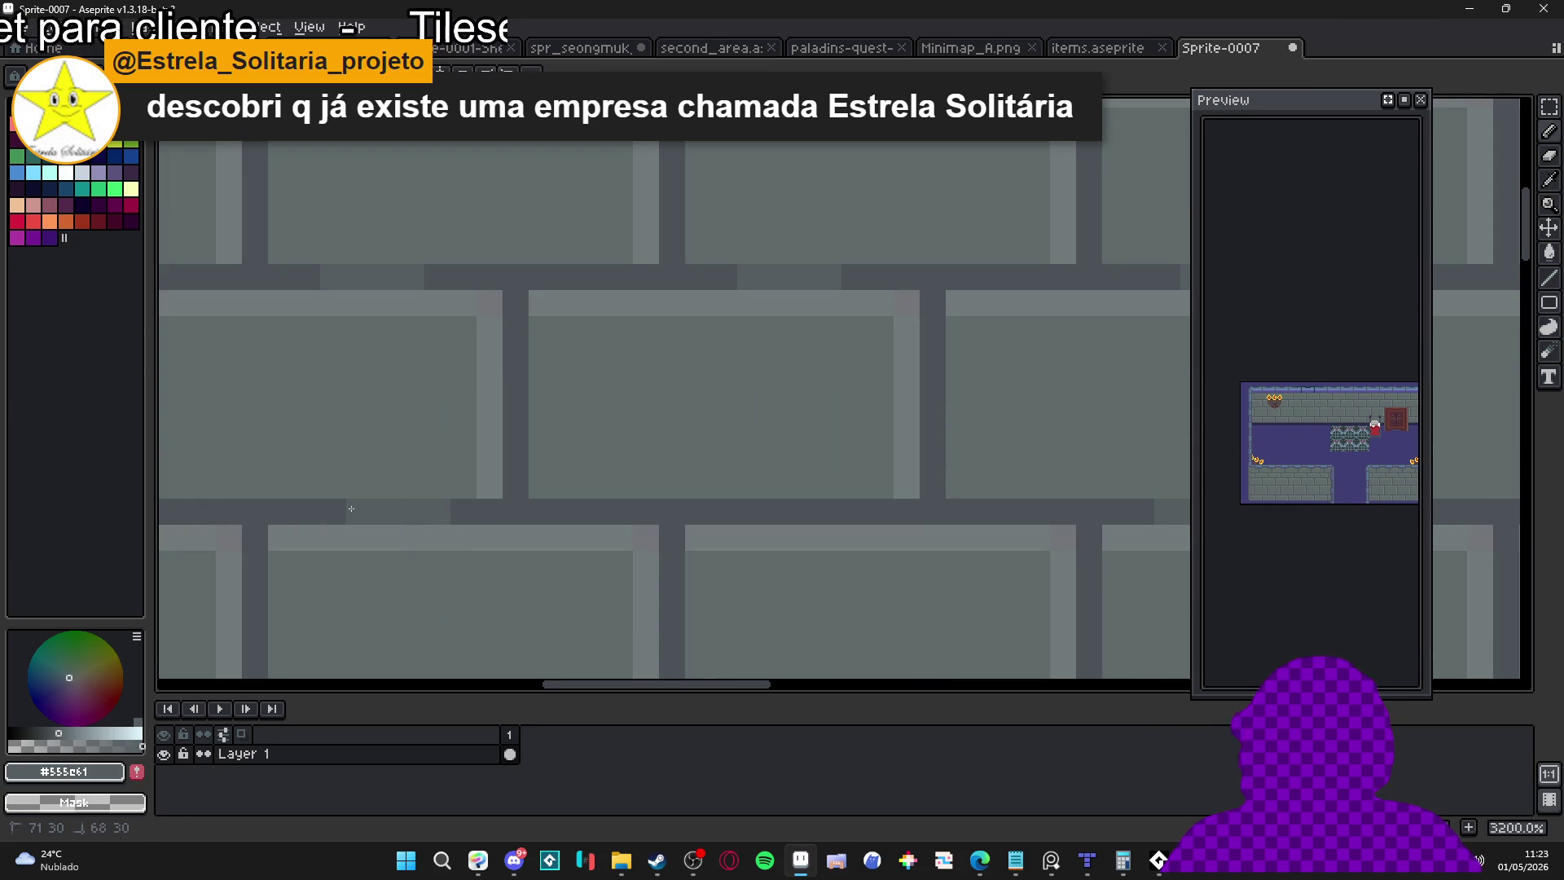
scroll(432, 513, down, 3)
scroll(432, 513, down, 5)
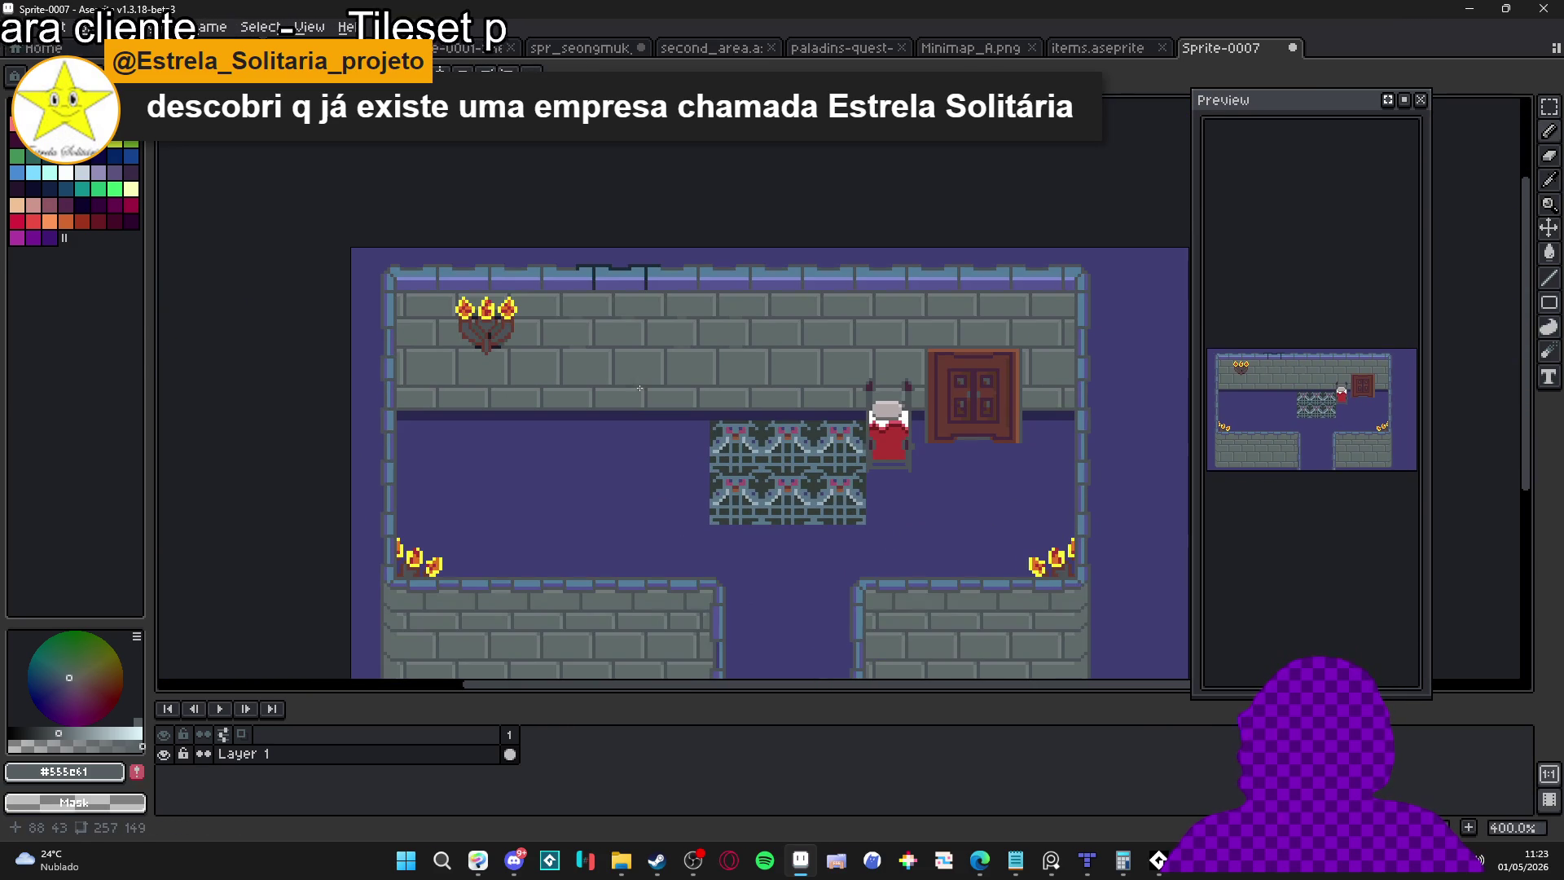
Try yellow torch-flame highlight strokes on the wall, then undo them
scroll(741, 419, up, 5)
alt+click(844, 418)
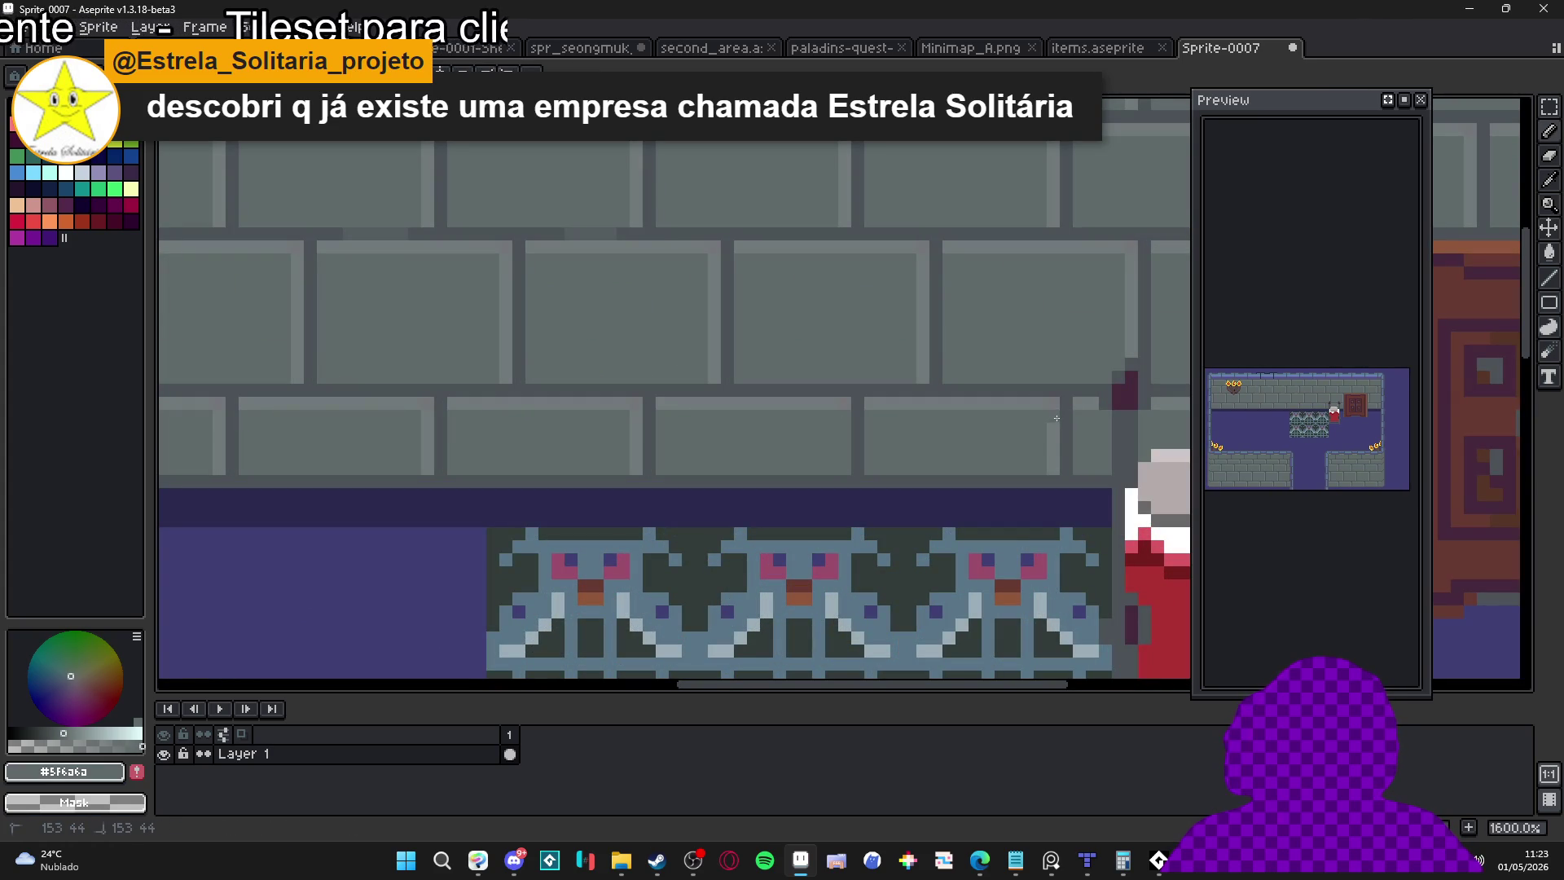
scroll(1053, 456, down, 4)
scroll(359, 312, up, 3)
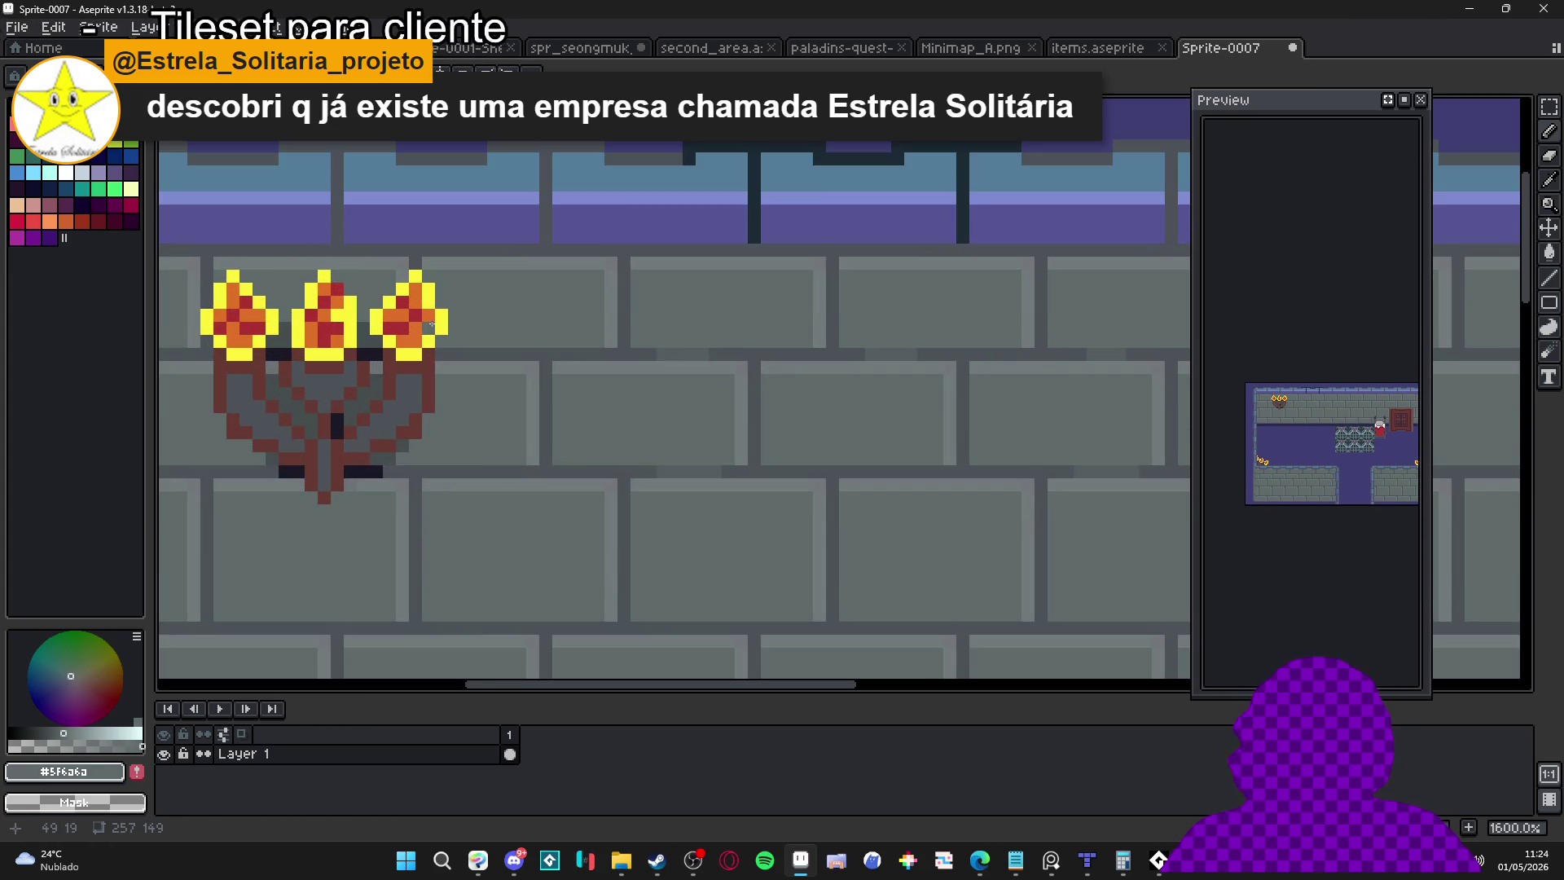
alt+click(429, 319)
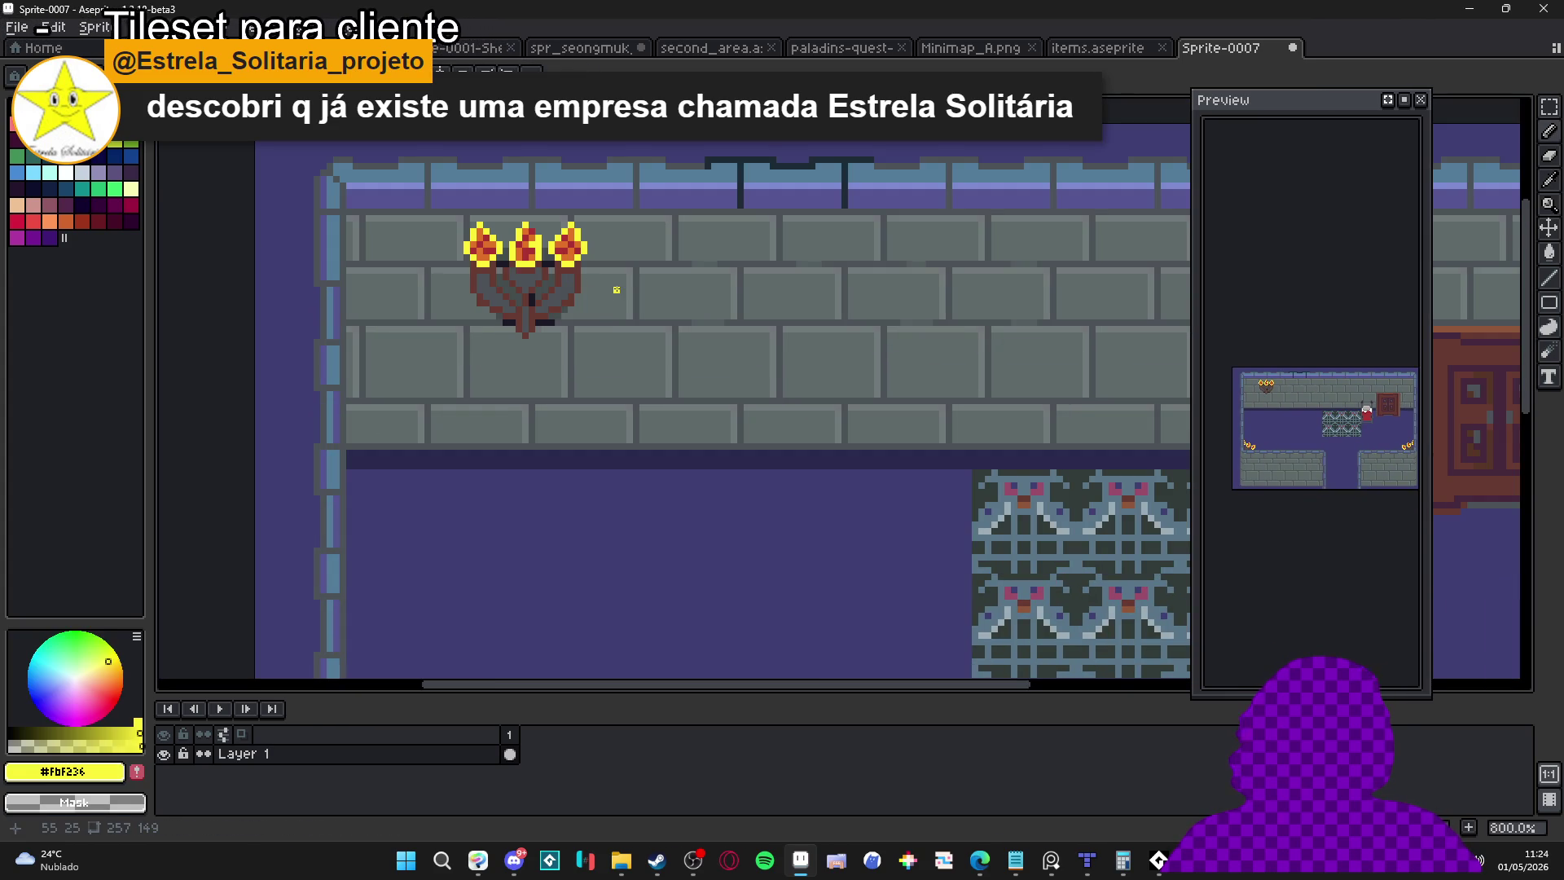
scroll(617, 289, down, 3)
scroll(612, 240, up, 2)
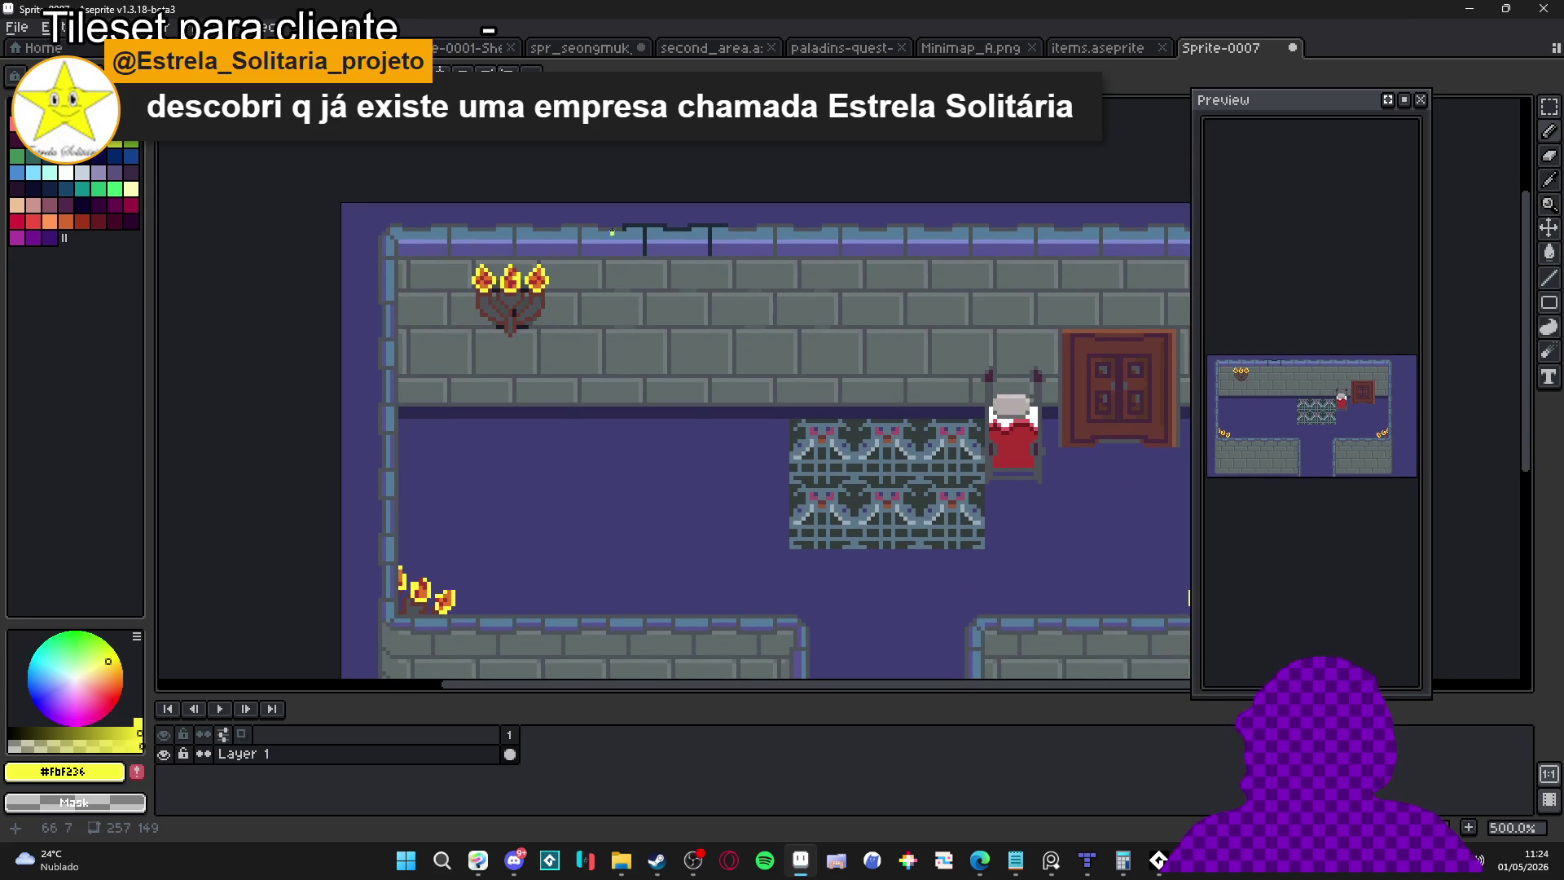
scroll(657, 308, up, 2)
scroll(601, 269, down, 2)
scroll(819, 356, up, 4)
scroll(819, 356, up, 3)
drag(1158, 157, 743, 558)
drag(883, 255, 1064, 436)
key(ctrl+z)
key(ctrl+z)
Paint the light highlight strip on the wall brick grey
alt+click(894, 380)
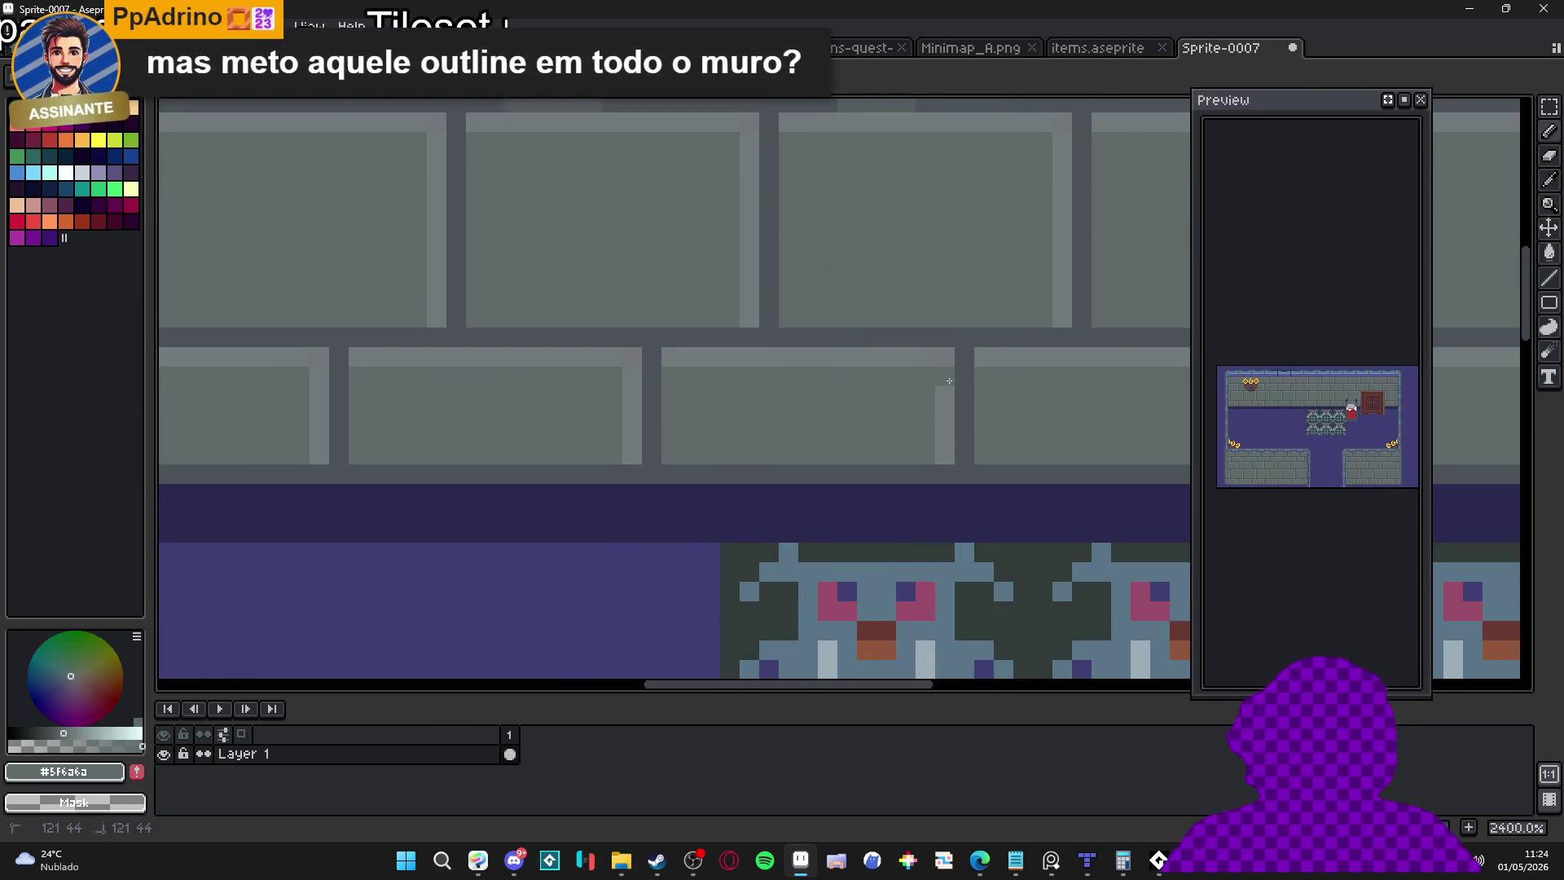
click(633, 378)
drag(635, 383, 637, 461)
Pick the dark wall-outline colour #1d2b35 from the wall
scroll(640, 463, down, 7)
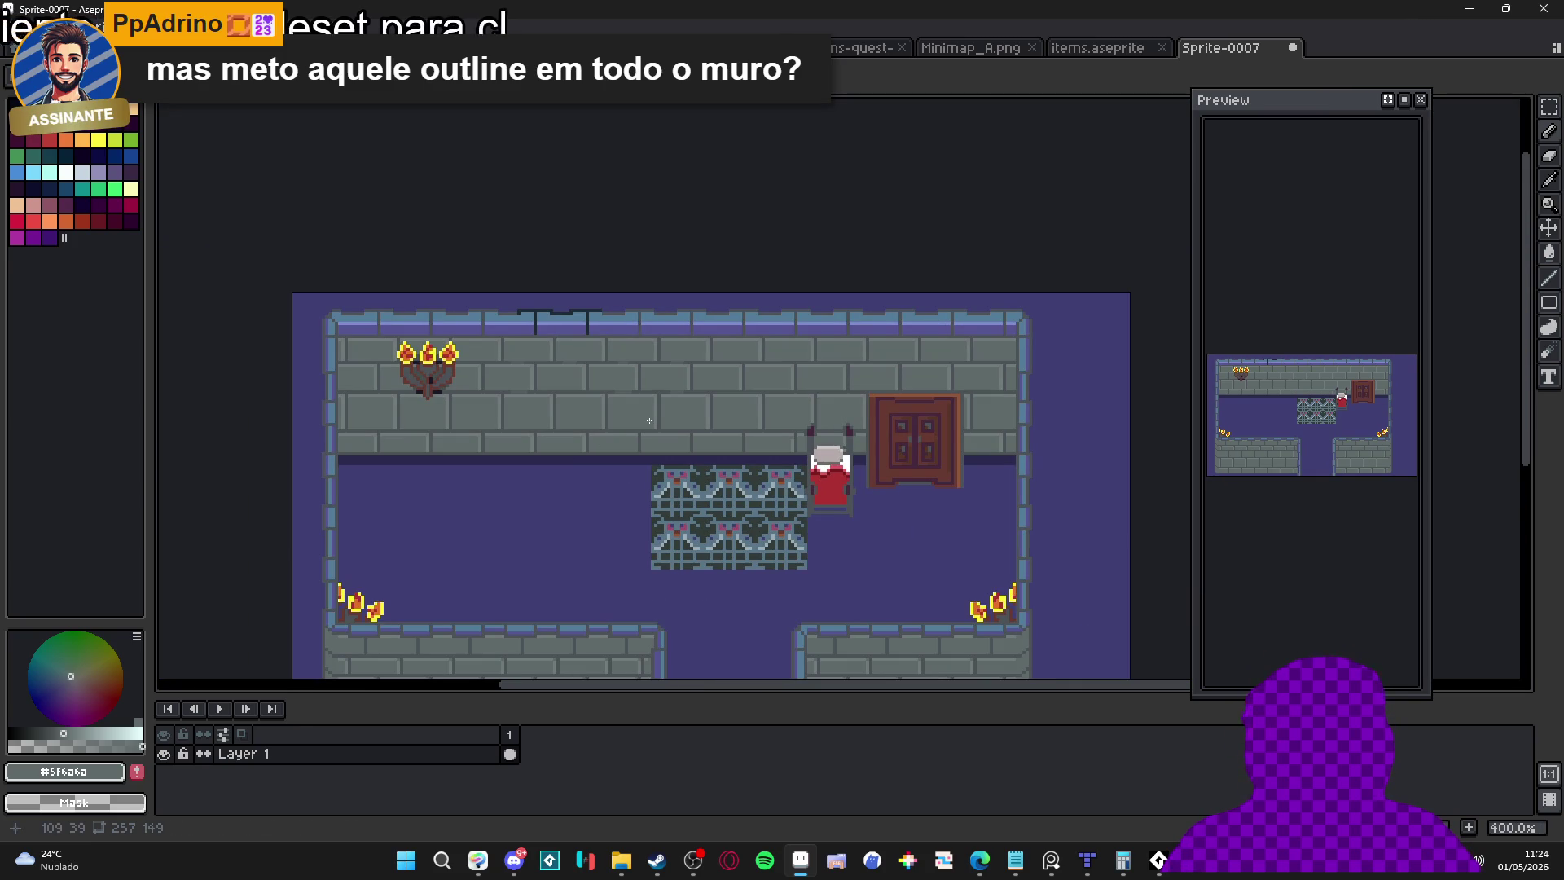
scroll(405, 303, down, 1)
scroll(384, 315, down, 1)
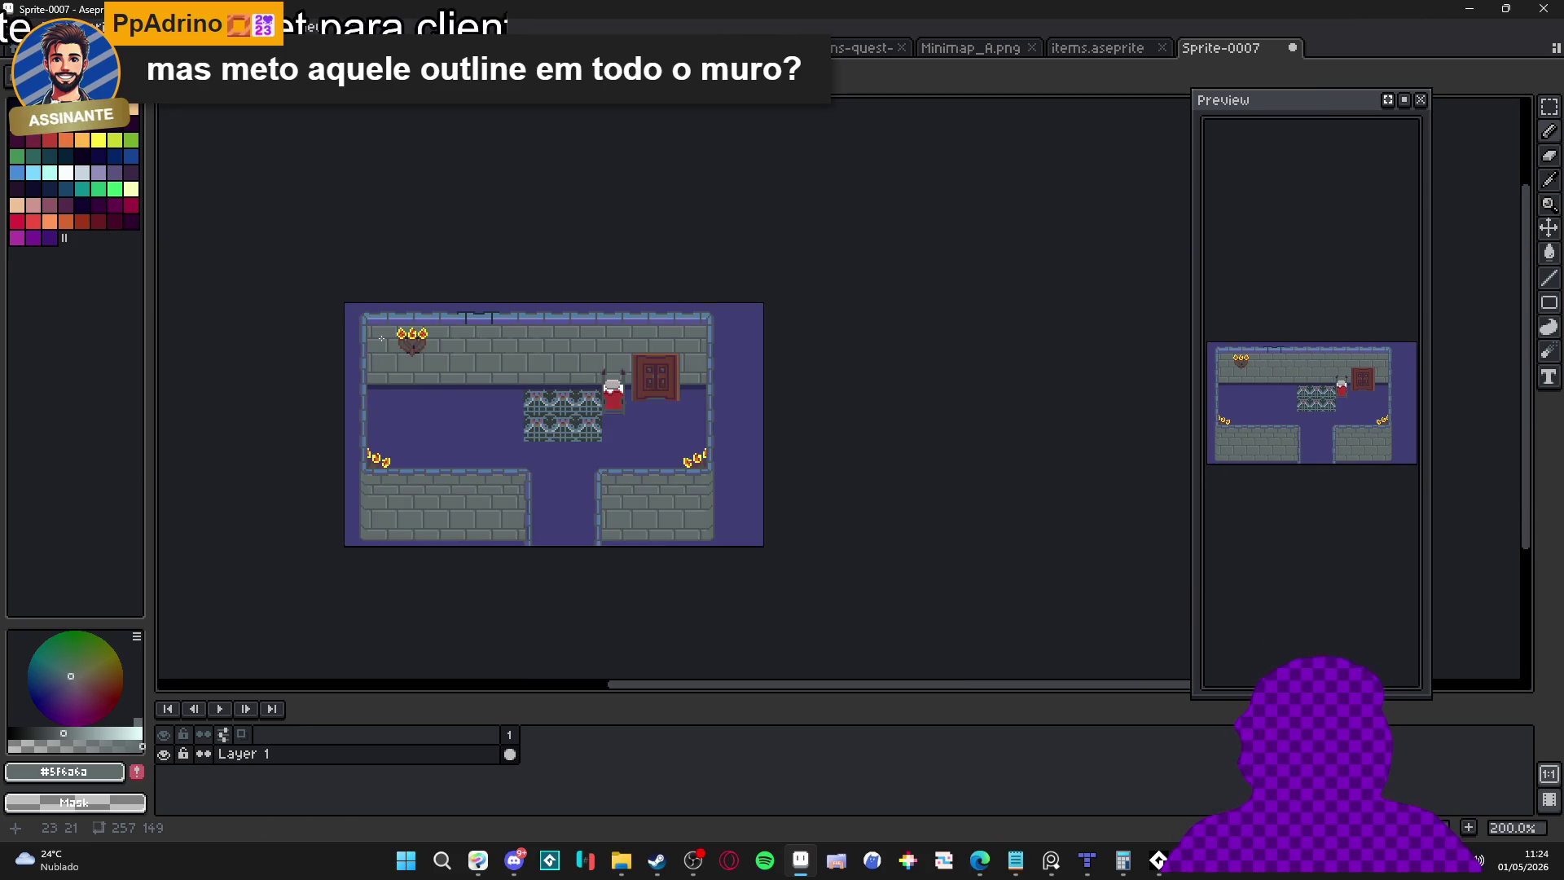
scroll(640, 322, up, 5)
alt+click(636, 325)
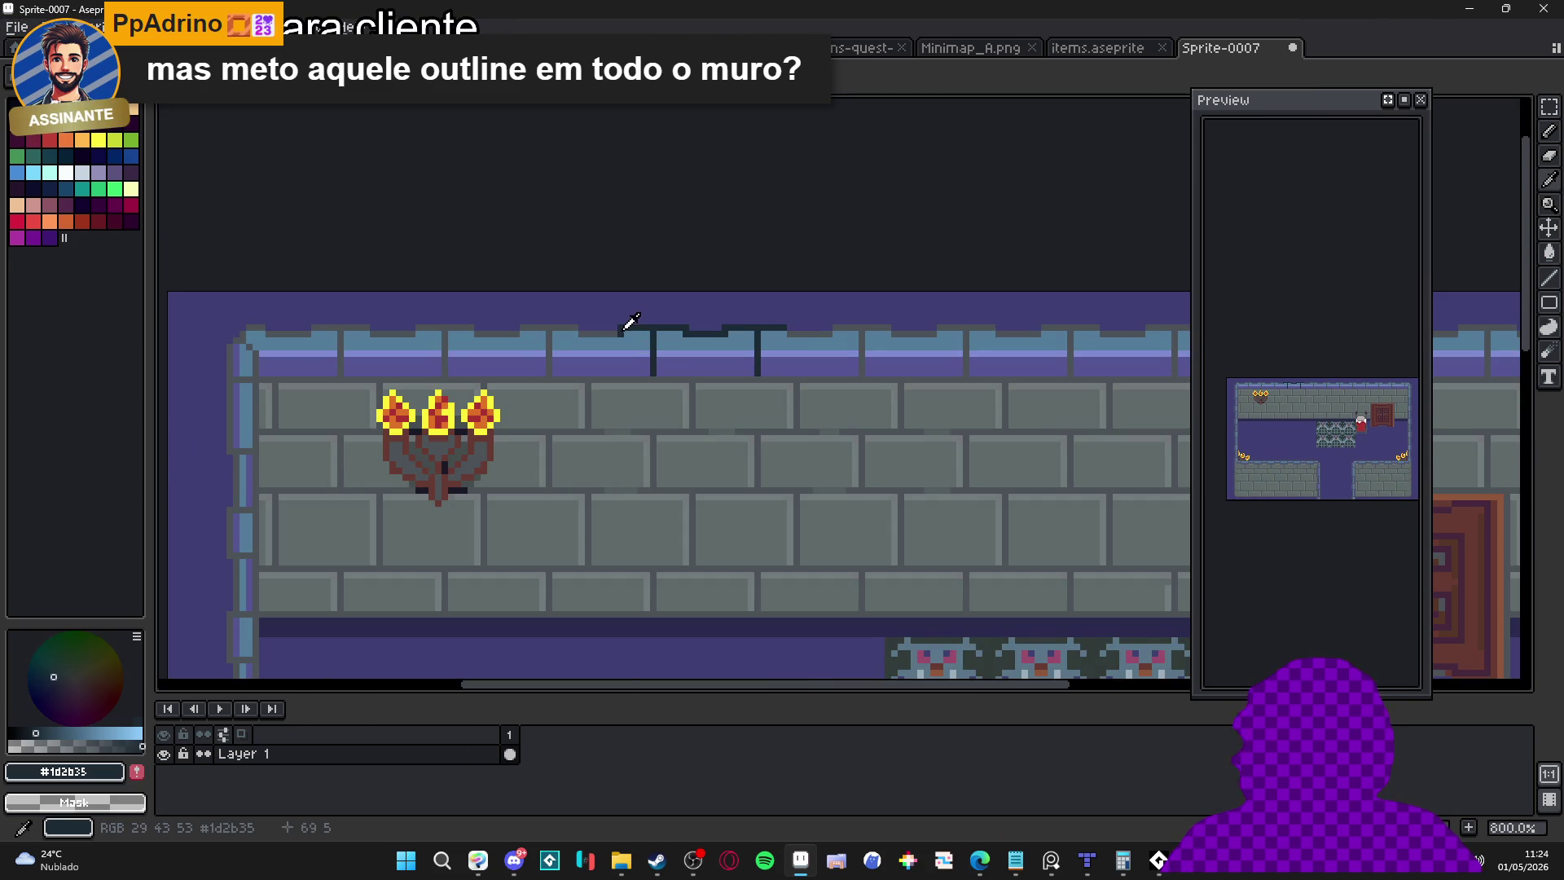
Extend the #1d2b35 outline left along the top wall with vertical notches, then zoom out to check
scroll(637, 324, up, 1)
drag(619, 333, 426, 317)
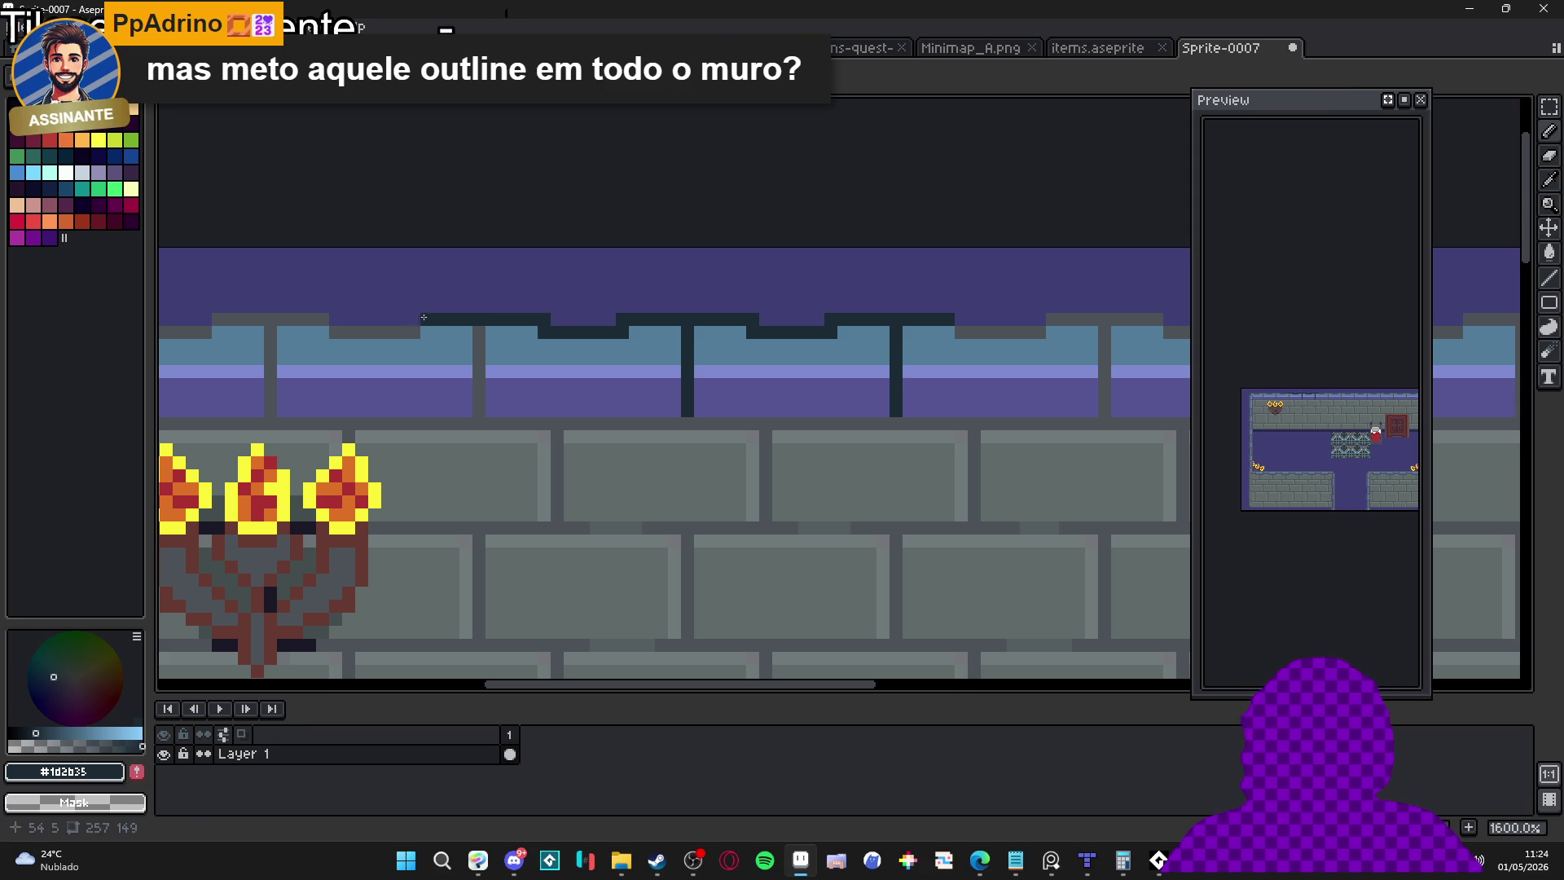
click(485, 331)
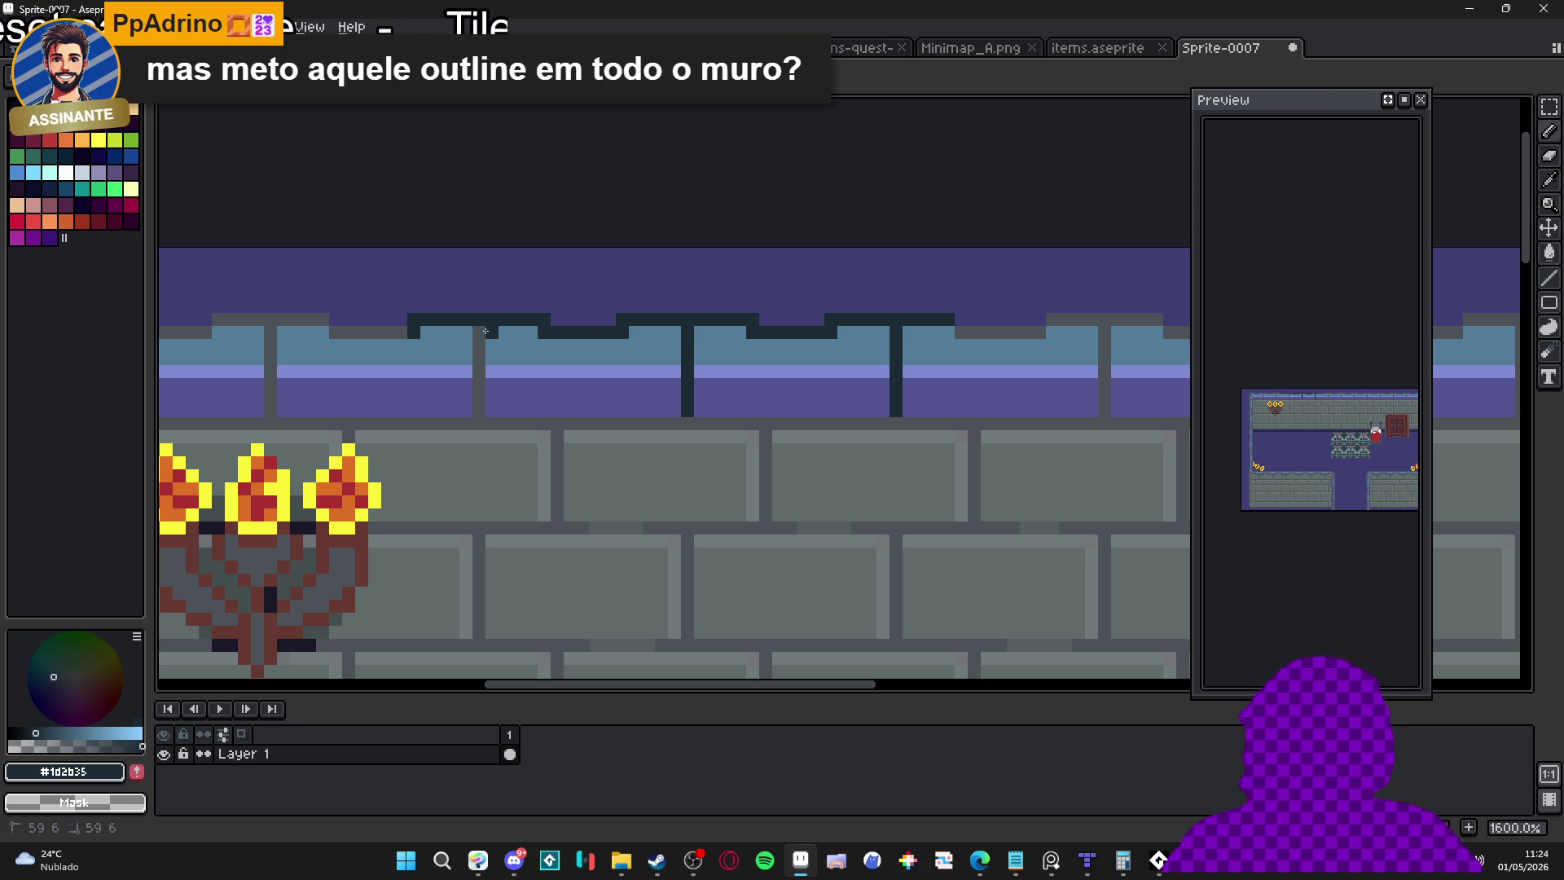
drag(479, 332, 480, 411)
mouse_move(431, 331)
mouse_down()
mouse_move(342, 331)
mouse_move(664, 366)
mouse_move(203, 363)
mouse_move(192, 380)
mouse_up()
click(334, 329)
scroll(540, 422, down, 6)
scroll(540, 422, down, 1)
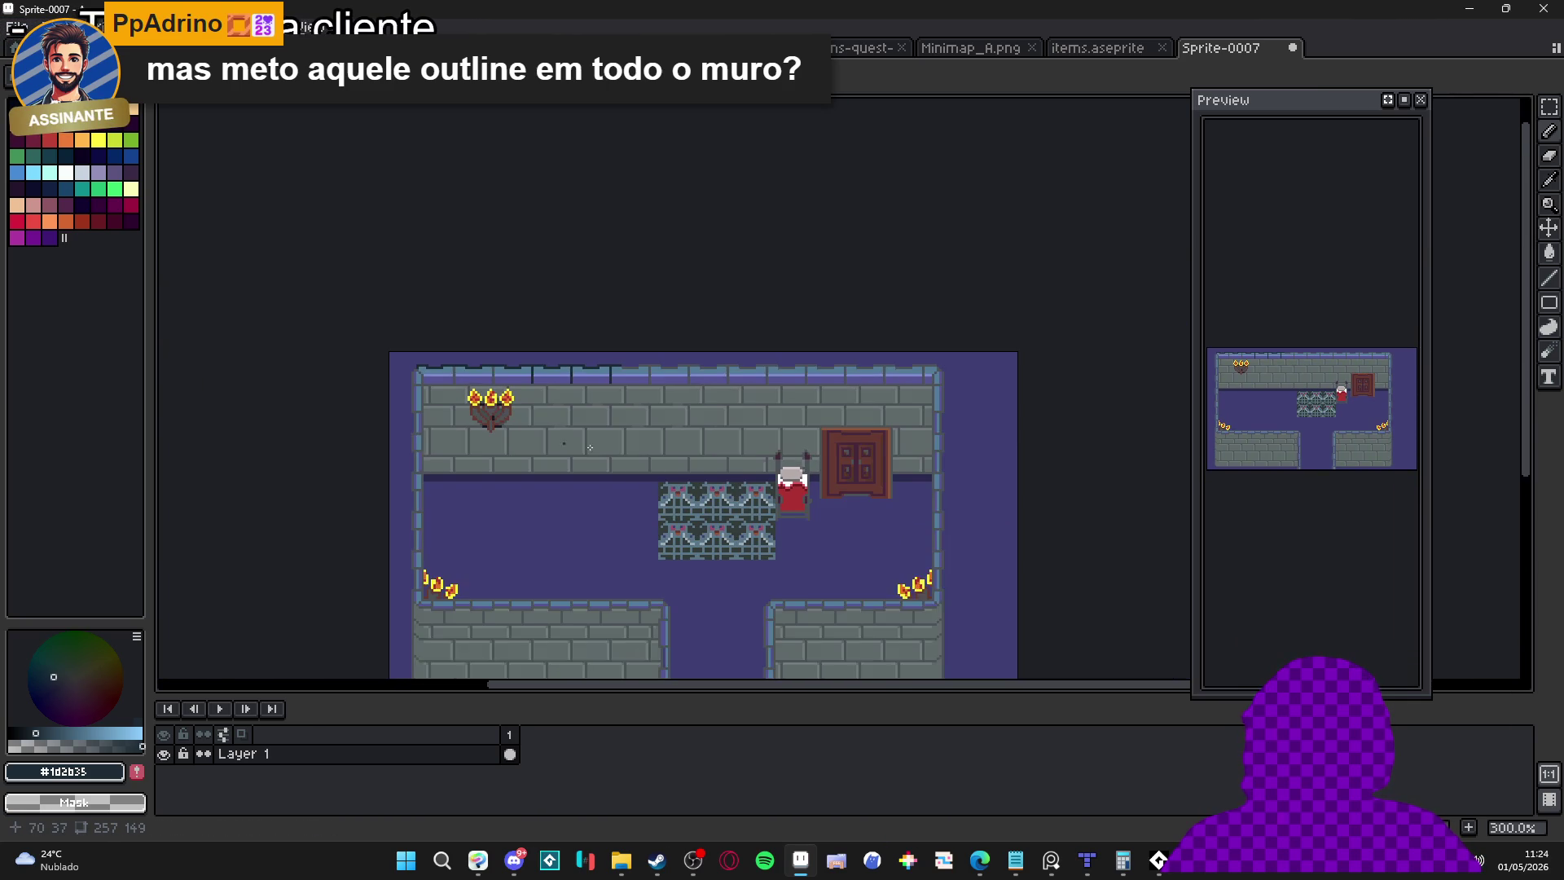
scroll(470, 438, up, 1)
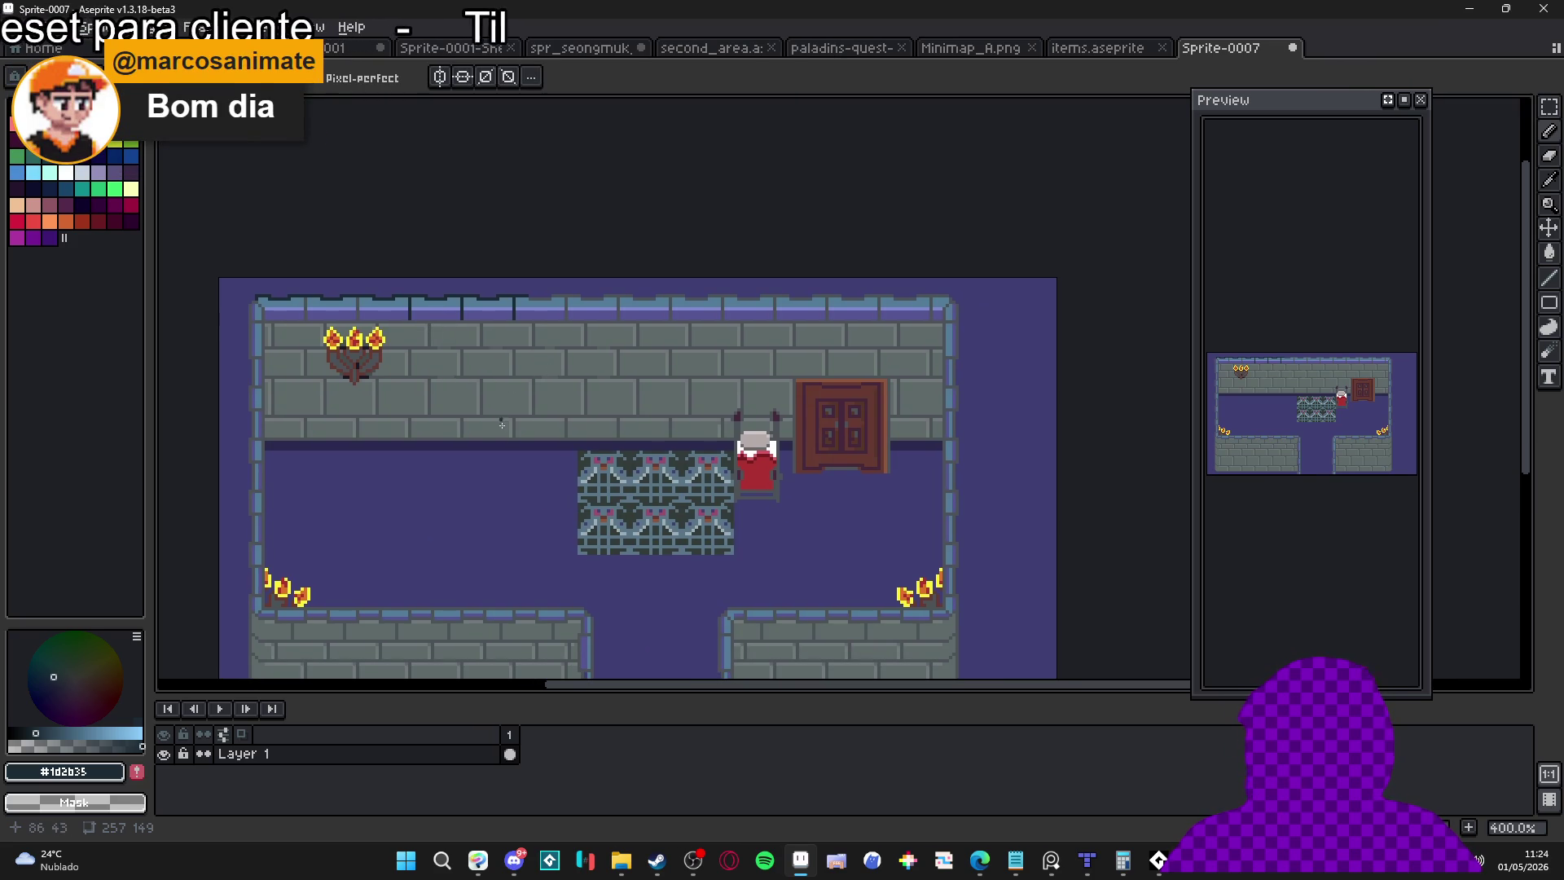
scroll(502, 415, up, 1)
scroll(482, 462, up, 1)
scroll(646, 472, down, 2)
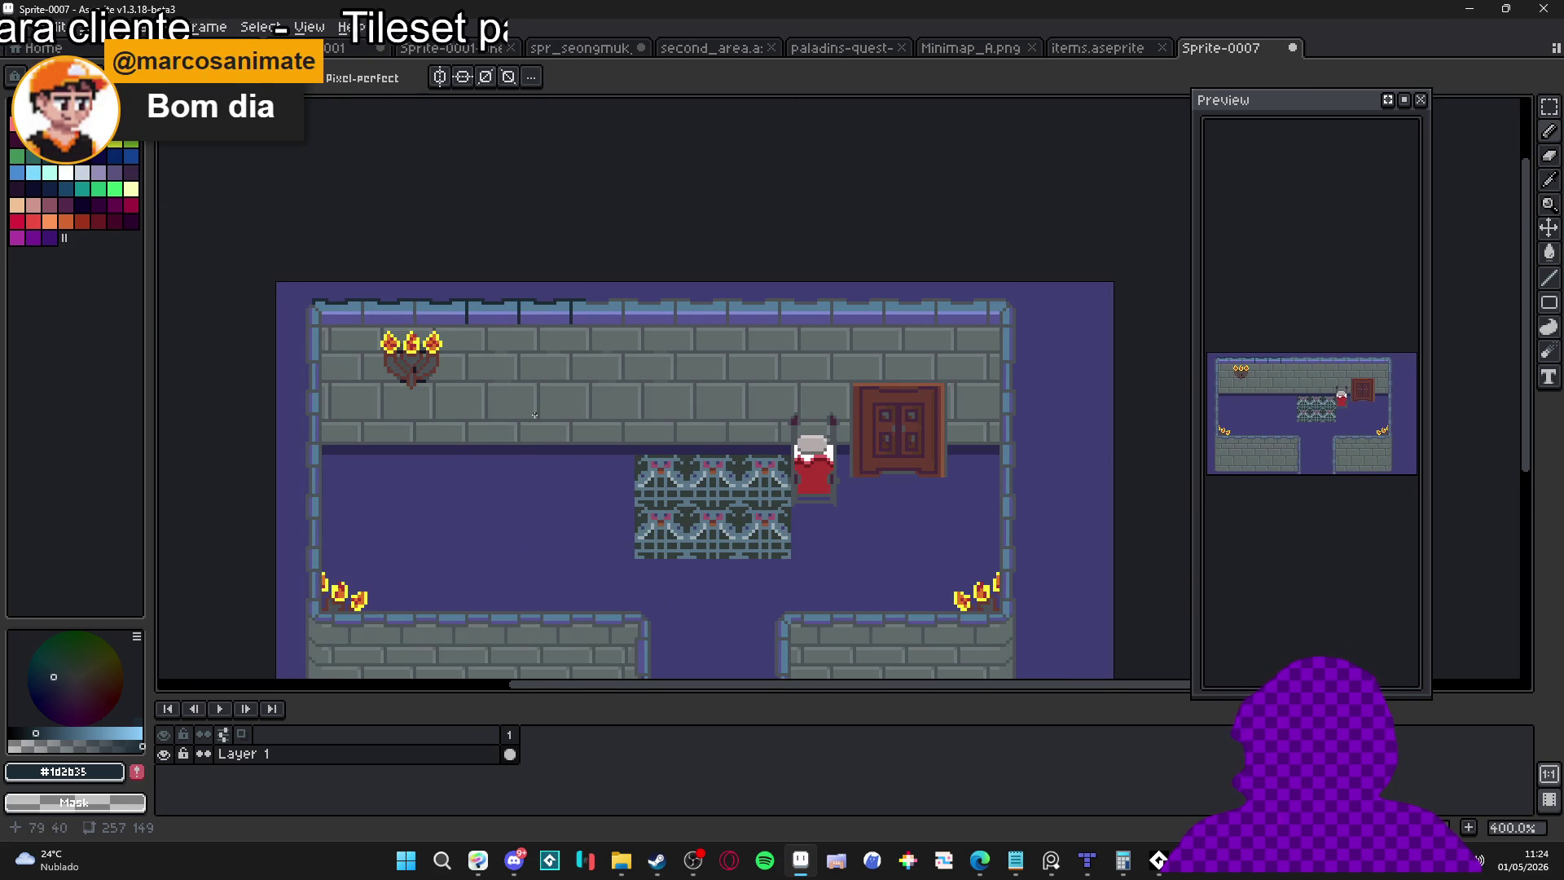
scroll(535, 416, up, 3)
drag(648, 327, 604, 456)
scroll(712, 420, down, 3)
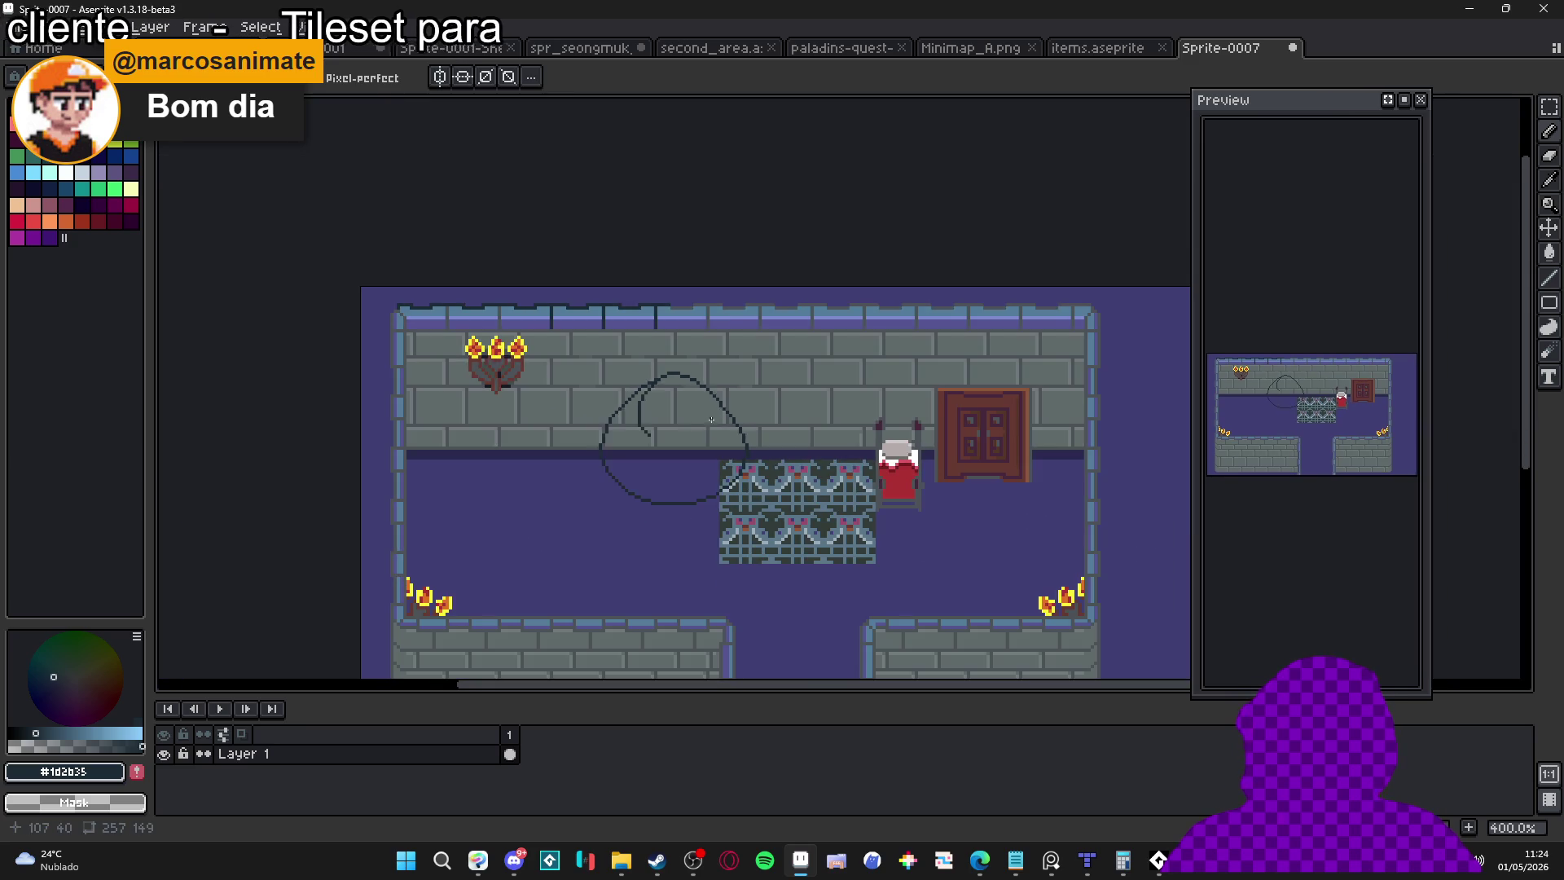
key(ctrl+z)
scroll(701, 423, up, 6)
scroll(628, 423, down, 4)
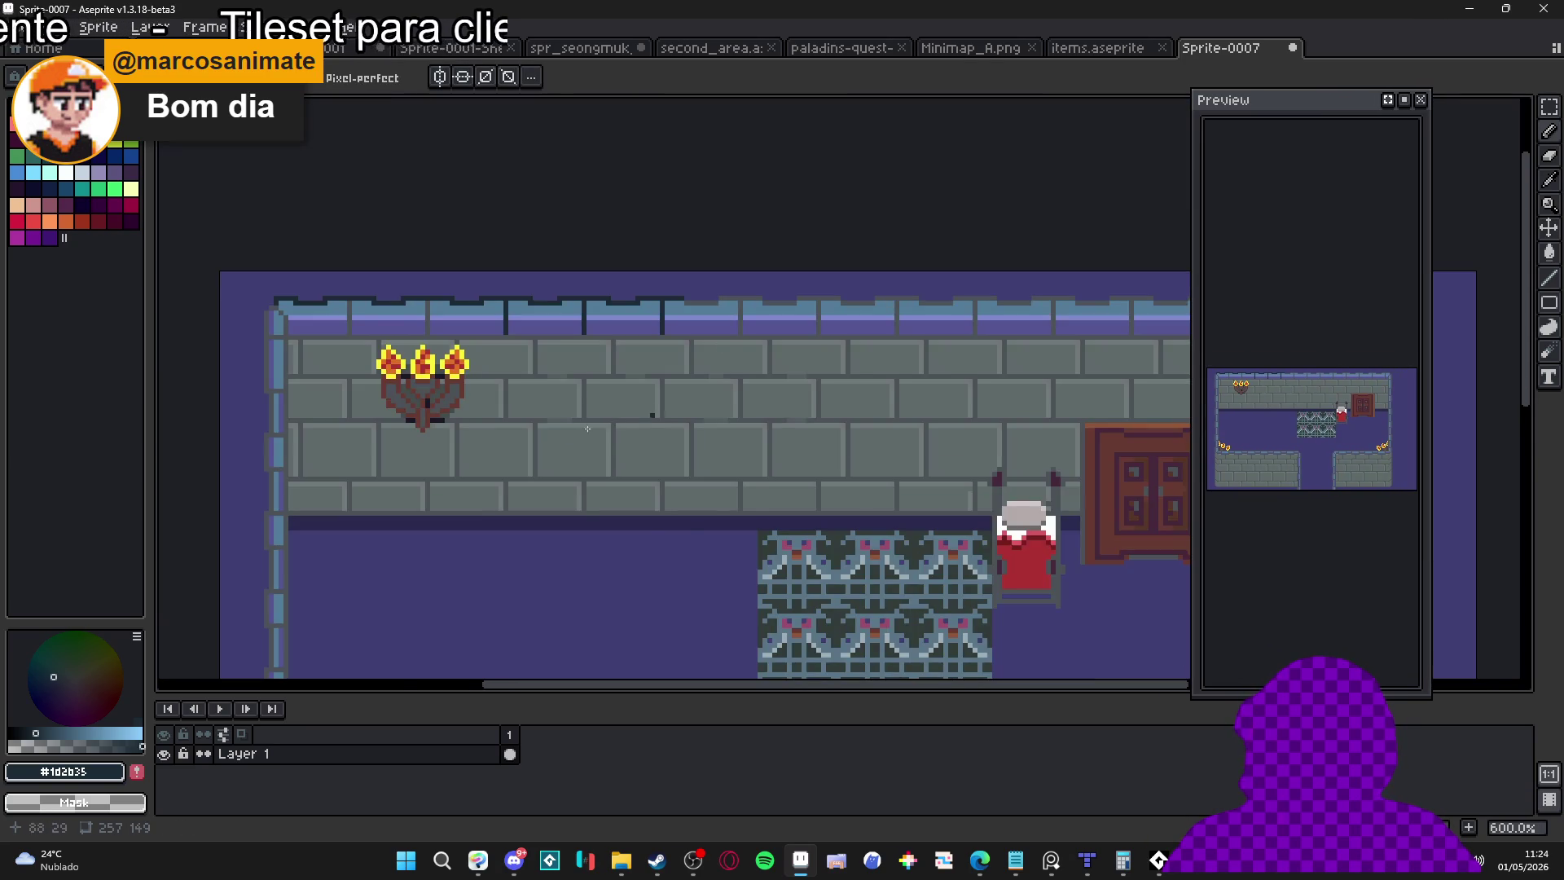
scroll(628, 423, down, 3)
scroll(555, 426, up, 2)
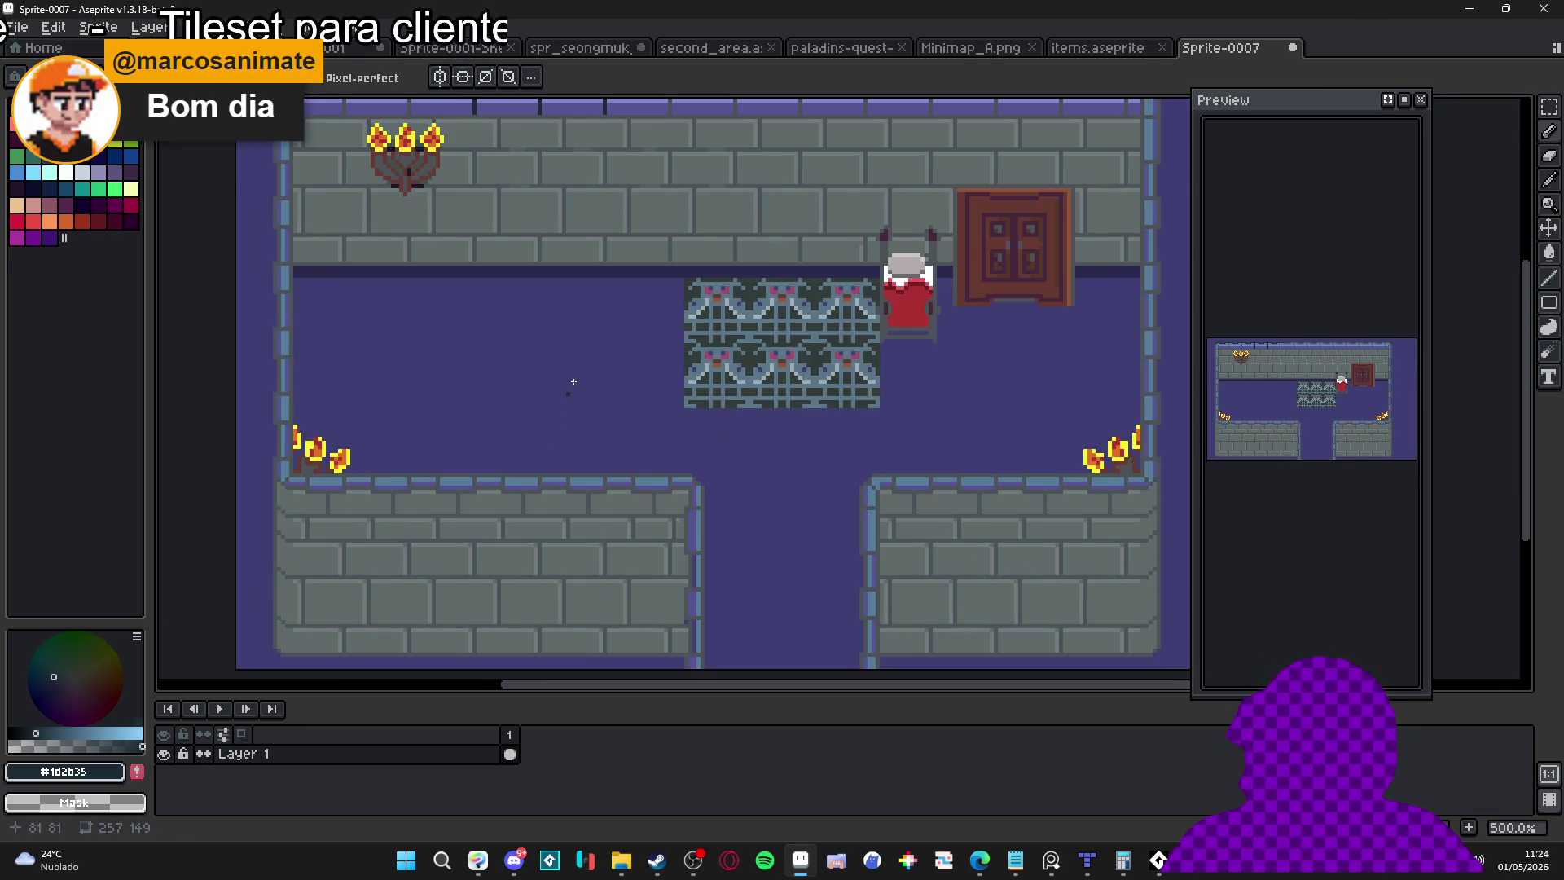
scroll(553, 422, up, 3)
scroll(469, 394, down, 1)
scroll(571, 424, up, 2)
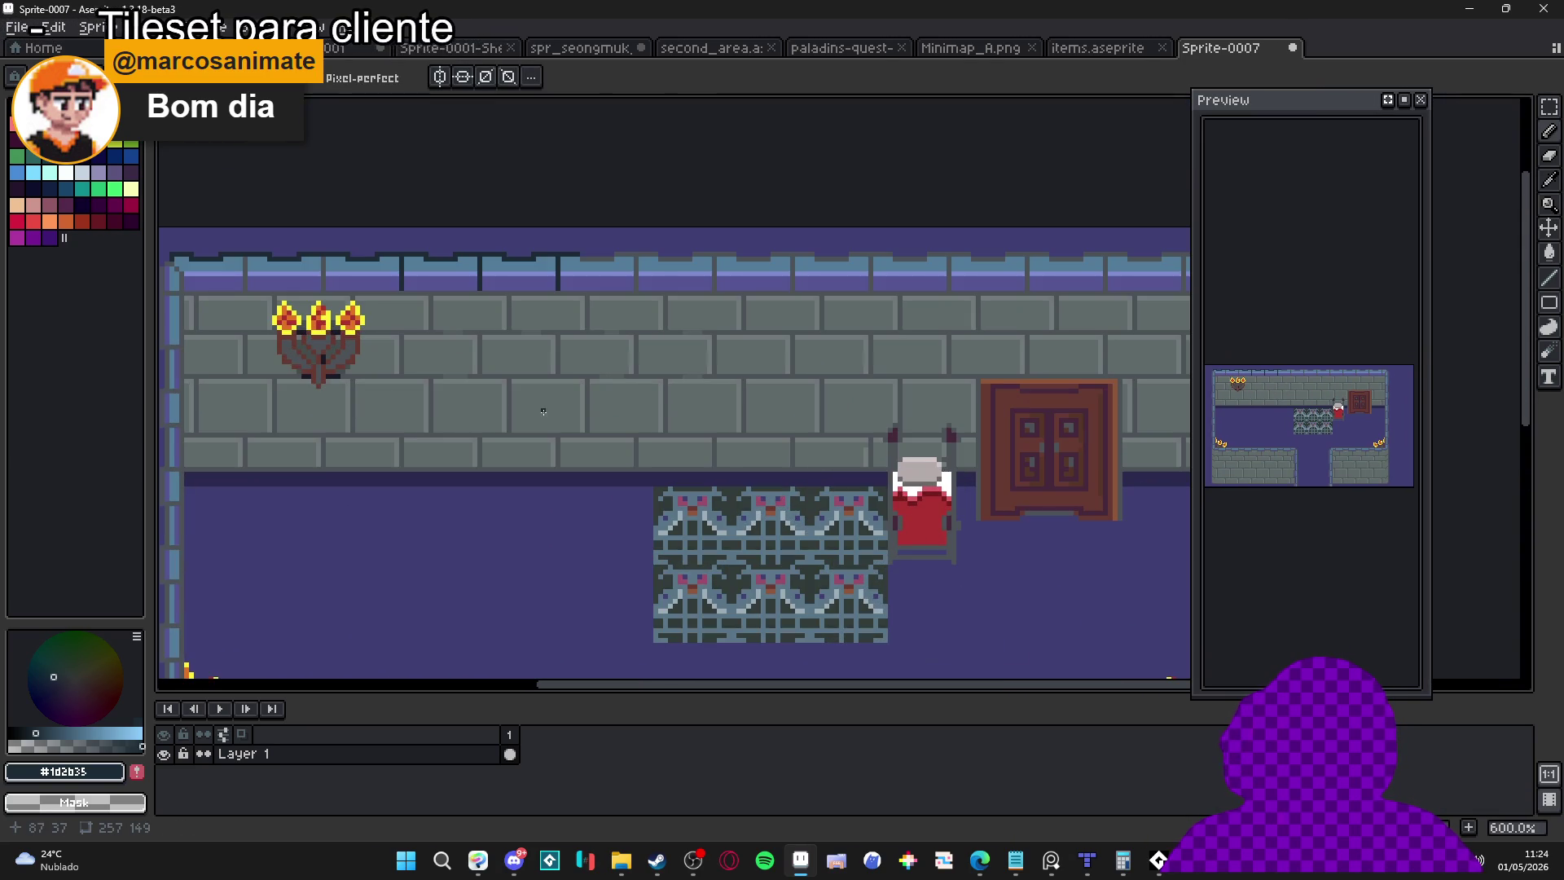
scroll(582, 430, down, 2)
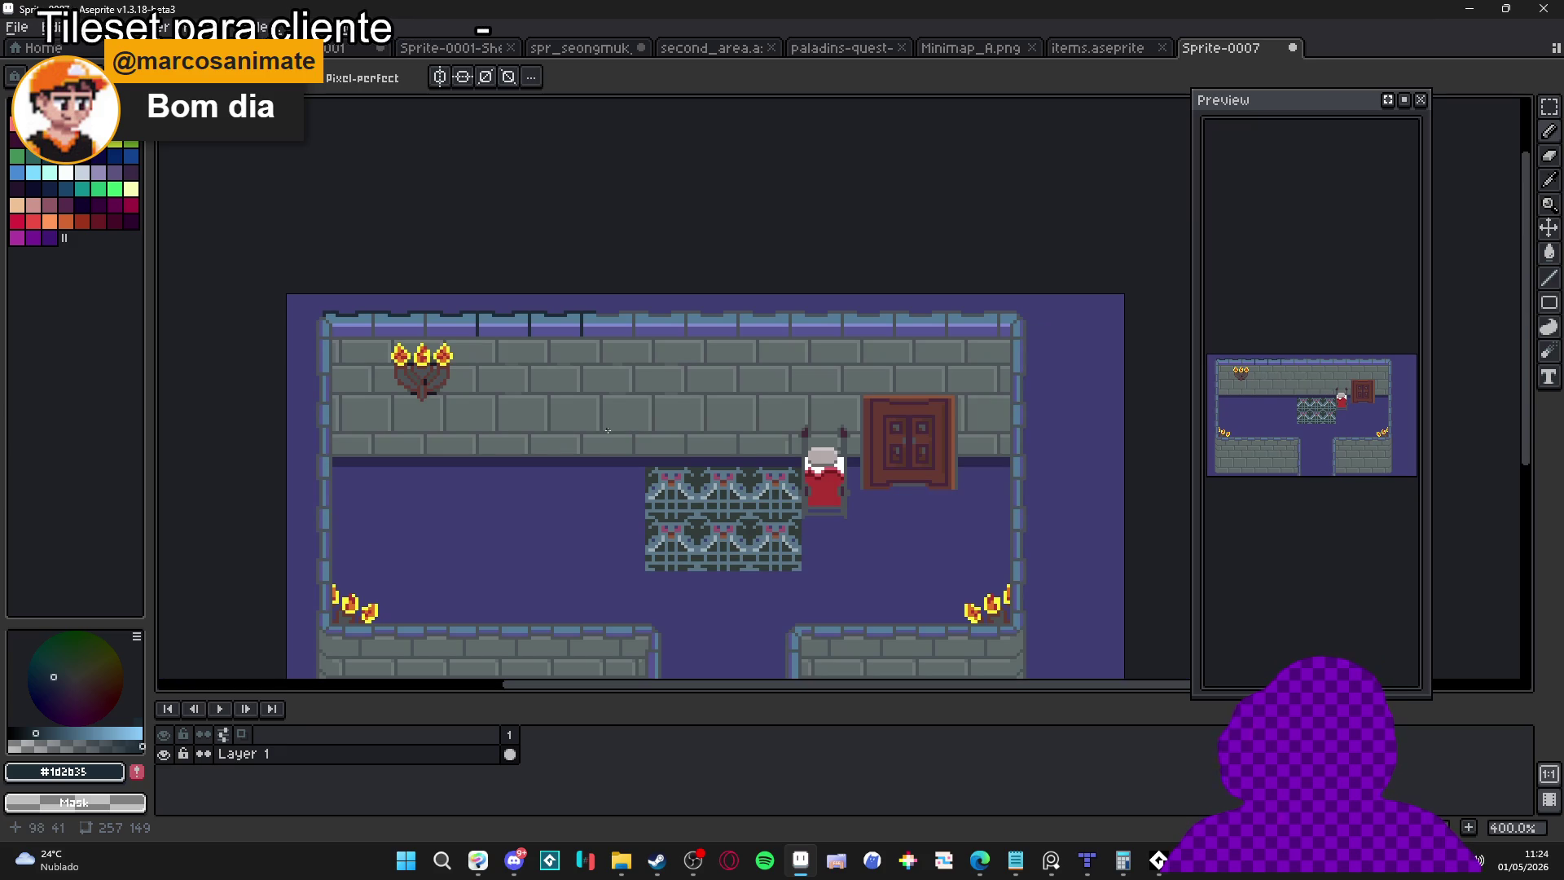
scroll(686, 402, down, 1)
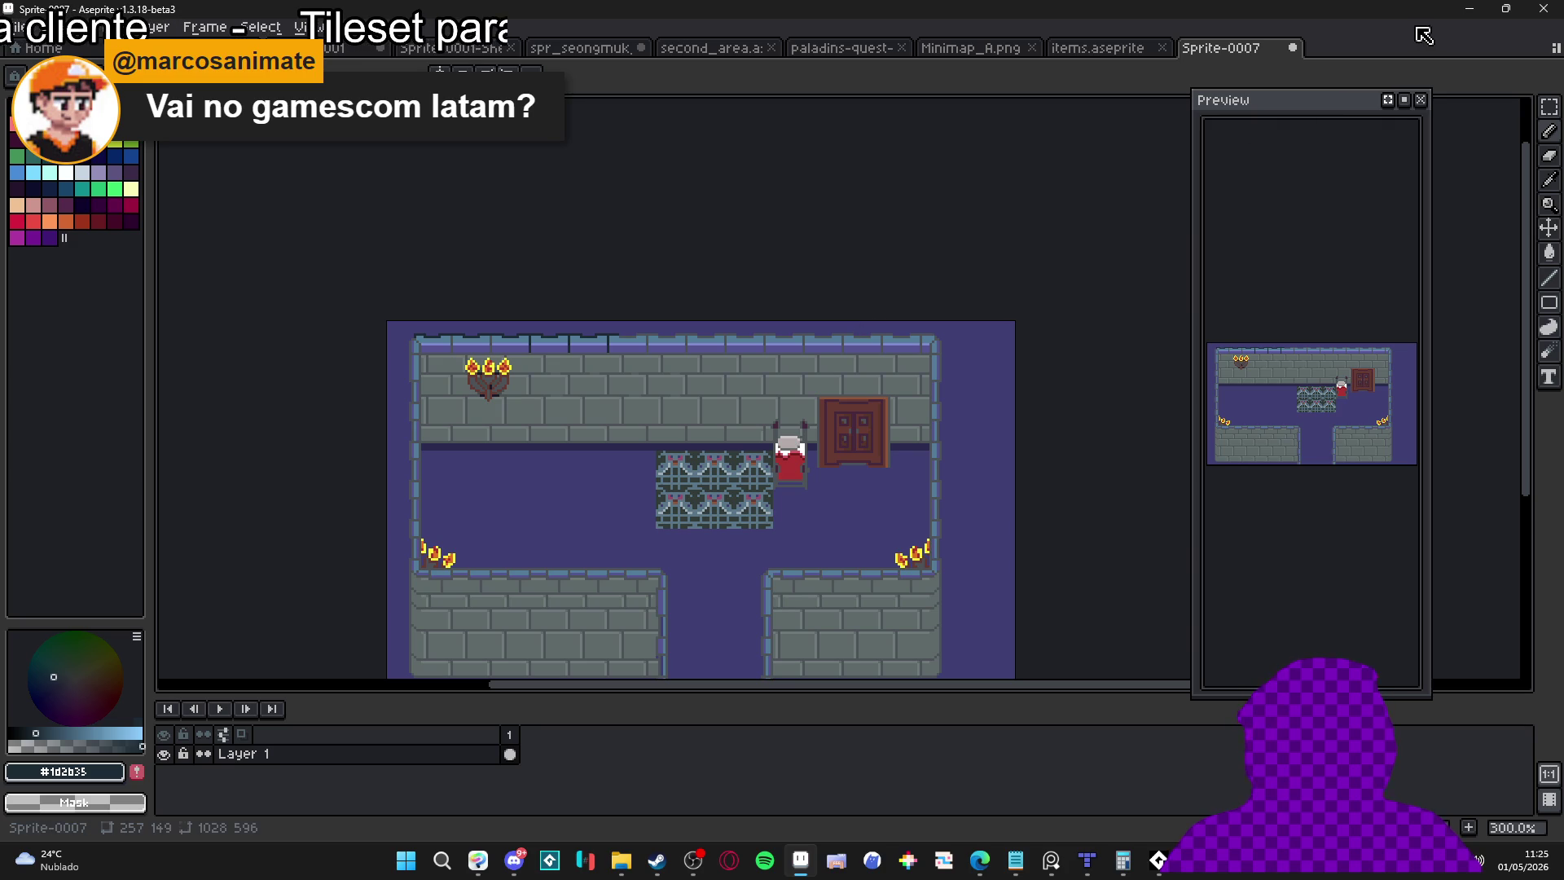
click(1293, 48)
click(781, 467)
Zoom around the pink flower plant tile in items.aseprite
scroll(817, 245, down, 1)
scroll(817, 244, up, 3)
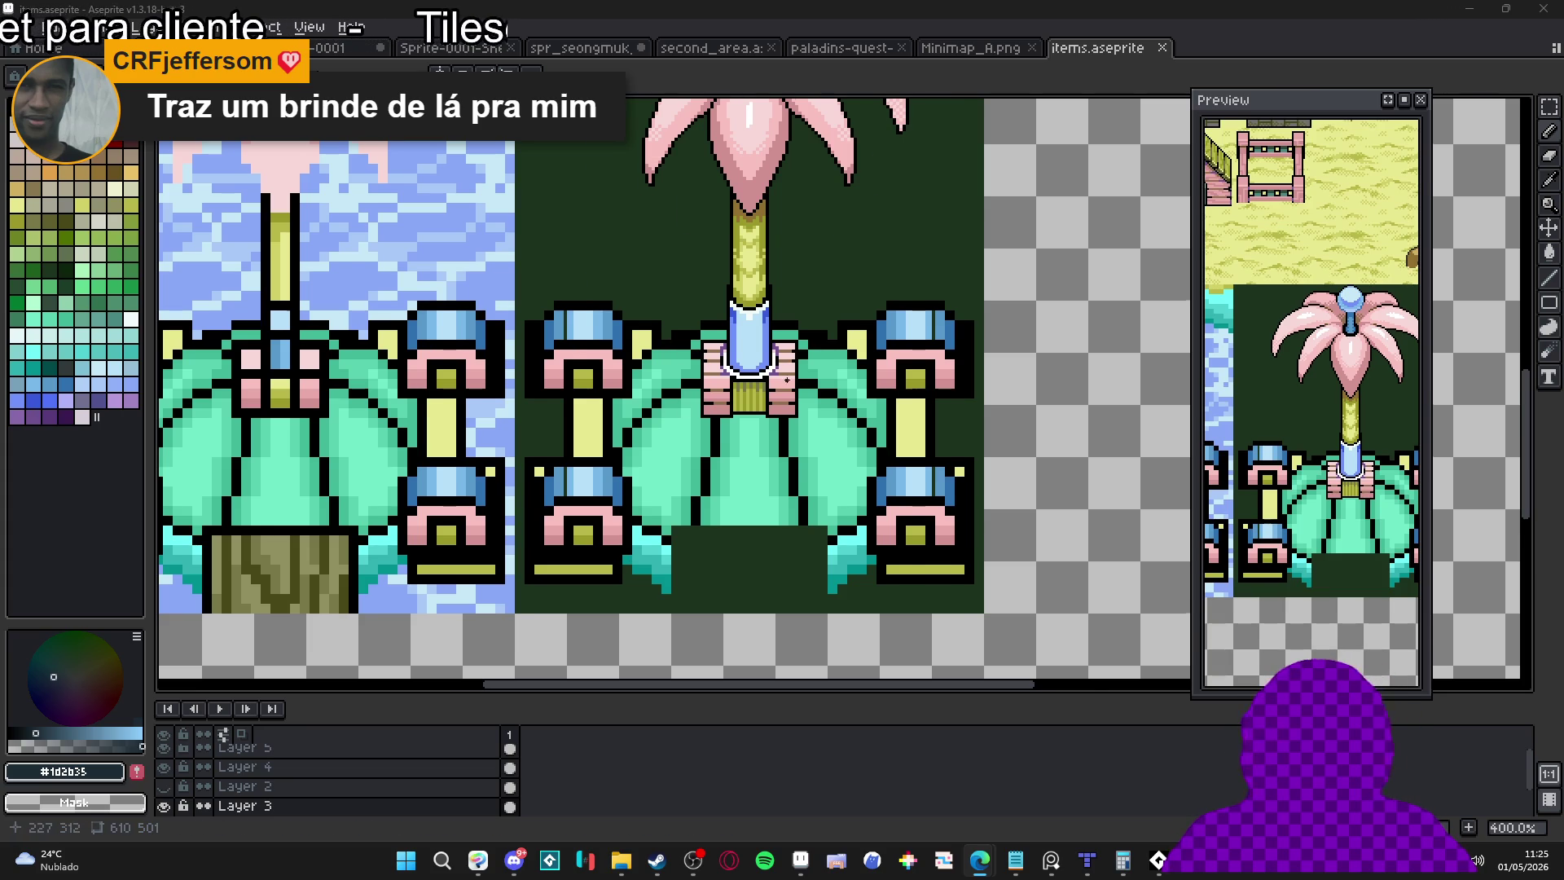
scroll(786, 380, down, 1)
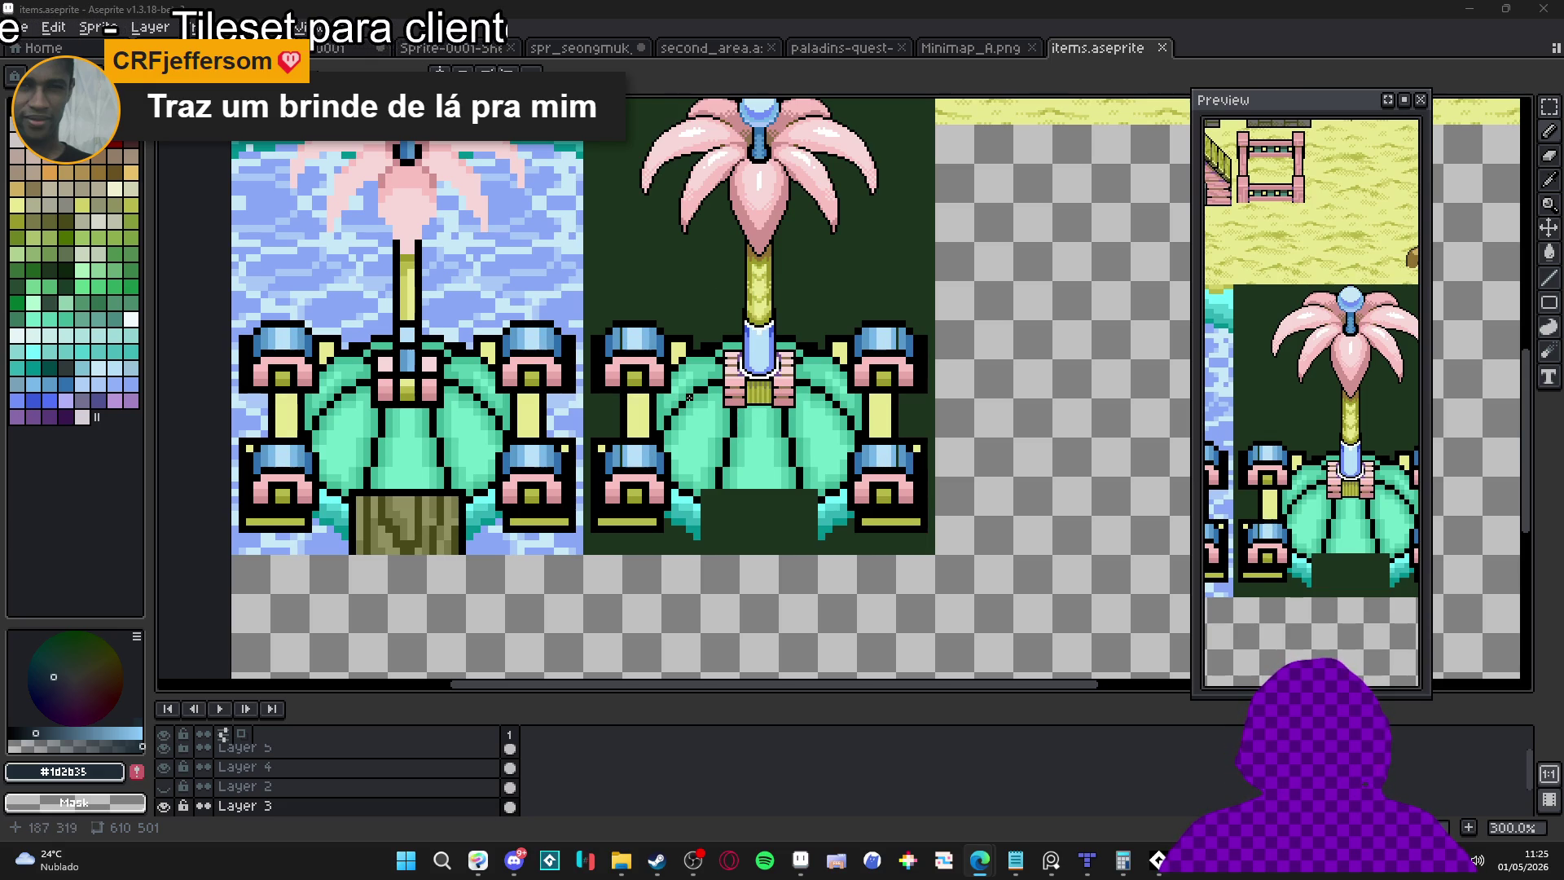
Paint black outline pixels at the leaf edge and sample the leaf green
scroll(729, 352, up, 8)
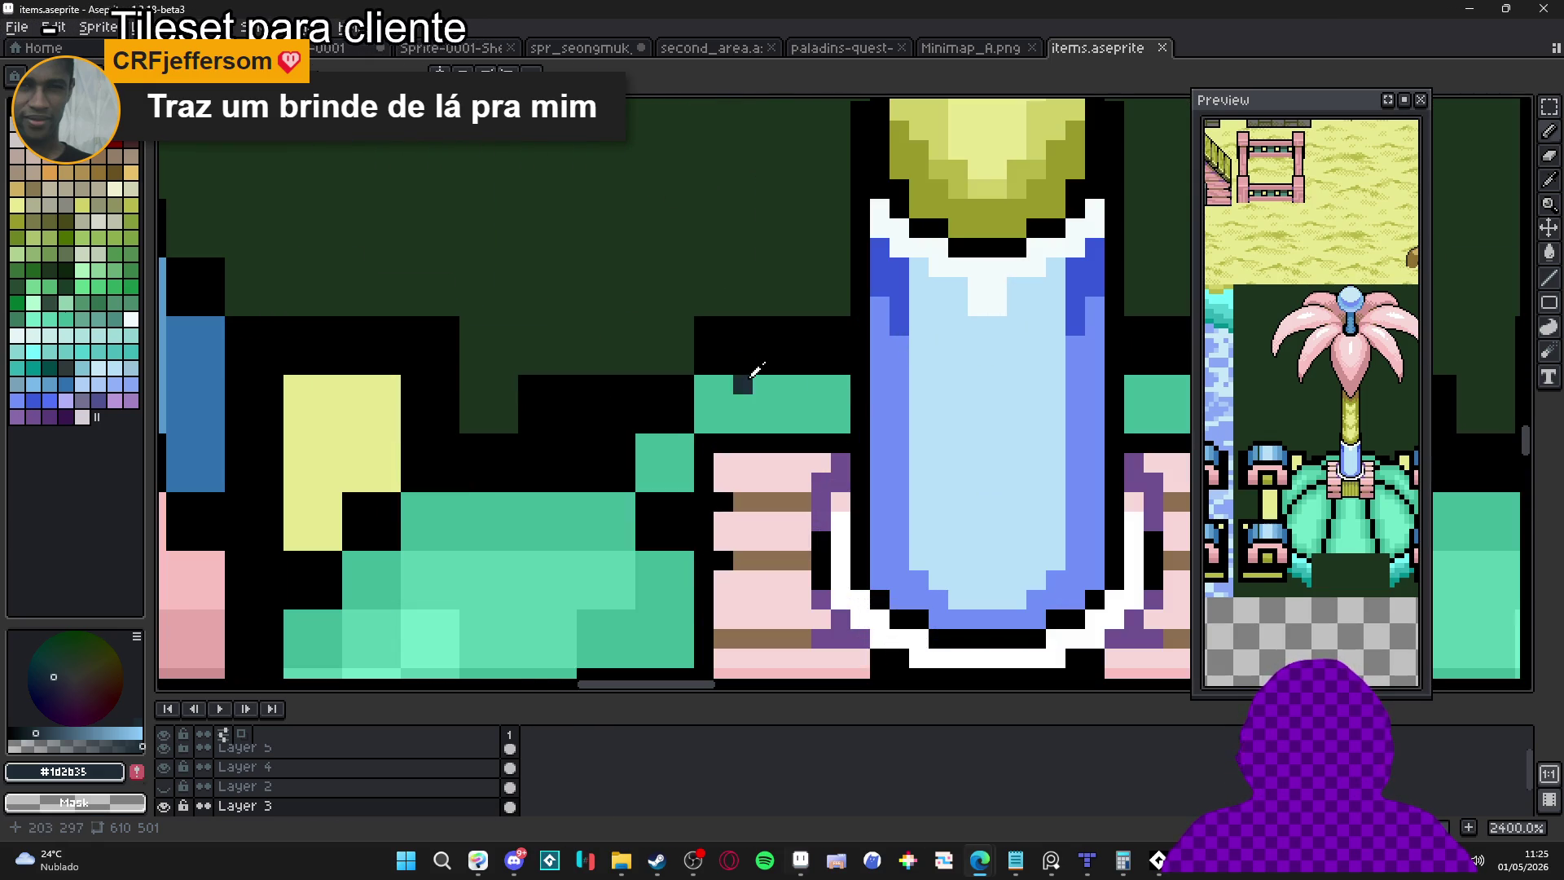
mouse_move(733, 332)
mouse_down()
mouse_move(589, 392)
mouse_move(677, 365)
mouse_move(578, 365)
mouse_move(645, 346)
mouse_move(655, 372)
mouse_move(546, 464)
mouse_up()
alt+click(744, 401)
scroll(719, 356, down, 6)
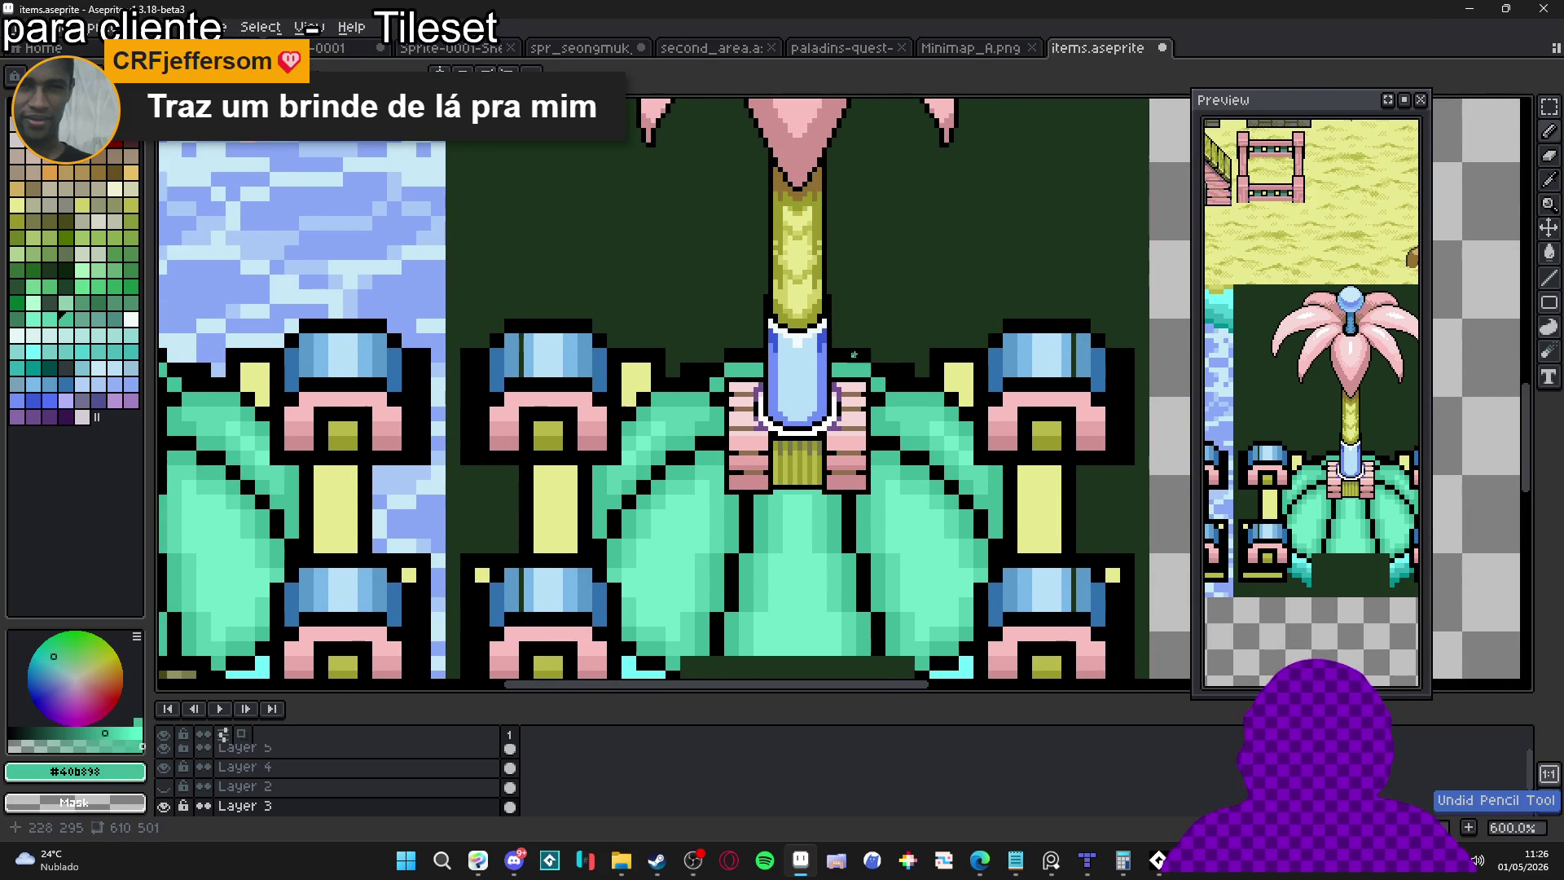
Enable vertical symmetry and redraw the stepped leaf edge mirrored in black and green
click(432, 76)
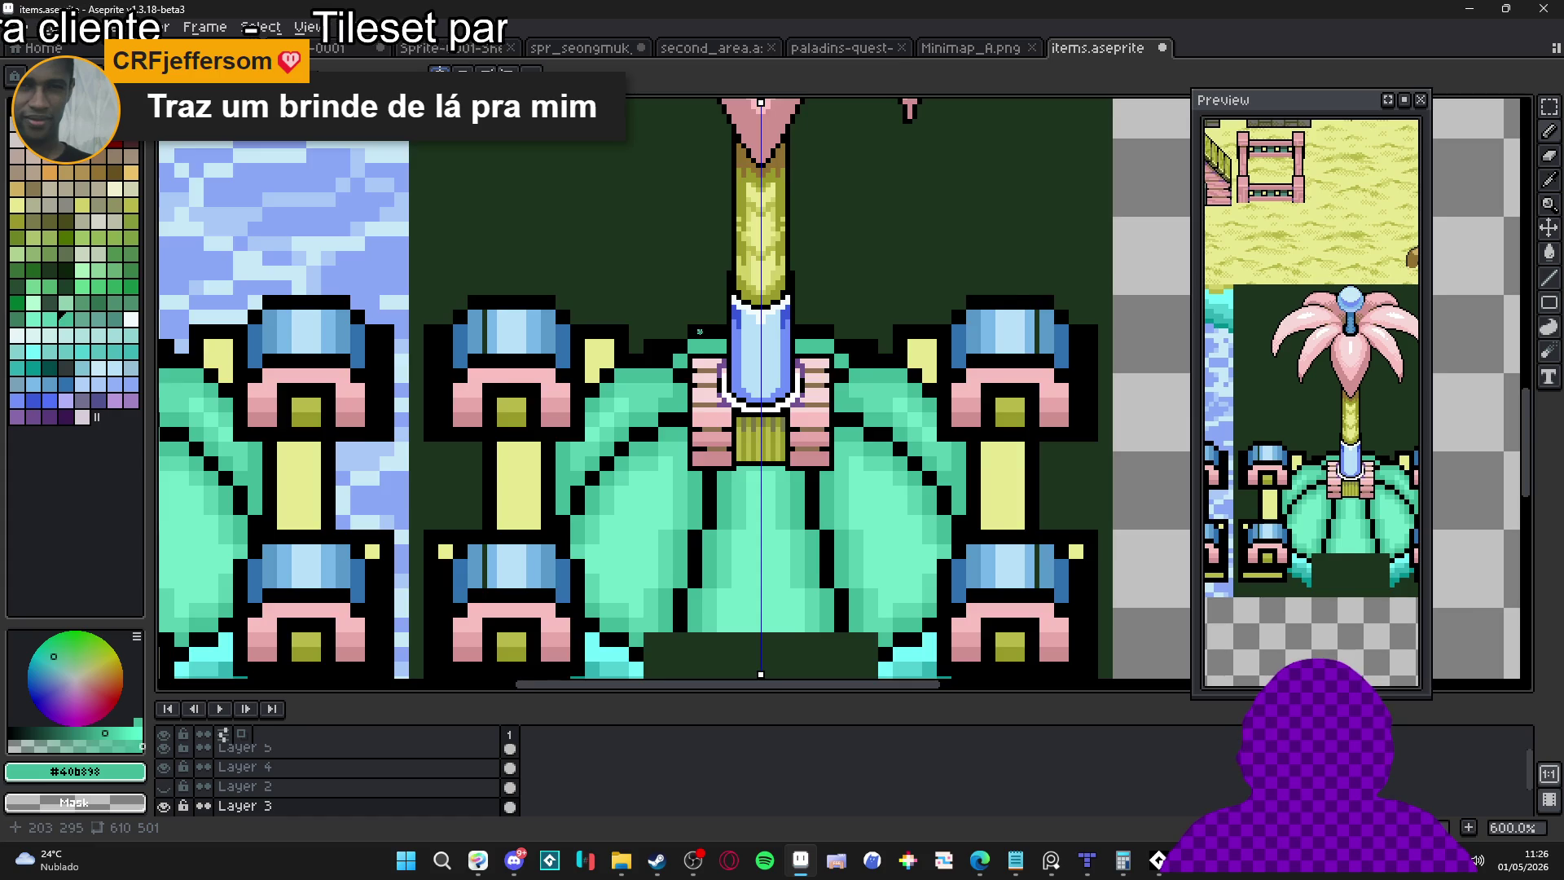
scroll(706, 328, up, 6)
alt+click(659, 323)
mouse_move(624, 333)
mouse_down()
mouse_move(542, 312)
mouse_move(442, 390)
mouse_up()
click(584, 313)
alt+click(688, 374)
mouse_move(623, 352)
mouse_down()
mouse_move(465, 430)
mouse_move(569, 407)
mouse_move(545, 448)
mouse_move(486, 440)
mouse_move(506, 394)
mouse_move(446, 444)
mouse_up()
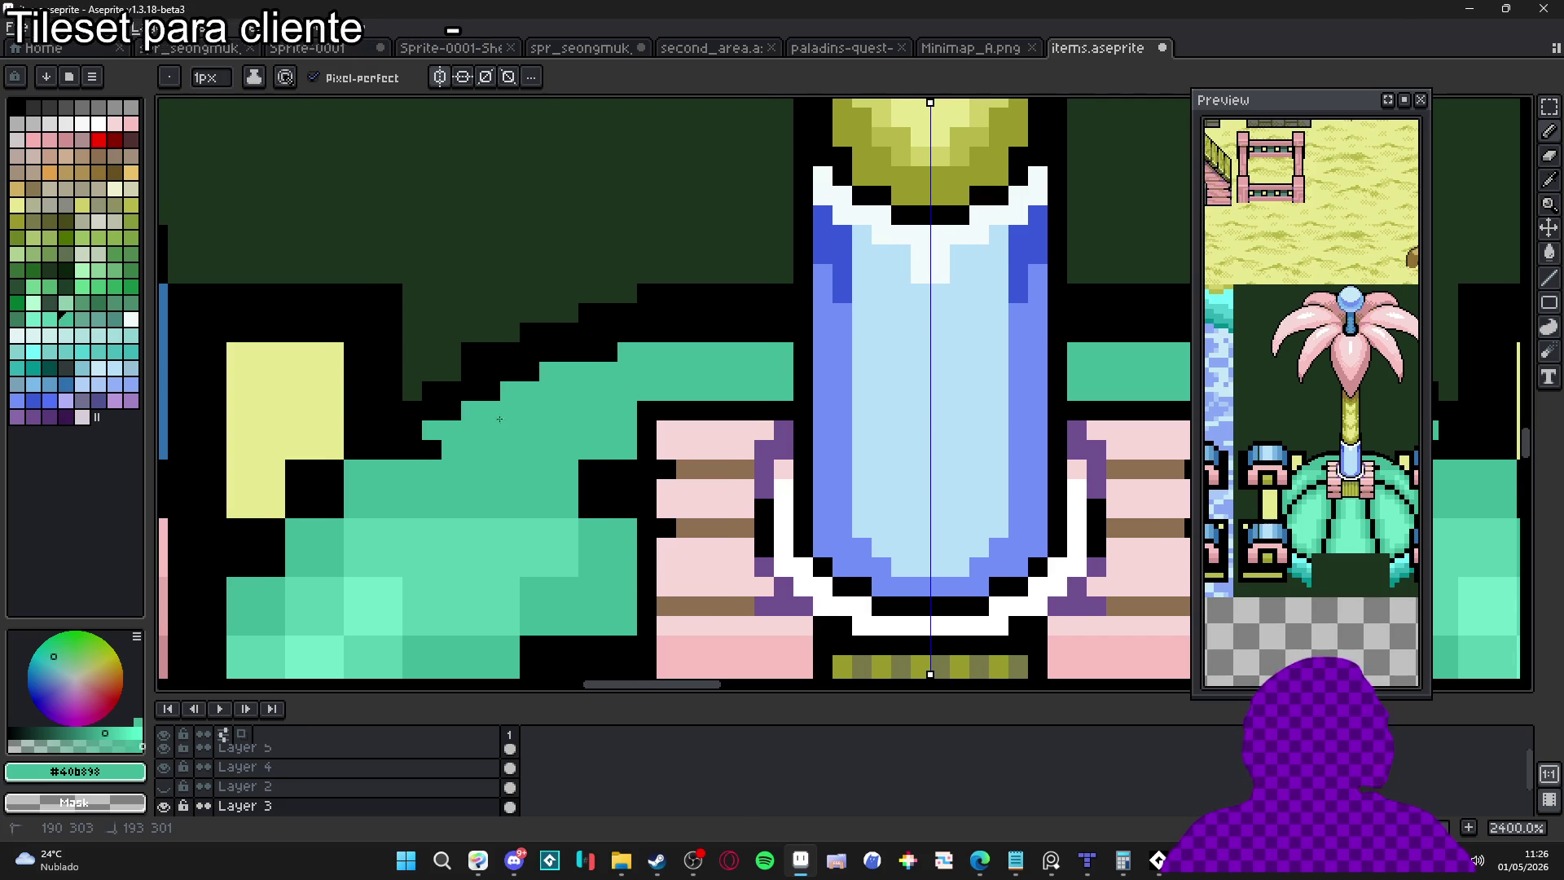
mouse_move(488, 387)
mouse_down()
mouse_move(539, 351)
mouse_move(772, 329)
mouse_move(648, 313)
mouse_move(787, 310)
mouse_move(588, 352)
mouse_up()
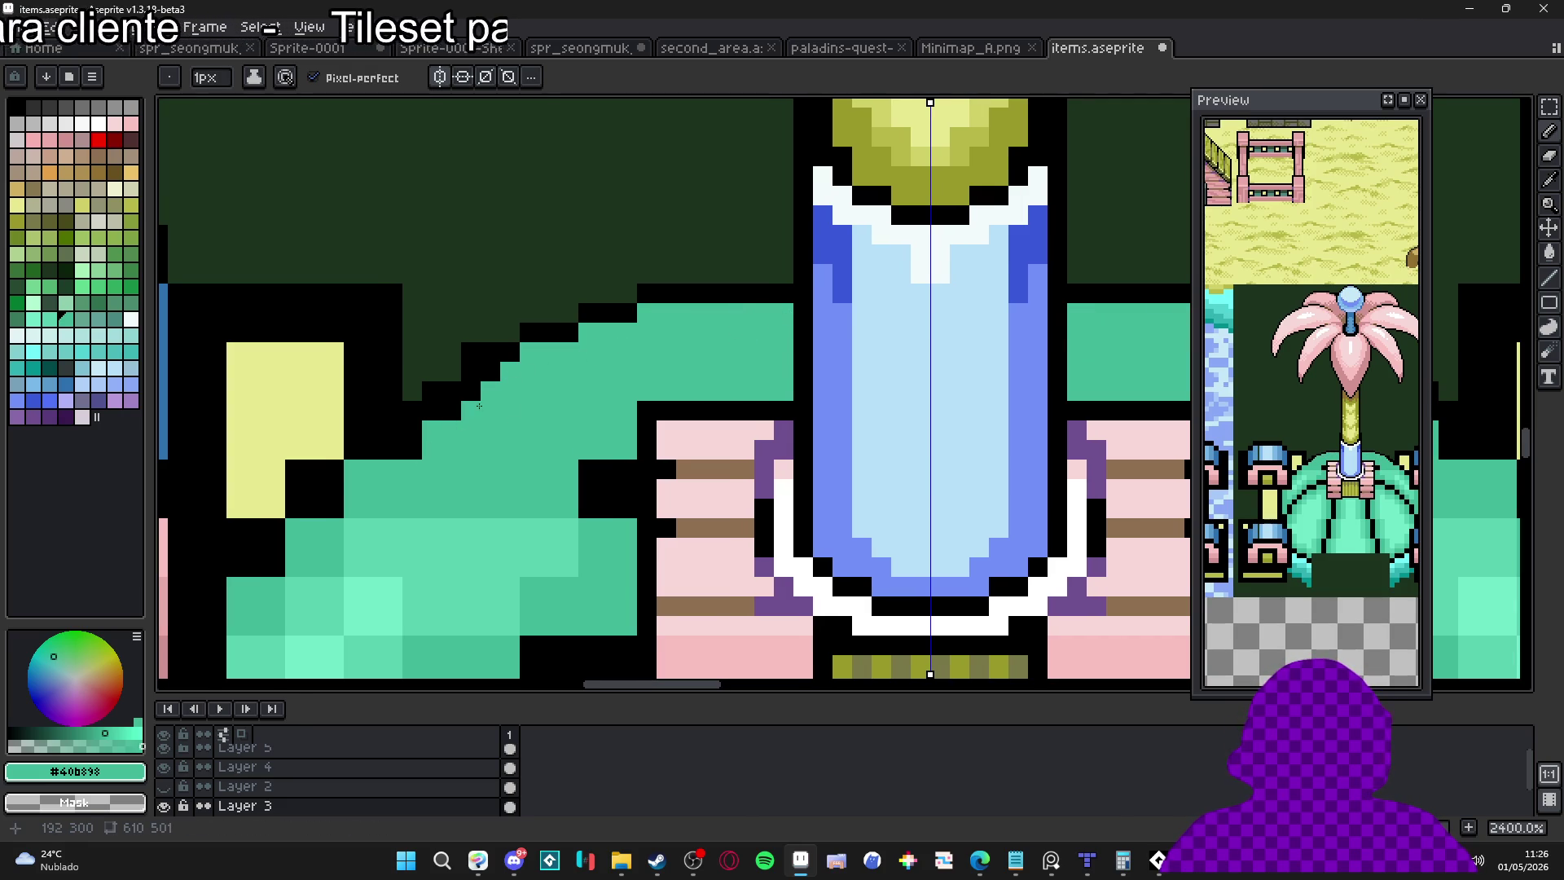
Remove stray black step pixels from the leaf outline
alt+click(460, 375)
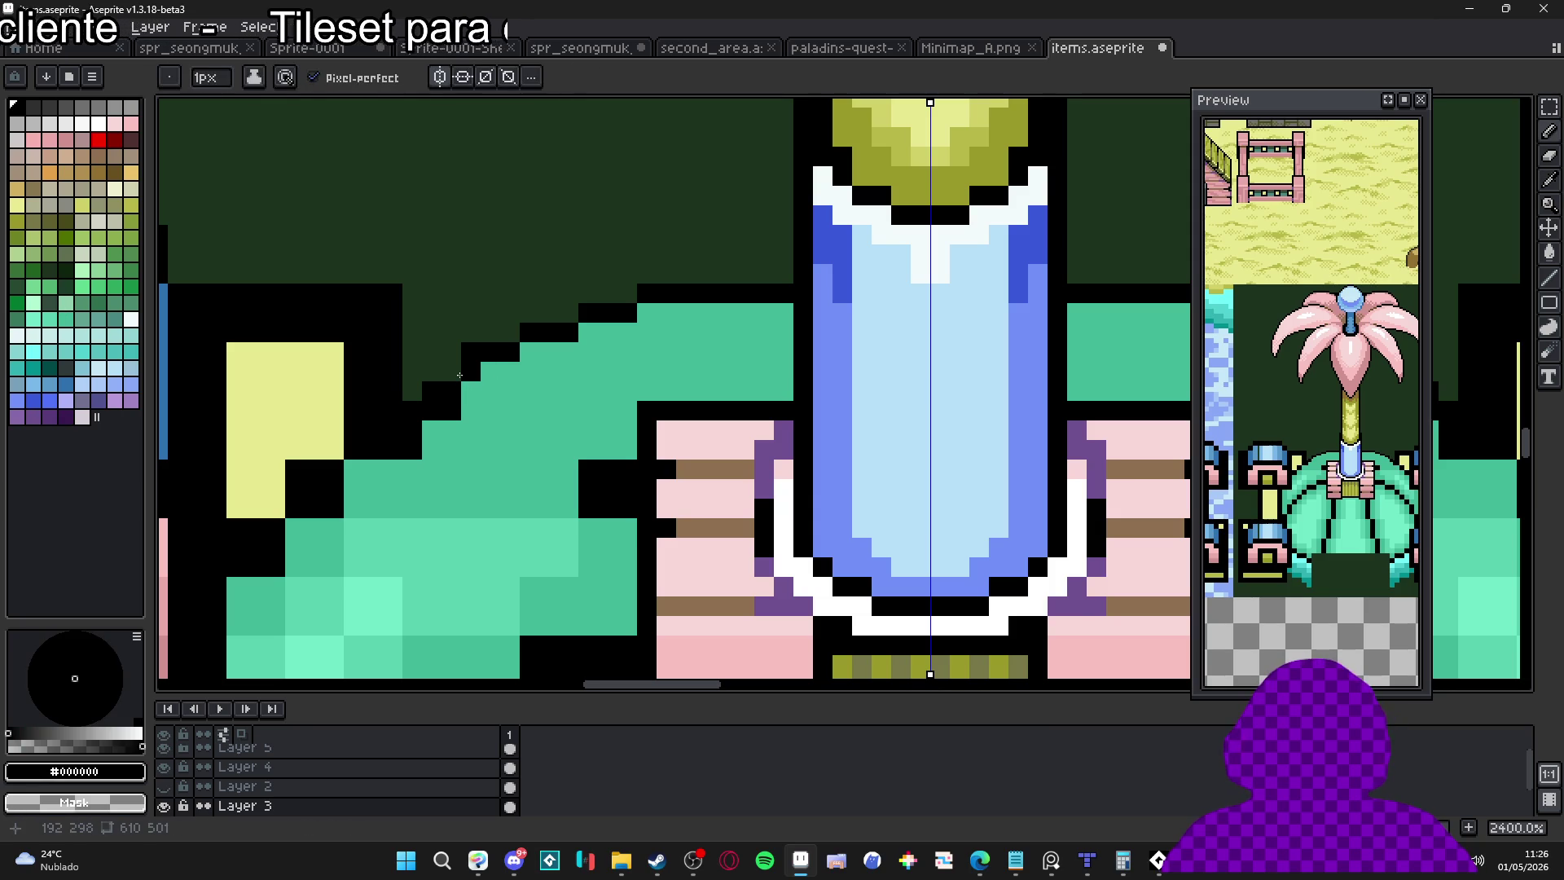
right_click(471, 352)
right_click(451, 372)
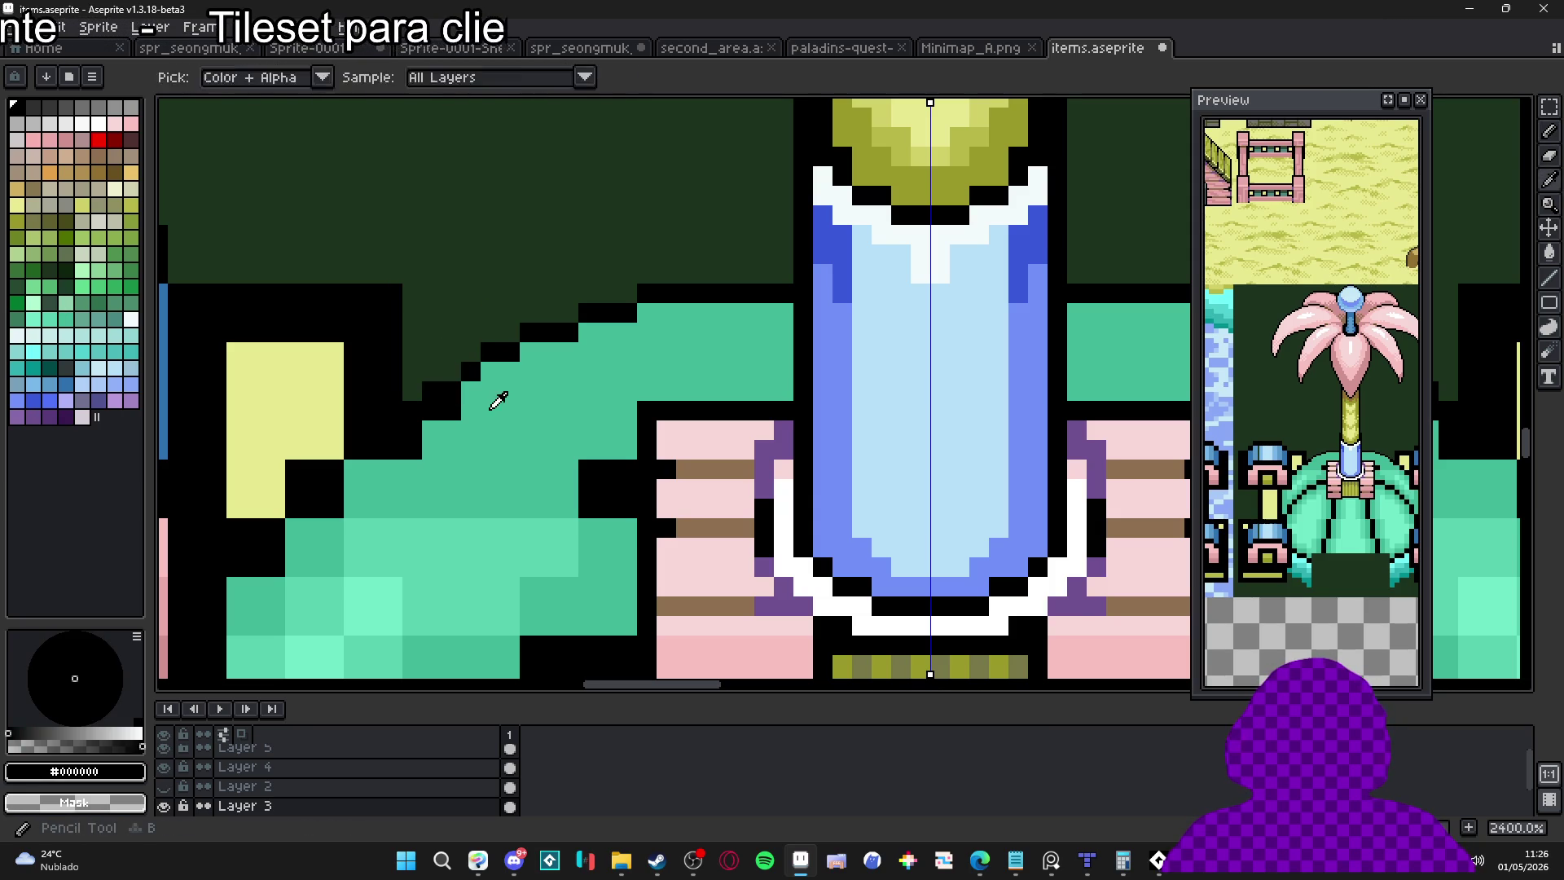
alt+click(454, 406)
alt+click(507, 352)
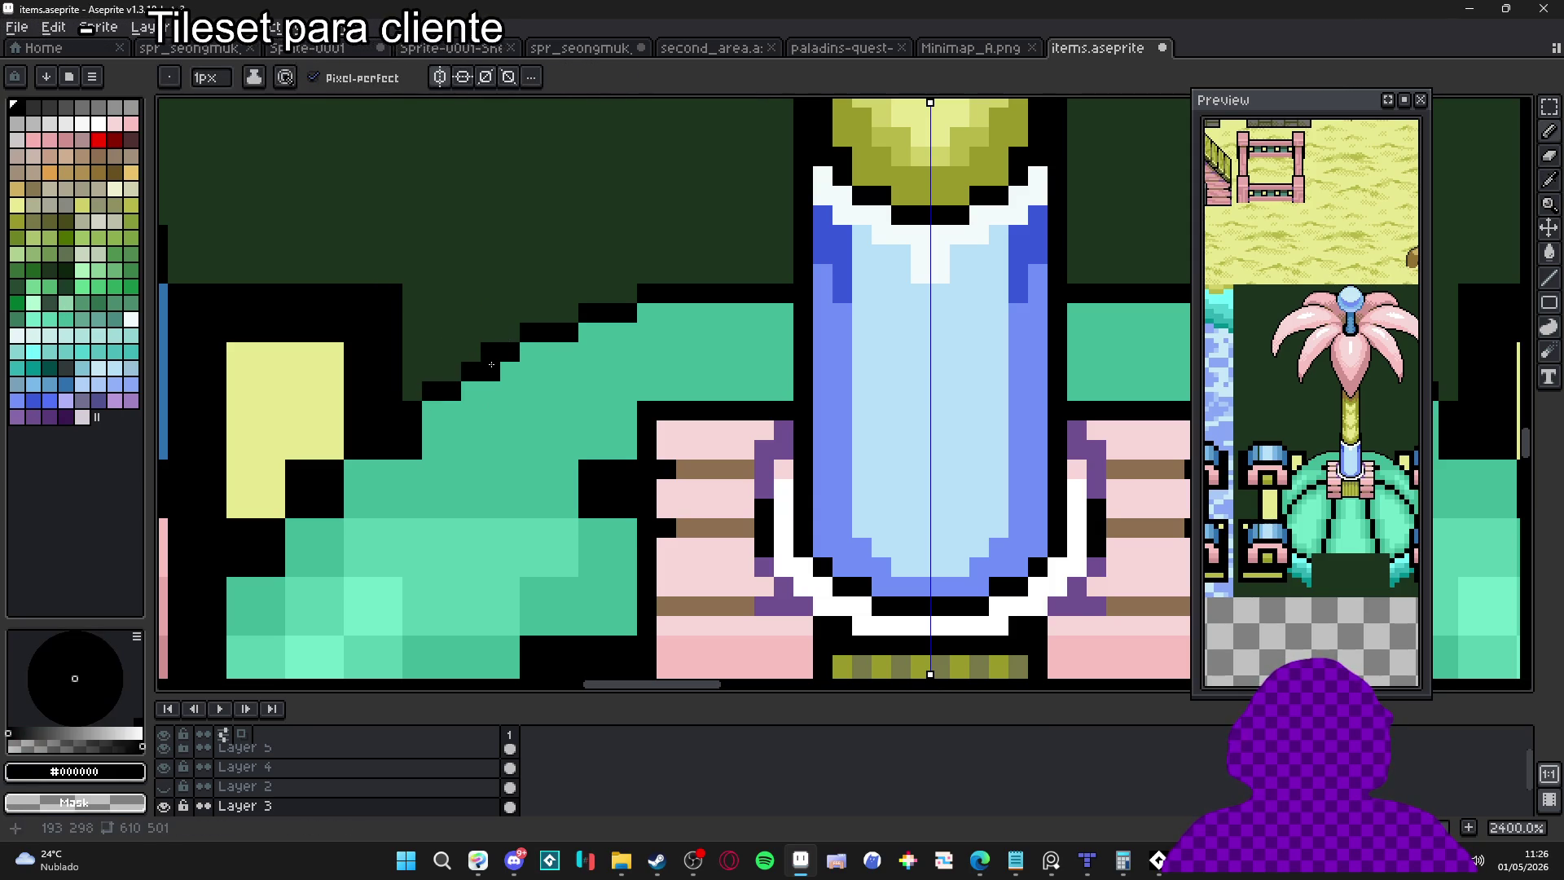
key(e)
click(492, 349)
key(e)
click(637, 303)
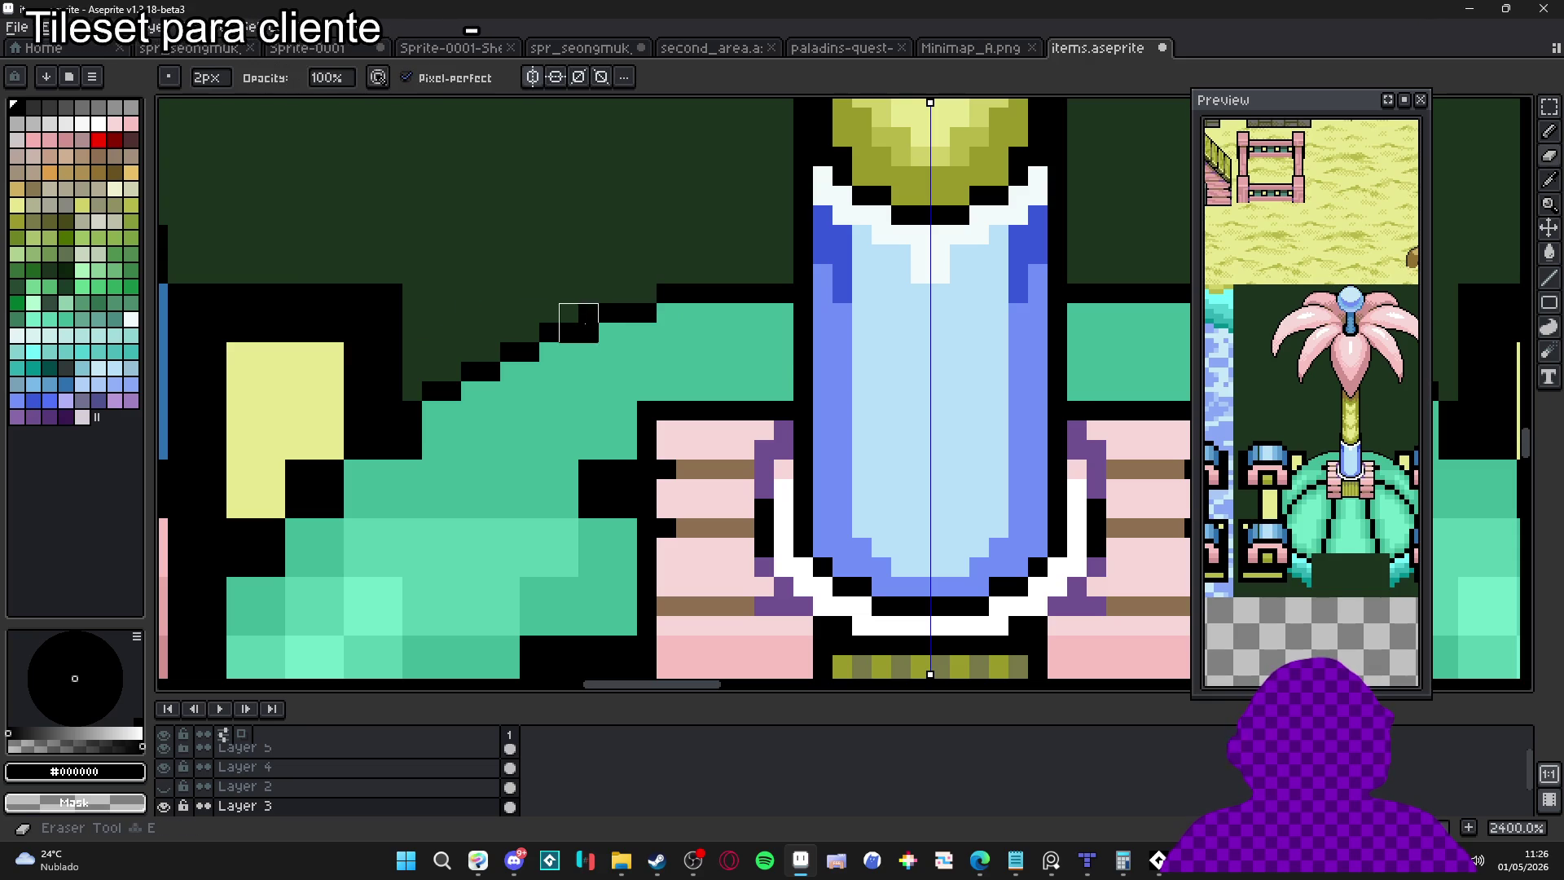
scroll(637, 334, down, 5)
key(b)
Draw a black outline along the leaf's top edge
scroll(637, 334, up, 2)
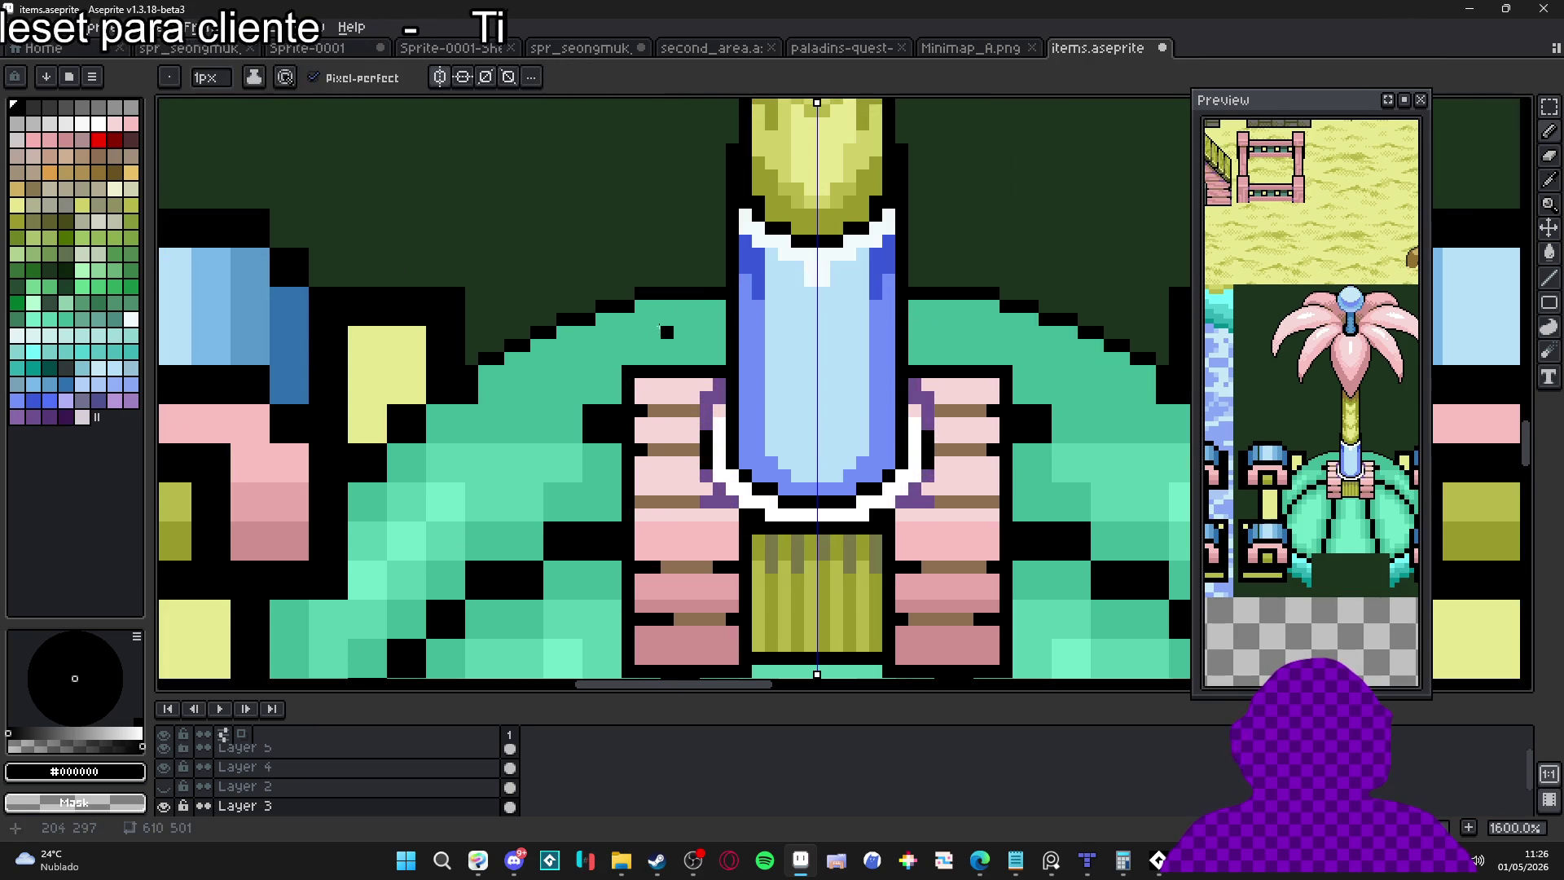
scroll(632, 286, down, 2)
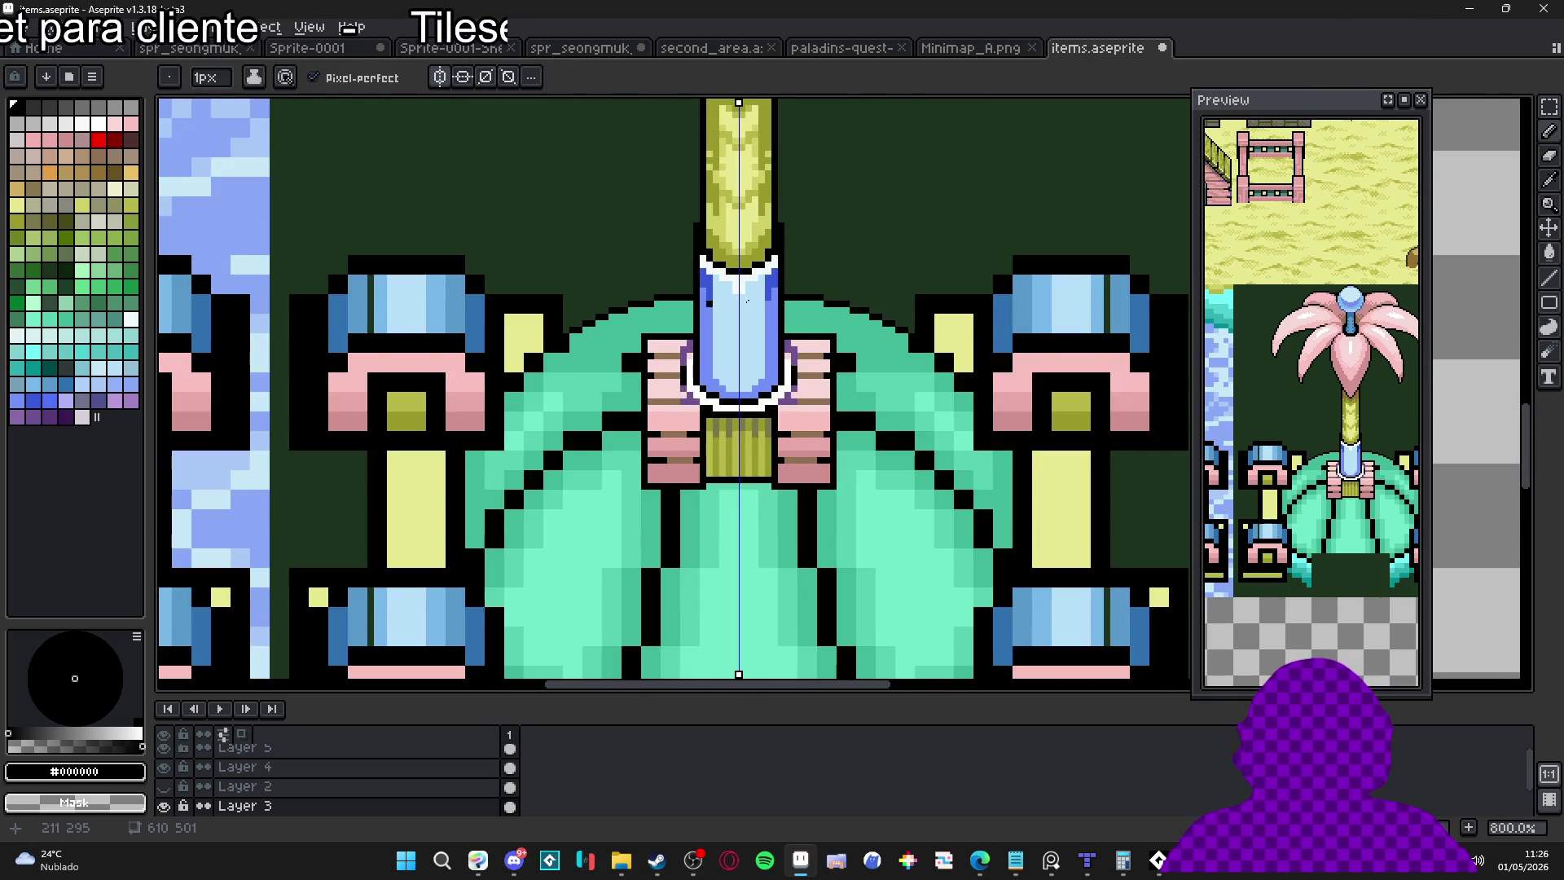
scroll(610, 336, down, 2)
scroll(689, 264, down, 1)
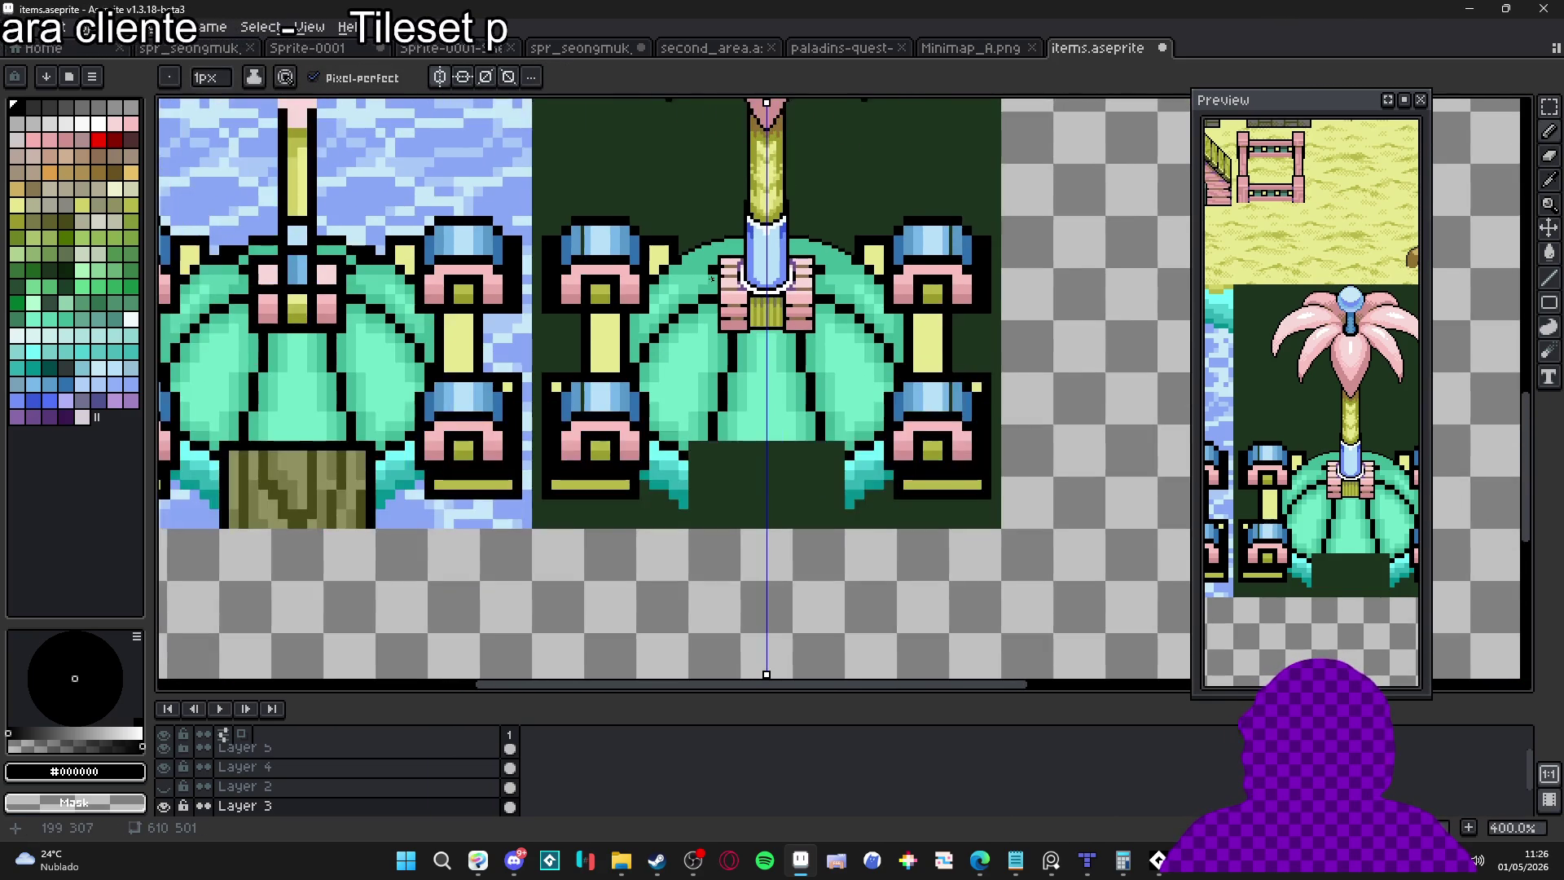
scroll(701, 277, up, 1)
scroll(713, 293, down, 1)
scroll(729, 308, up, 1)
scroll(730, 308, up, 5)
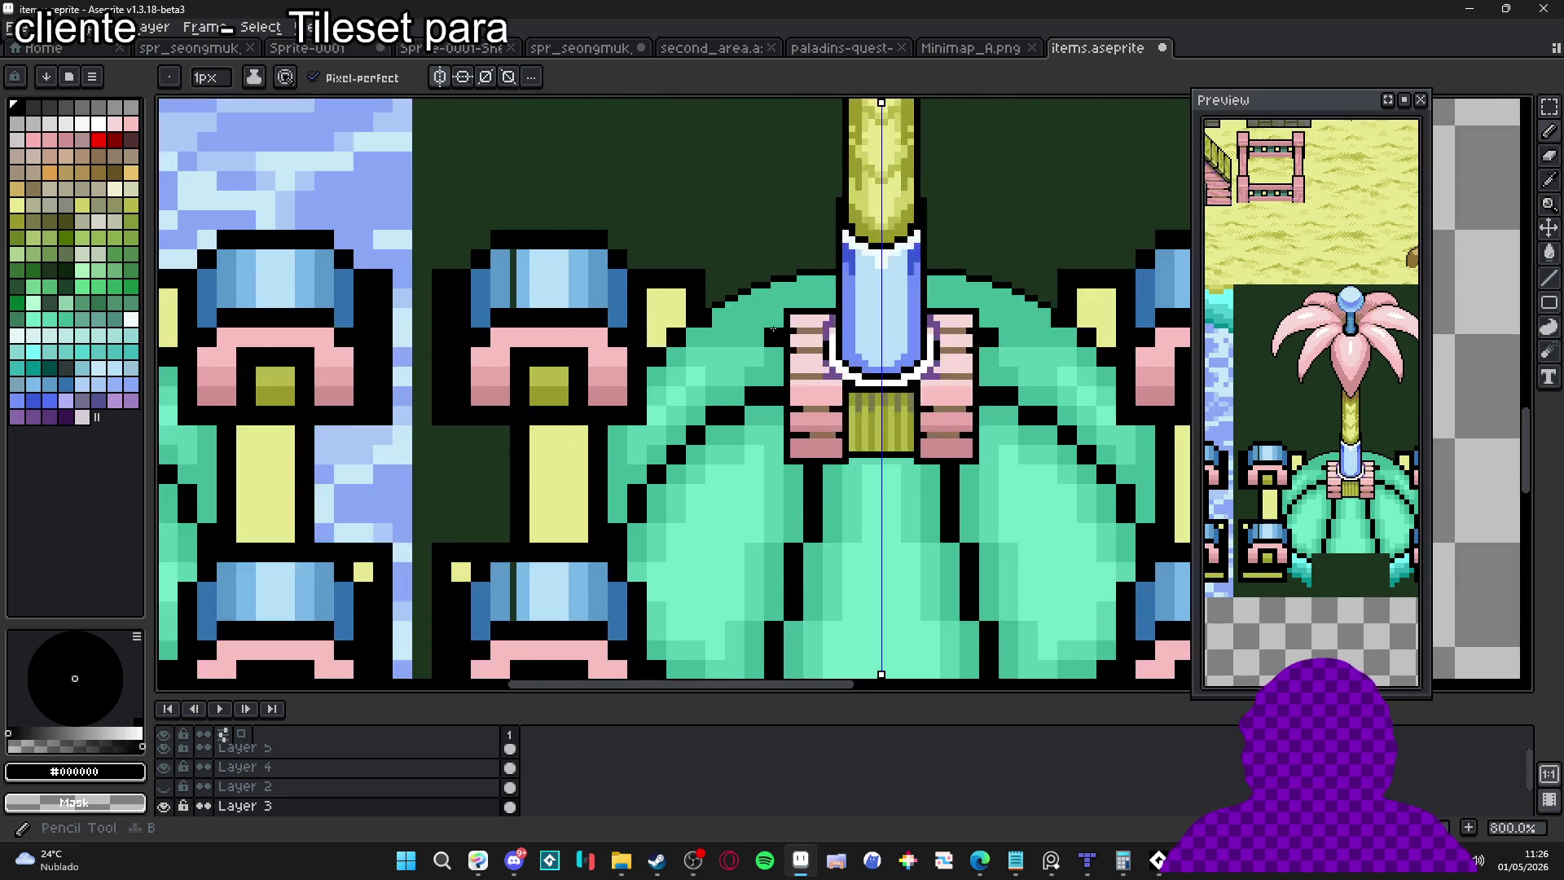
mouse_move(691, 283)
mouse_down()
mouse_move(756, 283)
mouse_move(778, 306)
mouse_up()
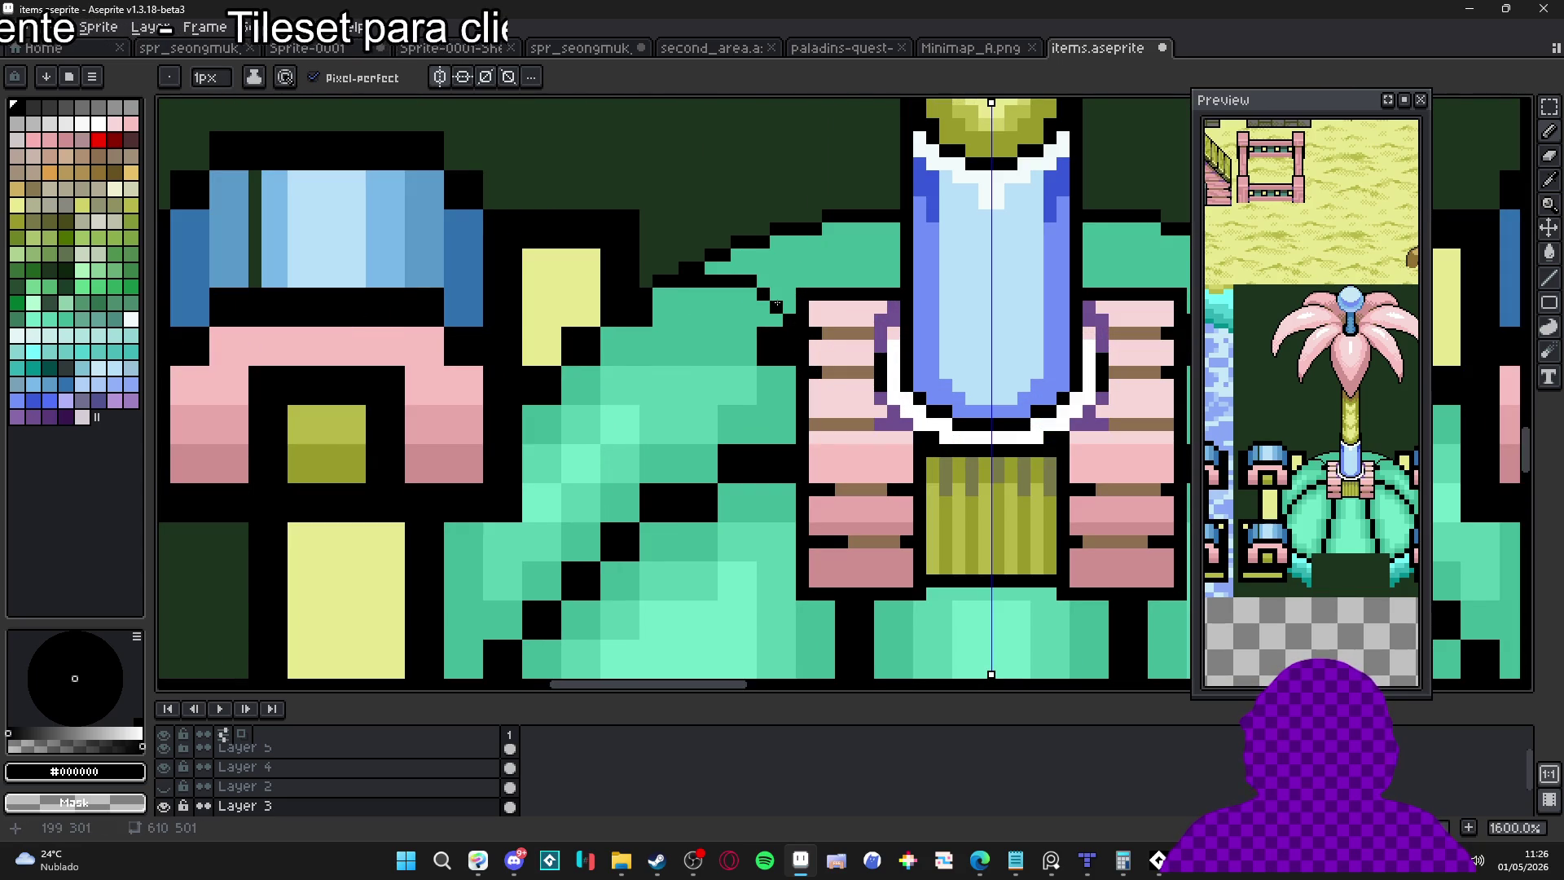
Paint teal #40b898 over stray outline pixels at the leaf top with a 1-pixel brush
alt+click(742, 281)
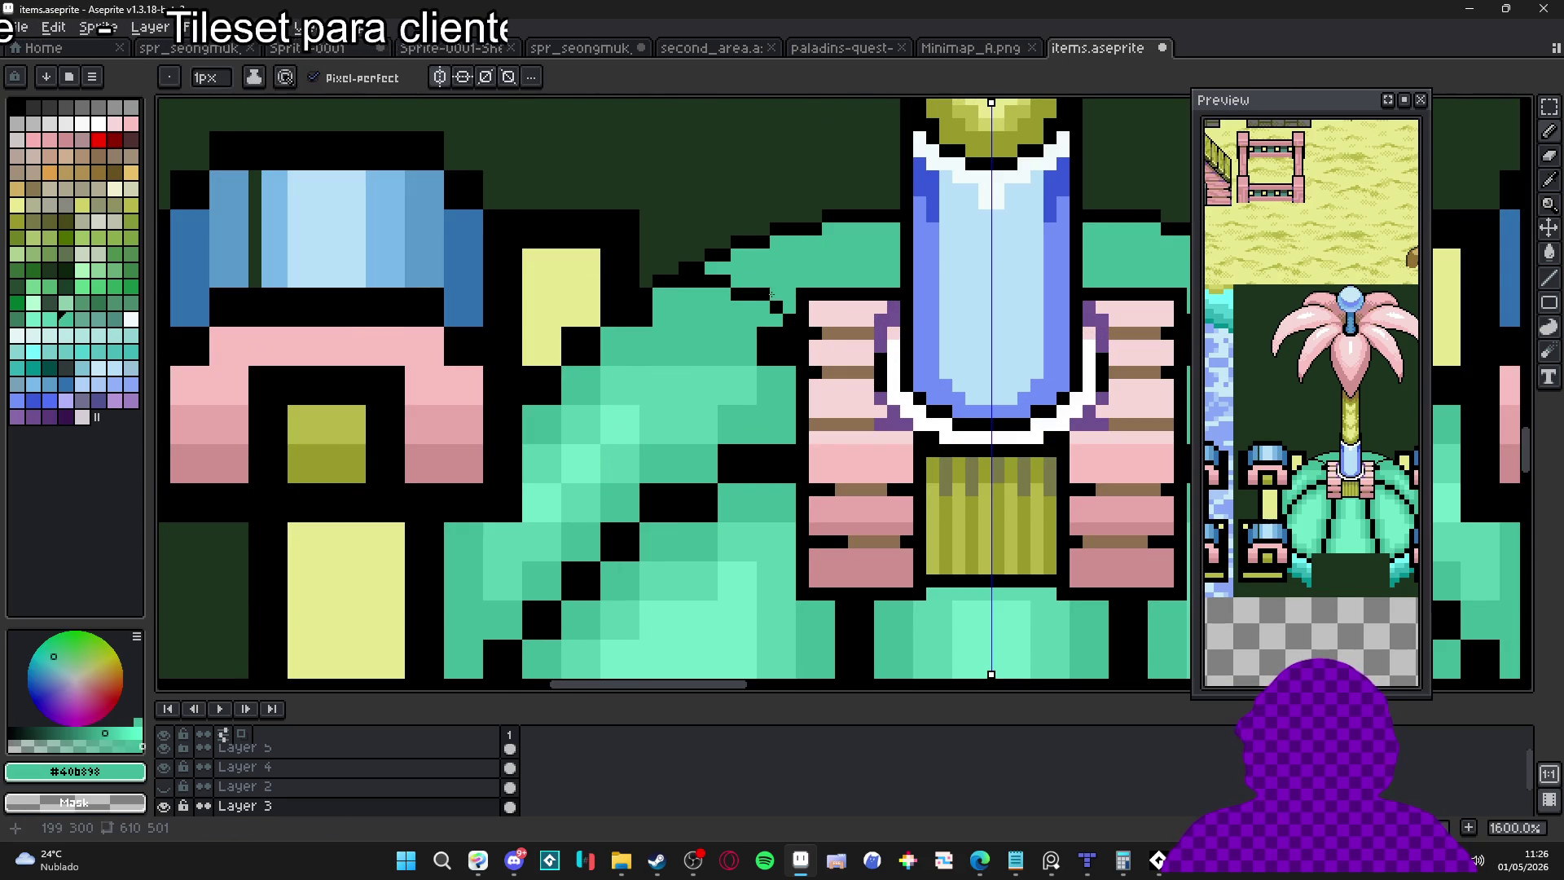
alt+click(772, 304)
alt+click(760, 310)
alt+click(770, 307)
alt+click(749, 344)
mouse_move(749, 344)
mouse_down()
mouse_move(762, 333)
mouse_move(778, 358)
mouse_up()
key(plus)
key(minus)
alt+click(795, 306)
alt+click(775, 316)
alt+click(763, 303)
alt+click(768, 277)
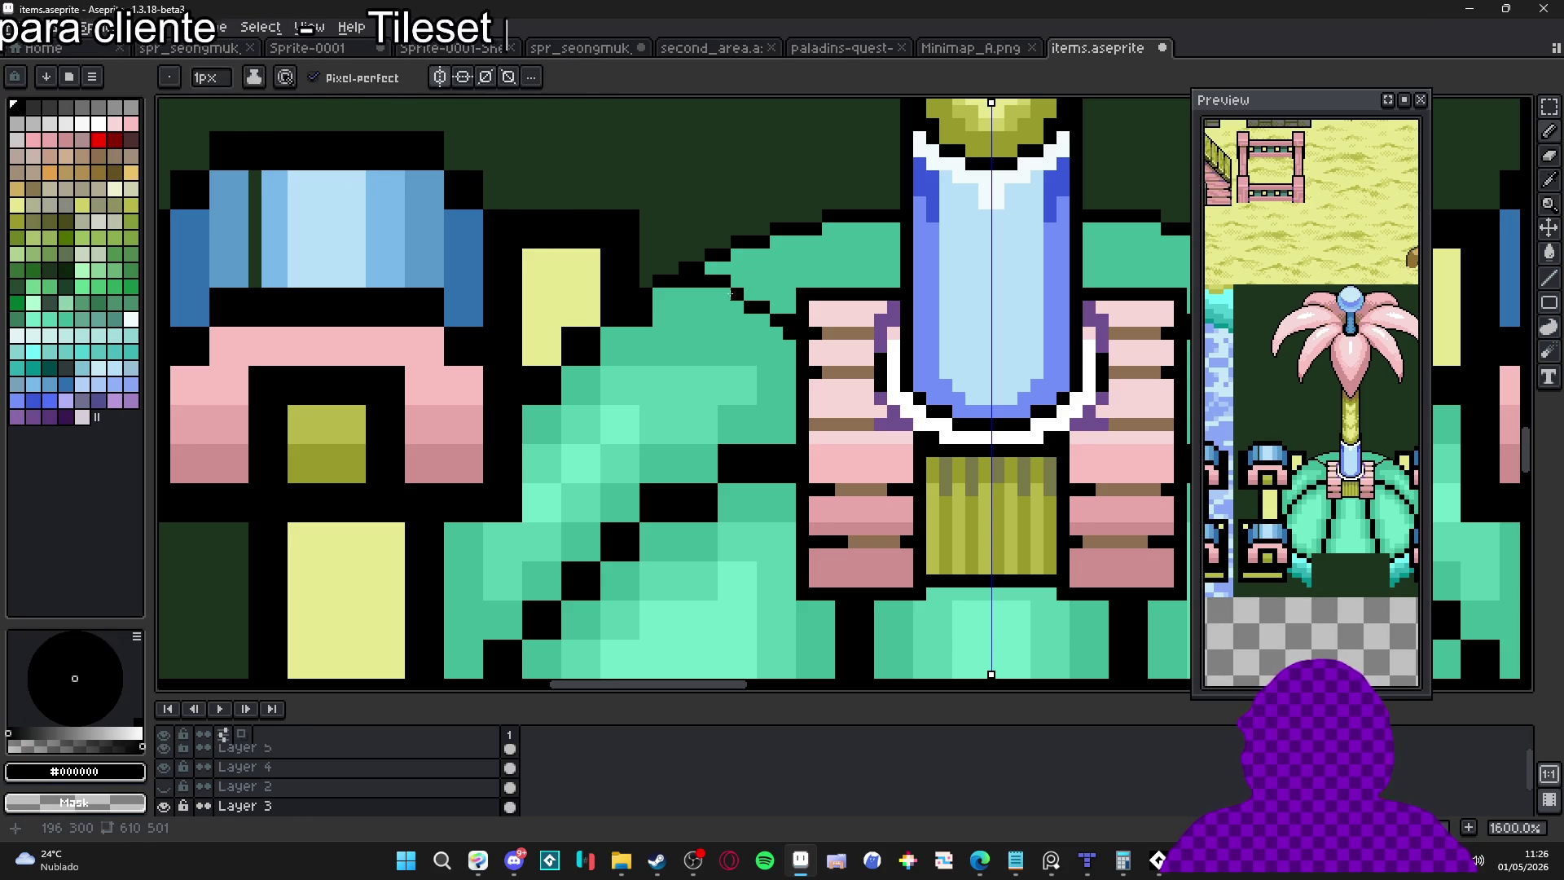
alt+click(785, 324)
Thin the upper part of the diagonal outline by painting teal over it
scroll(787, 401, down, 4)
scroll(794, 363, up, 4)
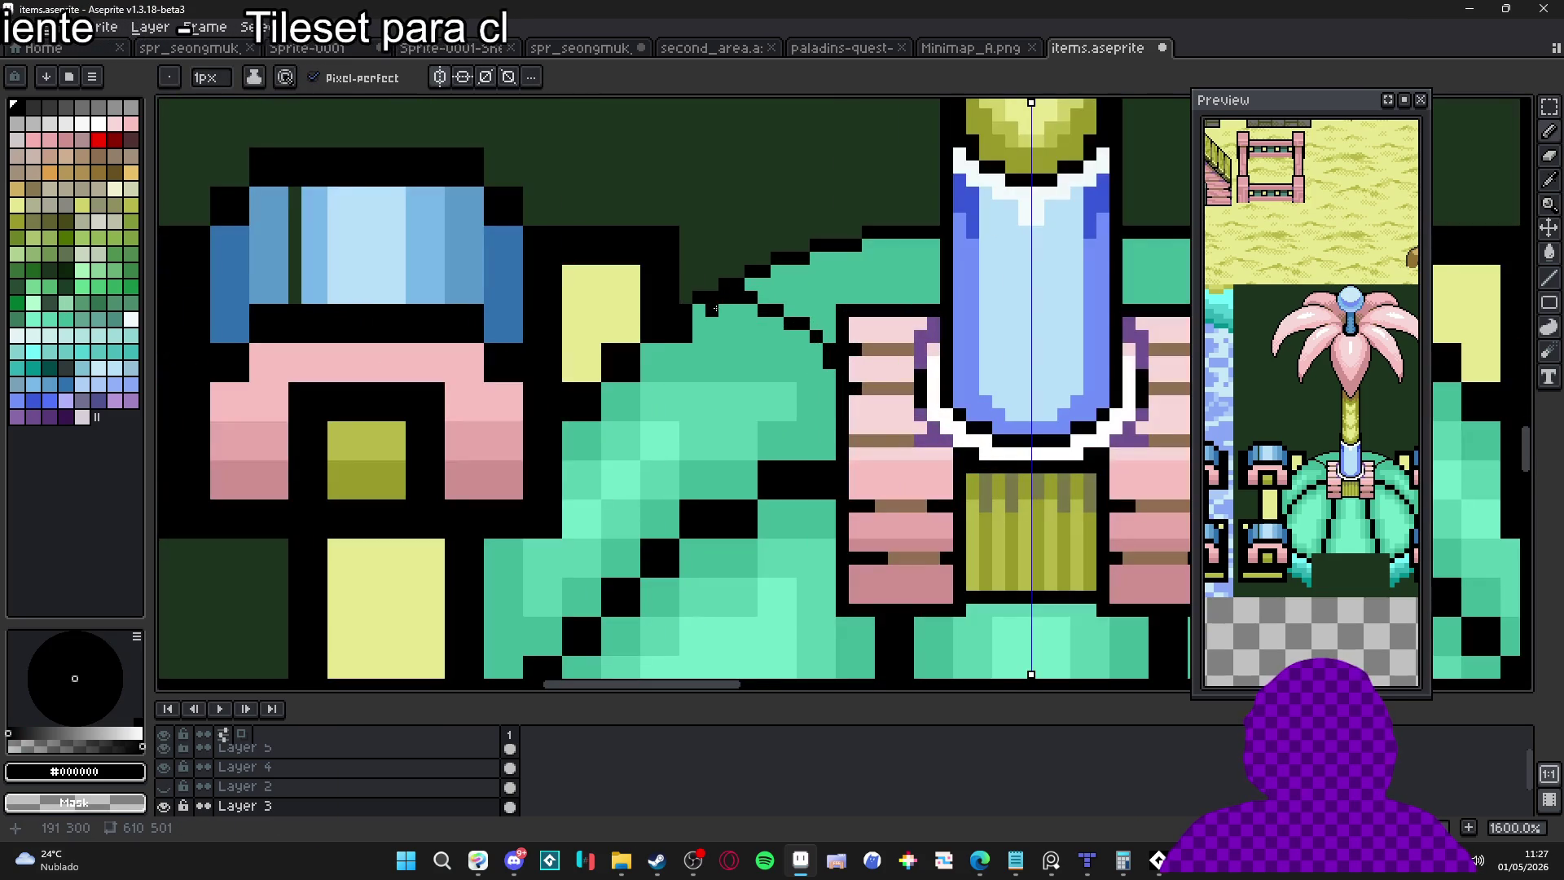
mouse_move(685, 339)
mouse_down()
mouse_move(741, 328)
mouse_move(702, 324)
mouse_up()
scroll(771, 322, up, 1)
alt+click(772, 321)
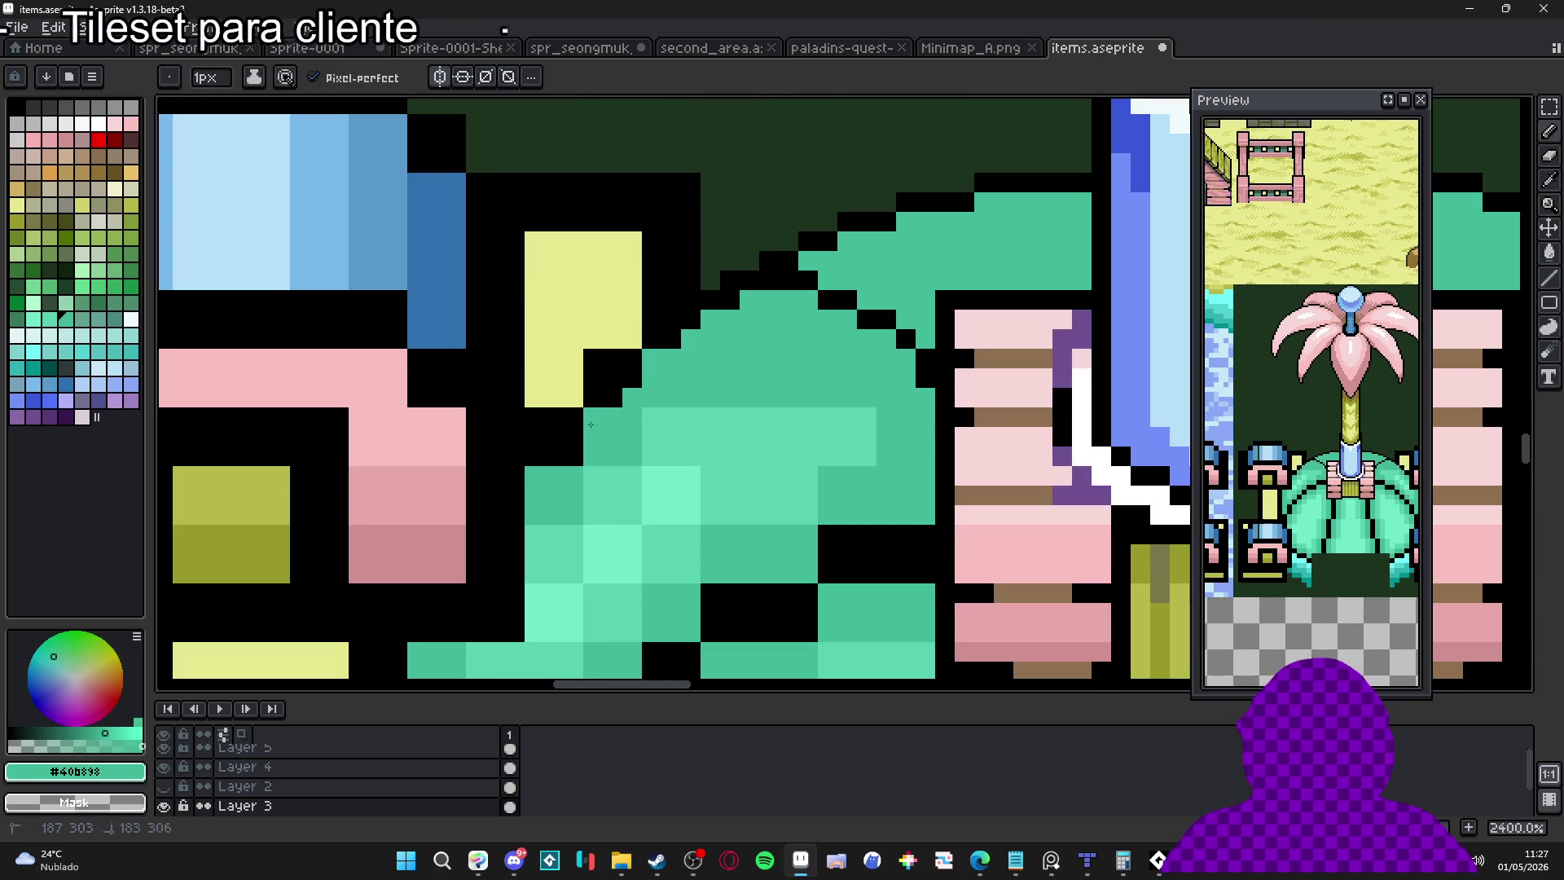
scroll(685, 363, down, 2)
scroll(663, 373, down, 1)
scroll(787, 334, up, 1)
drag(758, 353, 628, 438)
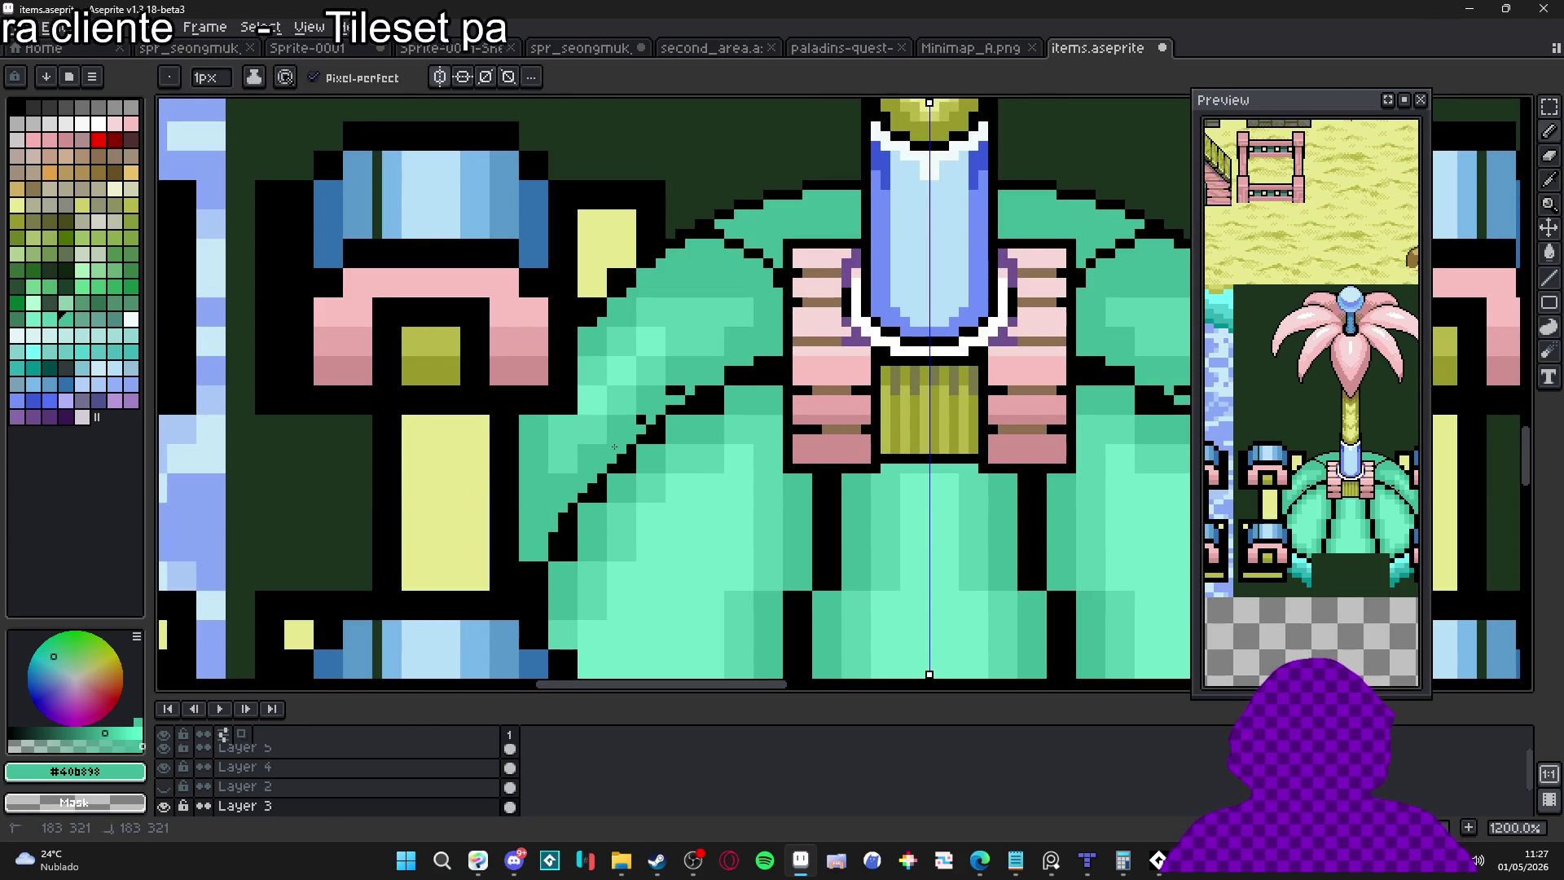
Repaint lower segments of the diagonal outline teal, smoothing the mirrored curve
scroll(746, 389, up, 1)
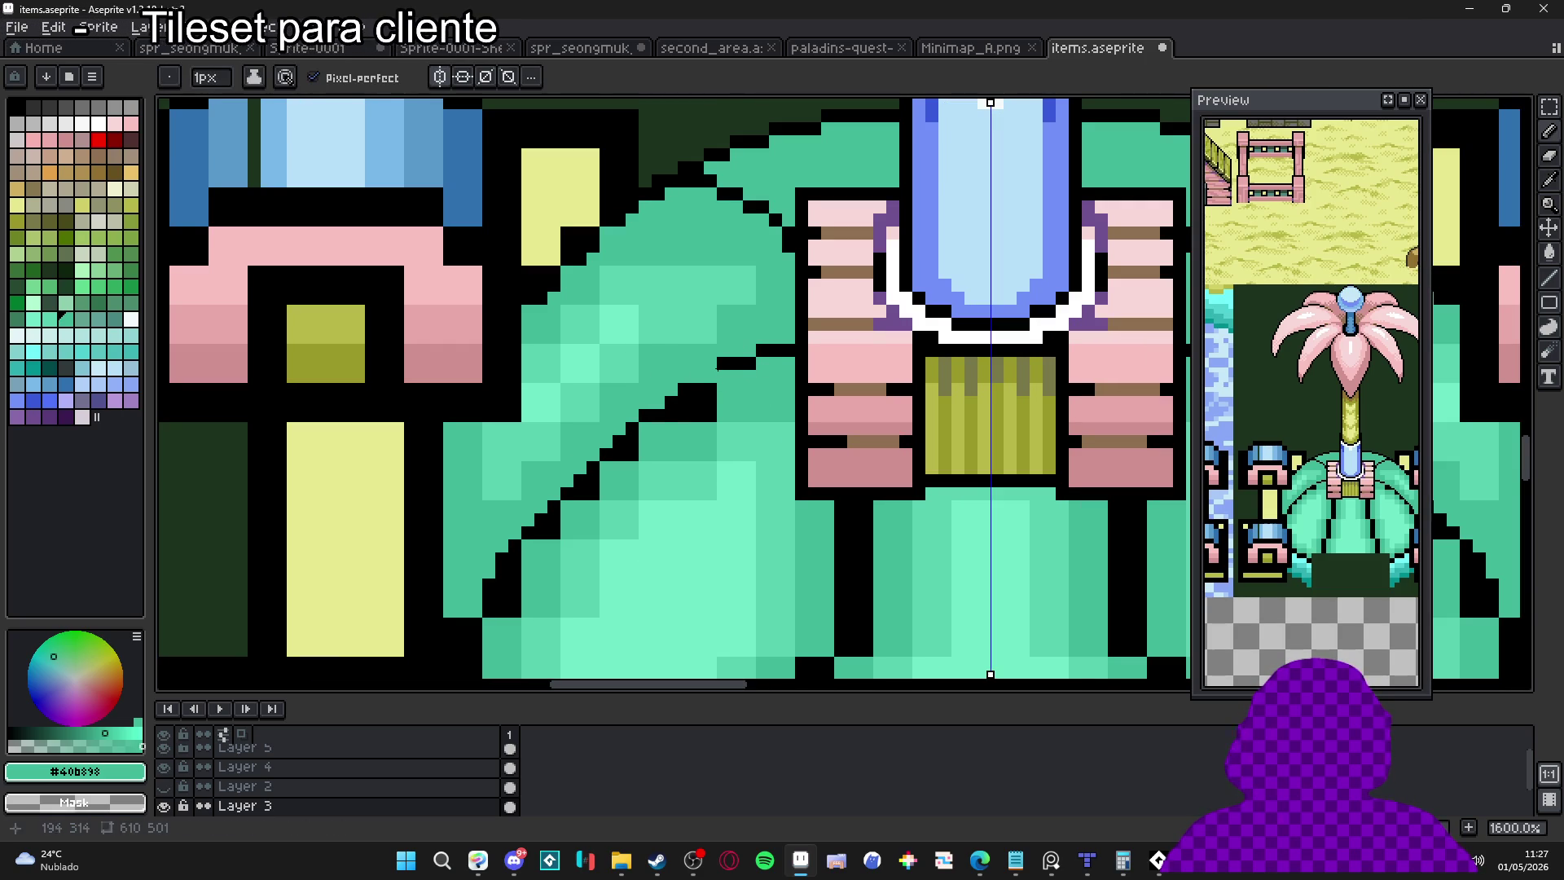
alt+click(714, 378)
alt+click(707, 402)
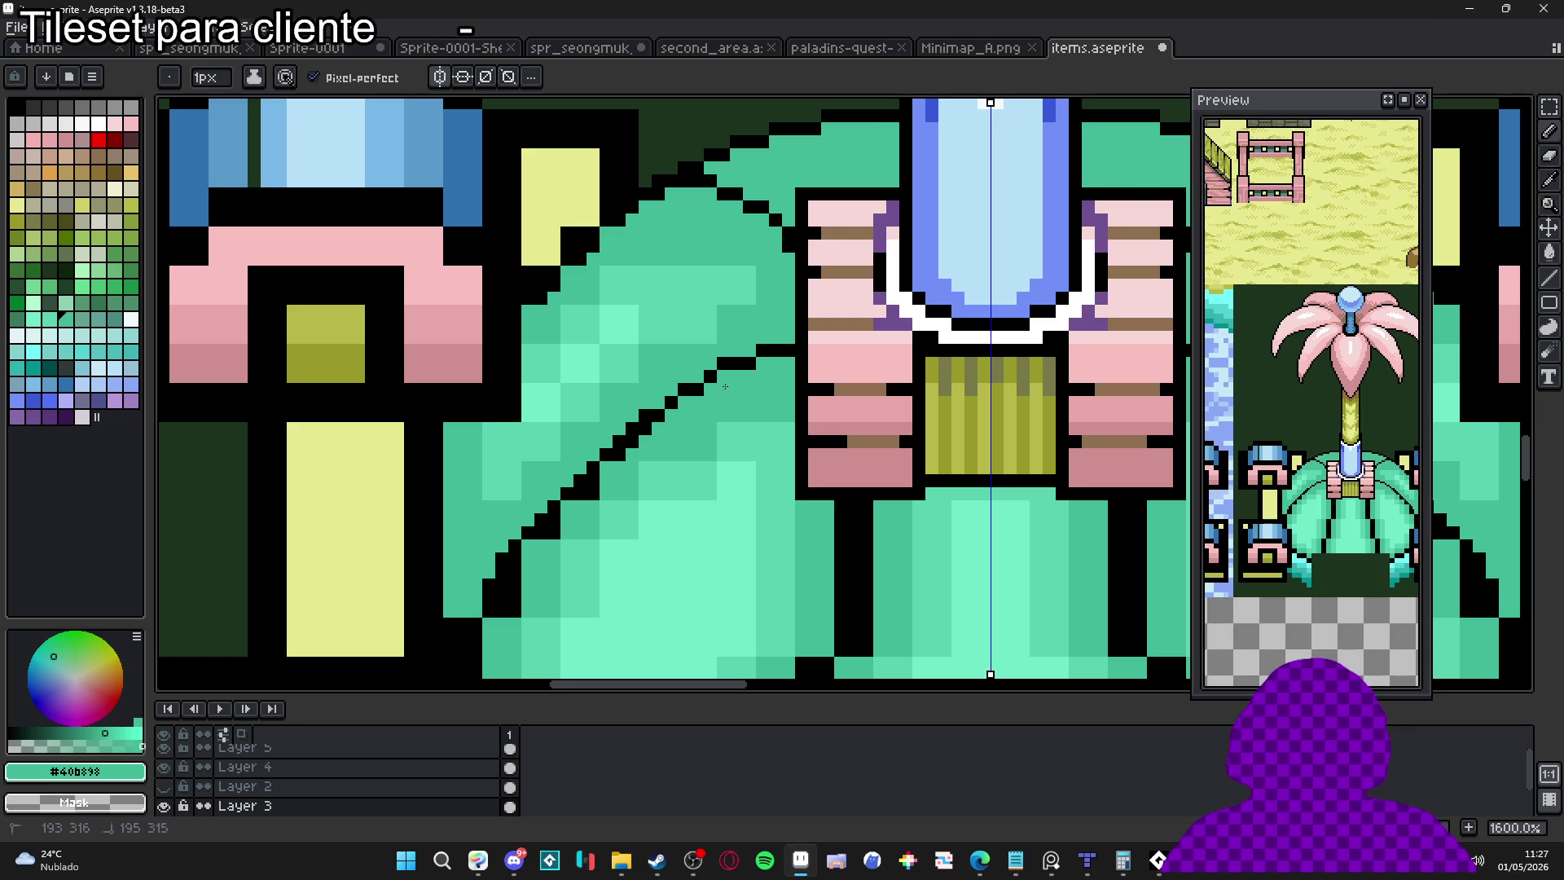
drag(591, 482, 539, 534)
drag(509, 591, 533, 589)
scroll(533, 589, down, 4)
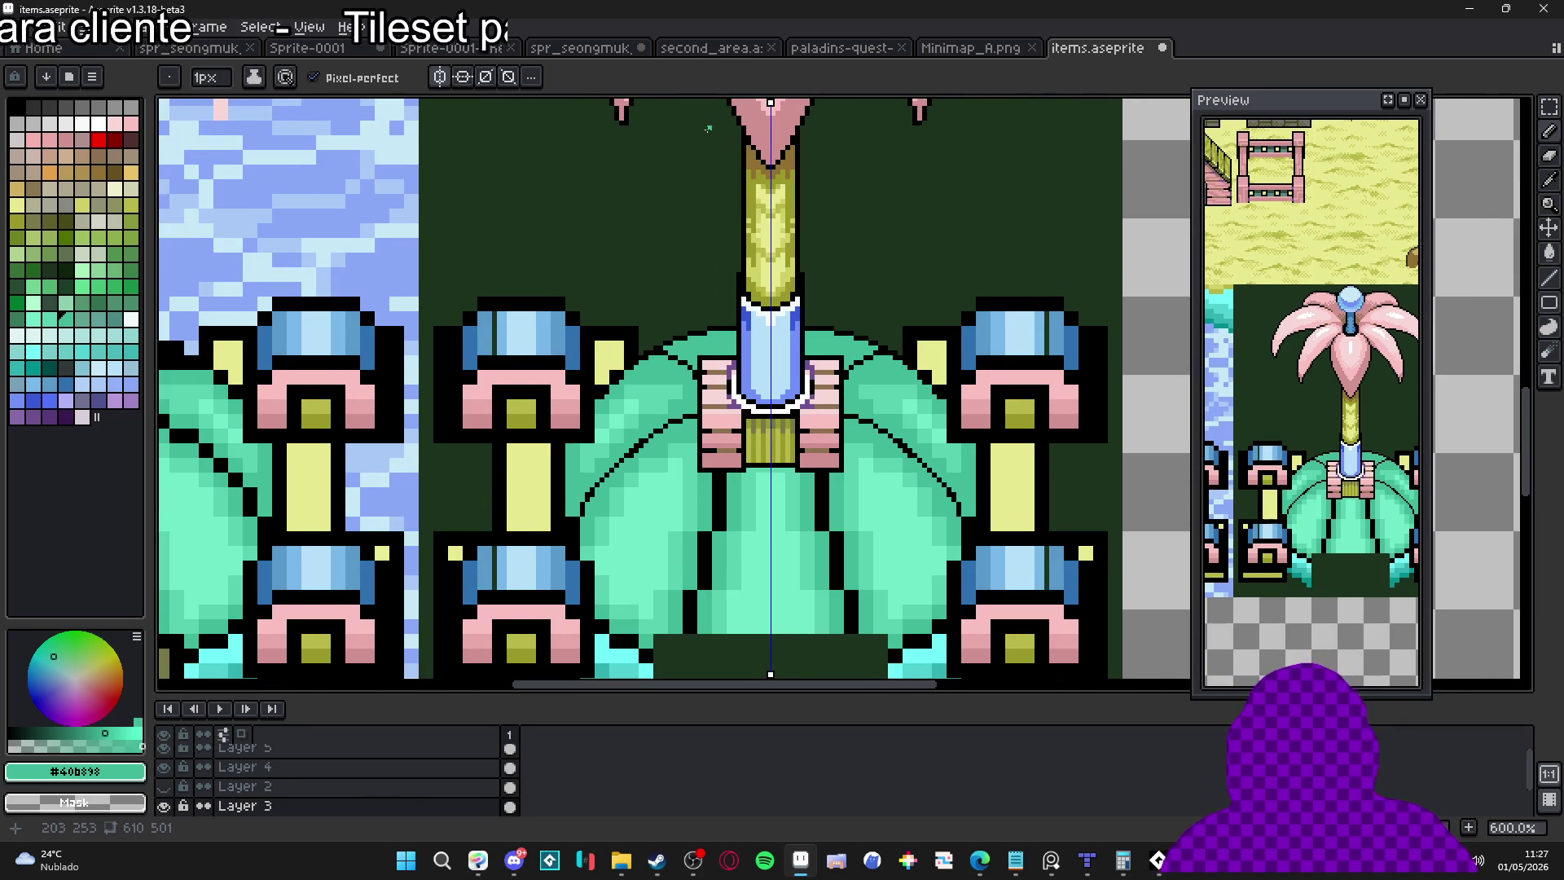
Swap single upper-curve outline pixels between green (#40b898) and black to even the arc
scroll(802, 337, down, 3)
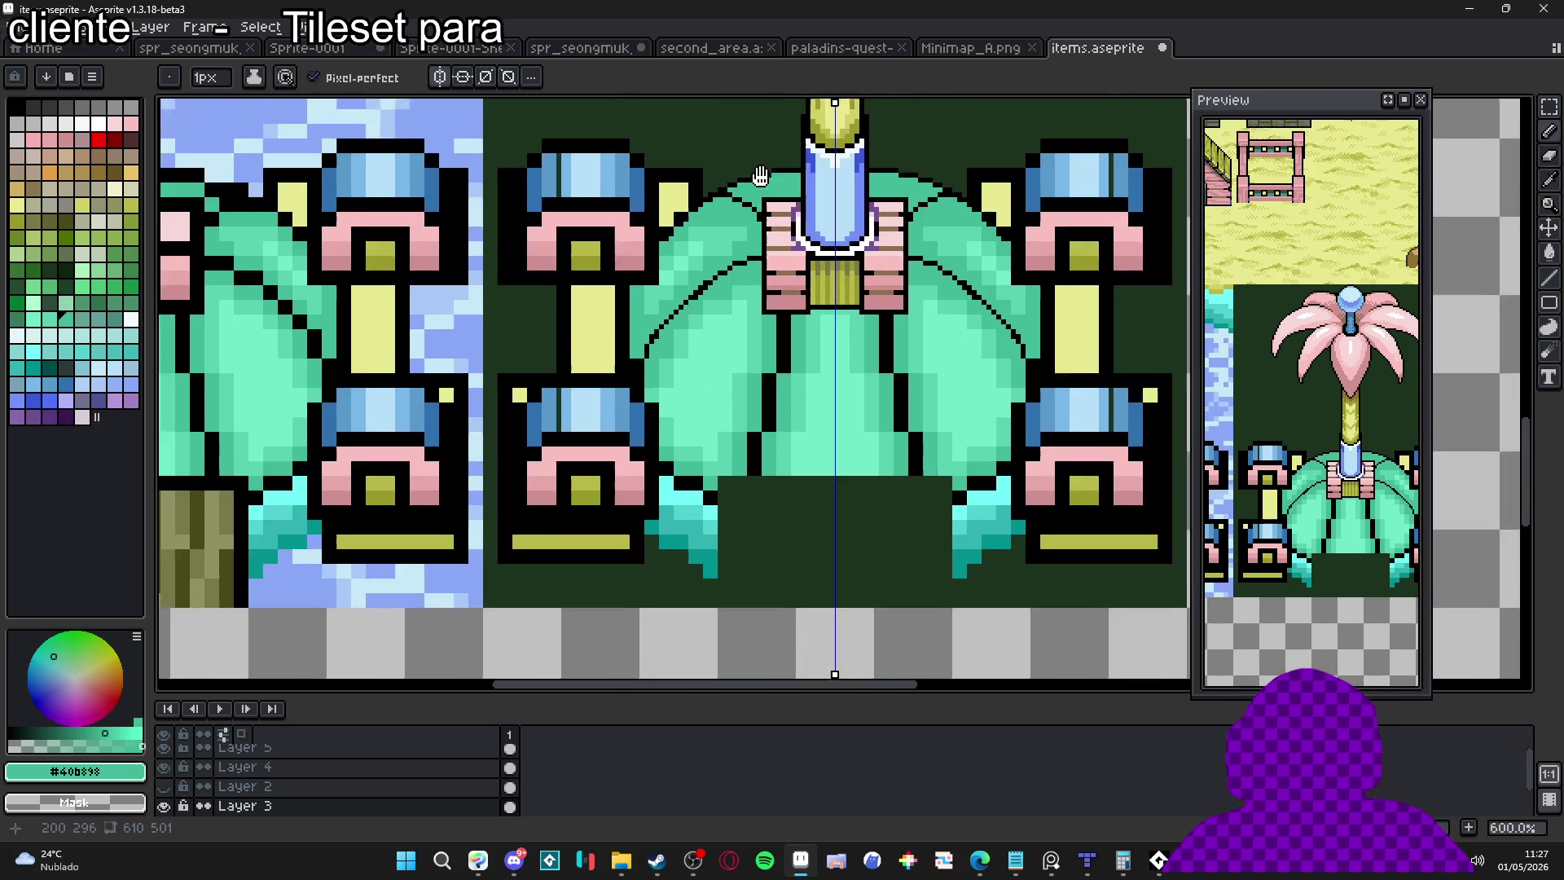
scroll(737, 281, up, 7)
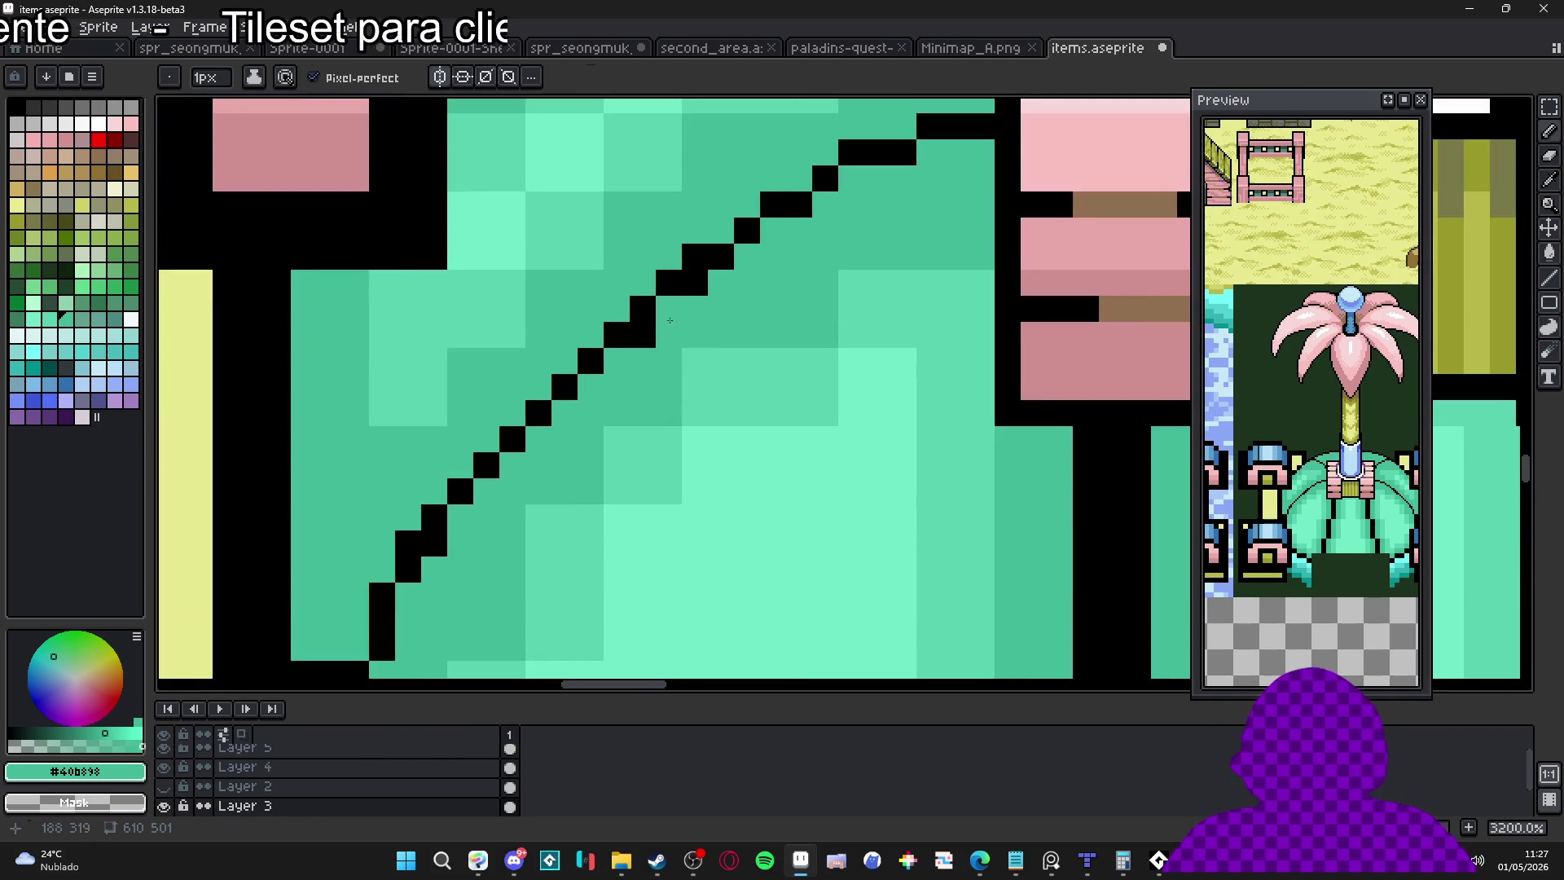
click(669, 282)
click(643, 309)
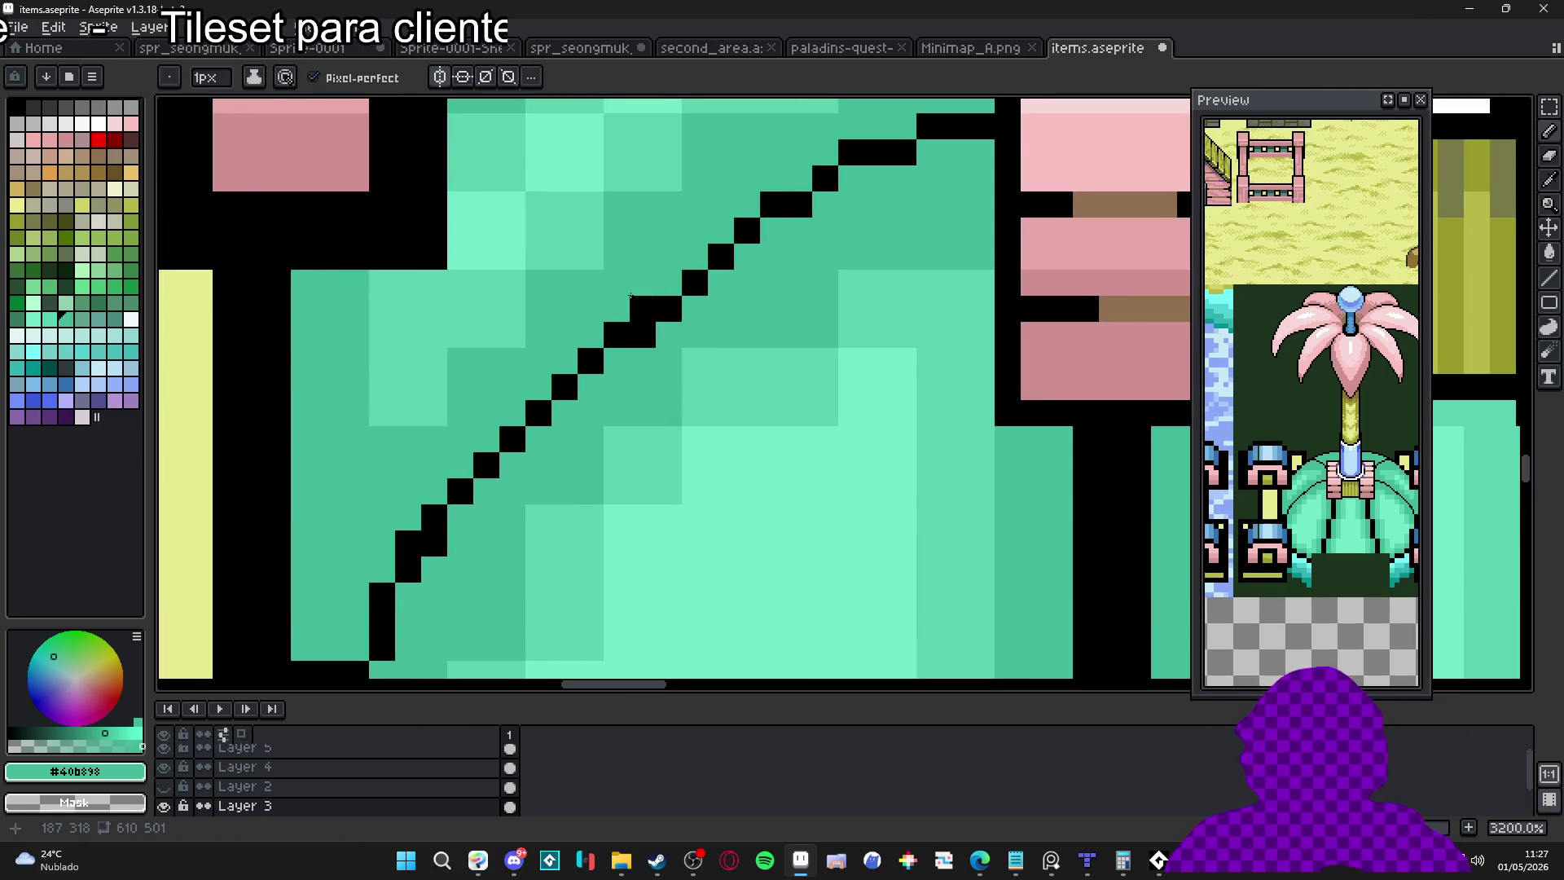
key(alt)
click(638, 334)
scroll(638, 334, down, 2)
scroll(624, 320, up, 2)
click(573, 324)
click(599, 297)
Add black pixels to the lower curve so the leaf outline continues smoothly
scroll(624, 320, down, 2)
scroll(481, 464, up, 2)
click(473, 464)
alt+click(436, 438)
alt+click(448, 503)
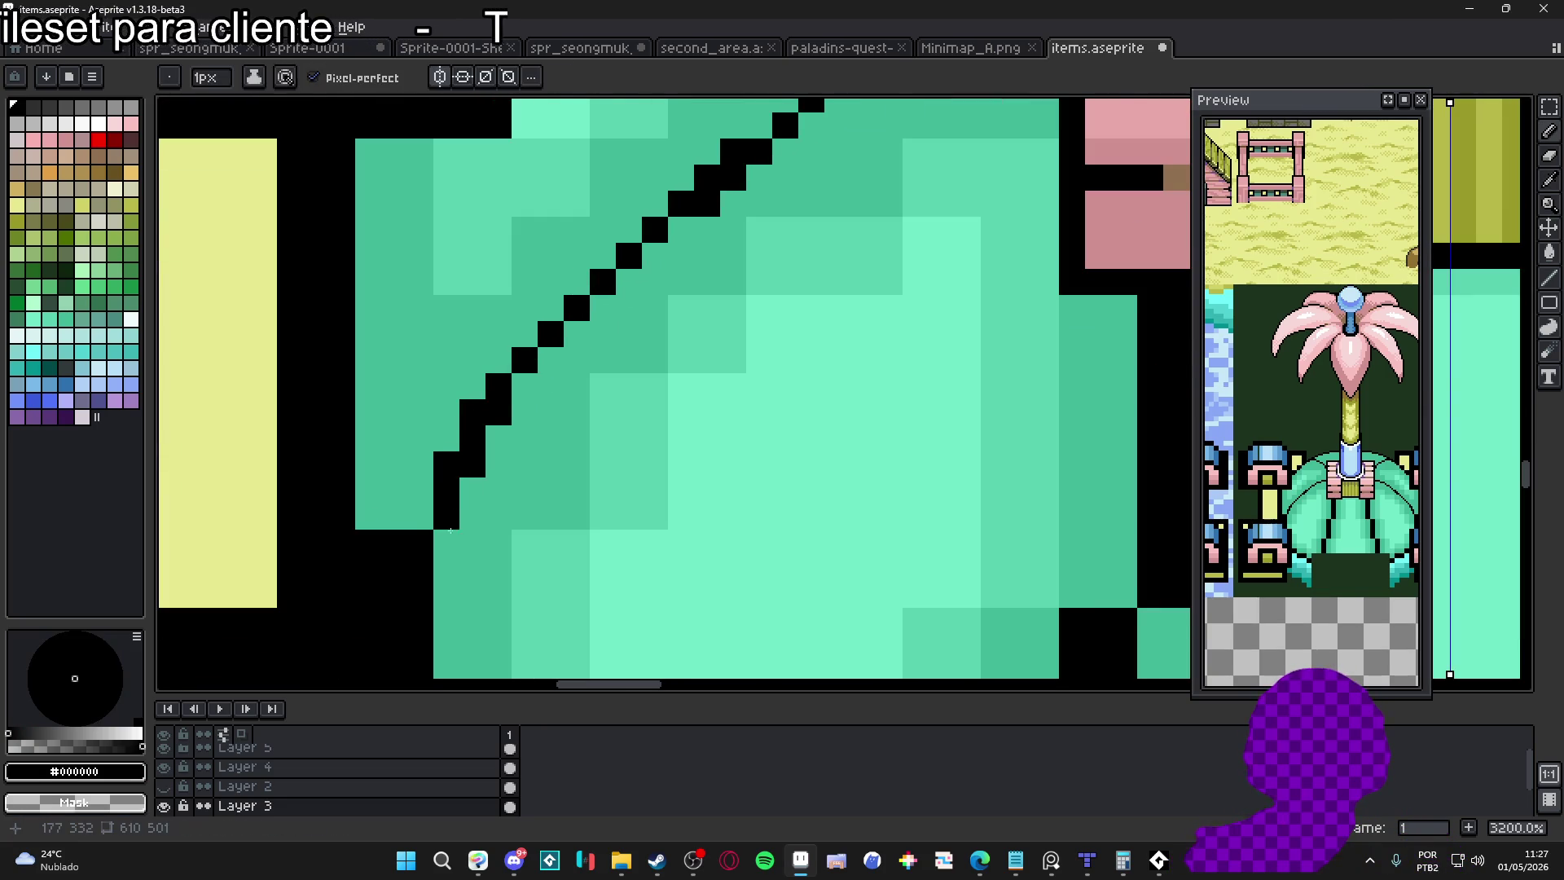
click(447, 543)
scroll(509, 421, down, 5)
scroll(508, 421, up, 6)
Paint the extra pixels along the outline's lower end green to thin it
alt+click(498, 489)
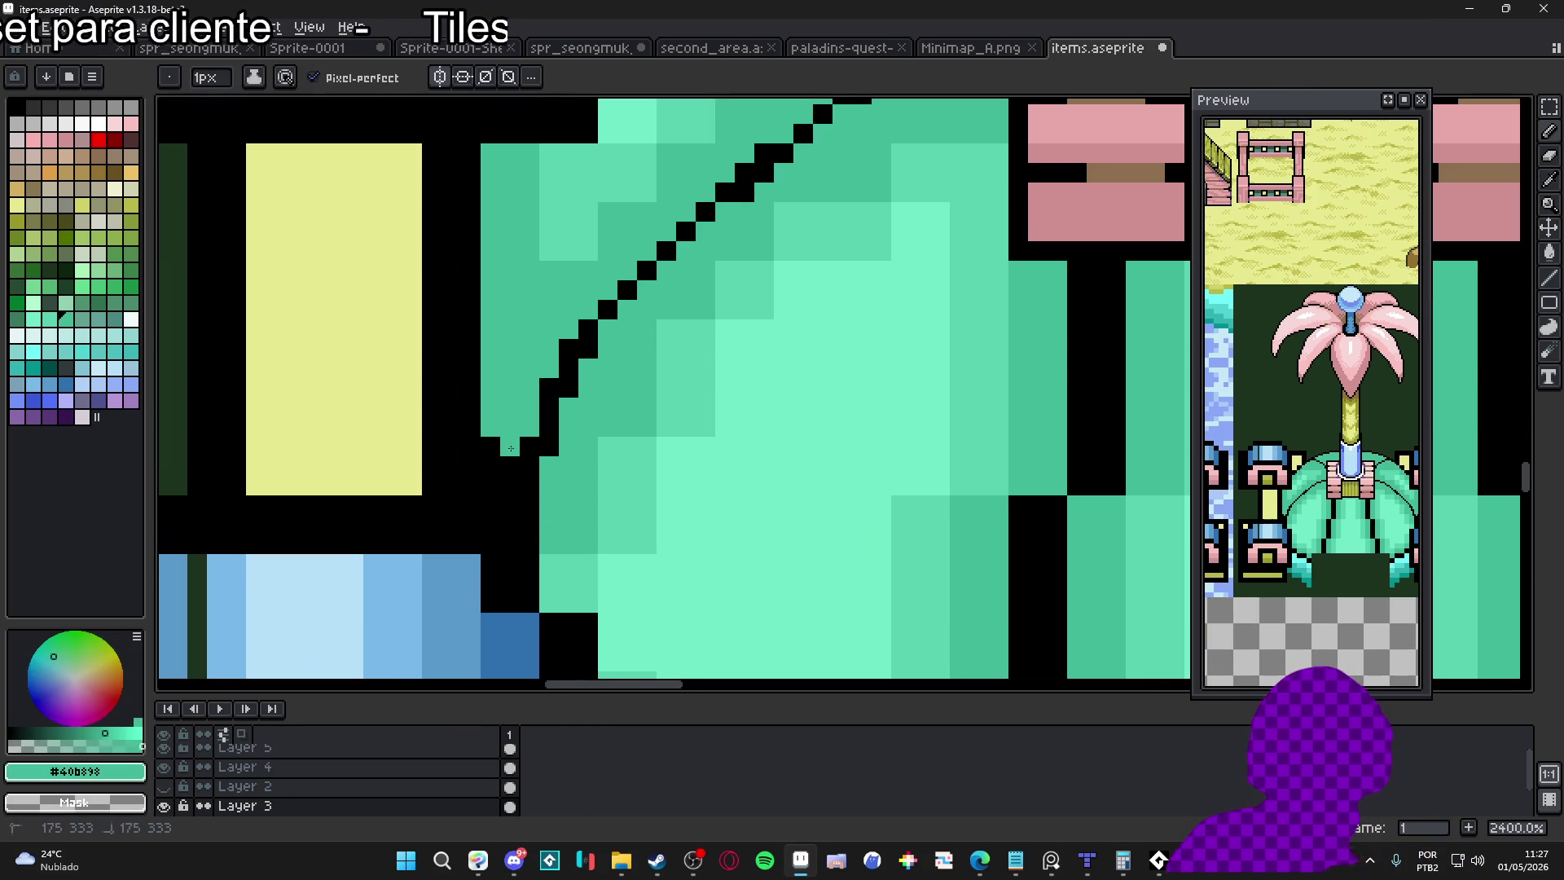
click(509, 485)
click(496, 480)
drag(496, 509, 515, 551)
click(509, 563)
click(509, 583)
click(489, 543)
scroll(473, 473, down, 5)
scroll(468, 462, up, 5)
Green three stray stair-step pixels along the curve to smooth it
click(479, 488)
click(496, 432)
click(518, 390)
scroll(609, 338, down, 3)
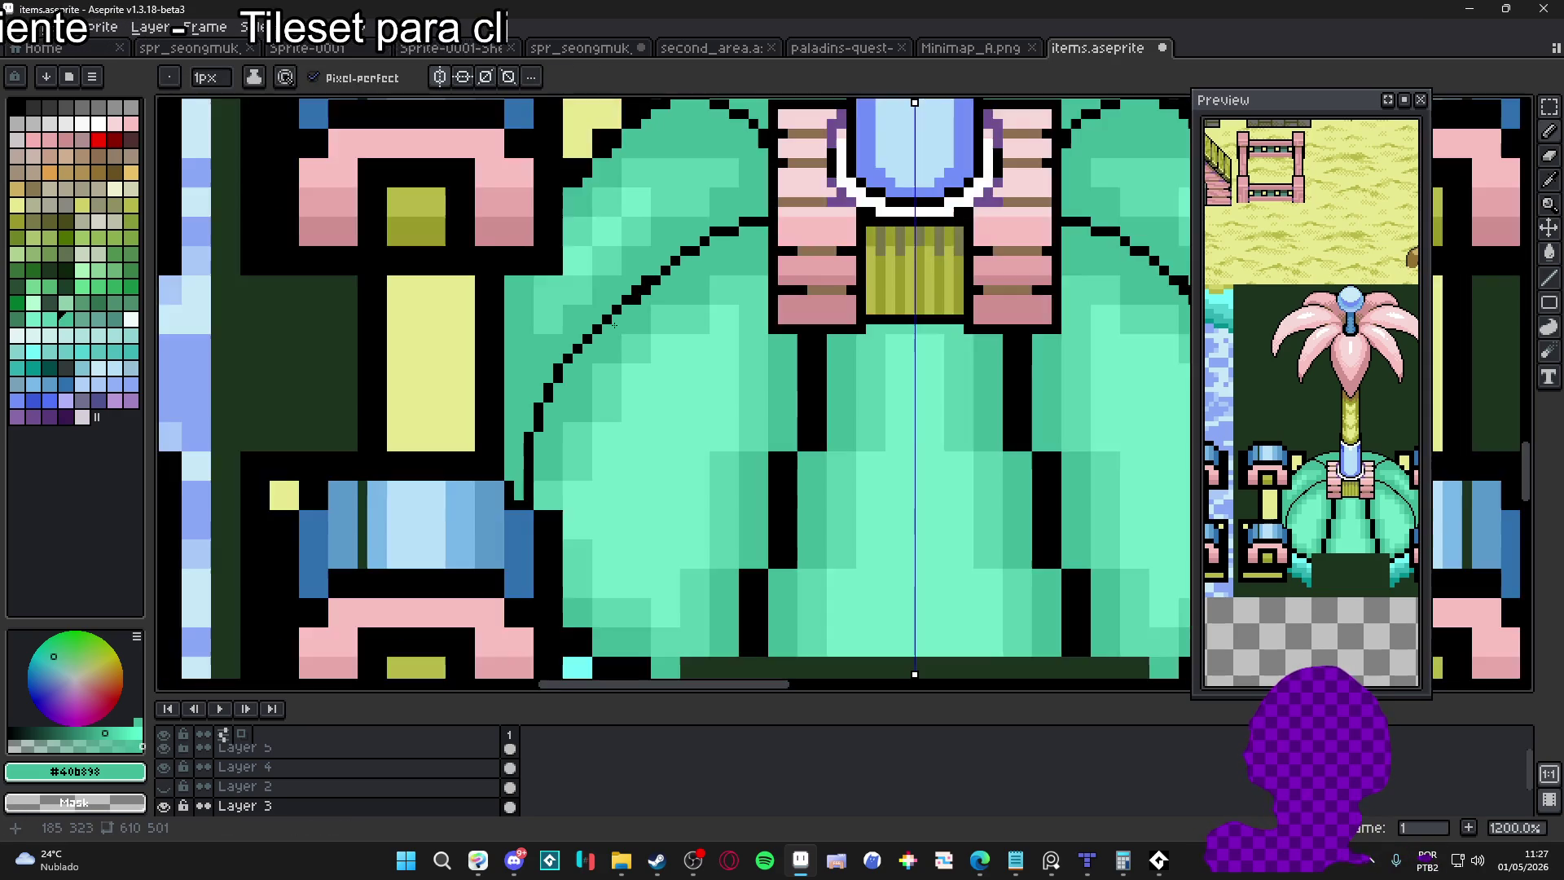
scroll(609, 338, up, 3)
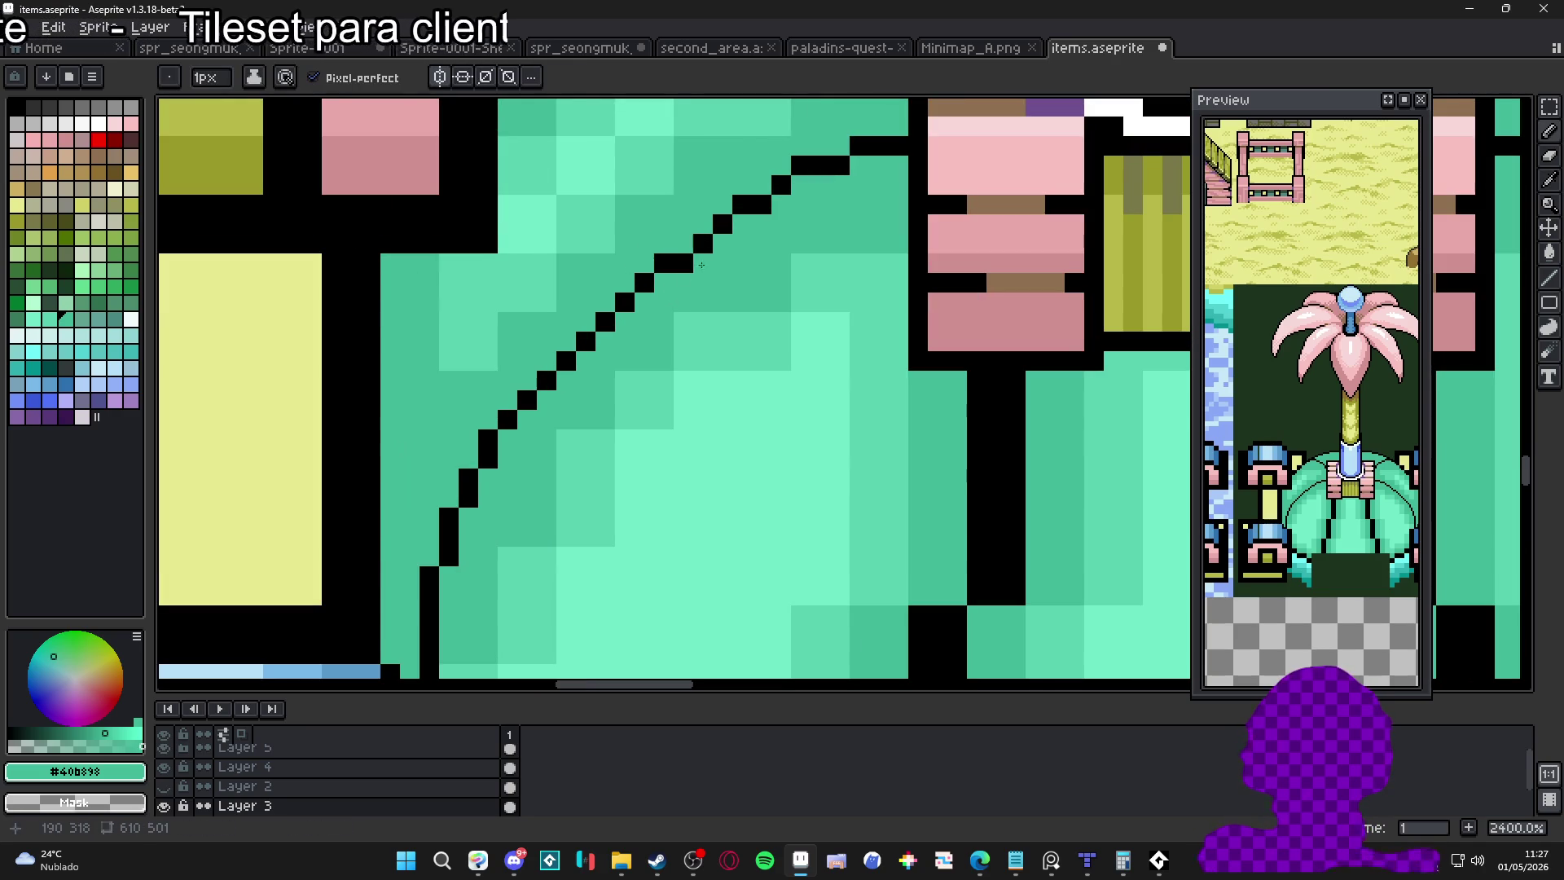
scroll(698, 266, down, 5)
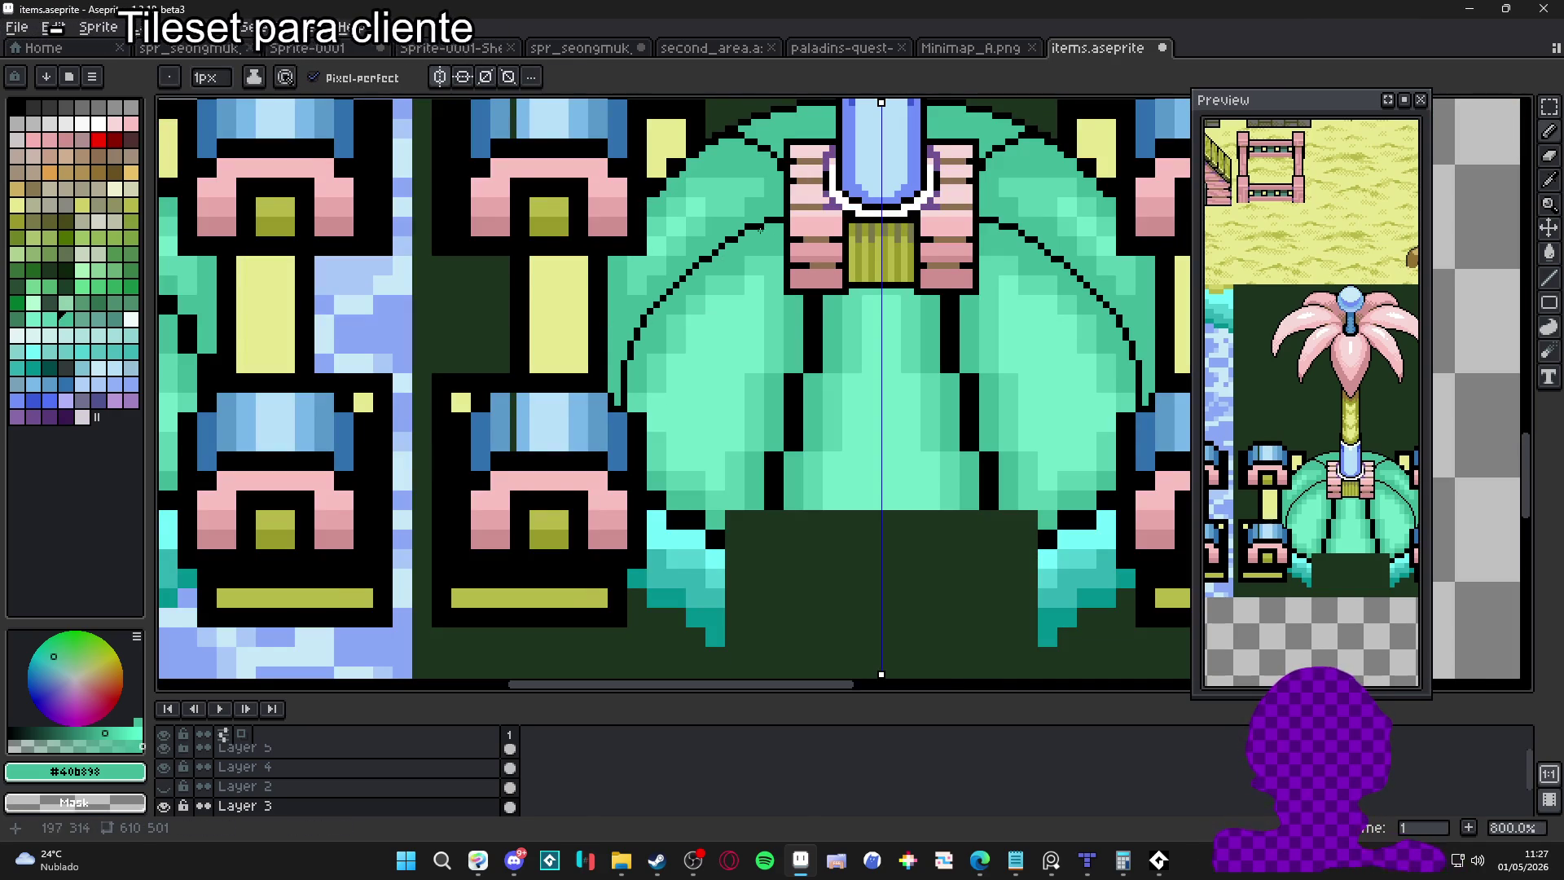
scroll(761, 232, up, 5)
Reshape the top of the curve with black pixels and green over the stair-step pixels
alt+click(707, 250)
click(749, 235)
alt+click(727, 221)
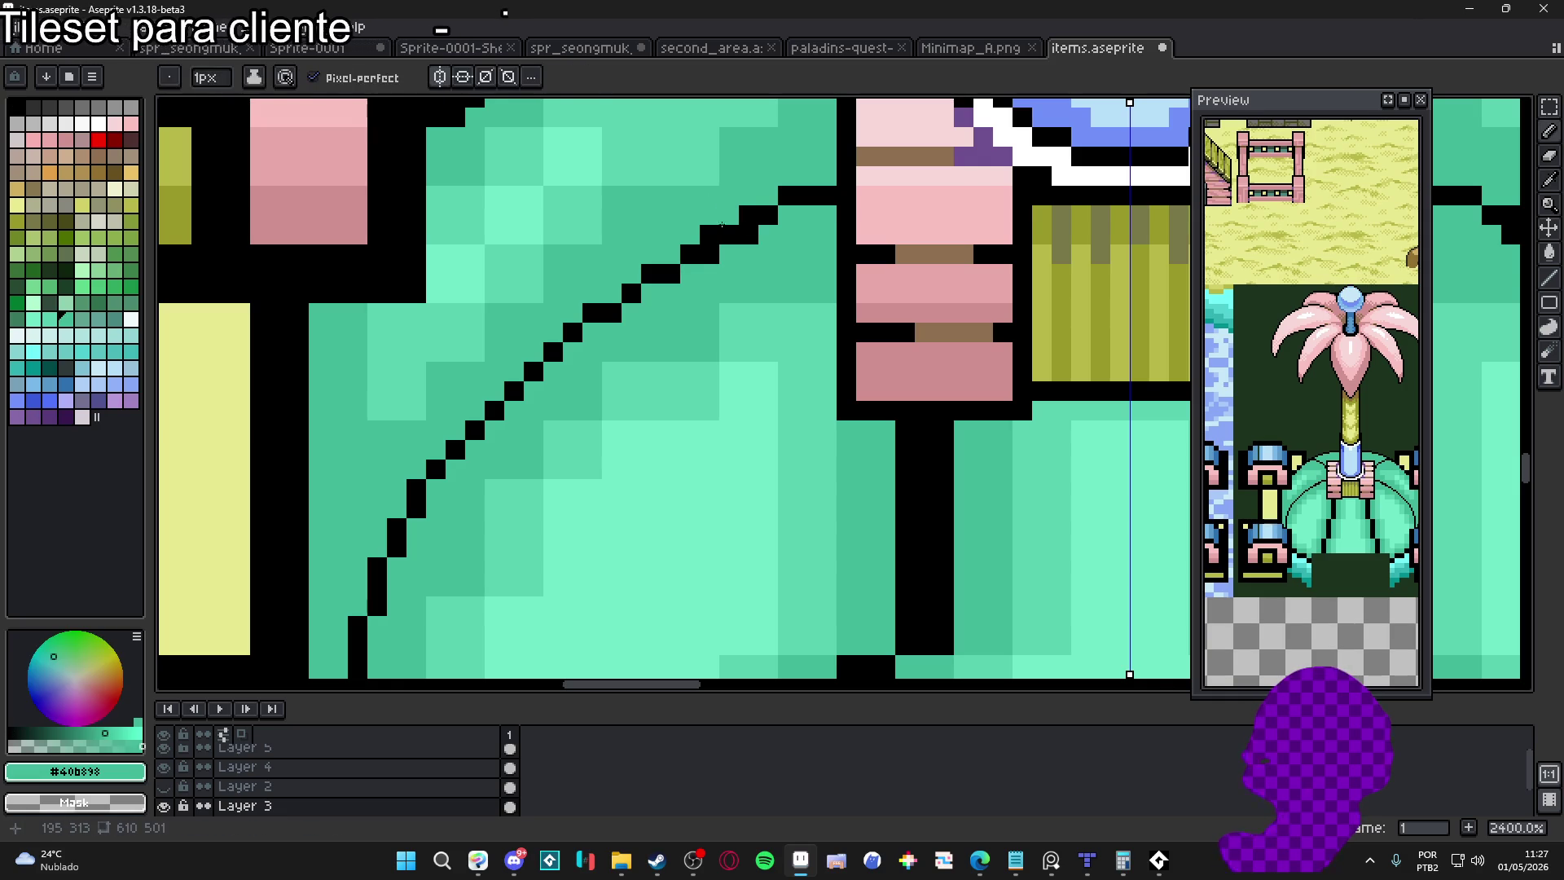
alt+click(766, 213)
mouse_move(807, 216)
mouse_down()
mouse_move(769, 195)
mouse_move(808, 195)
mouse_up()
alt+click(765, 157)
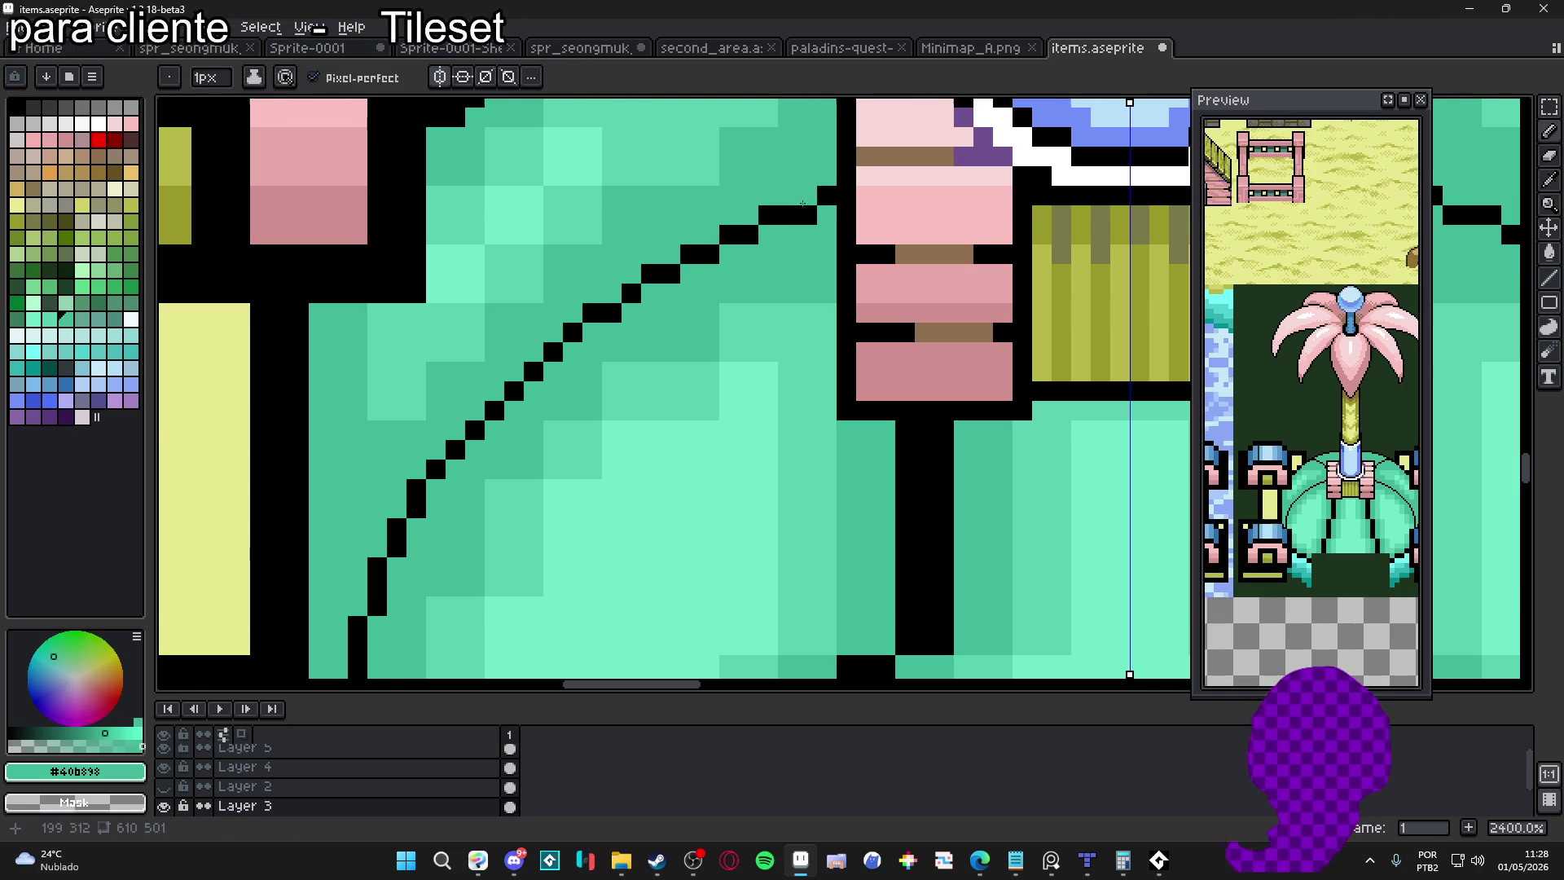
scroll(810, 220, down, 1)
scroll(810, 224, down, 1)
scroll(709, 308, down, 3)
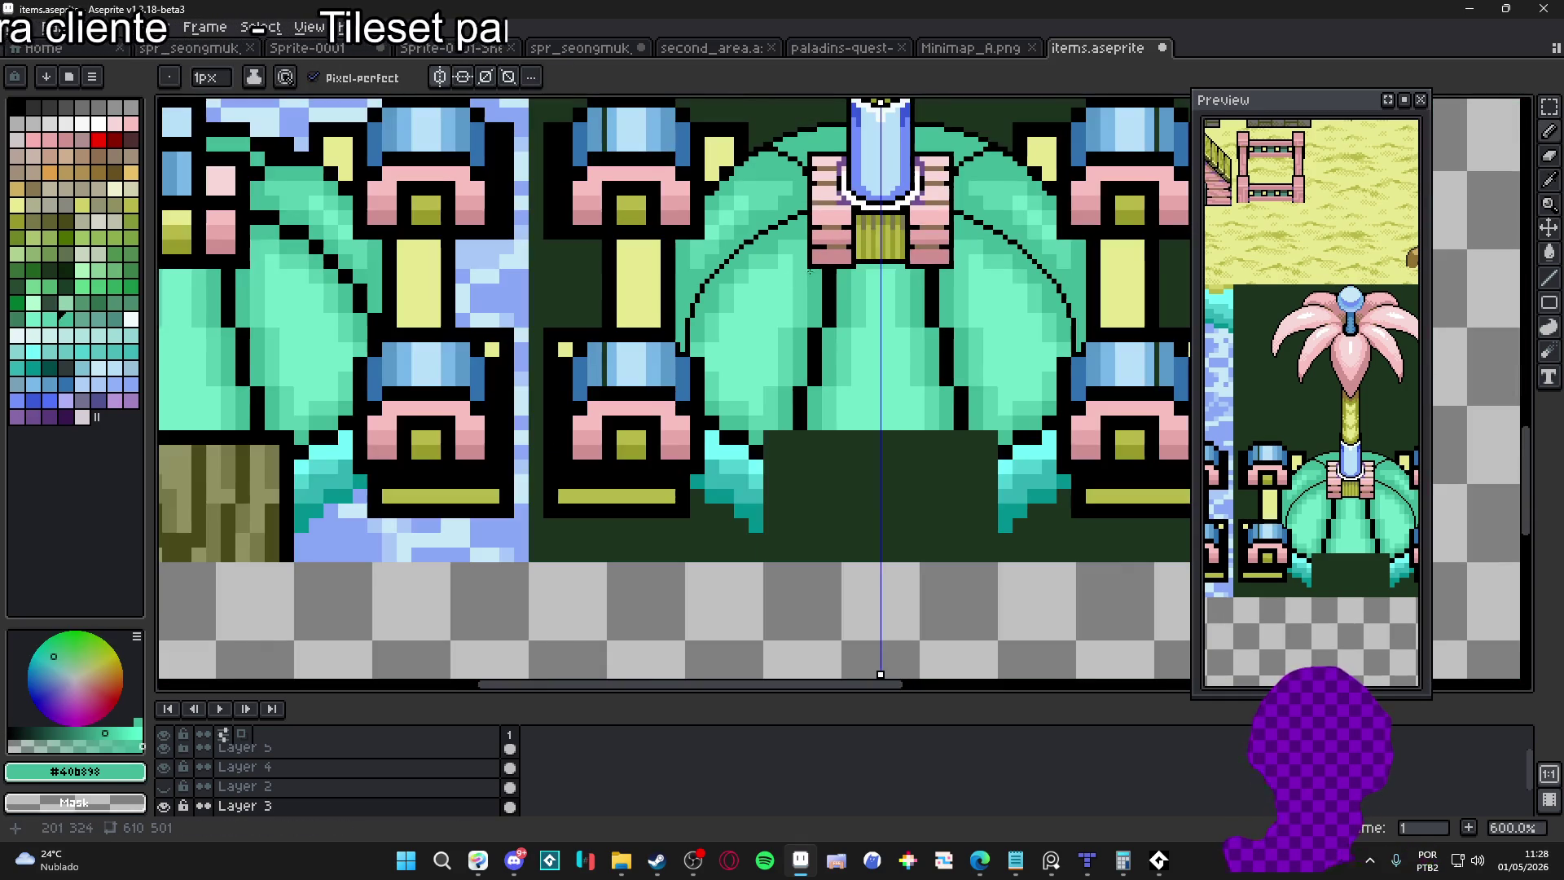
scroll(709, 308, up, 2)
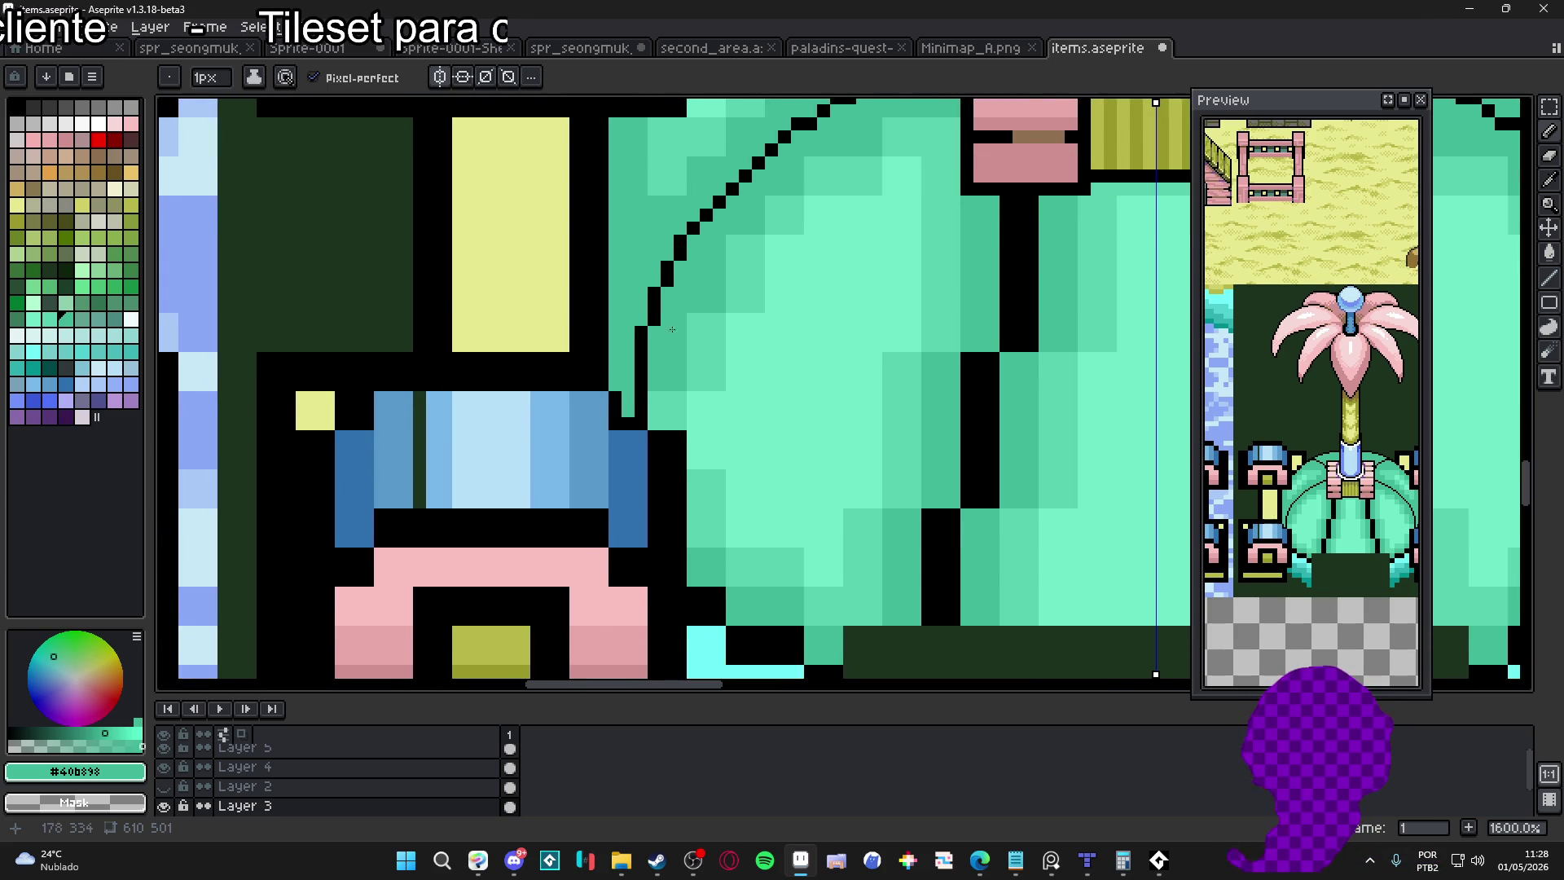
scroll(677, 319, up, 2)
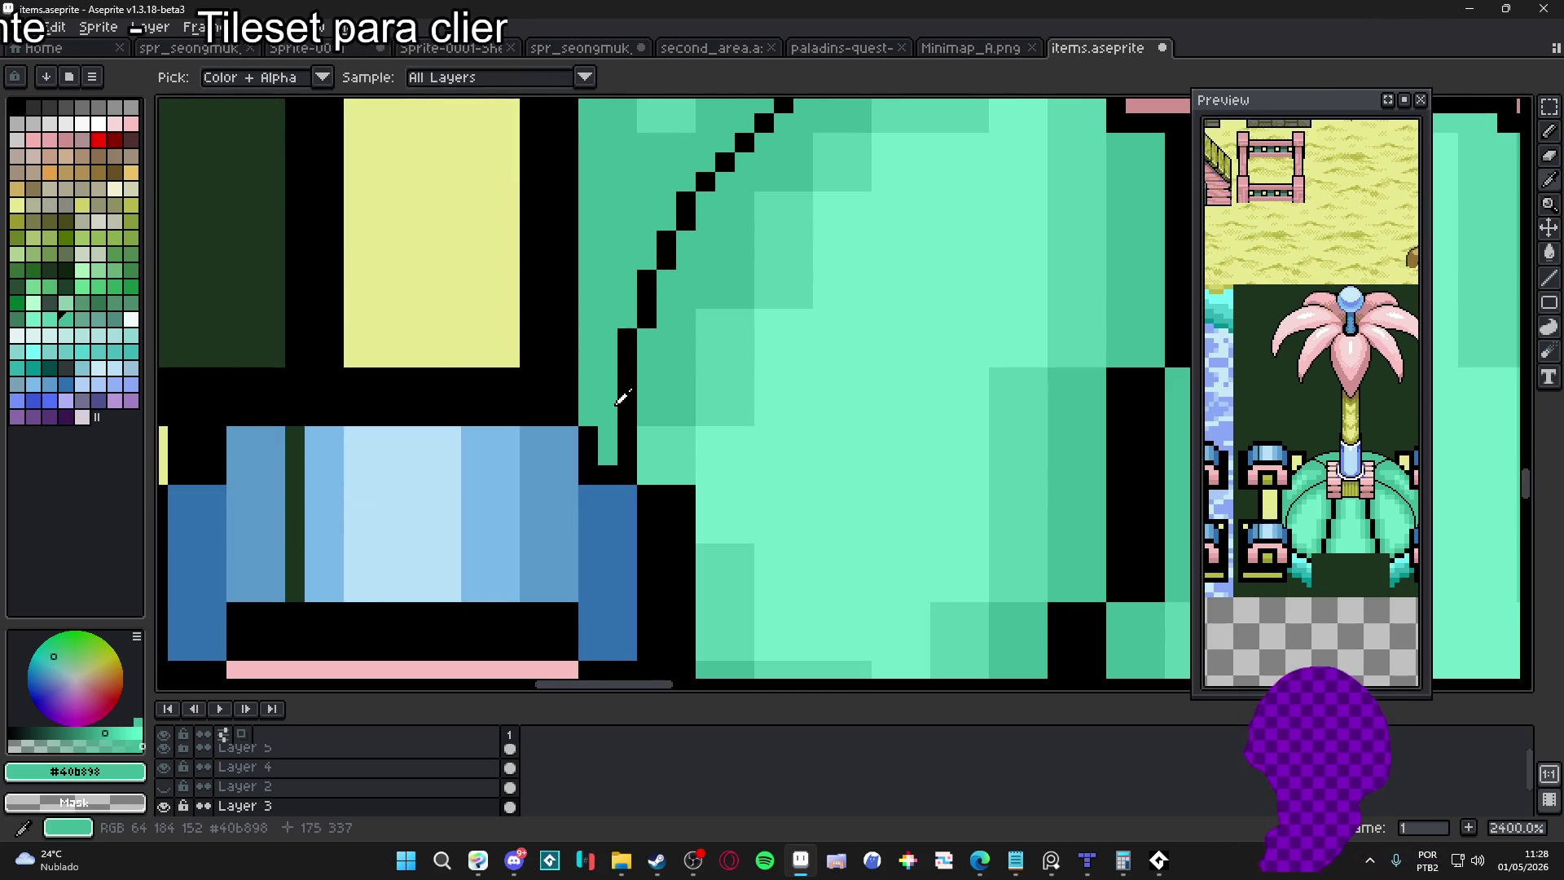
scroll(621, 462, down, 4)
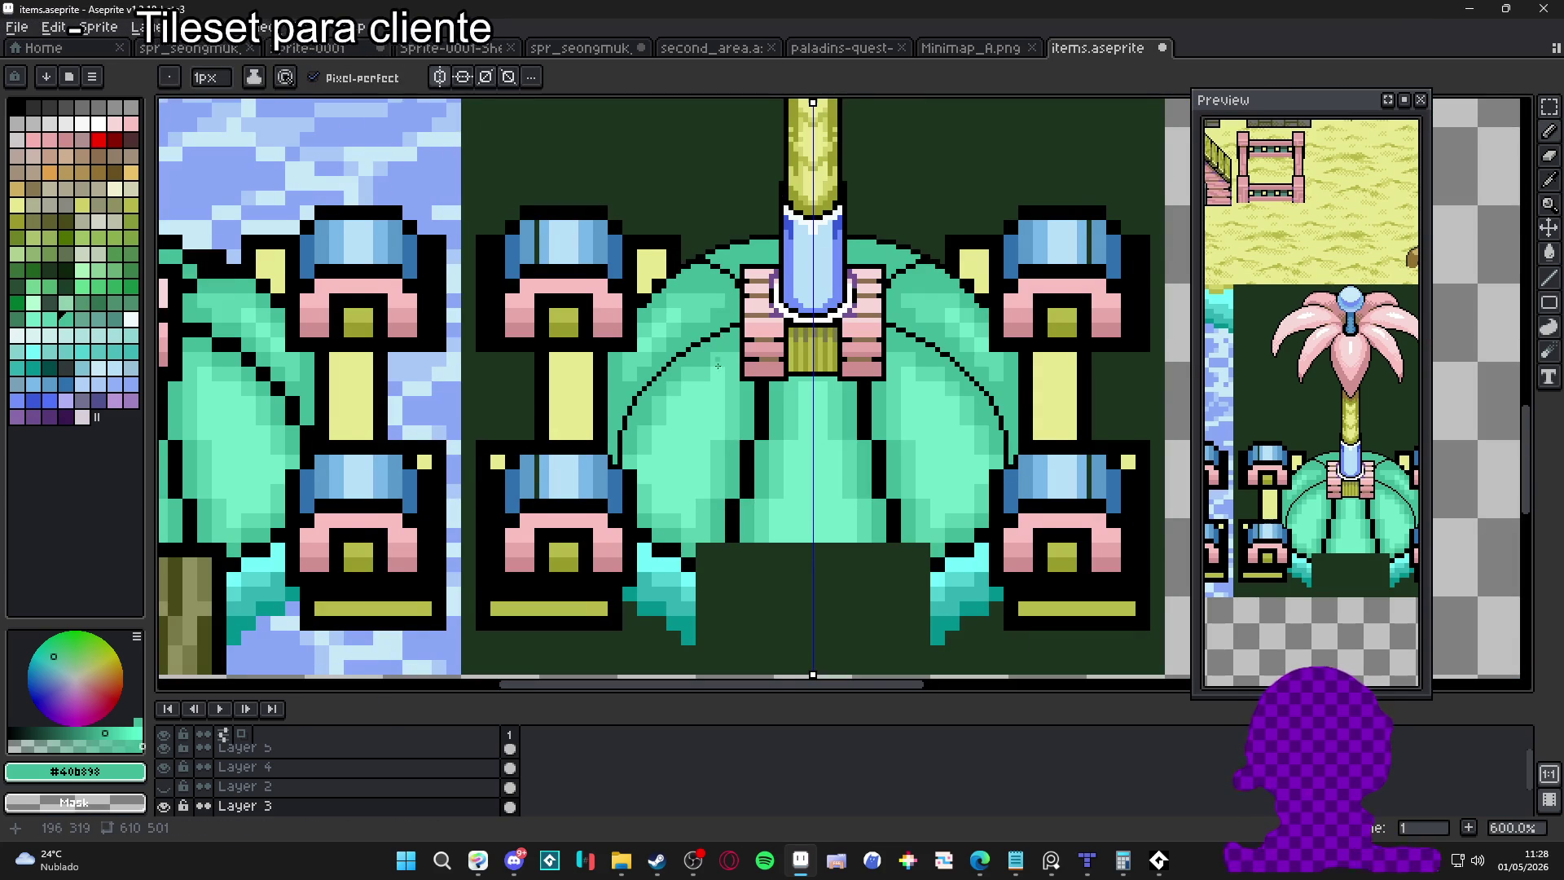
scroll(724, 400, up, 4)
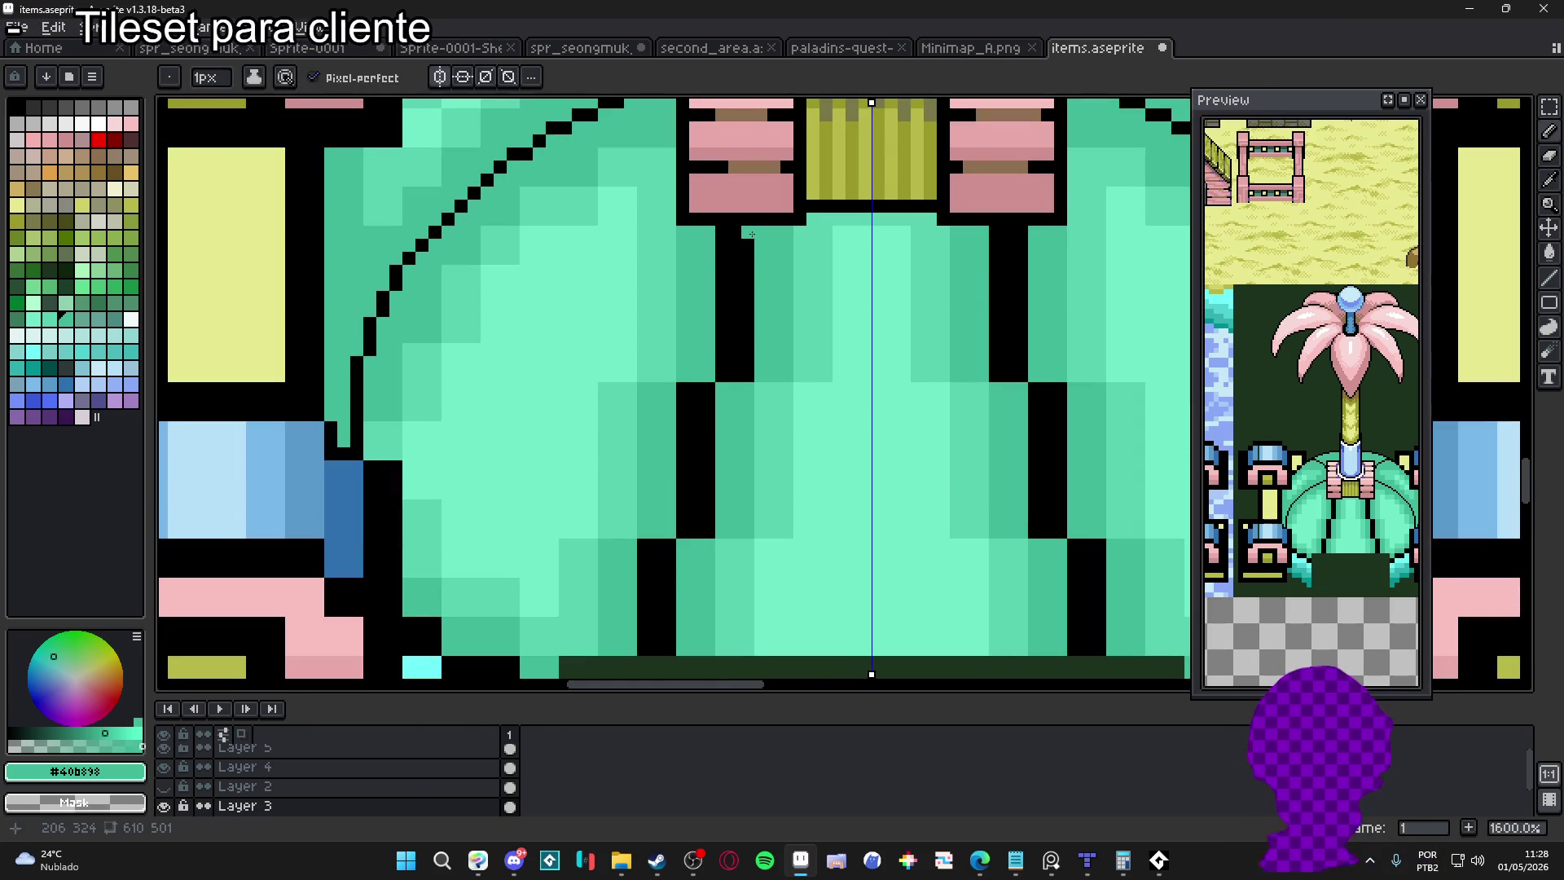
Undo the jagged inner leaf outline attempts and pick black again
key(ctrl+z)
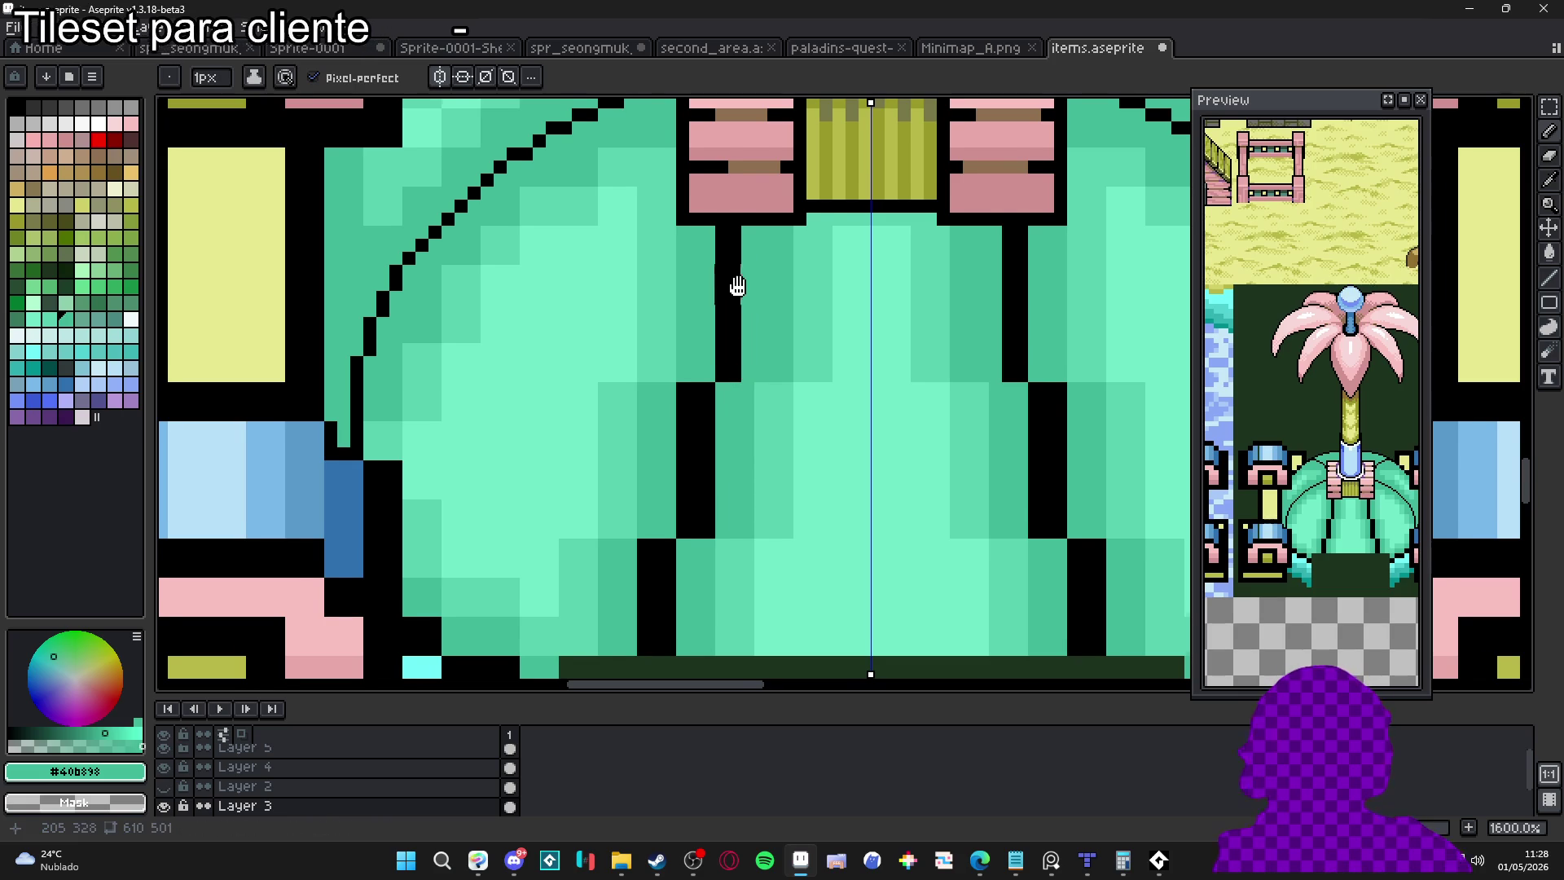
scroll(733, 269, right, 1)
shift+click(730, 338)
key(ctrl+z)
key(alt)
alt+click(706, 216)
scroll(655, 418, down, 2)
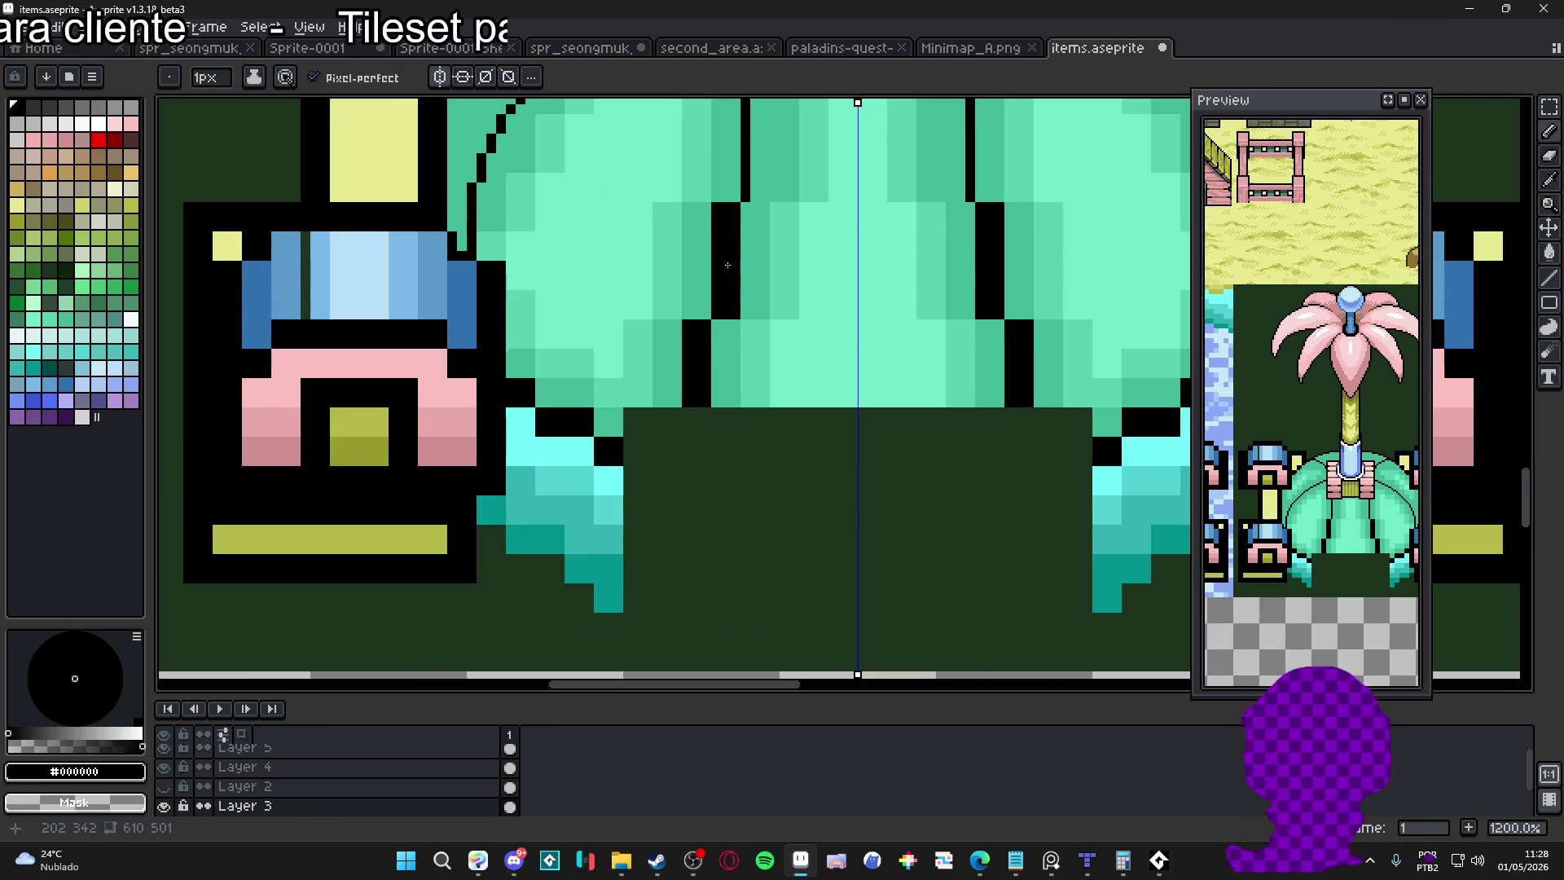
scroll(655, 418, down, 1)
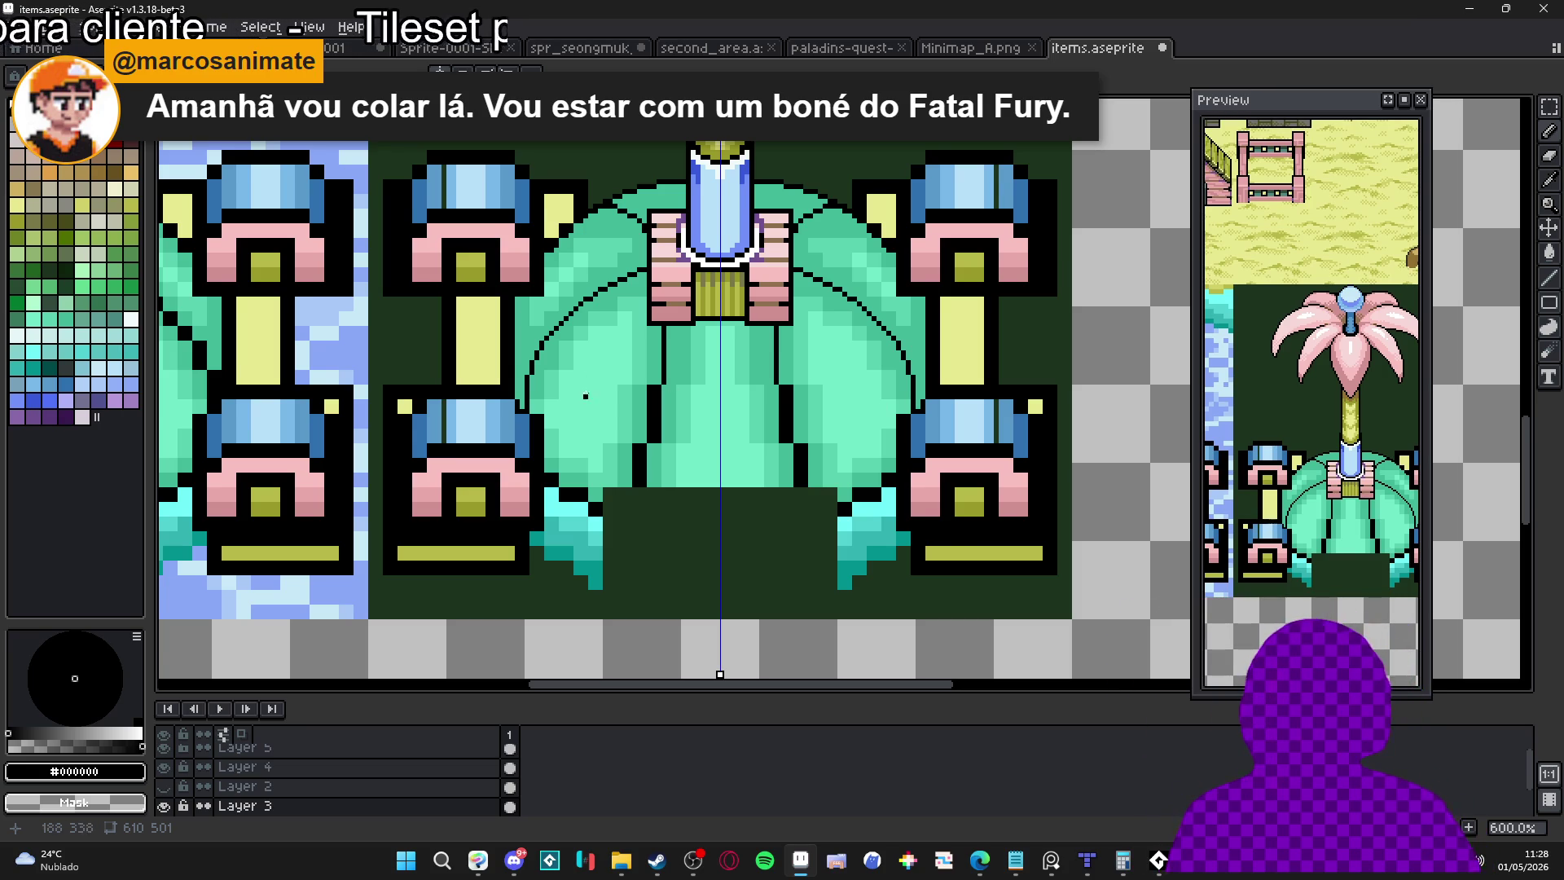
scroll(586, 410, up, 3)
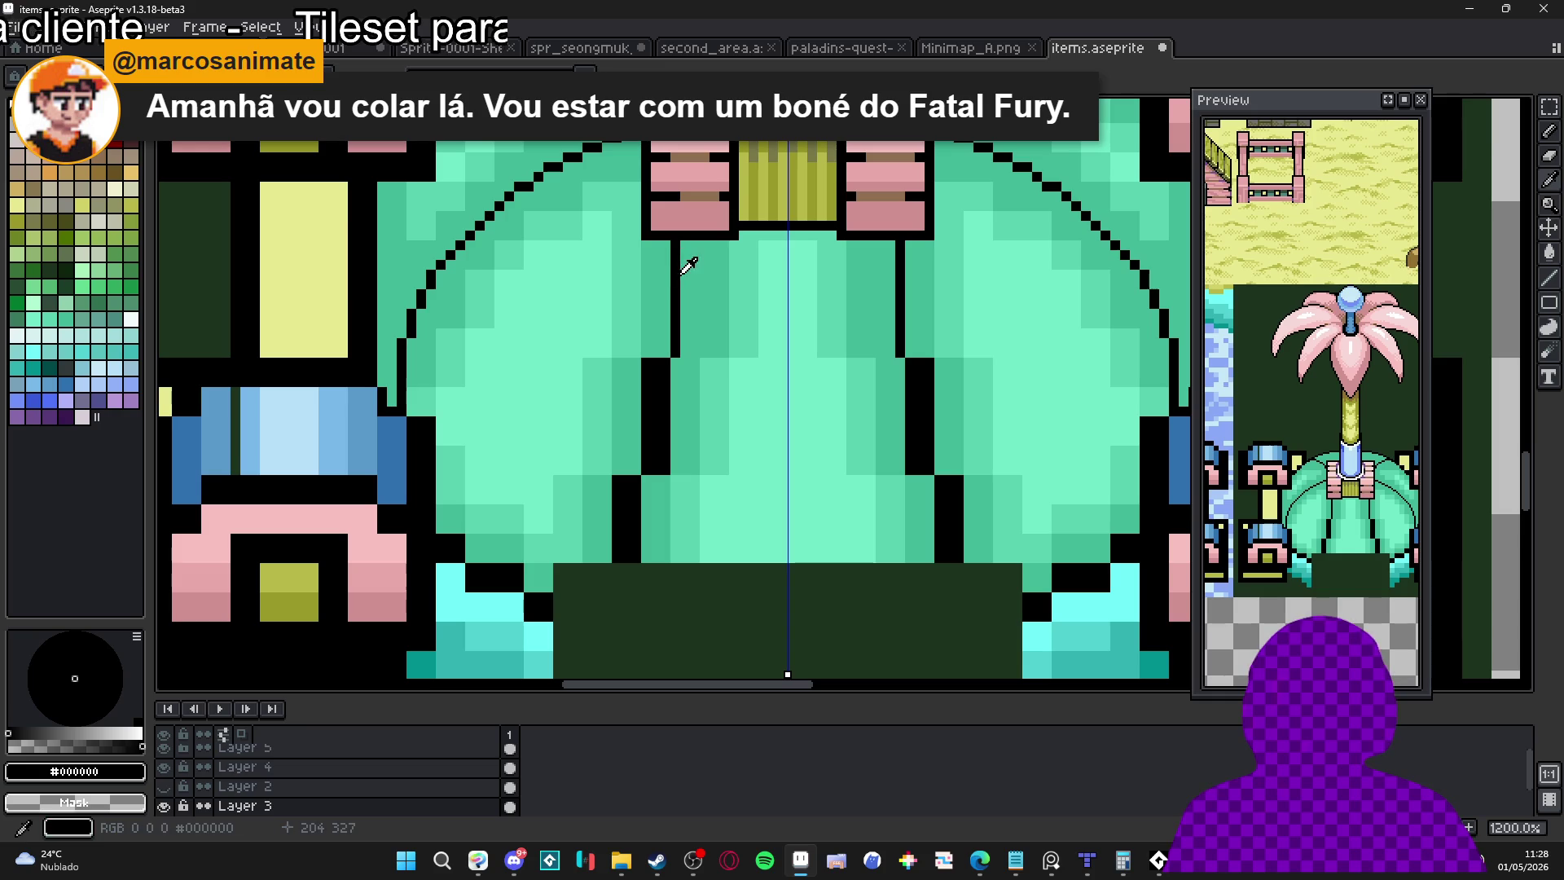
Draw a black line down the left leaf and thin its stem outline with teal
drag(670, 241, 650, 387)
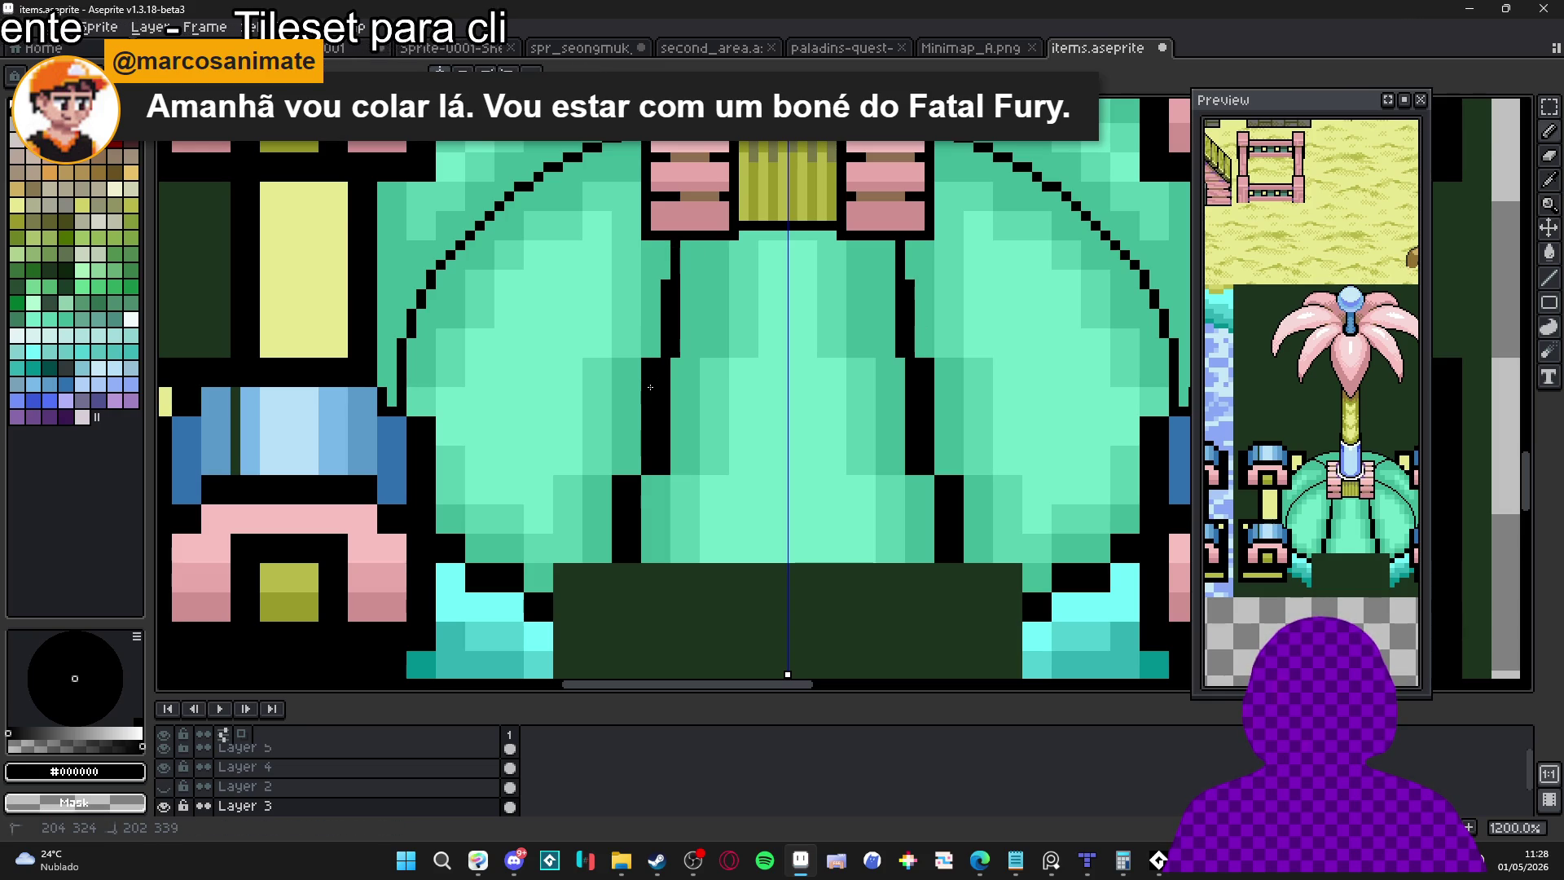
click(638, 565)
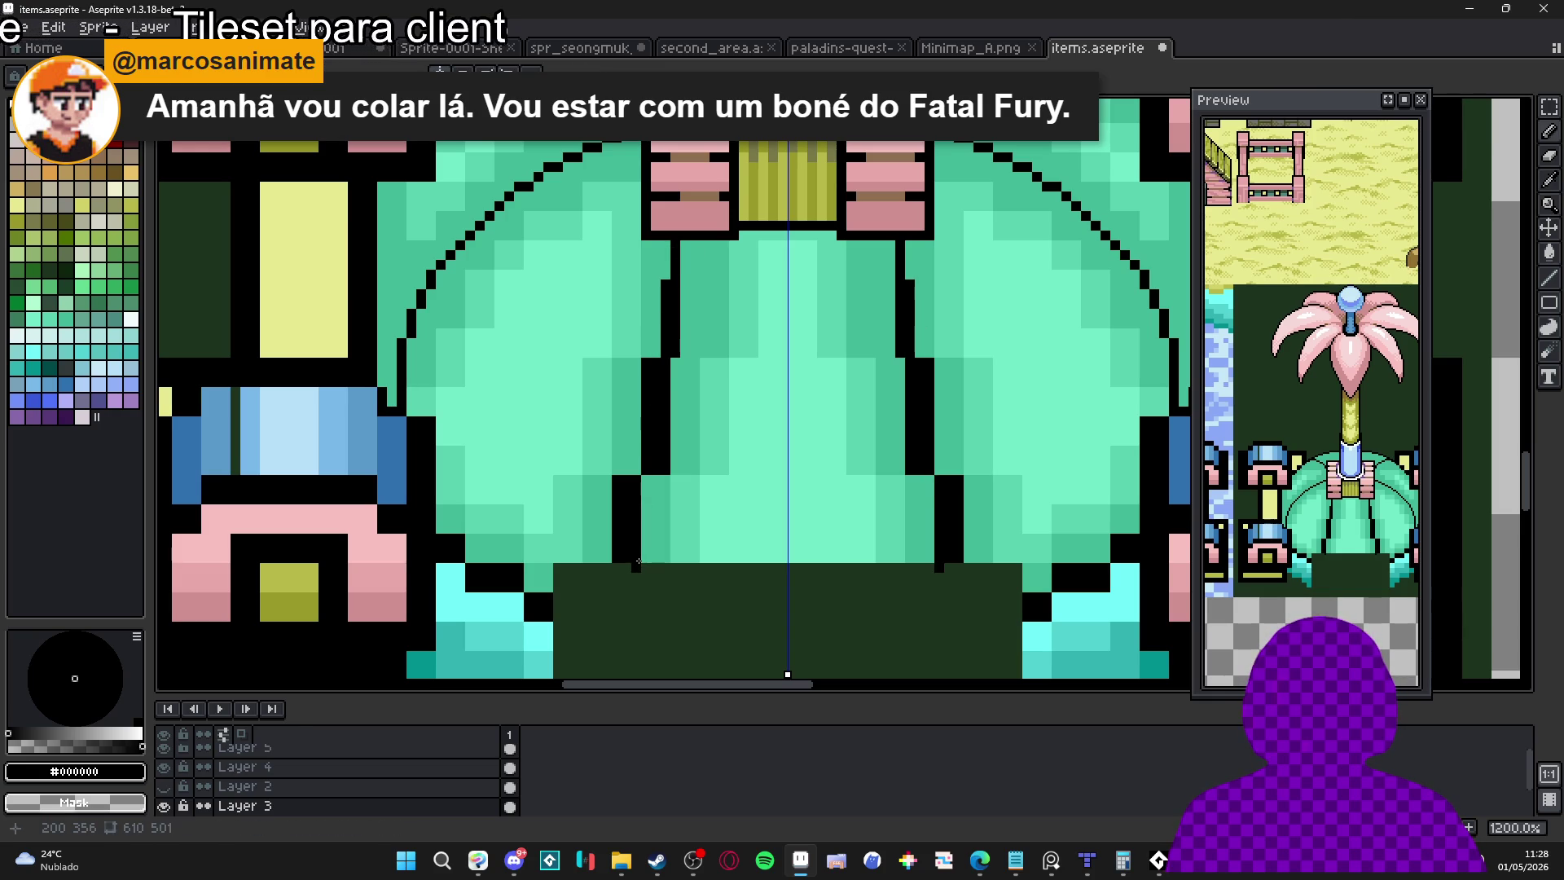
alt+click(637, 563)
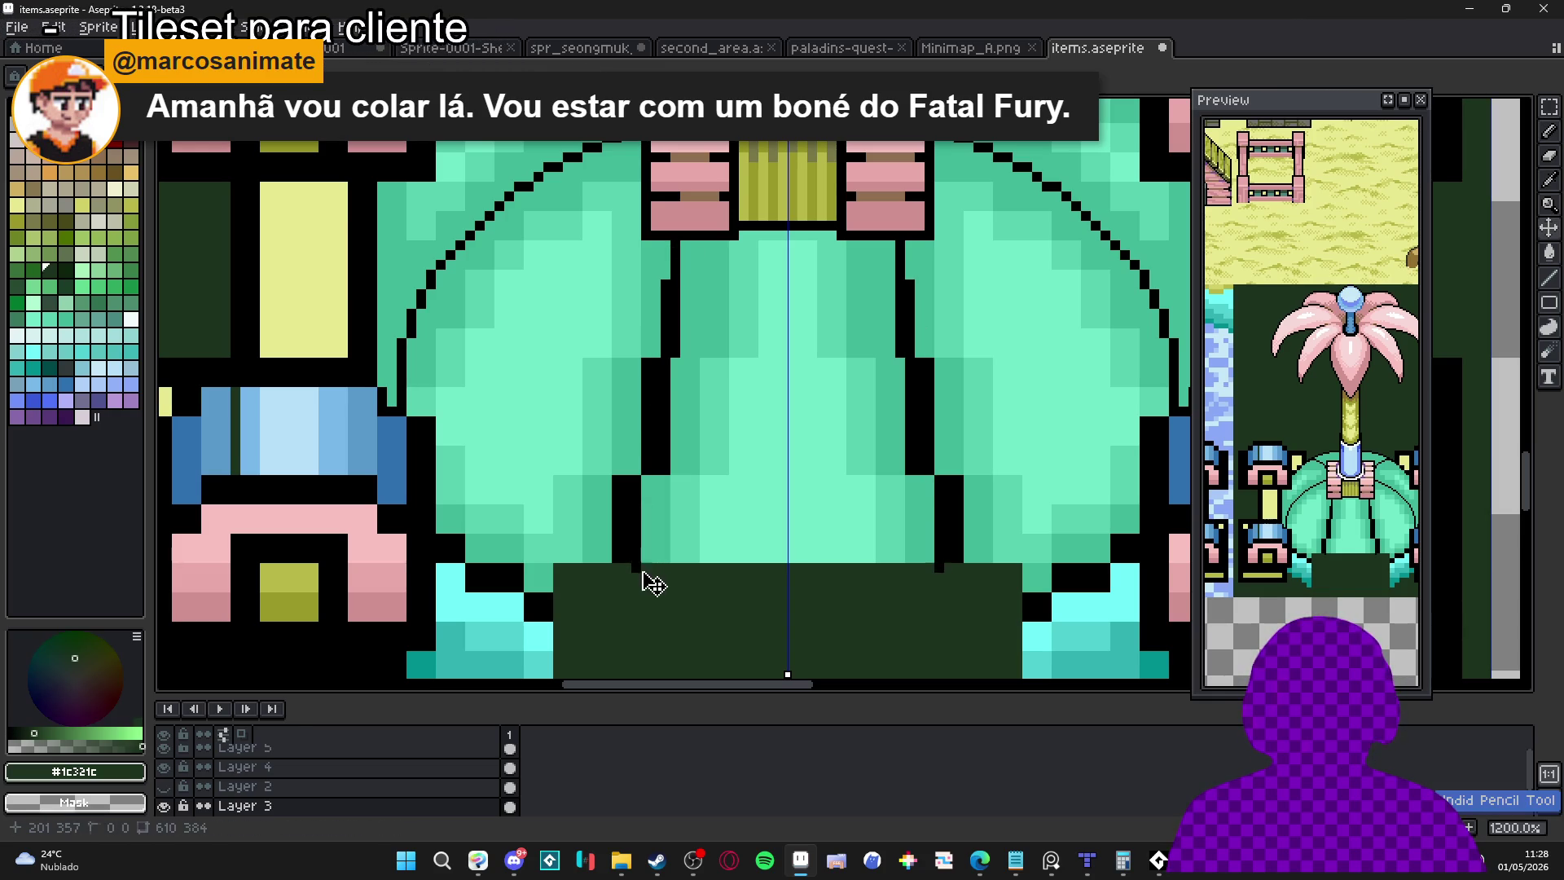
alt+click(639, 559)
shift+click(670, 442)
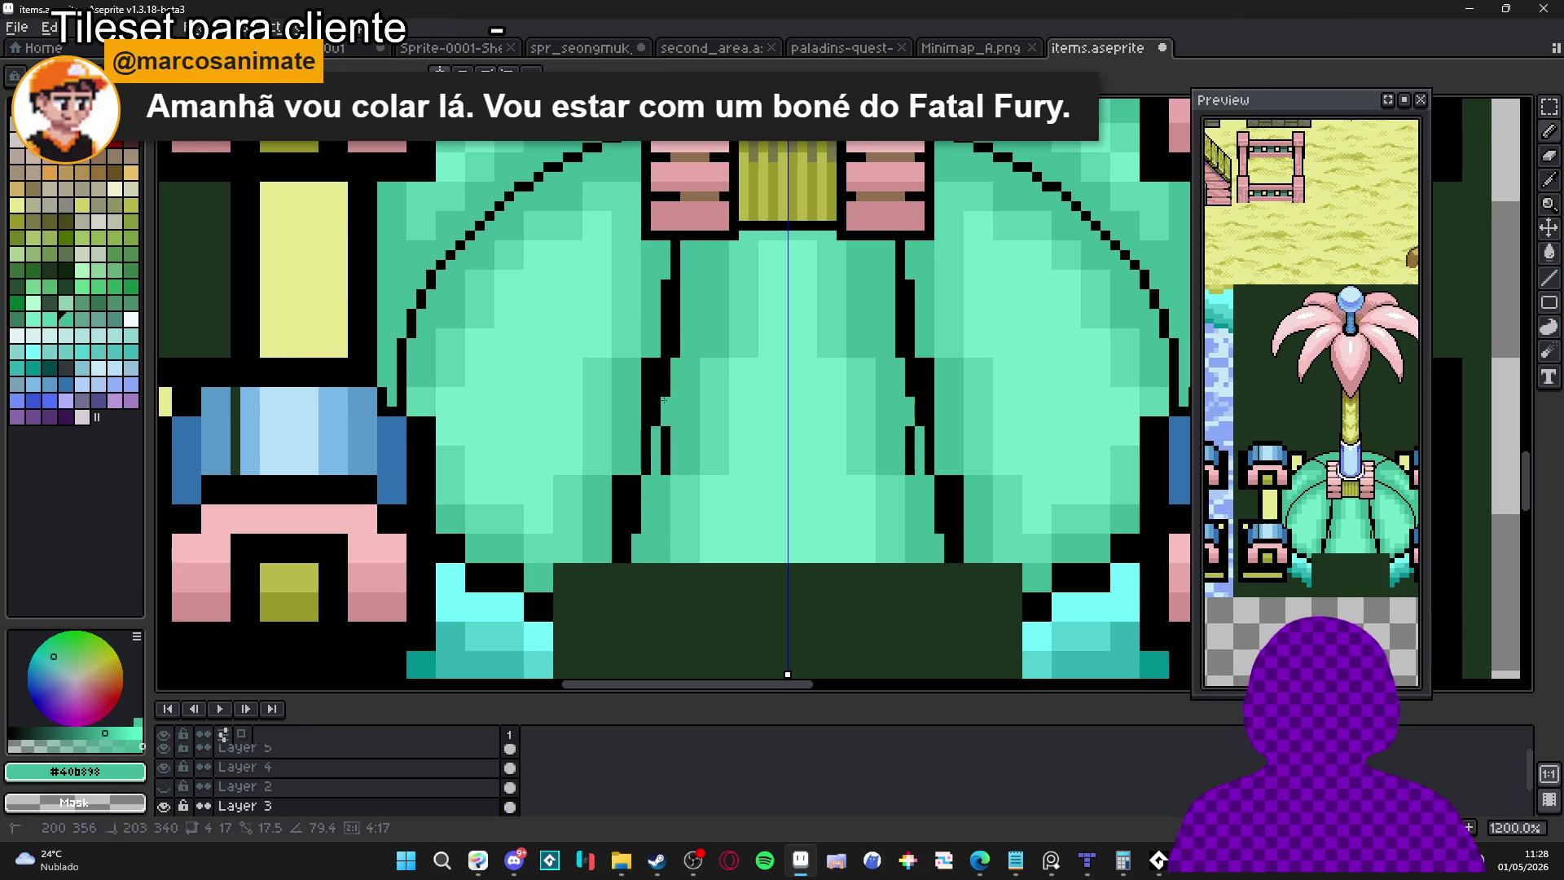
shift+click(667, 342)
click(672, 334)
click(676, 317)
click(676, 293)
drag(665, 415, 658, 496)
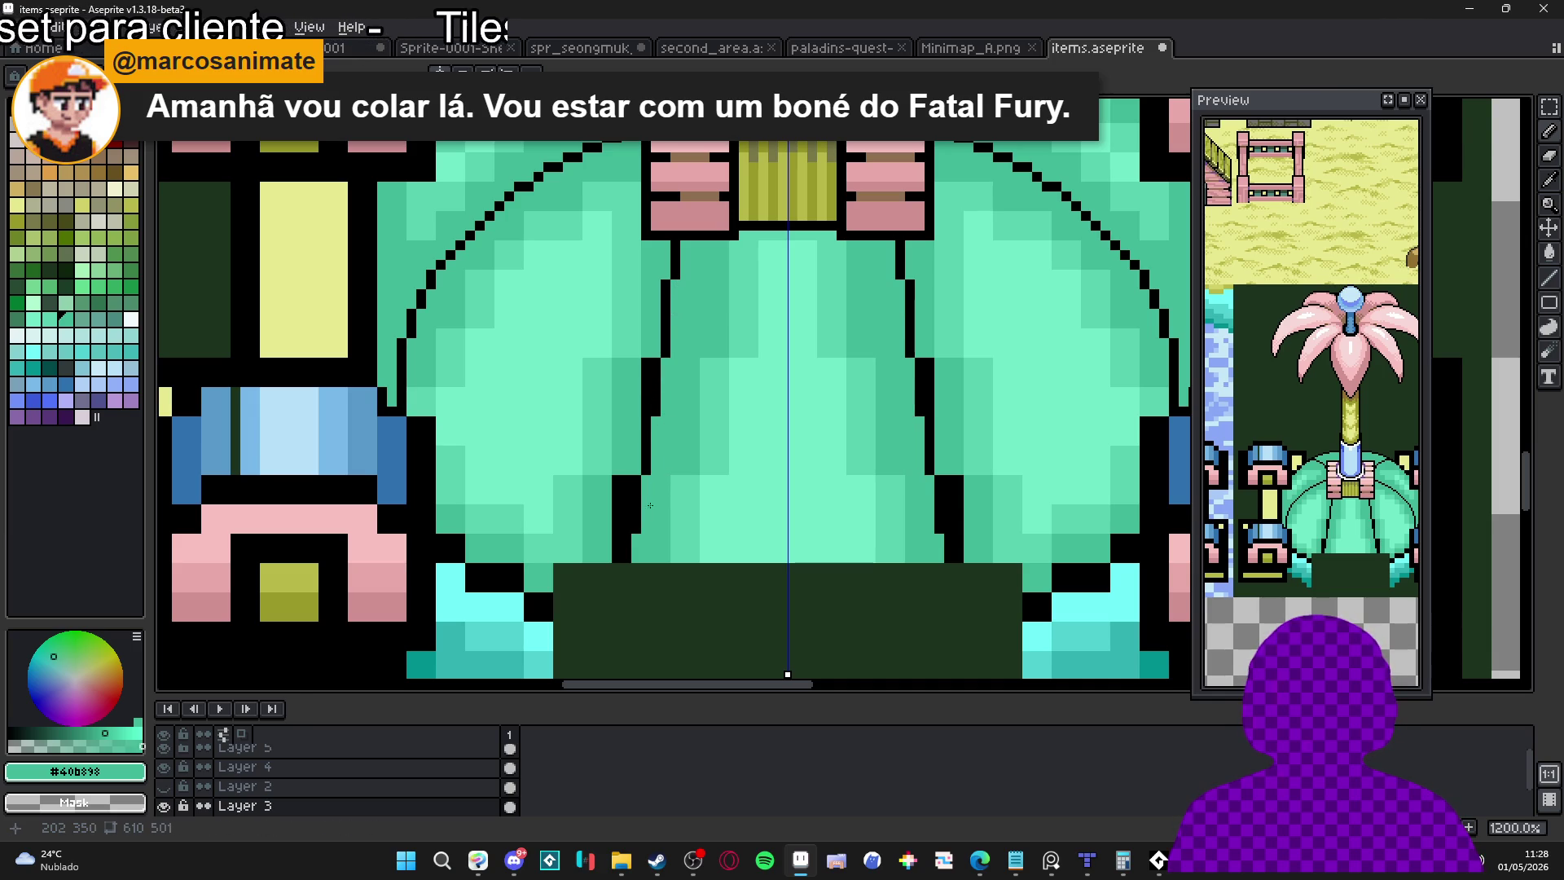
Recolour black outline pixels beside the stem with lighter and mid teal
alt+click(639, 359)
click(645, 360)
alt+click(698, 402)
click(656, 366)
click(650, 391)
key(ctrl+z)
key(ctrl+z)
drag(627, 480, 640, 527)
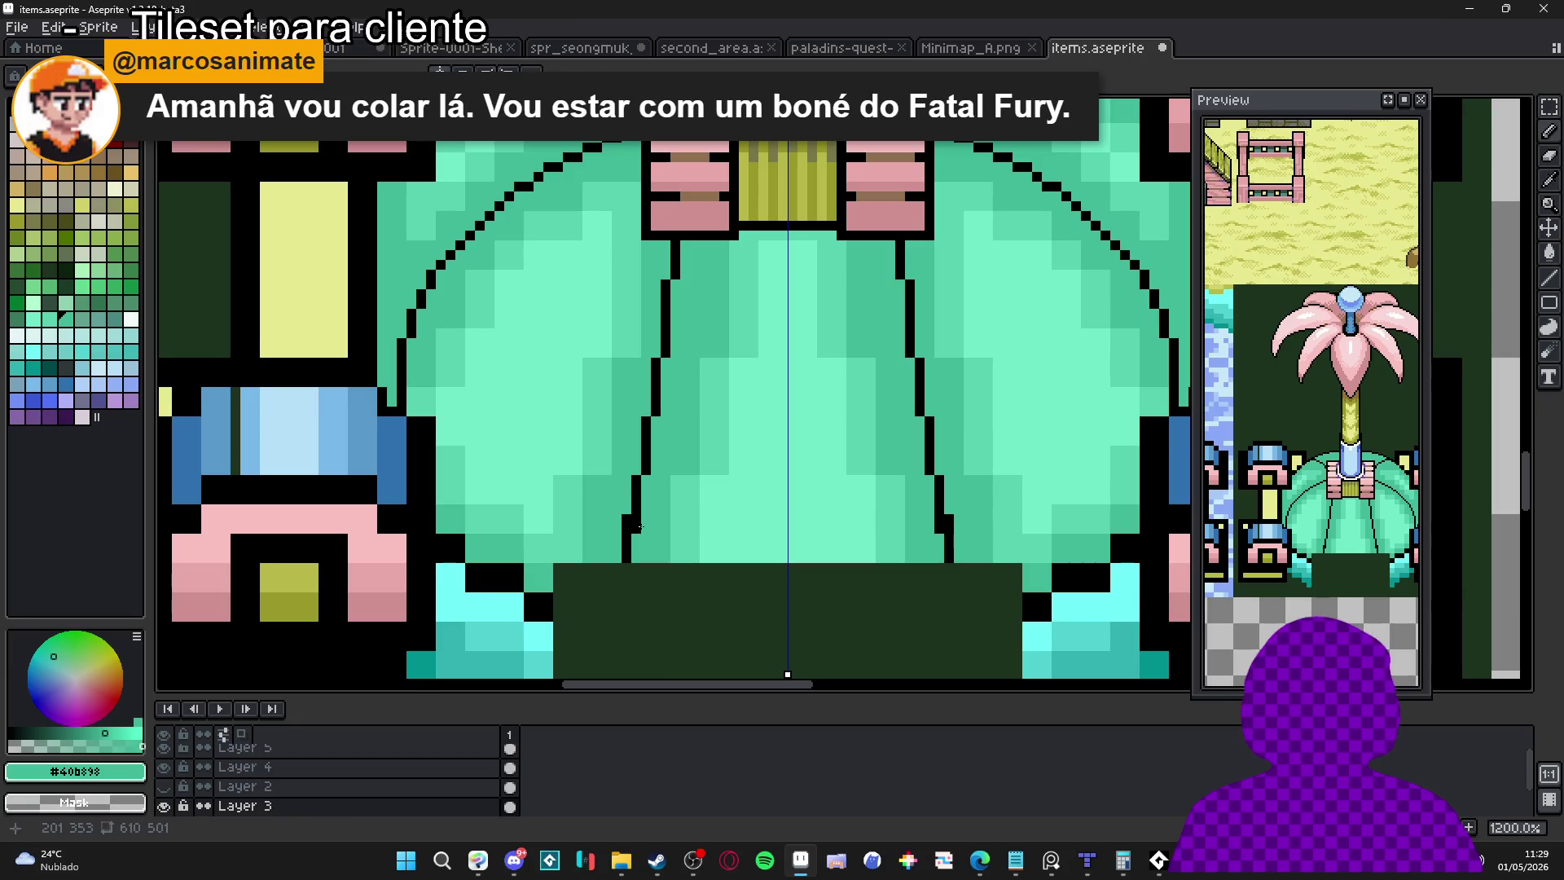
scroll(690, 386, down, 3)
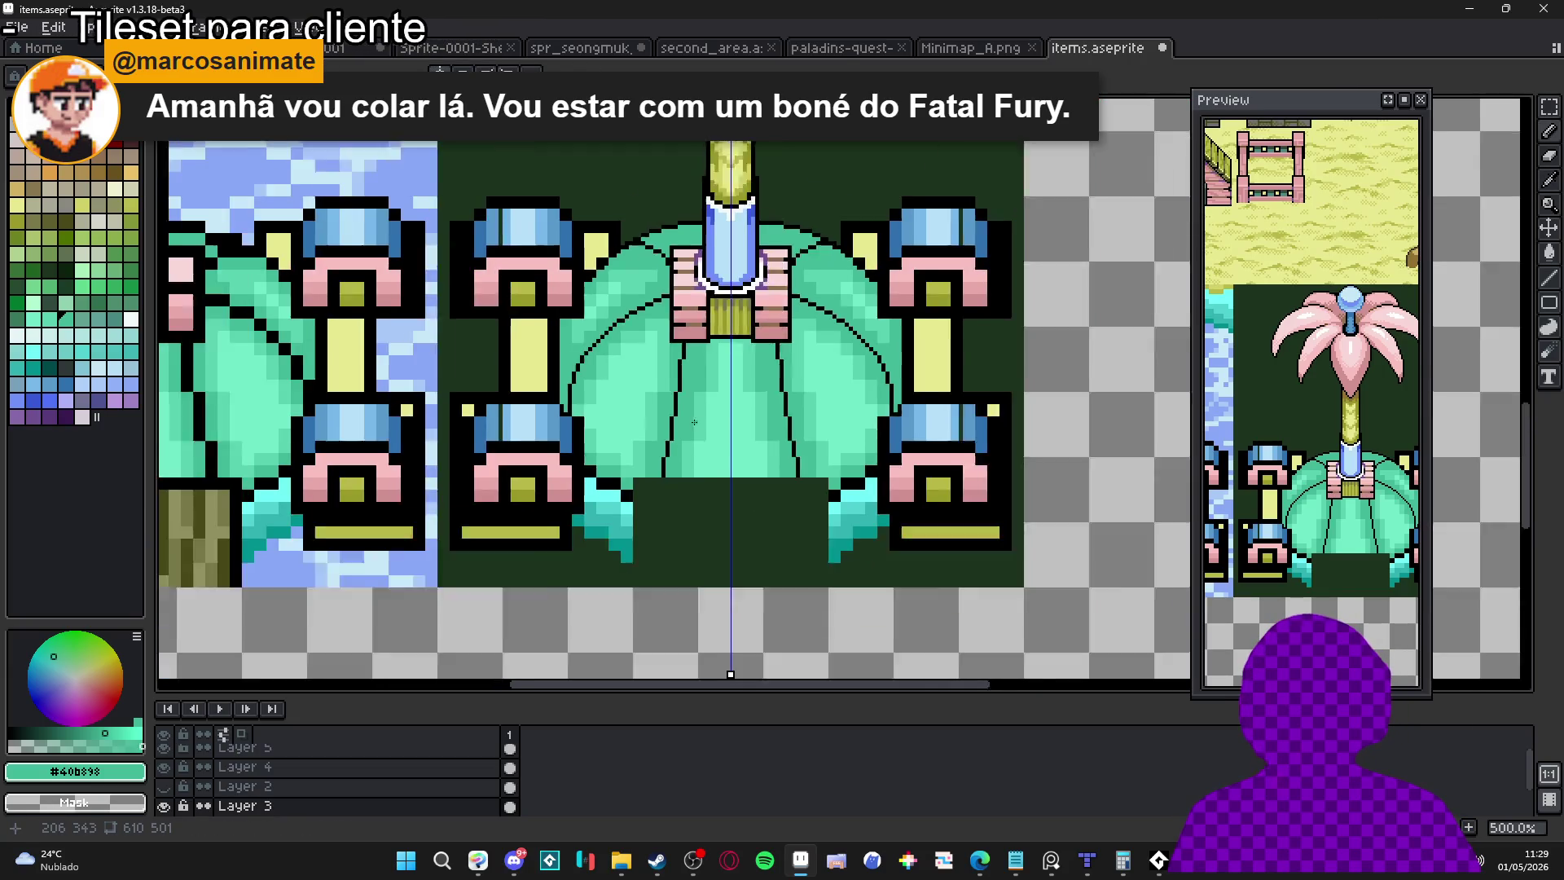
scroll(686, 367, up, 3)
Turn the stray black outline pixels near the bulb's base teal
alt+click(685, 362)
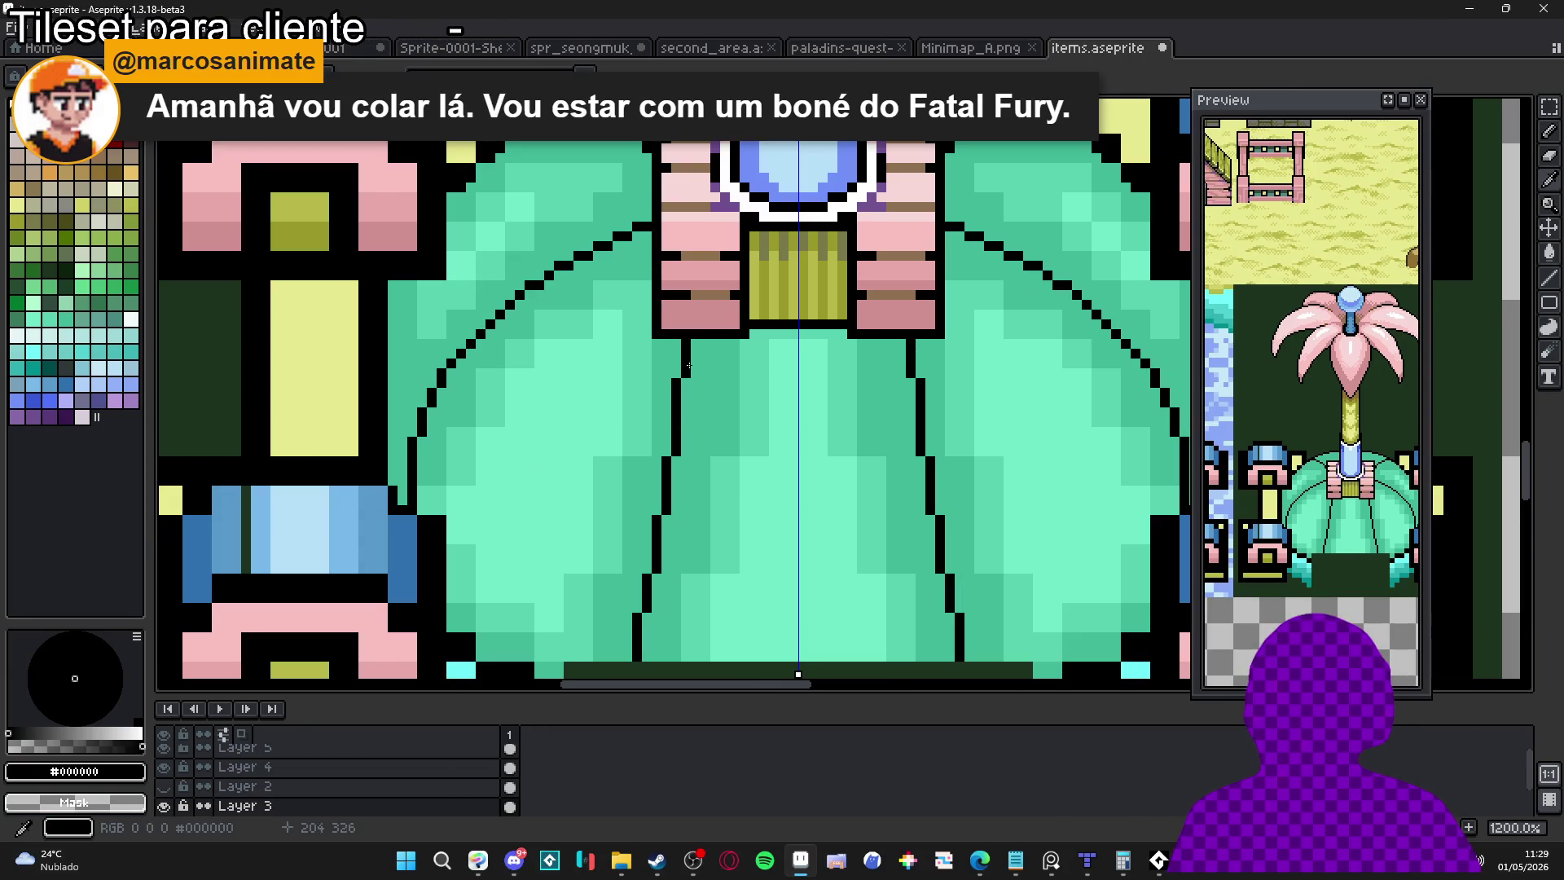
mouse_move(673, 346)
mouse_down()
mouse_move(675, 300)
mouse_move(631, 575)
mouse_move(682, 319)
mouse_up()
alt+click(649, 582)
scroll(695, 381, down, 4)
scroll(673, 436, up, 3)
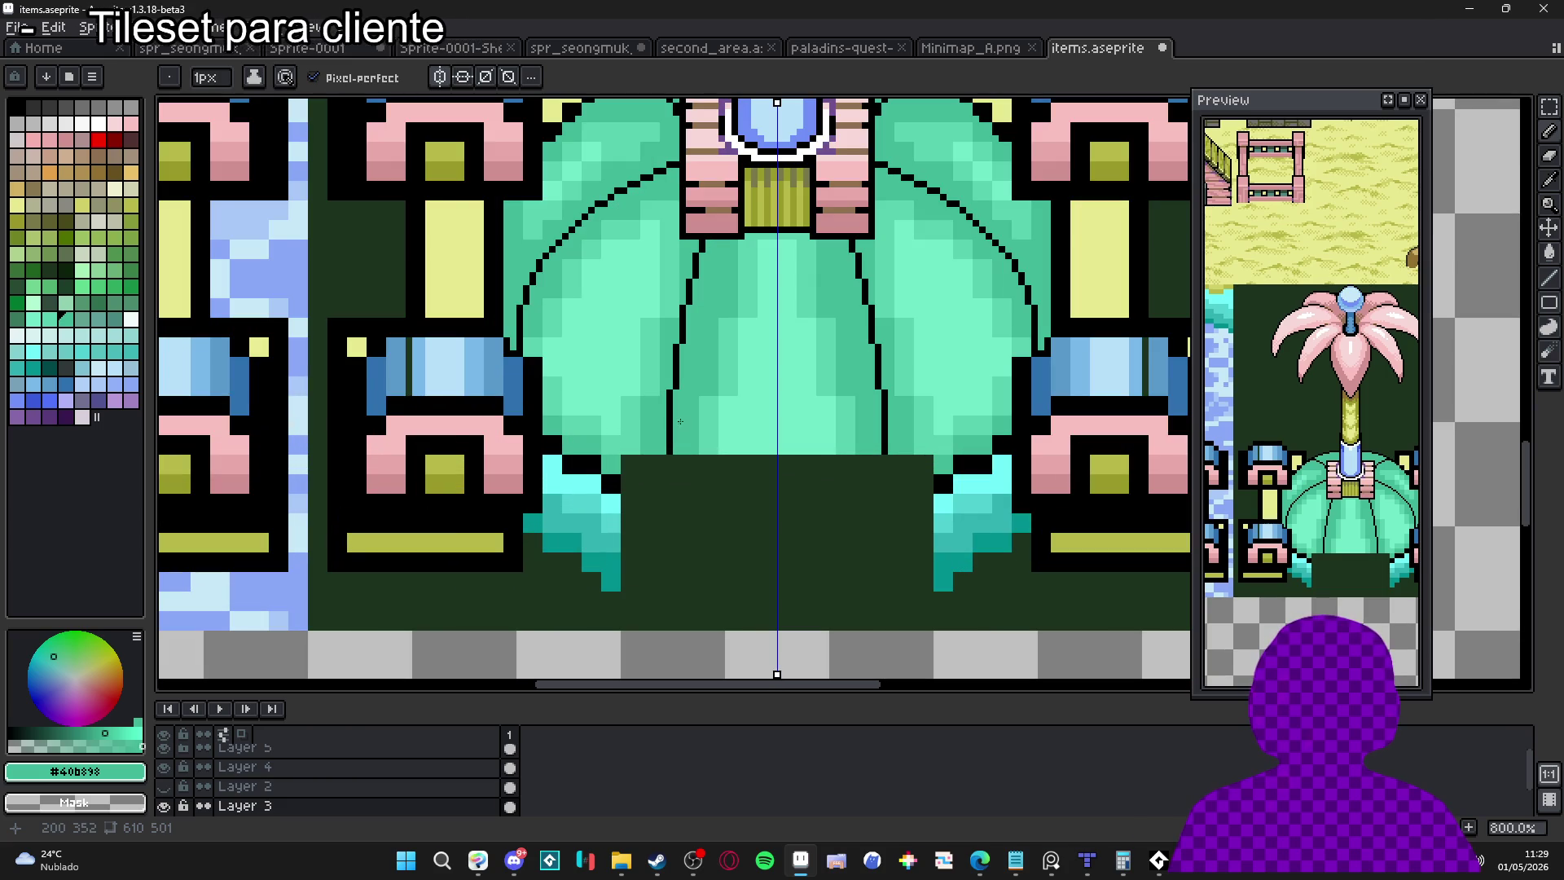
scroll(680, 412, up, 2)
alt+click(680, 435)
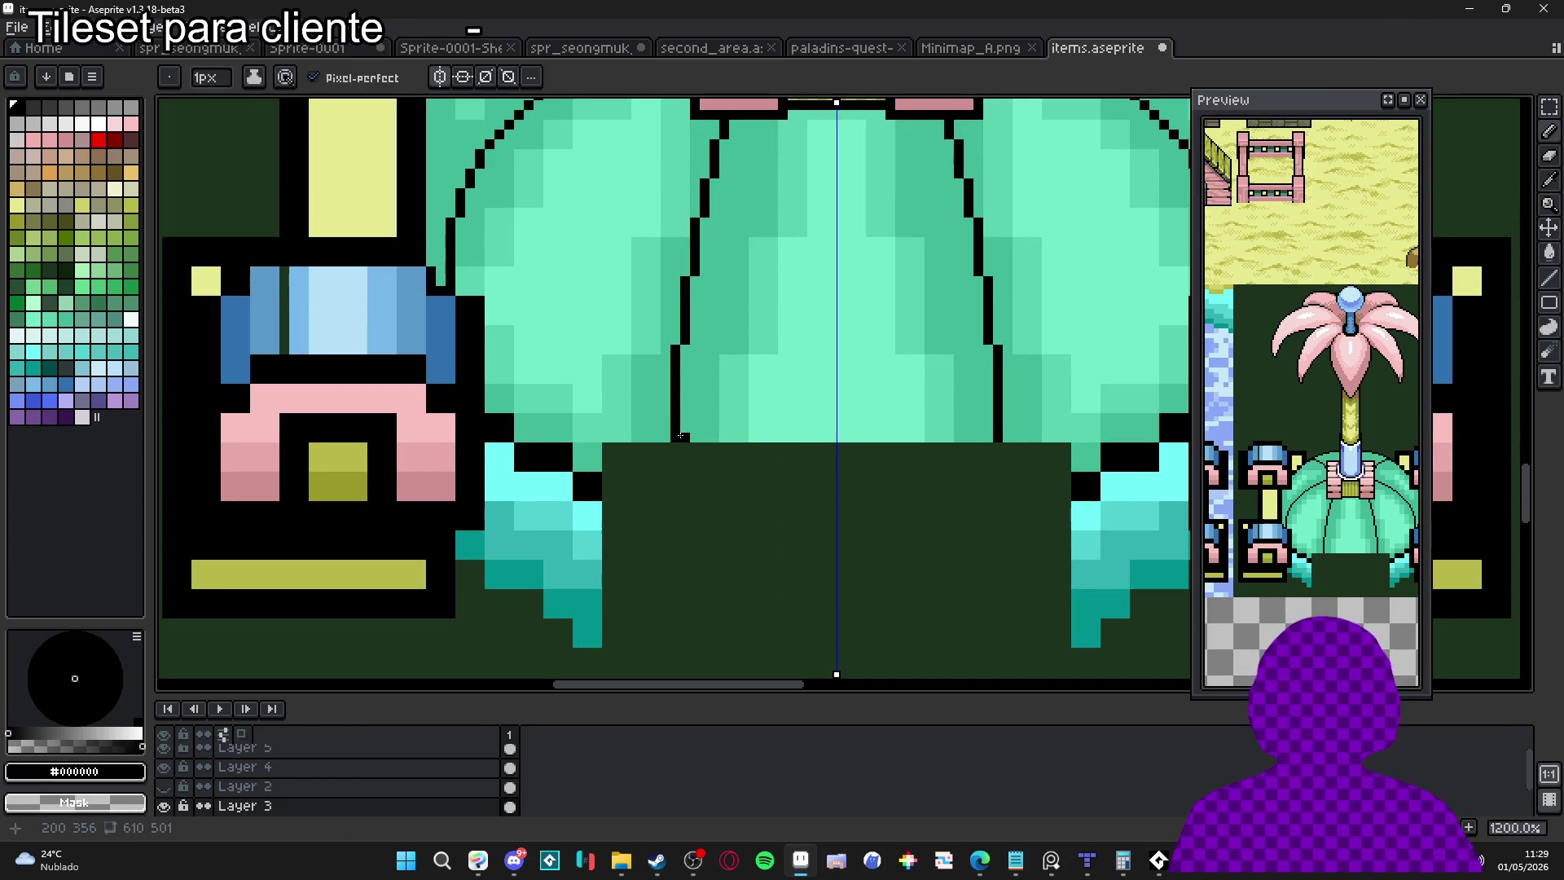
alt+click(673, 433)
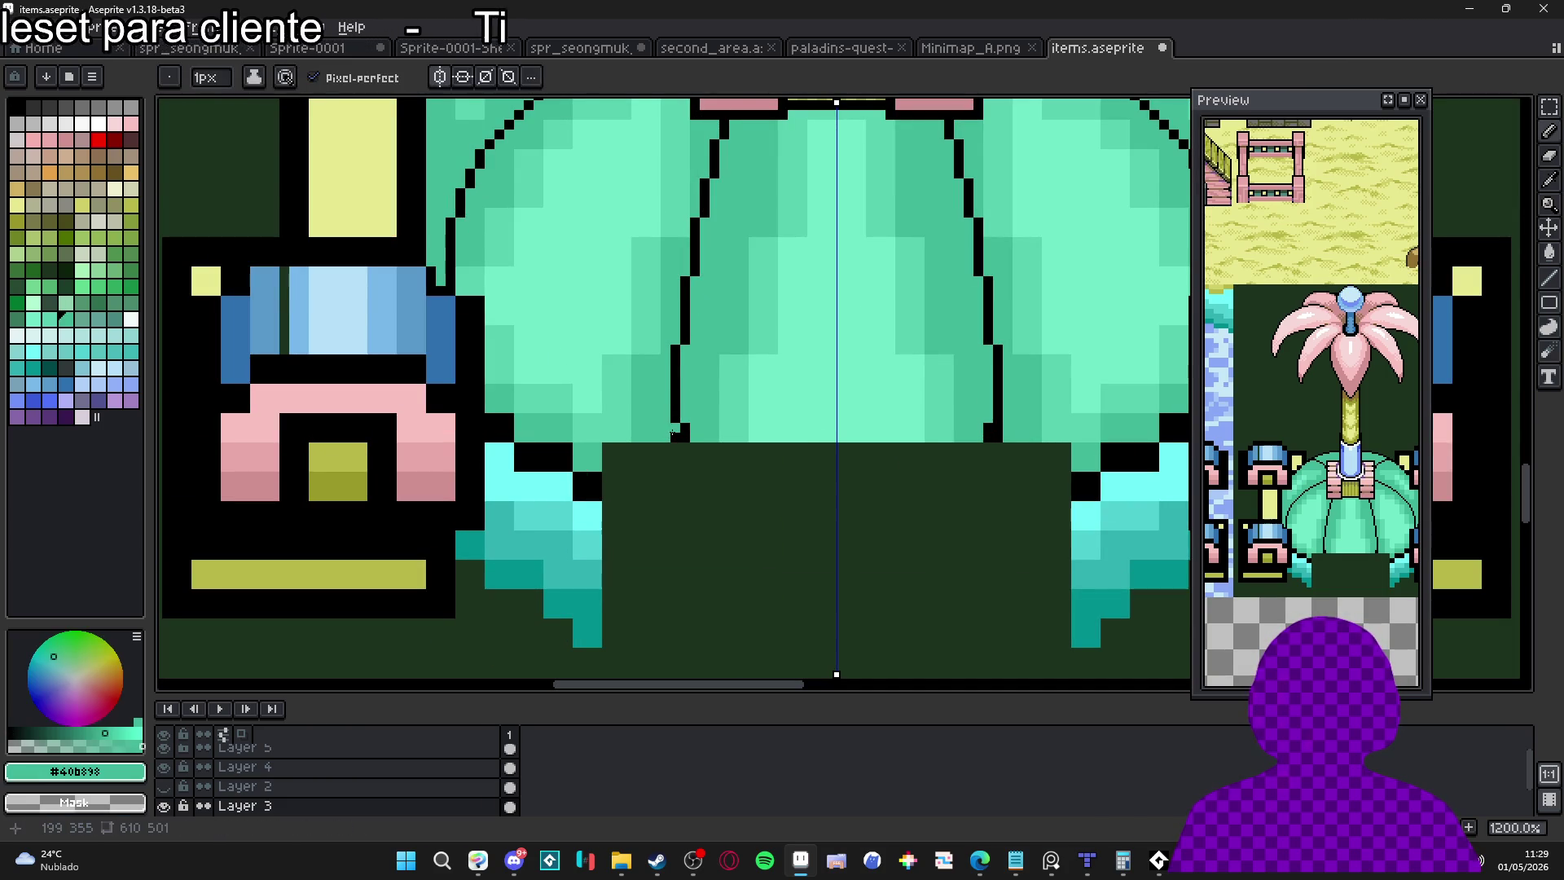
scroll(673, 435, down, 5)
scroll(693, 456, up, 3)
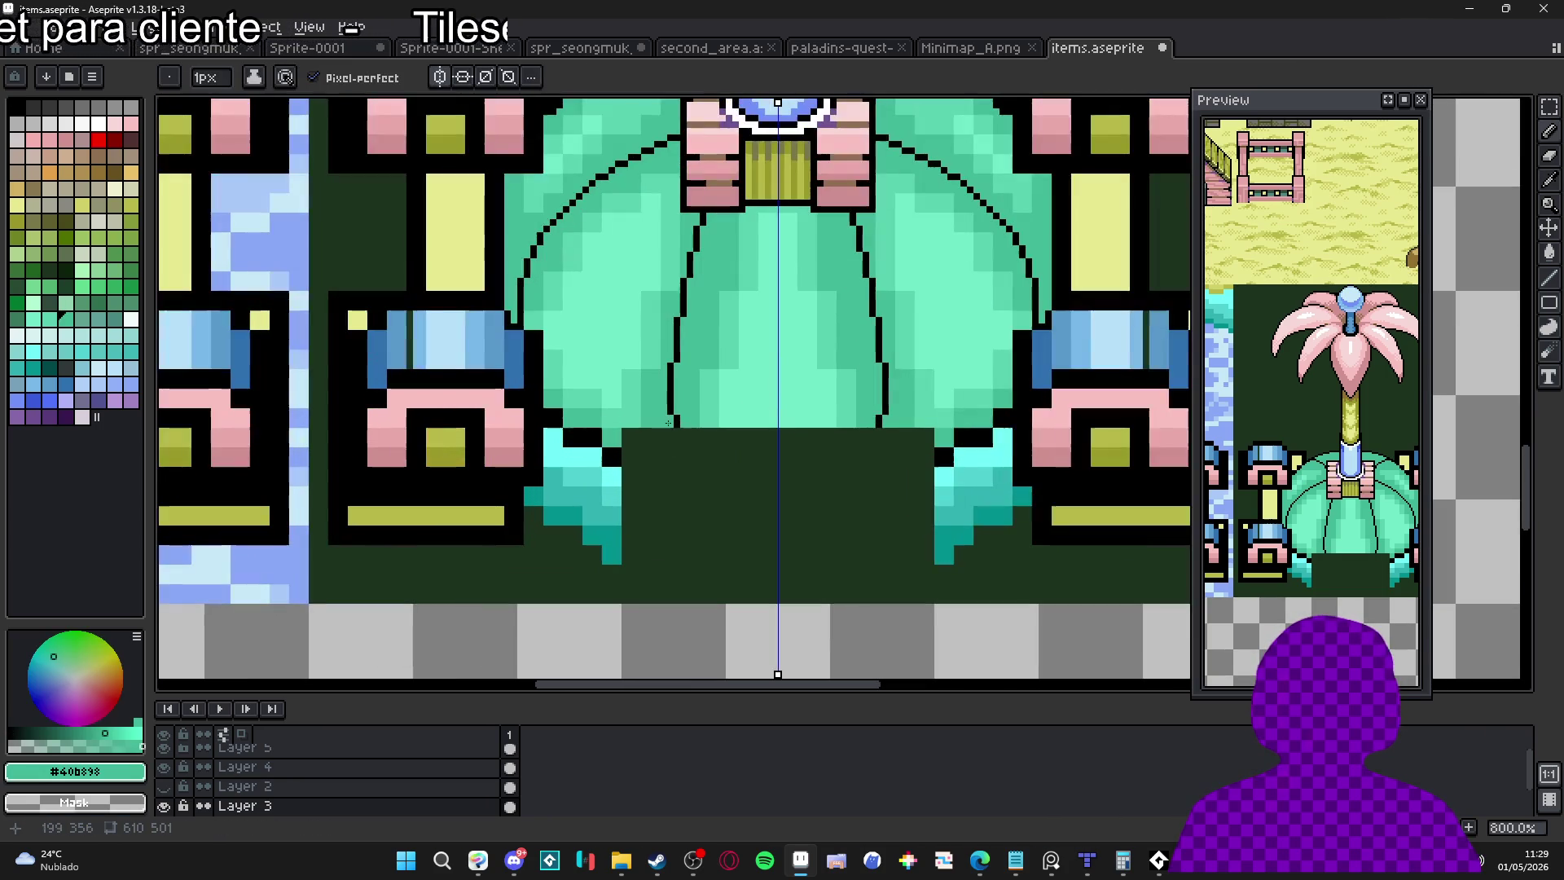
Add mirrored black outline pixels along the lower leaf edge
alt+click(670, 422)
scroll(668, 424, down, 3)
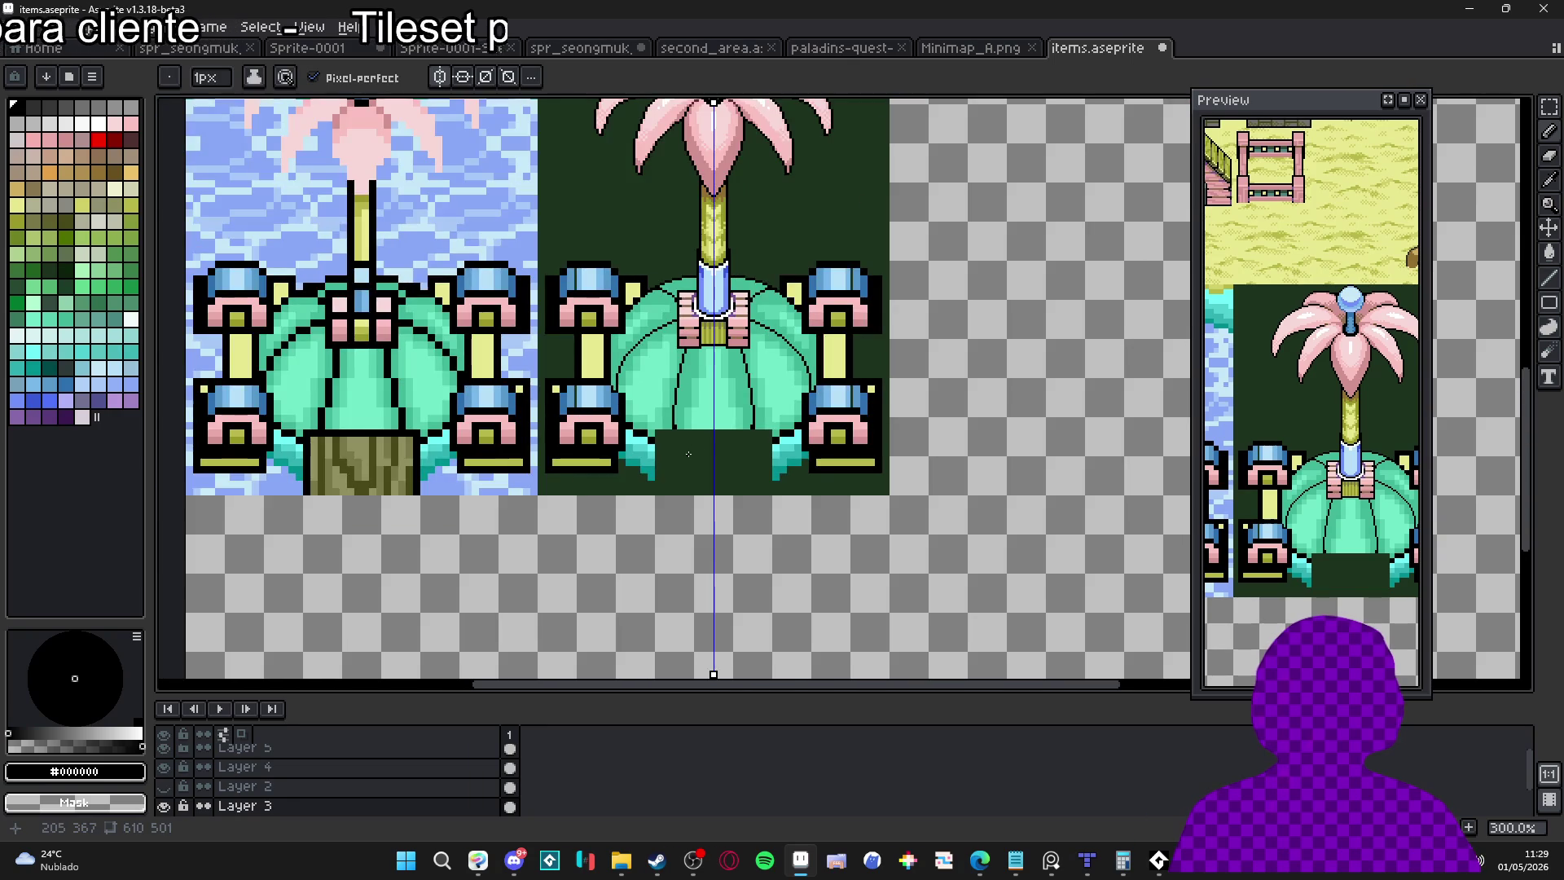
scroll(850, 416, up, 2)
alt+click(850, 416)
scroll(850, 416, down, 2)
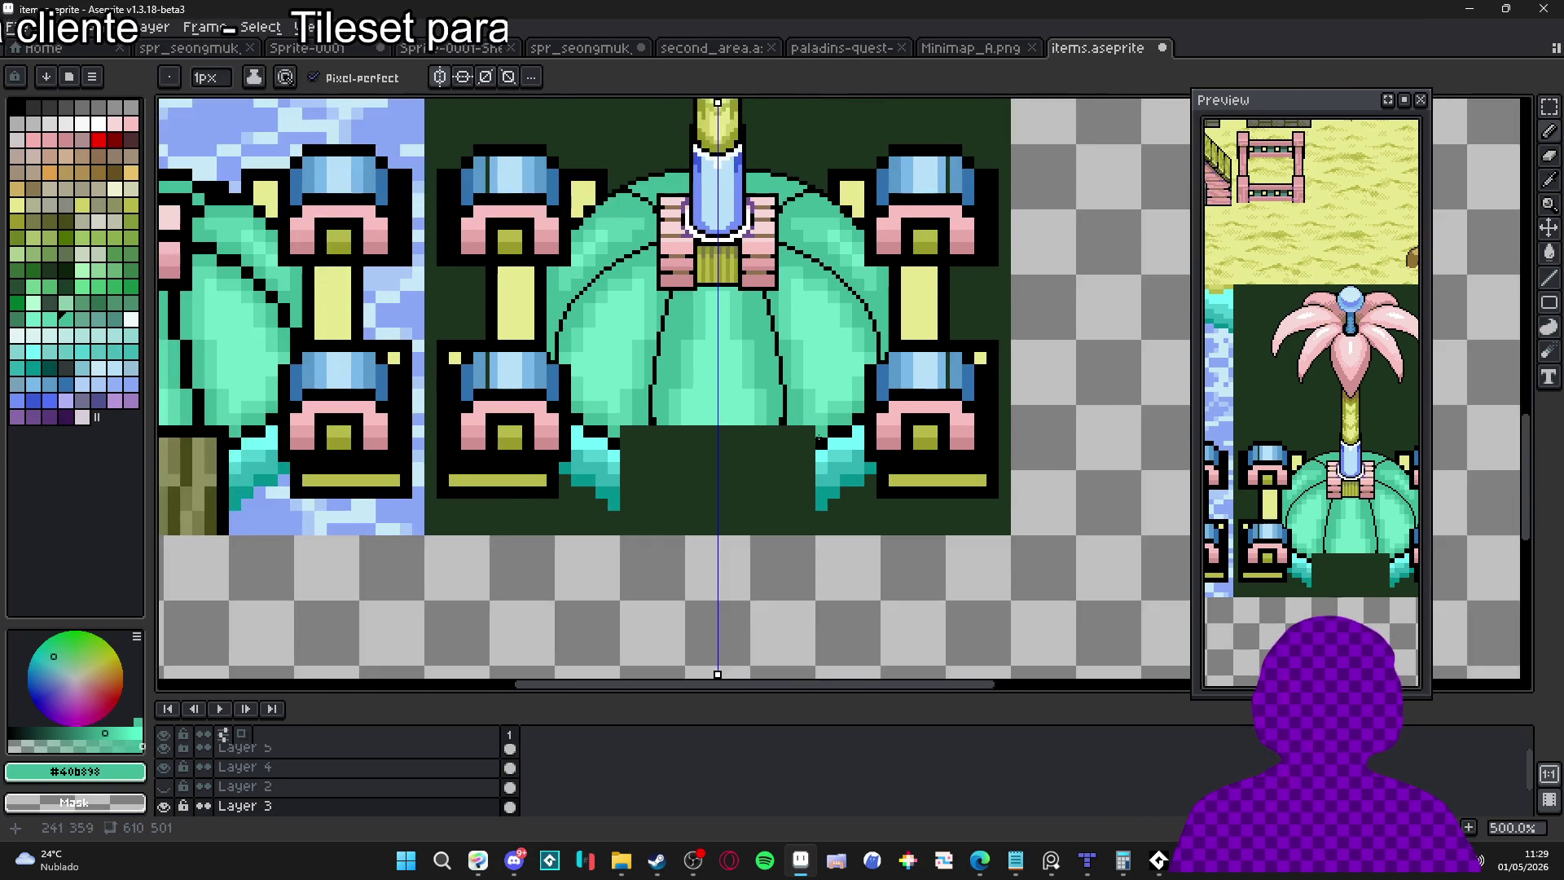
scroll(787, 434, down, 1)
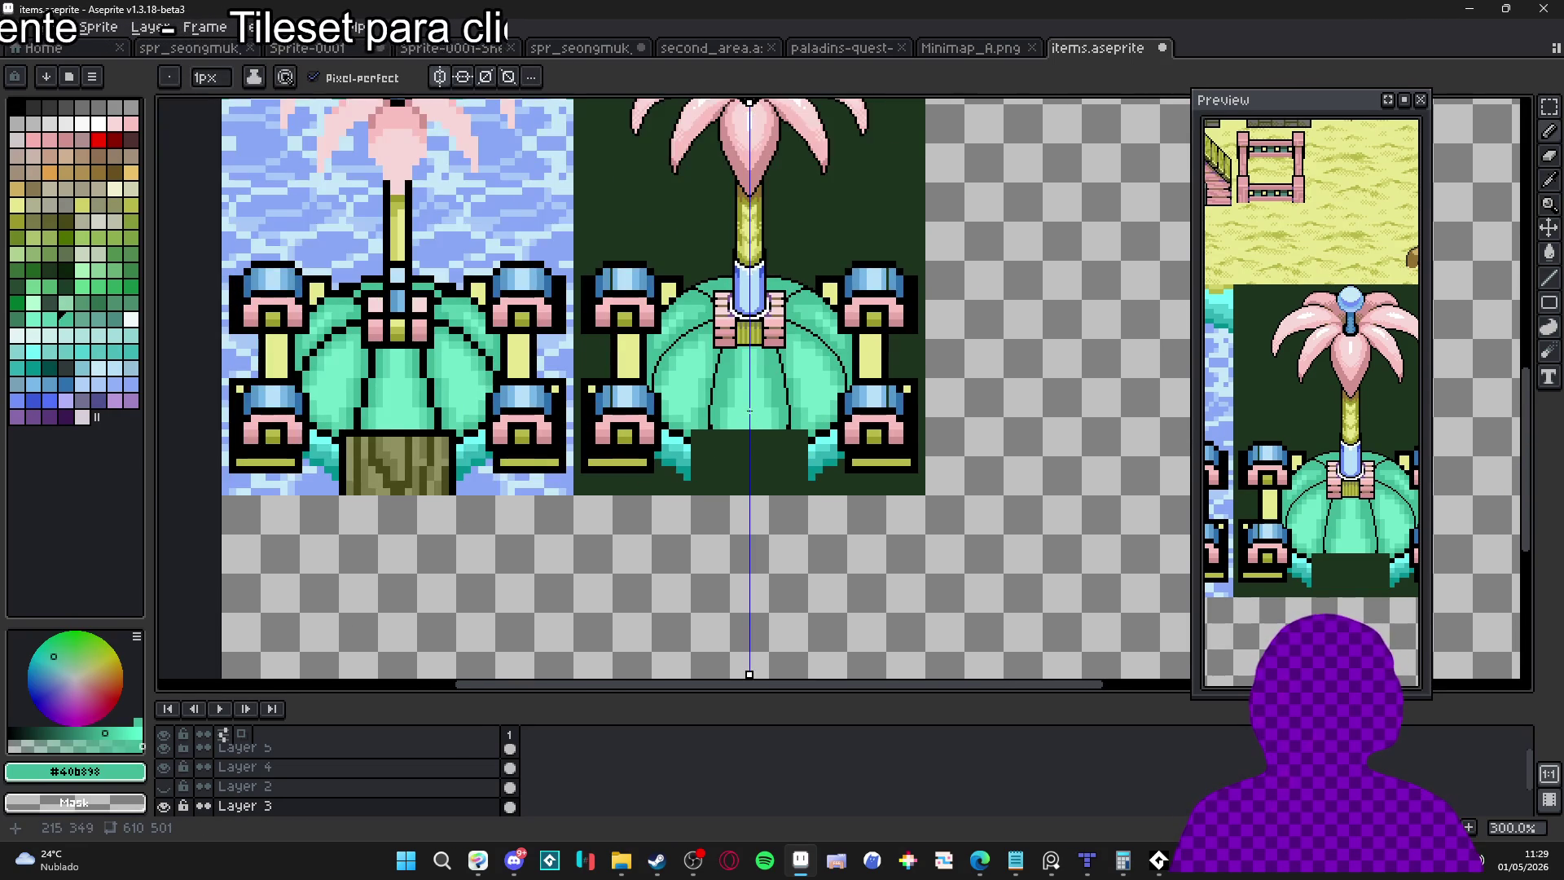
scroll(758, 414, up, 2)
scroll(766, 413, down, 2)
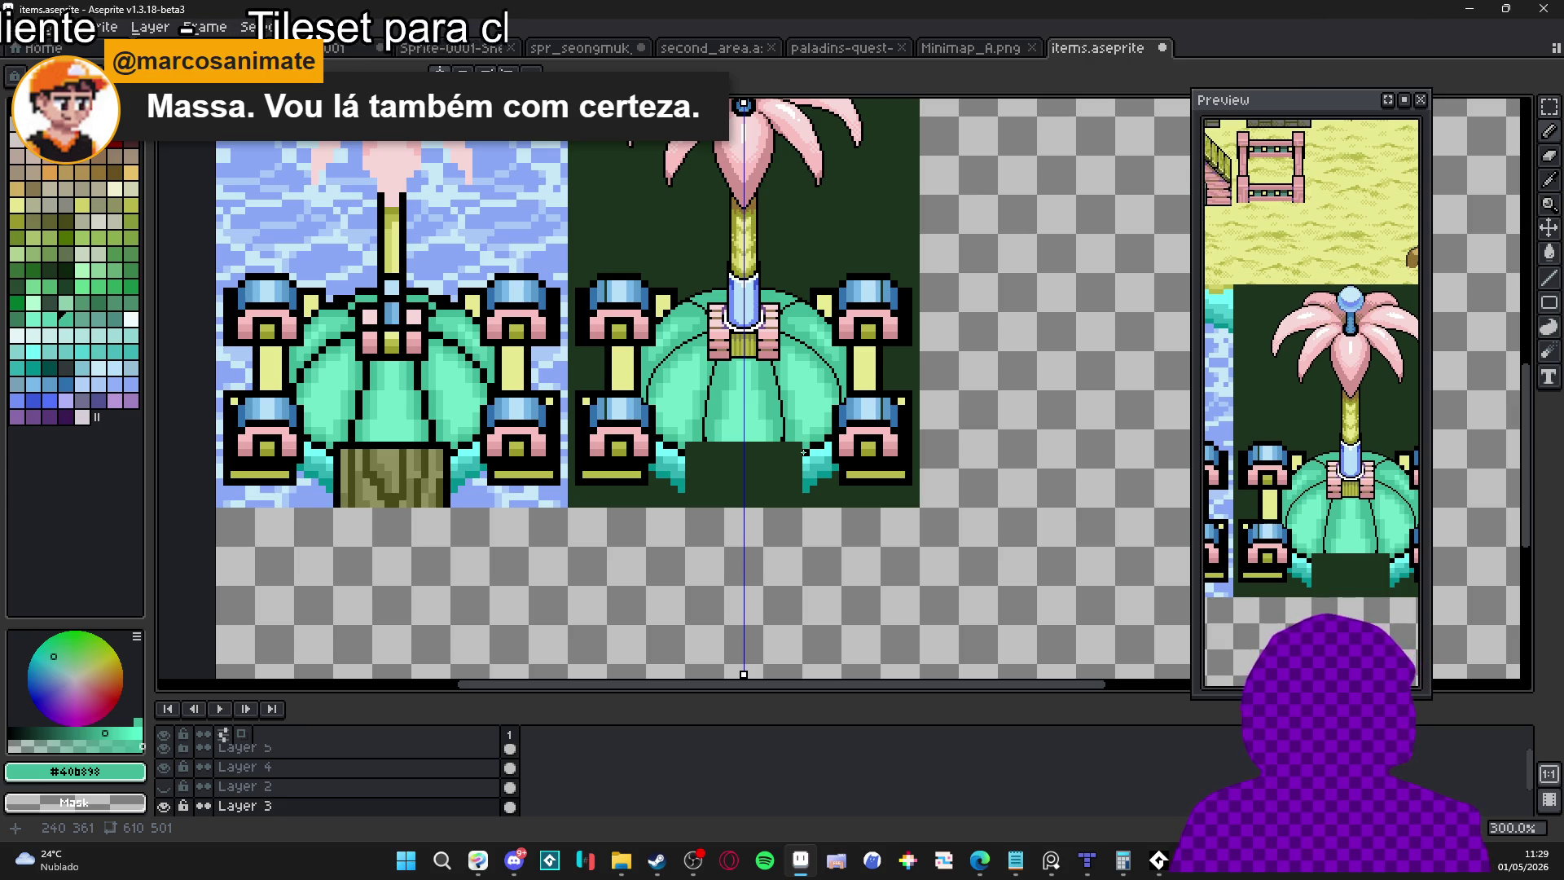
scroll(804, 451, up, 6)
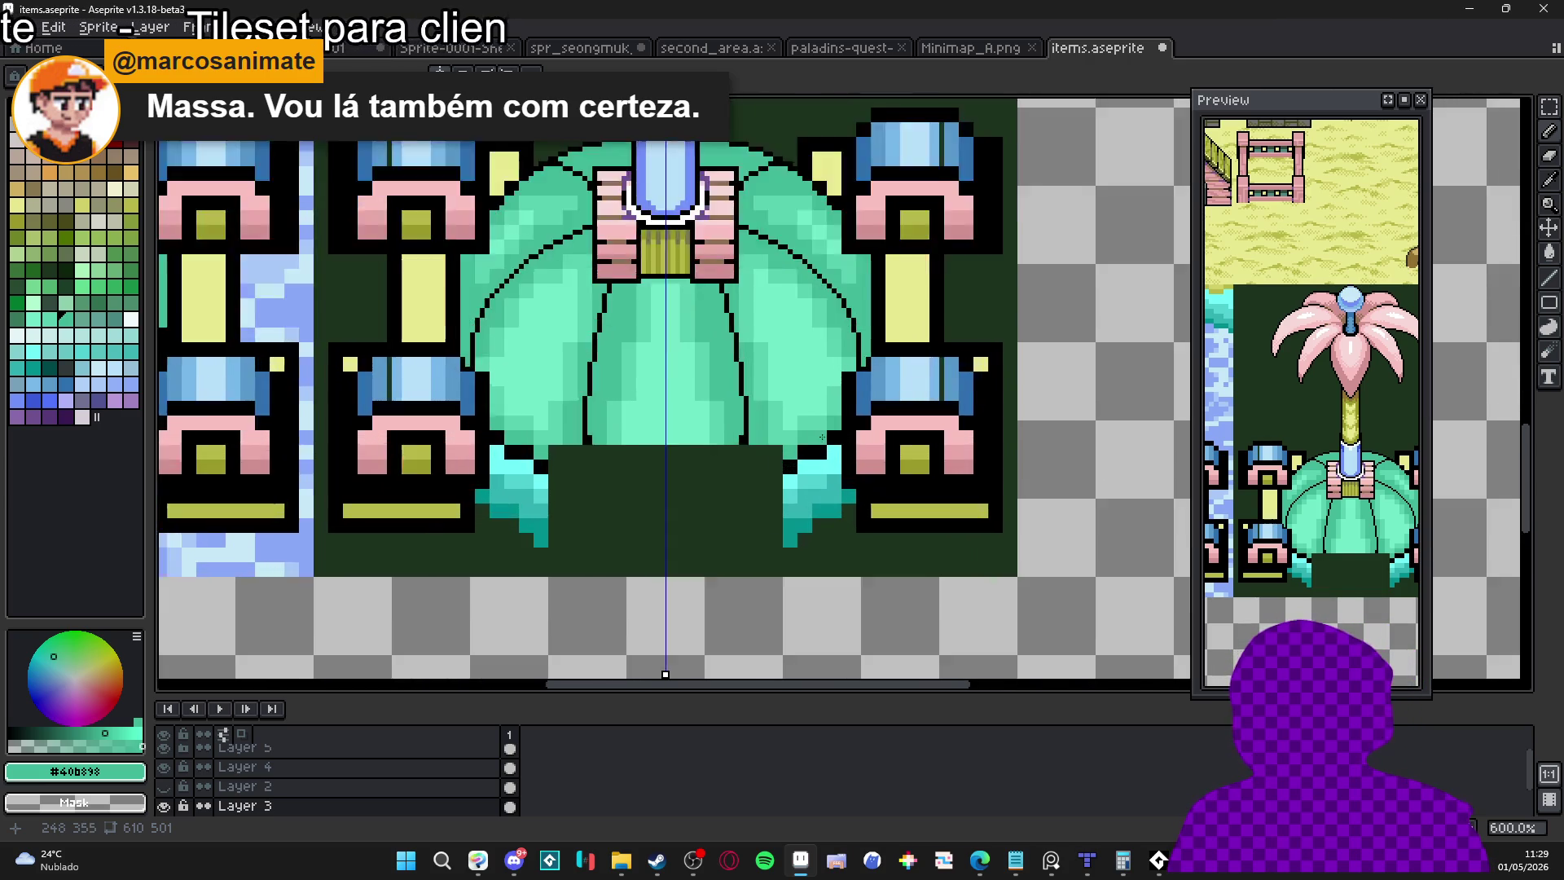
alt+click(826, 450)
click(788, 487)
click(786, 494)
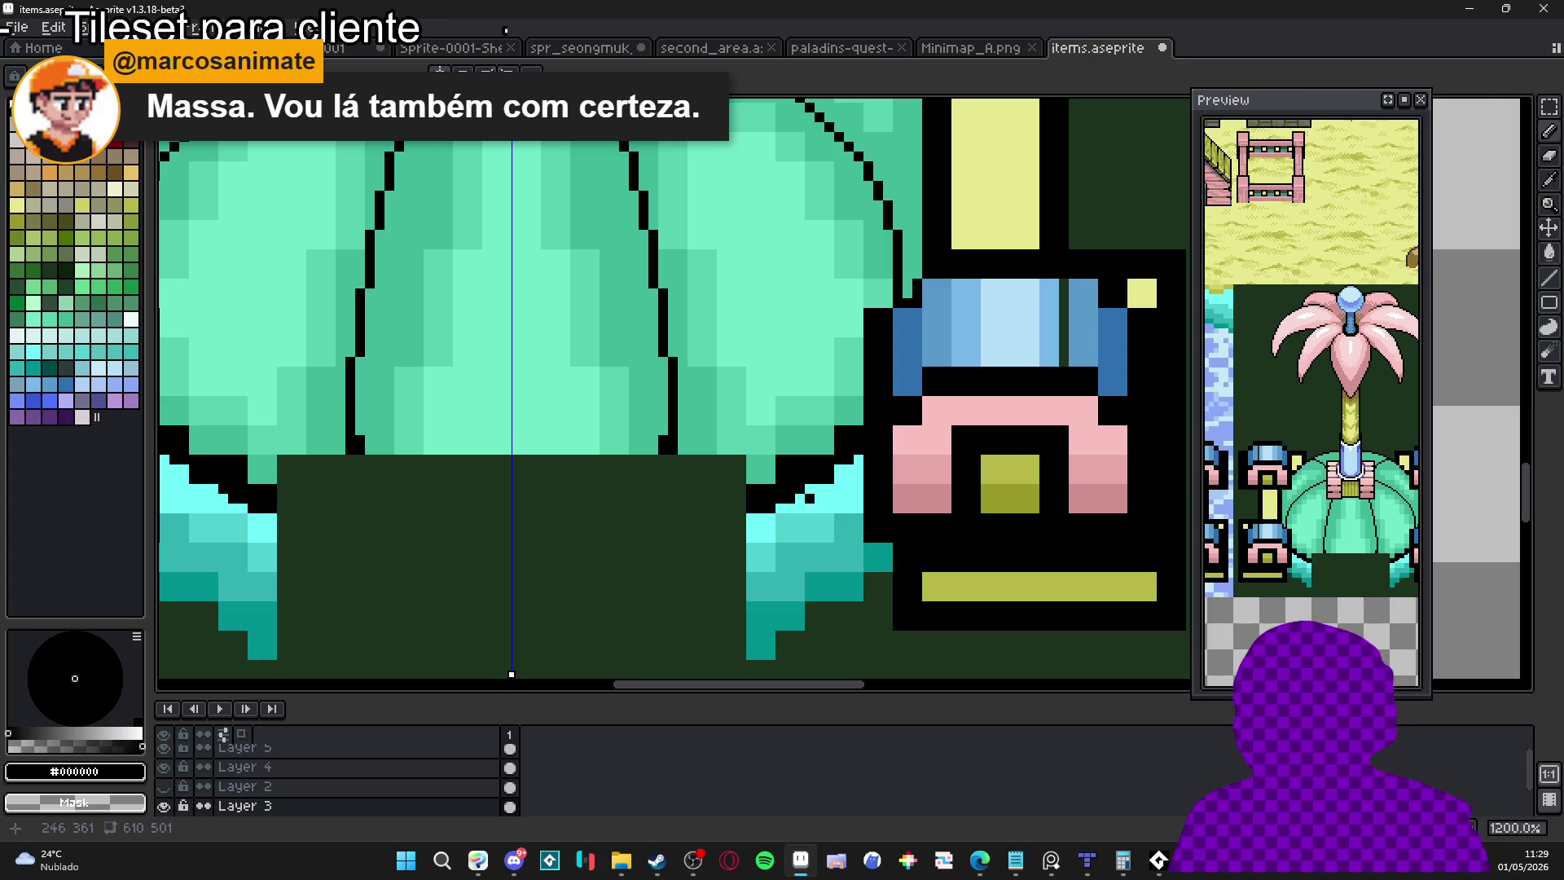
Fill part of the lower right leaf's diagonal outline with teal
alt+click(846, 440)
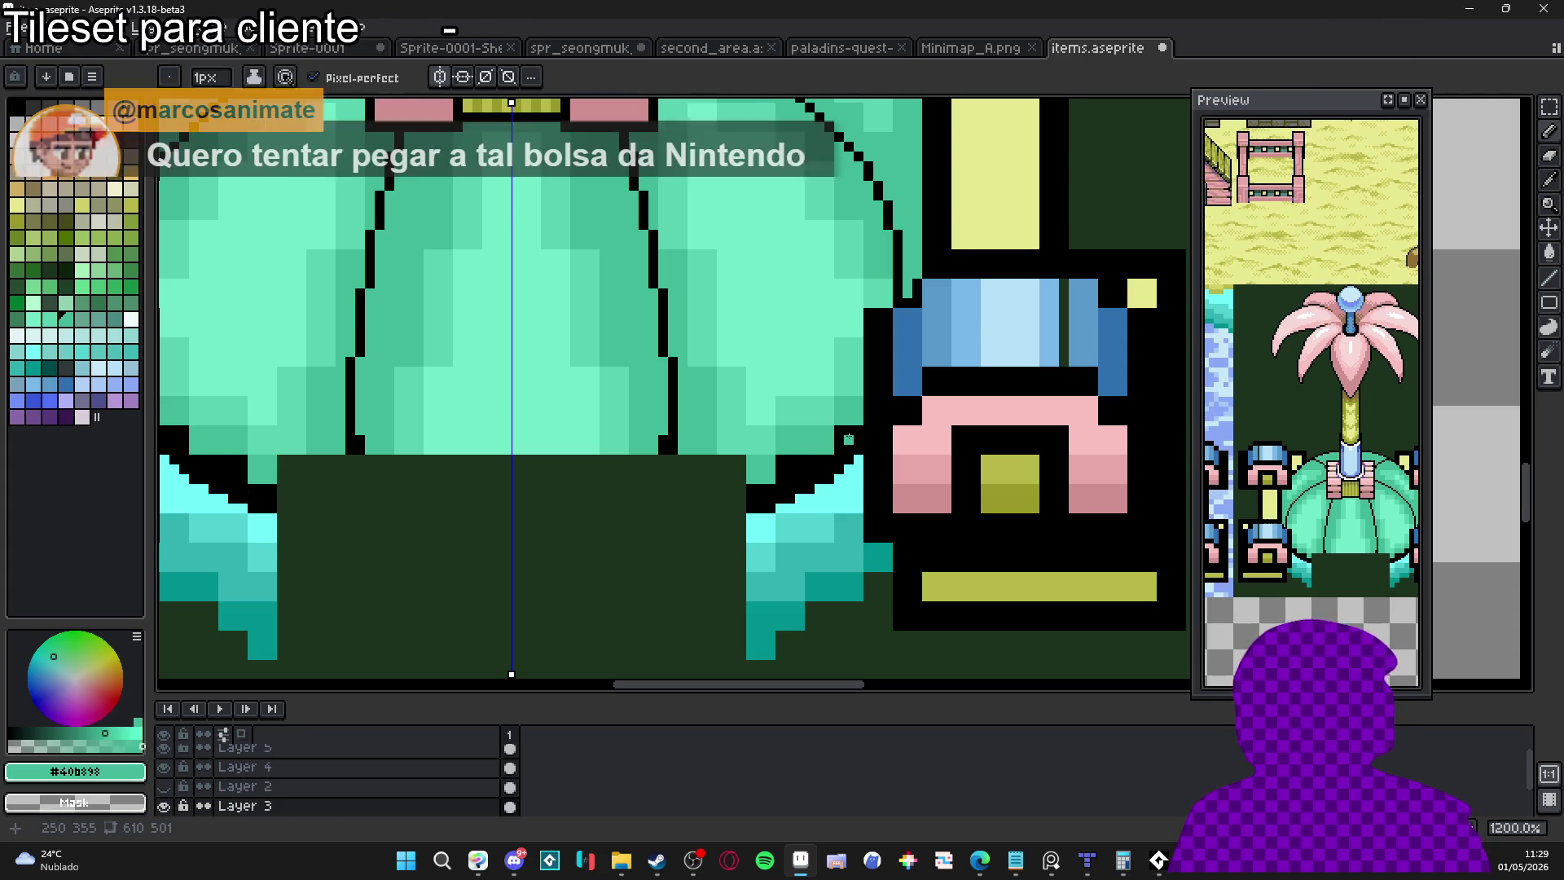
drag(858, 440, 970, 470)
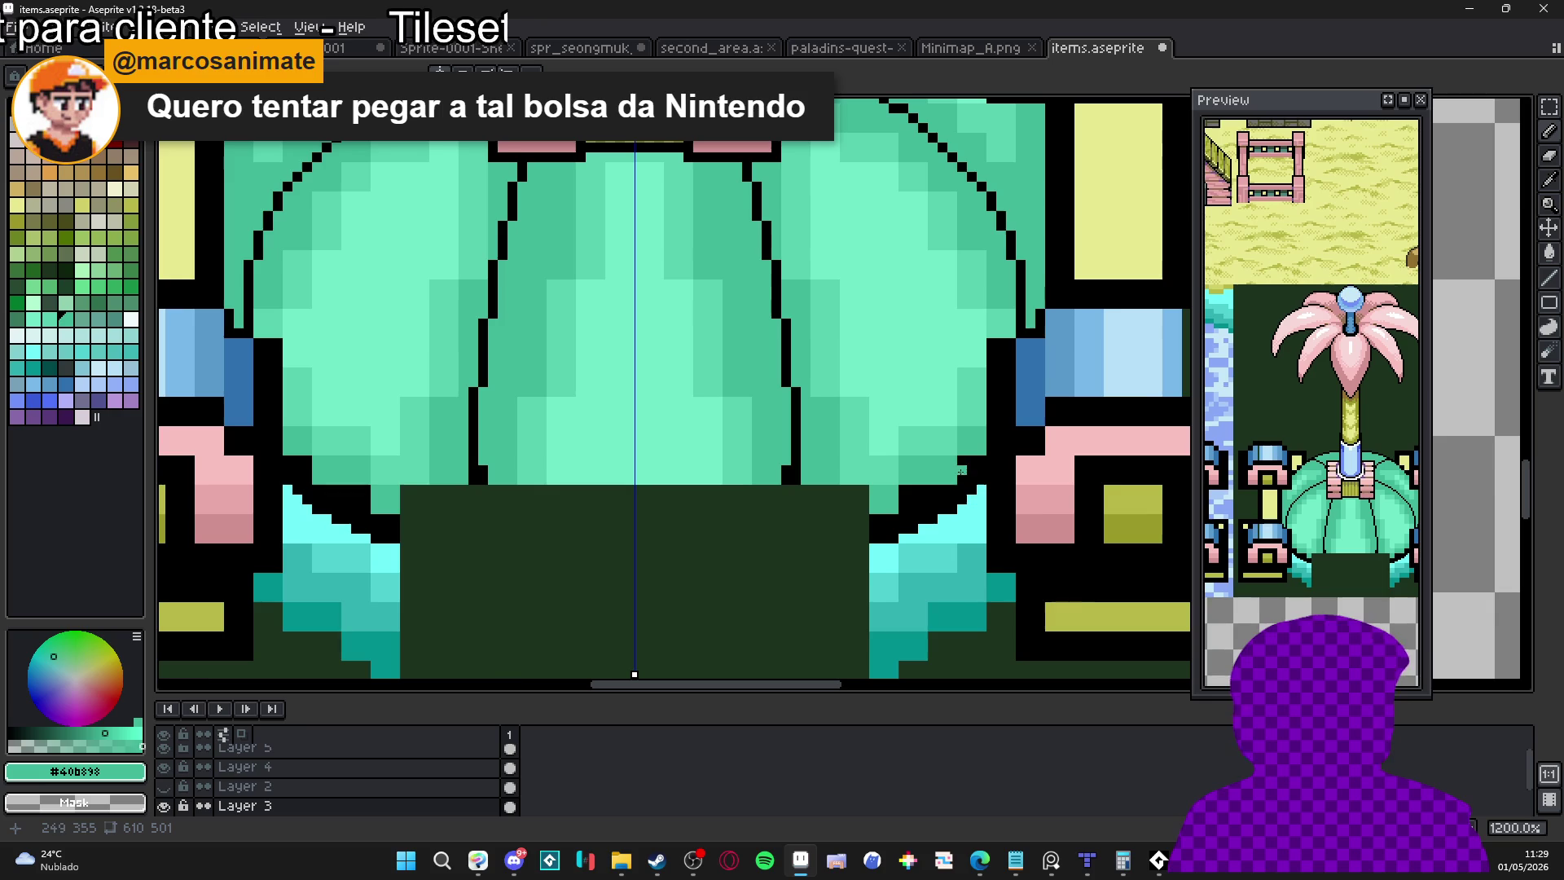
scroll(958, 471, up, 1)
mouse_move(971, 476)
mouse_down()
mouse_move(846, 550)
mouse_move(965, 475)
mouse_up()
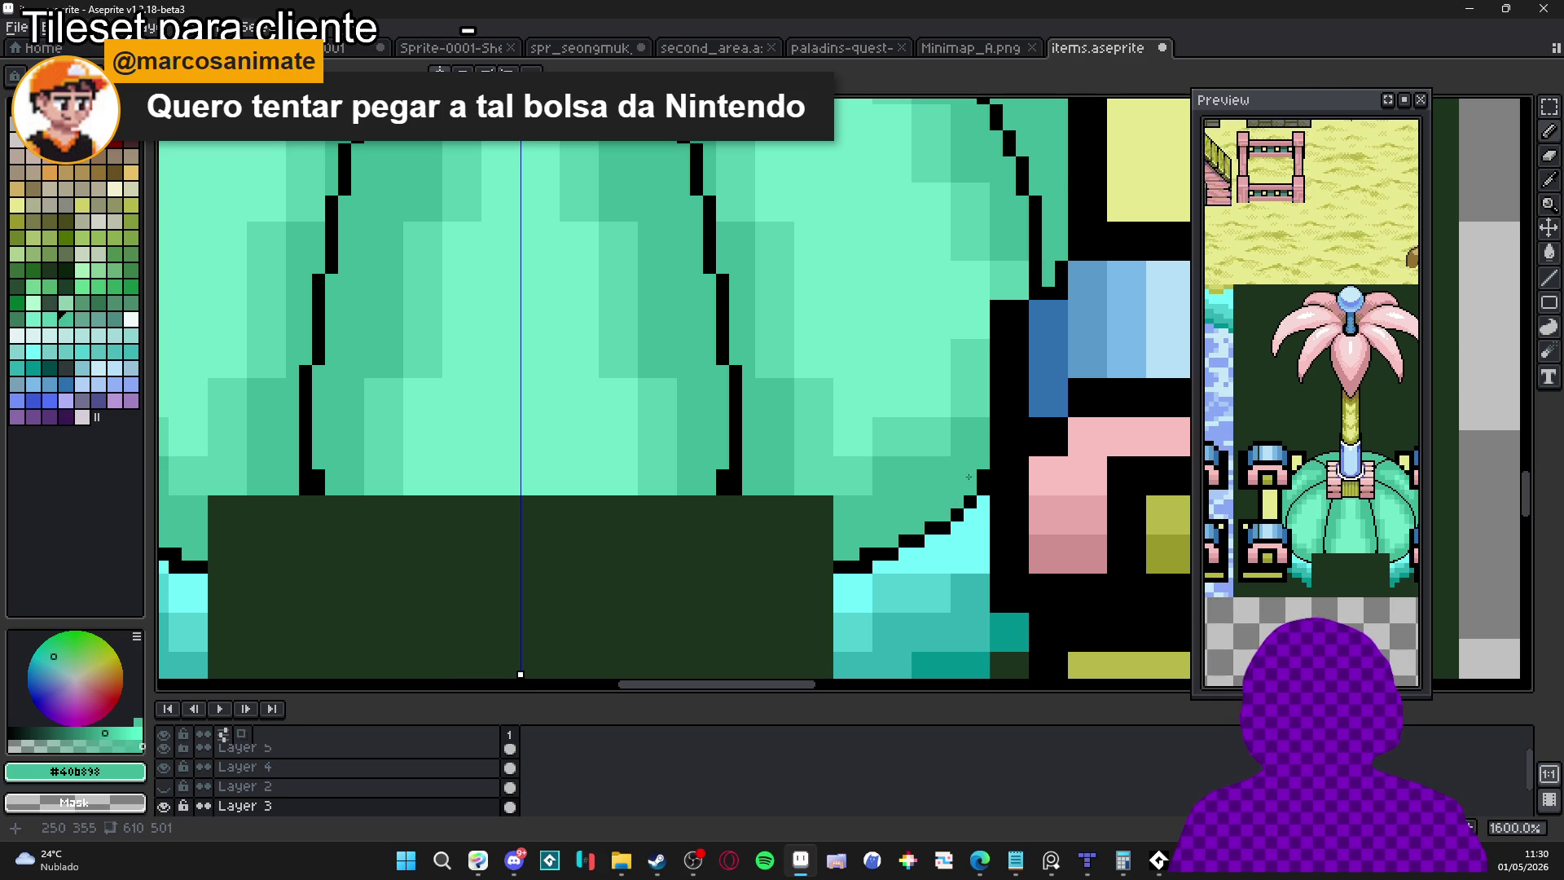
Draw a curved black bottom outline across the bulb's base
alt+click(854, 567)
scroll(855, 568, down, 3)
scroll(866, 569, up, 2)
drag(877, 569, 635, 591)
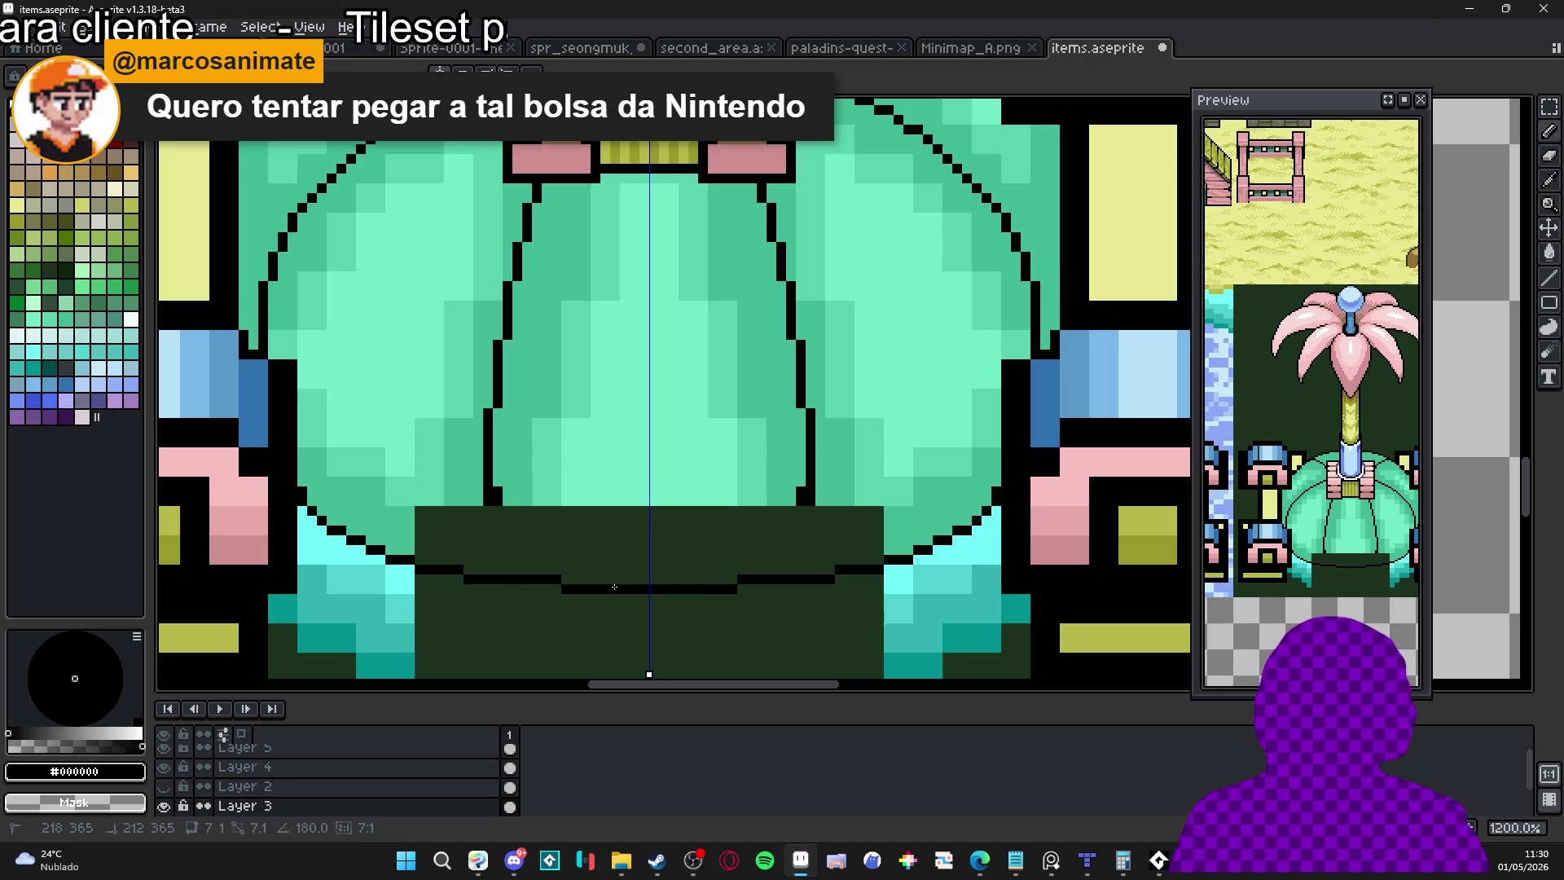
scroll(614, 587, down, 2)
scroll(762, 578, up, 2)
Pencil teal rows and a column into the dark band, clearing leftover black hook pixels
alt+click(762, 577)
drag(743, 598, 491, 602)
drag(348, 606, 513, 619)
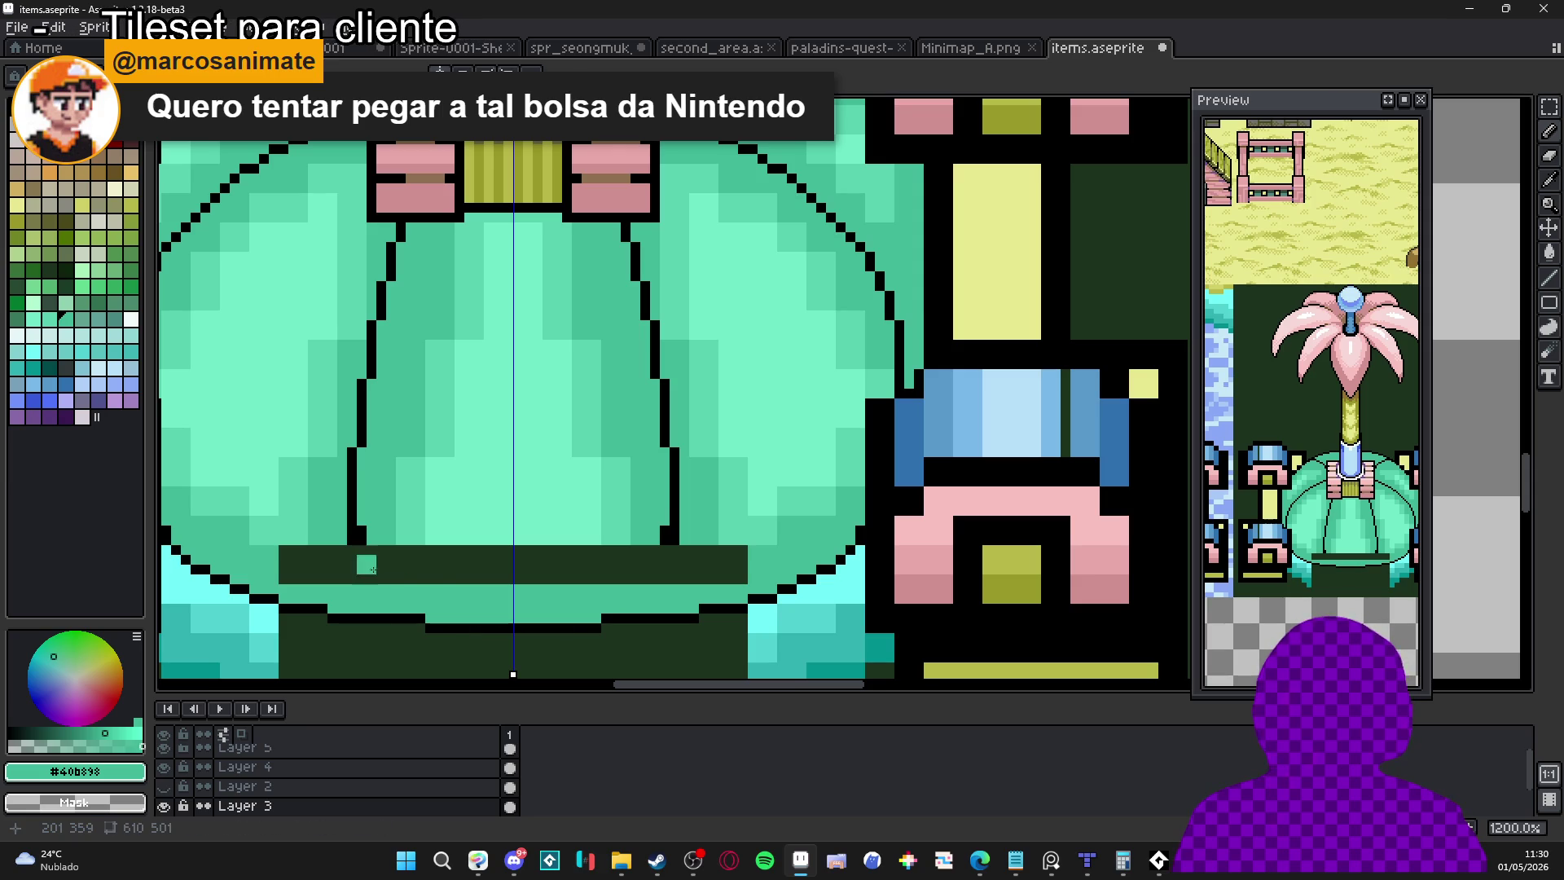
mouse_move(386, 557)
mouse_down()
mouse_move(379, 587)
mouse_move(352, 565)
mouse_move(352, 604)
mouse_move(361, 529)
mouse_up()
alt+click(356, 542)
alt+click(368, 599)
click(361, 599)
Bucket-fill the remaining dark centre and side bars with teal
key(g)
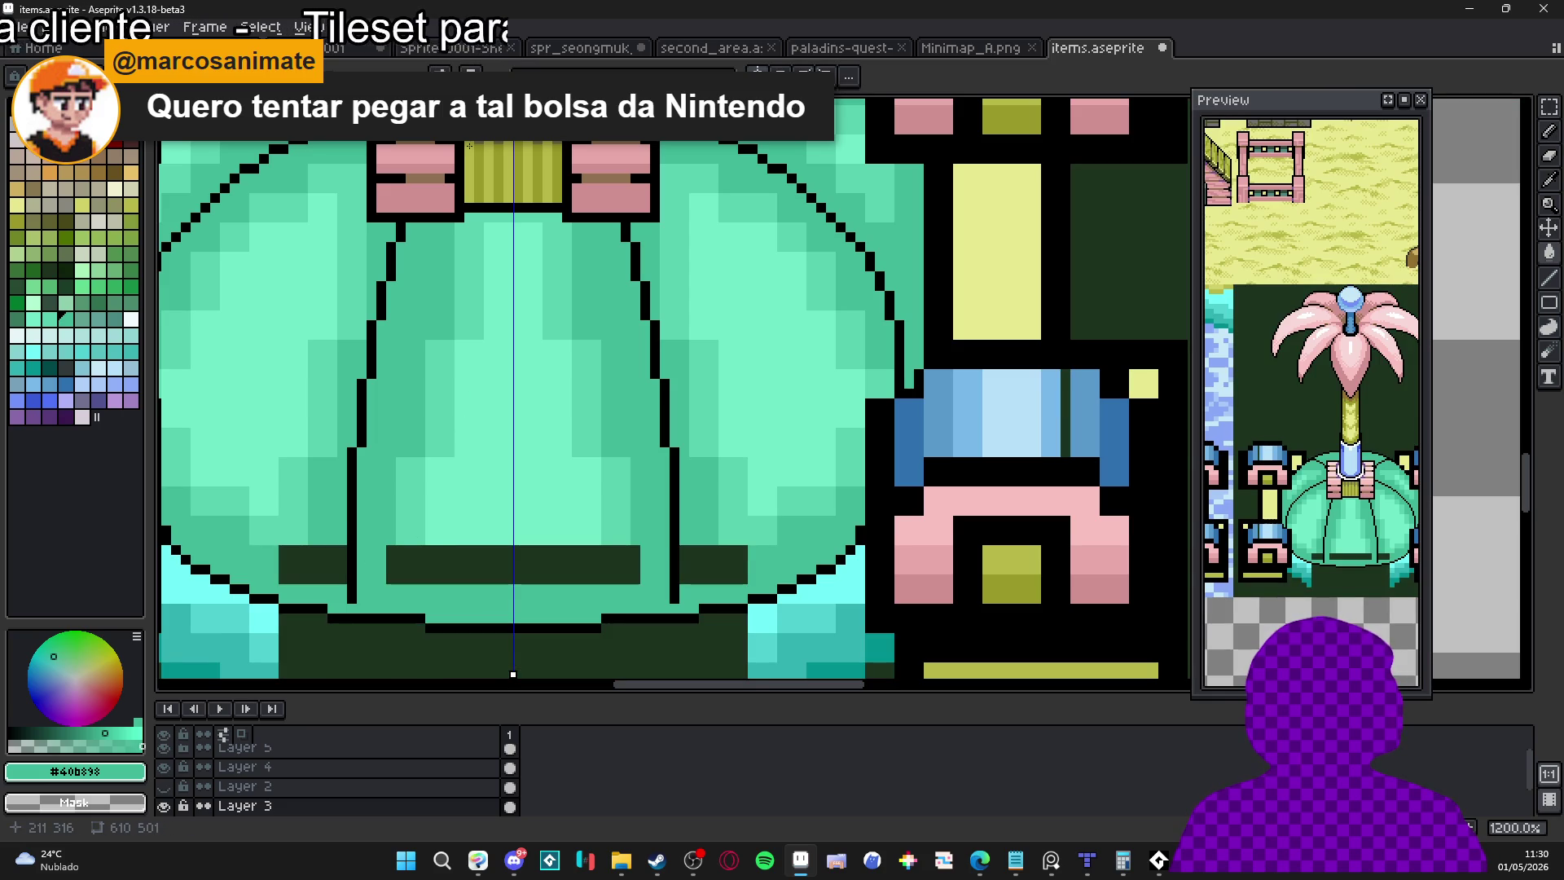
click(440, 561)
click(328, 572)
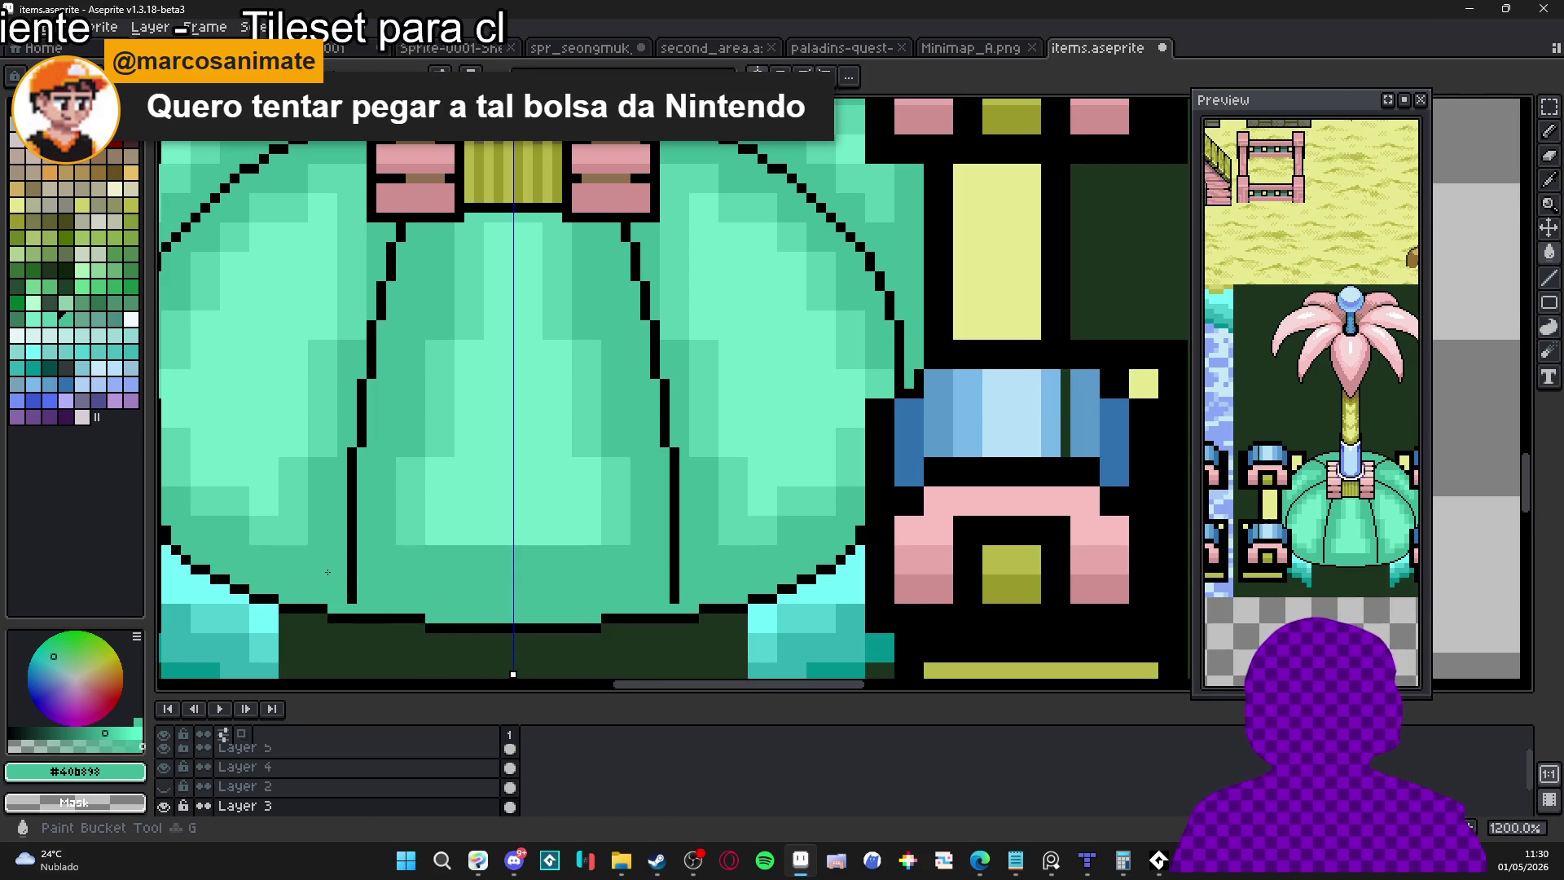
With the Pencil in black, extend the inner leaf outlines down to the bottom edge
scroll(327, 572, down, 3)
scroll(407, 562, up, 4)
key(b)
alt+click(407, 561)
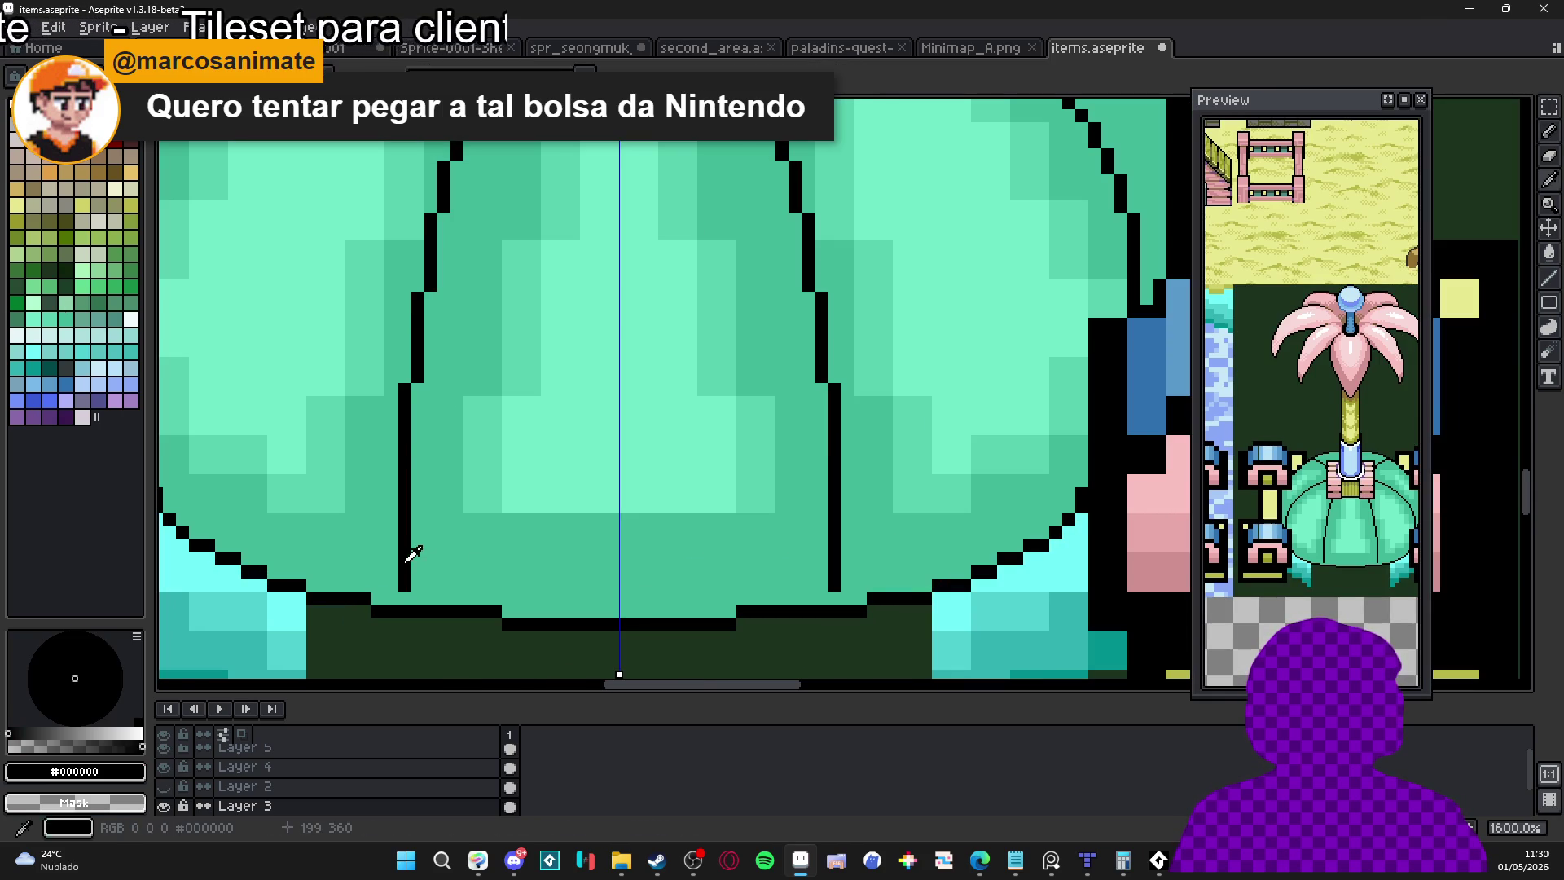
mouse_move(417, 599)
mouse_down()
mouse_move(418, 530)
mouse_move(403, 588)
mouse_up()
Clean stray black pixels around the joined outlines with teal
alt+click(383, 530)
click(402, 522)
scroll(404, 589, down, 2)
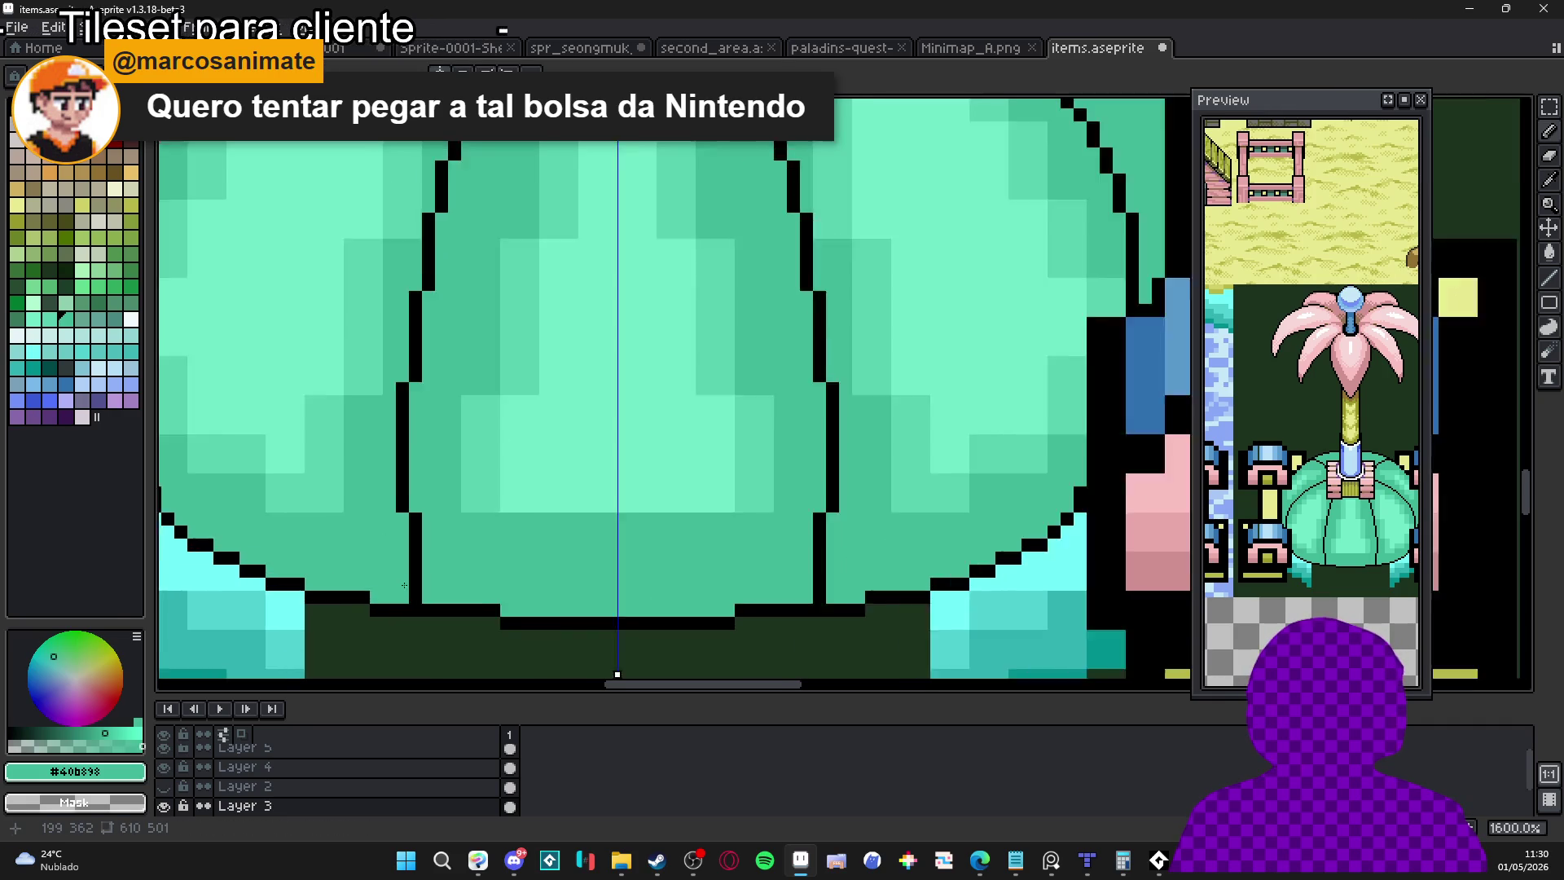
scroll(419, 587, up, 3)
alt+click(419, 587)
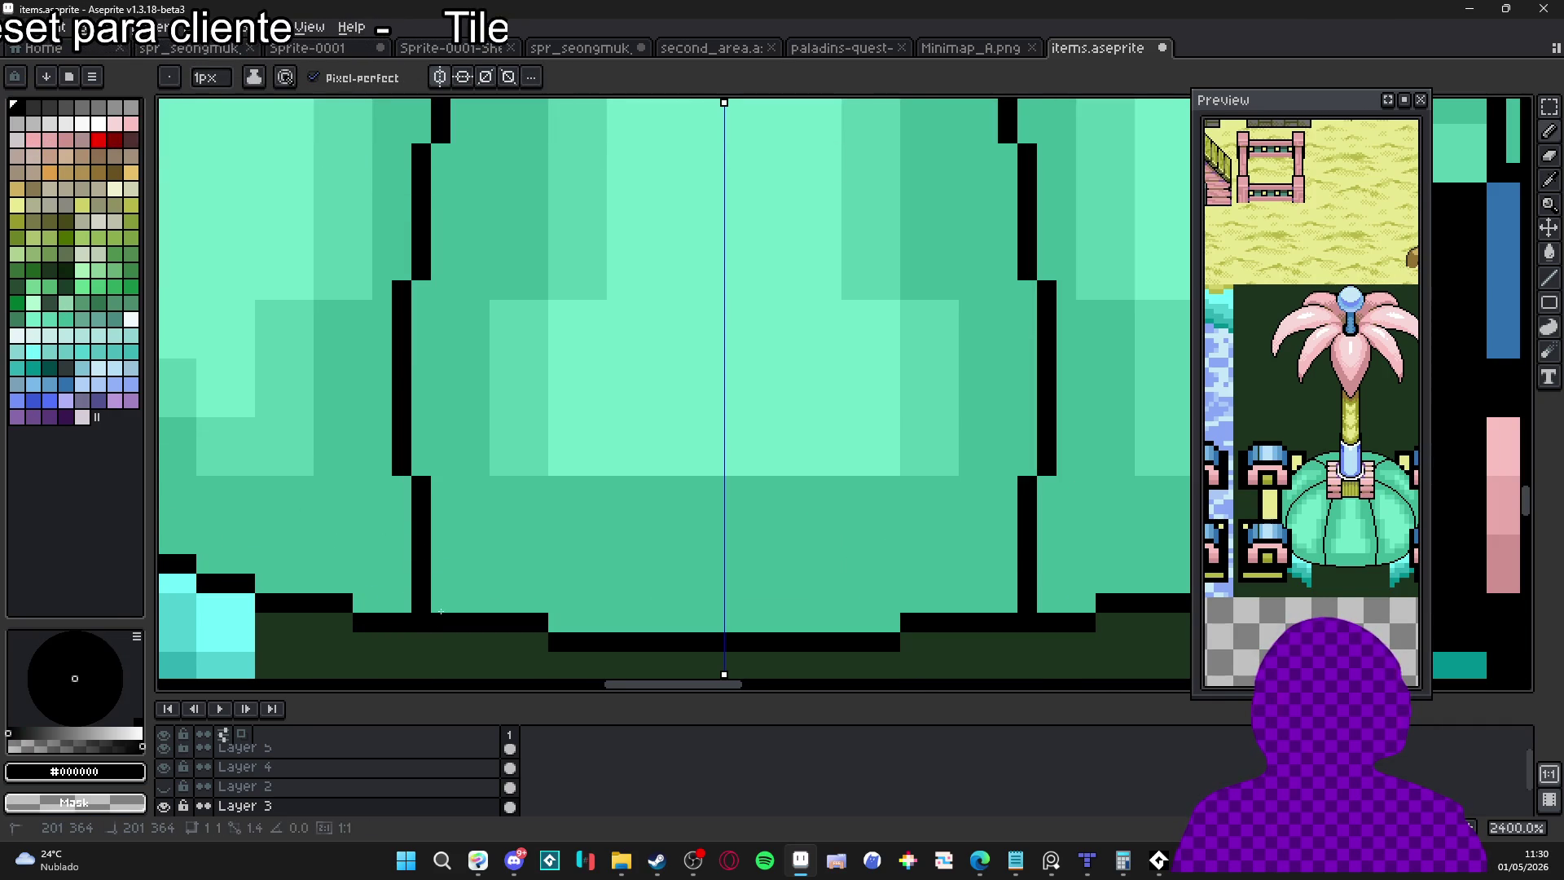
scroll(415, 613, down, 5)
scroll(416, 612, up, 3)
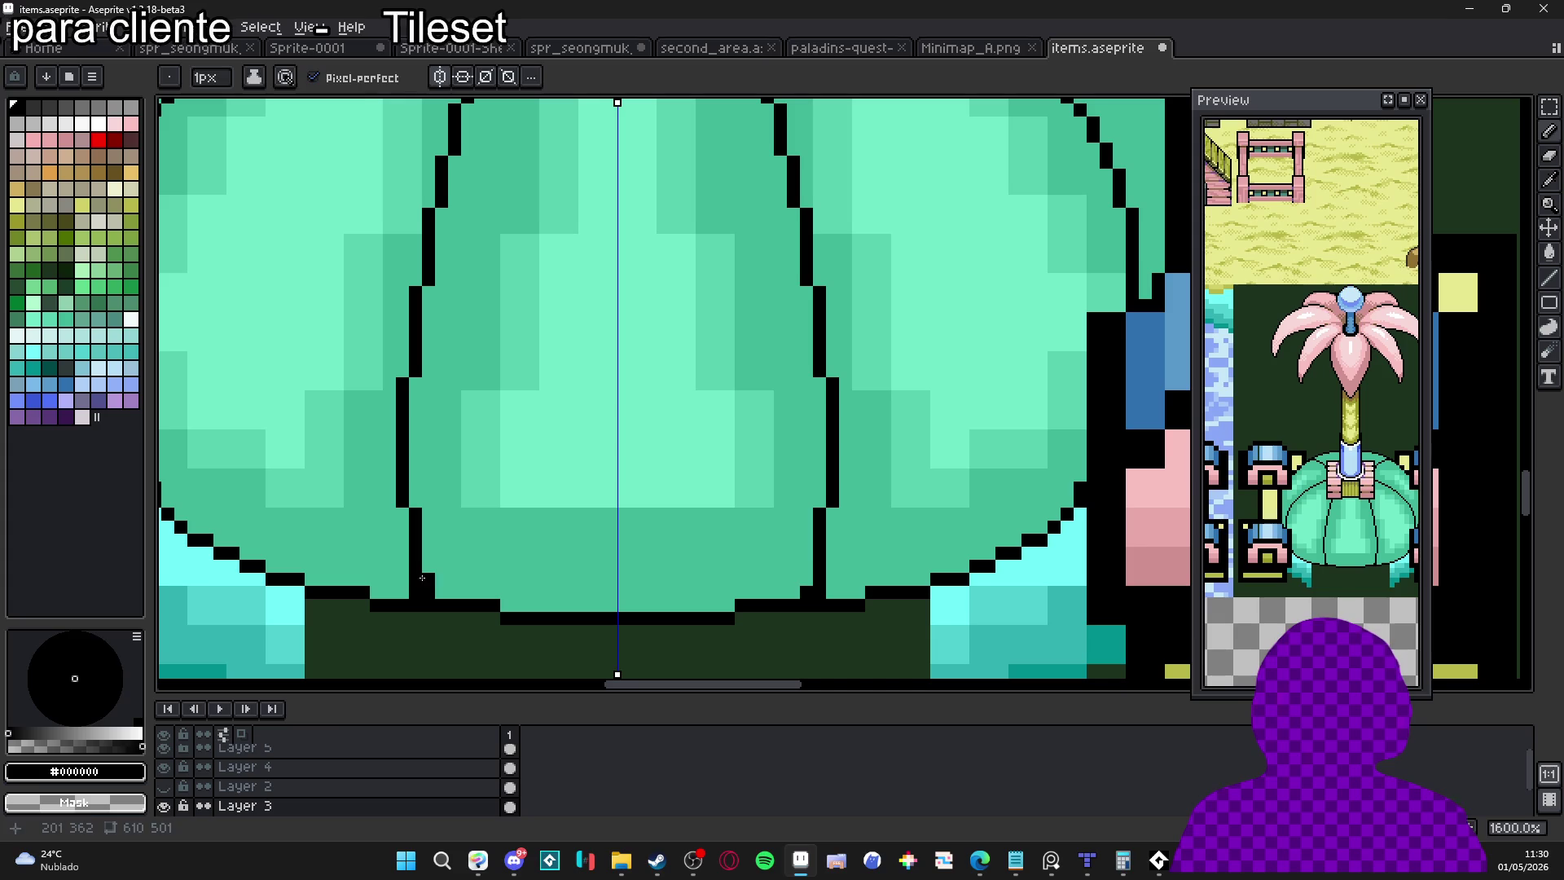
click(415, 577)
alt+click(415, 577)
click(415, 577)
scroll(418, 596, down, 4)
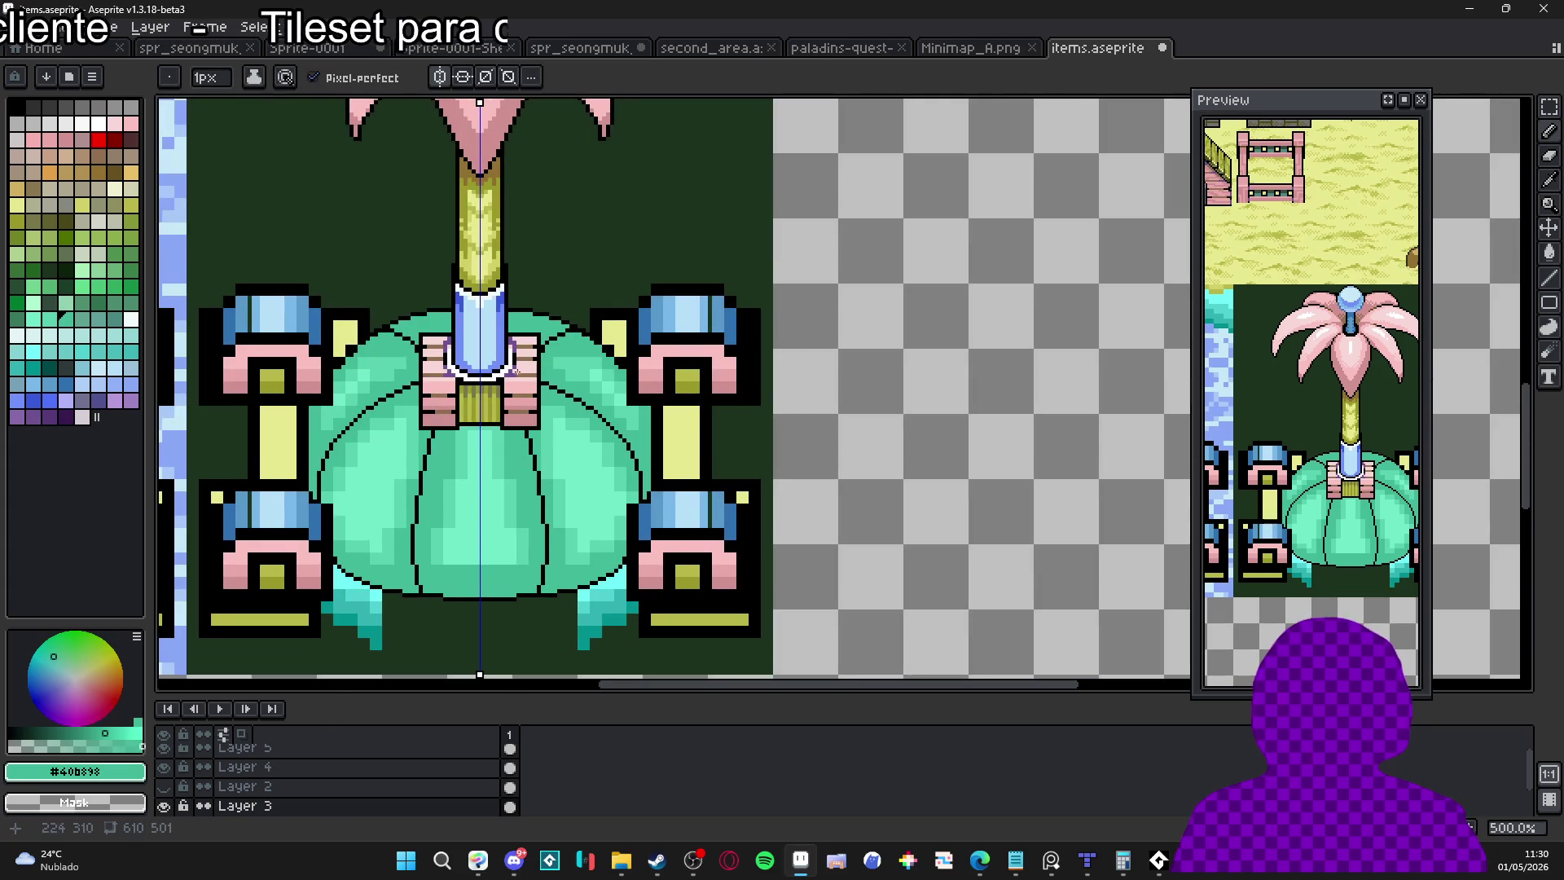
scroll(557, 340, up, 5)
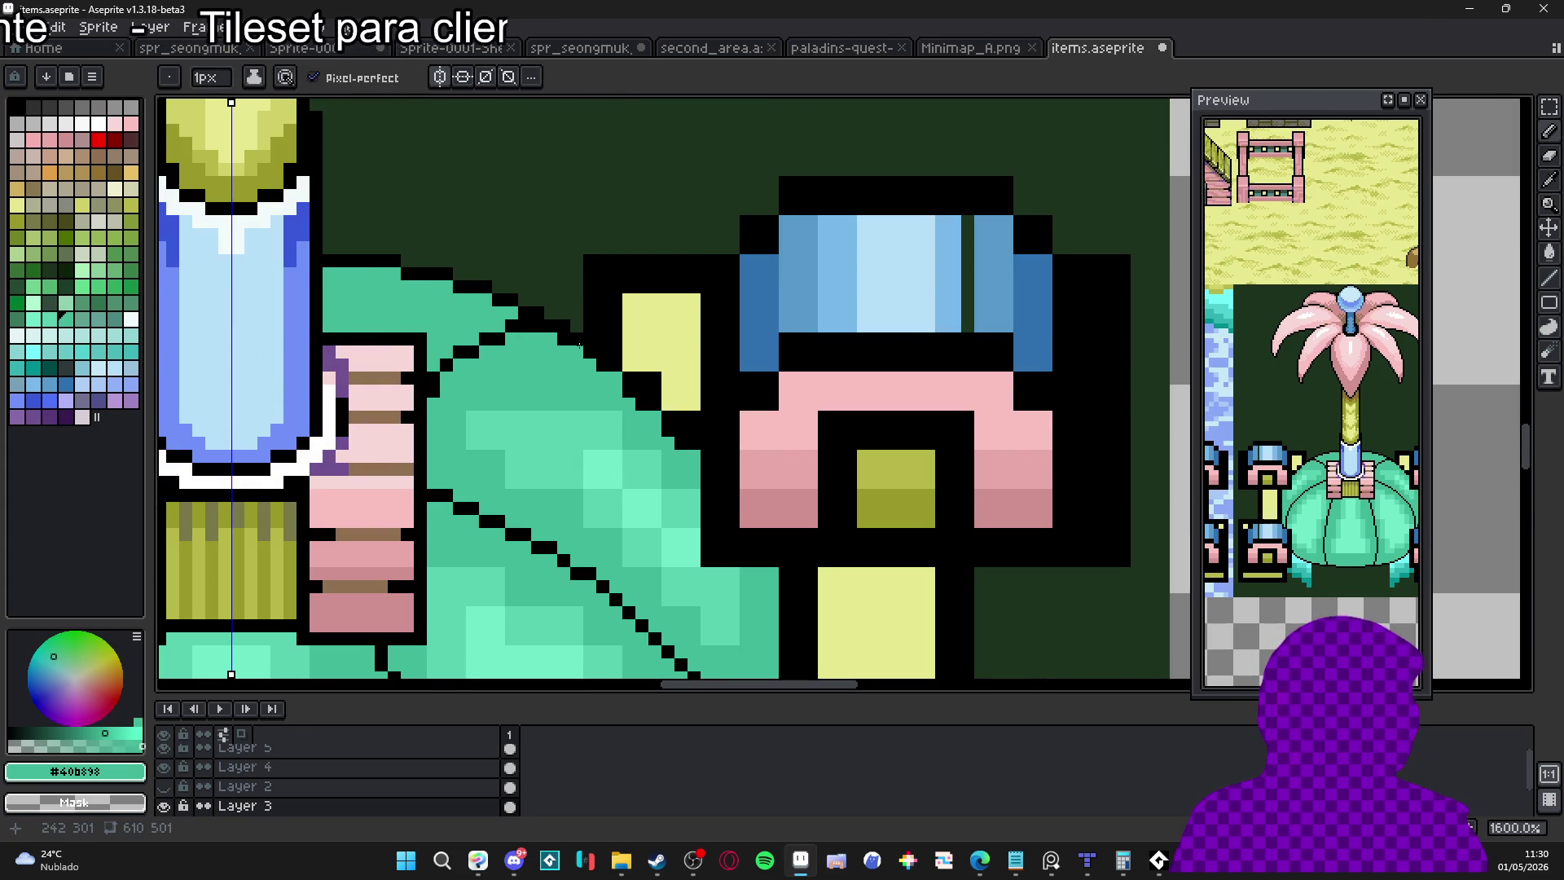
scroll(580, 346, down, 4)
scroll(494, 364, up, 7)
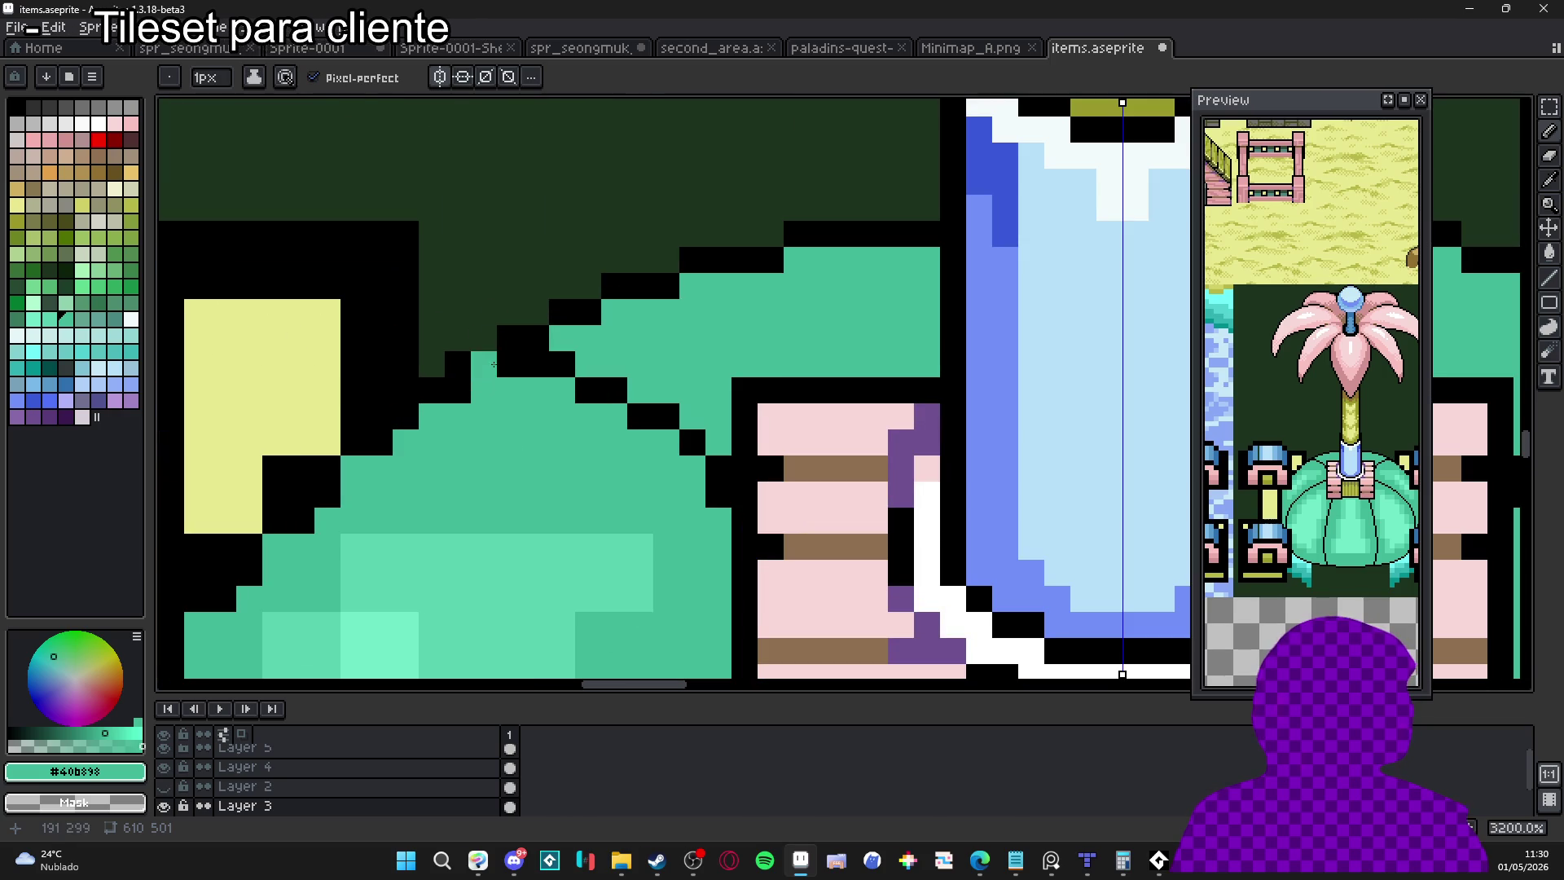
right_click(493, 365)
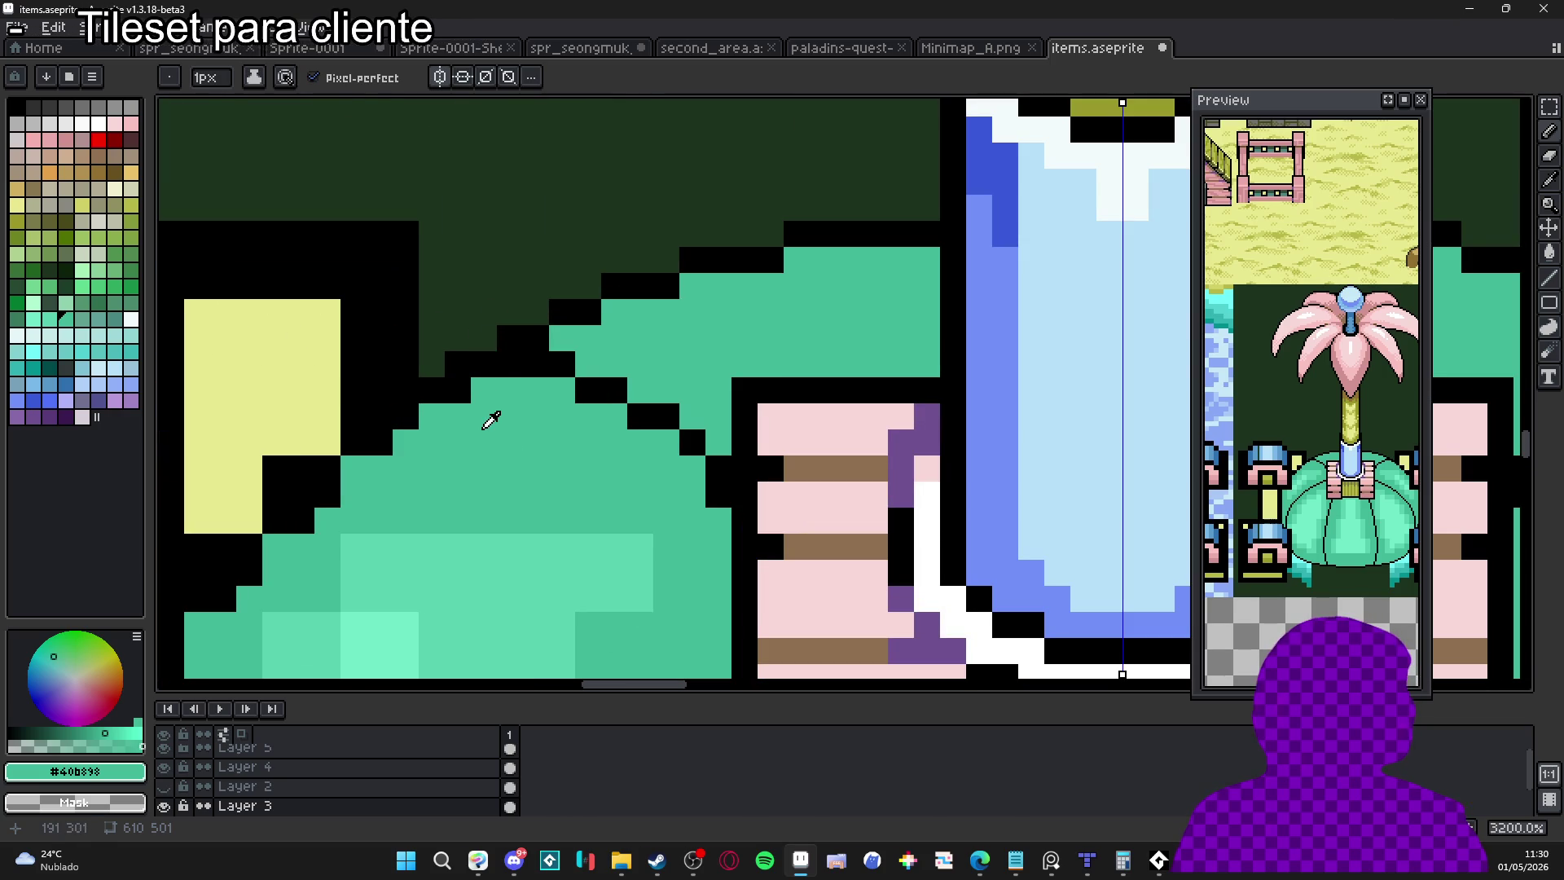
alt+click(570, 314)
click(614, 312)
right_click(614, 286)
click(692, 286)
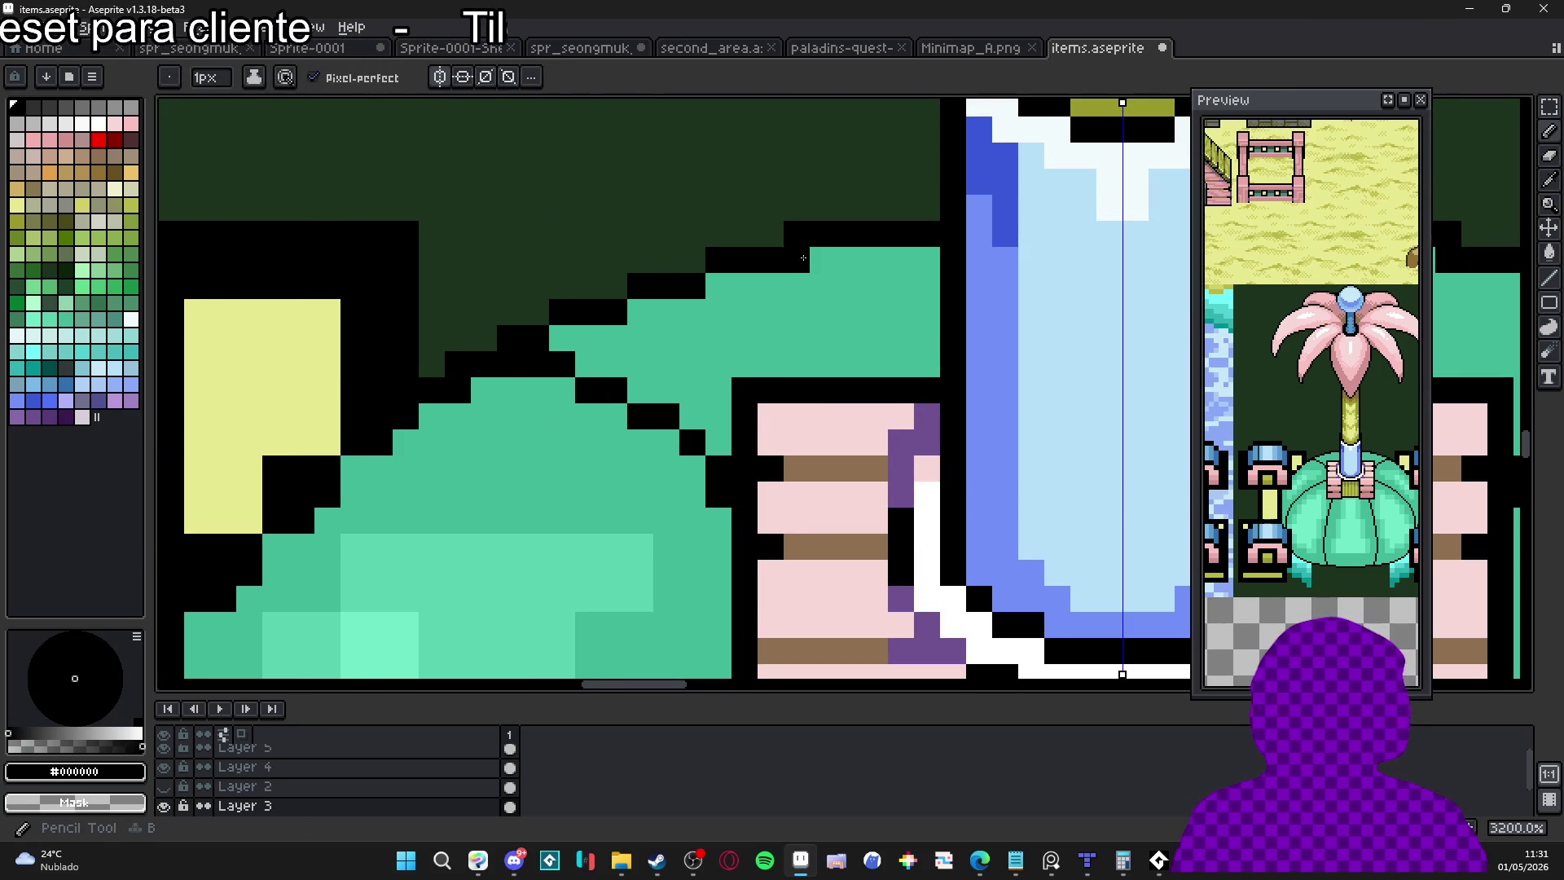
scroll(843, 381, down, 6)
drag(842, 381, 801, 342)
key(b)
scroll(690, 239, up, 5)
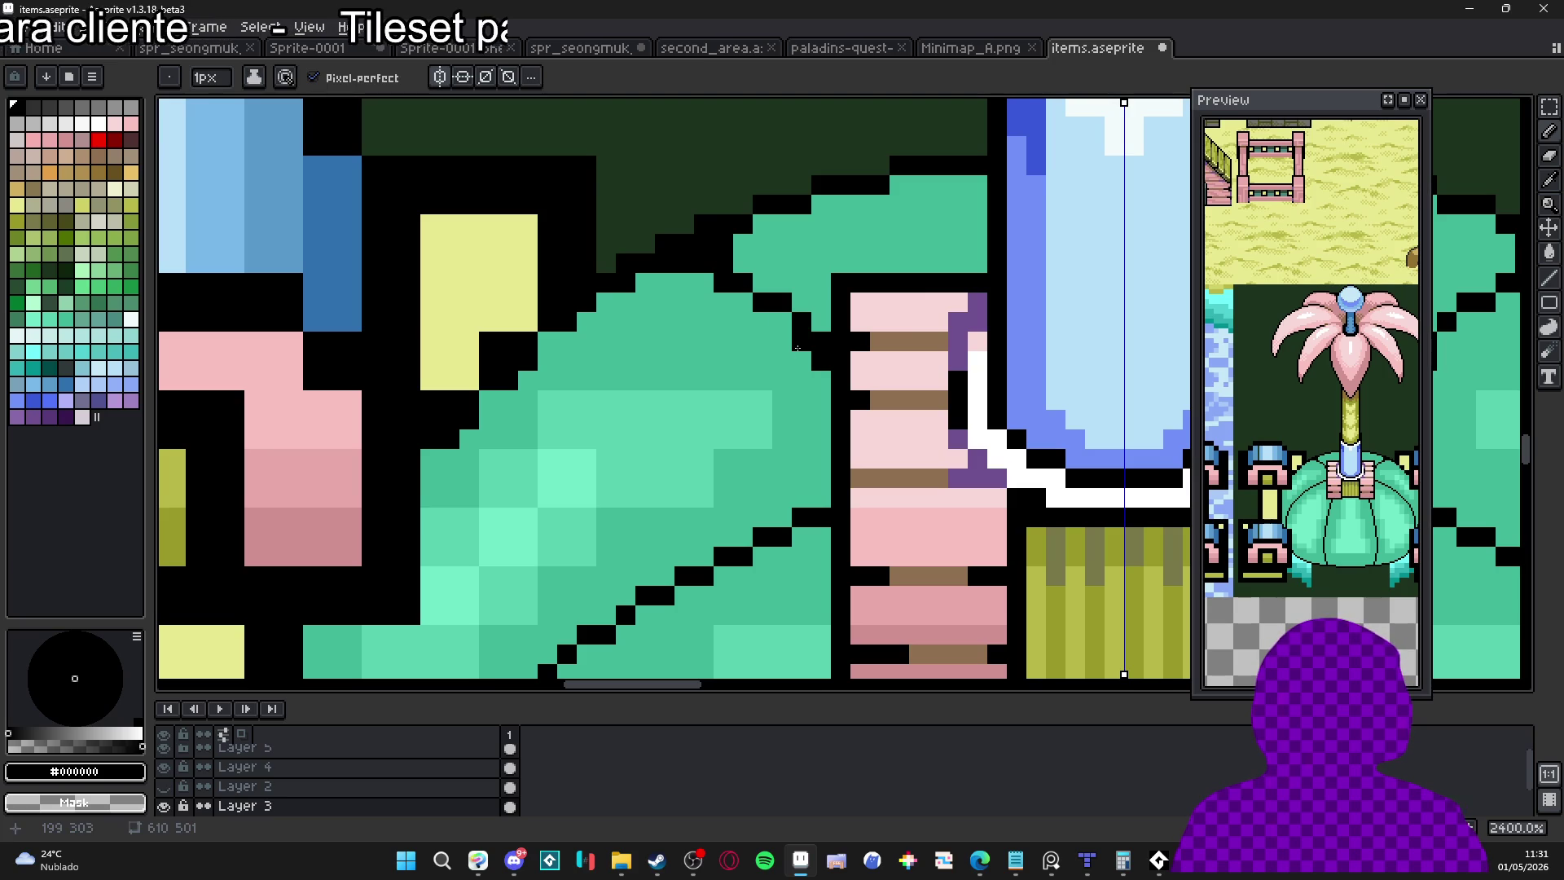
drag(580, 375, 674, 262)
scroll(675, 262, down, 3)
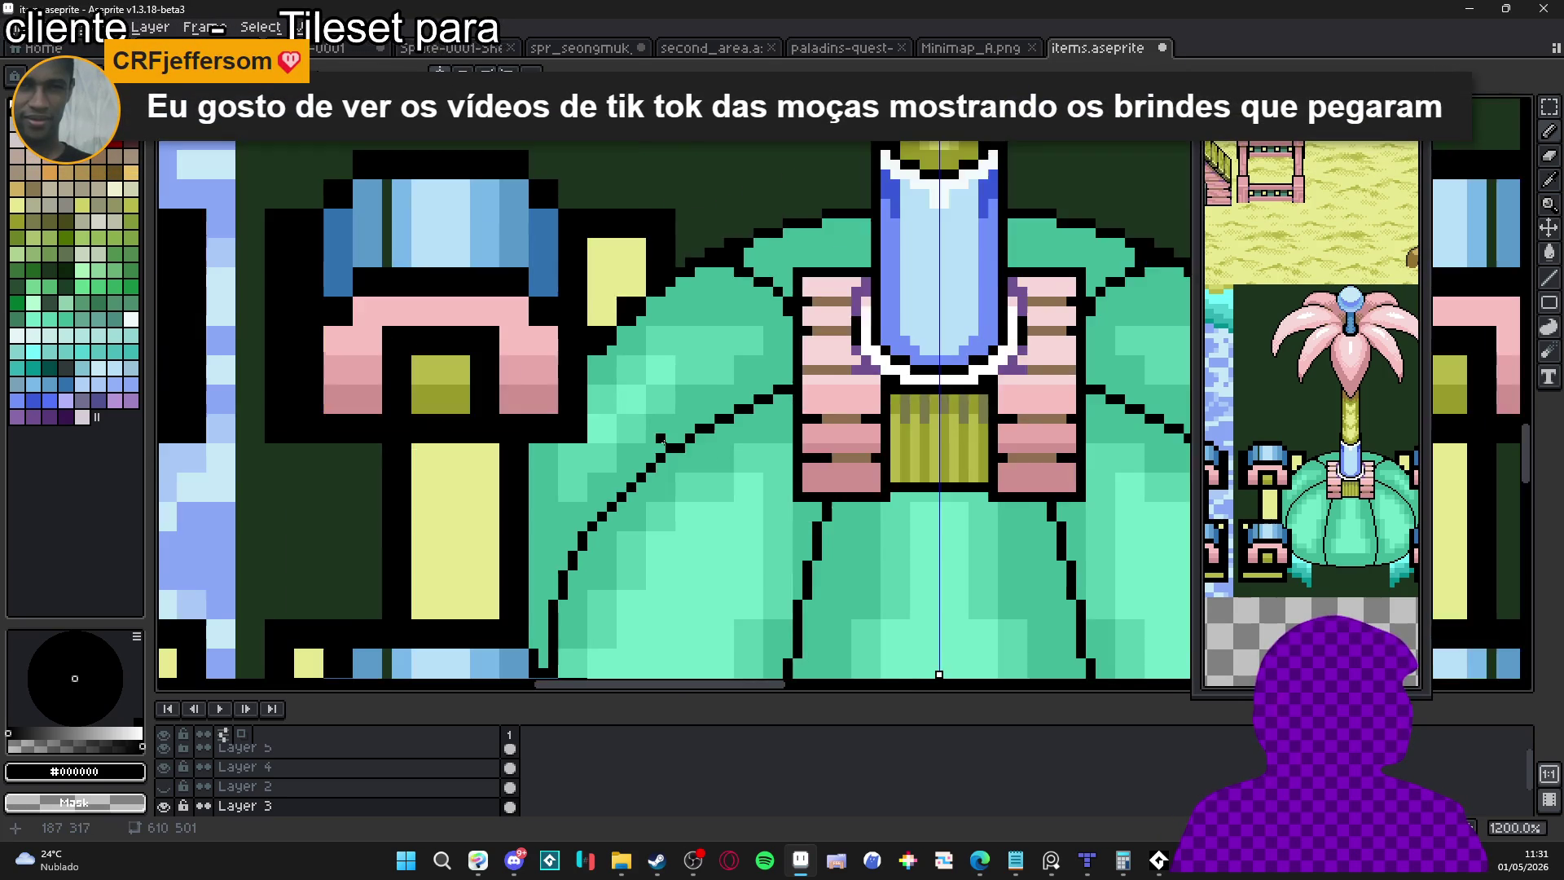
drag(665, 440, 691, 335)
drag(657, 447, 649, 419)
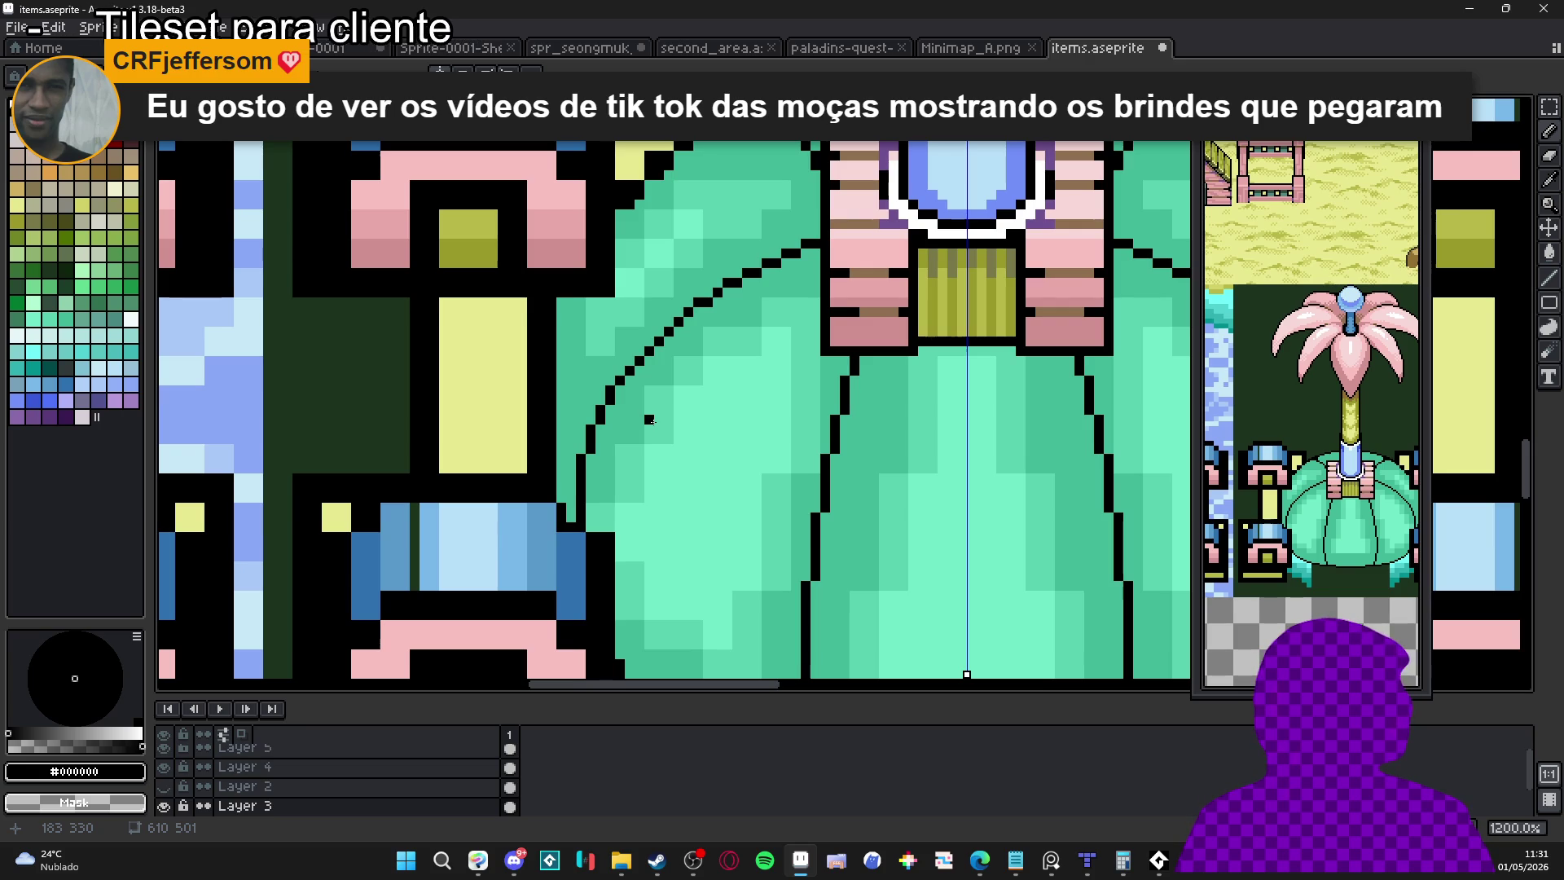
scroll(621, 499, down, 3)
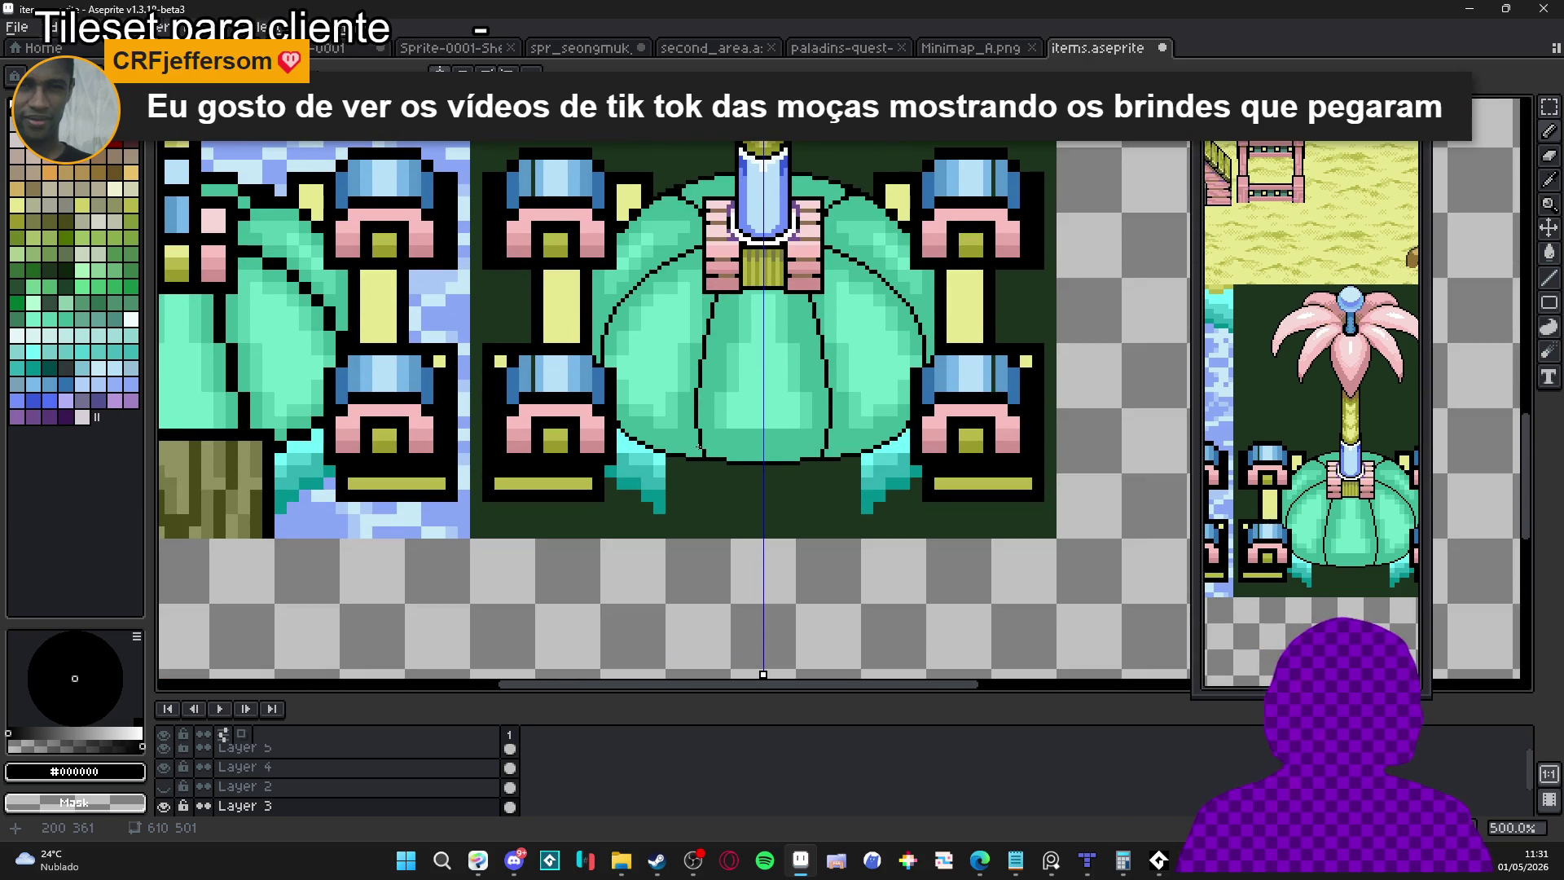
Zoom to 600% and fill the bulb's centre lobe highlight with sampled #58d0b0 green
scroll(700, 477, down, 2)
scroll(721, 452, up, 6)
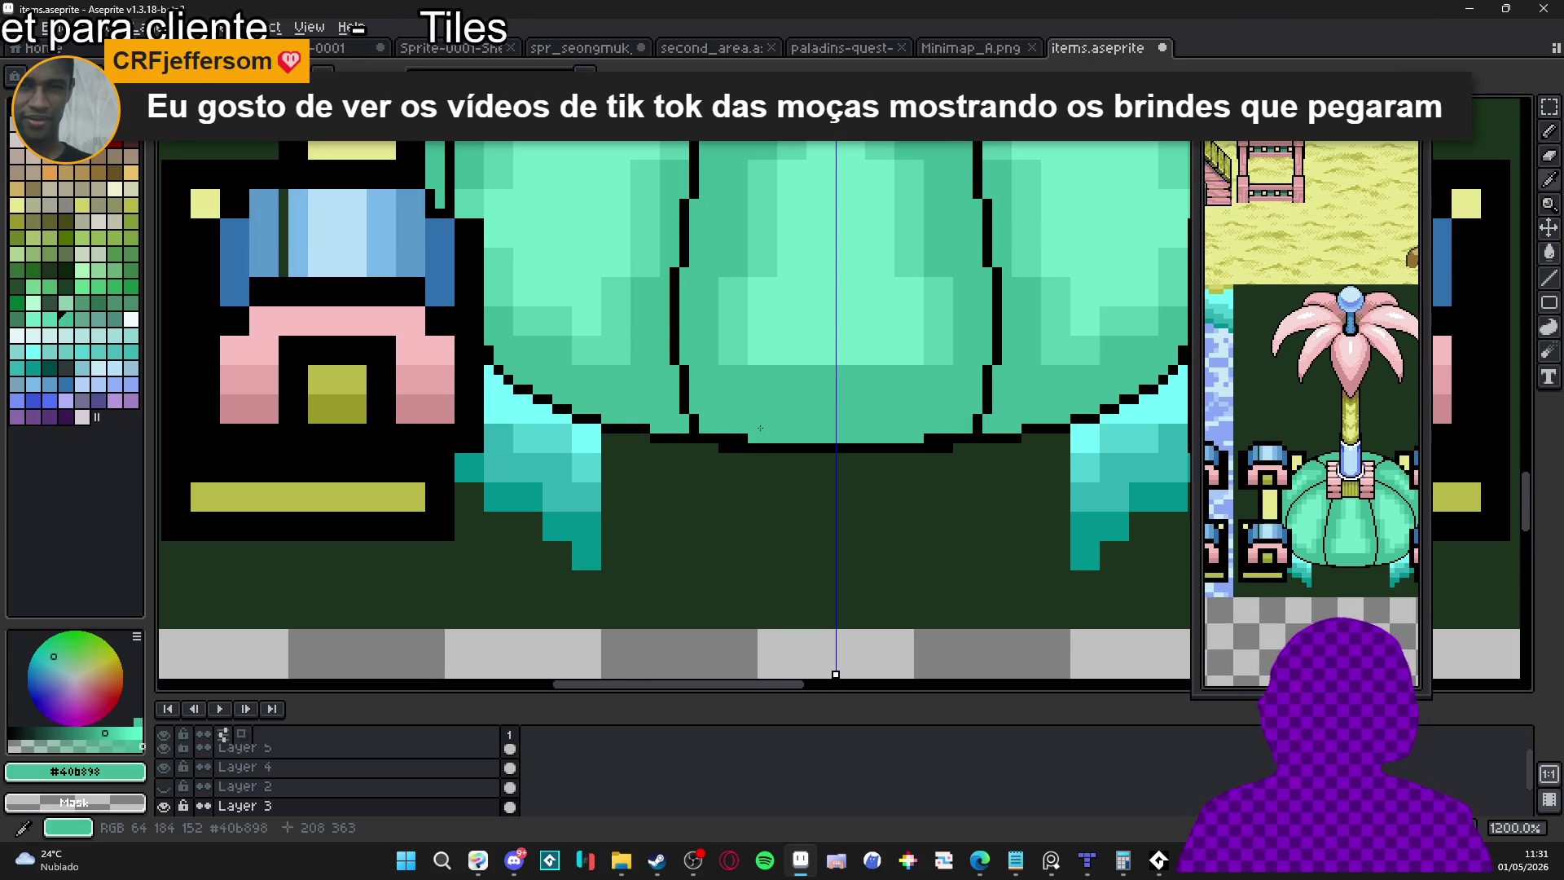
scroll(746, 458, down, 5)
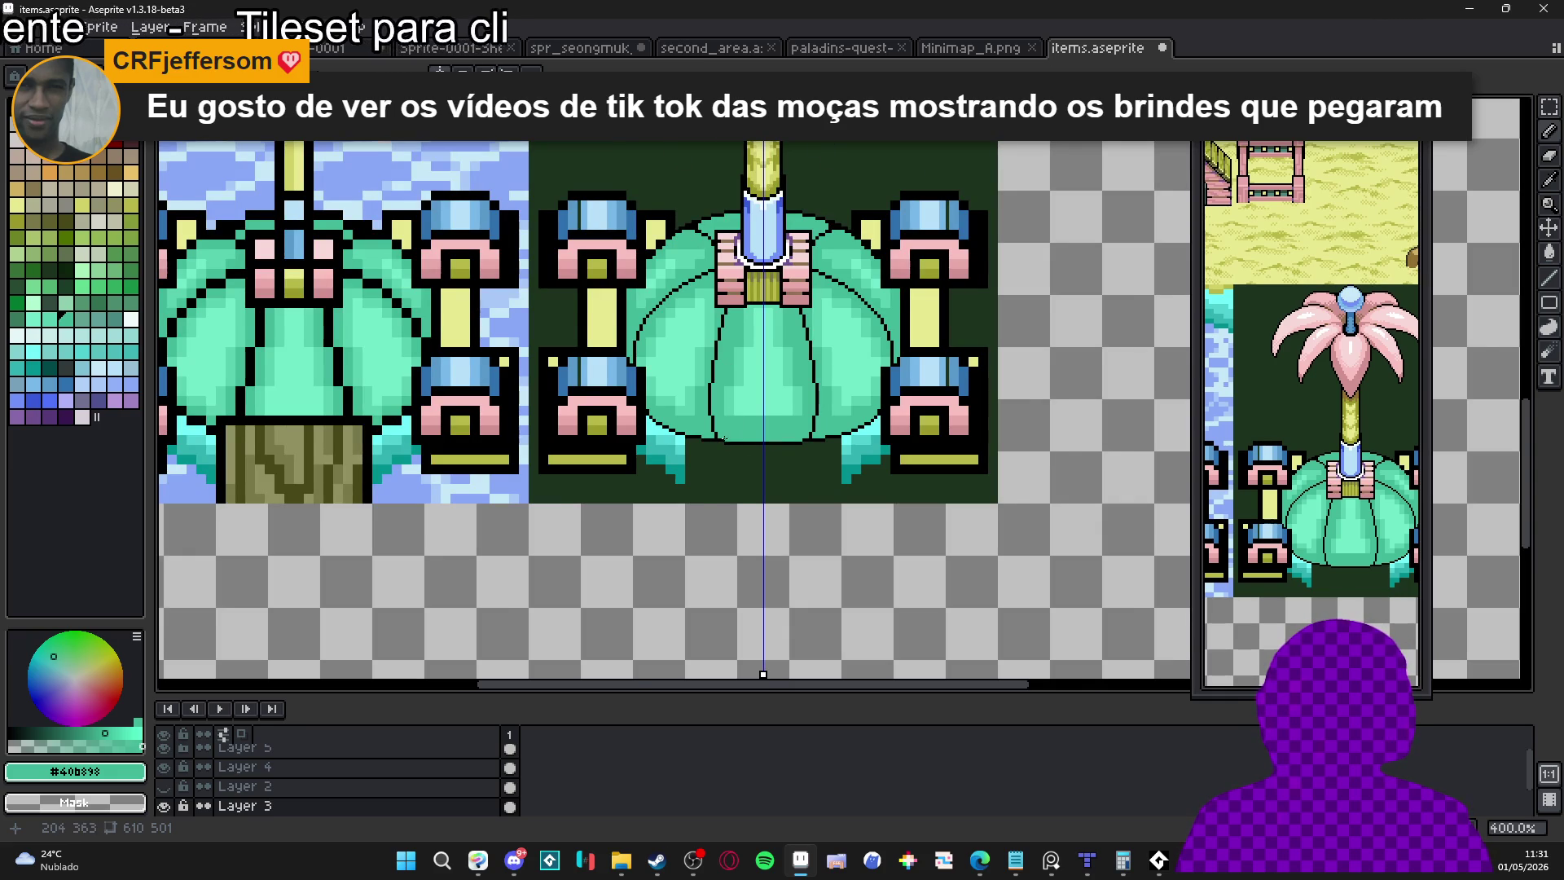
scroll(724, 439, down, 2)
scroll(717, 440, up, 3)
scroll(708, 441, down, 1)
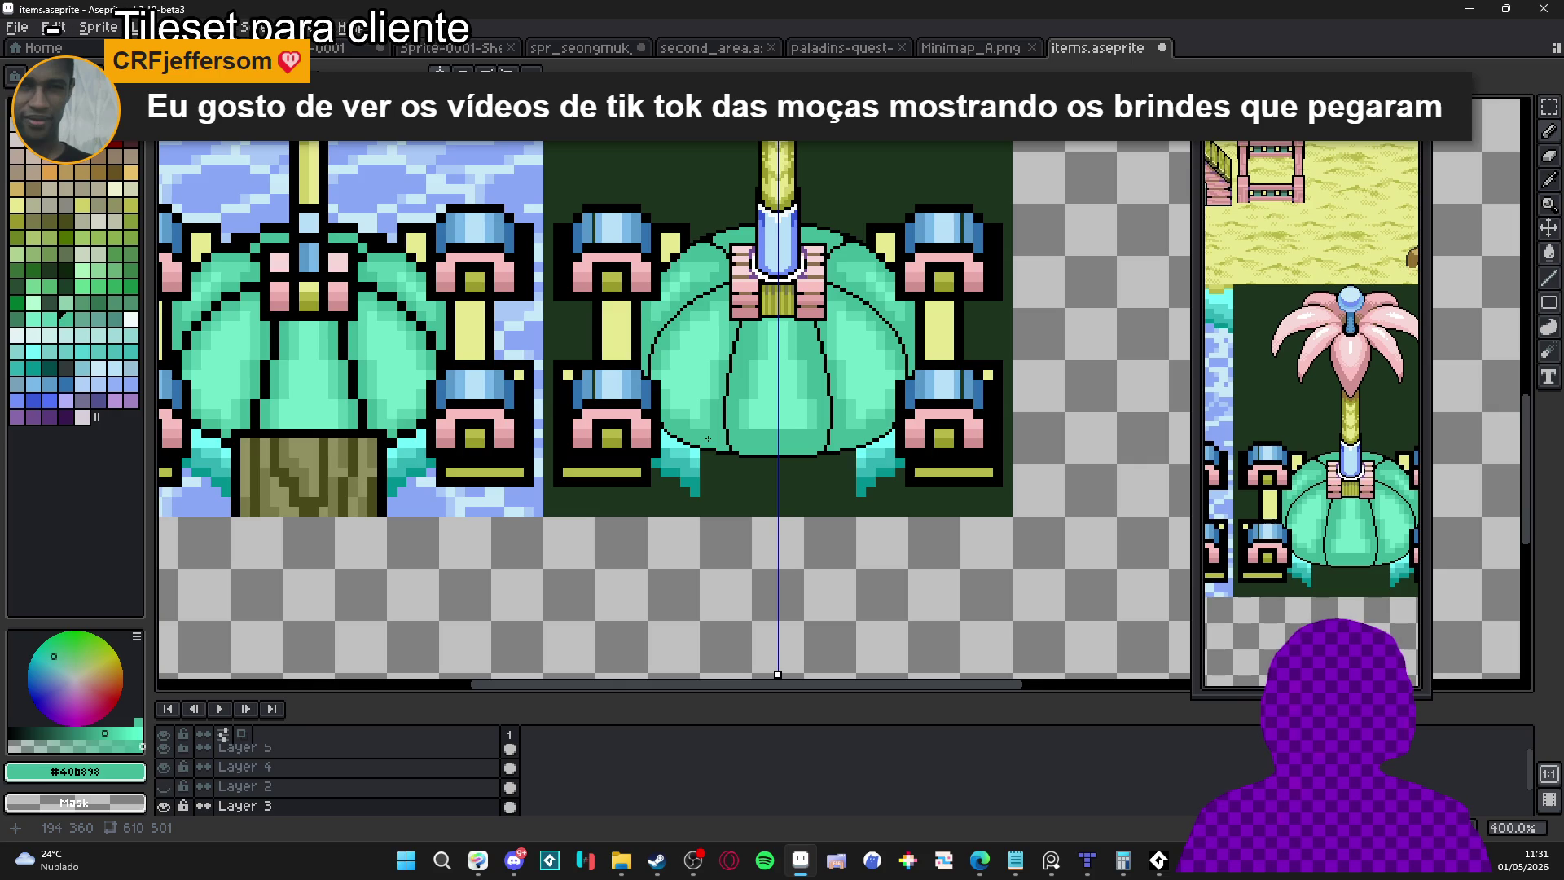
scroll(744, 404, down, 2)
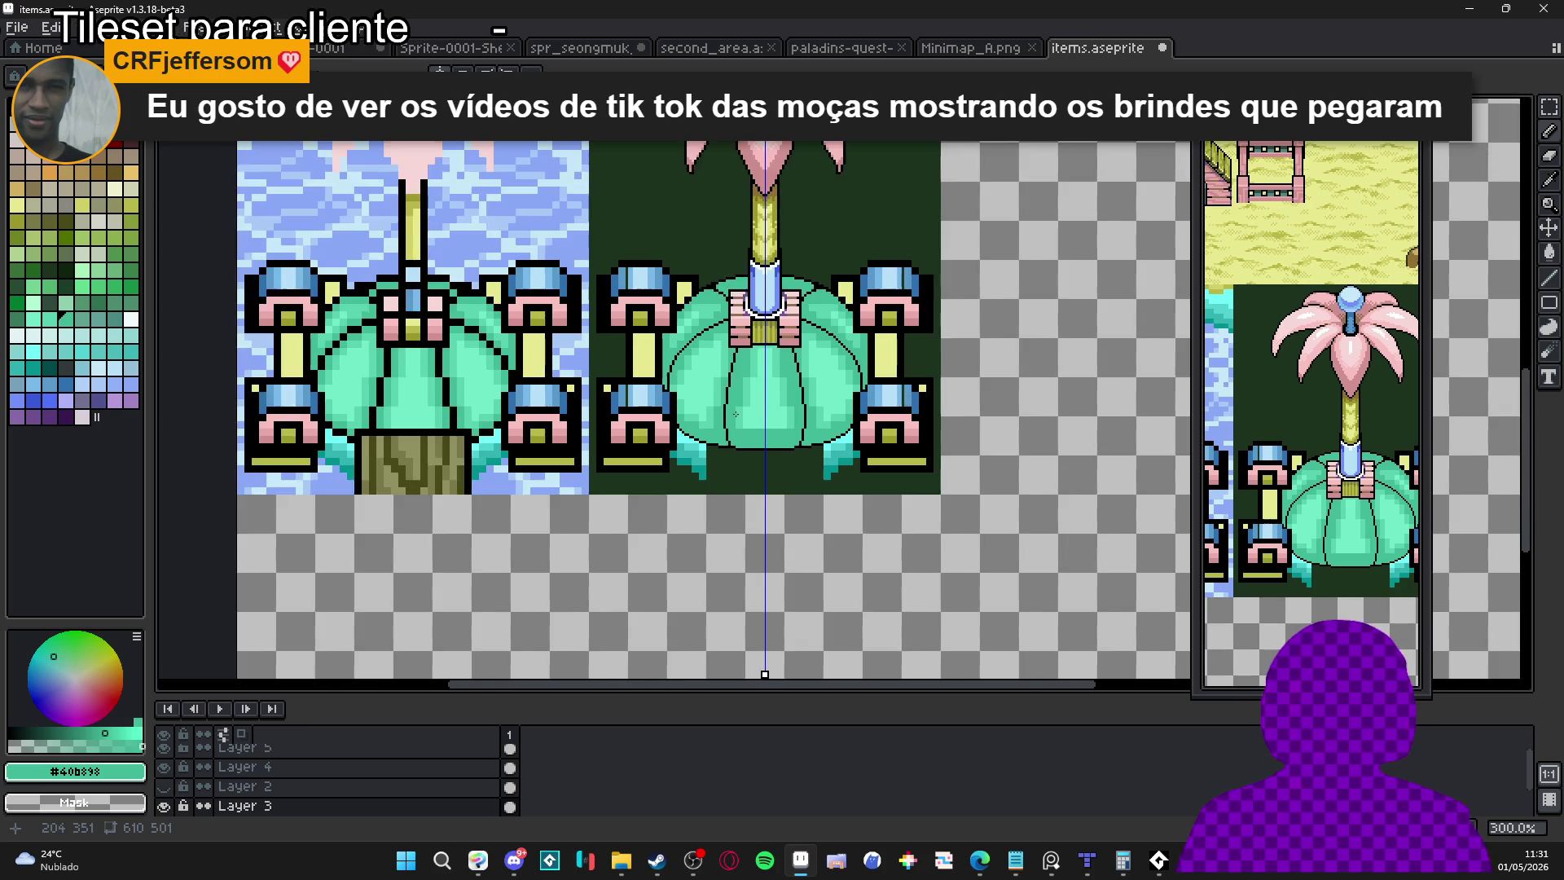
scroll(745, 393, up, 1)
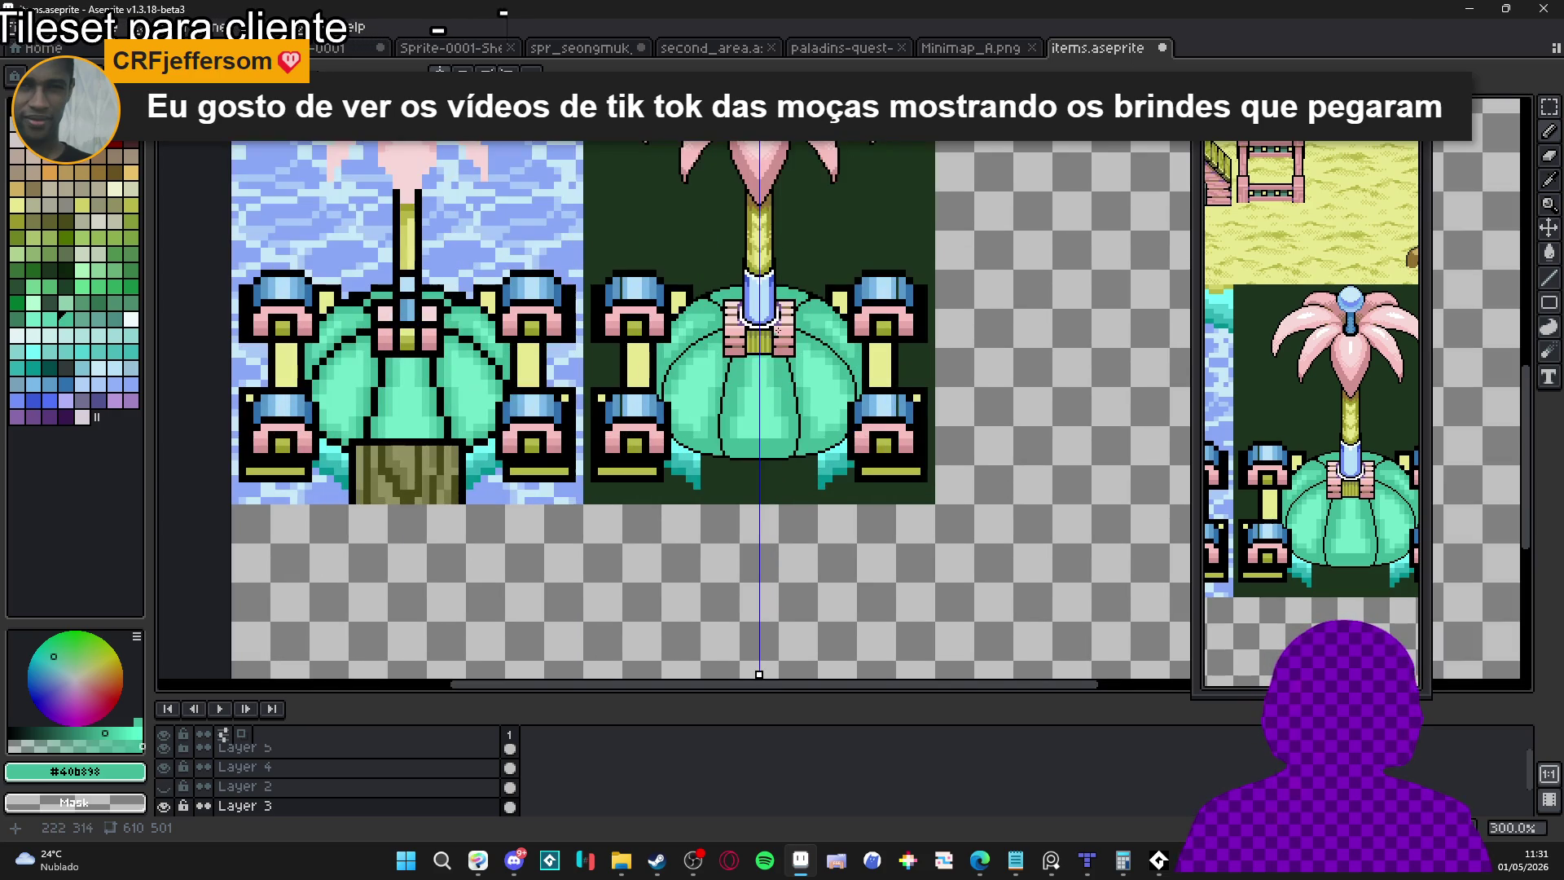
scroll(781, 400, up, 1)
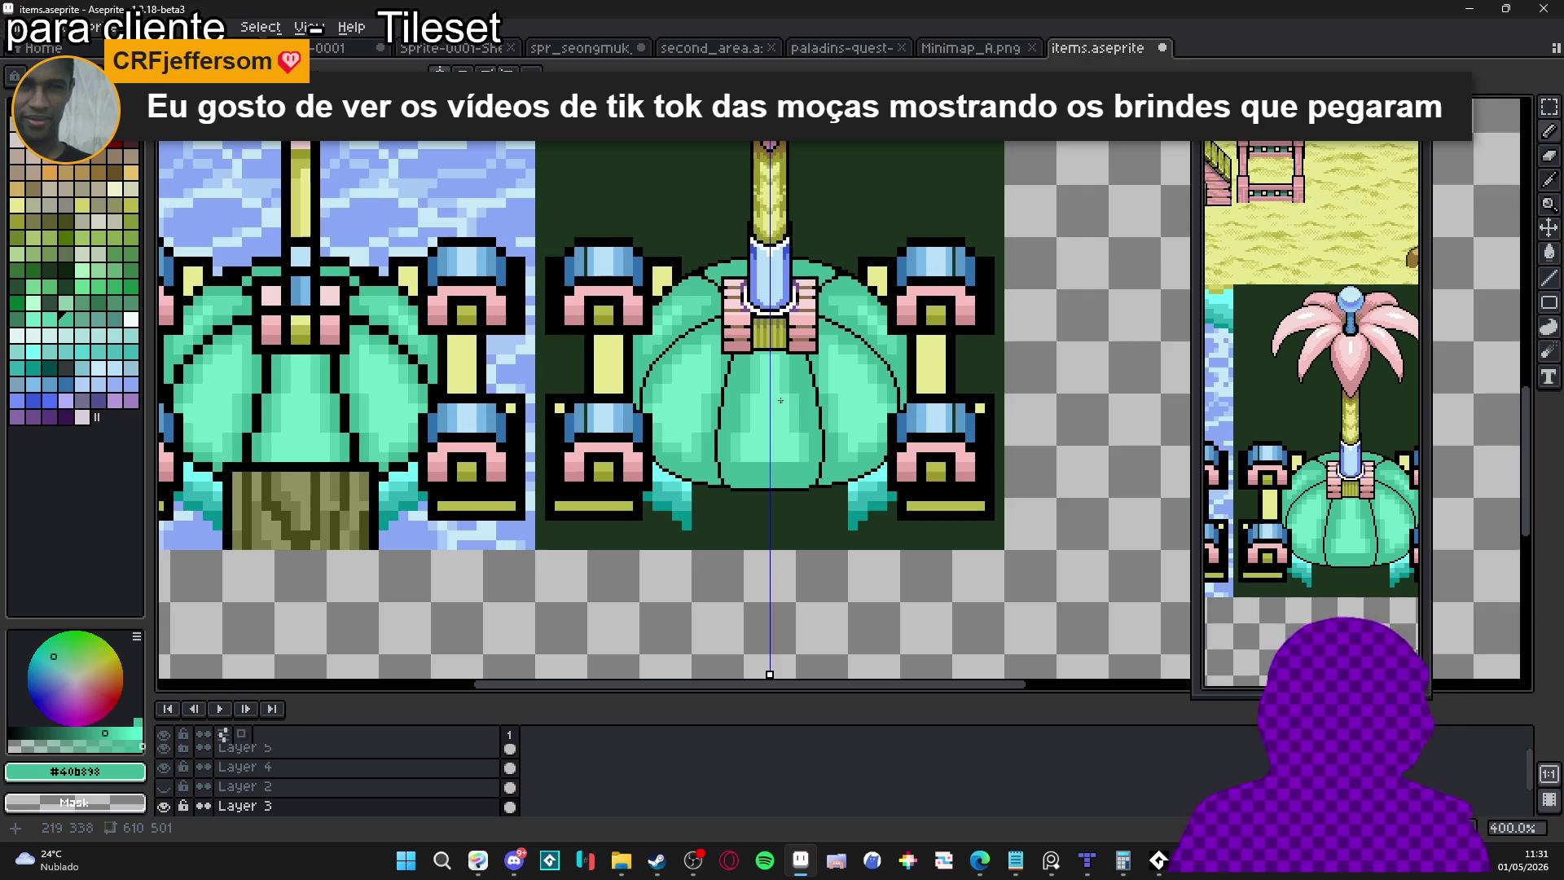
scroll(781, 401, up, 2)
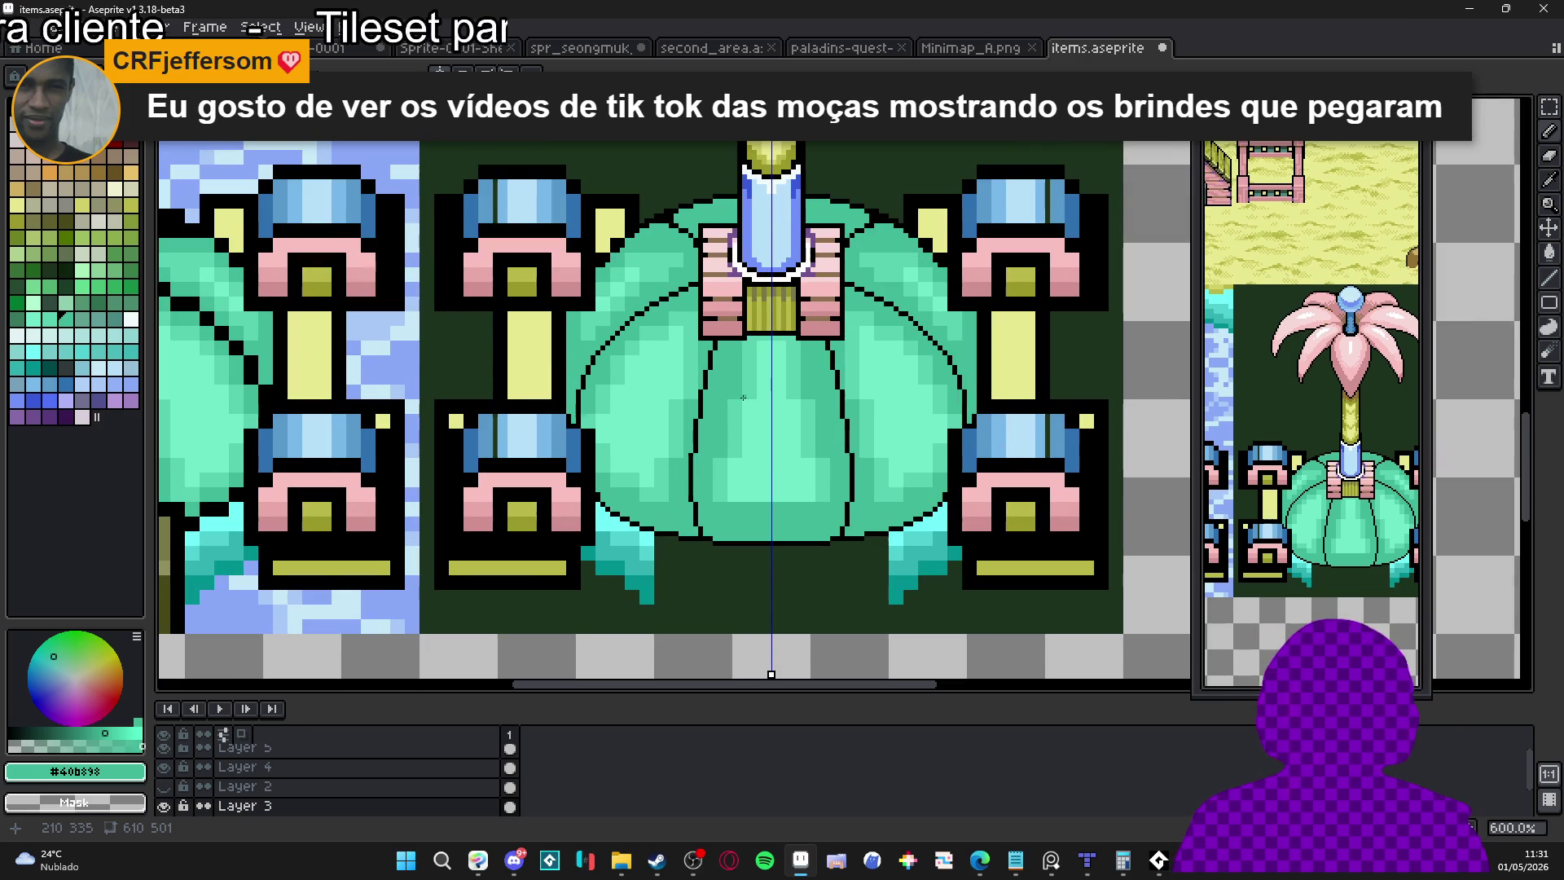
alt+click(743, 398)
click(743, 398)
Fill the mirrored side lobe highlights and dot three darker pixels down the lobes
click(646, 394)
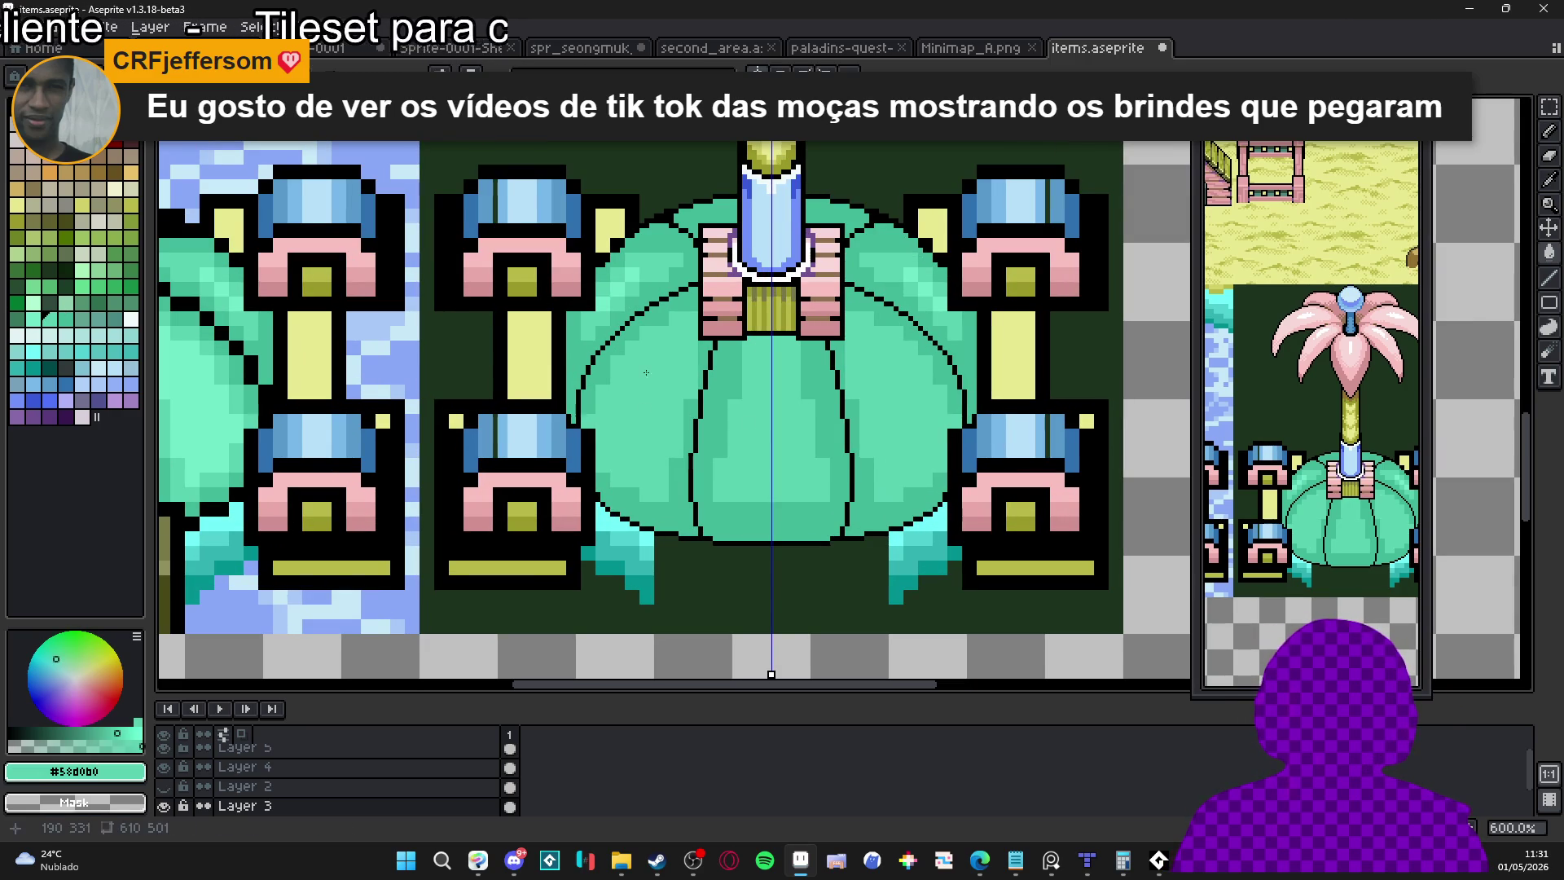
click(636, 274)
click(617, 288)
click(604, 303)
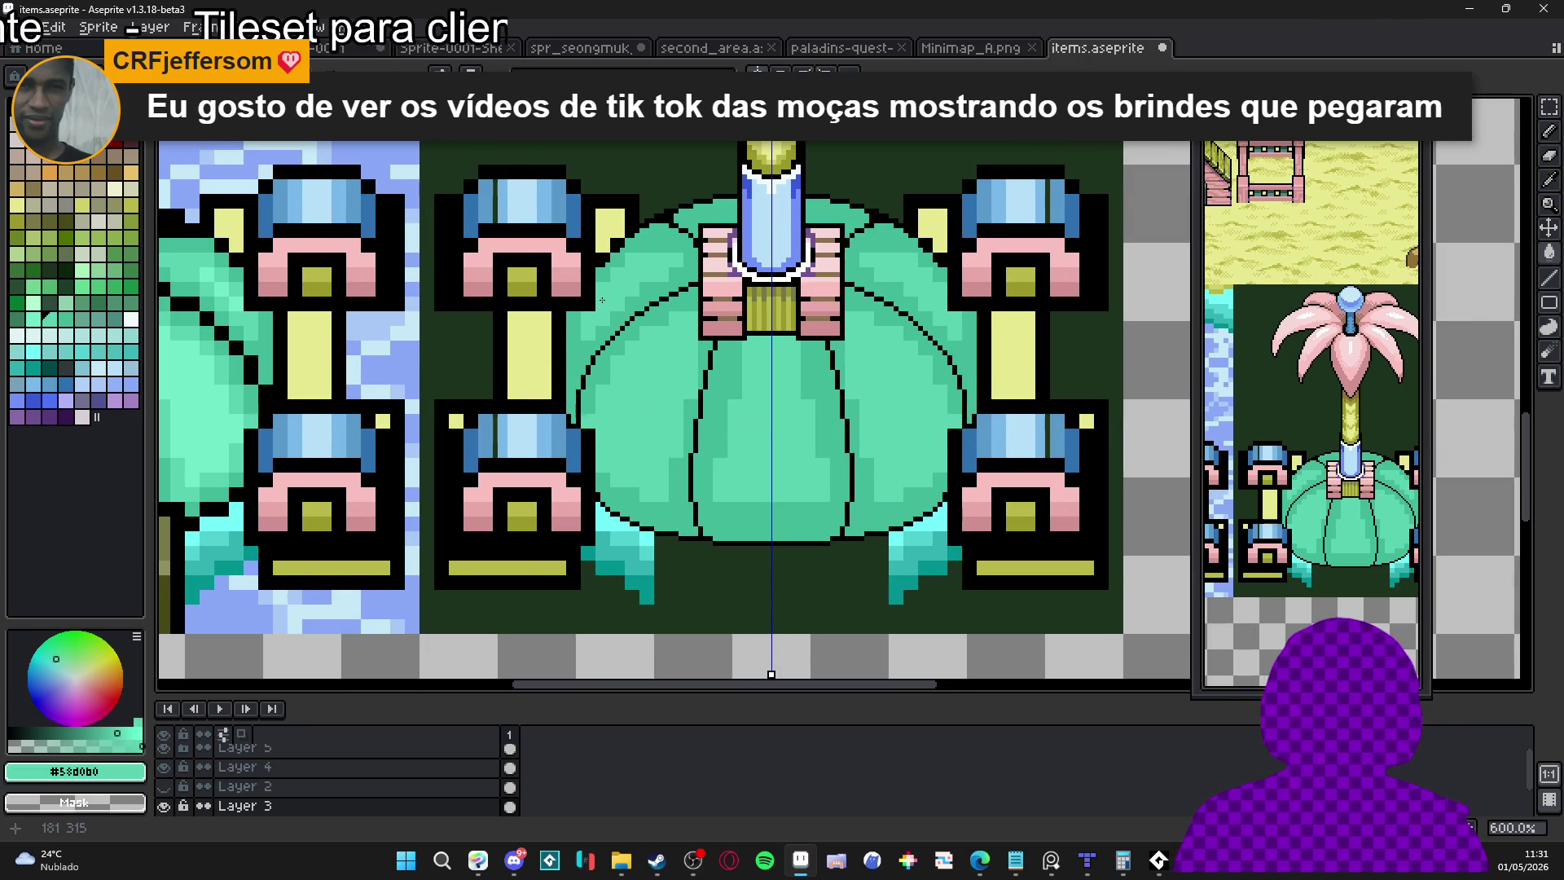
scroll(839, 387, down, 3)
scroll(687, 426, up, 6)
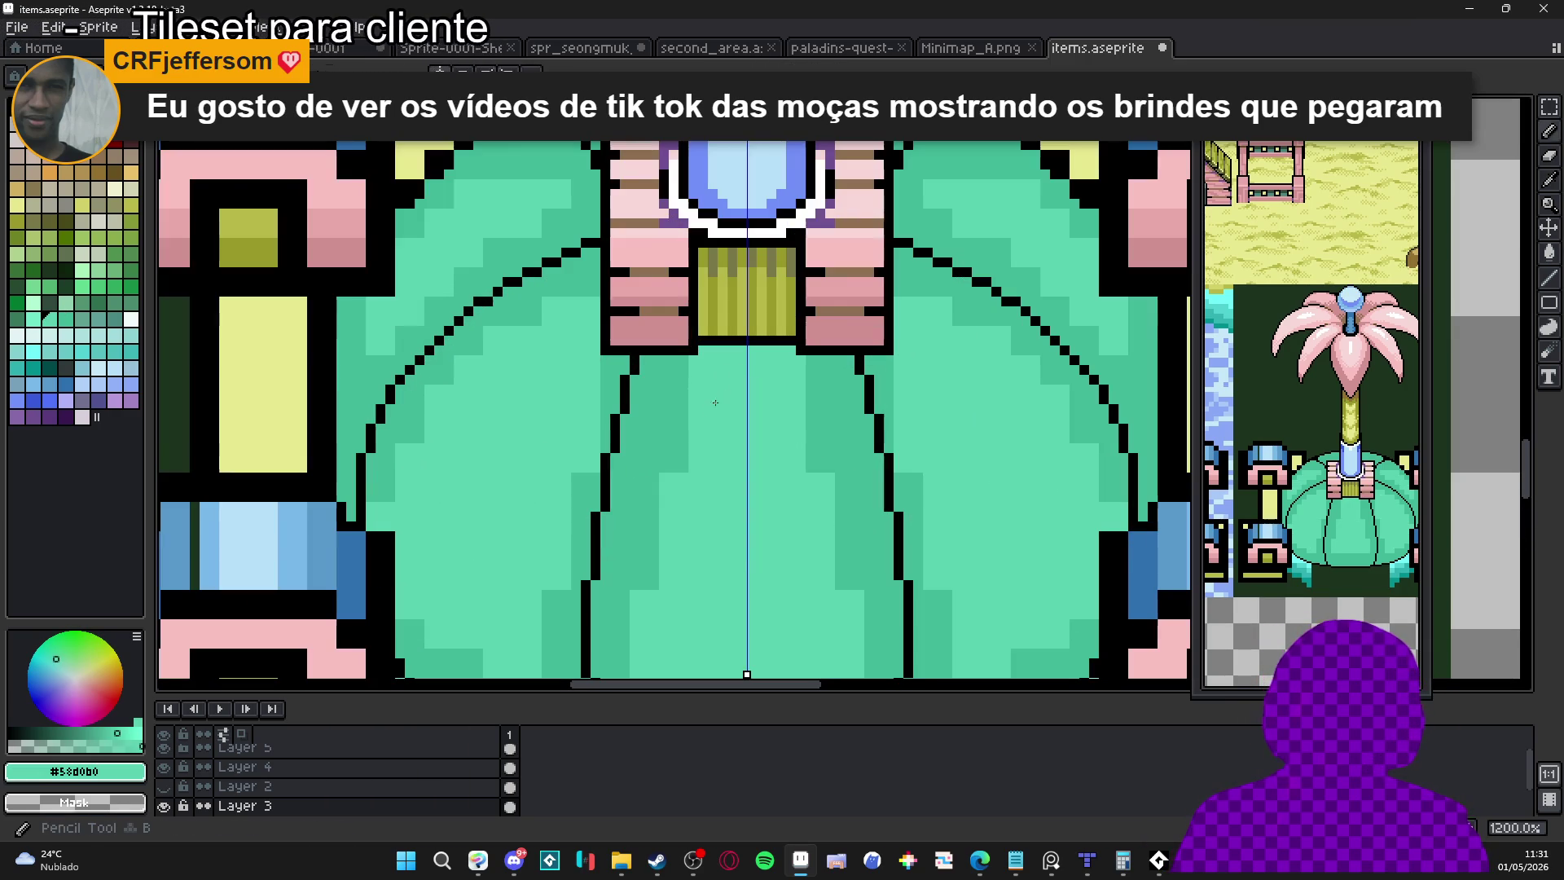
Paint lighter strokes on the lobes, then shade their inner edges with darker #40b898
mouse_move(686, 429)
mouse_down()
mouse_move(684, 472)
mouse_move(718, 293)
mouse_up()
mouse_move(717, 205)
mouse_down()
mouse_move(673, 513)
mouse_move(738, 522)
mouse_move(776, 500)
mouse_move(839, 521)
mouse_move(906, 489)
mouse_move(895, 303)
mouse_move(863, 250)
mouse_up()
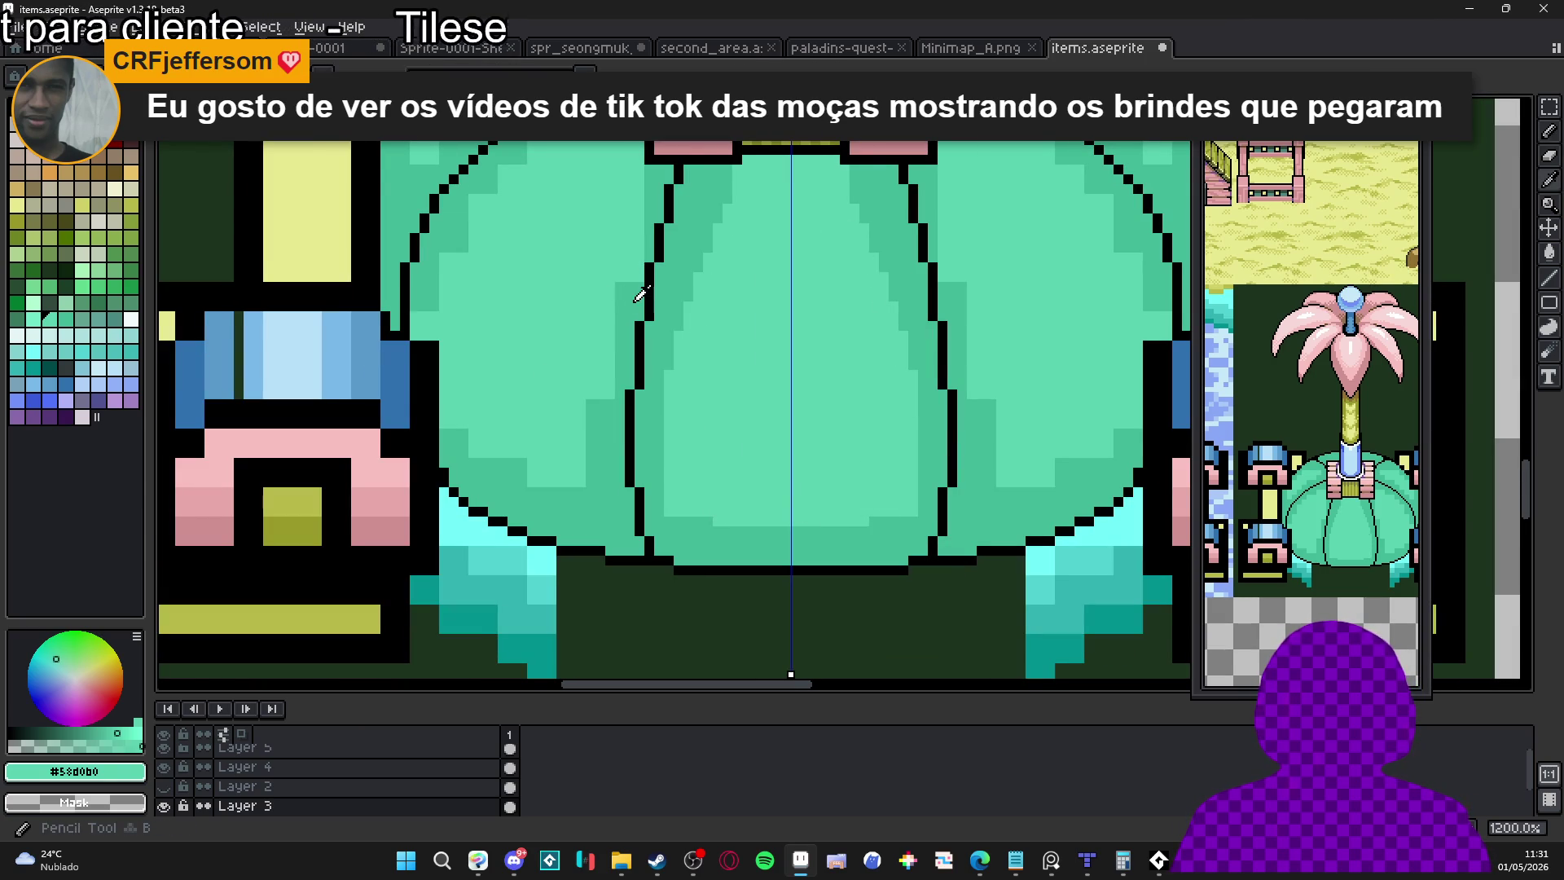
alt+click(669, 177)
drag(642, 186, 581, 477)
click(611, 384)
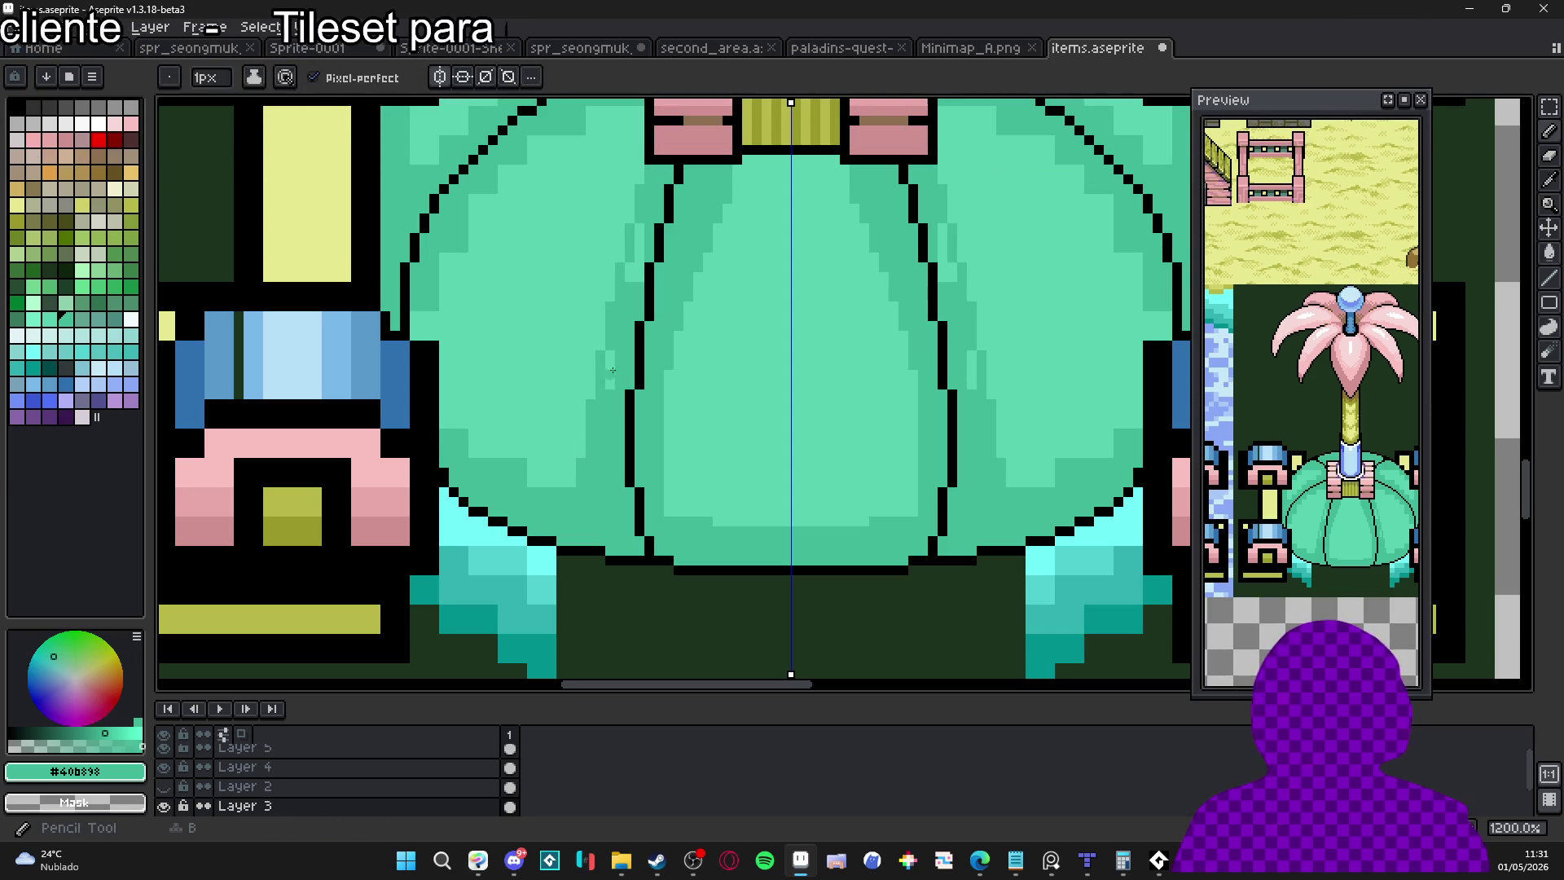
Zoom to 1600% on the left leaf's upper curve and sample the lighter #58d0b0 green
drag(596, 342, 596, 410)
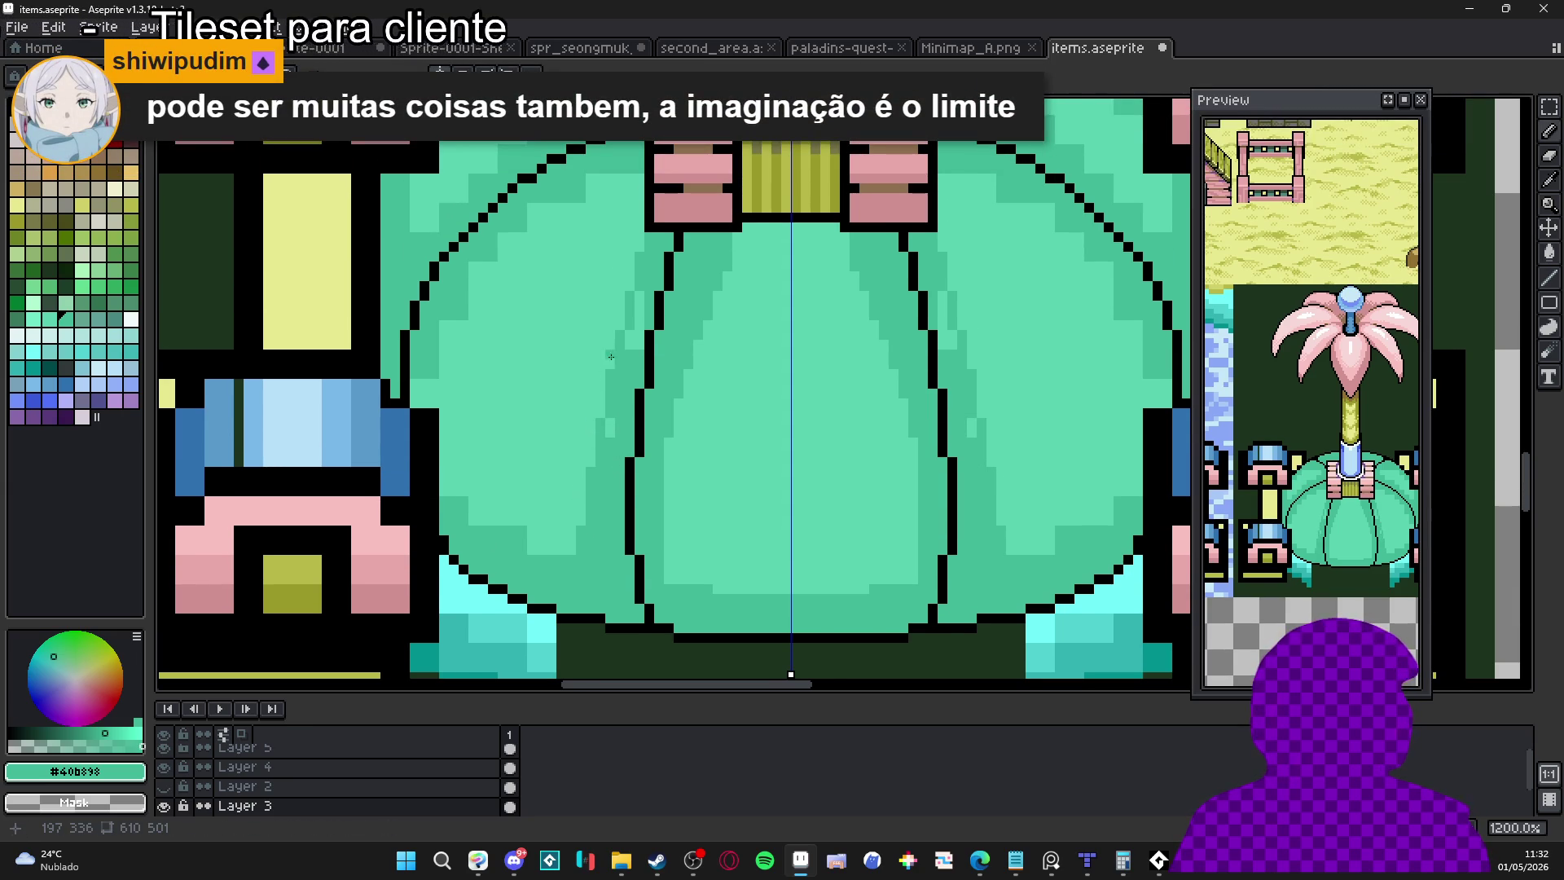
scroll(605, 362, up, 1)
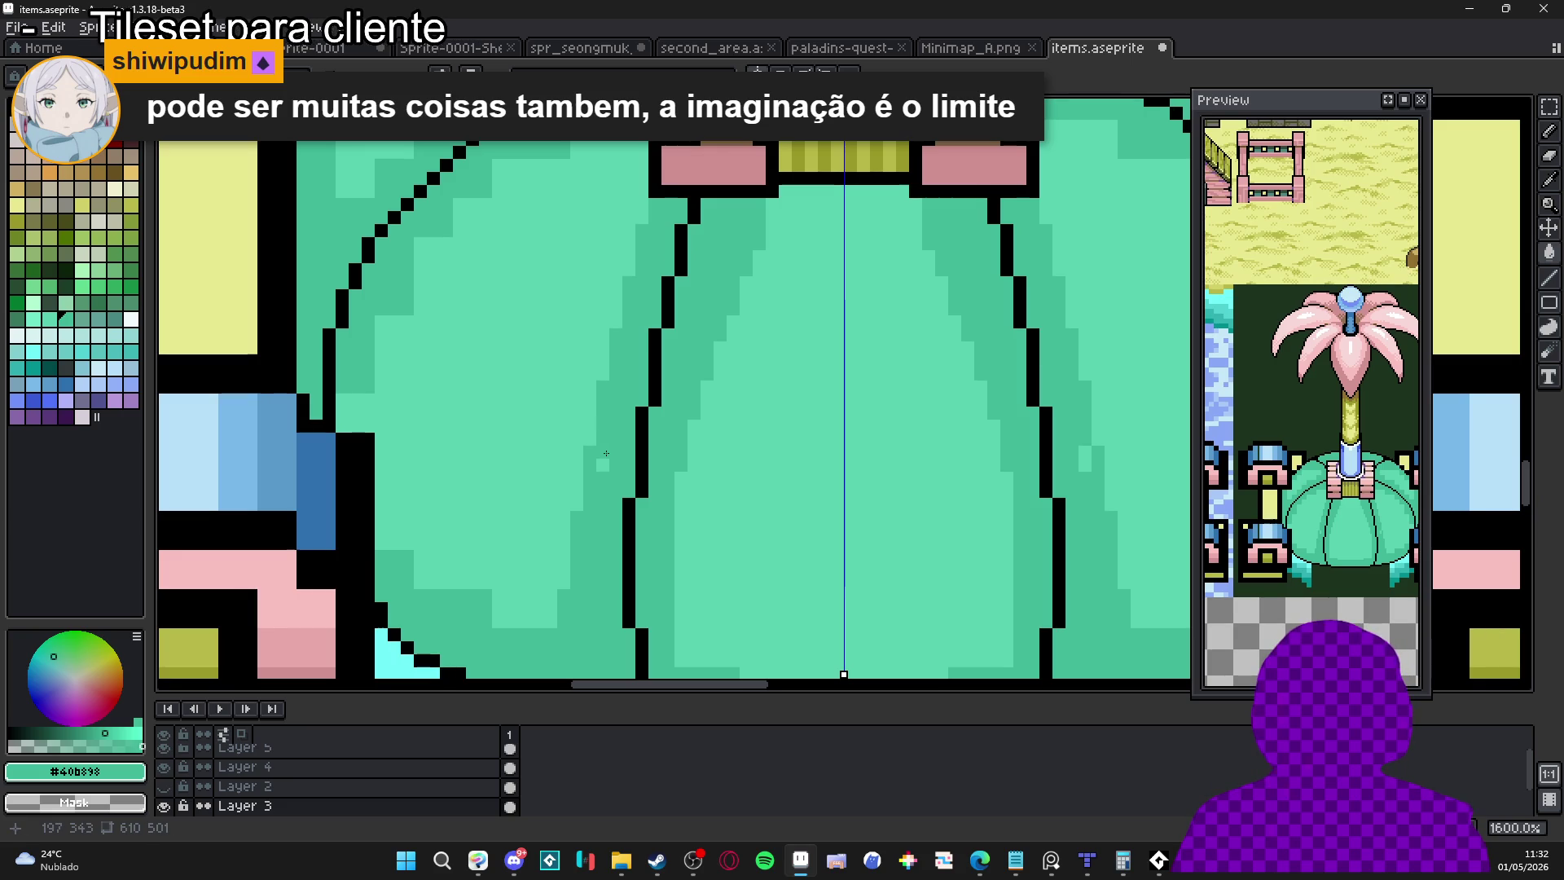
drag(546, 170, 688, 334)
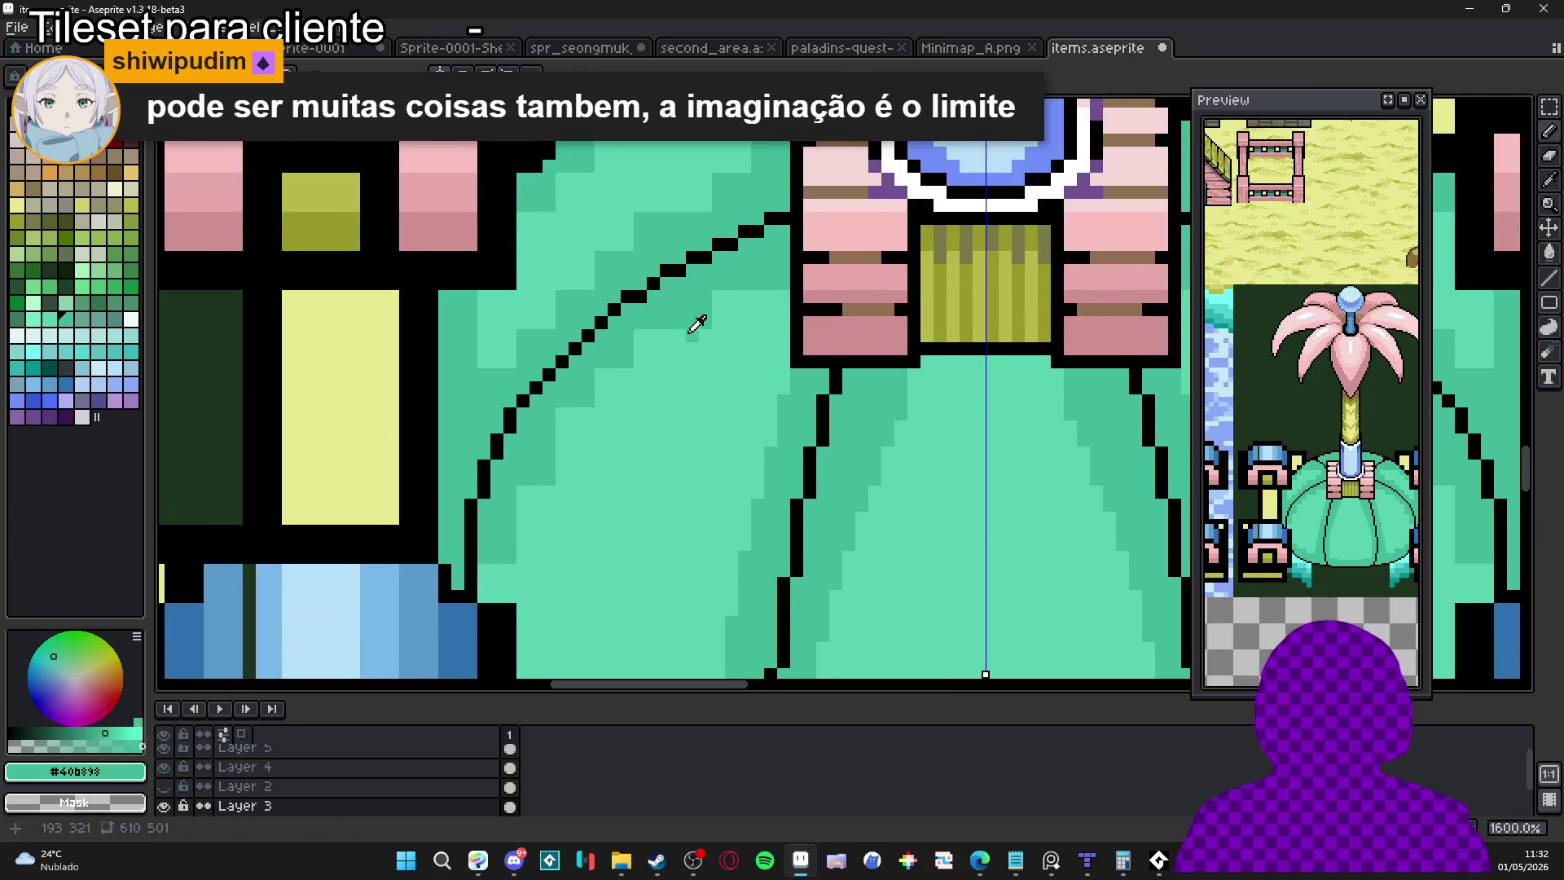
alt+click(781, 282)
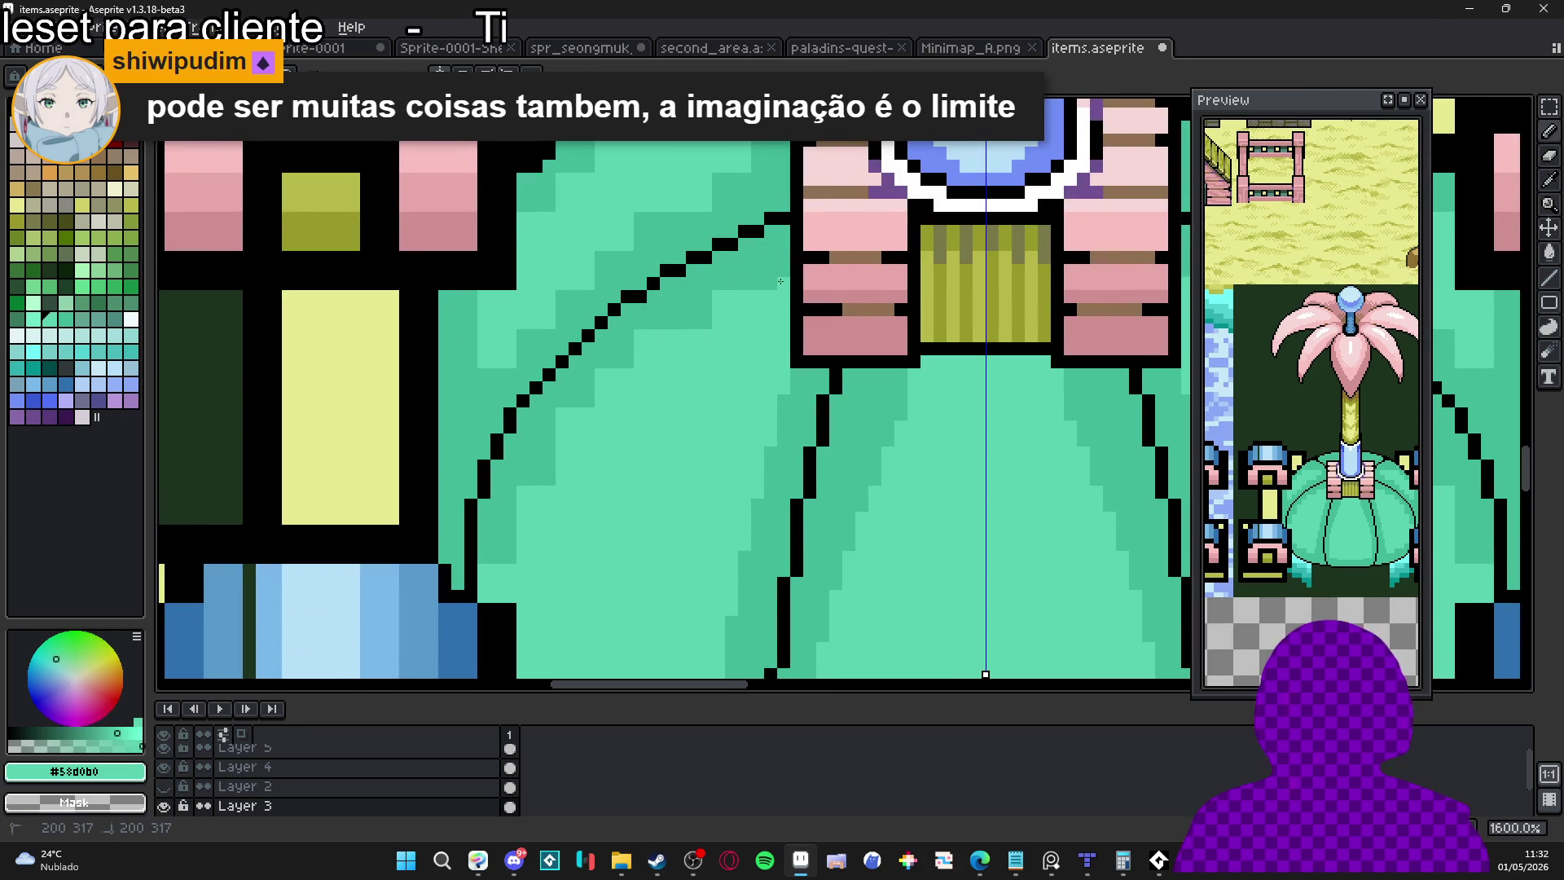
scroll(692, 310, down, 1)
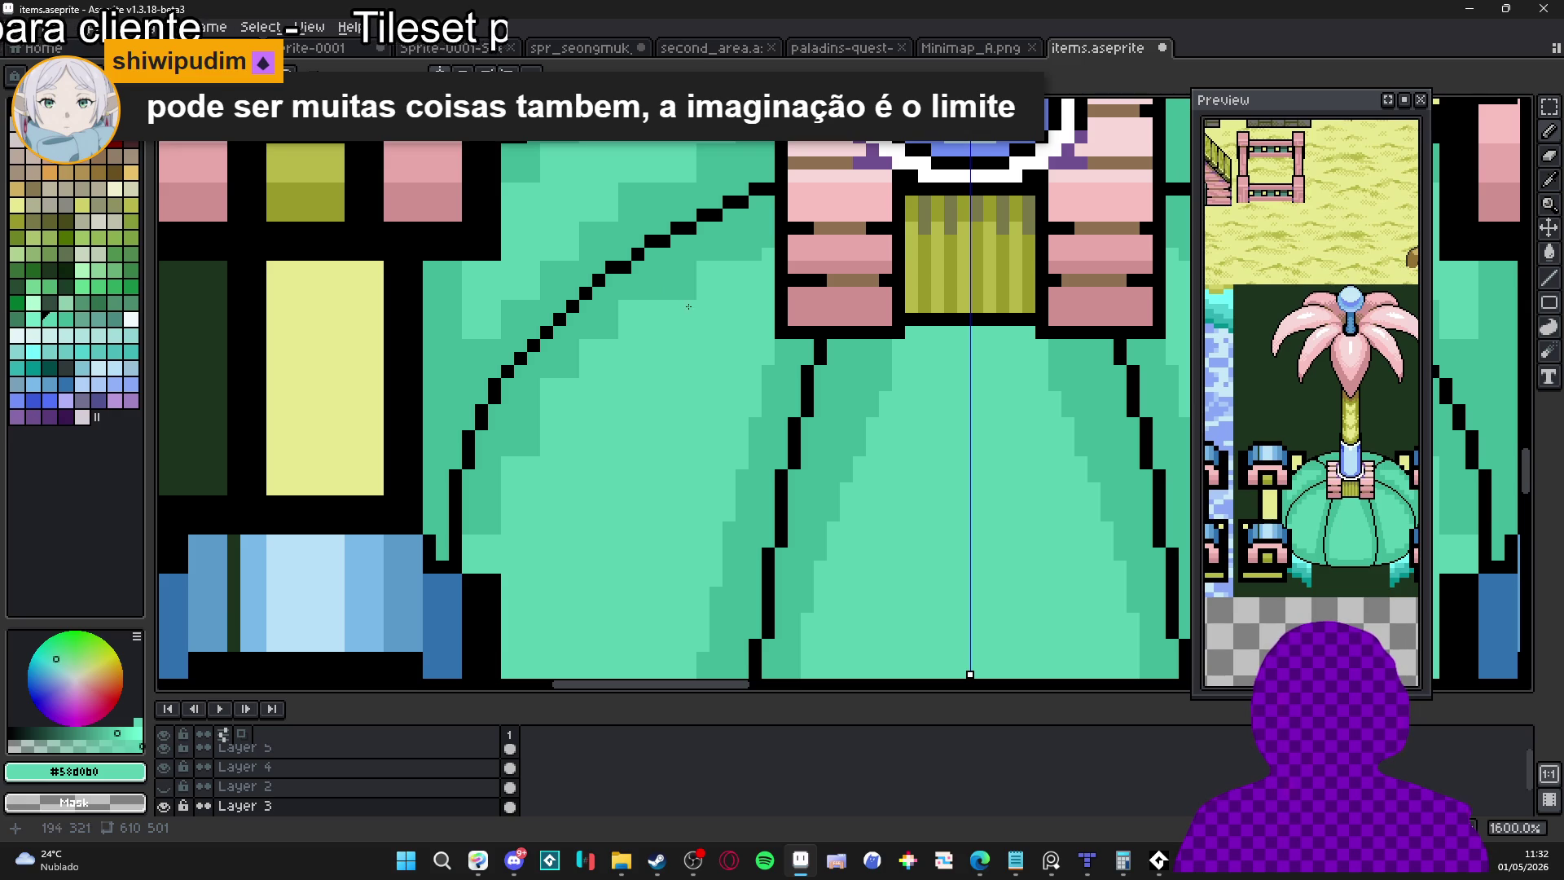
Dither single light #58d0b0 pixels along the left leaf's inner curve and its bottom
click(761, 234)
click(737, 252)
click(683, 287)
click(521, 437)
click(494, 477)
click(482, 501)
click(482, 526)
click(494, 509)
click(497, 489)
click(494, 528)
click(521, 449)
click(534, 438)
Paint darker #40b898 pixels along the inner curve, including its lower part
alt+click(548, 358)
drag(714, 266, 543, 405)
drag(593, 352, 537, 409)
drag(488, 505, 525, 448)
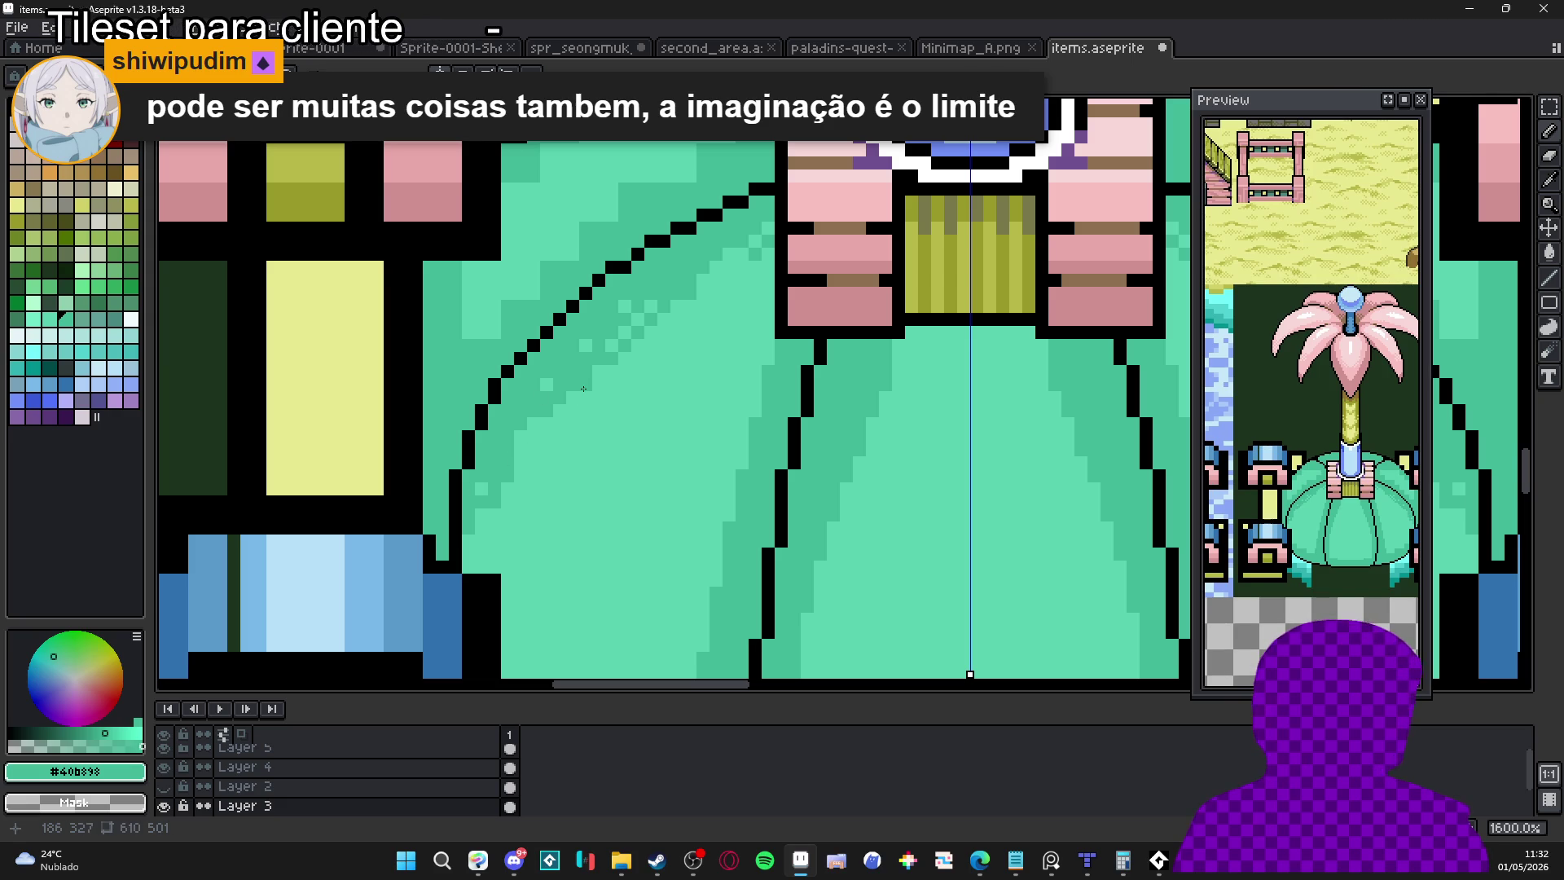
Fill the remaining gaps beside the dark outline with lighter #58d0b0 teal
key(alt+Tab)
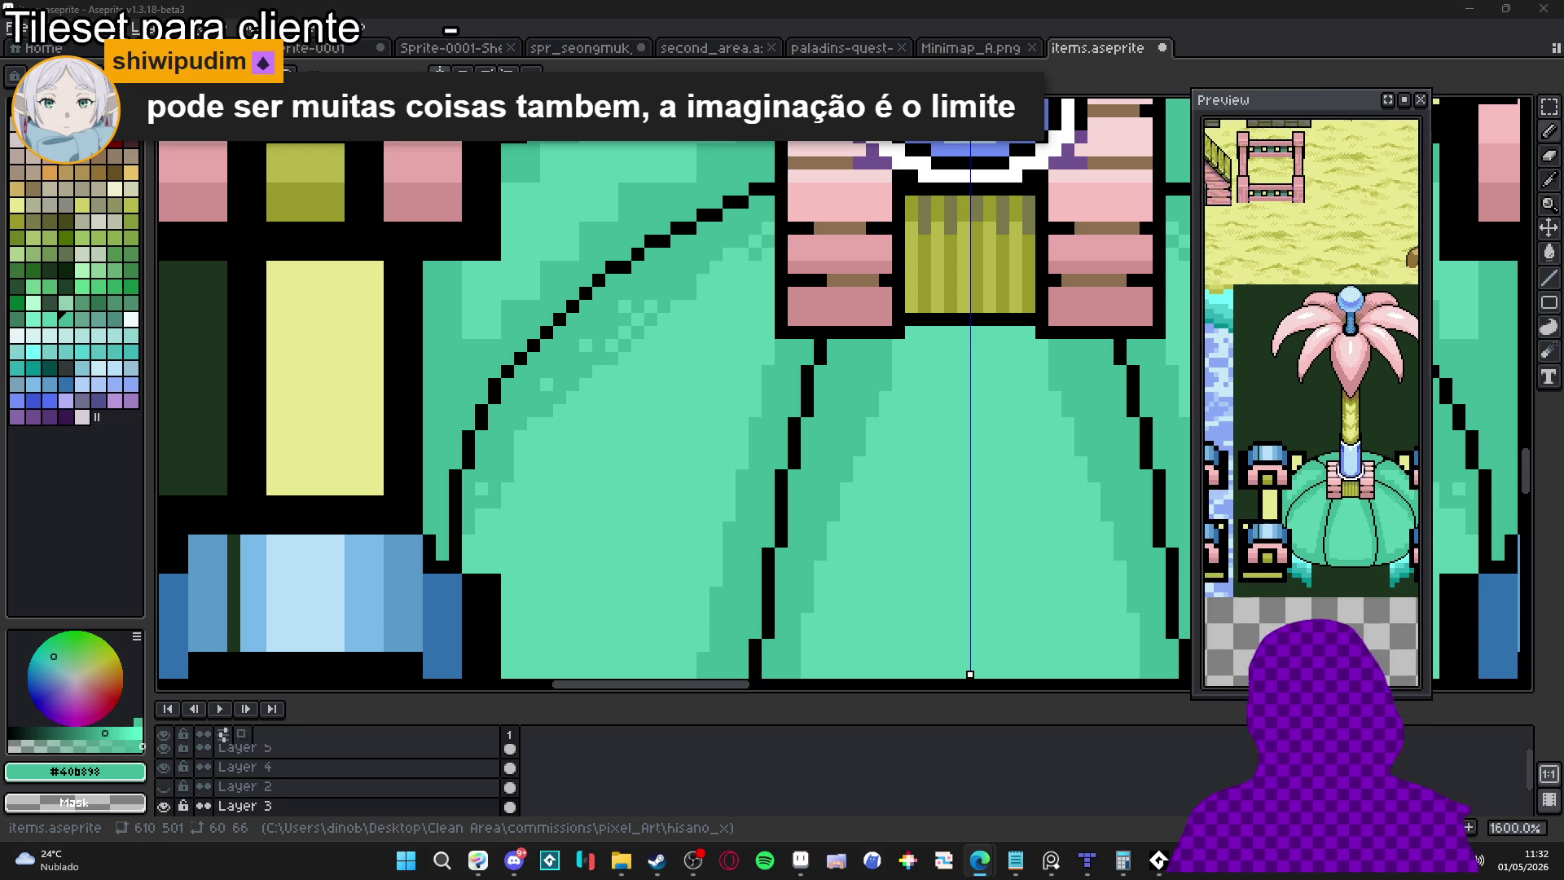
scroll(594, 367, up, 2)
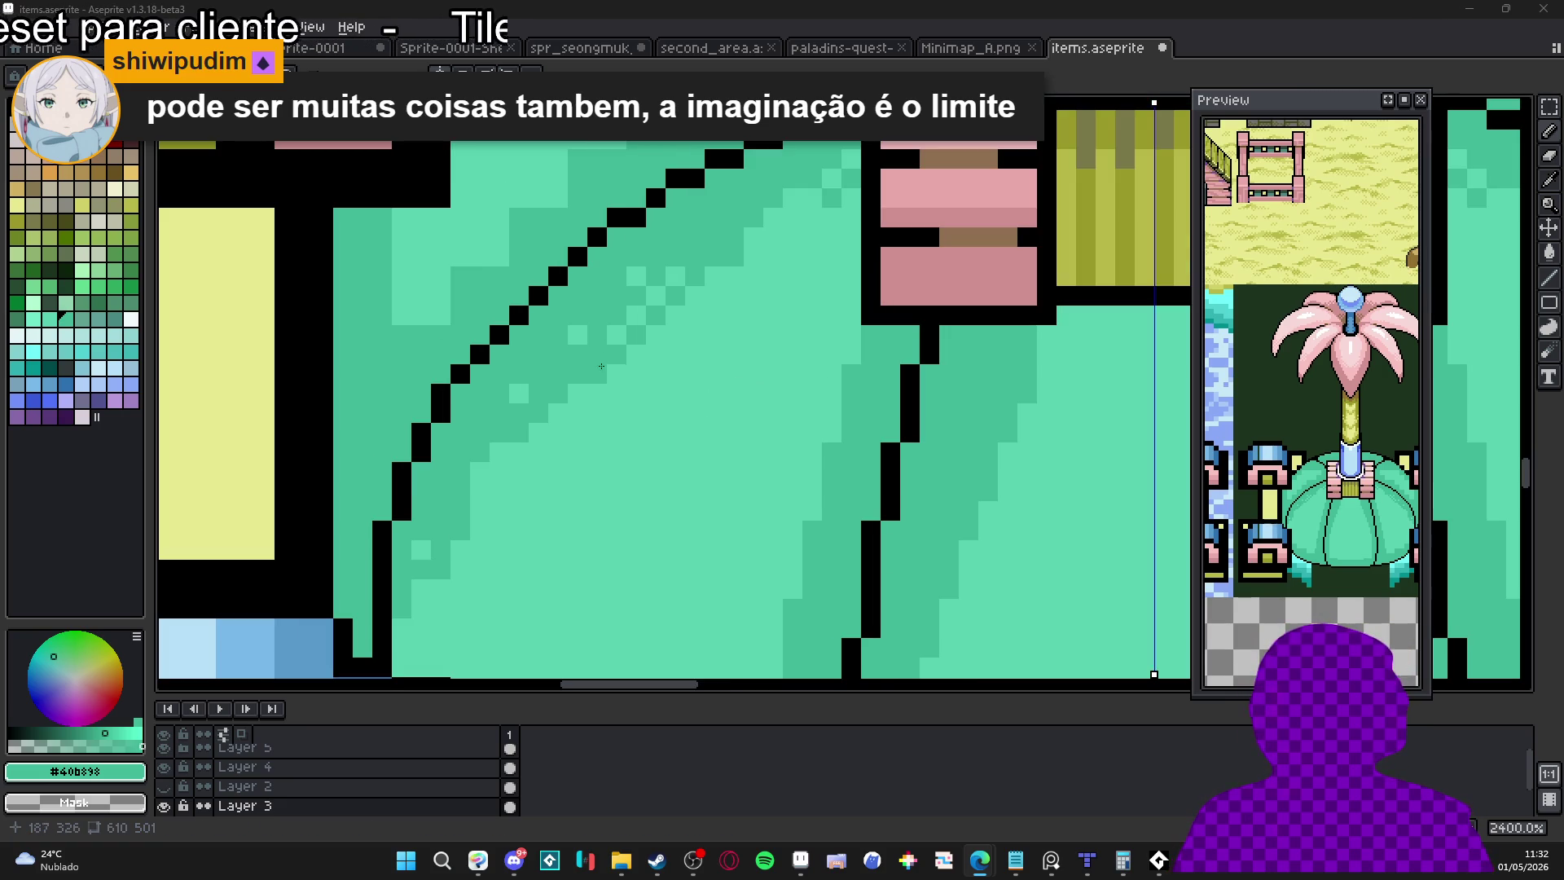
alt+click(581, 371)
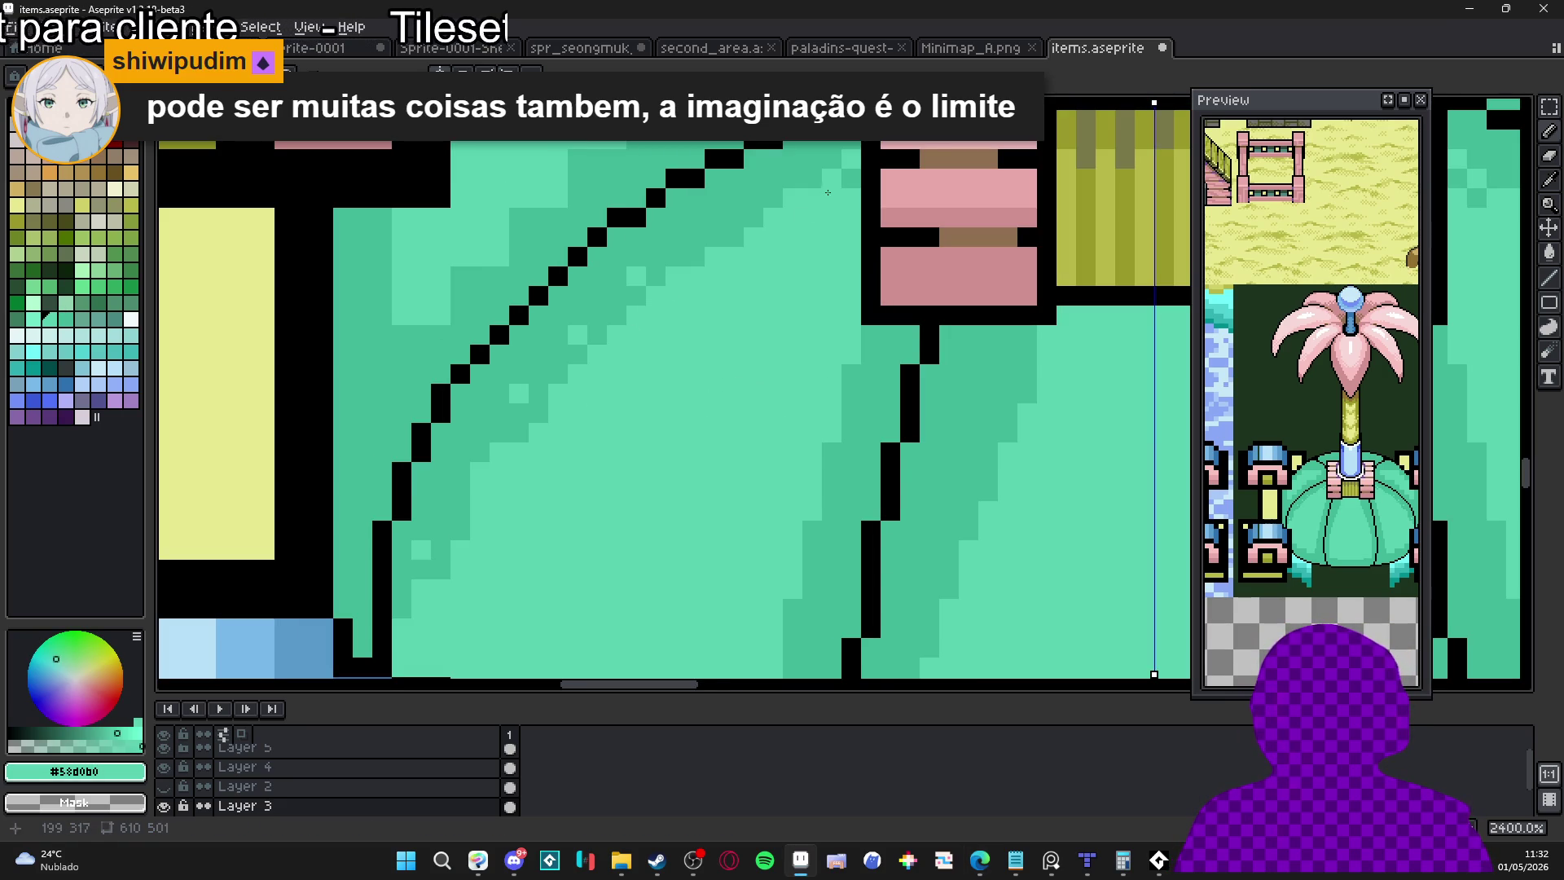
mouse_move(674, 257)
mouse_down()
mouse_move(761, 212)
mouse_move(694, 210)
mouse_move(689, 192)
mouse_up()
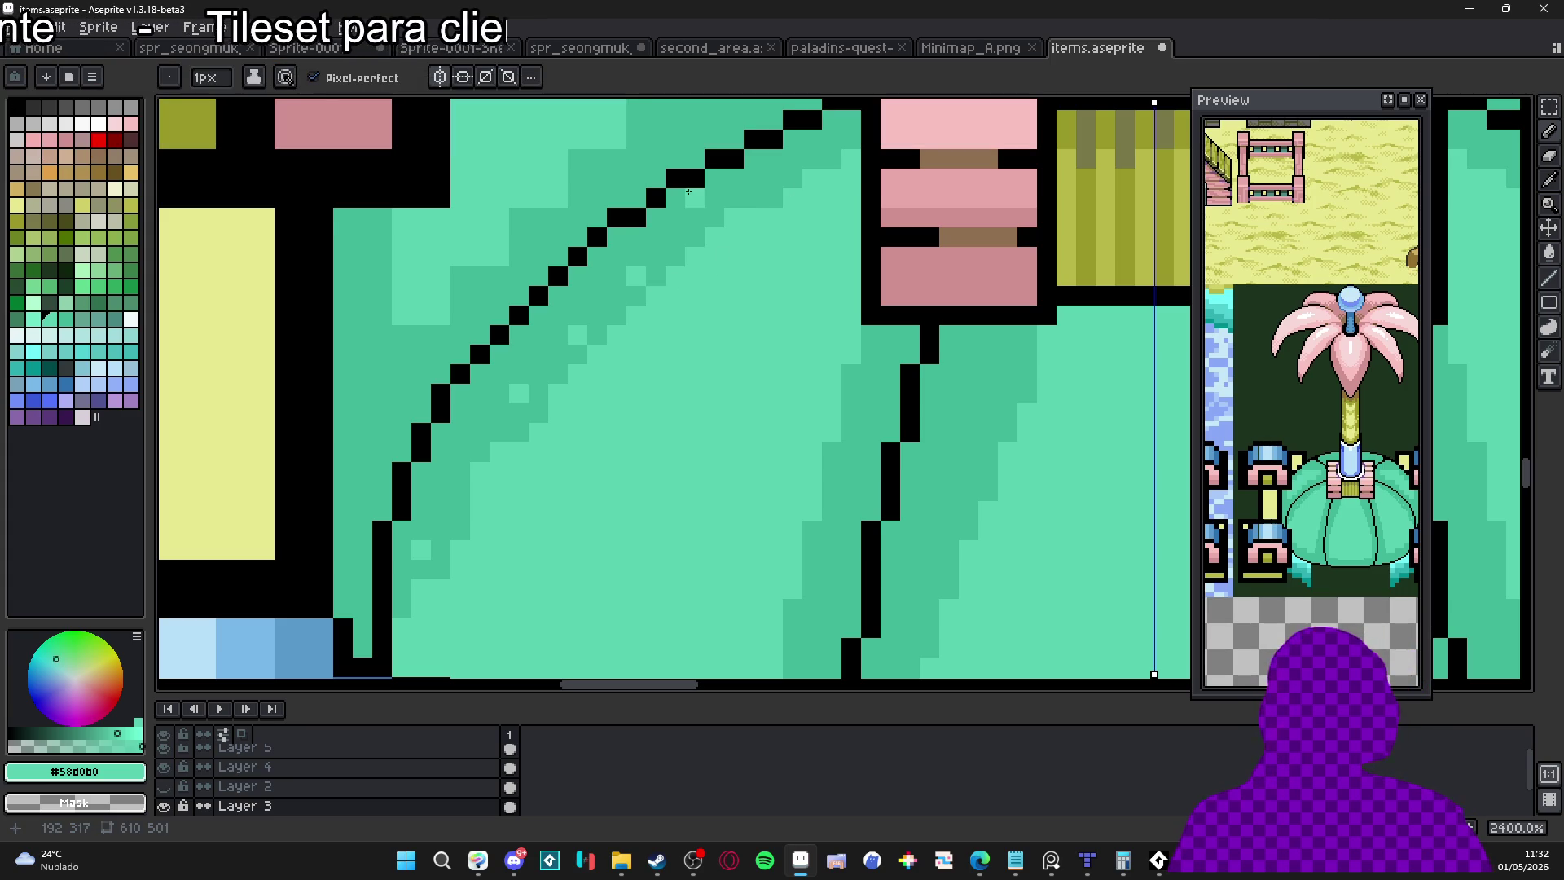
key(alt+Tab)
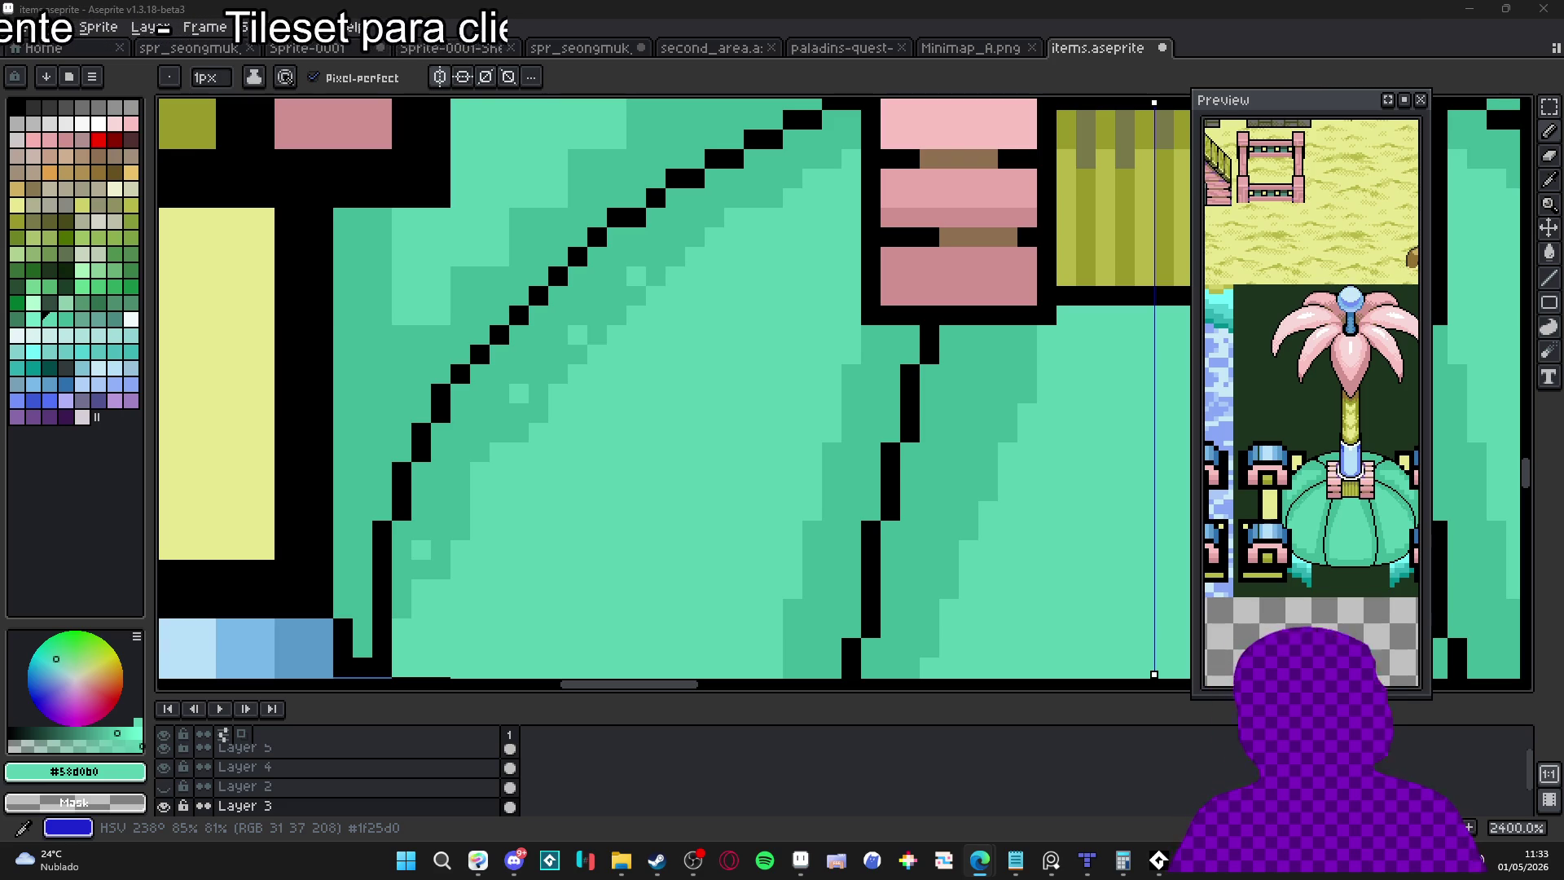
mouse_move(676, 257)
mouse_down()
mouse_move(521, 375)
mouse_move(499, 432)
mouse_move(488, 412)
mouse_up()
Paint darker #40b898 inside the diagonal outline and enlarge the brush to 2 pixels
alt+click(569, 308)
mouse_move(548, 350)
mouse_down()
mouse_move(471, 484)
mouse_move(466, 561)
mouse_move(445, 591)
mouse_up()
scroll(472, 484, down, 3)
scroll(472, 484, left, 2)
key(plus)
key(alt+Tab)
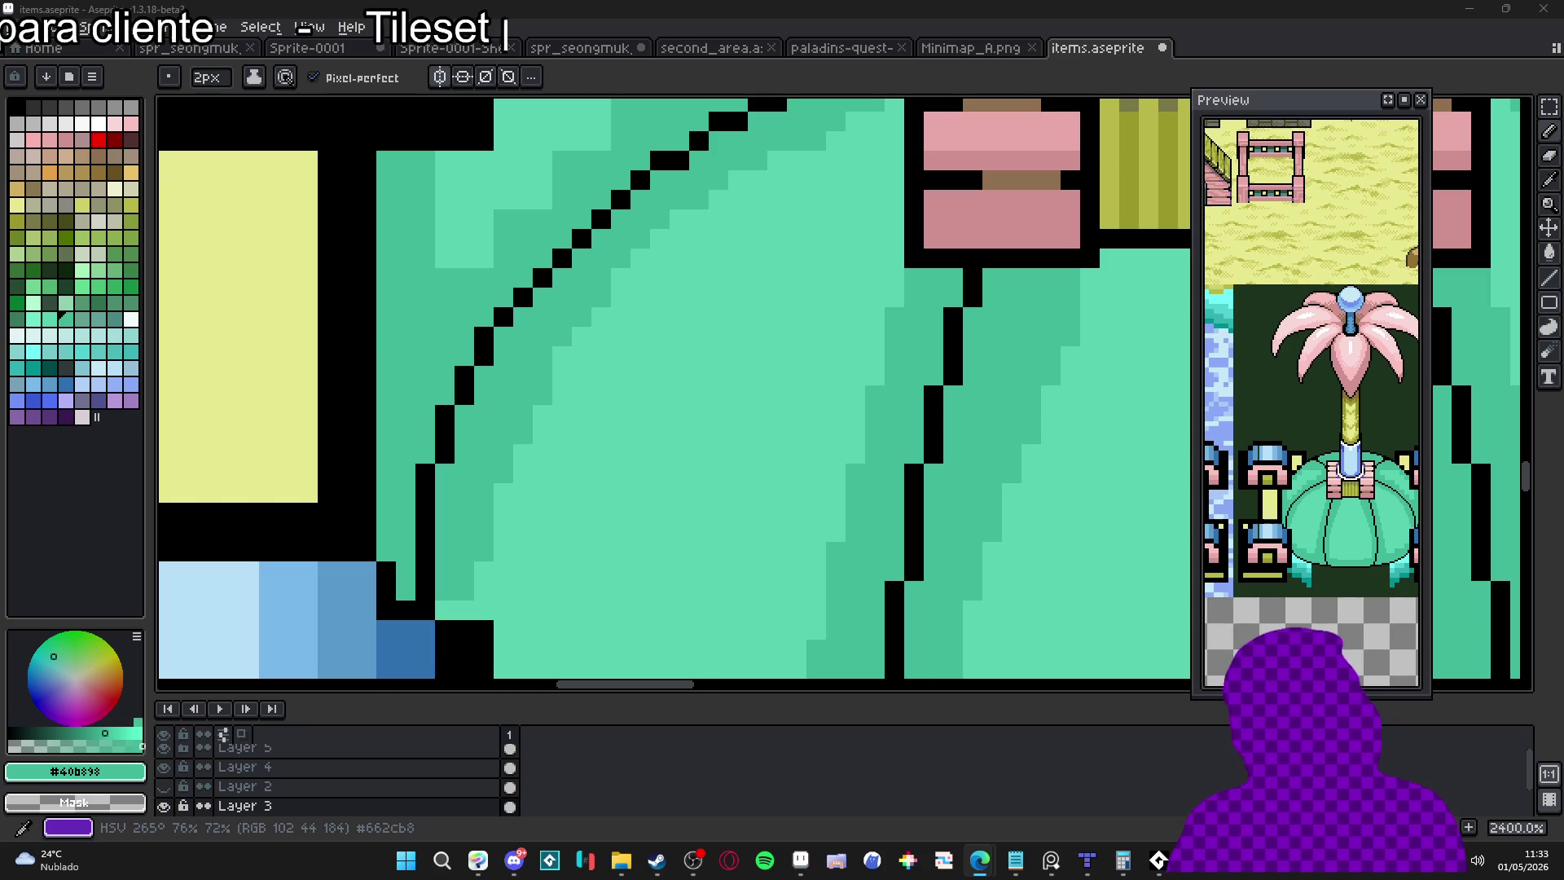
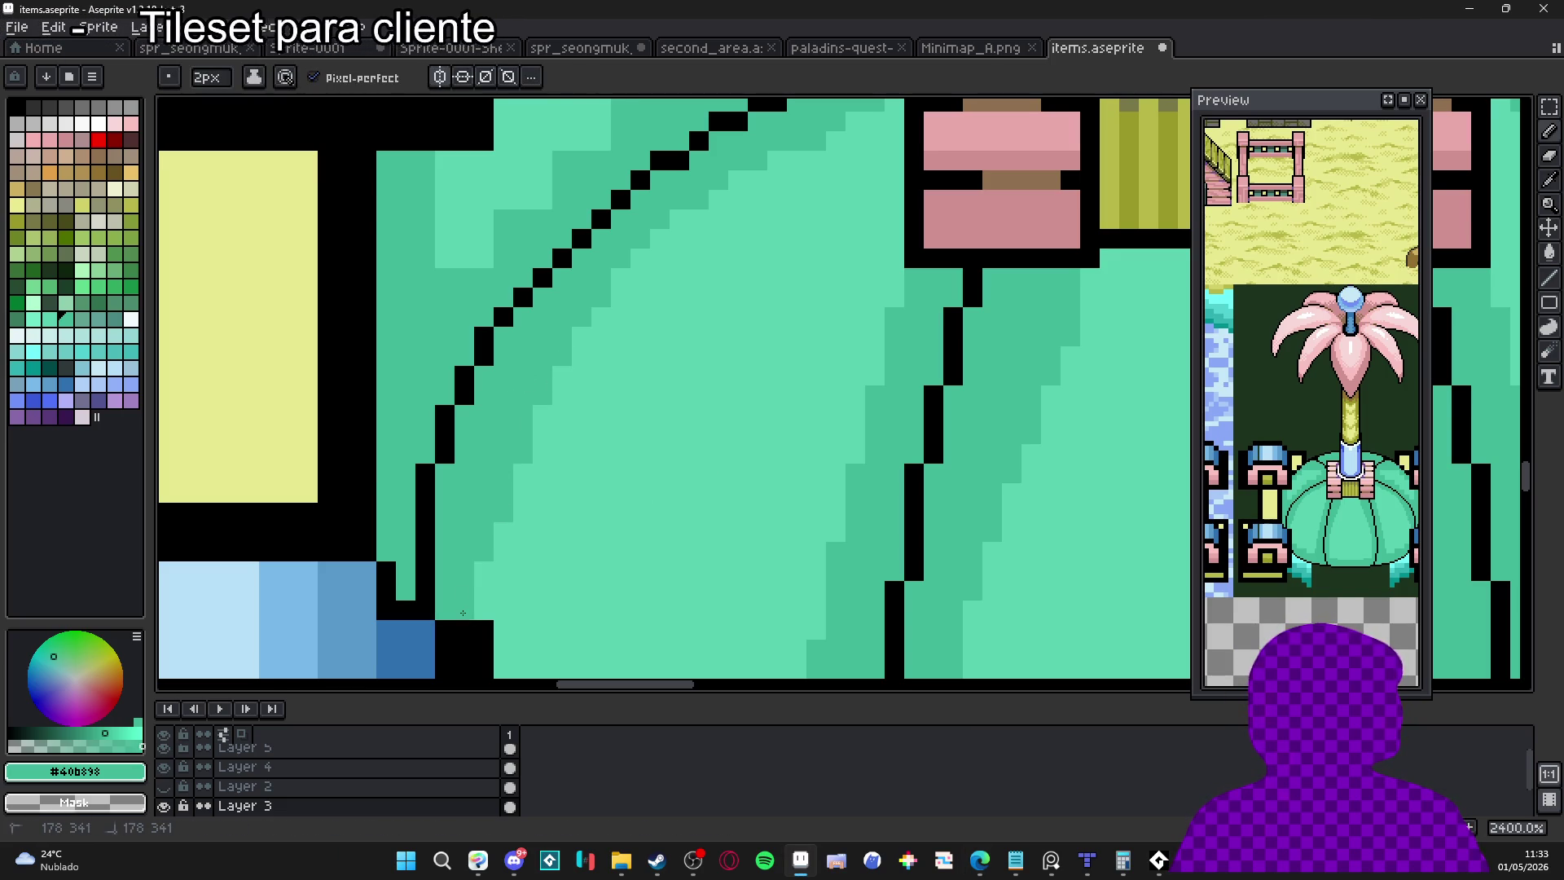
Repaint the dark shading on the dome's left side in light mint green #58d0b0
scroll(530, 517, down, 1)
scroll(530, 518, down, 3)
scroll(613, 459, up, 4)
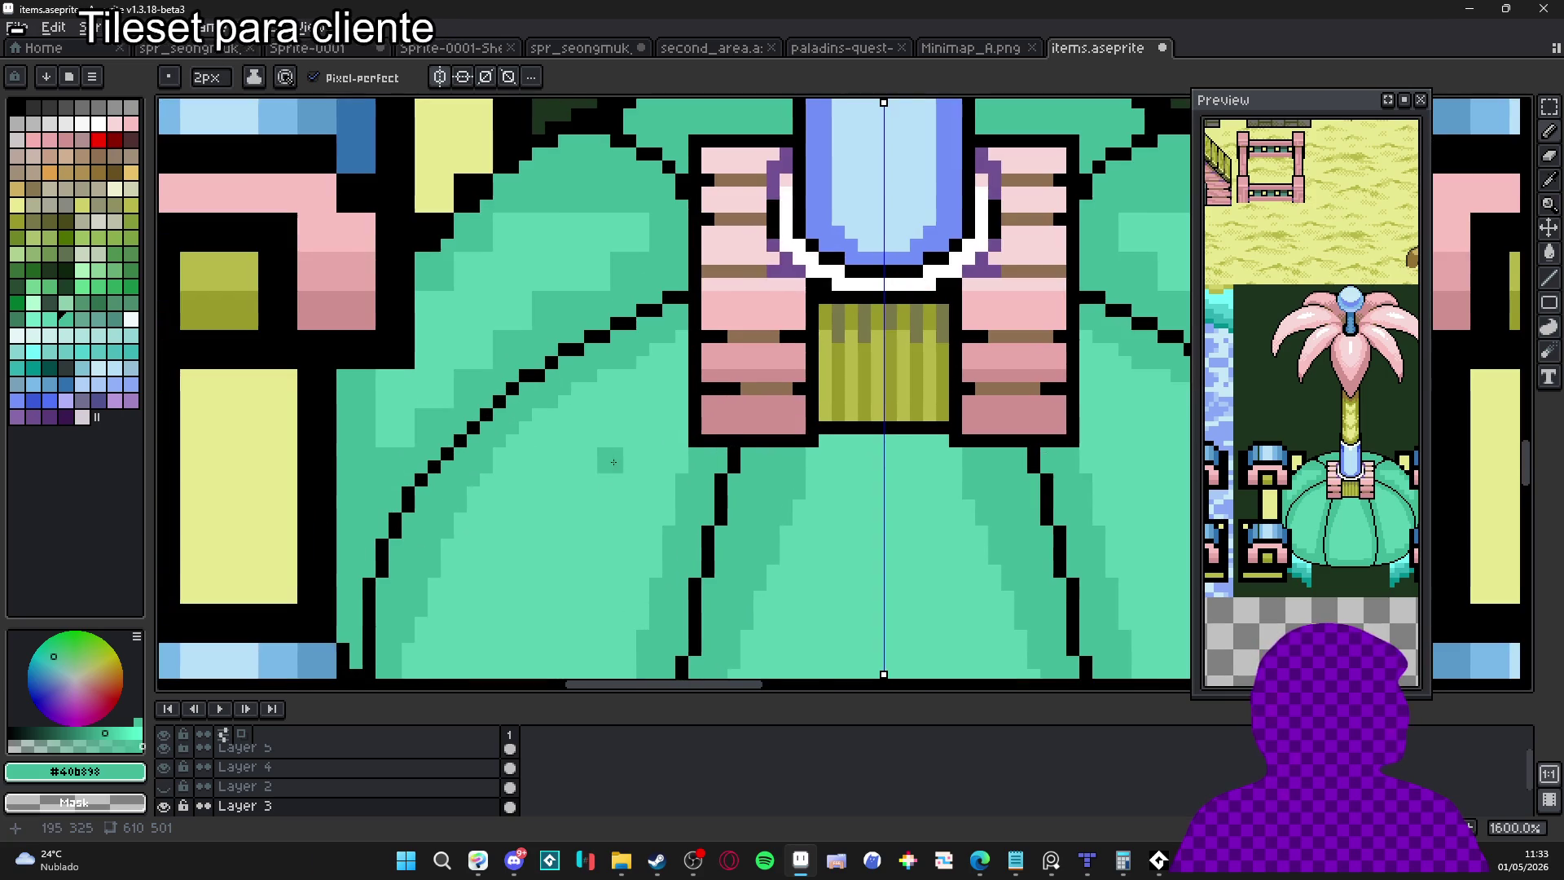
scroll(631, 366, down, 2)
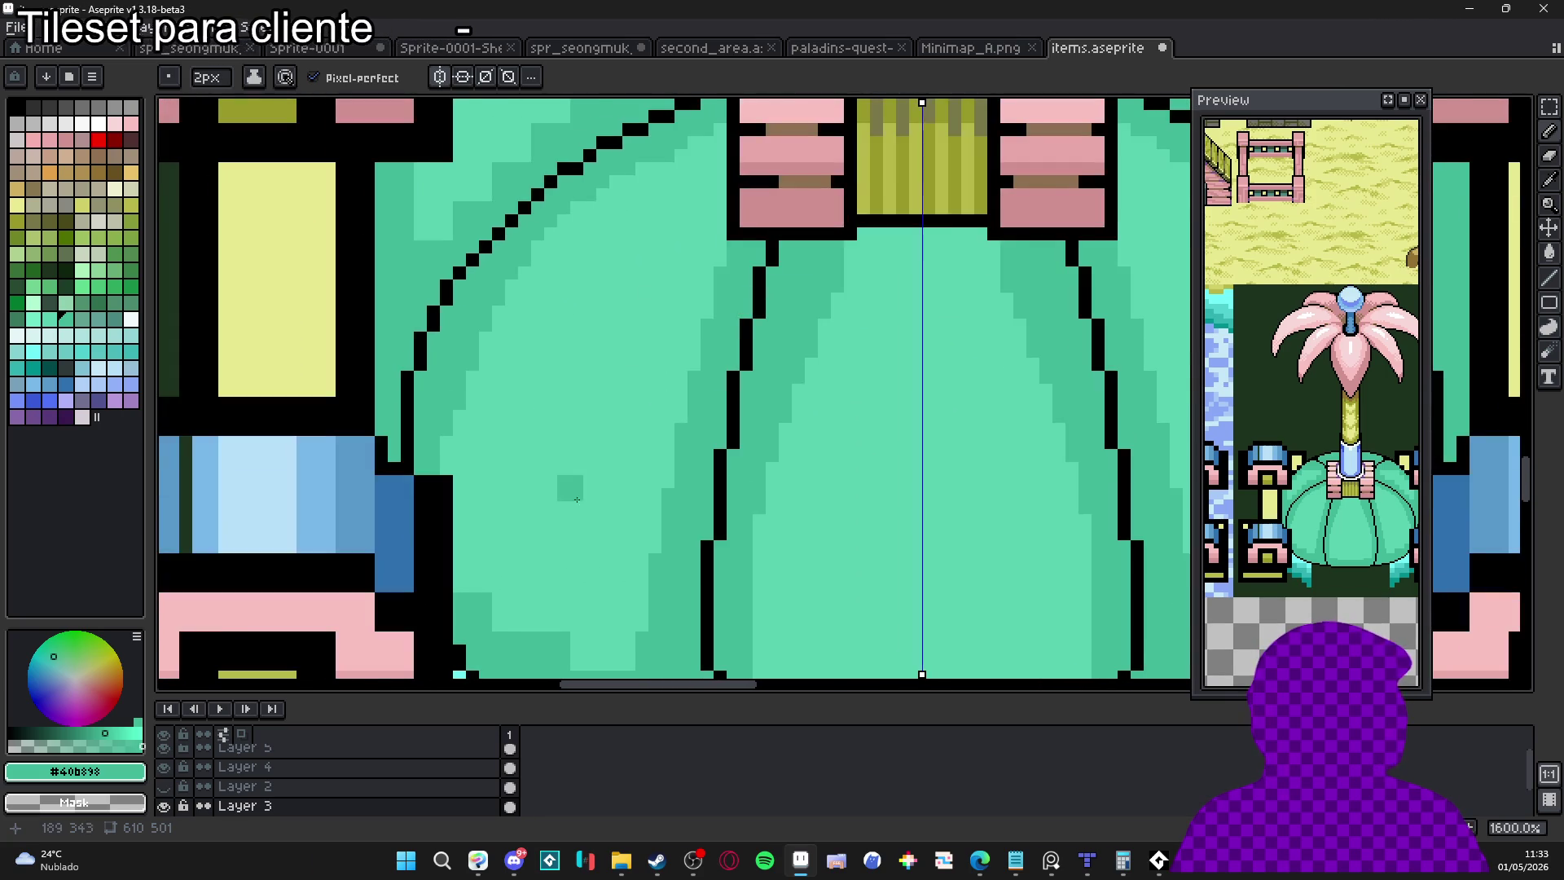
scroll(559, 526, down, 1)
scroll(563, 465, up, 1)
alt+click(563, 464)
mouse_move(659, 555)
mouse_down()
mouse_move(660, 630)
mouse_move(615, 580)
mouse_move(586, 593)
mouse_move(590, 579)
mouse_move(535, 564)
mouse_move(501, 510)
mouse_move(530, 501)
mouse_move(545, 536)
mouse_move(625, 580)
mouse_move(574, 523)
mouse_up()
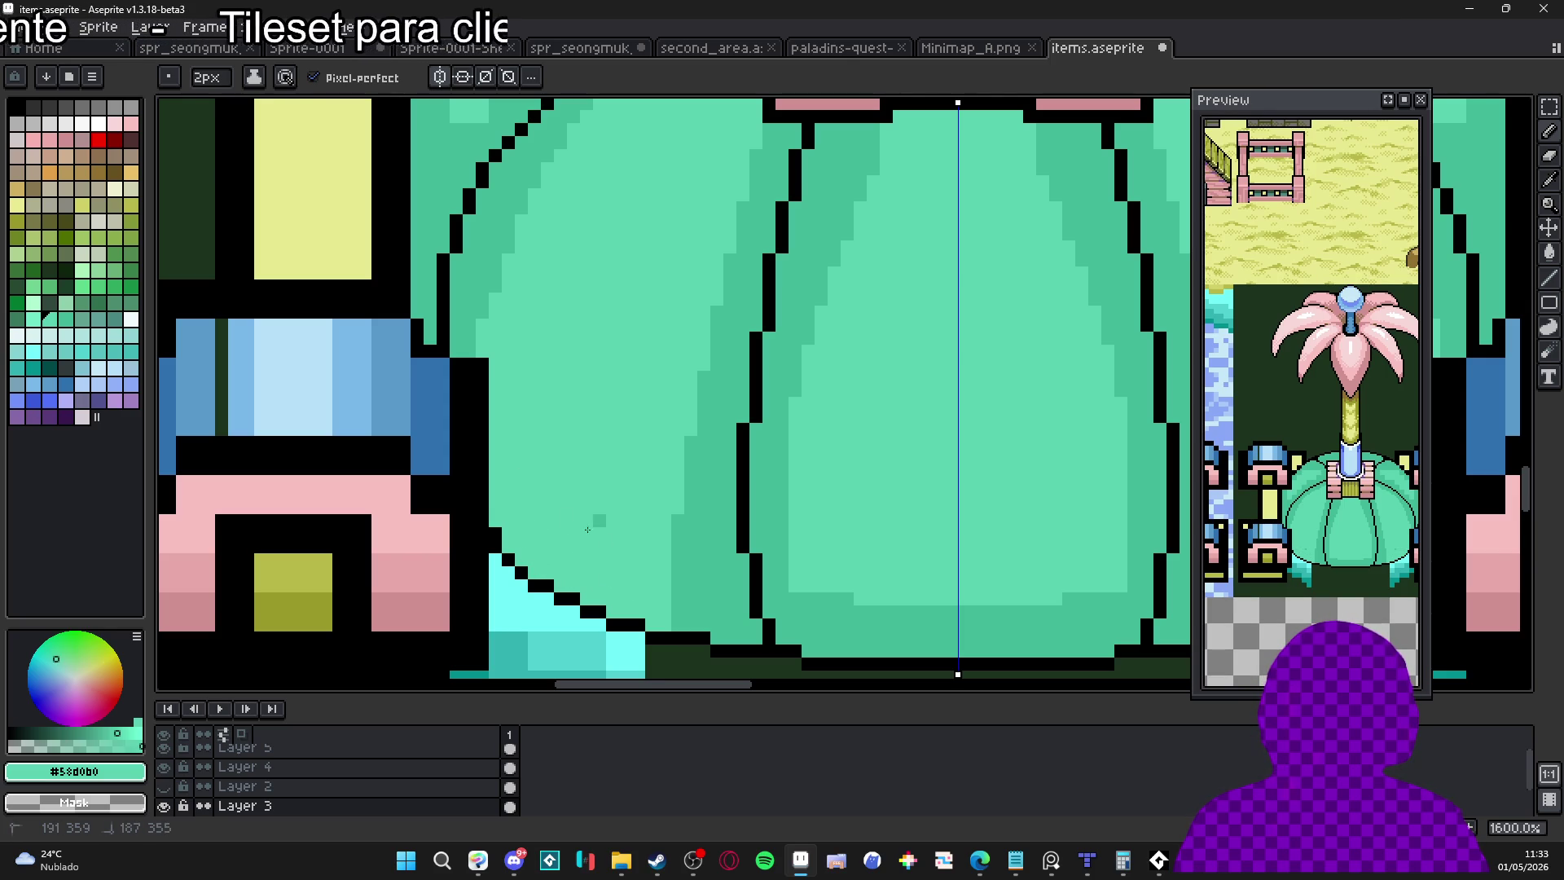
scroll(613, 528, down, 2)
scroll(541, 378, up, 2)
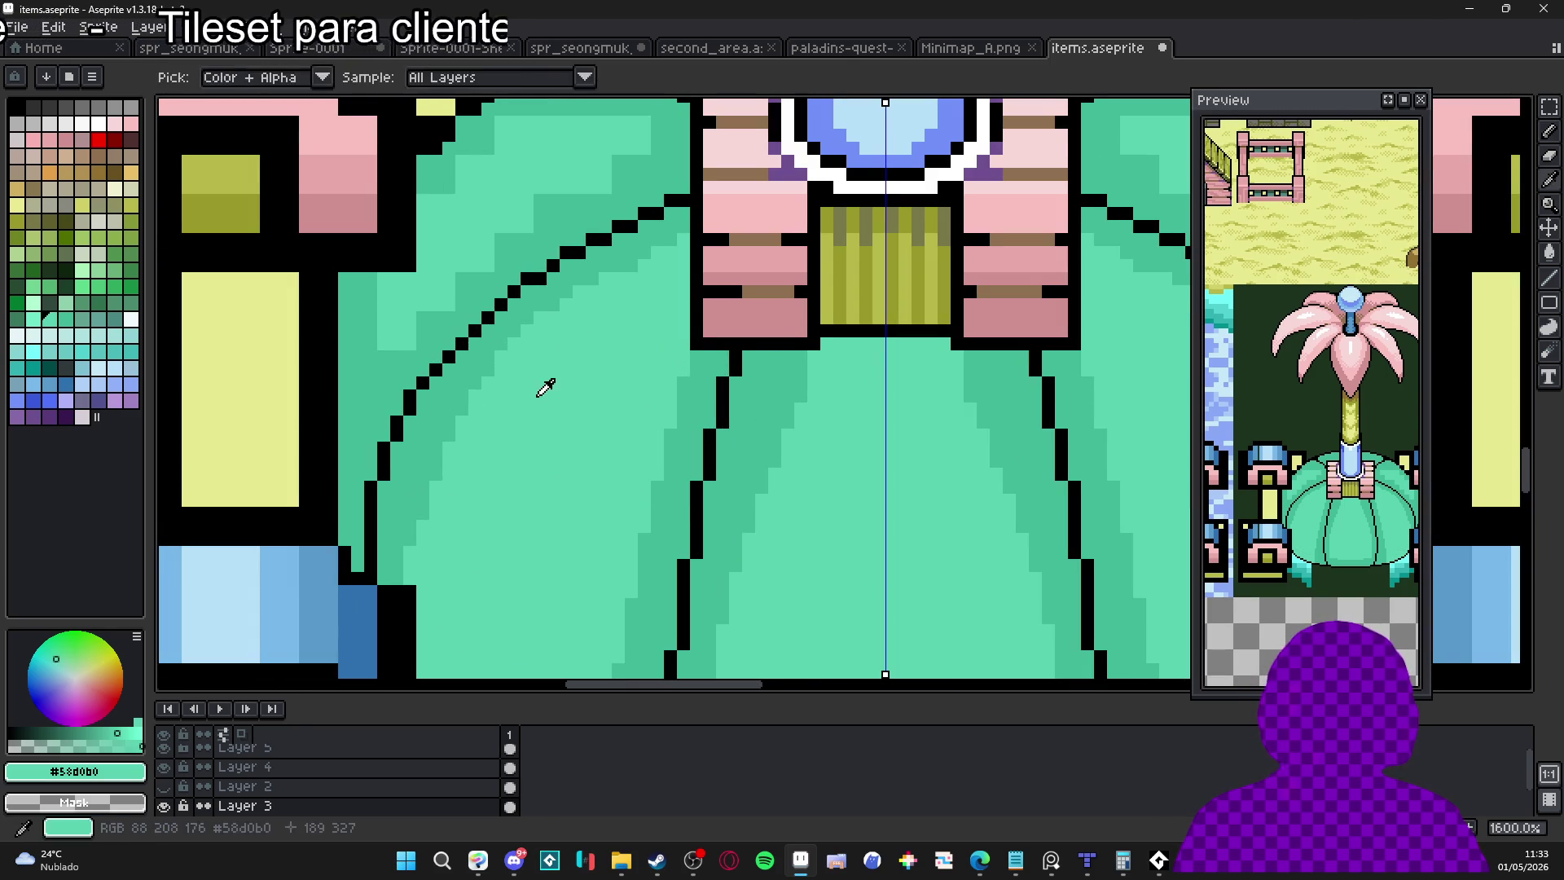
mouse_move(463, 416)
mouse_down()
mouse_move(444, 428)
mouse_move(399, 570)
mouse_move(401, 517)
mouse_up()
Set the pencil to 1px and eyedrop the dark, then the light mint dome greens
alt+click(393, 474)
alt+click(513, 359)
key(minus)
alt+click(412, 469)
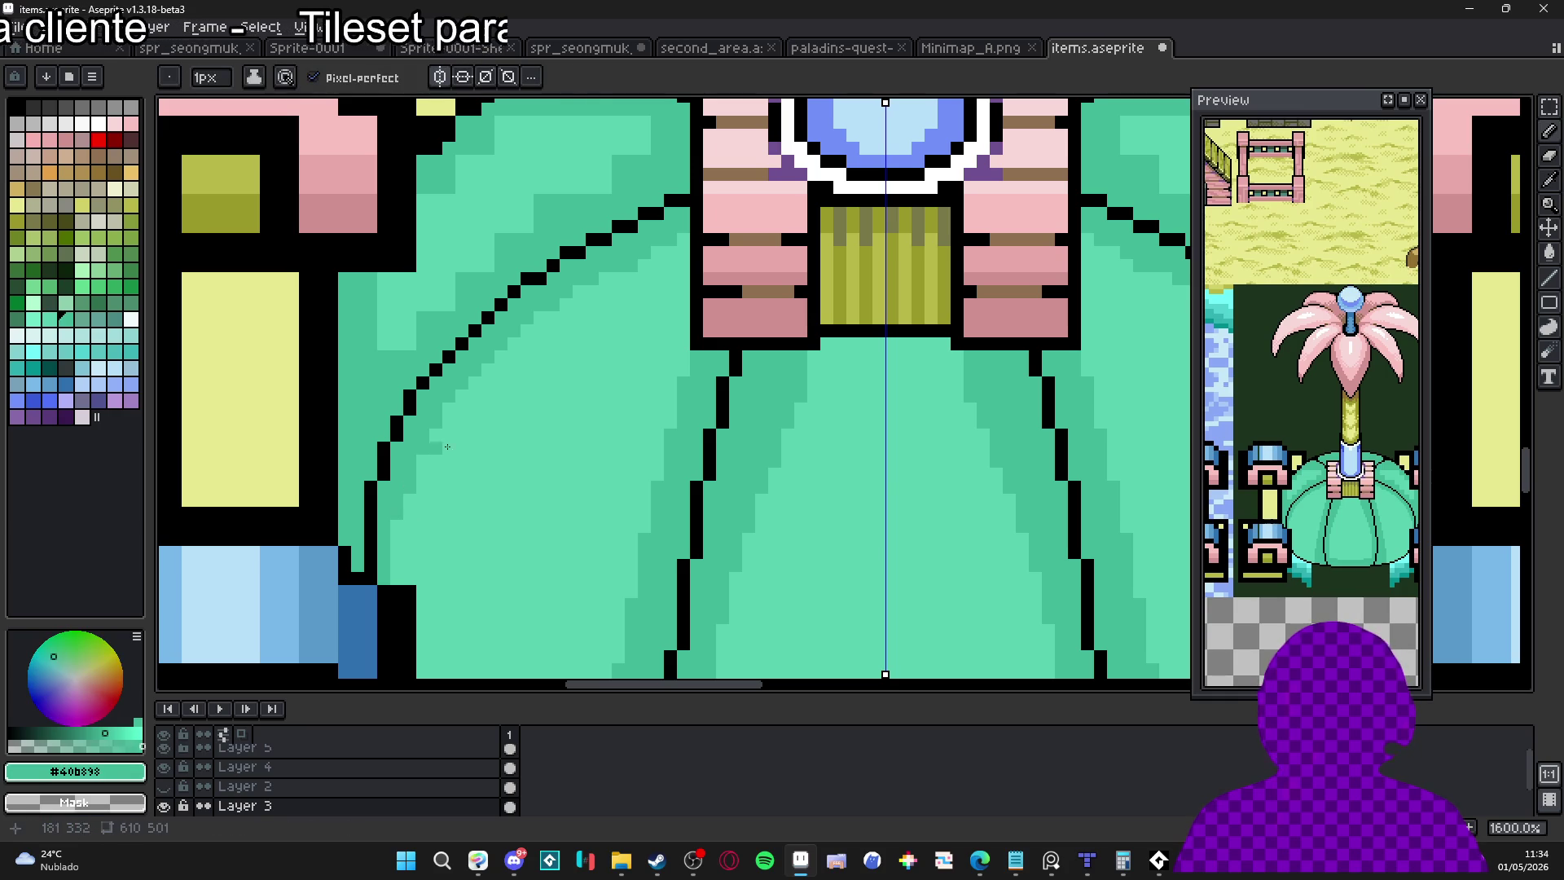
alt+click(633, 270)
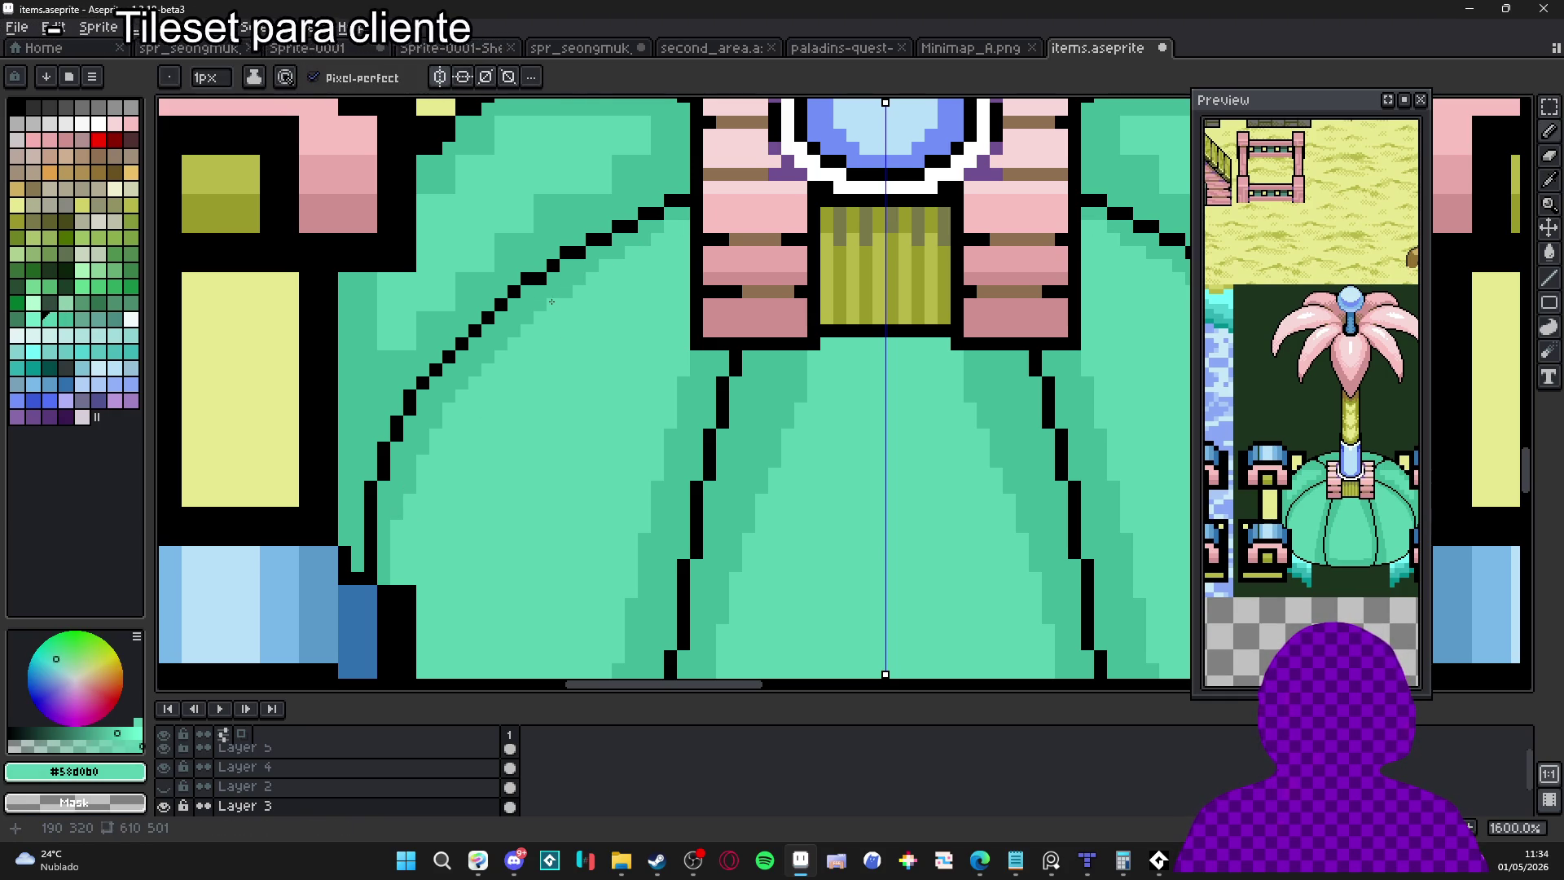
scroll(562, 297, down, 4)
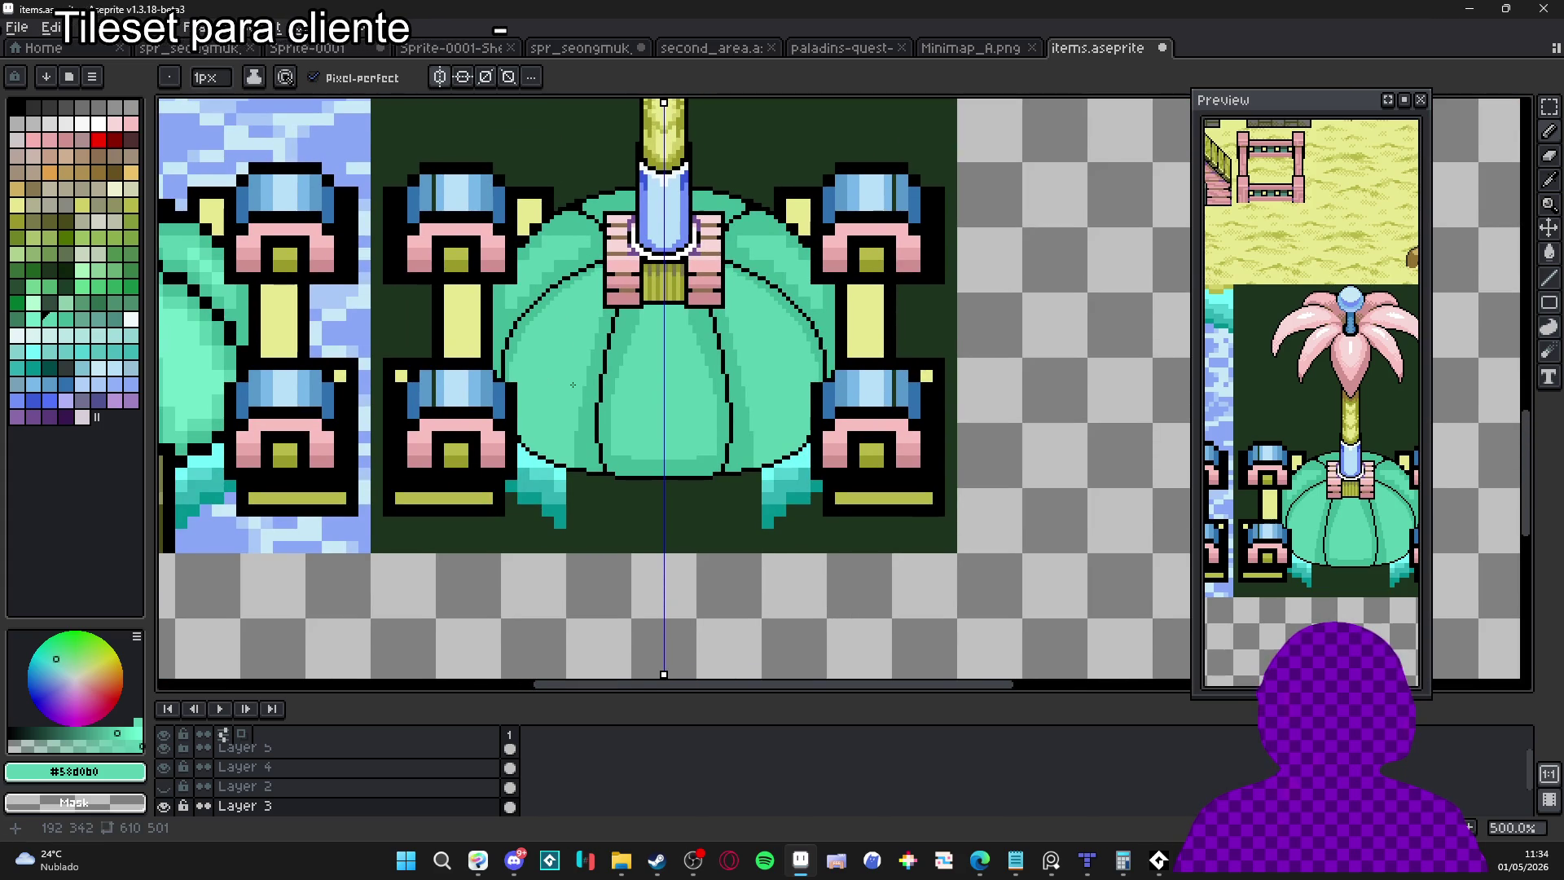
Paint Bucket-fill the central, left and upper-left shaded dome segments light mint green
scroll(598, 396, up, 1)
key(g)
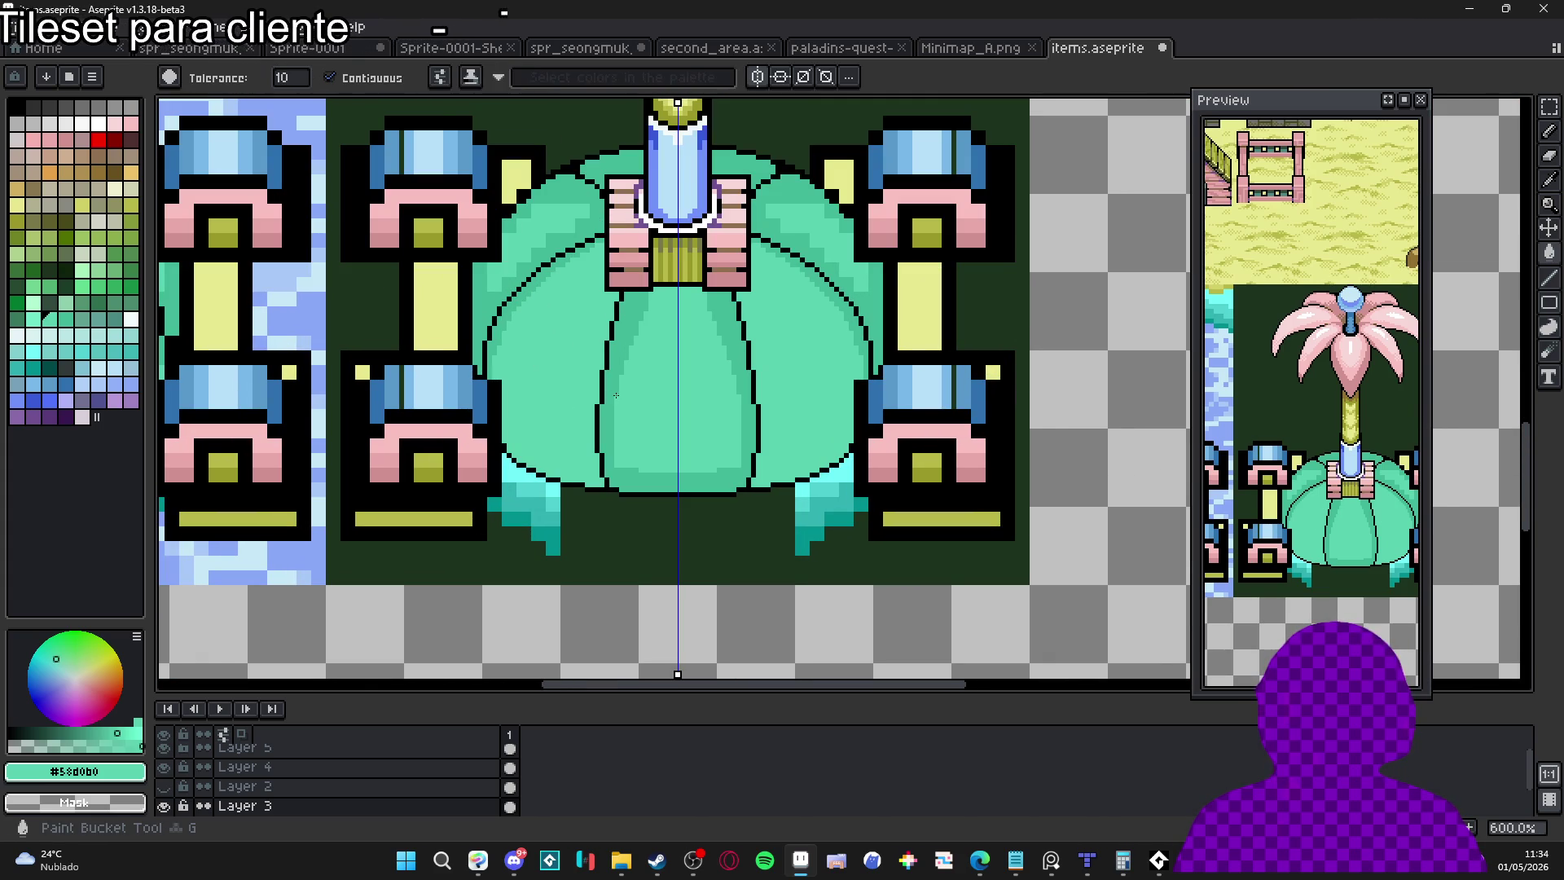
click(609, 398)
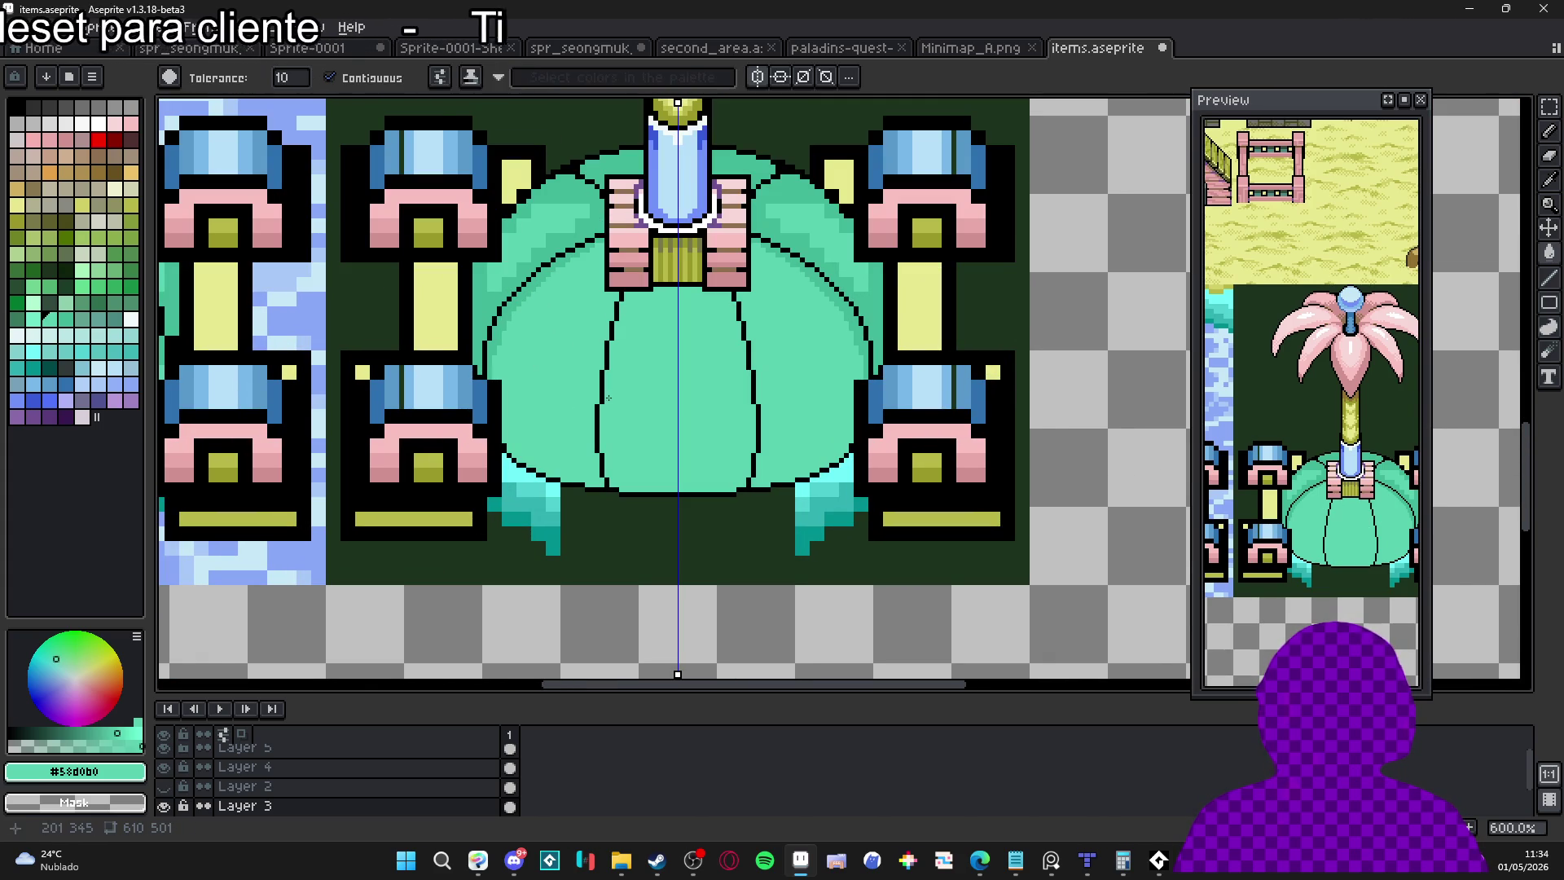
click(534, 288)
click(581, 222)
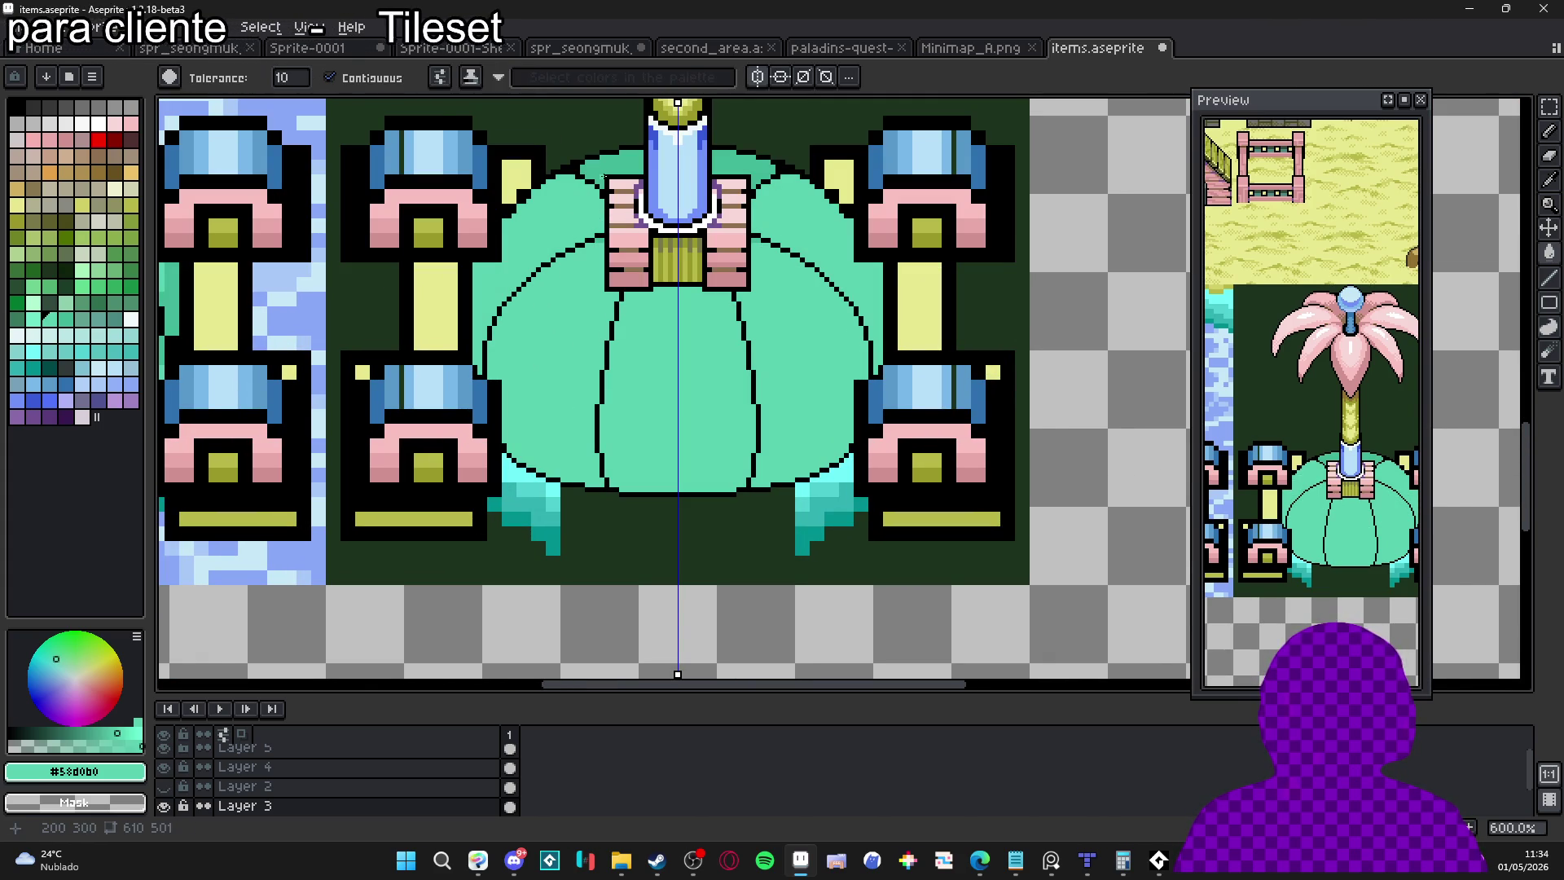
Start a darker green band across the dome's lower part with the Pencil
scroll(599, 463, up, 3)
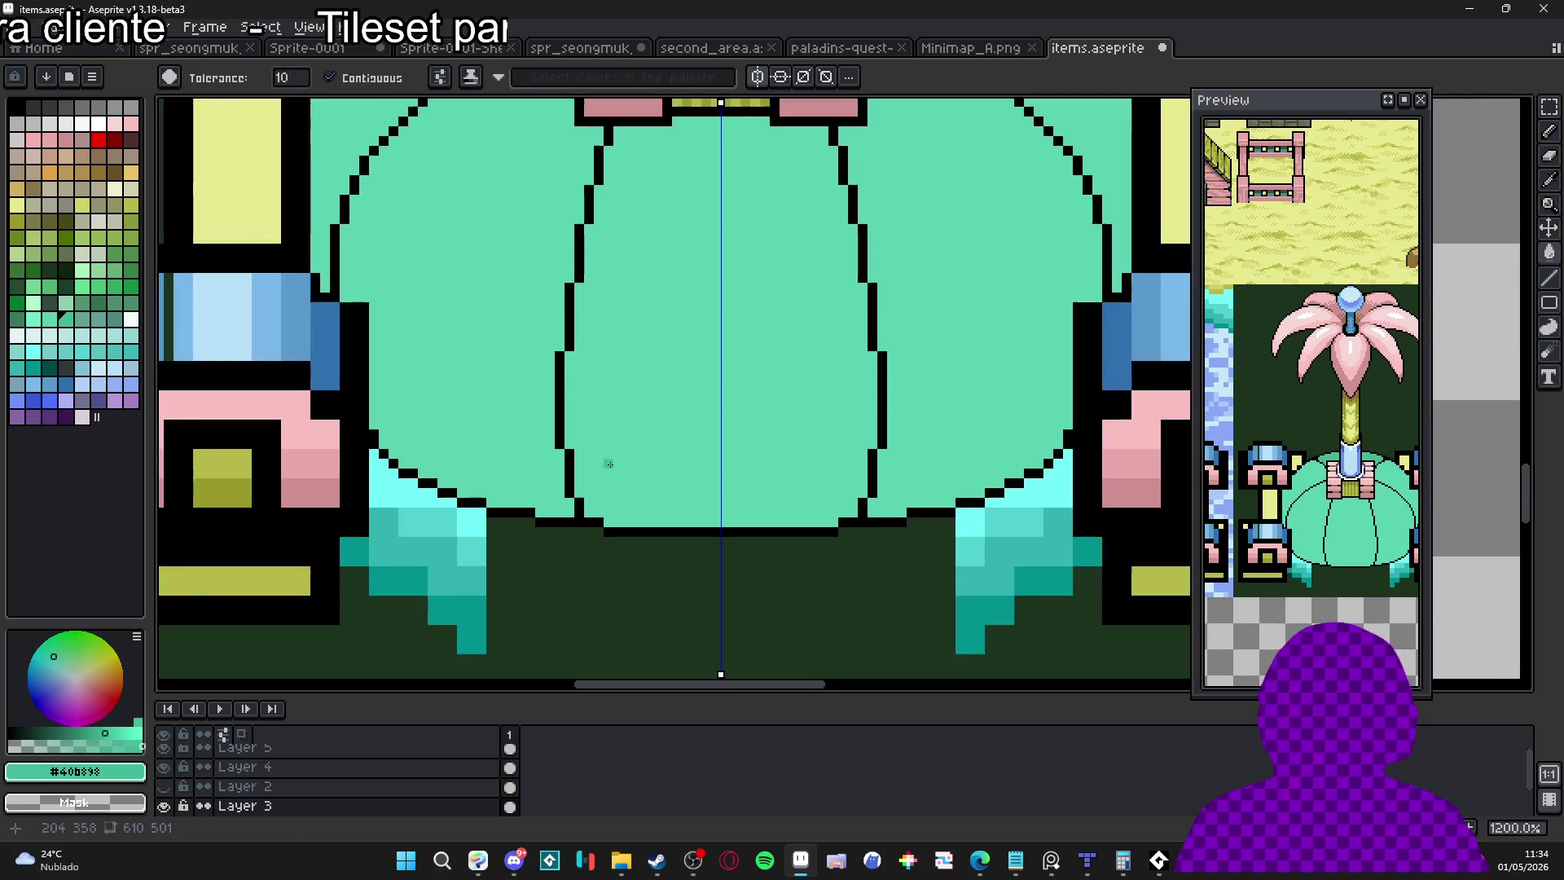
key(b)
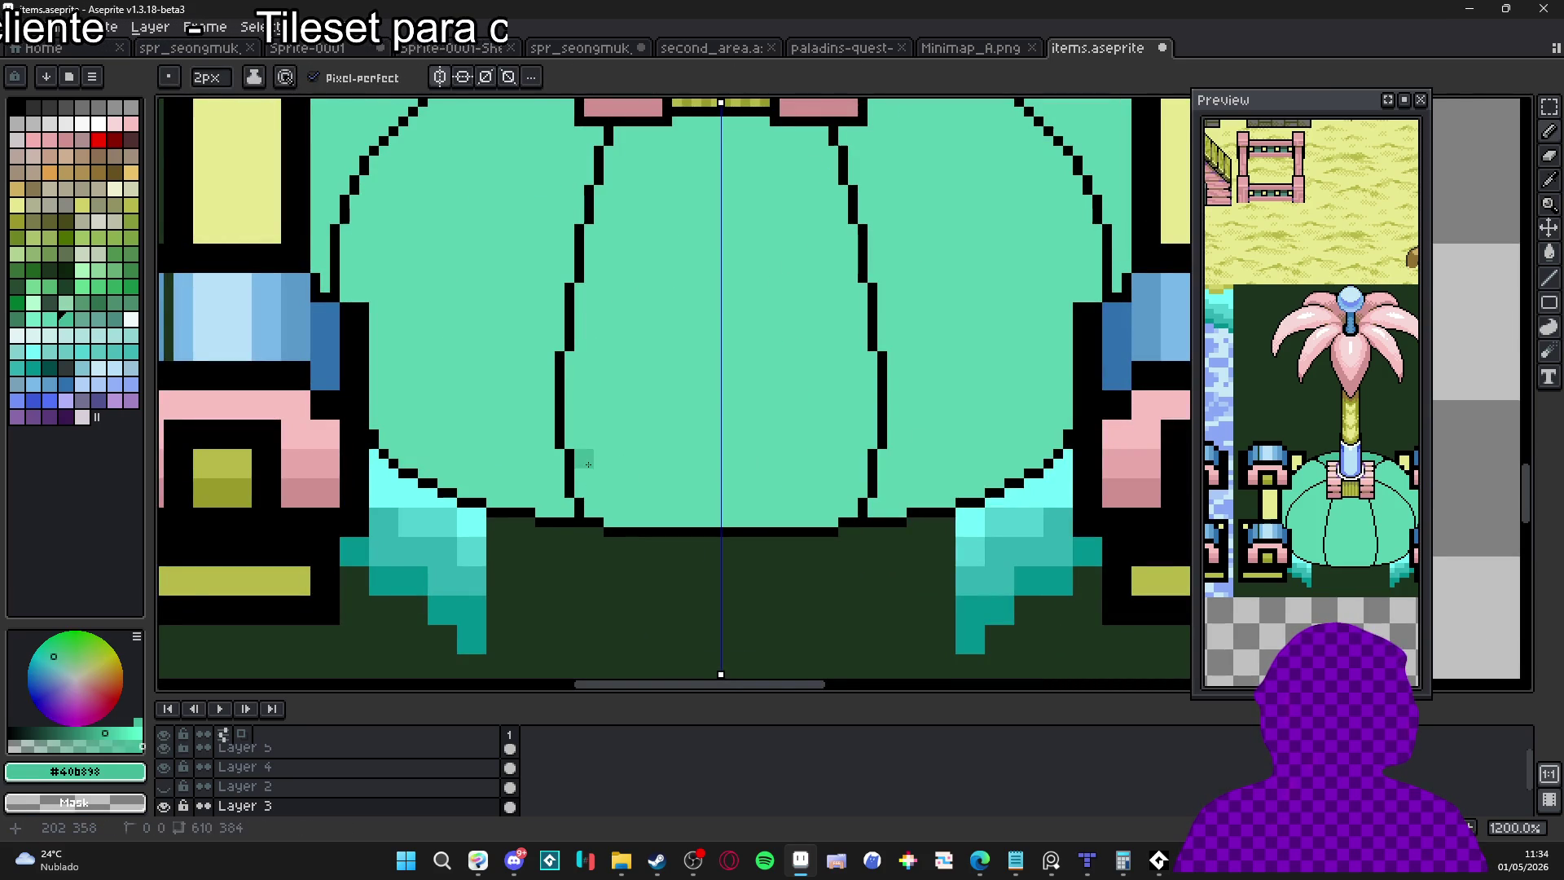
drag(588, 458, 717, 459)
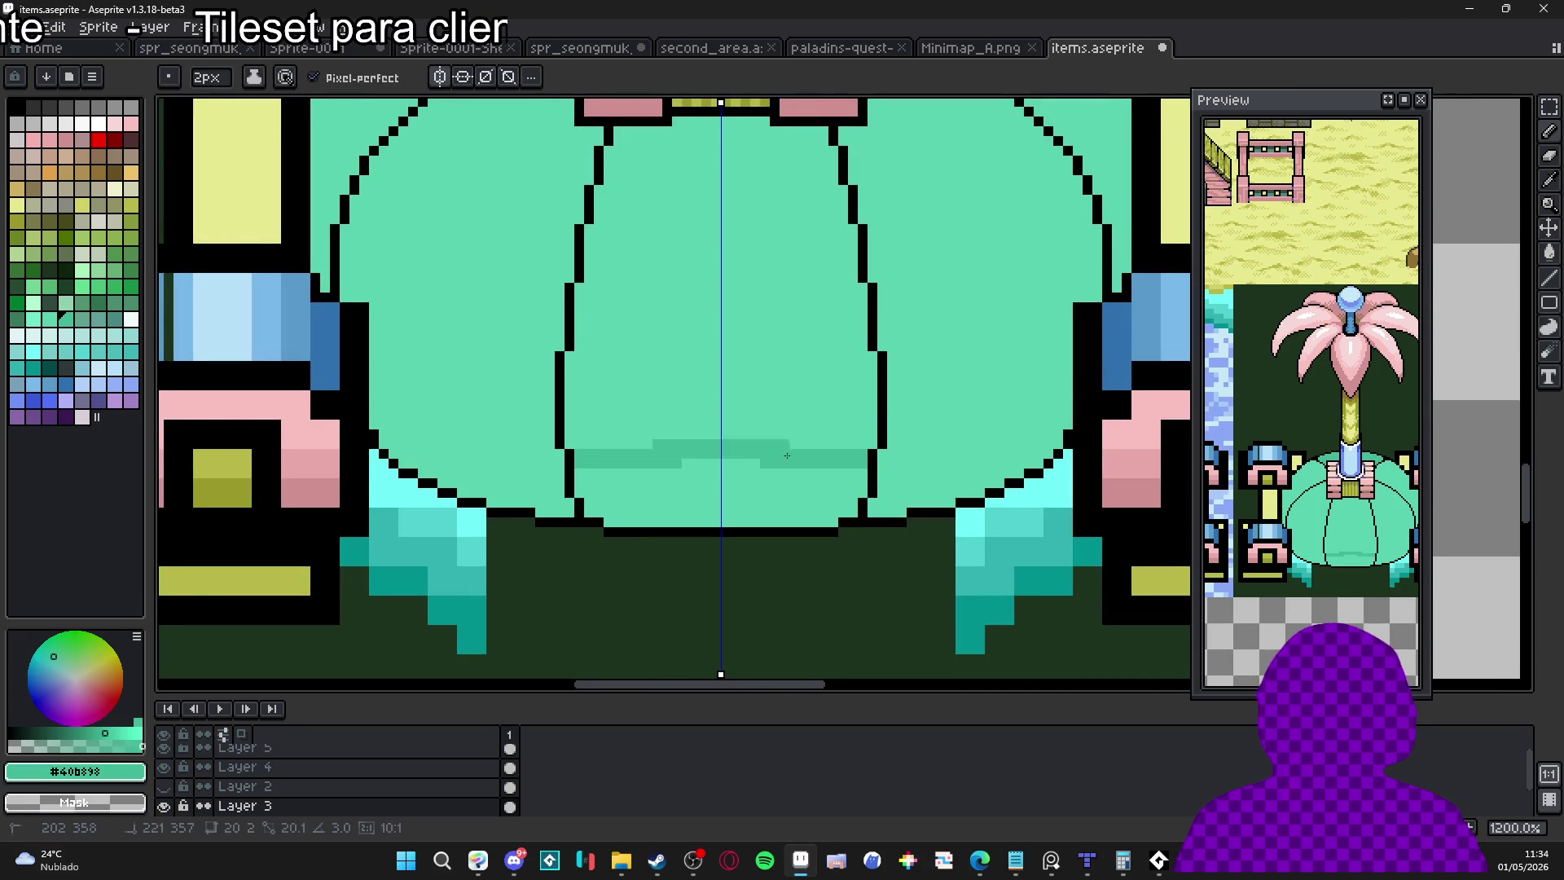
Extend the #40b898 band across the dome bottom with diagonal shading up the side
mouse_move(626, 474)
mouse_down()
mouse_move(643, 474)
mouse_move(649, 512)
mouse_up()
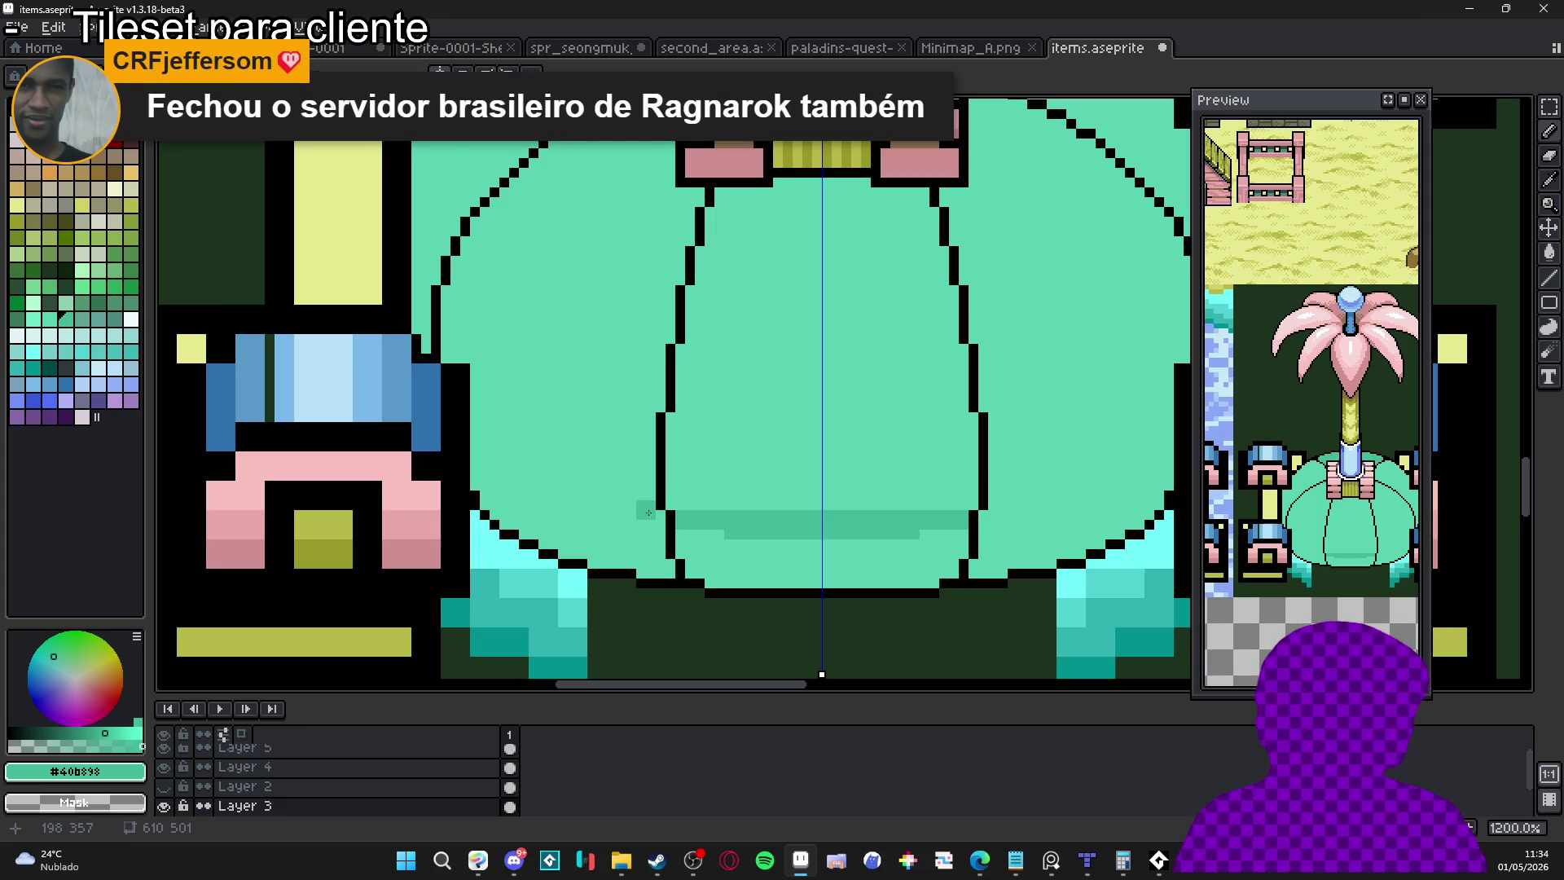
scroll(642, 511, up, 1)
mouse_move(670, 519)
mouse_down()
mouse_move(431, 335)
mouse_move(505, 420)
mouse_move(620, 482)
mouse_move(461, 349)
mouse_move(563, 441)
mouse_up()
alt+click(624, 436)
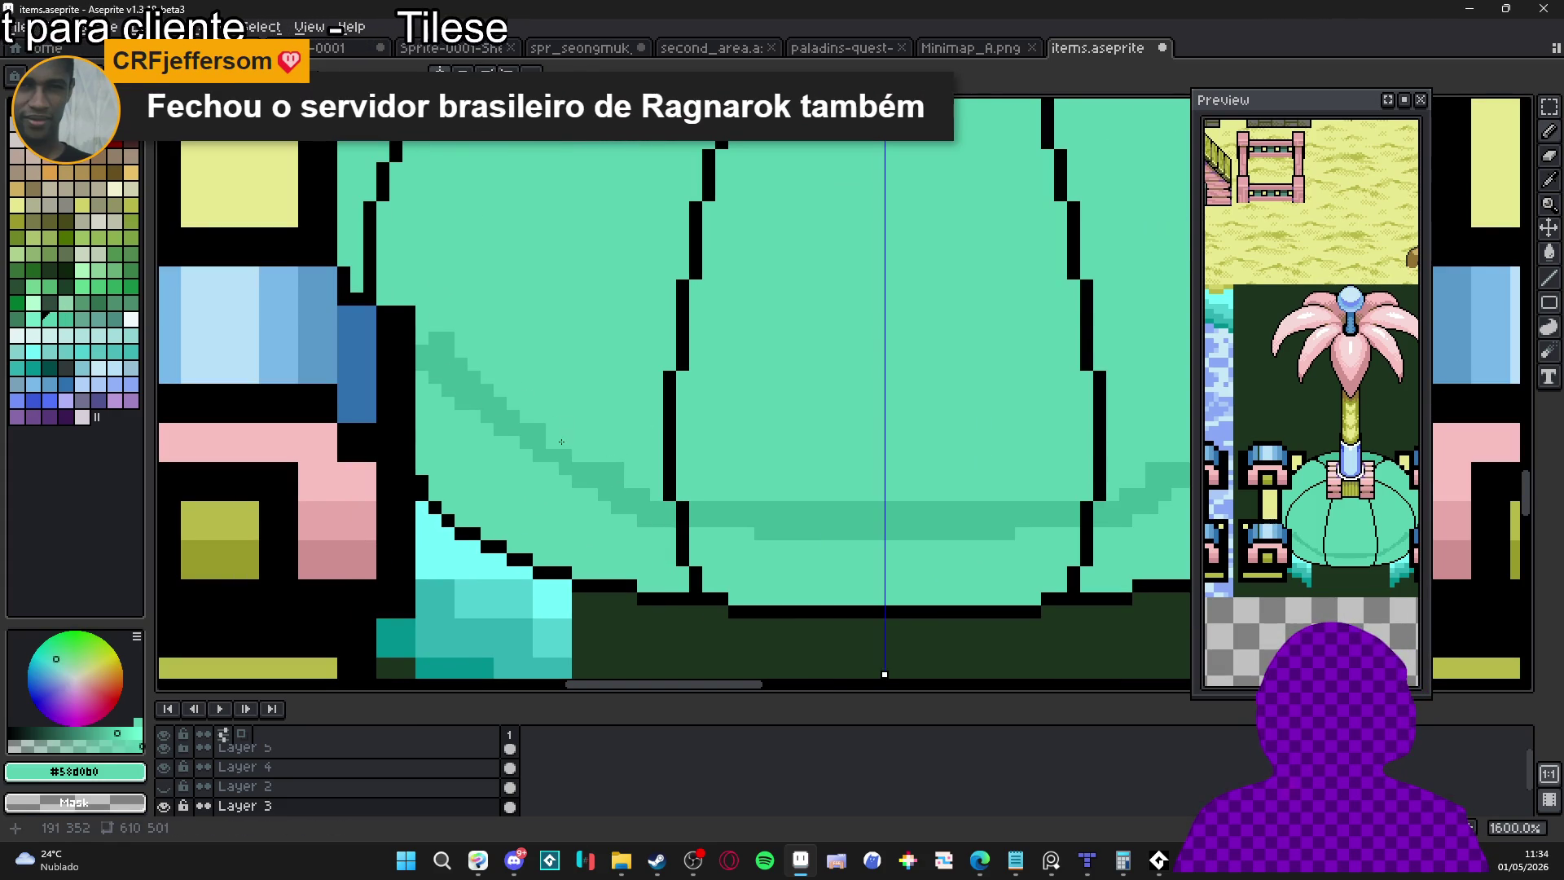
alt+click(554, 452)
mouse_move(432, 387)
mouse_down()
mouse_move(632, 517)
mouse_move(513, 458)
mouse_up()
click(591, 490)
alt+click(628, 535)
alt+click(551, 462)
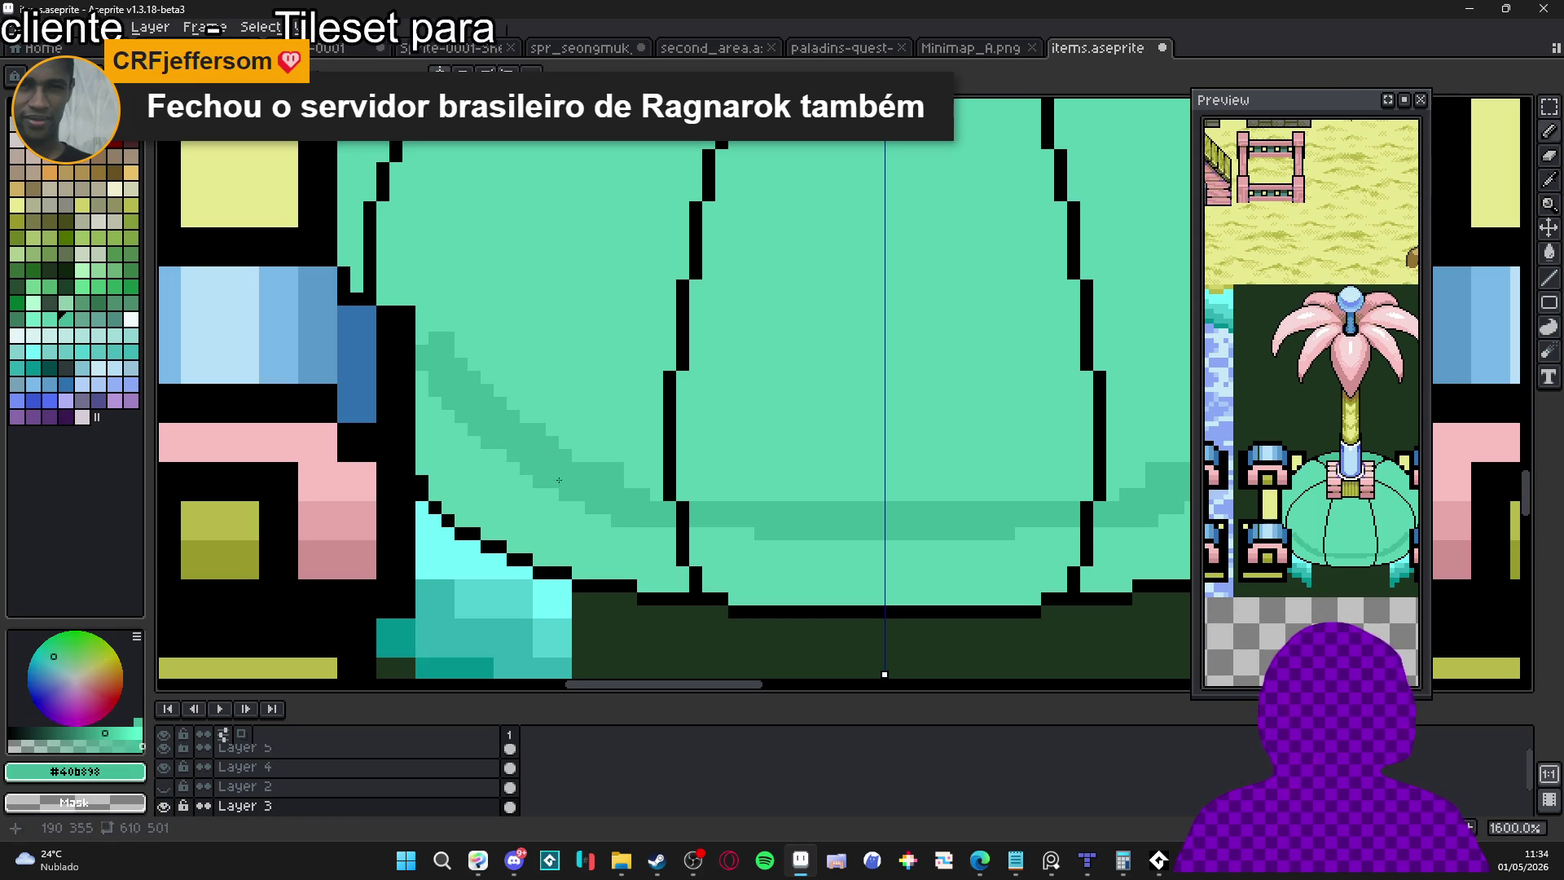
click(551, 505)
click(815, 570)
drag(437, 336, 546, 467)
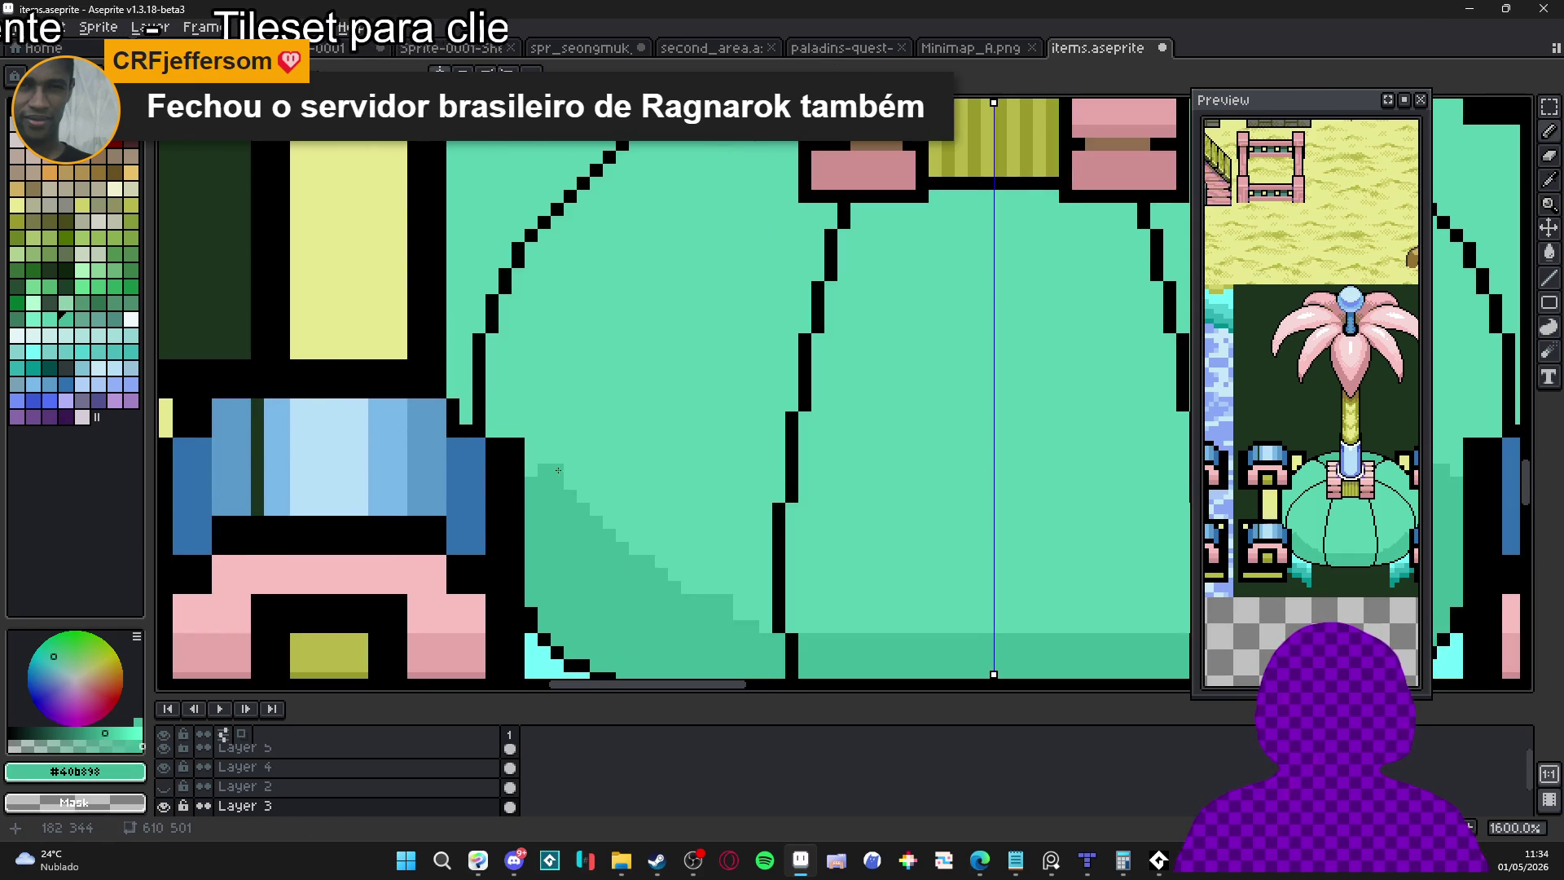
Thin the dark staircase edge of the shading with light mint green
alt+click(592, 484)
mouse_move(749, 609)
mouse_down()
mouse_move(667, 580)
mouse_move(538, 458)
mouse_move(560, 510)
mouse_up()
alt+click(570, 530)
scroll(587, 546, down, 3)
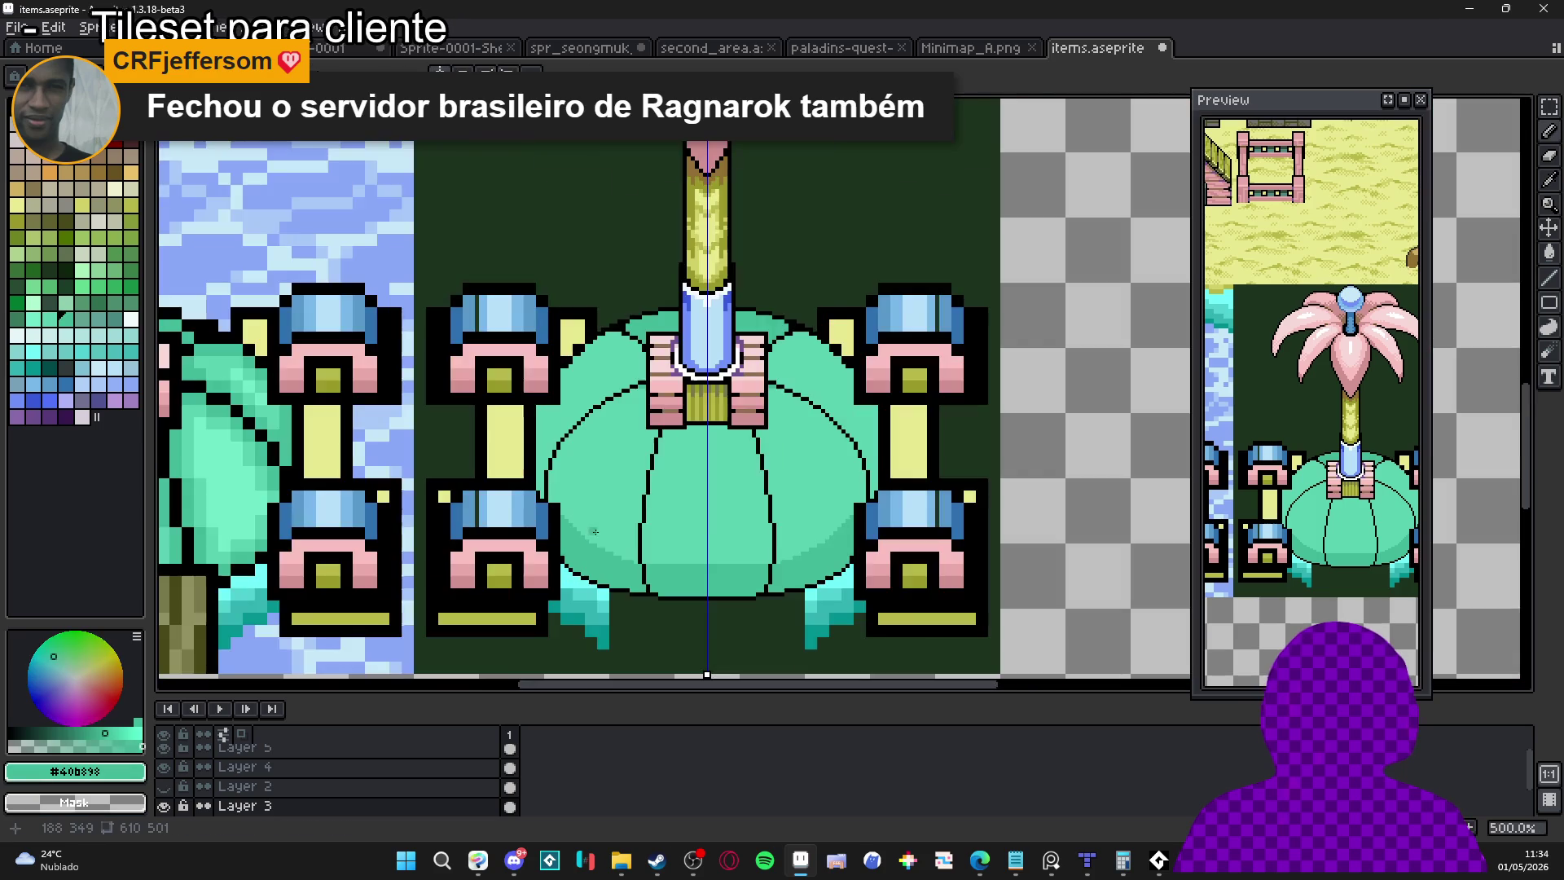
scroll(610, 569, up, 3)
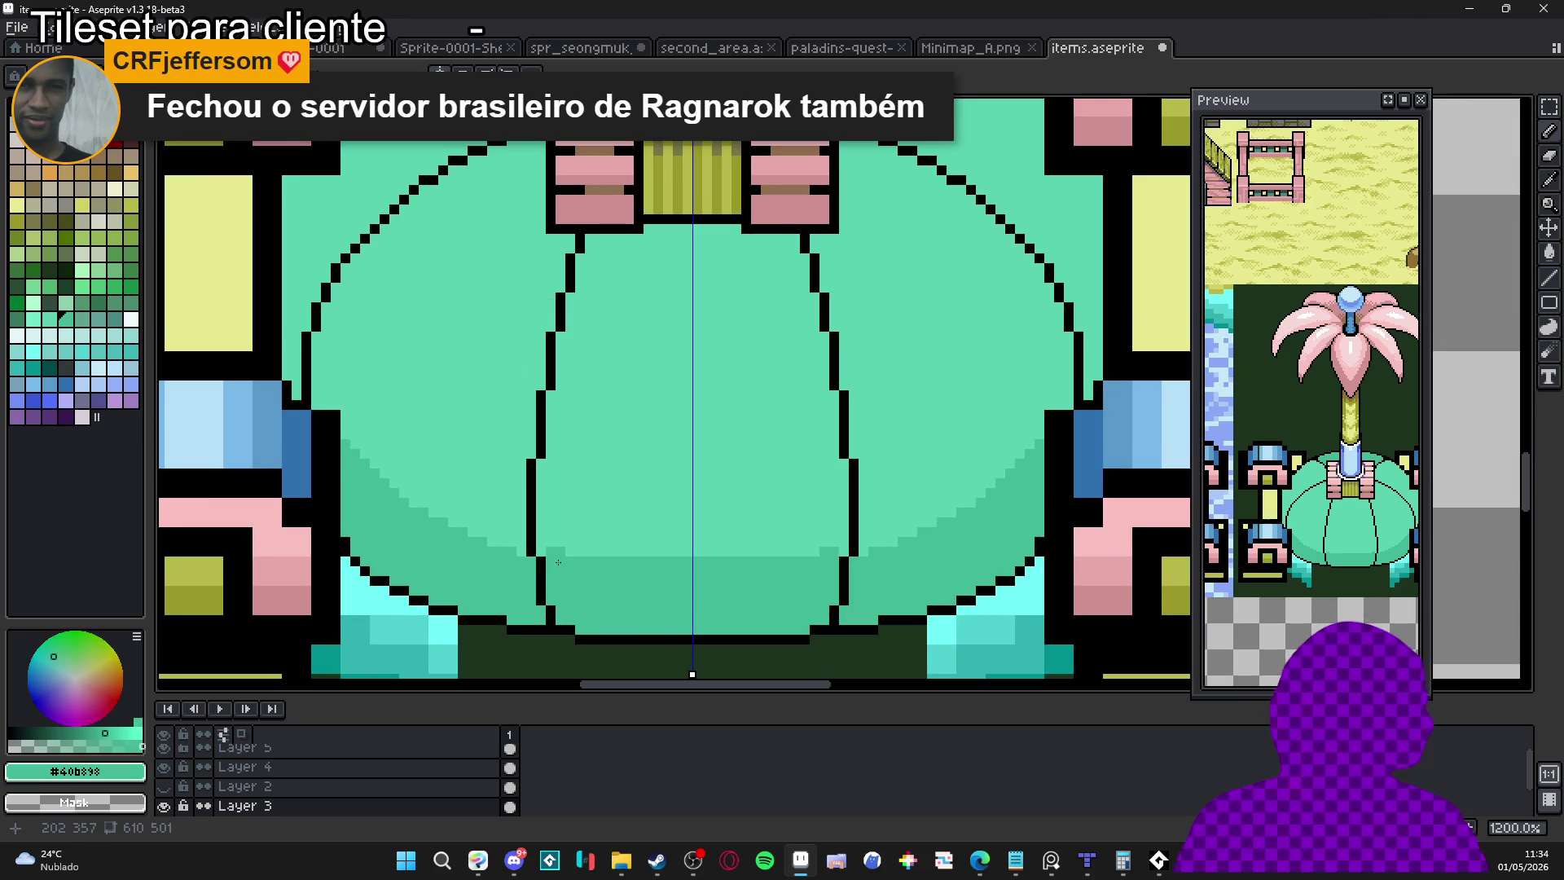
scroll(567, 560, down, 2)
scroll(575, 521, up, 3)
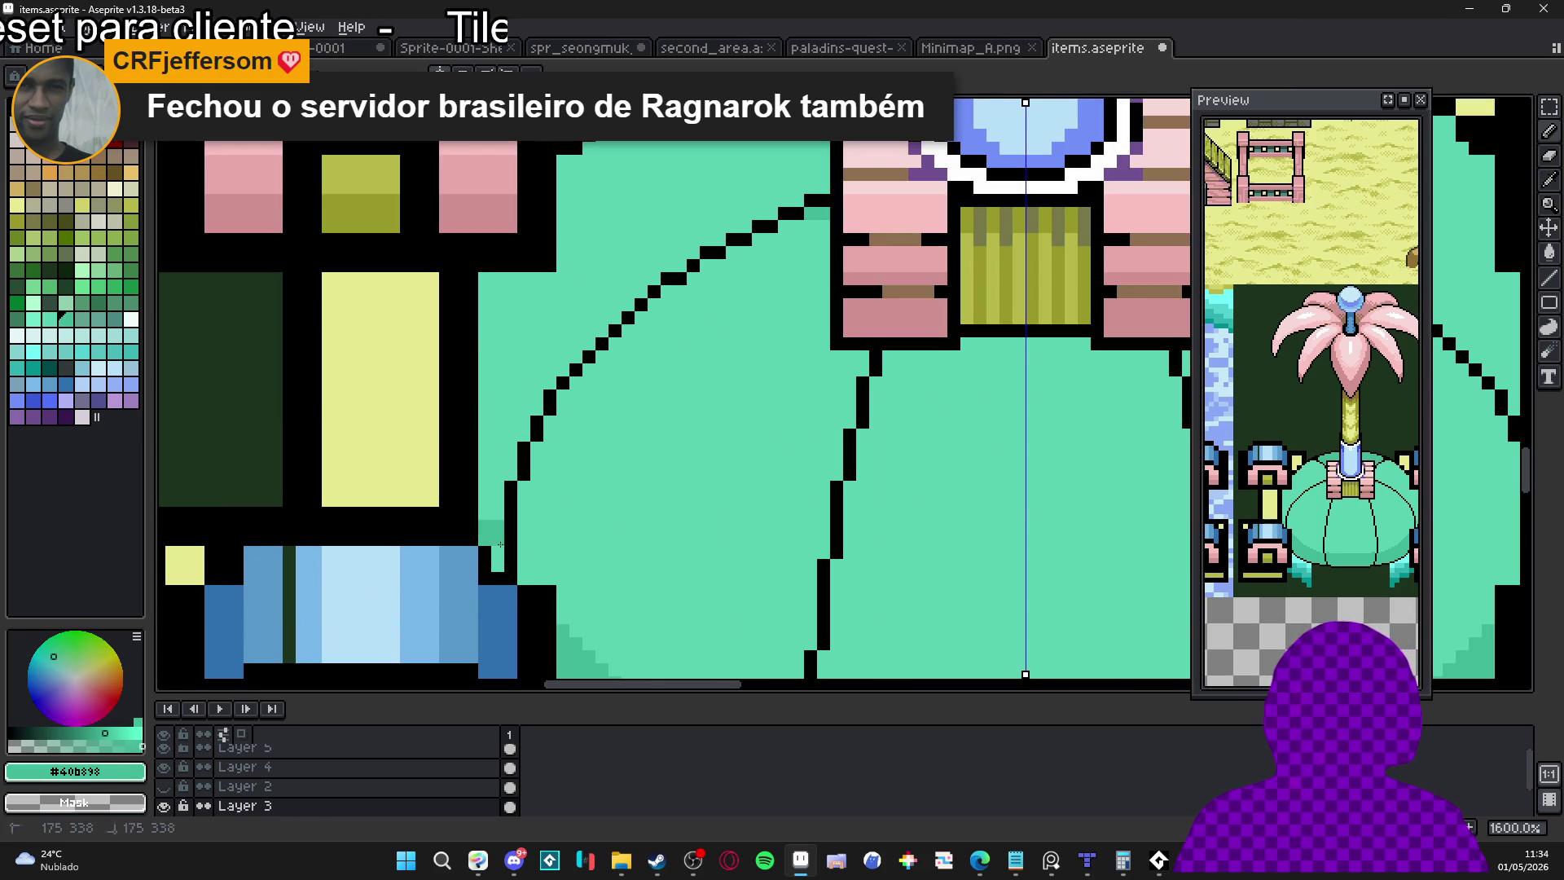
Shade the dome's outer left edge darker green, mirrored by symmetry
mouse_move(500, 544)
mouse_down()
mouse_move(501, 295)
mouse_move(509, 308)
mouse_up()
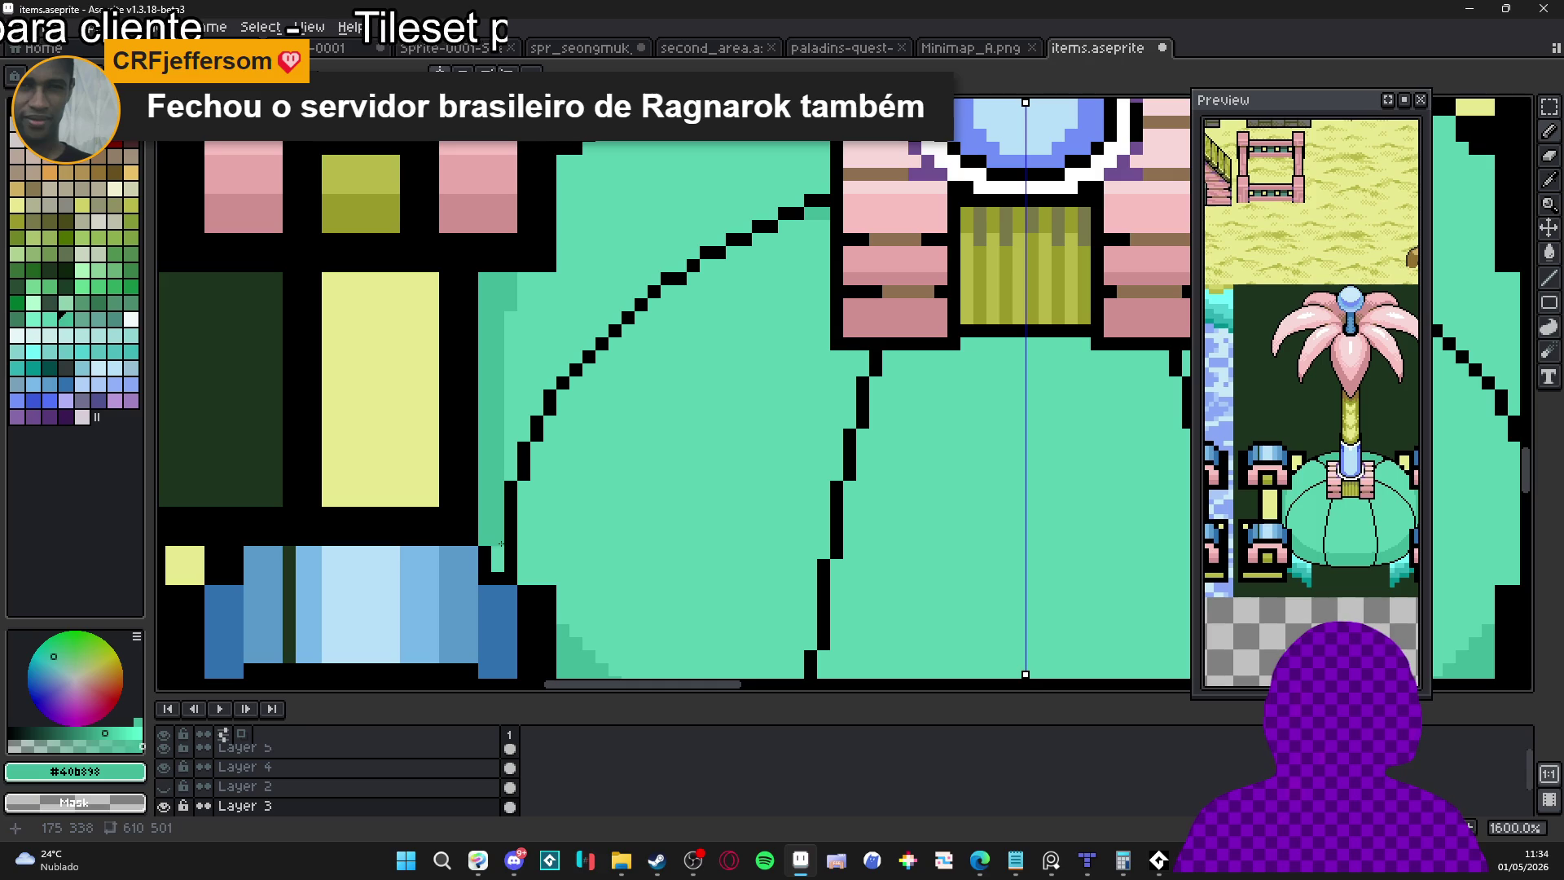
scroll(503, 559, down, 3)
scroll(666, 495, up, 5)
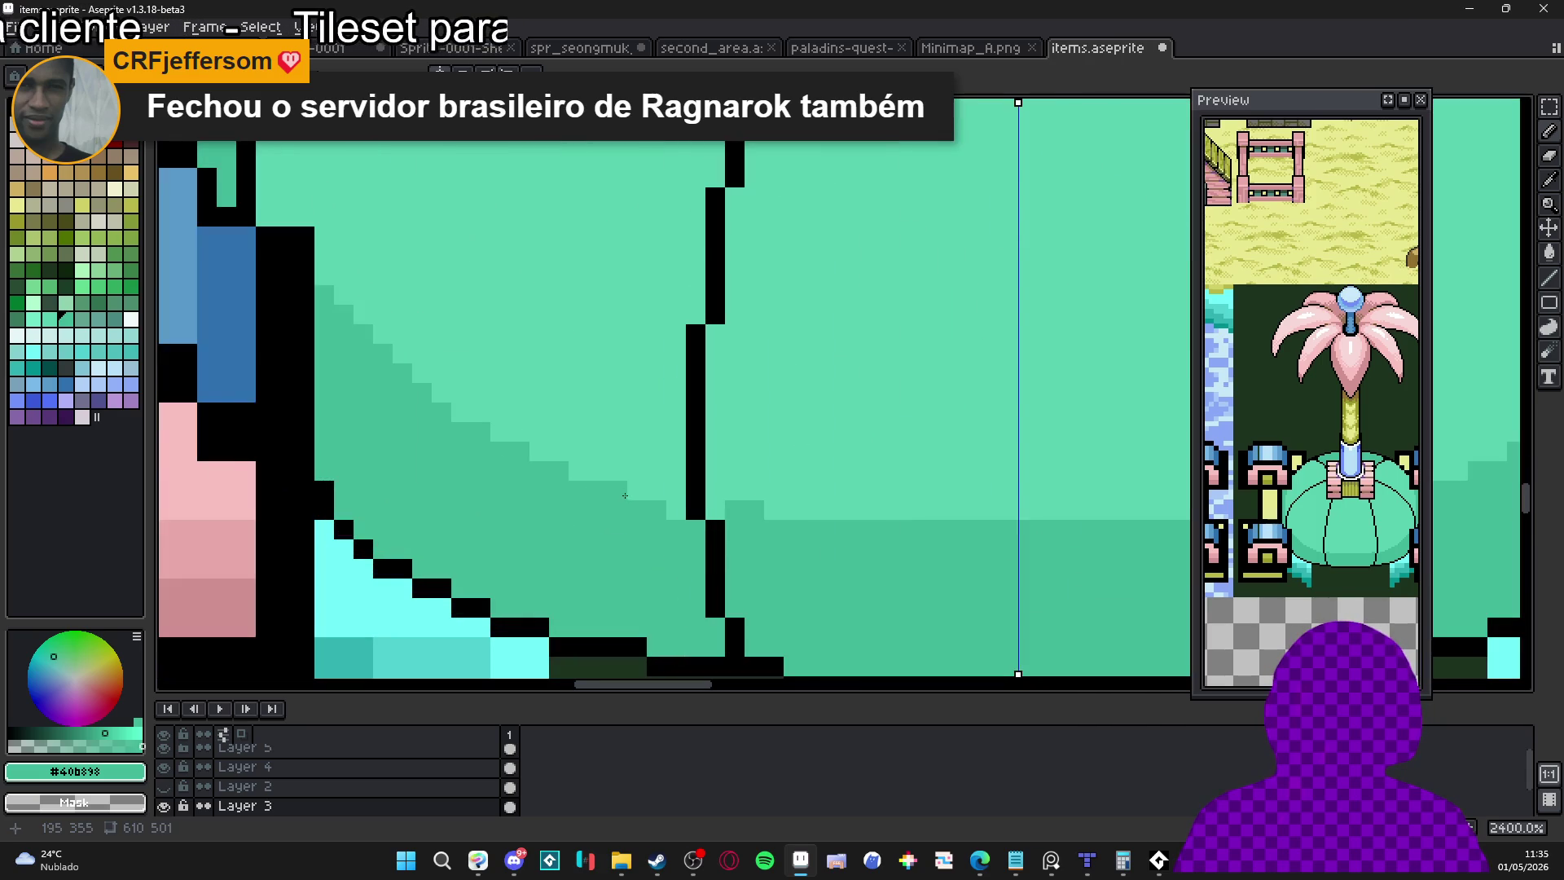
mouse_move(666, 494)
mouse_down()
mouse_move(676, 512)
mouse_move(798, 511)
mouse_up()
scroll(848, 503, down, 5)
scroll(919, 511, up, 5)
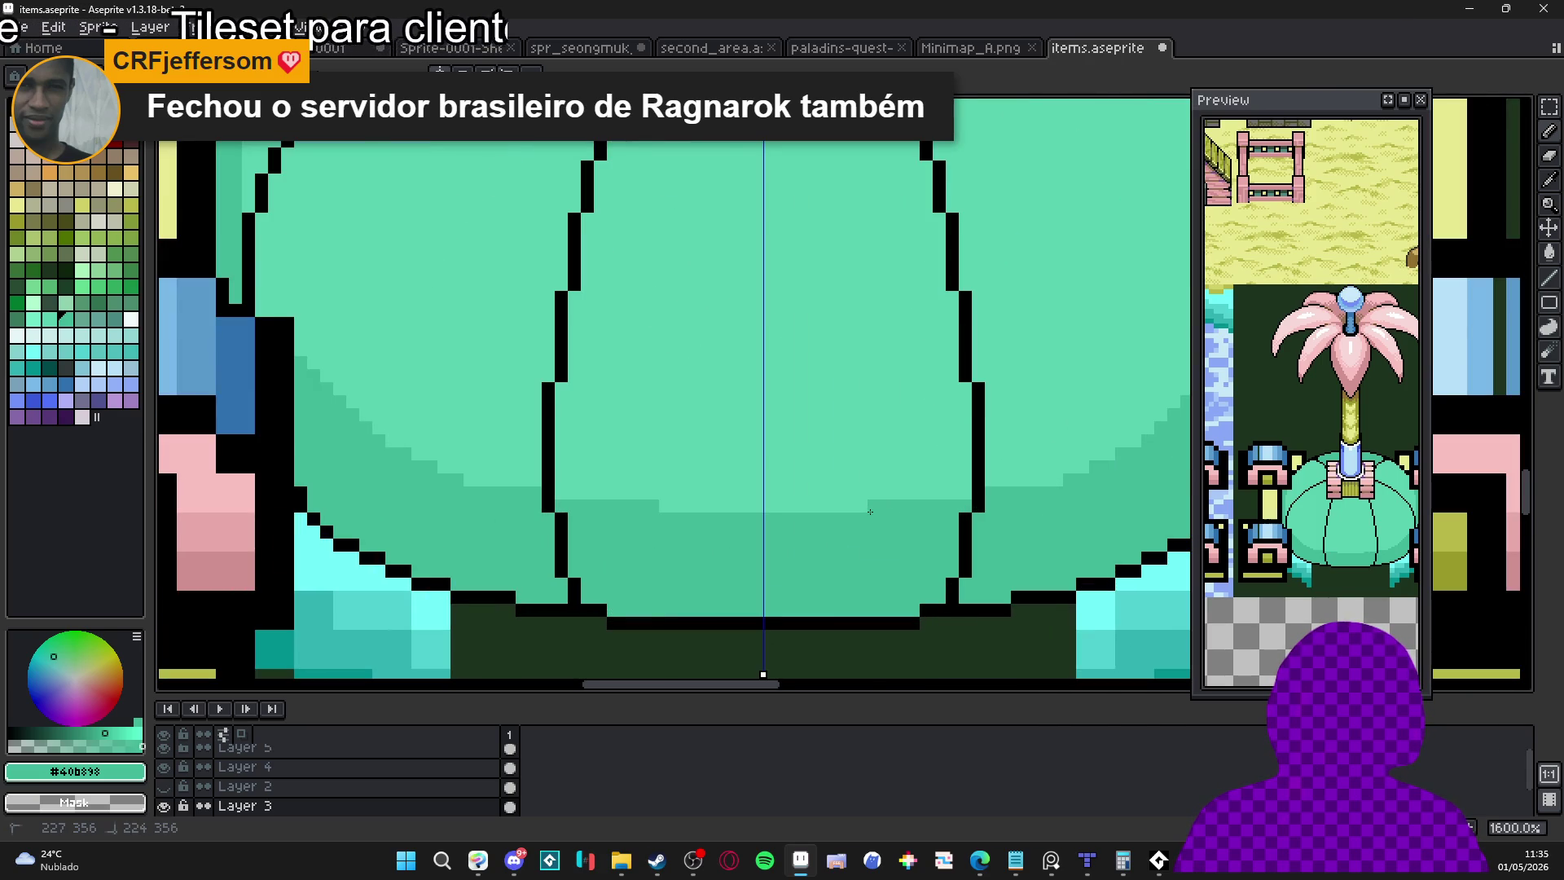
scroll(848, 526, down, 5)
scroll(878, 483, up, 2)
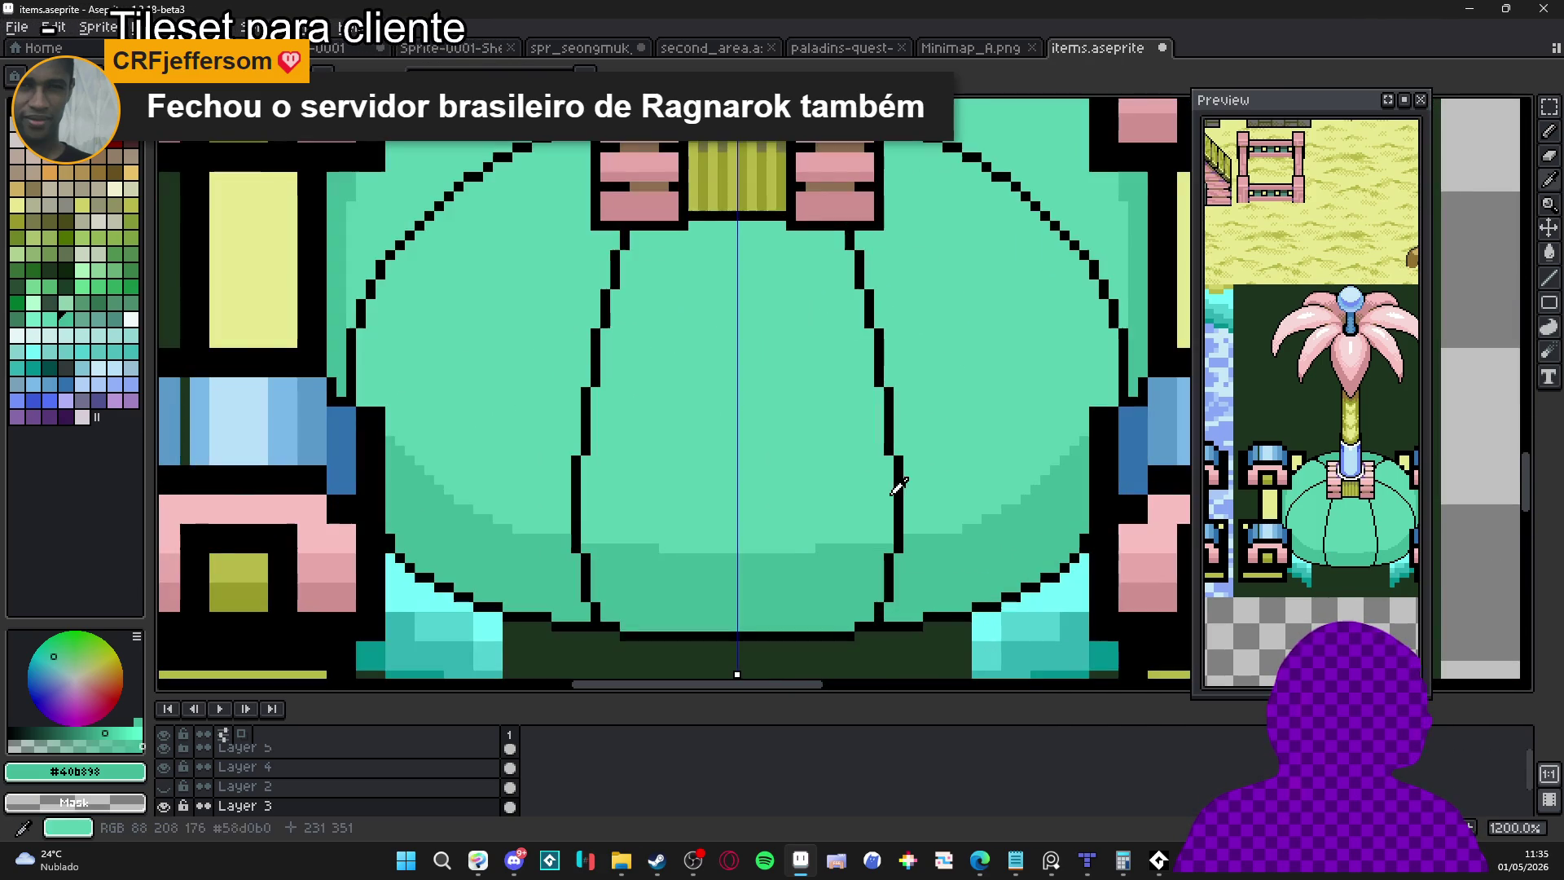
Recolour the black inner rib lines dark green from the palette, mirrored on both sides
alt+click(900, 482)
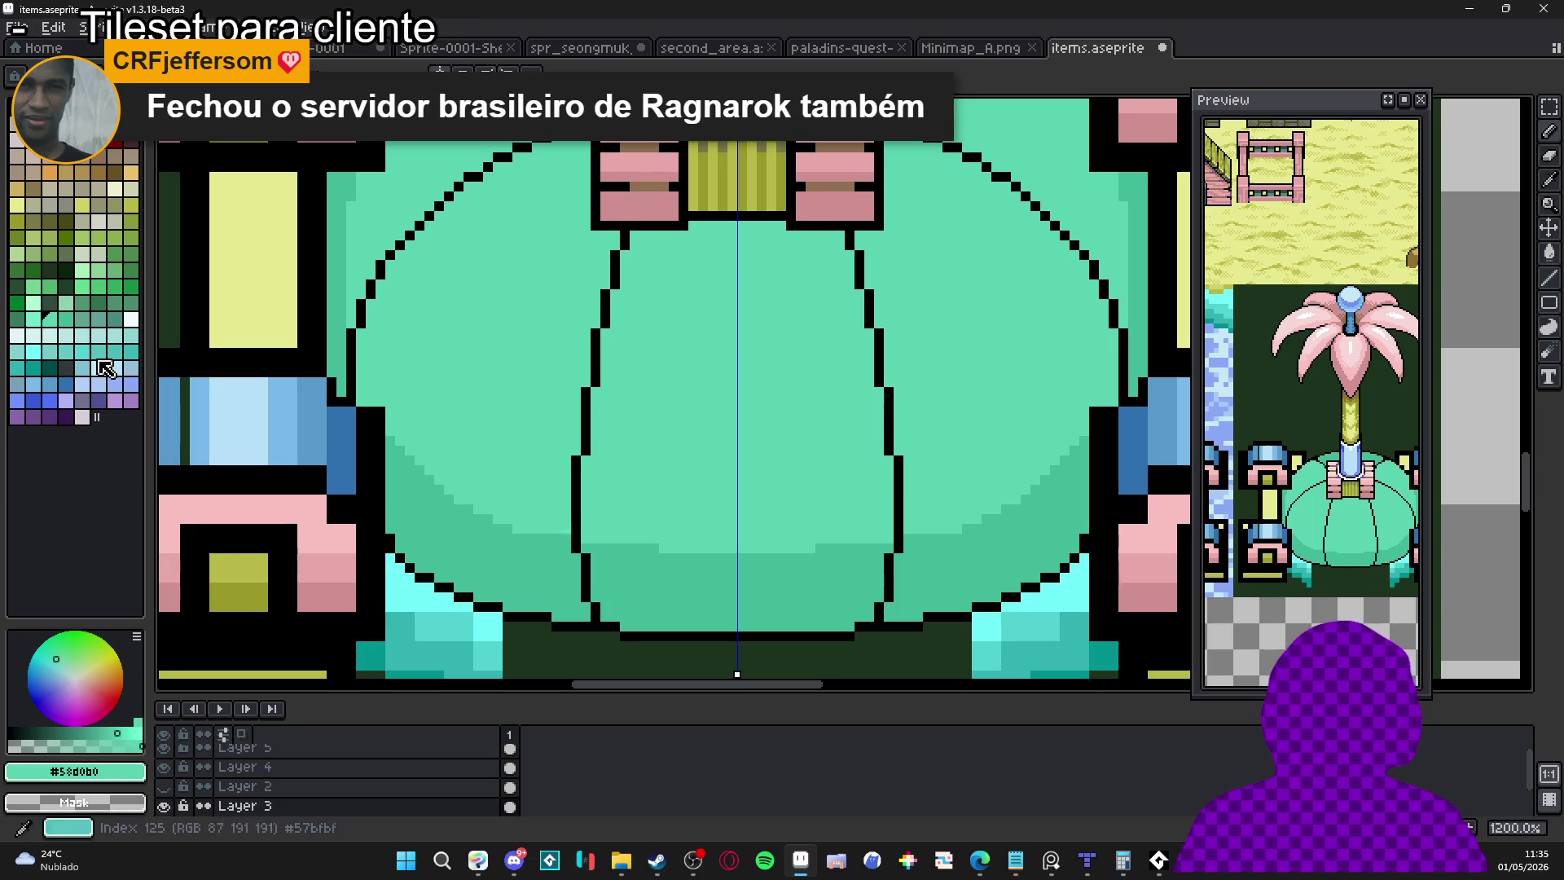
click(98, 302)
scroll(782, 411, up, 1)
drag(929, 460, 876, 190)
click(875, 179)
scroll(862, 292, down, 1)
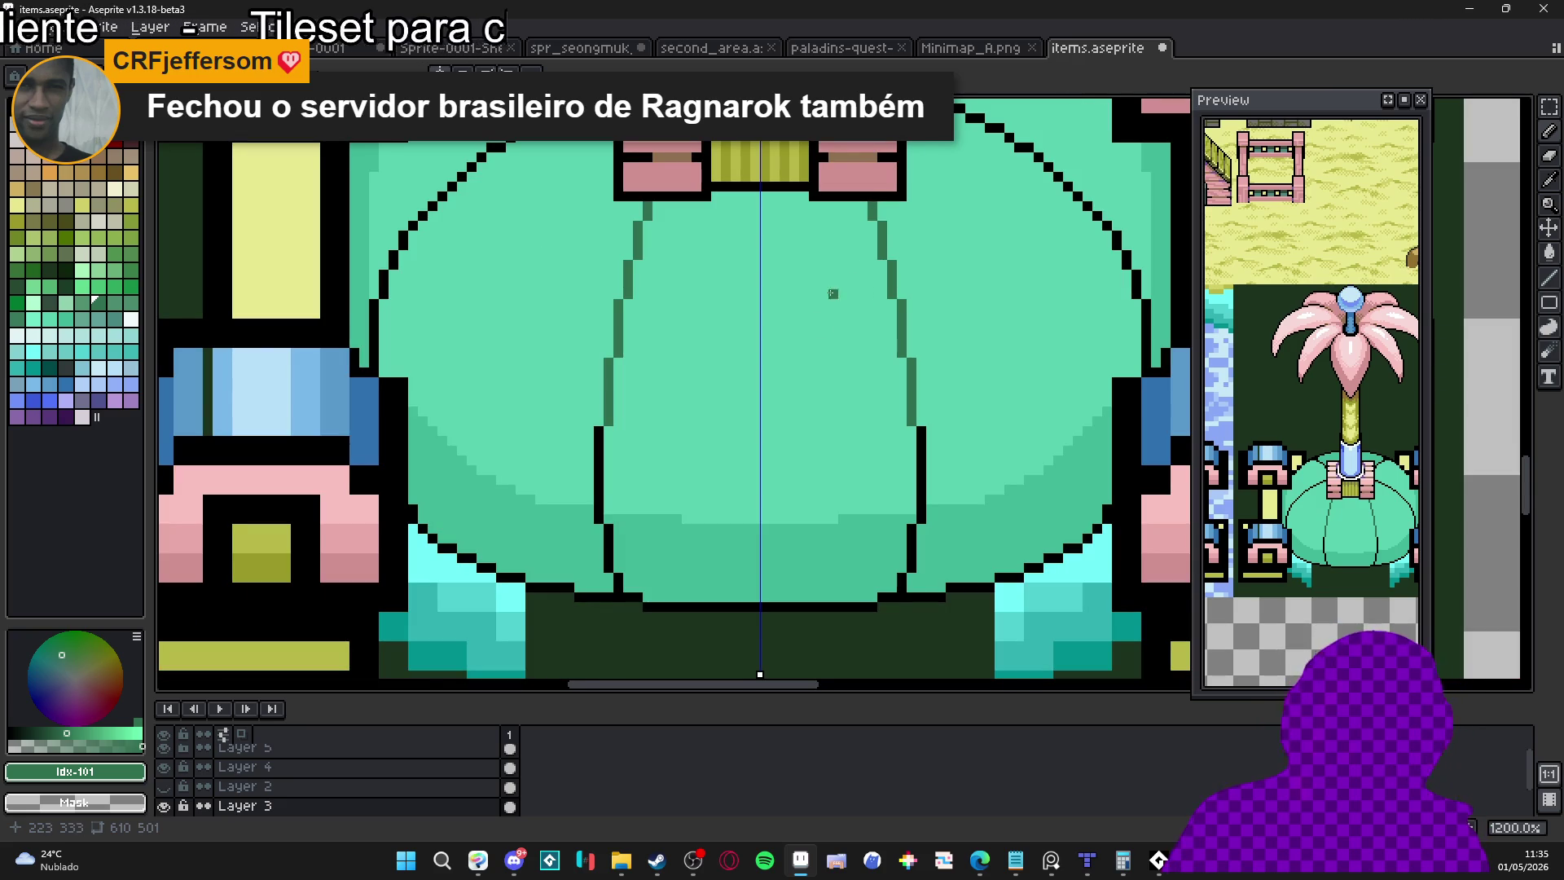
scroll(853, 264, up, 1)
Save items.aseprite and select the pale near-white palette colour (index 112)
key(ctrl+s)
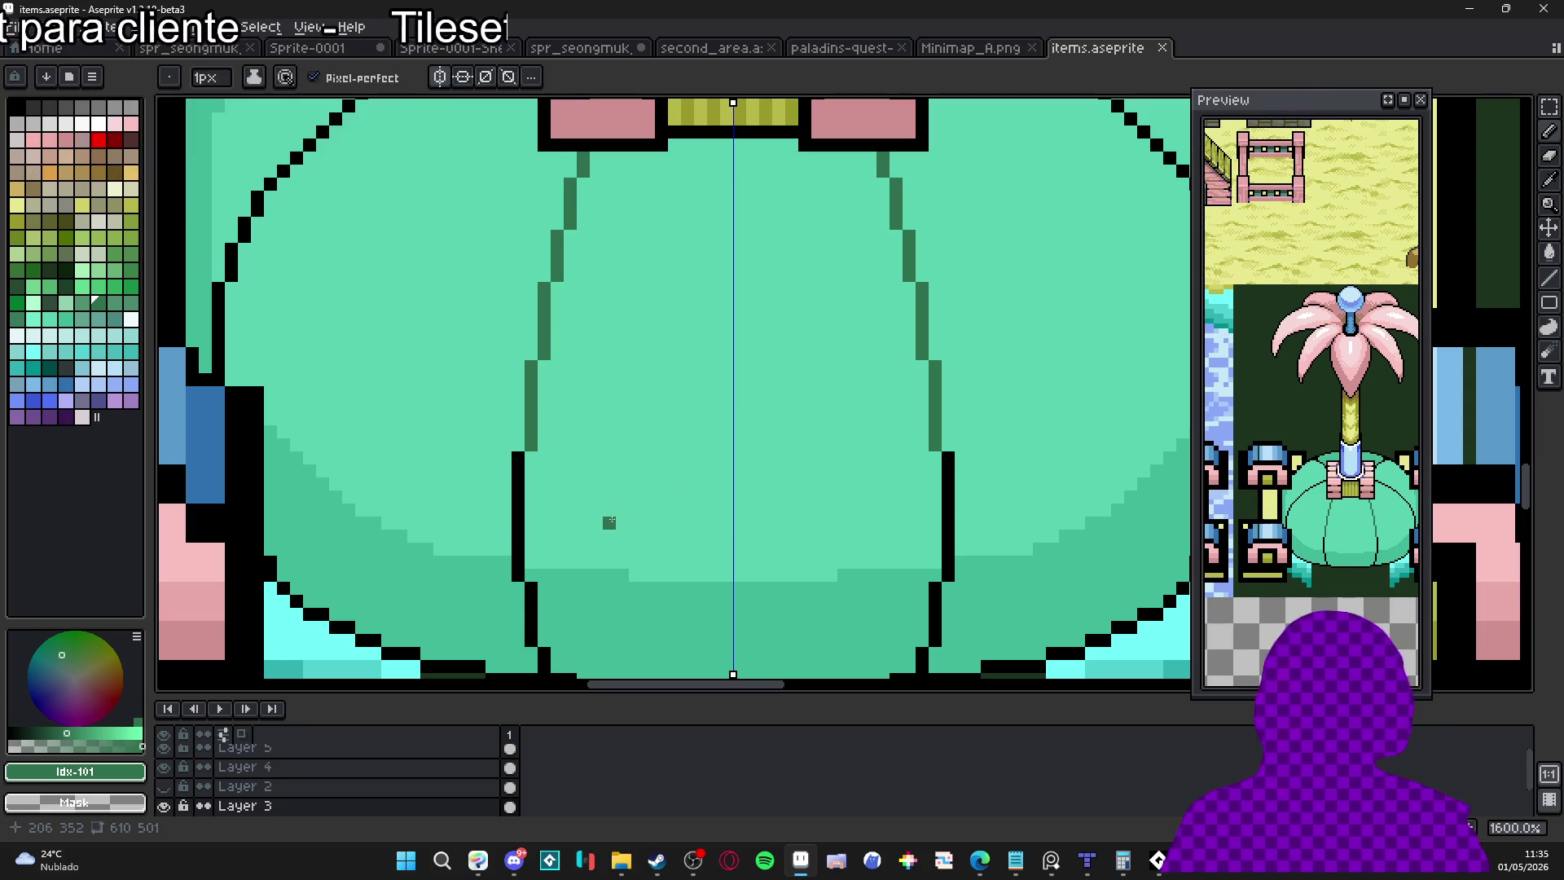
scroll(570, 521, down, 1)
scroll(563, 510, down, 1)
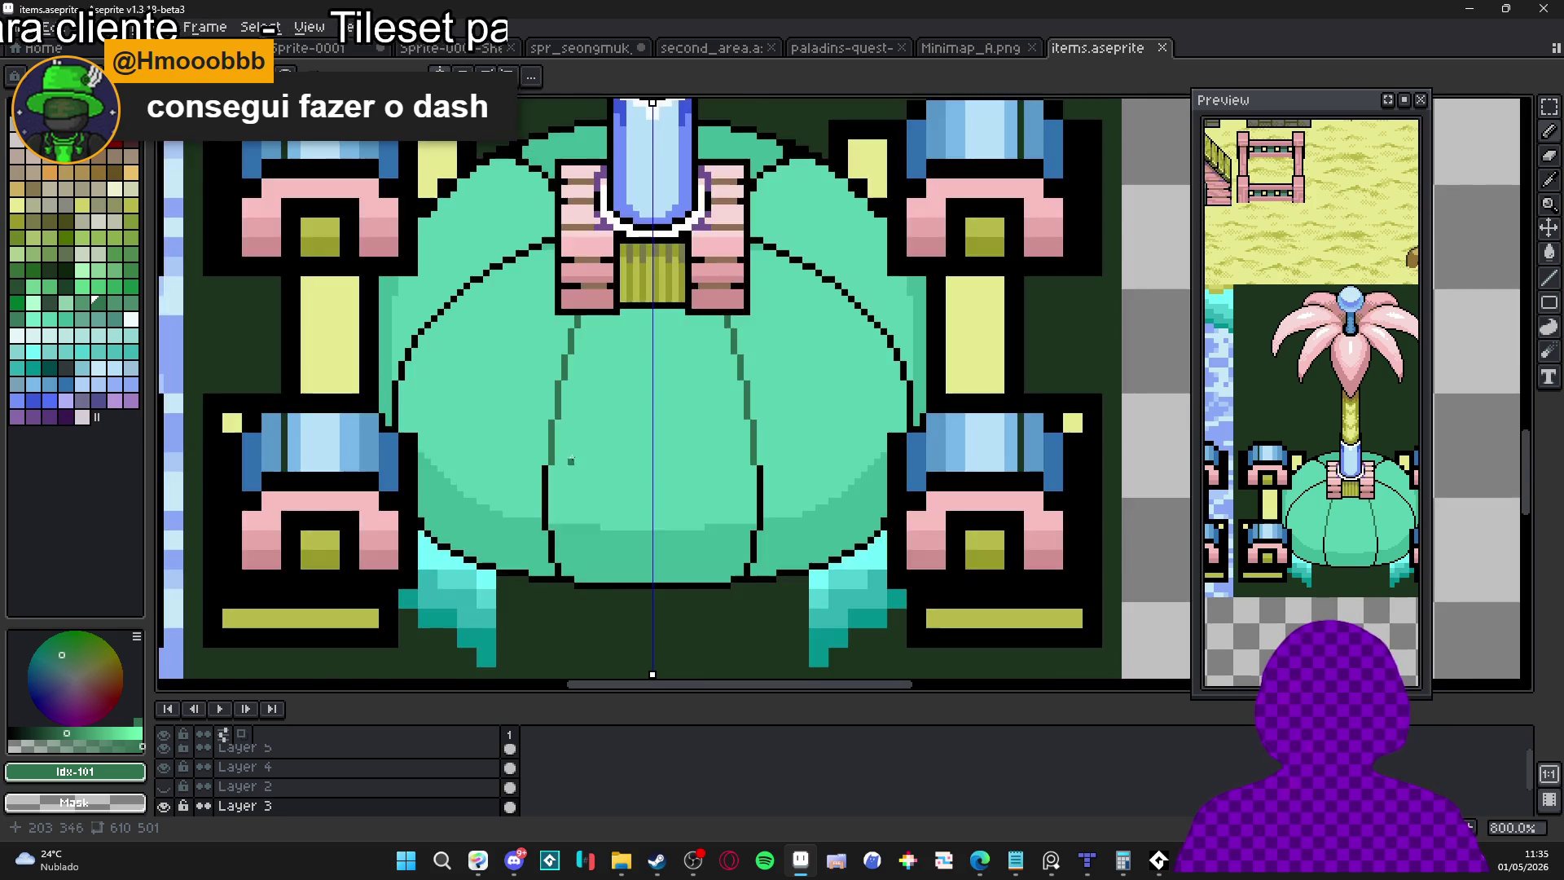
scroll(534, 321, up, 2)
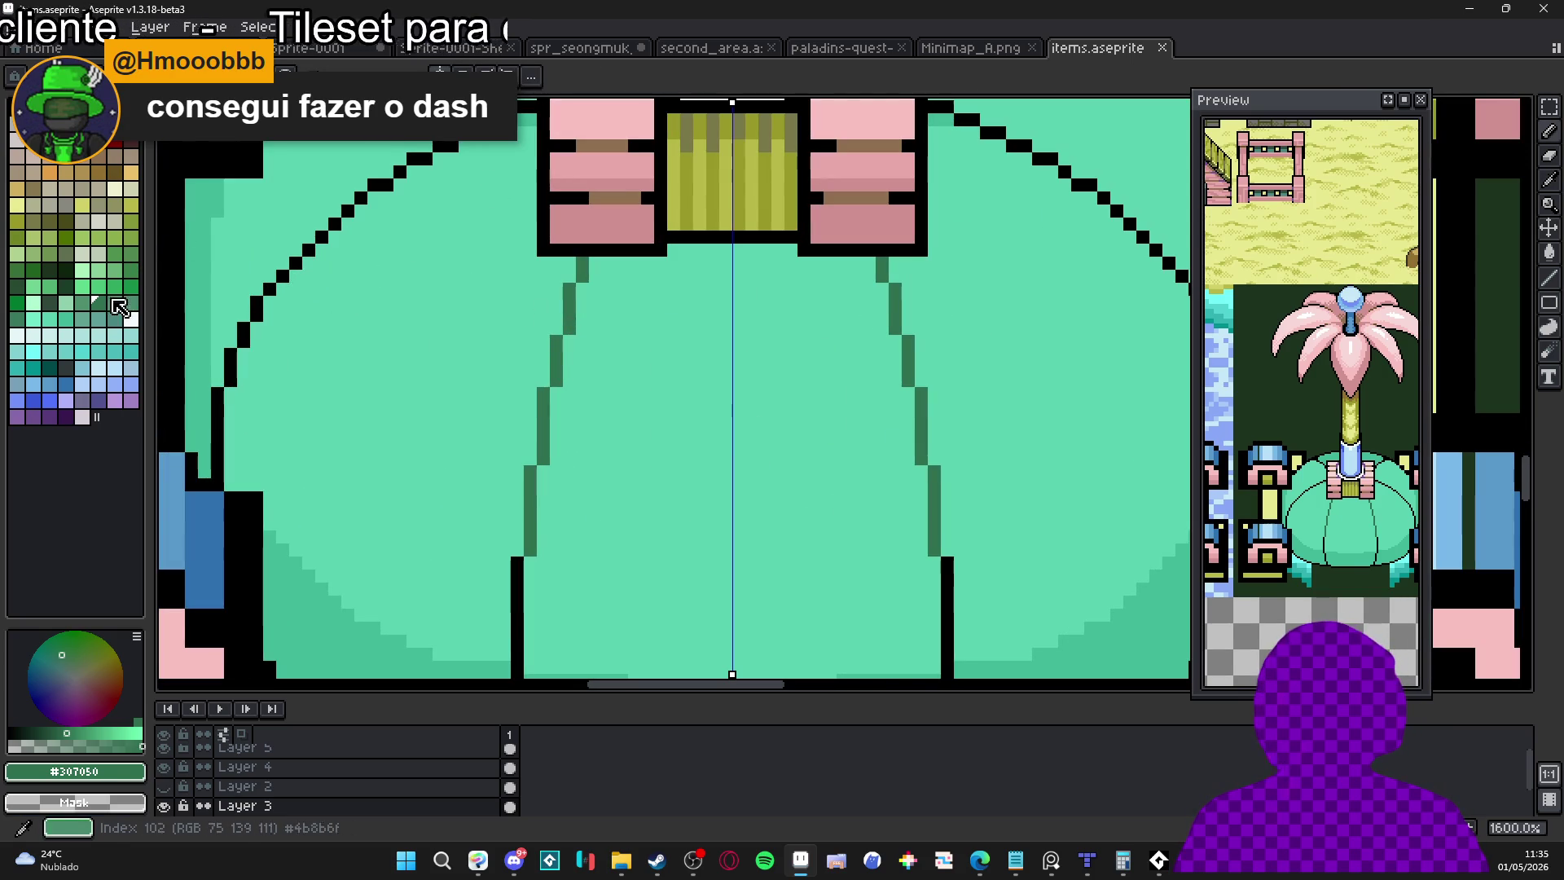
click(17, 337)
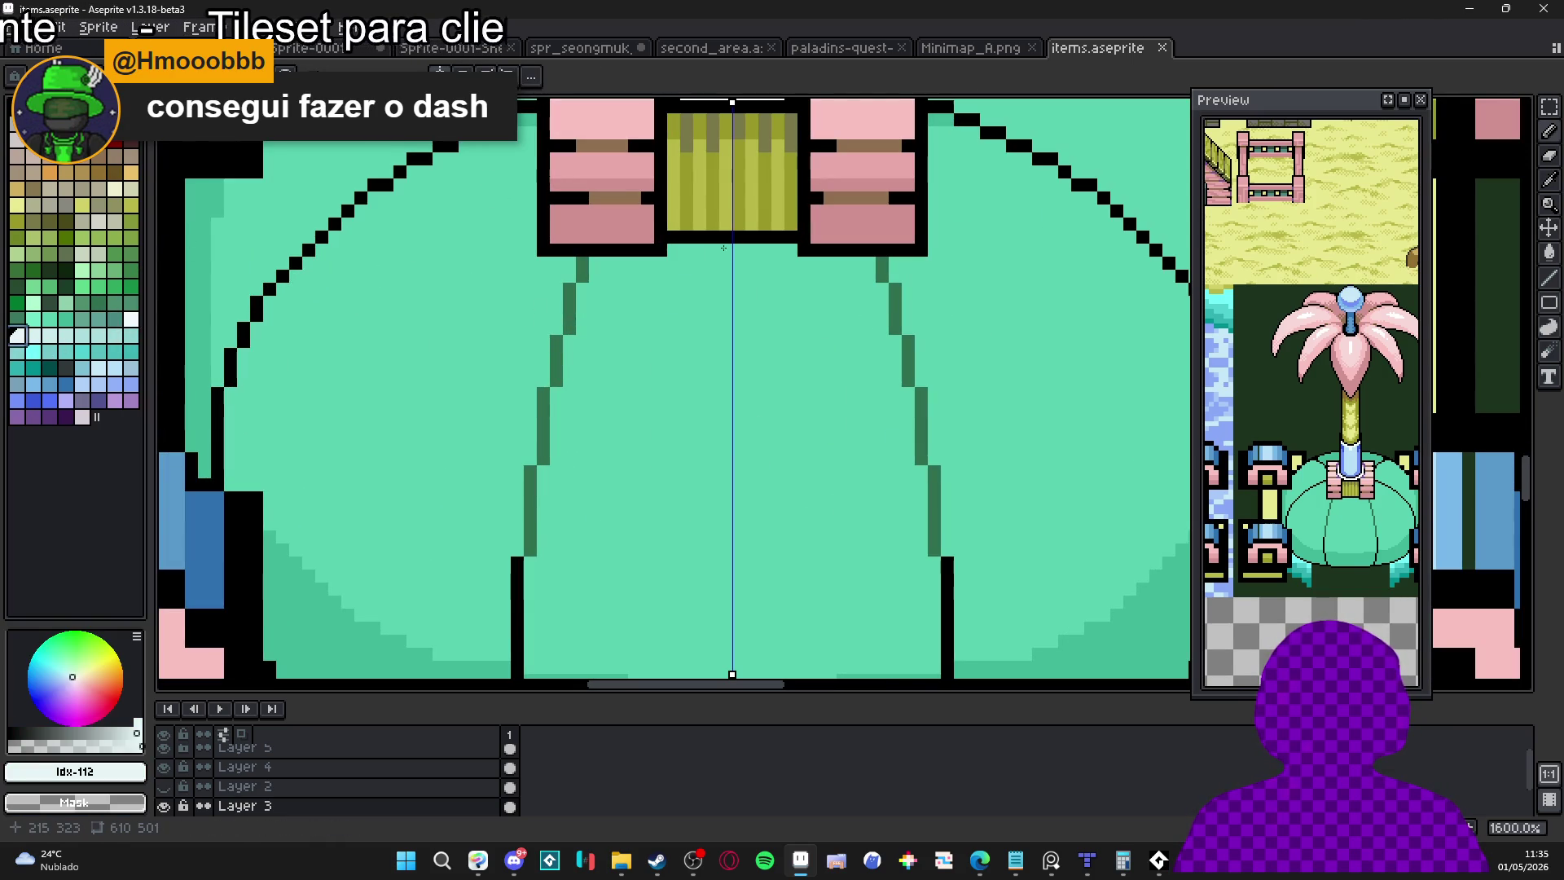
Paint the inner ribs pale near-white and turn their black lower ends dark green
mouse_move(569, 275)
mouse_down()
mouse_move(578, 265)
mouse_move(531, 460)
mouse_move(519, 660)
mouse_move(570, 378)
mouse_up()
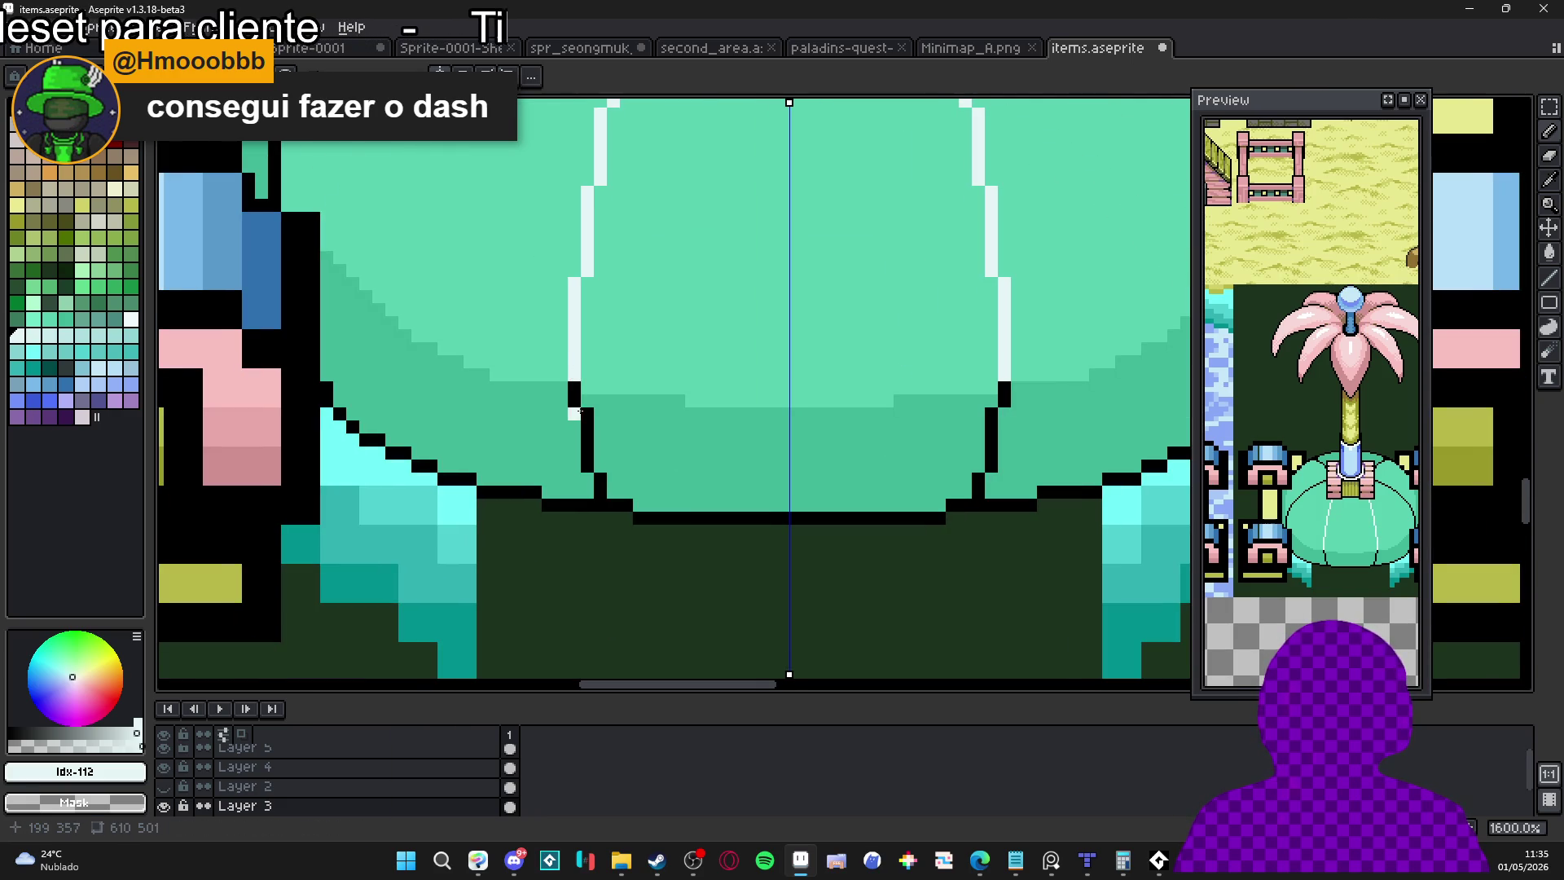
alt+click(581, 394)
alt+click(321, 358)
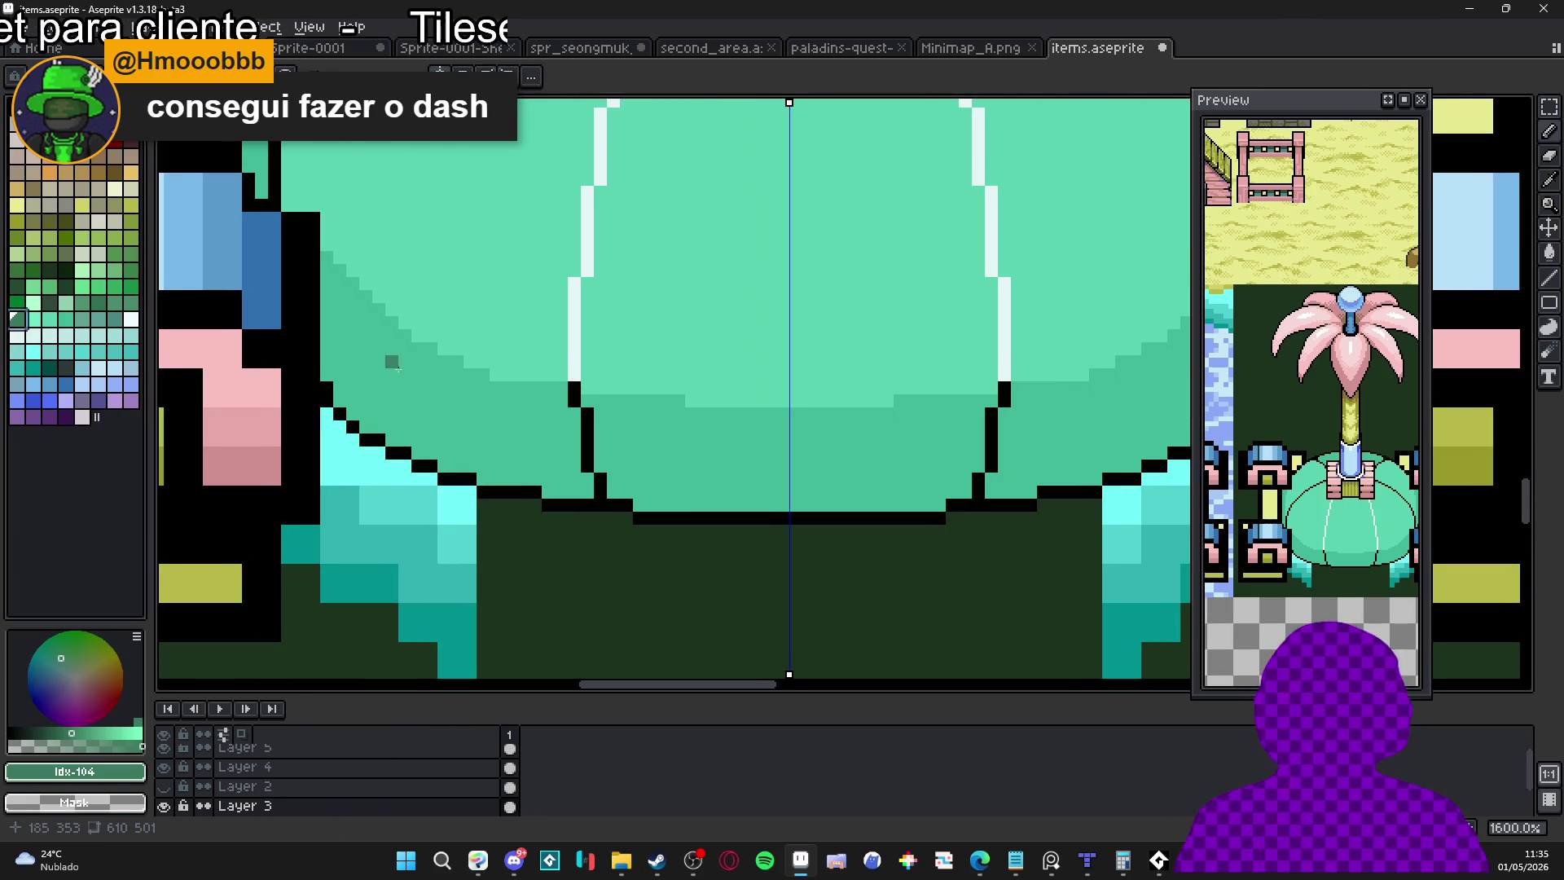
drag(575, 389, 587, 470)
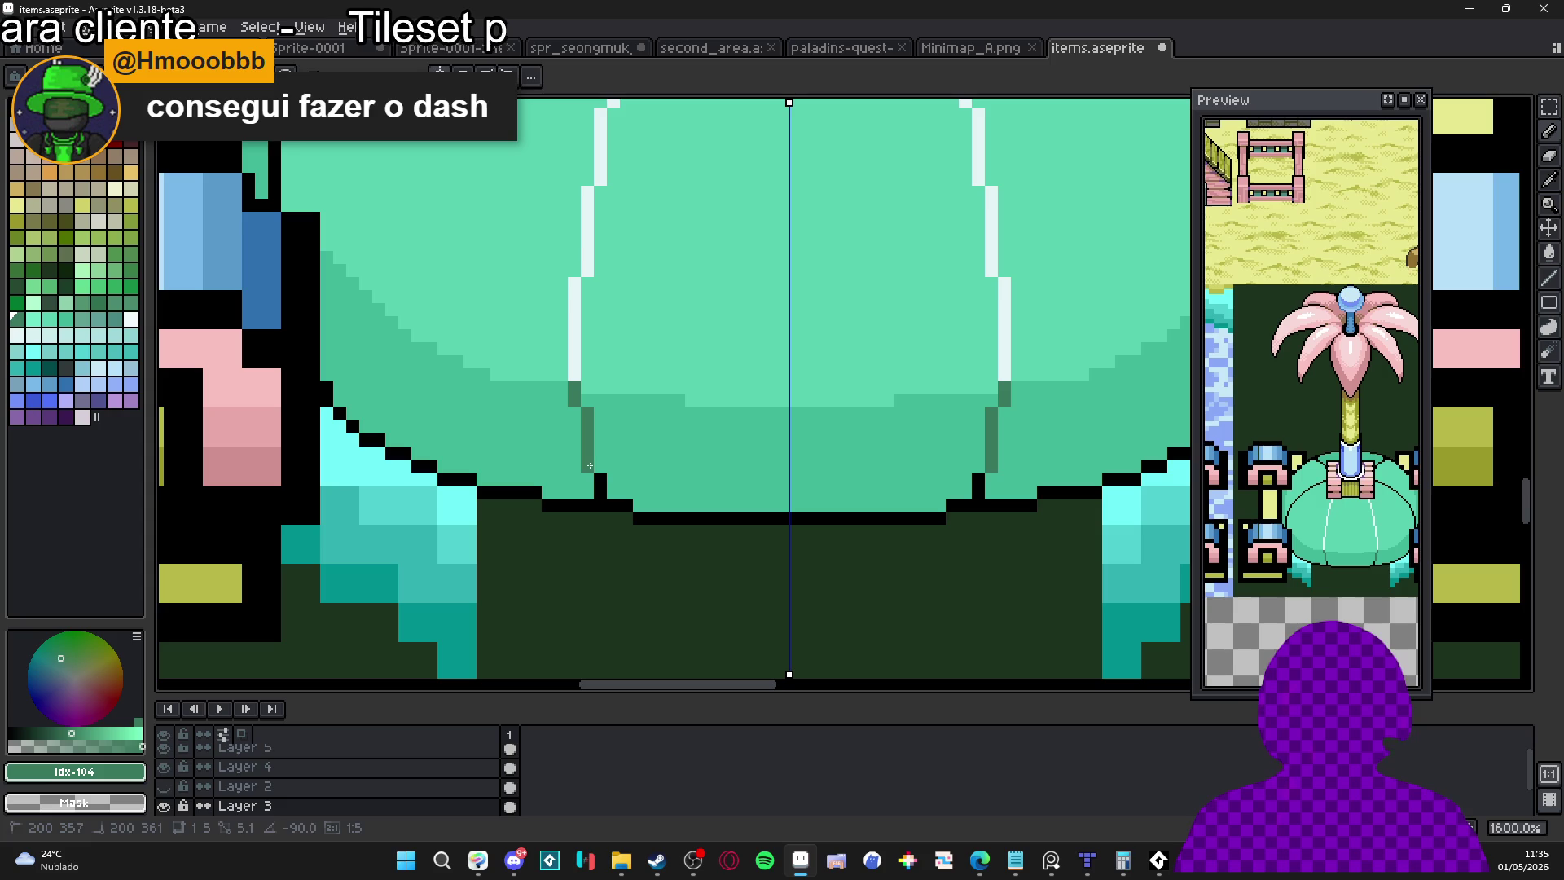
scroll(583, 485, down, 6)
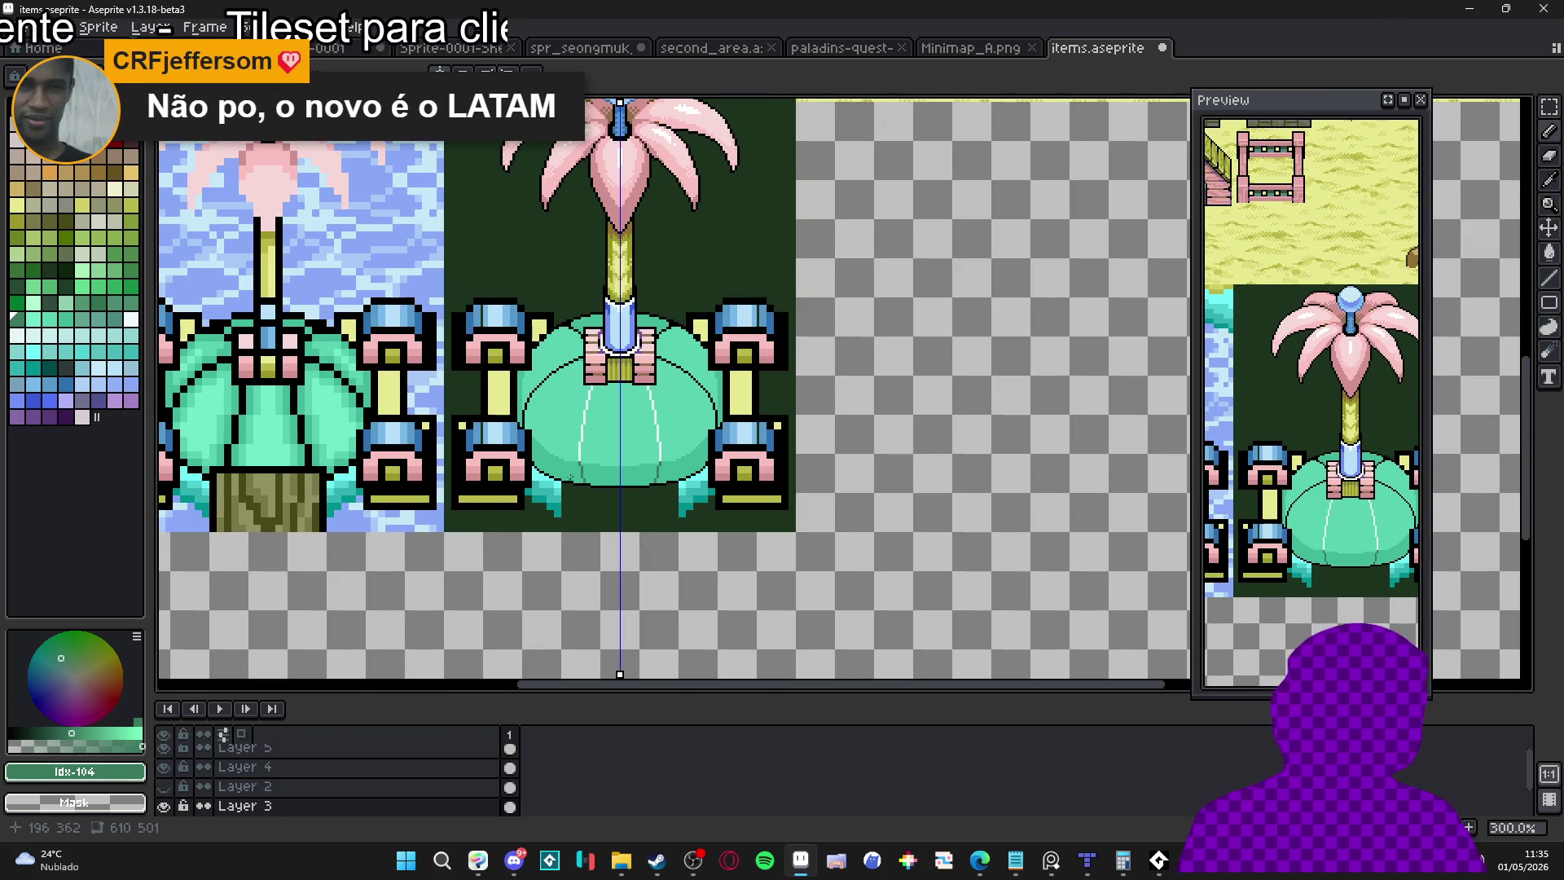
scroll(595, 399, up, 1)
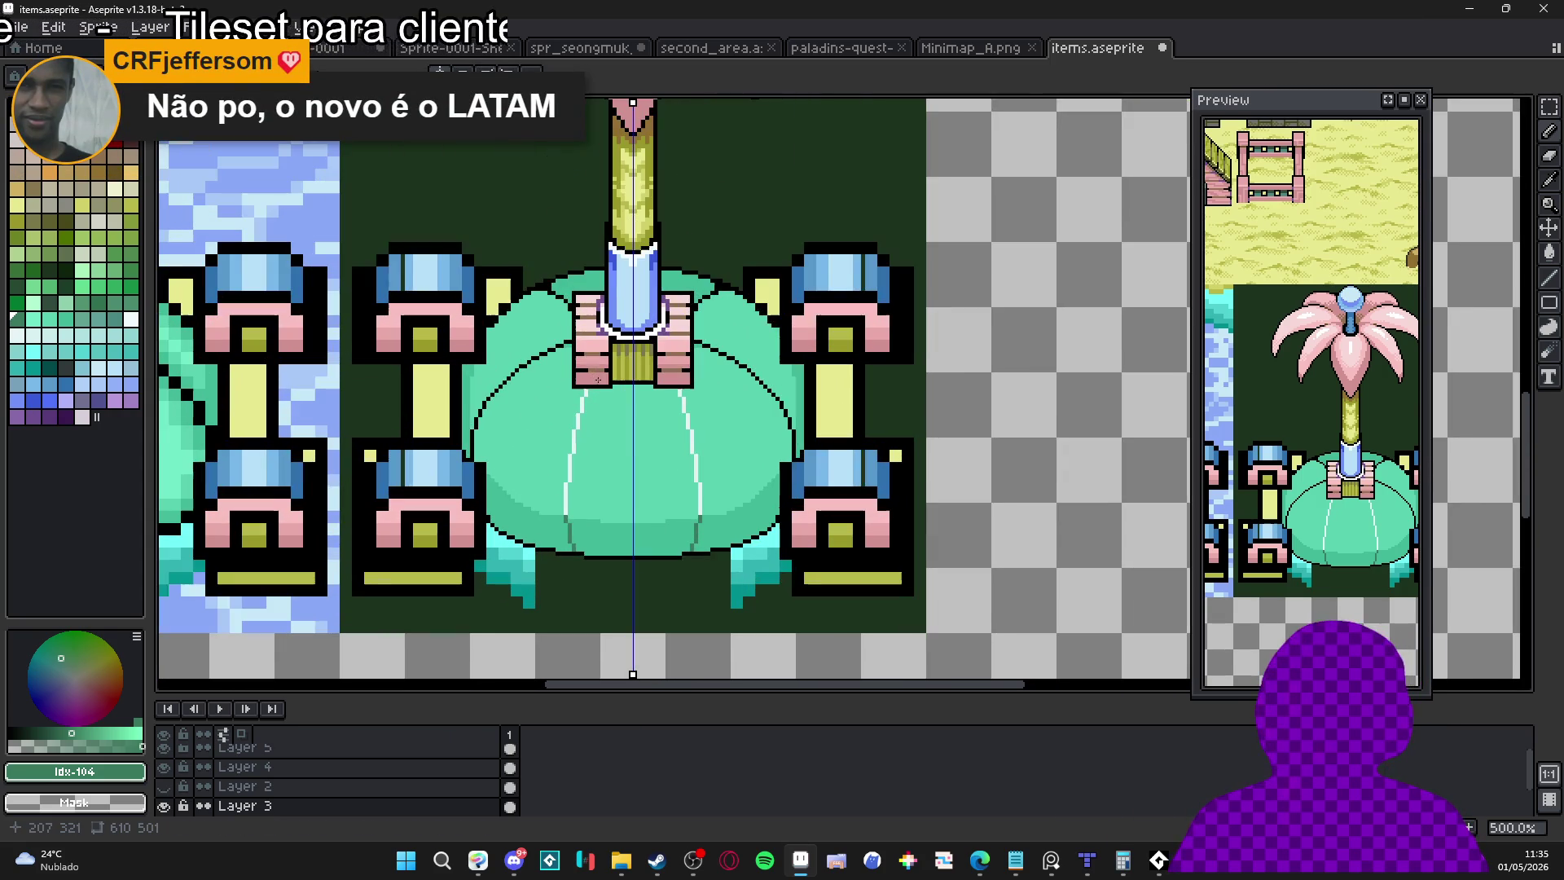
Turn the dome's upper curved outline pixels pale cyan #c4f5f5
scroll(541, 394, up, 1)
scroll(563, 406, up, 4)
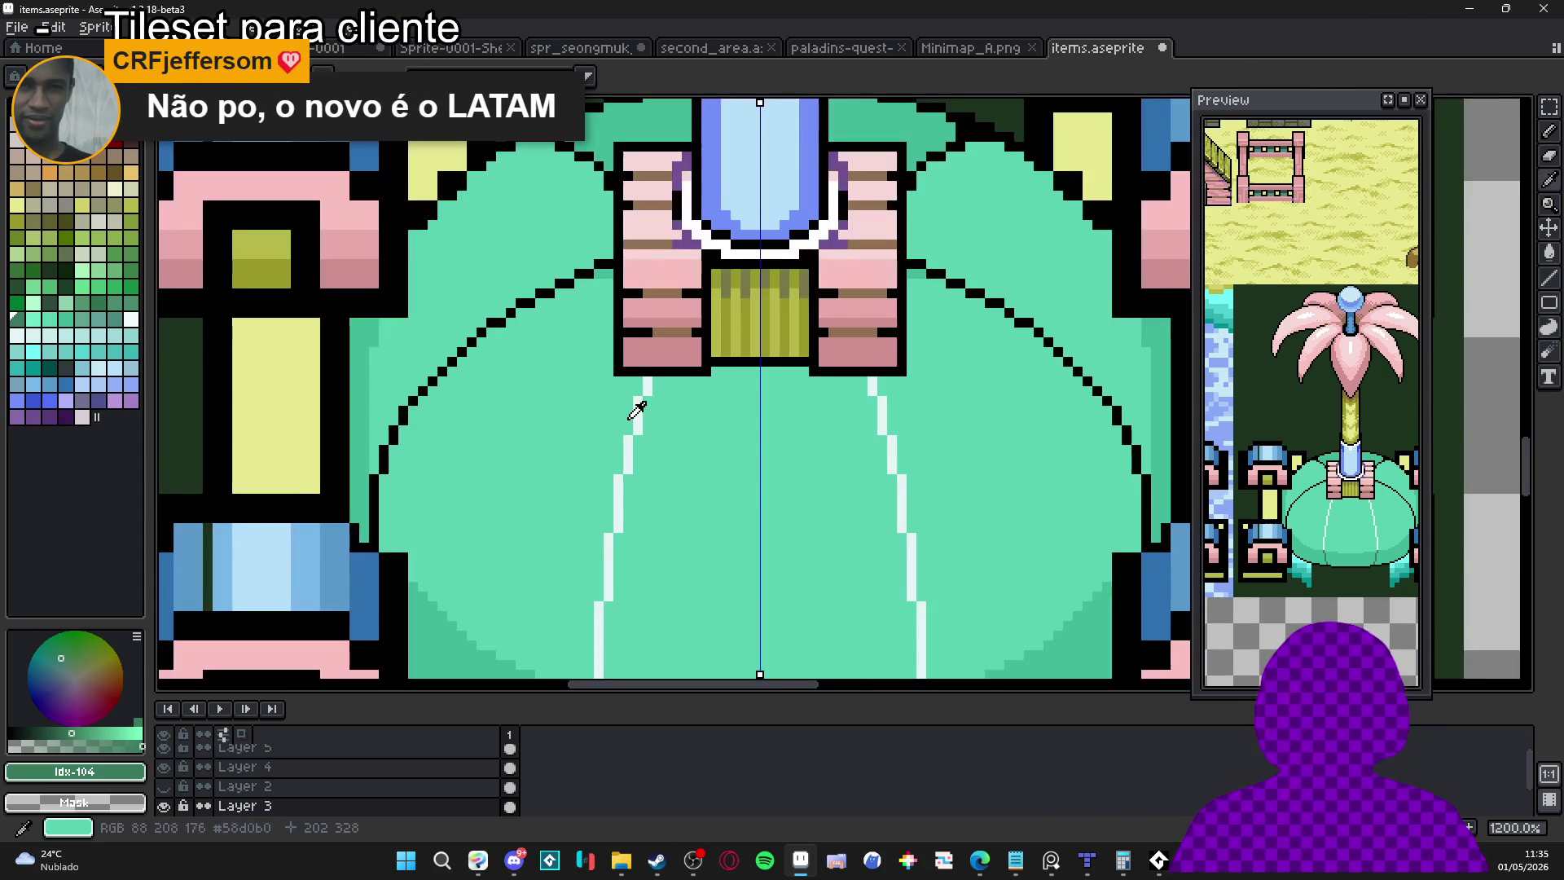
click(608, 265)
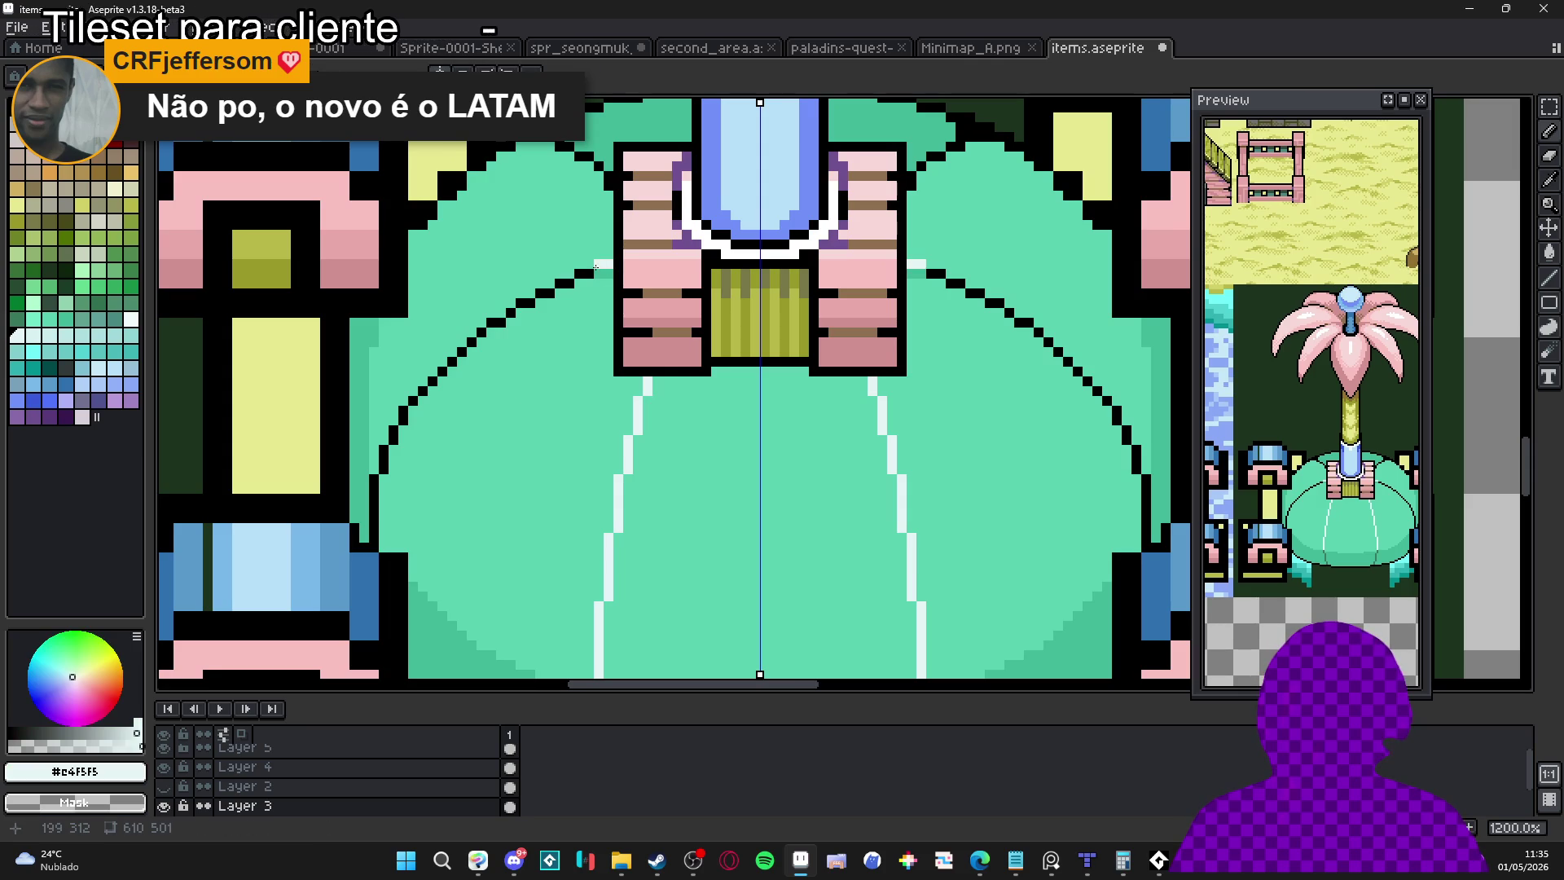
click(581, 273)
click(563, 283)
click(543, 292)
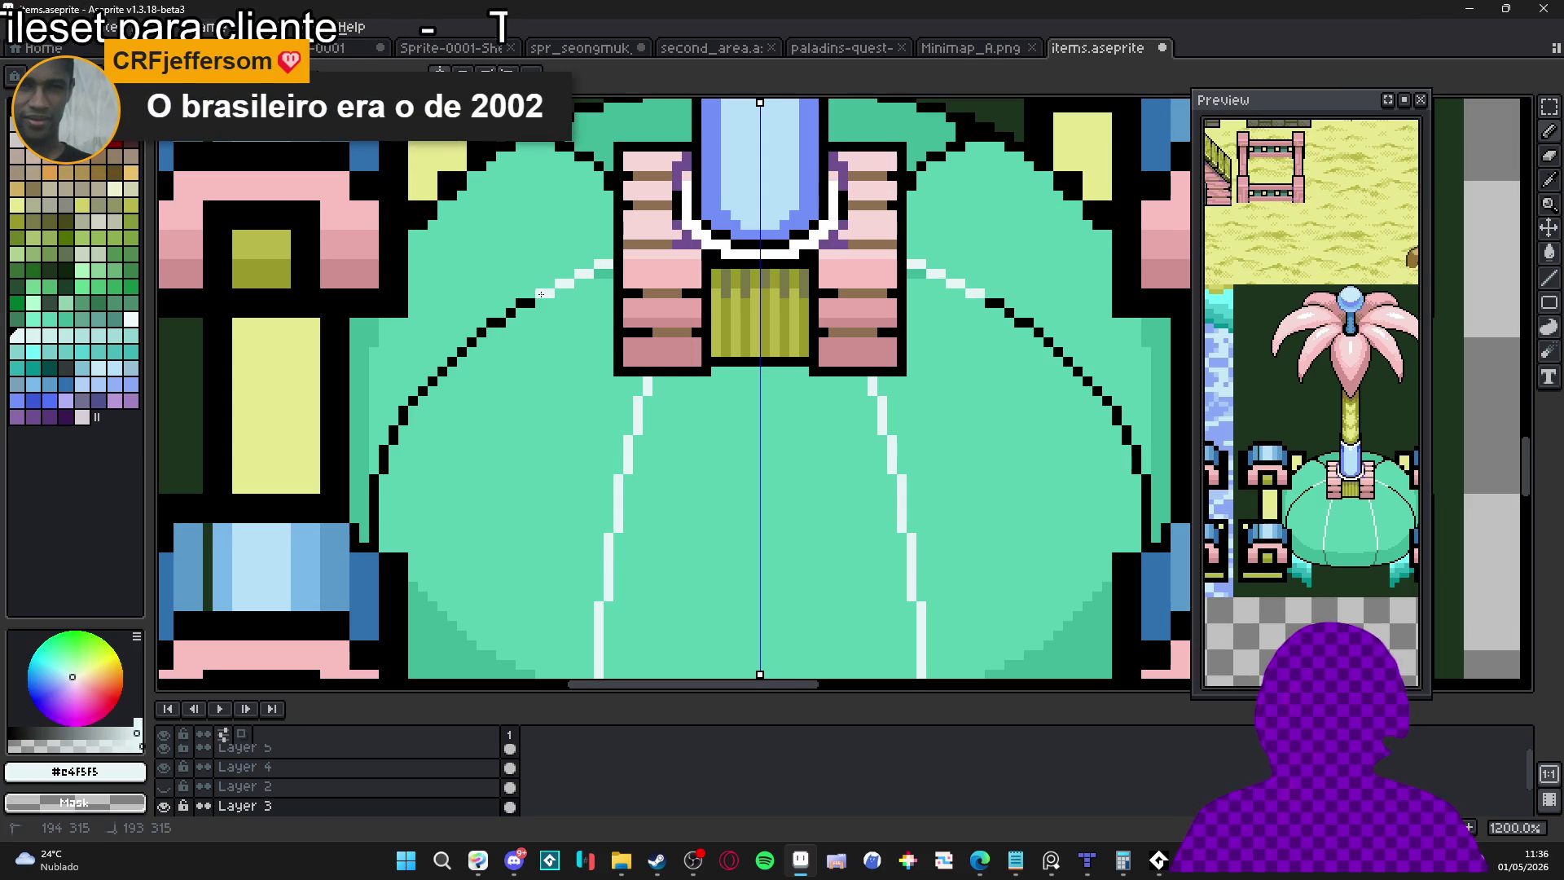
click(525, 302)
mouse_move(510, 316)
mouse_down()
mouse_move(570, 322)
mouse_move(657, 284)
mouse_up()
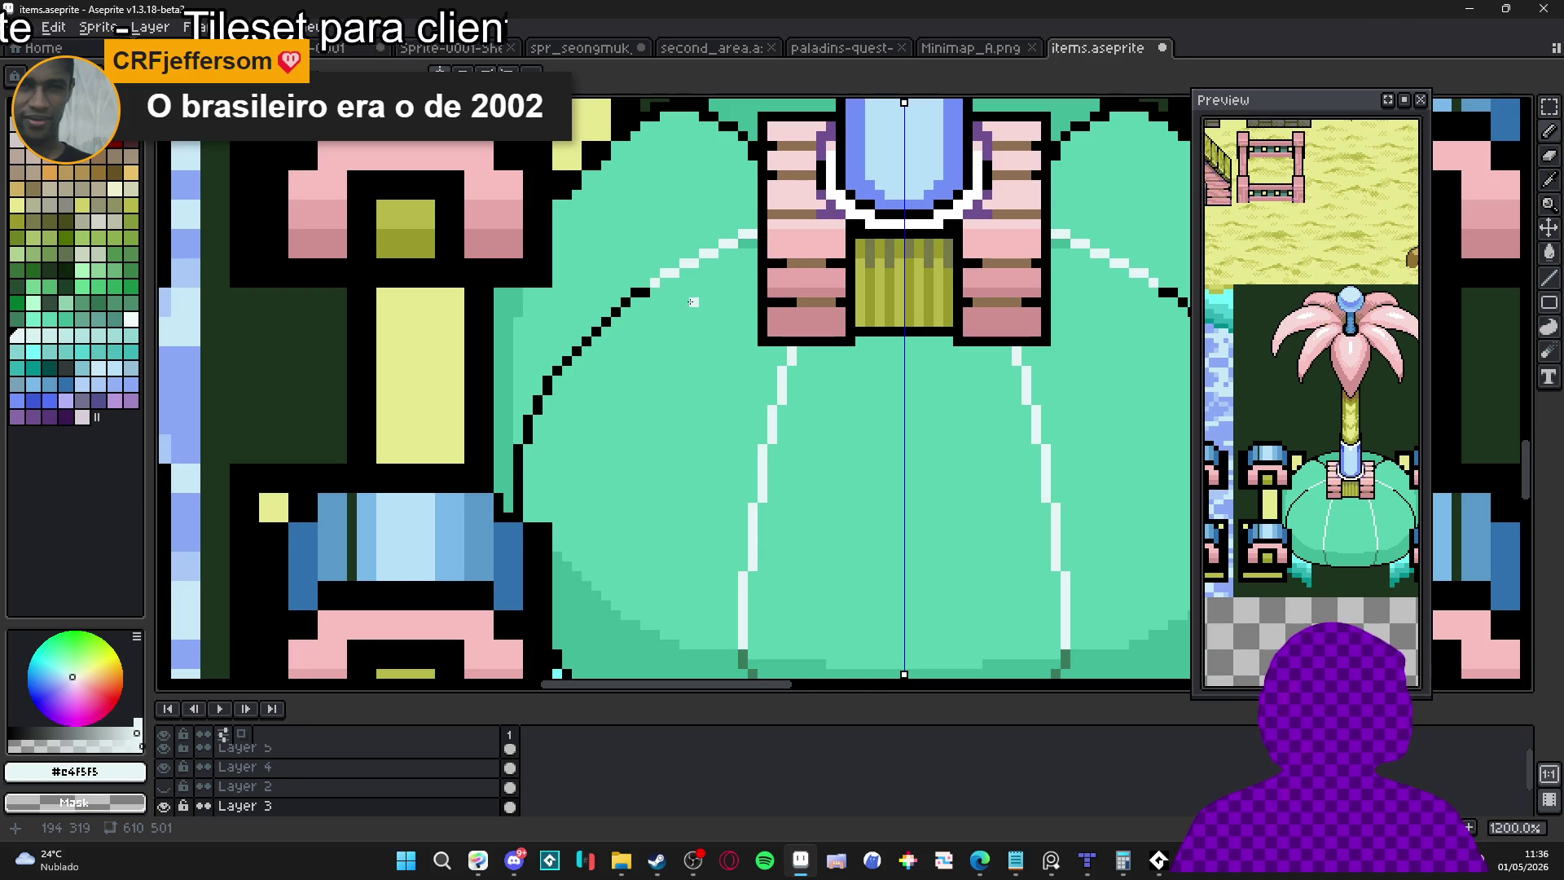
Repaint the diagonal outer outline arc pale cyan, mirrored on both sides
scroll(692, 301, up, 3)
mouse_move(604, 299)
mouse_down()
mouse_move(536, 398)
mouse_move(477, 417)
mouse_move(439, 456)
mouse_move(400, 575)
mouse_move(475, 491)
mouse_move(498, 499)
mouse_move(497, 550)
mouse_up()
scroll(409, 567, down, 2)
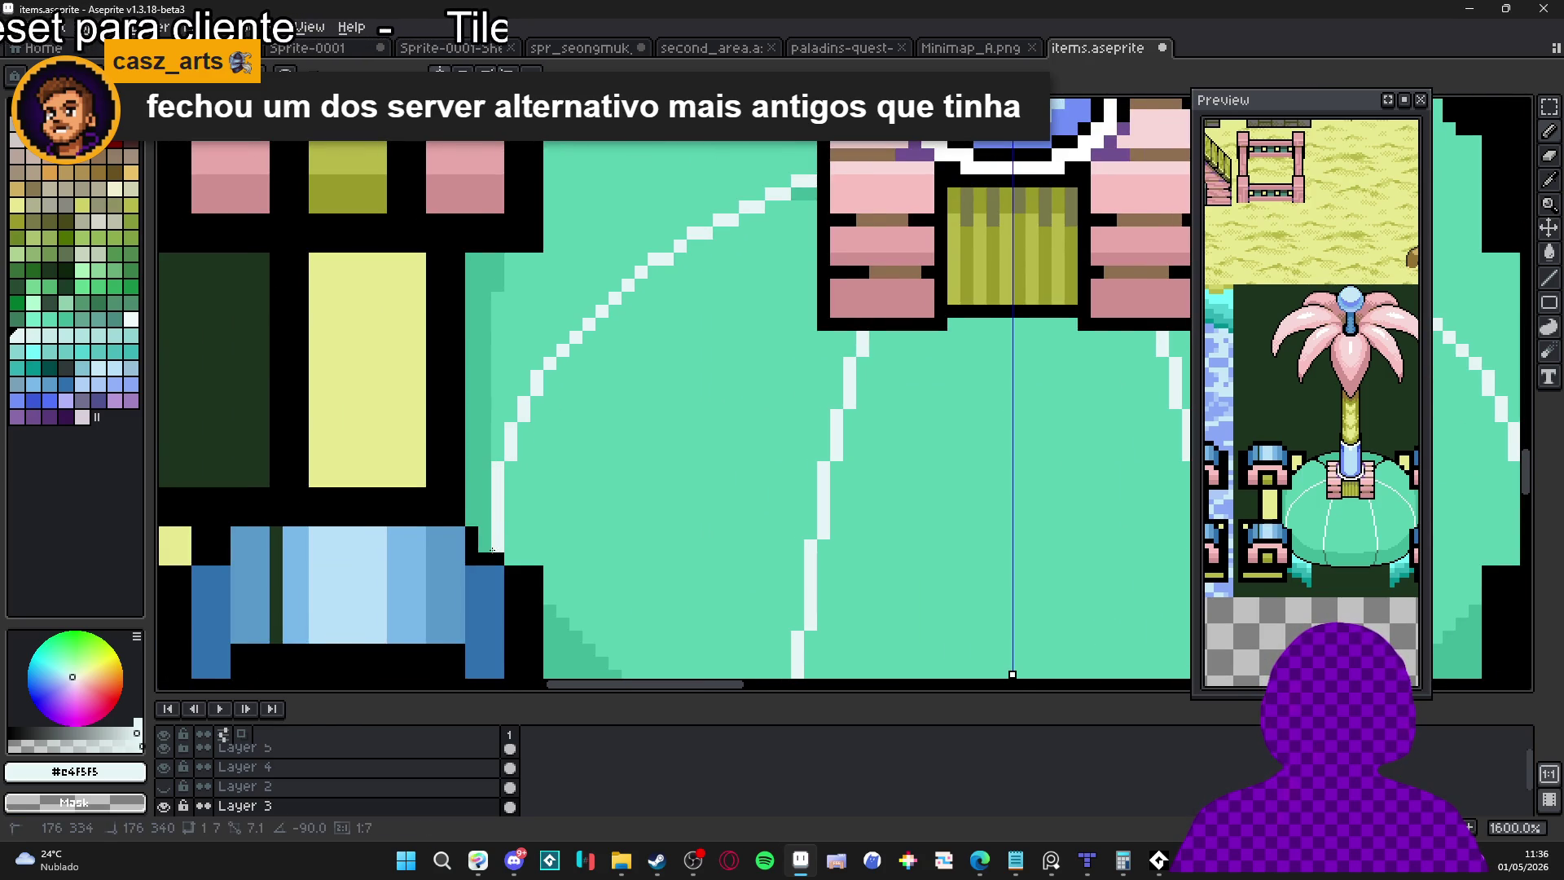
scroll(629, 489, down, 5)
scroll(604, 404, up, 1)
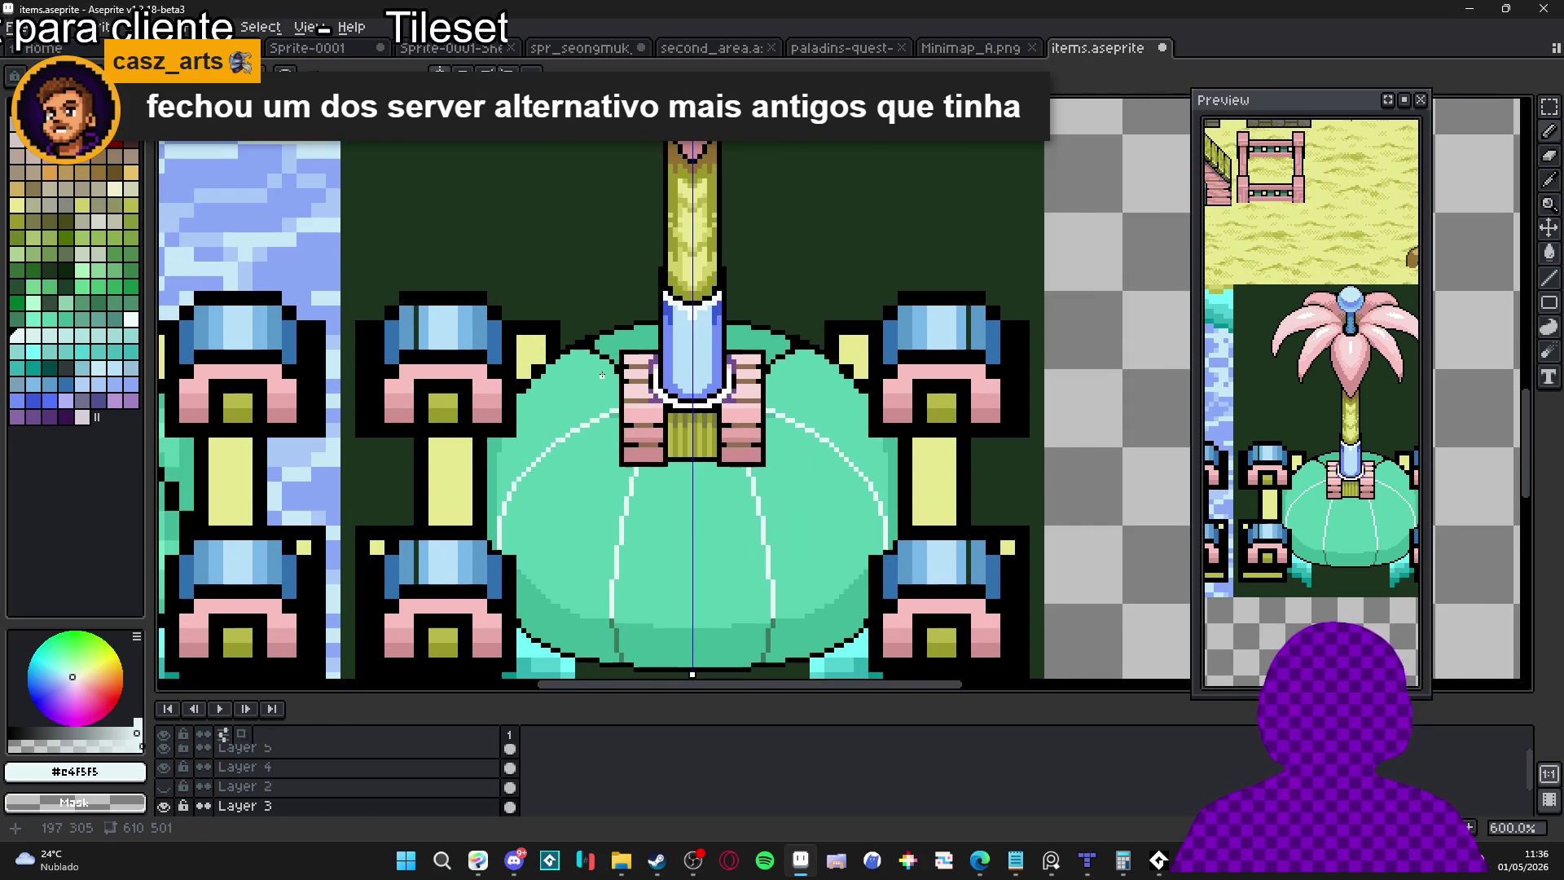
Paint #40b898 shadow bands along the dome's bottom and up its left side
scroll(594, 621, up, 4)
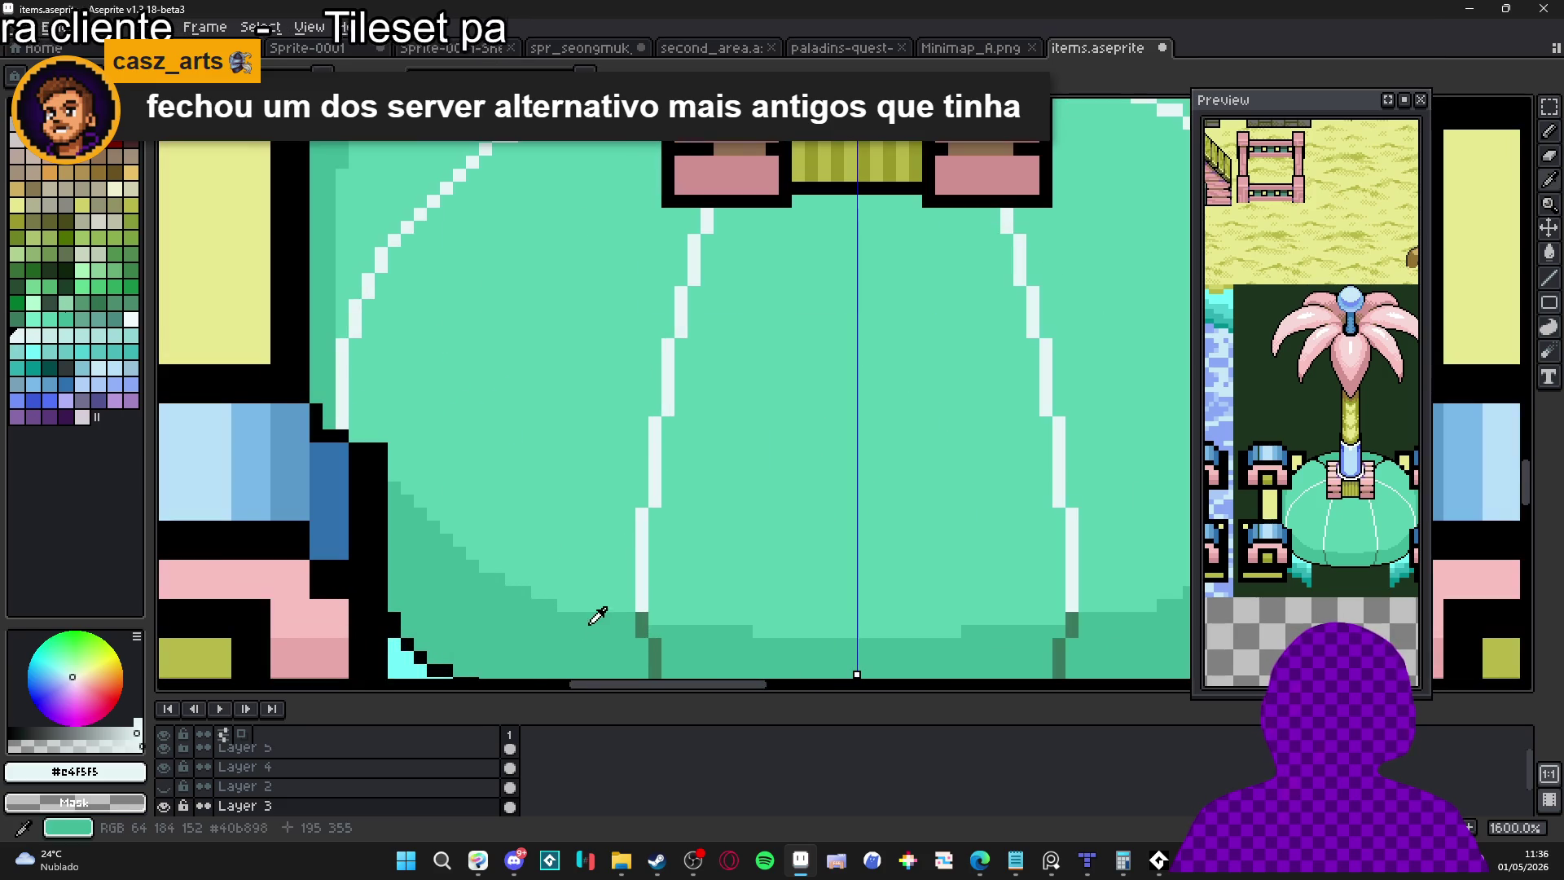
alt+click(577, 601)
mouse_move(577, 601)
mouse_down()
mouse_move(630, 607)
mouse_move(641, 486)
mouse_up()
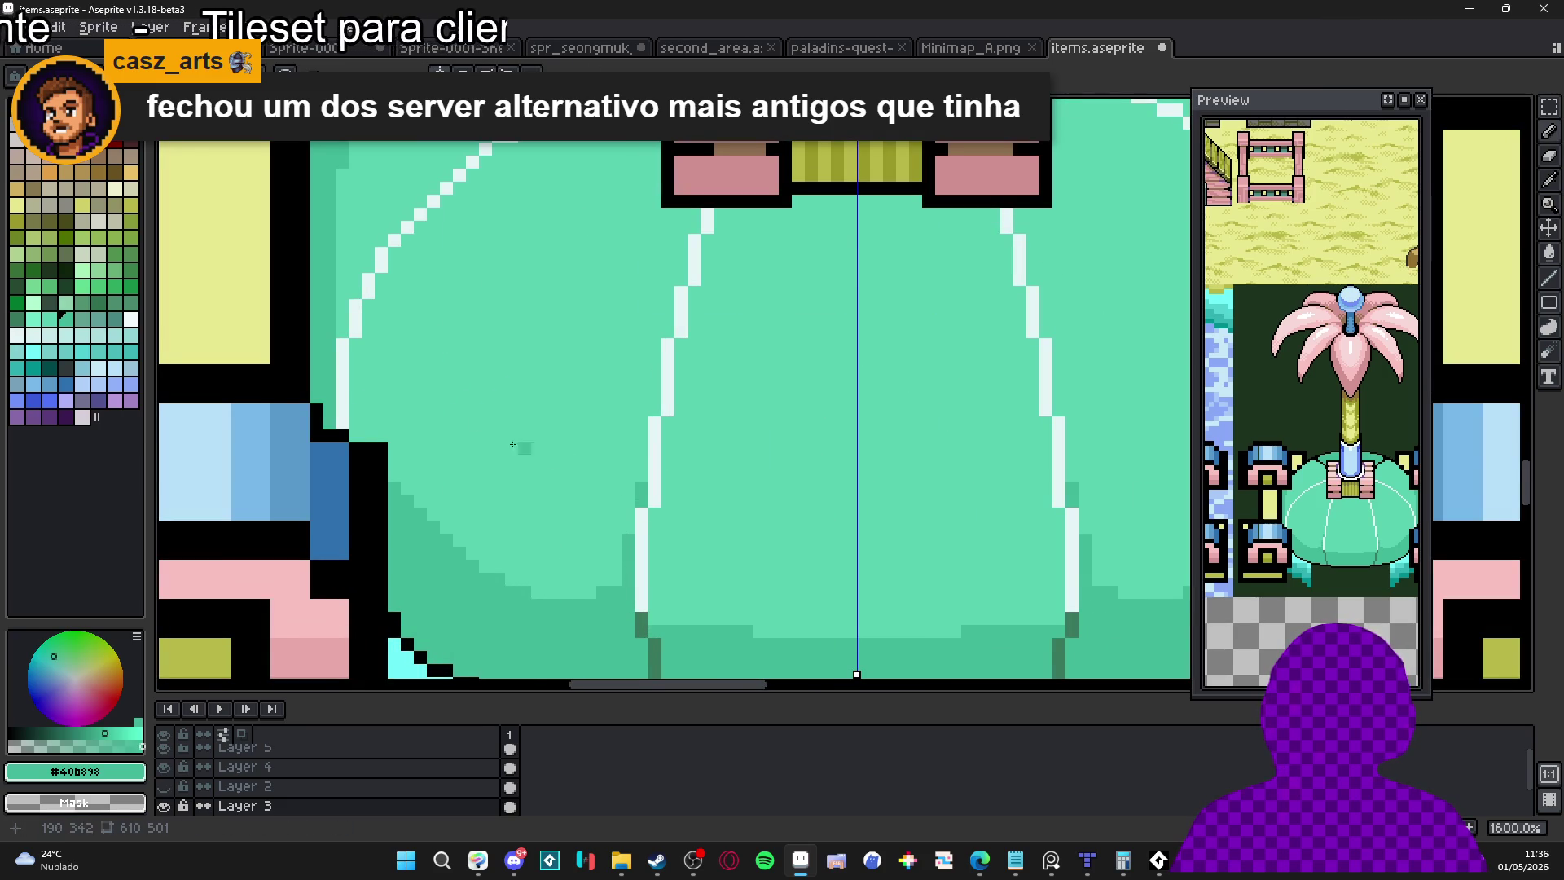
drag(361, 427, 368, 308)
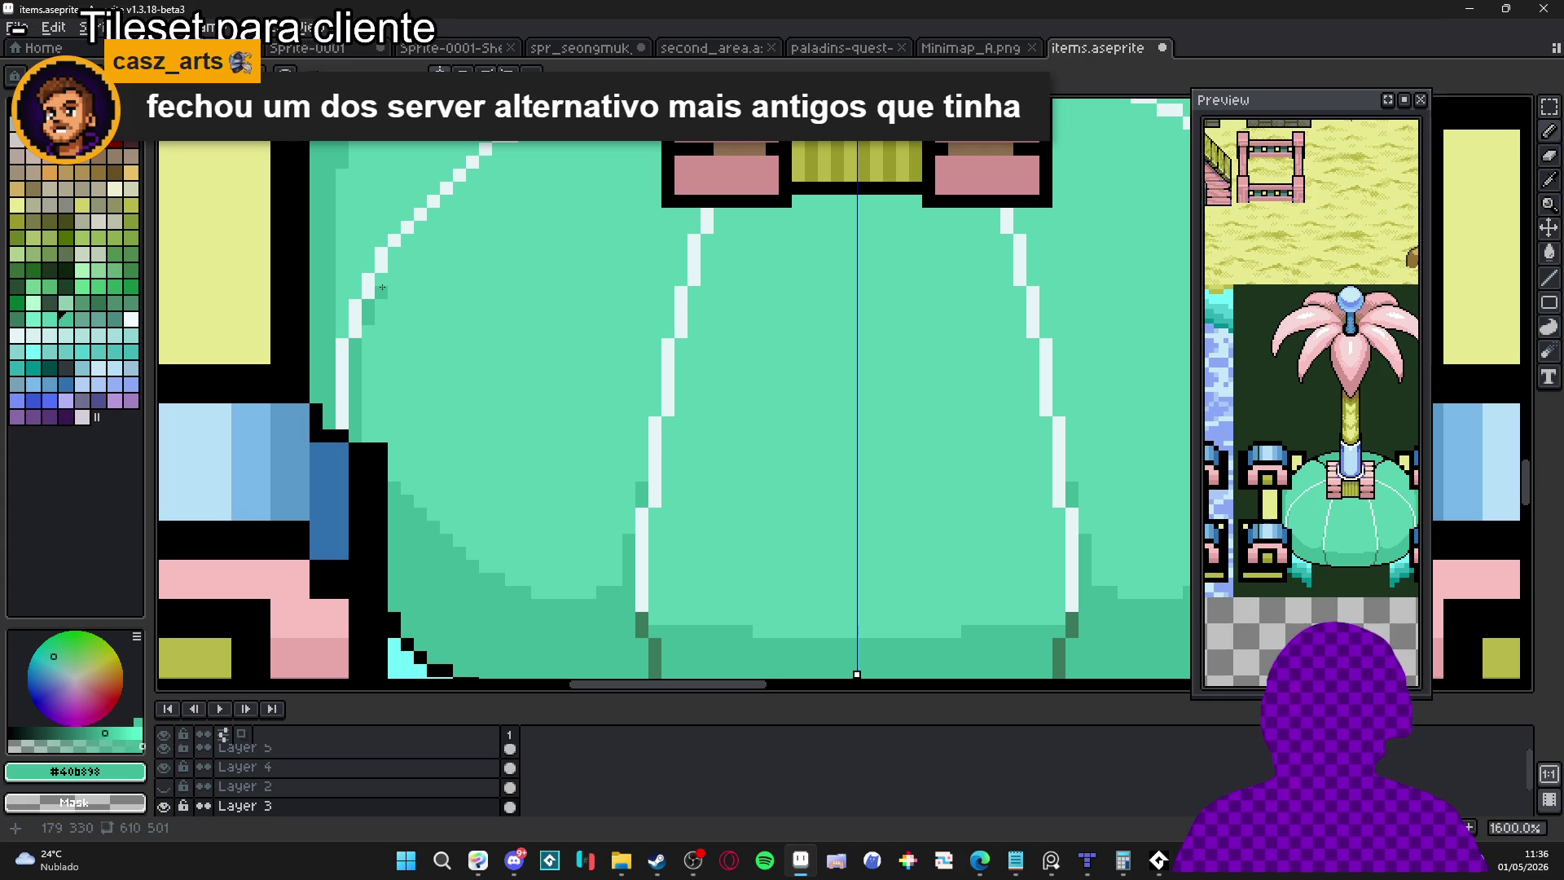
drag(360, 441, 371, 453)
Soften dark shading near the dome's left curve to lighter mint #58d0b0
click(381, 462)
alt+click(385, 447)
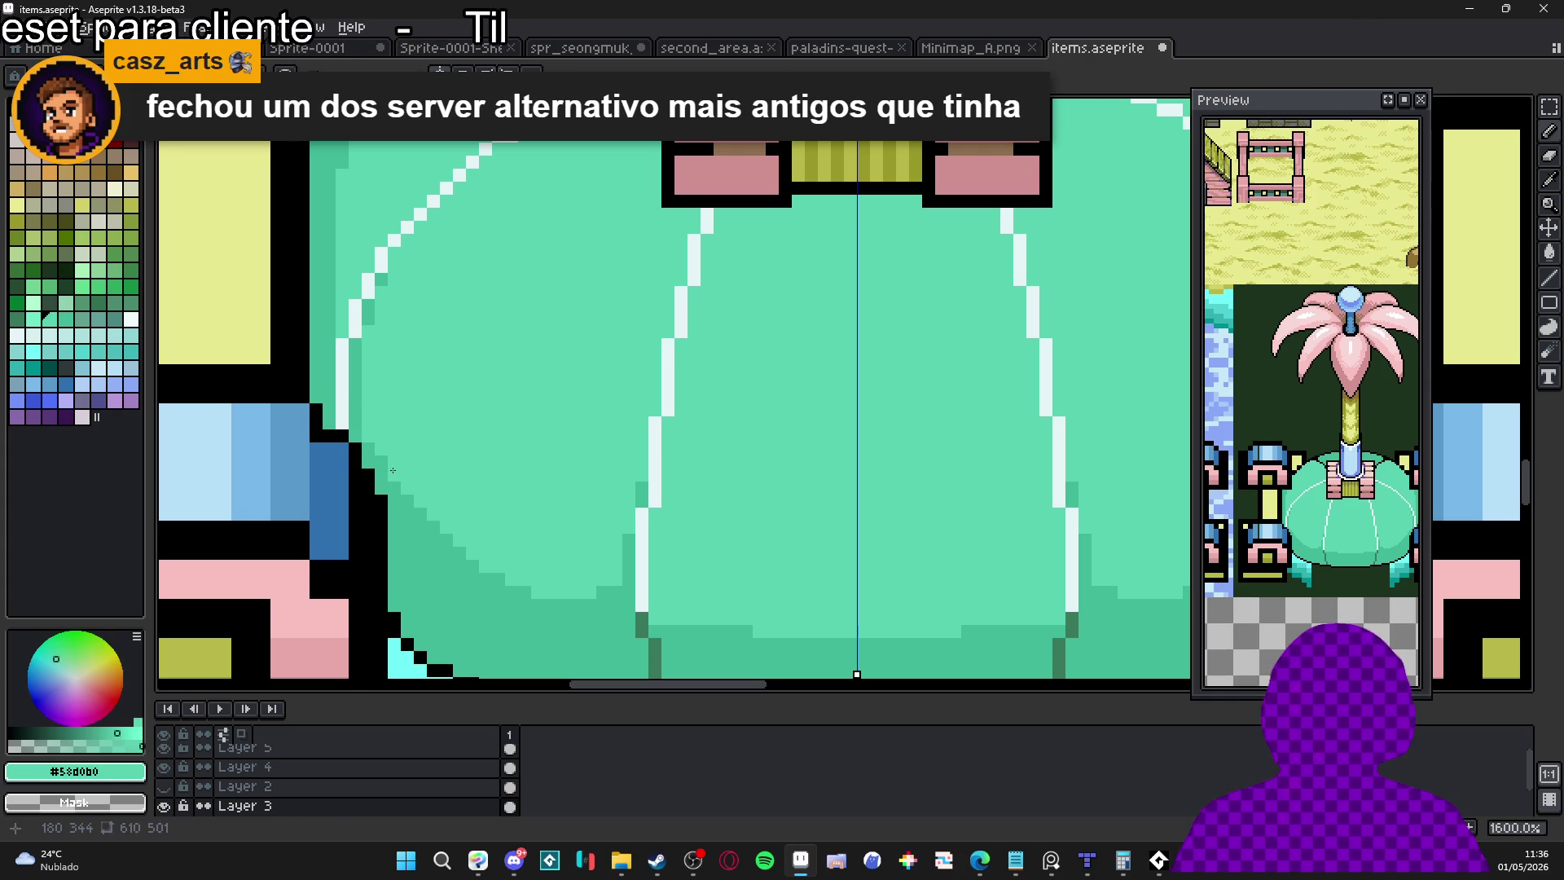
mouse_move(430, 537)
mouse_down()
mouse_move(522, 591)
mouse_move(425, 546)
mouse_move(395, 501)
mouse_up()
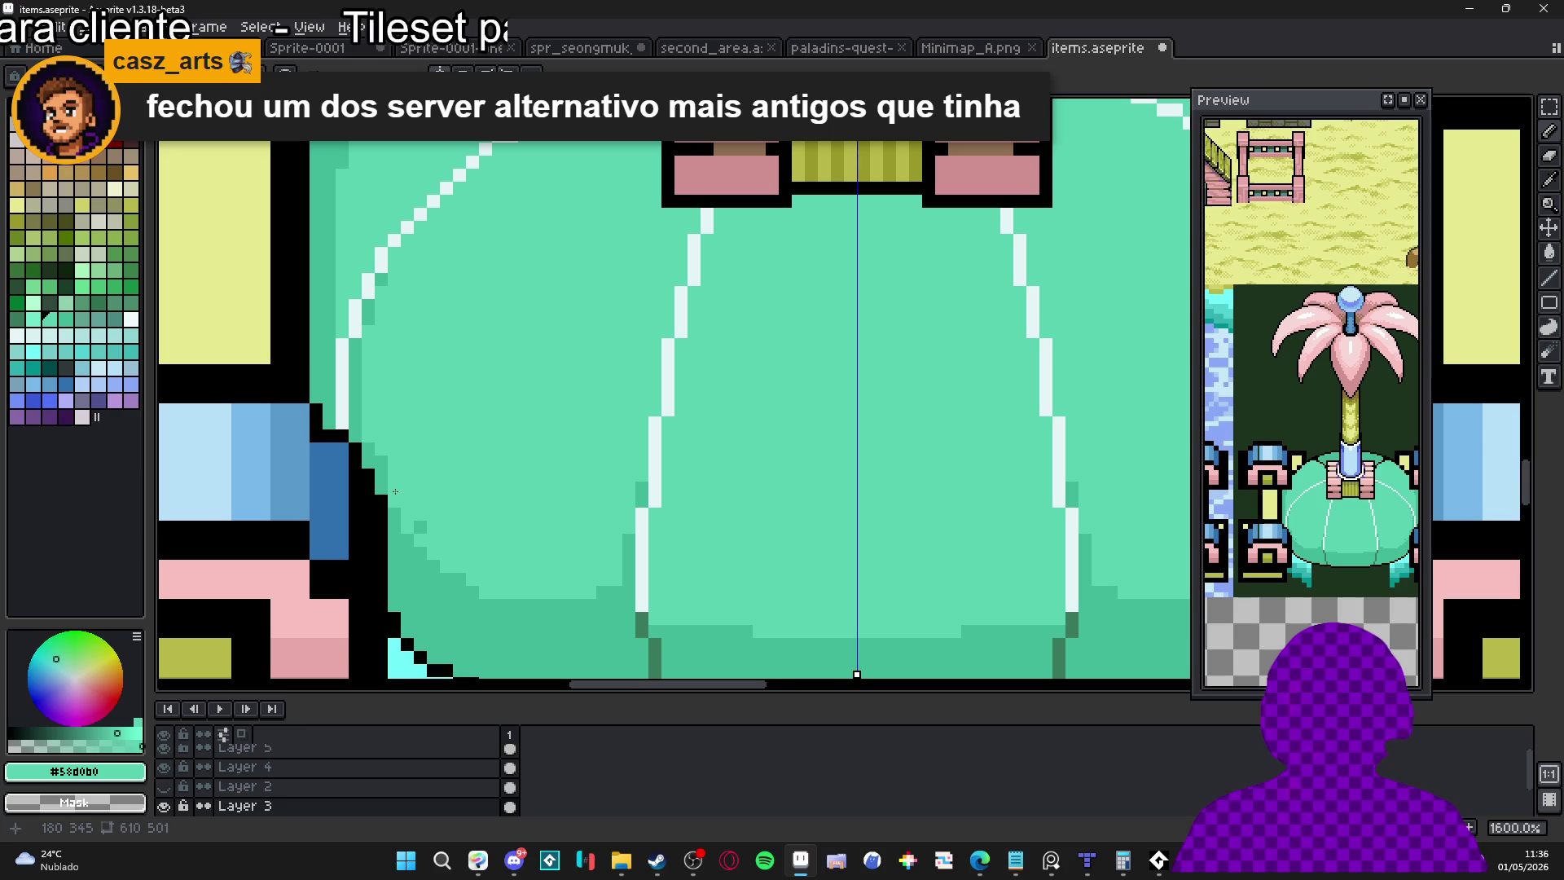
click(421, 526)
click(381, 462)
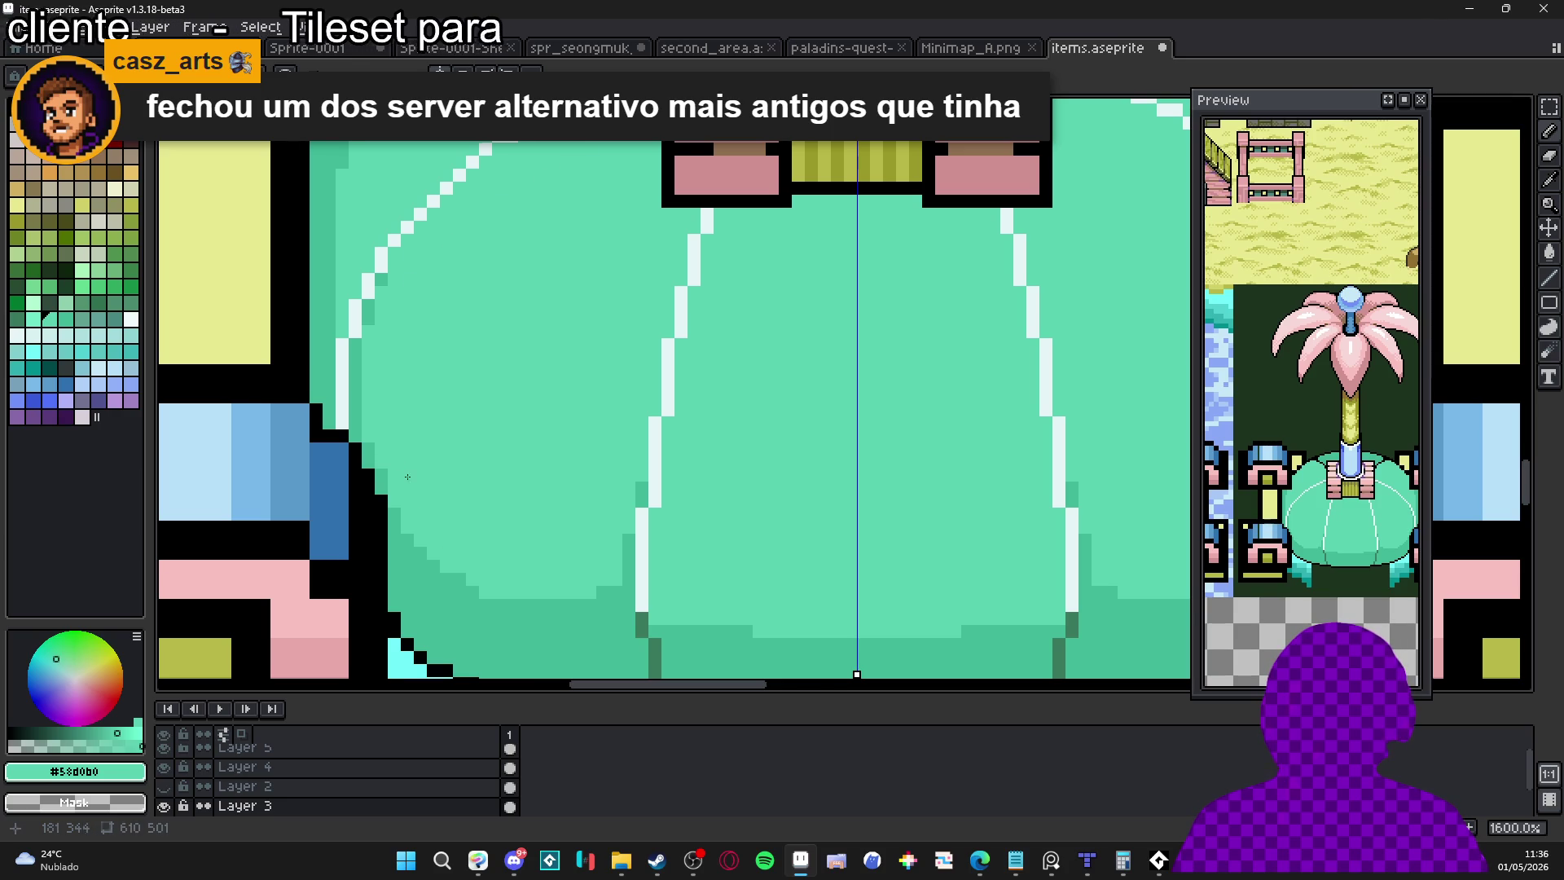
scroll(385, 465, down, 4)
scroll(458, 528, up, 3)
alt+click(458, 528)
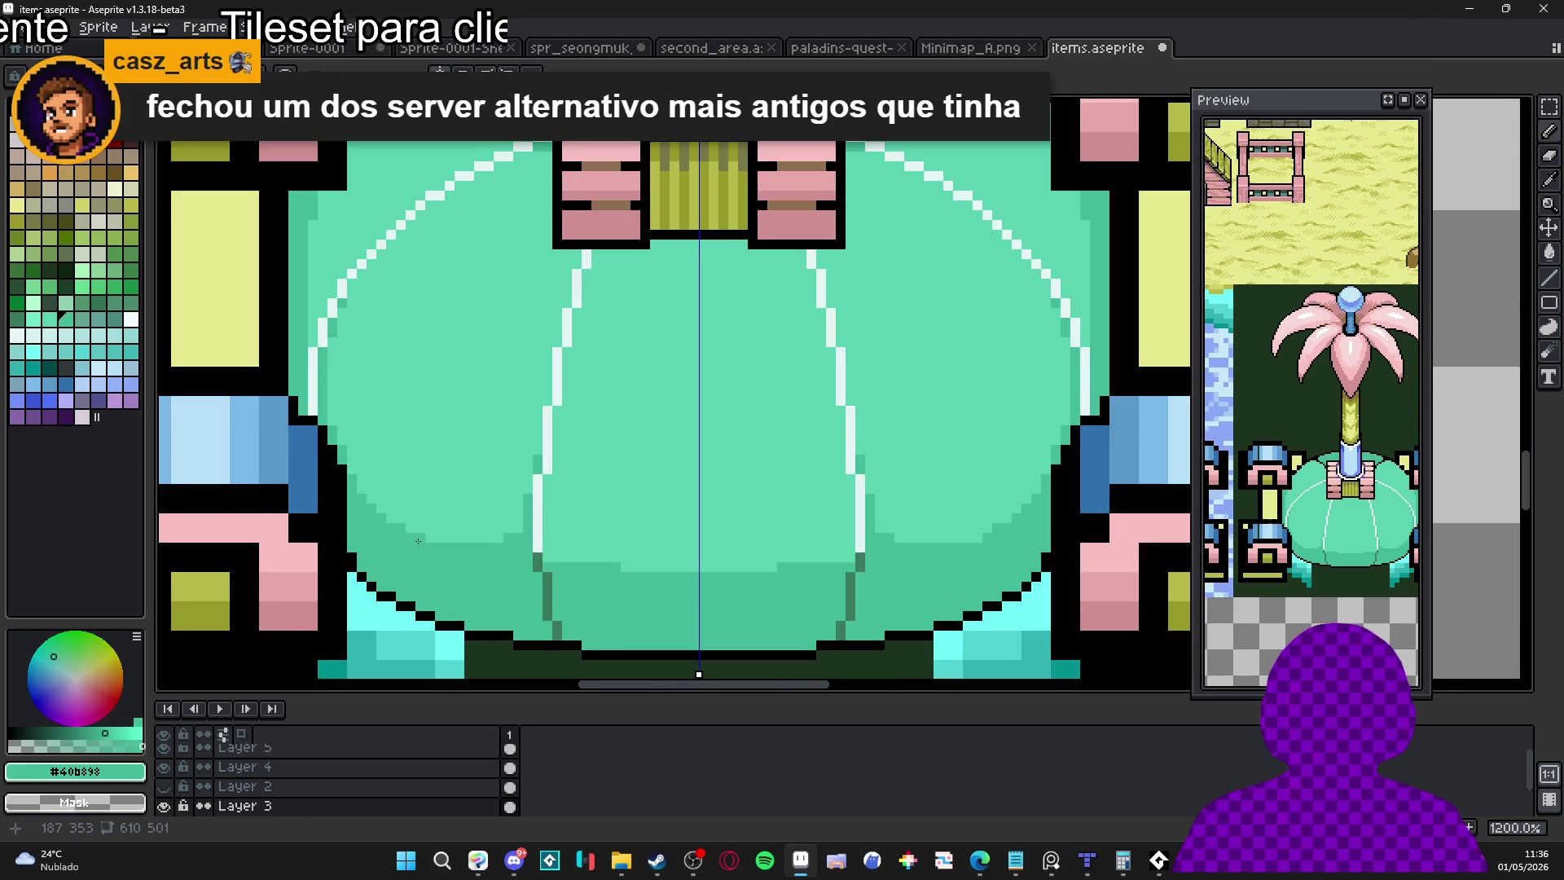
scroll(507, 559, down, 2)
scroll(507, 559, up, 1)
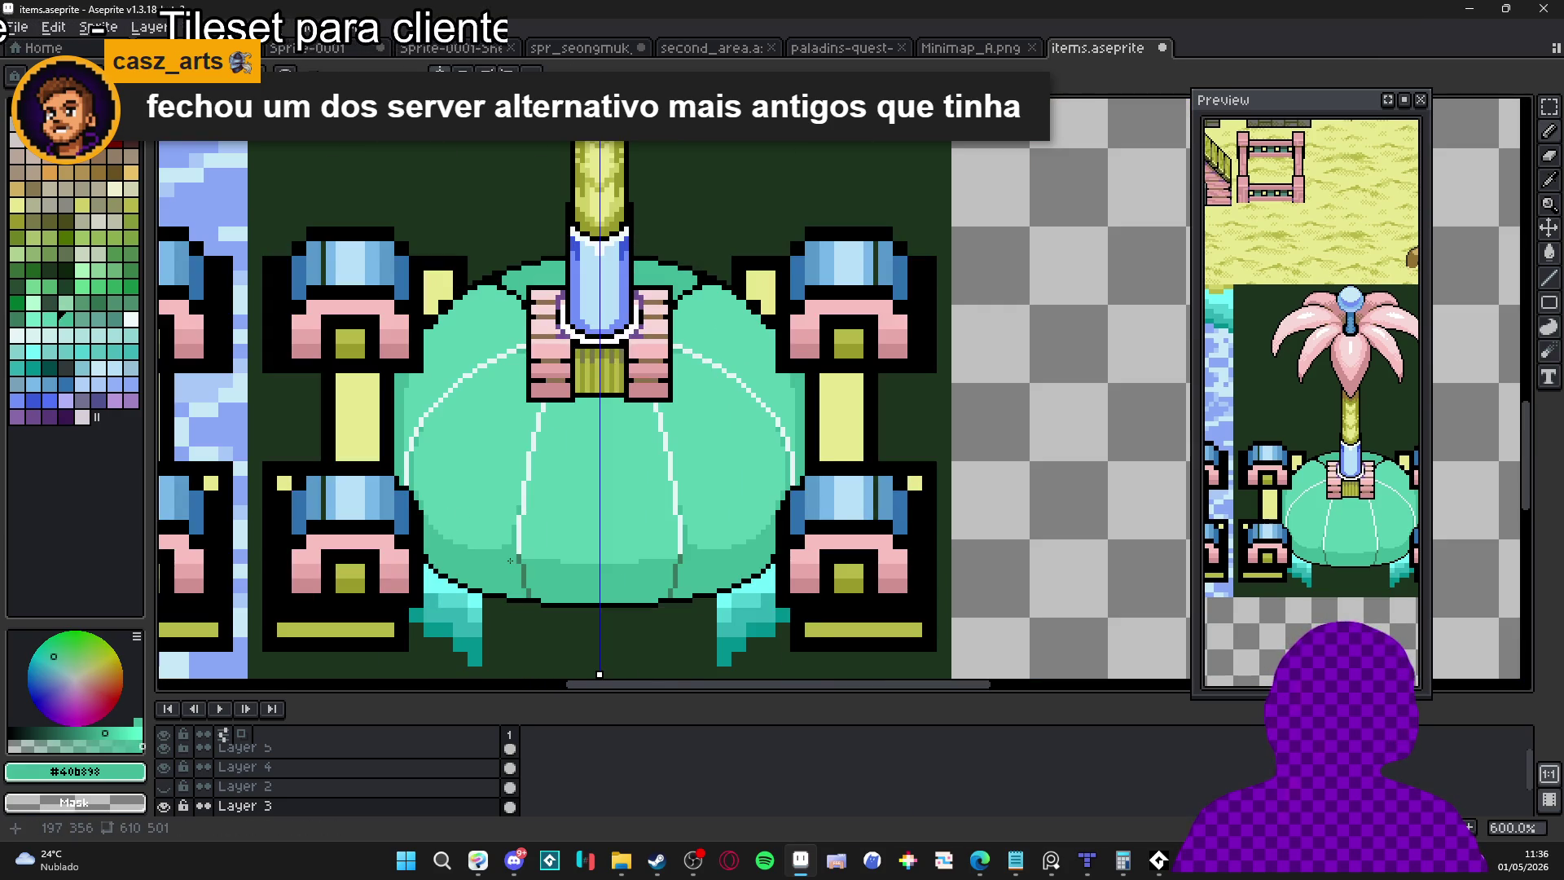
scroll(527, 549, up, 1)
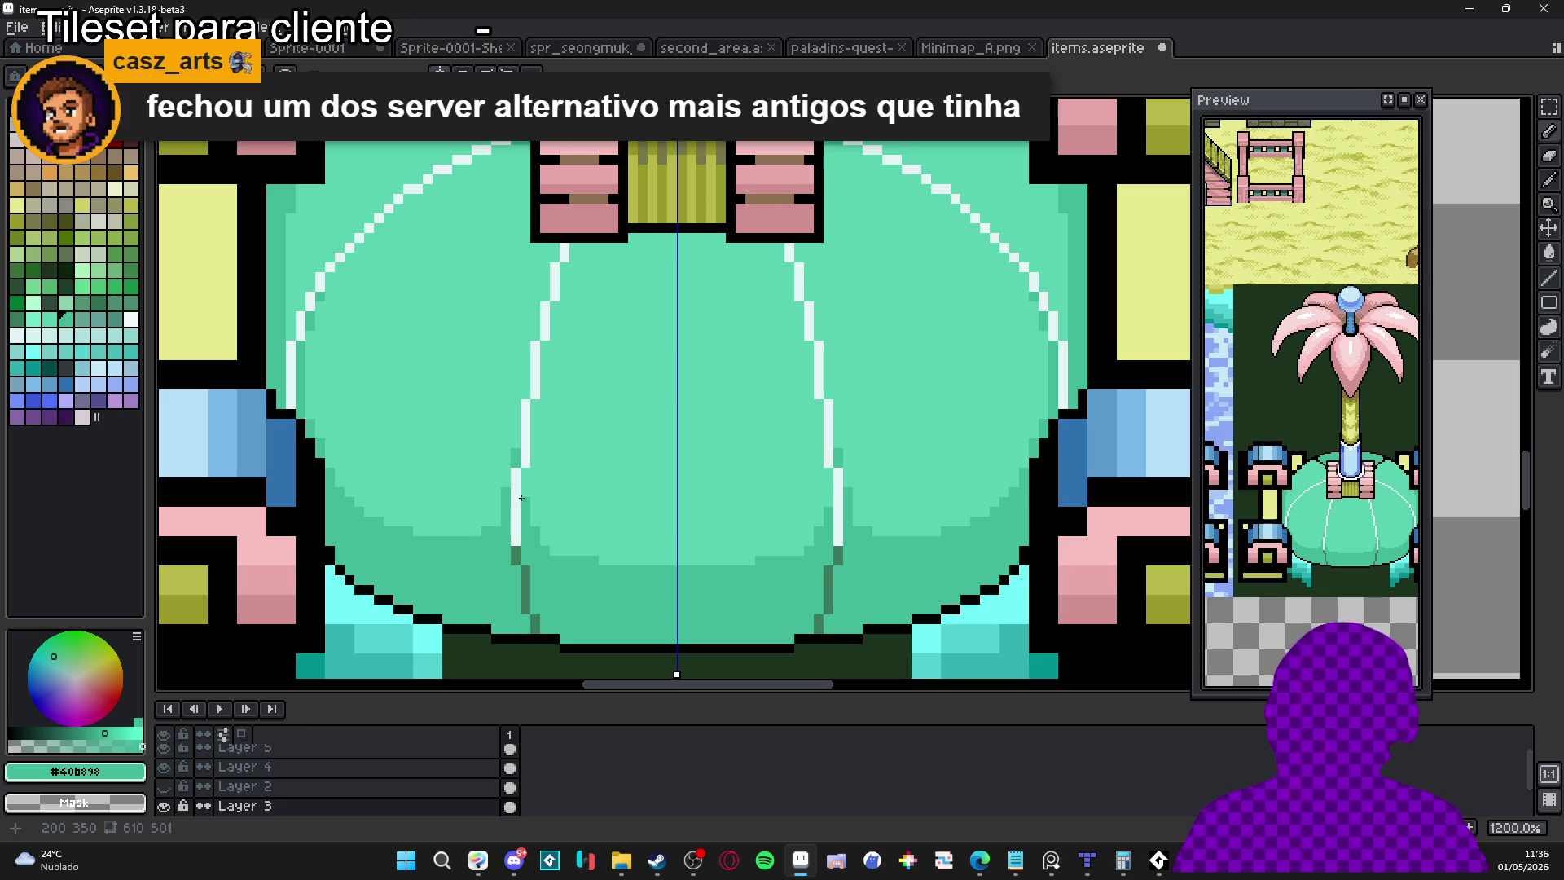
Paint a lighter mint row across the lower dome
alt+click(588, 561)
drag(588, 570, 765, 574)
alt+click(770, 577)
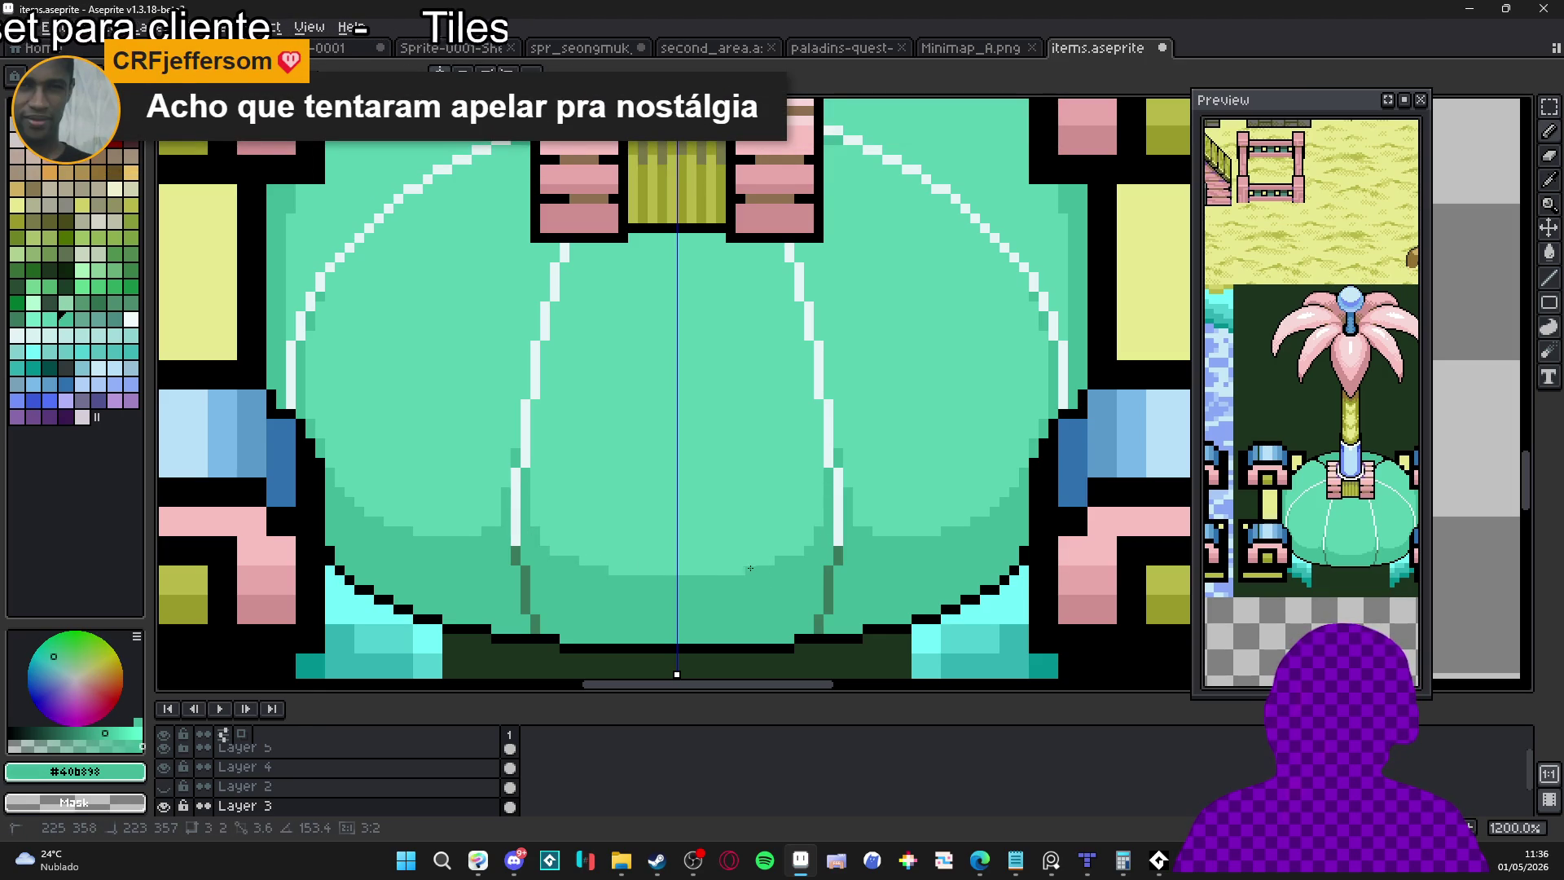
scroll(526, 514, up, 3)
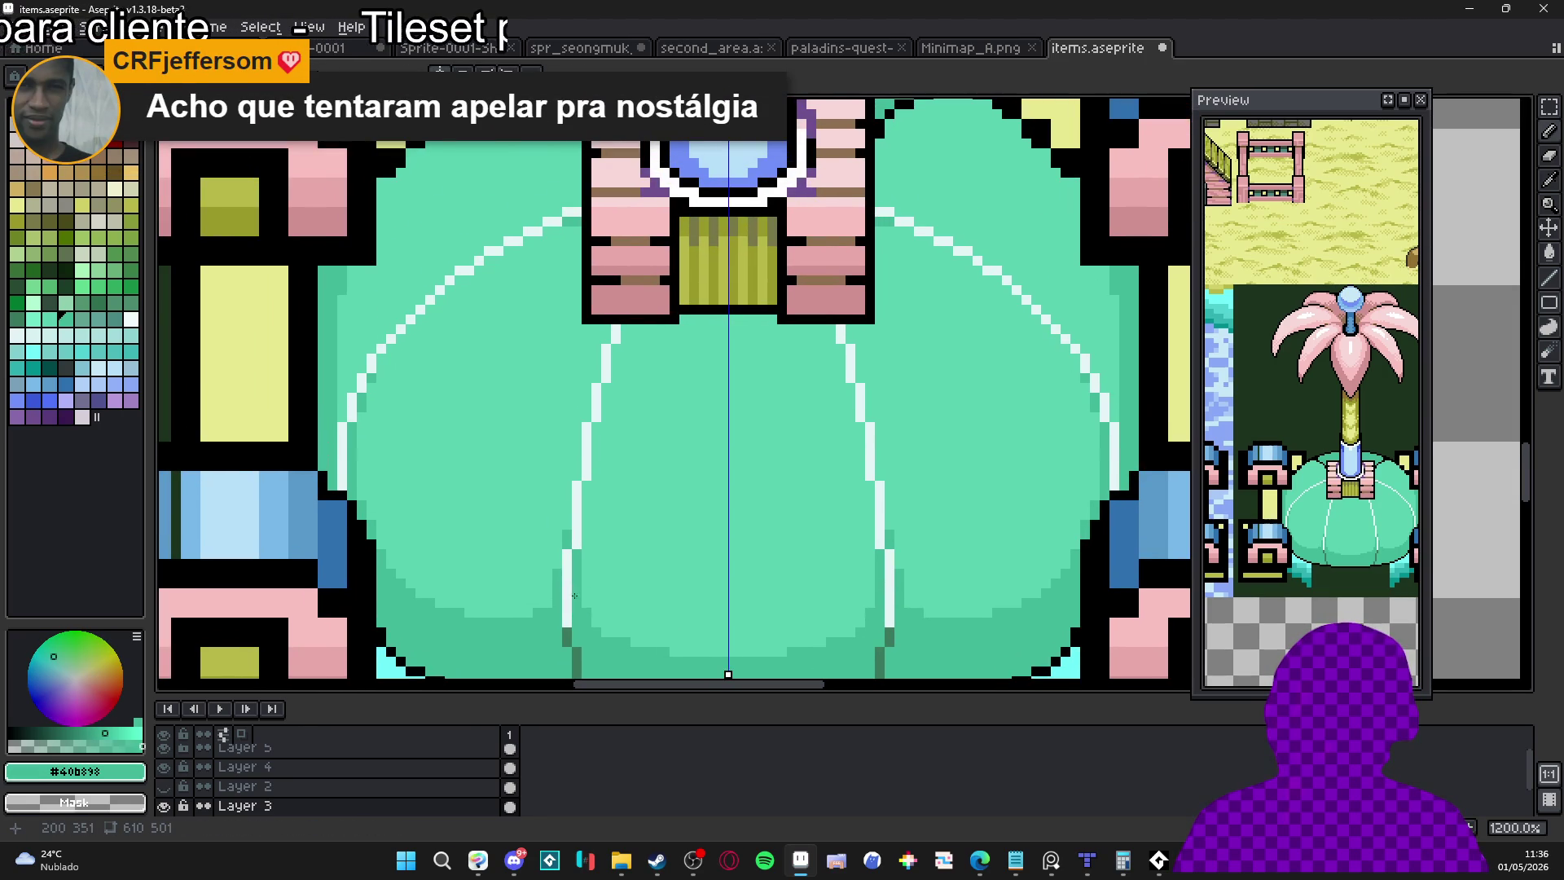
scroll(519, 560, up, 1)
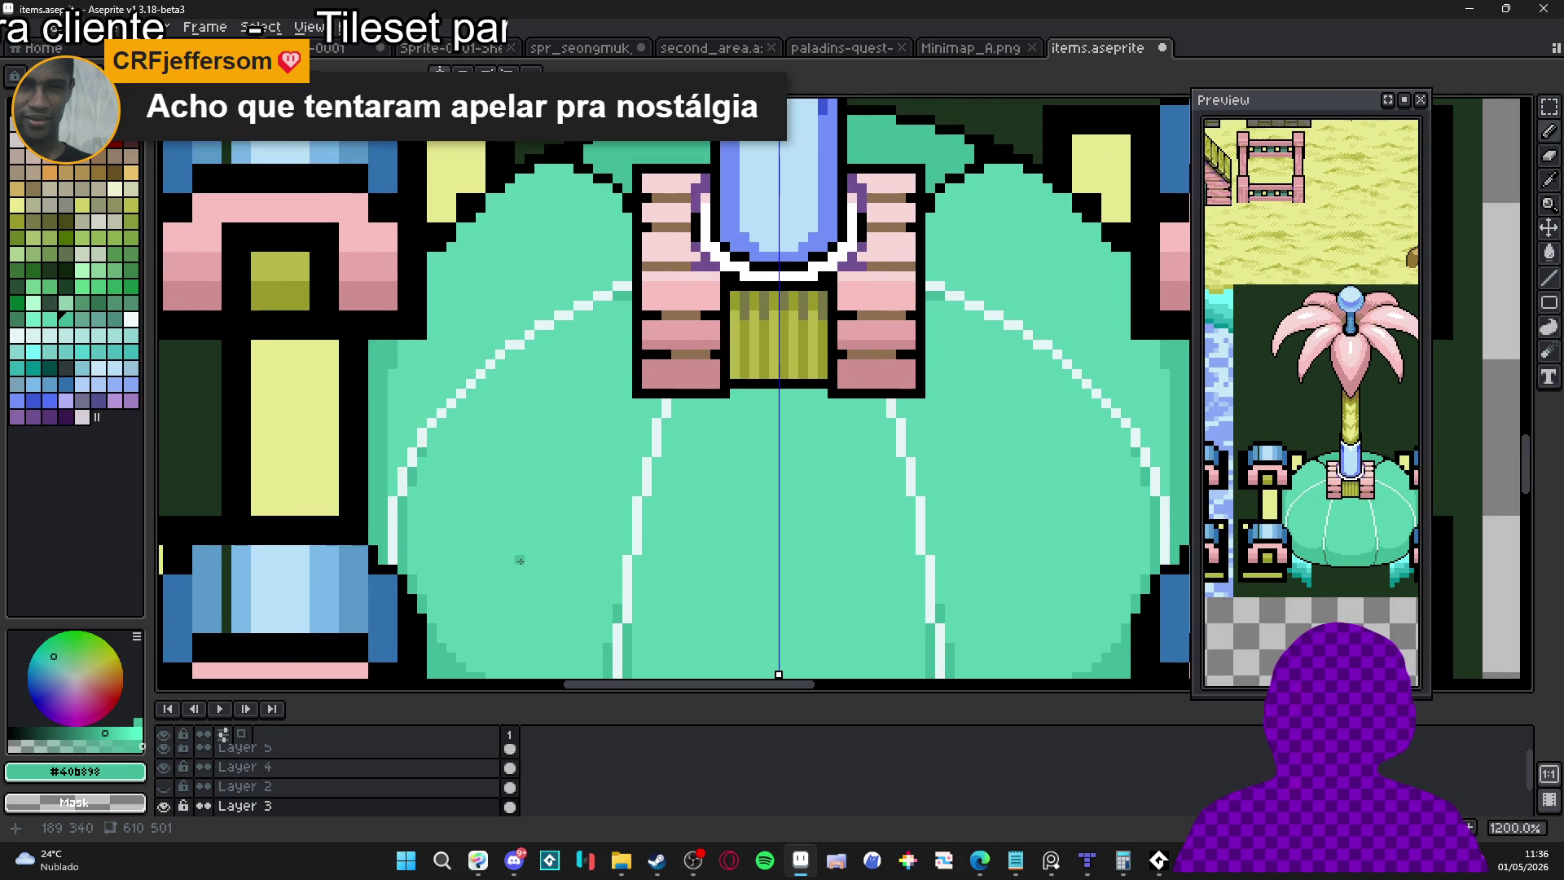
click(392, 484)
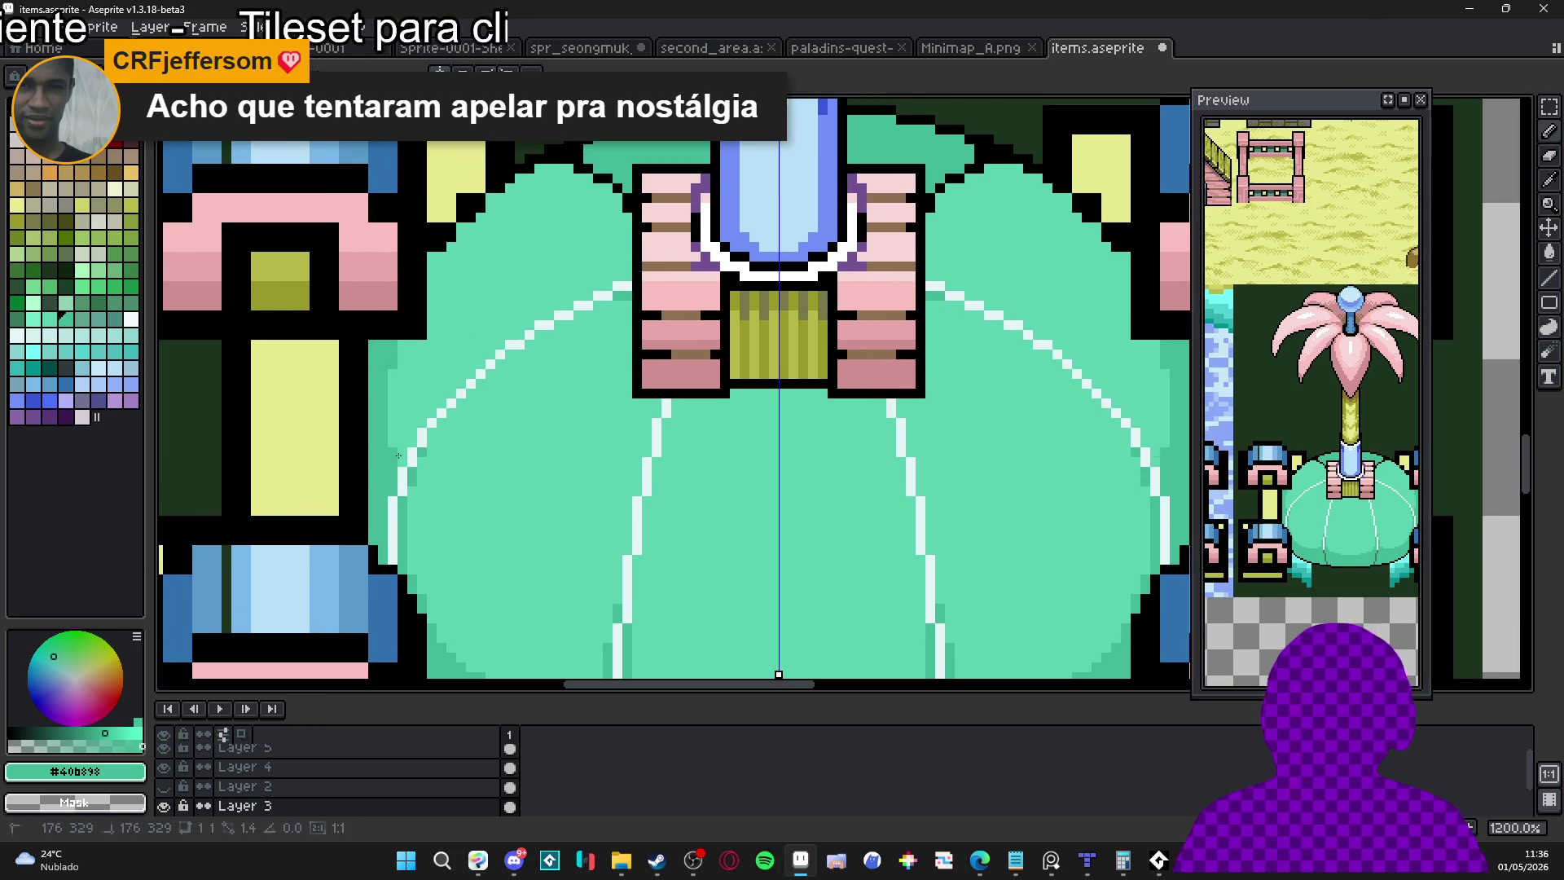
scroll(606, 455, down, 5)
scroll(606, 456, down, 1)
scroll(610, 440, up, 1)
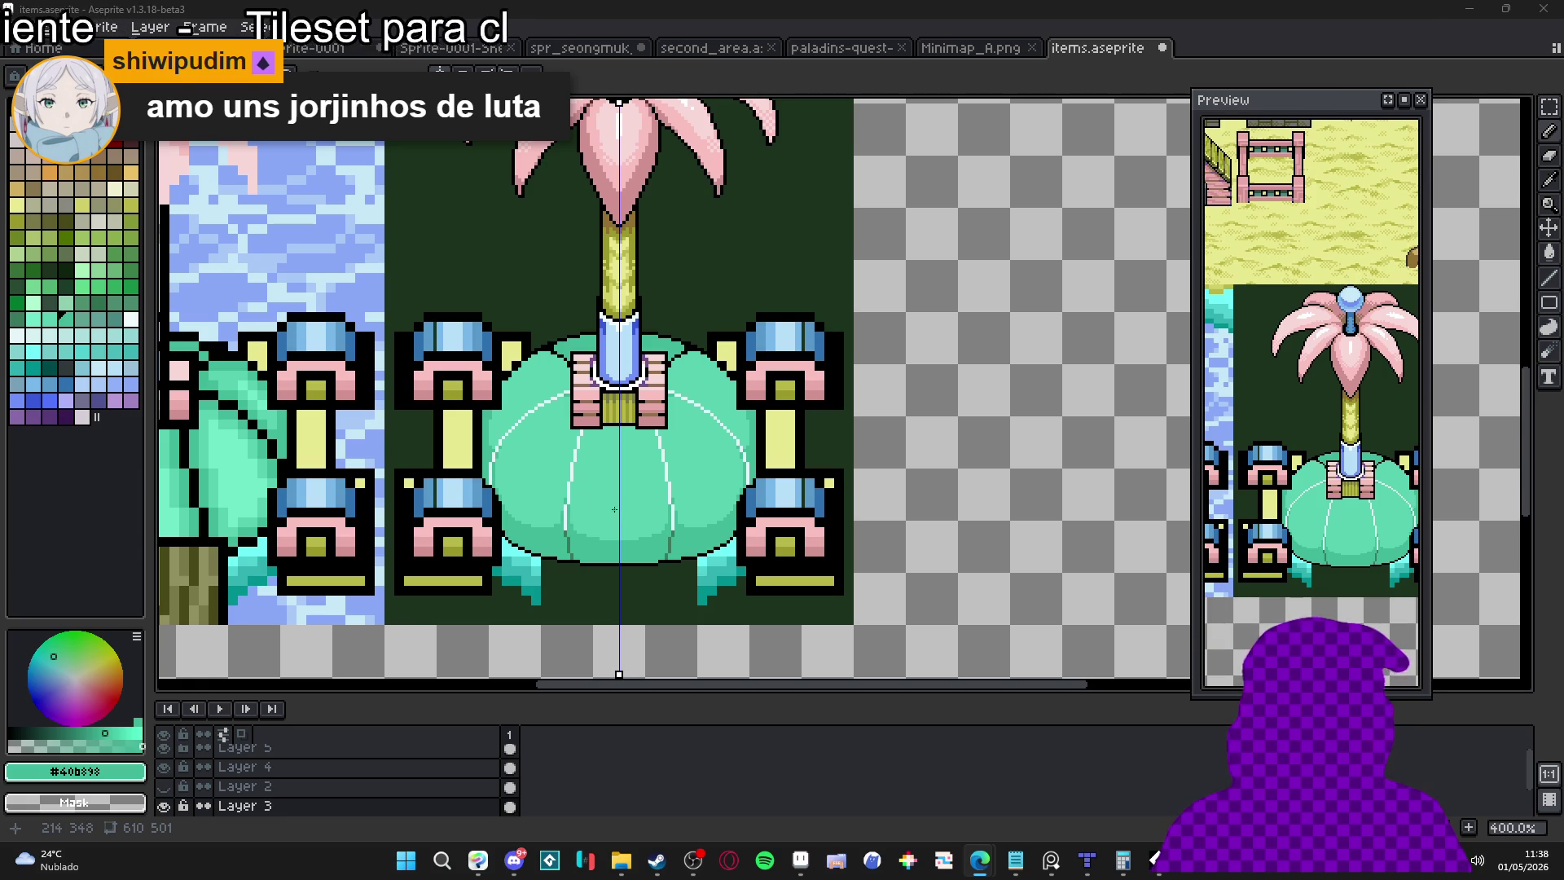
scroll(636, 464, up, 3)
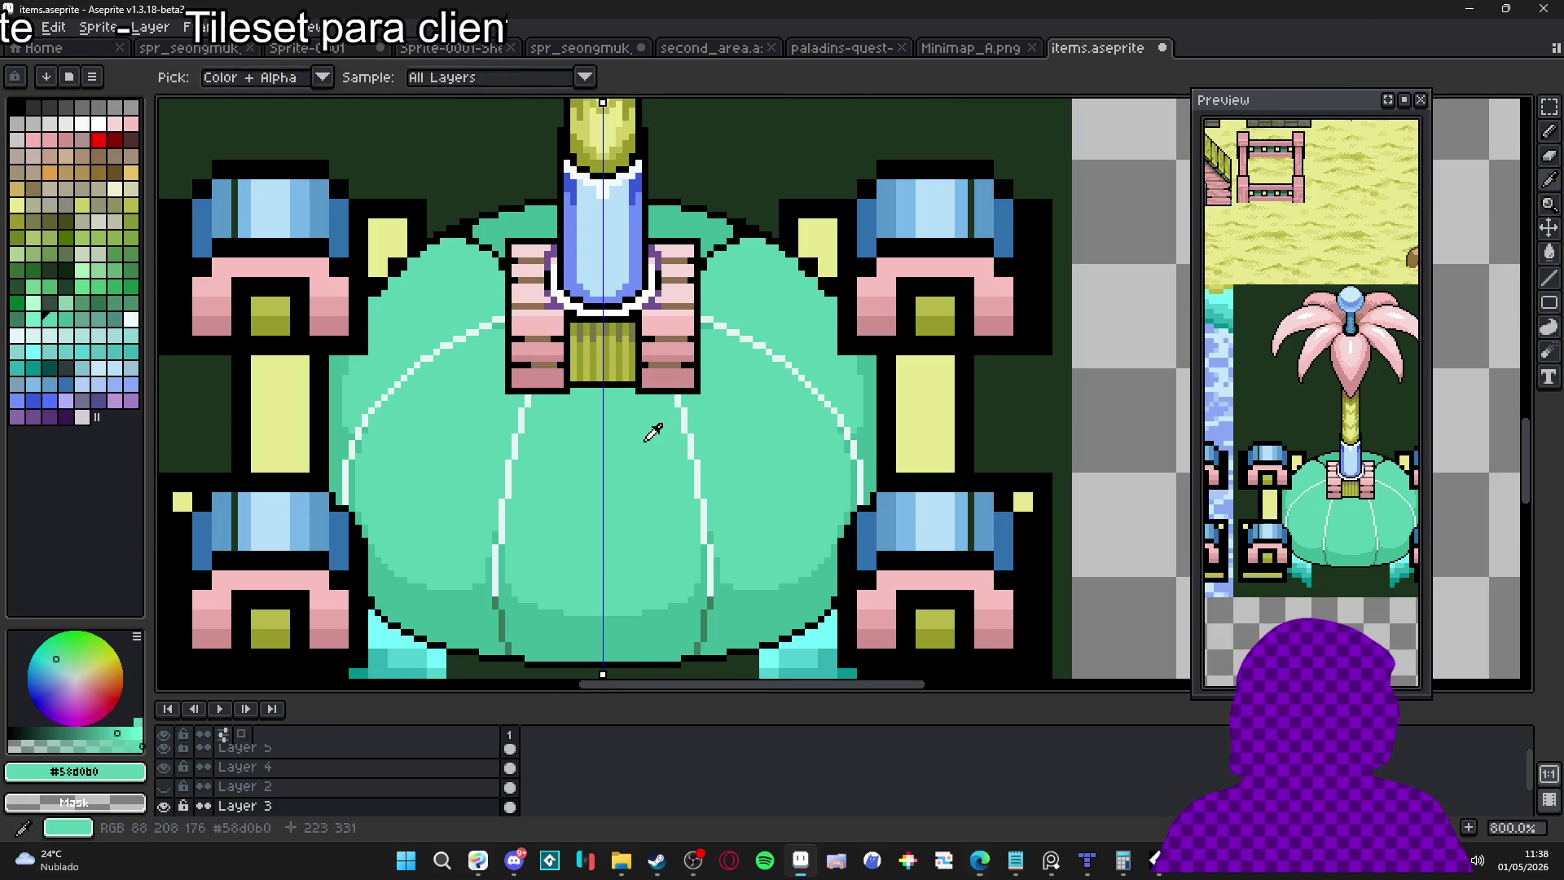
With a 2px brush, outline and fill a pale #bae5e5 highlight patch on the dome
click(66, 336)
key(plus)
click(554, 427)
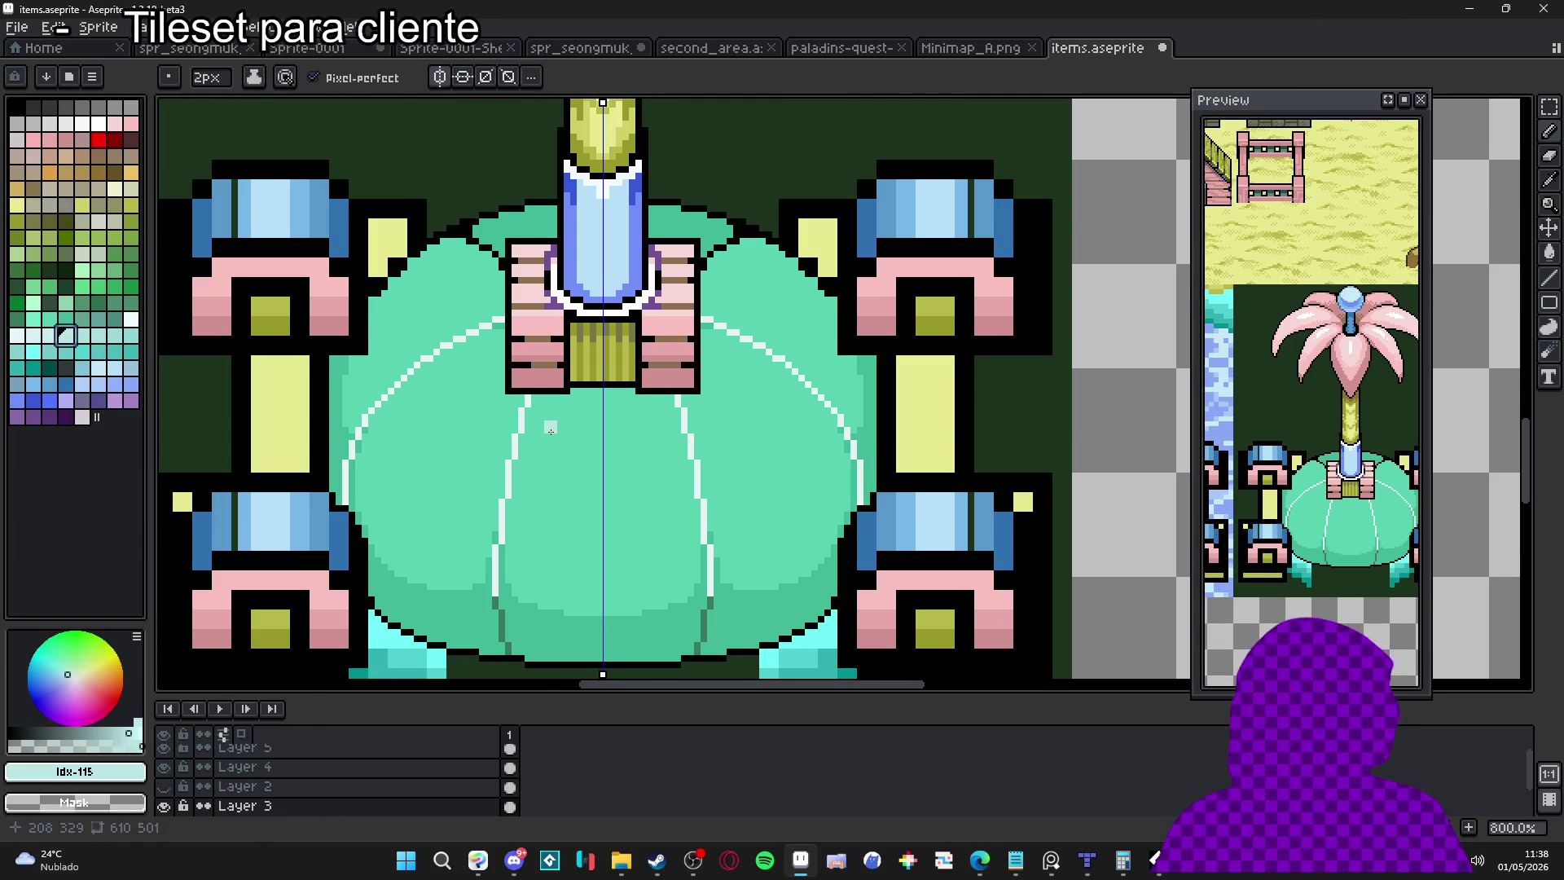
mouse_move(560, 429)
mouse_down()
mouse_move(603, 430)
mouse_move(560, 432)
mouse_move(541, 489)
mouse_move(583, 513)
mouse_up()
alt+click(625, 417)
alt+click(553, 423)
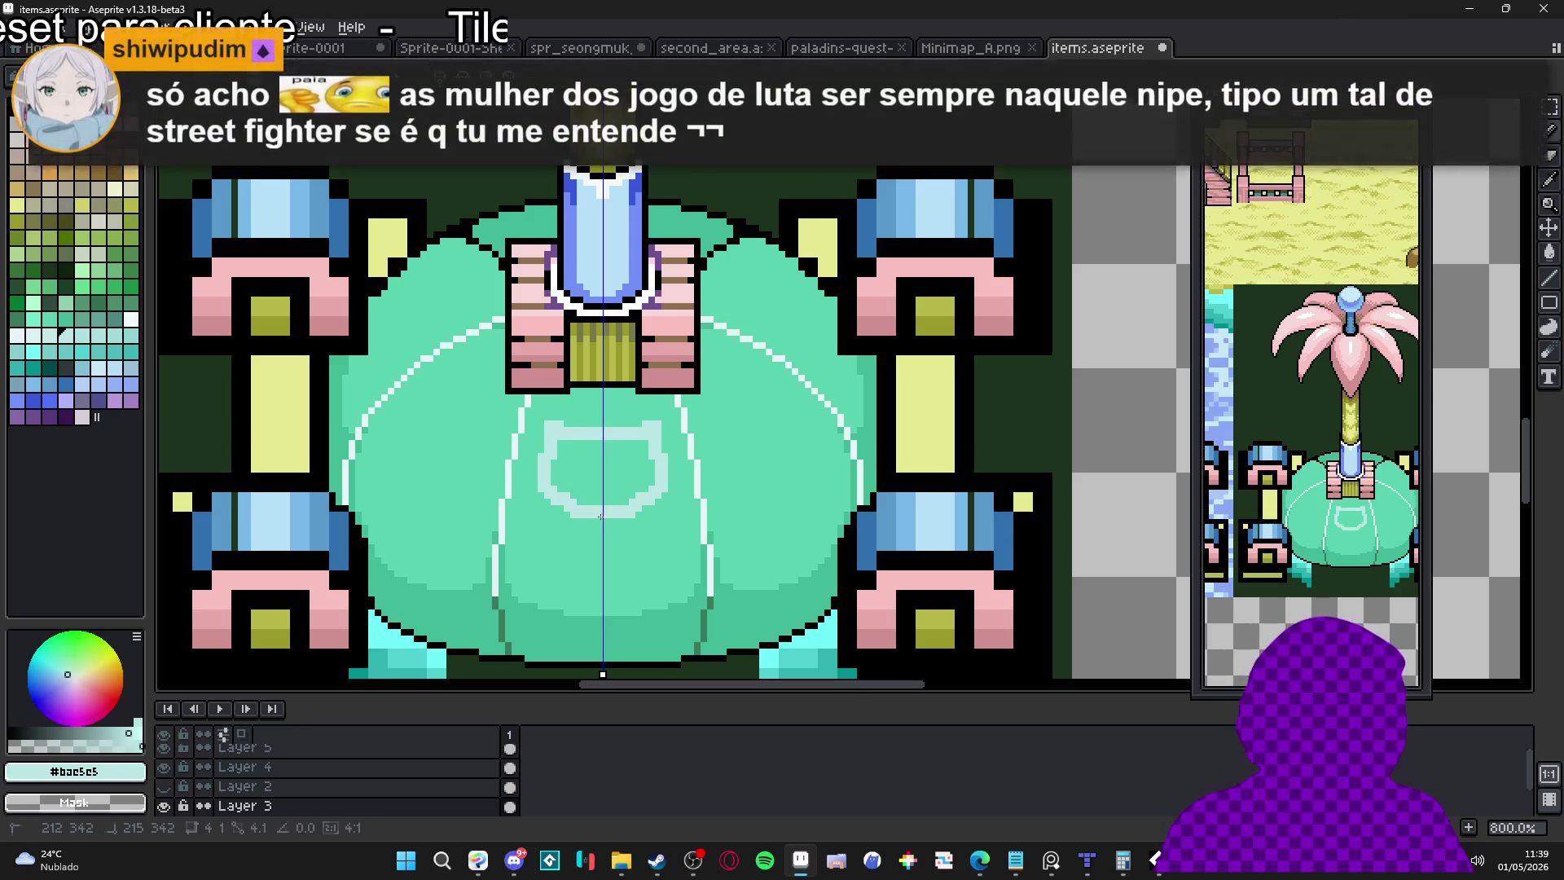
click(630, 493)
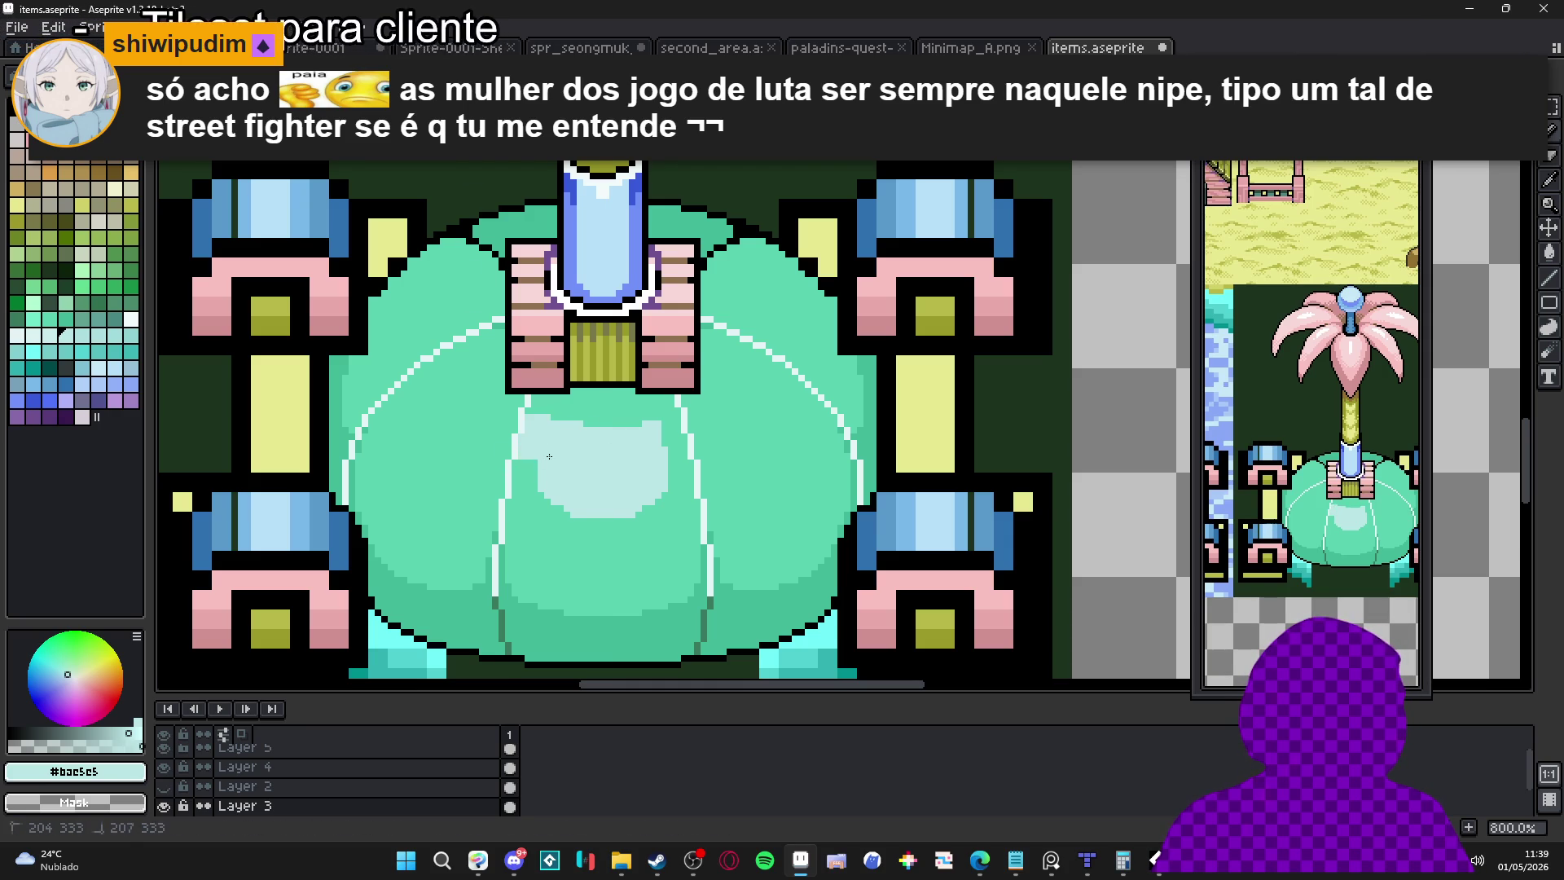
mouse_move(575, 513)
mouse_down()
mouse_move(524, 494)
mouse_move(518, 468)
mouse_move(534, 493)
mouse_up()
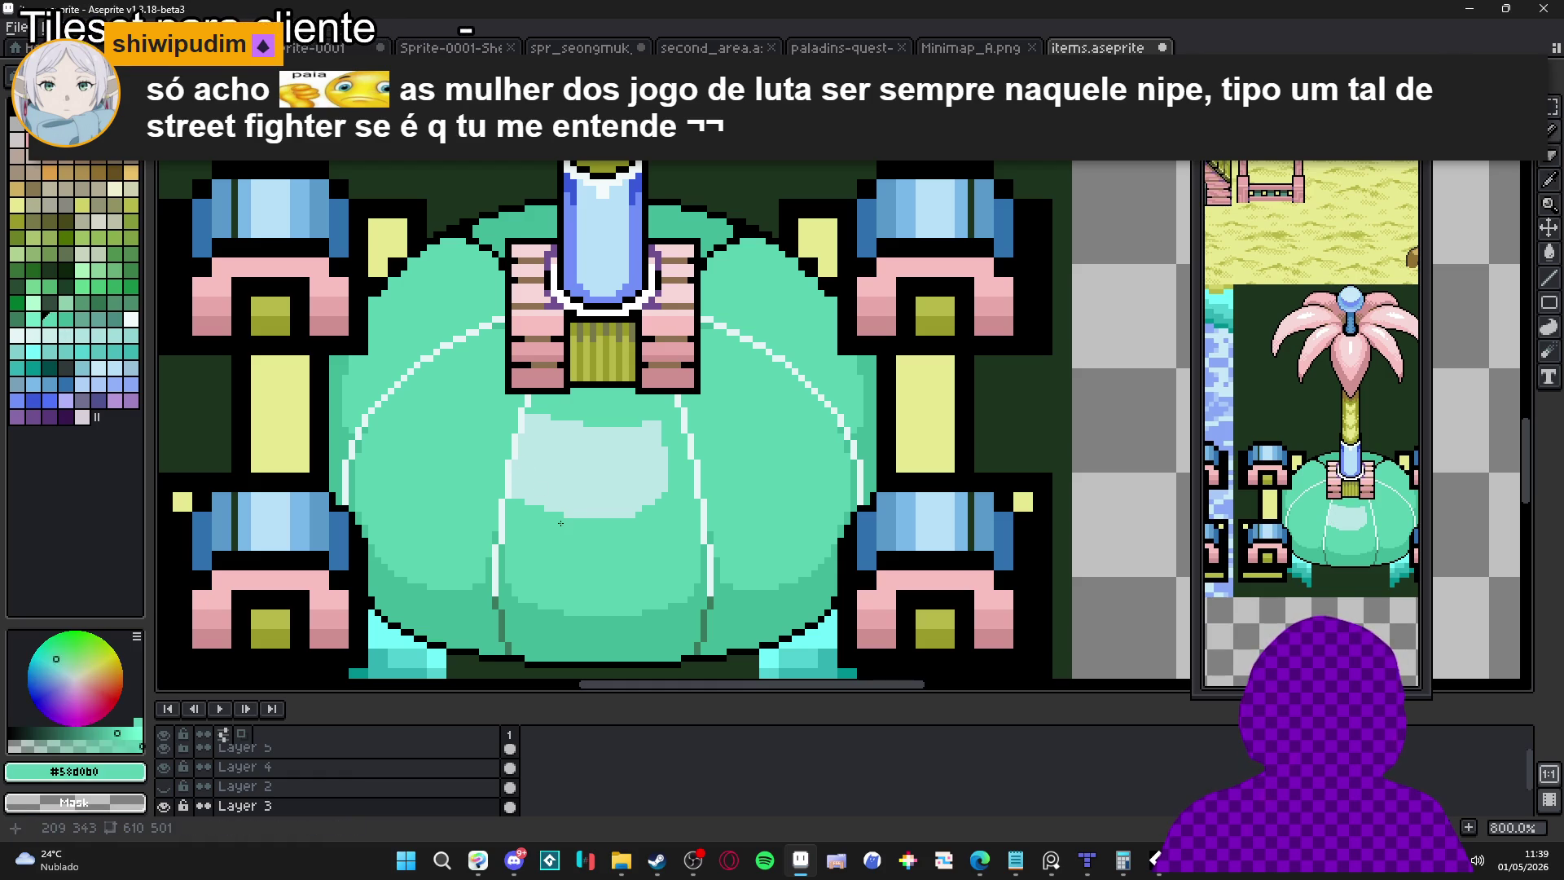
drag(639, 507, 667, 495)
Fill another pale-cyan highlight loop and add a pale-cyan stroke on the dome's left
alt+click(687, 512)
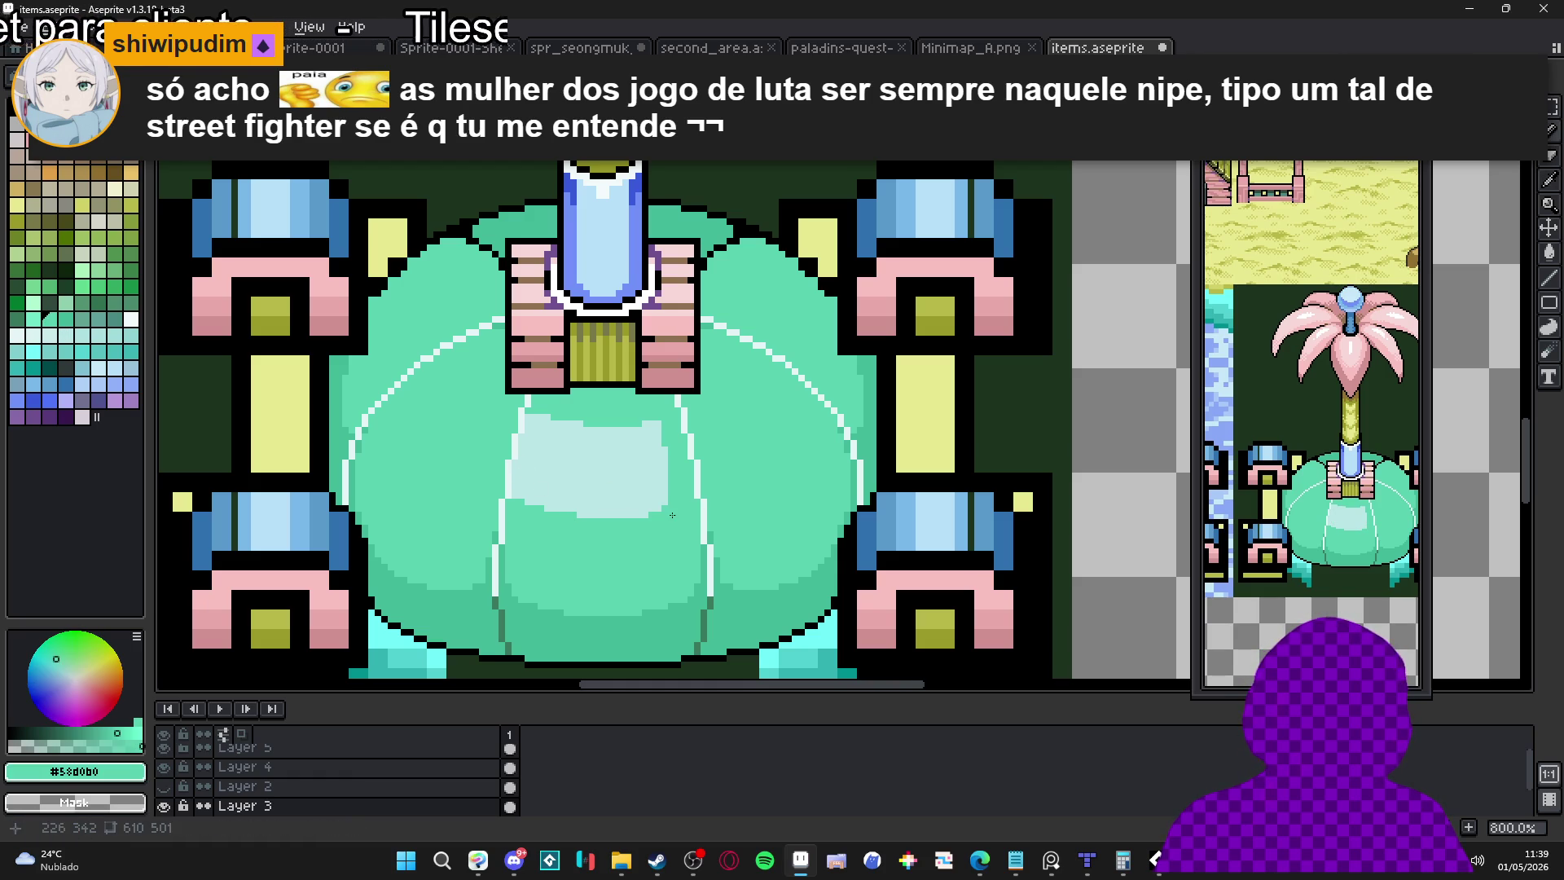
mouse_move(525, 467)
mouse_down()
mouse_move(592, 487)
mouse_move(538, 493)
mouse_move(479, 420)
mouse_move(564, 443)
mouse_move(554, 495)
mouse_up()
alt+click(592, 487)
key(g)
click(533, 466)
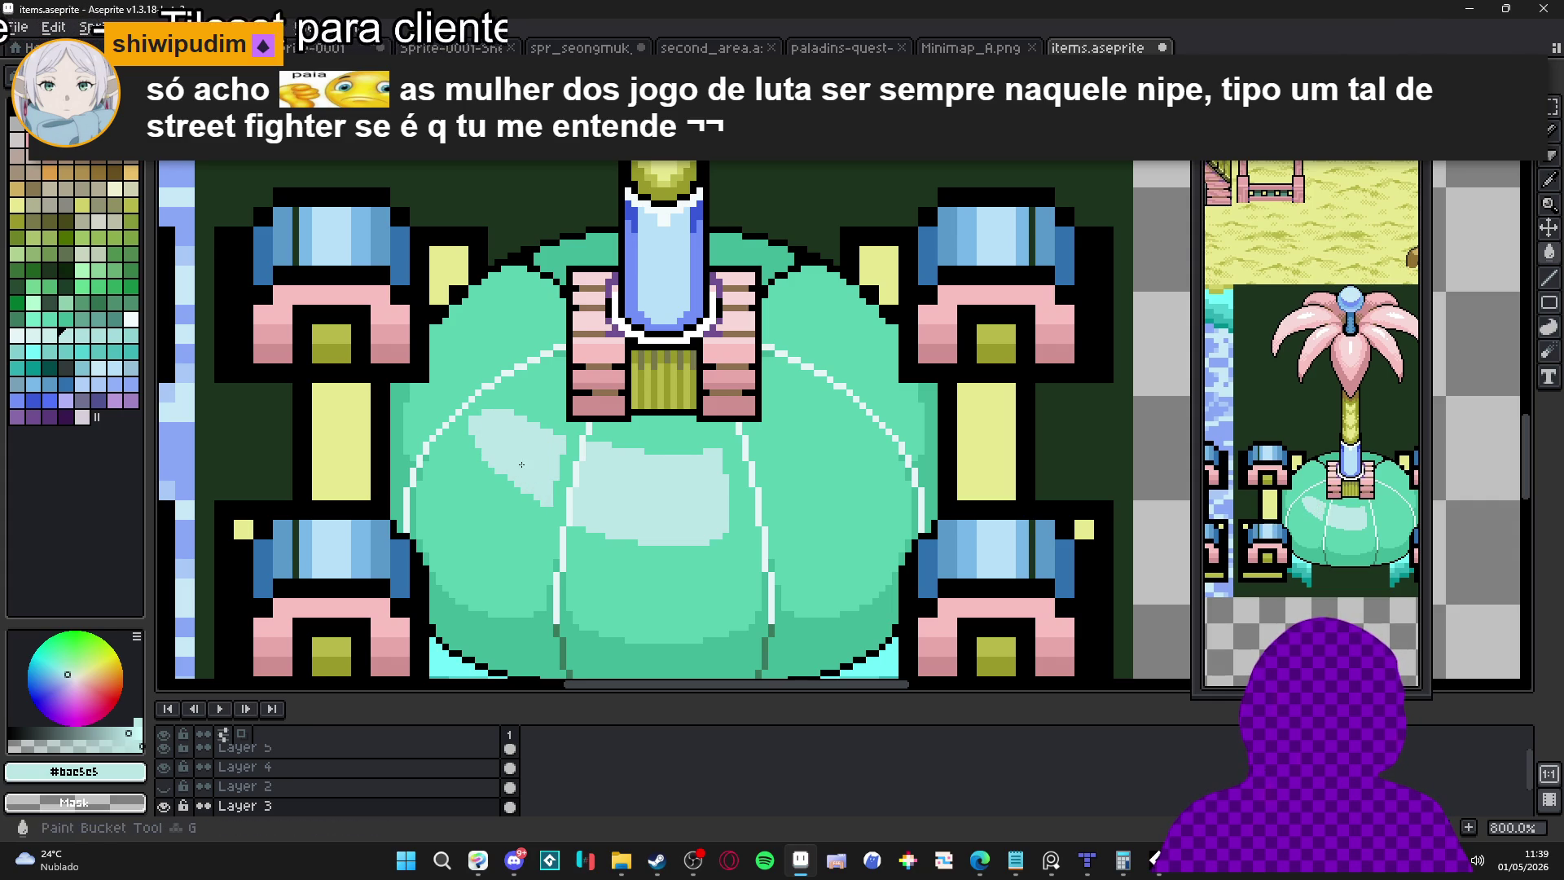
key(b)
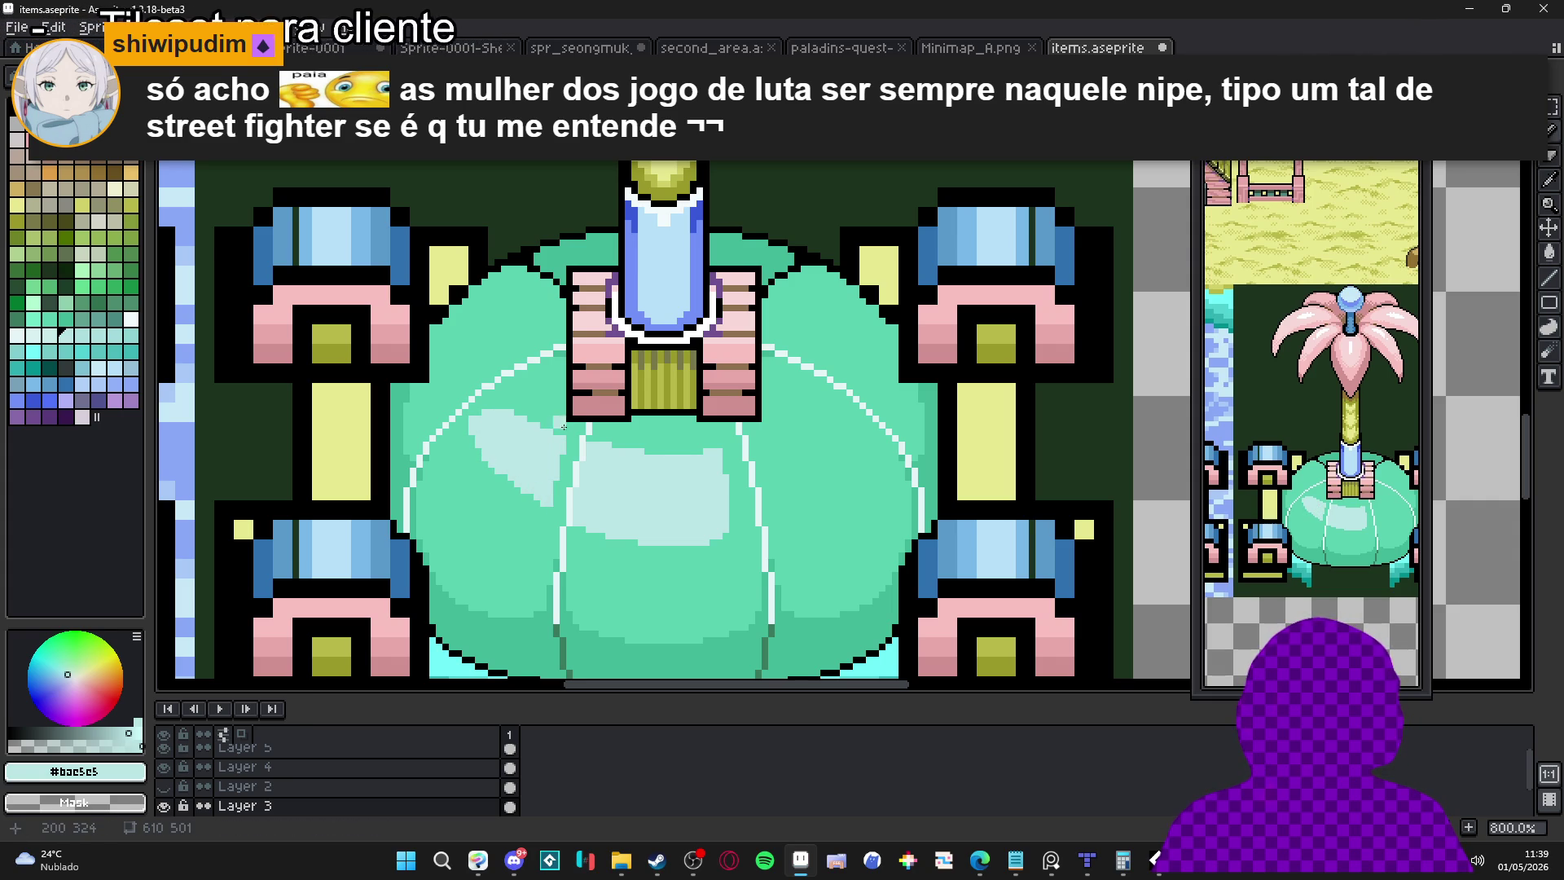
mouse_move(462, 383)
mouse_down()
mouse_move(462, 361)
mouse_move(458, 395)
mouse_up()
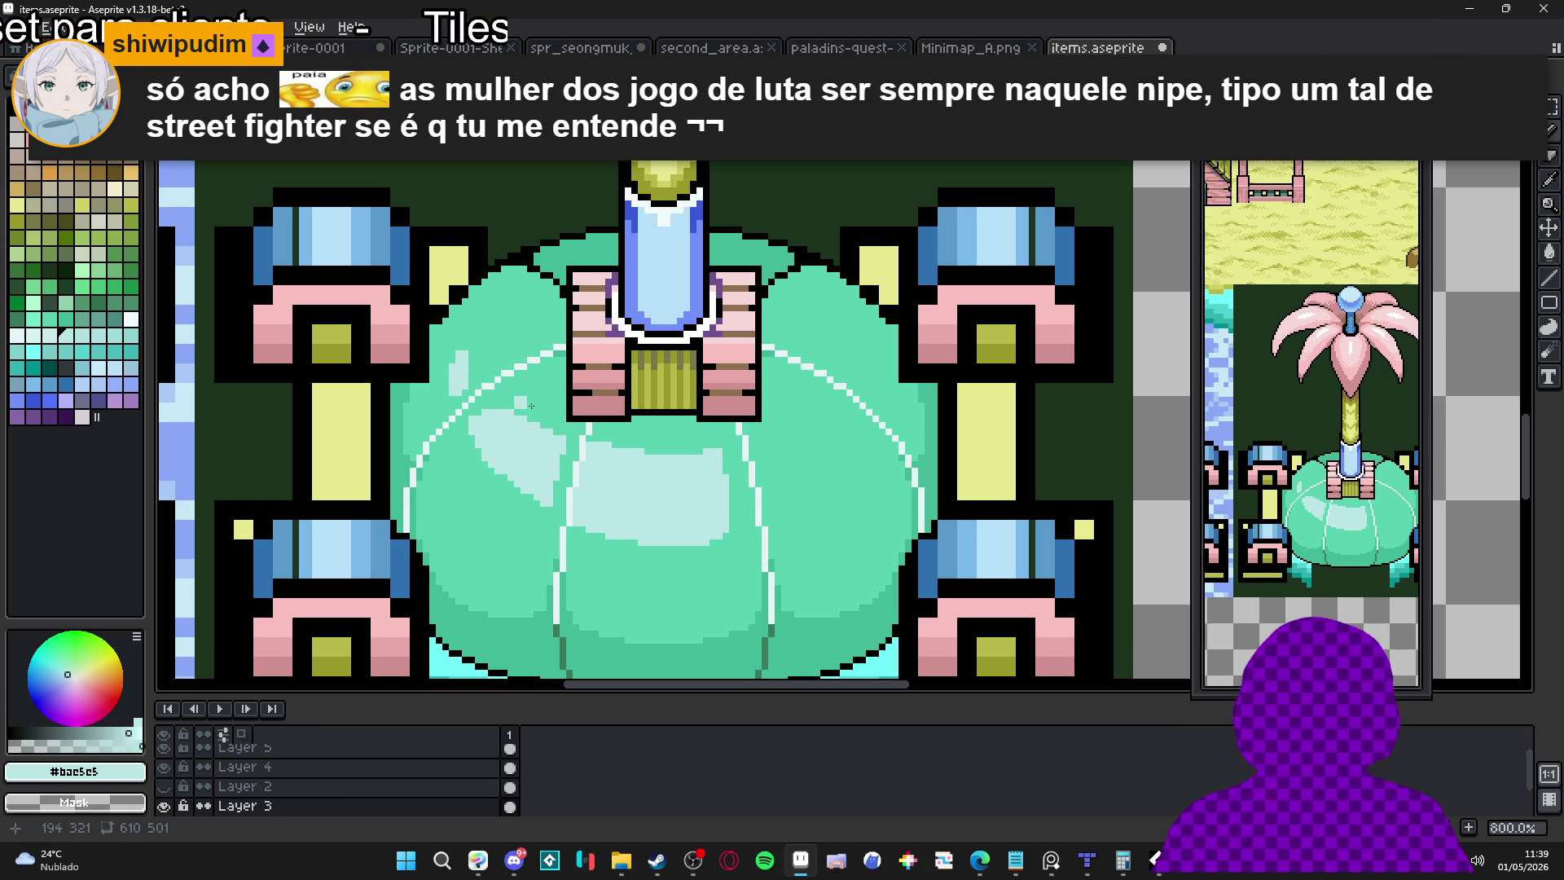
scroll(744, 535, up, 2)
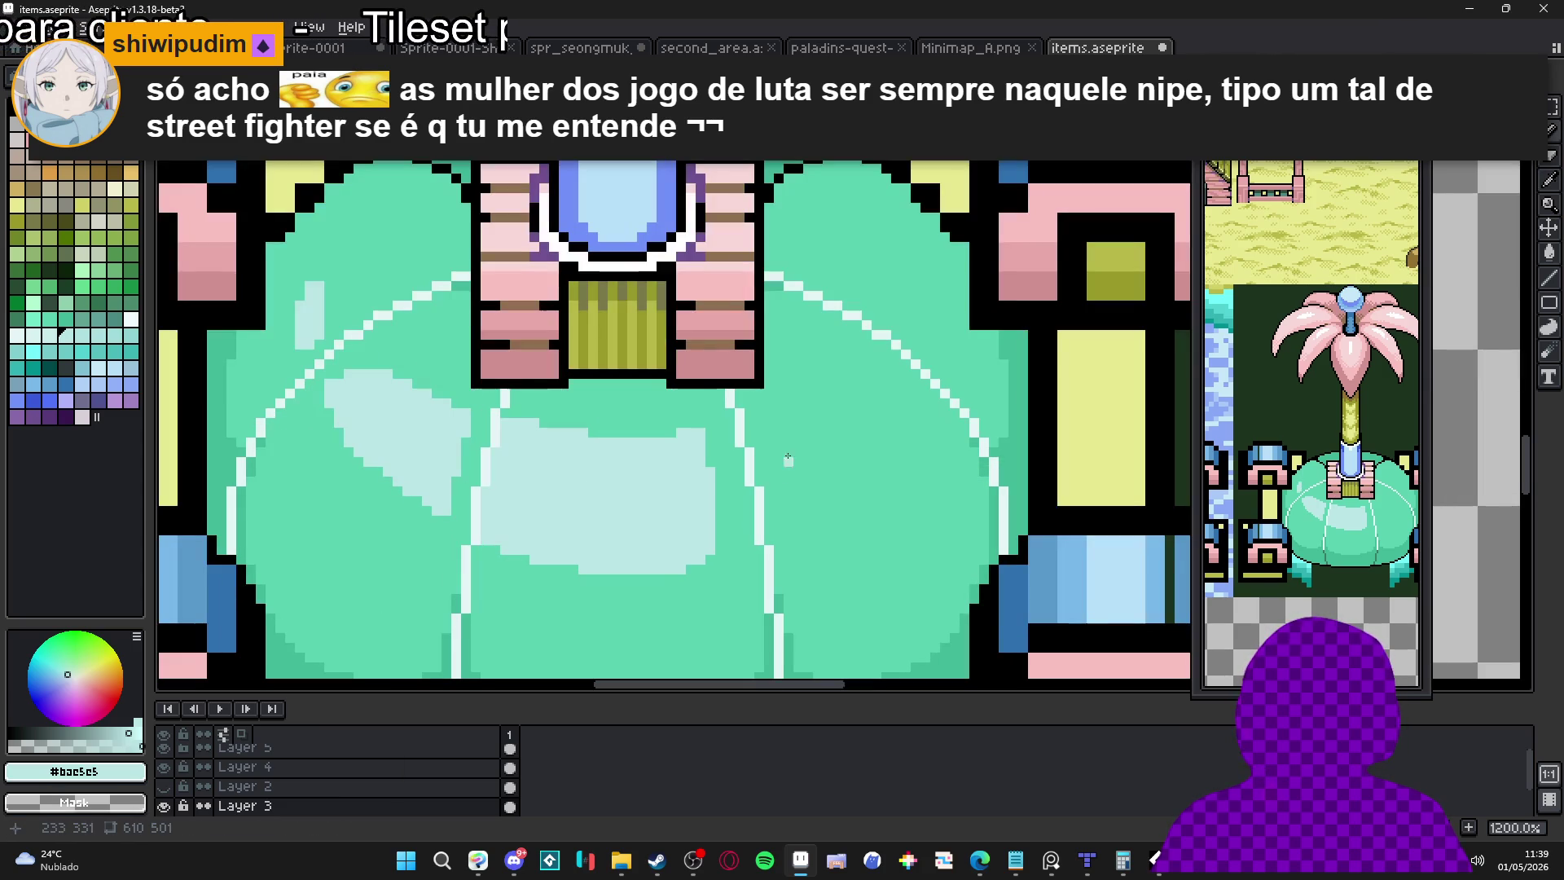
Outline a highlight patch on the dome's right section and fill it with pale cyan
mouse_move(767, 411)
mouse_down()
mouse_move(839, 518)
mouse_move(785, 398)
mouse_move(852, 358)
mouse_move(909, 423)
mouse_move(883, 491)
mouse_move(837, 515)
mouse_up()
key(g)
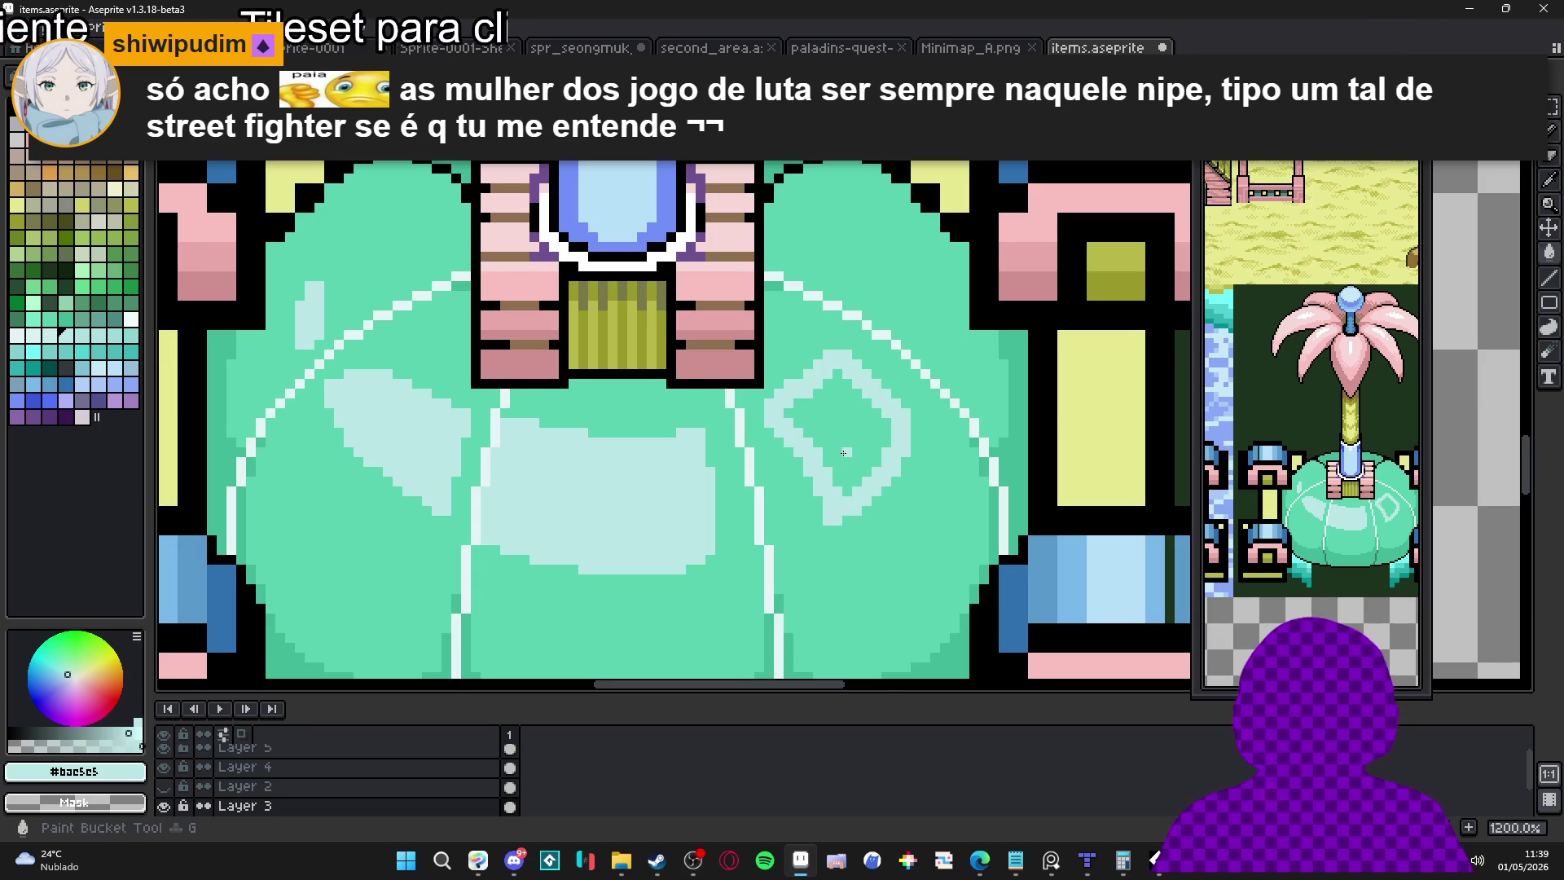
click(846, 452)
At higher zoom, smooth the centre highlight's edges and extend the right patch downward
key(b)
scroll(747, 528, up, 1)
mouse_move(712, 489)
mouse_down()
mouse_move(713, 558)
mouse_move(689, 580)
mouse_up()
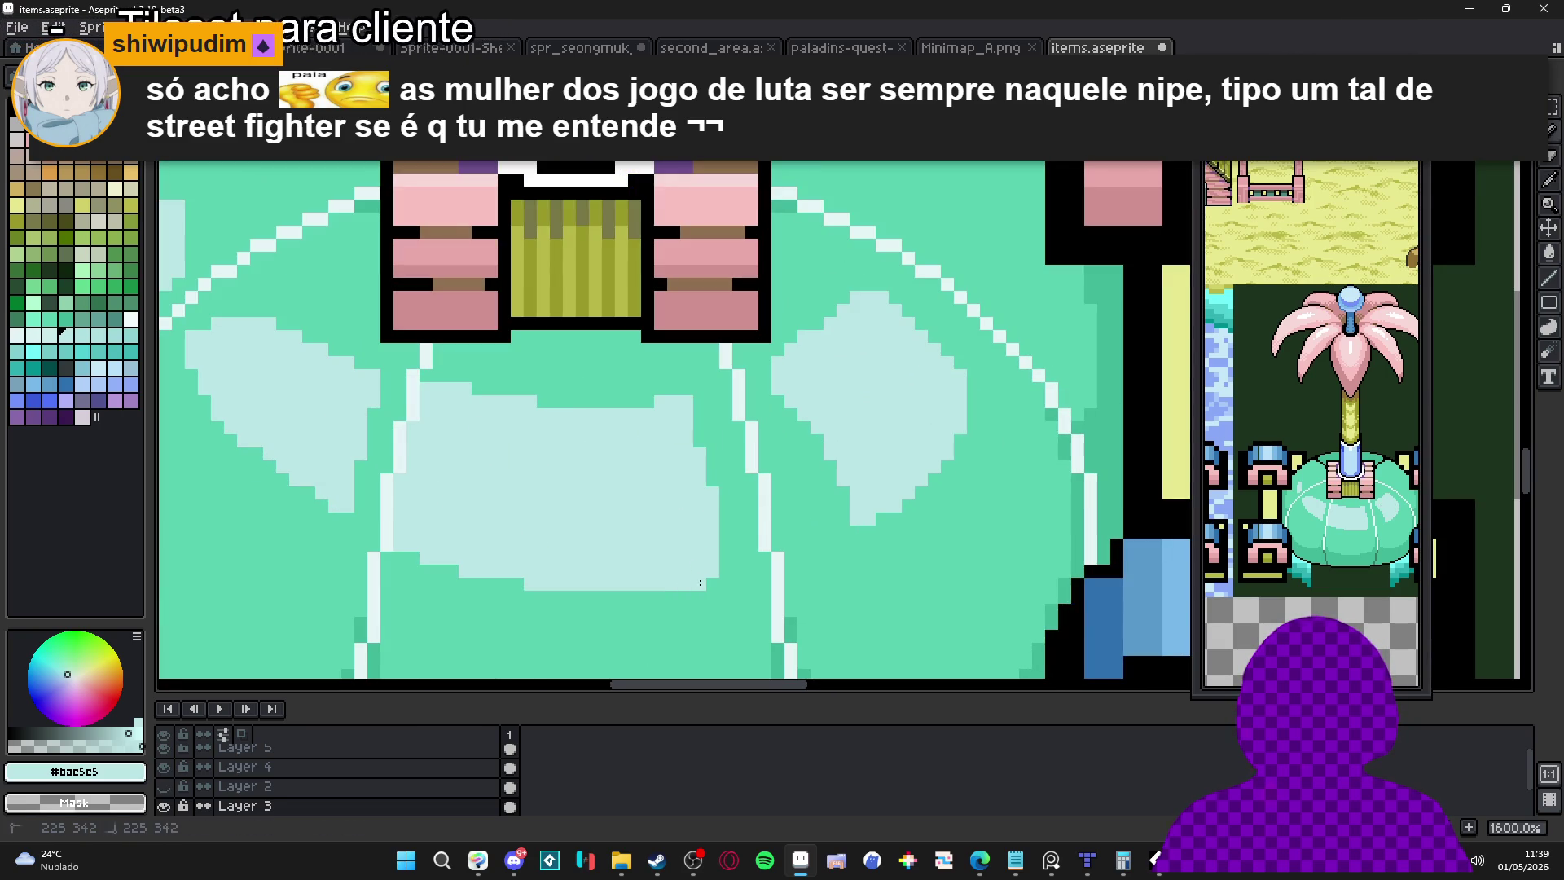
mouse_move(796, 399)
mouse_down()
mouse_move(839, 534)
mouse_move(804, 454)
mouse_move(834, 505)
mouse_up()
click(843, 493)
click(699, 442)
click(699, 428)
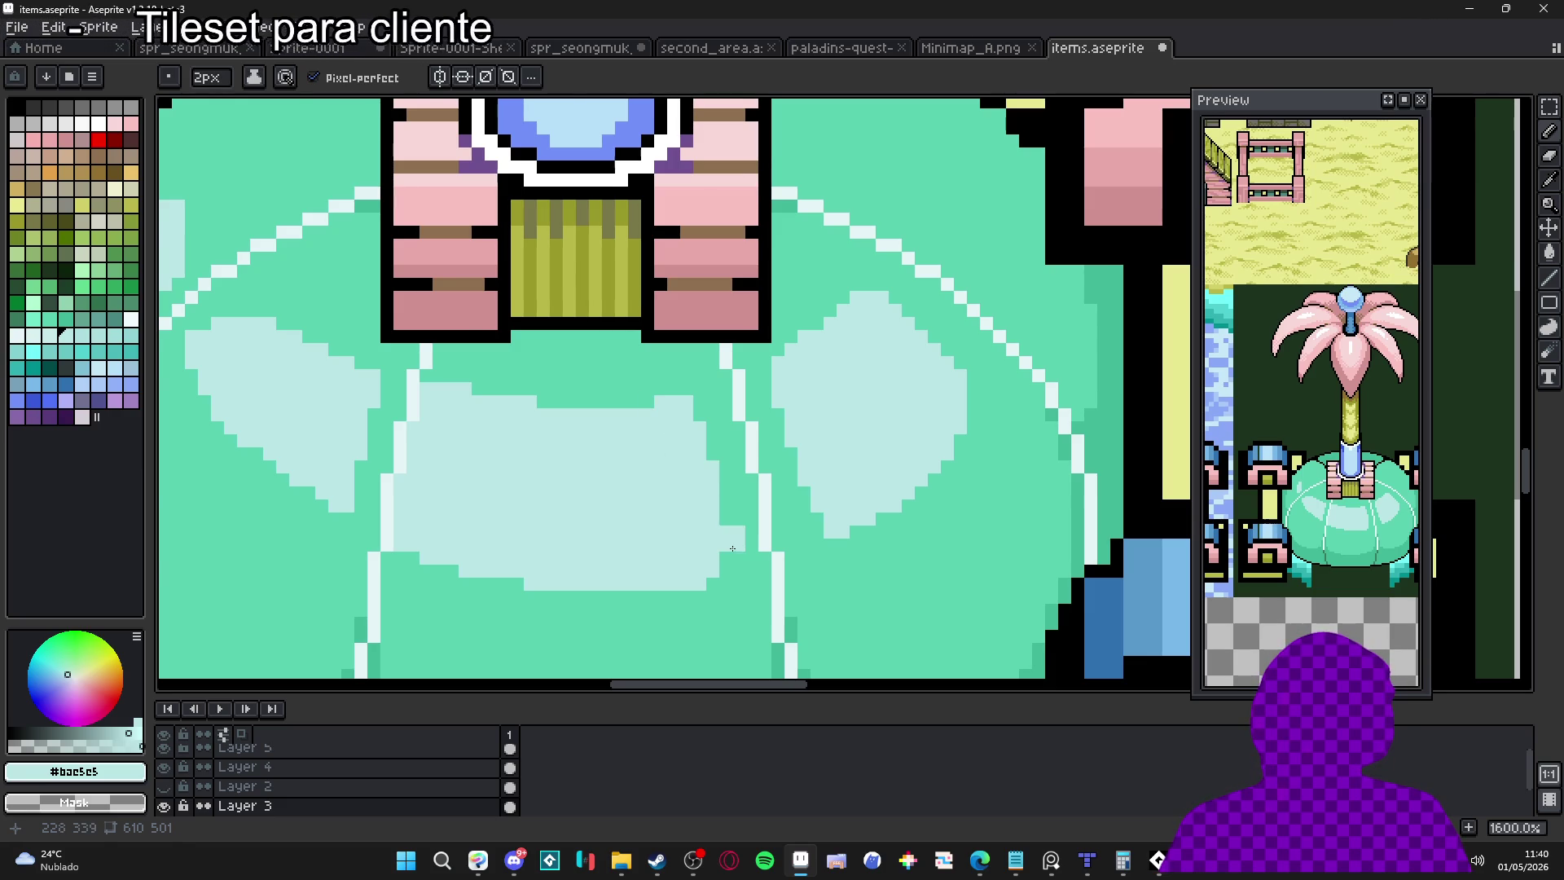
Sample the dome's mint green and repaint a stray pixel with it
scroll(479, 549, down, 1)
key(i)
click(535, 604)
key(b)
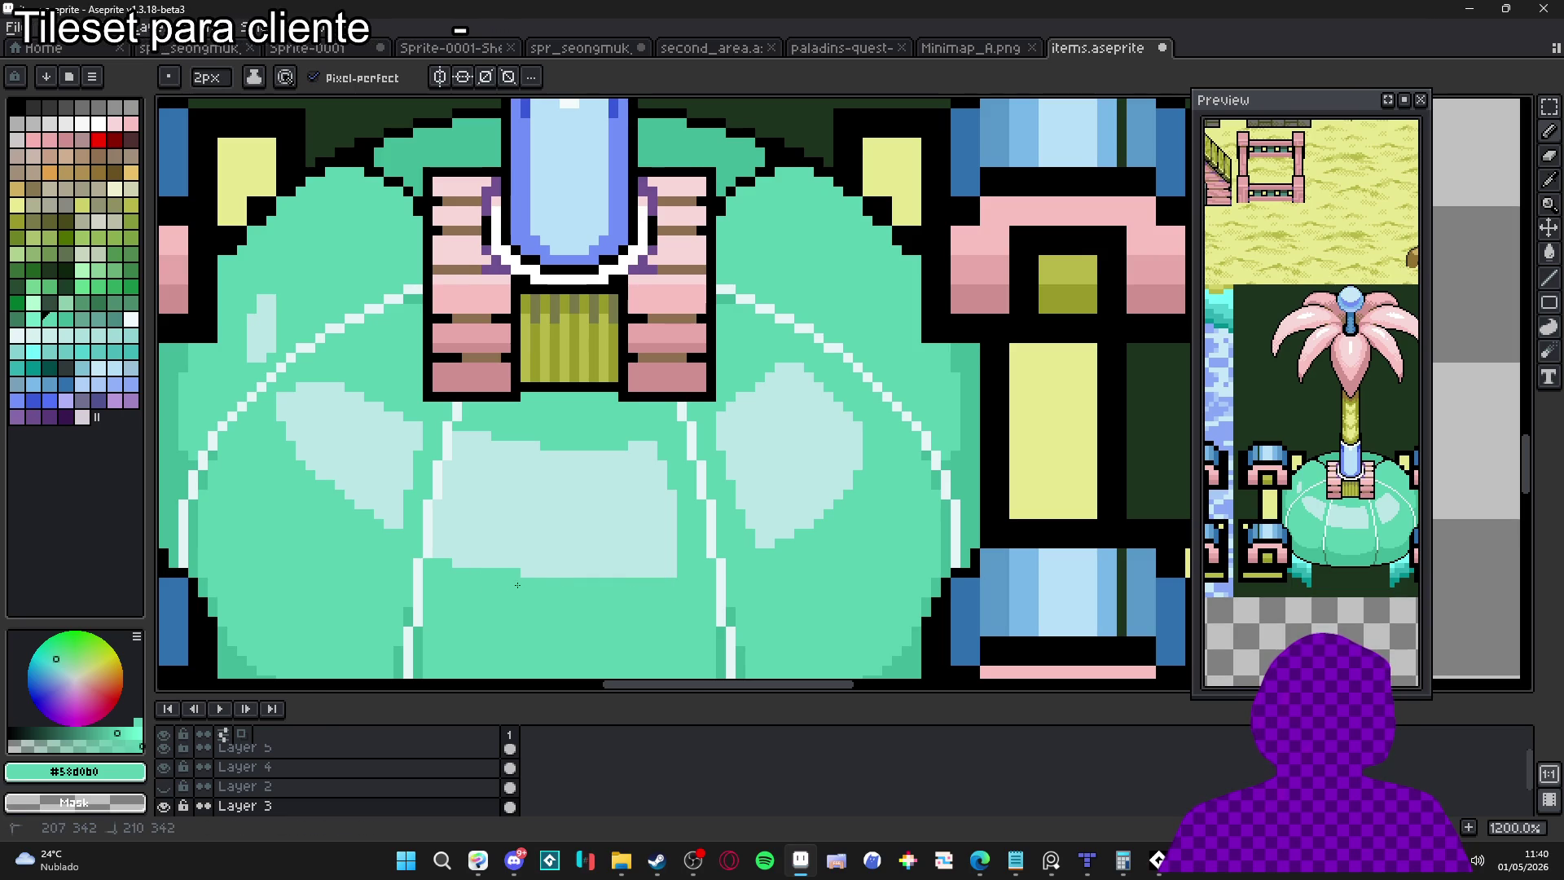
click(467, 564)
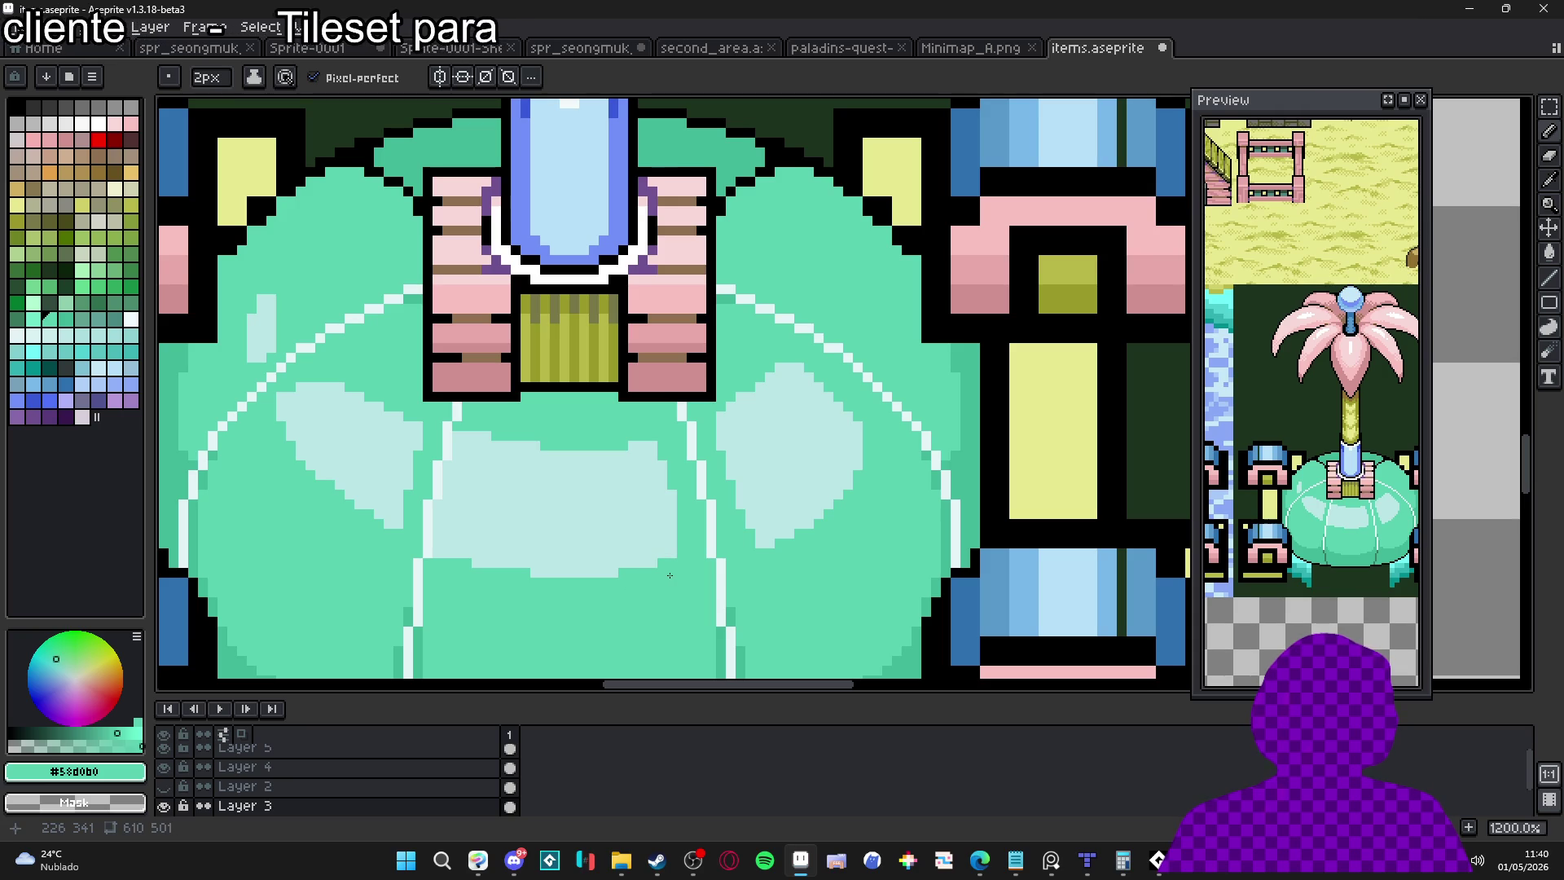
key(i)
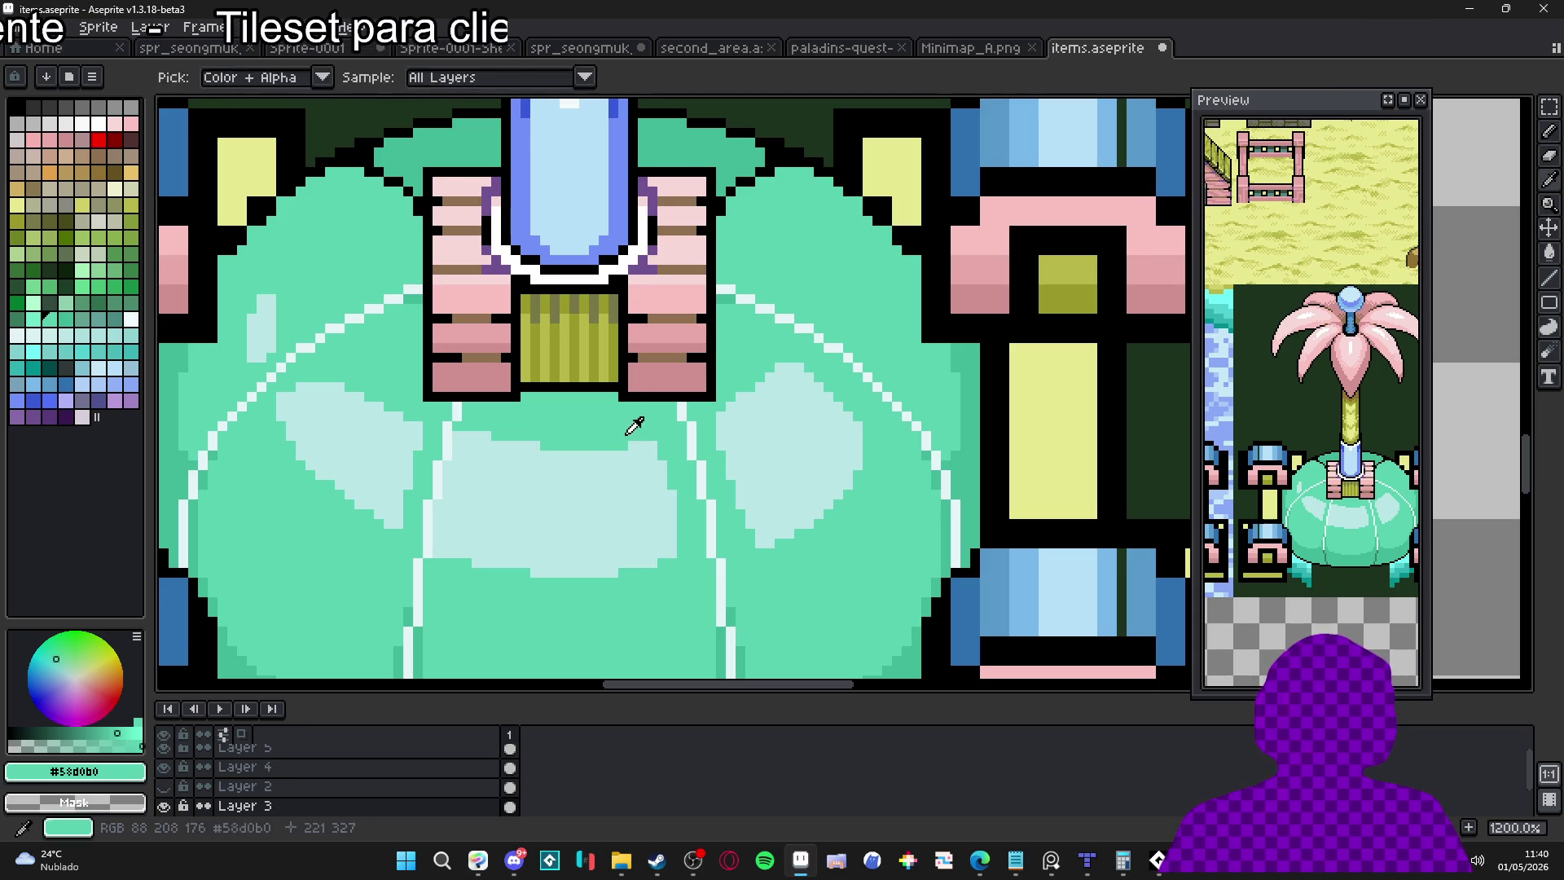
alt+click(634, 440)
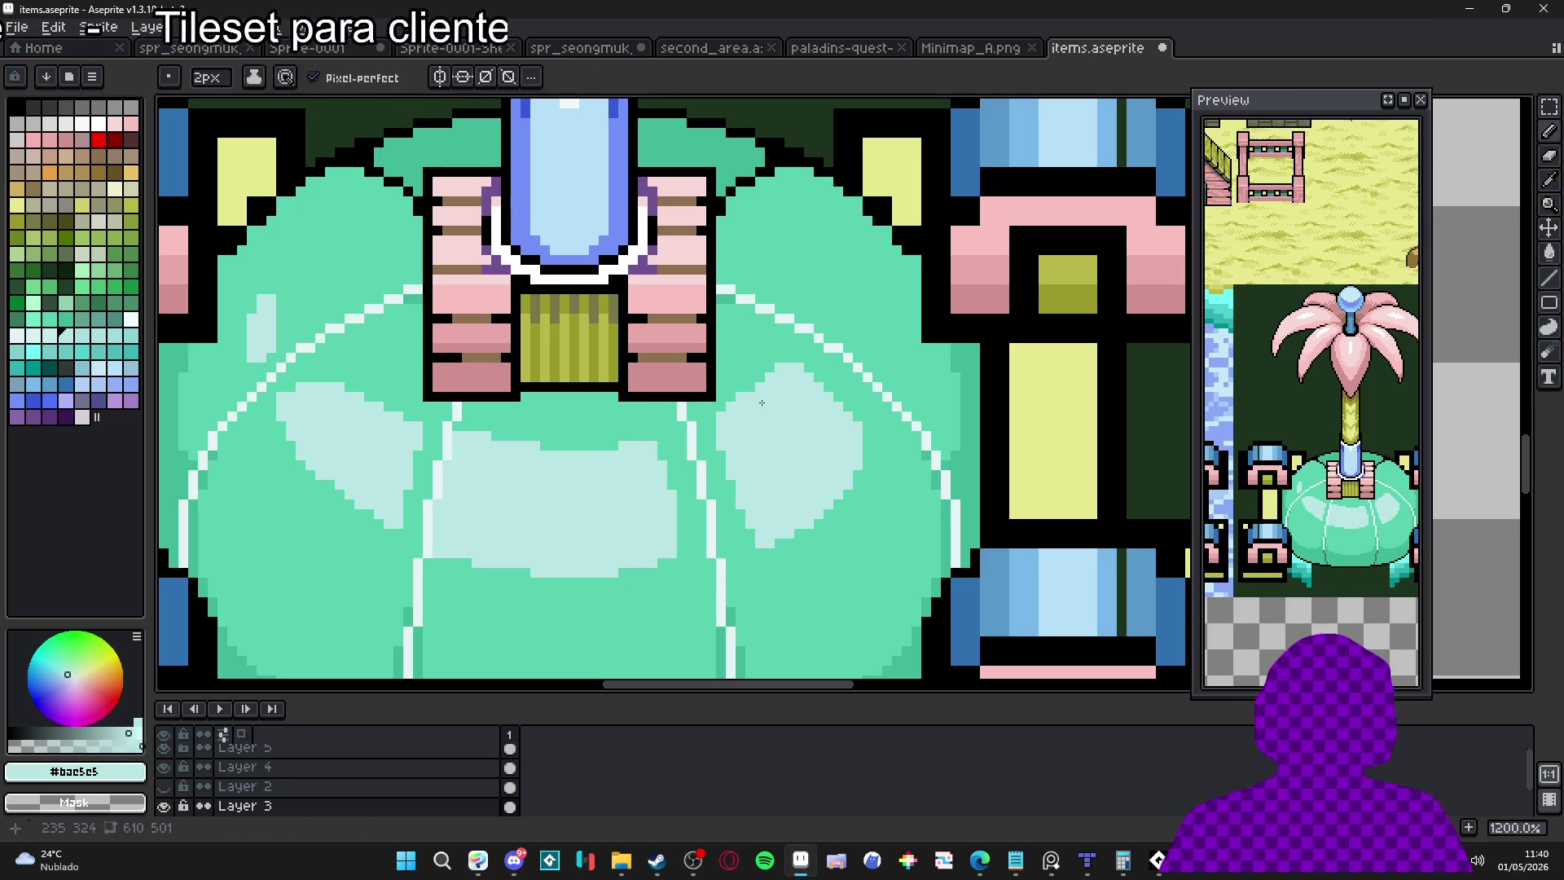
alt+click(733, 392)
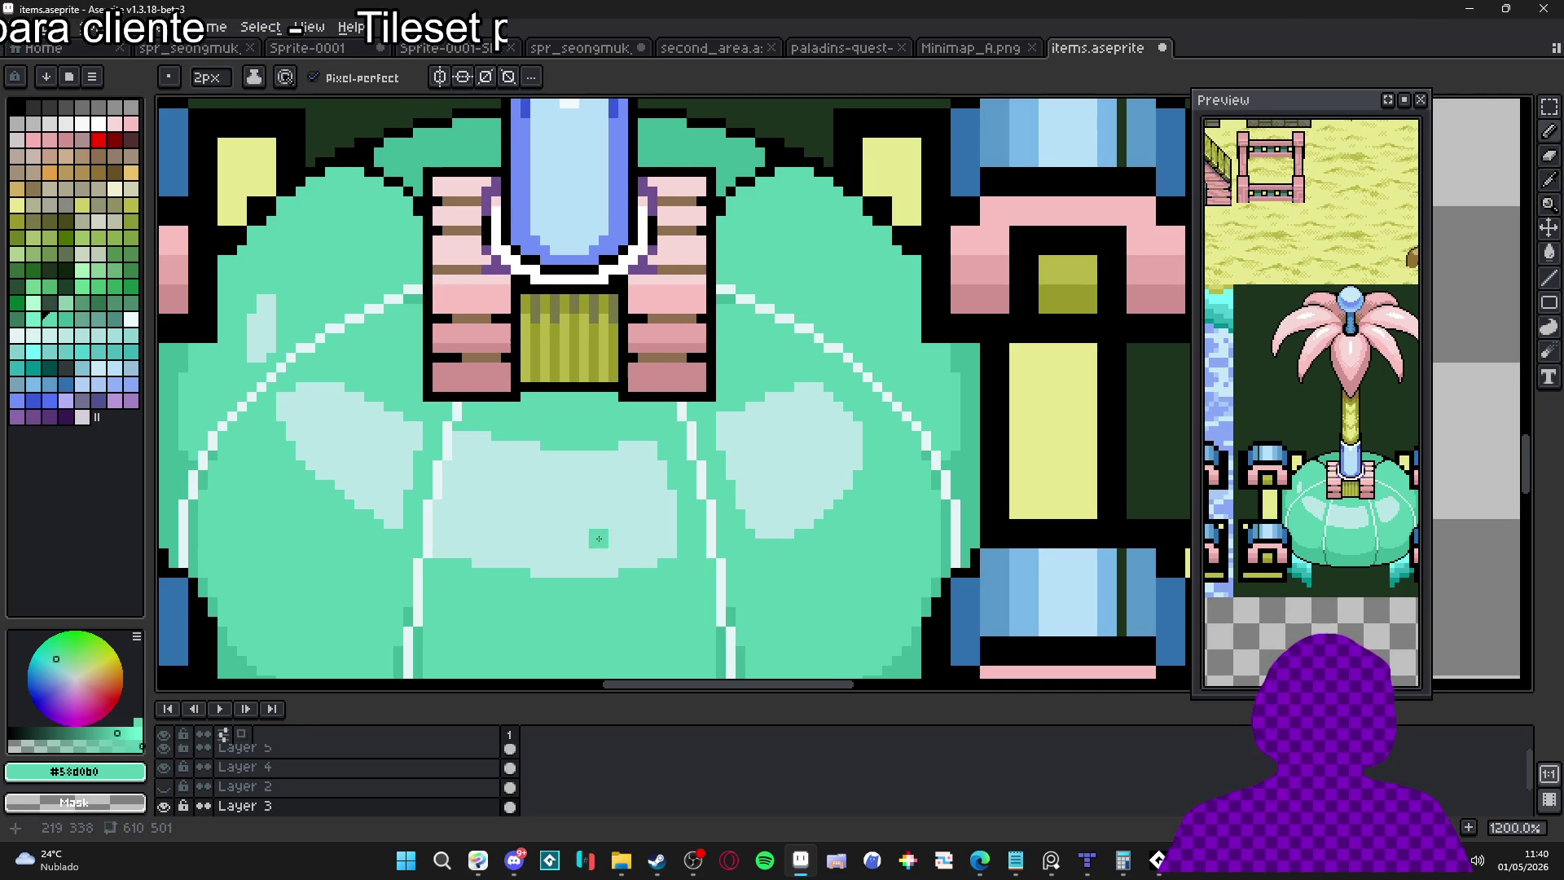
drag(590, 538, 634, 553)
key(minus)
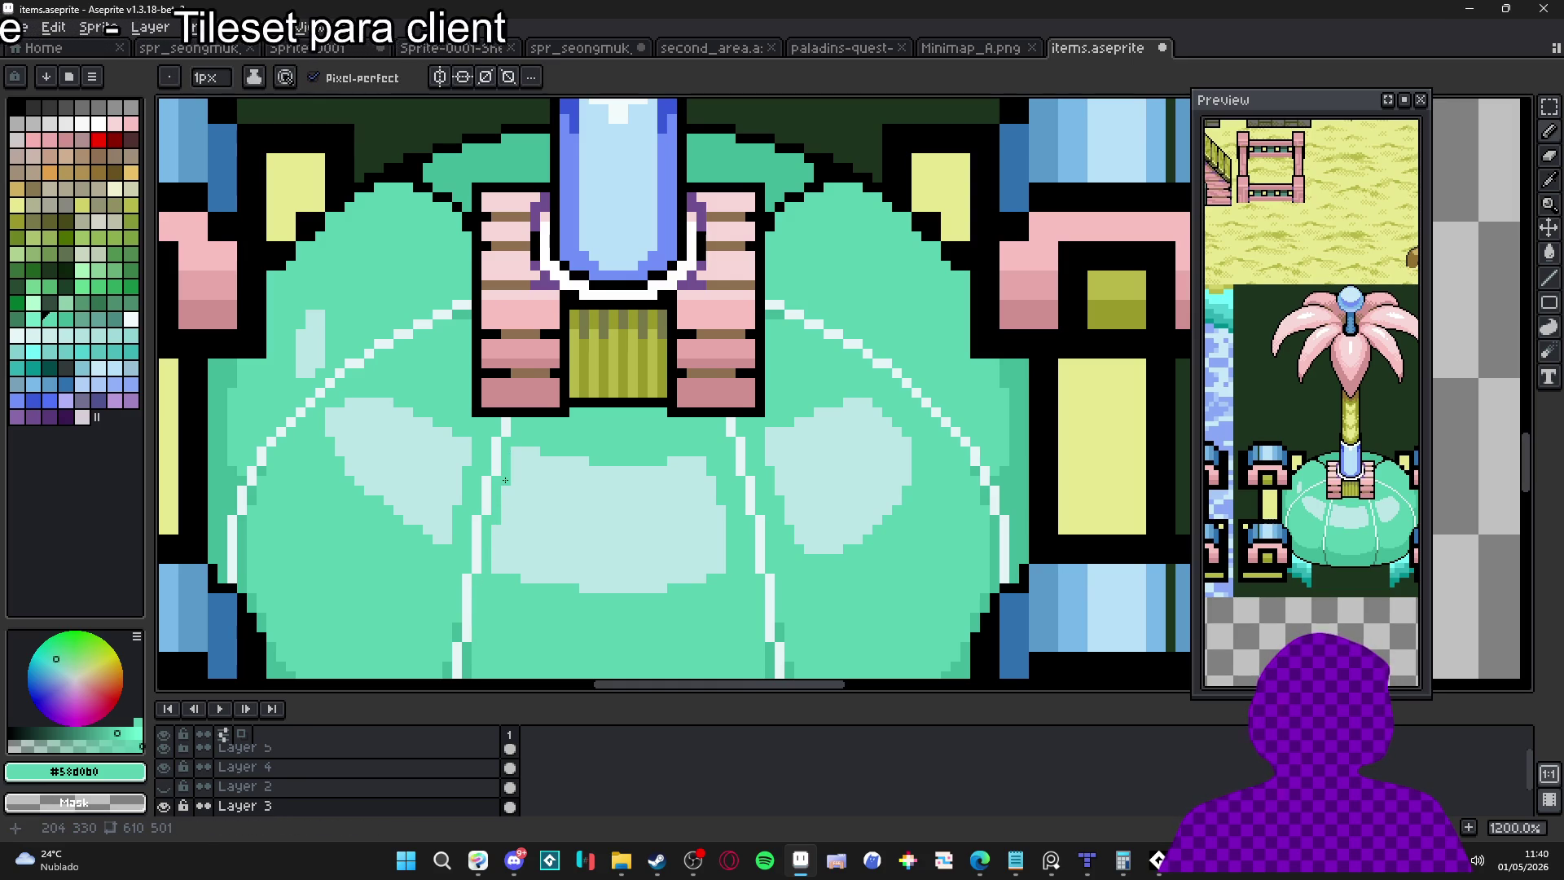
drag(496, 545, 496, 571)
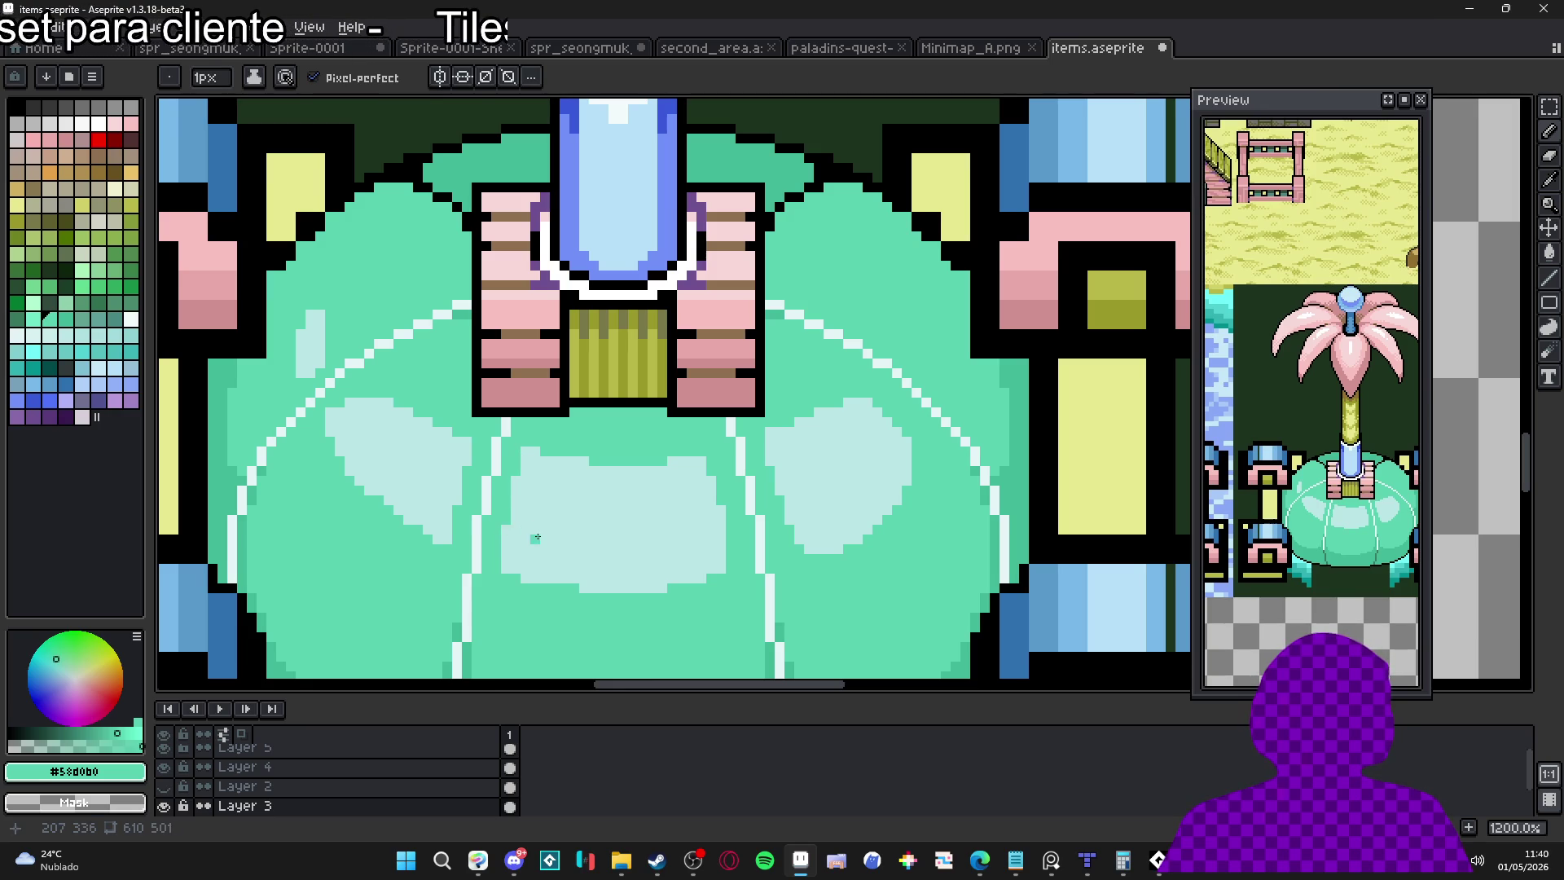
alt+click(534, 538)
scroll(624, 569, down, 4)
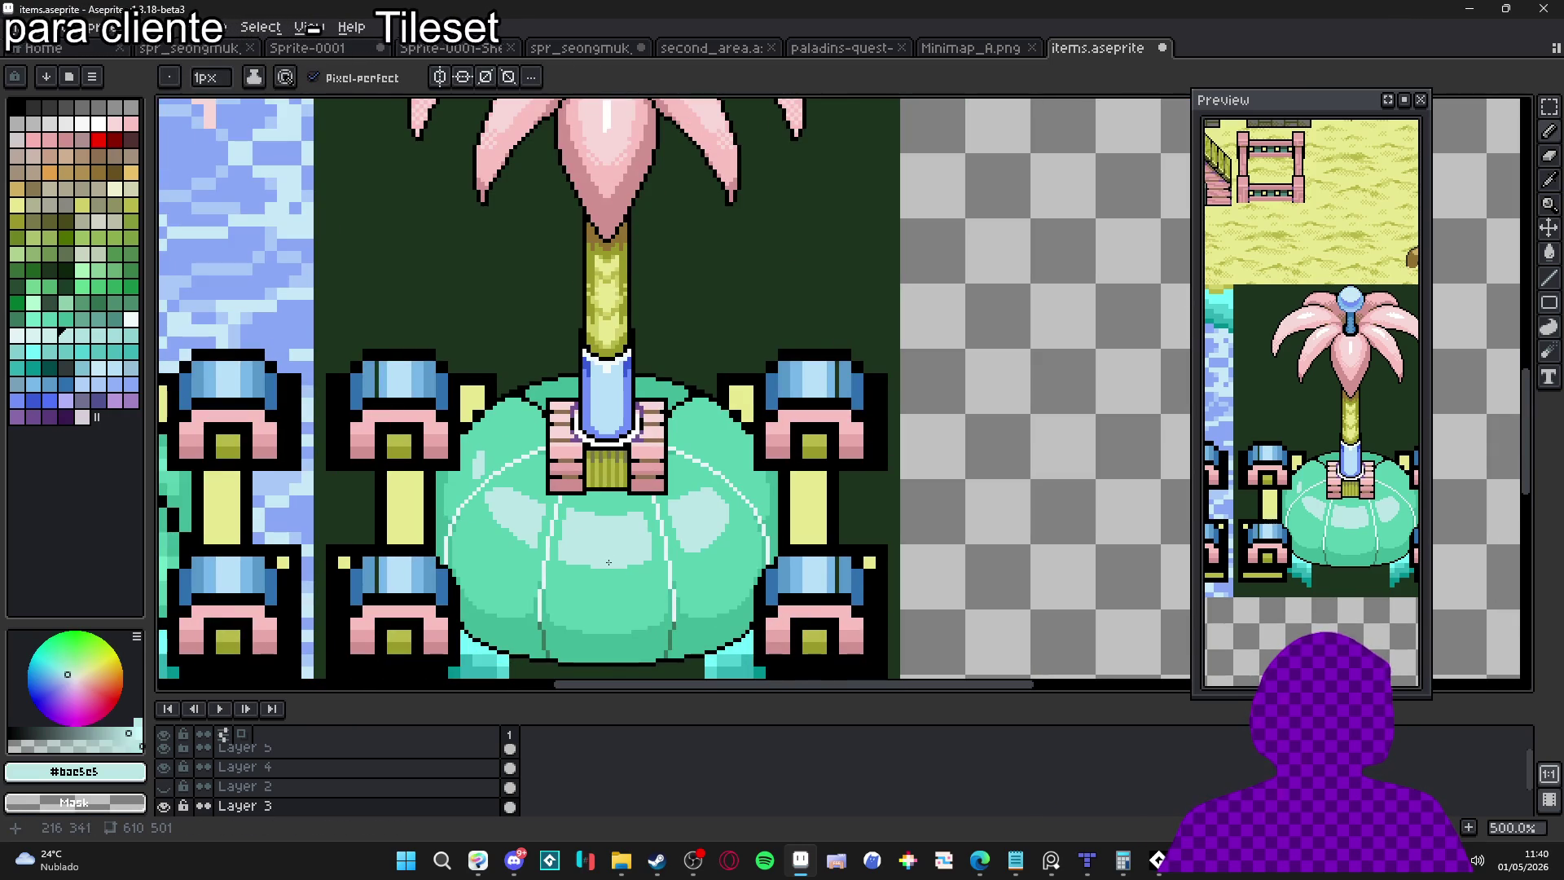
scroll(603, 559, up, 2)
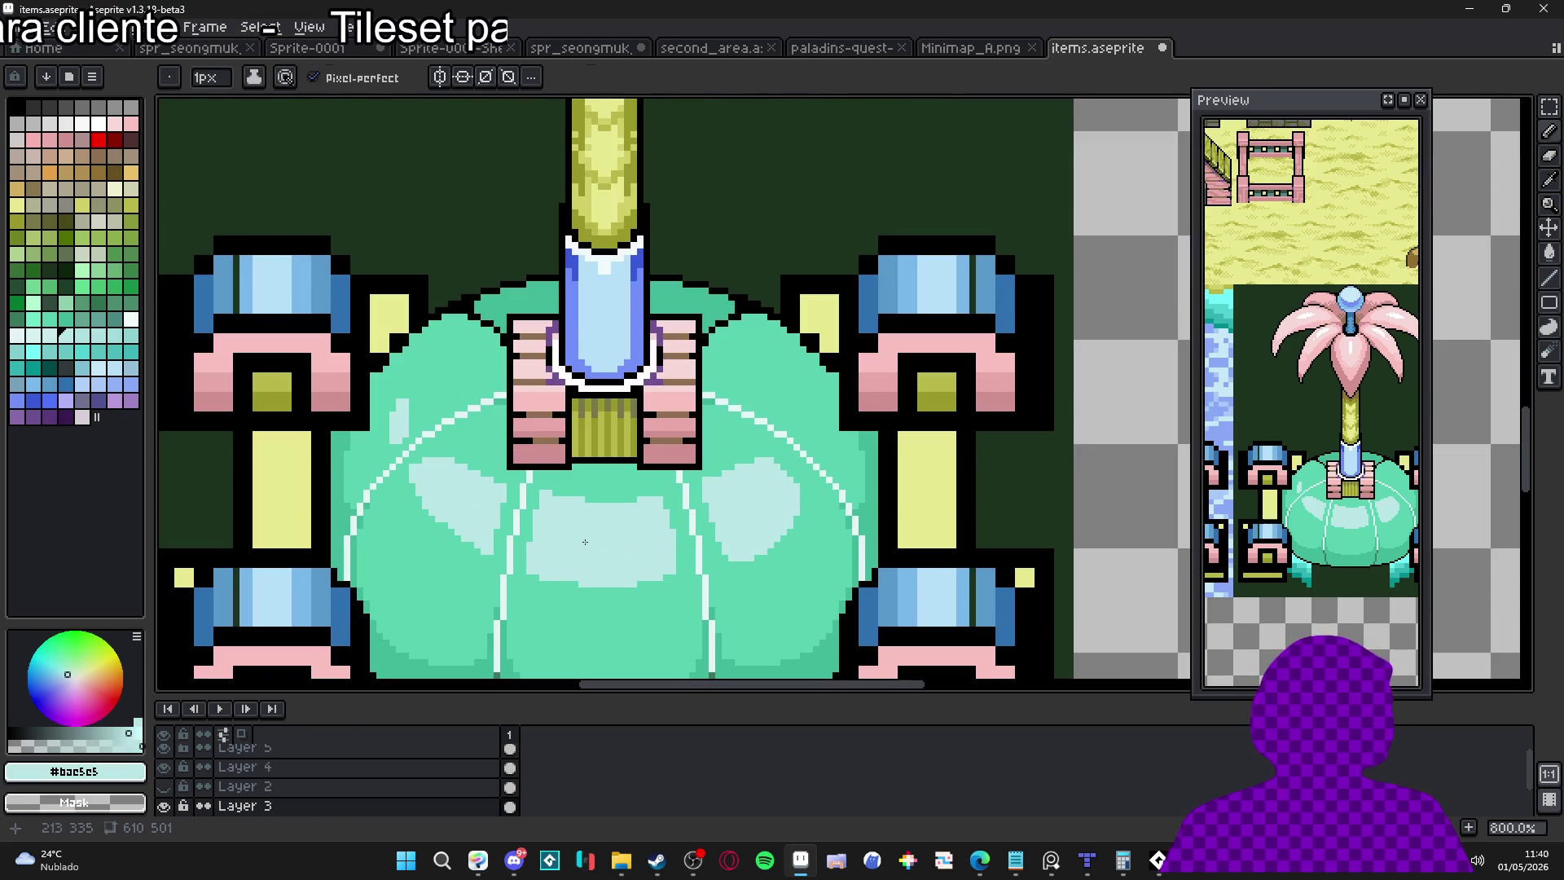
alt+click(516, 541)
key(g)
click(578, 542)
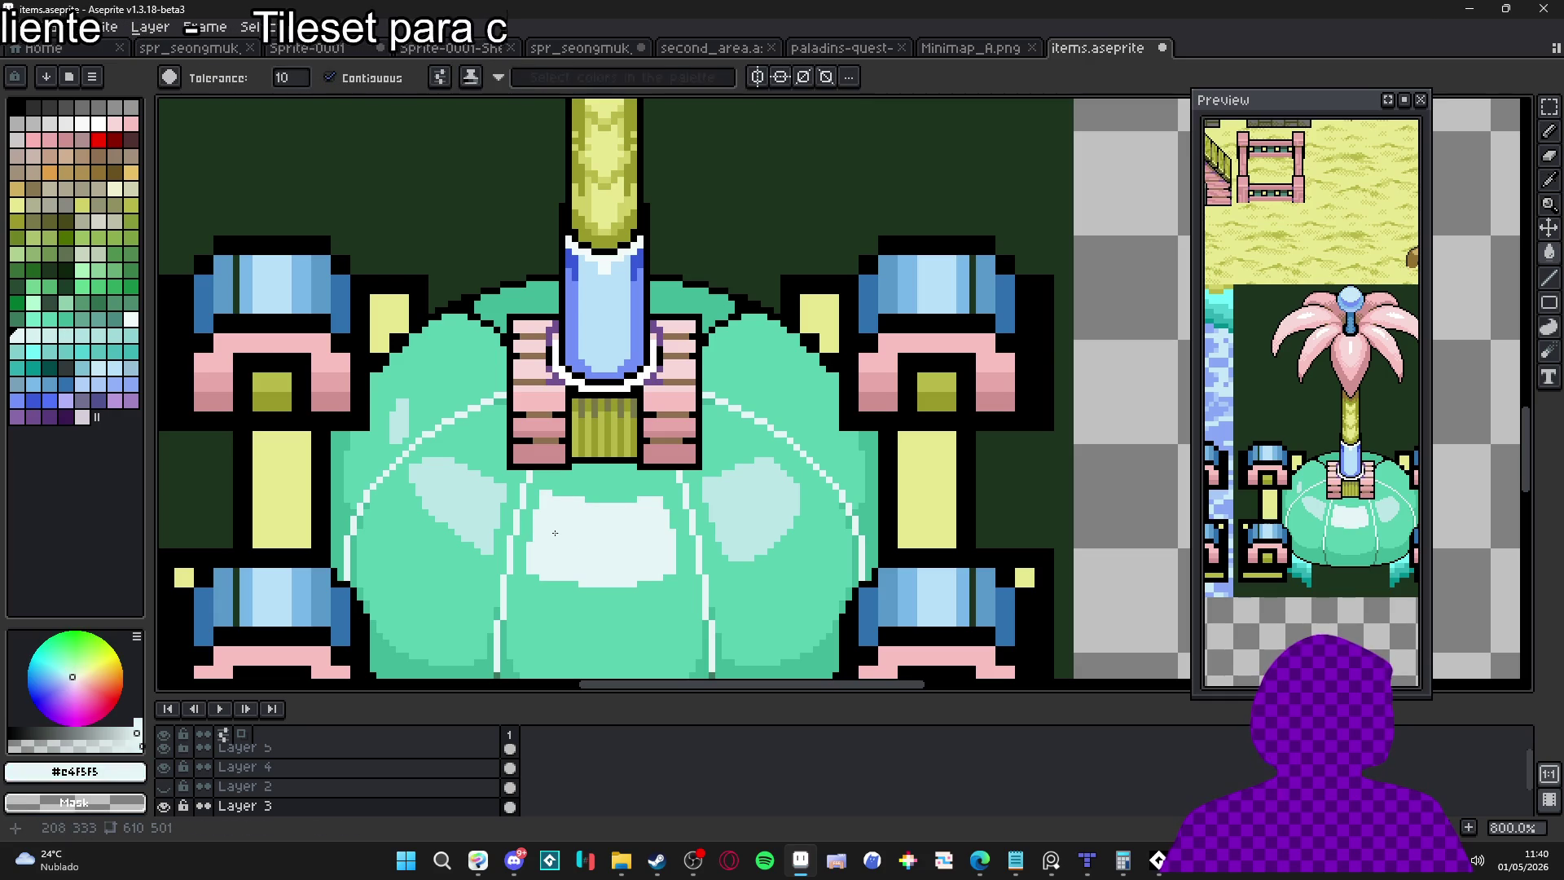
scroll(549, 540, up, 1)
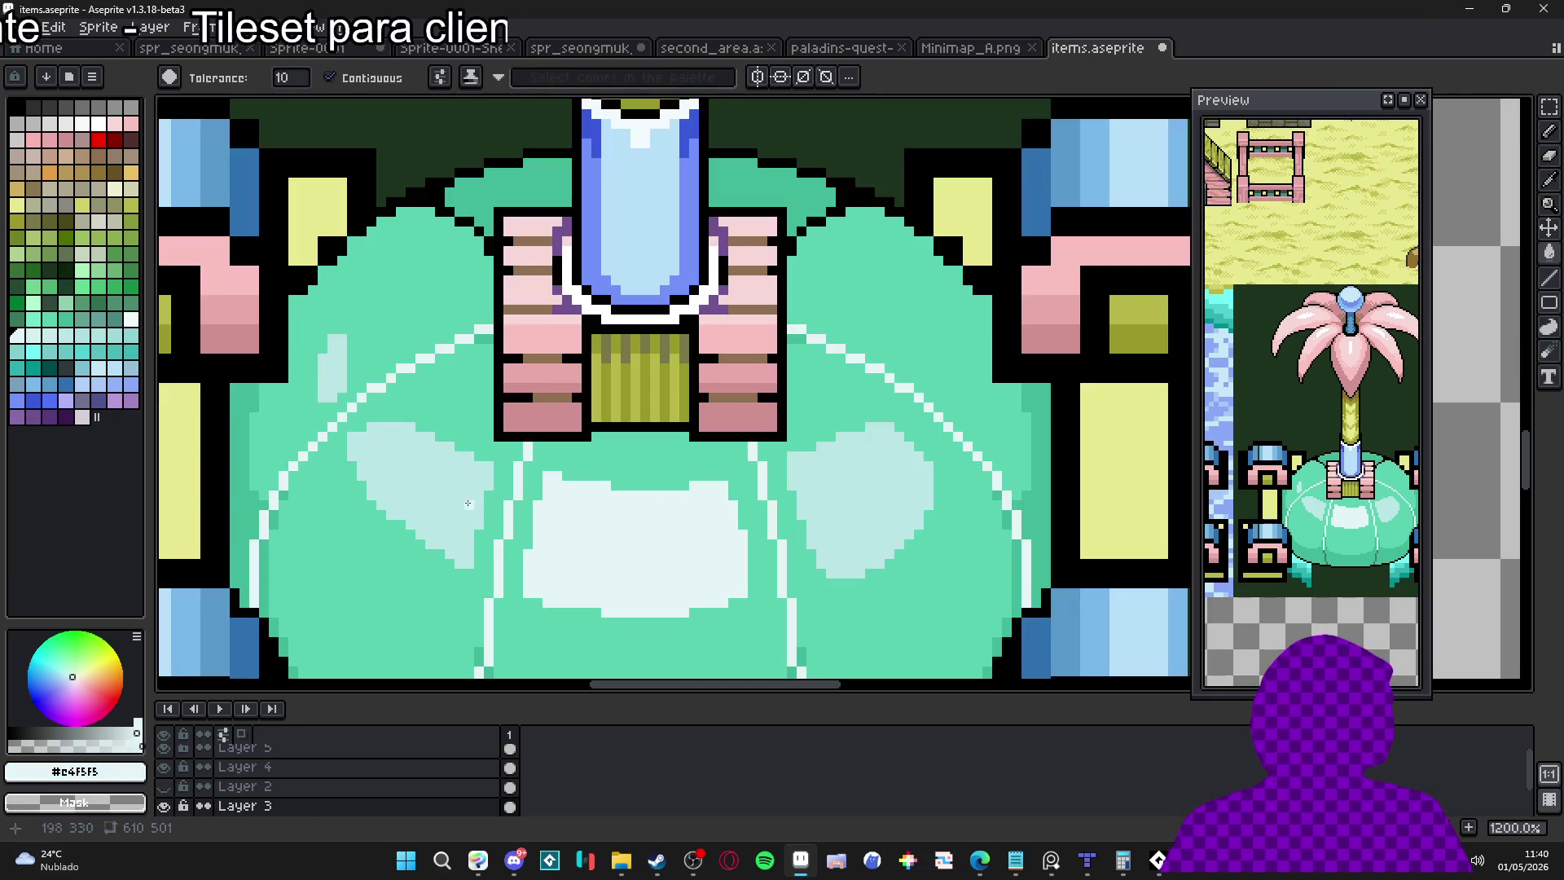
key(b)
click(443, 469)
mouse_move(444, 457)
mouse_down()
mouse_move(431, 521)
mouse_move(457, 538)
mouse_move(468, 566)
mouse_move(455, 566)
mouse_up()
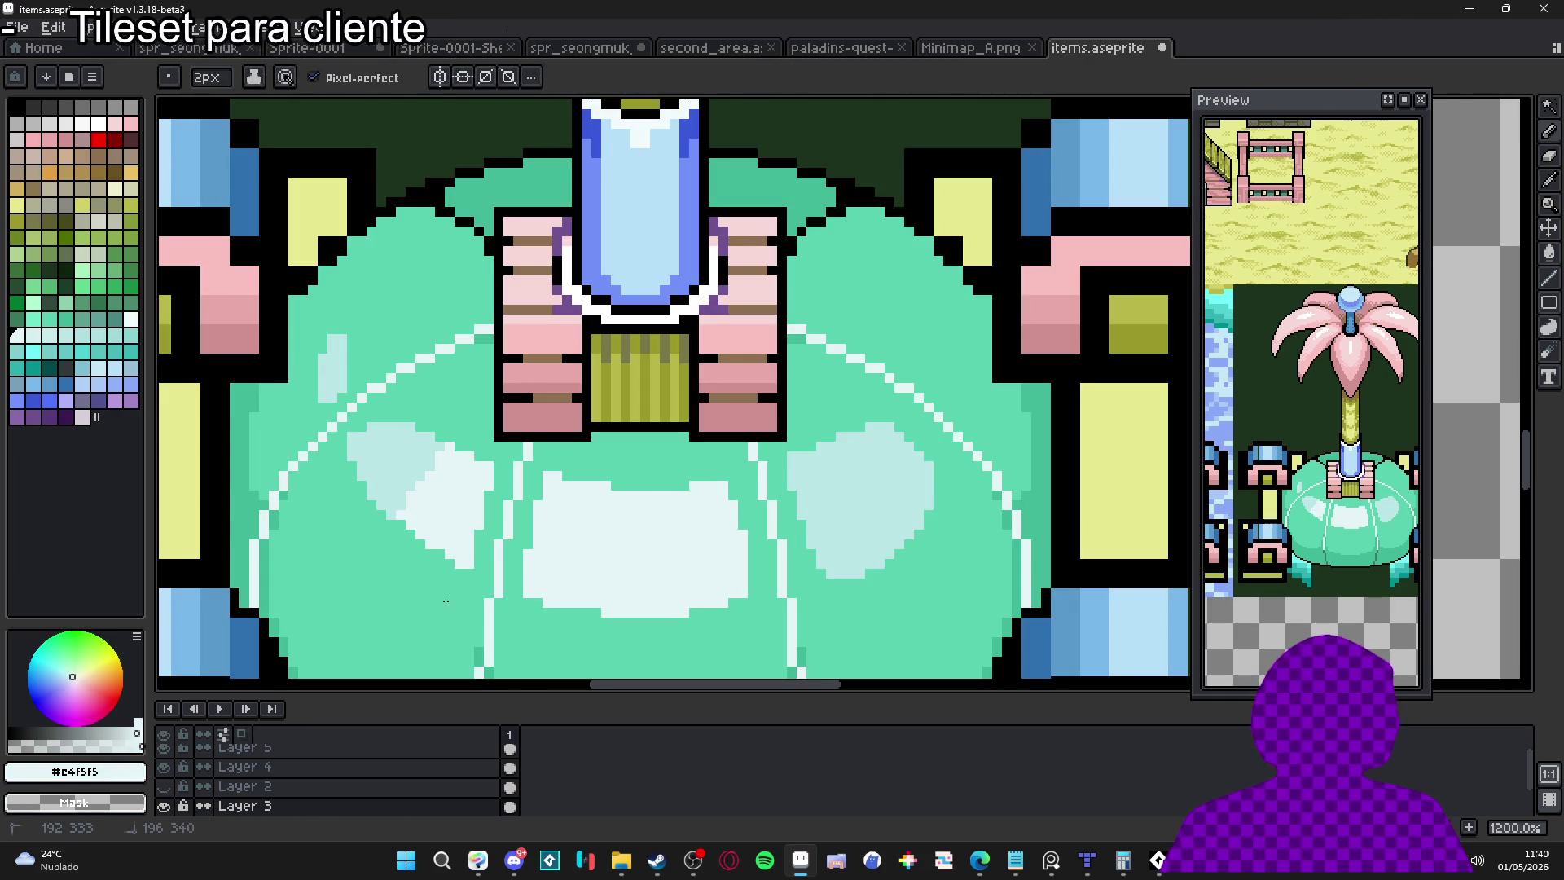
drag(401, 507, 432, 458)
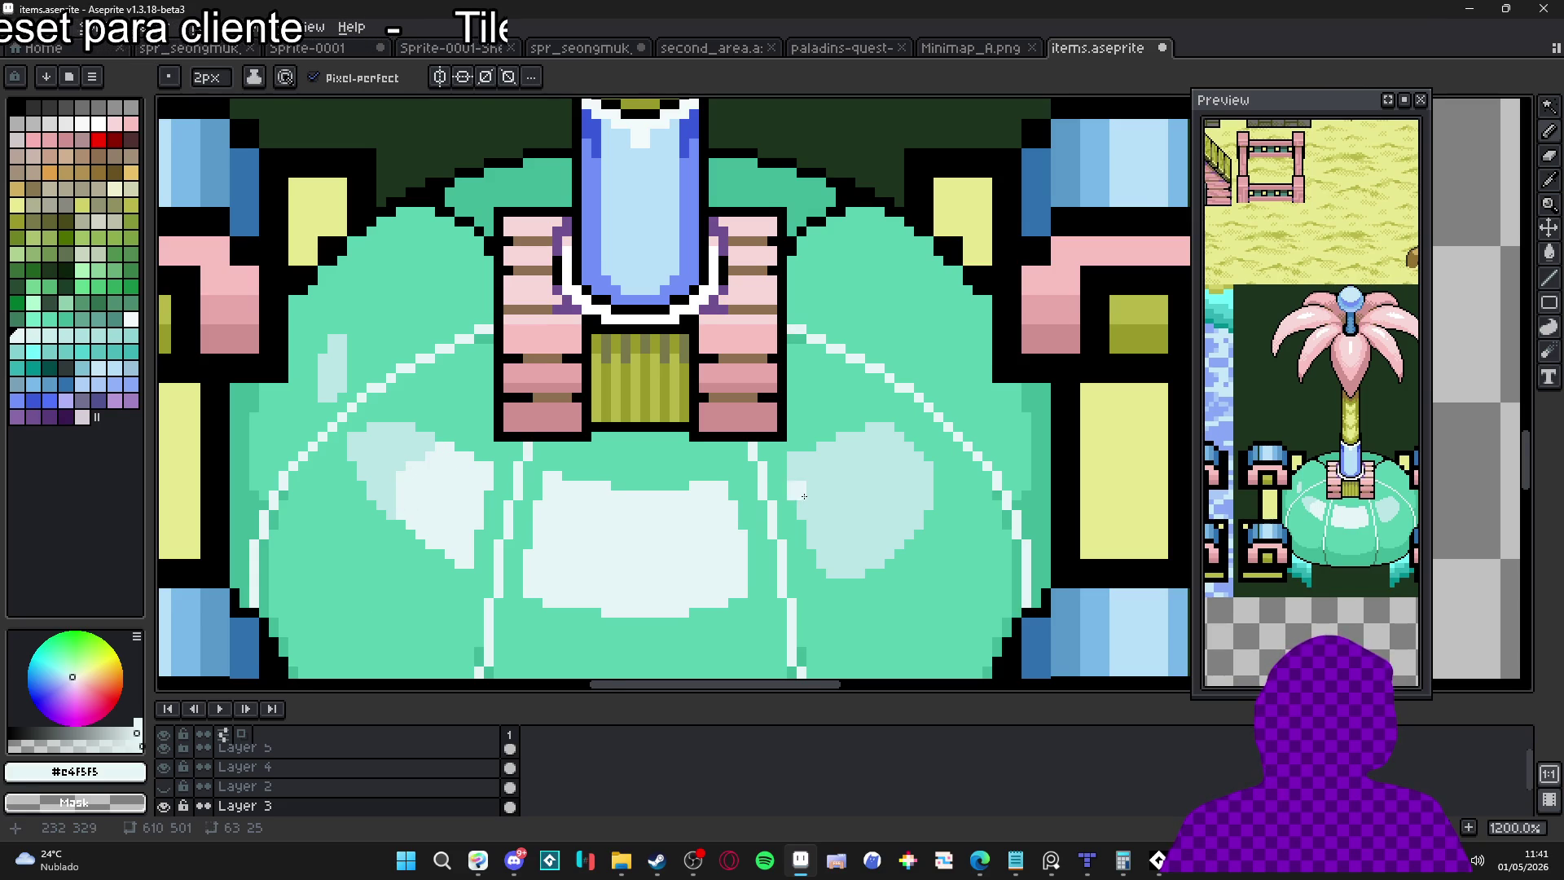
scroll(864, 481, up, 1)
mouse_move(806, 481)
mouse_down()
mouse_move(840, 530)
mouse_move(893, 448)
mouse_move(909, 465)
mouse_up()
scroll(870, 489, down, 2)
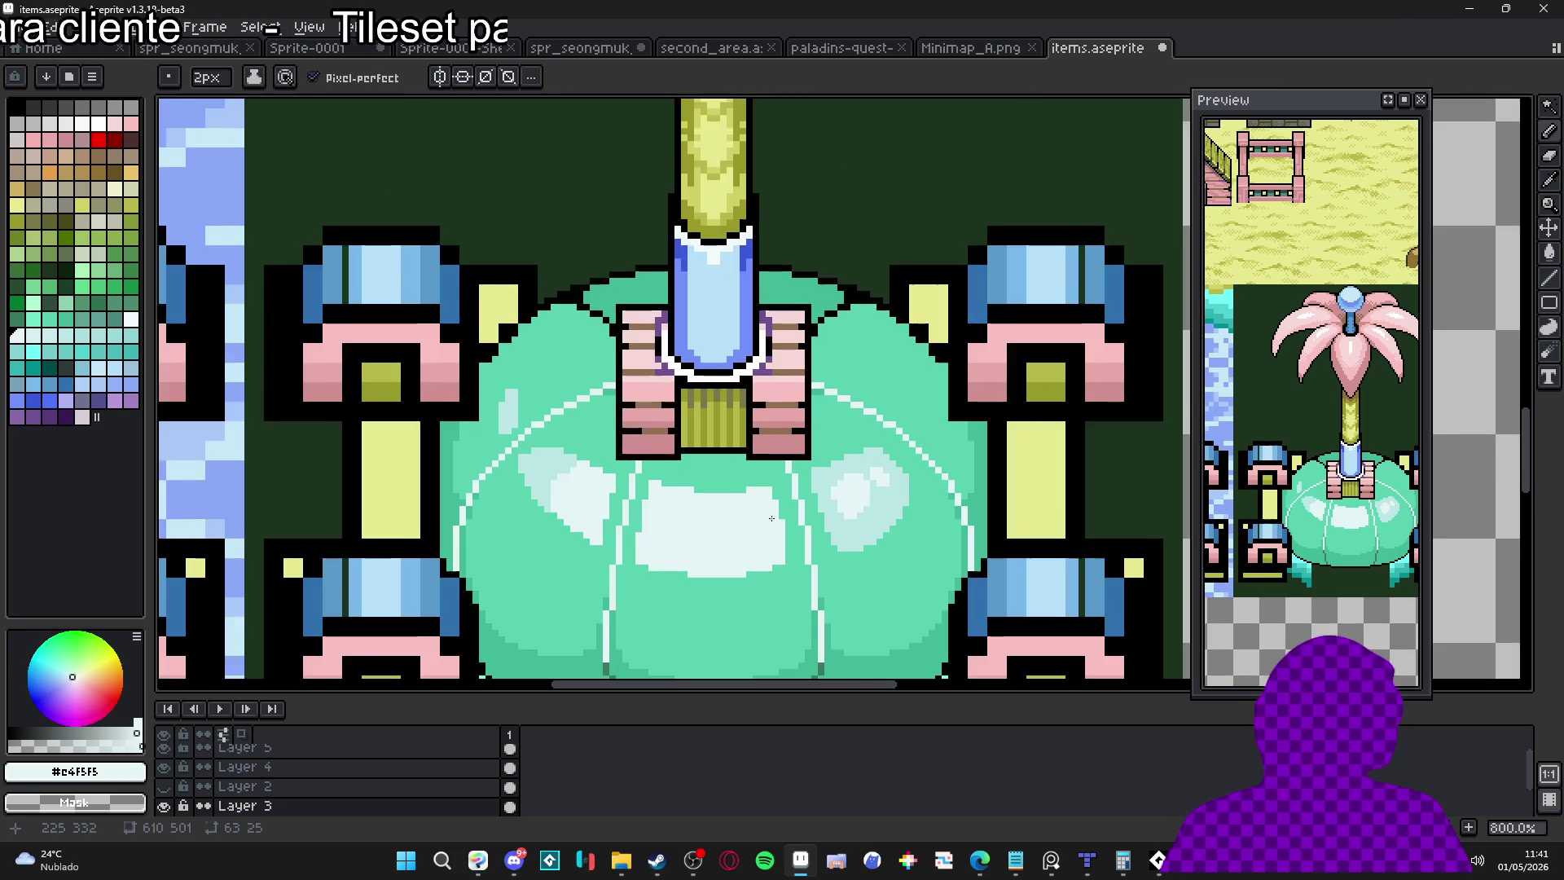
key(ctrl+z)
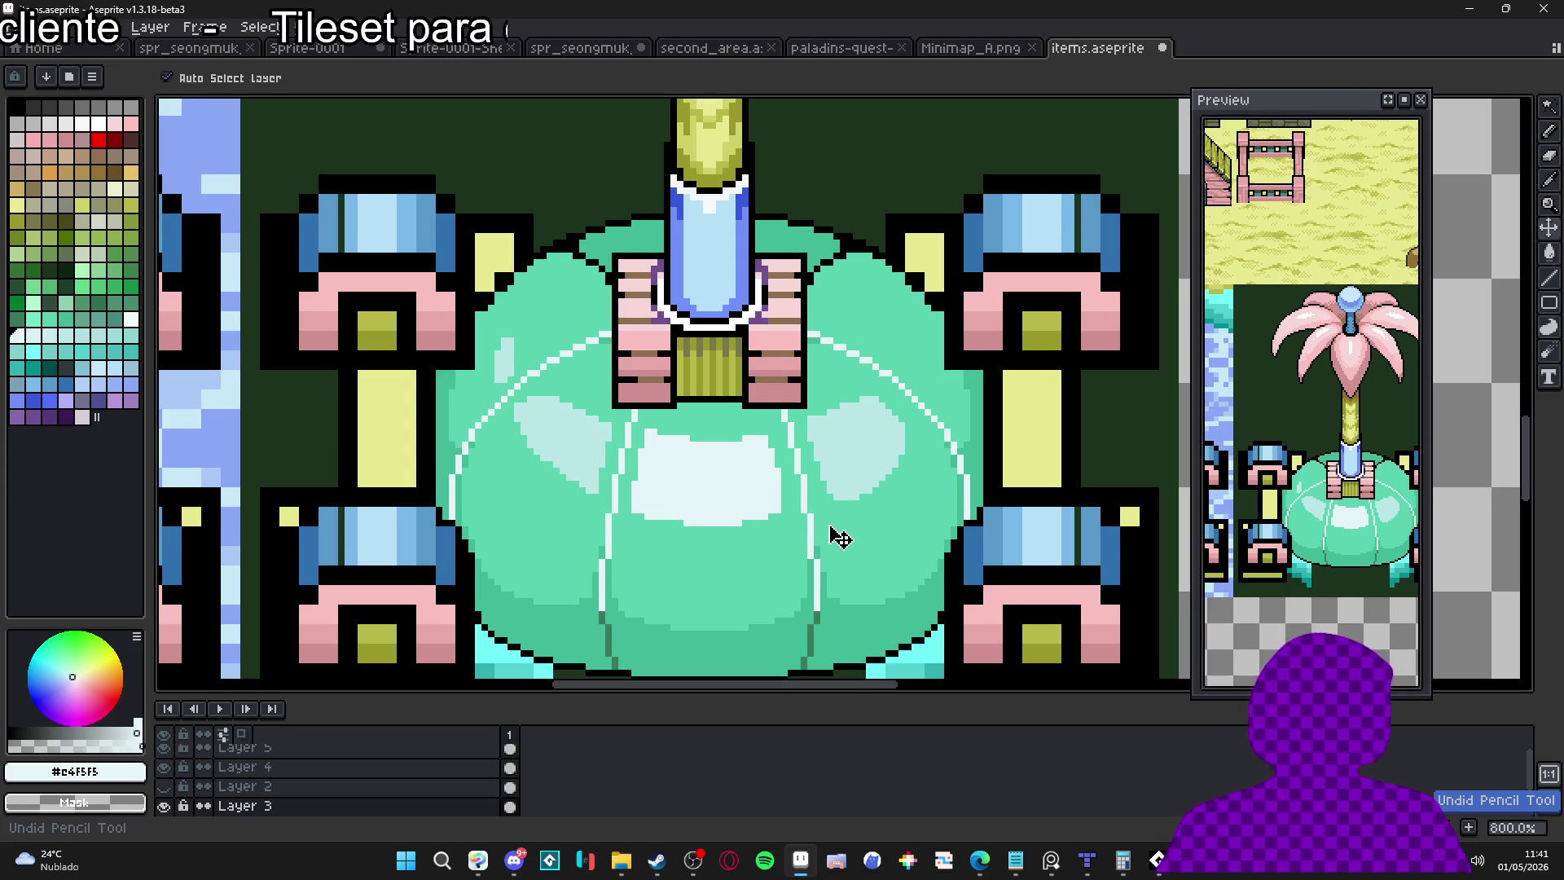
key(ctrl+z)
scroll(832, 534, down, 1)
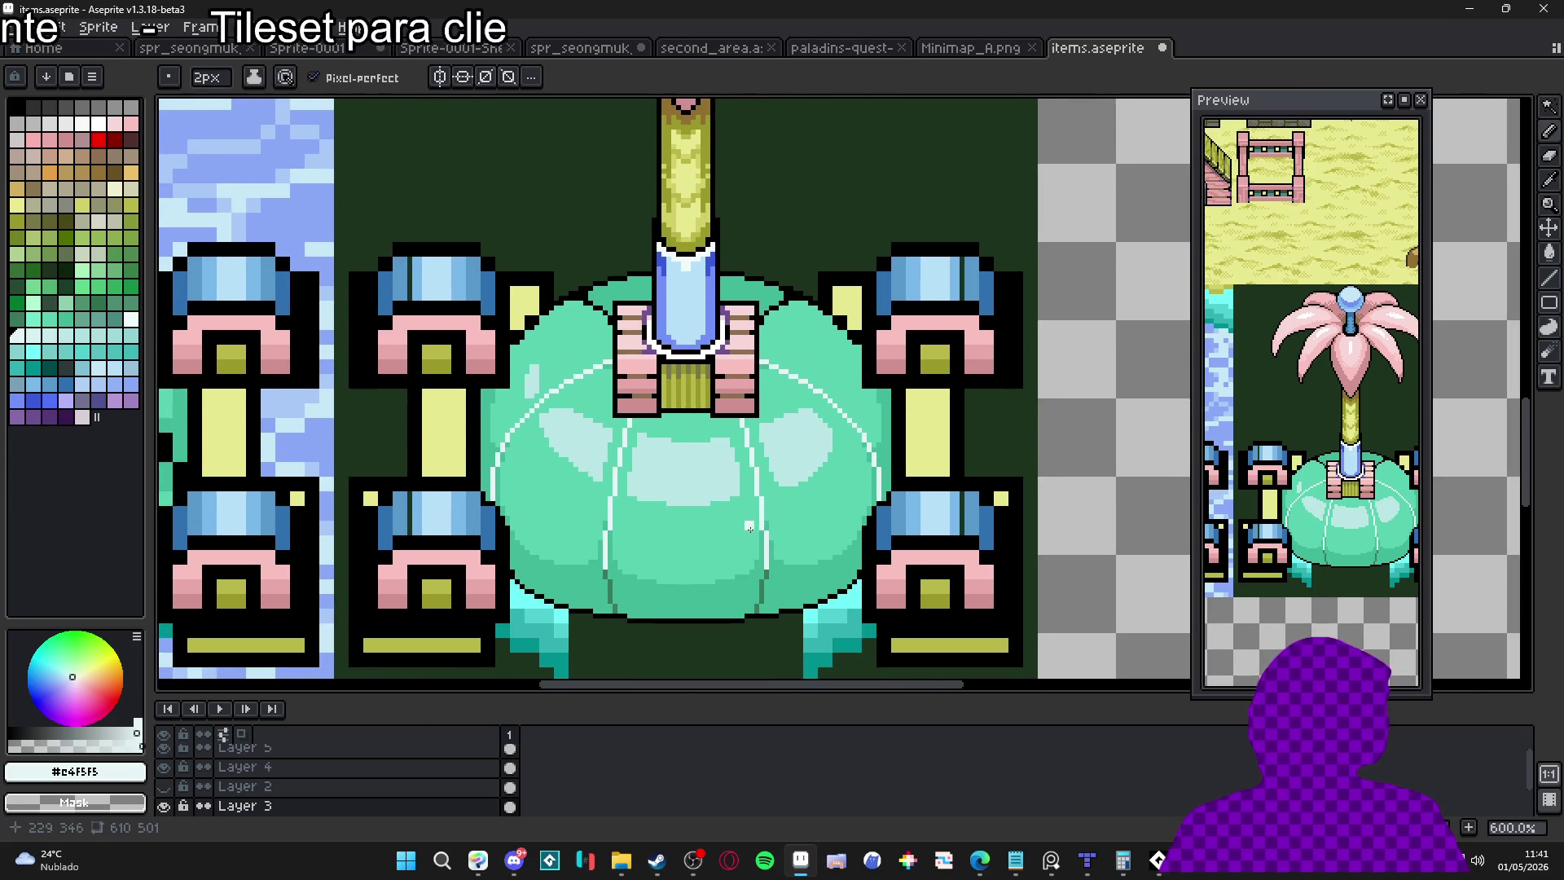
scroll(750, 528, down, 1)
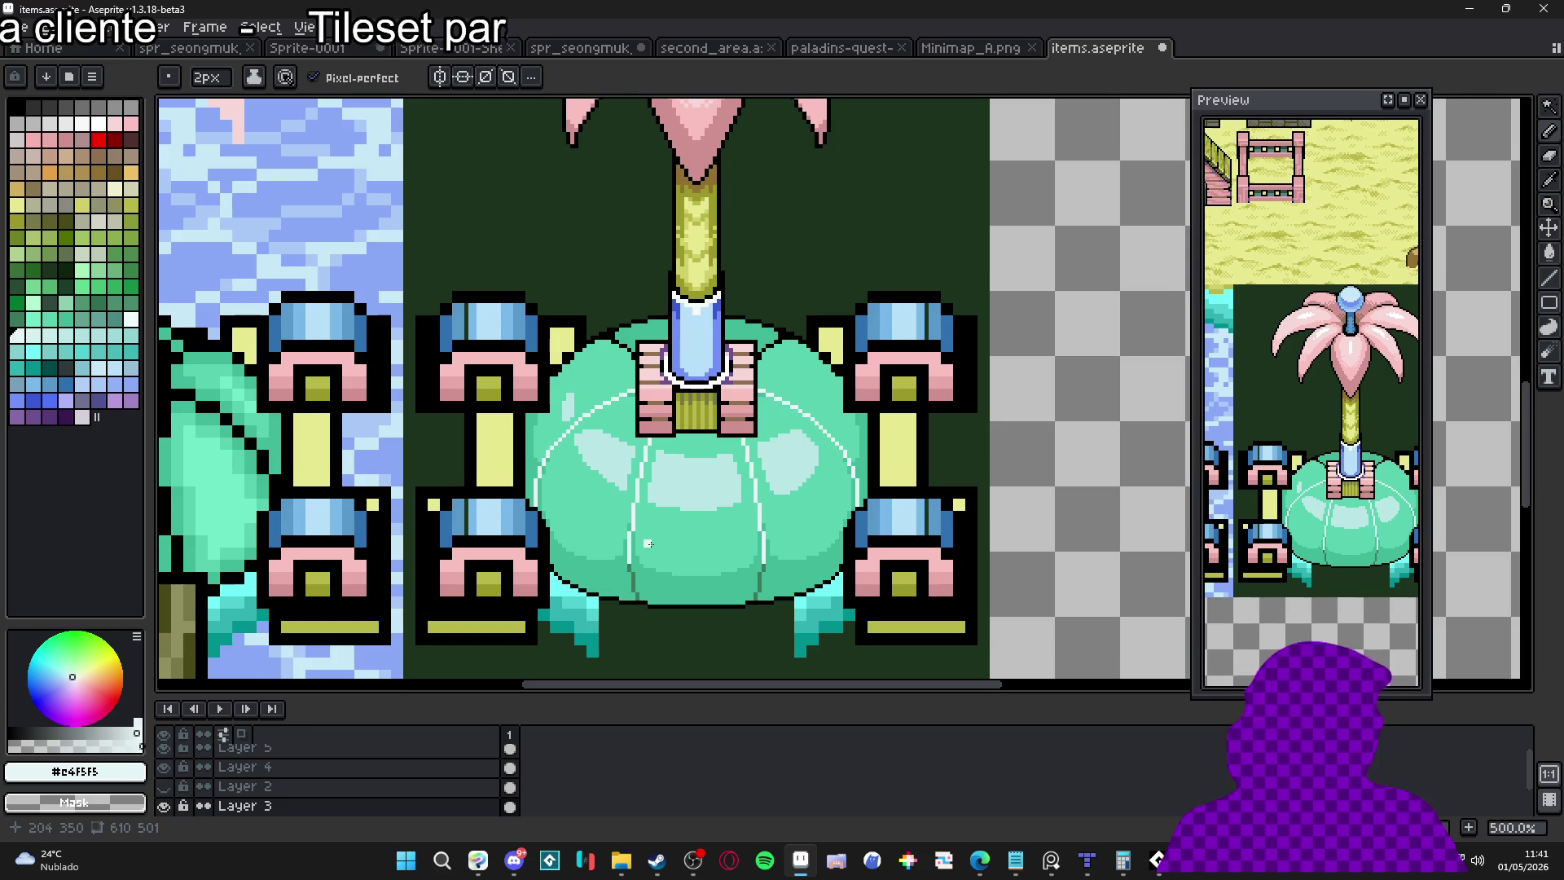
Choose periwinkle blue and paint a shadow beneath the centre highlight
alt+click(684, 526)
scroll(686, 514, up, 4)
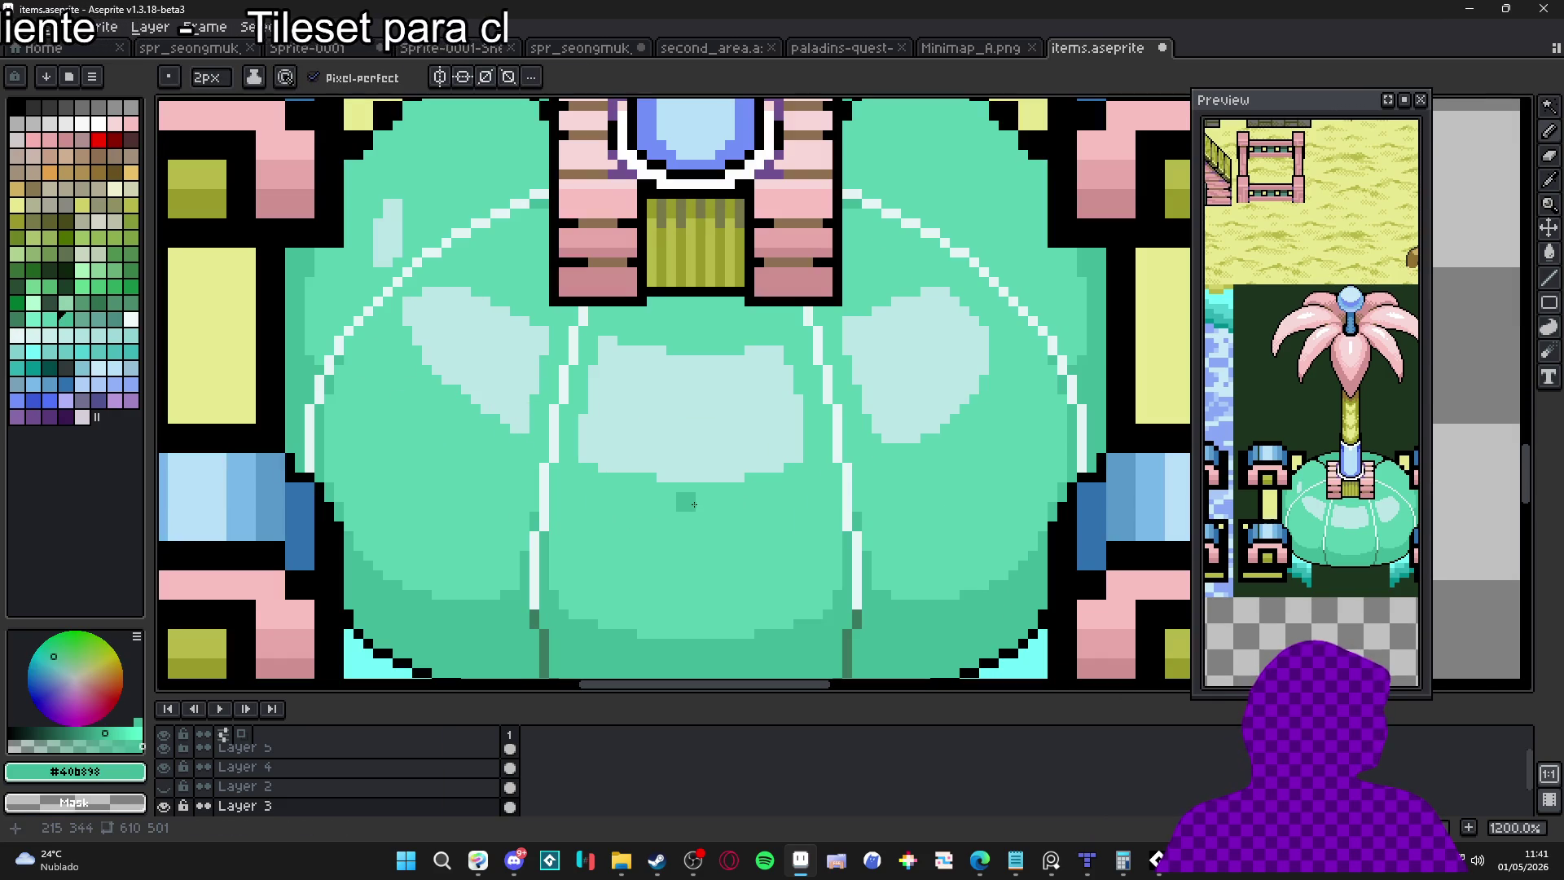
alt+click(687, 443)
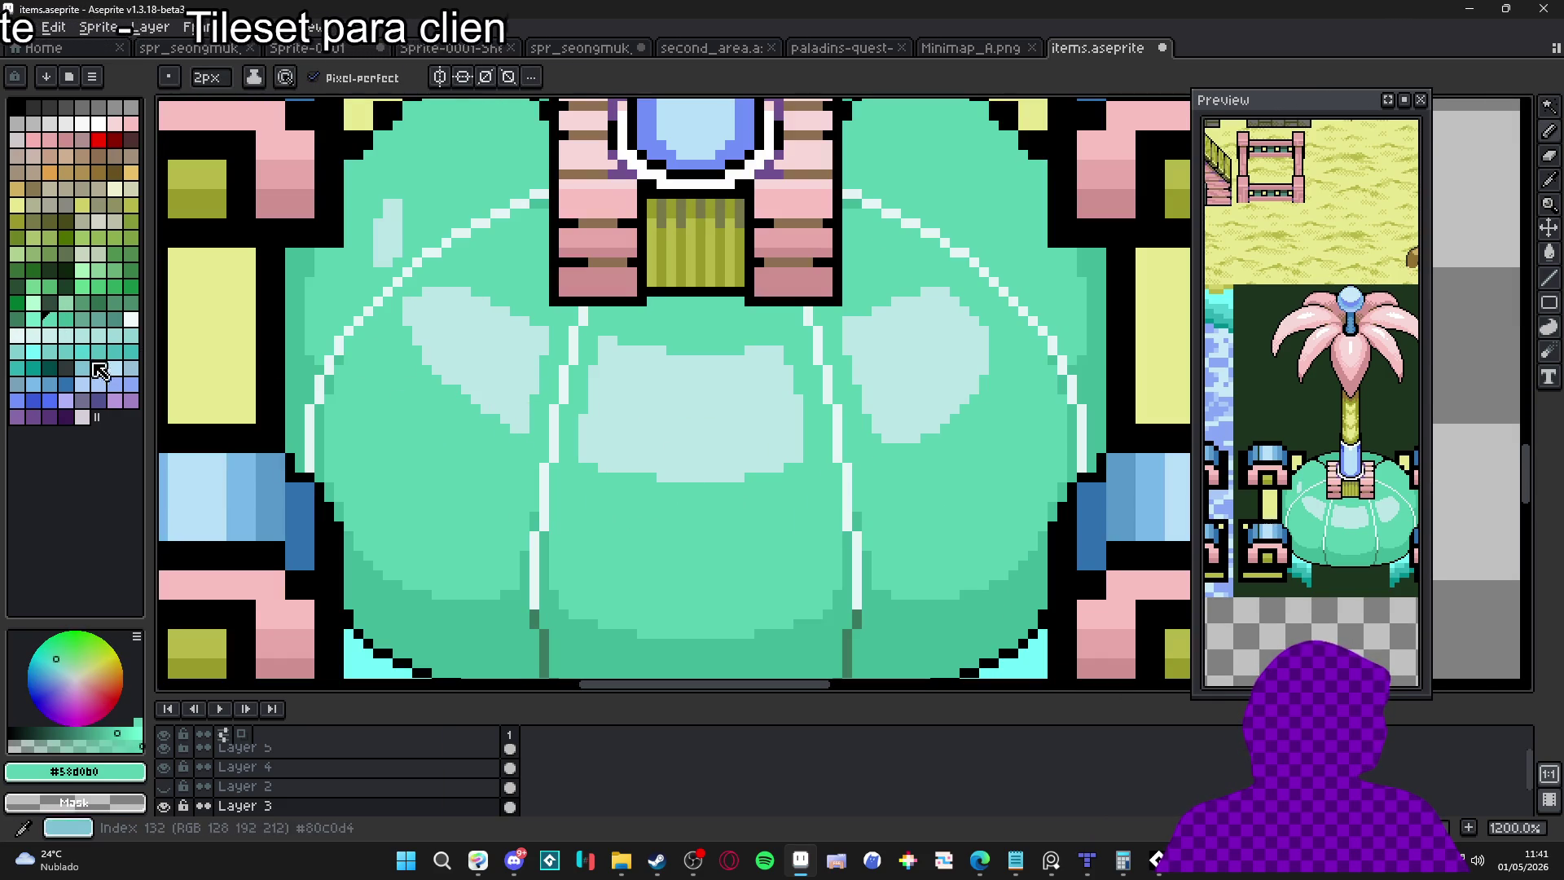
click(130, 384)
click(649, 485)
scroll(675, 473, down, 6)
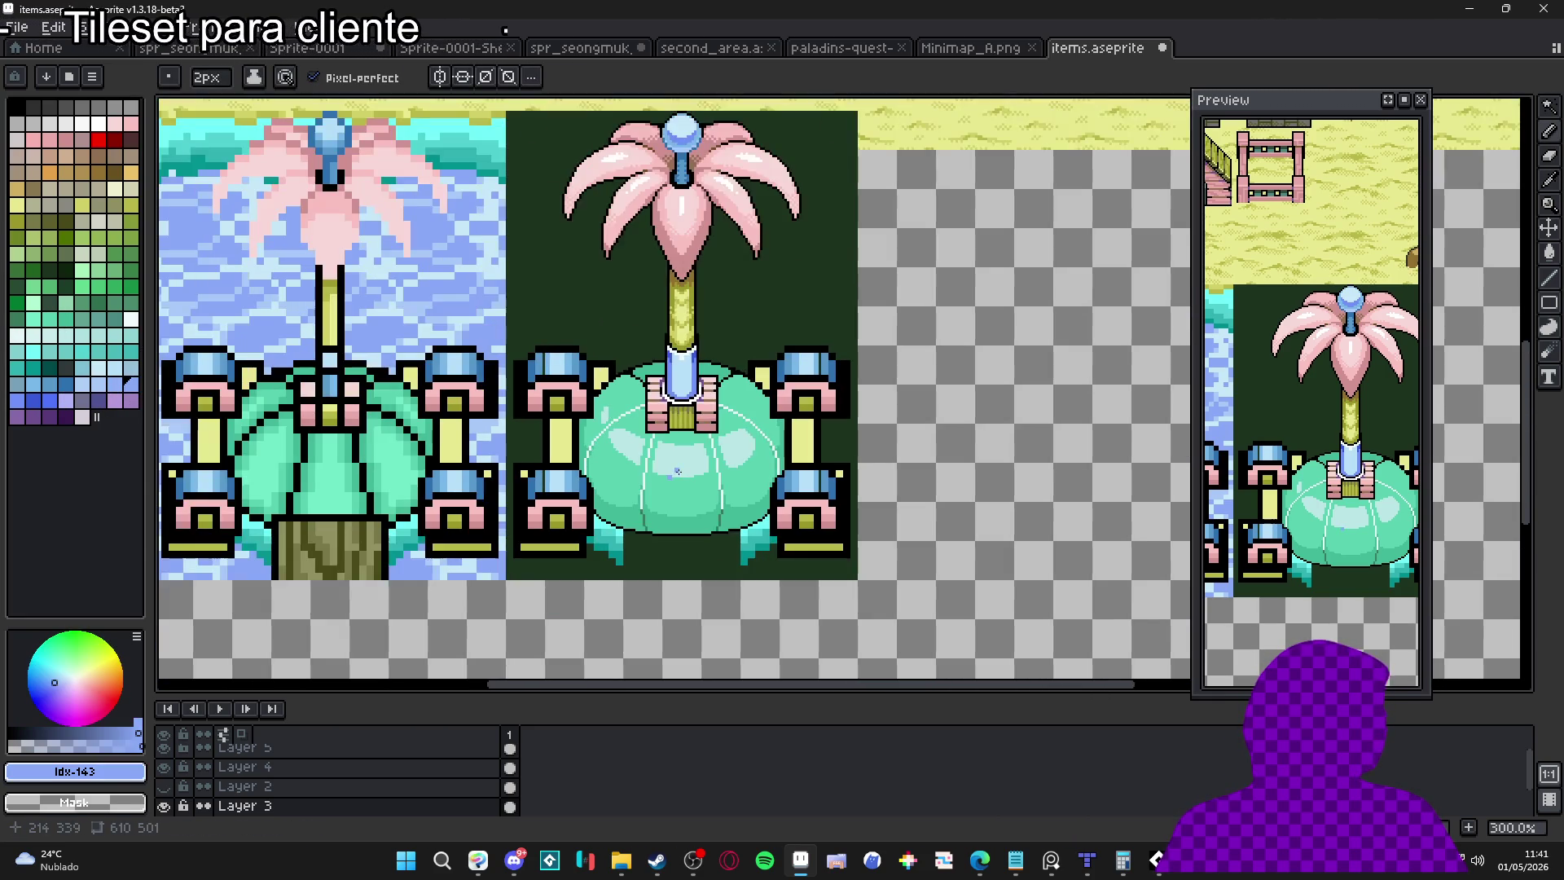
scroll(675, 469, up, 7)
mouse_move(664, 505)
mouse_down()
mouse_move(802, 497)
mouse_move(733, 529)
mouse_move(653, 494)
mouse_move(721, 553)
mouse_move(843, 544)
mouse_move(823, 501)
mouse_move(846, 488)
mouse_move(819, 562)
mouse_move(652, 544)
mouse_move(635, 503)
mouse_up()
Extend the centre shadow leftward and trim and round its edges with mint green
alt+click(816, 583)
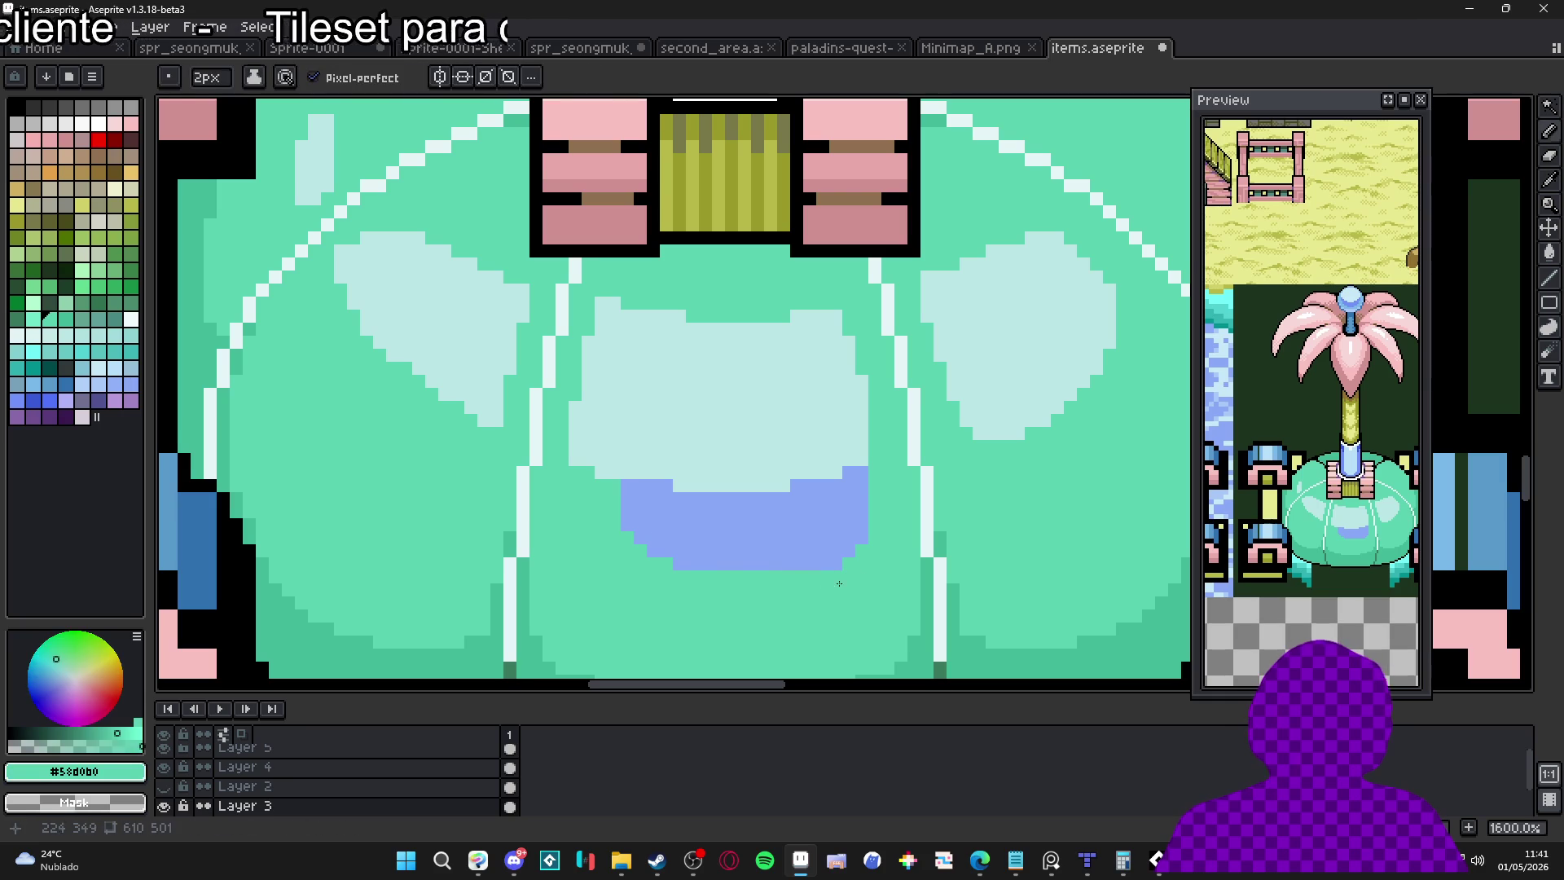
drag(850, 577, 831, 569)
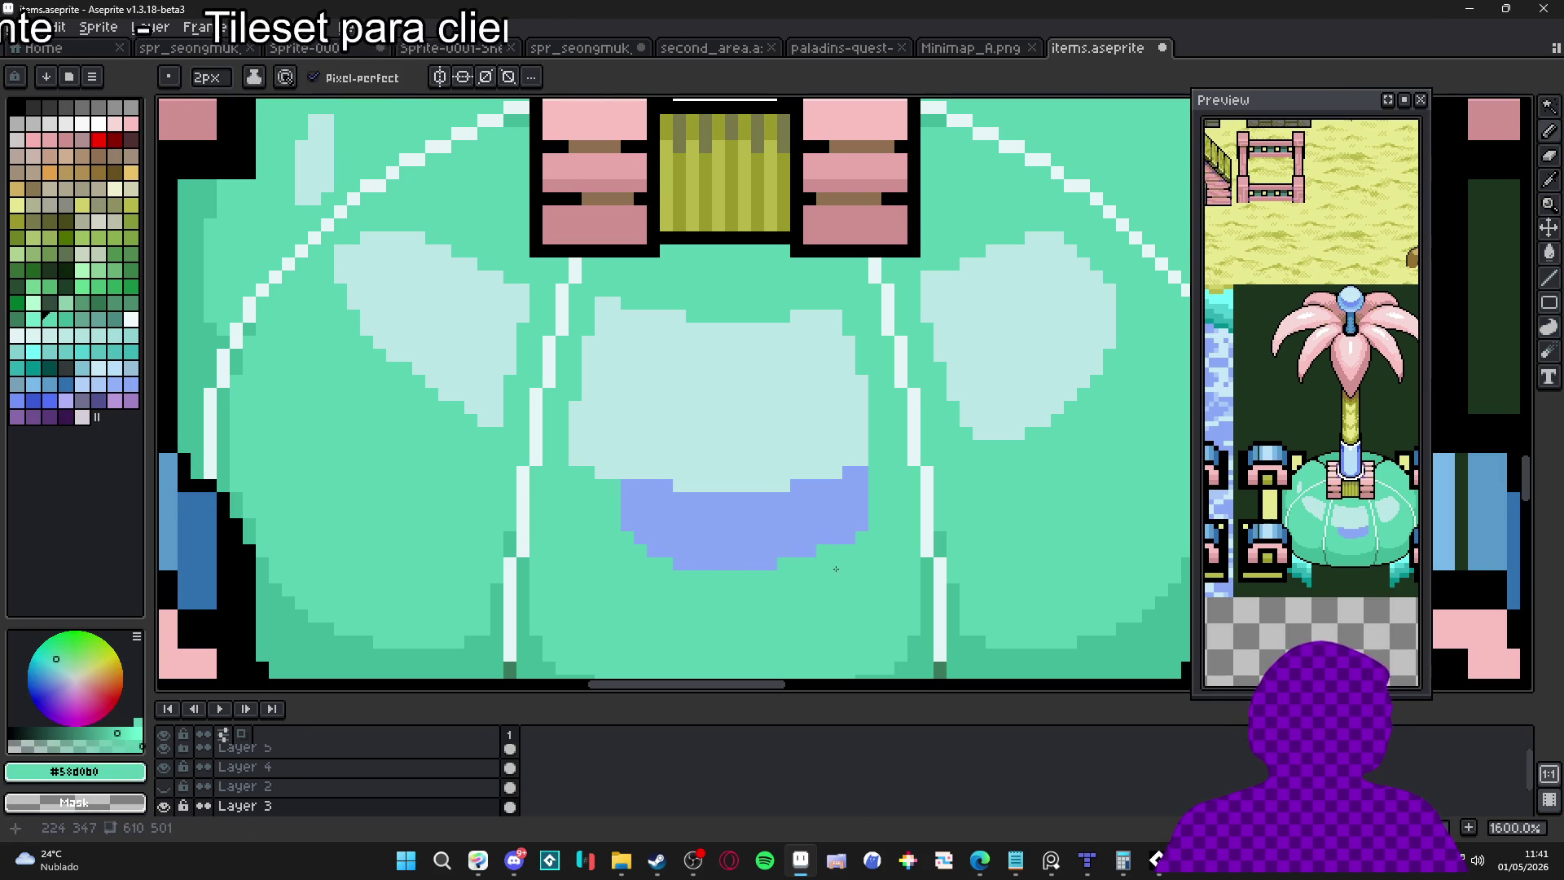
alt+click(761, 528)
mouse_move(619, 499)
mouse_down()
mouse_move(591, 485)
mouse_move(651, 564)
mouse_move(603, 513)
mouse_up()
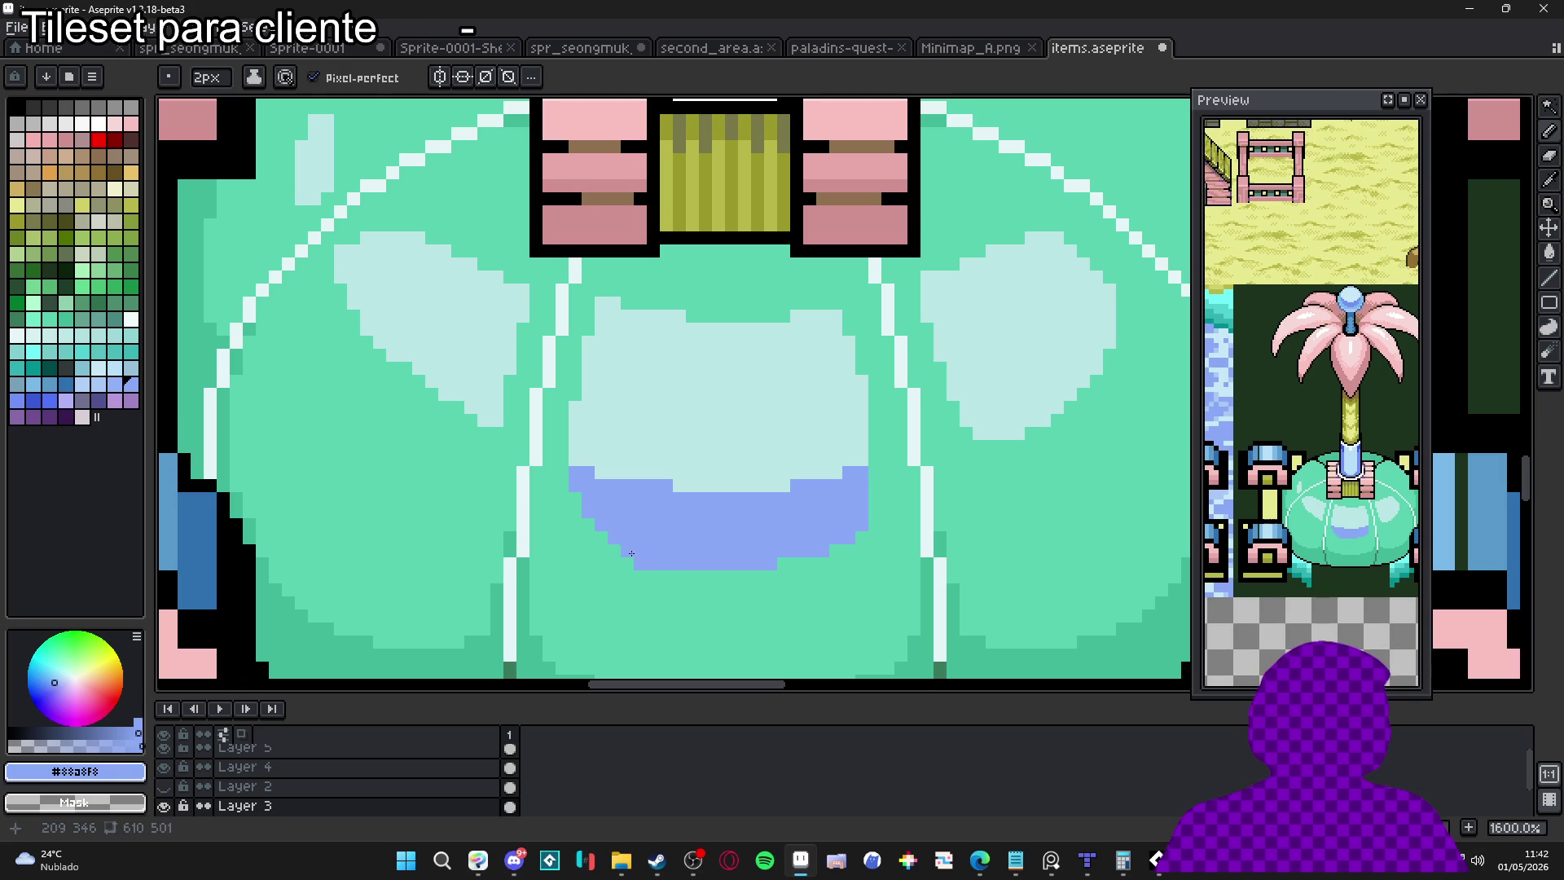
alt+click(575, 521)
click(582, 481)
click(588, 504)
click(849, 485)
drag(849, 485, 853, 552)
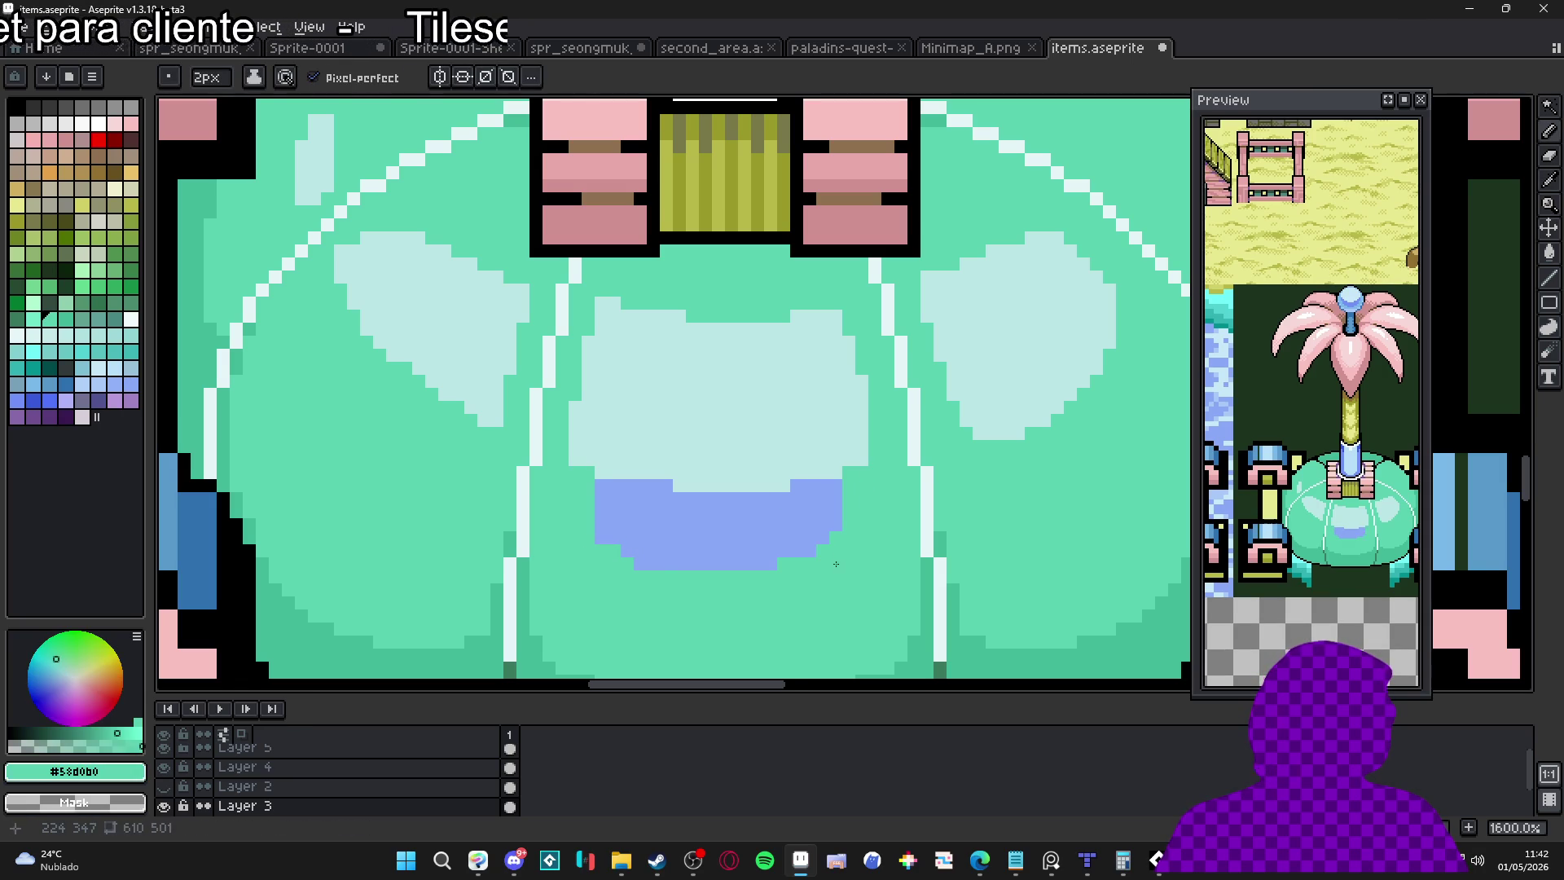
click(640, 566)
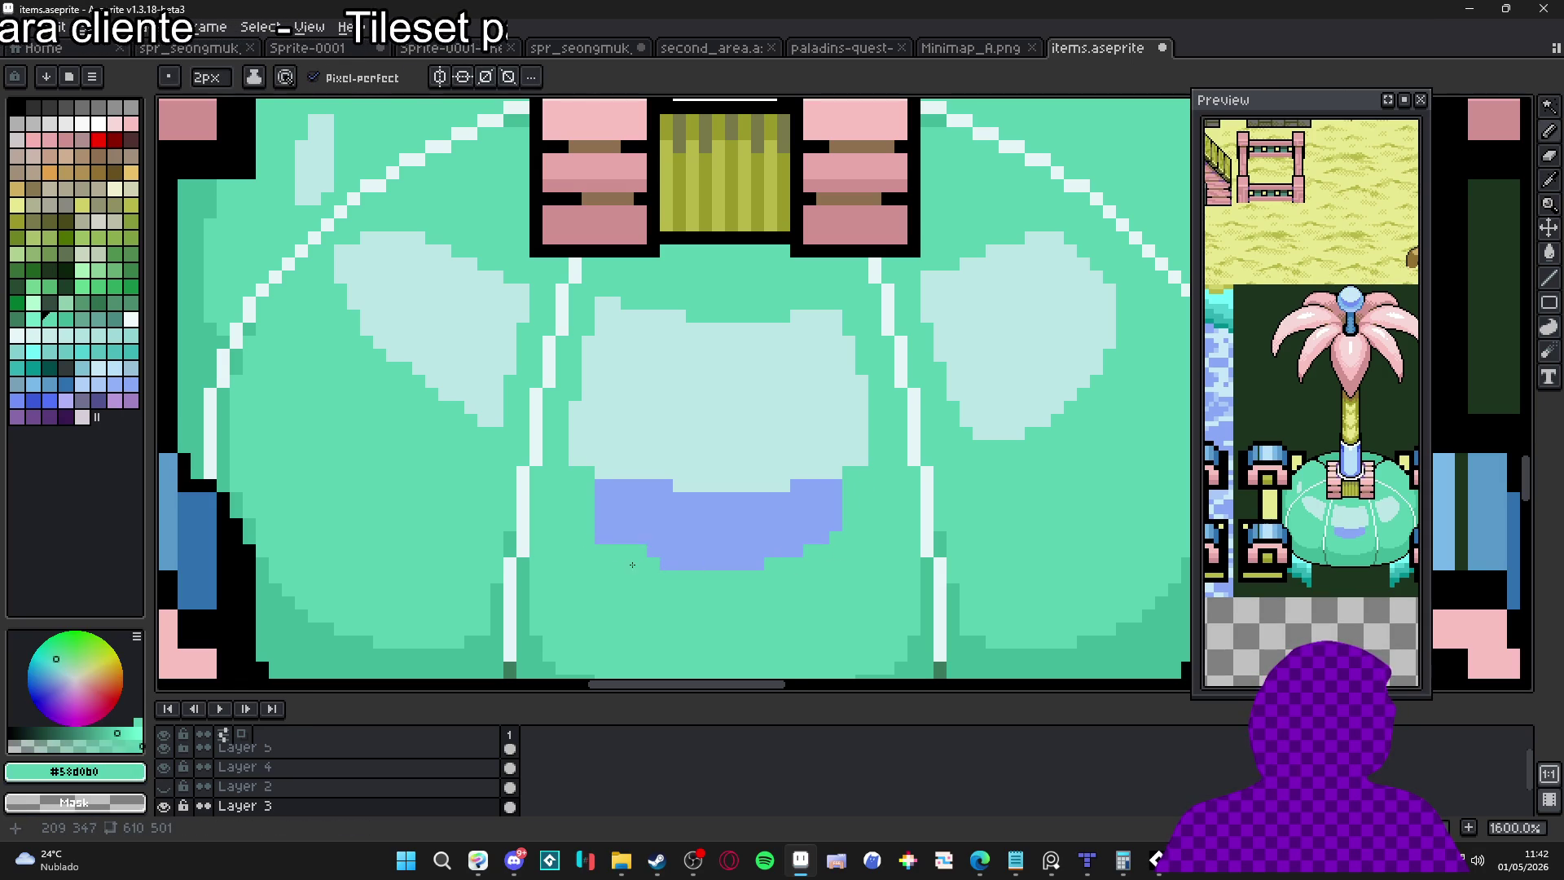
Outline a periwinkle shadow crescent under the left highlight, fill it, and edge it with a strip
alt+click(646, 529)
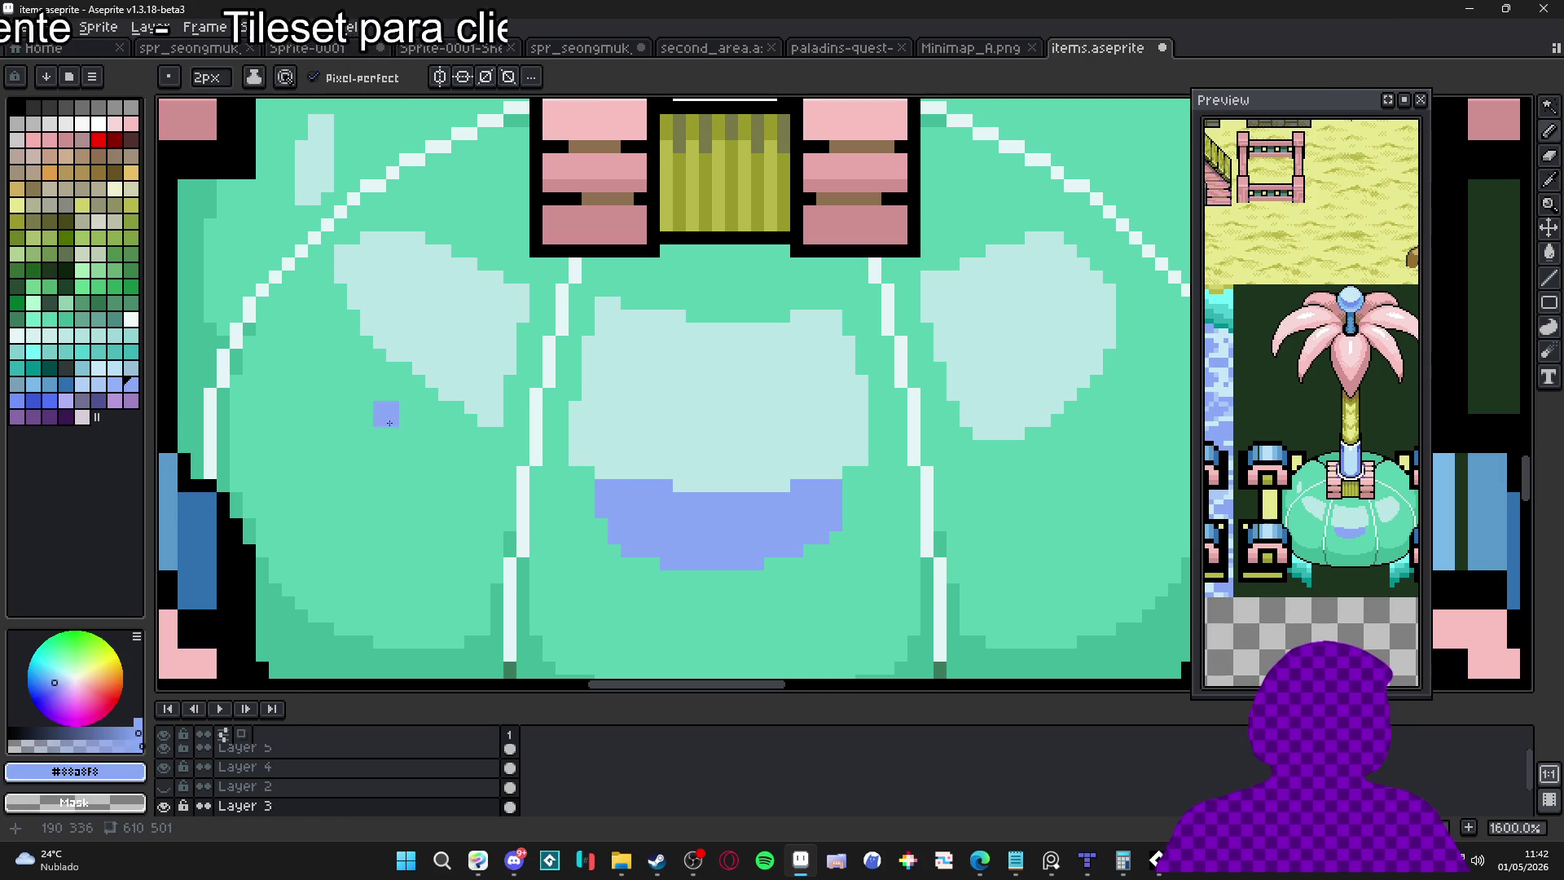
mouse_move(373, 358)
mouse_down()
mouse_move(398, 426)
mouse_move(489, 472)
mouse_move(498, 444)
mouse_move(457, 417)
mouse_up()
key(g)
click(455, 425)
key(b)
drag(521, 379, 497, 473)
key(minus)
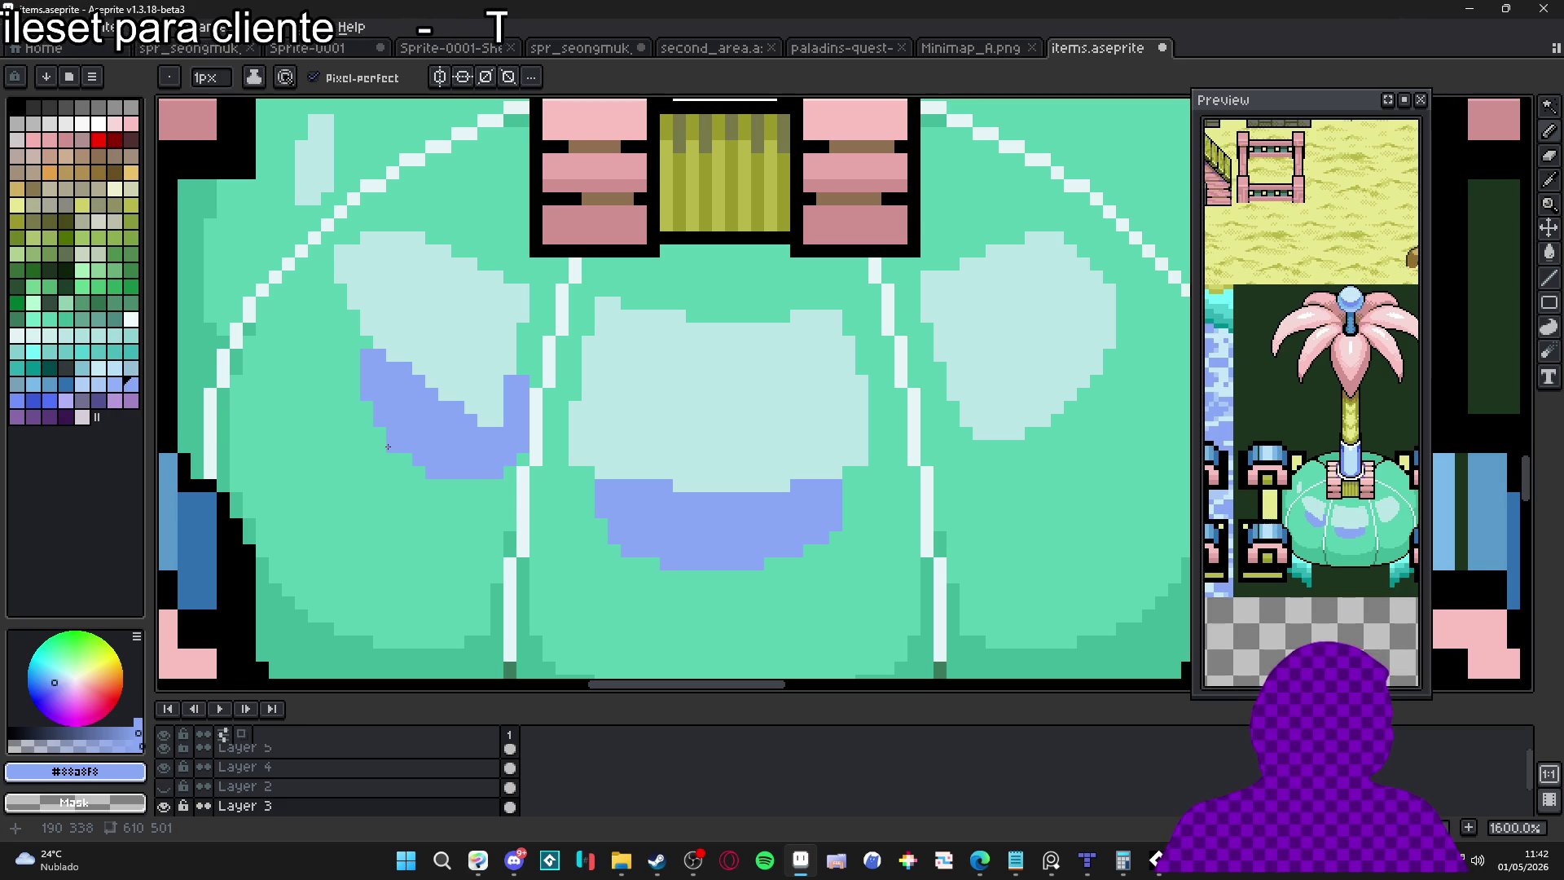
Bucket-fill the three lower dome sections with periwinkle
scroll(638, 614, down, 3)
key(g)
click(668, 530)
click(535, 551)
click(839, 538)
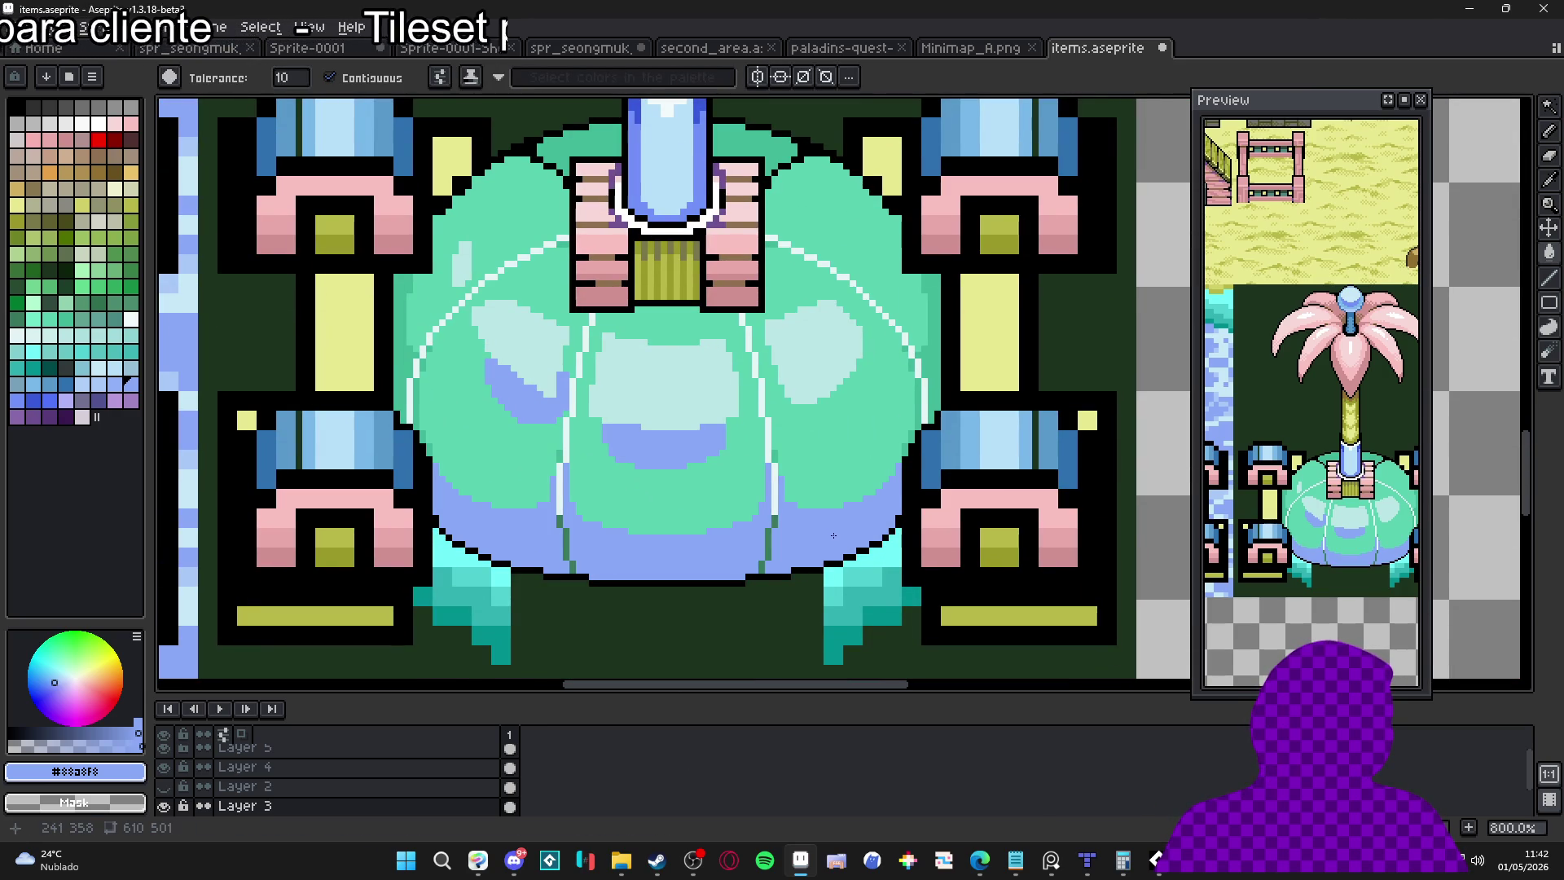
Undo the periwinkle fills and fill the three lower dome sections with light mint instead
key(ctrl+z)
key(ctrl+z)
key(ctrl+z)
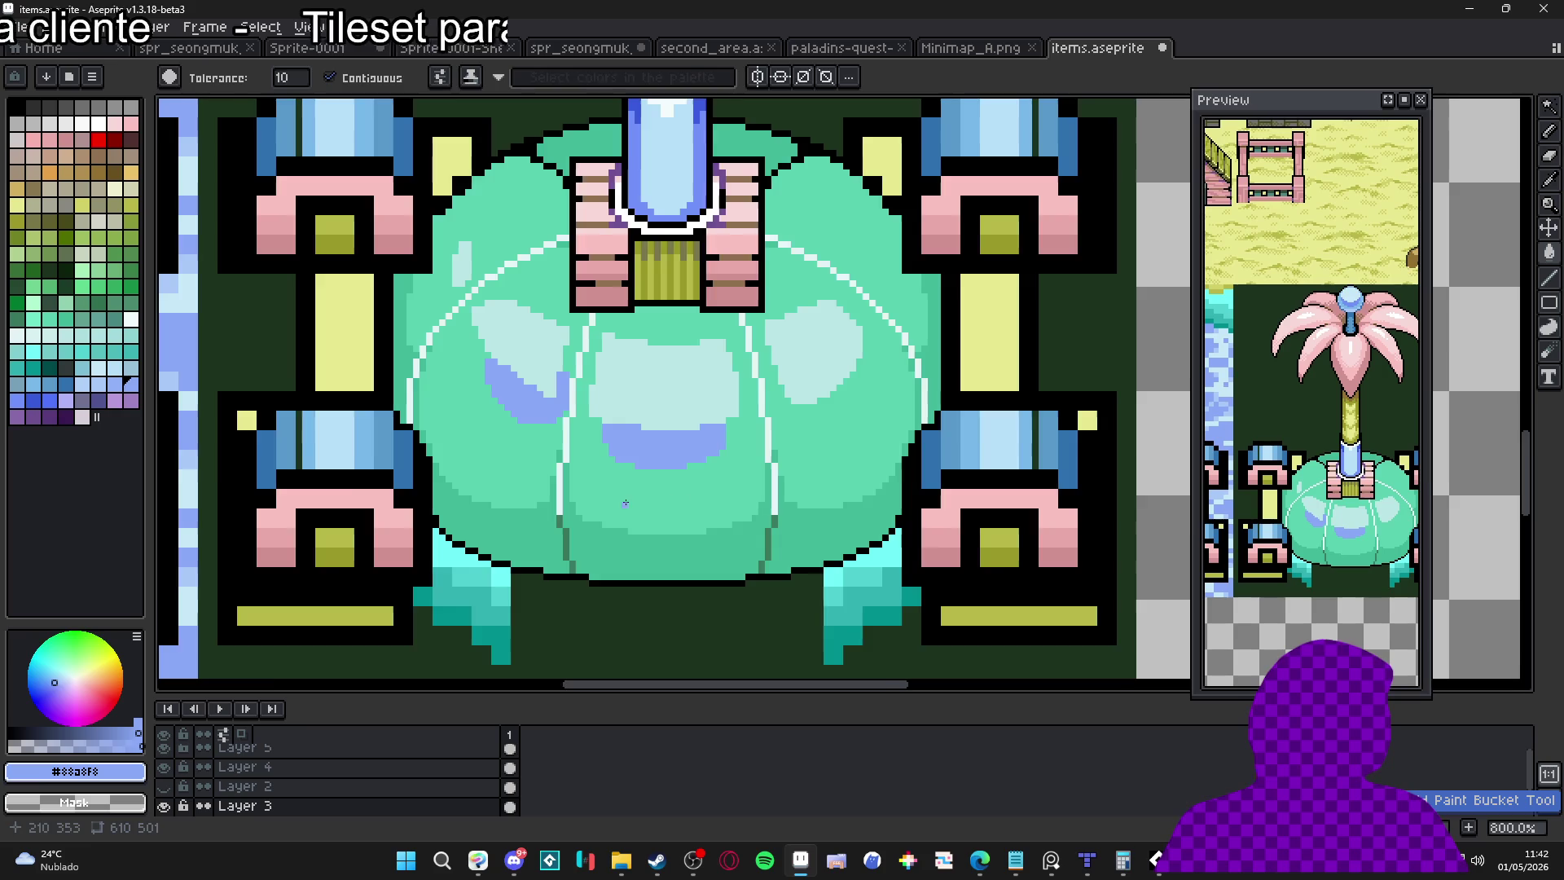
scroll(642, 504, up, 1)
click(33, 319)
click(582, 577)
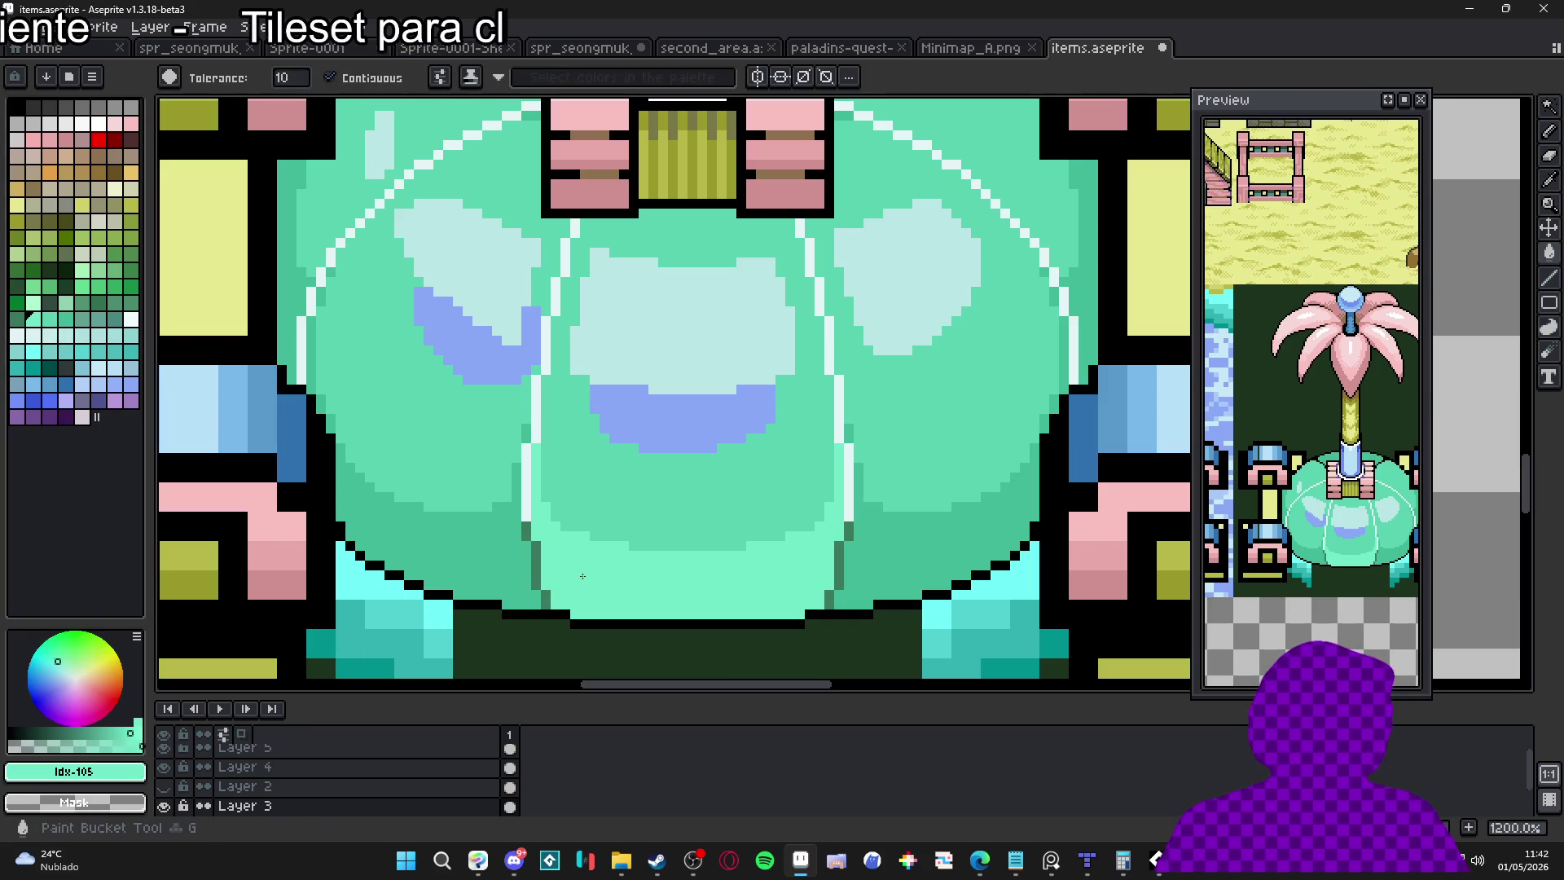
click(478, 546)
click(868, 566)
scroll(868, 564, down, 4)
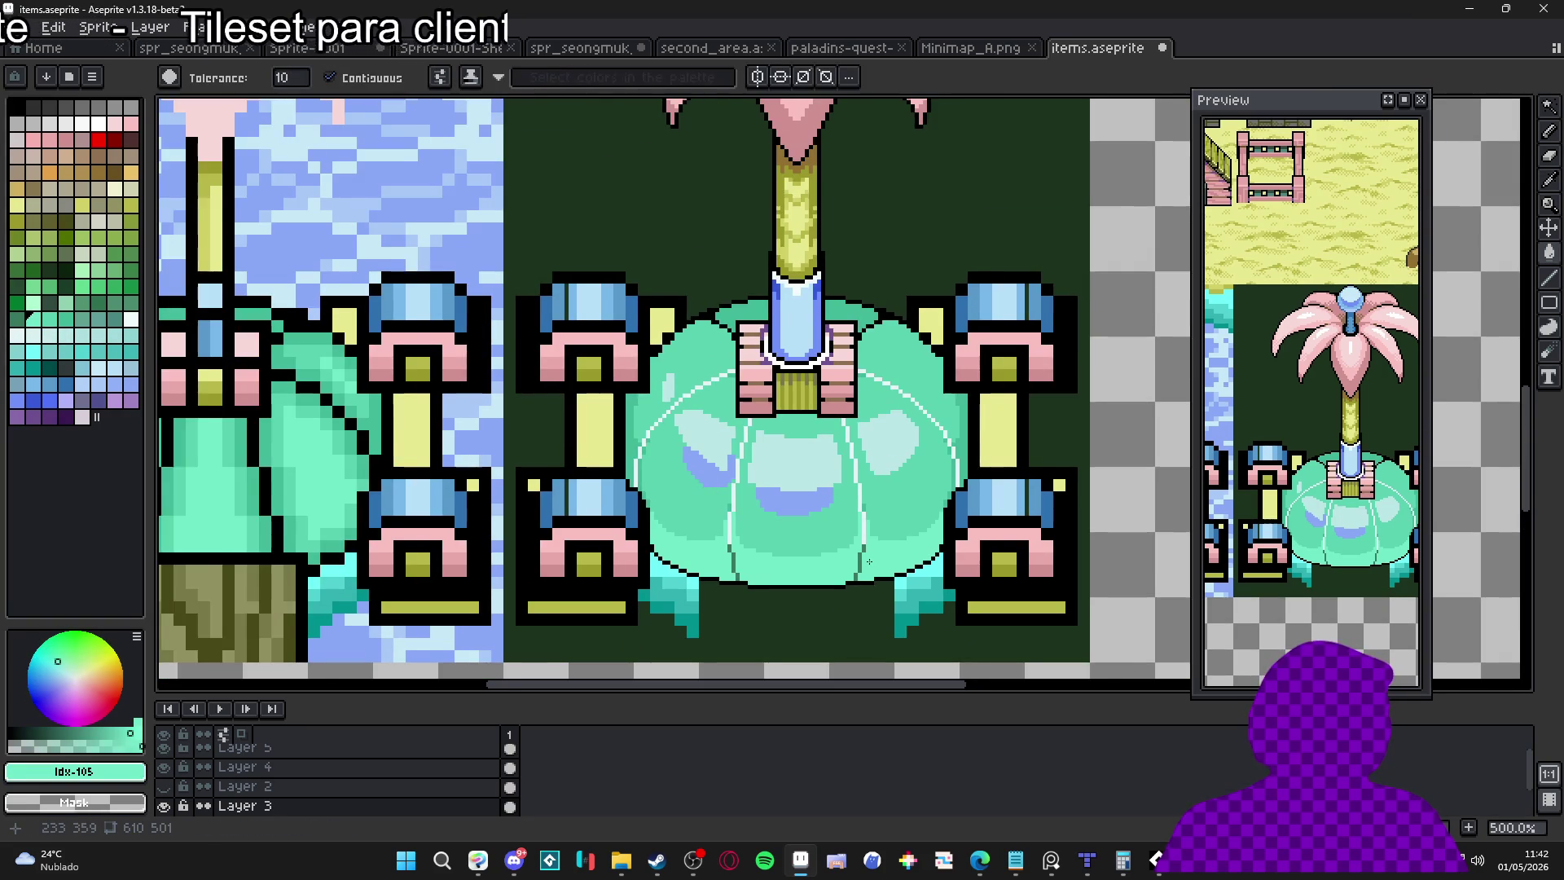
drag(869, 561, 775, 559)
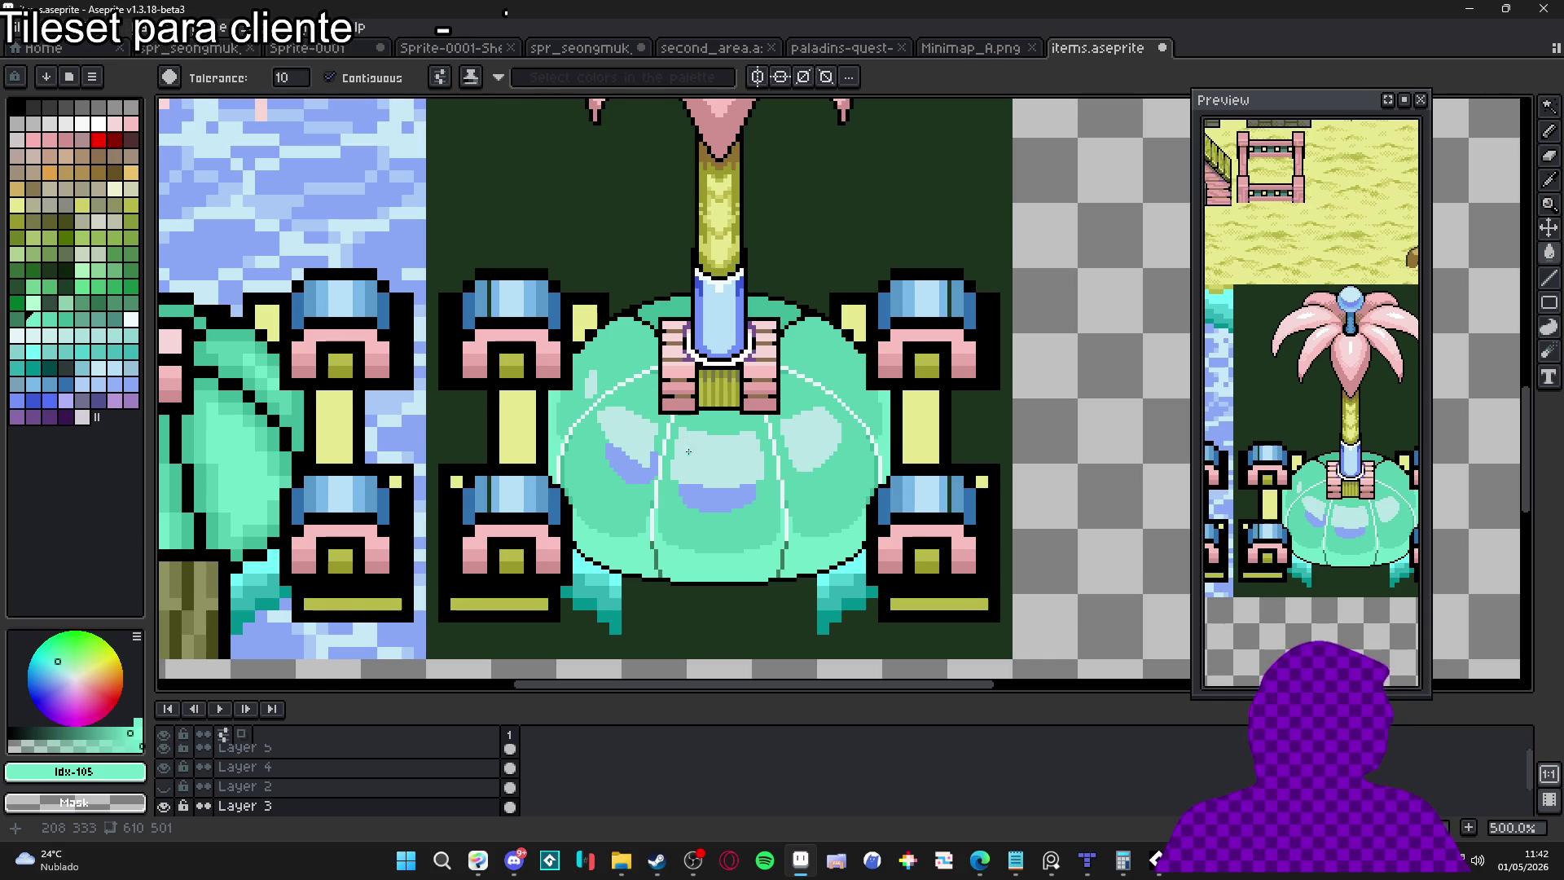
Reshape the centre highlight's top edge using mint #58d0b0 and pale #bae5e5 pixels
key(b)
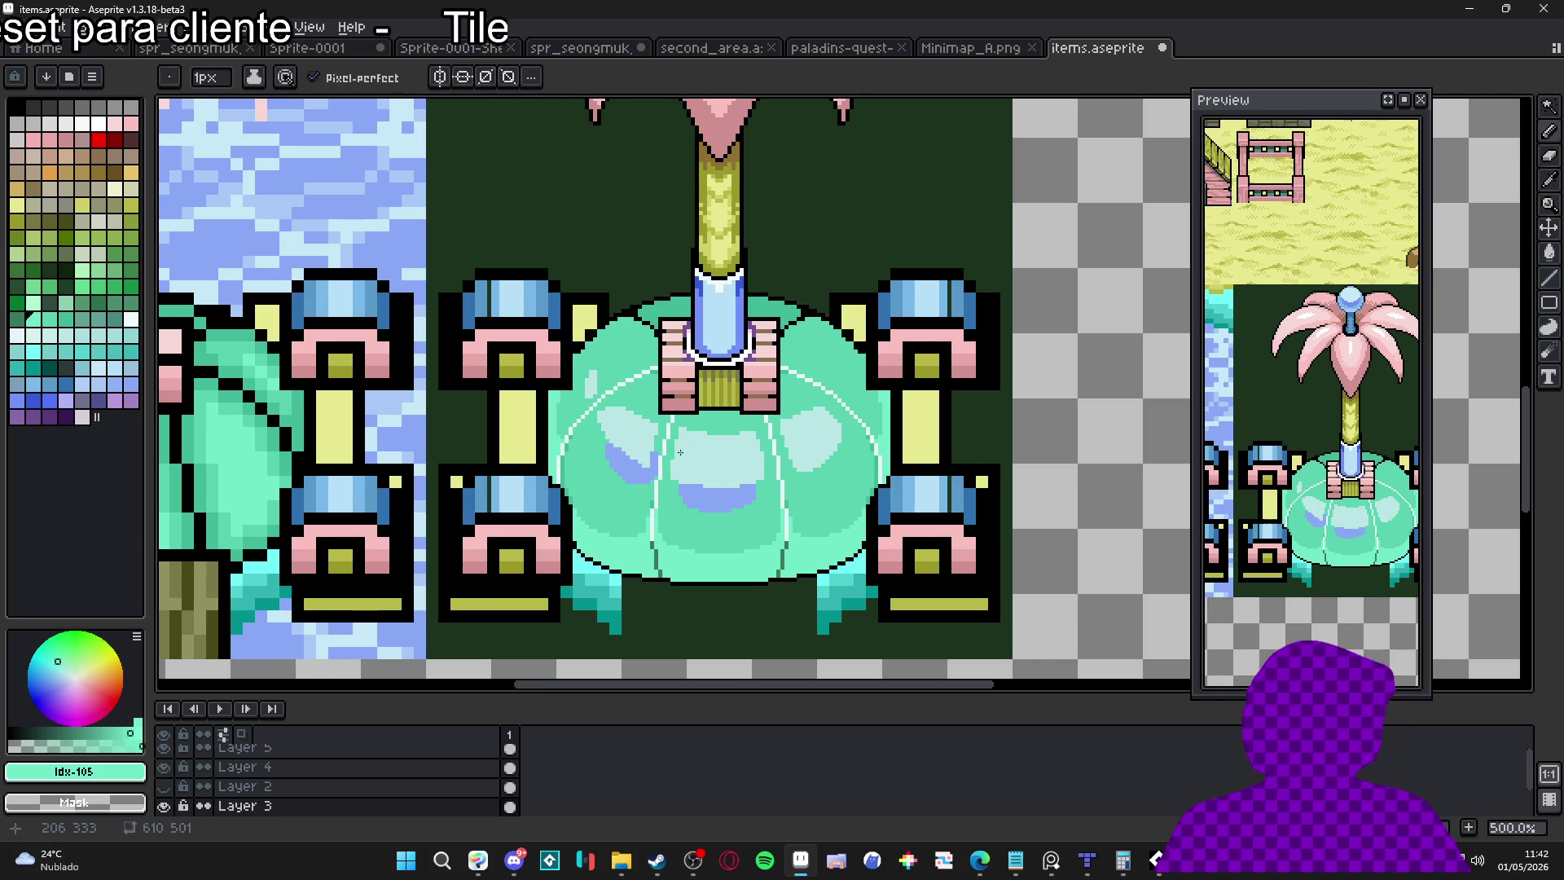
scroll(682, 462, up, 5)
alt+click(681, 419)
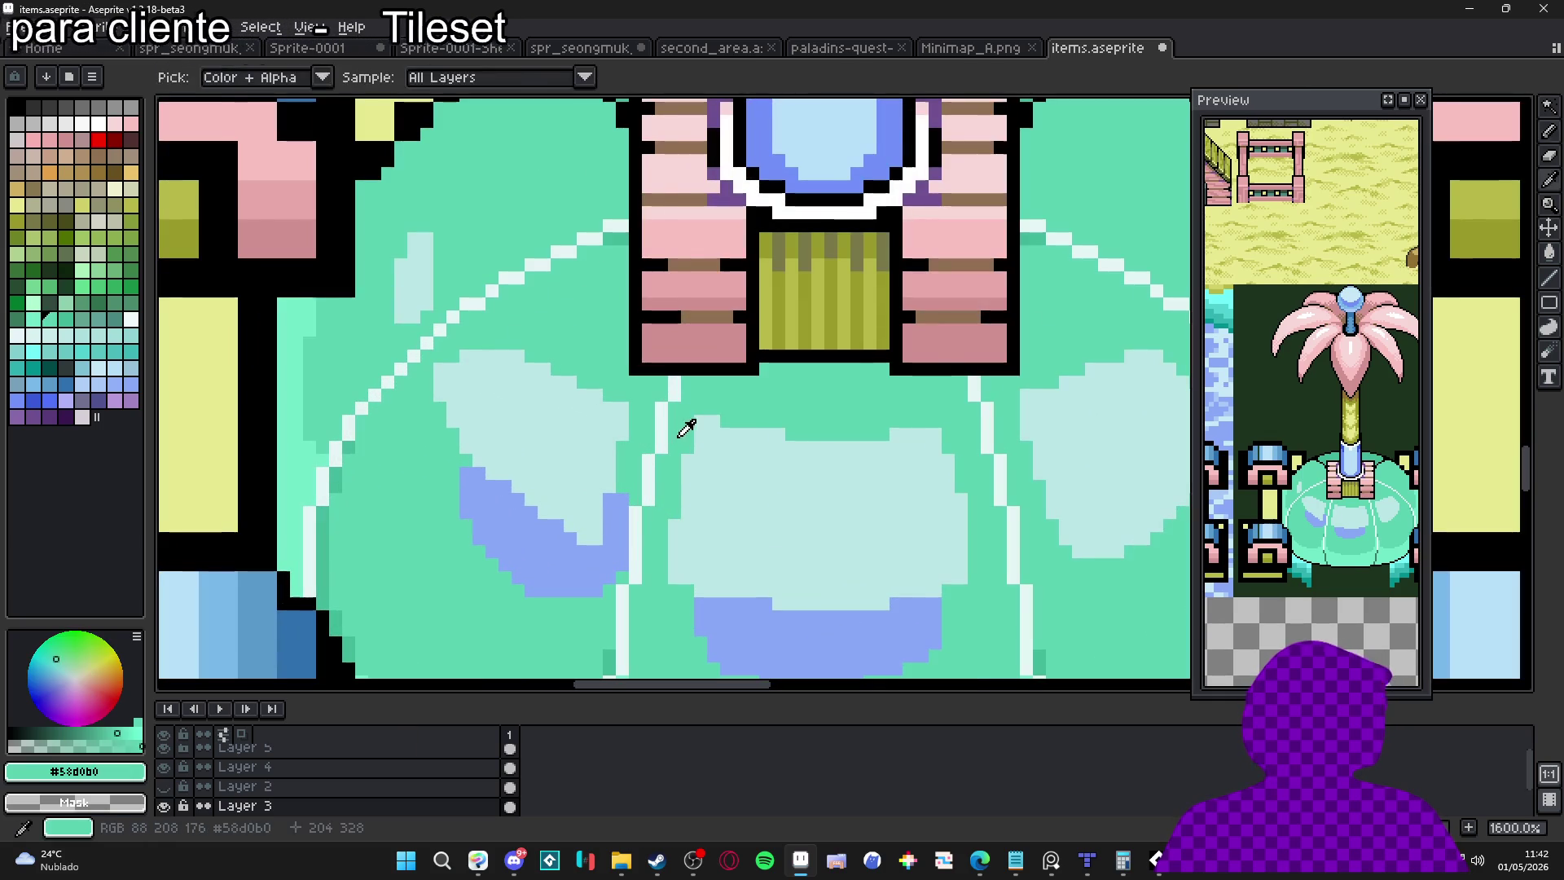
mouse_move(896, 434)
mouse_down()
mouse_move(937, 435)
mouse_move(921, 447)
mouse_move(935, 434)
mouse_up()
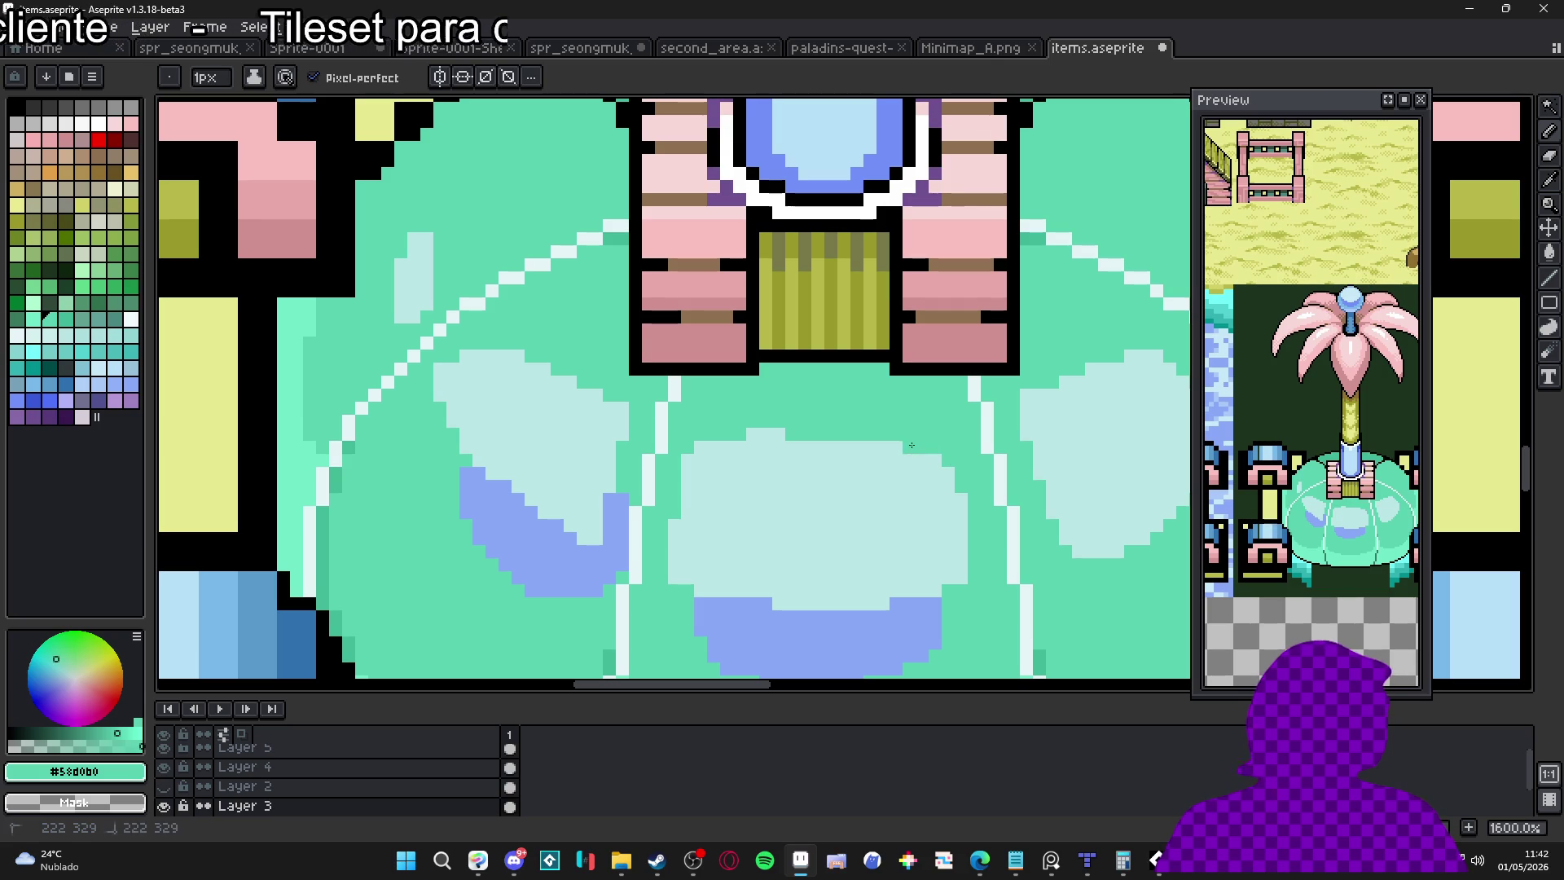
alt+click(780, 435)
drag(787, 434, 840, 432)
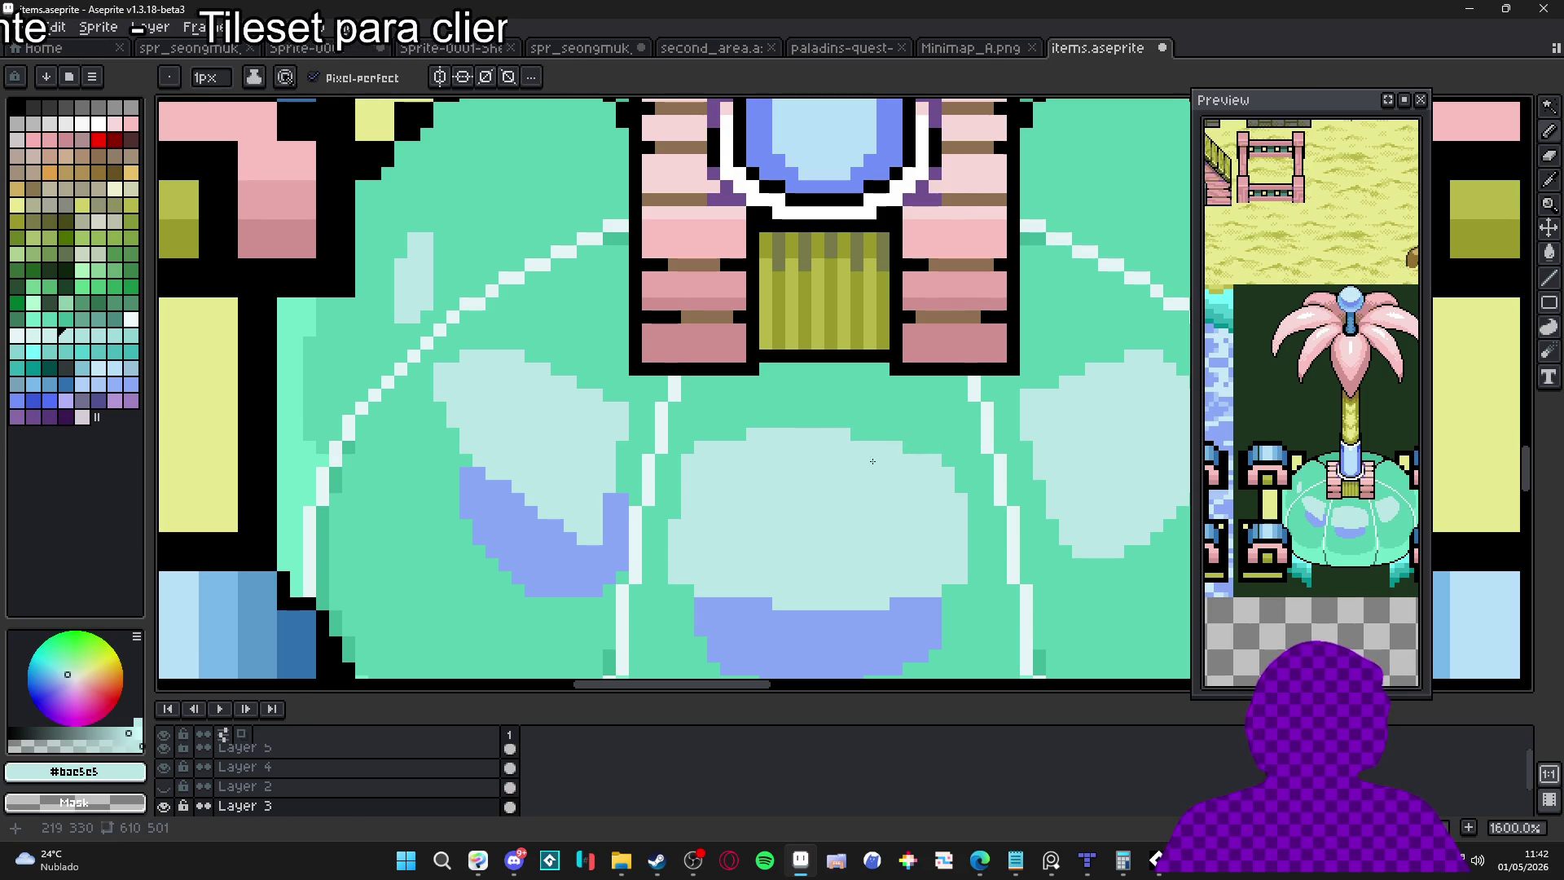
alt+click(962, 582)
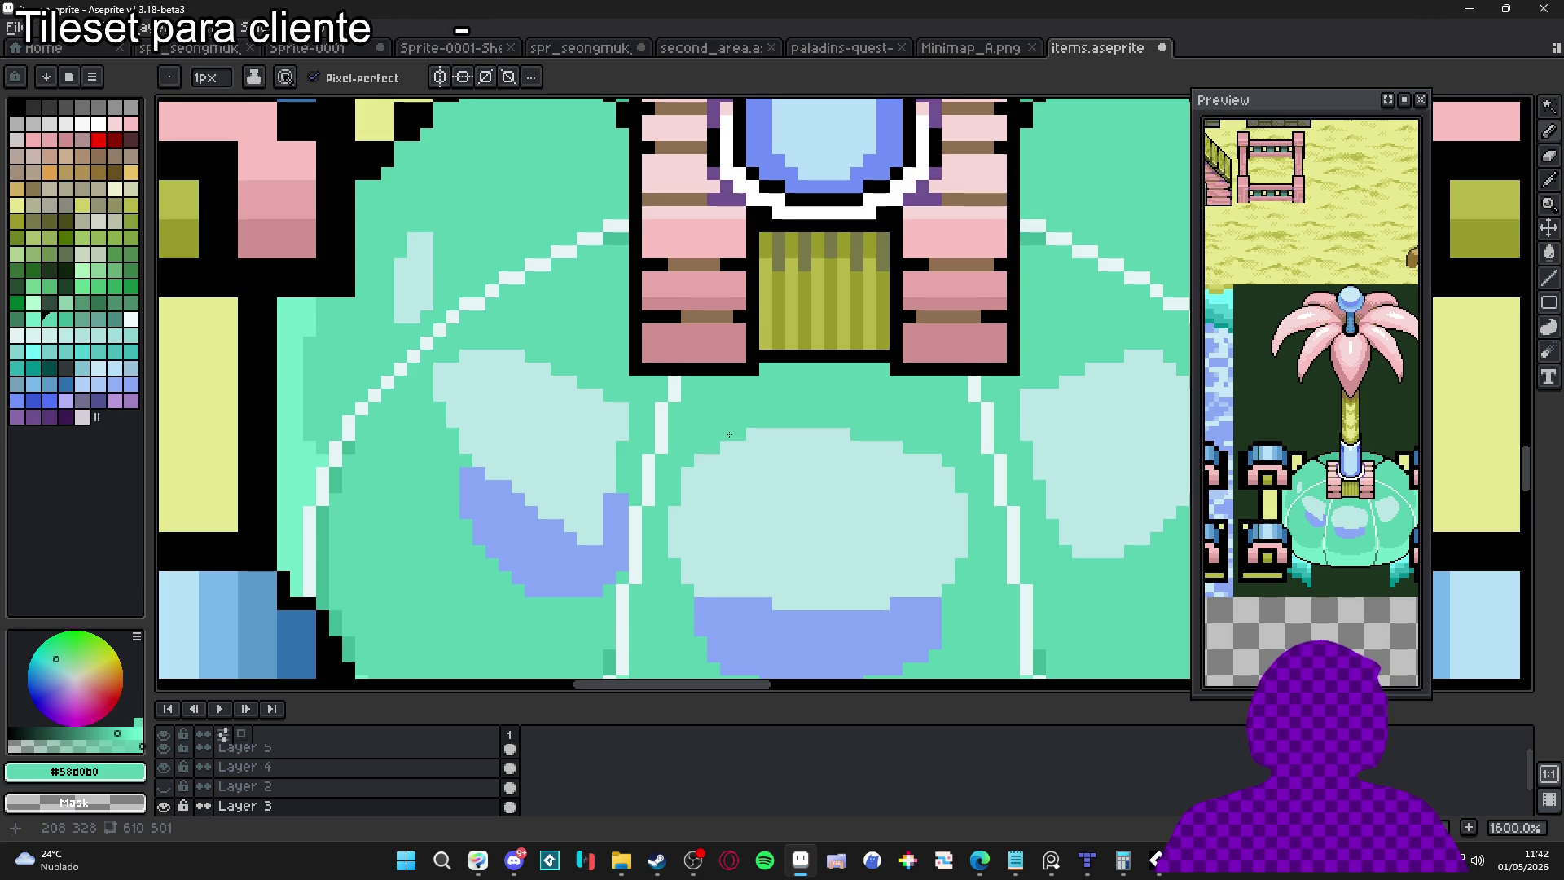
scroll(820, 491, down, 3)
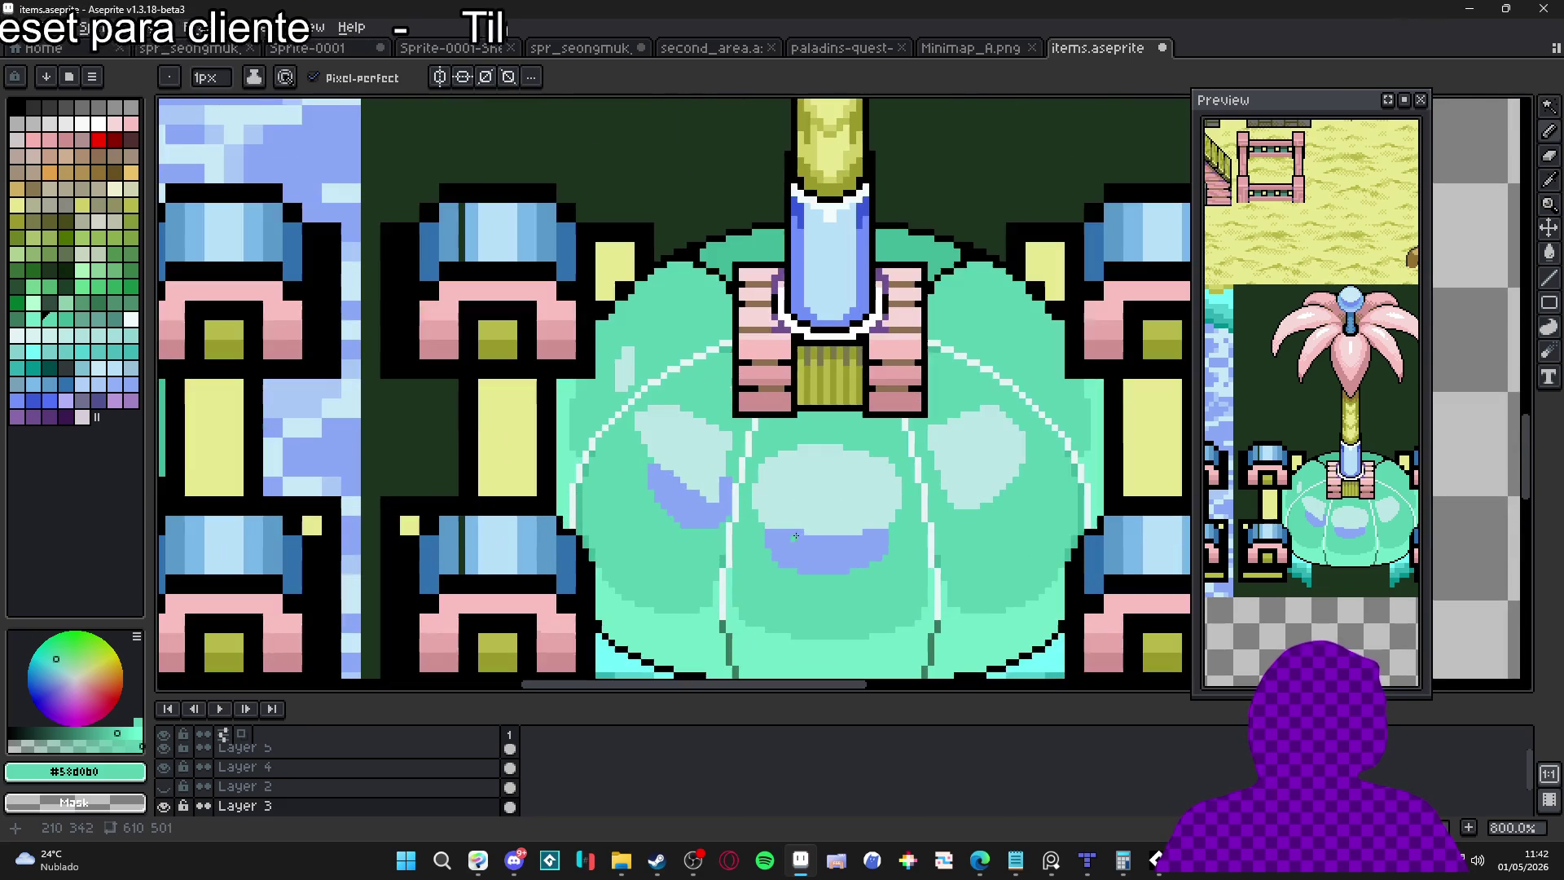
alt+click(813, 530)
scroll(810, 528, down, 2)
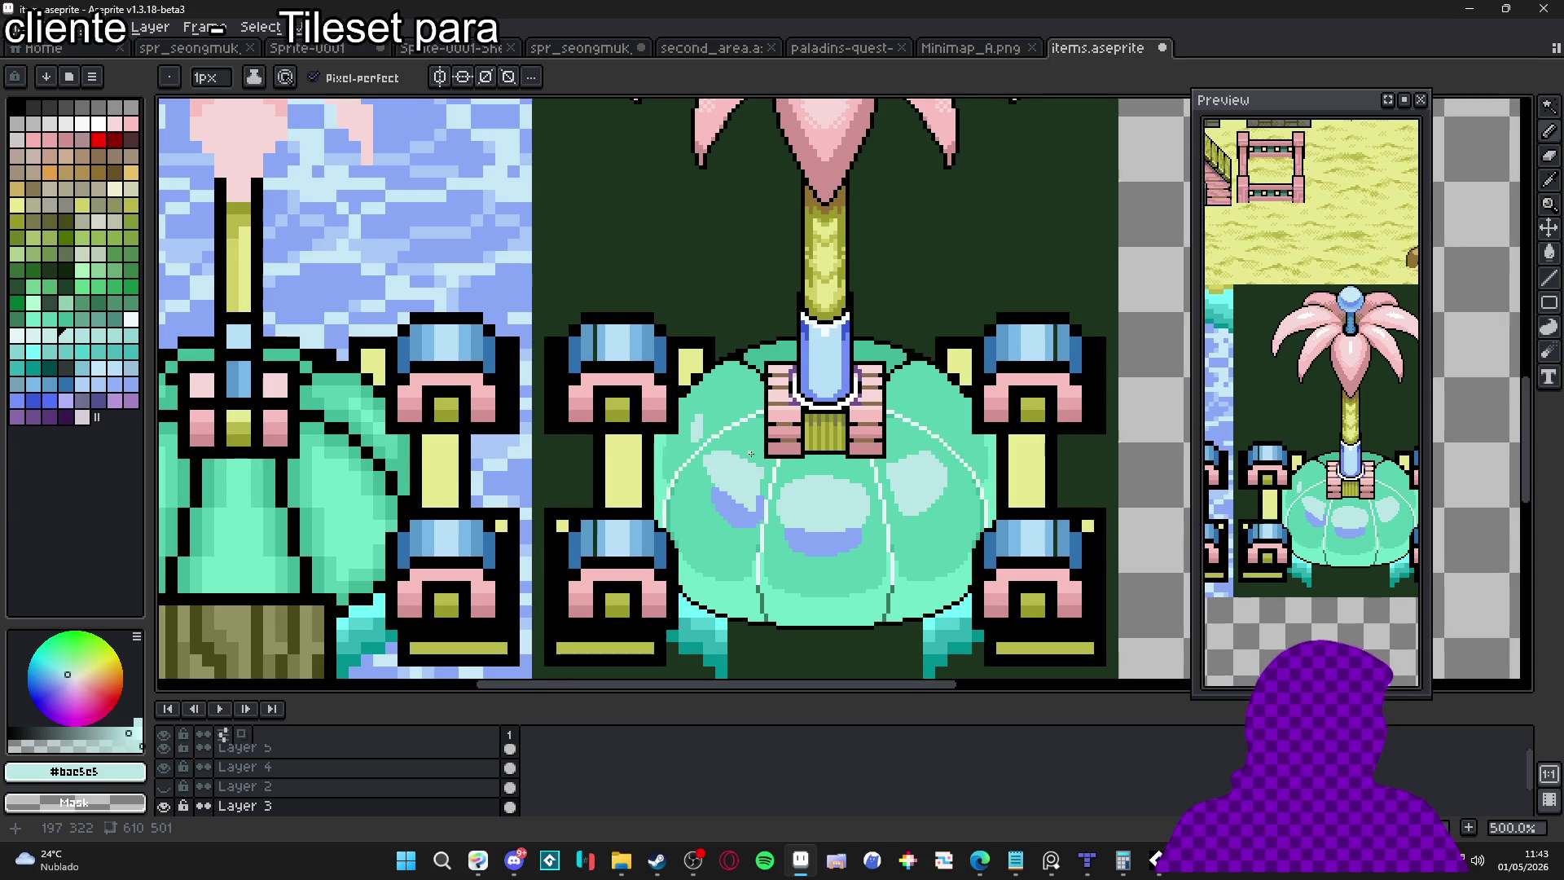
Fill the shadow's top step with periwinkle and trim the highlight and left shadow edges with mint
scroll(751, 454, up, 6)
alt+click(814, 561)
mouse_move(762, 563)
mouse_down()
mouse_move(719, 587)
mouse_move(750, 584)
mouse_up()
alt+click(805, 392)
mouse_move(805, 392)
mouse_down()
mouse_move(663, 323)
mouse_move(580, 320)
mouse_move(542, 339)
mouse_move(541, 379)
mouse_move(558, 341)
mouse_up()
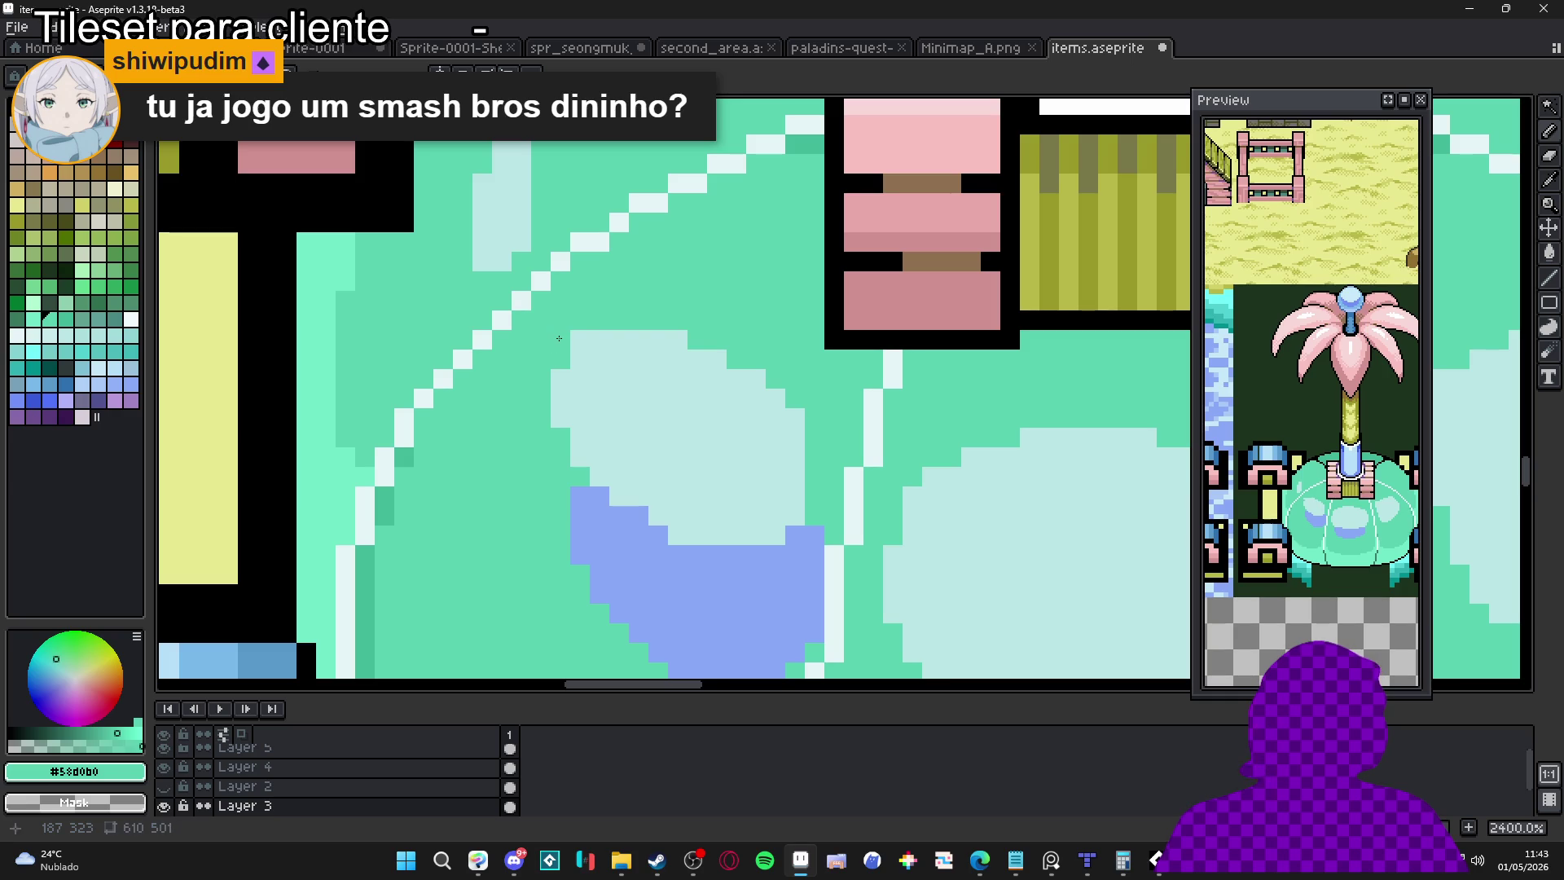
scroll(567, 336, down, 1)
scroll(619, 338, down, 2)
scroll(683, 342, up, 2)
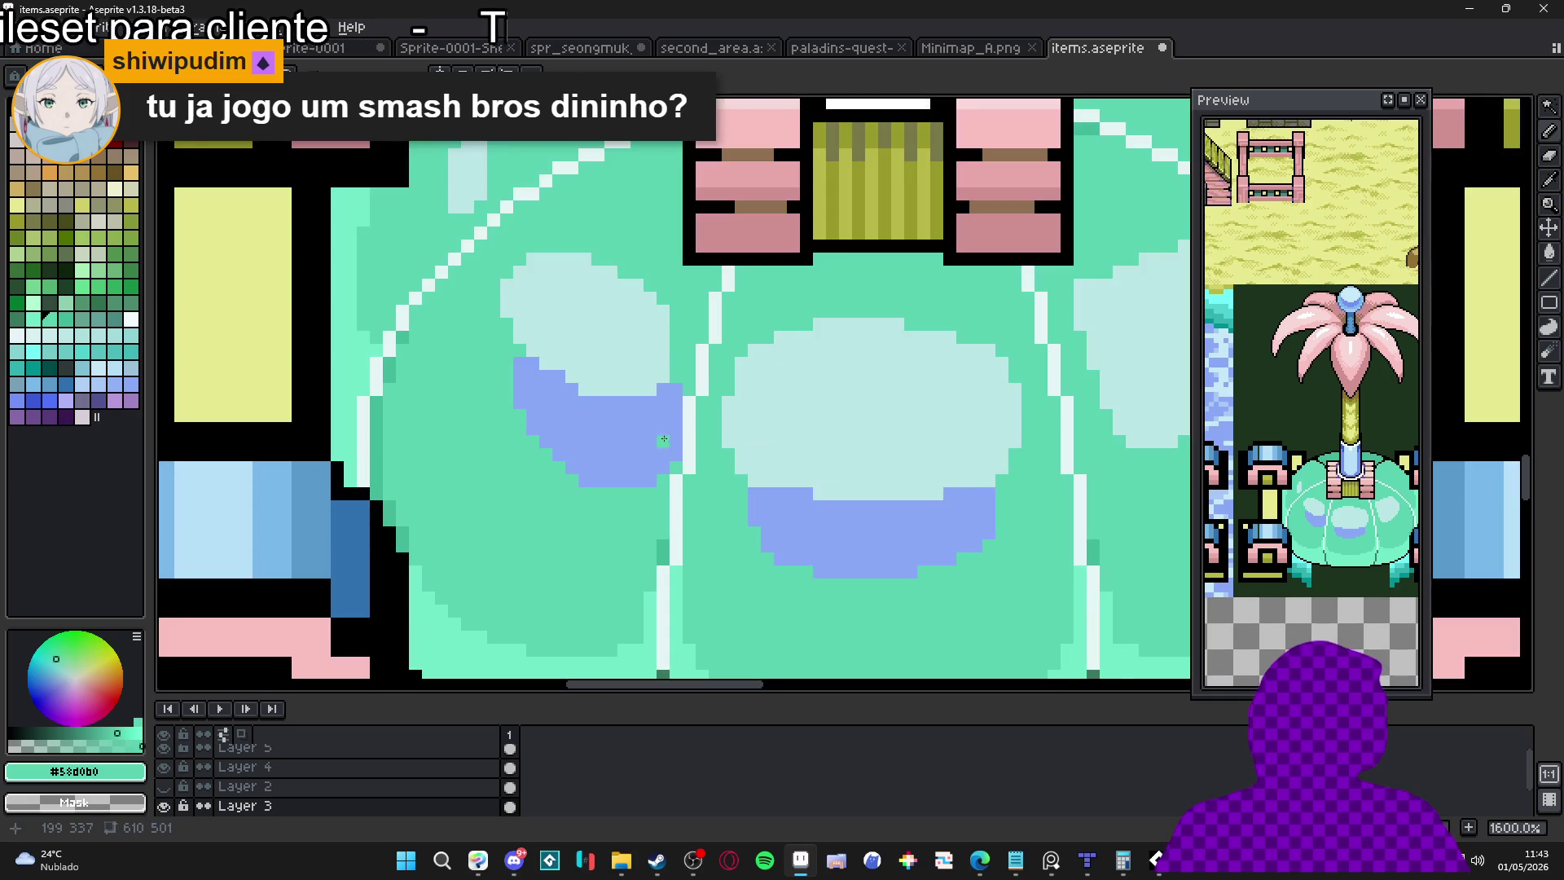
drag(676, 391, 658, 474)
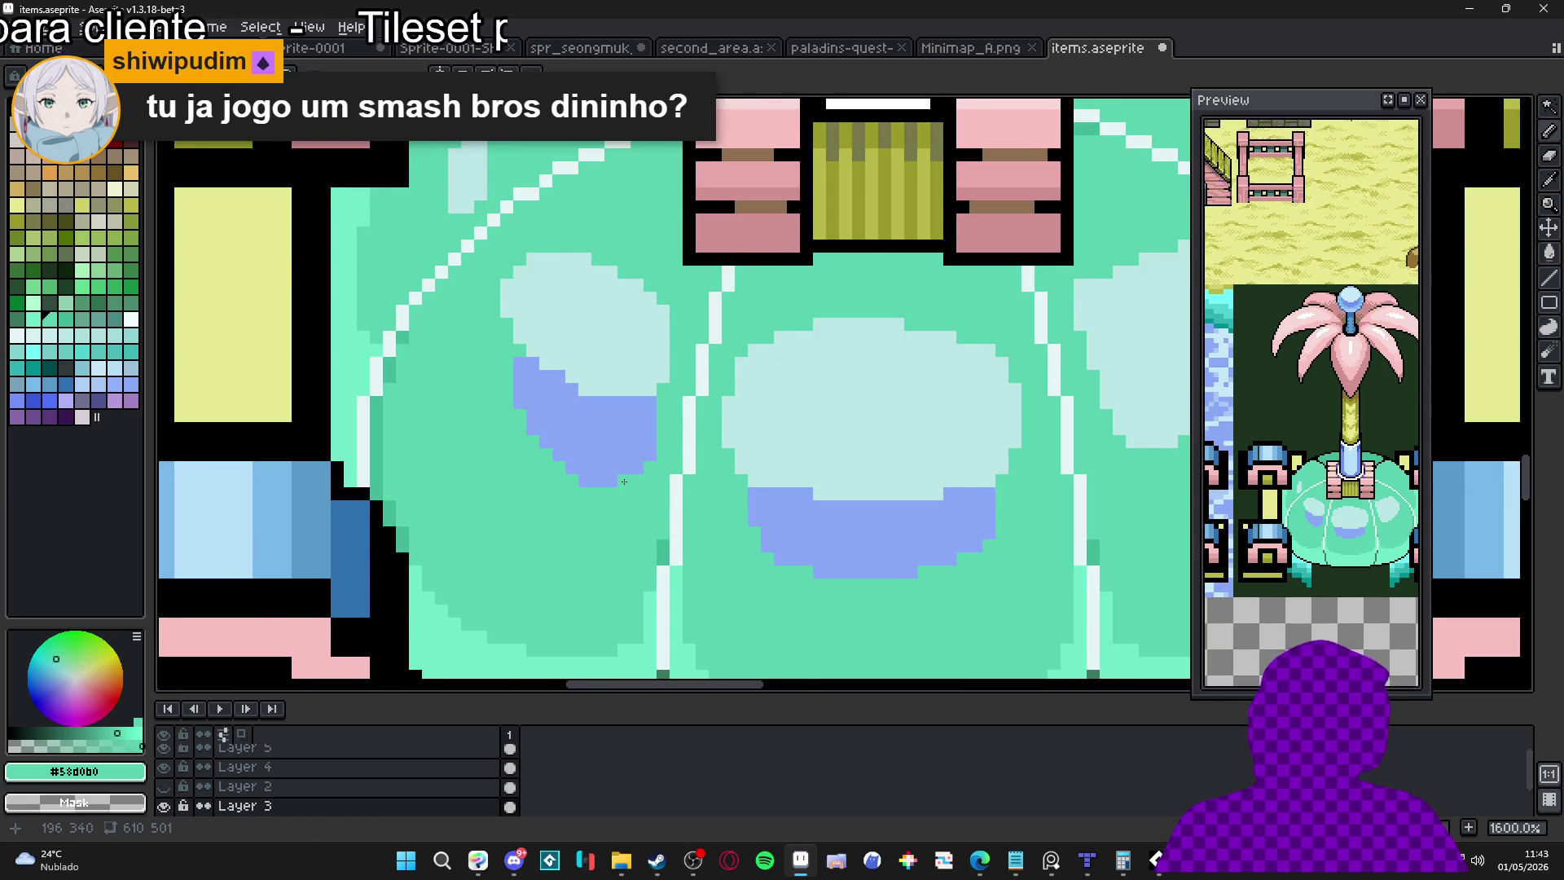
Add a small periwinkle cluster and two single periwinkle pixels below the left shadow
scroll(624, 482, down, 3)
alt+click(570, 456)
scroll(576, 506, up, 5)
mouse_move(579, 514)
mouse_down()
mouse_move(562, 489)
mouse_move(599, 525)
mouse_up()
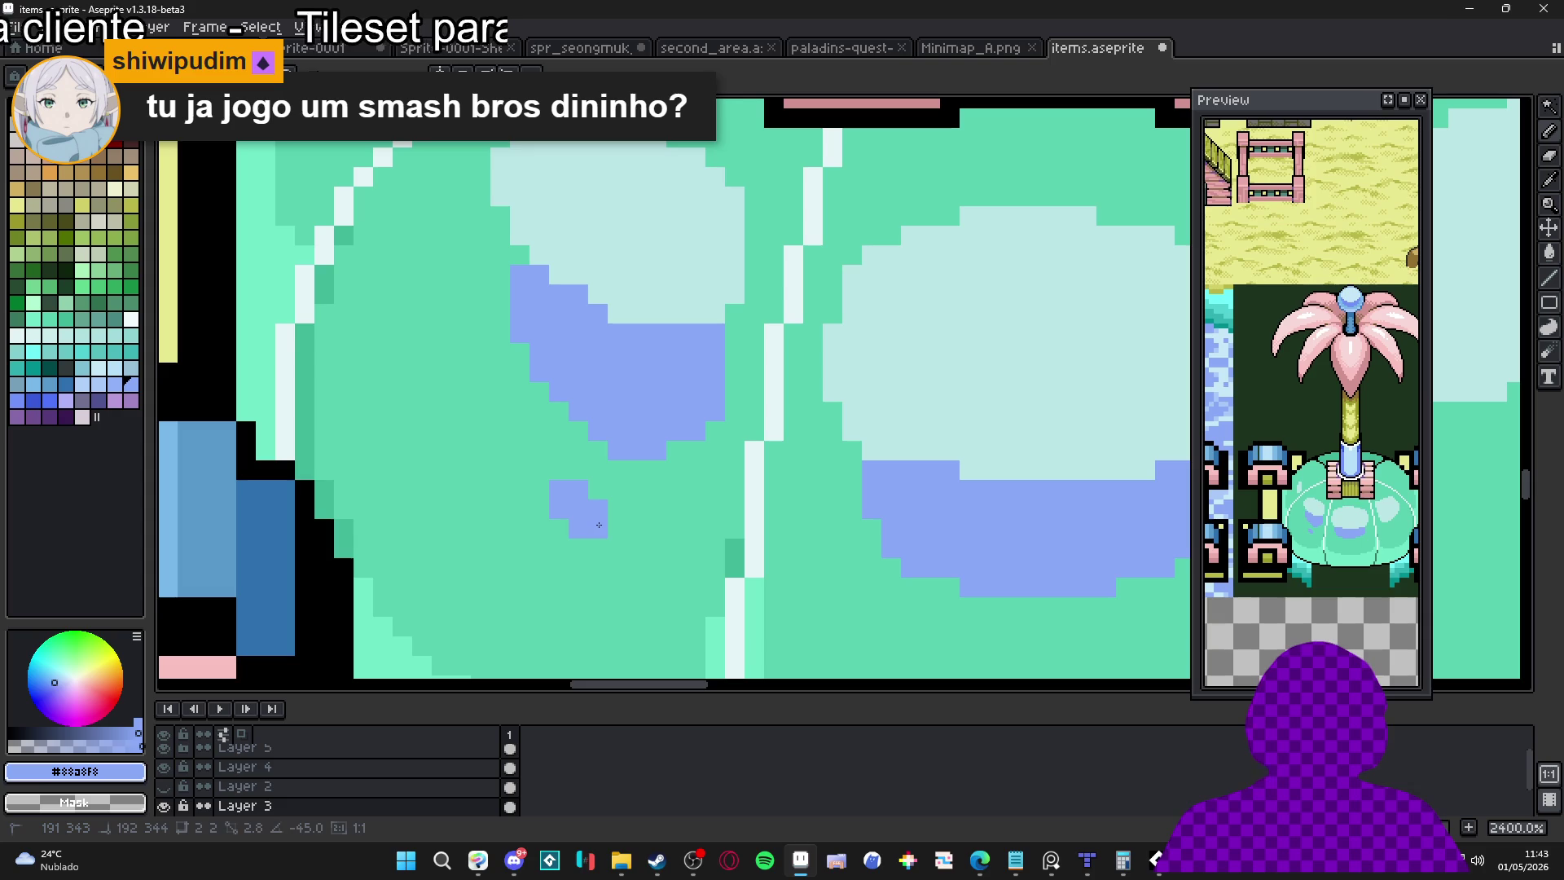
scroll(527, 444, up, 3)
click(553, 380)
click(514, 339)
scroll(713, 481, down, 5)
scroll(714, 481, down, 2)
scroll(639, 353, up, 3)
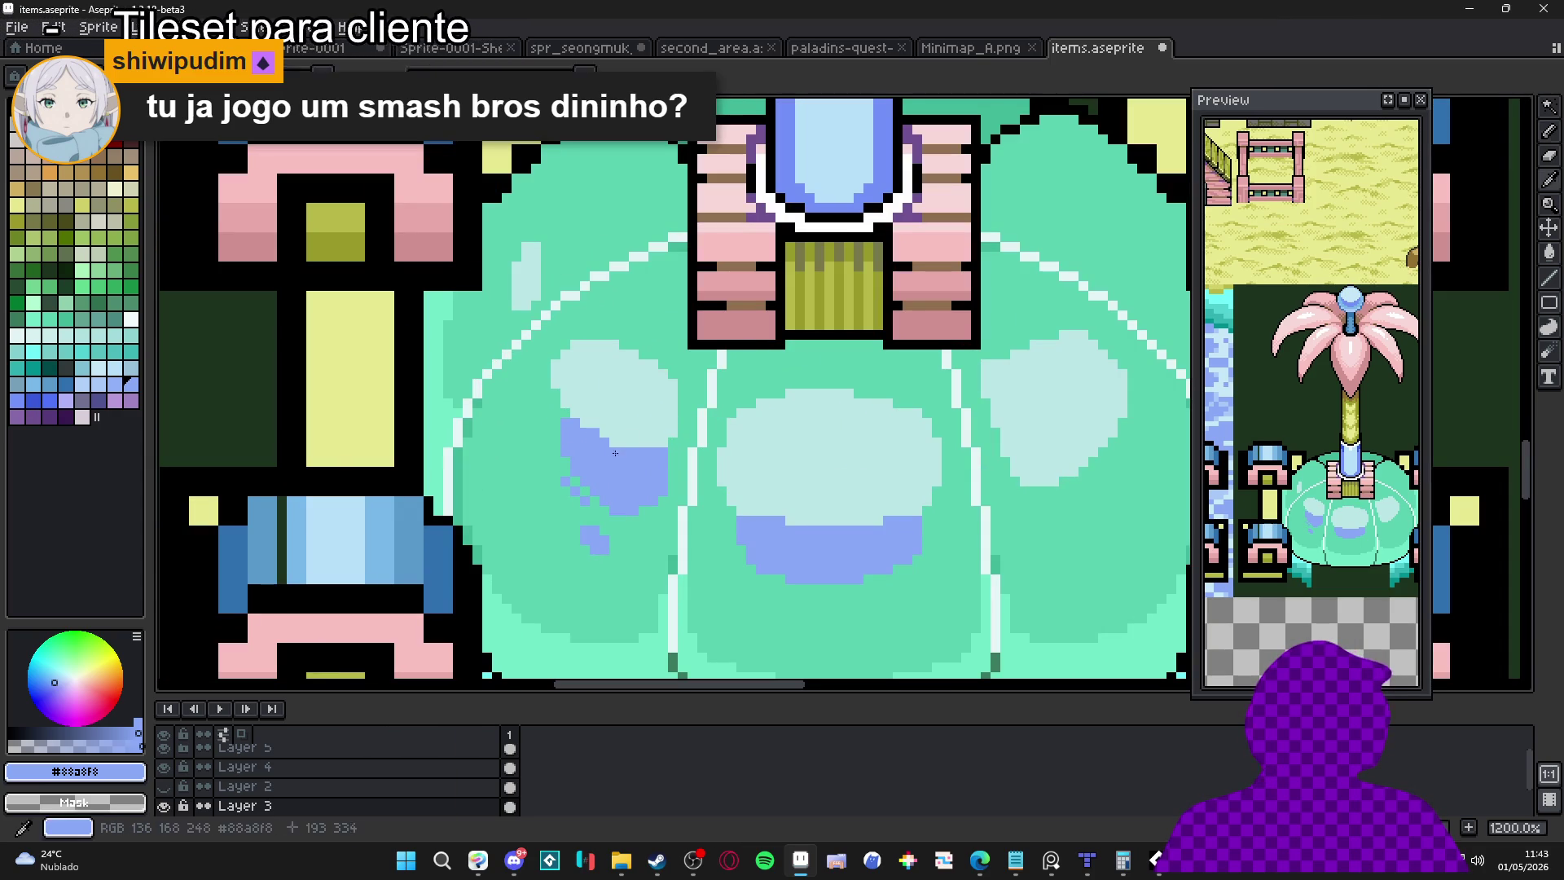
Compare palette shades, then dot one darker teal Idx-119 pixel on the left highlight's edge
alt+click(624, 428)
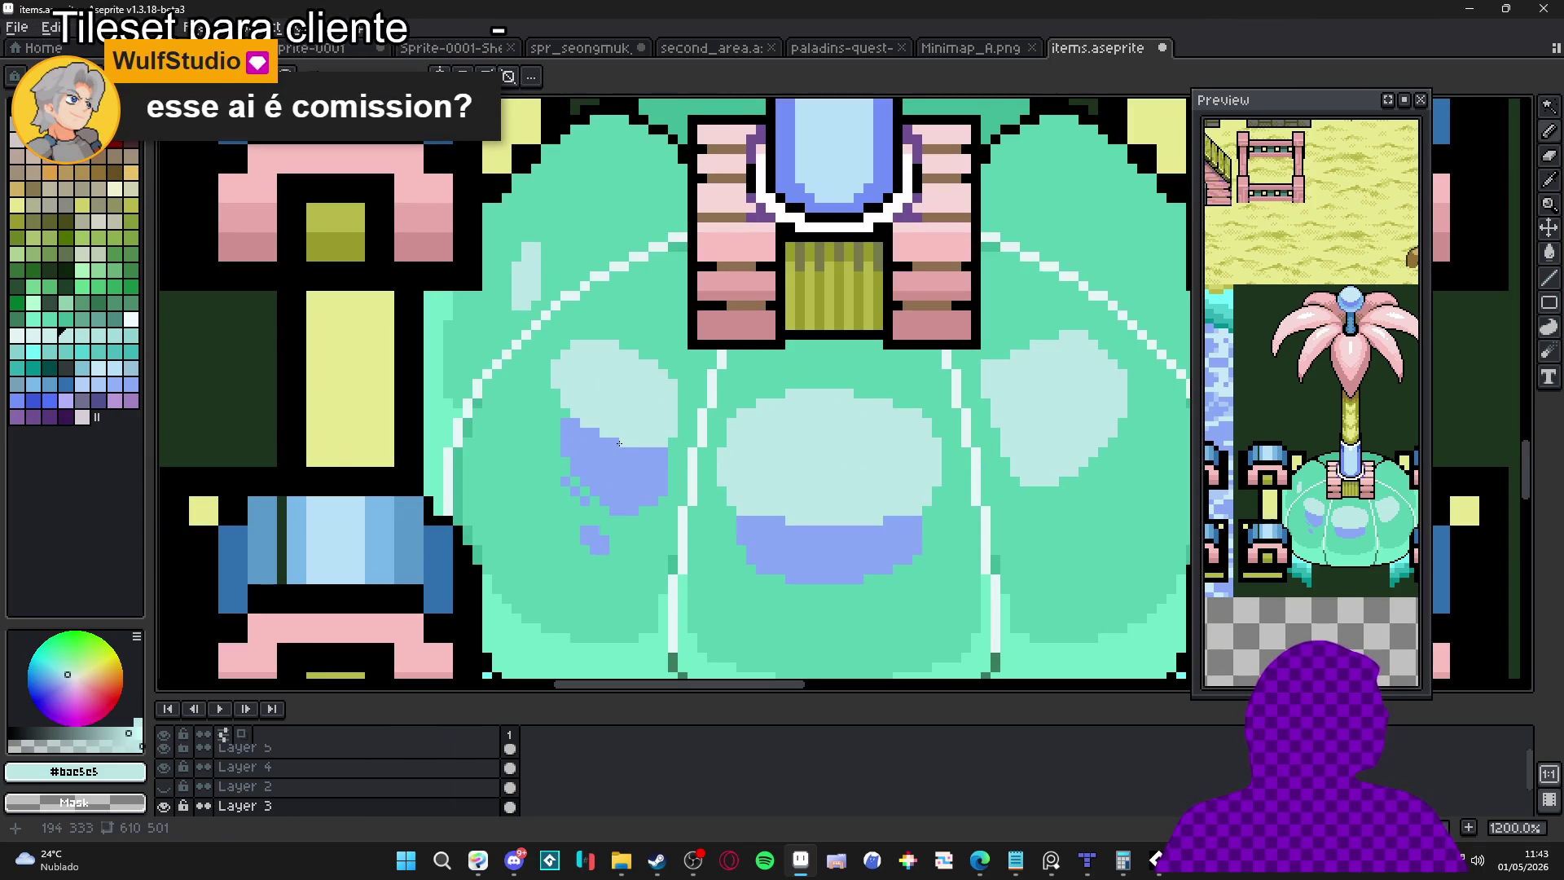
alt+click(618, 444)
alt+click(585, 441)
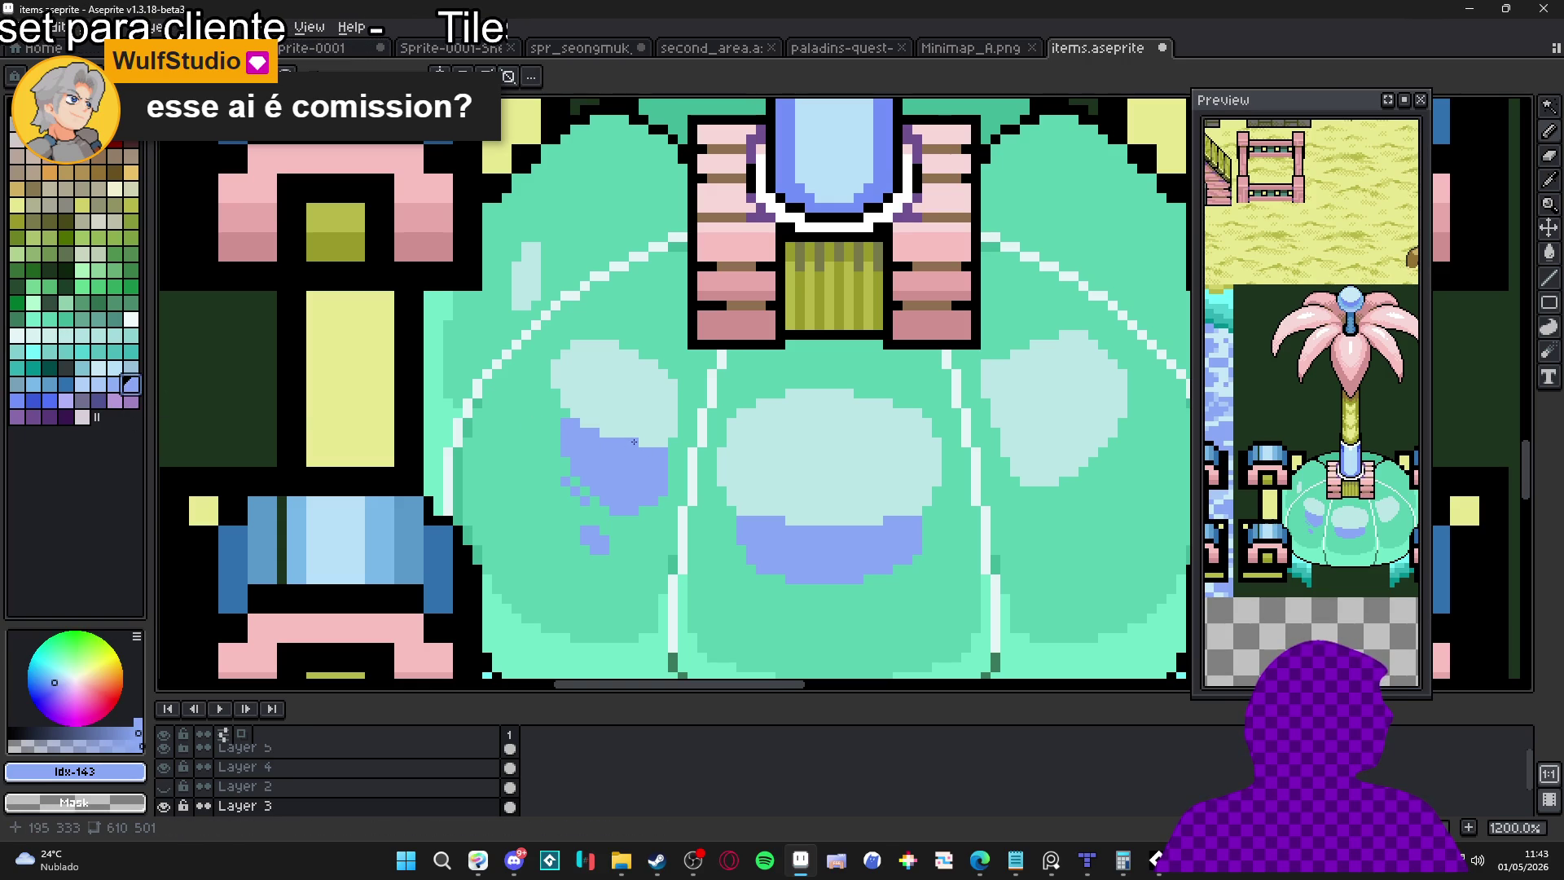
click(104, 389)
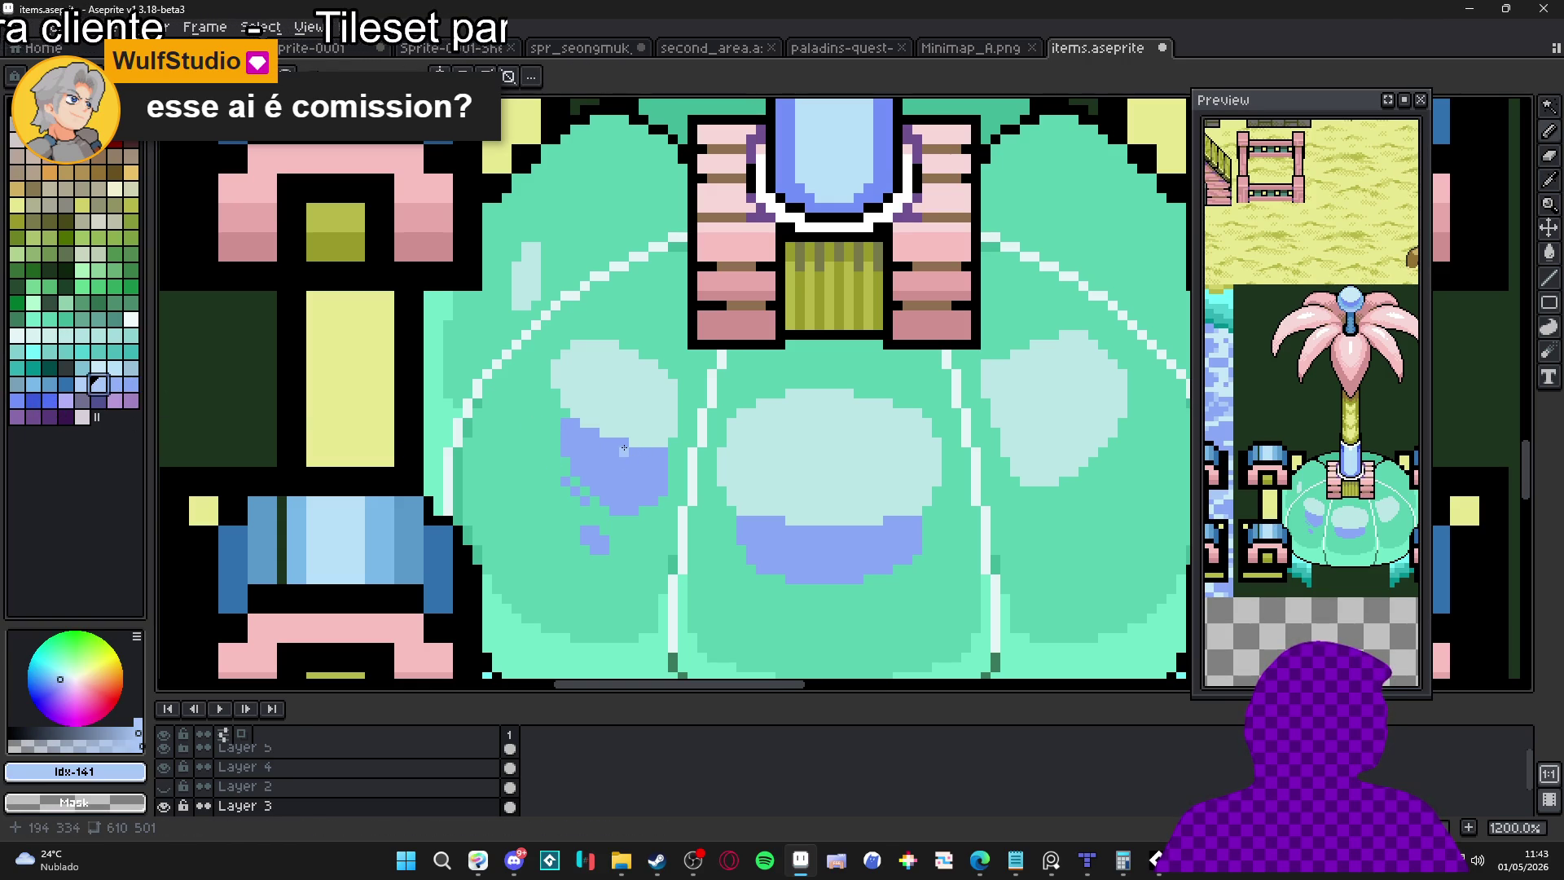
scroll(542, 442, down, 3)
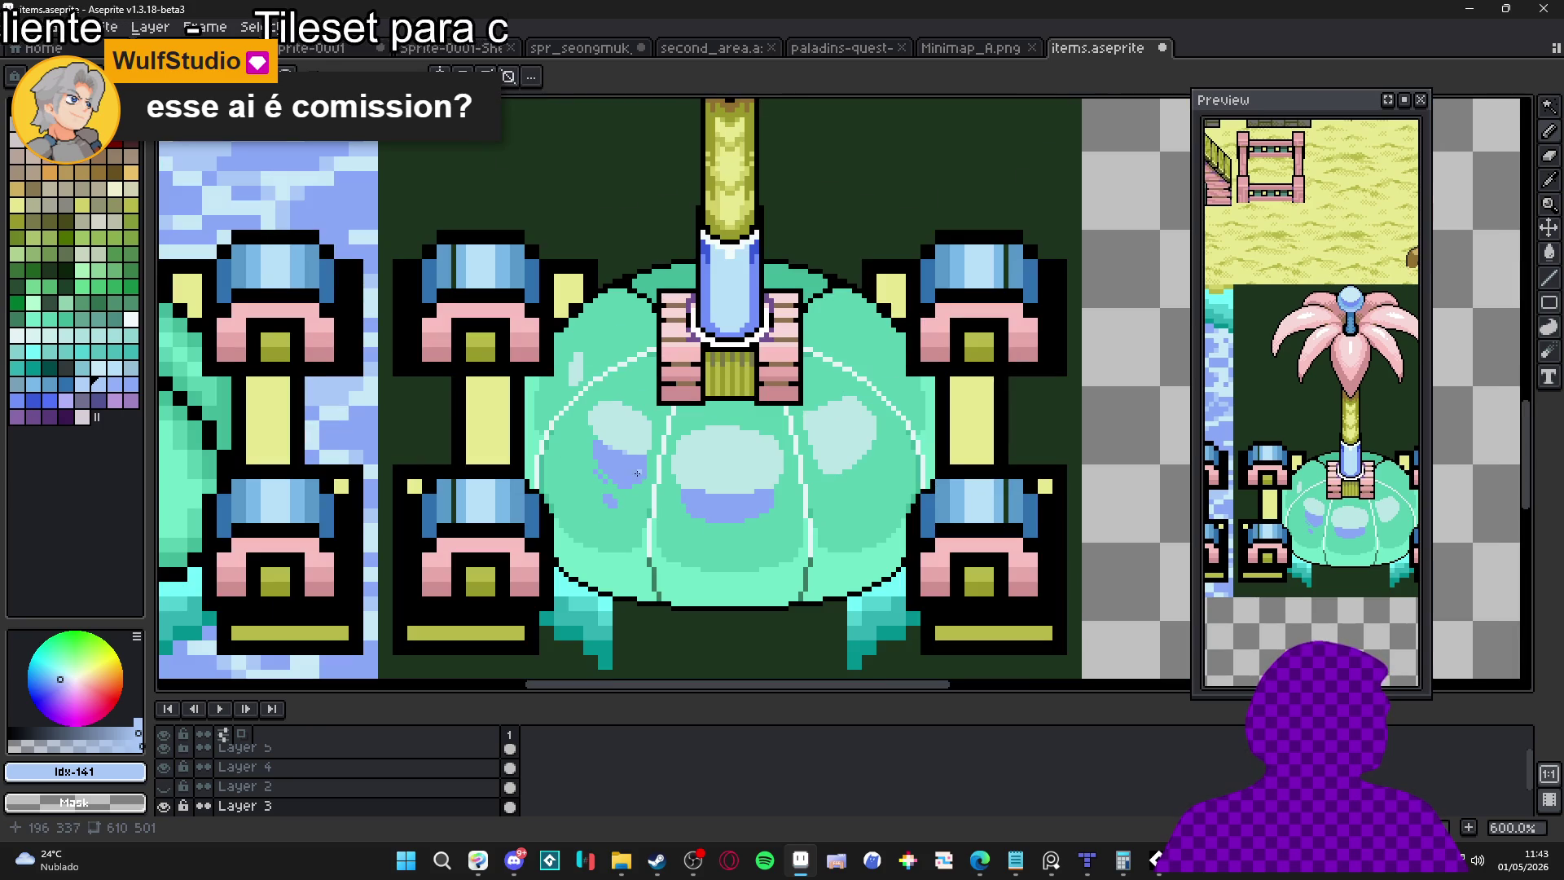
scroll(648, 458, up, 3)
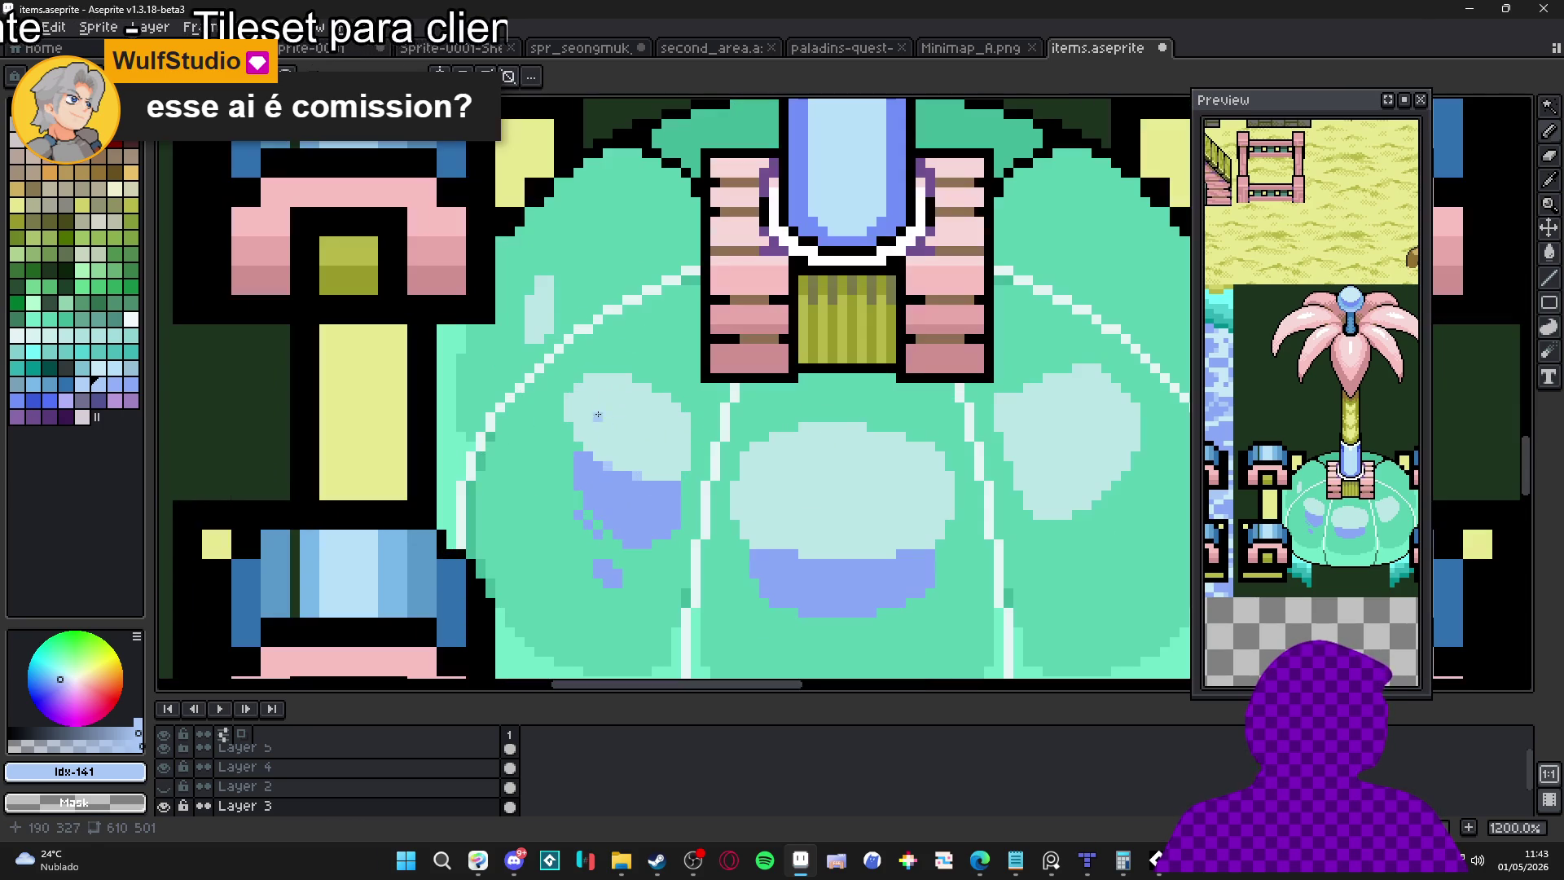
alt+click(666, 394)
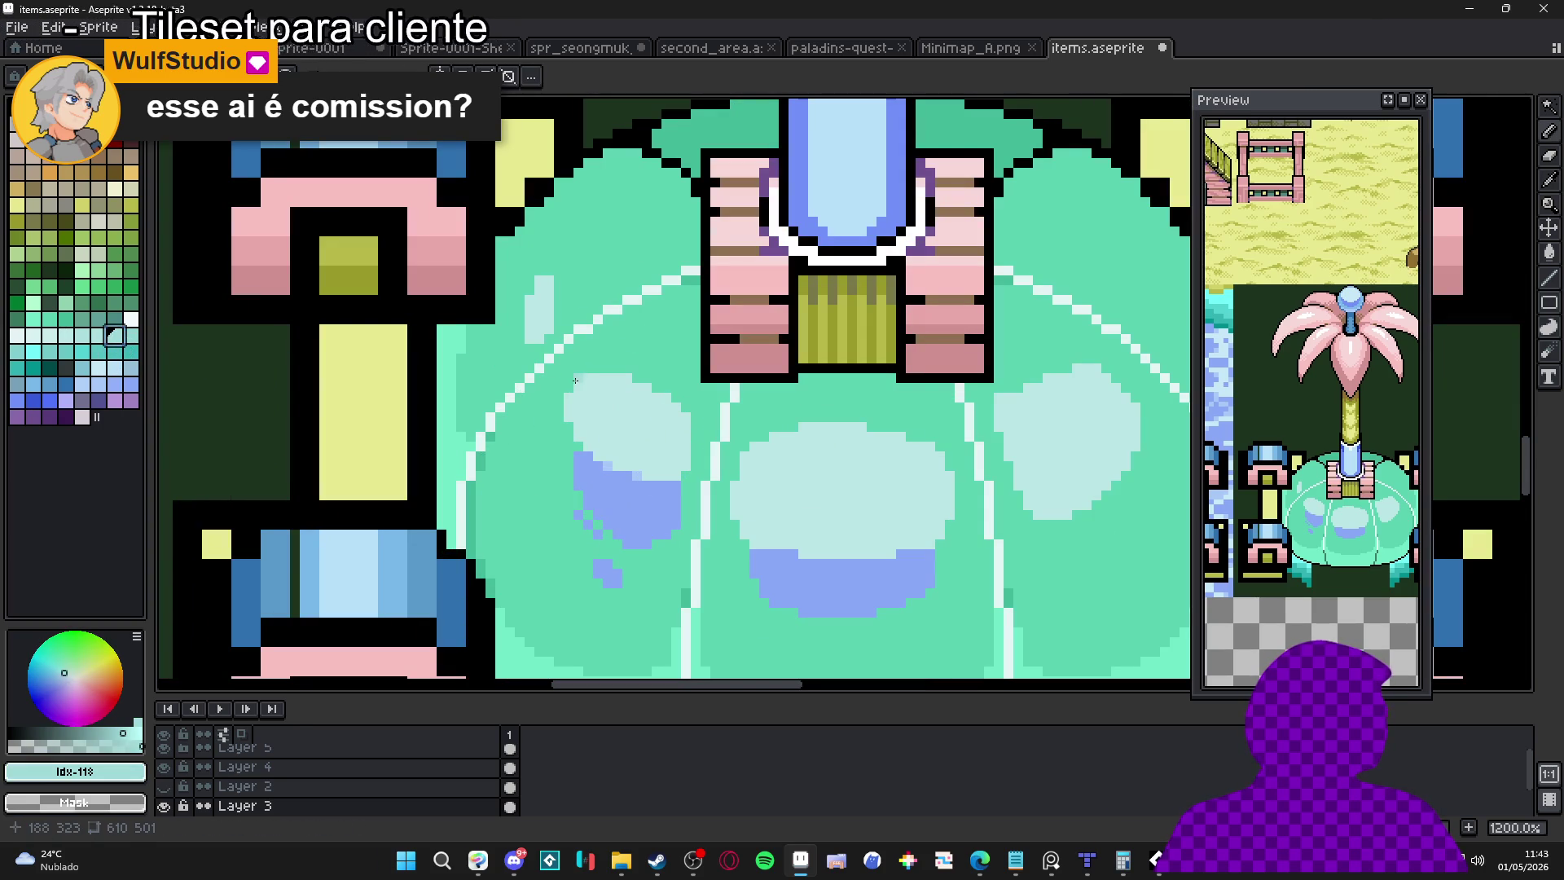
click(98, 334)
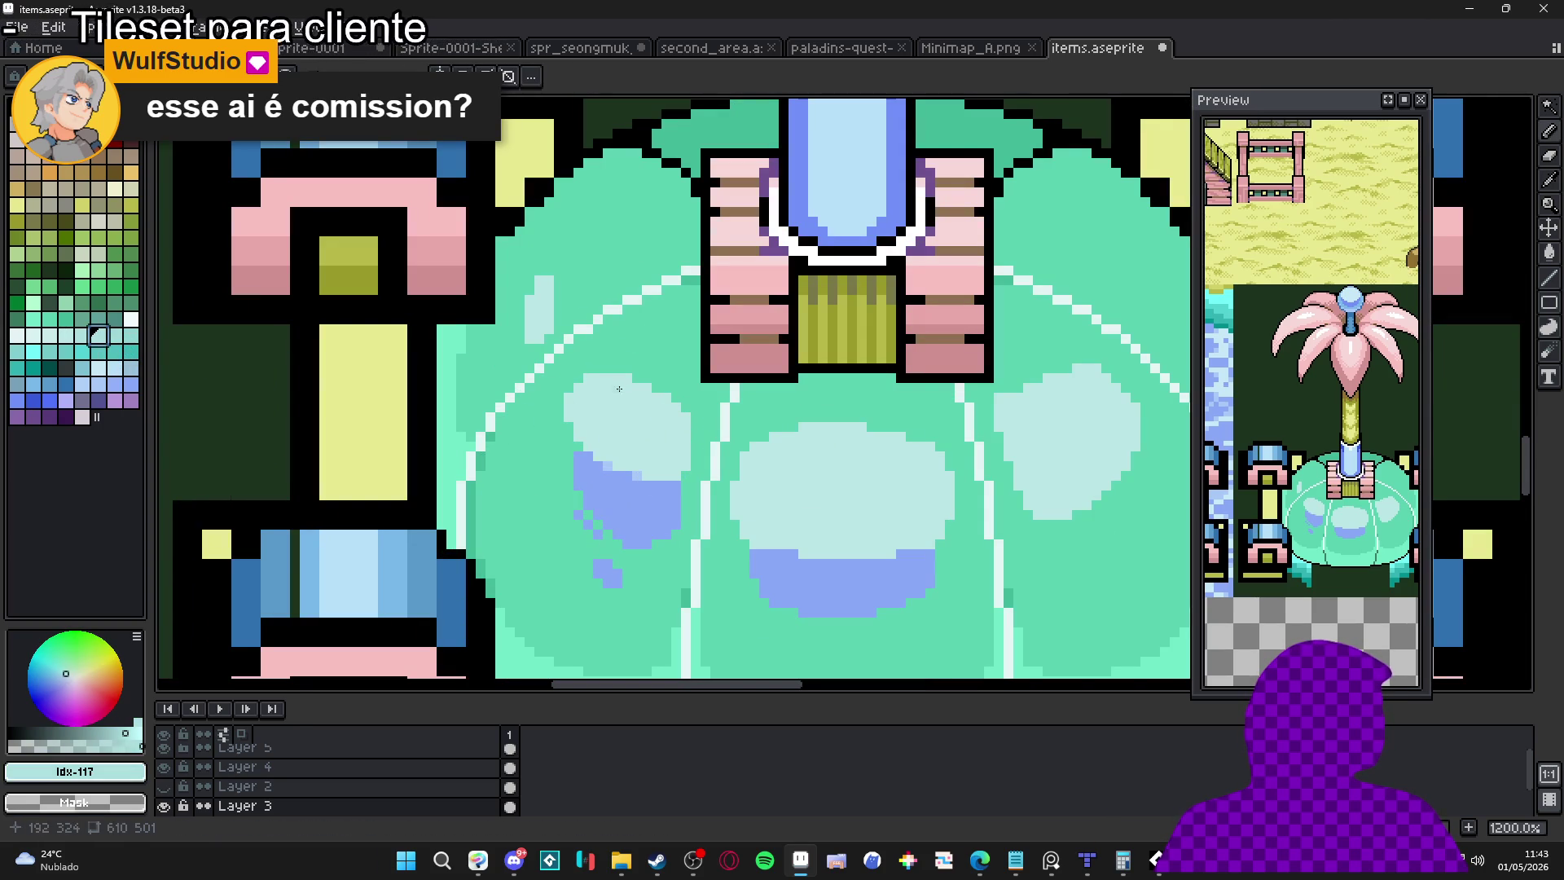
click(131, 335)
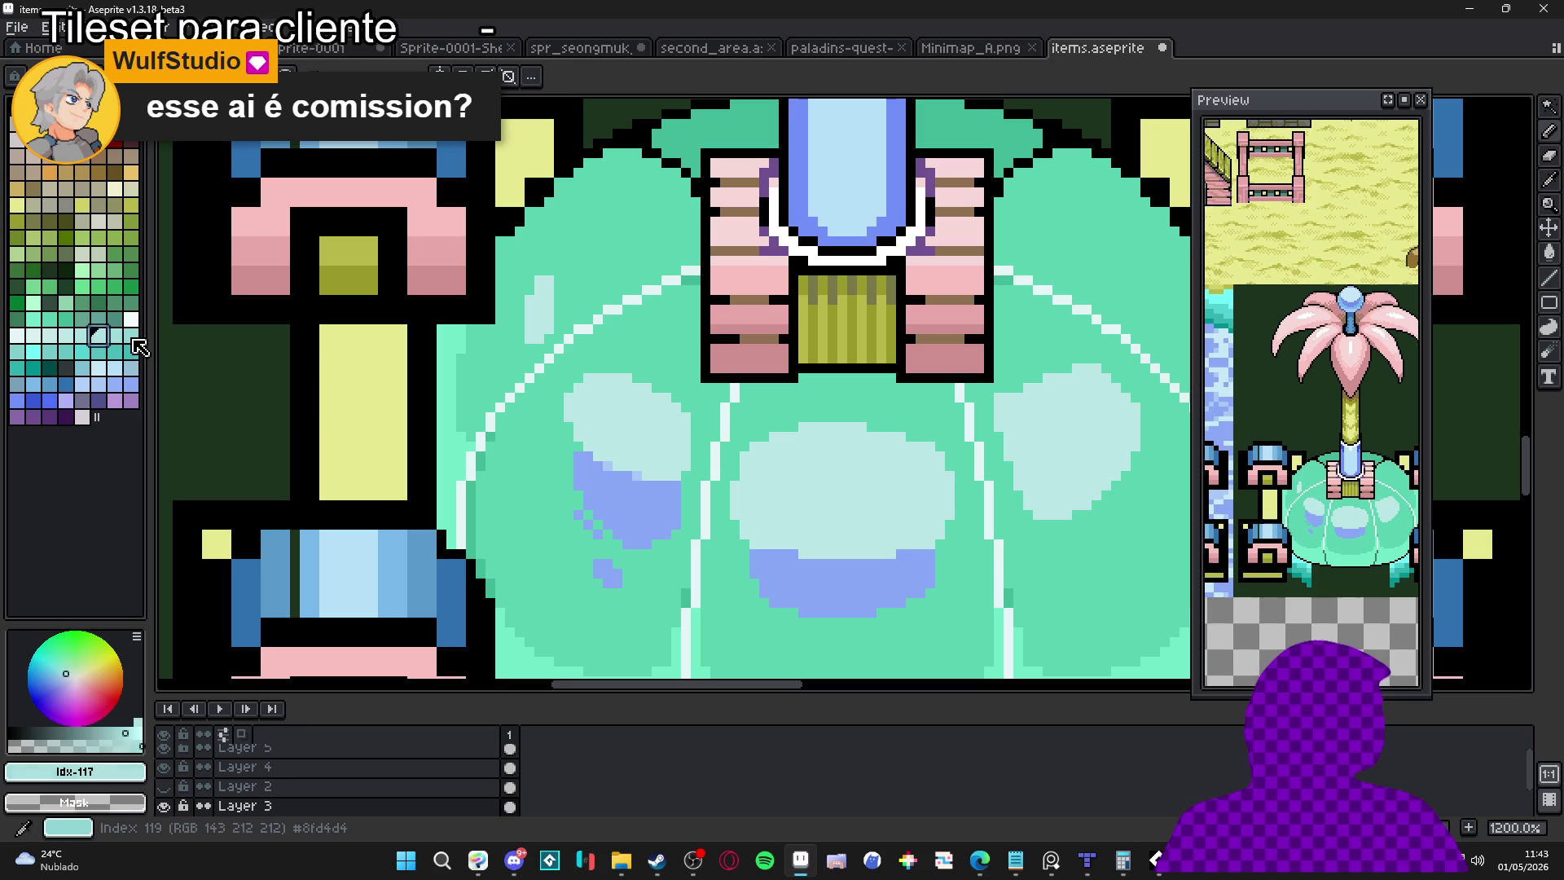
click(629, 379)
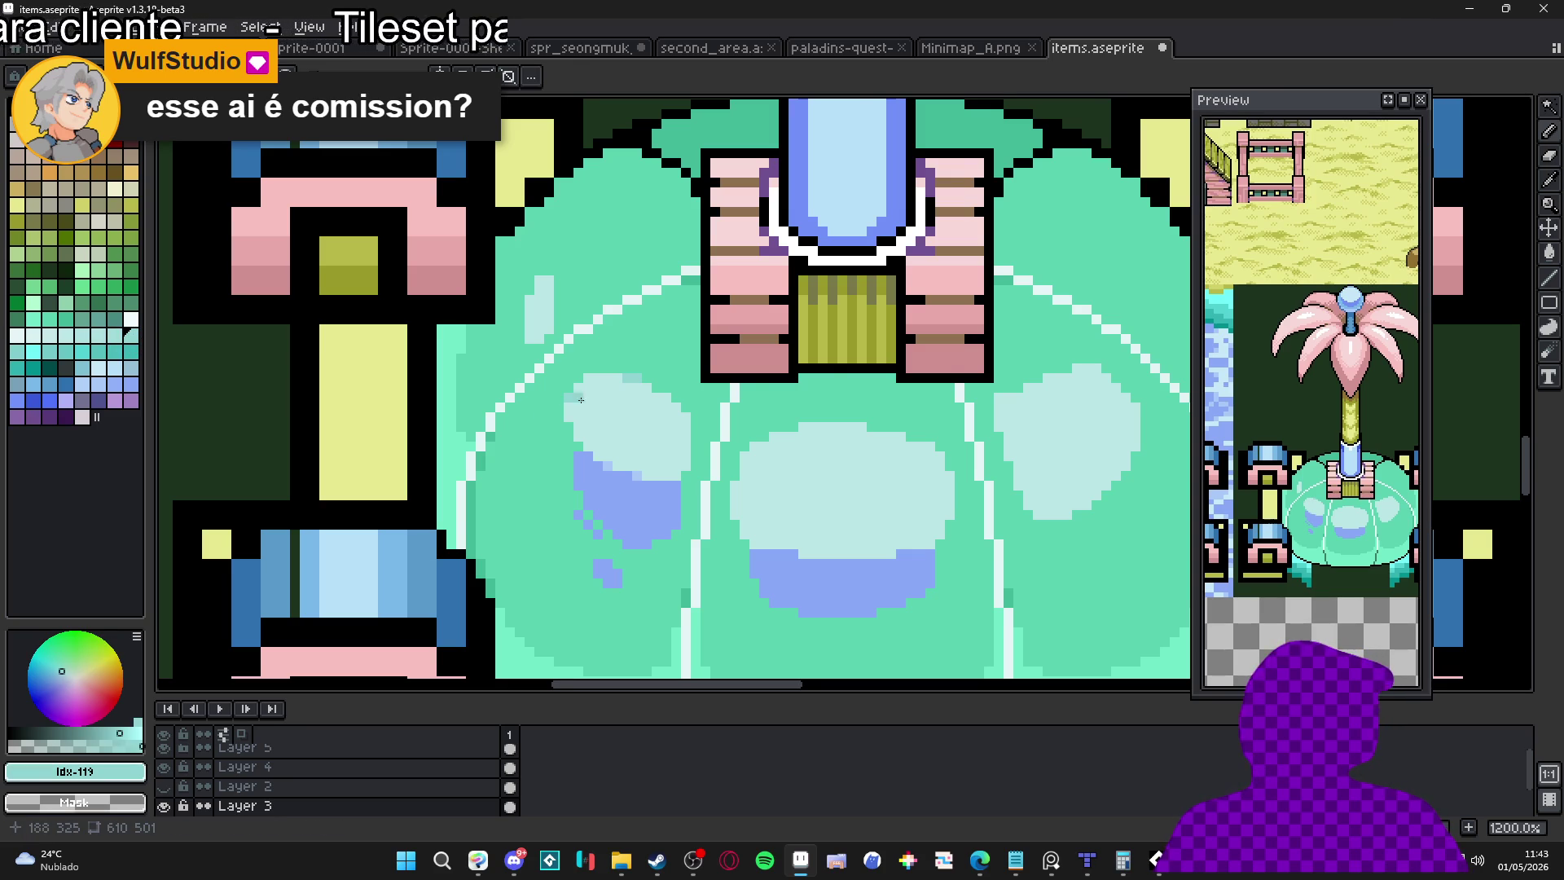
scroll(672, 408, up, 1)
scroll(690, 487, down, 3)
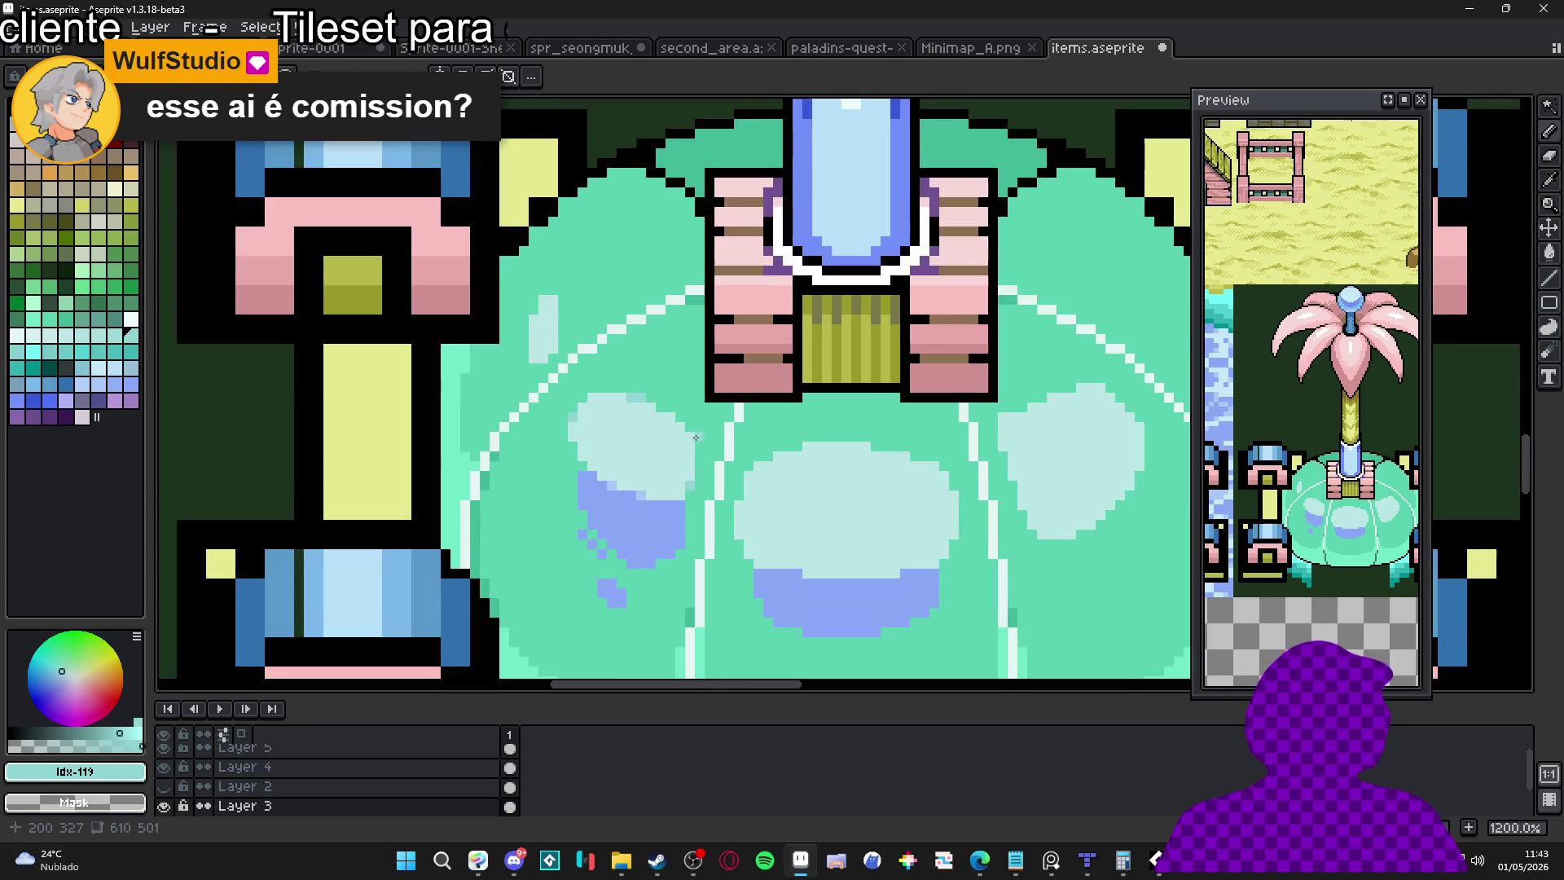